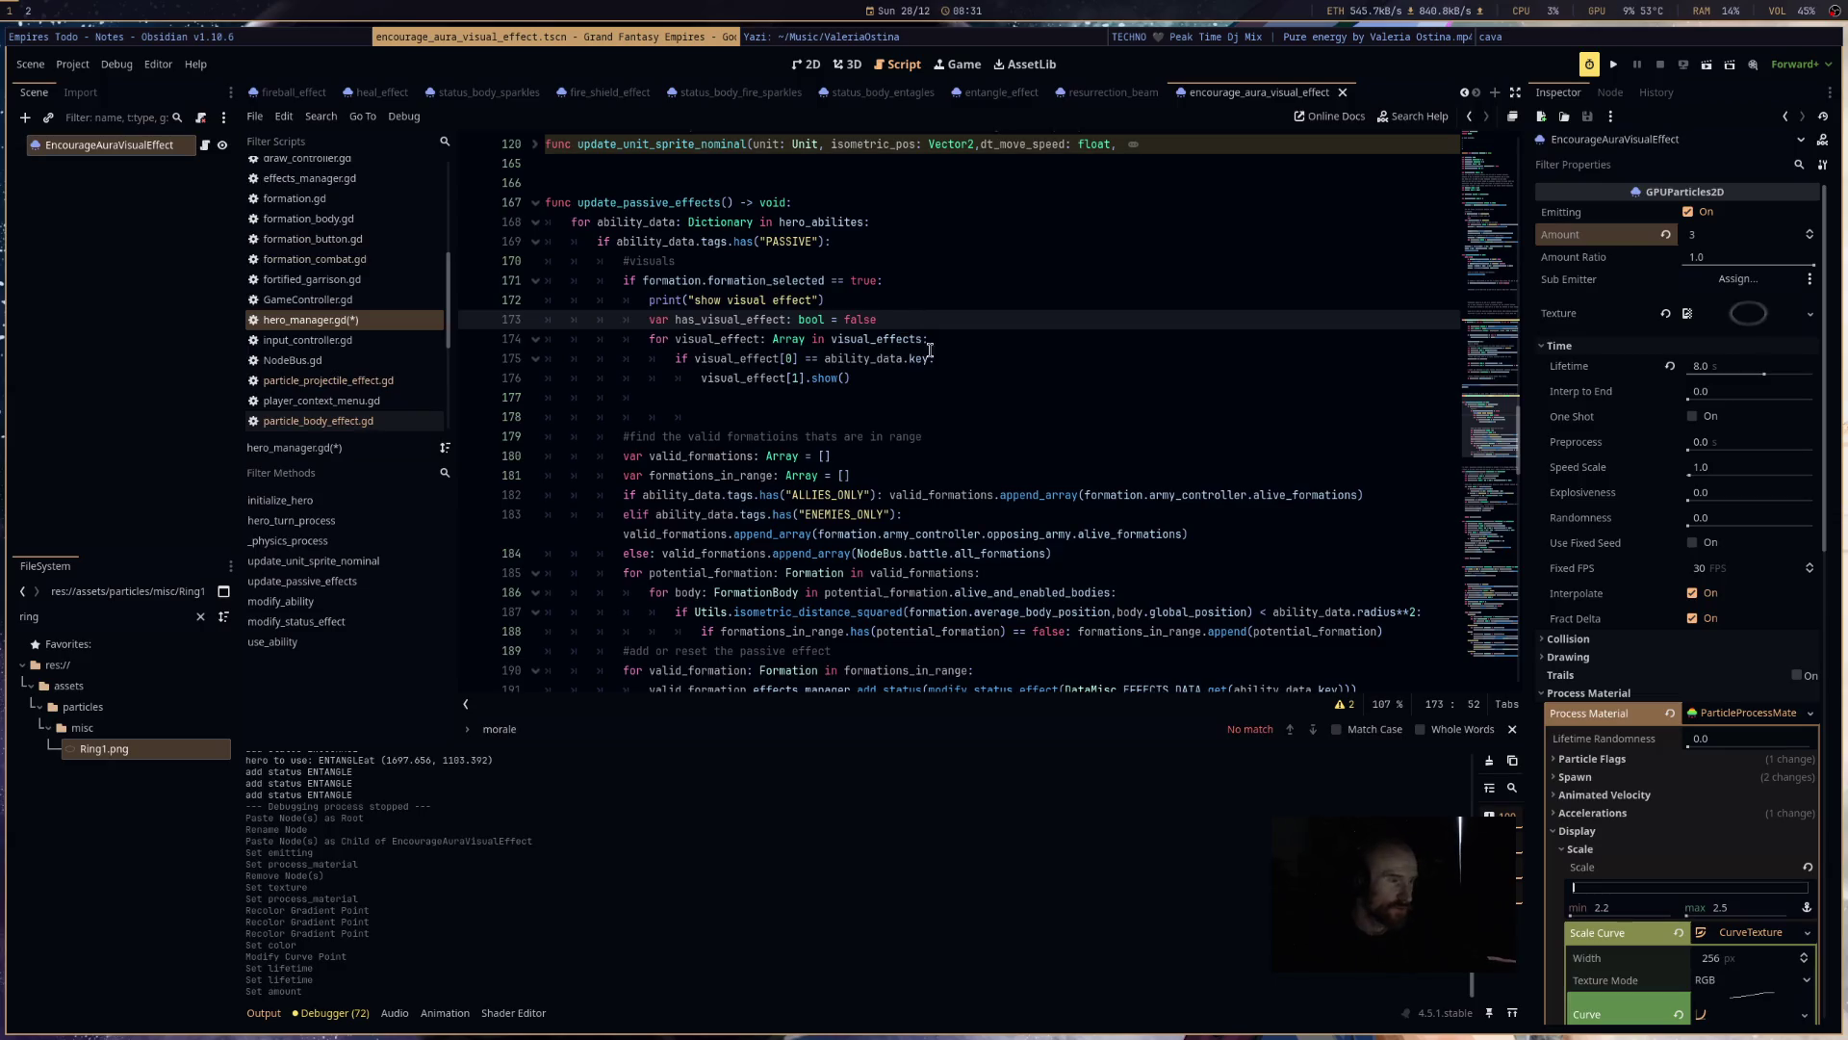
- Add the line has_visual_effect = true after showing the effect
{"action": "key", "text": "Return"}
{"action": "type", "text": "b"}
{"action": "key", "text": "BackSpace"}
{"action": "type", "text": "has"}
{"action": "key", "text": "Return"}
{"action": "type", "text": "rue"}
{"action": "key", "text": "Return"}
- Add 'if has_visual_effect == false:' declaring a ParticleBodyEffect set to ability_data.scene.instantiate()
{"action": "type", "text": "if ha"}
{"action": "key", "text": "Return"}
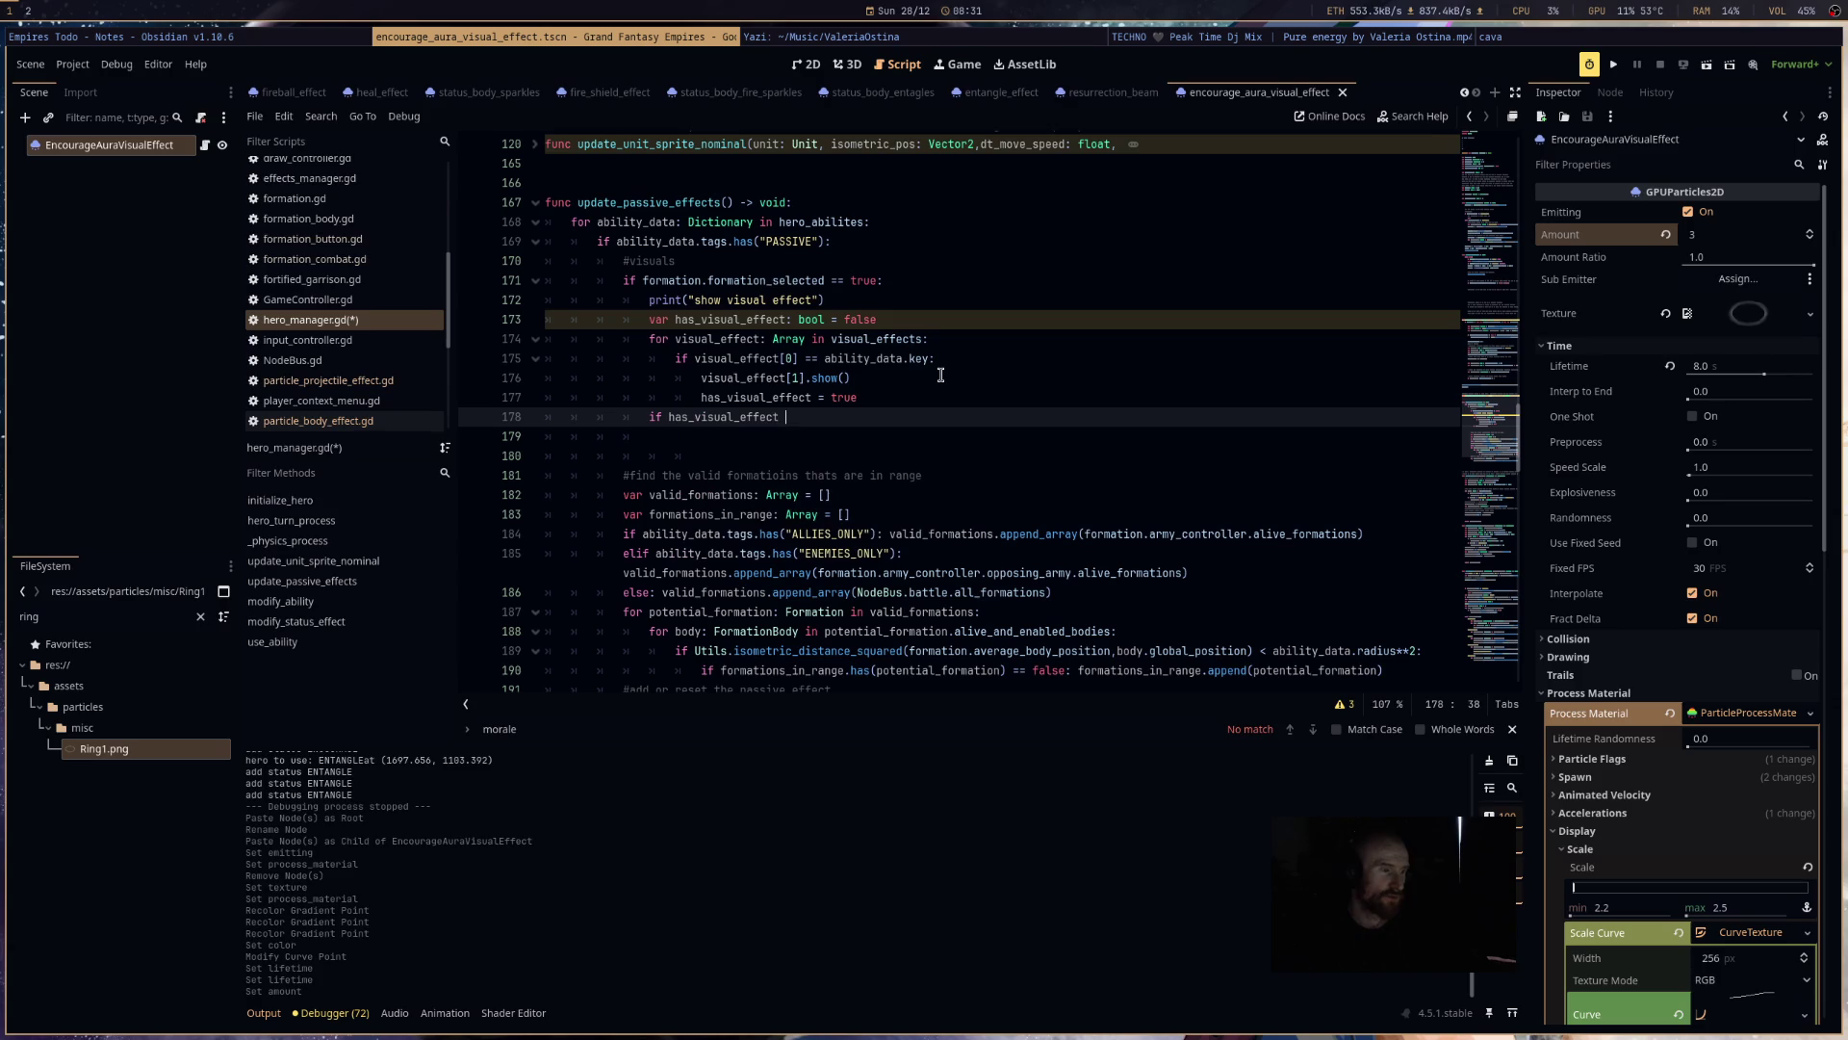
{"action": "key", "text": "BackSpace"}
{"action": "type", "text": "false:"}
{"action": "key", "text": "Return"}
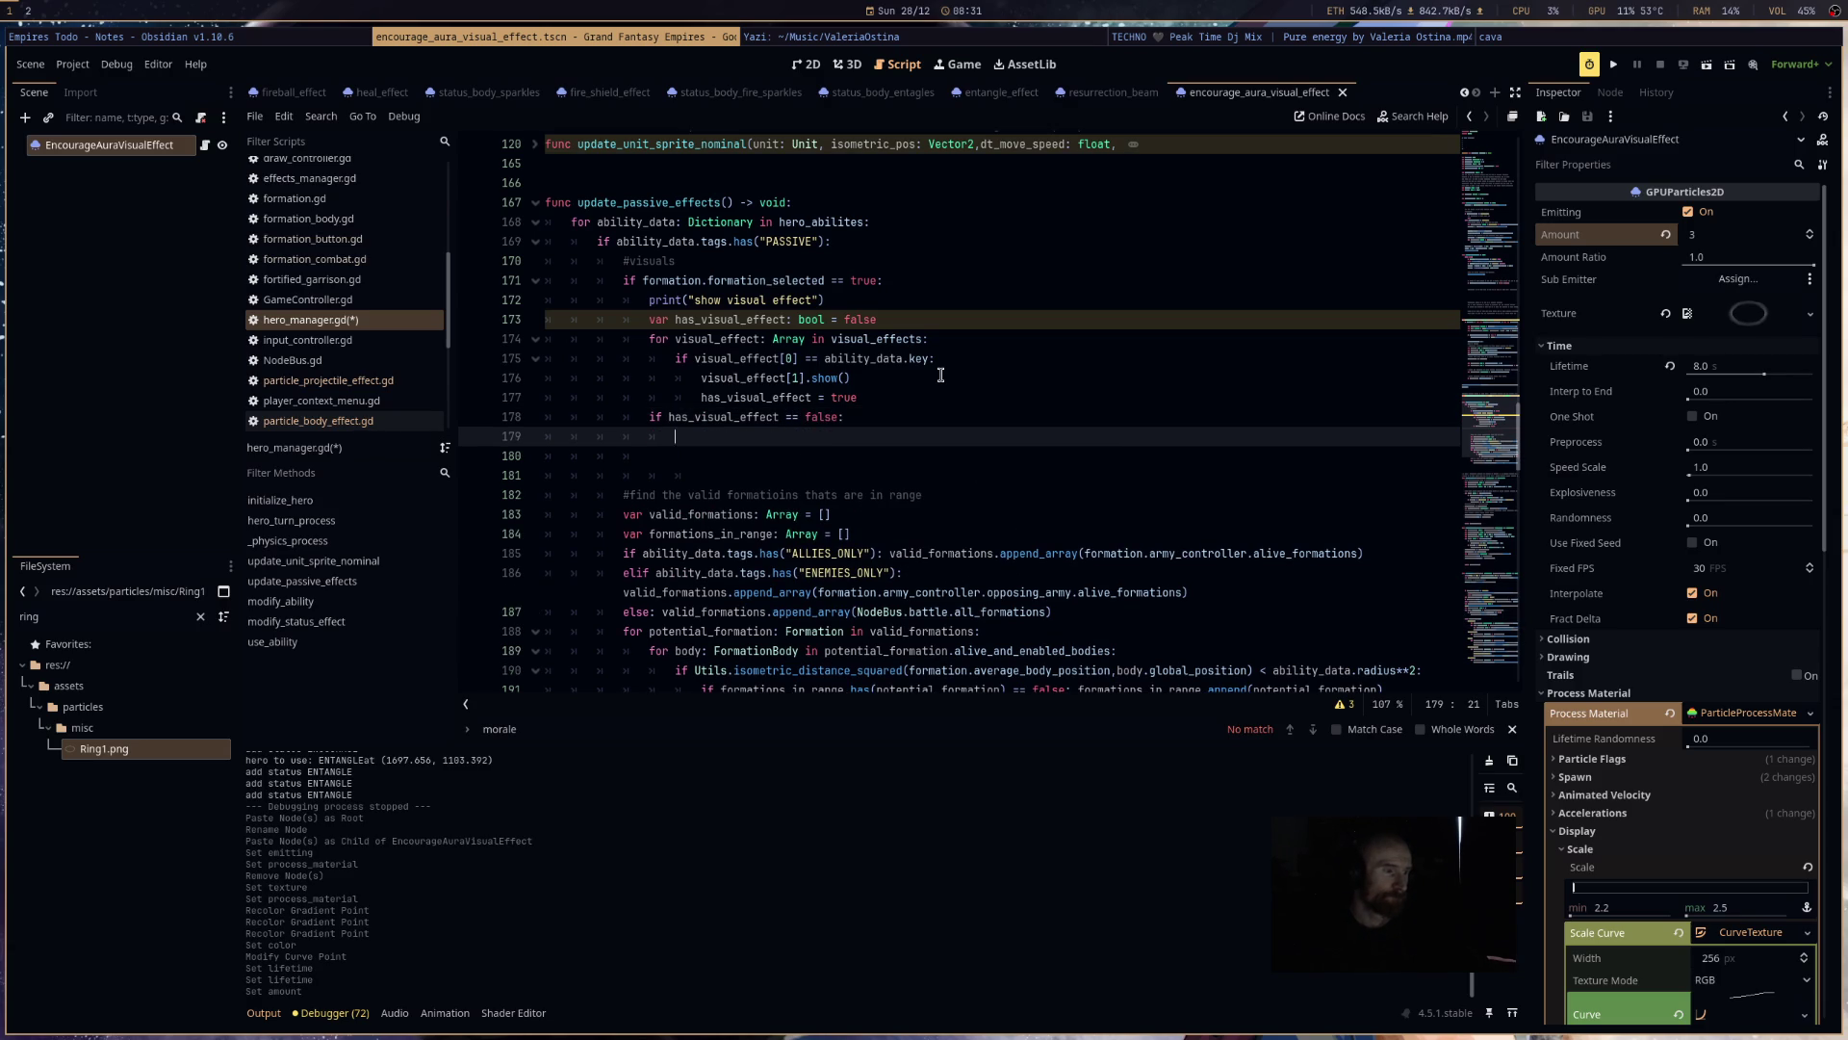
{"action": "type", "text": "var new_visual_"}
{"action": "type", "text": "tat"}
{"action": "key", "text": "BackSpace"}
{"action": "key", "text": "BackSpace"}
{"action": "key", "text": "BackSpace"}
{"action": "type", "text": "art"}
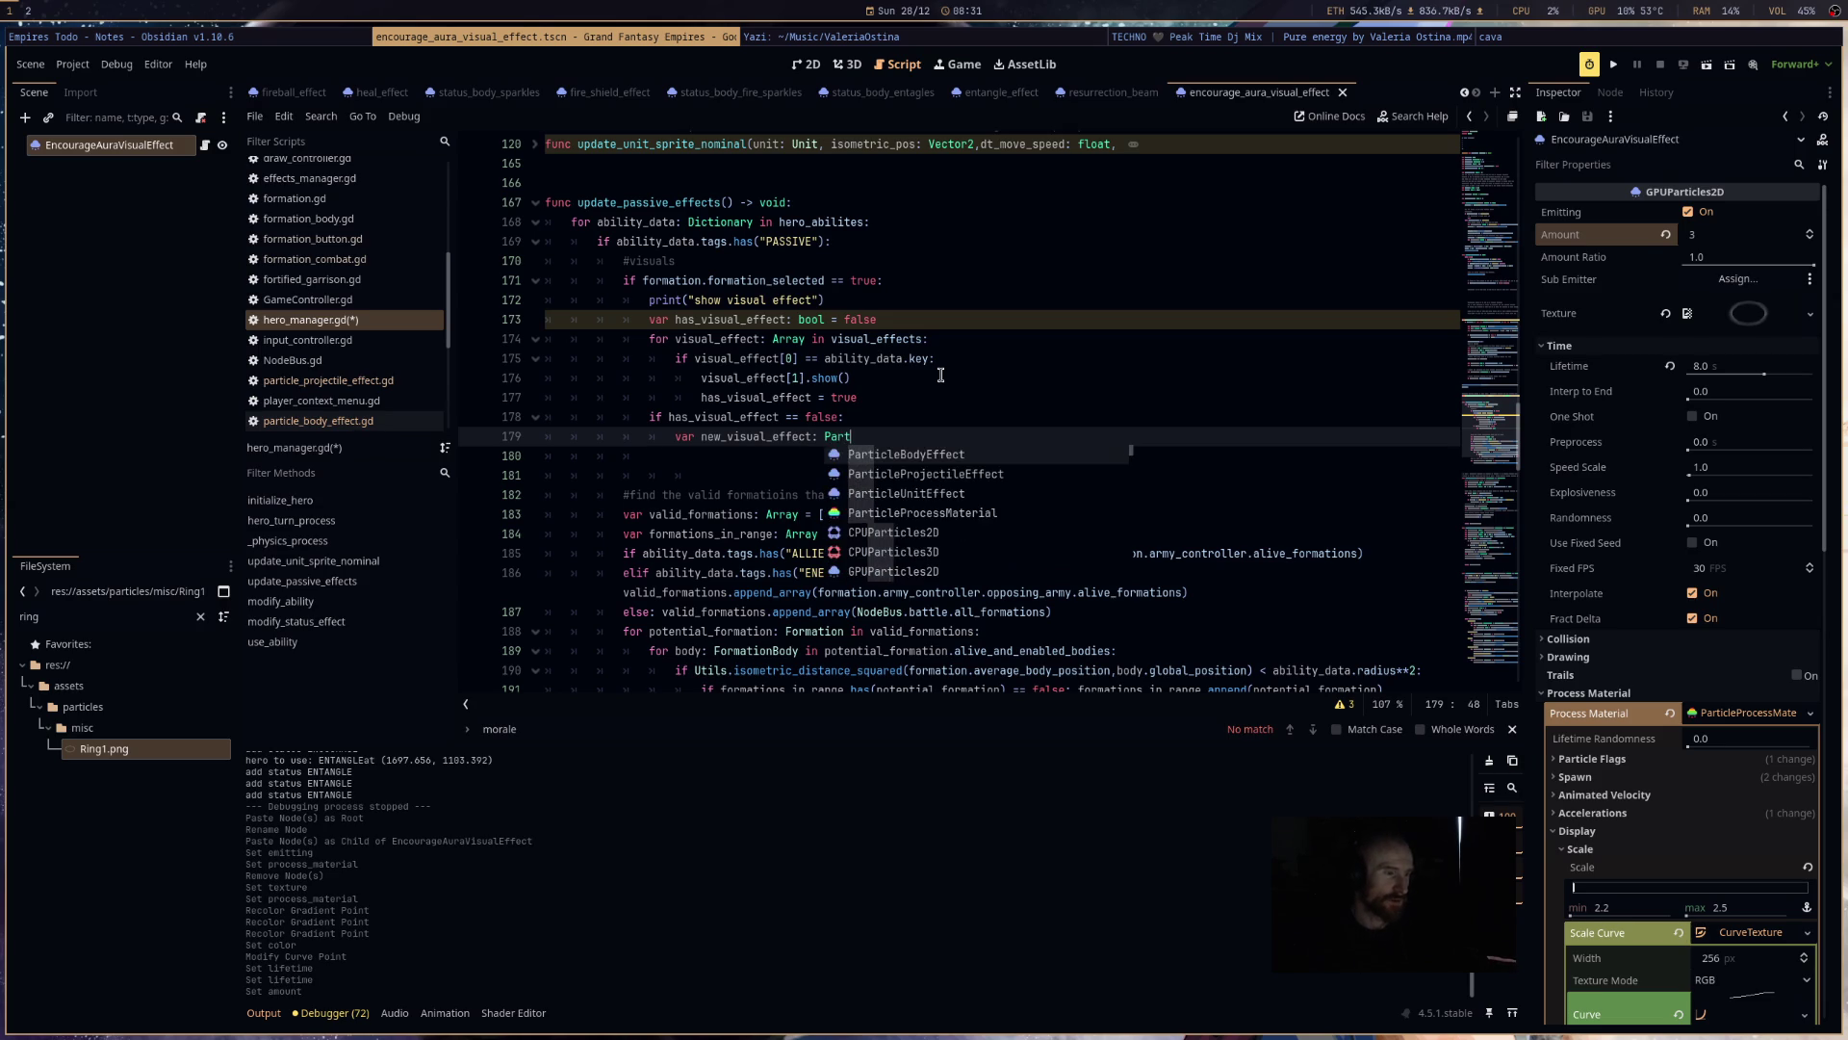
{"action": "key", "text": "Return"}
{"action": "type", "text": "= "}
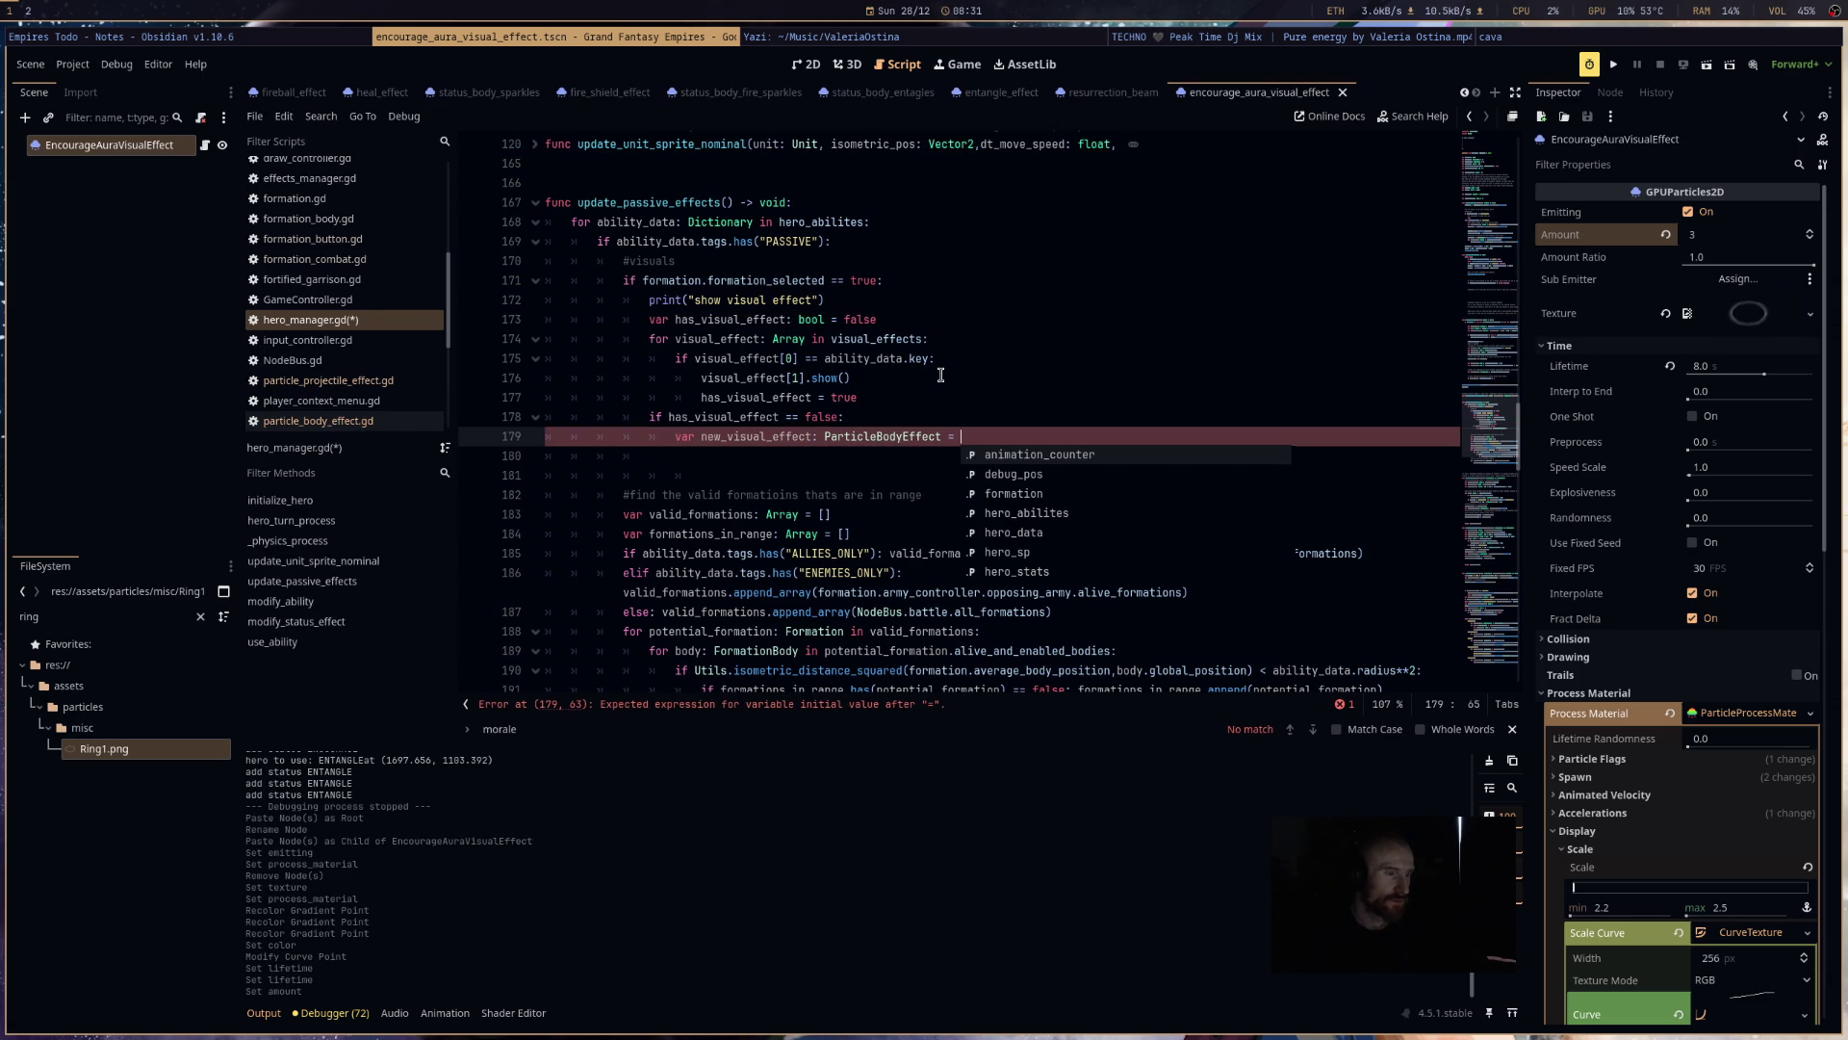
{"action": "type", "text": "ability_data."}
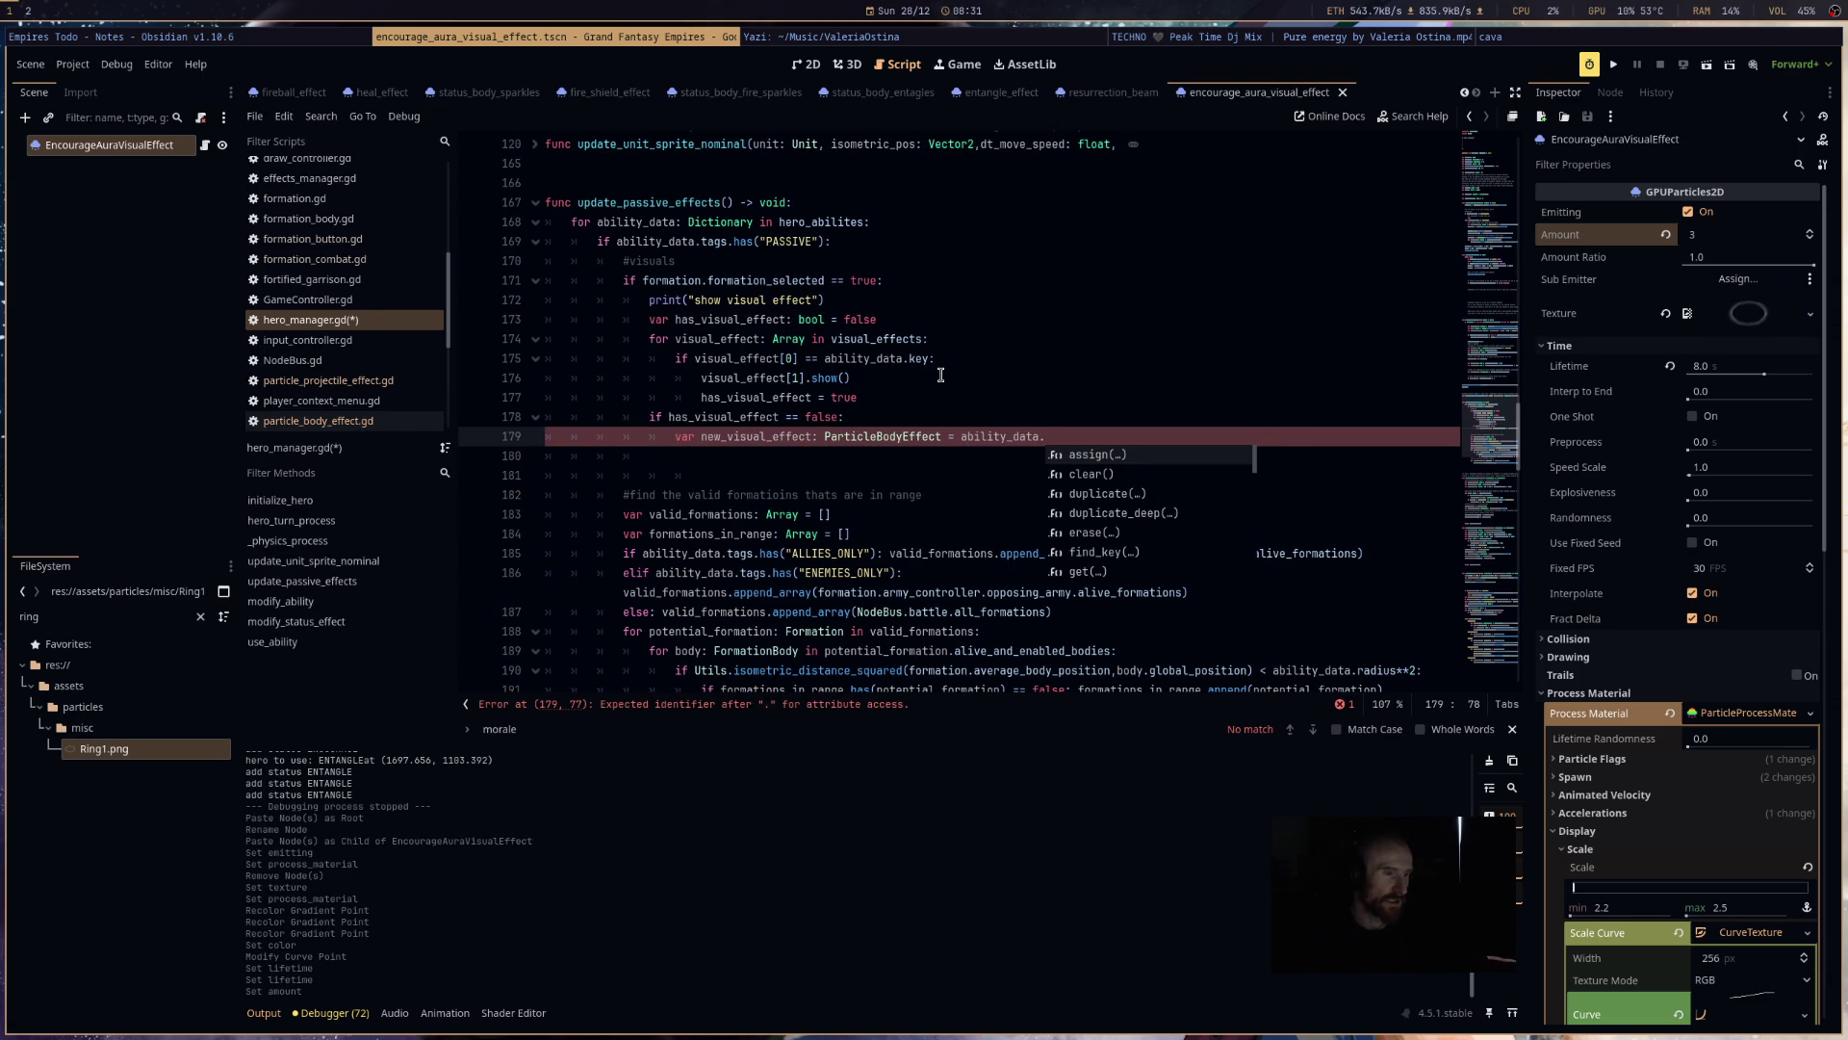
{"action": "type", "text": "scene"}
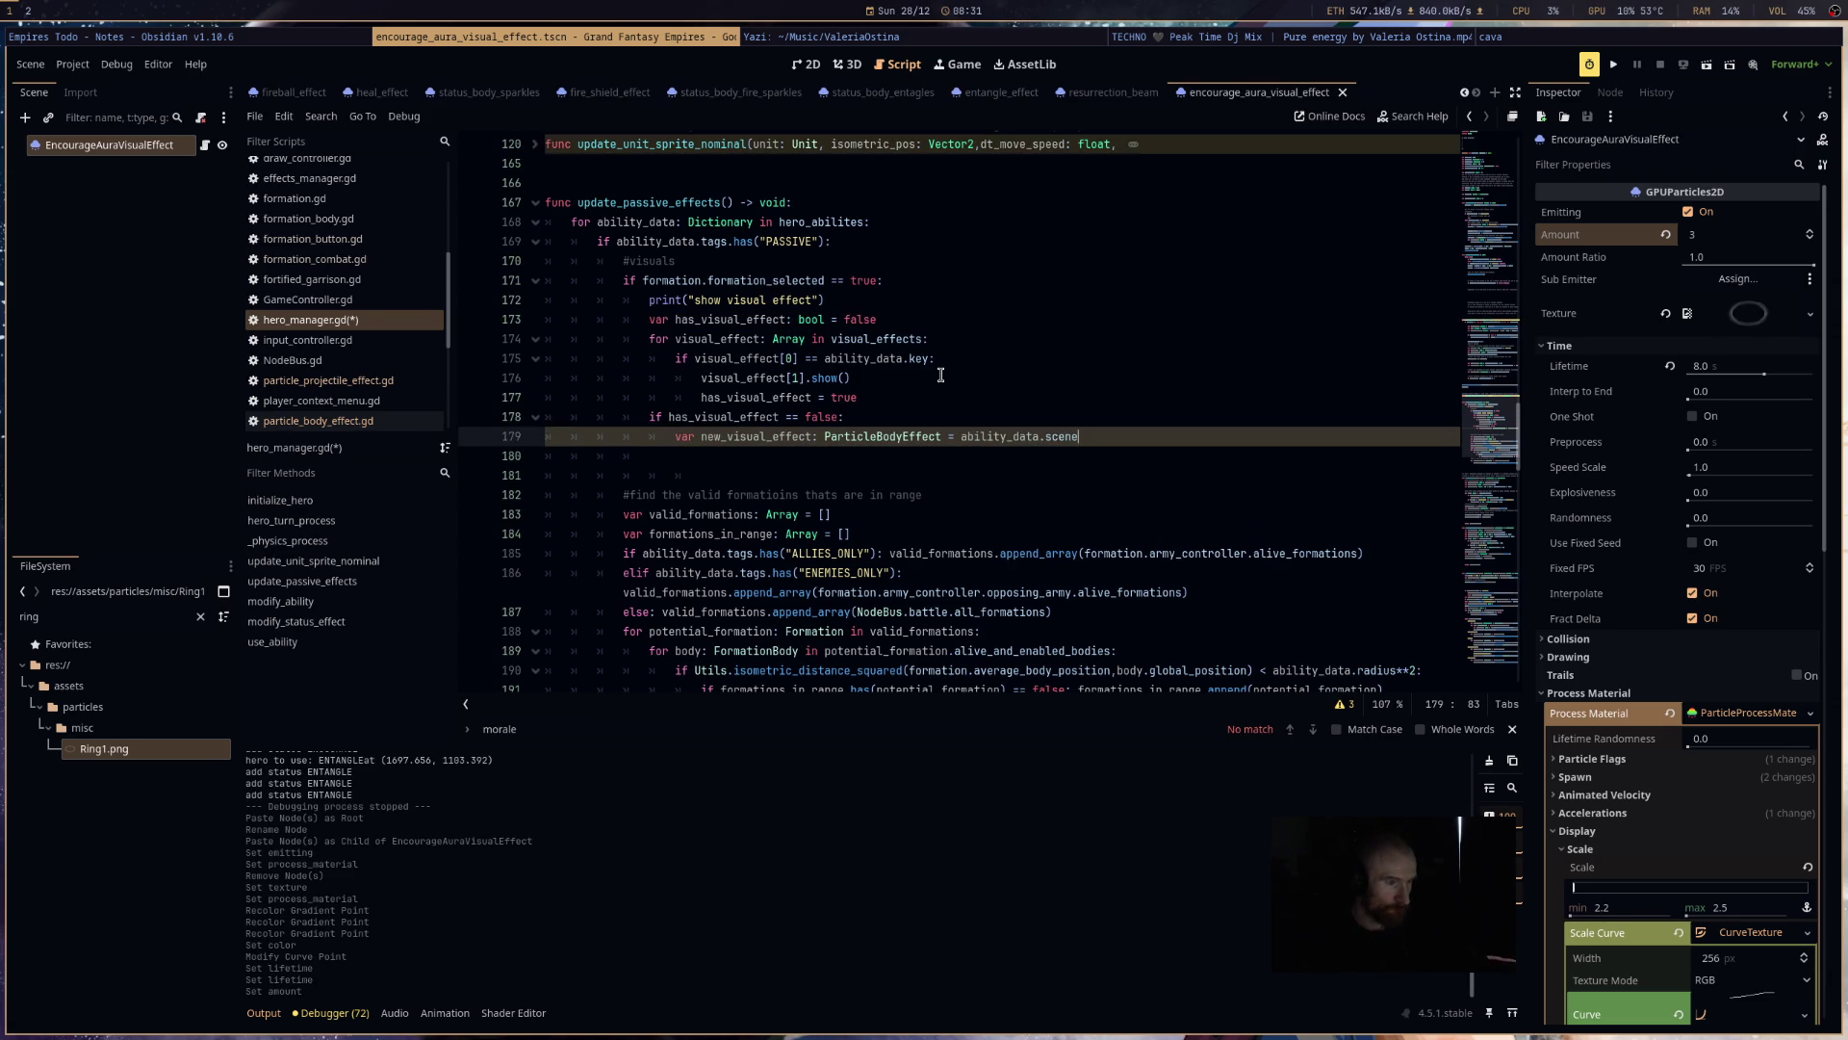
{"action": "type", "text": ".instan"}
{"action": "type", "text": "tiate"}
{"action": "key", "text": "Return"}
{"action": "key", "text": "Return"}
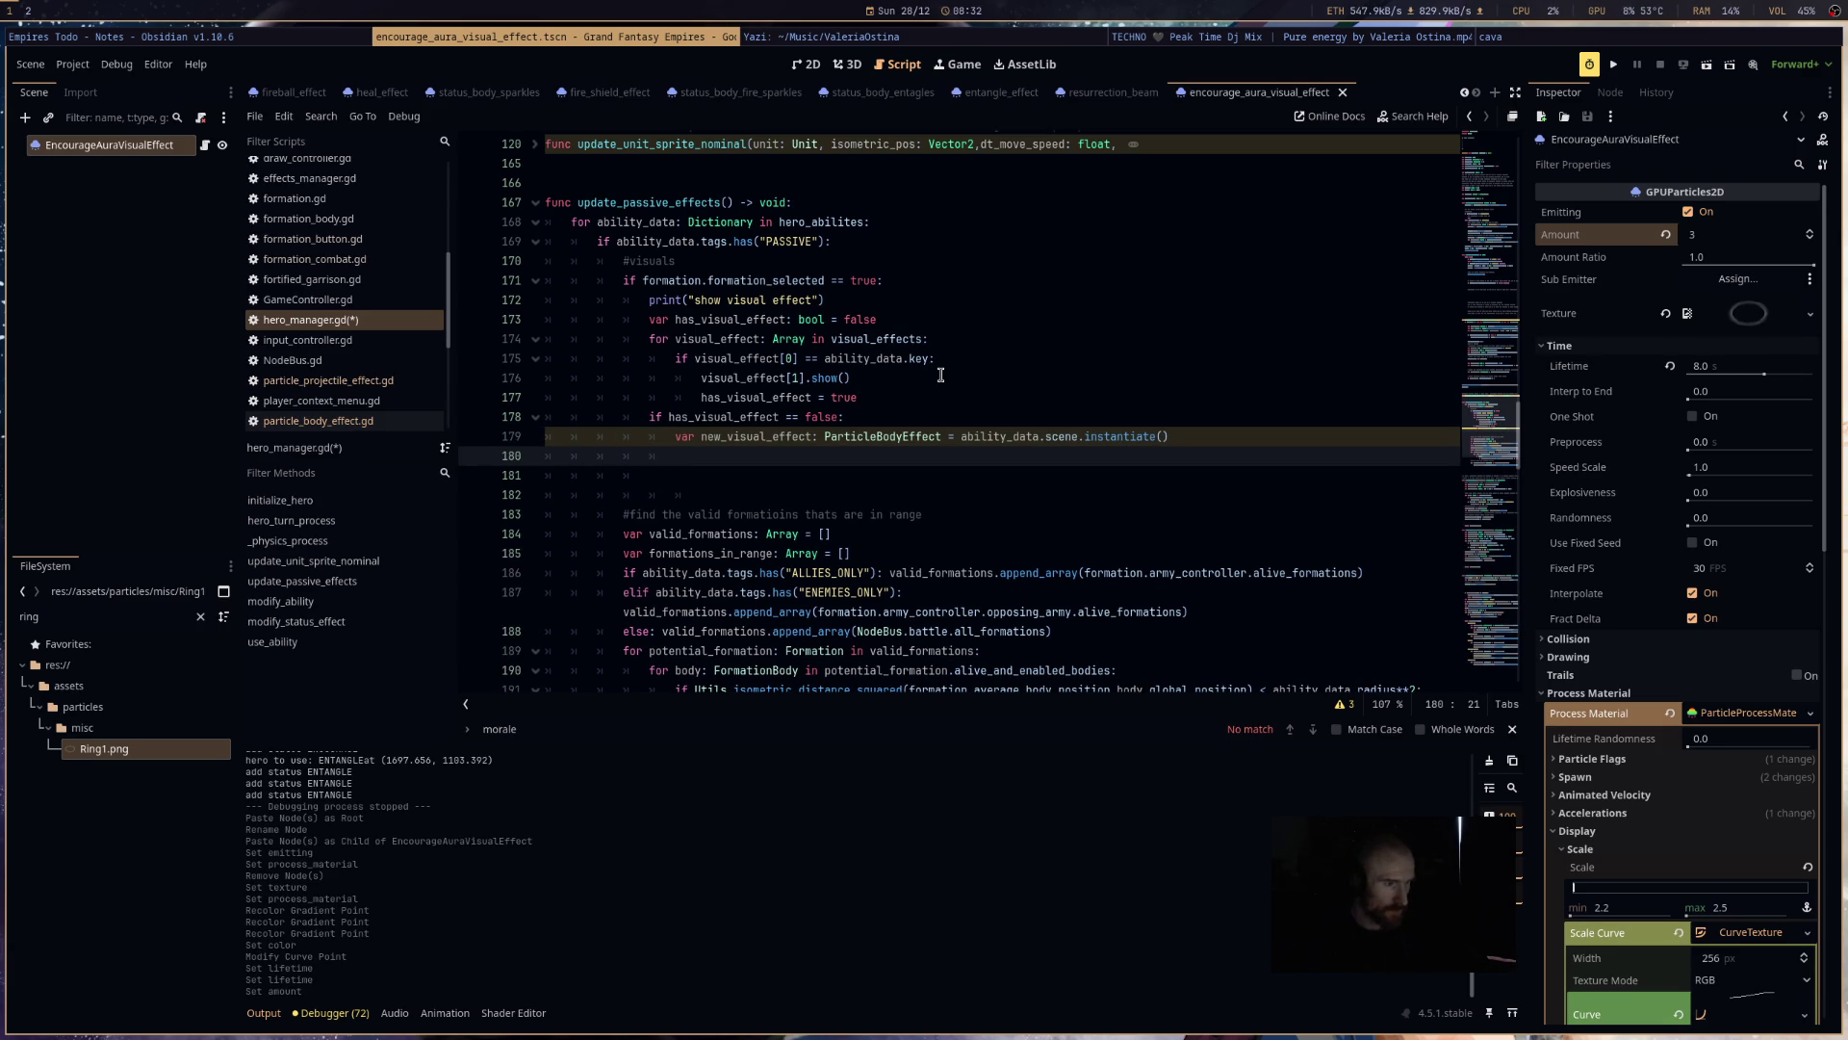
- Add the new effect with NodeBus.effects.add_child(new_visual_effect)
{"action": "type", "text": "eff"}
{"action": "type", "text": "e"}
{"action": "key", "text": "BackSpace"}
{"action": "key", "text": "BackSpace"}
{"action": "key", "text": "BackSpace"}
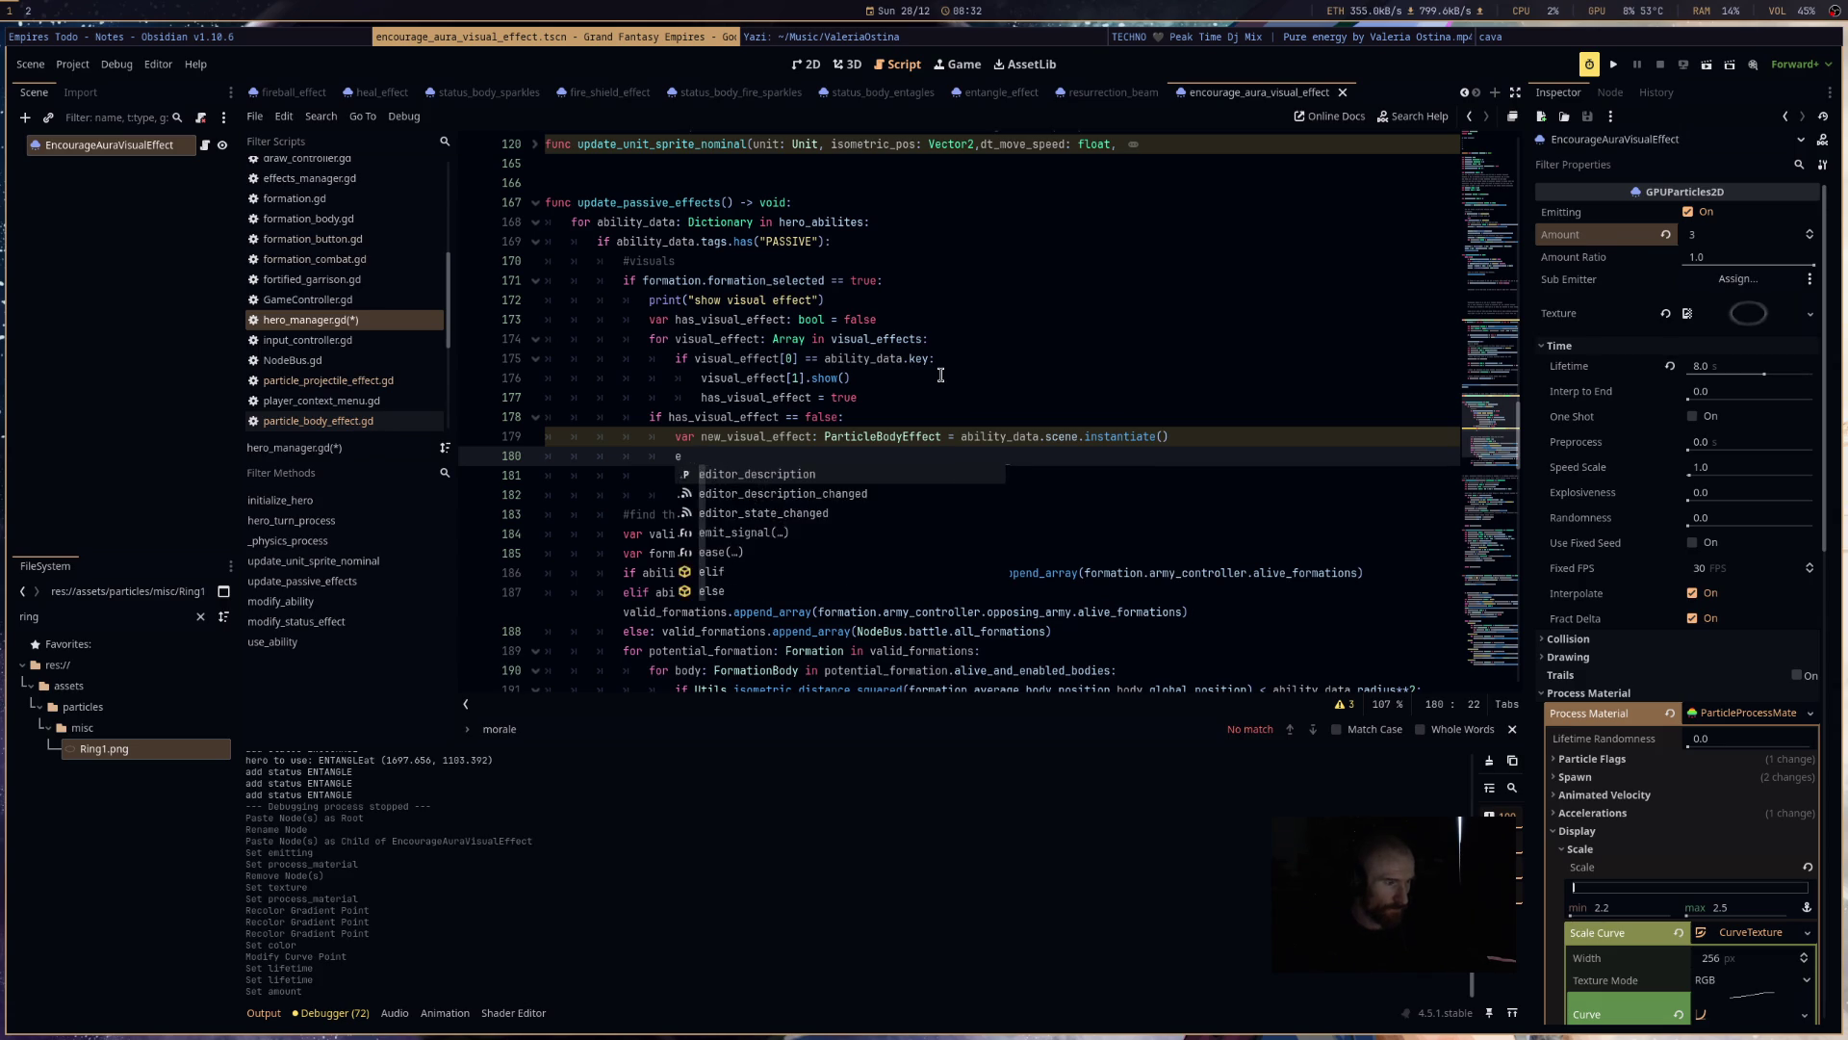
{"action": "type", "text": "NodeBus.effects.a"}
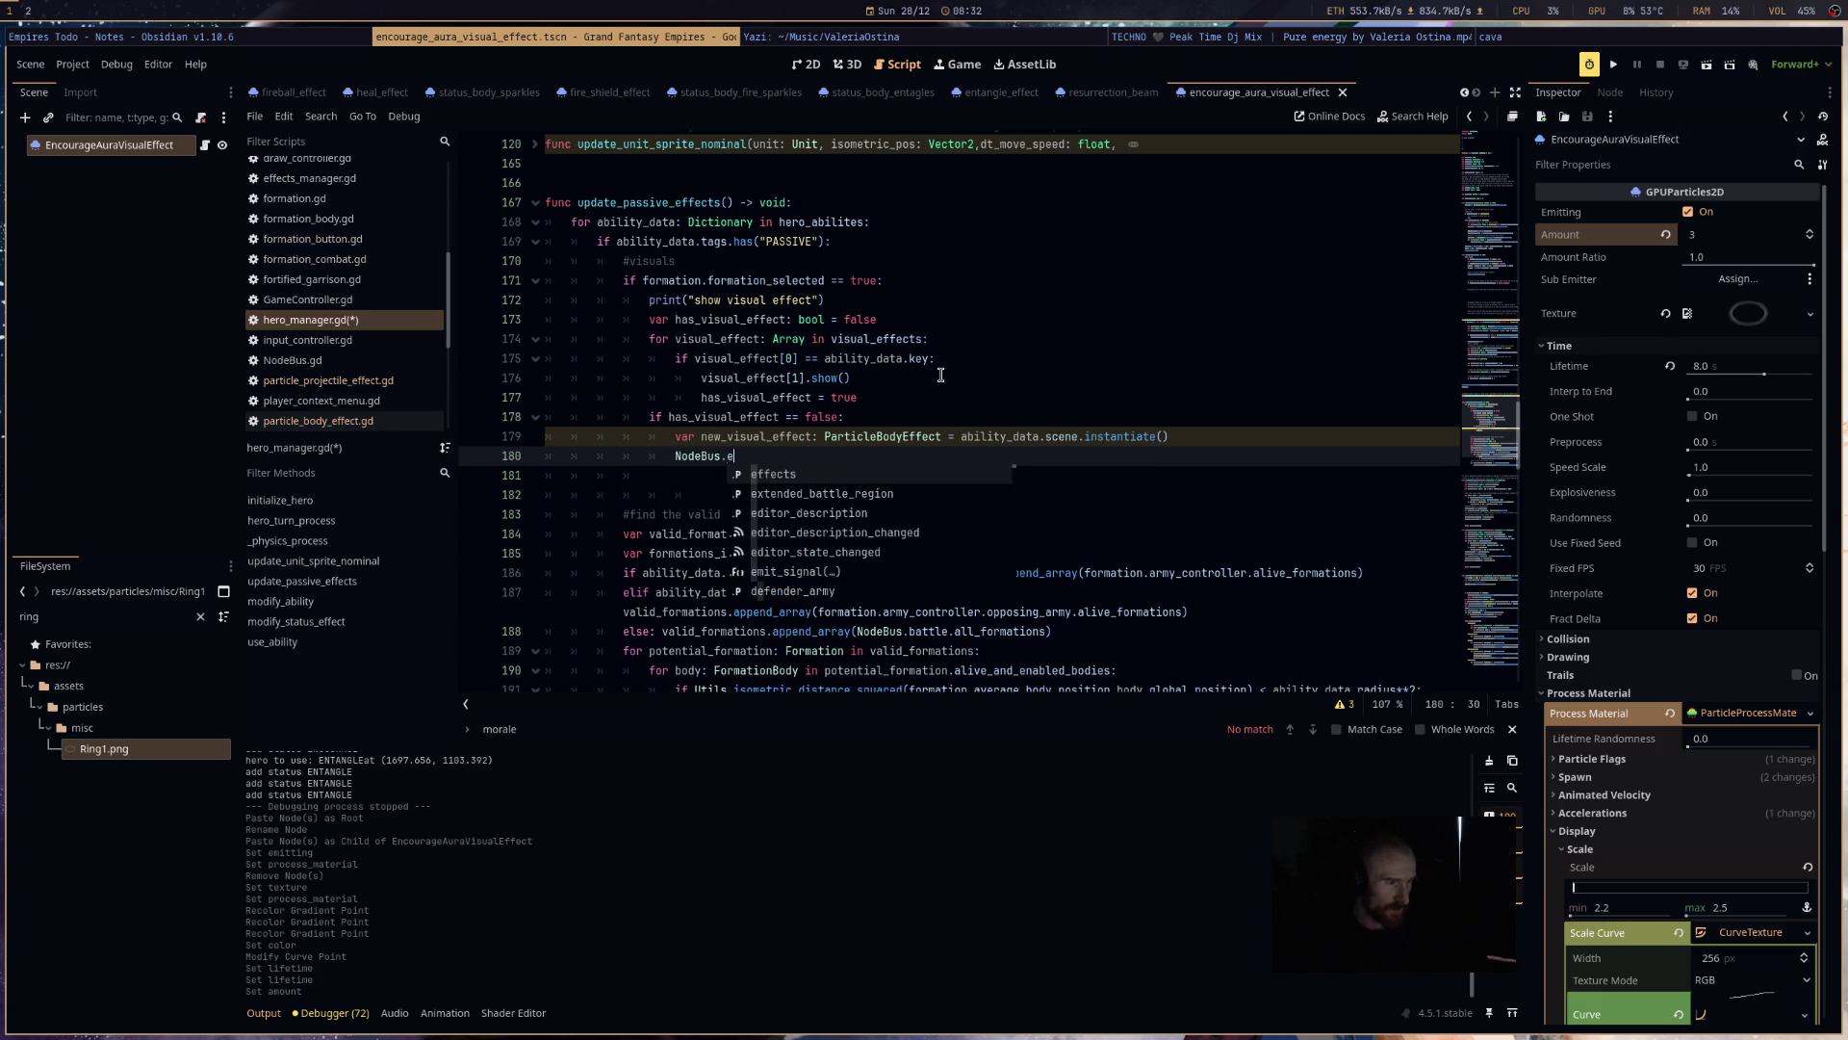
{"action": "type", "text": "dd"}
{"action": "key", "text": "Return"}
{"action": "type", "text": "ects.add_child(new"}
{"action": "key", "text": "Return"}
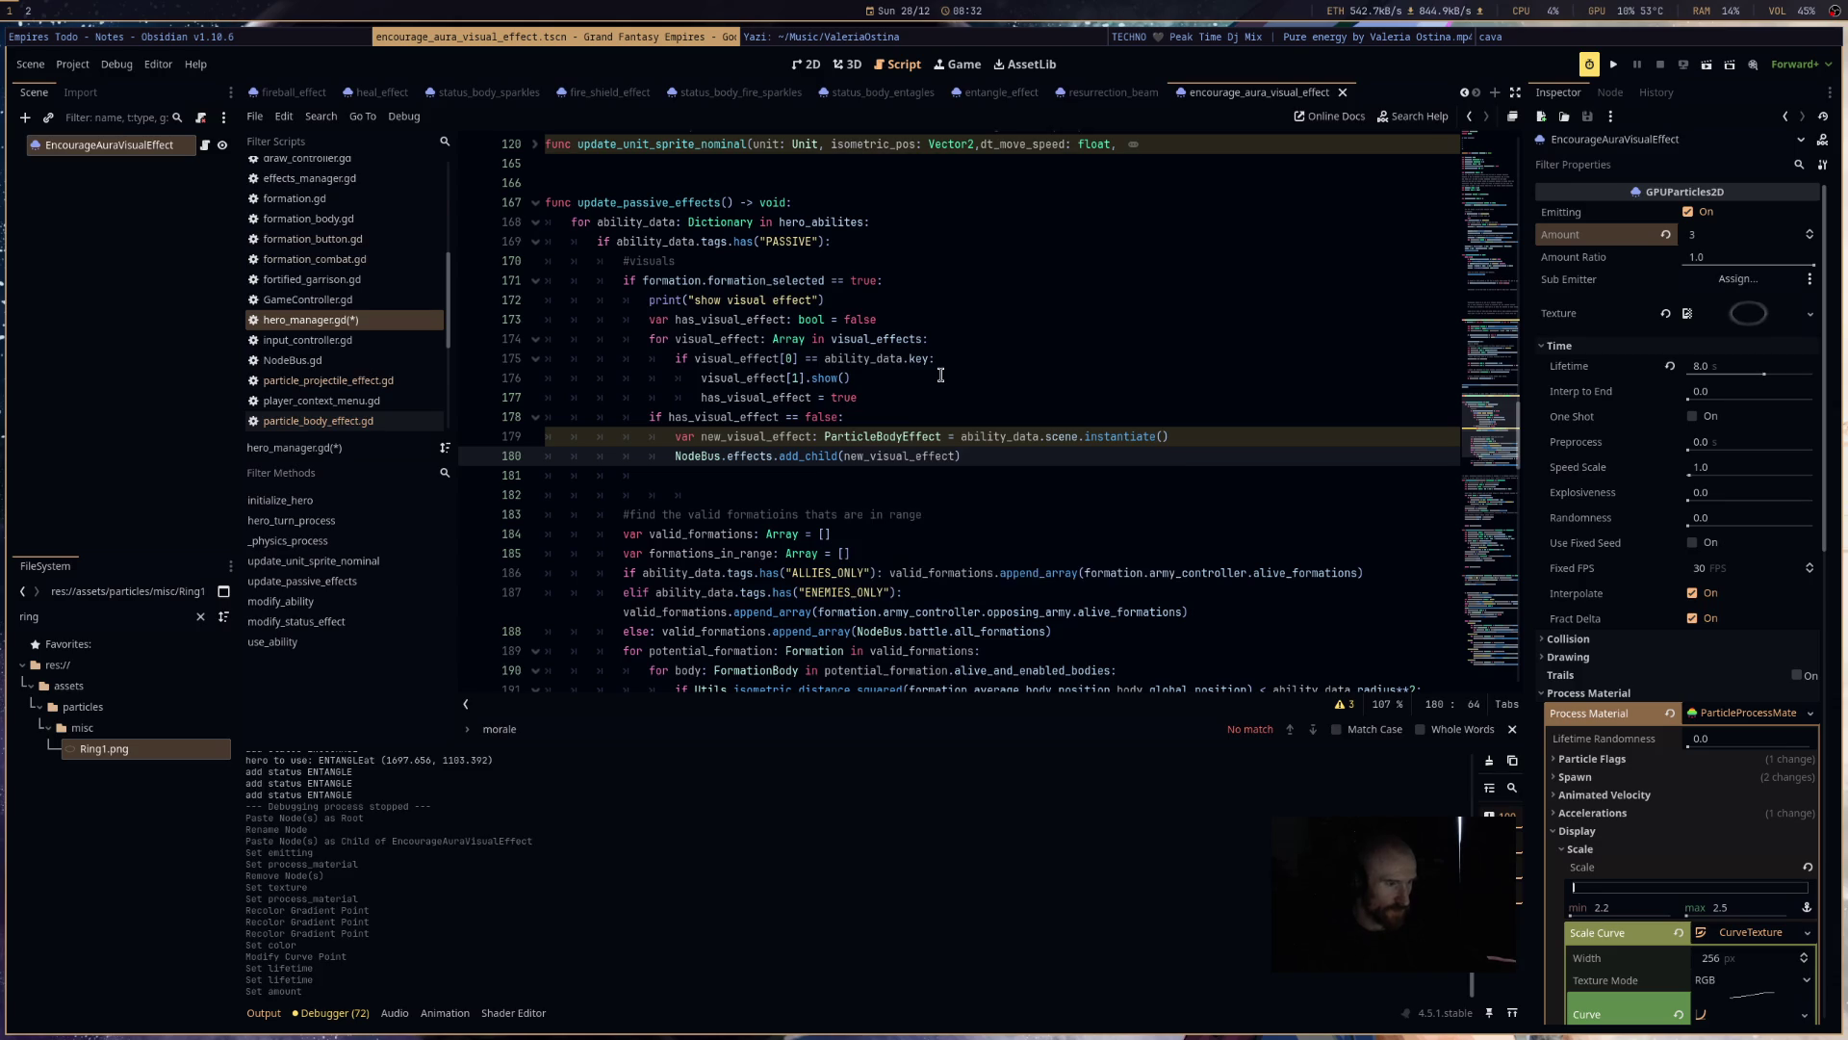
{"action": "key", "text": "End"}
{"action": "key", "text": "Return"}
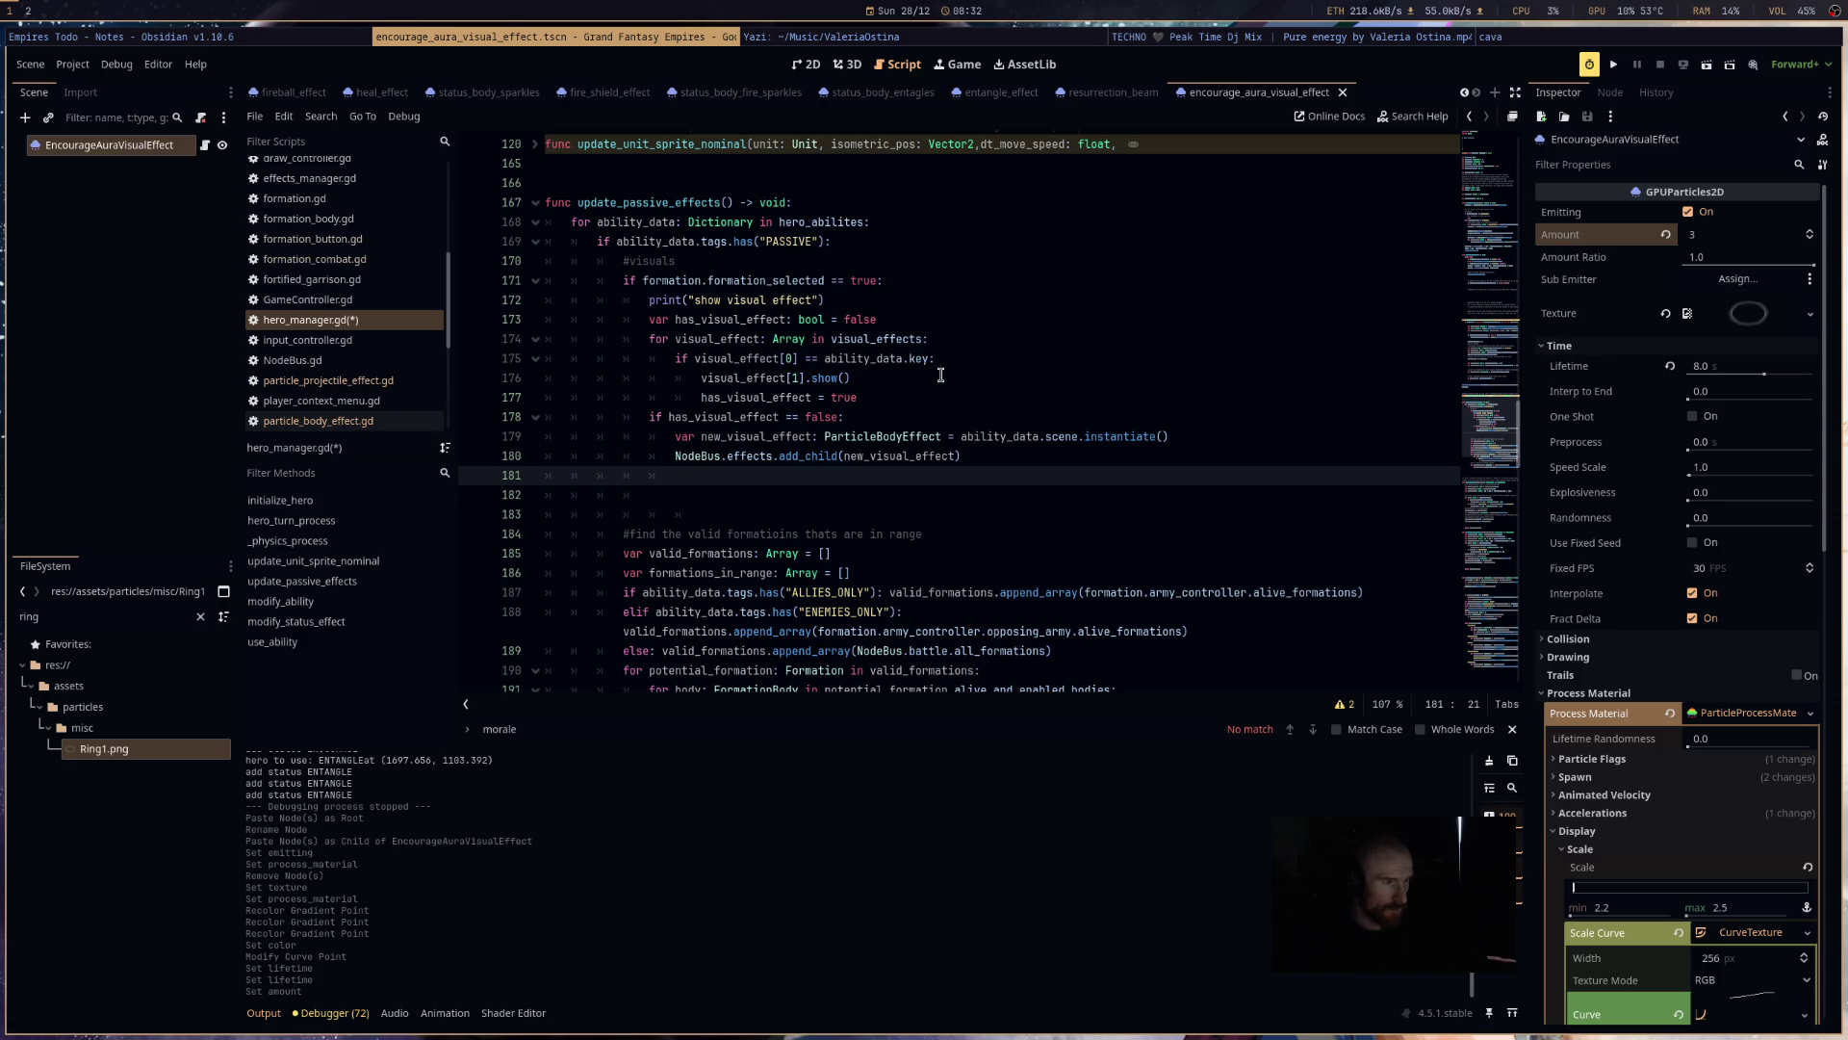
- Start a visual_effect line below has_visual_effect = true, then erase it again
{"action": "key", "text": "Up"}
{"action": "key", "text": "Up"}
{"action": "key", "text": "Up"}
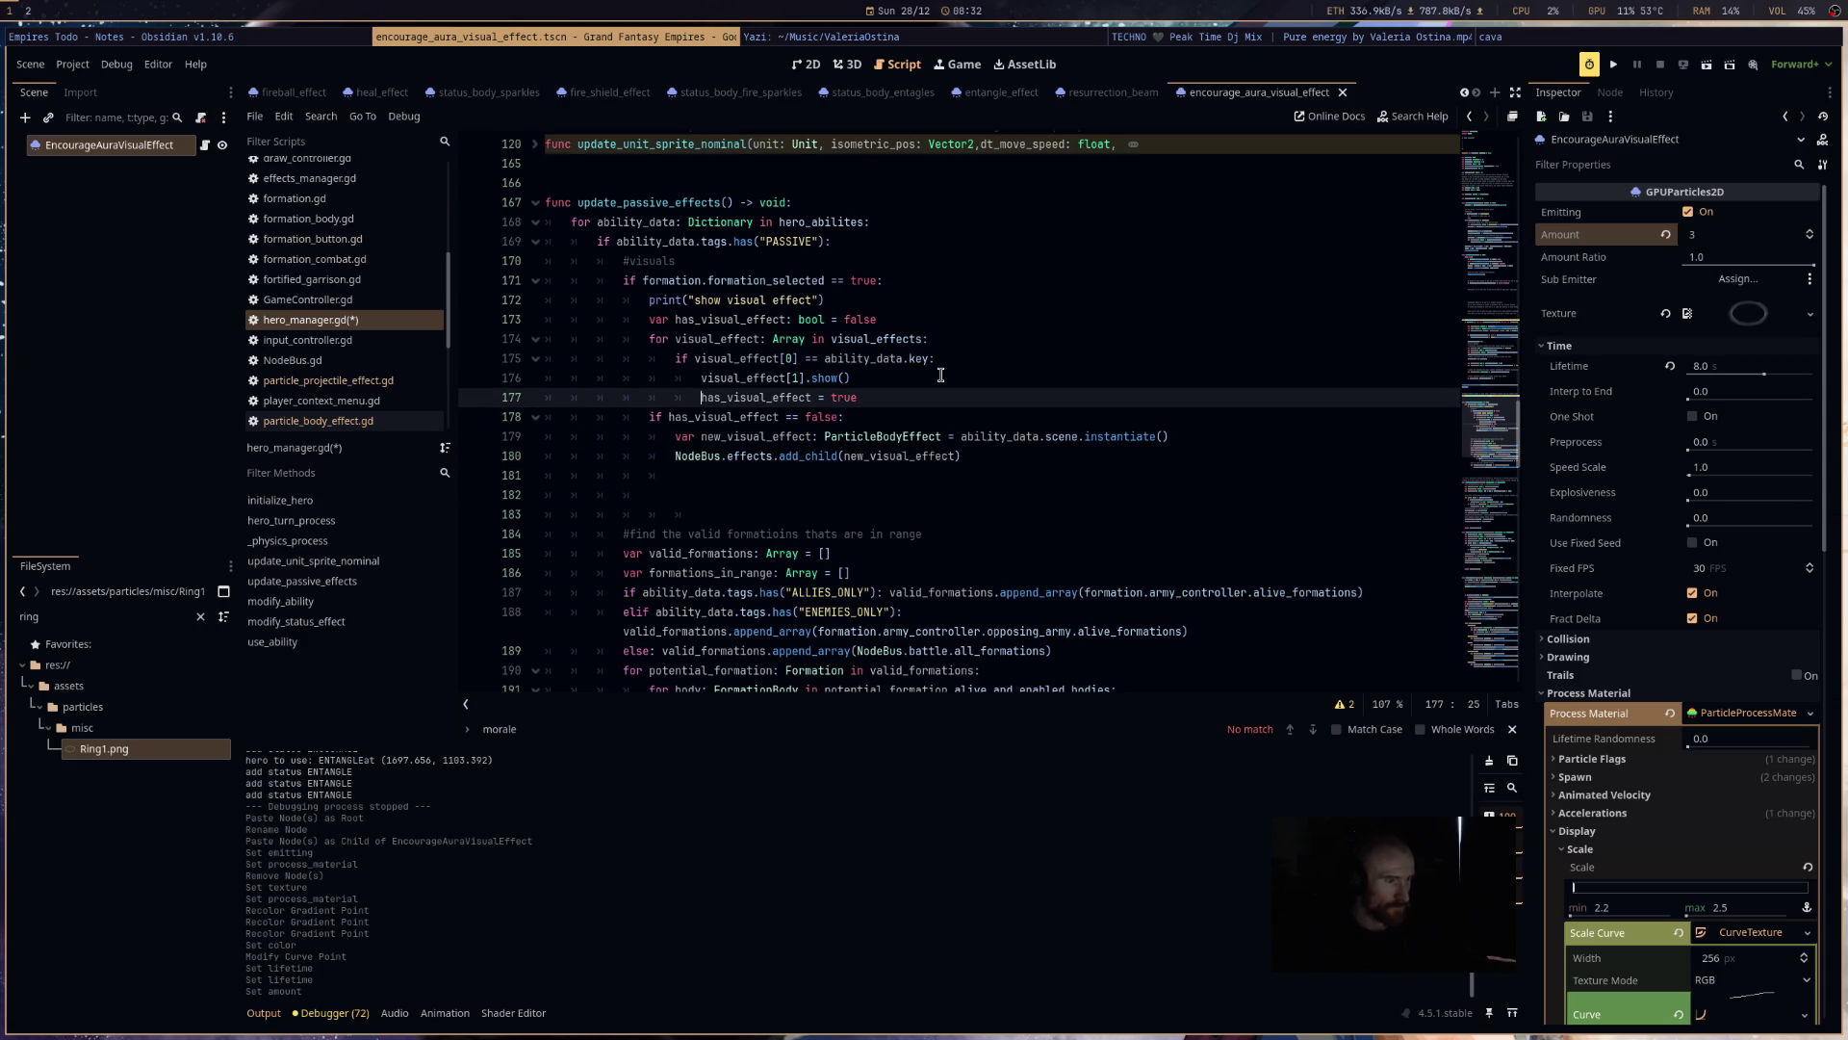
{"action": "key", "text": "Return"}
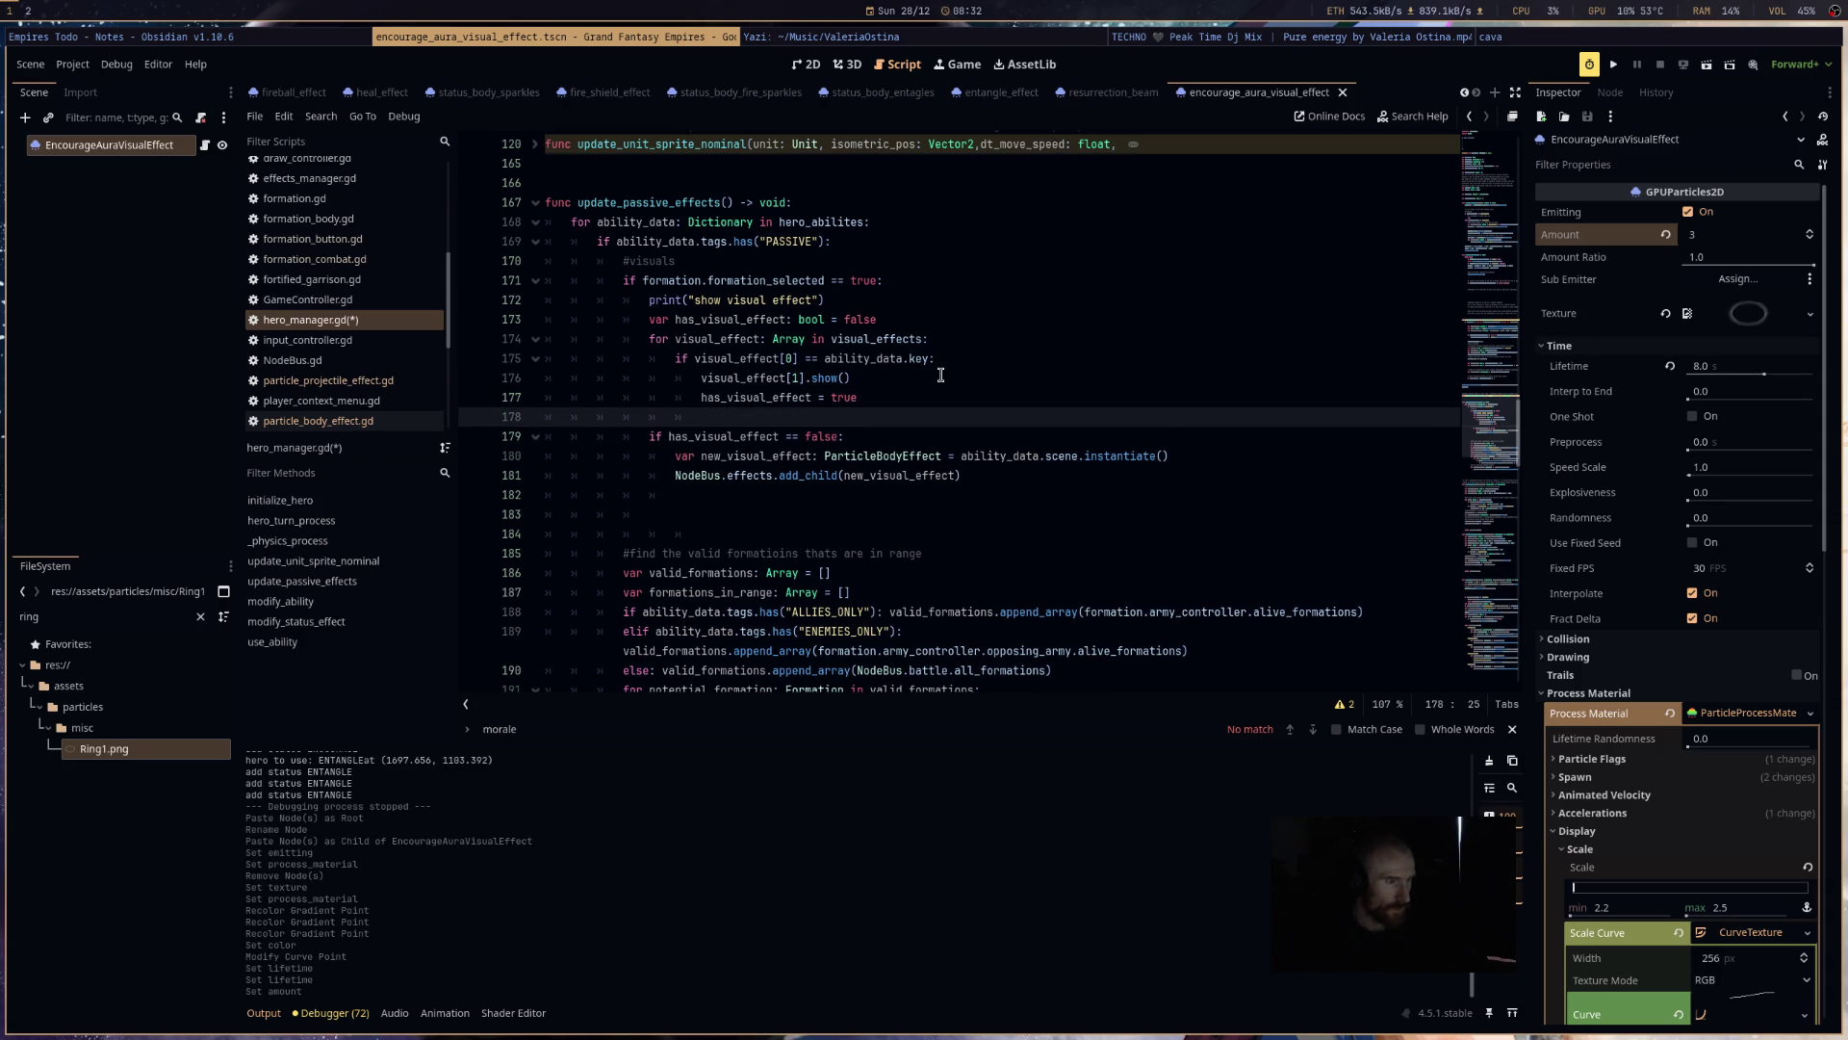
{"action": "type", "text": "h"}
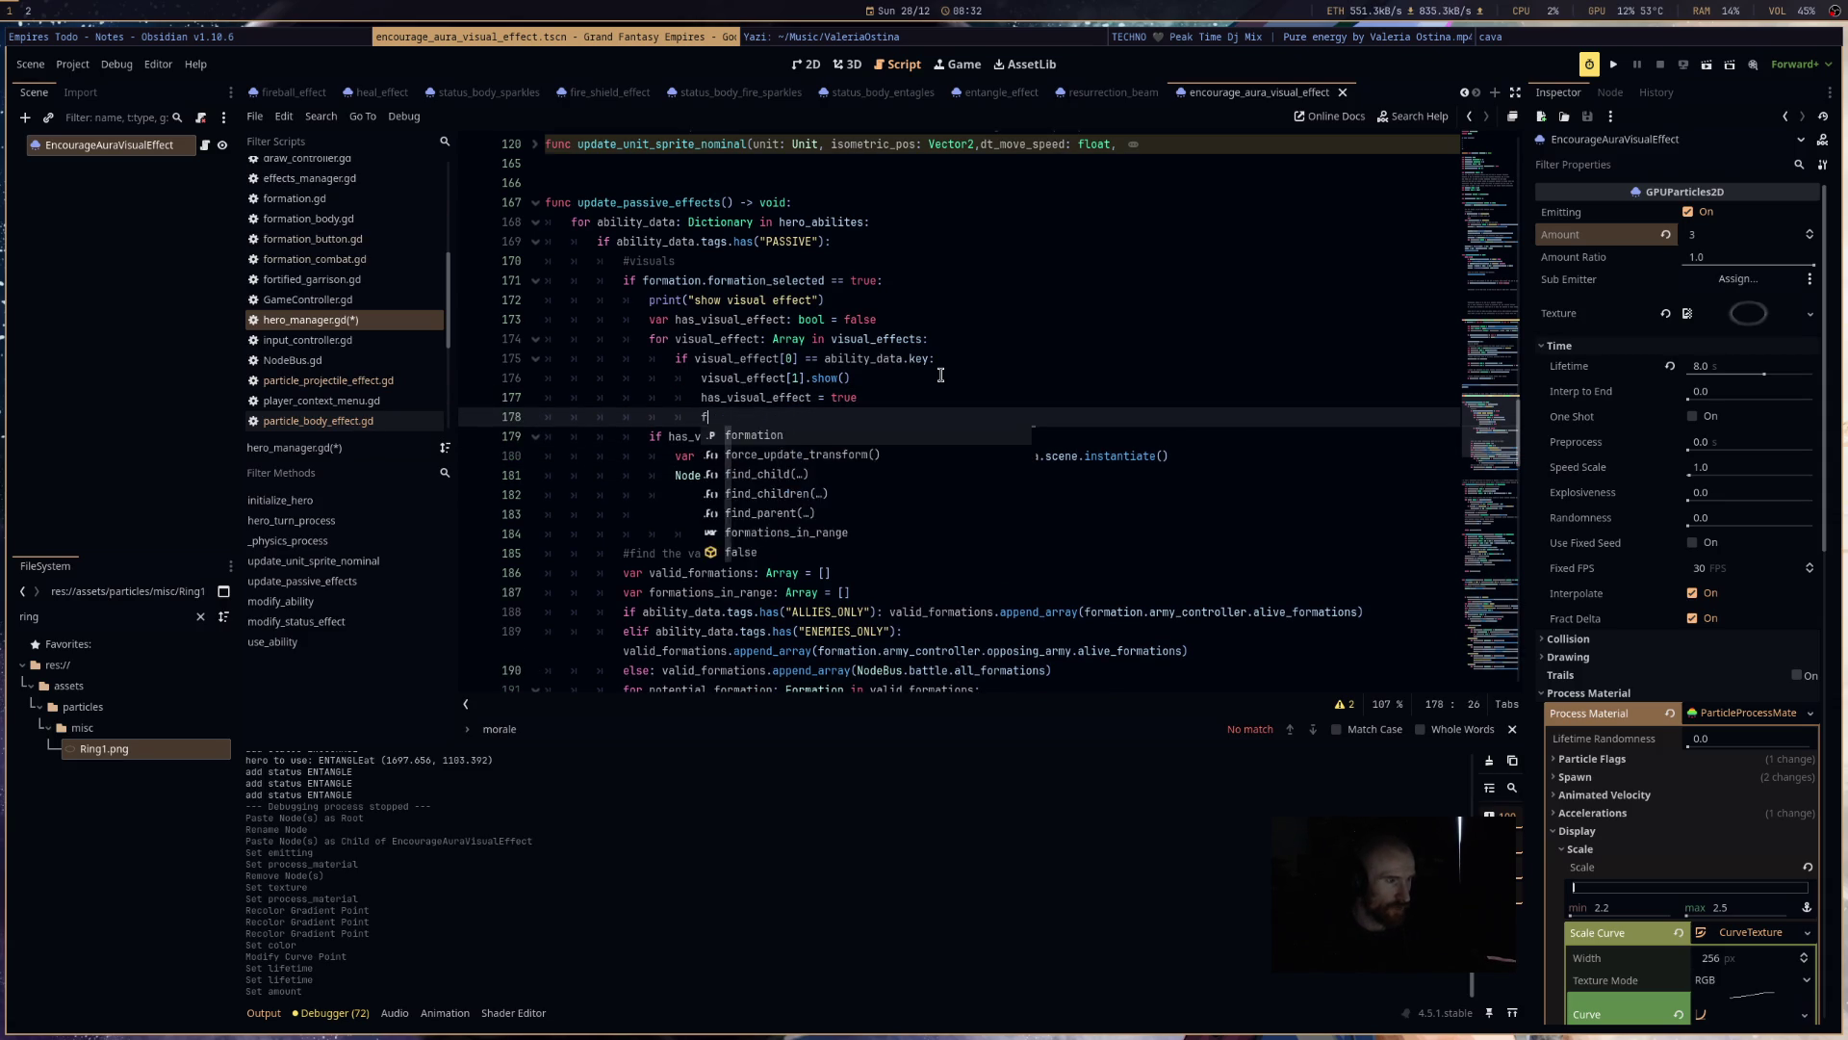
{"action": "key", "text": "BackSpace"}
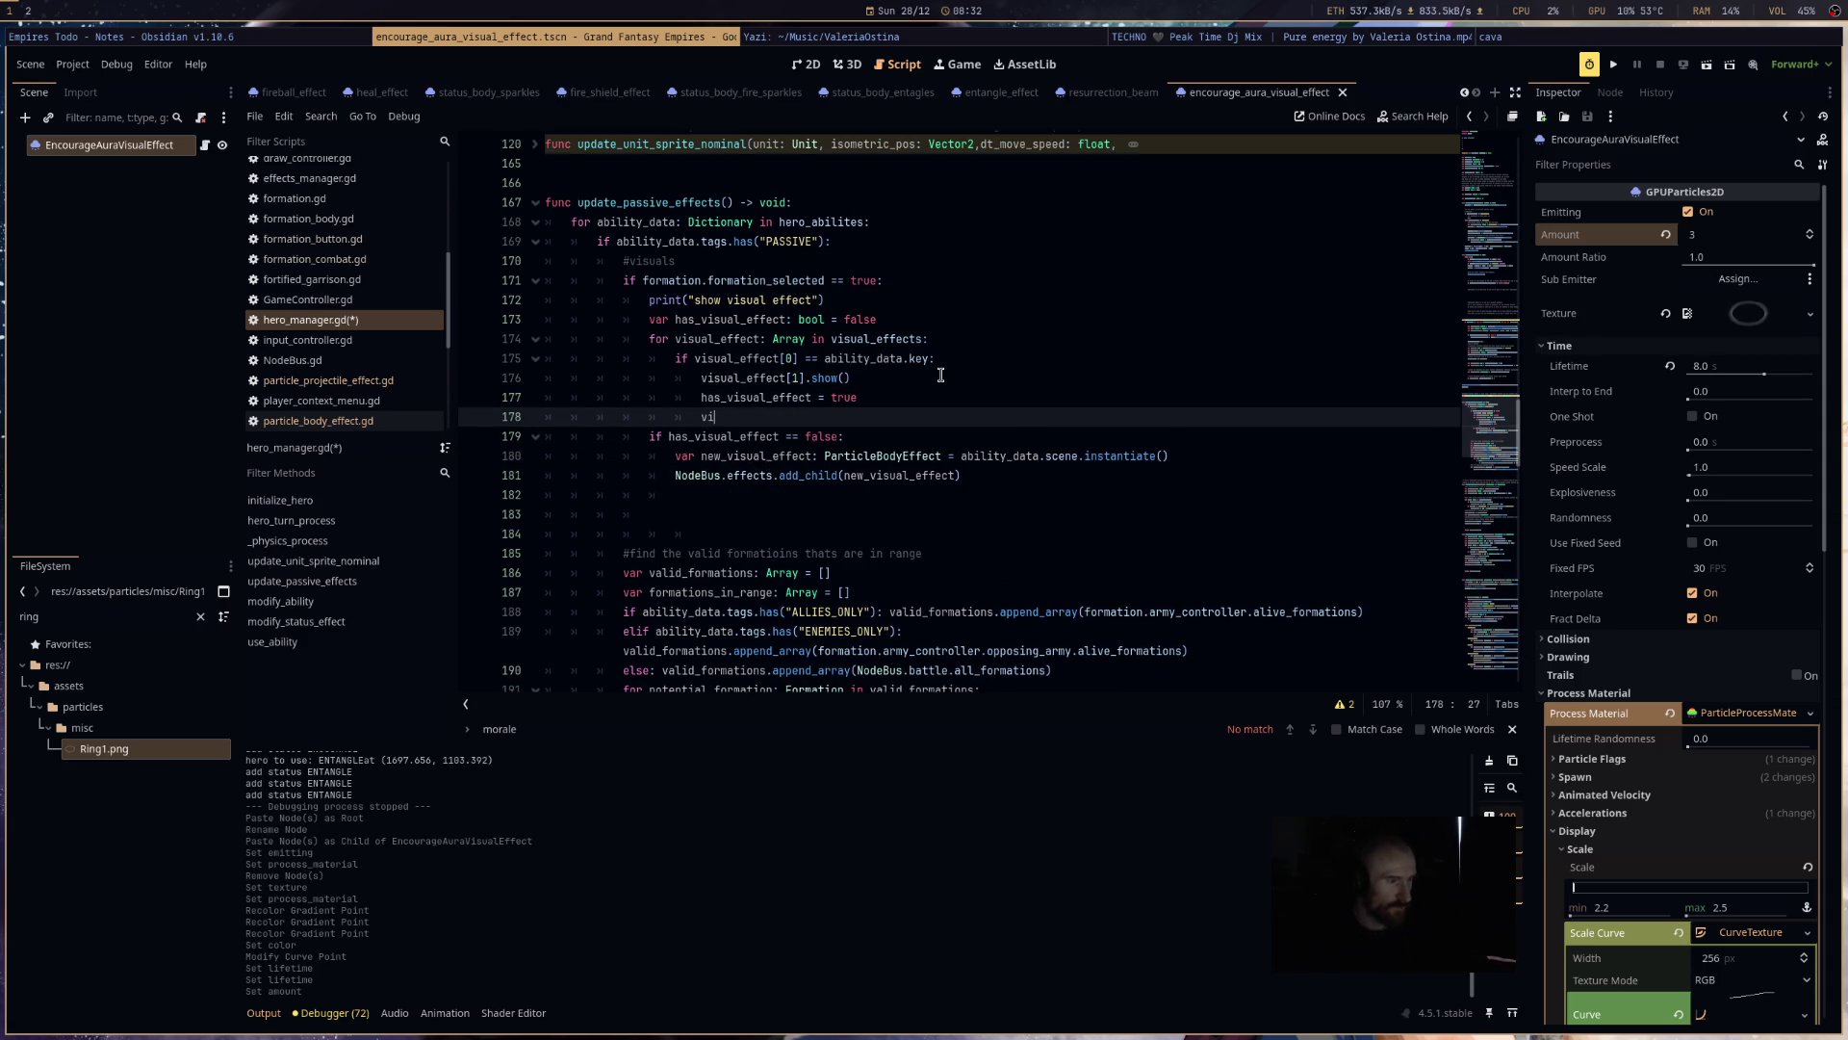
{"action": "type", "text": "sual_"}
{"action": "key", "text": "Return"}
{"action": "type", "text": "["}
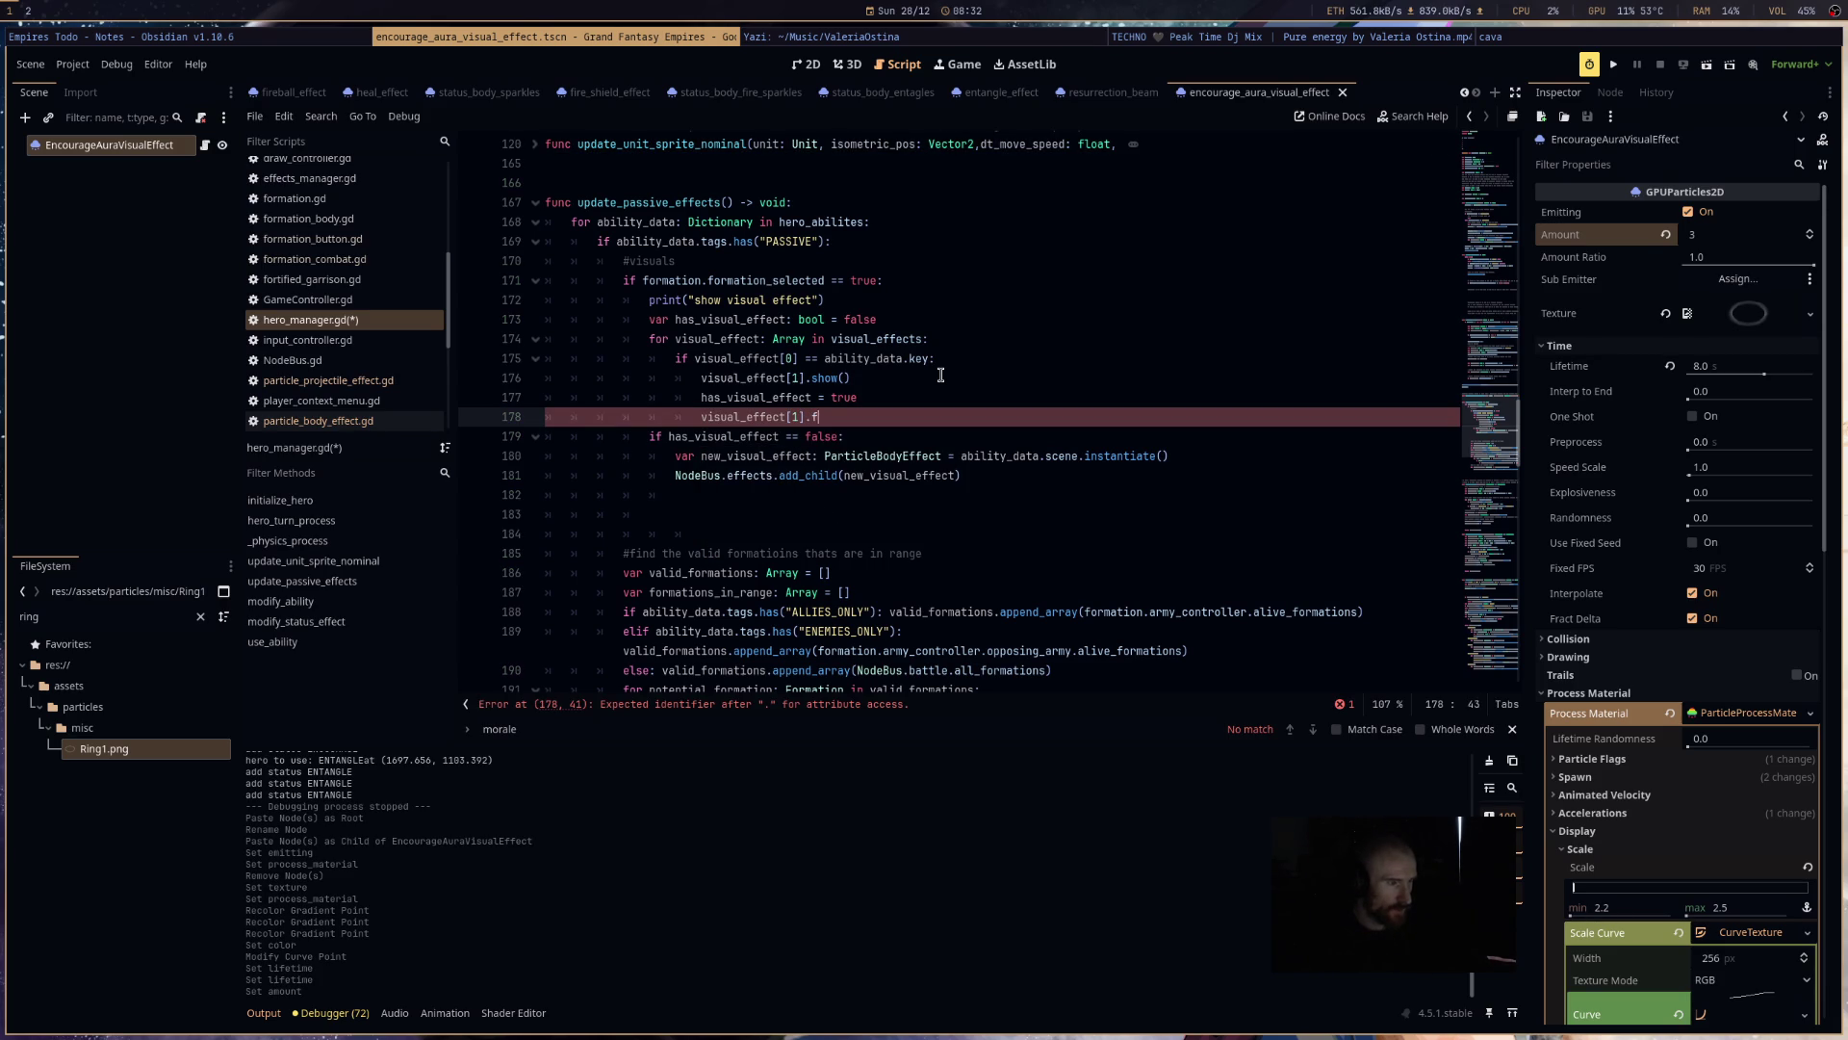
{"action": "key", "text": "BackSpace"}
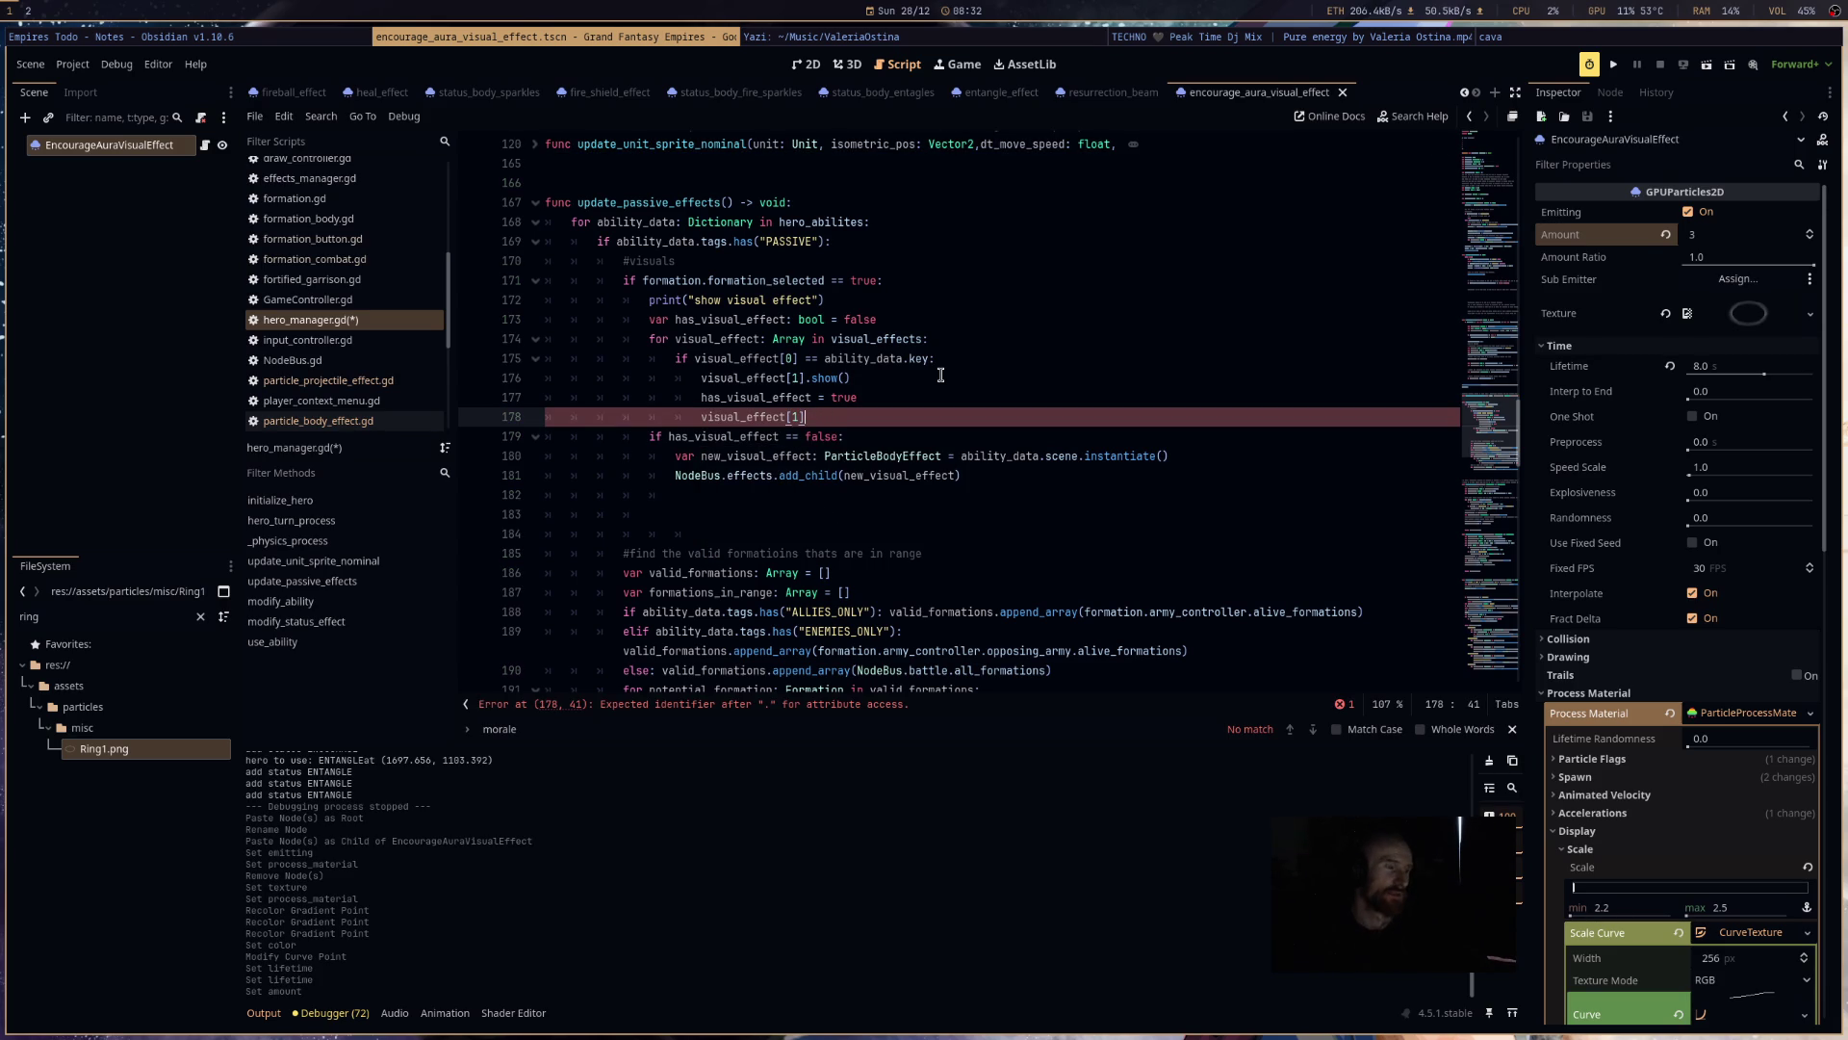
{"action": "key", "text": "BackSpace"}
{"action": "key", "text": "BackSpace"}
{"action": "key", "text": "BackSpace"}
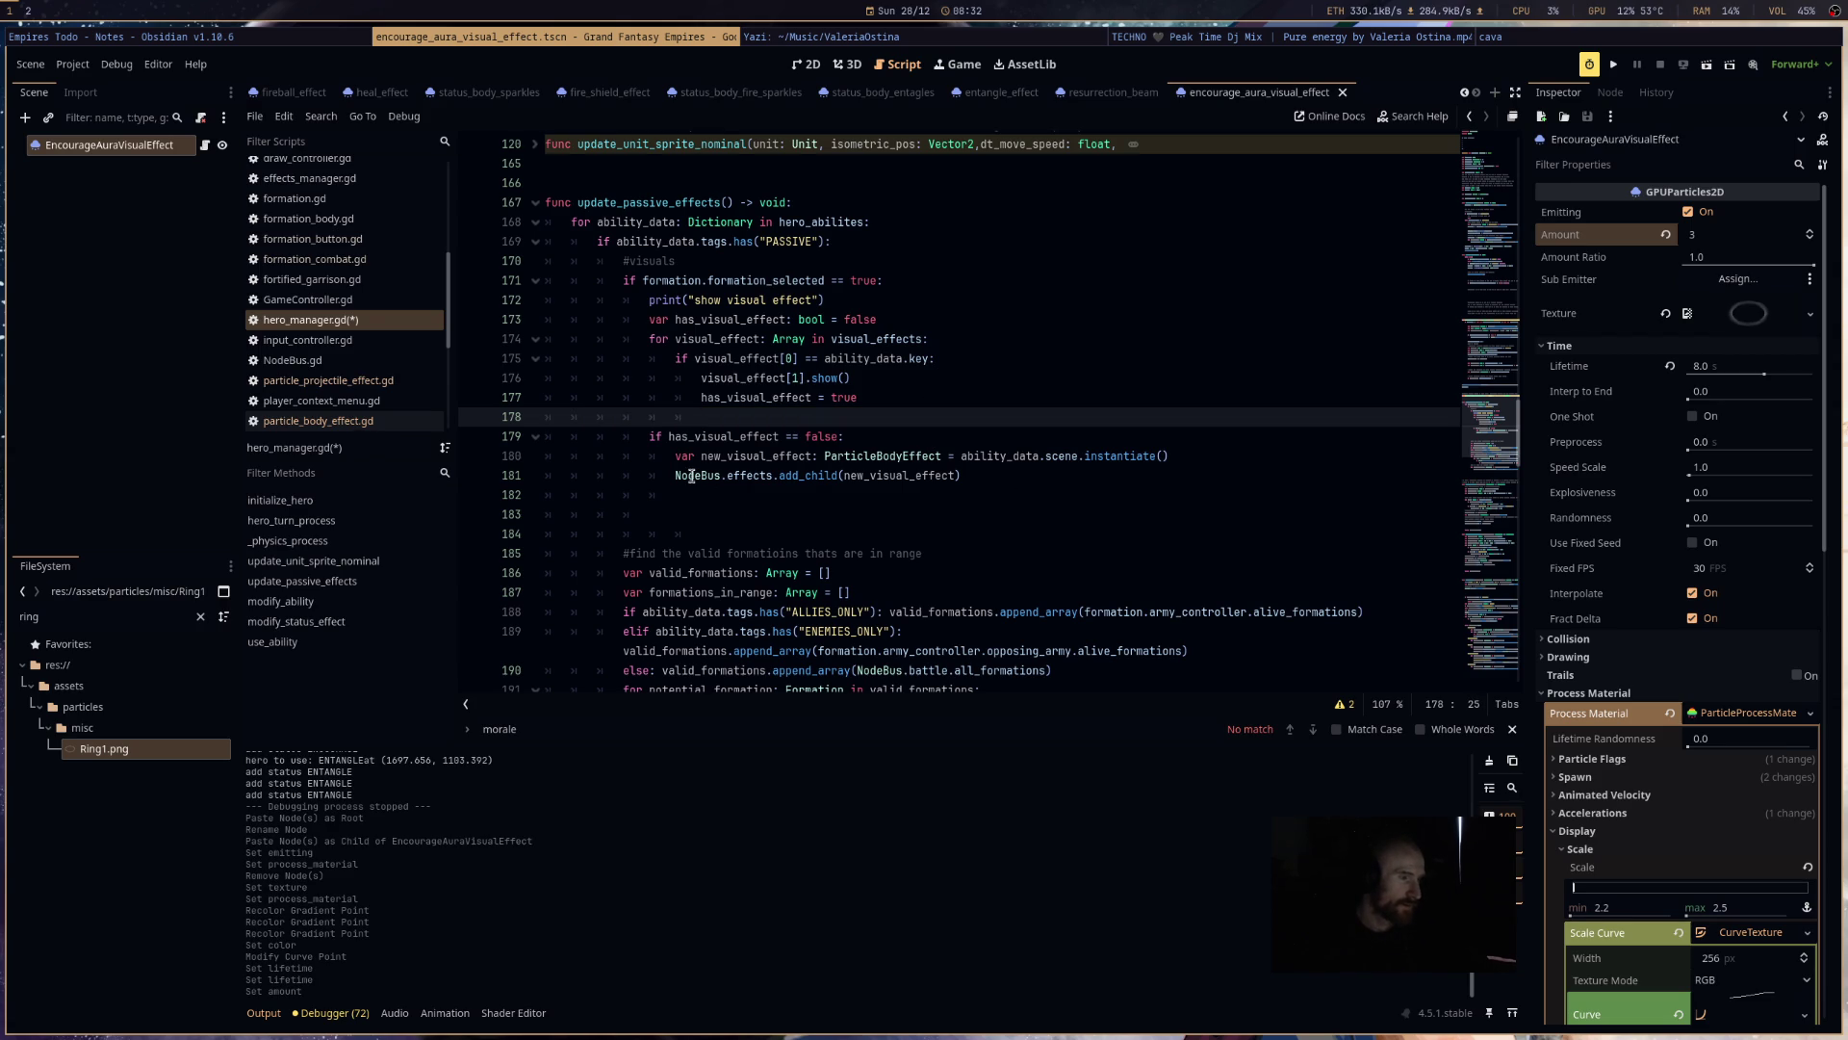
- Replace NodeBus.effects with formation so the line reads formation.add_child(new_visual_effect)
{"action": "left_click_drag", "start_coordinate": [771, 479], "coordinate": [673, 475]}
{"action": "type", "text": "fir"}
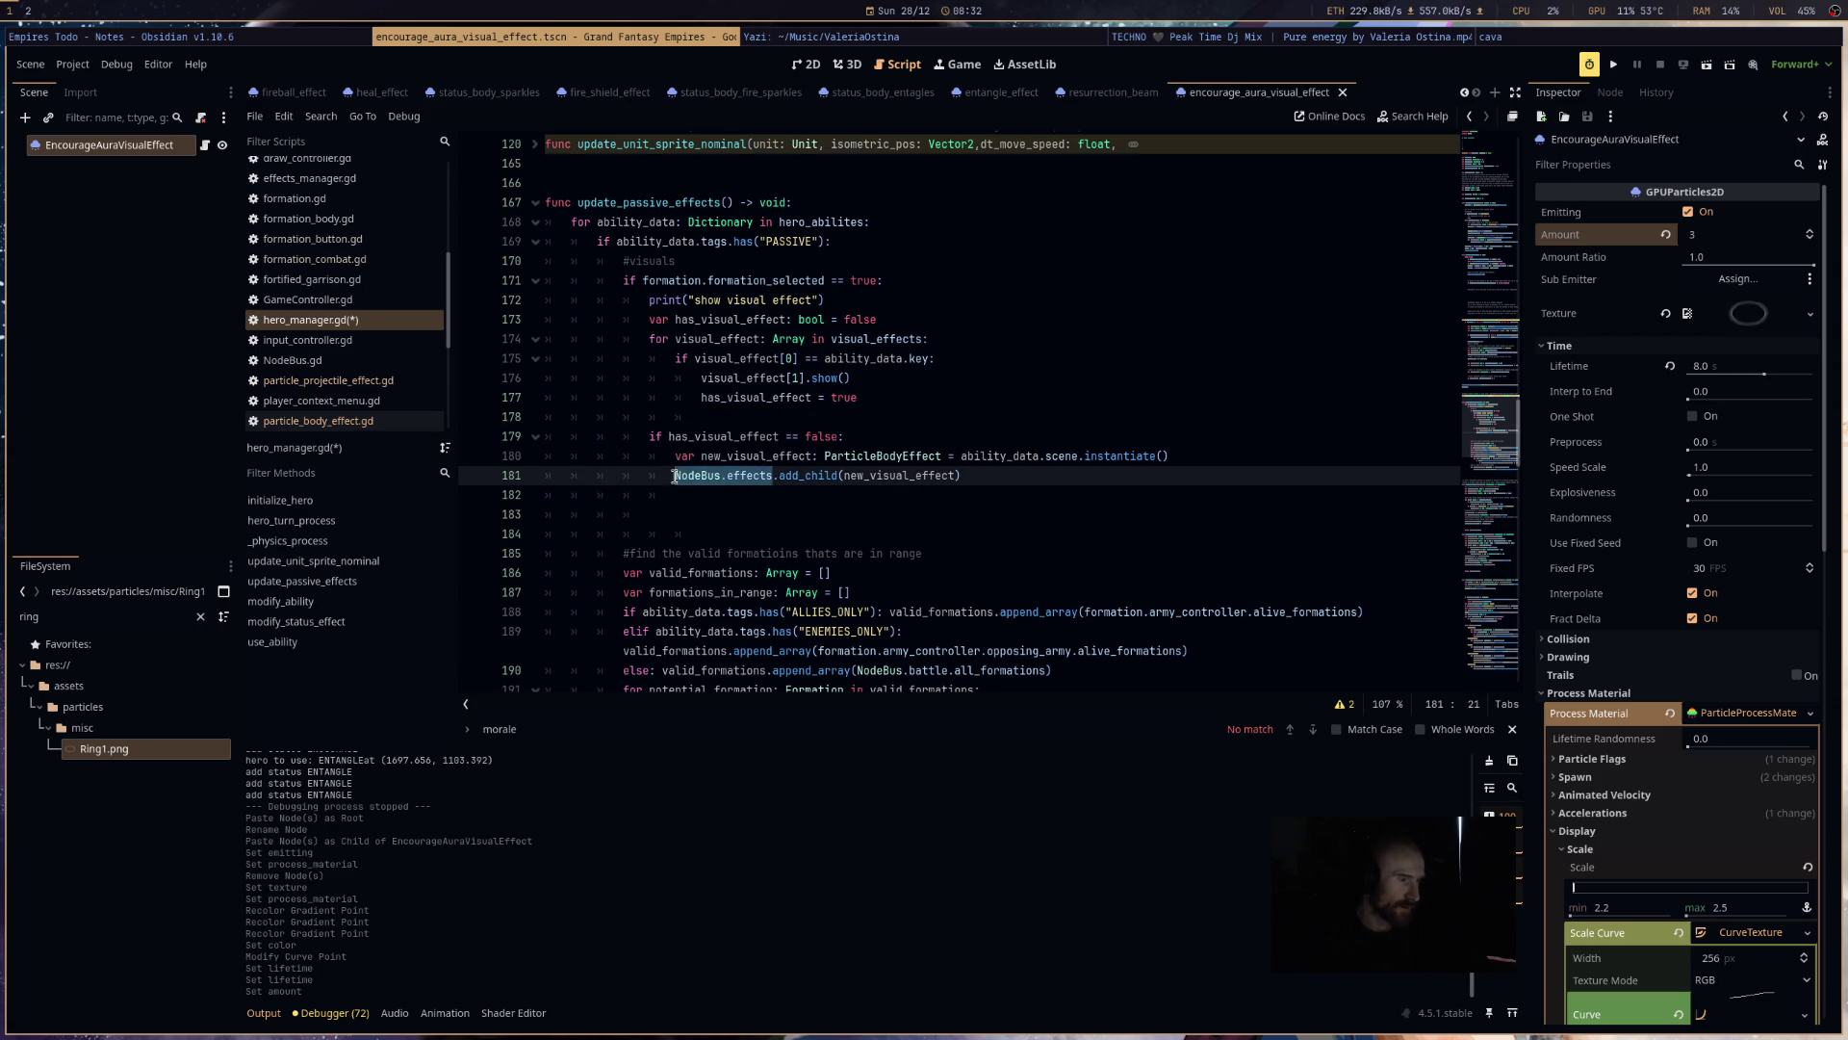
{"action": "key", "text": "BackSpace"}
{"action": "key", "text": "BackSpace"}
{"action": "type", "text": "ormation"}
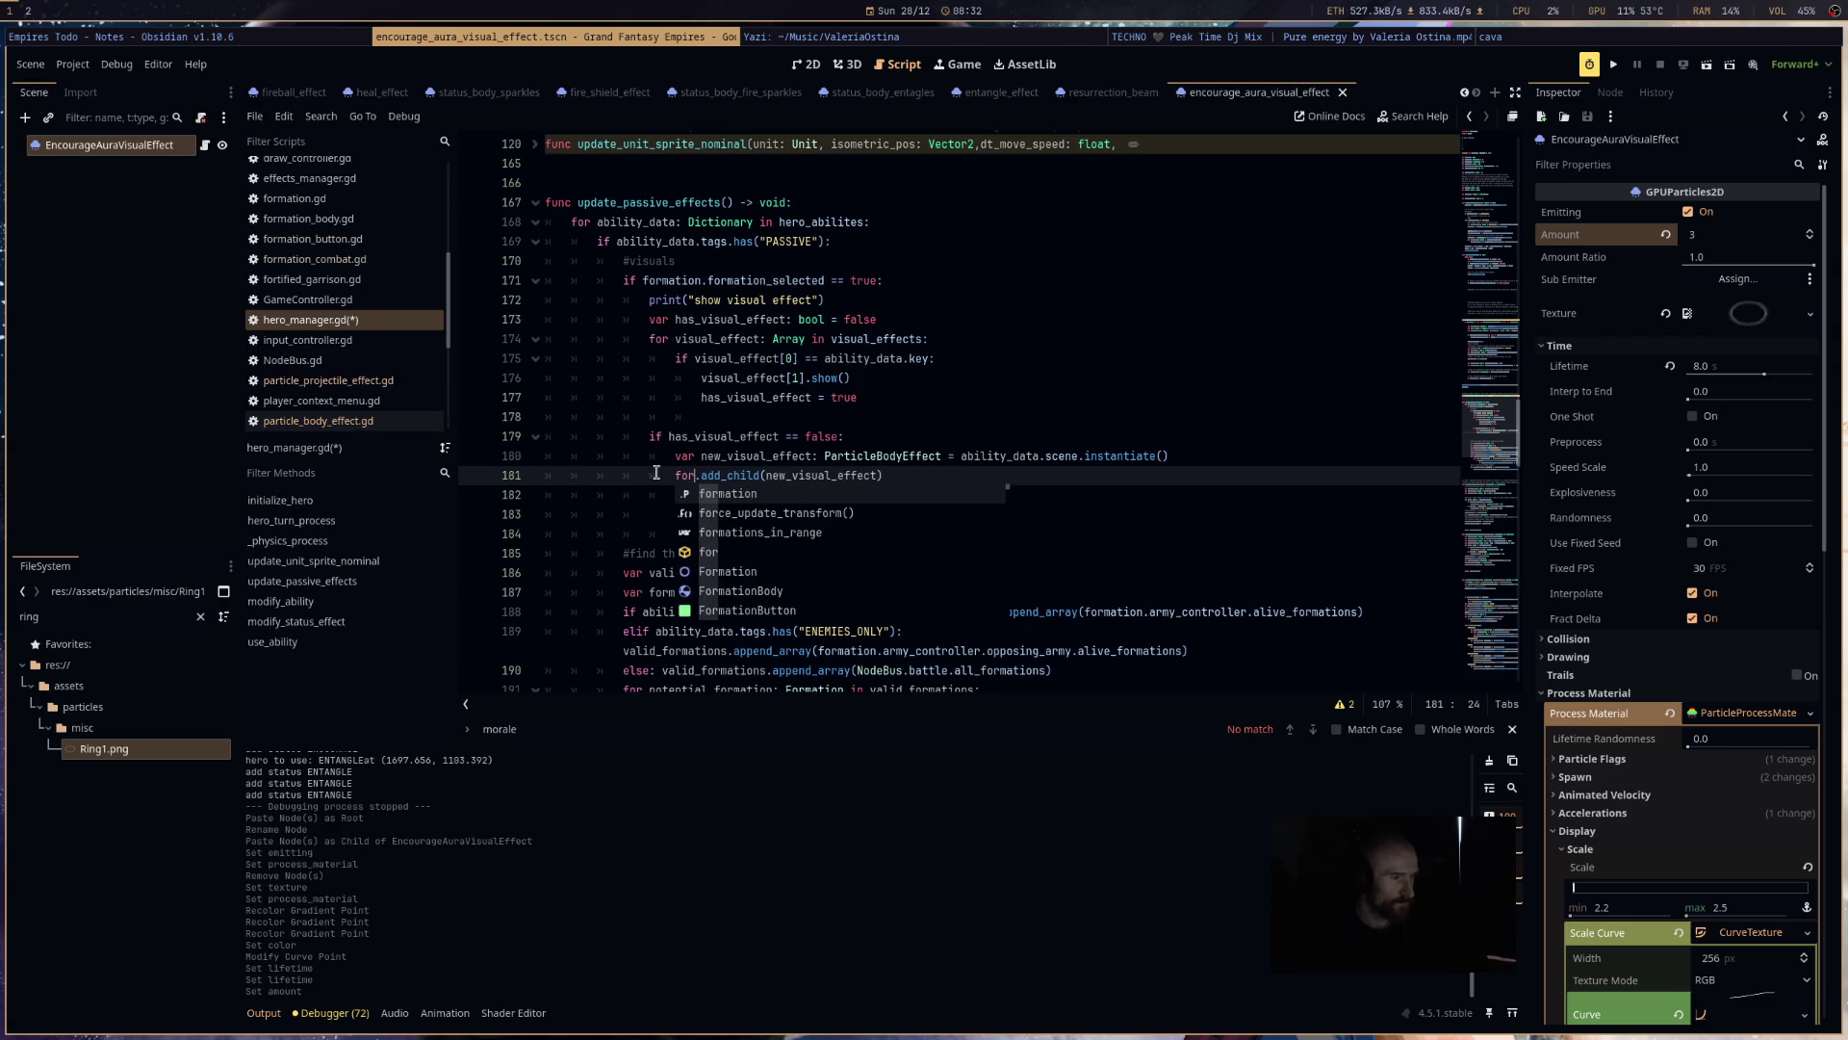
{"action": "key", "text": "Right"}
{"action": "key", "text": "Right"}
{"action": "key", "text": "Right"}
{"action": "key", "text": "Right"}
{"action": "key", "text": "Right"}
{"action": "key", "text": "Right"}
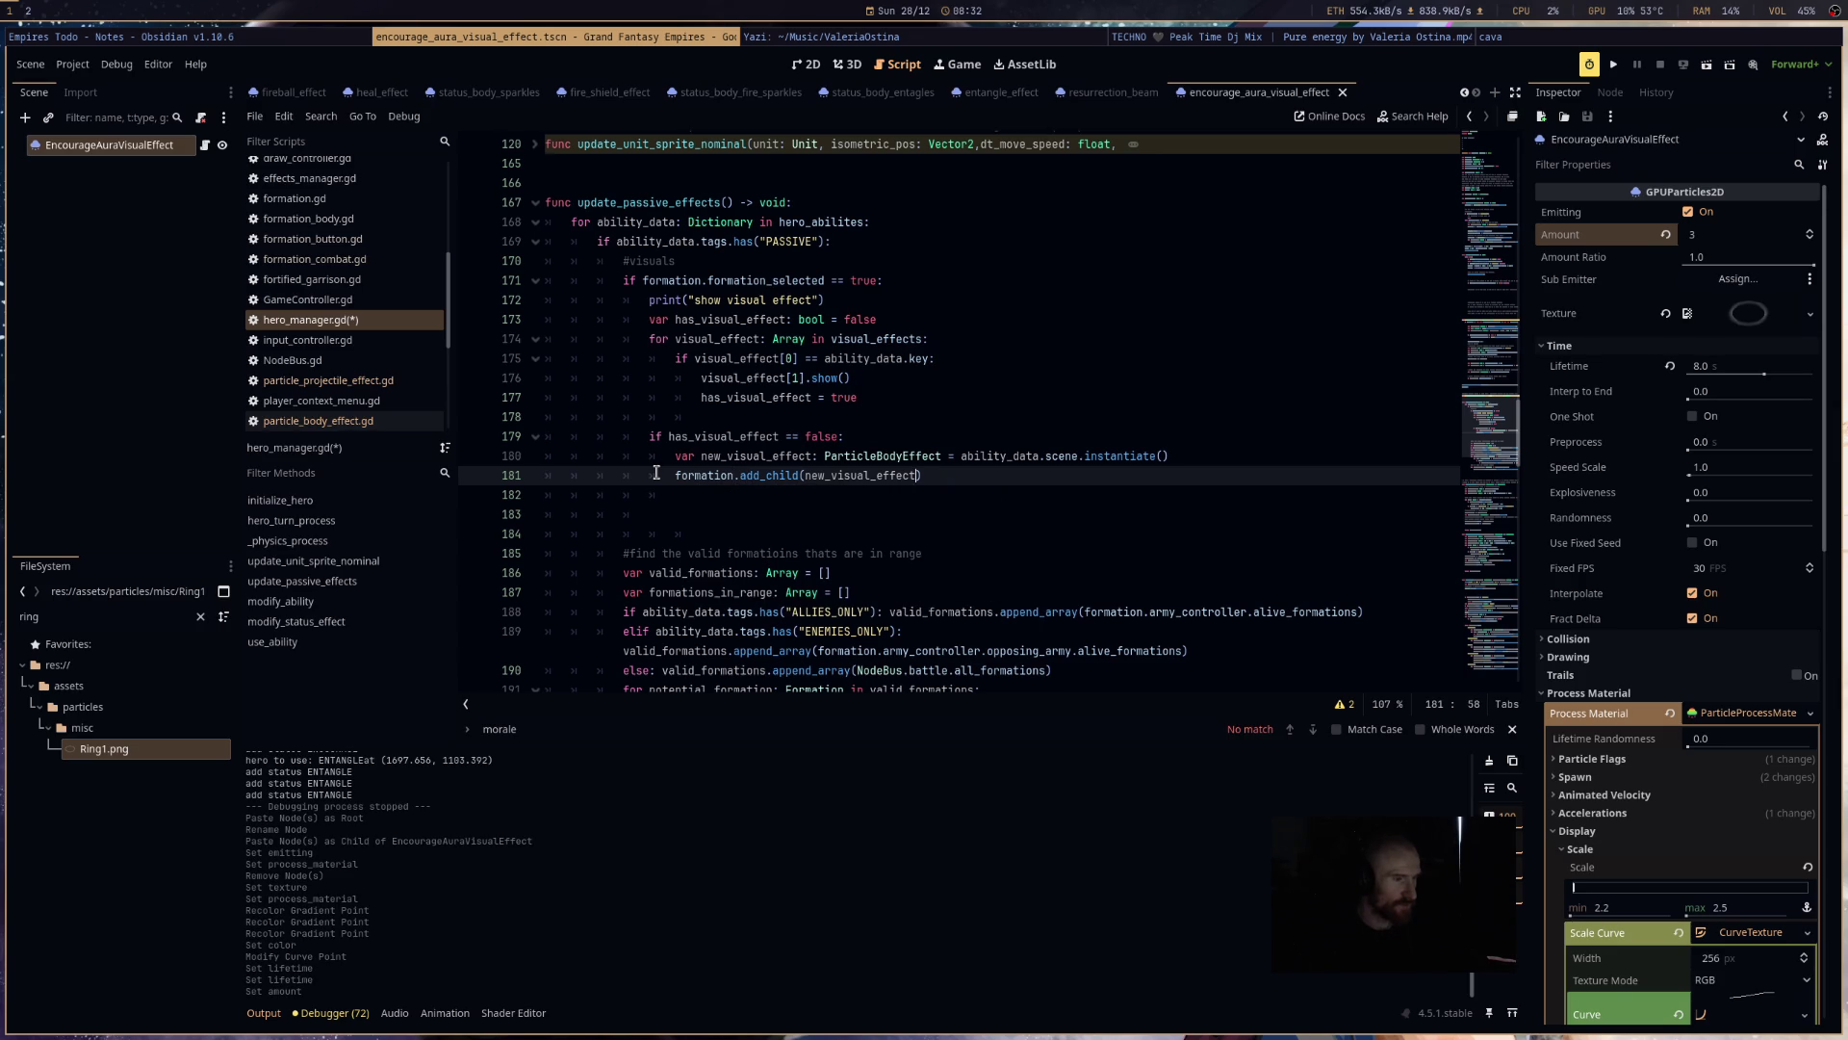
{"action": "key", "text": "Return"}
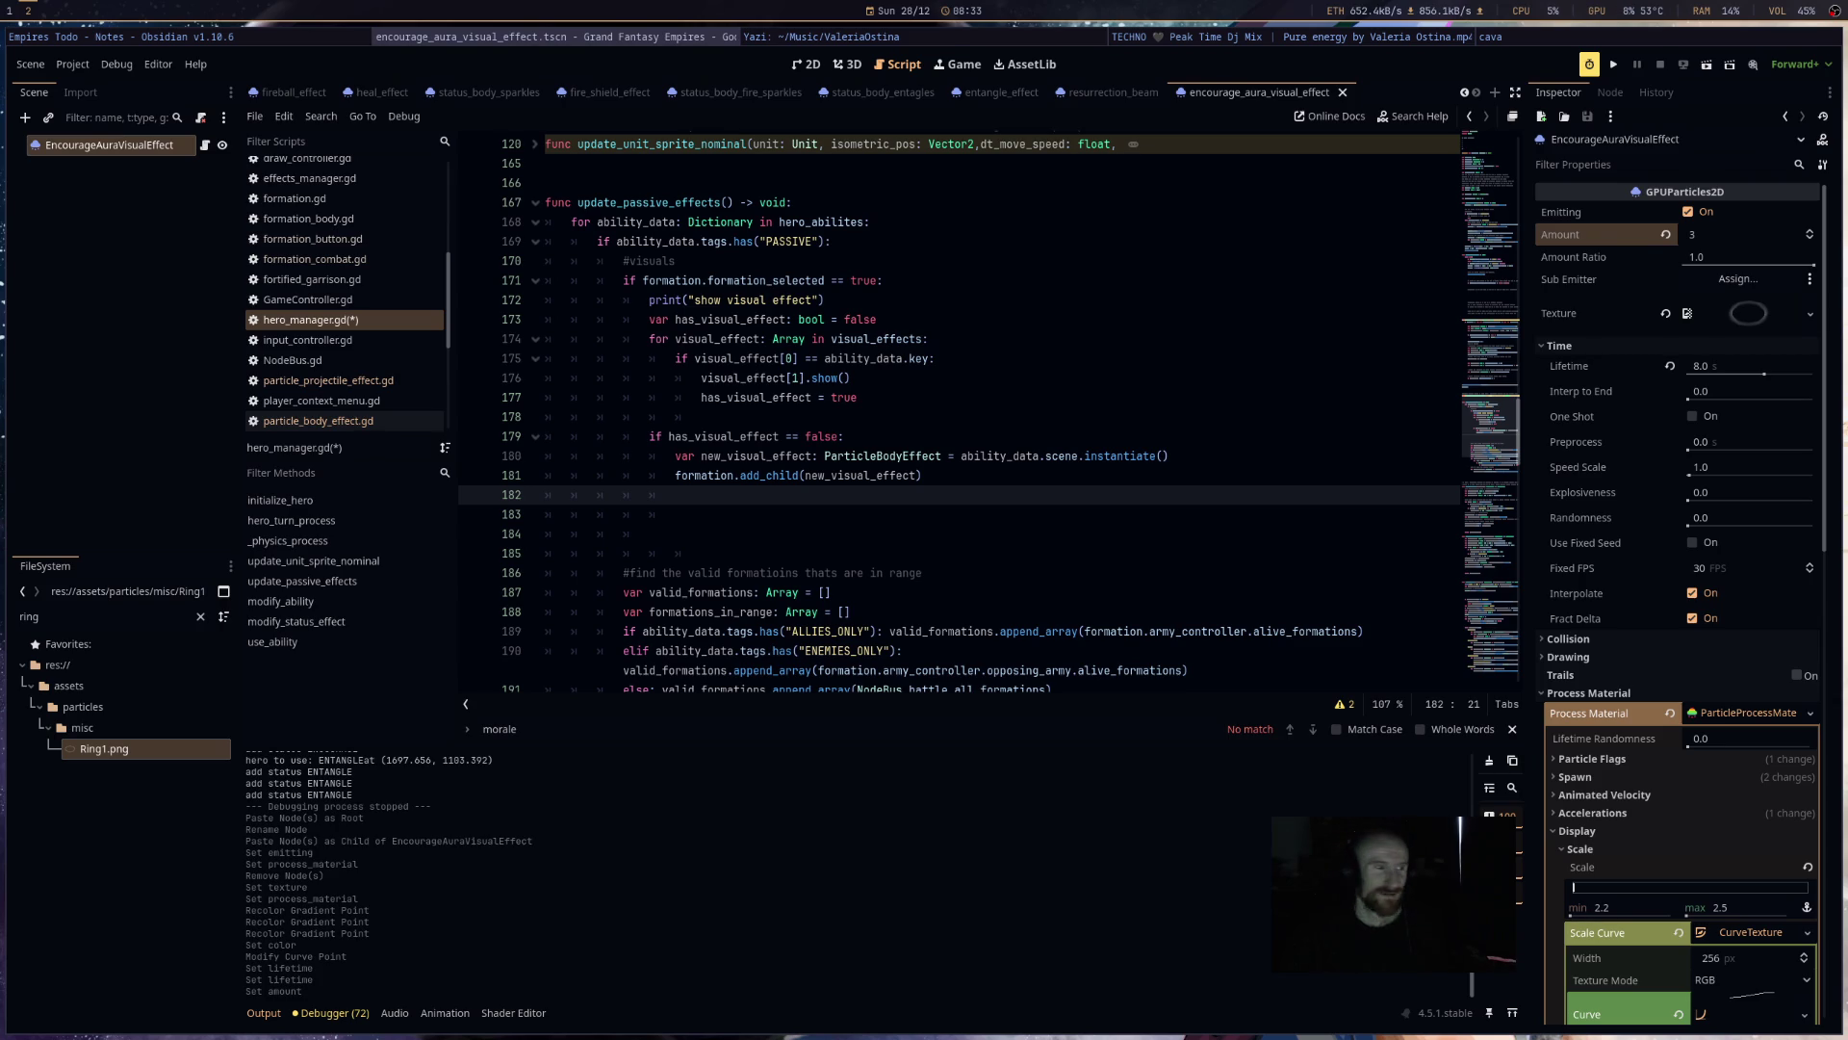
- Switch to the Zombie Game Test video playing on YouTube
{"action": "key", "text": "super+f"}
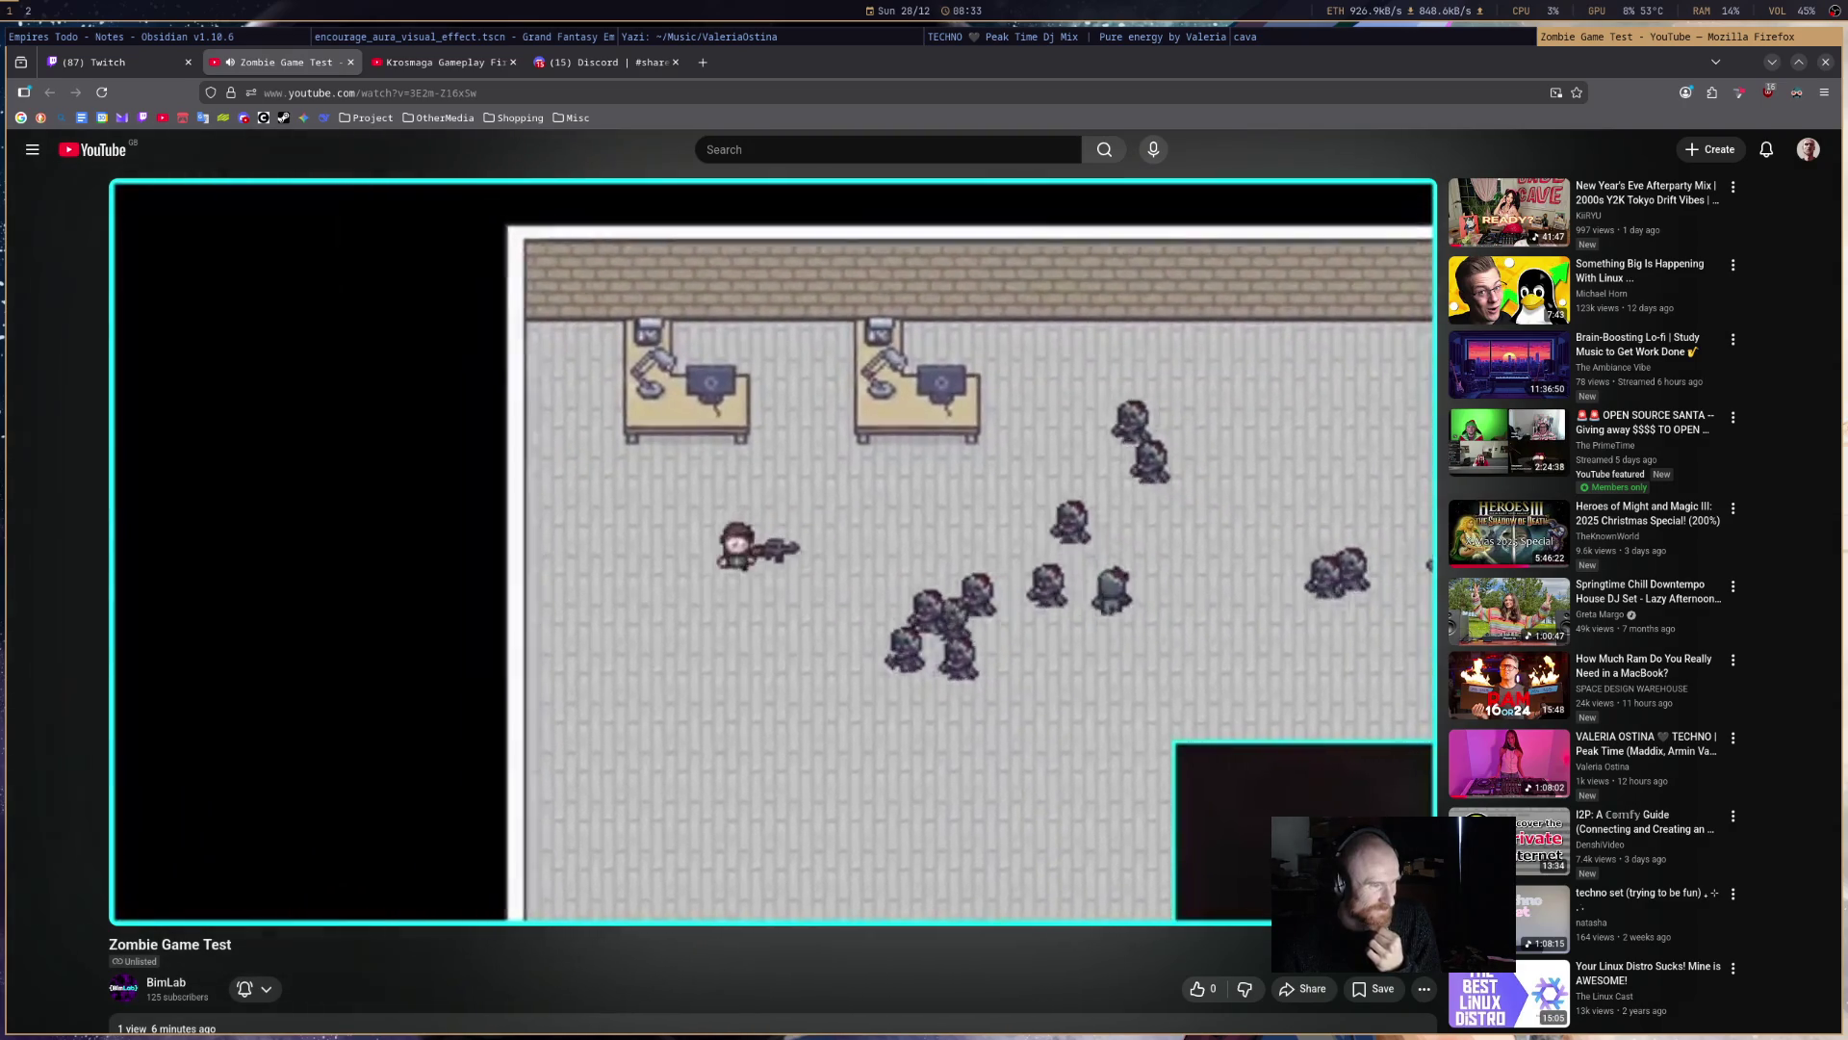
- Watch the Zombie Game Test video to the end, then go to Discord's #share-anything channel
{"action": "mouse_move", "coordinate": [956, 740]}
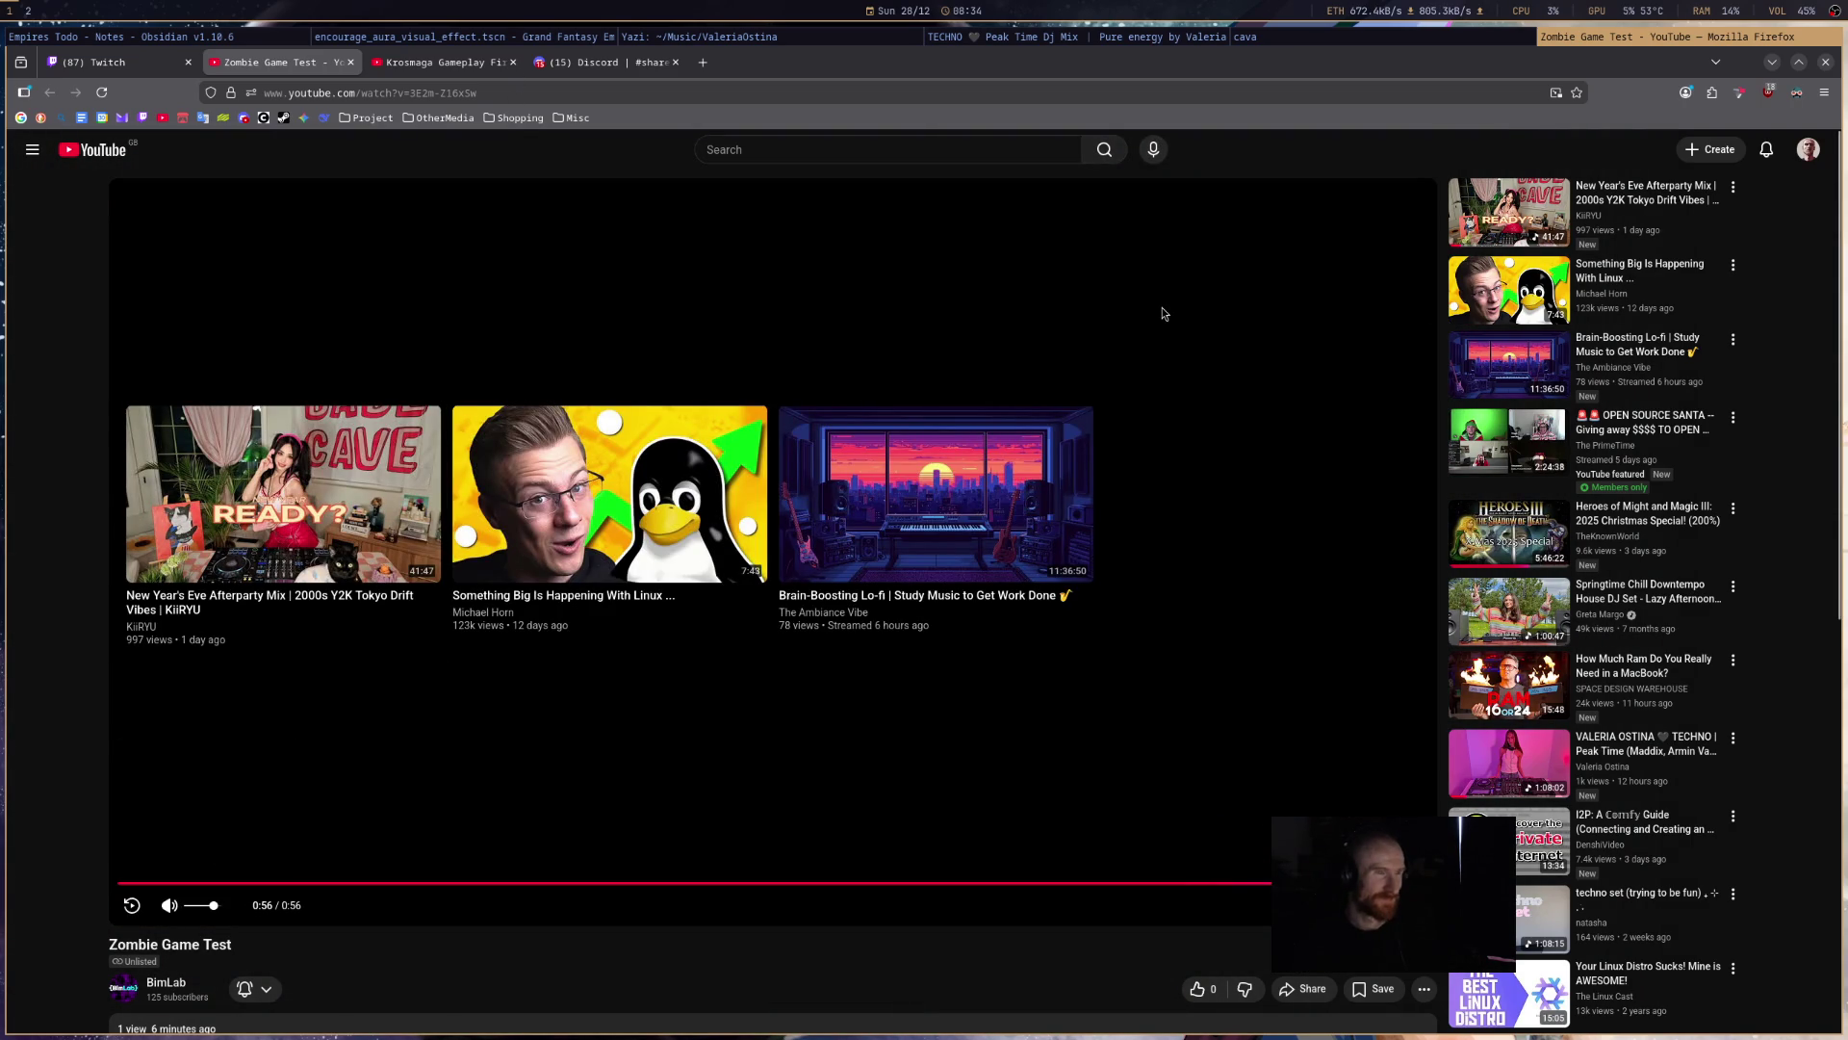
{"action": "key", "text": "alt+Tab"}
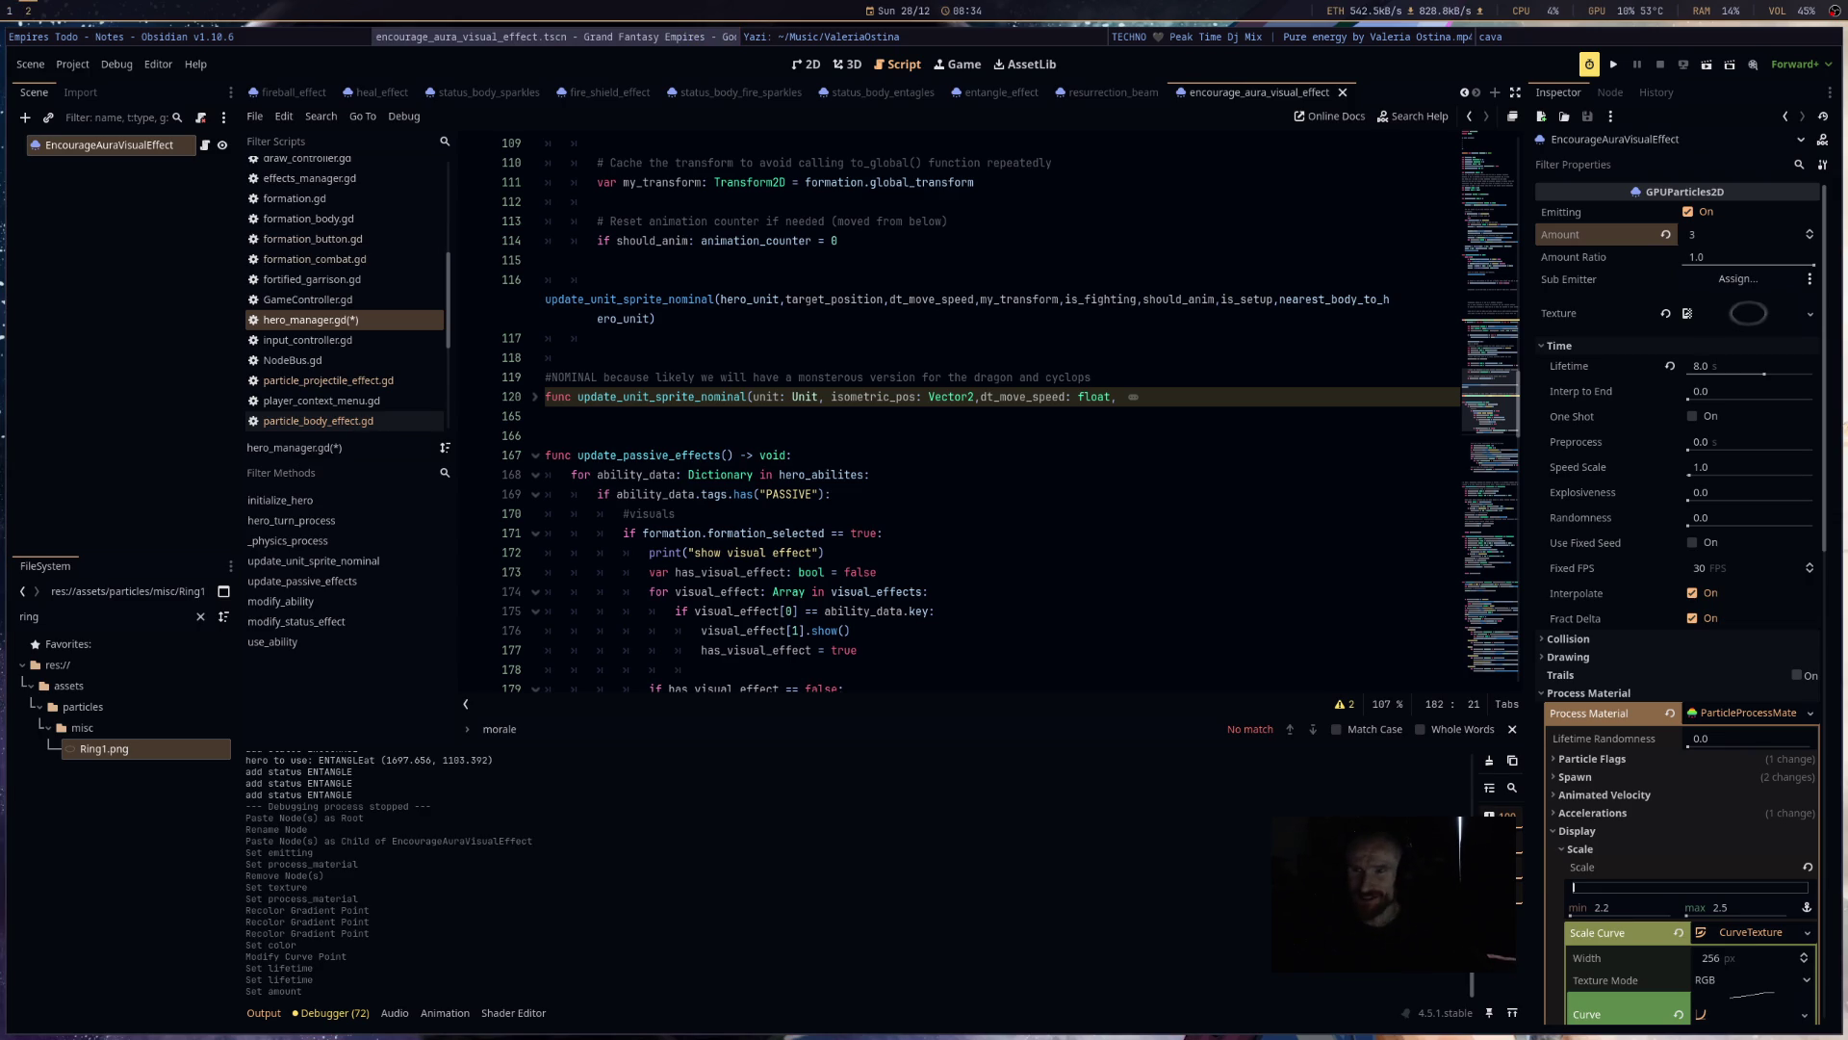
{"action": "key", "text": "alt+Tab"}
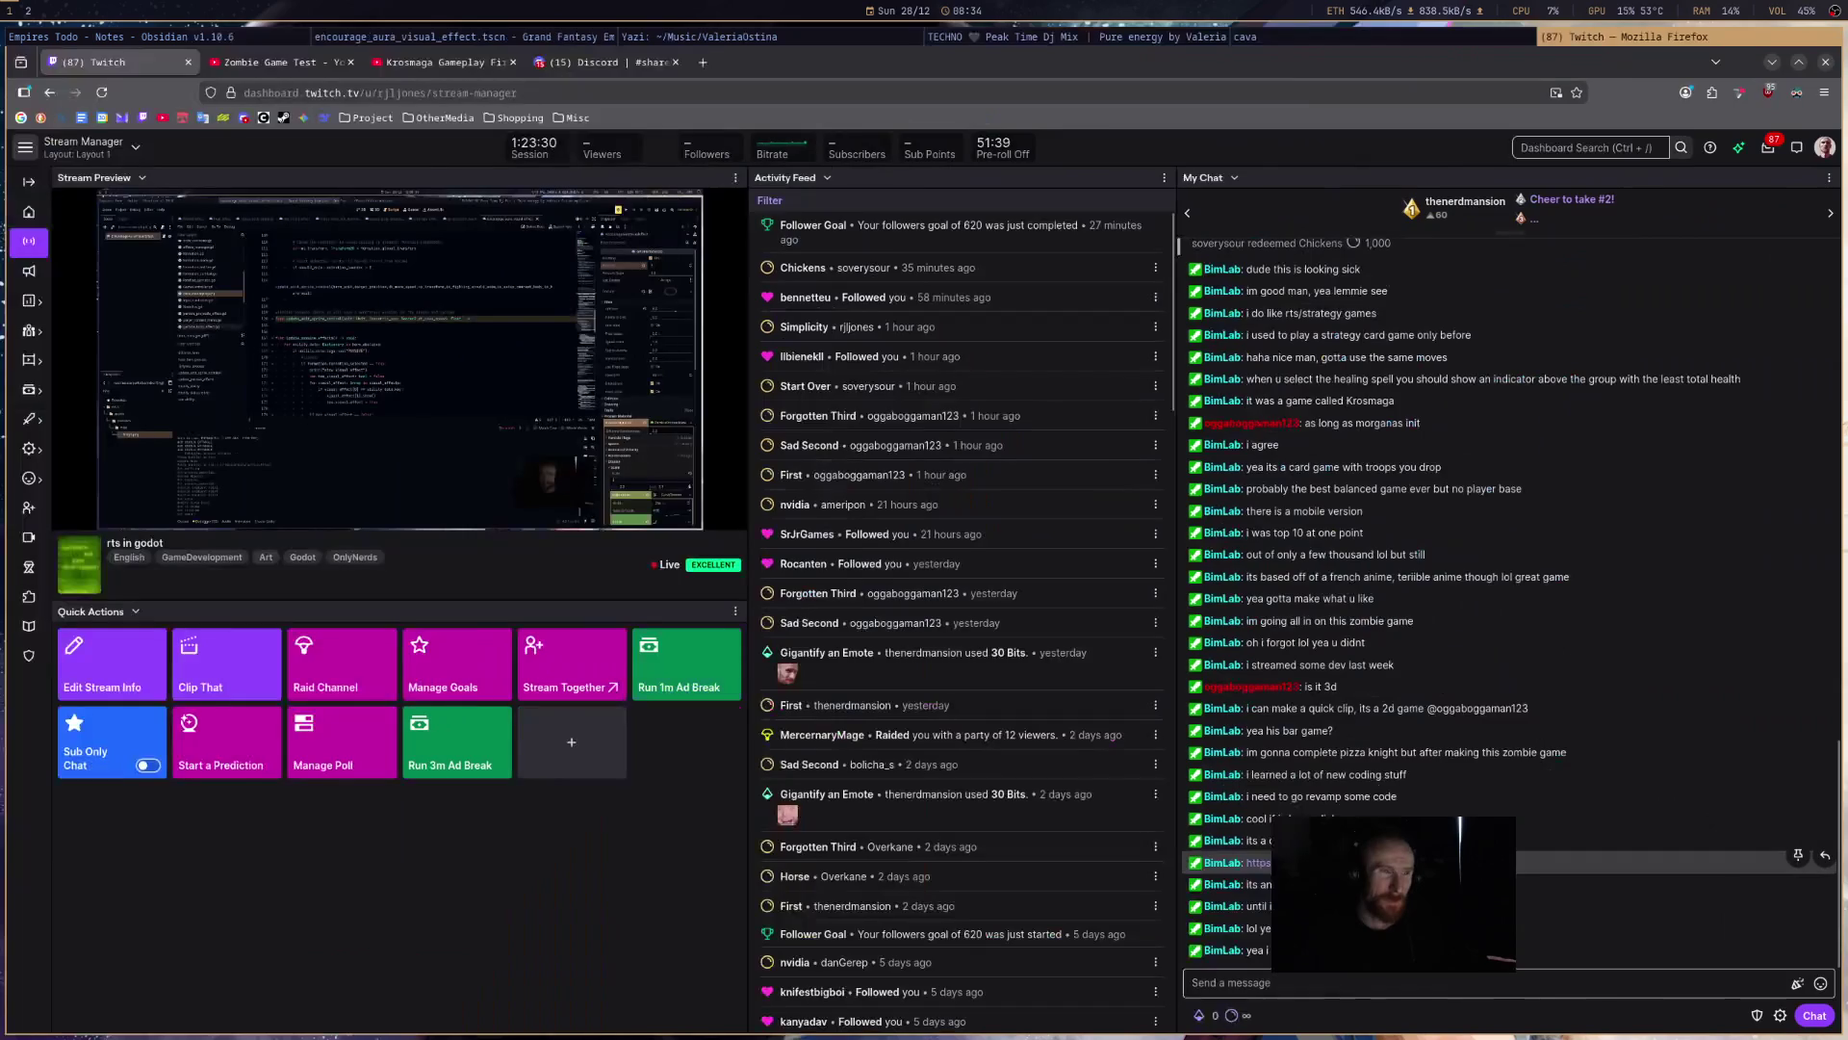
{"action": "left_click", "coordinate": [602, 62]}
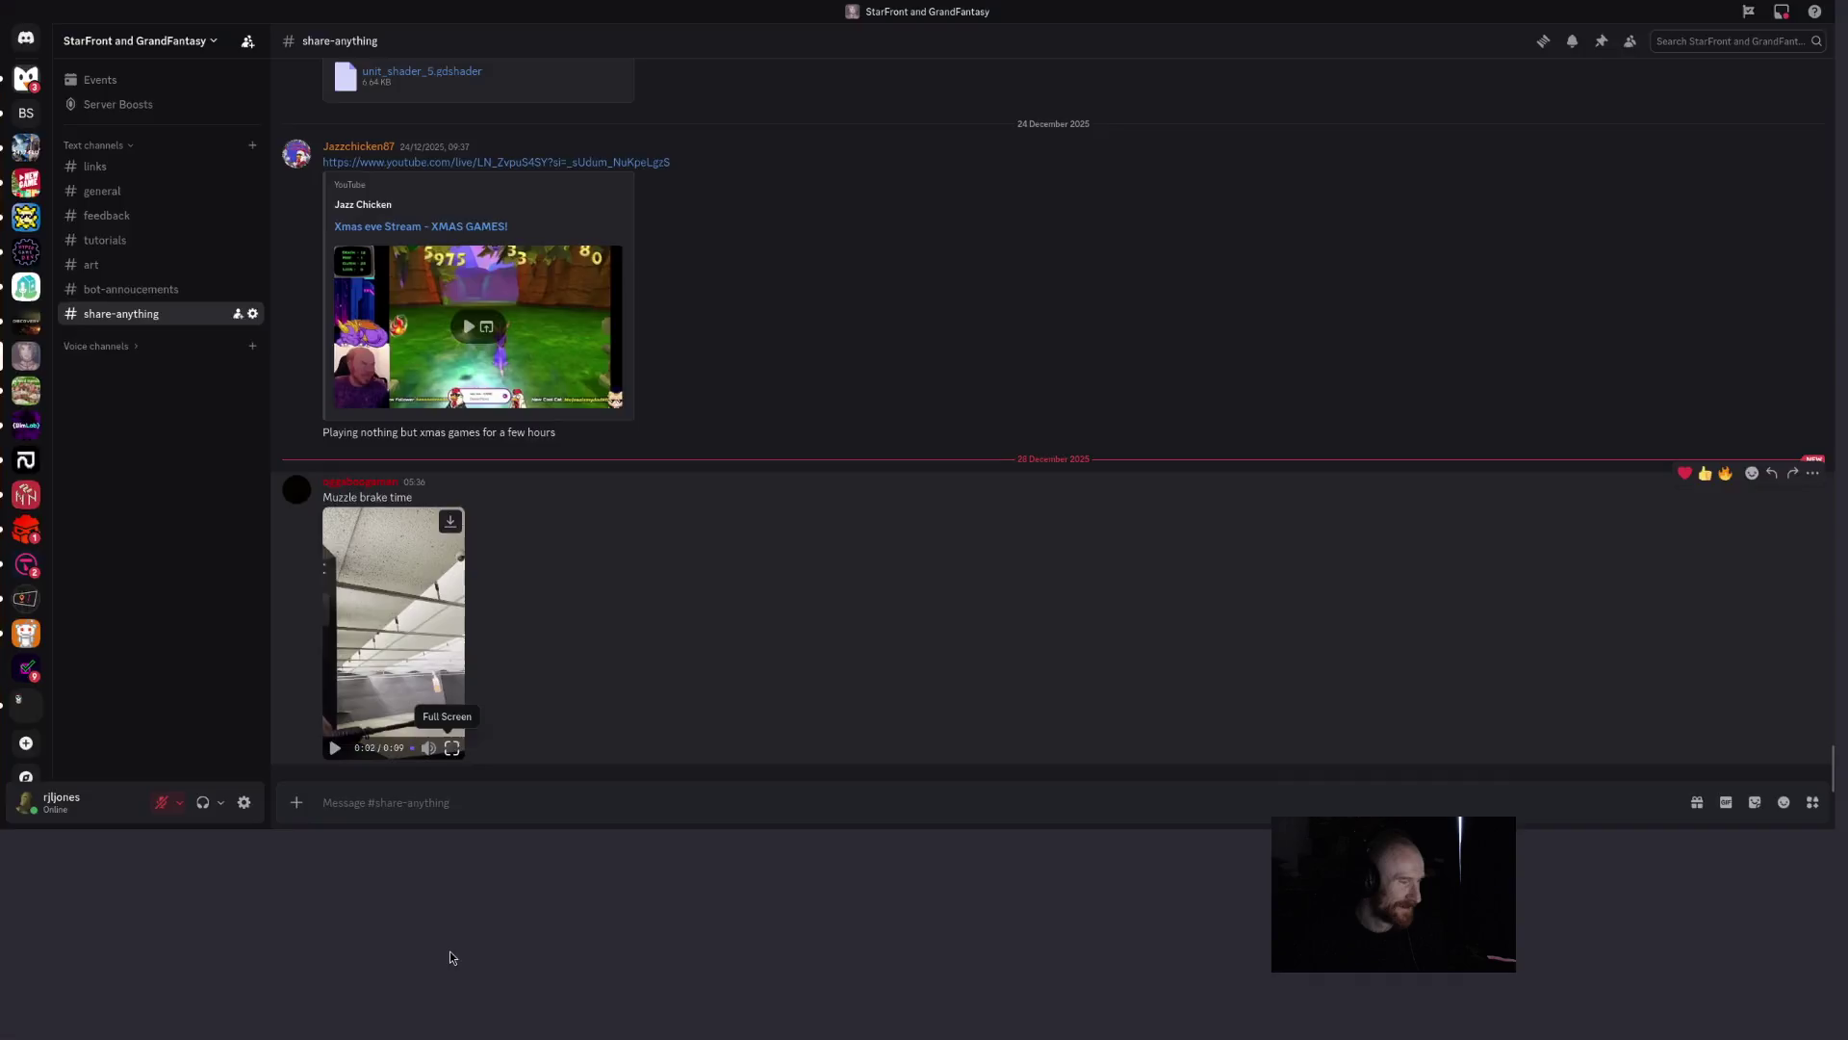
- Replay the muzzle brake clip full screen with volume raised, then exit fullscreen and return to Godot
{"action": "left_click", "coordinate": [454, 952]}
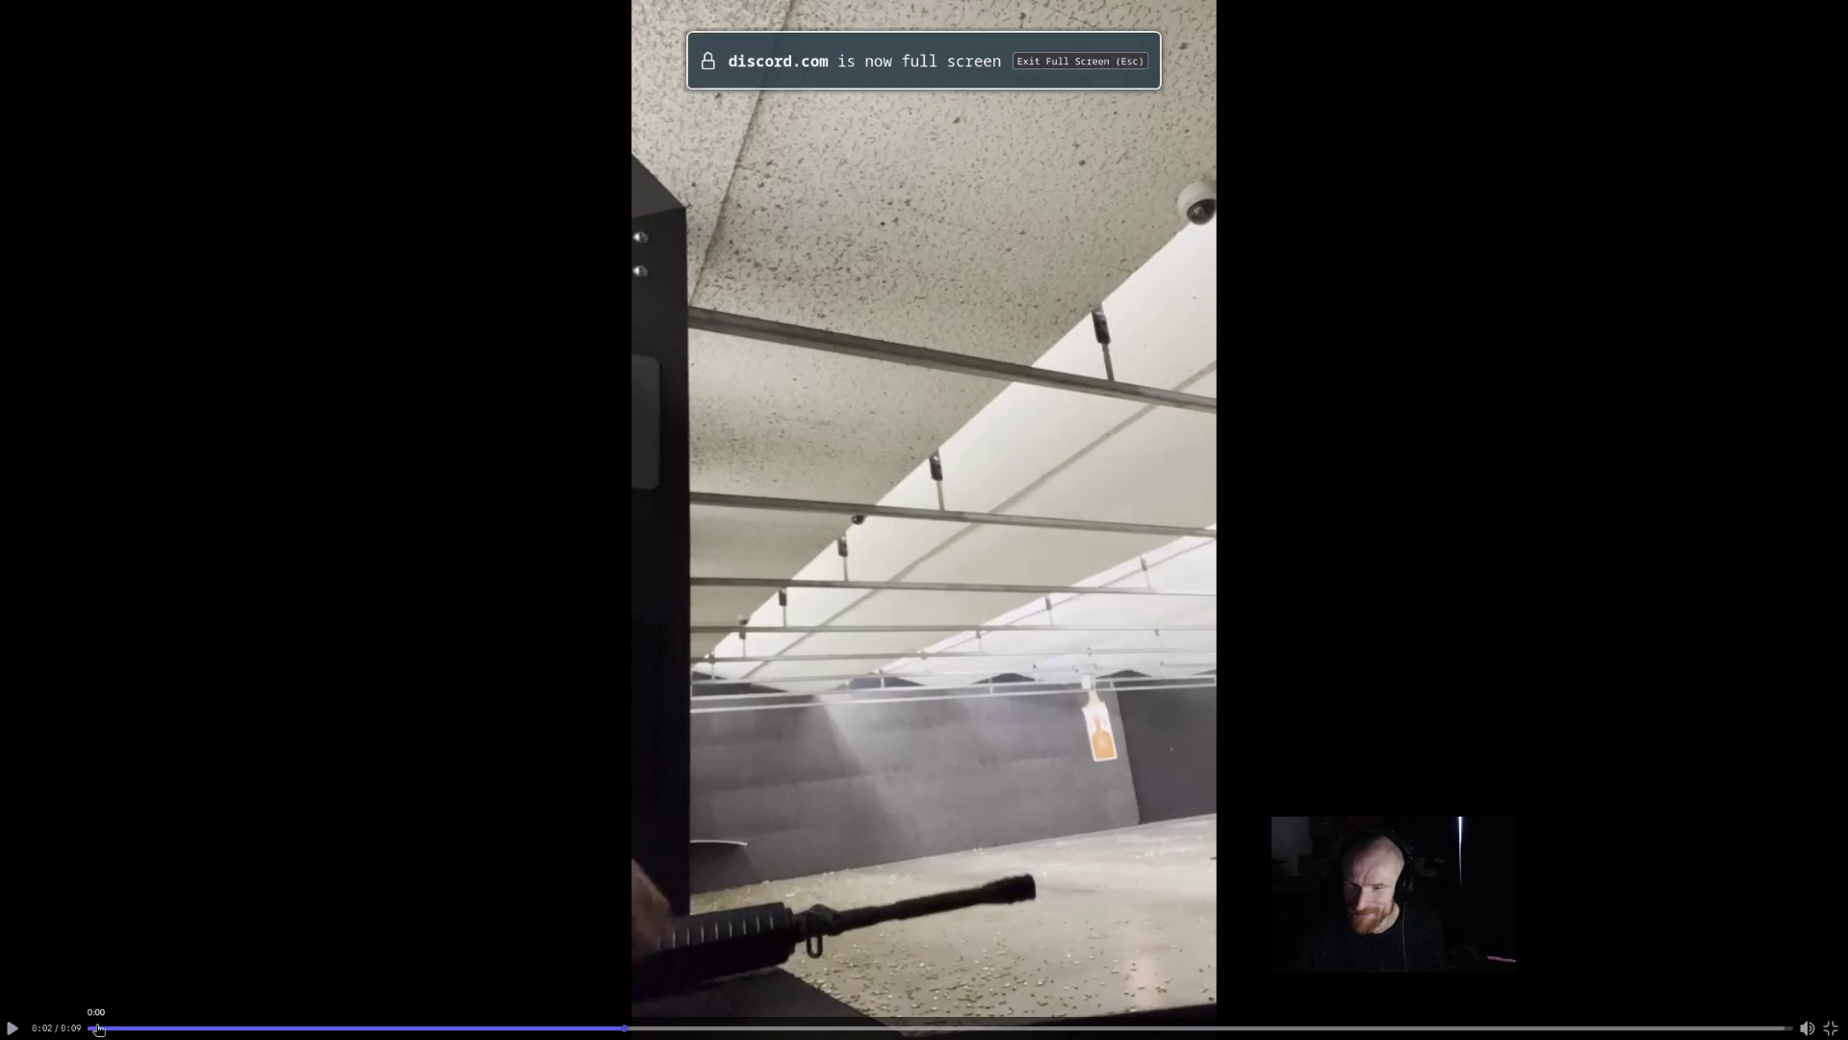
{"action": "left_click", "coordinate": [97, 1029]}
{"action": "left_click", "coordinate": [562, 812]}
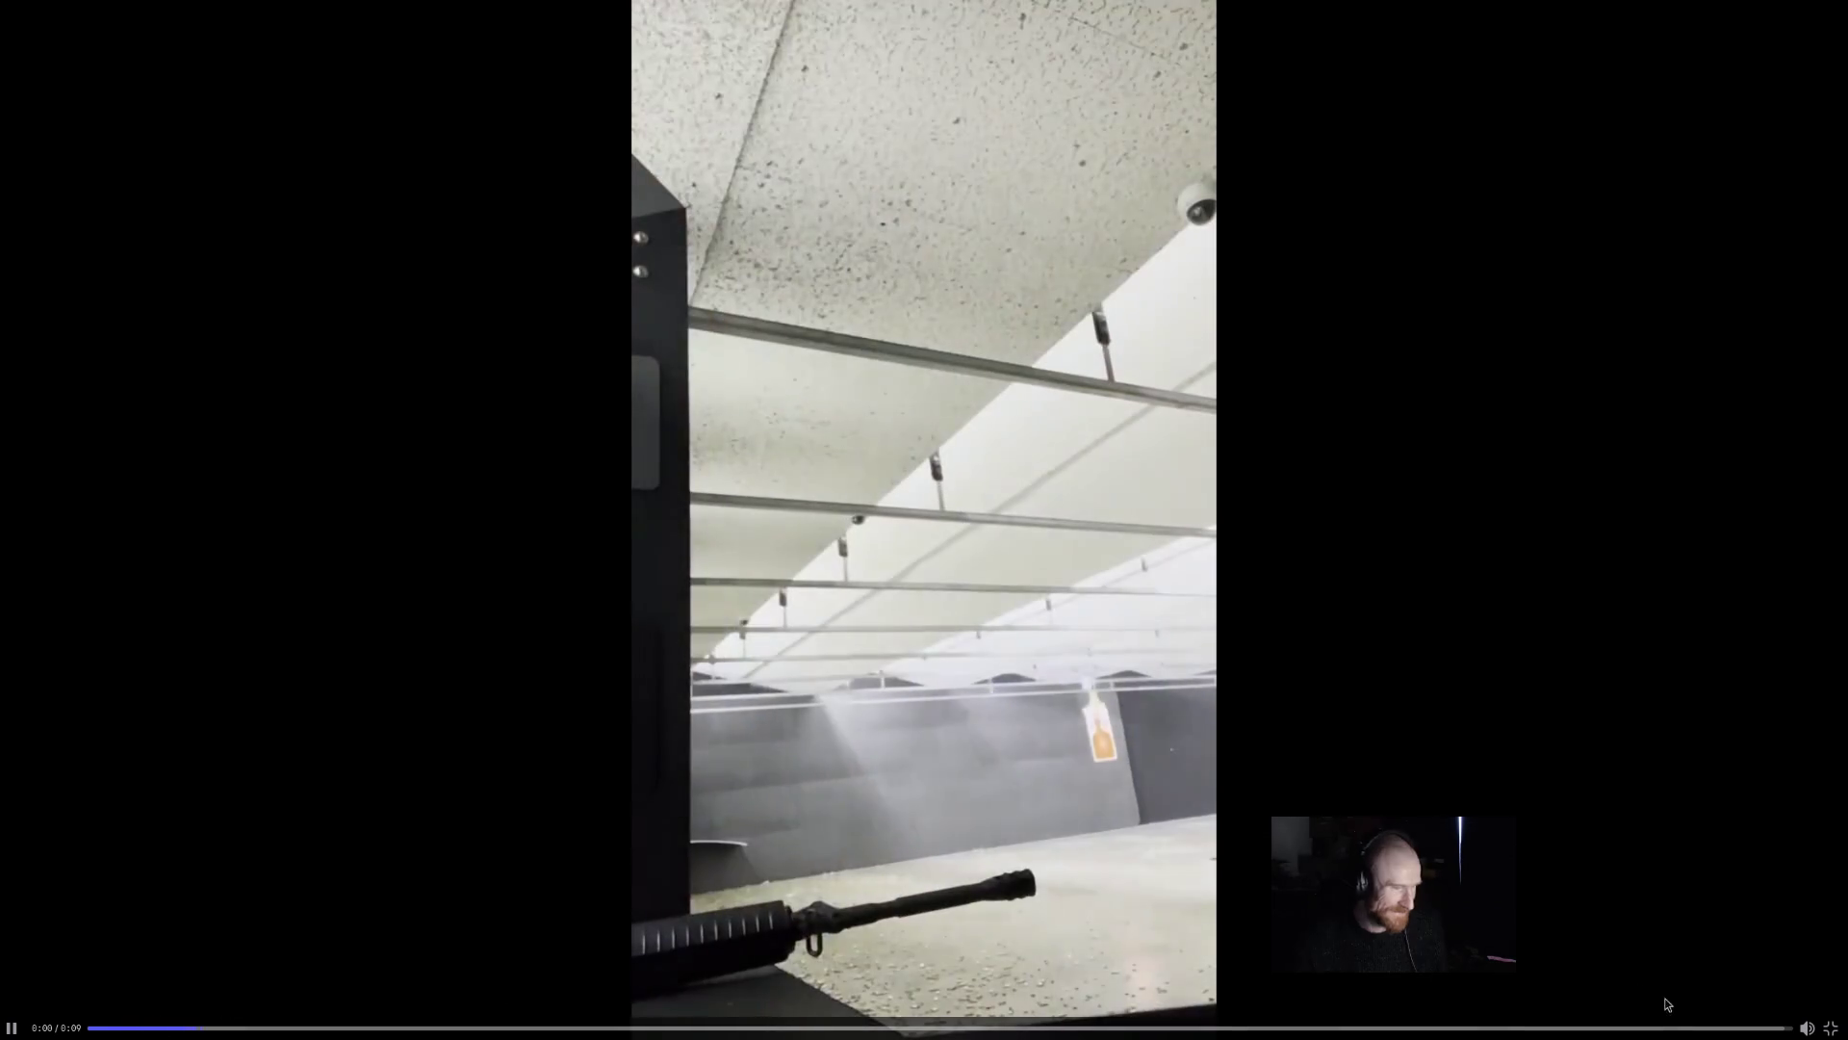
{"action": "left_click", "coordinate": [1807, 1005]}
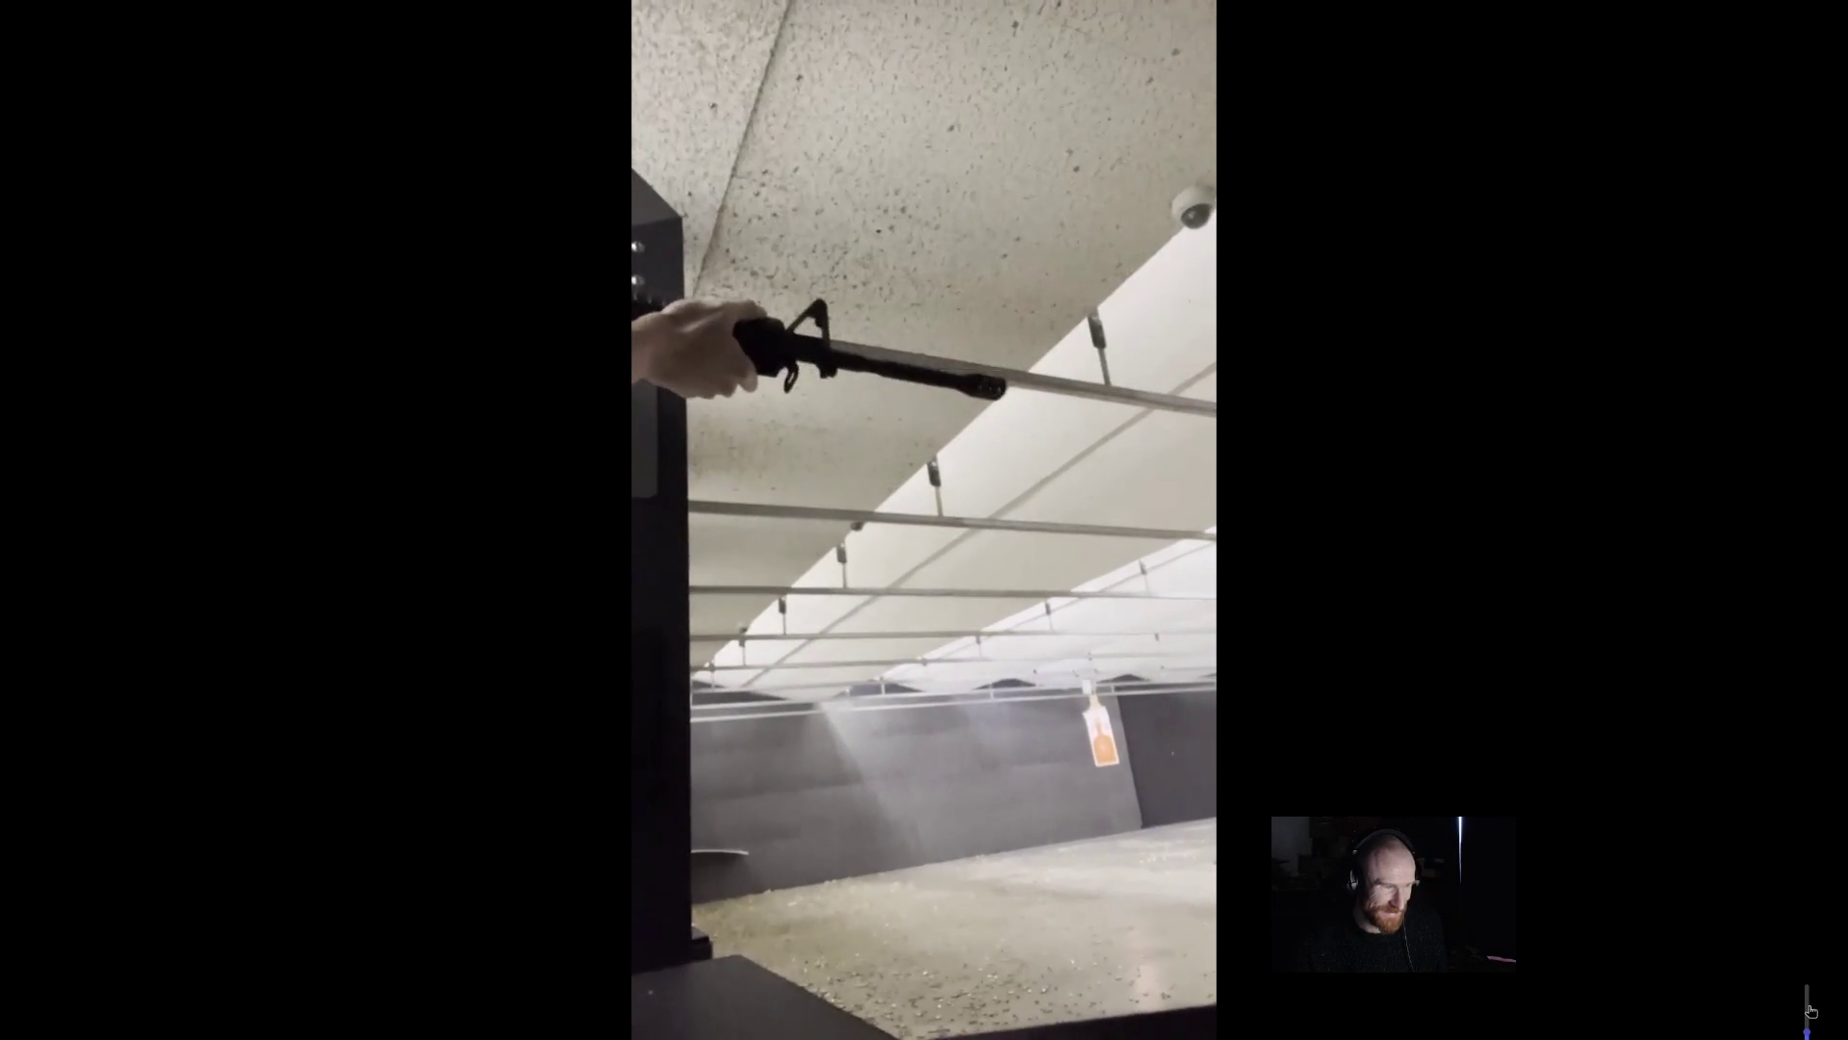
{"action": "left_click", "coordinate": [1809, 979]}
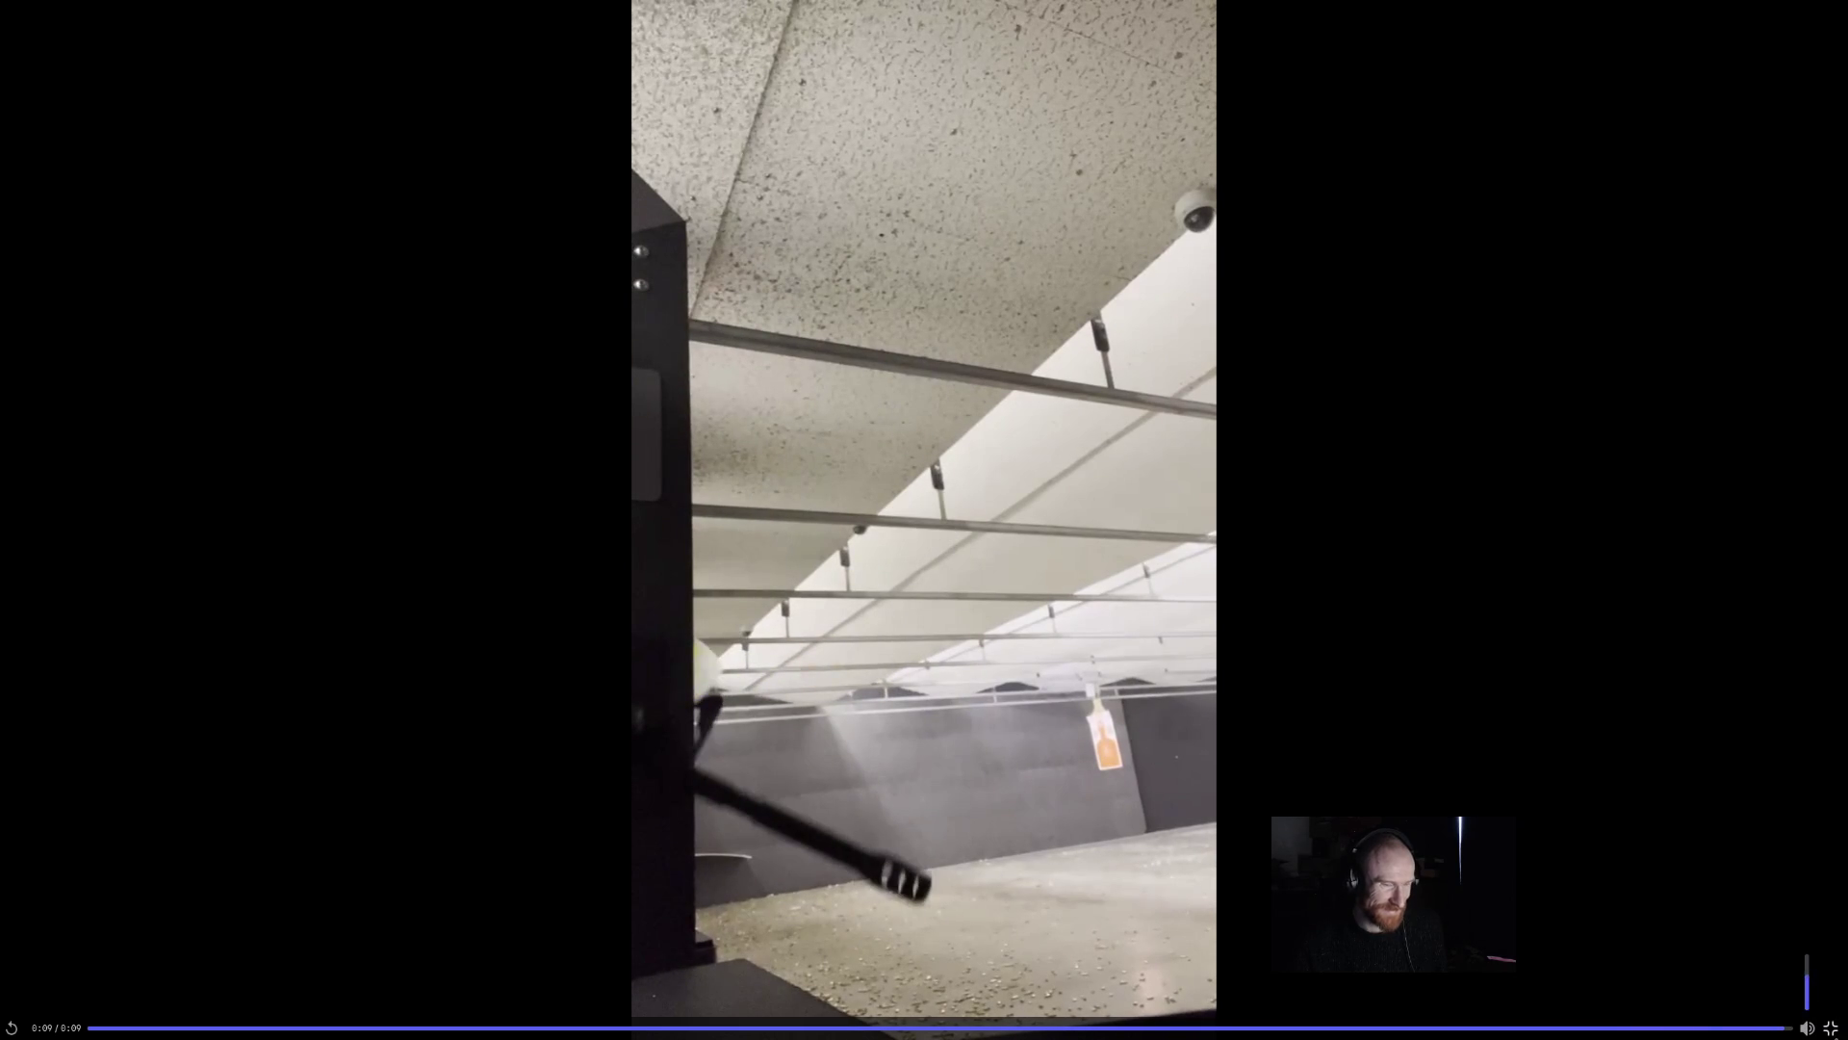
{"action": "left_click", "coordinate": [1831, 1028]}
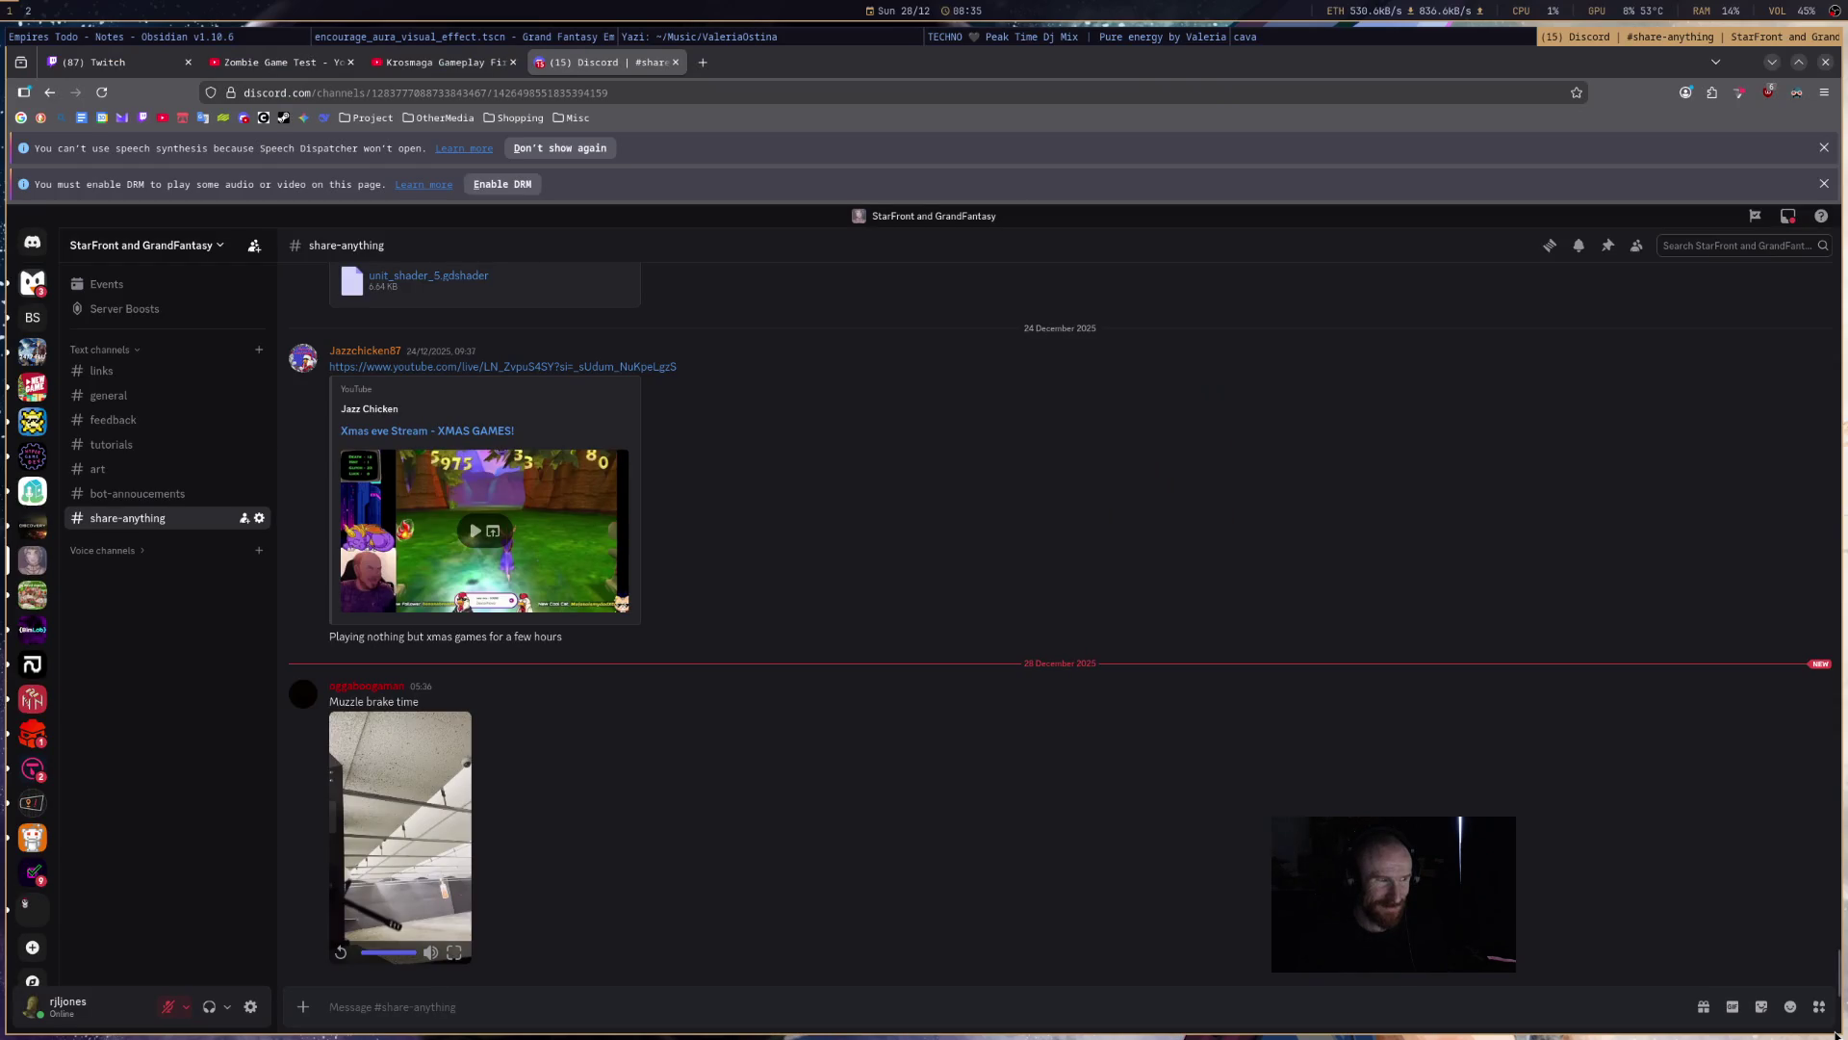
{"action": "key", "text": "alt+Tab"}
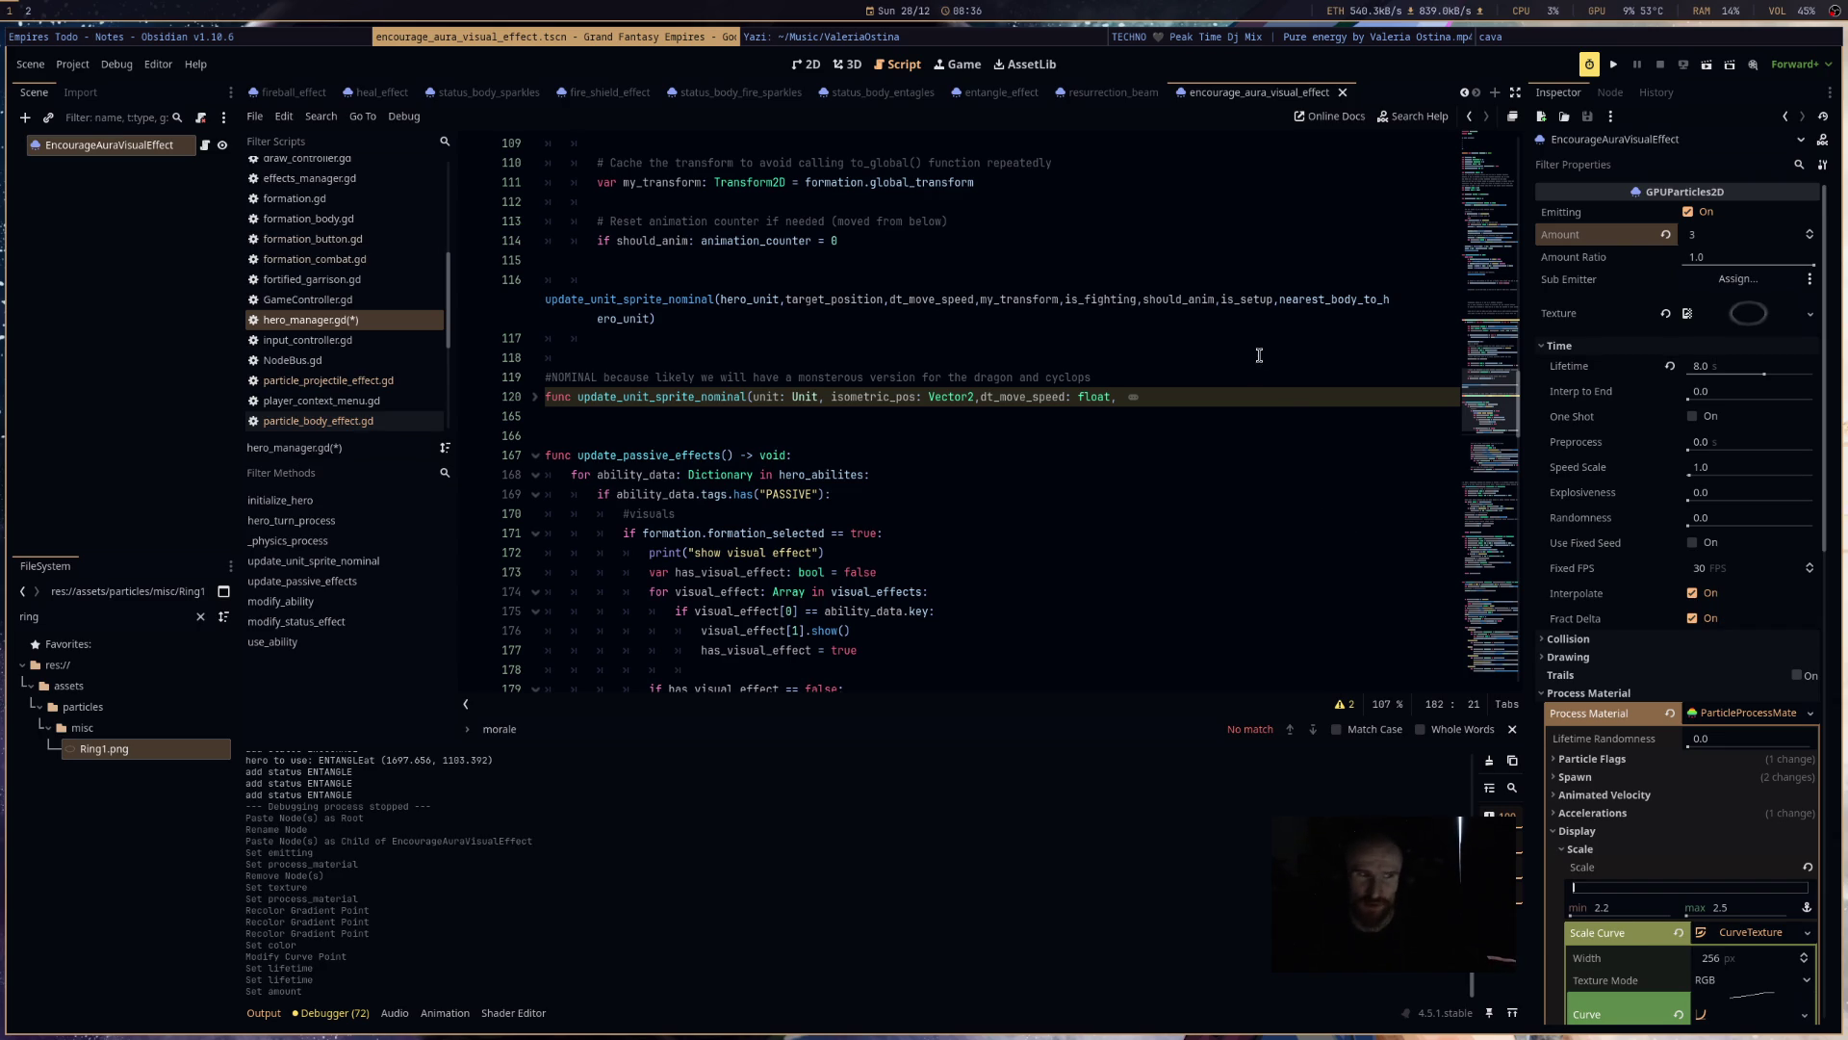
- Add an else: branch on the blank line after the add_child call
{"action": "left_click", "coordinate": [1104, 477]}
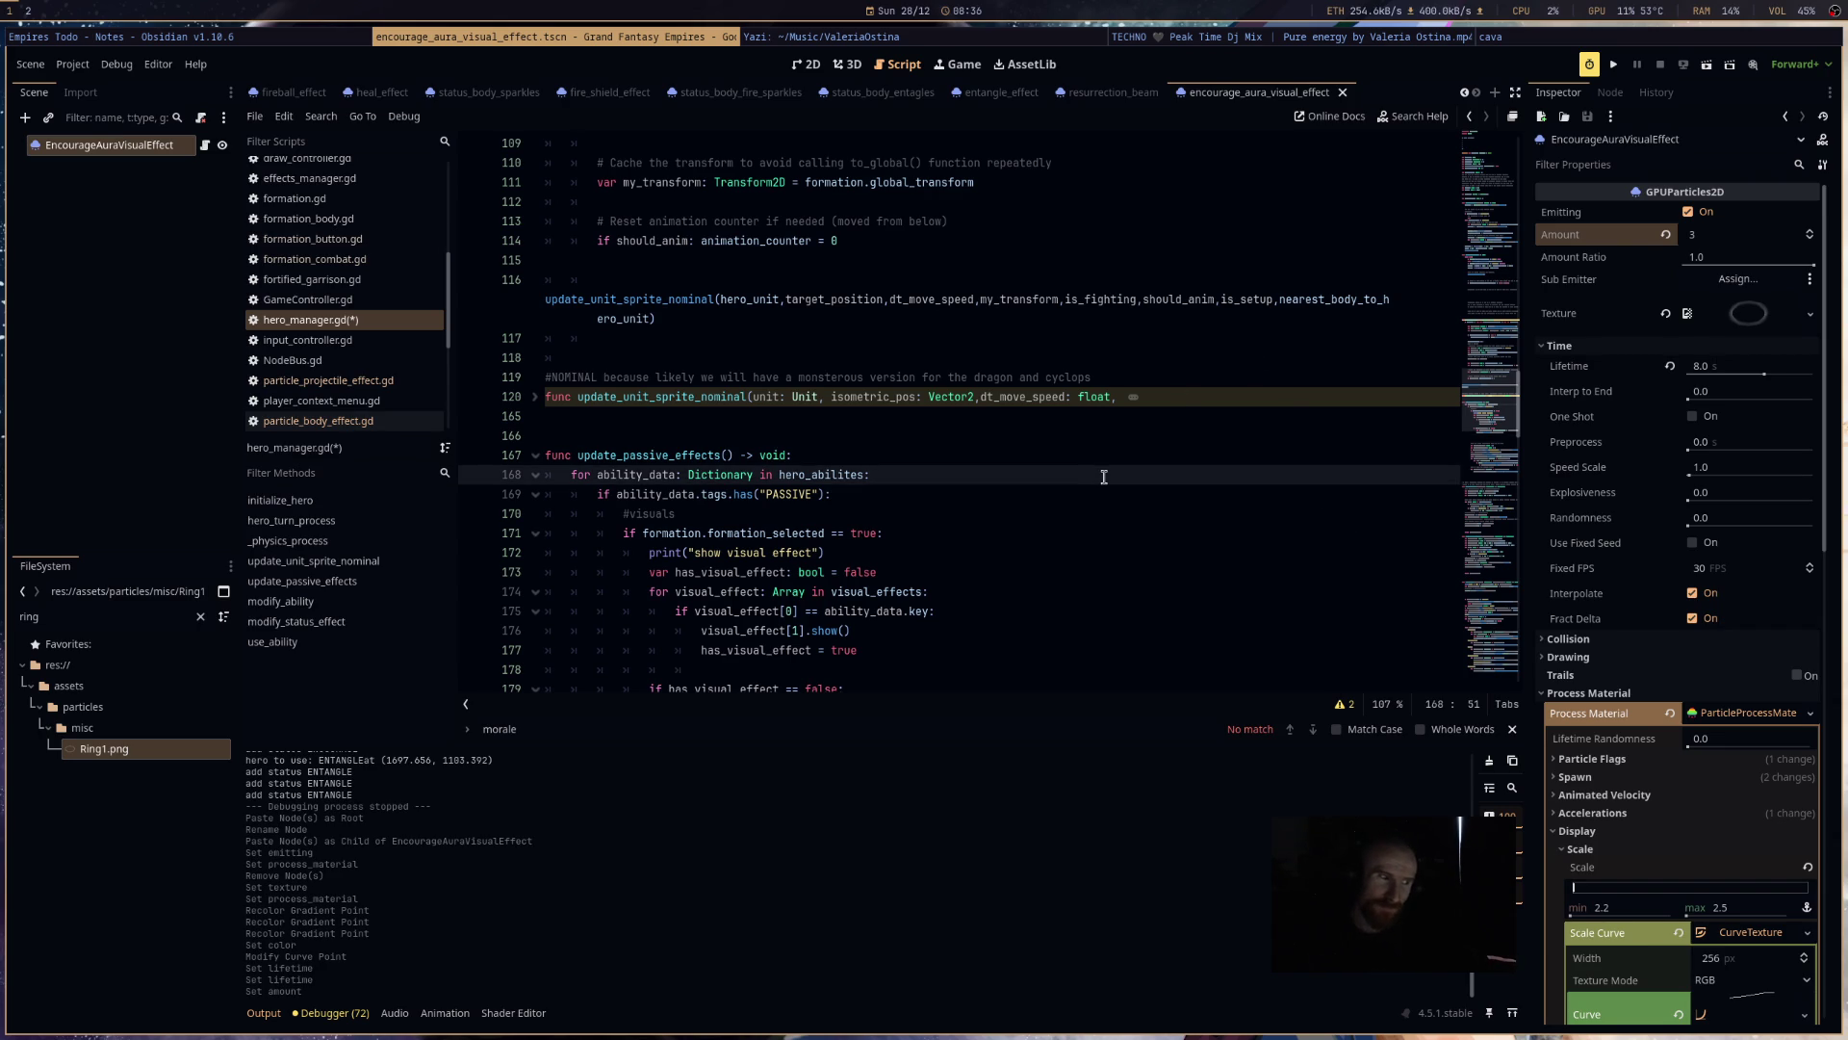
{"action": "scroll", "coordinate": [1104, 476], "scroll_direction": "down", "scroll_amount": 3}
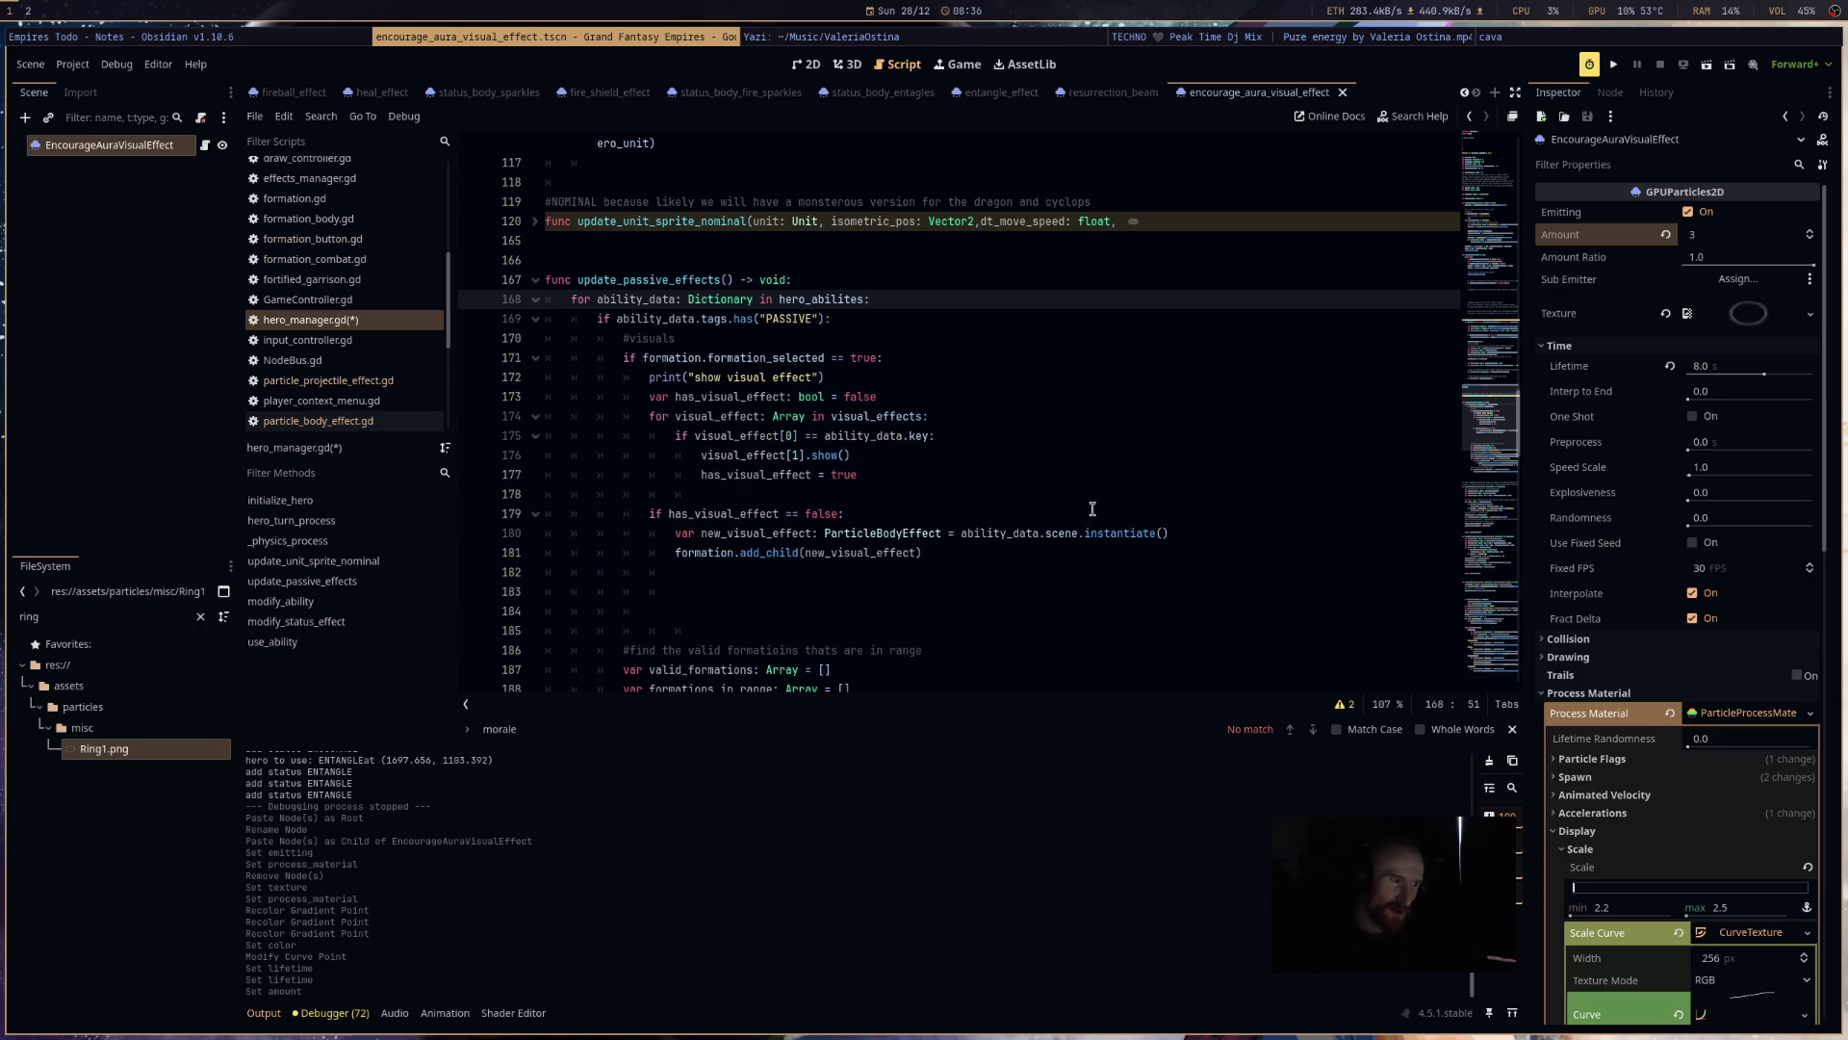
{"action": "left_click", "coordinate": [1092, 502]}
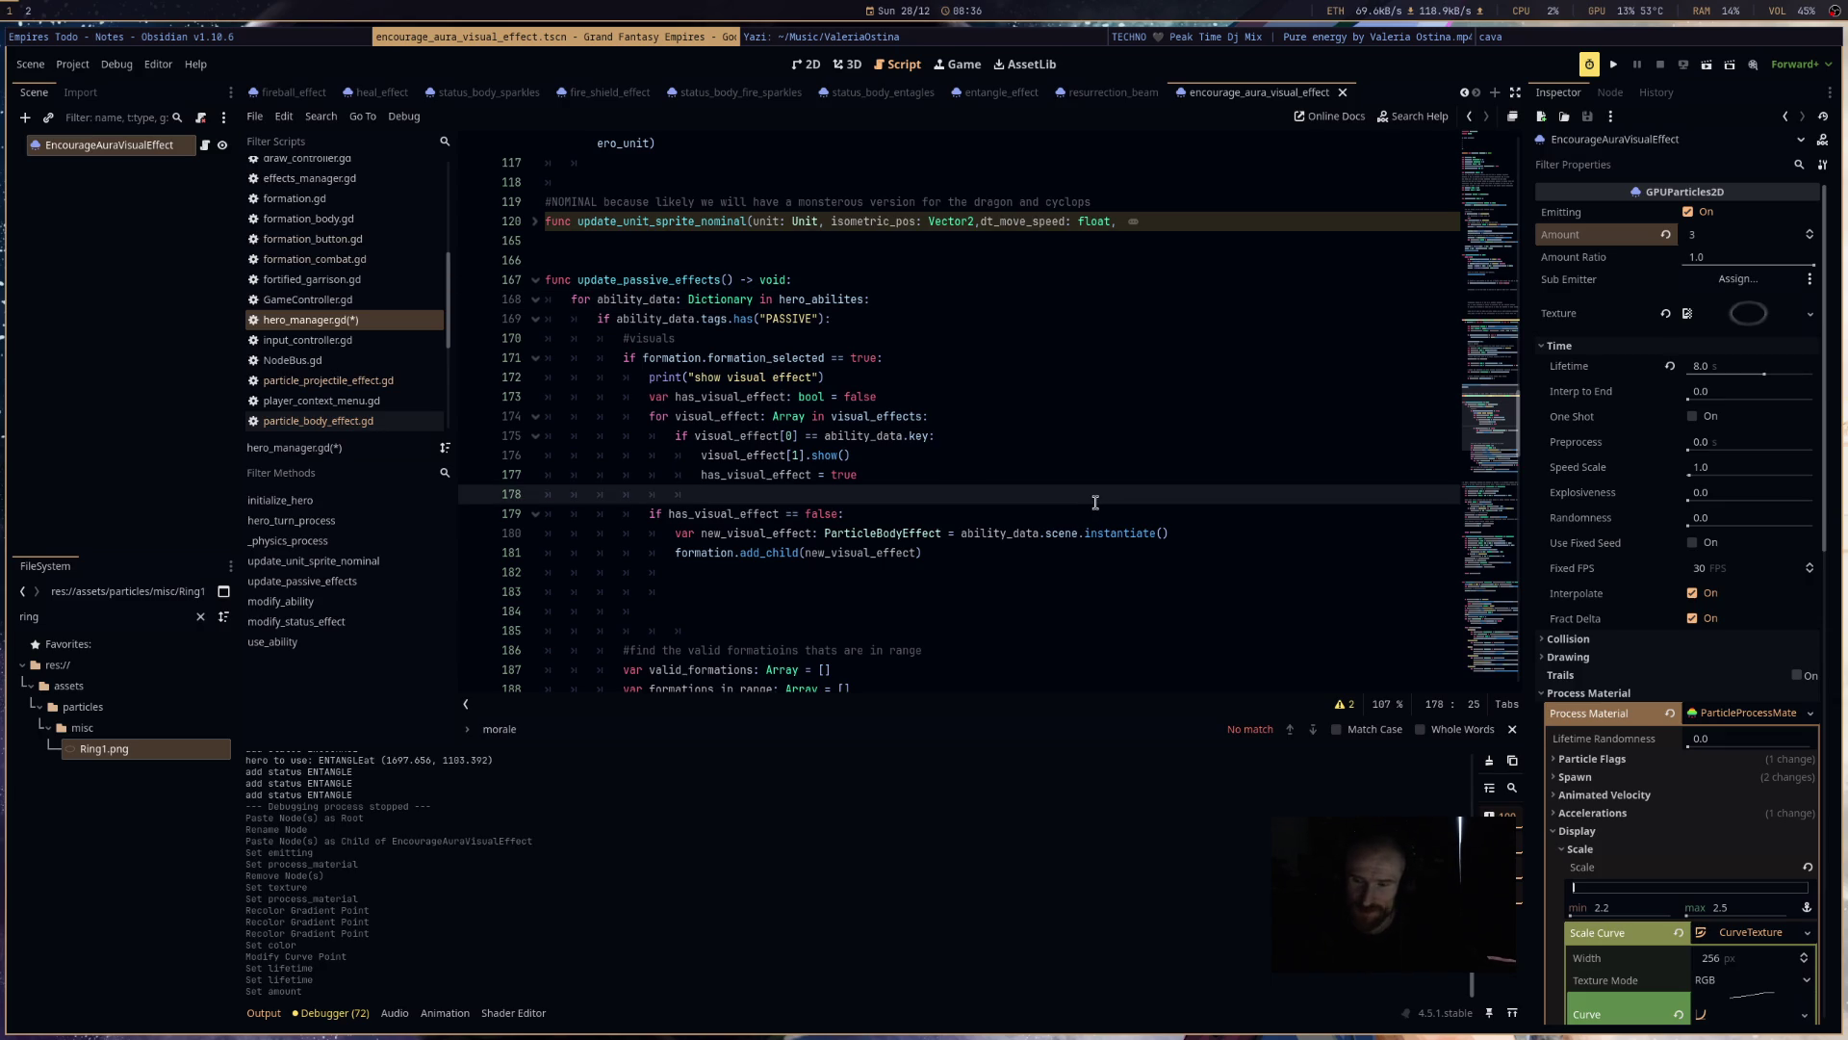
{"action": "scroll", "coordinate": [1103, 578], "scroll_direction": "down", "scroll_amount": 3}
{"action": "scroll", "coordinate": [1103, 594], "scroll_direction": "down", "scroll_amount": 5}
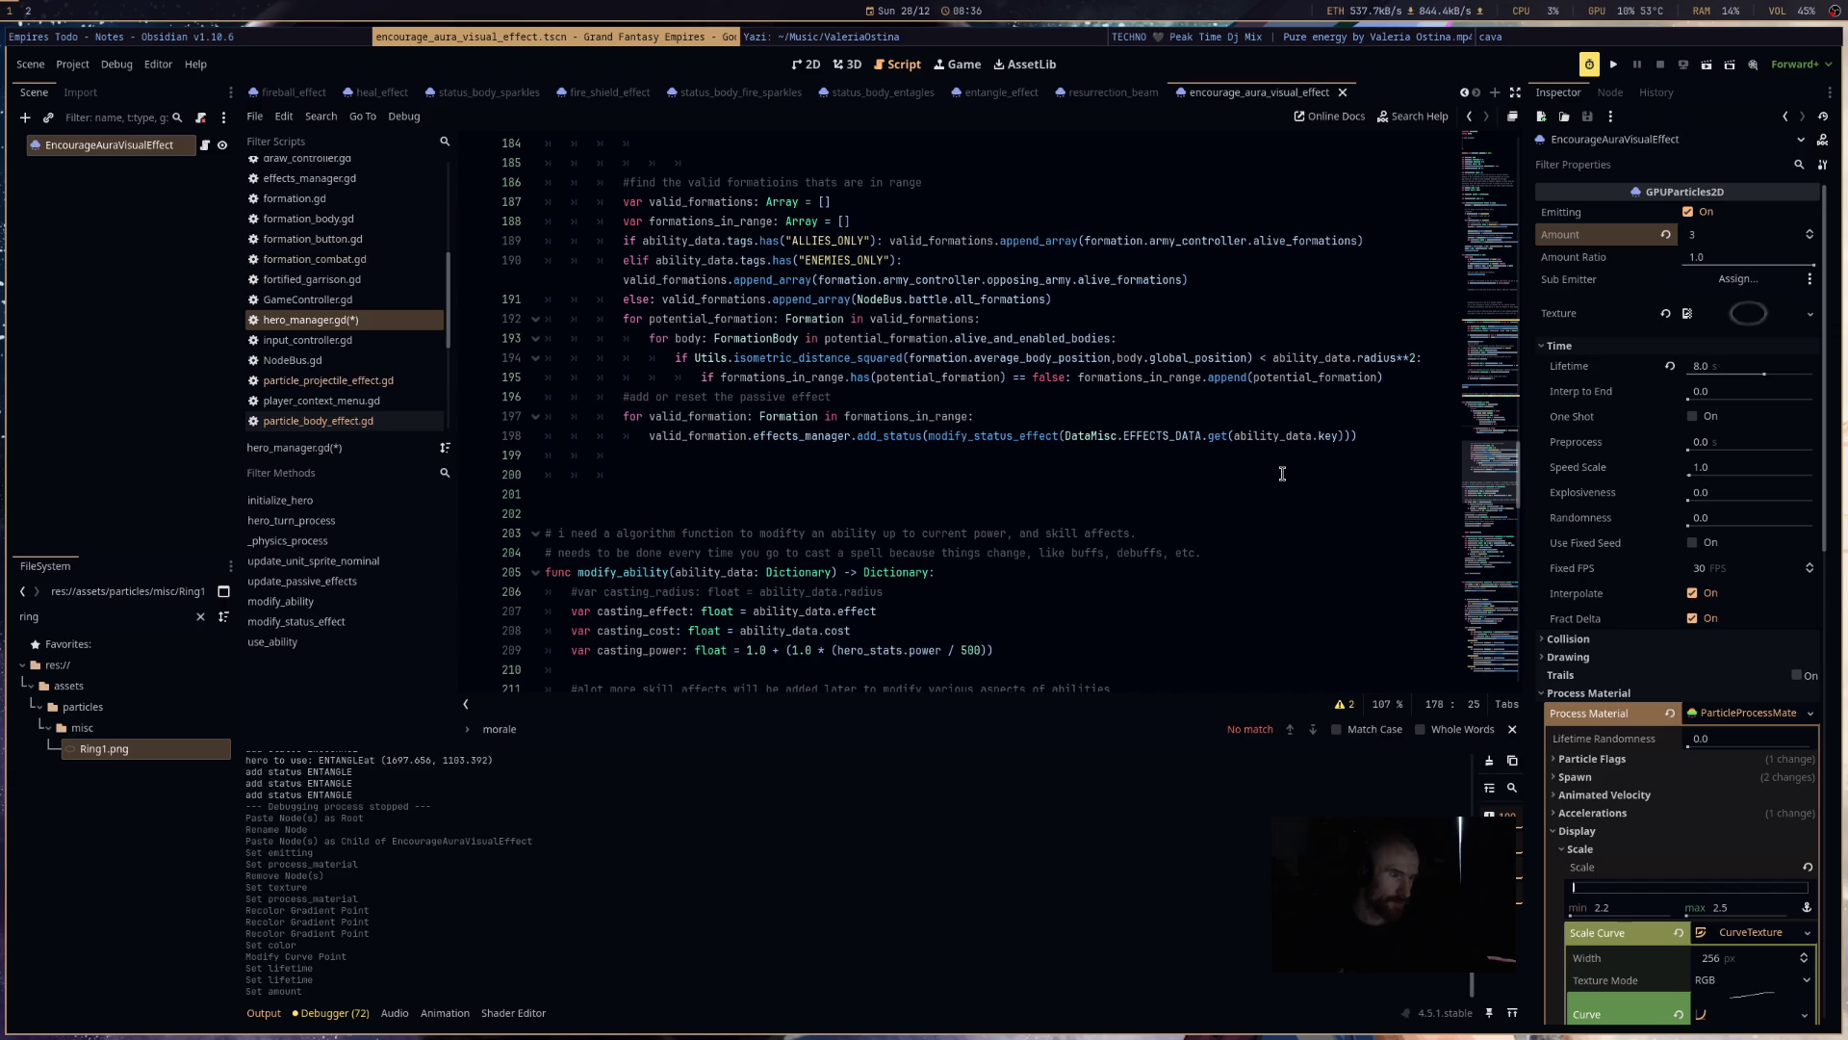
{"action": "scroll", "coordinate": [1282, 473], "scroll_direction": "up", "scroll_amount": 5}
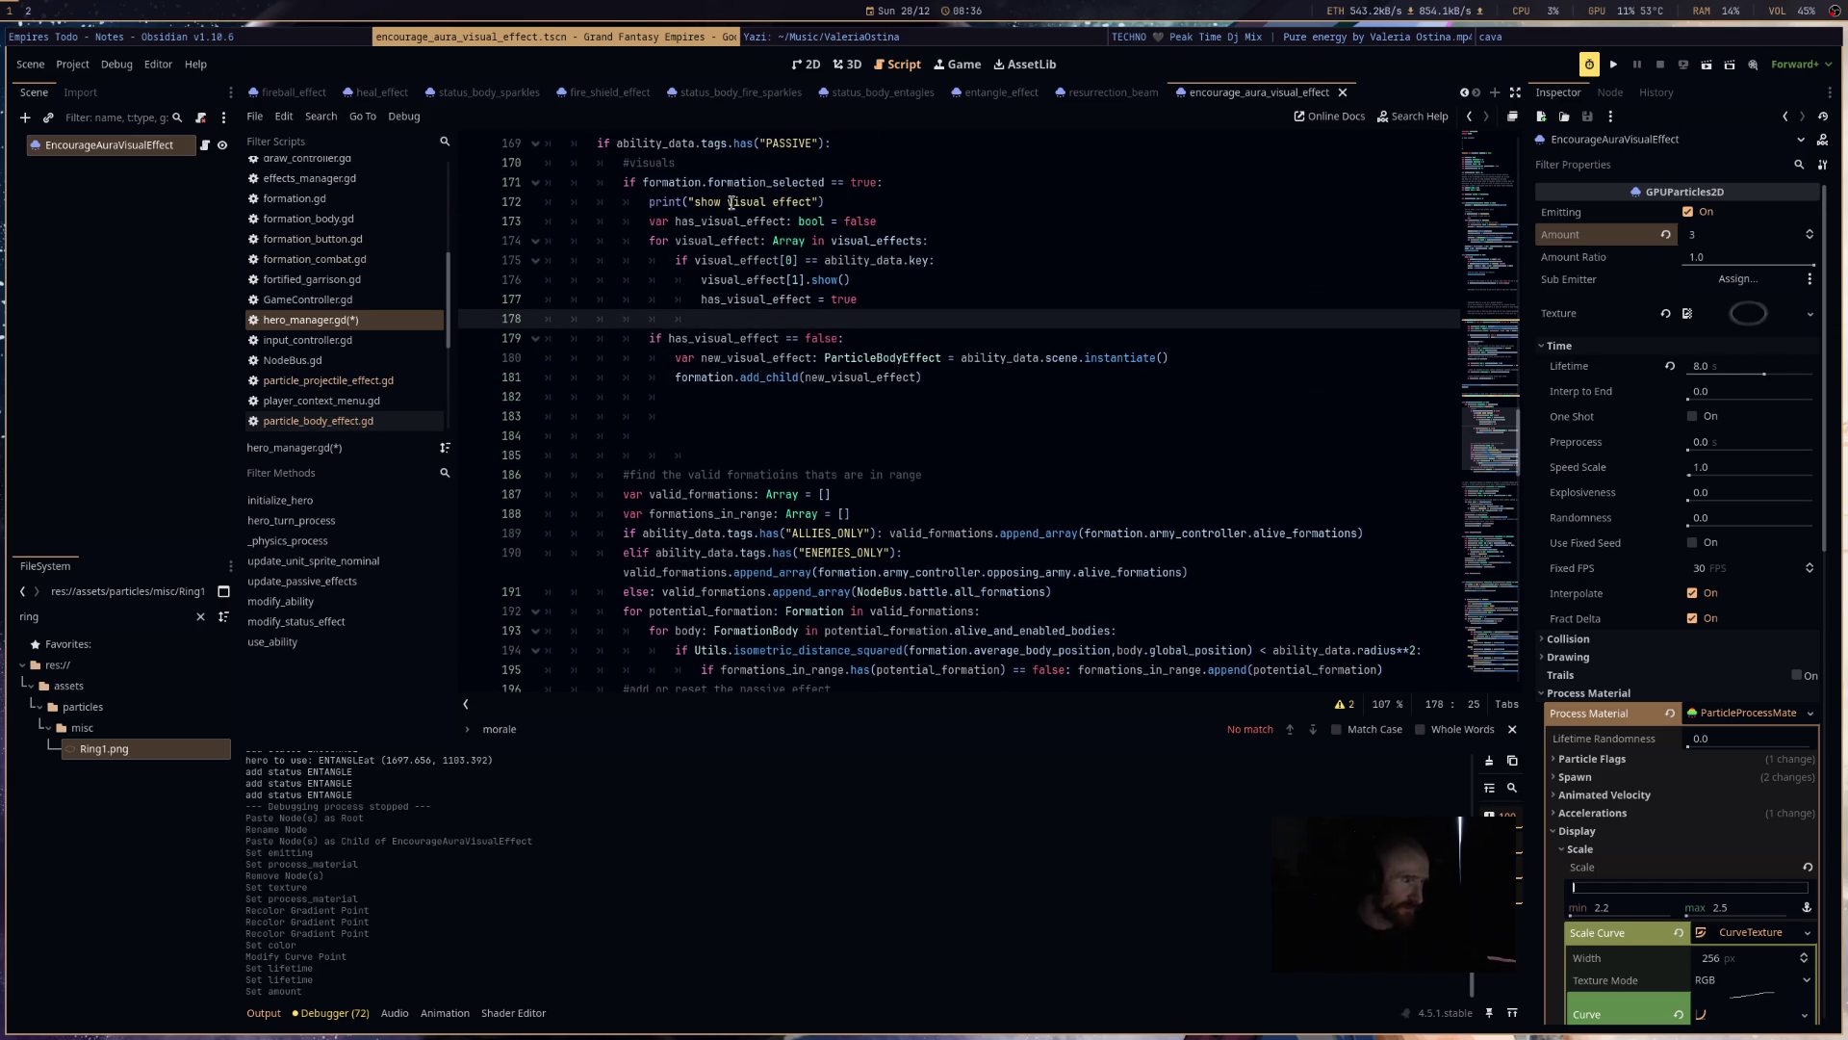
{"action": "mouse_move", "coordinate": [736, 177]}
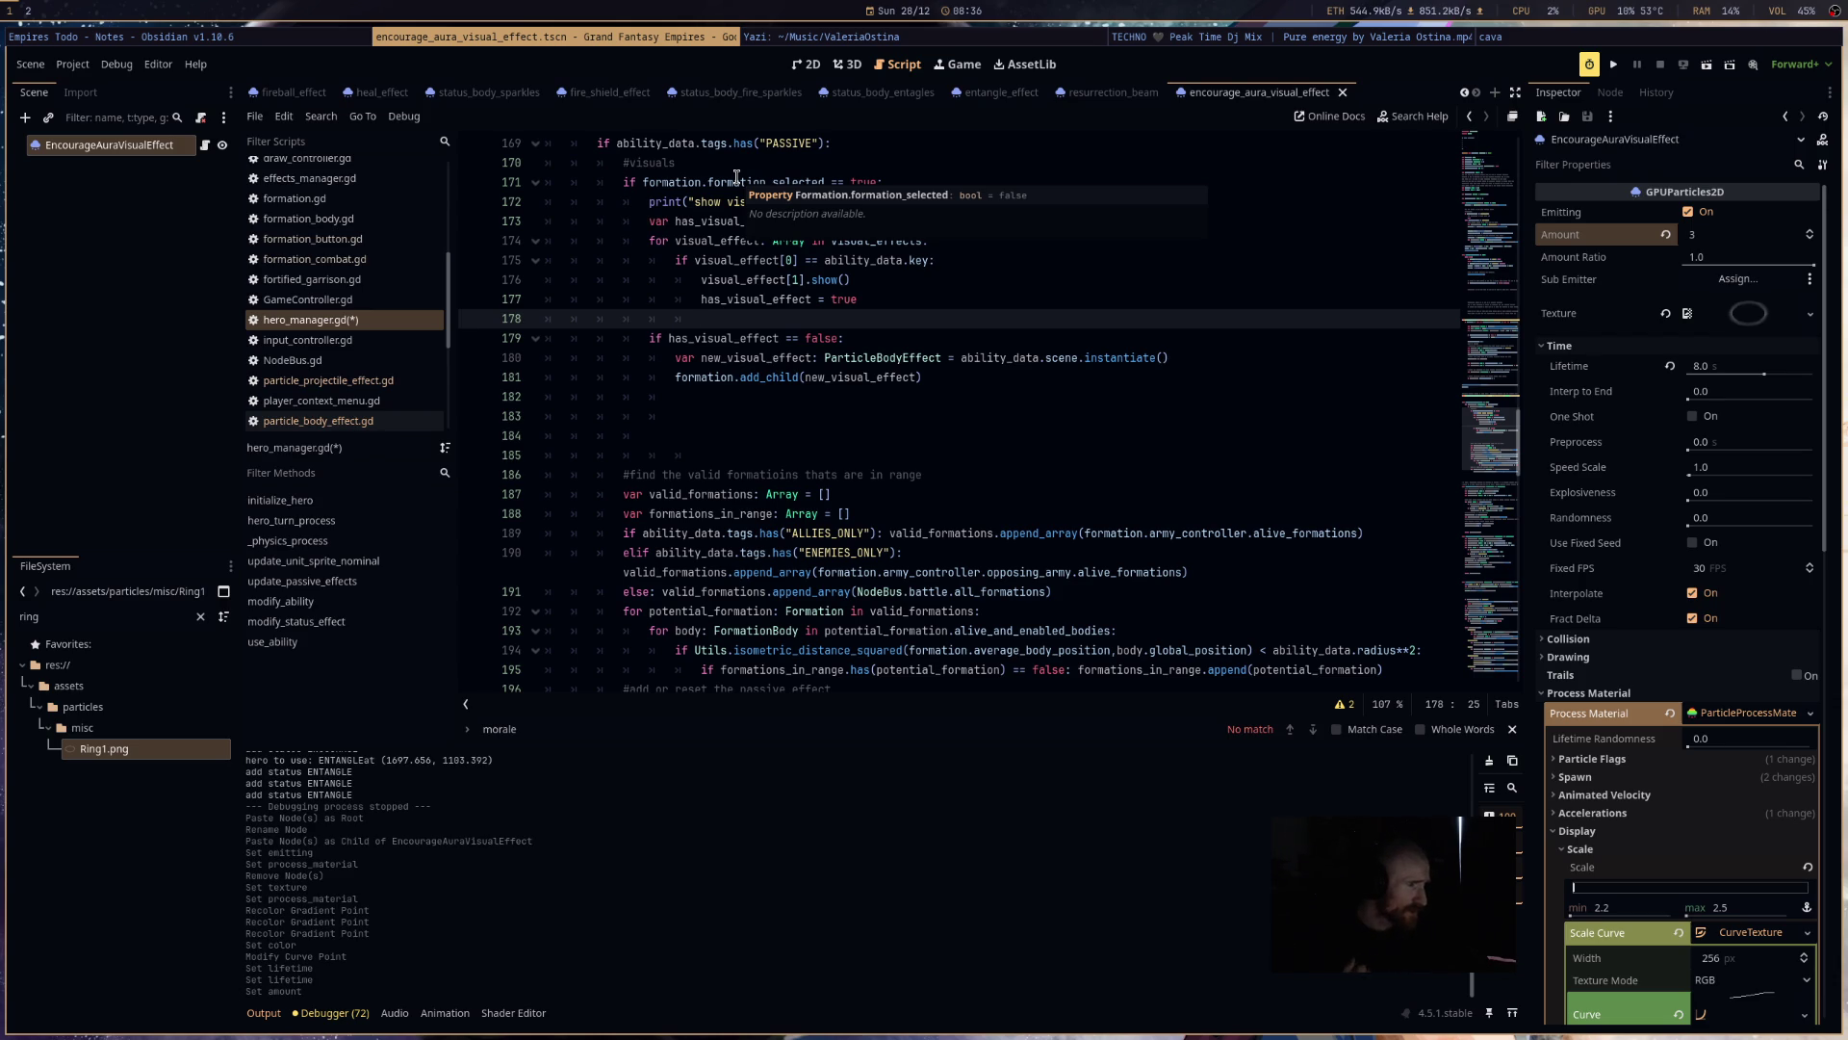
{"action": "scroll", "coordinate": [839, 533], "scroll_direction": "up", "scroll_amount": 2}
{"action": "left_click", "coordinate": [838, 533]}
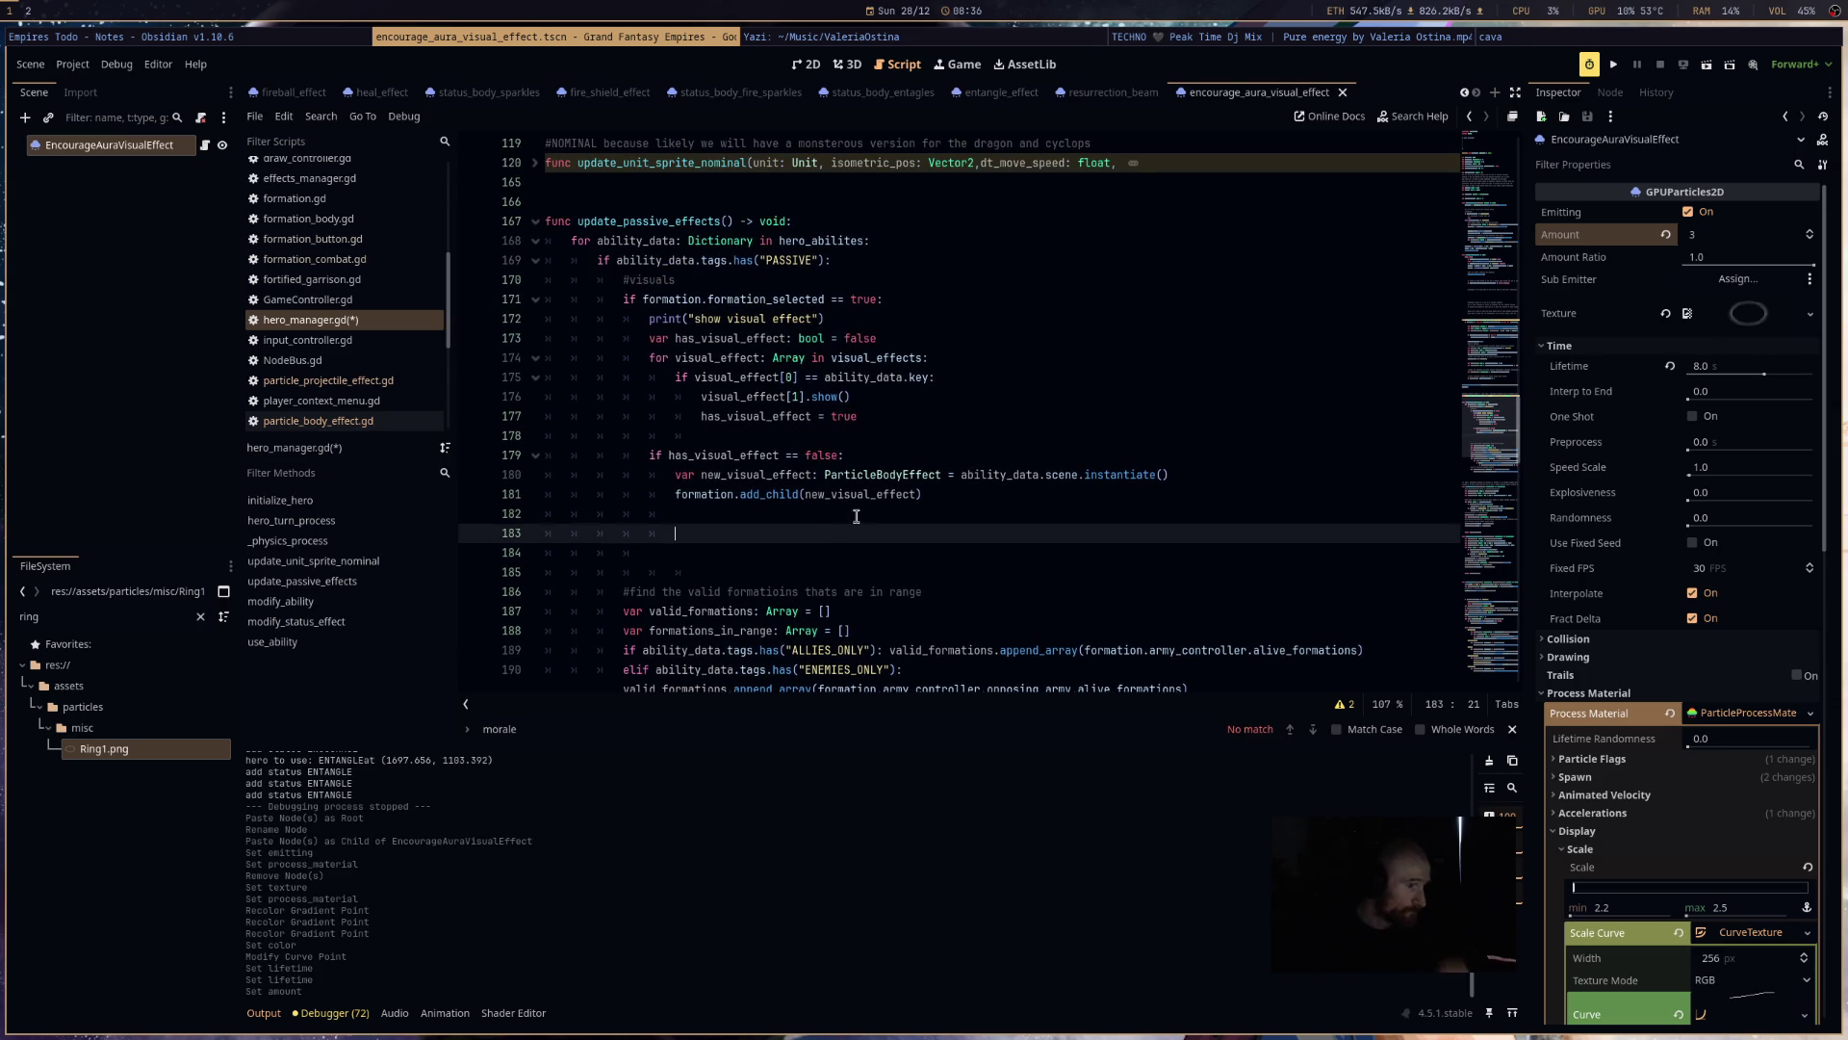
{"action": "left_click", "coordinate": [855, 514]}
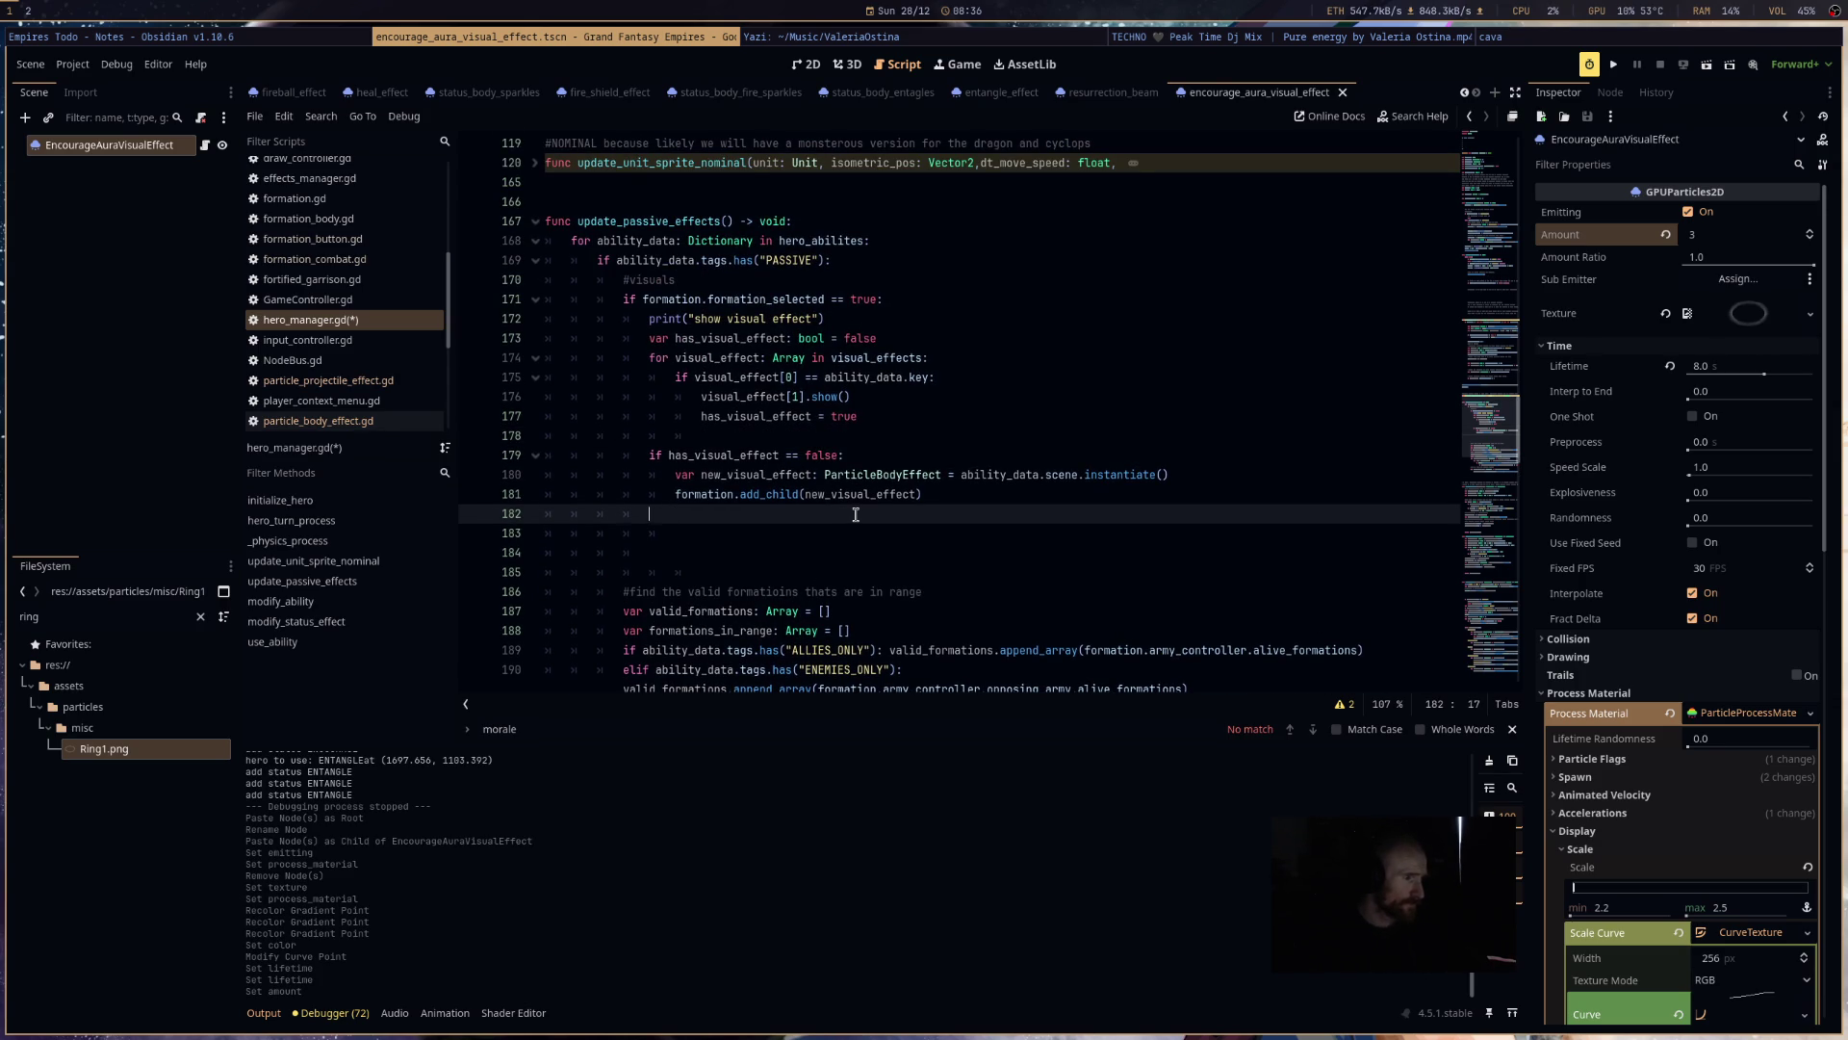
{"action": "type", "text": "else:"}
{"action": "key", "text": "Return"}
{"action": "type", "text": "if"}
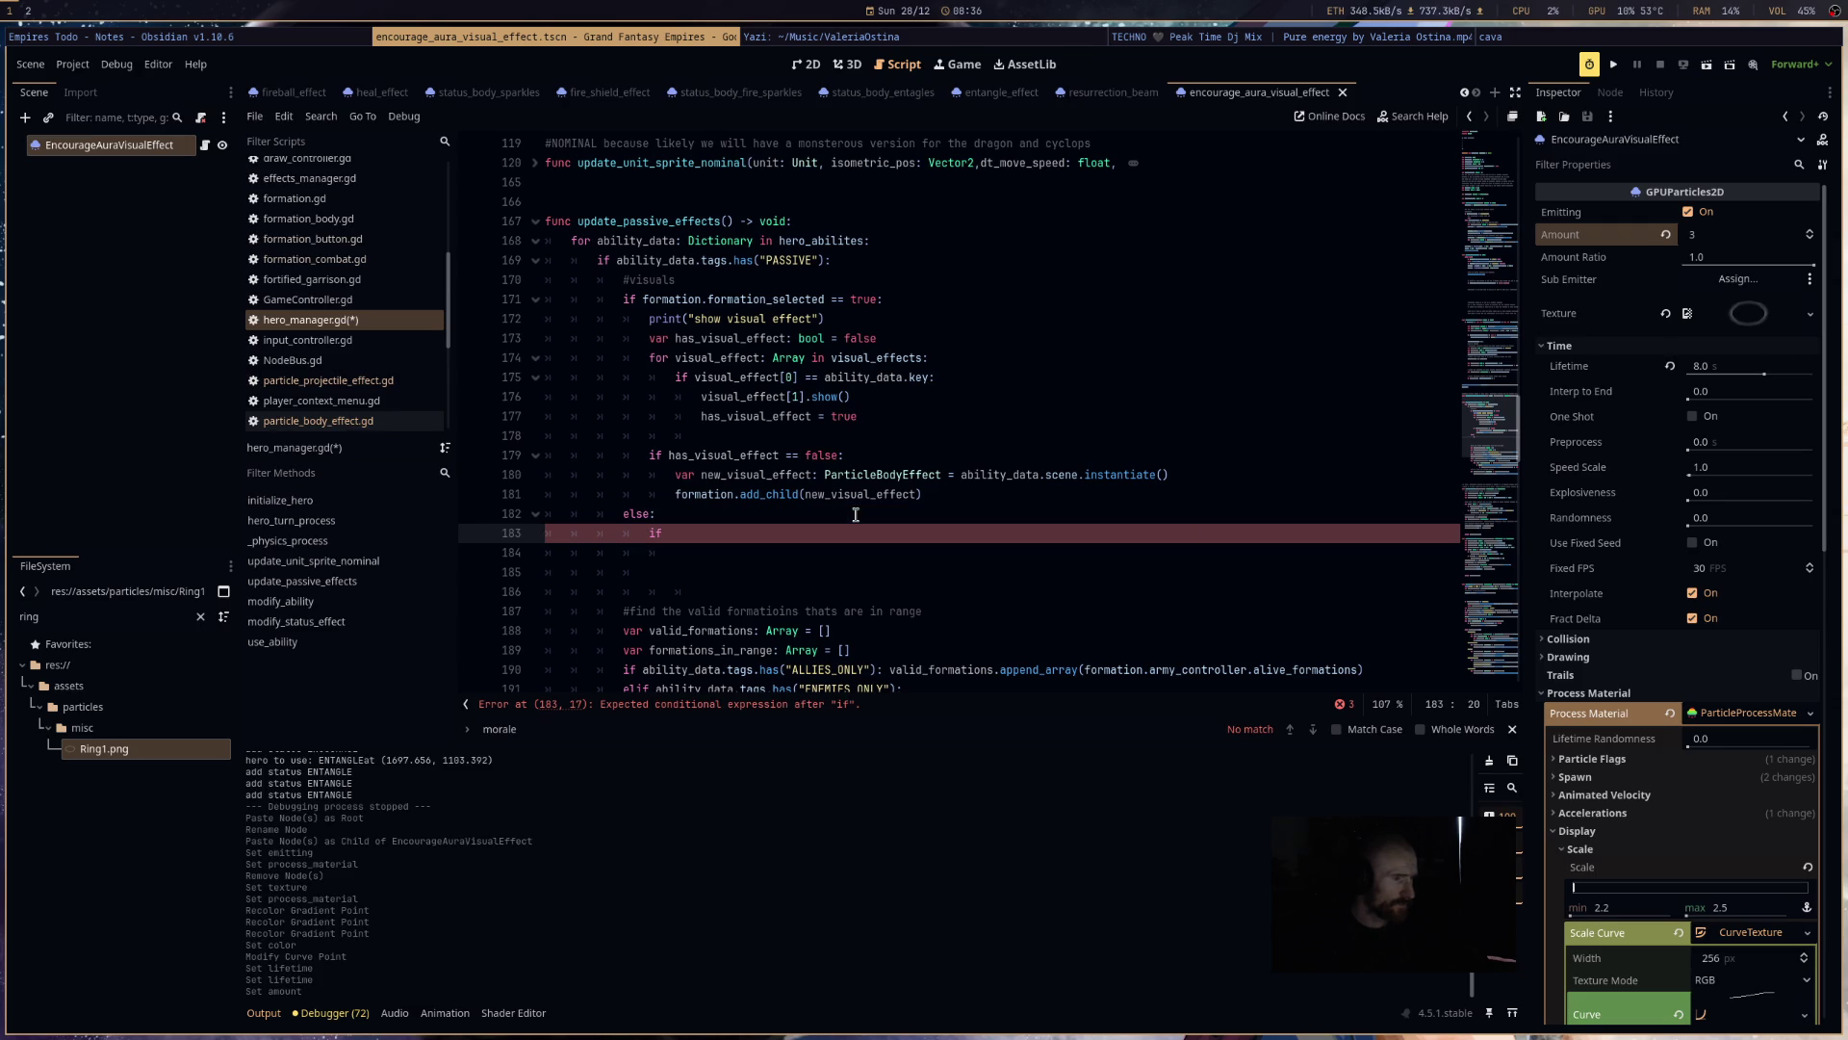
- Inside the else, write 'for visual_effect: Array in visual_effects:'
{"action": "key", "text": "BackSpace"}
{"action": "key", "text": "BackSpace"}
{"action": "key", "text": "BackSpace"}
{"action": "type", "text": "for "}
{"action": "type", "text": "vi"}
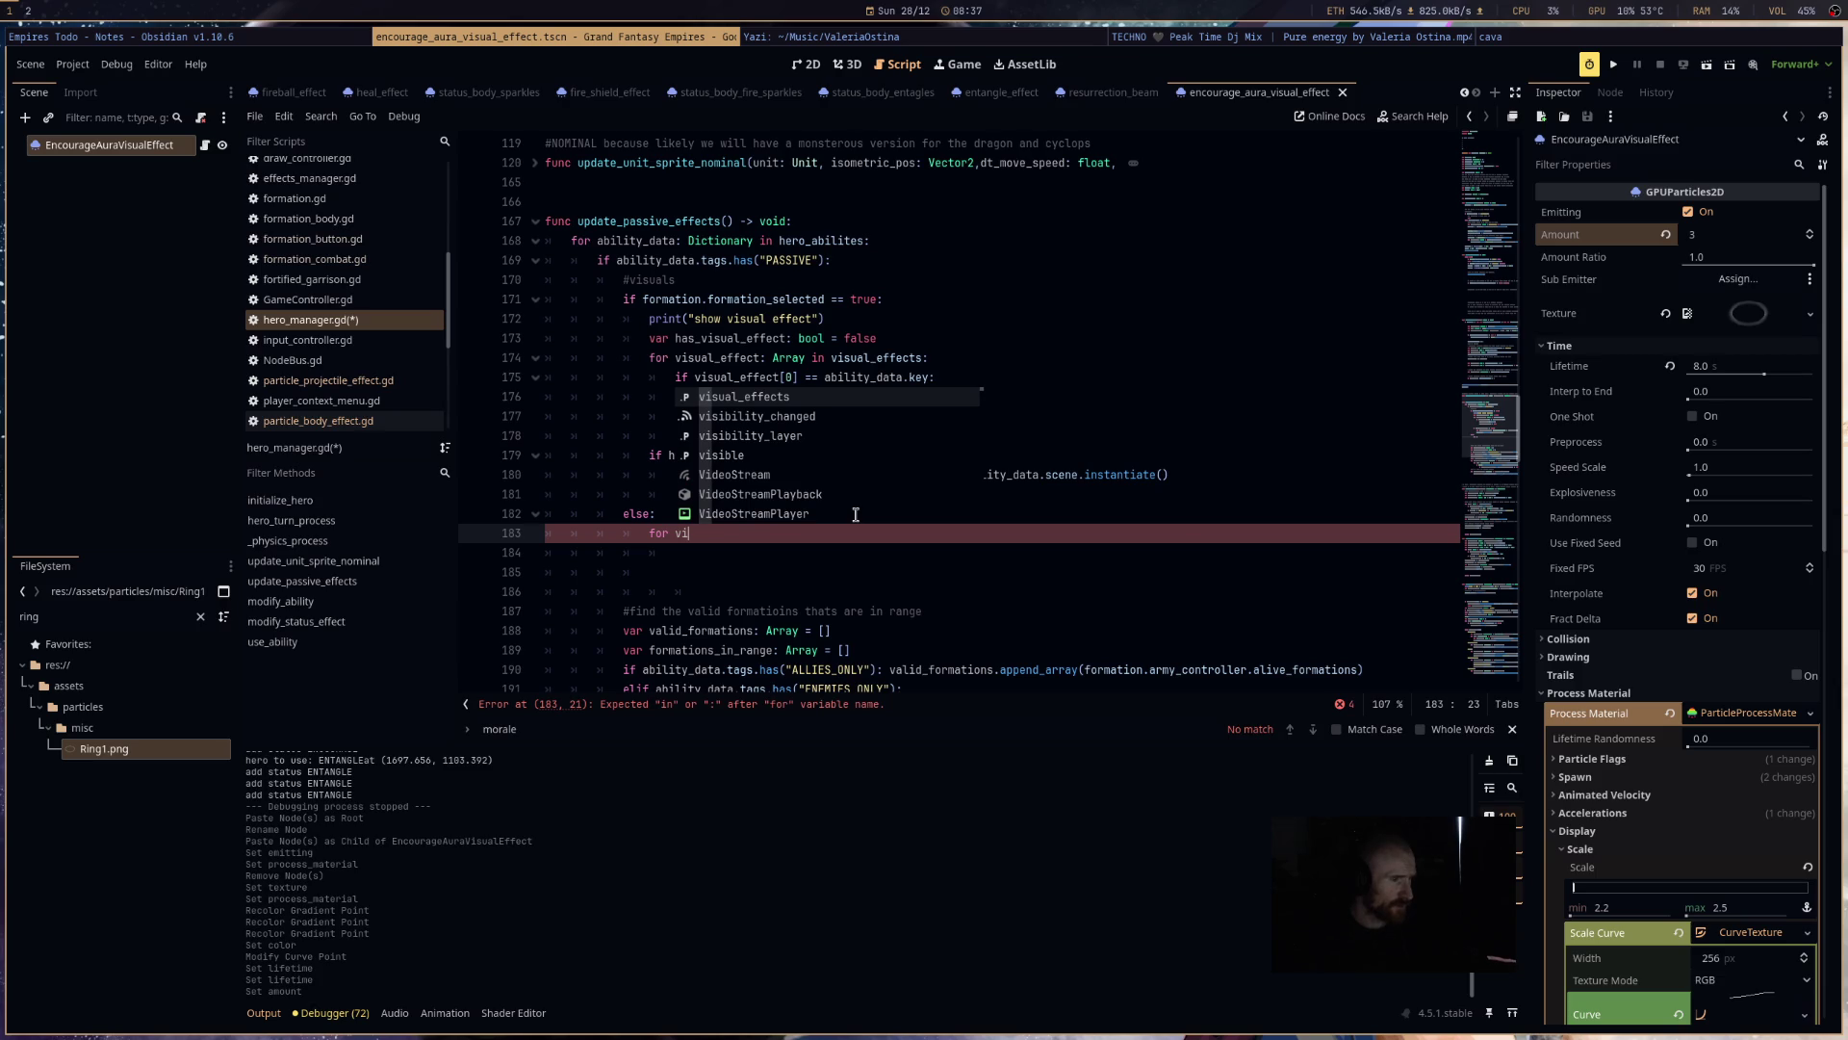
{"action": "type", "text": "u"}
{"action": "key", "text": "BackSpace"}
{"action": "type", "text": "sua"}
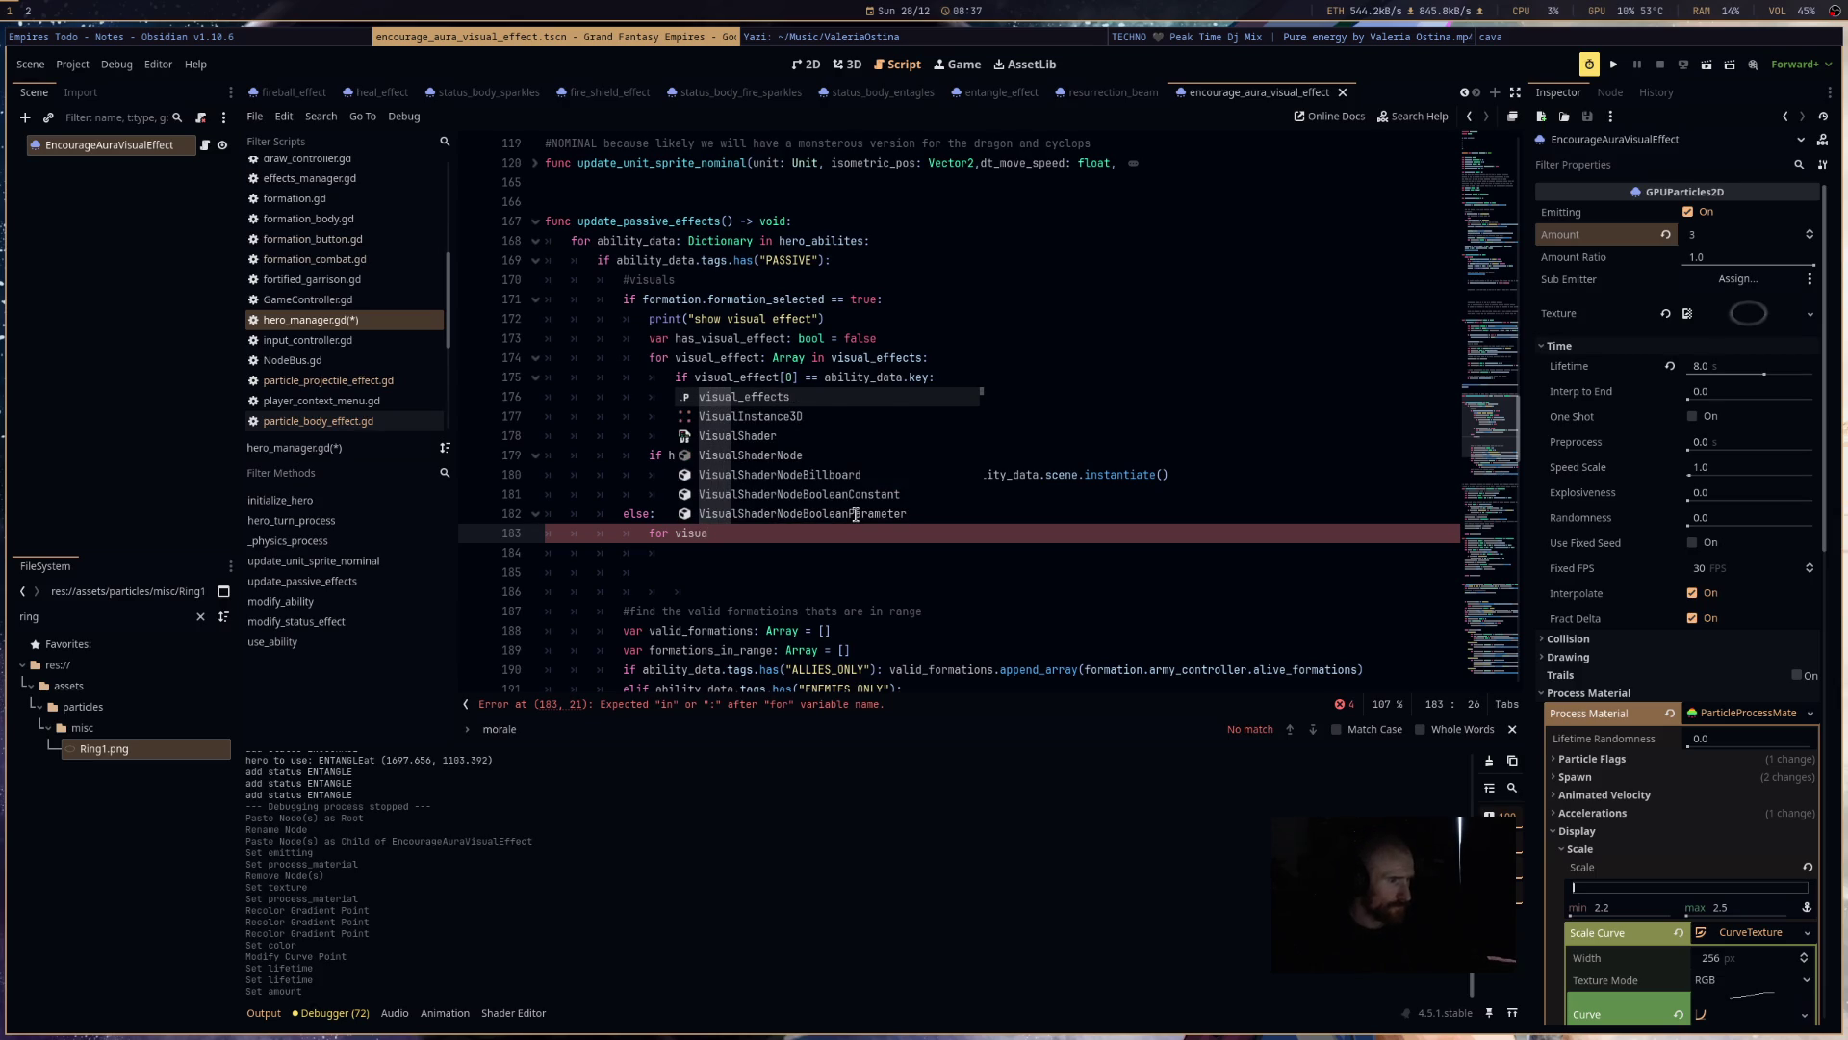
{"action": "type", "text": "l_"}
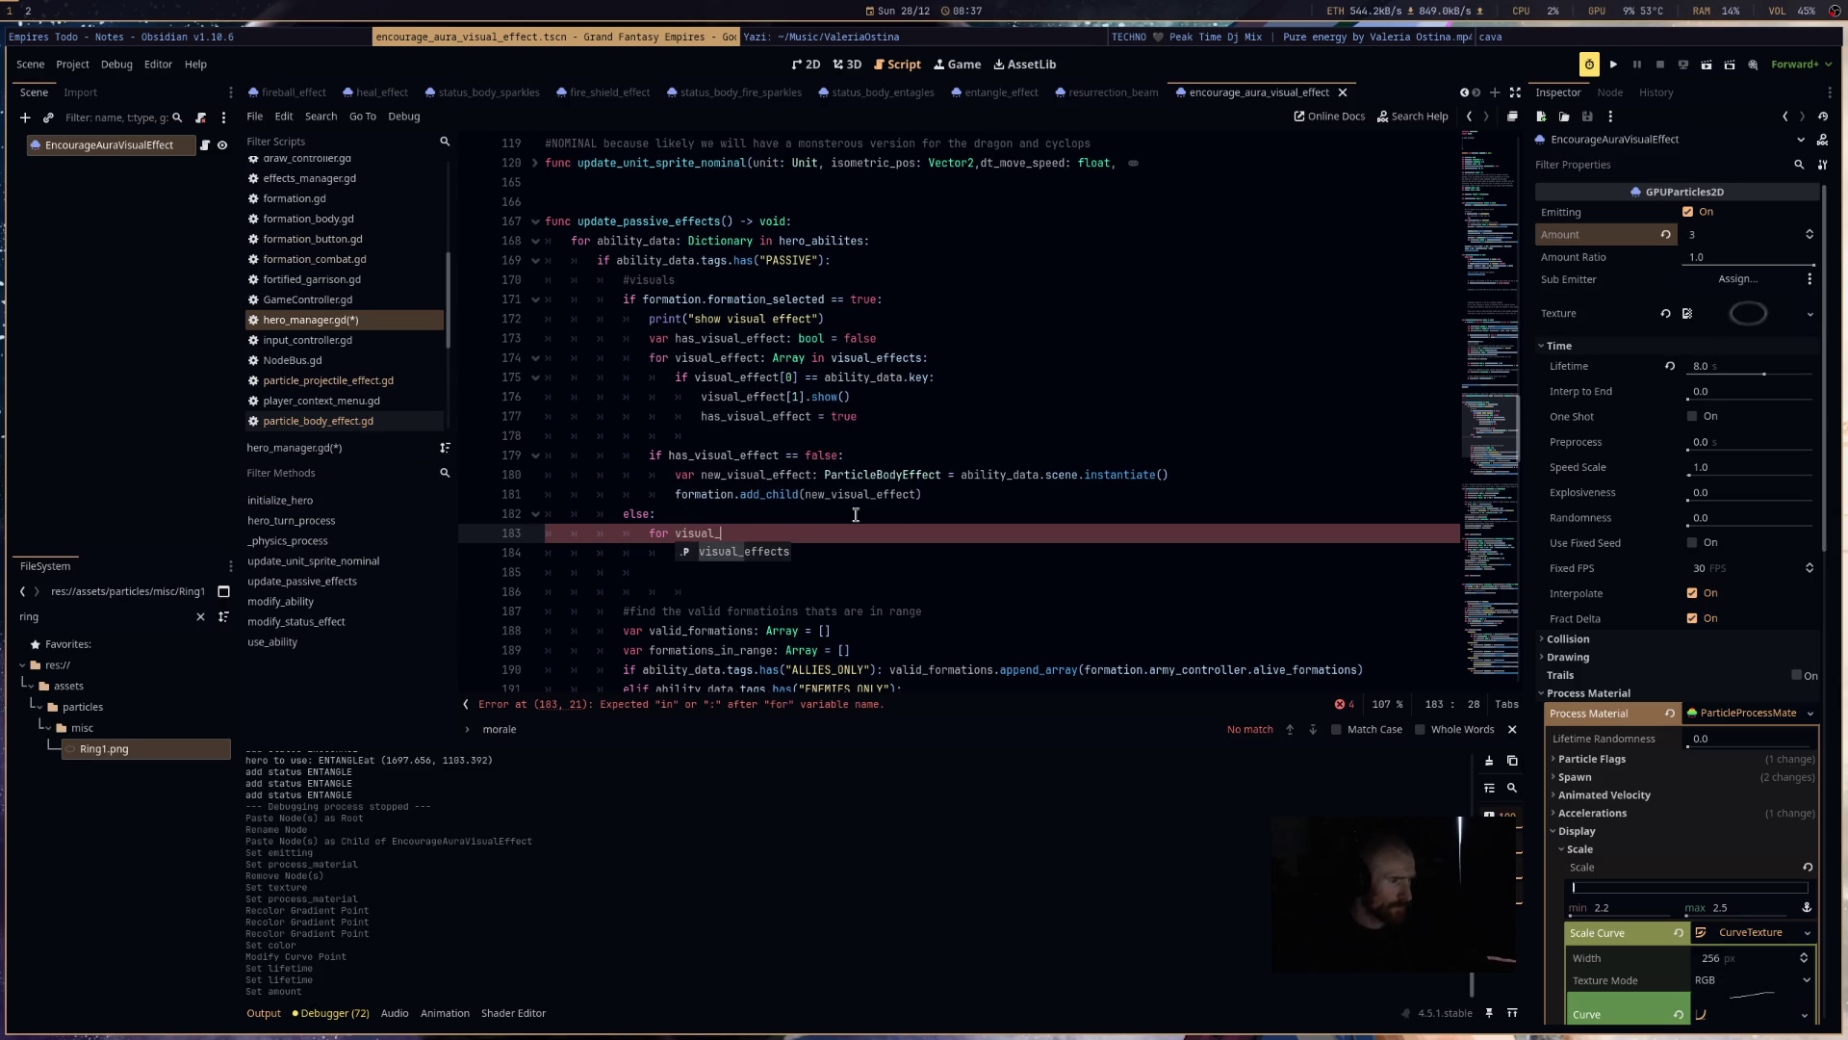
{"action": "type", "text": "effect"}
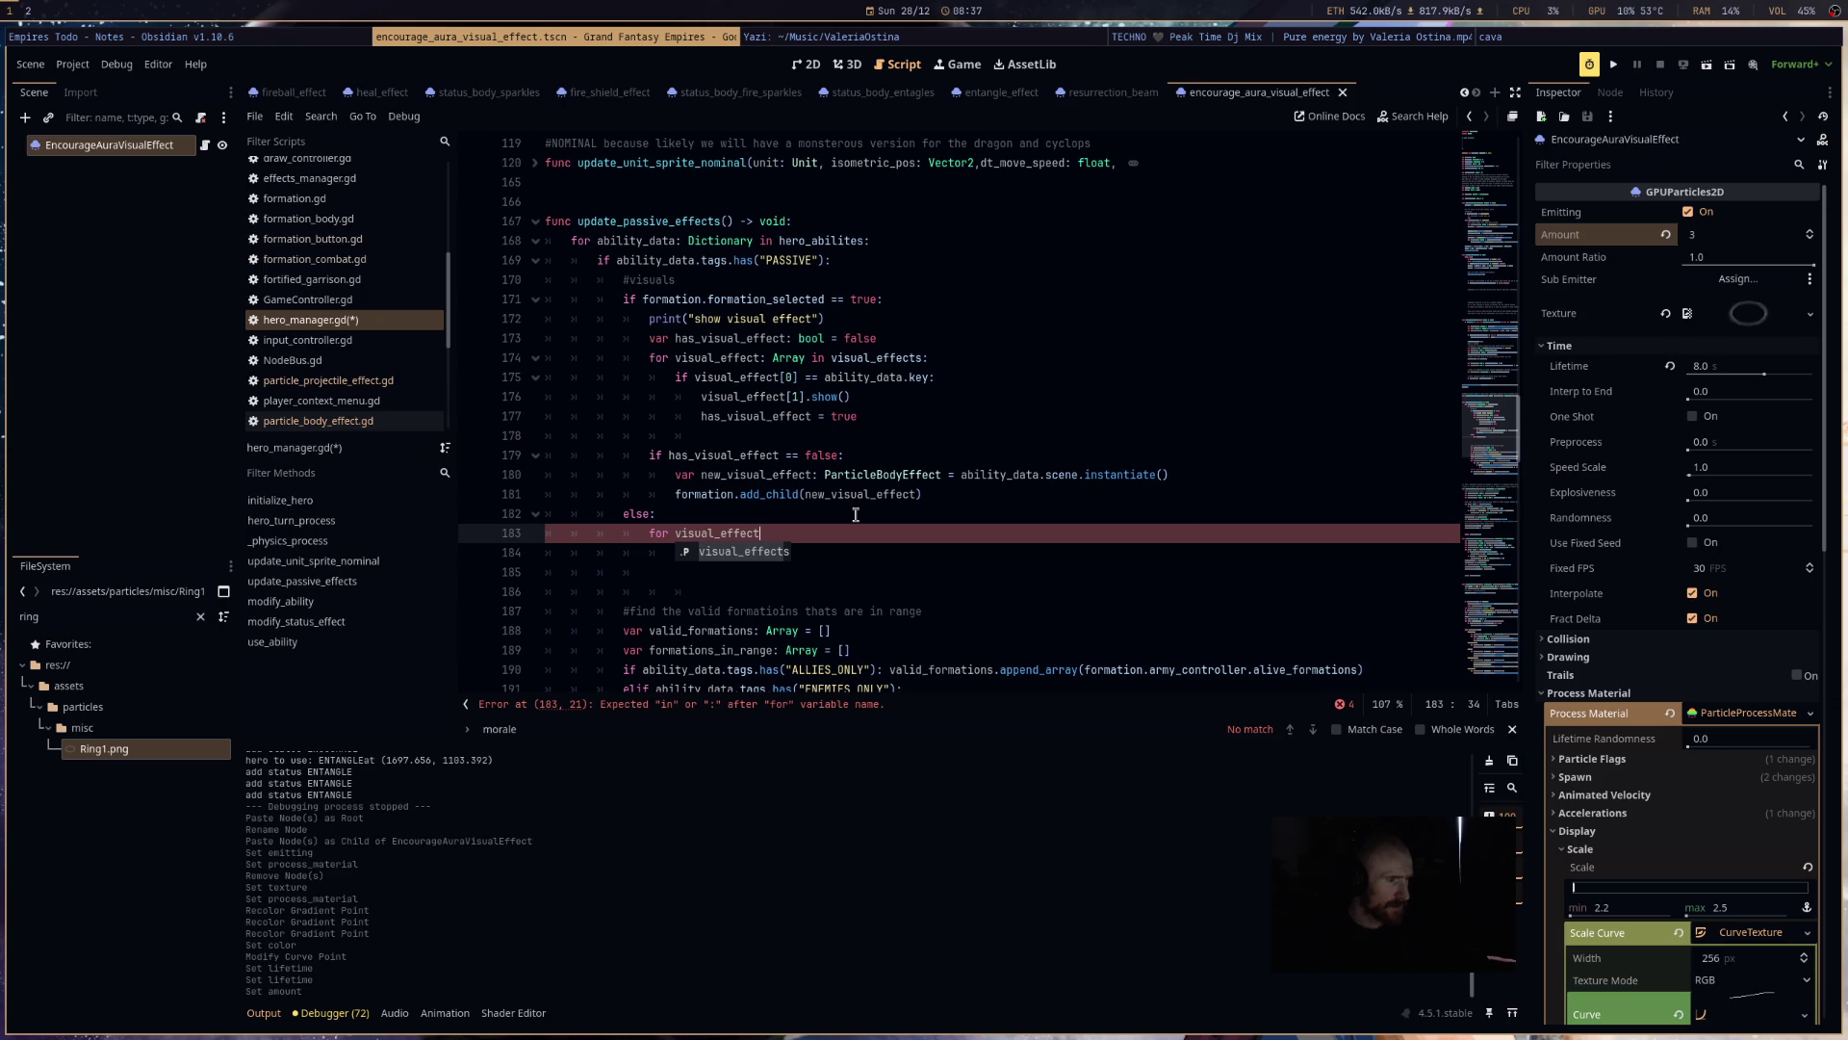
{"action": "type", "text": ": Array in vis"}
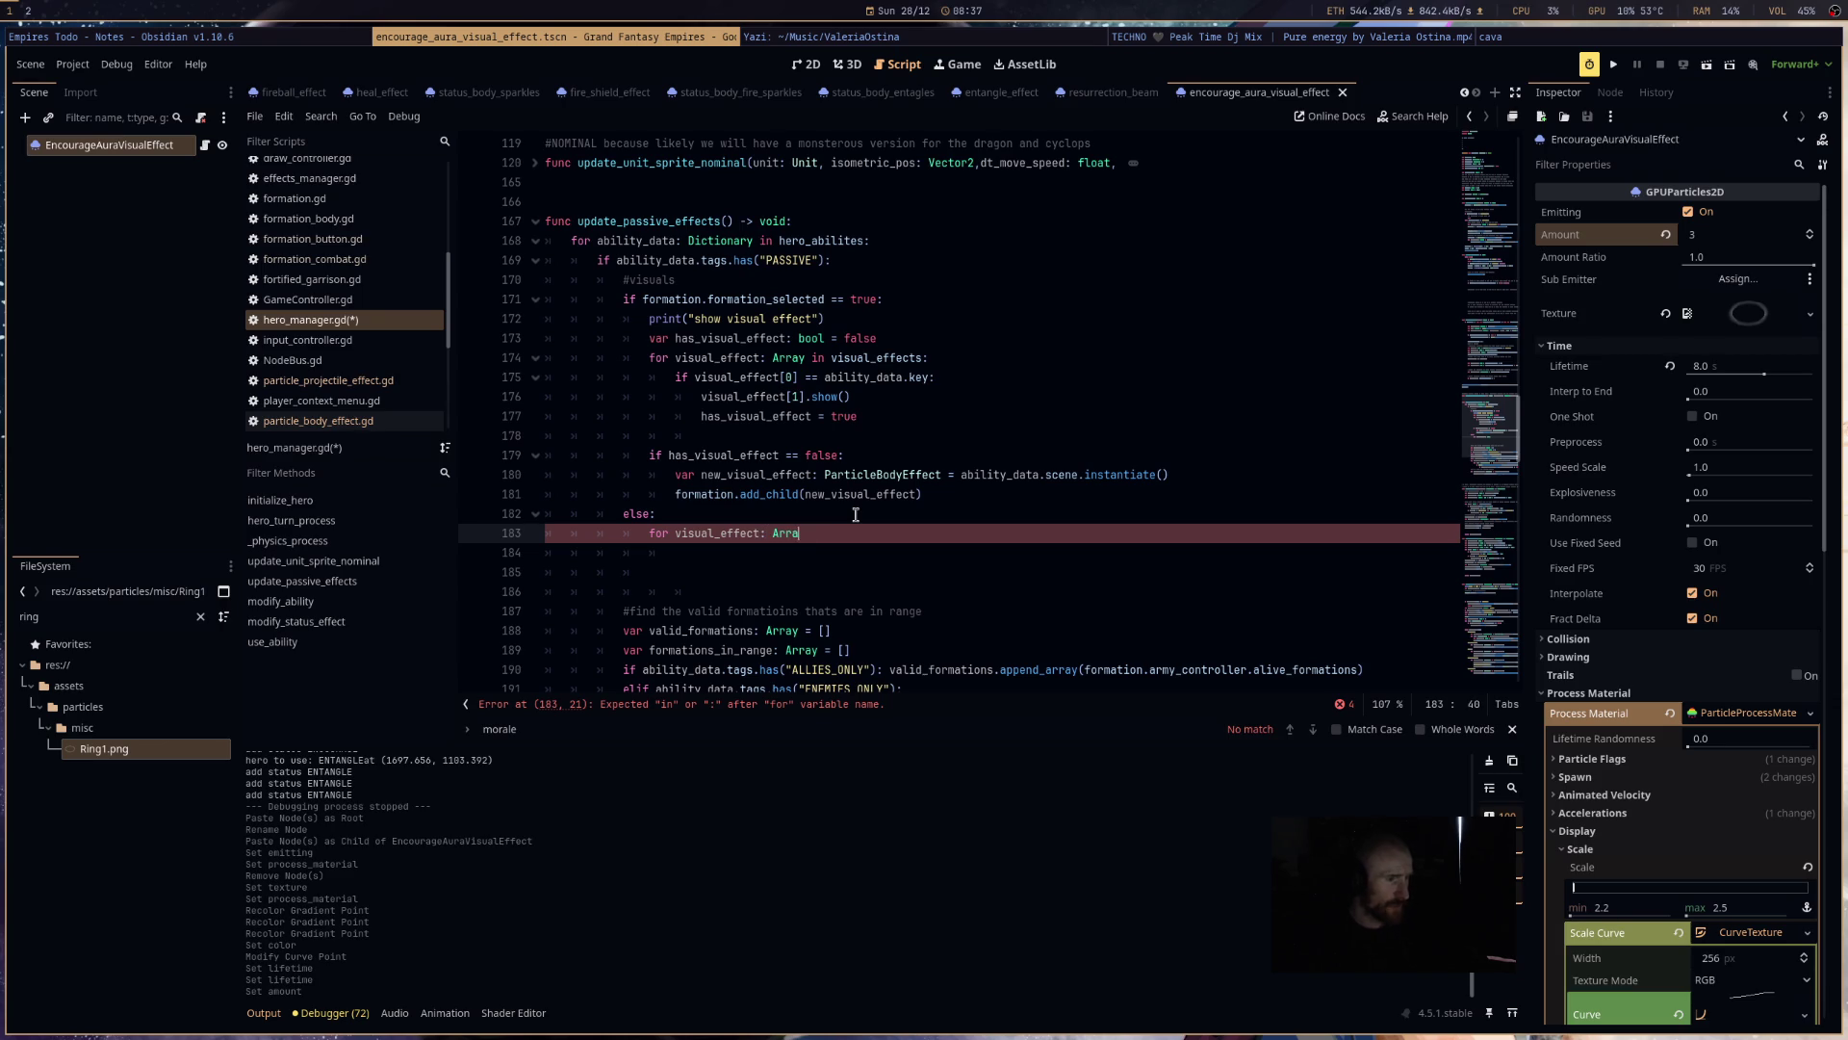
{"action": "key", "text": "Return"}
{"action": "type", "text": ":"}
{"action": "key", "text": "Return"}
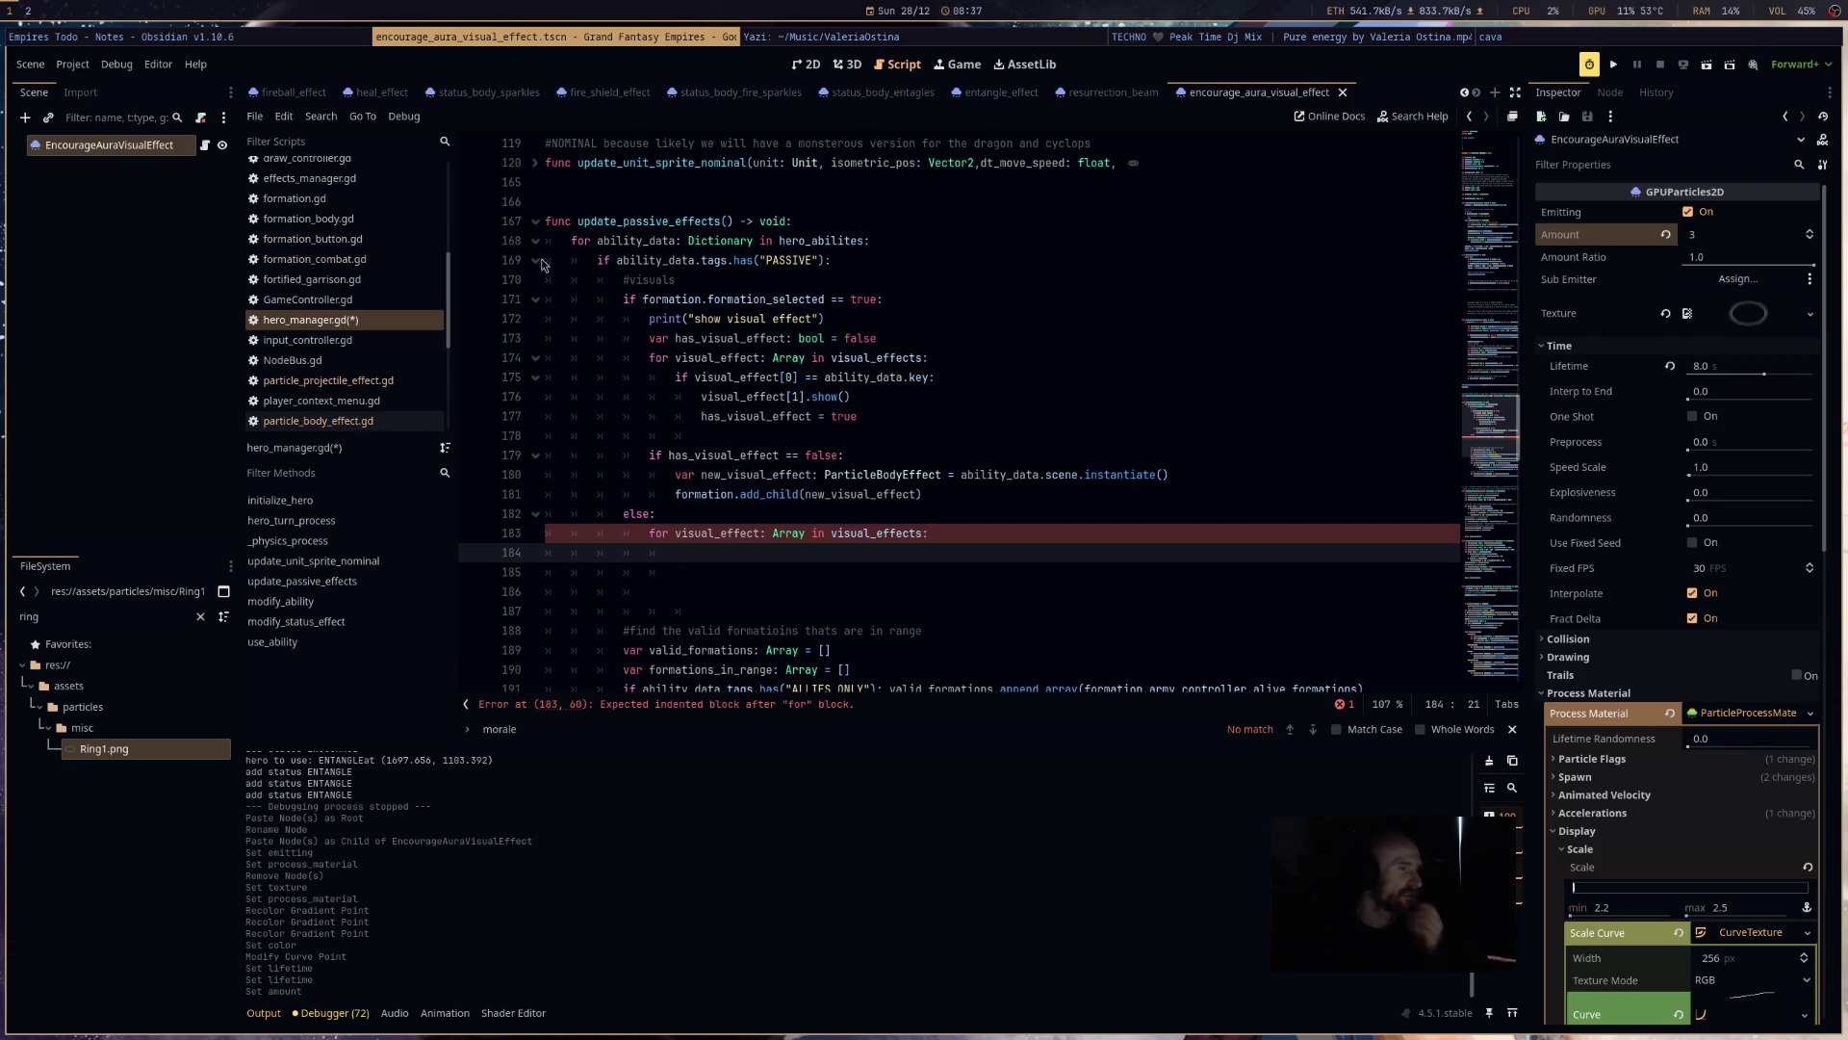
- Start the loop body with visual_effect.hide()
{"action": "left_click_drag", "start_coordinate": [572, 259], "coordinate": [975, 277]}
{"action": "mouse_move", "coordinate": [930, 533]}
{"action": "left_mouse_down"}
{"action": "mouse_move", "coordinate": [621, 532]}
{"action": "mouse_move", "coordinate": [641, 529]}
{"action": "left_mouse_up"}
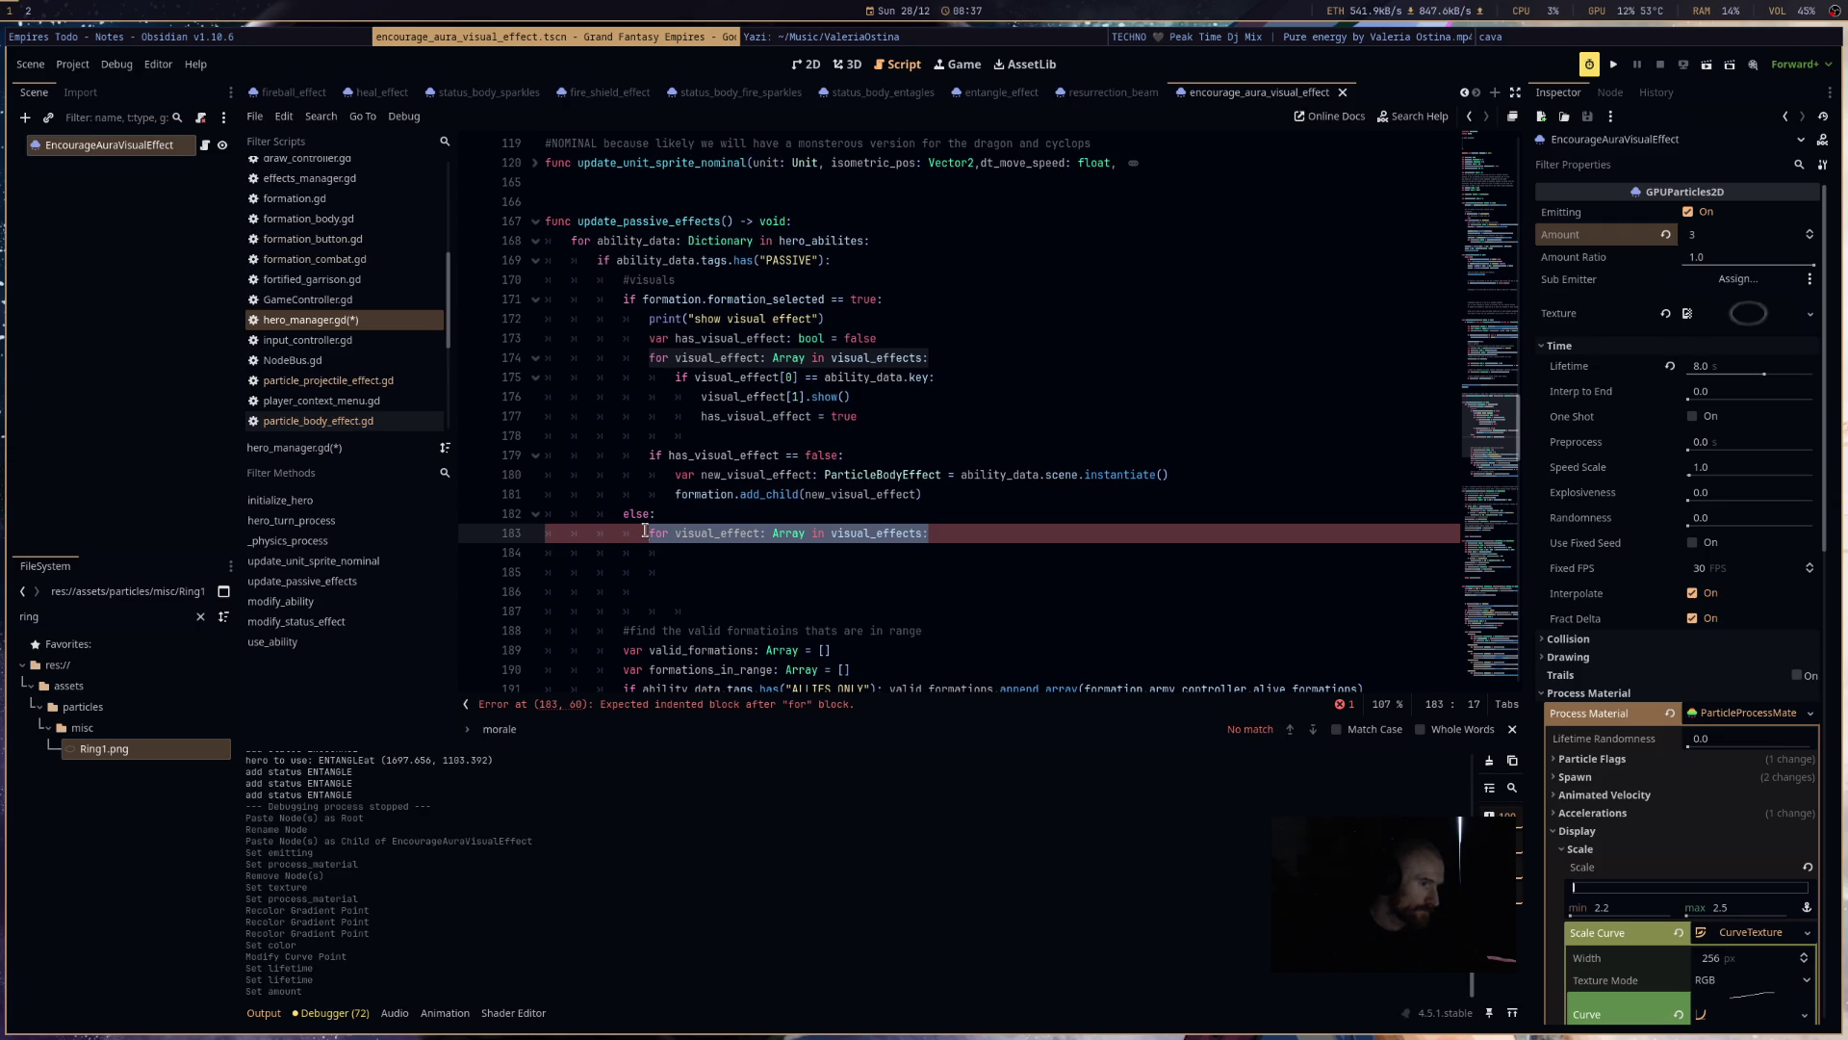
{"action": "left_click", "coordinate": [1049, 529]}
{"action": "type", "text": "v"}
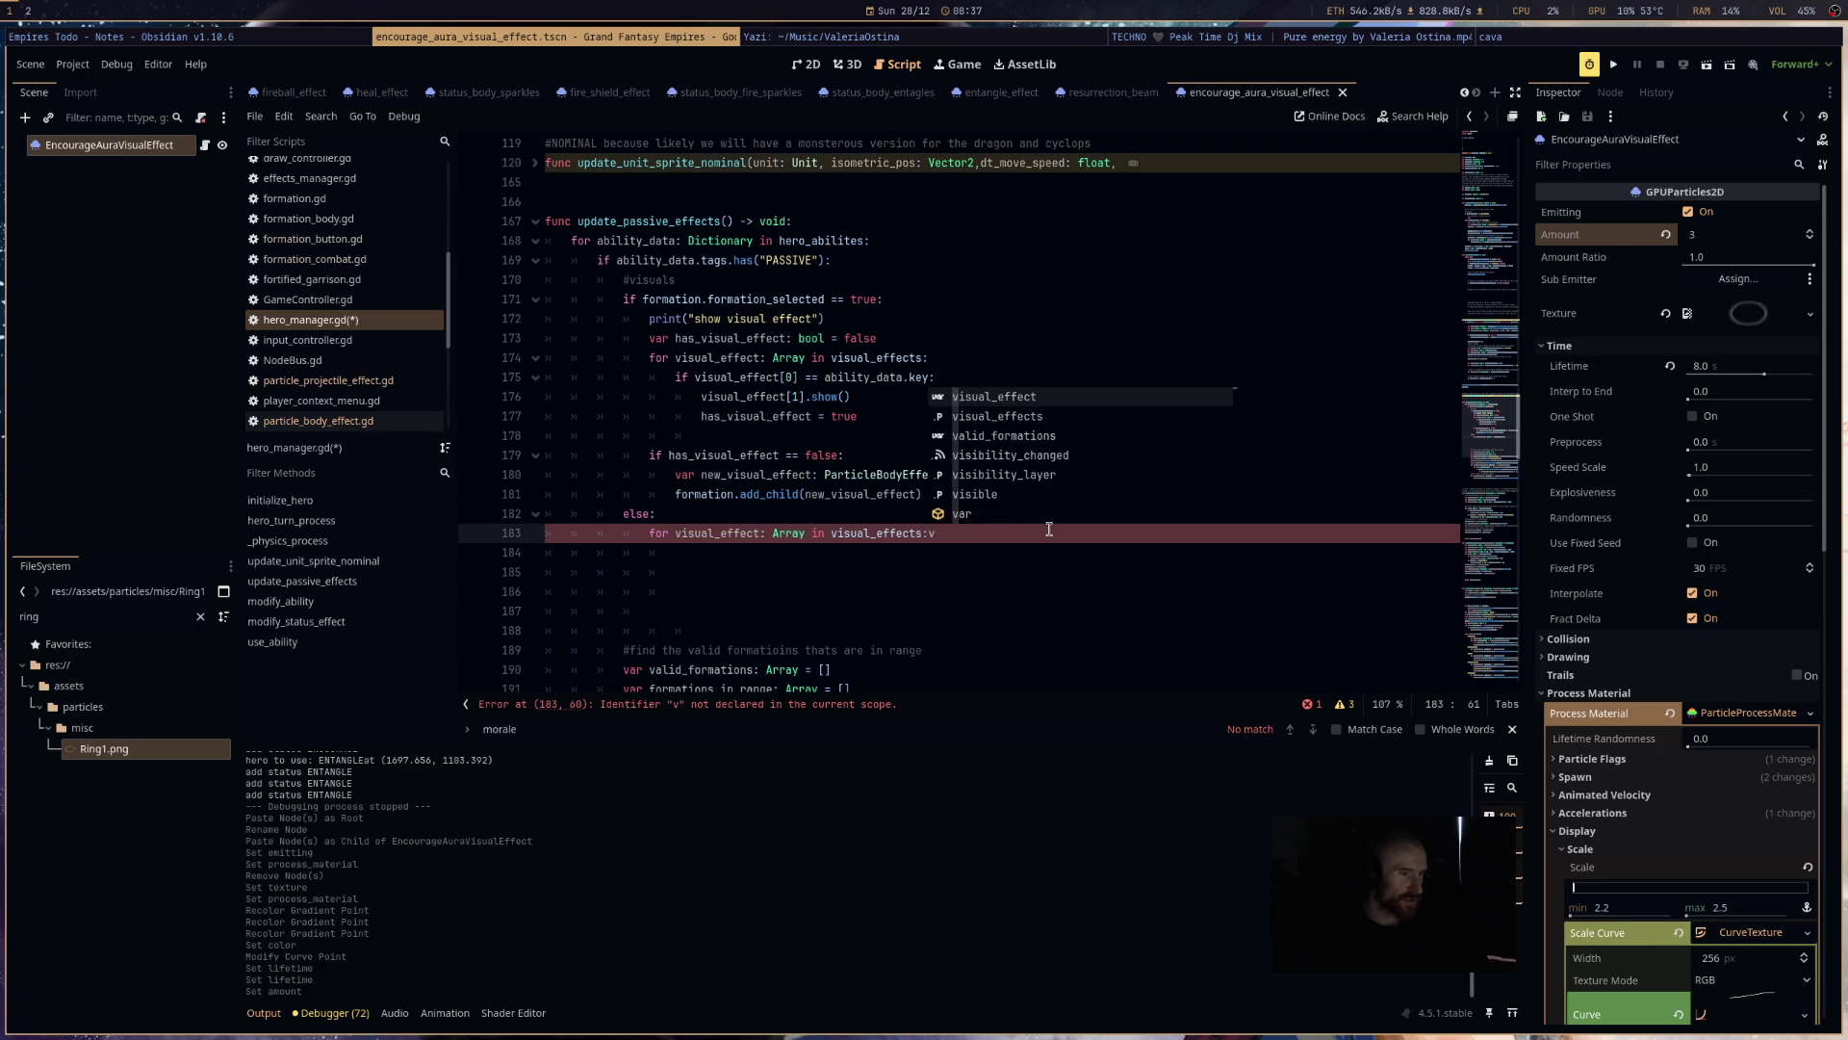
{"action": "key", "text": "BackSpace"}
{"action": "key", "text": "Return"}
{"action": "type", "text": "vis"}
{"action": "key", "text": "Return"}
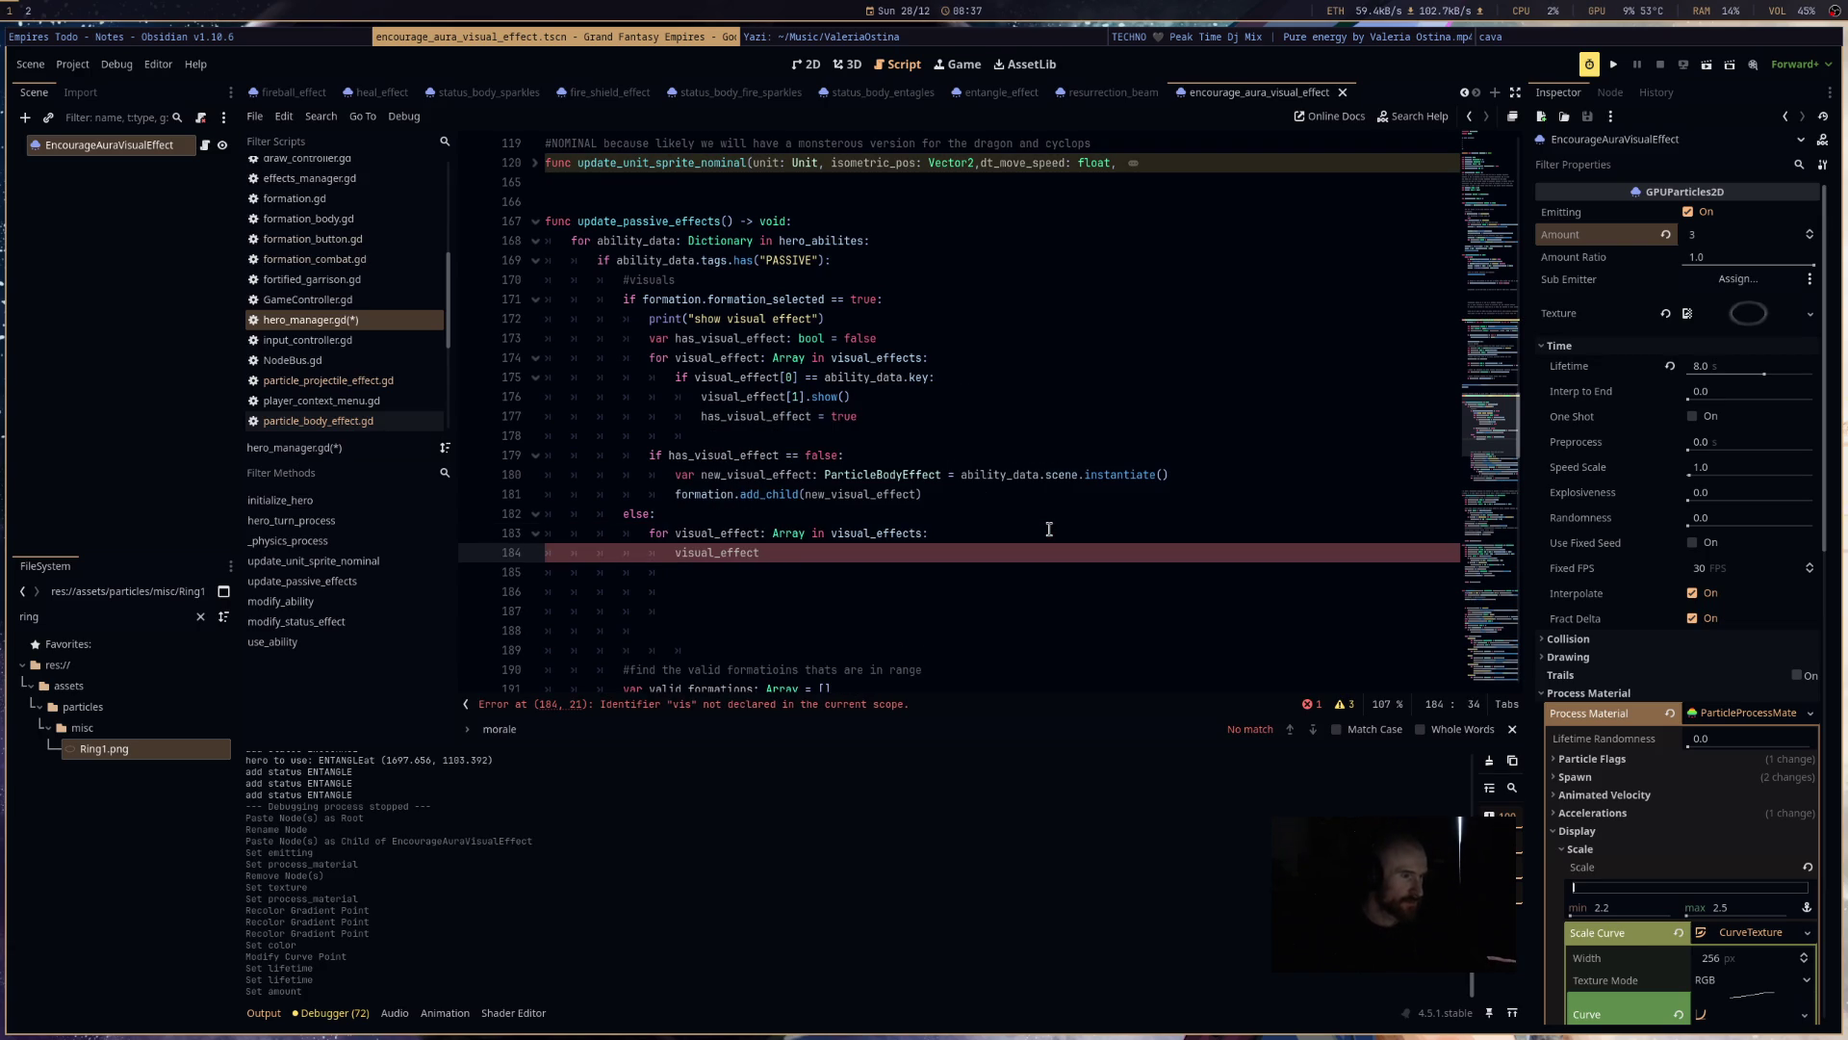
{"action": "type", "text": ".hide"}
{"action": "key", "text": "Return"}
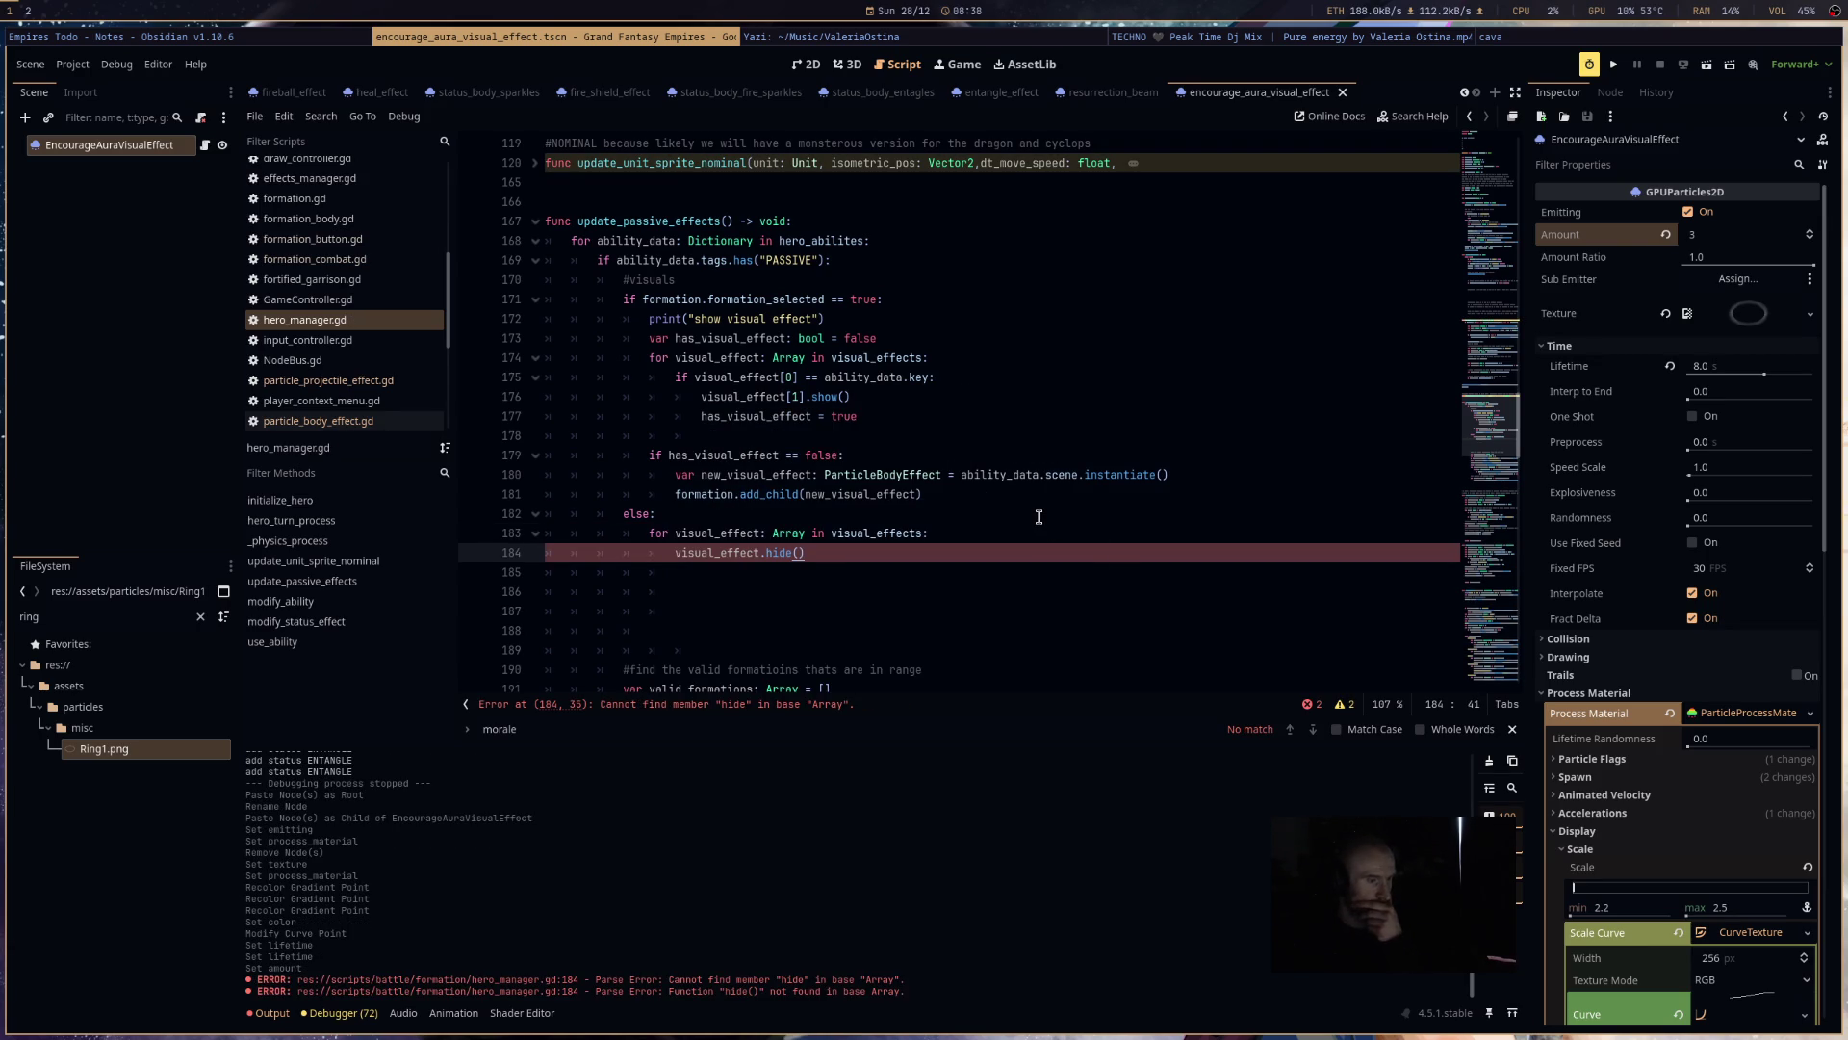
- Index the entry so the call reads visual_effect[1].hide()
{"action": "left_click", "coordinate": [762, 554]}
{"action": "type", "text": "[1"}
{"action": "type", "text": "]"}
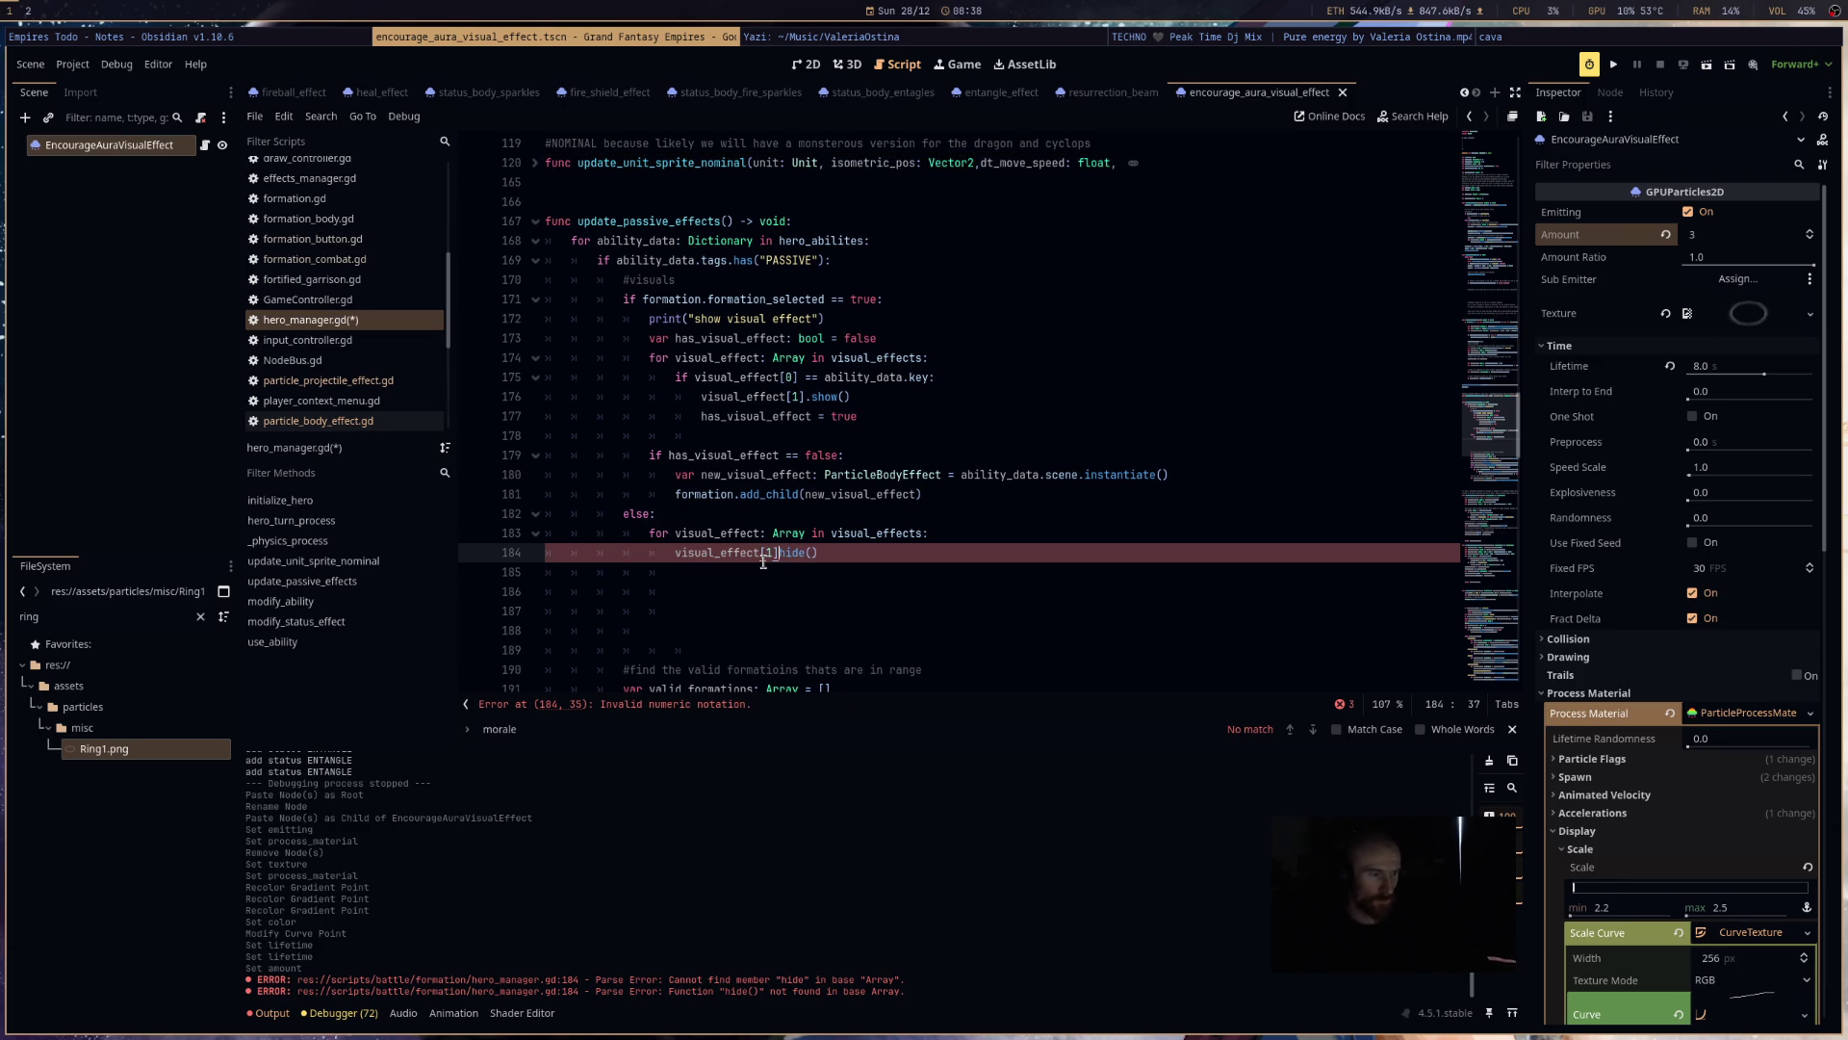
{"action": "left_click", "coordinate": [831, 554]}
{"action": "key", "text": "Left"}
{"action": "key", "text": "Left"}
{"action": "key", "text": "Left"}
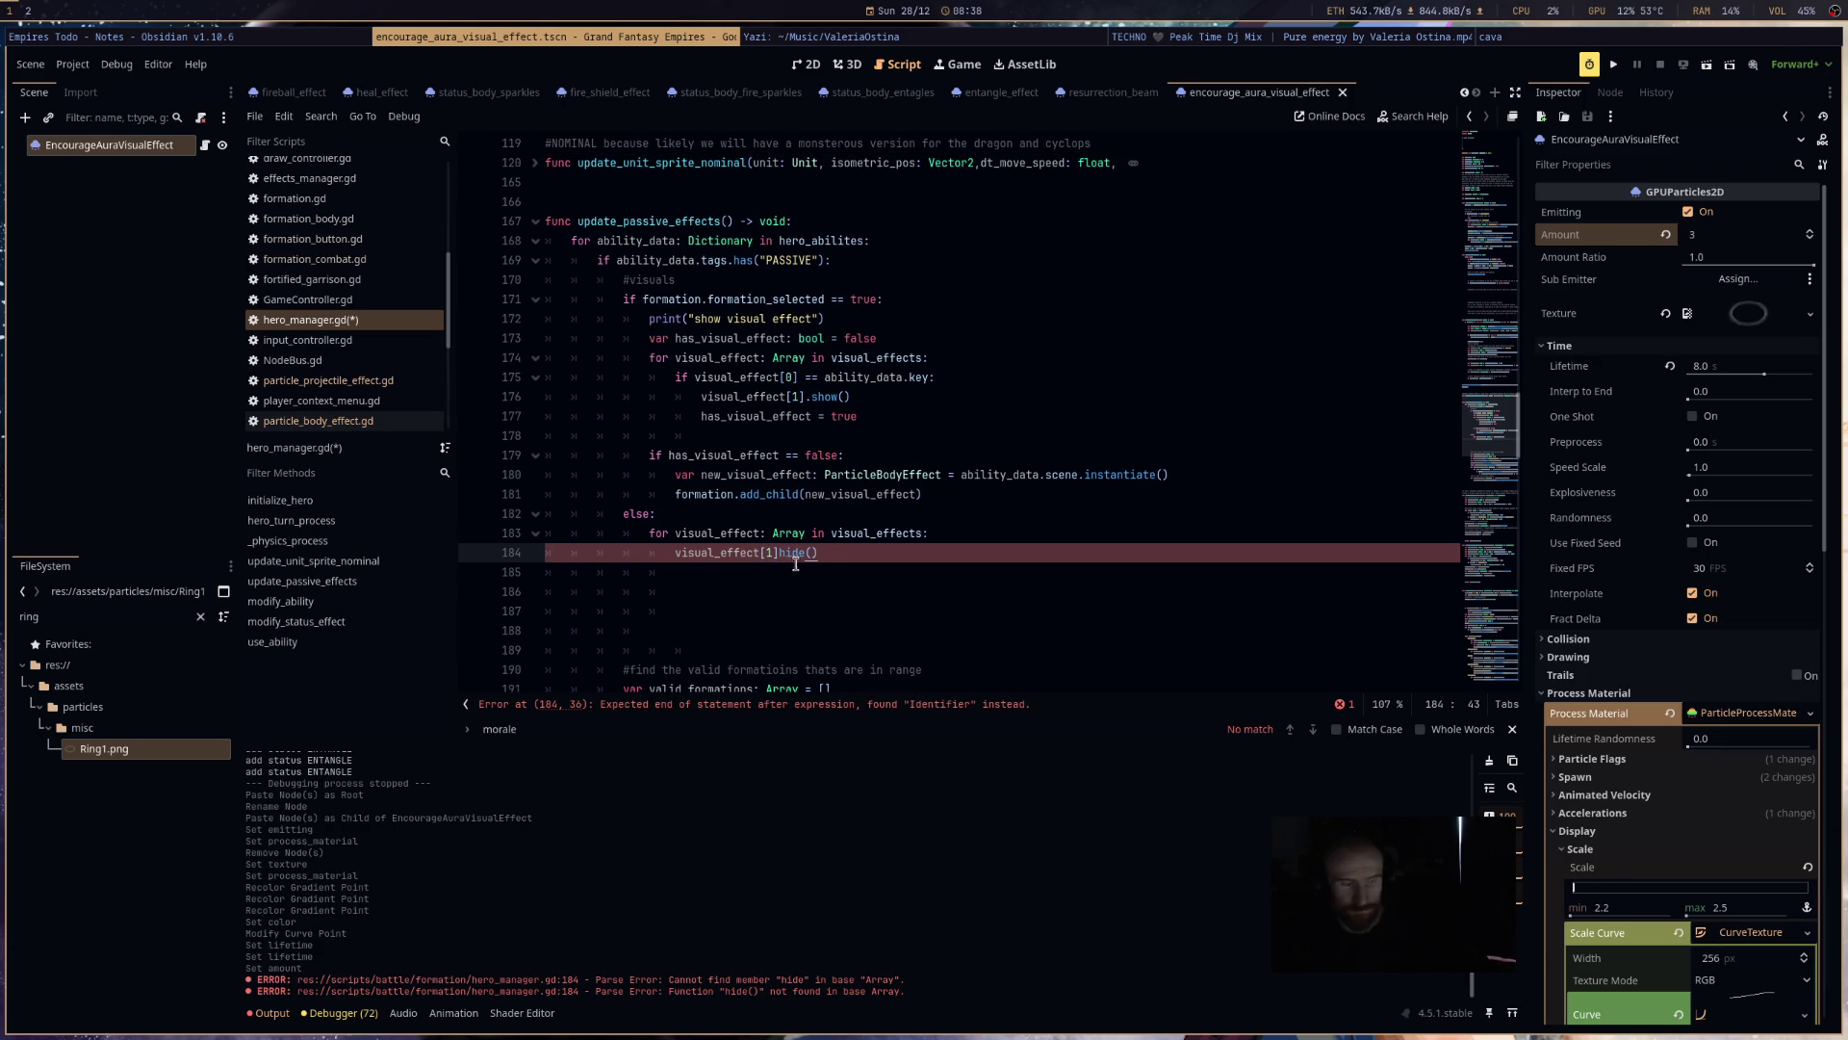
{"action": "type", "text": "."}
{"action": "left_click", "coordinate": [786, 584]}
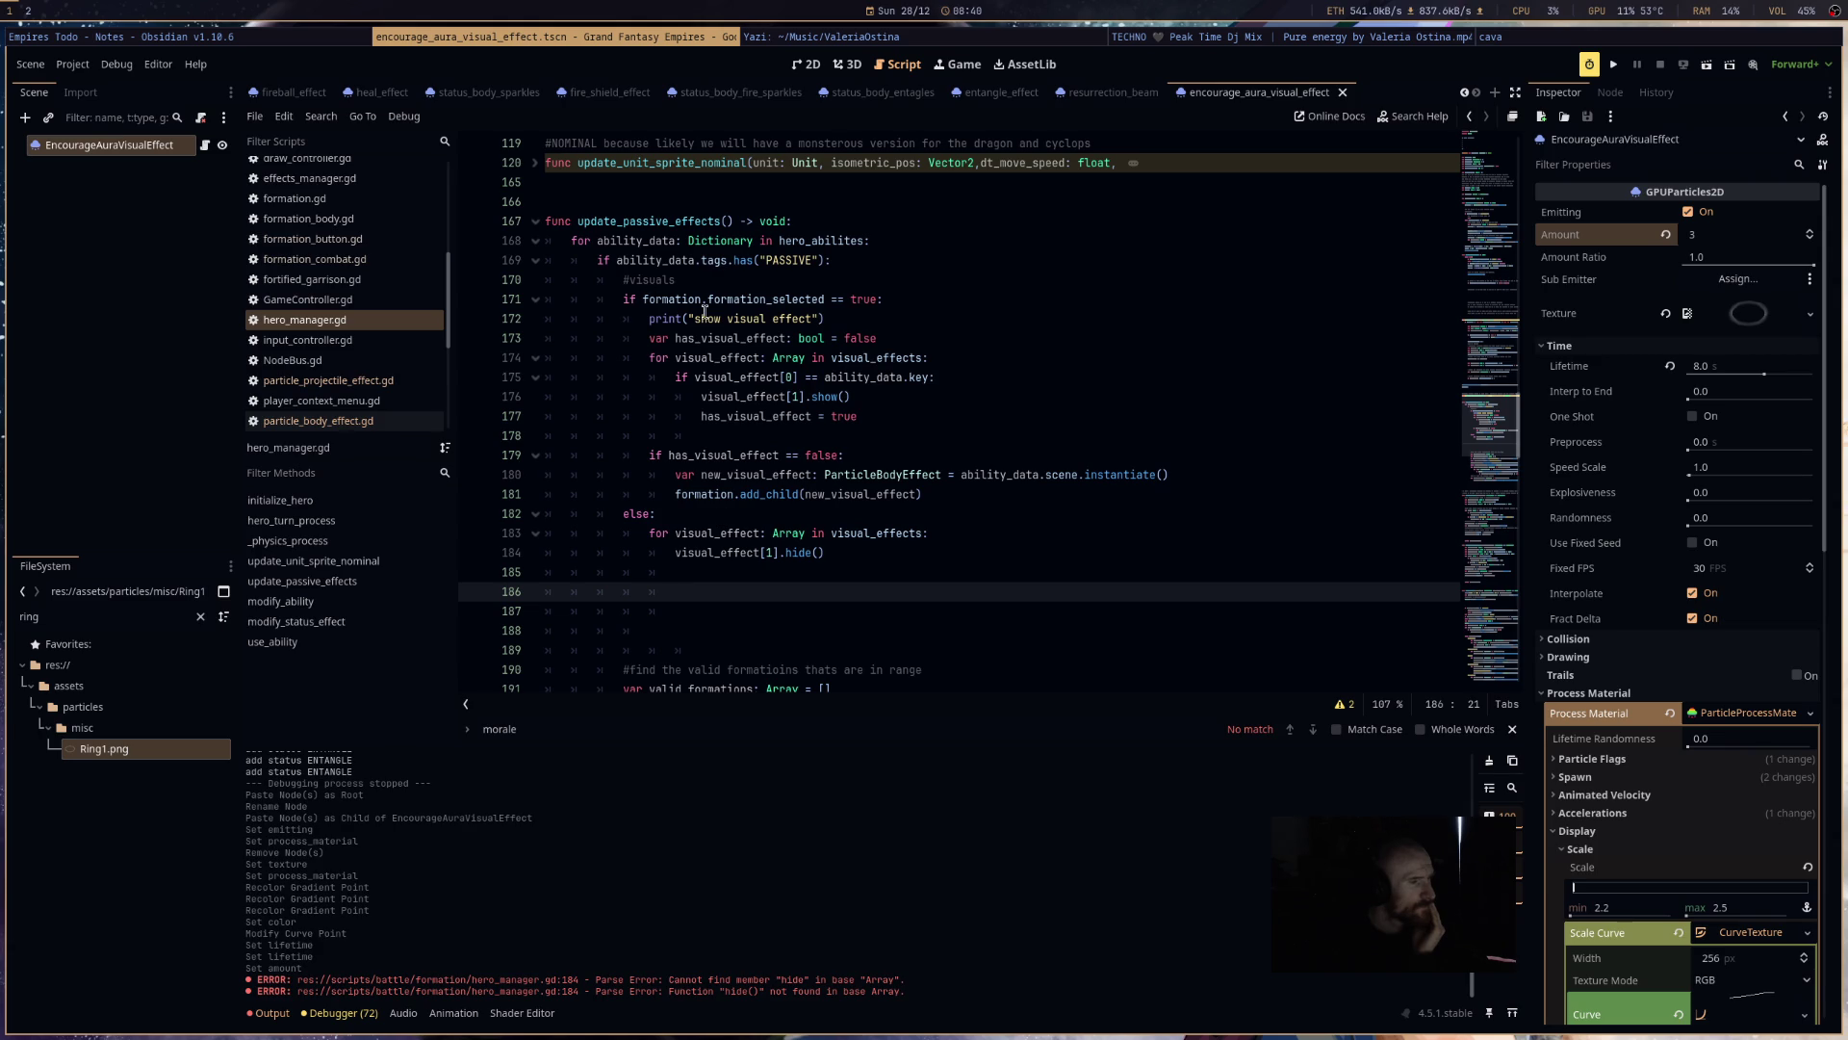
- Wrap visual_effect[1].hide() inside the key-matching condition copied from line 175
{"action": "mouse_move", "coordinate": [672, 378]}
{"action": "left_mouse_down"}
{"action": "mouse_move", "coordinate": [858, 416]}
{"action": "mouse_move", "coordinate": [934, 378]}
{"action": "left_mouse_up"}
{"action": "key", "text": "ctrl+c"}
{"action": "mouse_move", "coordinate": [825, 552]}
{"action": "left_mouse_down"}
{"action": "mouse_move", "coordinate": [664, 558]}
{"action": "mouse_move", "coordinate": [858, 558]}
{"action": "left_mouse_up"}
{"action": "left_click", "coordinate": [668, 558]}
{"action": "key", "text": "ctrl+v"}
{"action": "key", "text": "Return"}
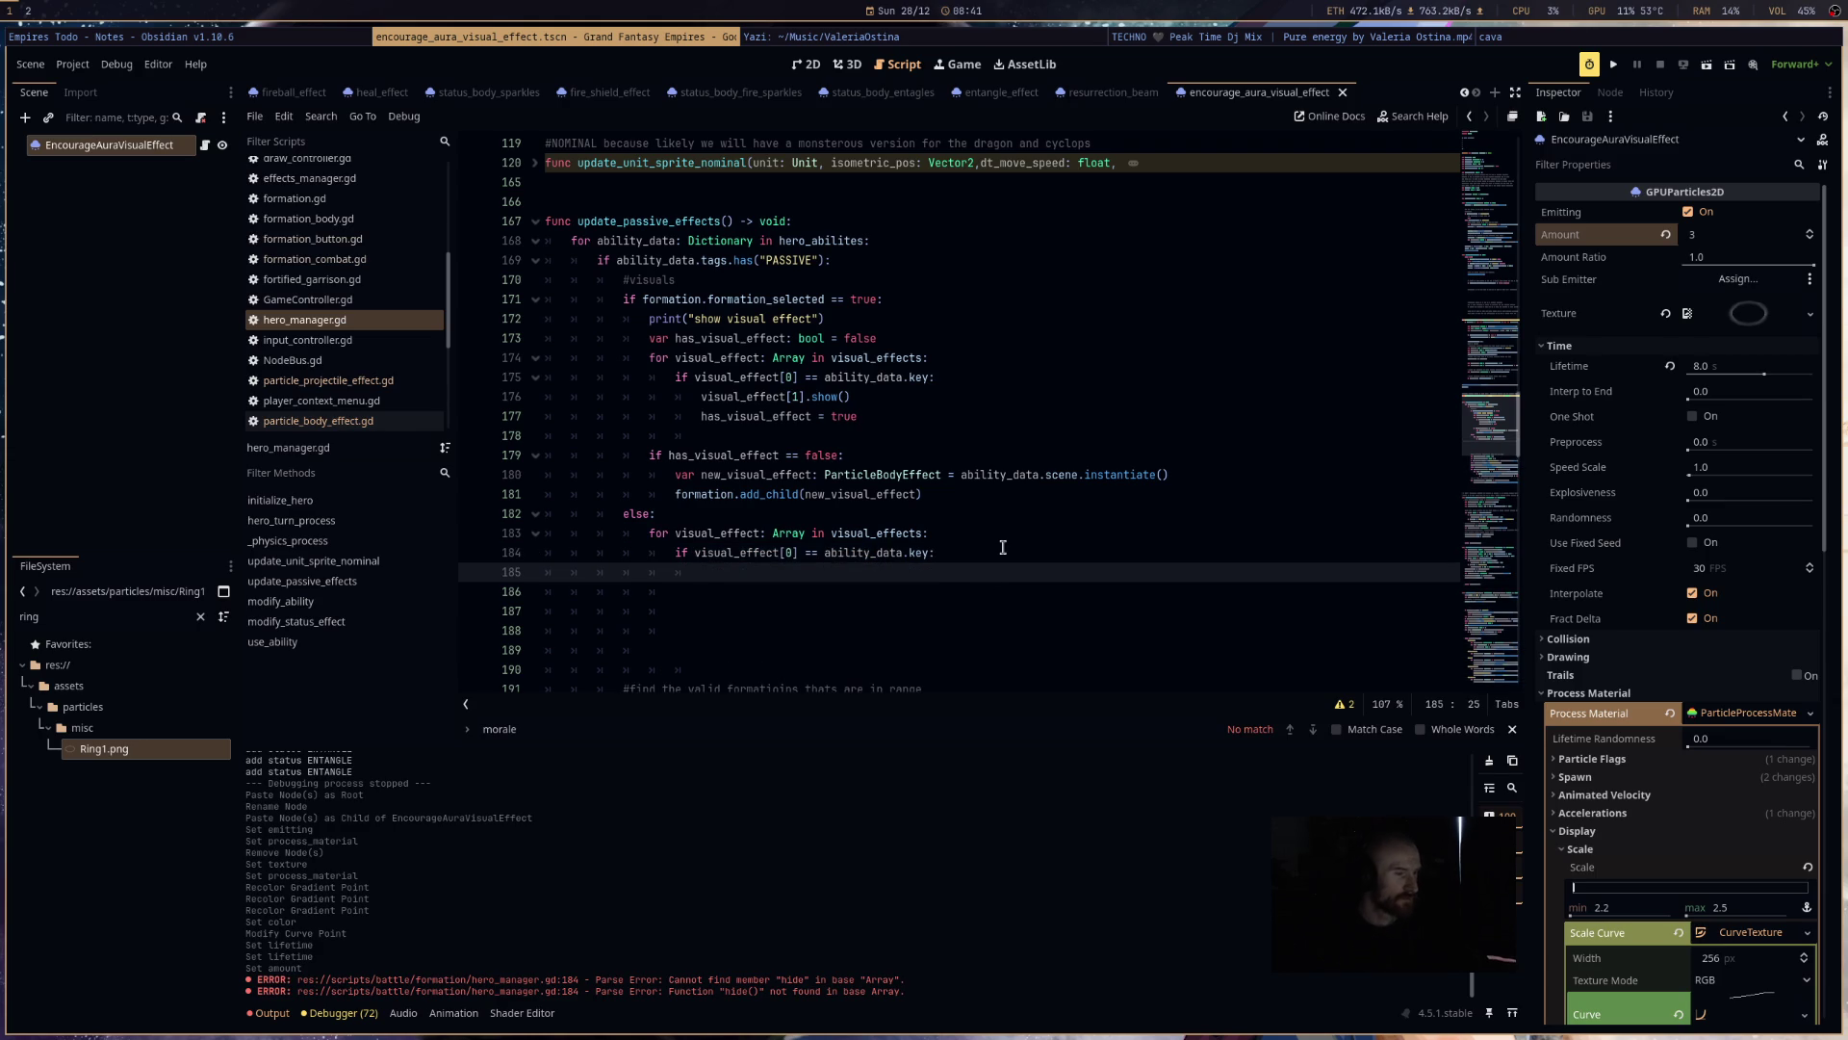
{"action": "type", "text": "visual_effect[1].hide()"}
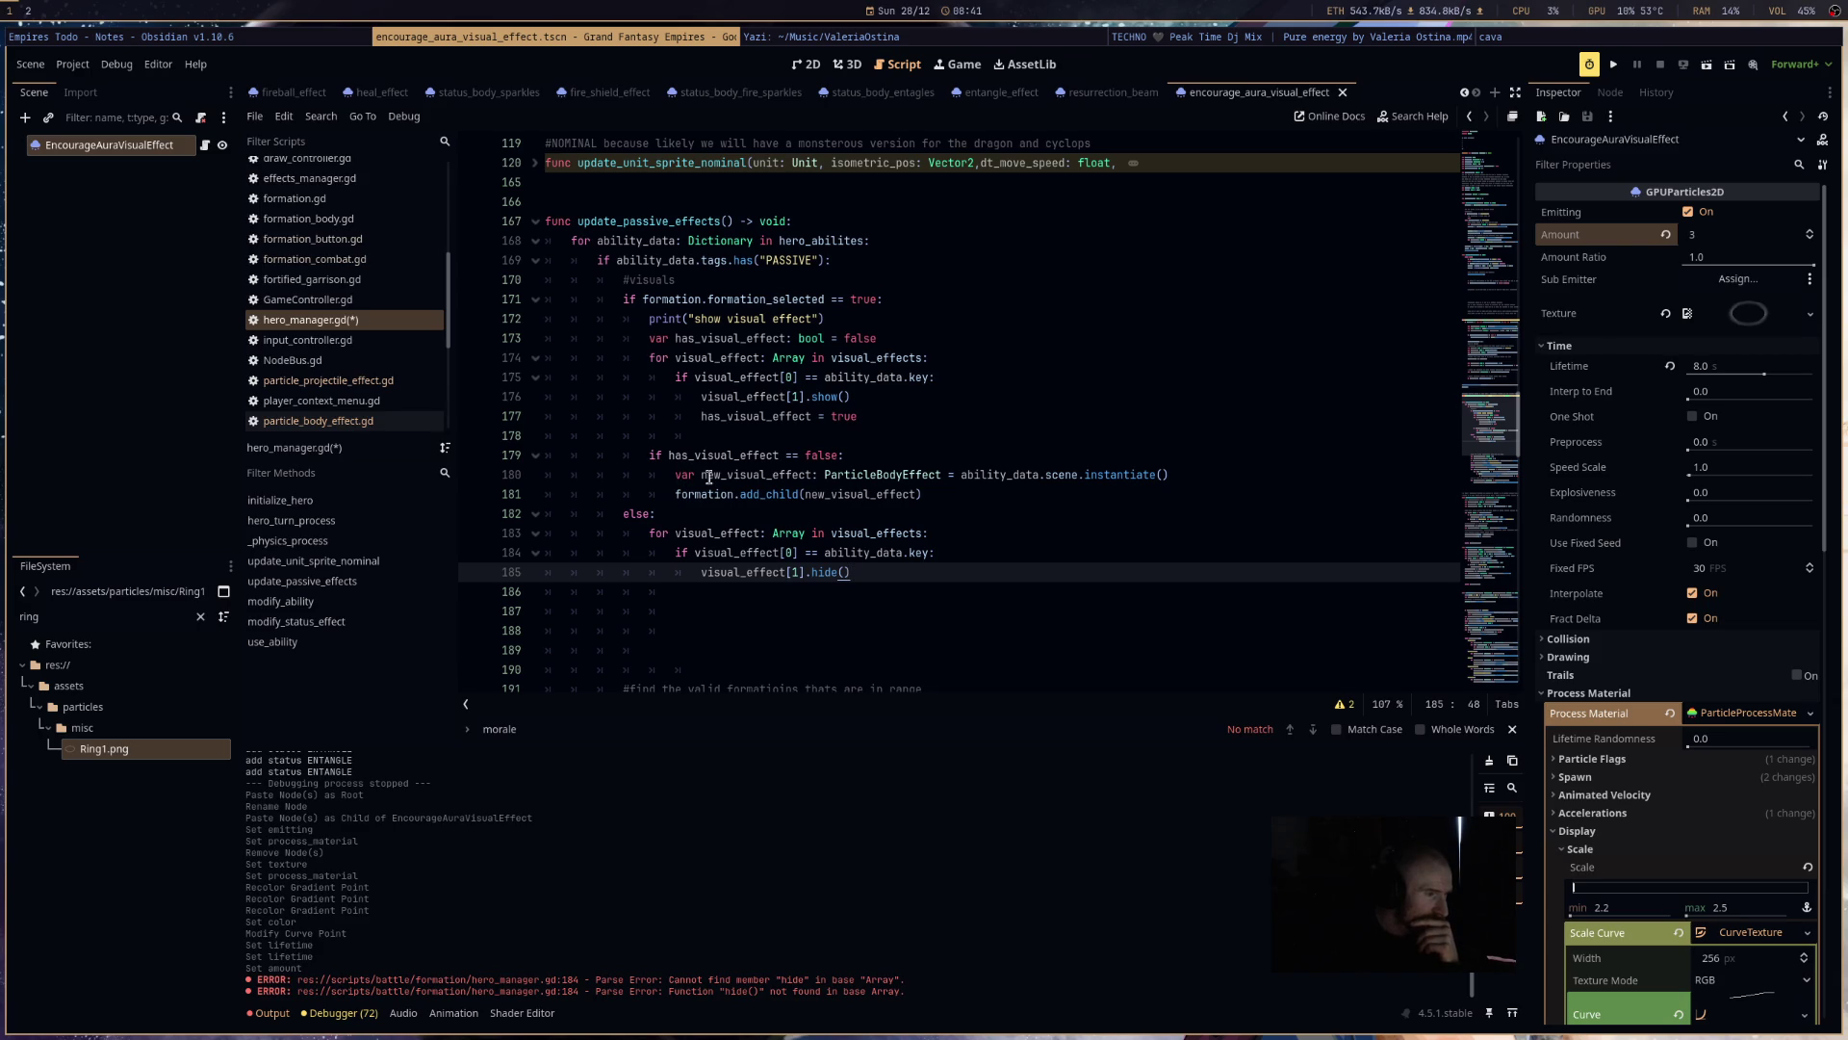
- Append [ability_data.key, new_visual_effect] to visual_effects after add_child, then run the project
{"action": "left_click", "coordinate": [1001, 497]}
{"action": "key", "text": "Return"}
{"action": "type", "text": "visual_effects.append"}
{"action": "key", "text": "Return"}
{"action": "type", "text": "[a"}
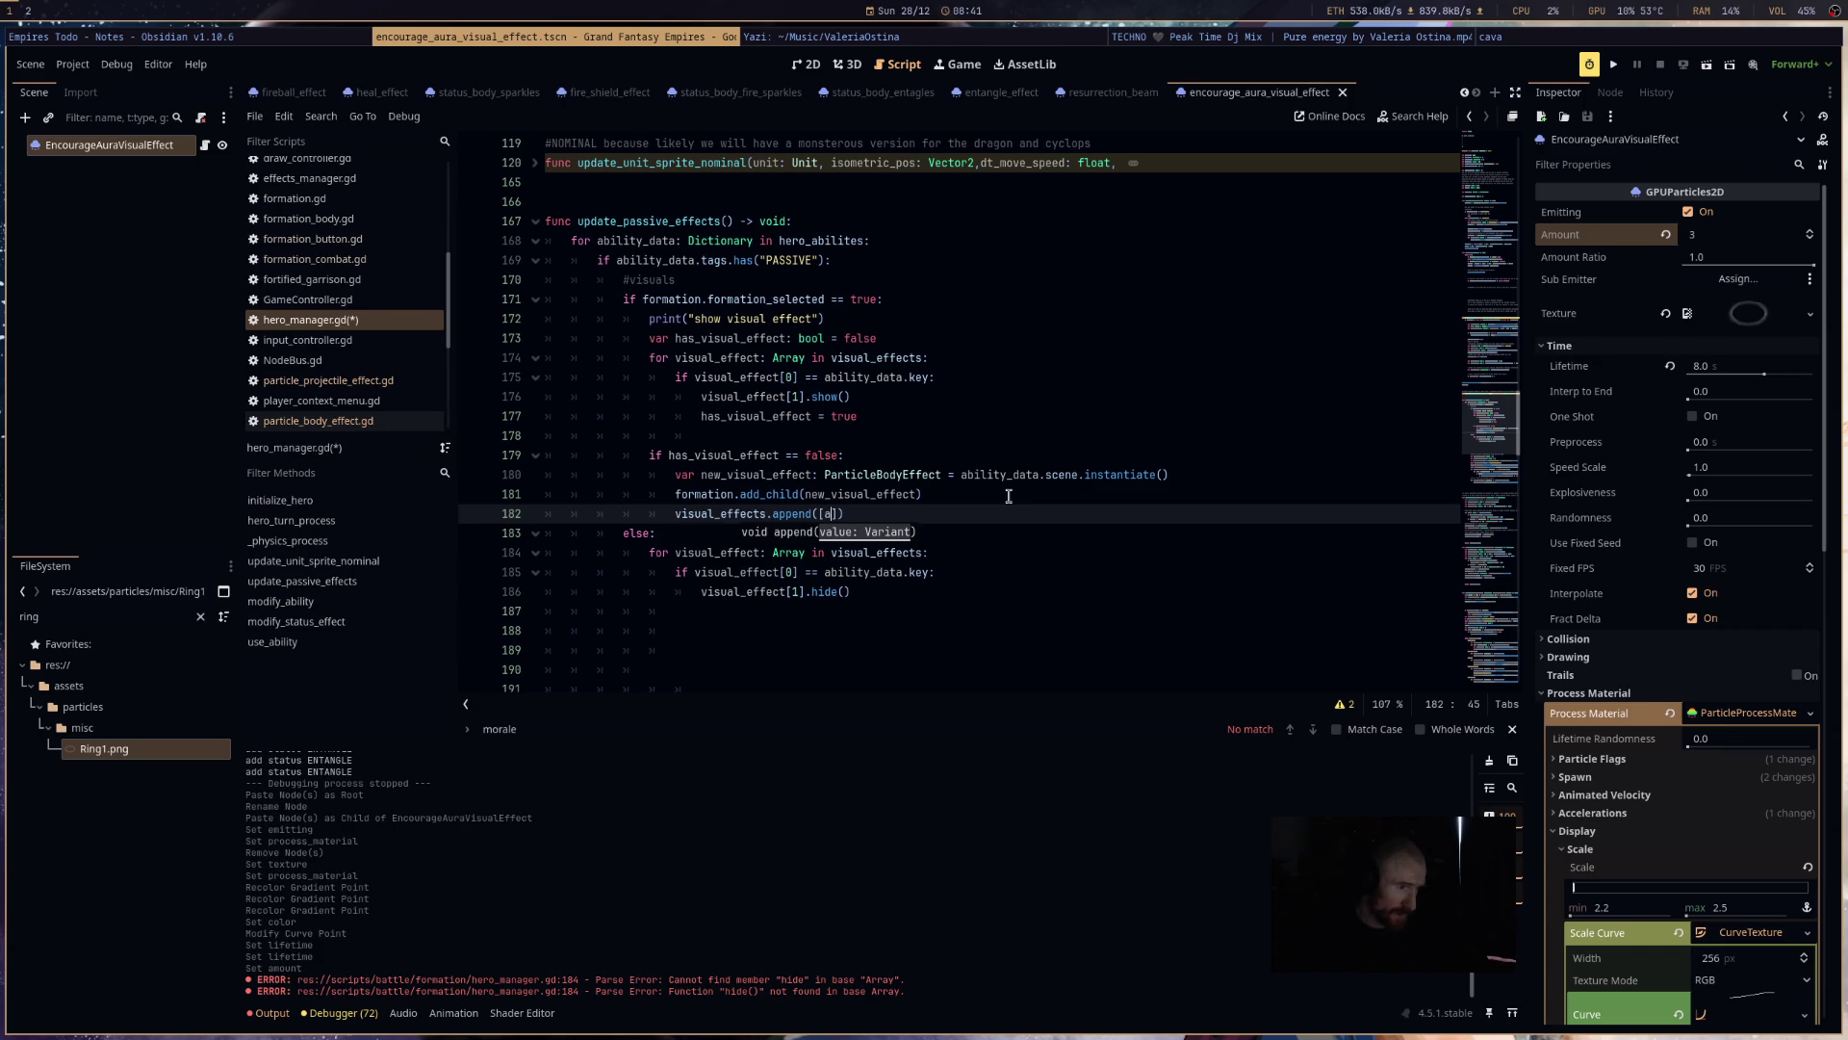
{"action": "type", "text": "bility_data.ke"}
{"action": "type", "text": "y]"}
{"action": "type", "text": ",new"}
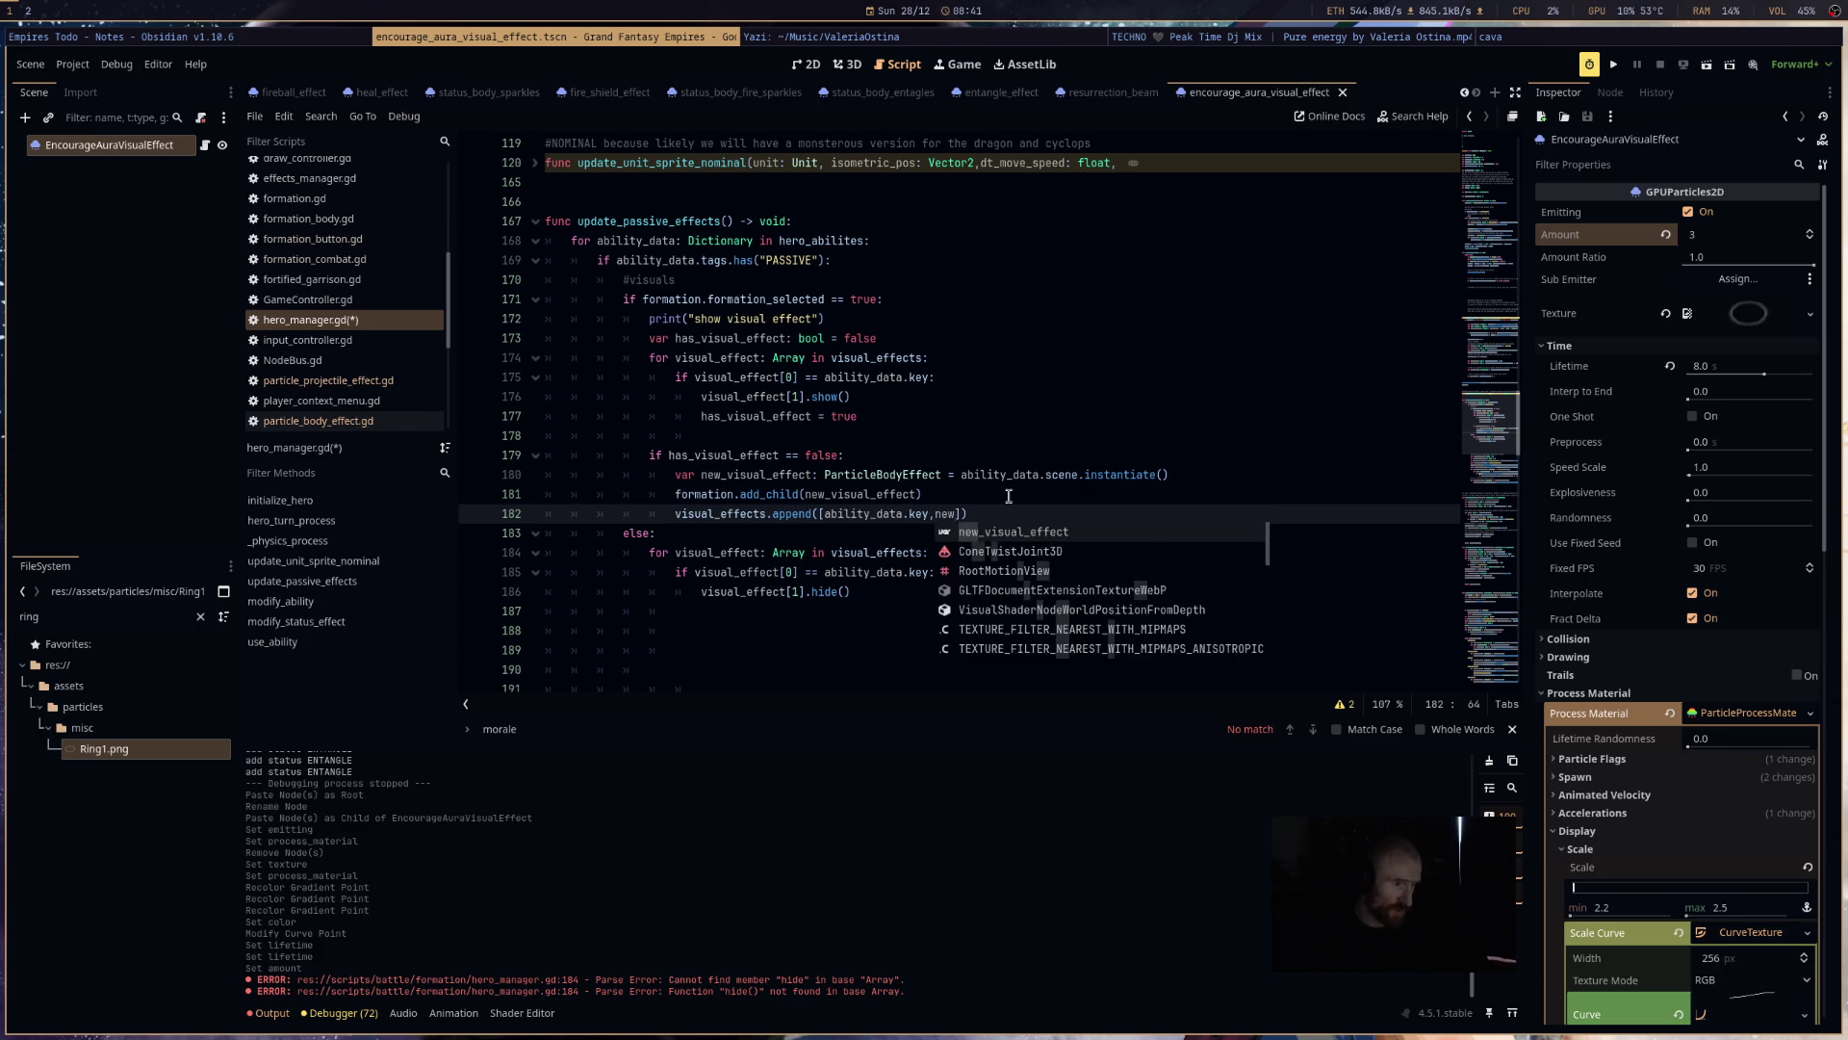
{"action": "type", "text": "new_visual_effect"}
{"action": "key", "text": "Return"}
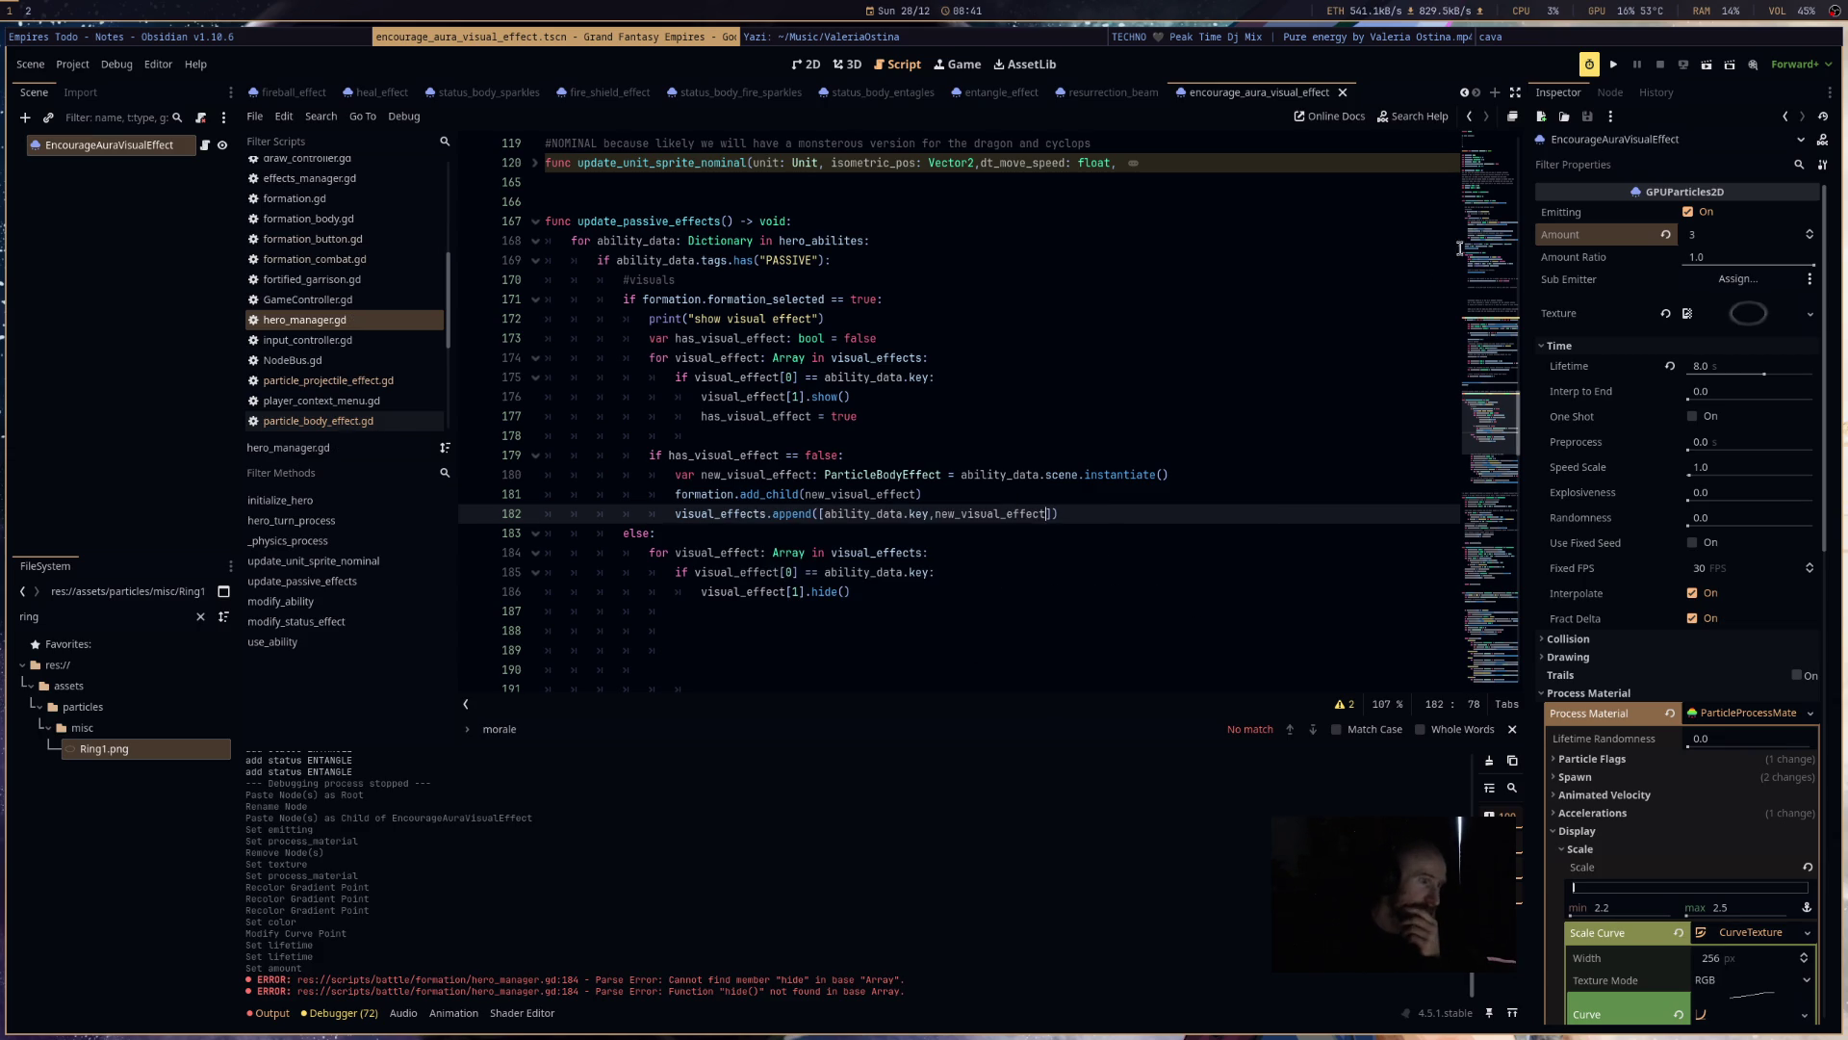
{"action": "left_click", "coordinate": [1613, 64]}
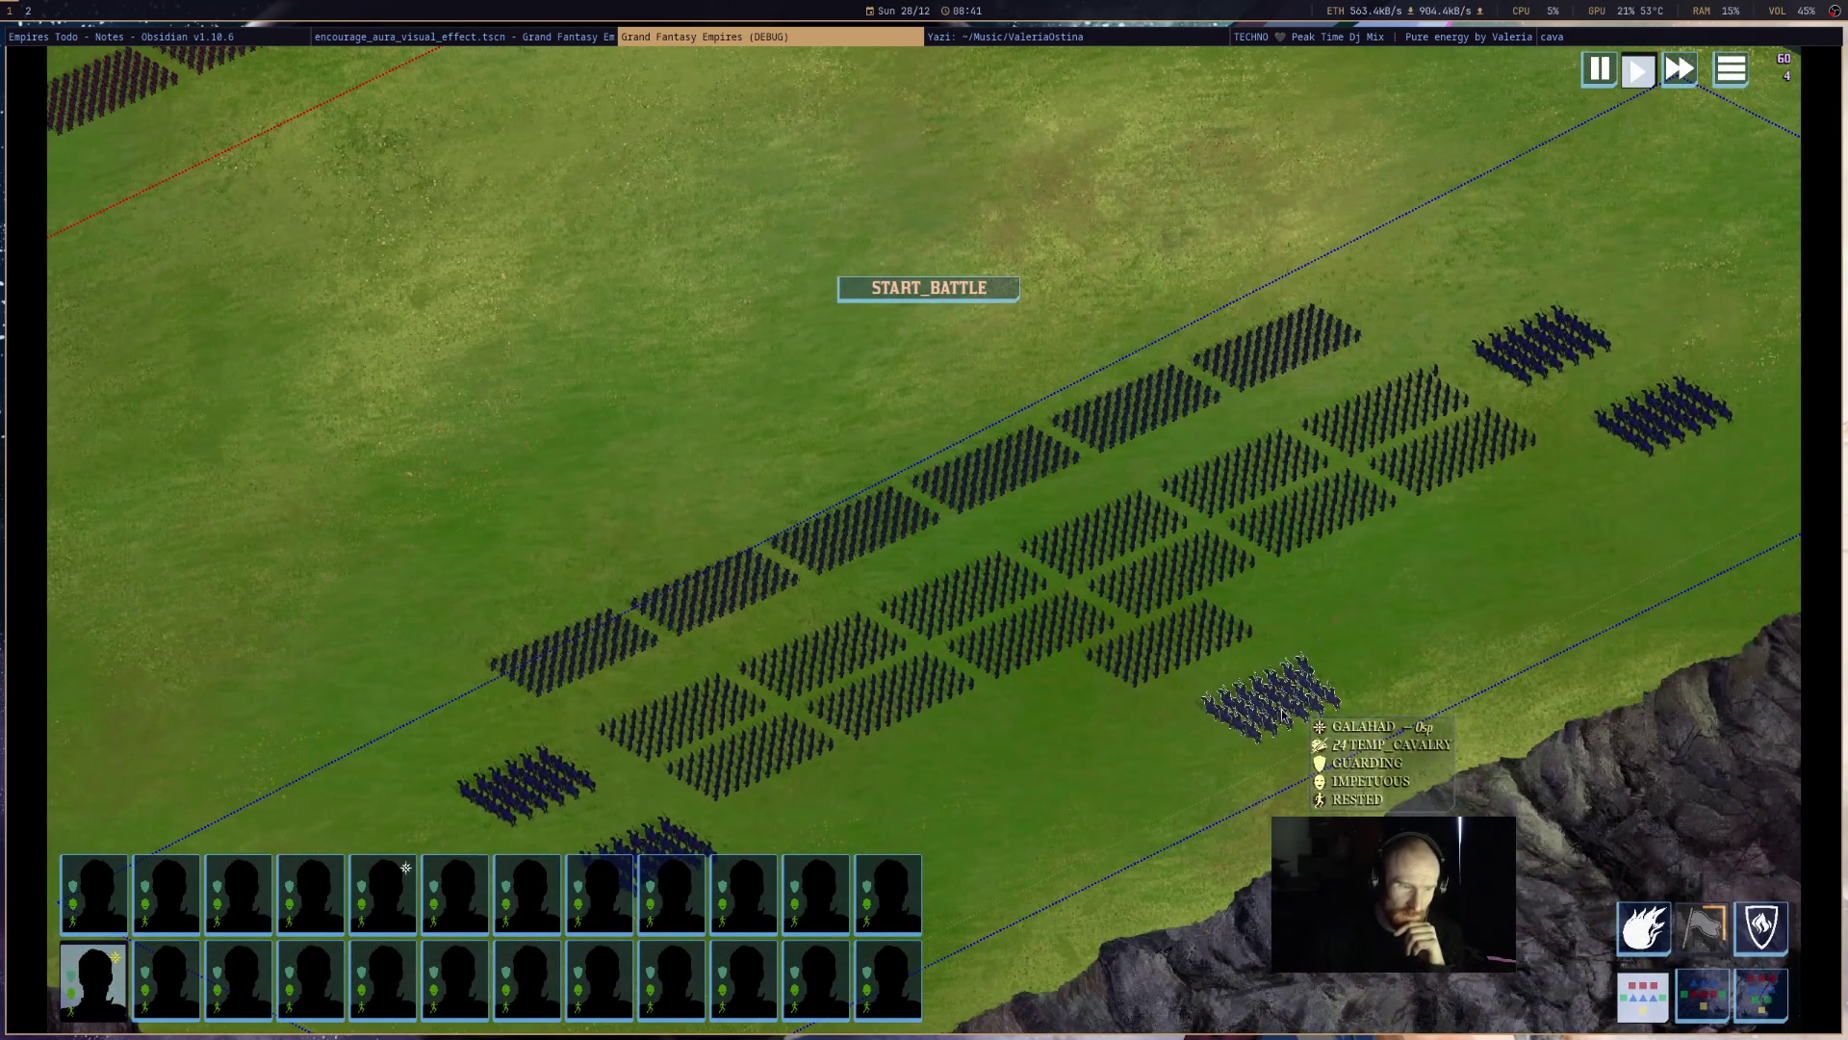
- Start the battle, then return to Godot to see the invalid 'instantiate' on String error
{"action": "left_click", "coordinate": [982, 294]}
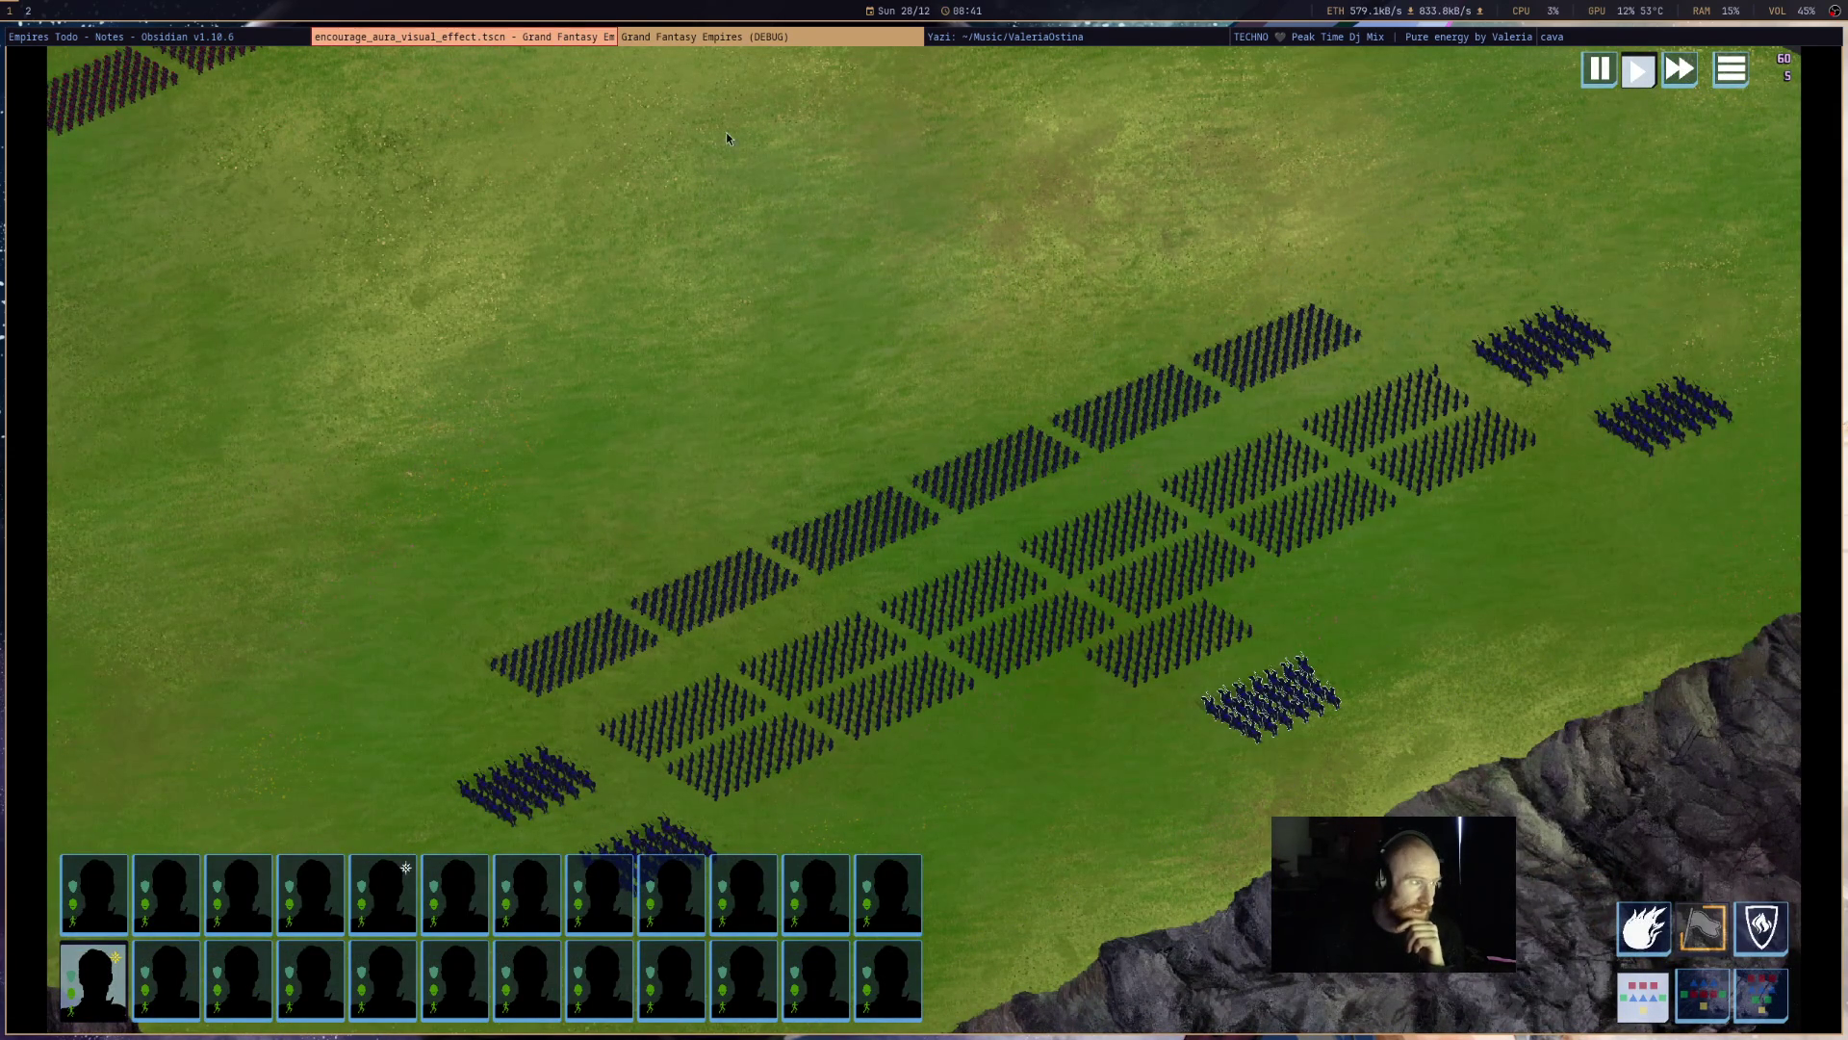
{"action": "left_click", "coordinate": [586, 39]}
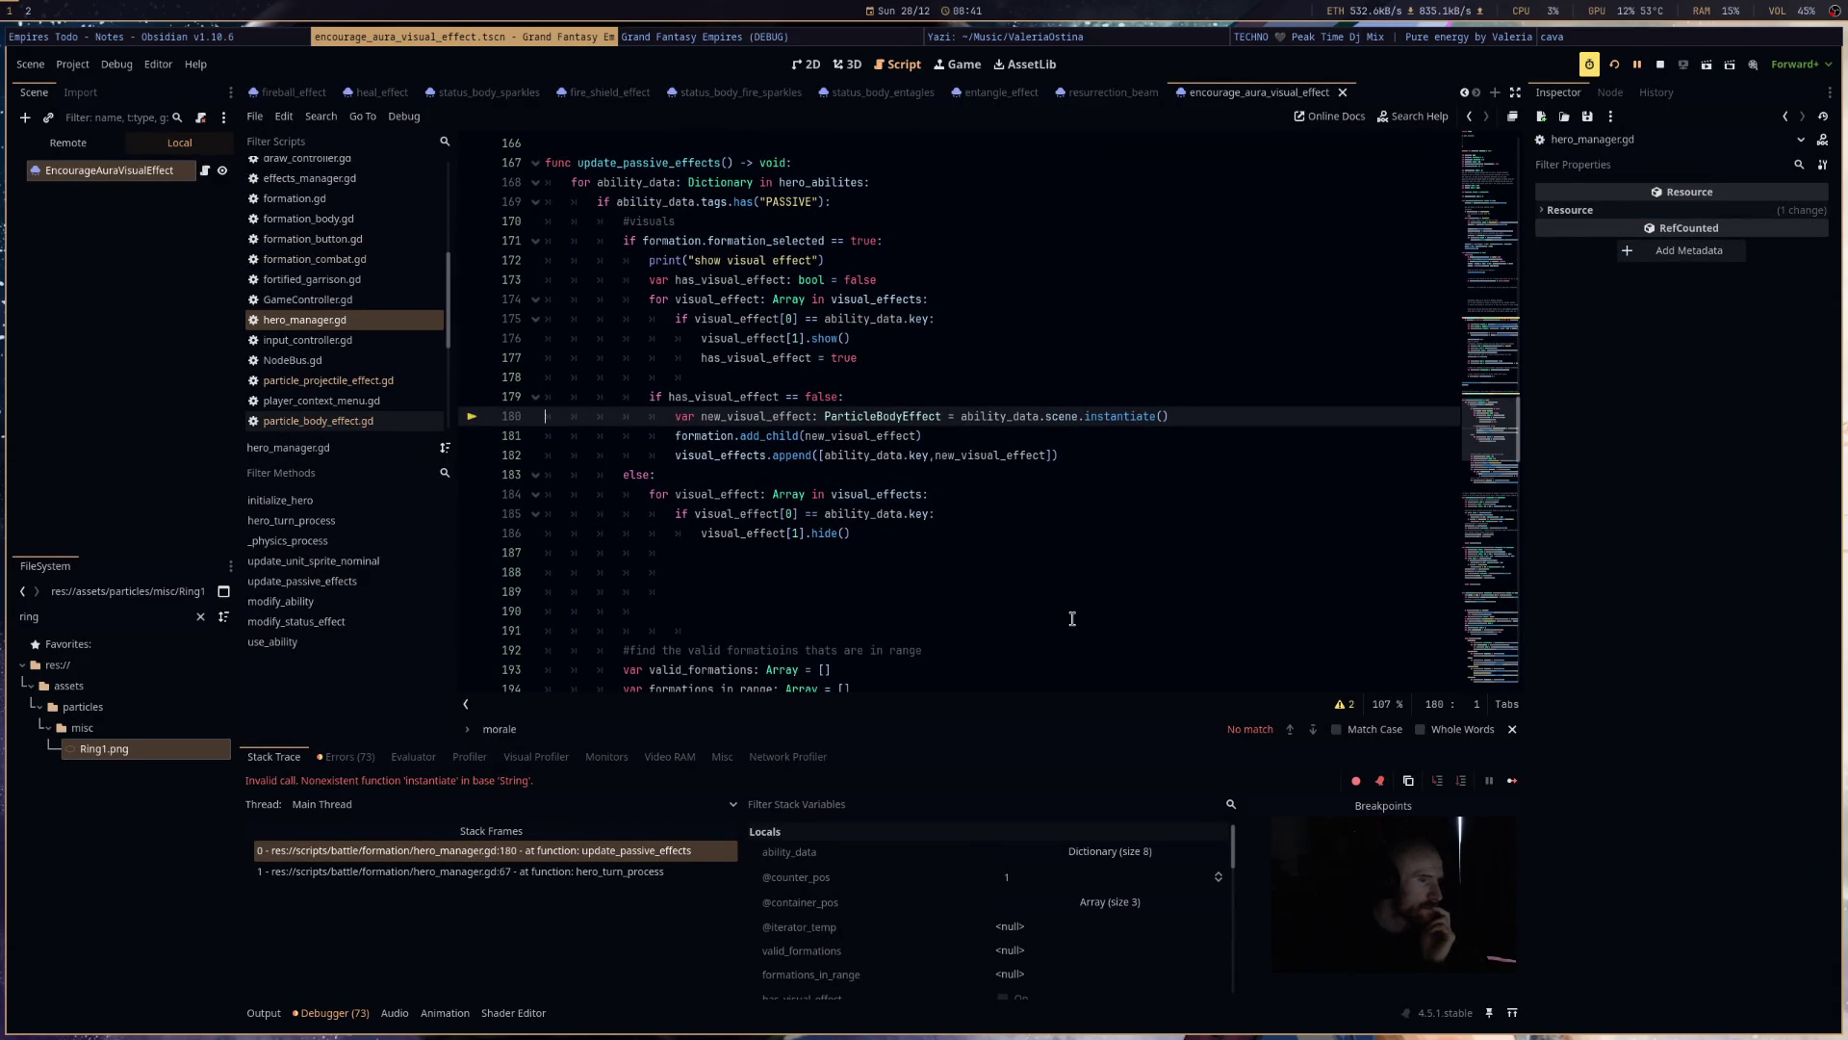
- Open DataHeroes.gd and delete the empty scene string in the ENCOURAGE entry on line 127
{"action": "scroll", "coordinate": [349, 343], "scroll_direction": "up", "scroll_amount": 4}
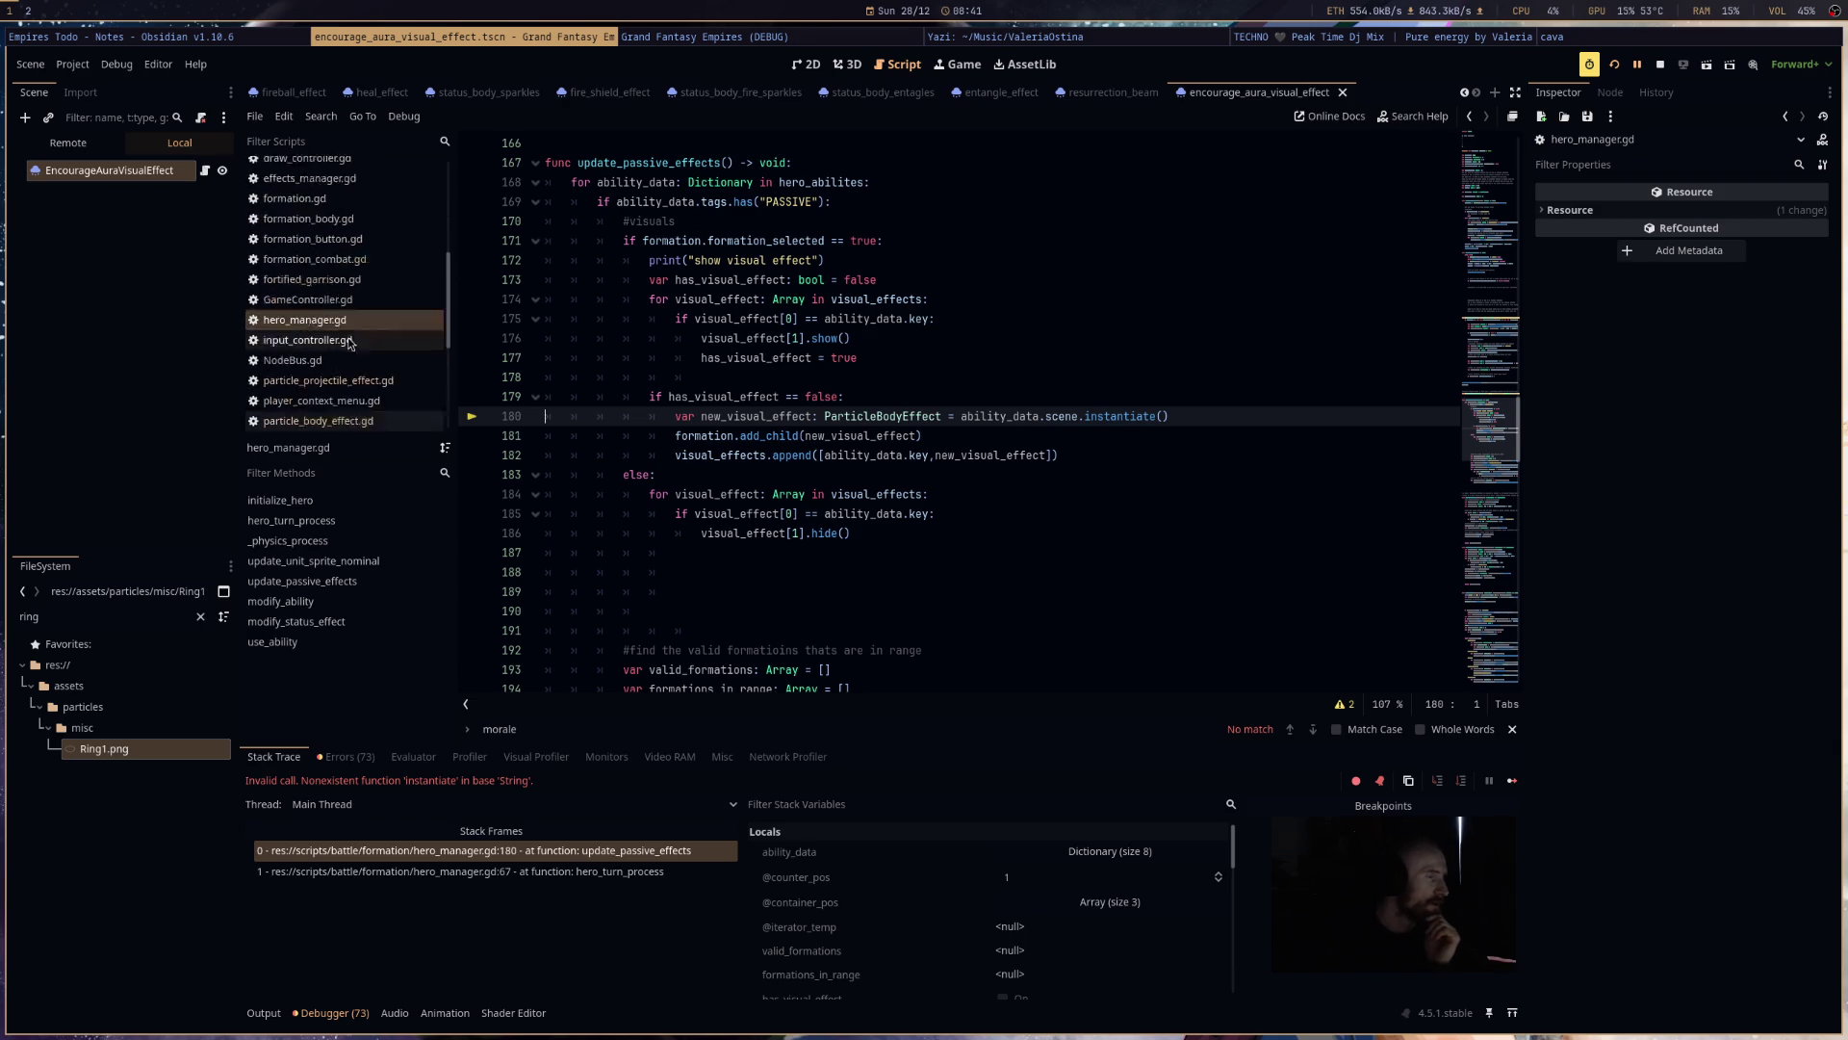
{"action": "scroll", "coordinate": [350, 342], "scroll_direction": "up", "scroll_amount": 2}
{"action": "left_click", "coordinate": [354, 353]}
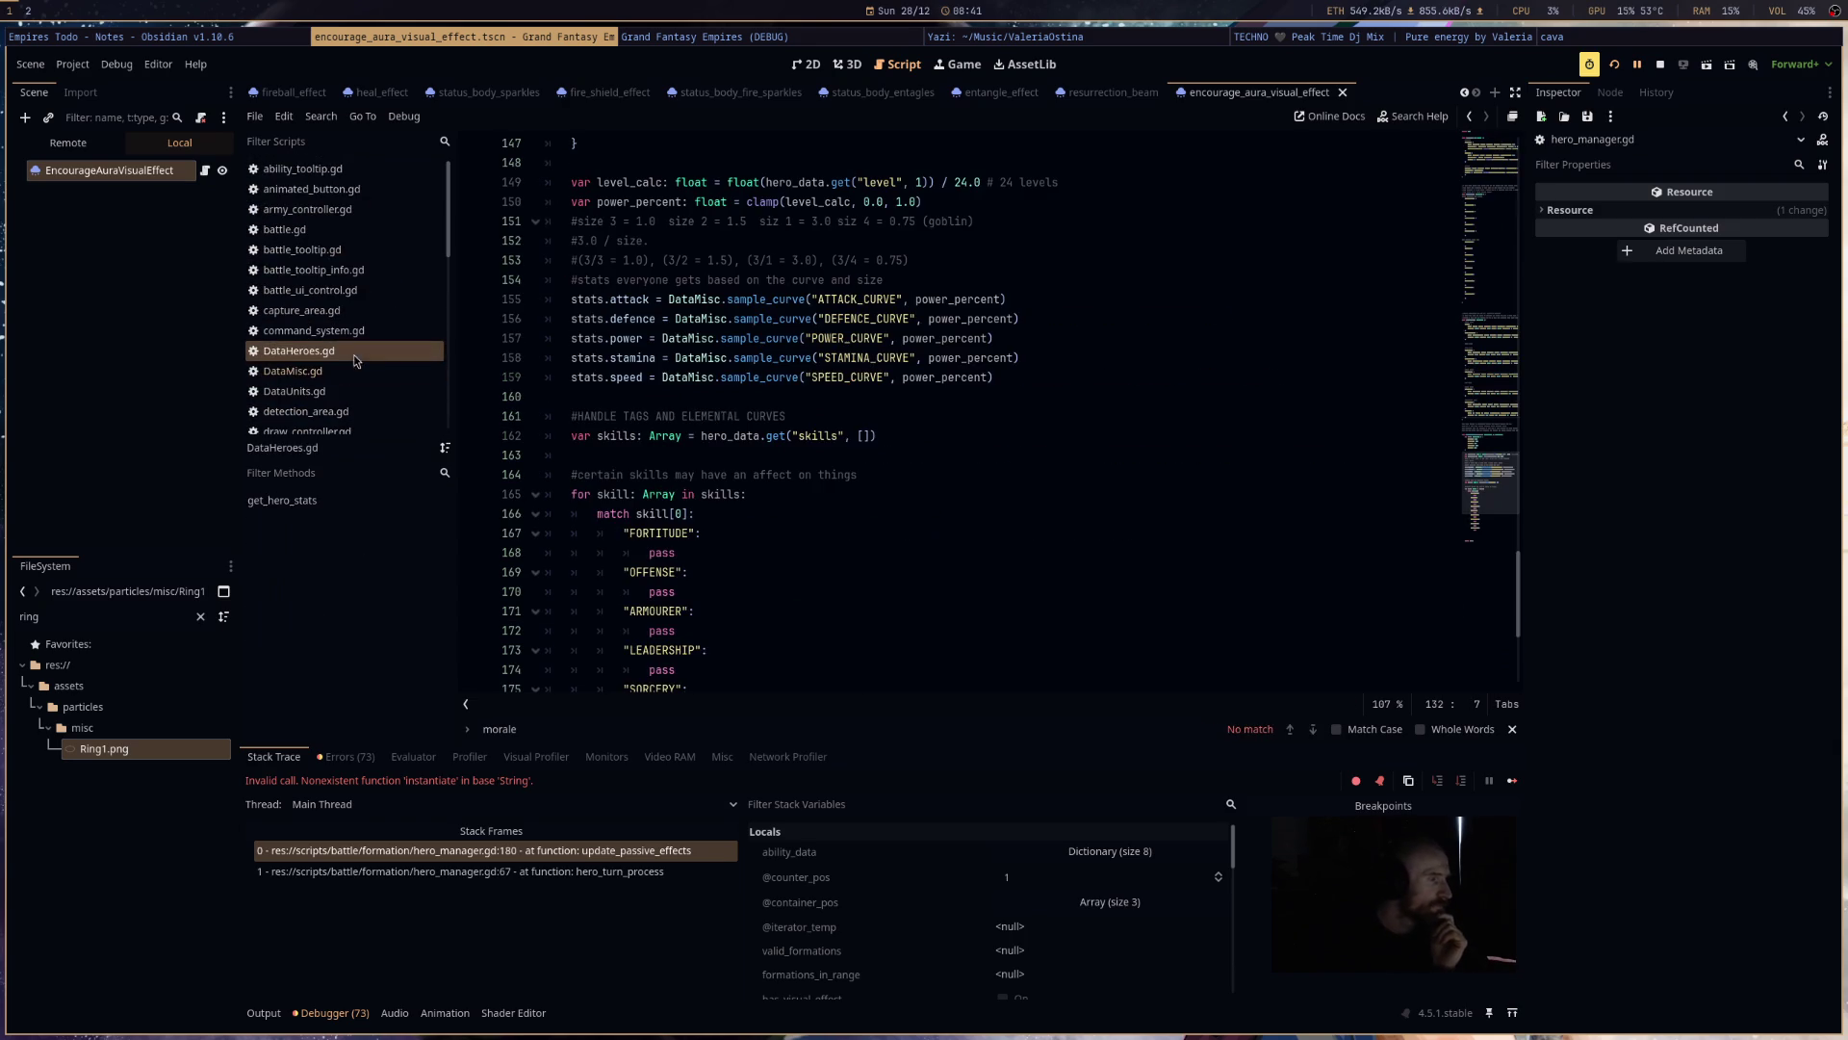
{"action": "scroll", "coordinate": [1511, 418], "scroll_direction": "down", "scroll_amount": 5}
{"action": "scroll", "coordinate": [1505, 421], "scroll_direction": "up", "scroll_amount": 15}
{"action": "mouse_move", "coordinate": [1504, 420]}
{"action": "left_mouse_down"}
{"action": "mouse_move", "coordinate": [1501, 390]}
{"action": "mouse_move", "coordinate": [1493, 416]}
{"action": "left_mouse_up"}
{"action": "left_click", "coordinate": [1072, 463]}
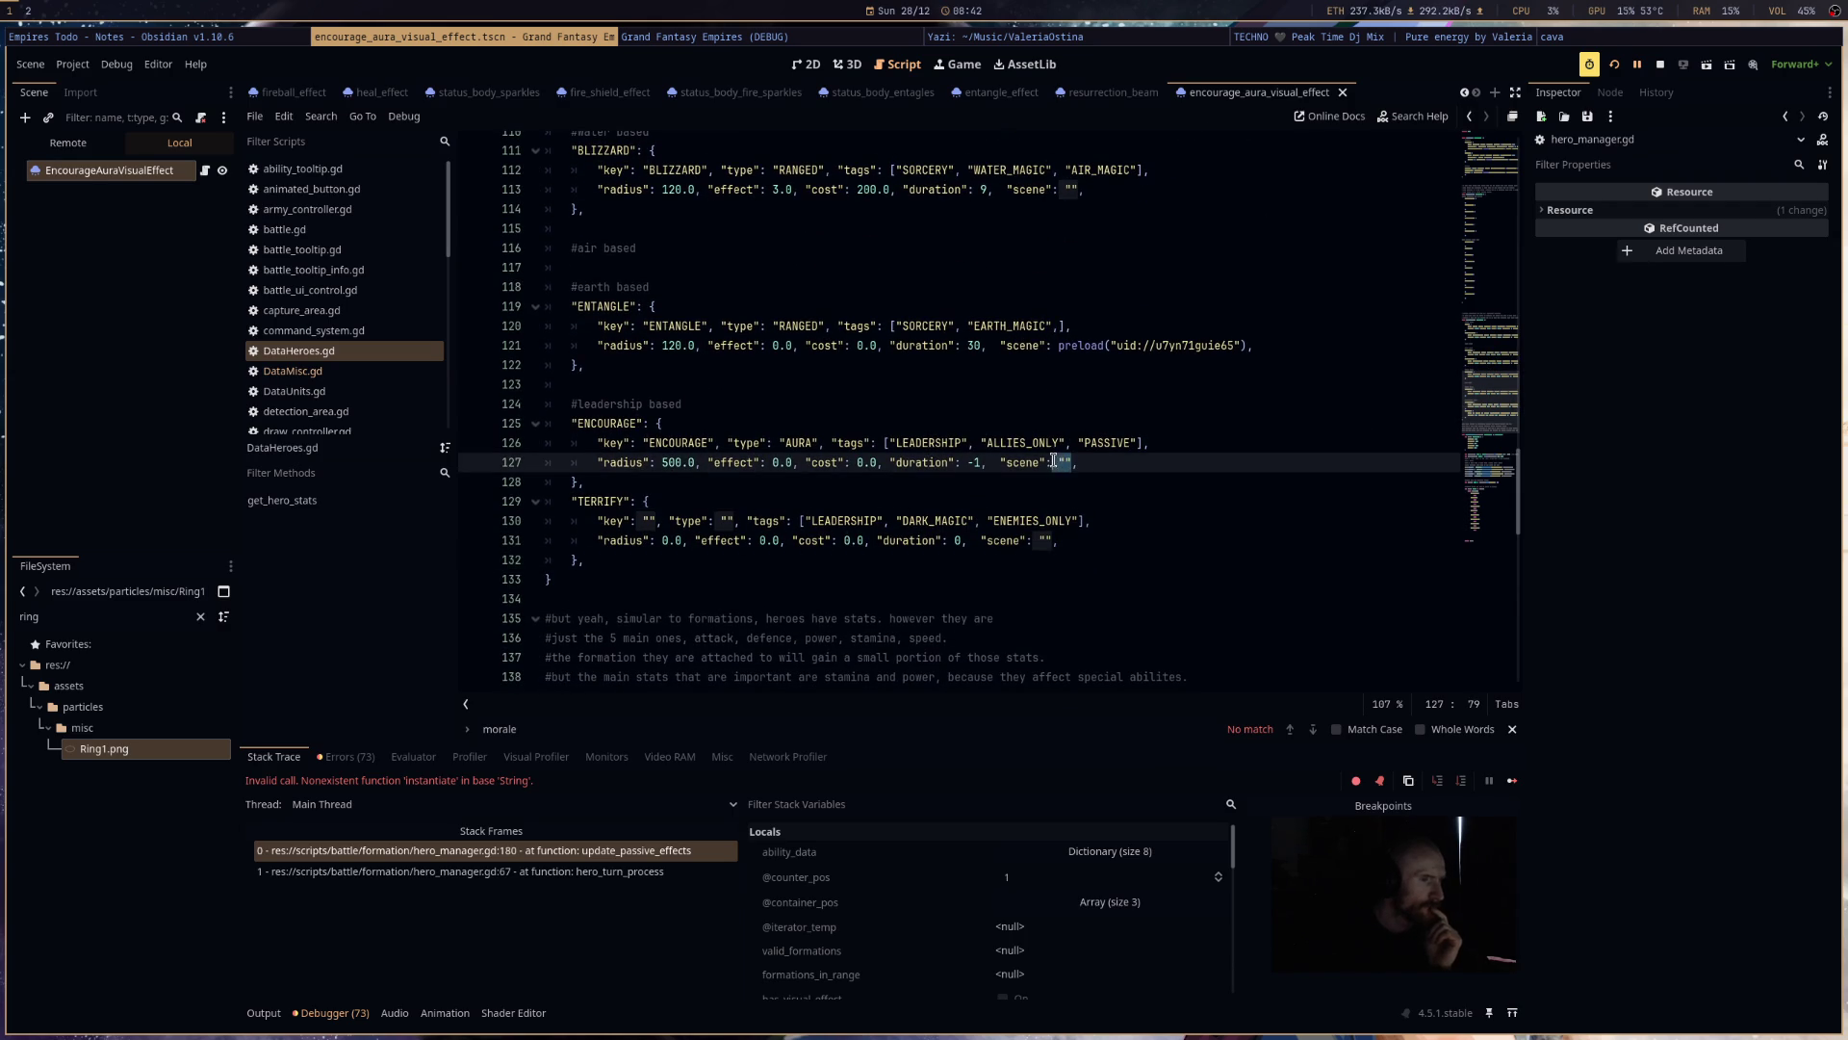
{"action": "key", "text": "BackSpace"}
{"action": "key", "text": "BackSpace"}
- Drop encourage_aura_visual_effect.tscn onto line 127 as a preload, save, and stop the game
{"action": "left_click", "coordinate": [143, 618]}
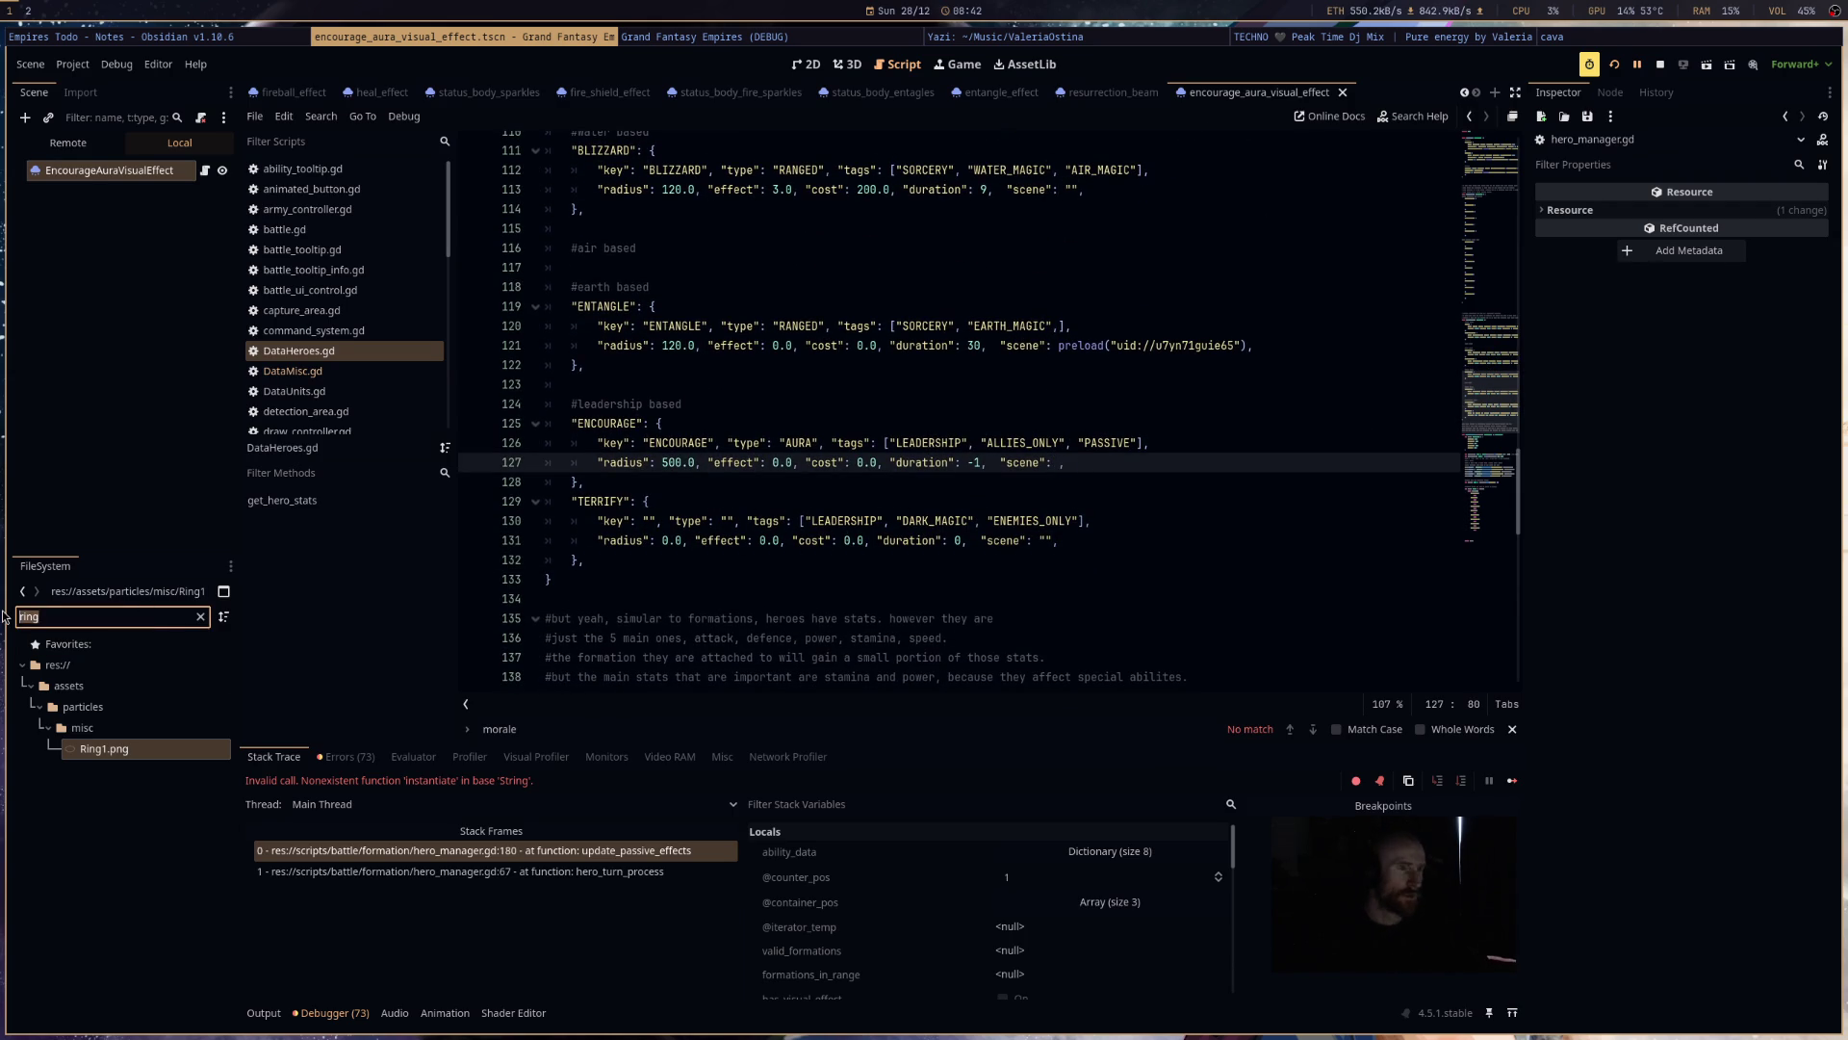
{"action": "type", "text": "encour"}
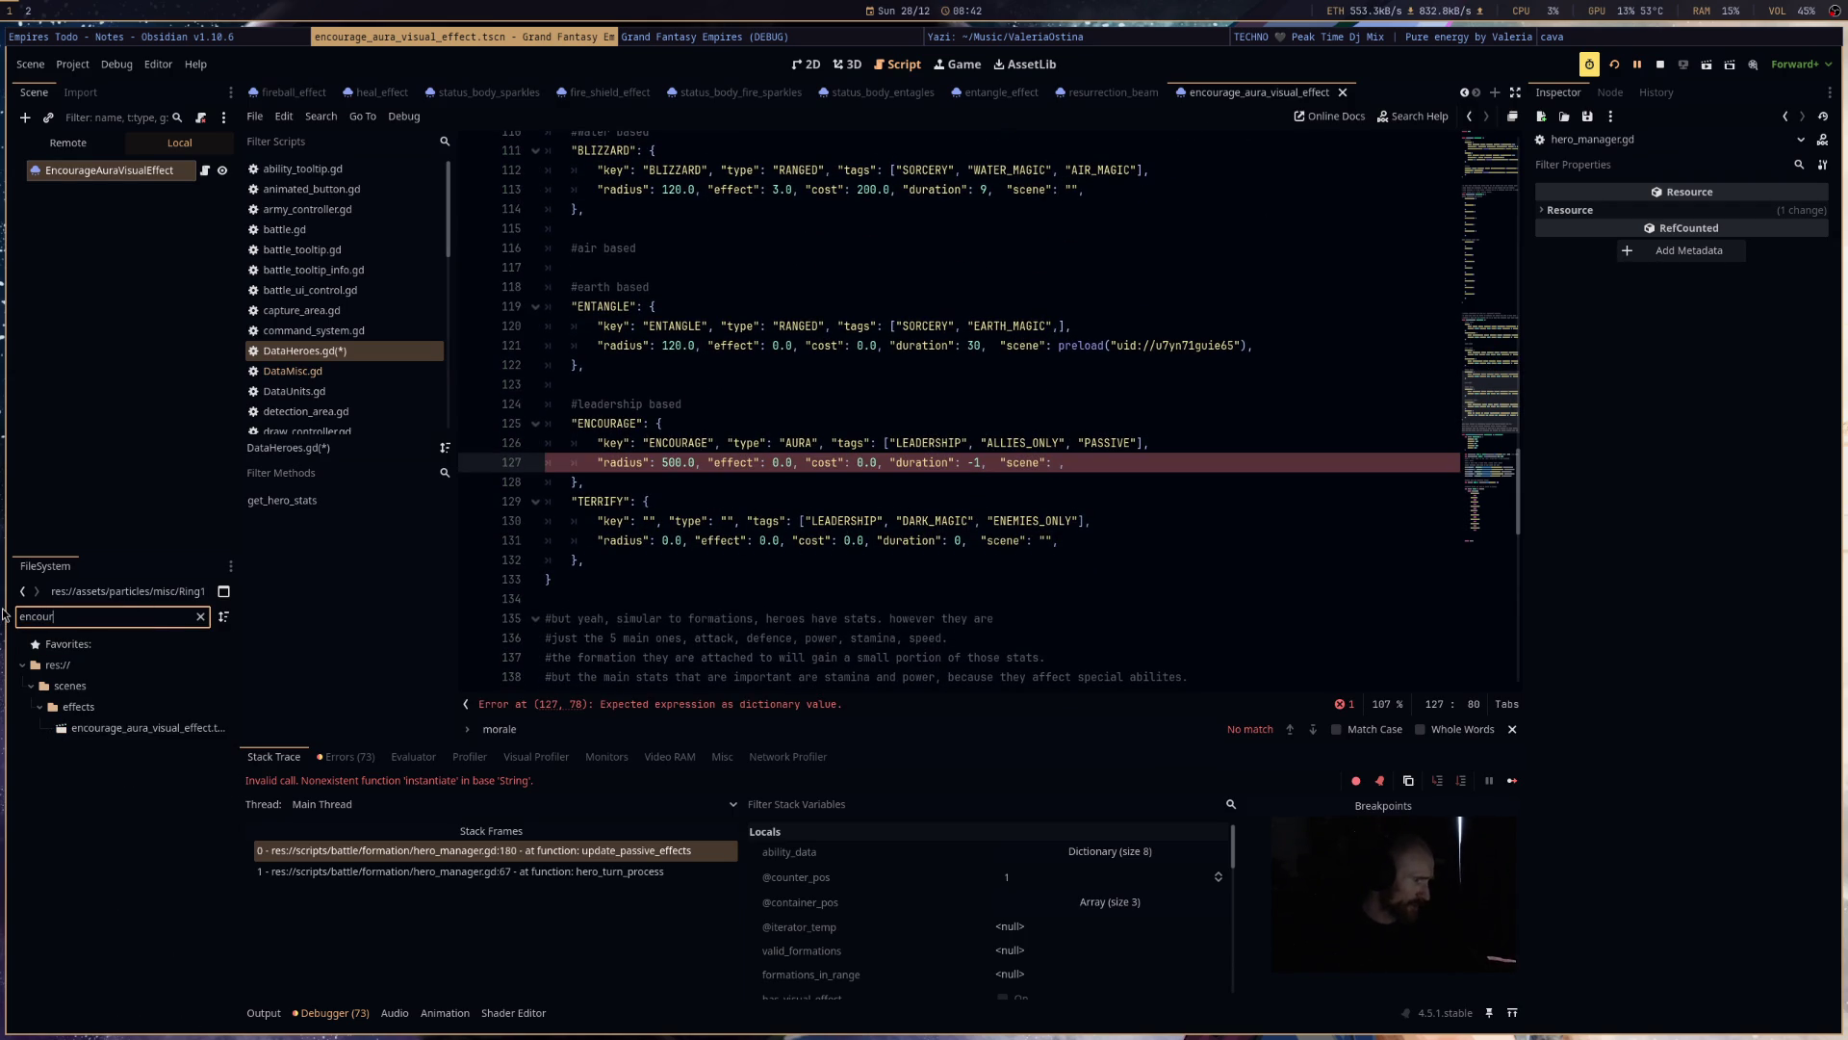
{"action": "mouse_move", "coordinate": [144, 728]}
{"action": "left_mouse_down"}
{"action": "mouse_move", "coordinate": [1122, 549]}
{"action": "mouse_move", "coordinate": [1062, 466]}
{"action": "left_mouse_up"}
{"action": "key", "text": "ctrl+s"}
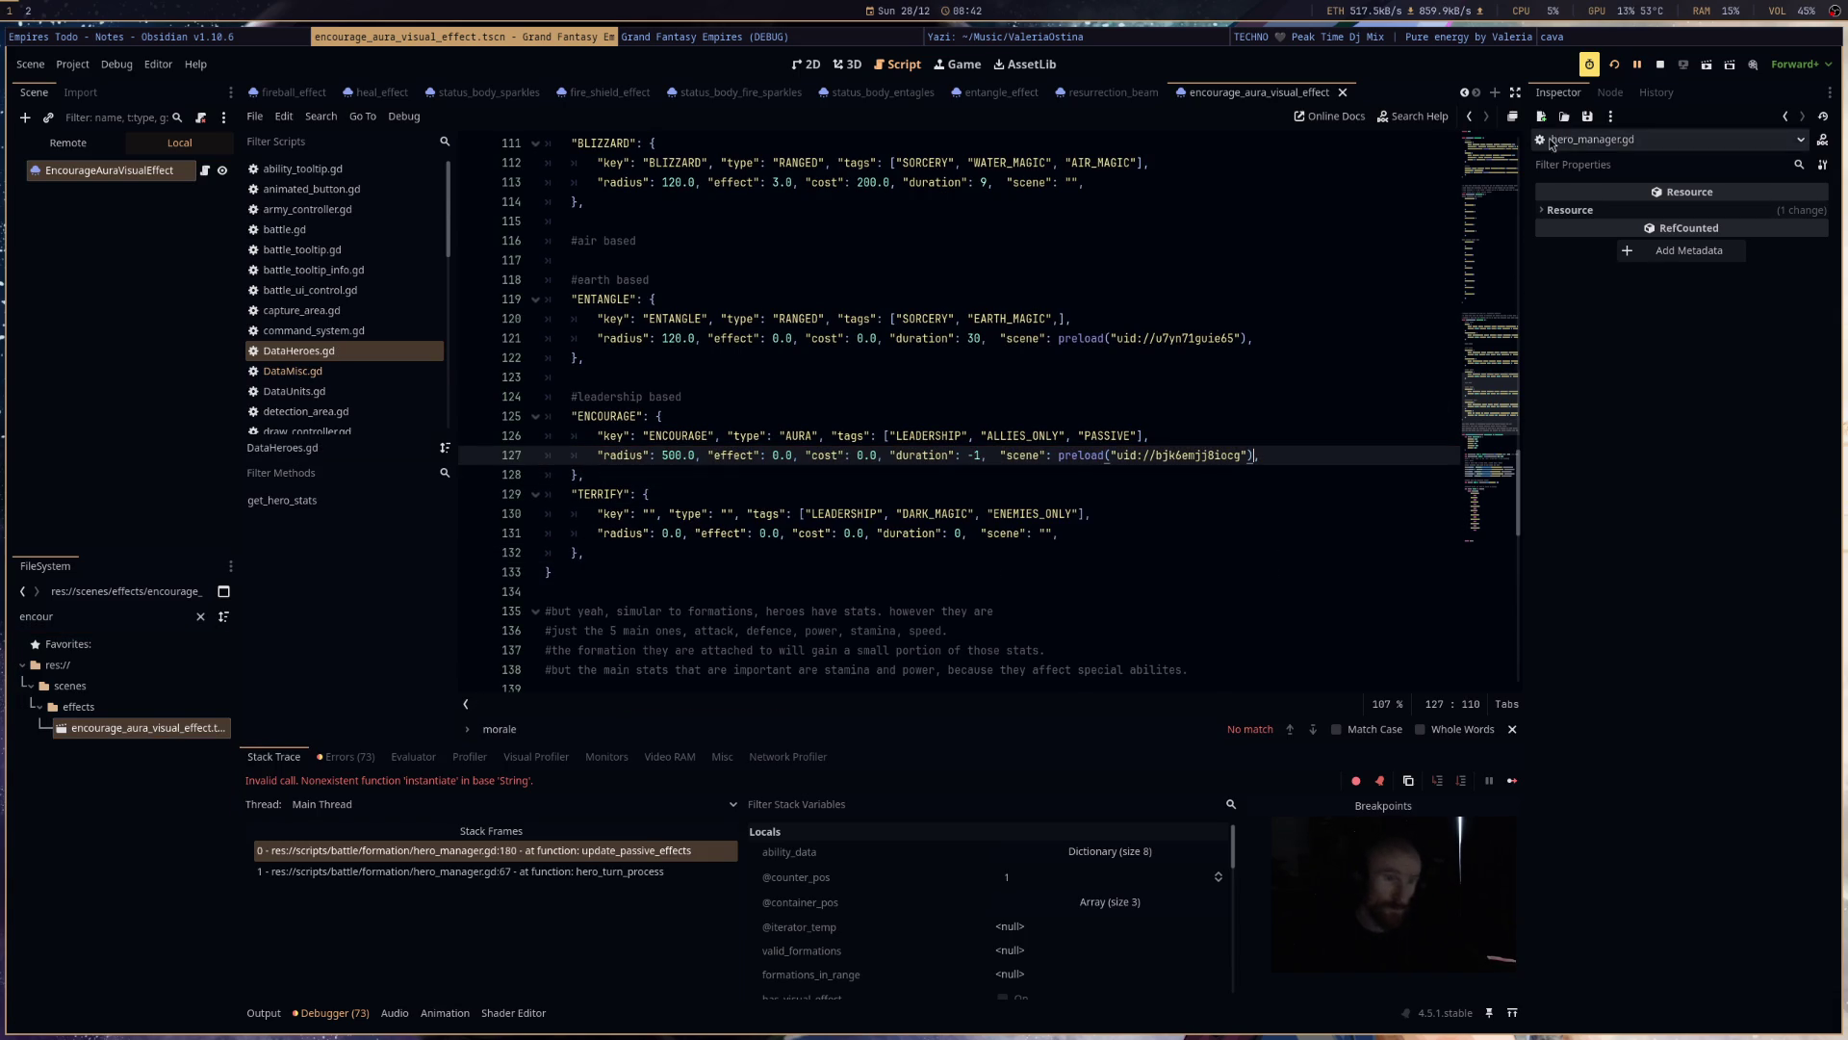
{"action": "left_click", "coordinate": [1617, 61]}
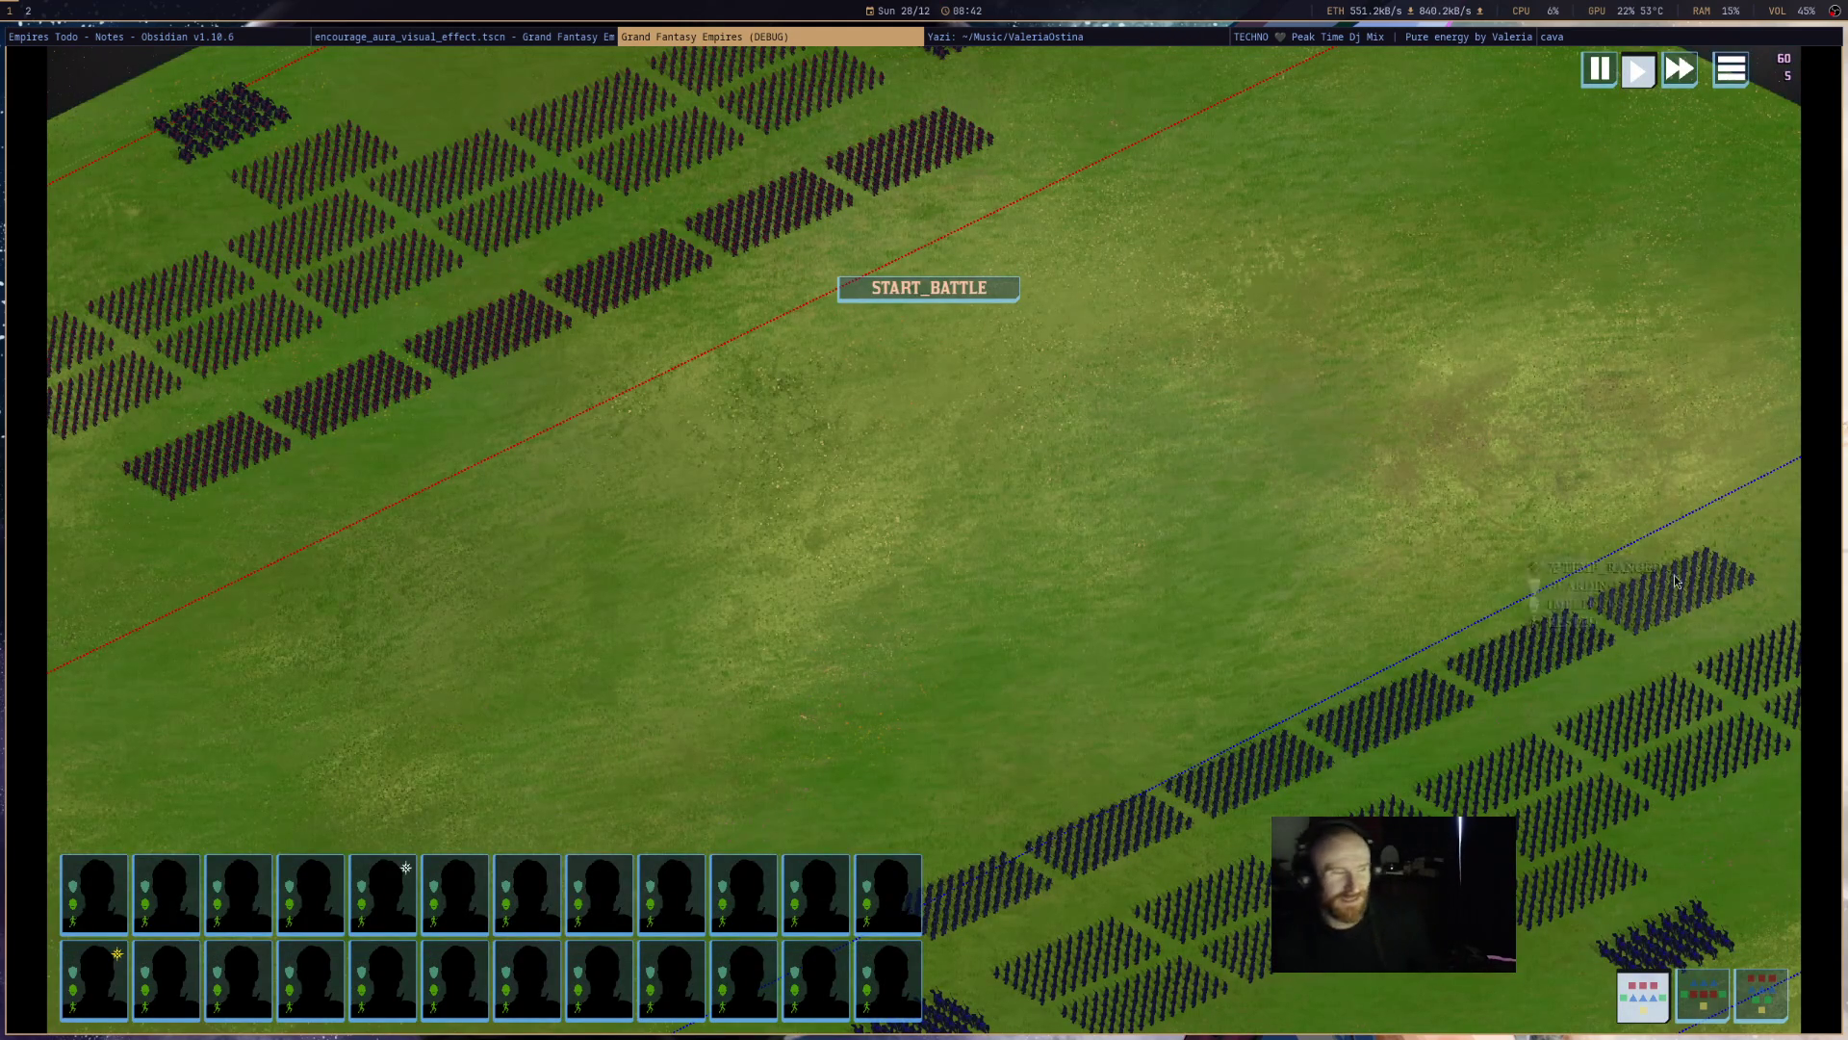
- Pan the battlefield, start the battle, and select then deselect the cavalry to check its encourage aura
{"action": "key", "text": "s"}
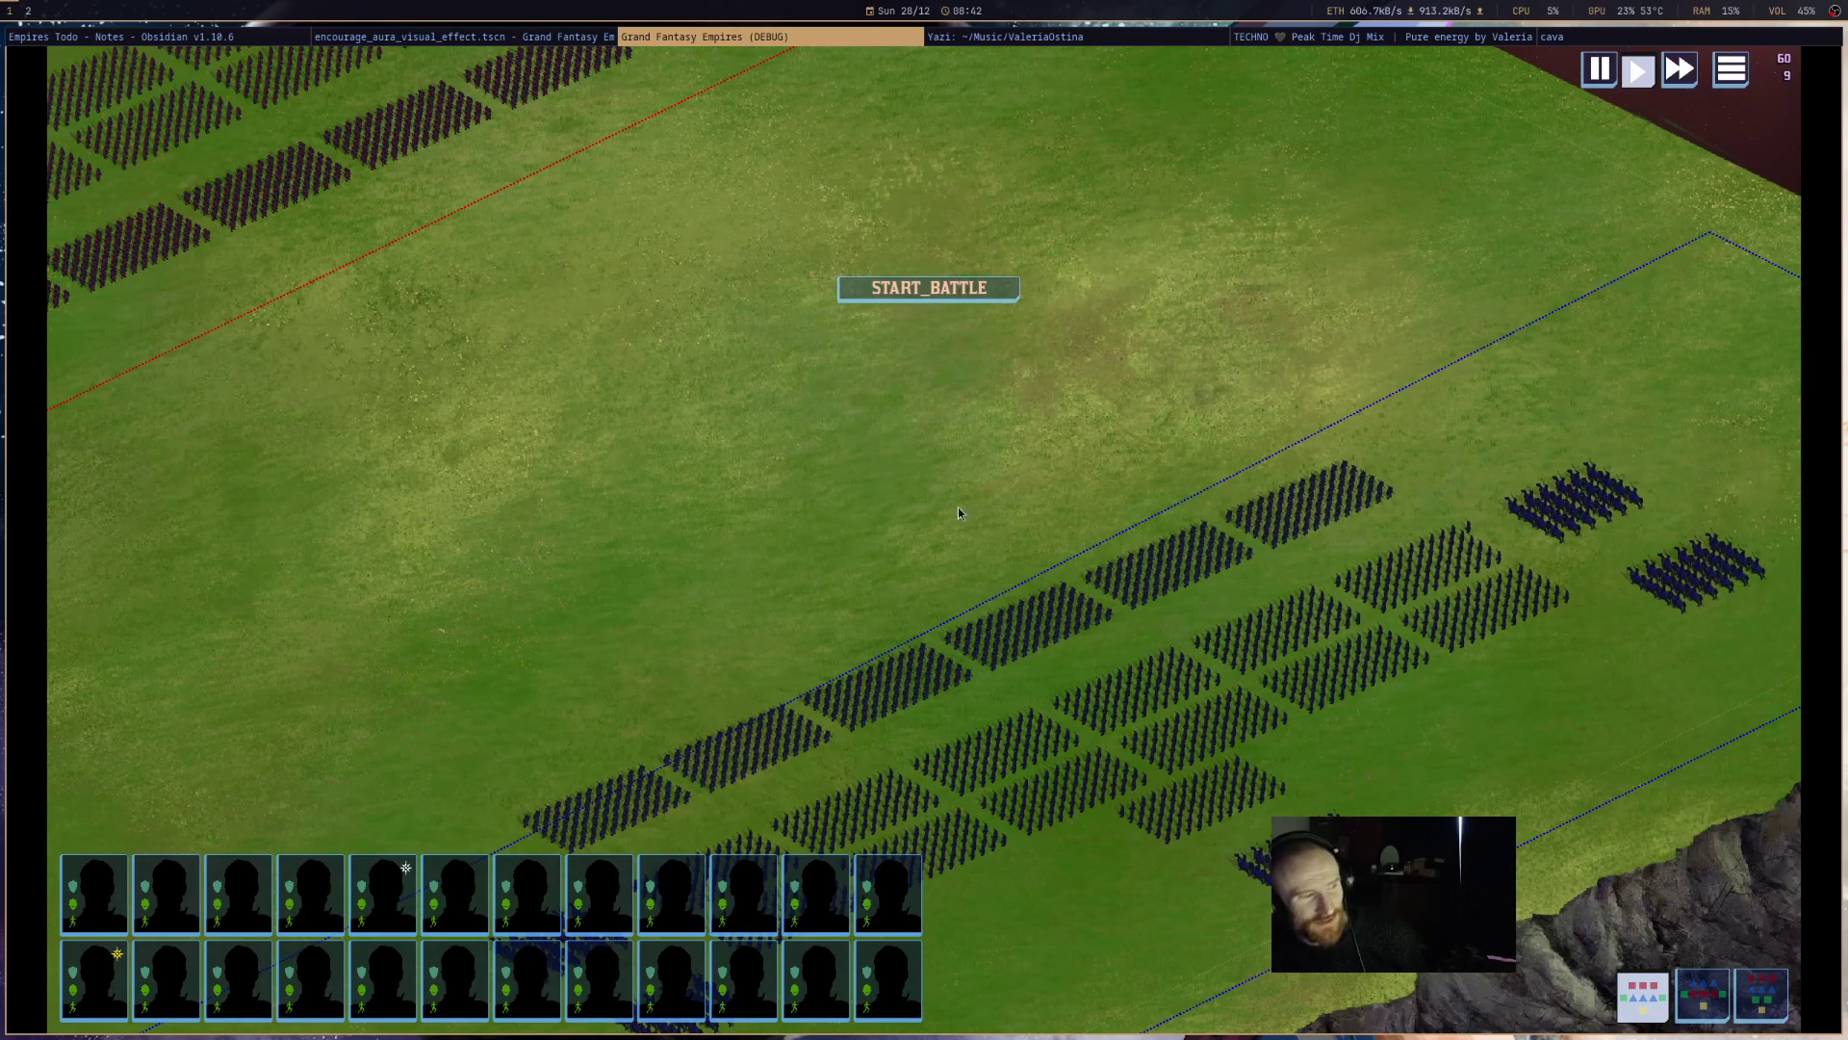
{"action": "key", "text": "s"}
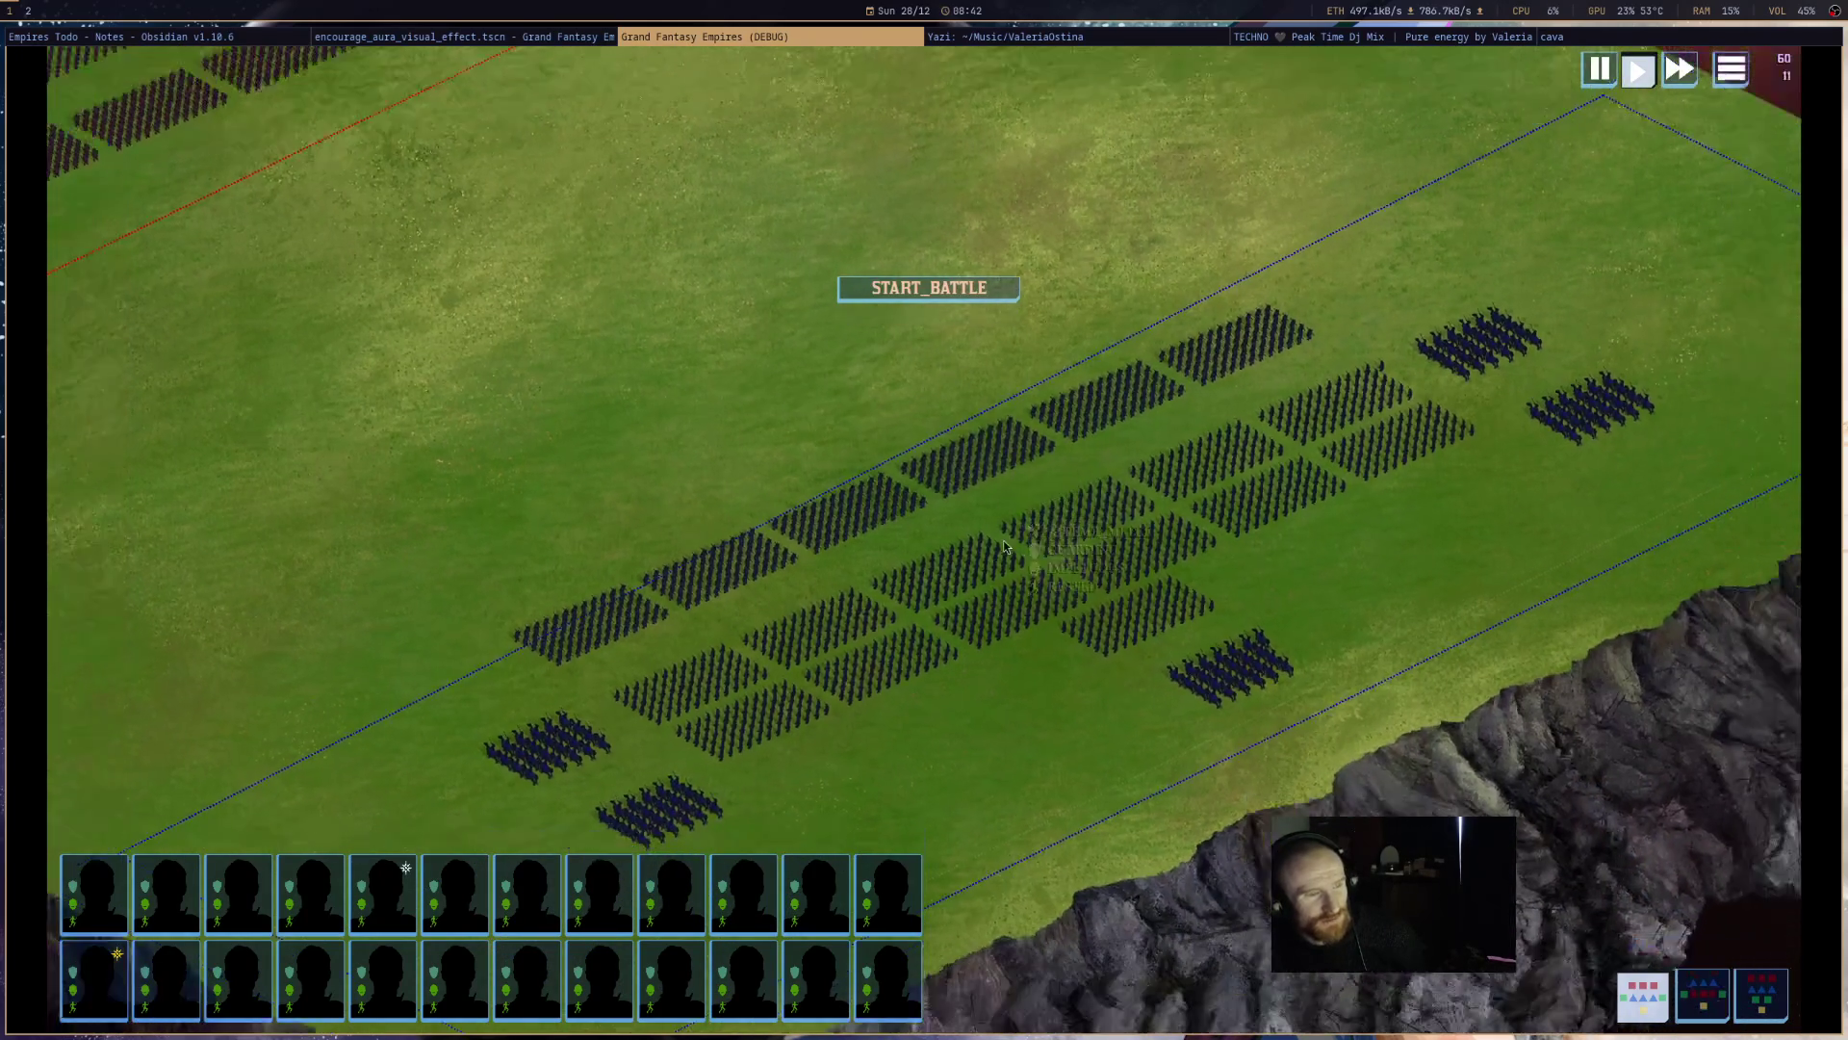
{"action": "scroll", "coordinate": [1003, 540], "scroll_direction": "down", "scroll_amount": 2}
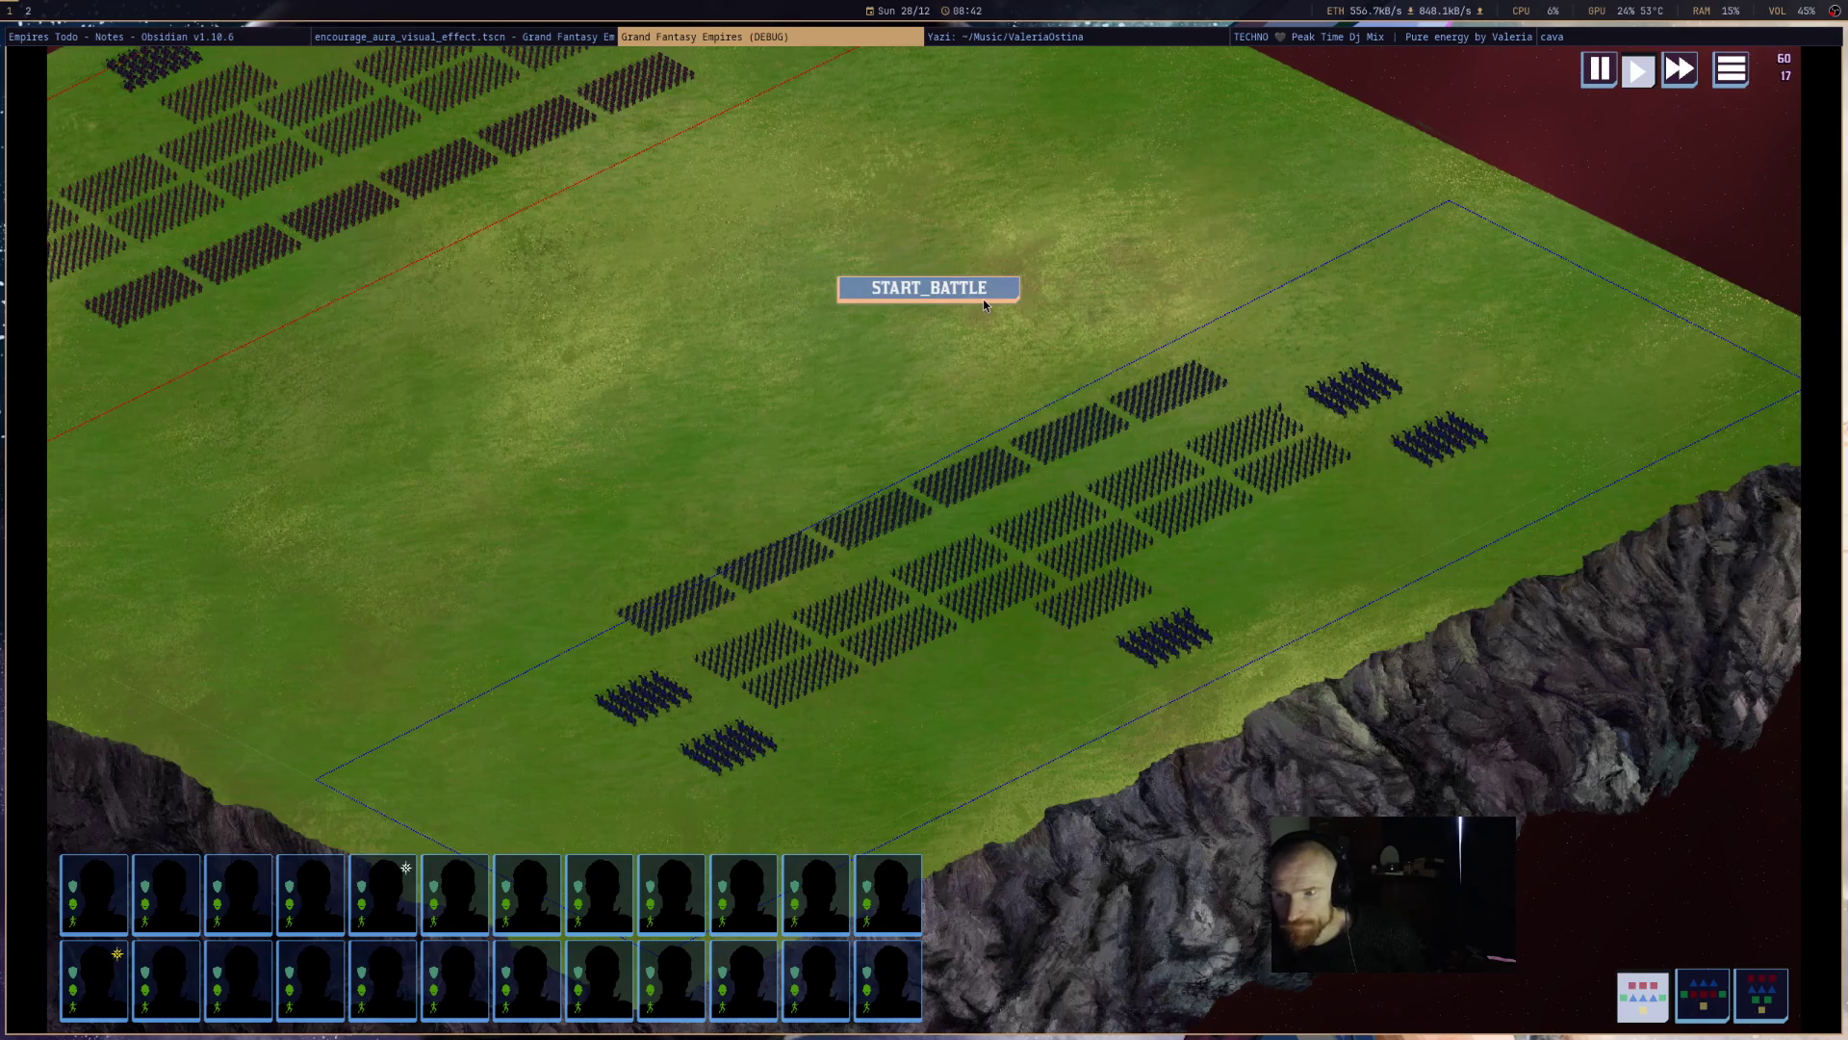
{"action": "left_click", "coordinate": [984, 304]}
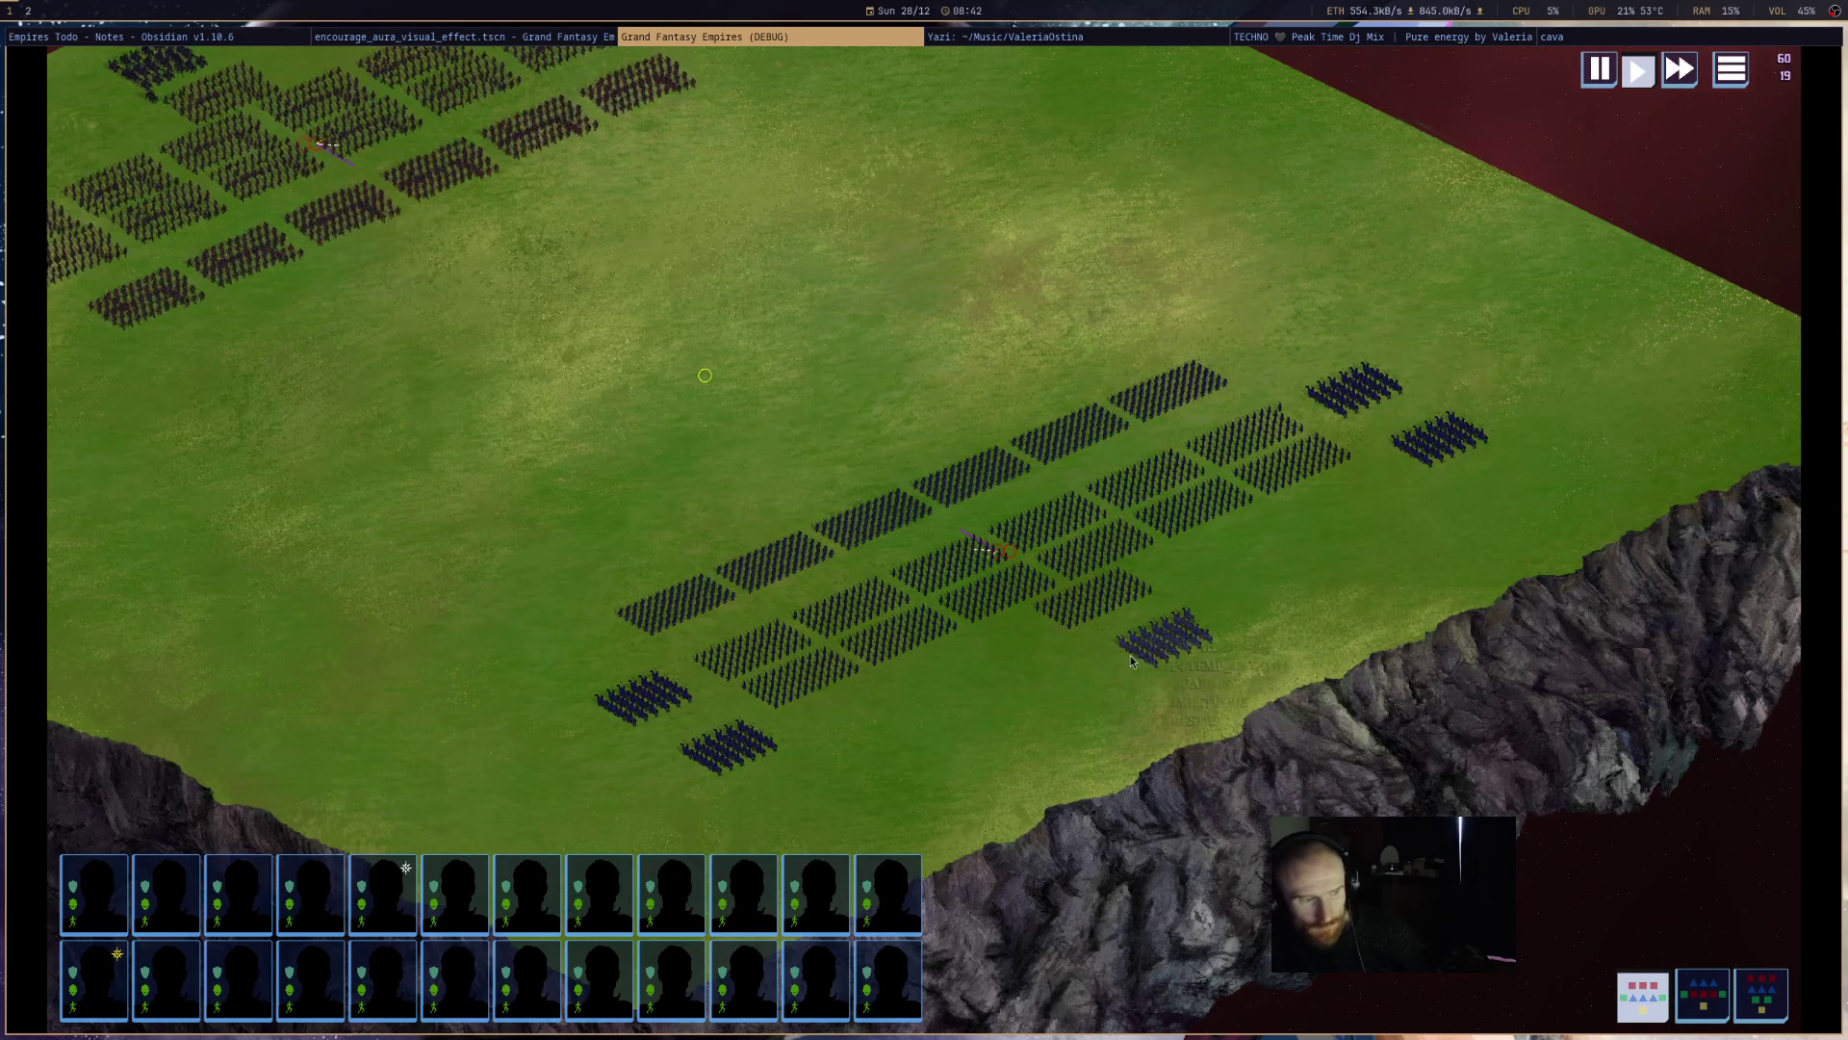
{"action": "left_click", "coordinate": [1167, 635]}
{"action": "scroll", "coordinate": [1275, 654], "scroll_direction": "up", "scroll_amount": 2}
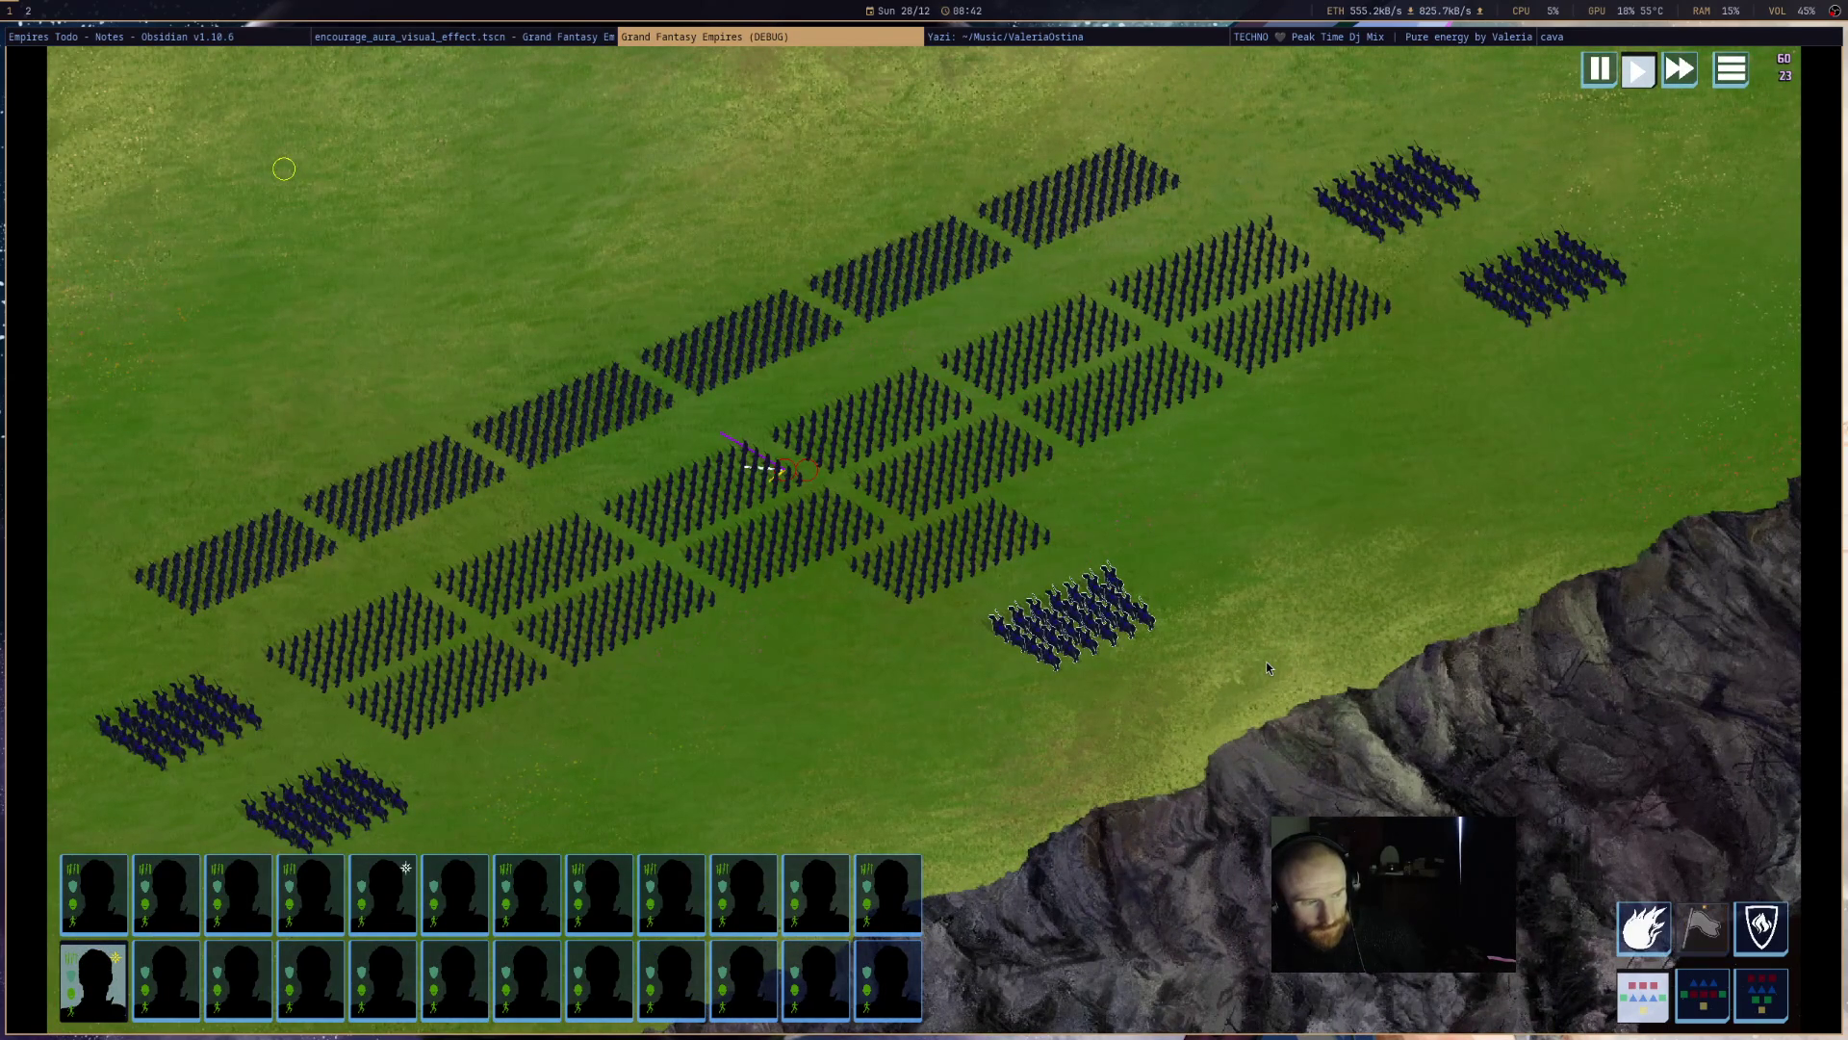
{"action": "left_click_drag", "start_coordinate": [1232, 651], "coordinate": [1359, 618]}
{"action": "scroll", "coordinate": [1273, 799], "scroll_direction": "up", "scroll_amount": 2}
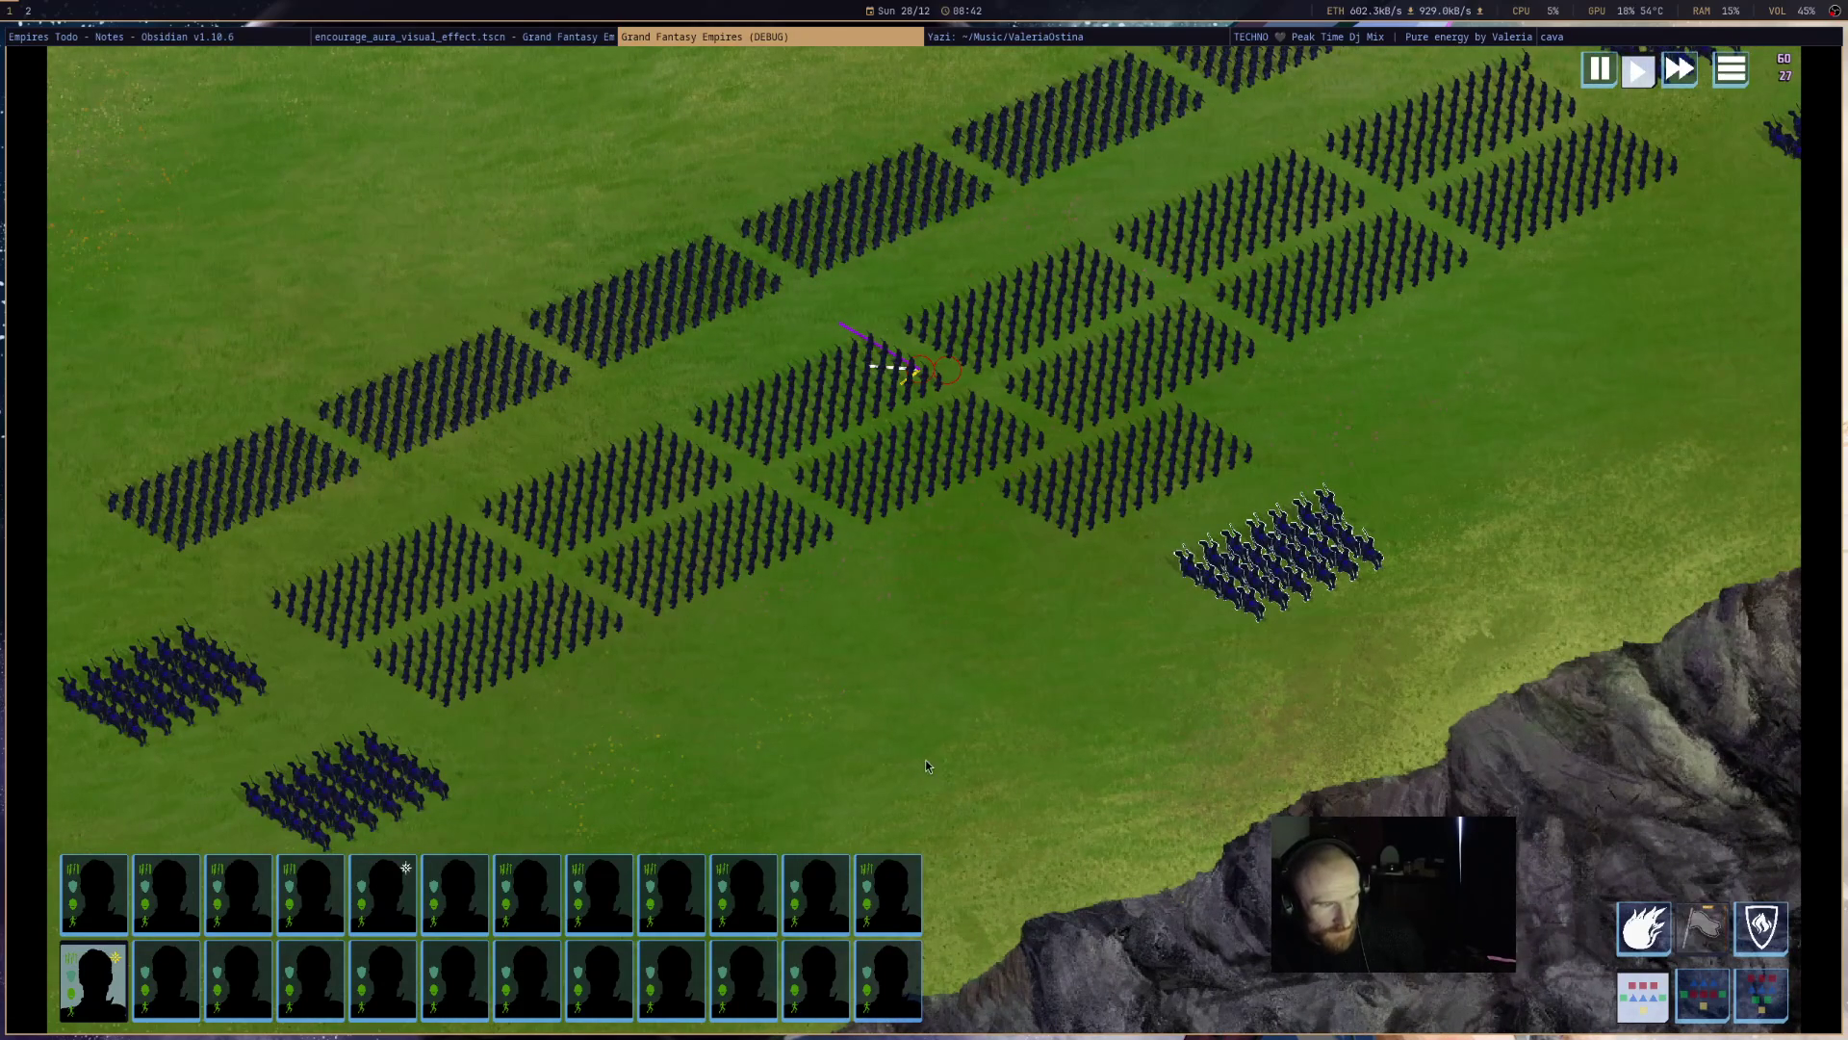
{"action": "left_click", "coordinate": [970, 767]}
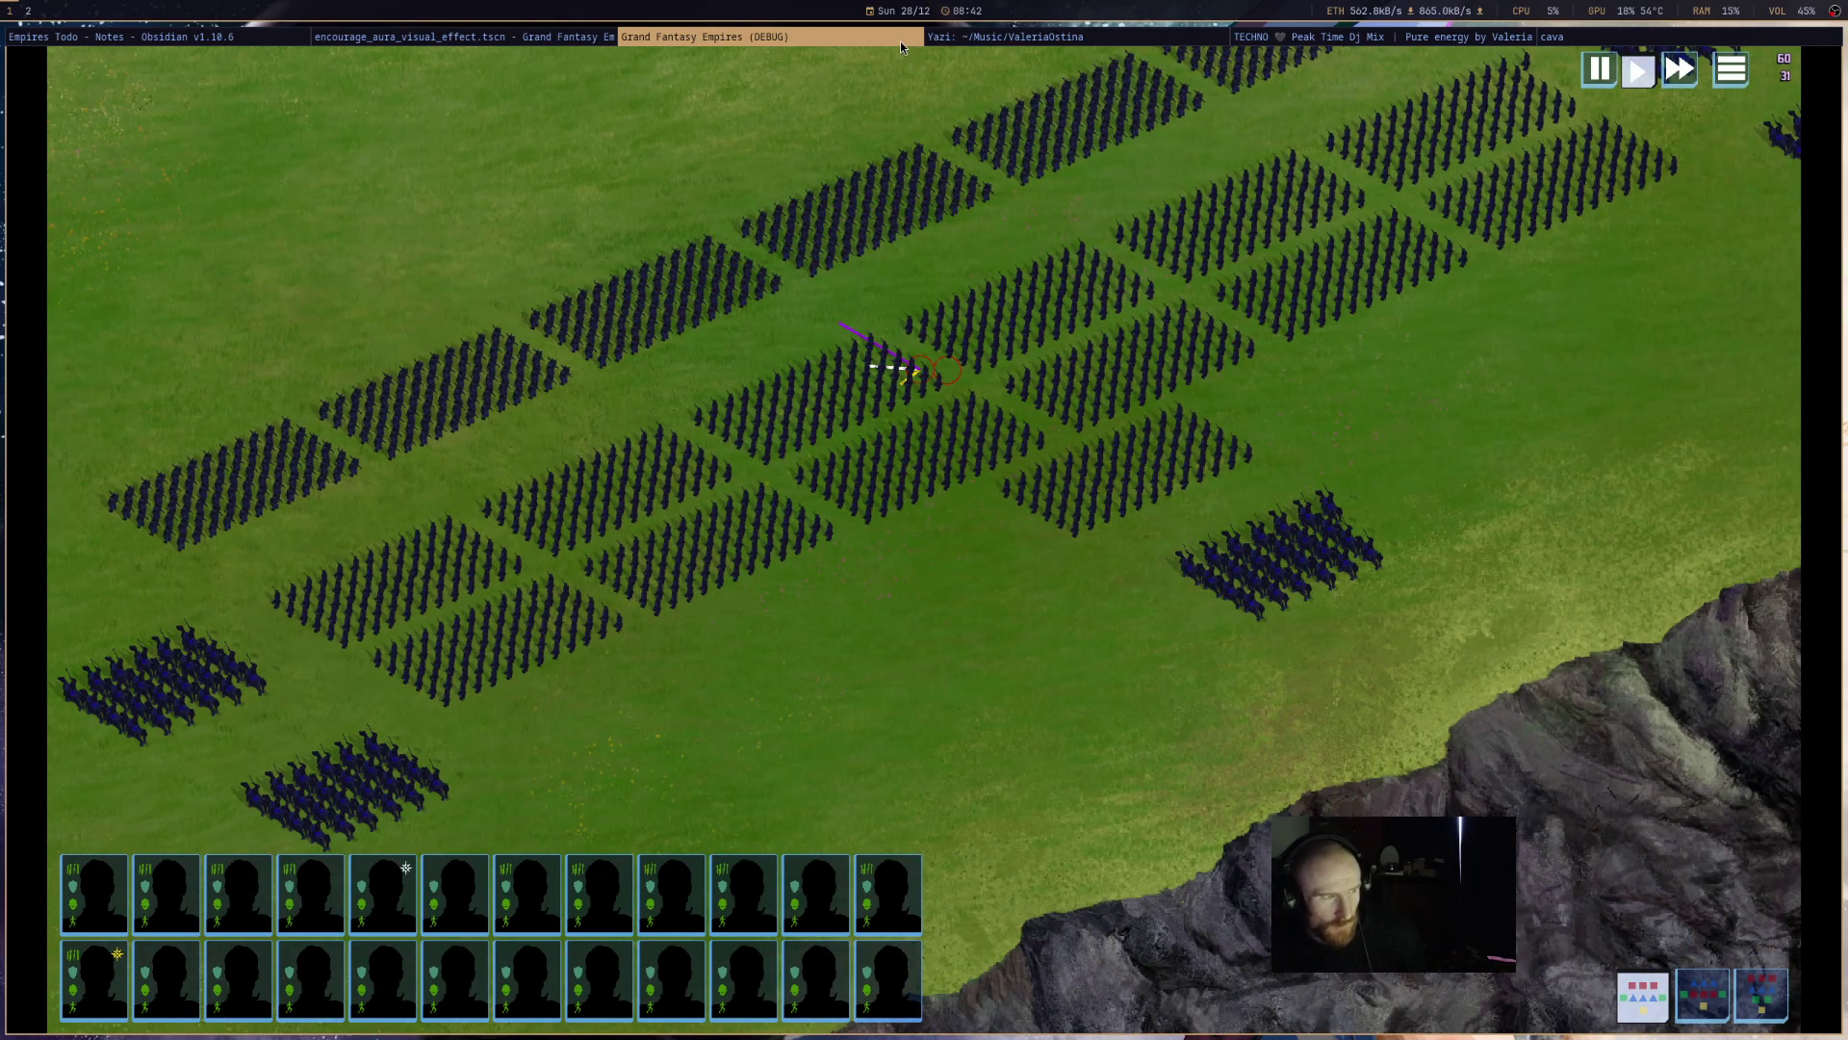
- Quit the game with F8 and show encourage_aura_visual_effect.tscn in Godot's 2D view
{"action": "key", "text": "F8"}
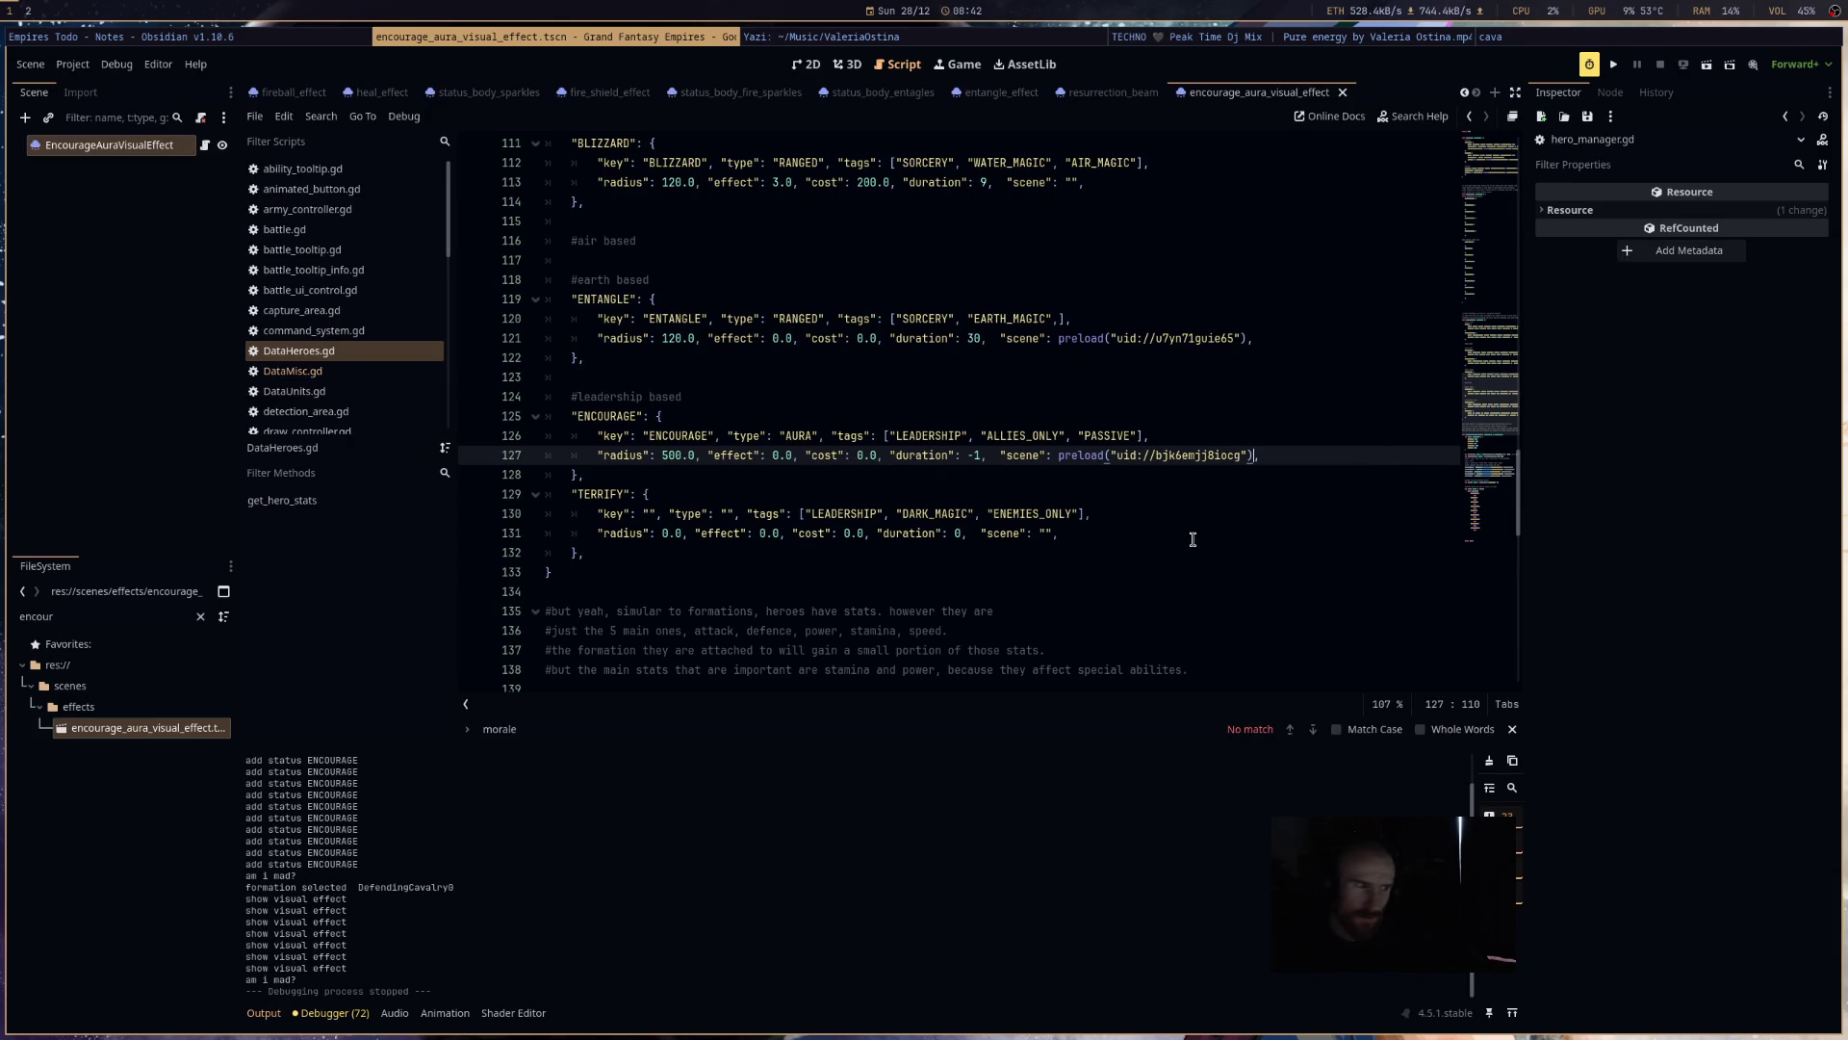
{"action": "scroll", "coordinate": [1191, 38], "scroll_direction": "down", "scroll_amount": 1}
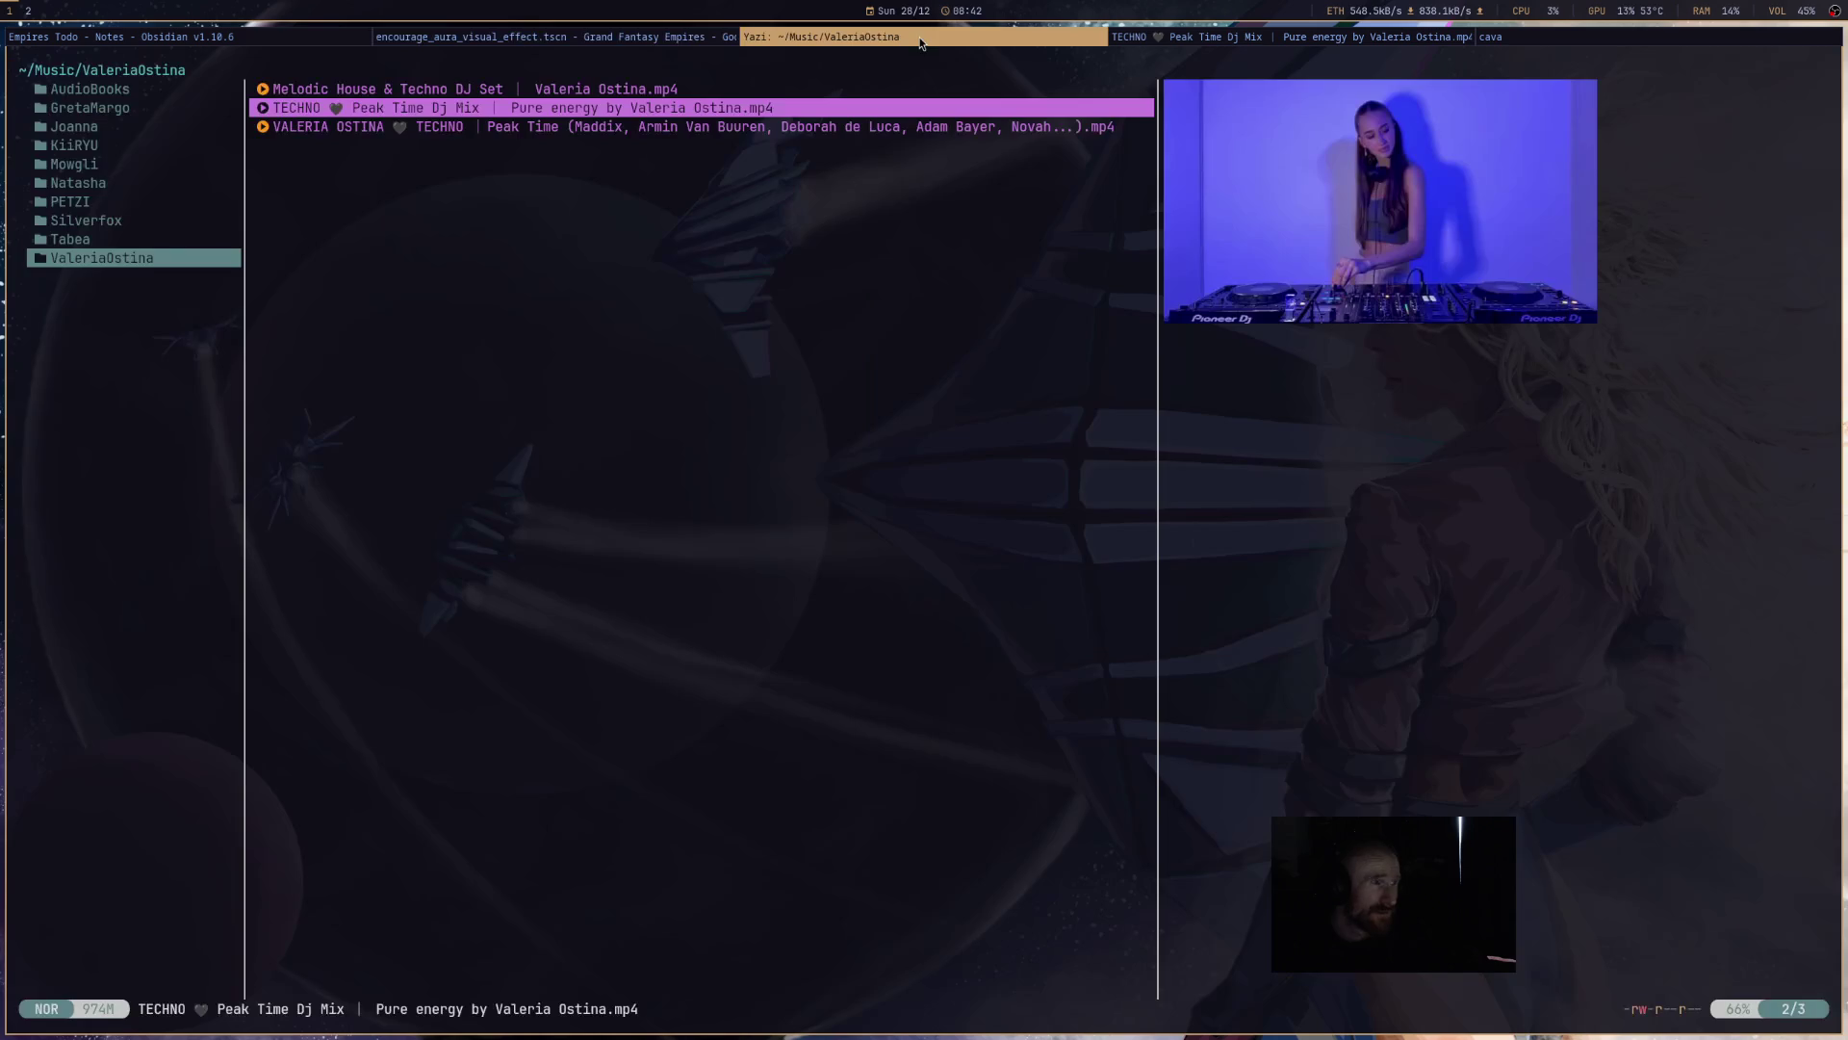
{"action": "scroll", "coordinate": [1192, 38], "scroll_direction": "down", "scroll_amount": 1}
{"action": "scroll", "coordinate": [1192, 39], "scroll_direction": "up", "scroll_amount": 1}
{"action": "left_click", "coordinate": [575, 37]}
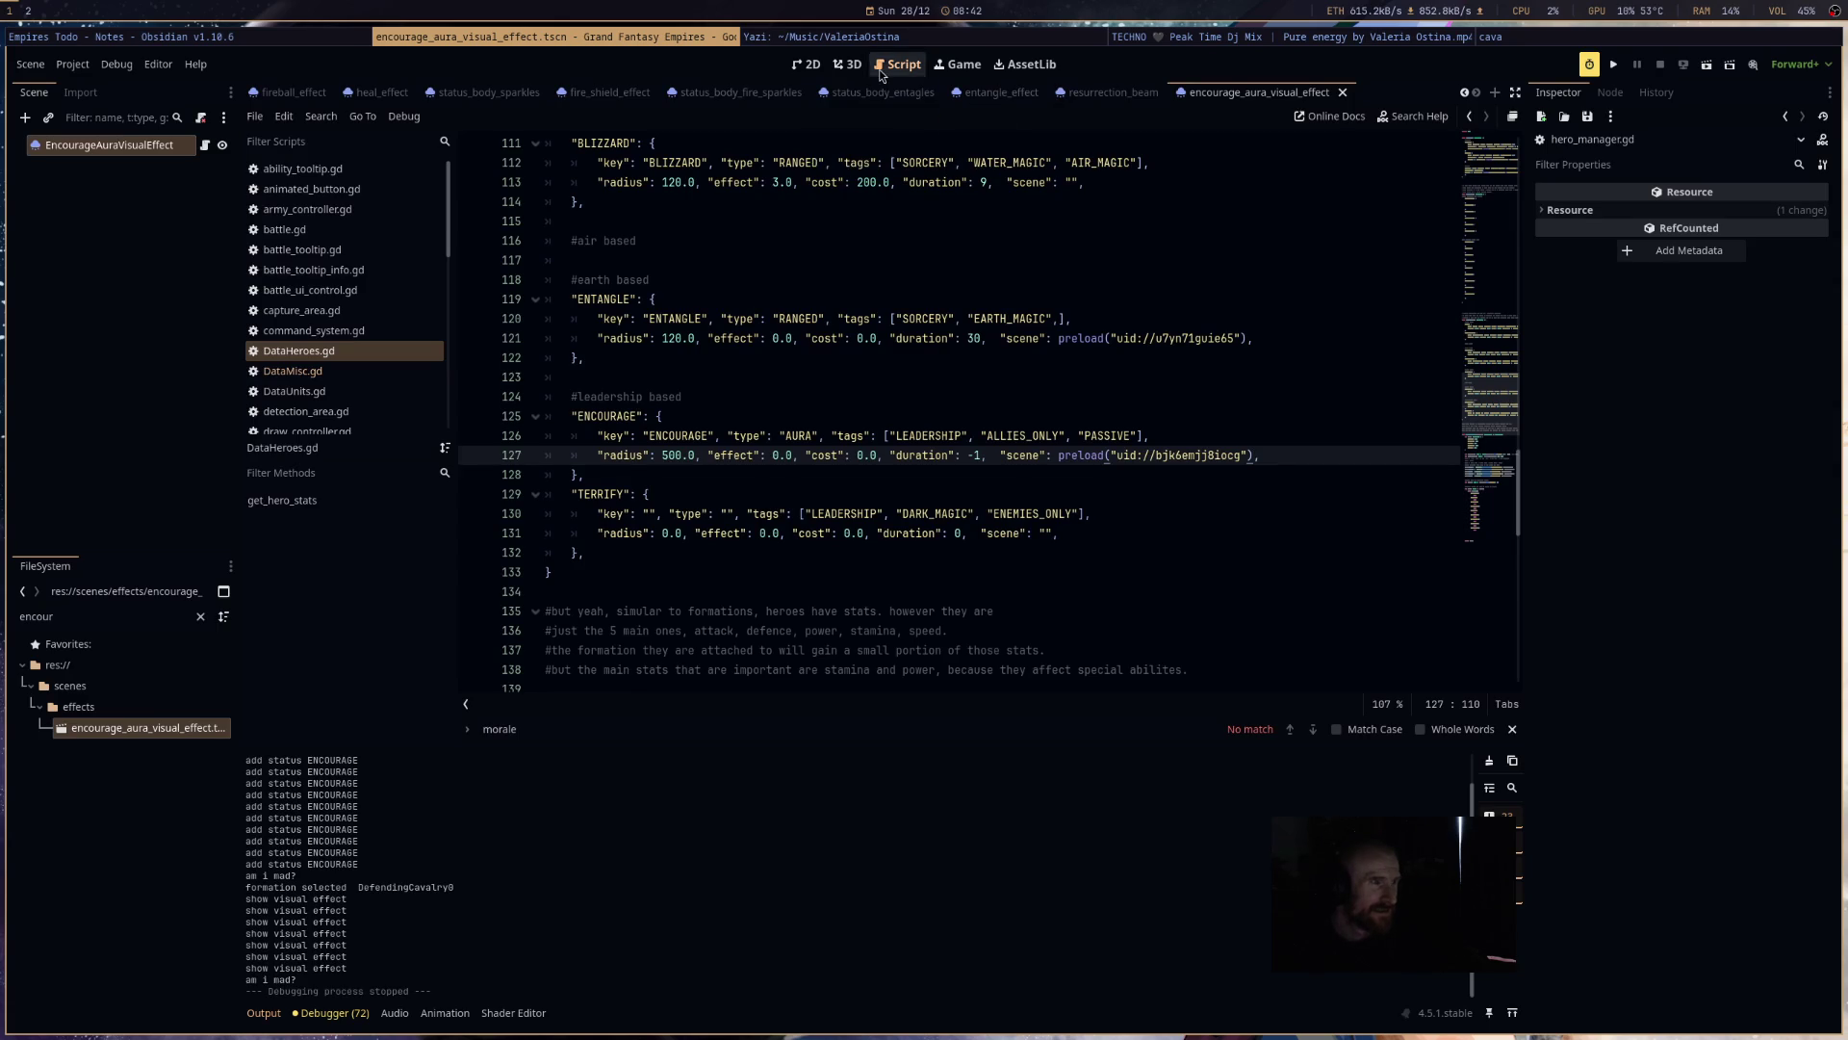
{"action": "left_click", "coordinate": [813, 66]}
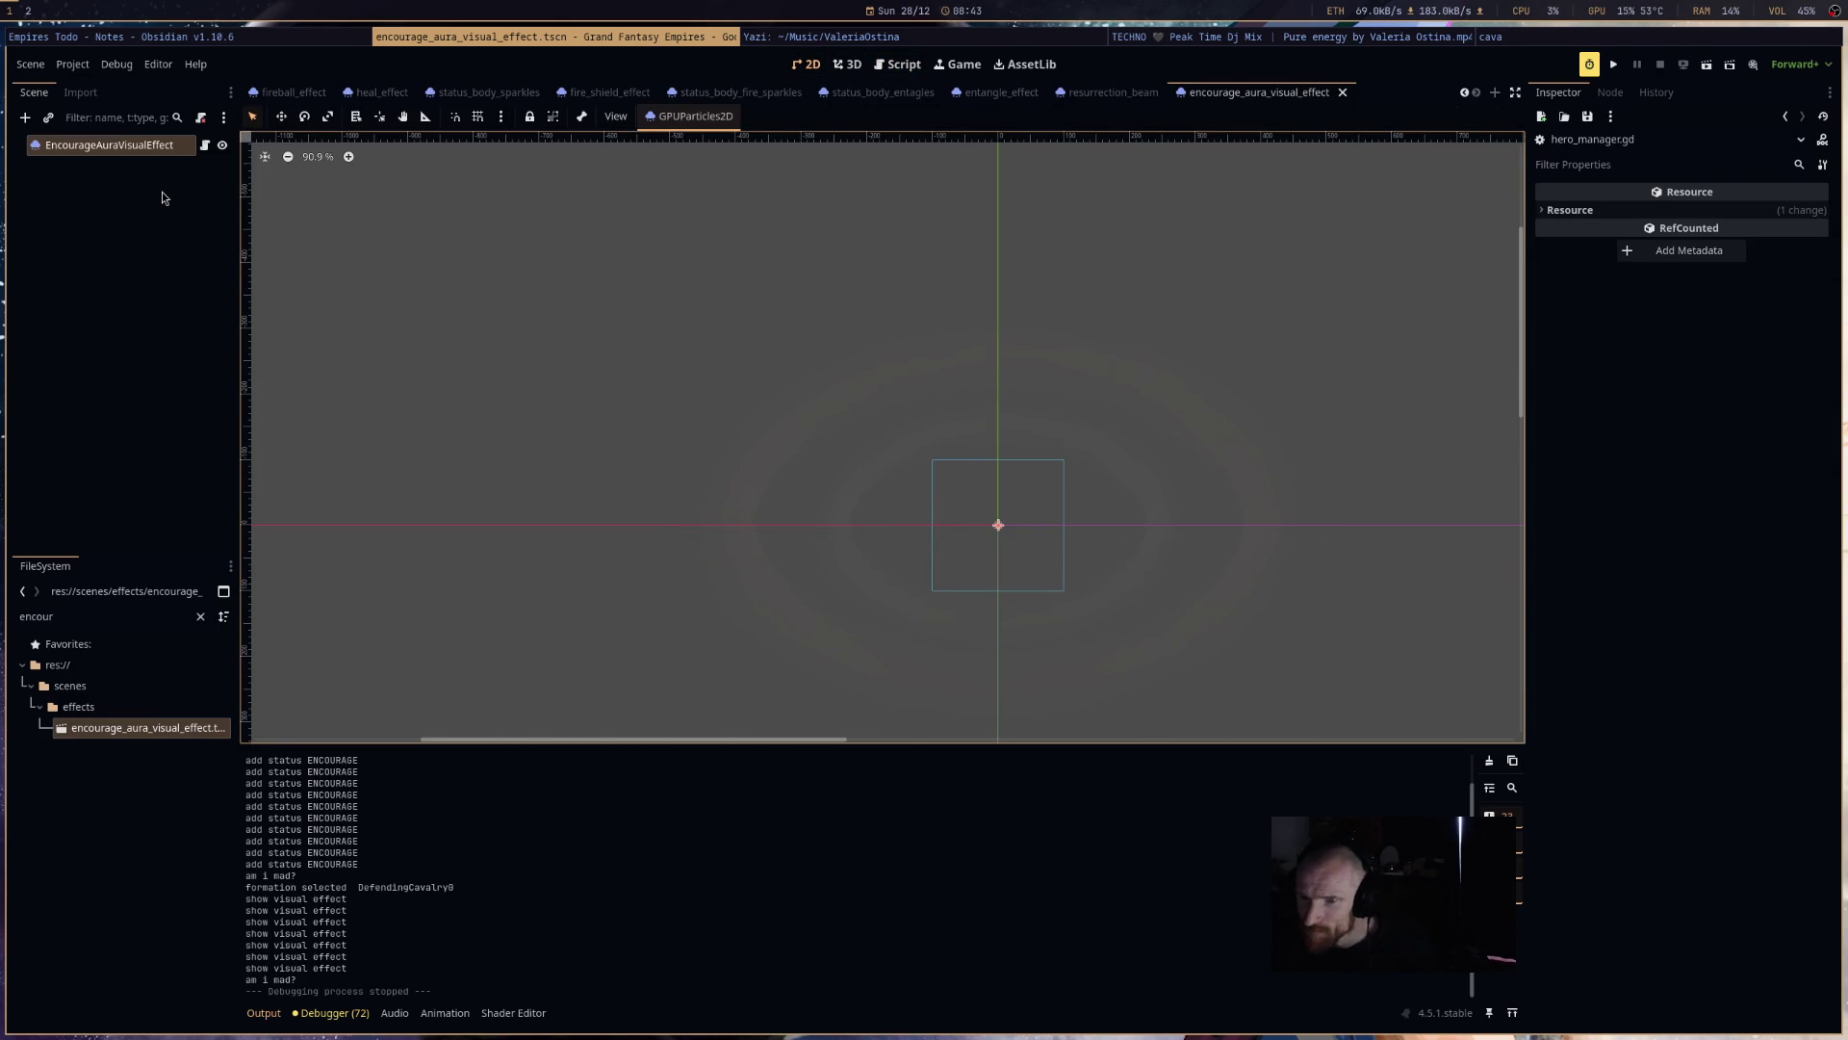
- Set the EncourageAuraVisualEffect Color Curves colour to light grey b1b1b1
{"action": "left_click", "coordinate": [164, 146]}
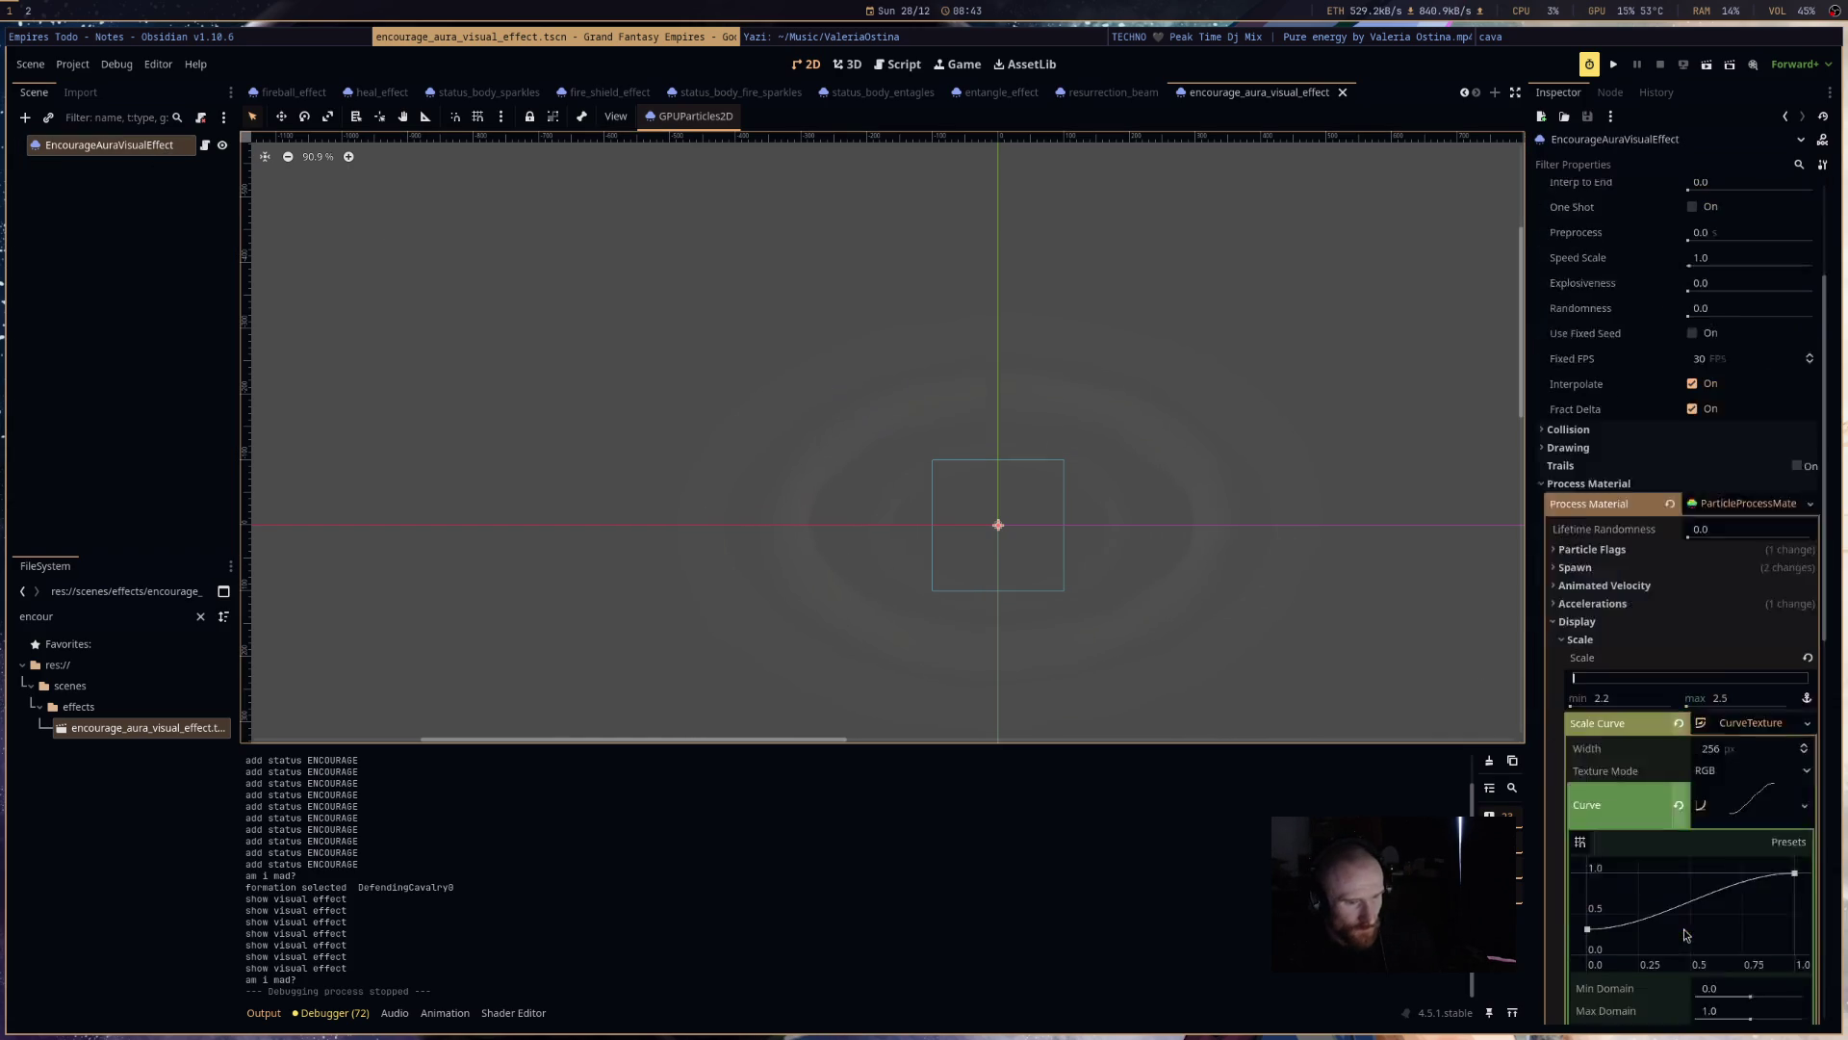
{"action": "scroll", "coordinate": [1685, 799], "scroll_direction": "down", "scroll_amount": 8}
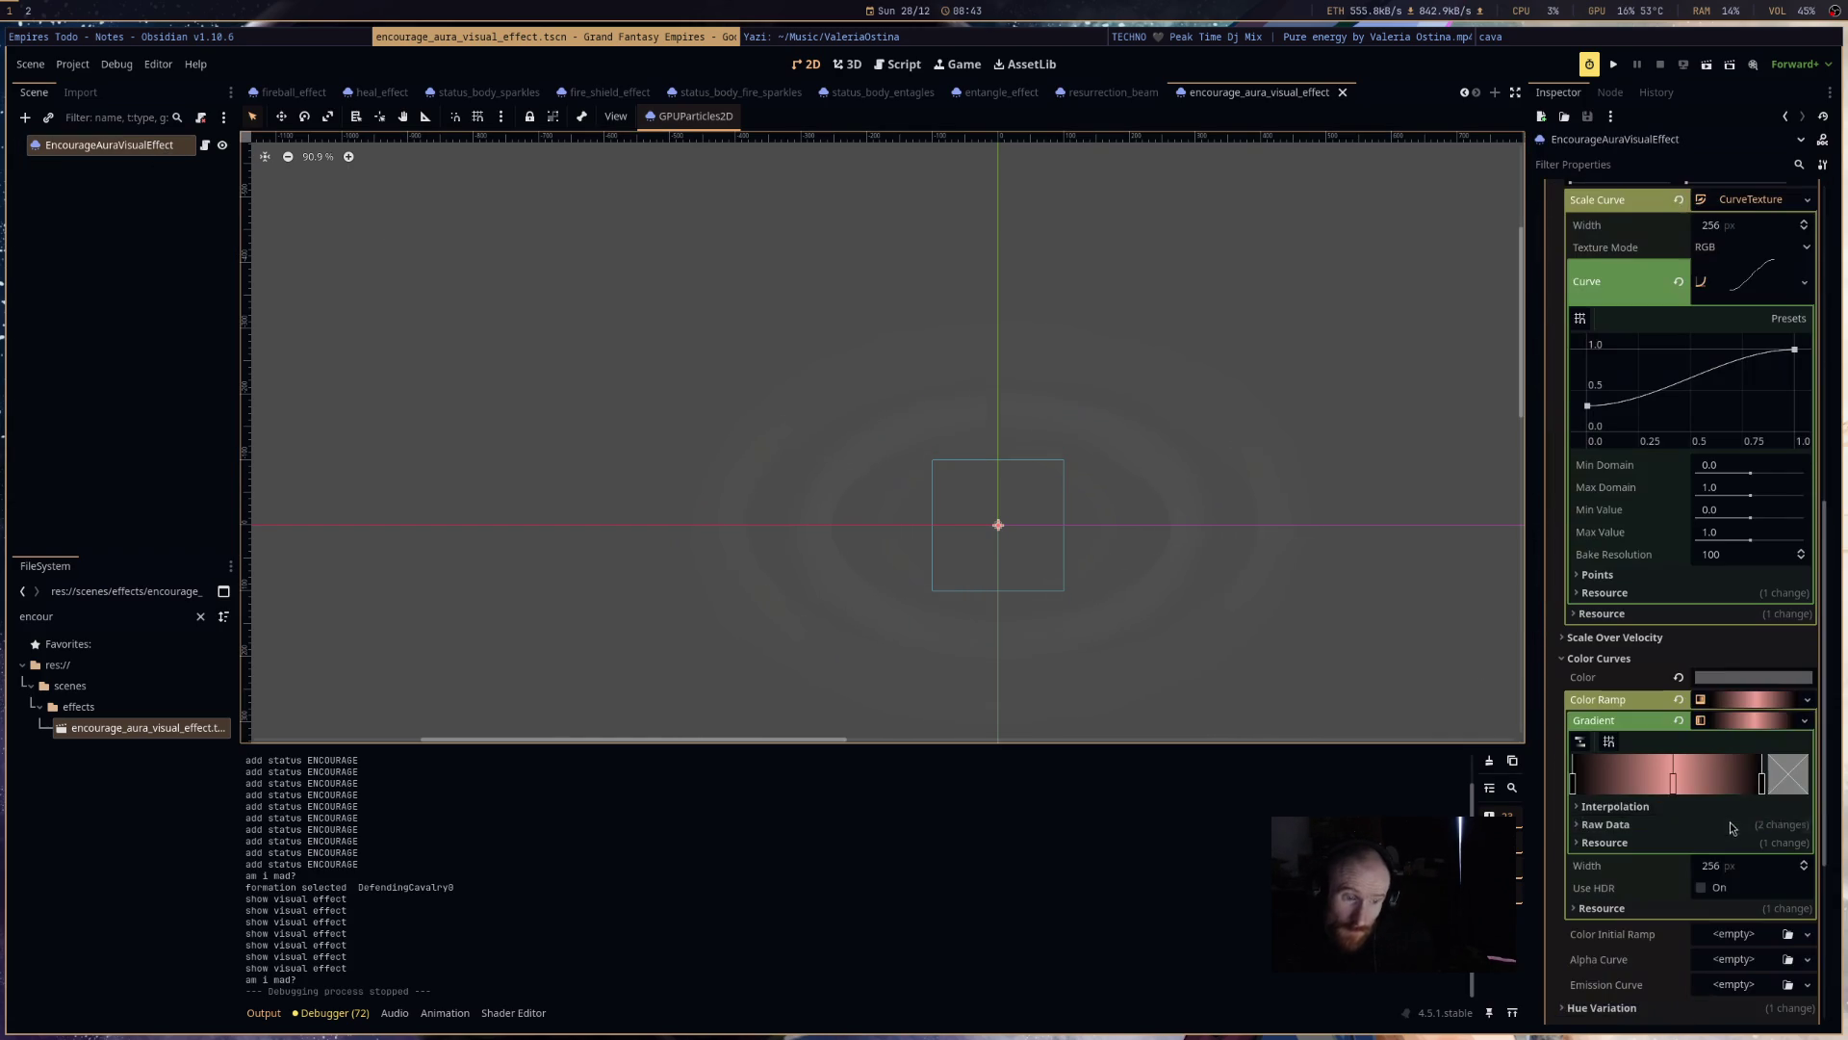
{"action": "scroll", "coordinate": [1761, 749], "scroll_direction": "down", "scroll_amount": 2}
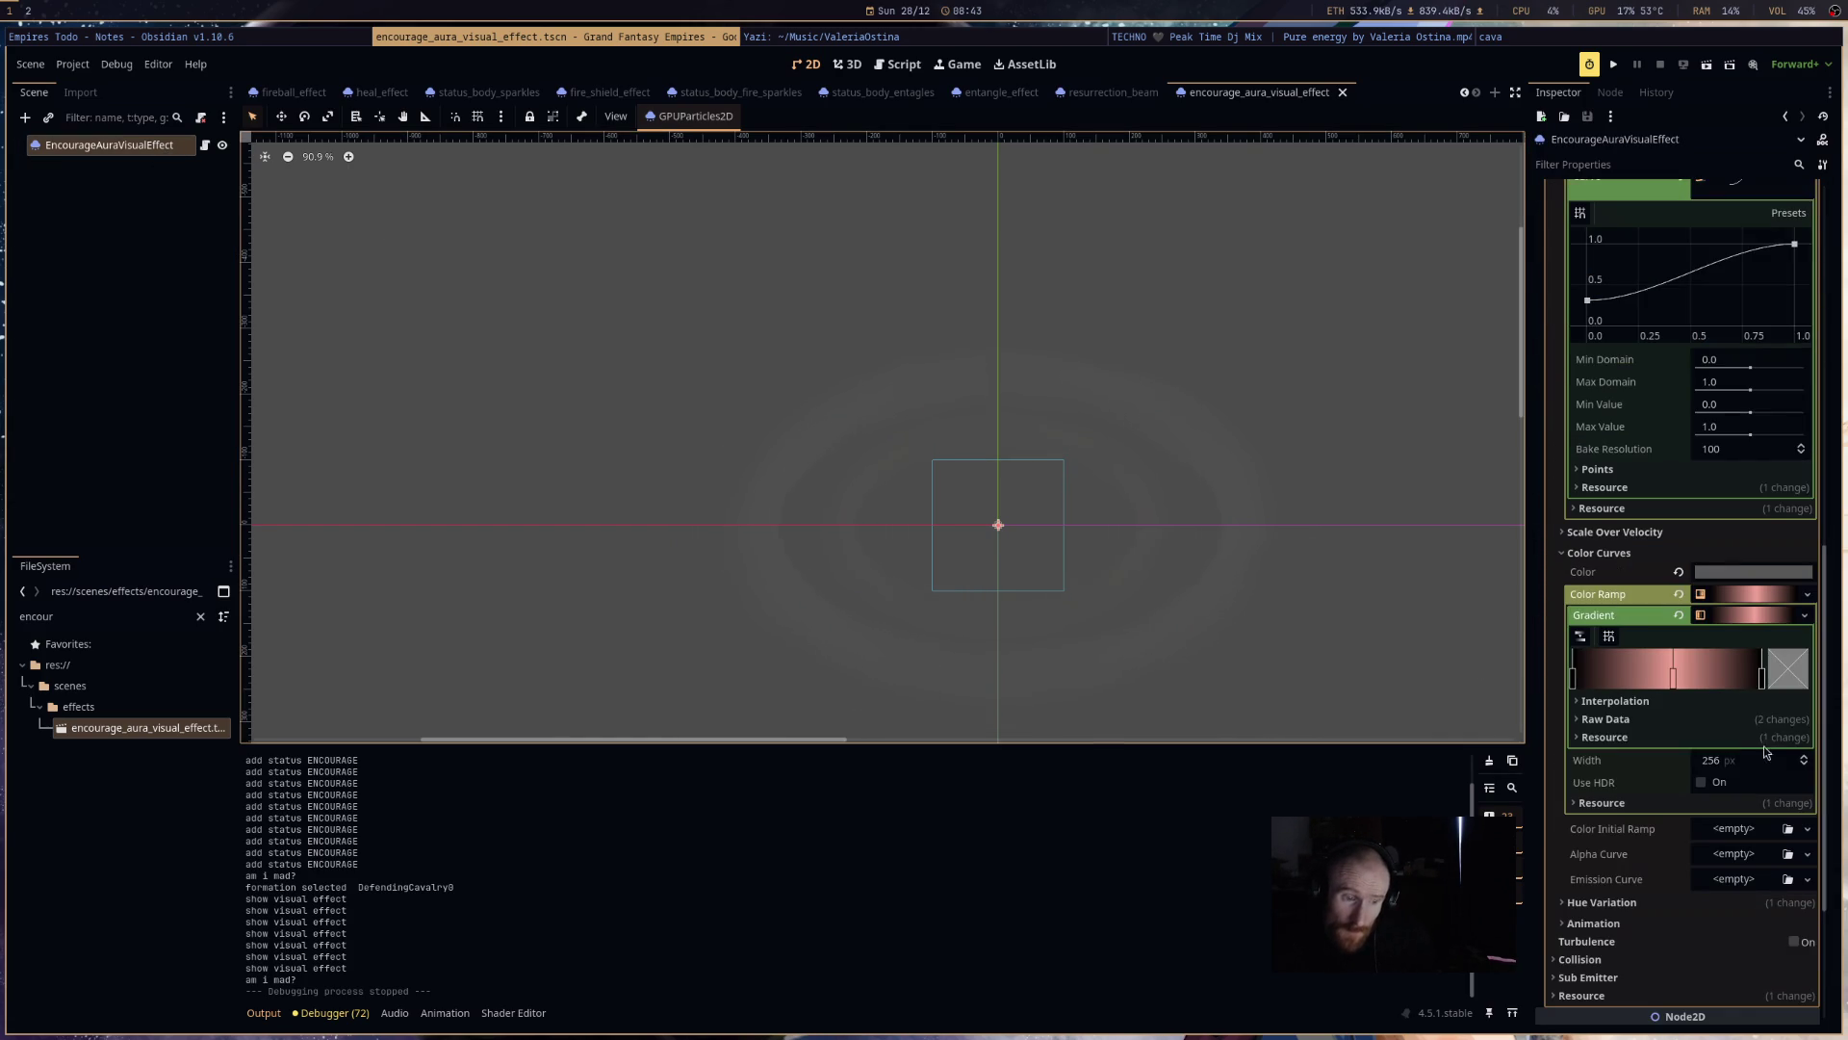
{"action": "left_click", "coordinate": [1738, 573]}
{"action": "mouse_move", "coordinate": [1008, 366]}
{"action": "left_mouse_down"}
{"action": "mouse_move", "coordinate": [1020, 343]}
{"action": "mouse_move", "coordinate": [1021, 381]}
{"action": "mouse_move", "coordinate": [1020, 364]}
{"action": "left_mouse_up"}
- Relaunch the game with F5 and start the battle
{"action": "key", "text": "F5"}
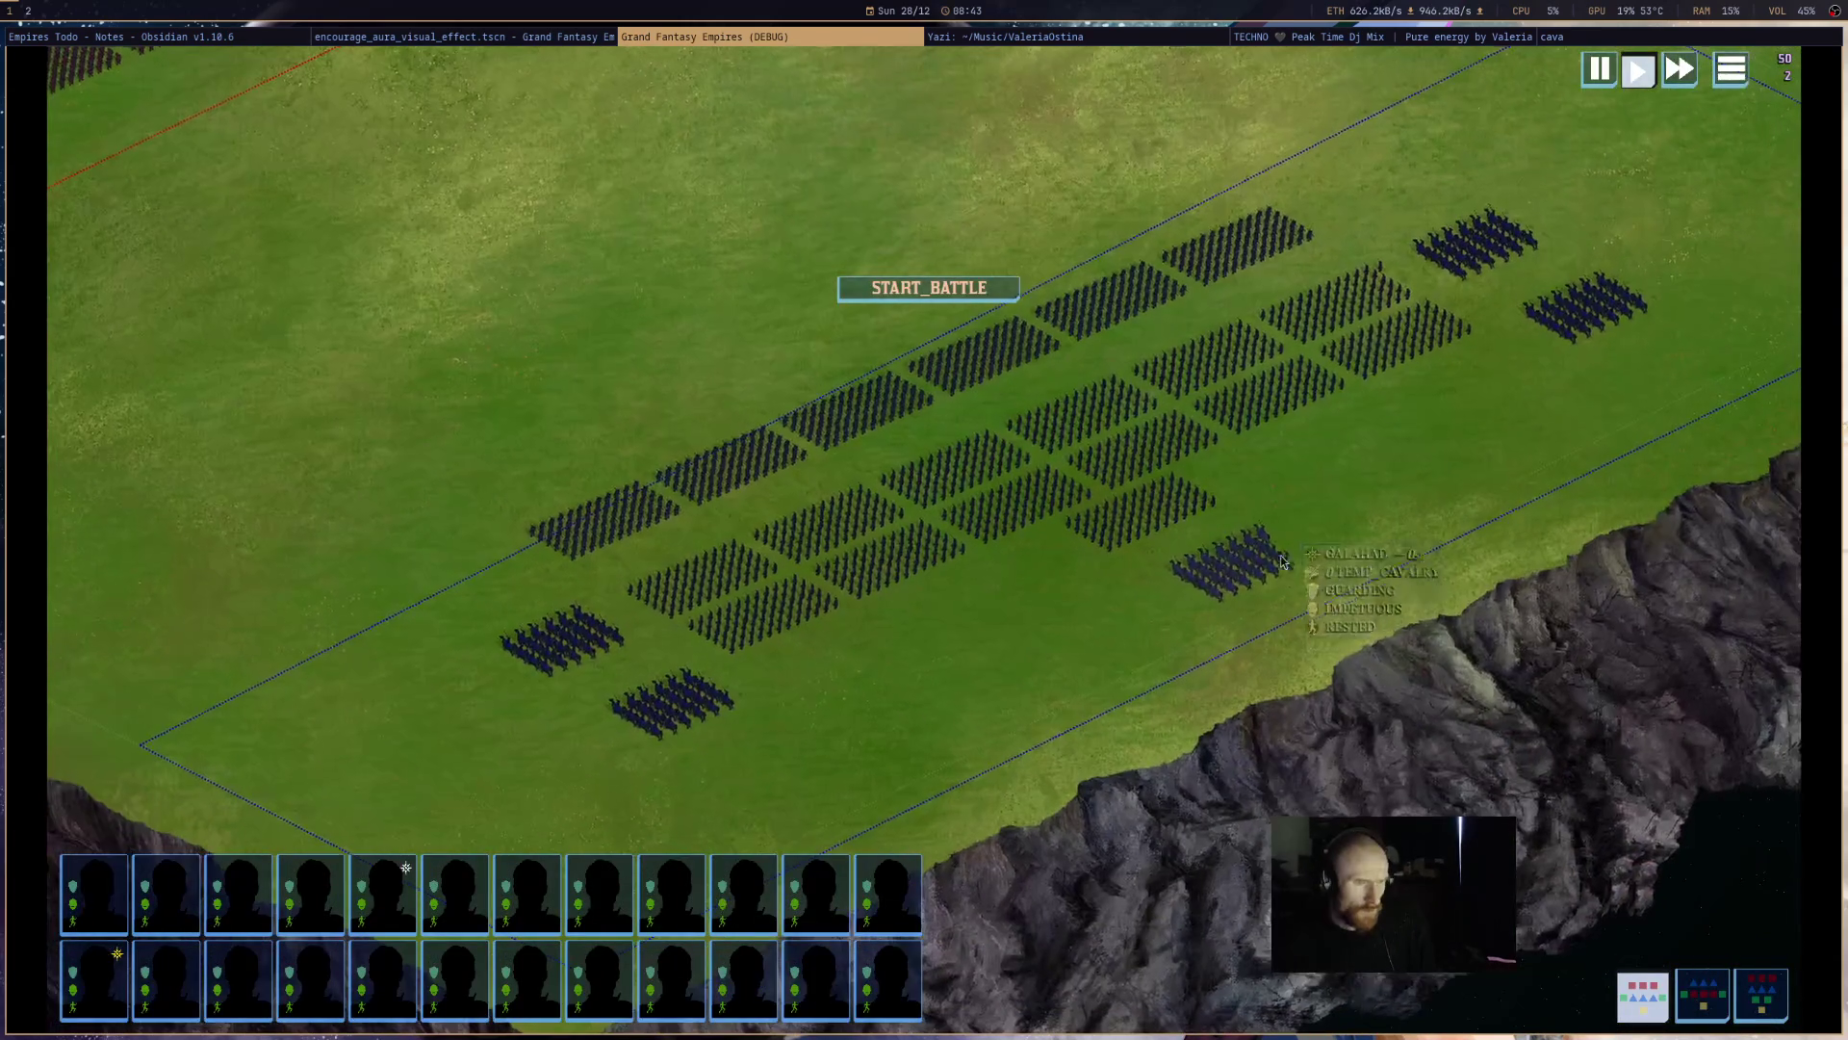
{"action": "left_click", "coordinate": [1282, 563]}
{"action": "scroll", "coordinate": [1409, 506], "scroll_direction": "up", "scroll_amount": 3}
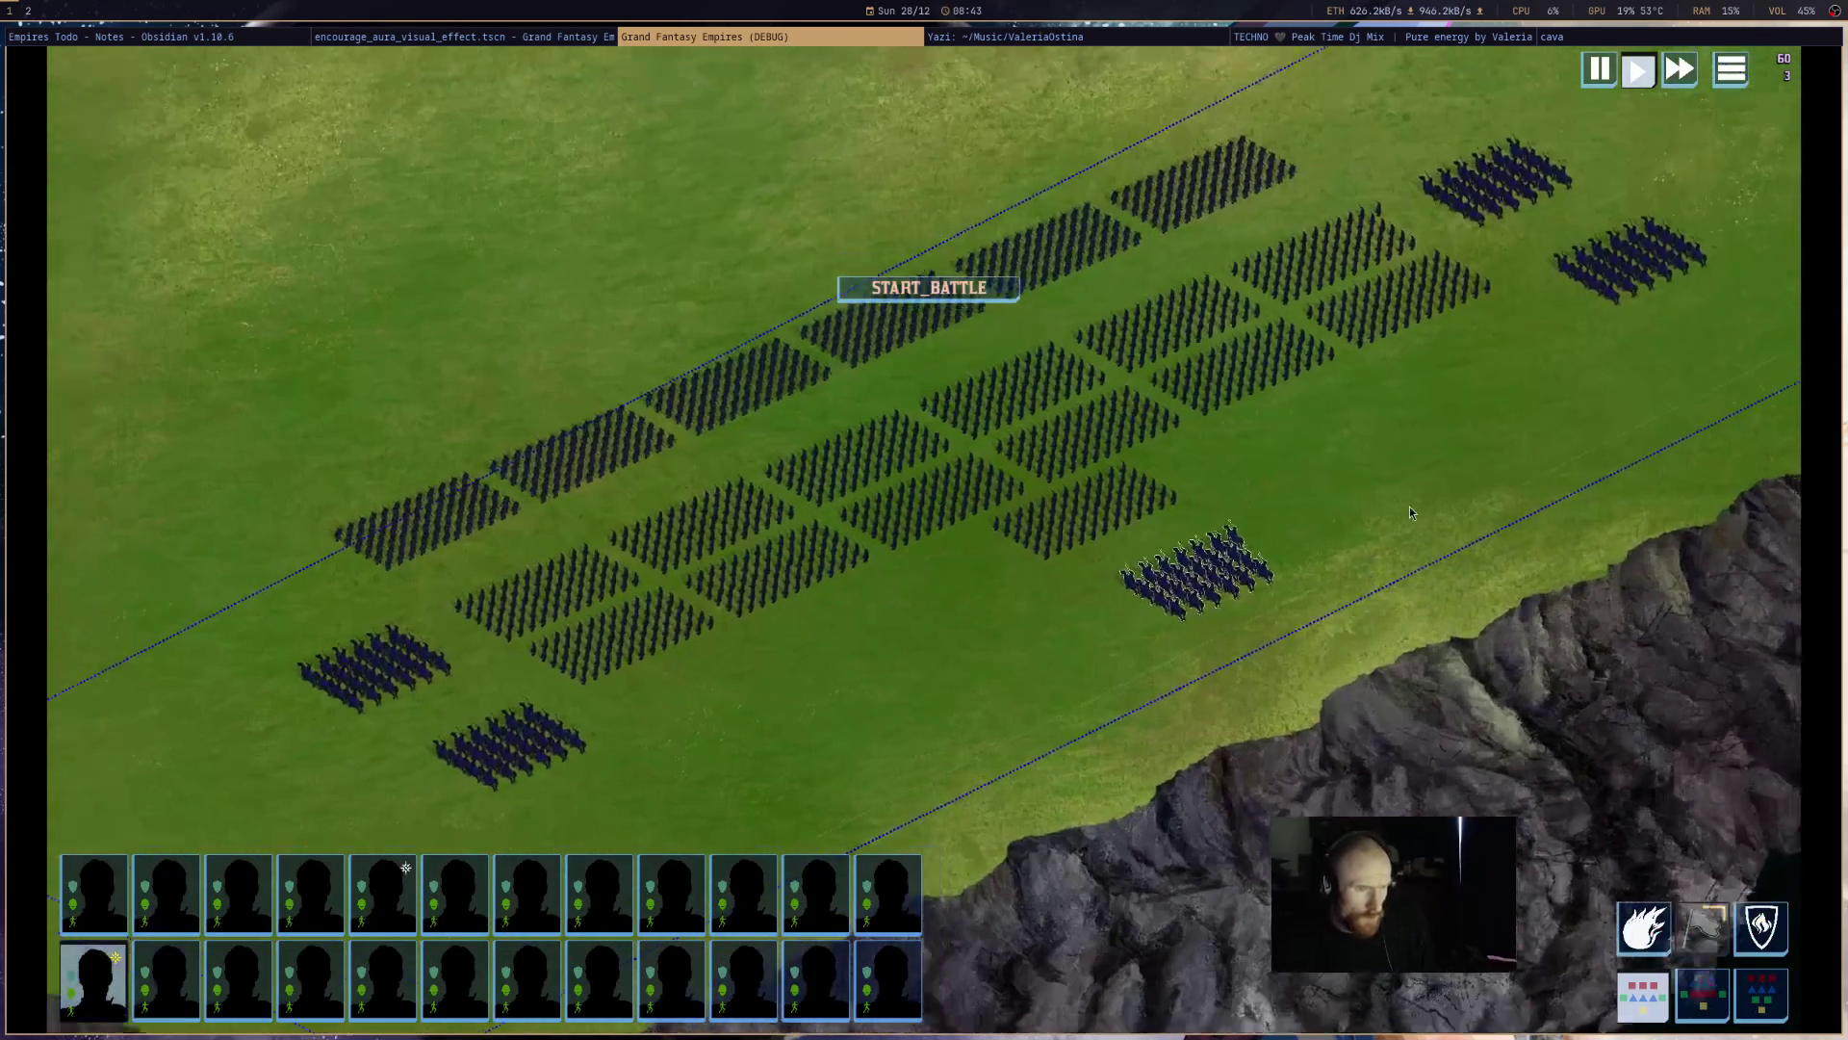
{"action": "left_click", "coordinate": [926, 293]}
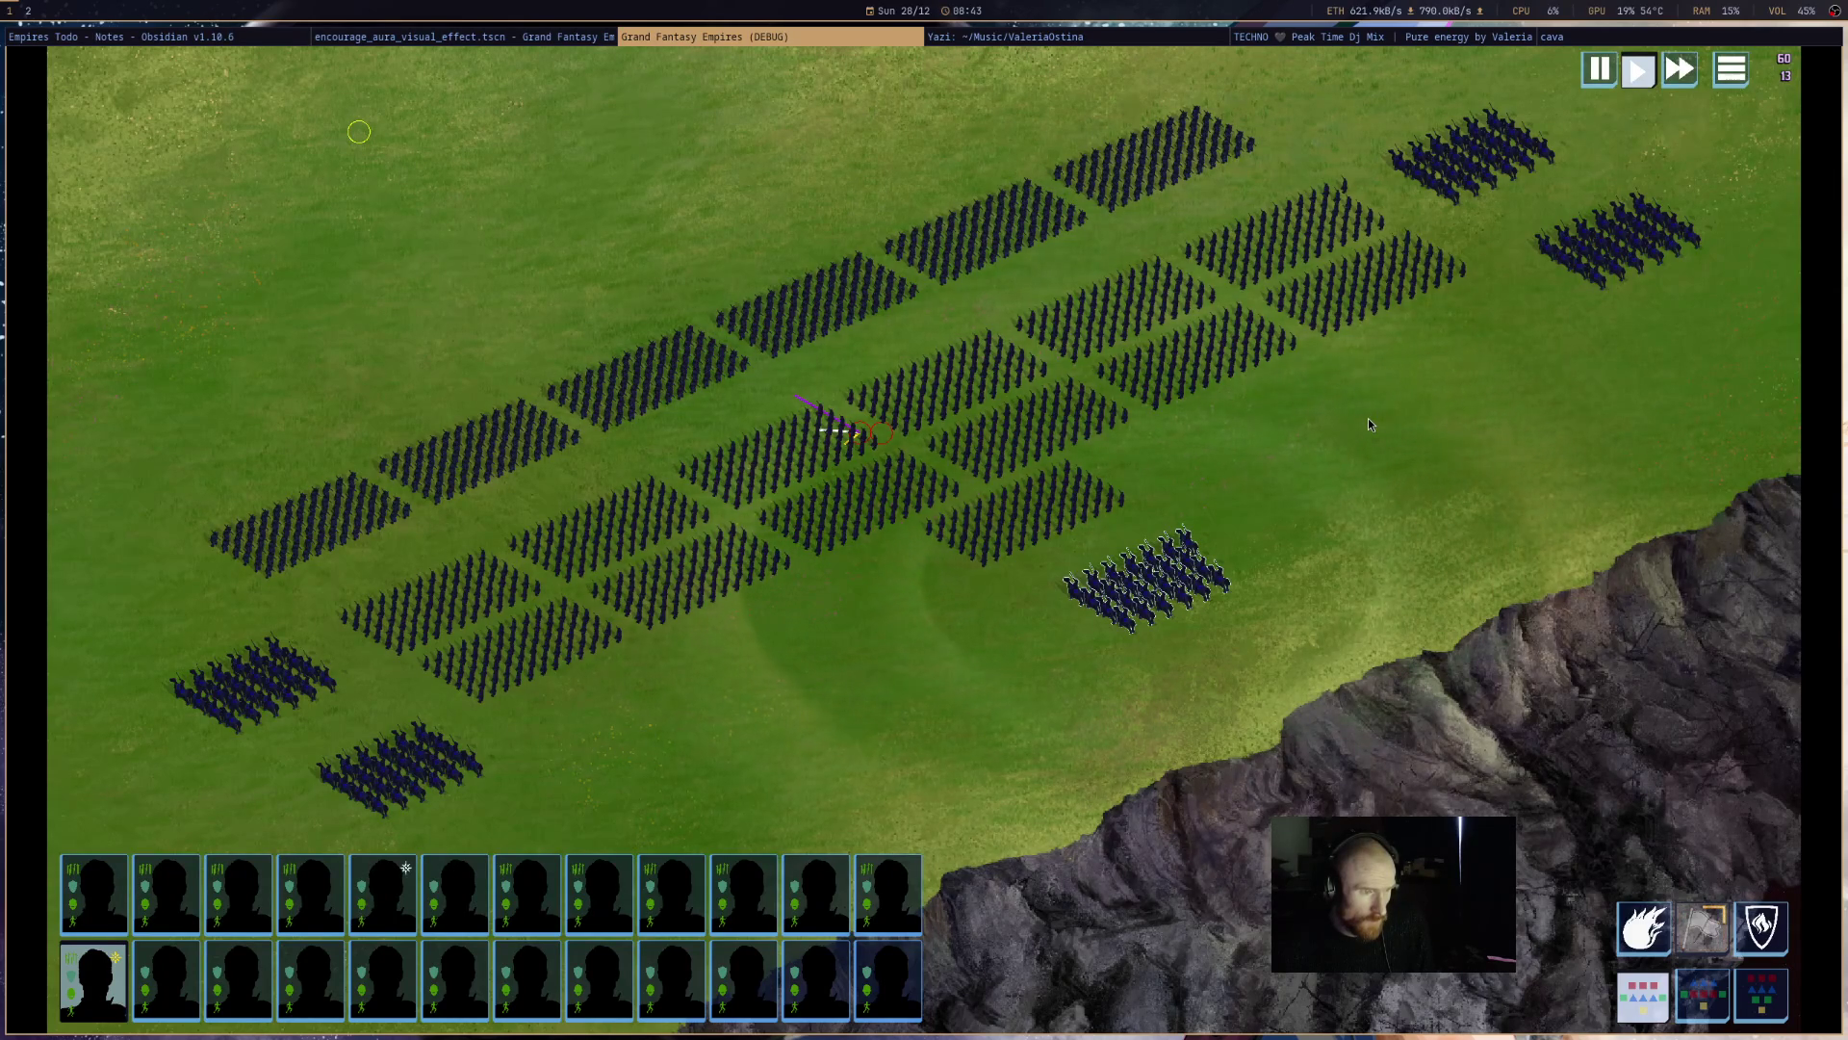
- Box-select the blue cavalry to inspect its dark aura ring, deselect it, and close the game
{"action": "scroll", "coordinate": [1297, 560], "scroll_direction": "down", "scroll_amount": 2}
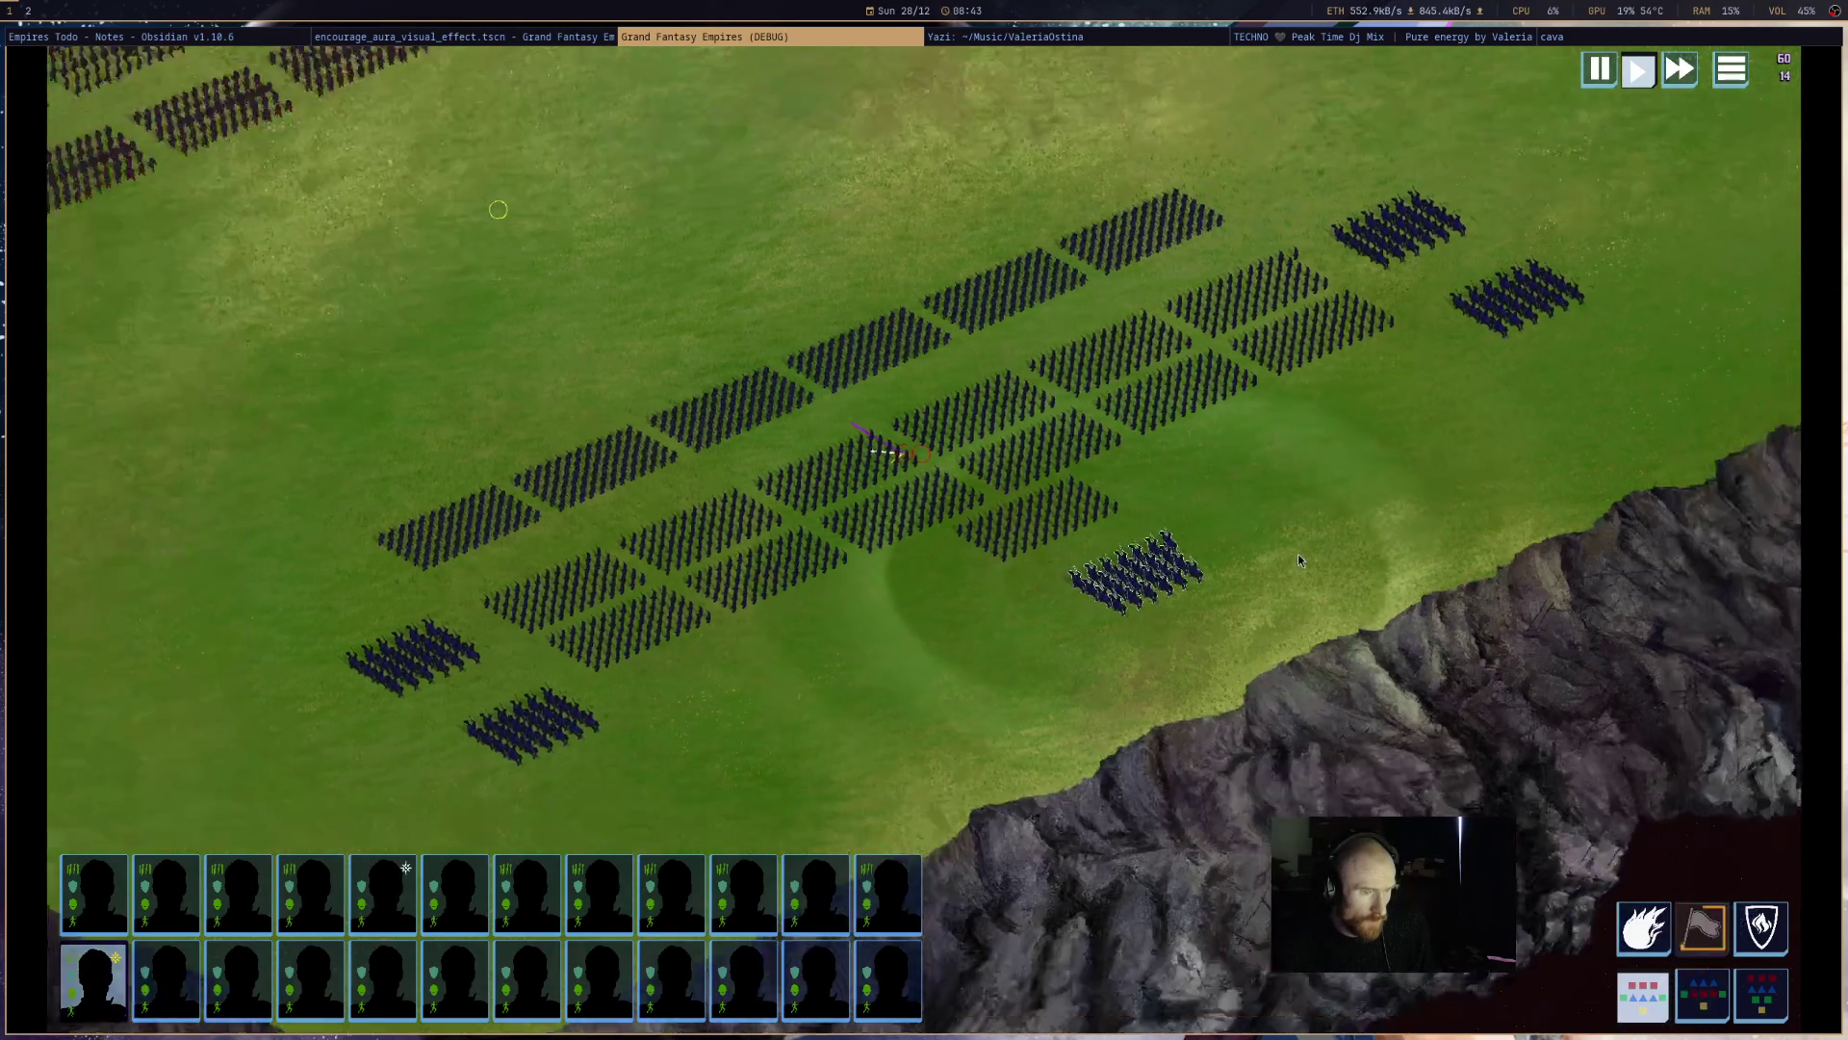
{"action": "scroll", "coordinate": [1297, 560], "scroll_direction": "down", "scroll_amount": 5}
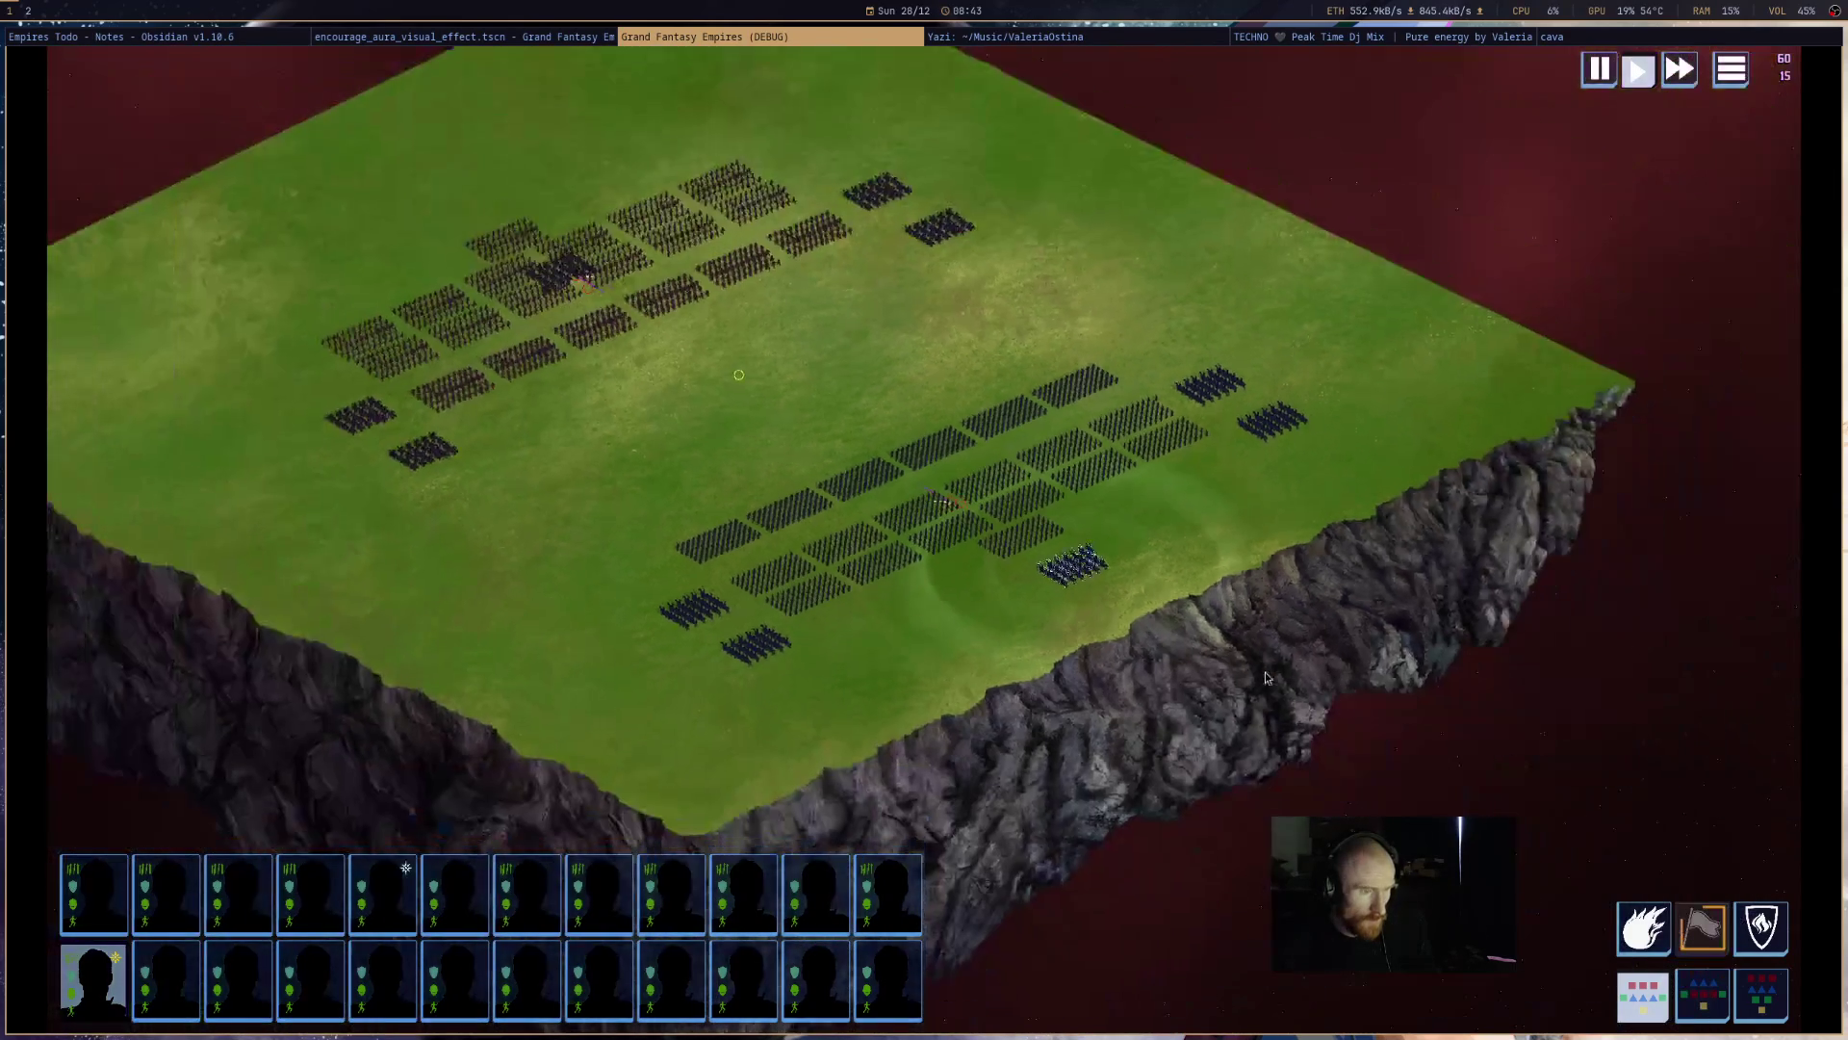
{"action": "scroll", "coordinate": [1171, 736], "scroll_direction": "up", "scroll_amount": 5}
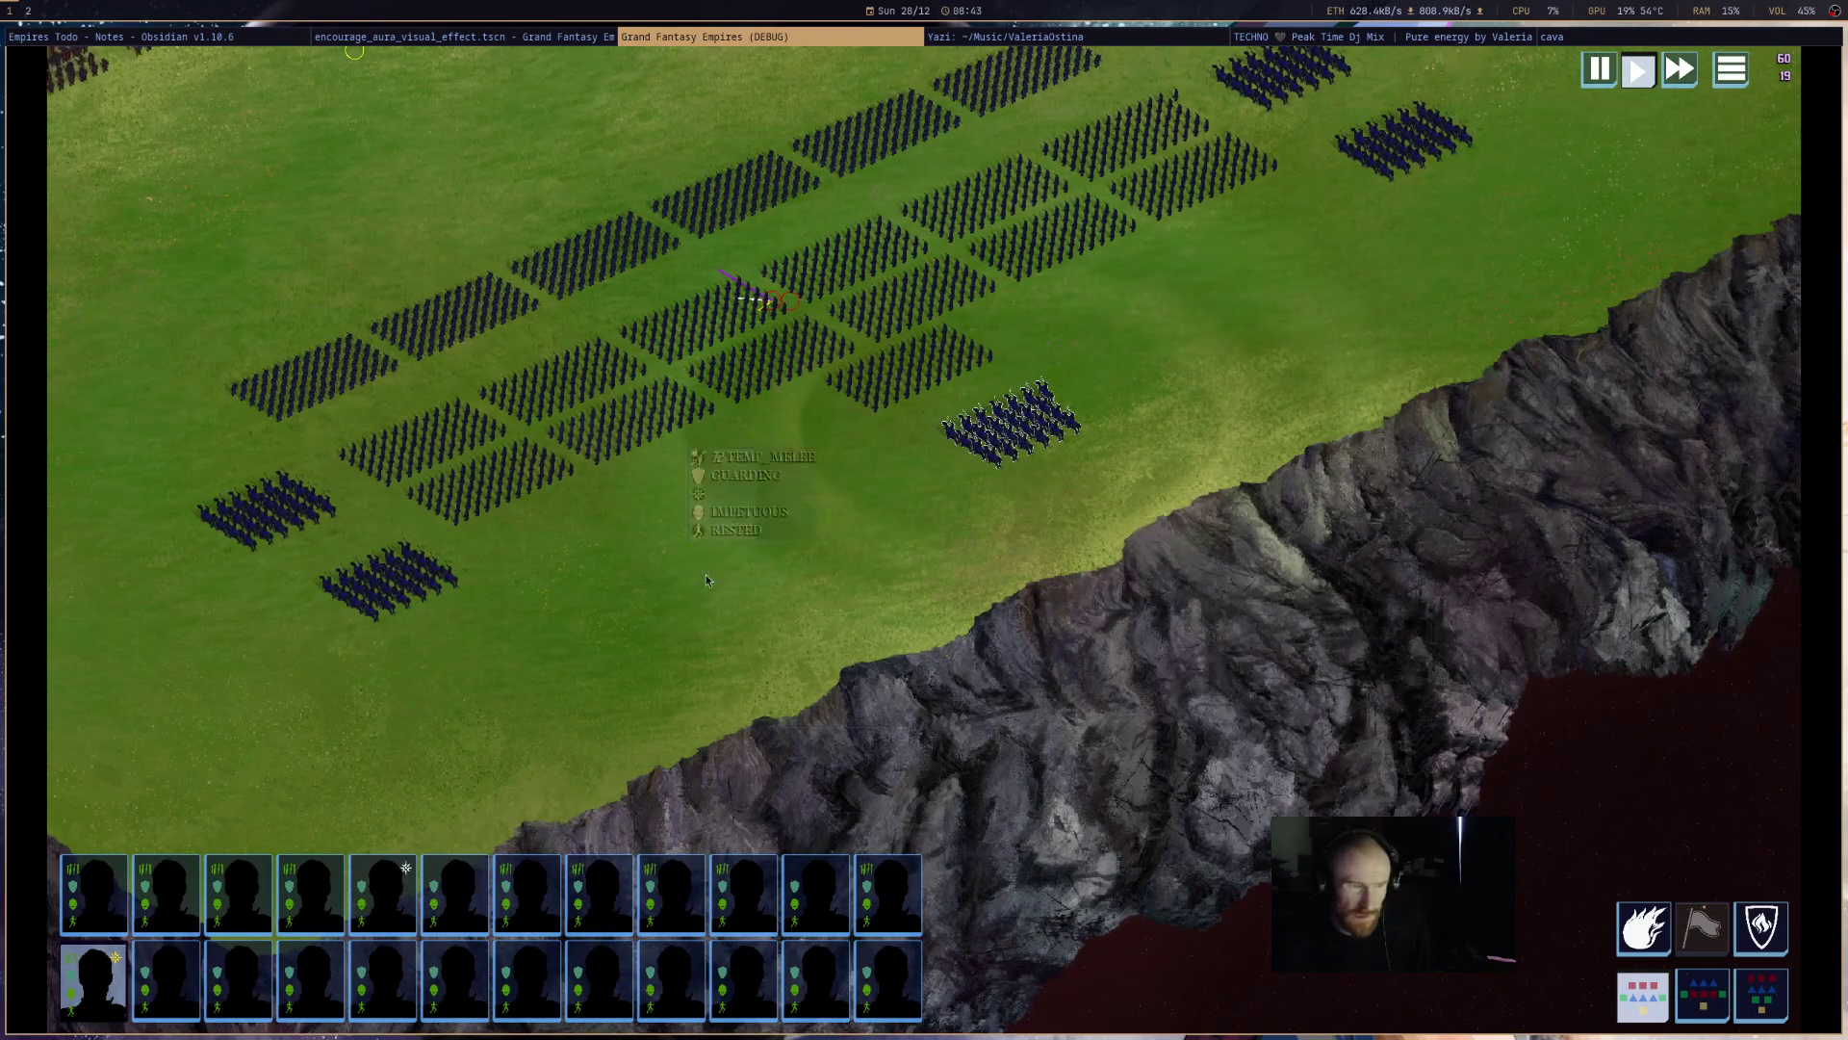
{"action": "mouse_move", "coordinate": [771, 304]}
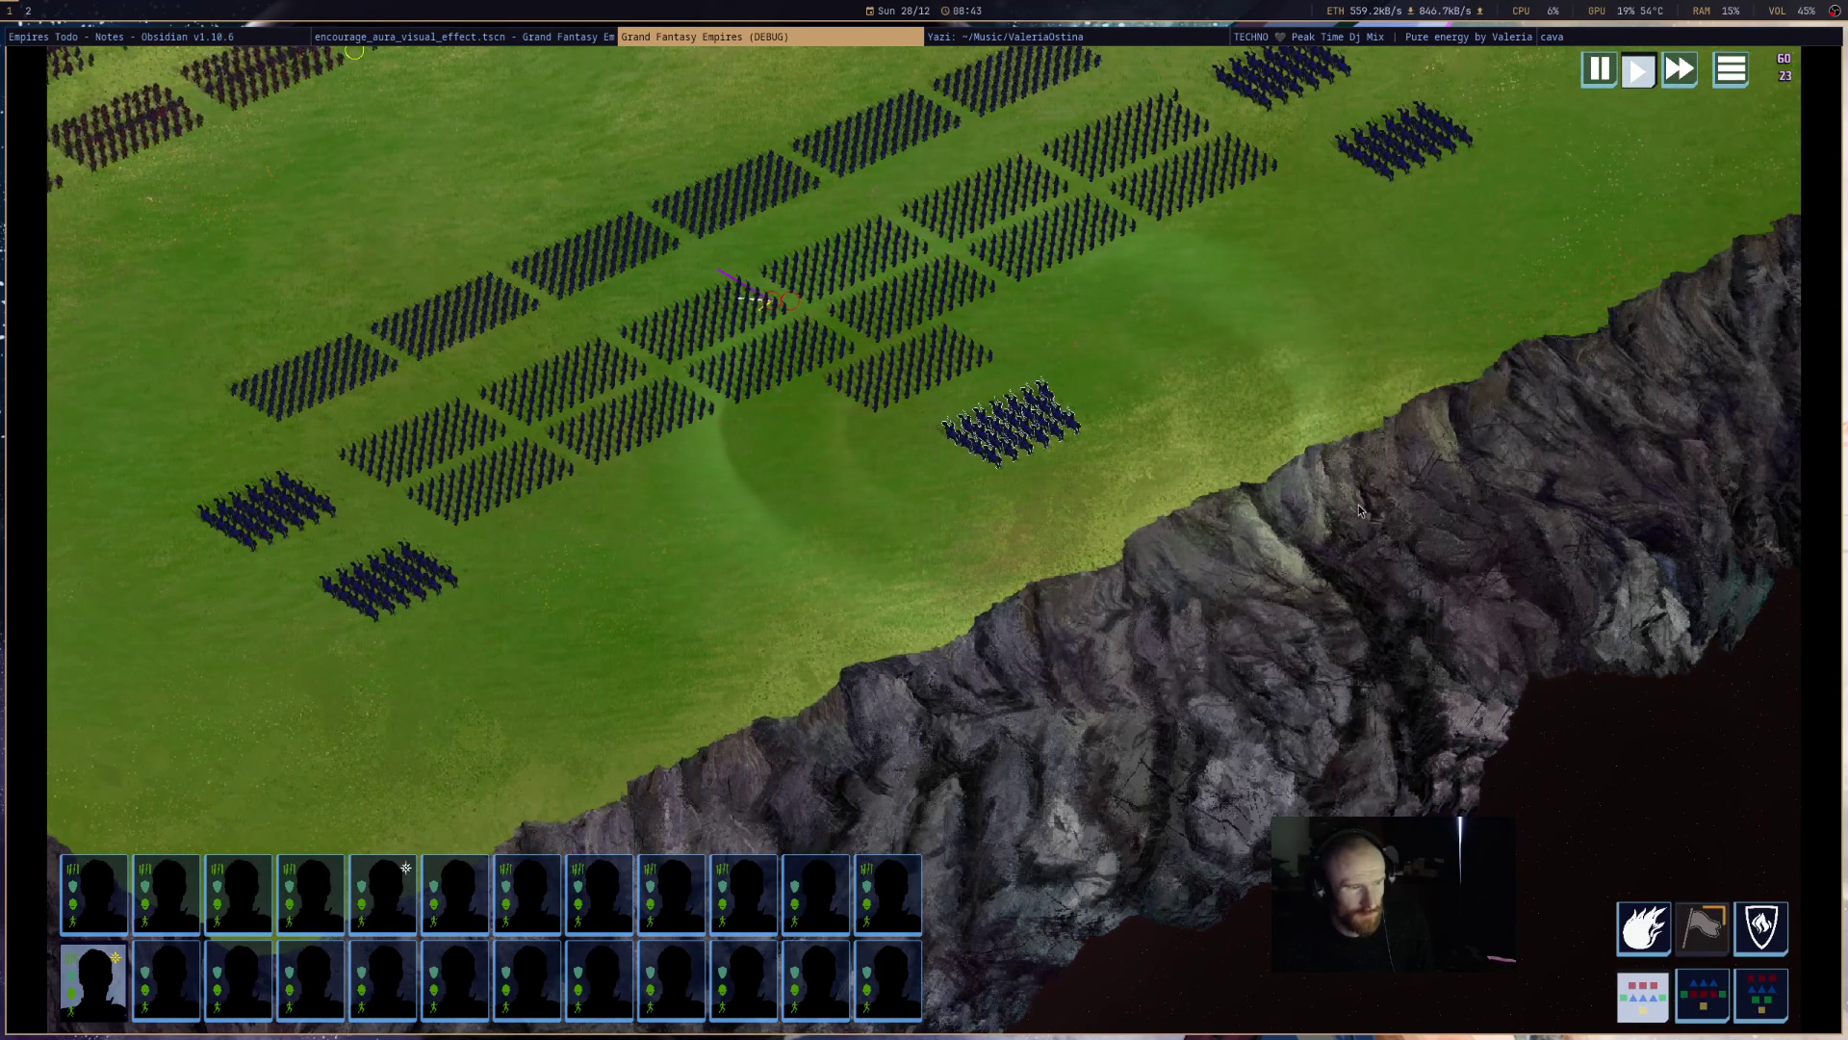
{"action": "scroll", "coordinate": [1155, 558], "scroll_direction": "down", "scroll_amount": 2}
{"action": "scroll", "coordinate": [1154, 558], "scroll_direction": "down", "scroll_amount": 3}
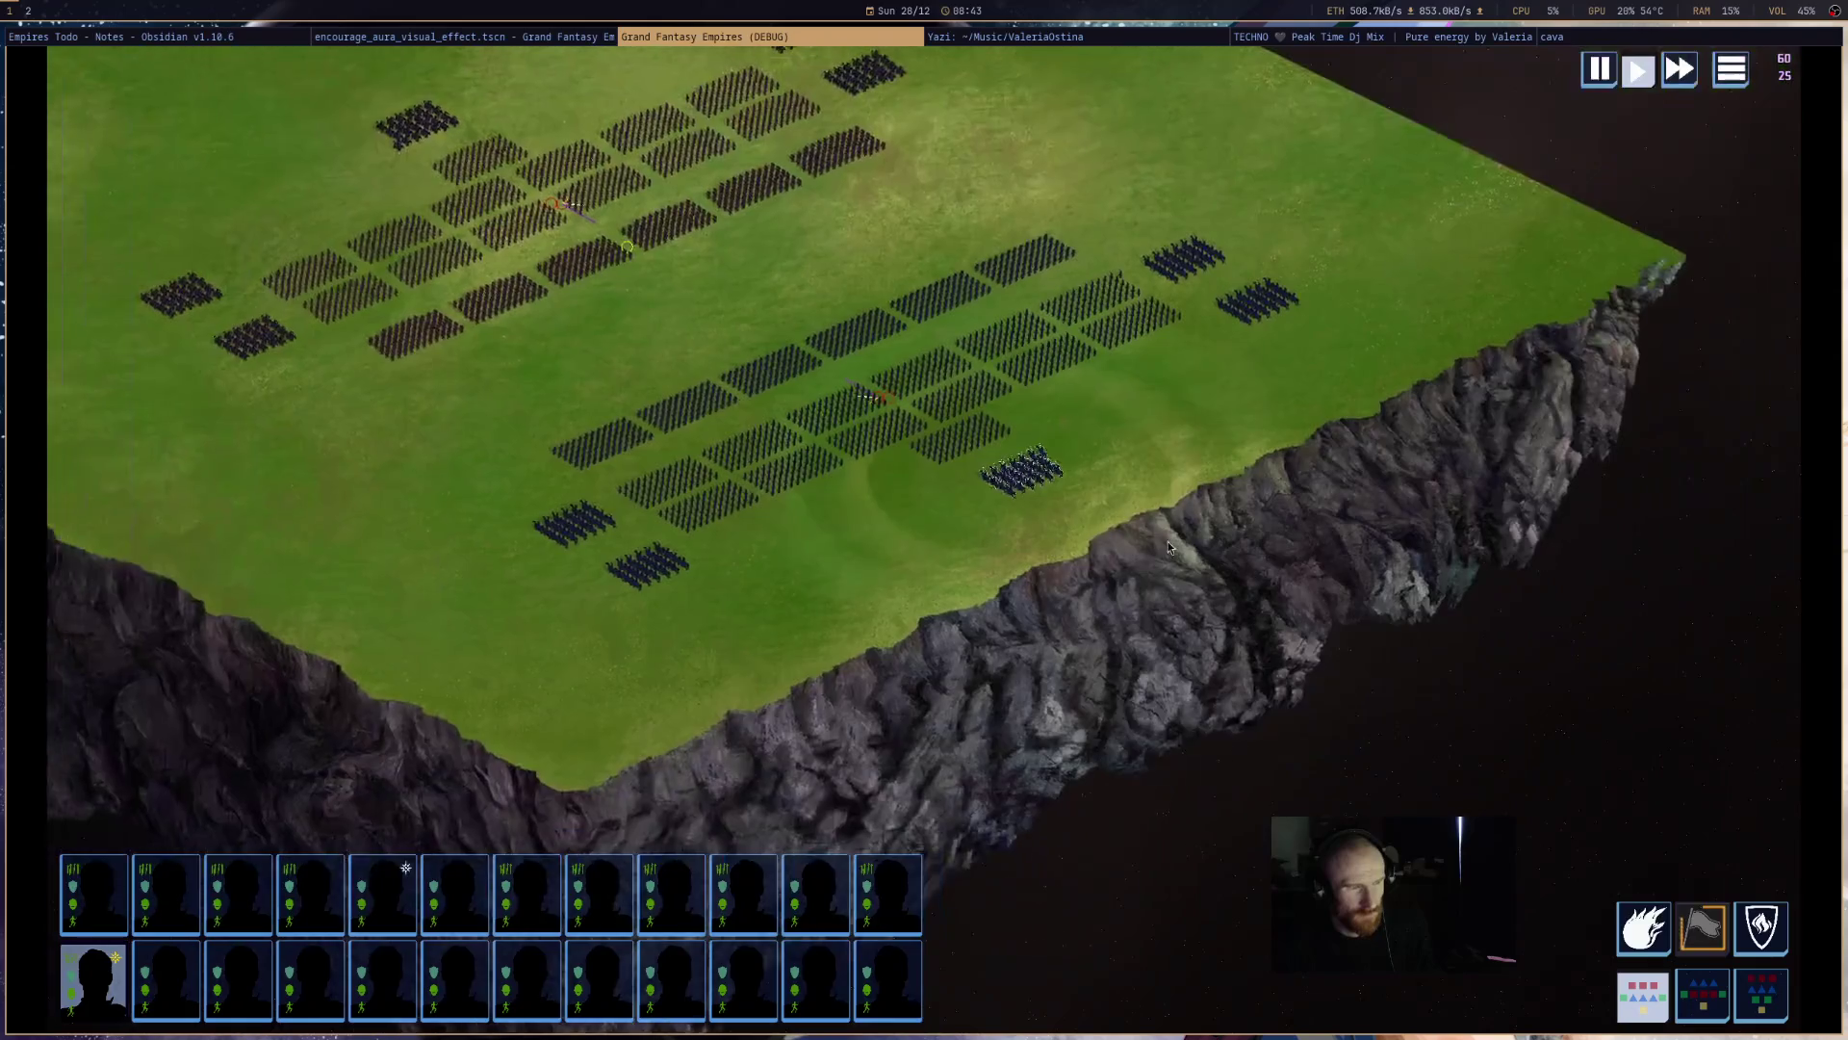
{"action": "scroll", "coordinate": [1509, 621], "scroll_direction": "up", "scroll_amount": 2}
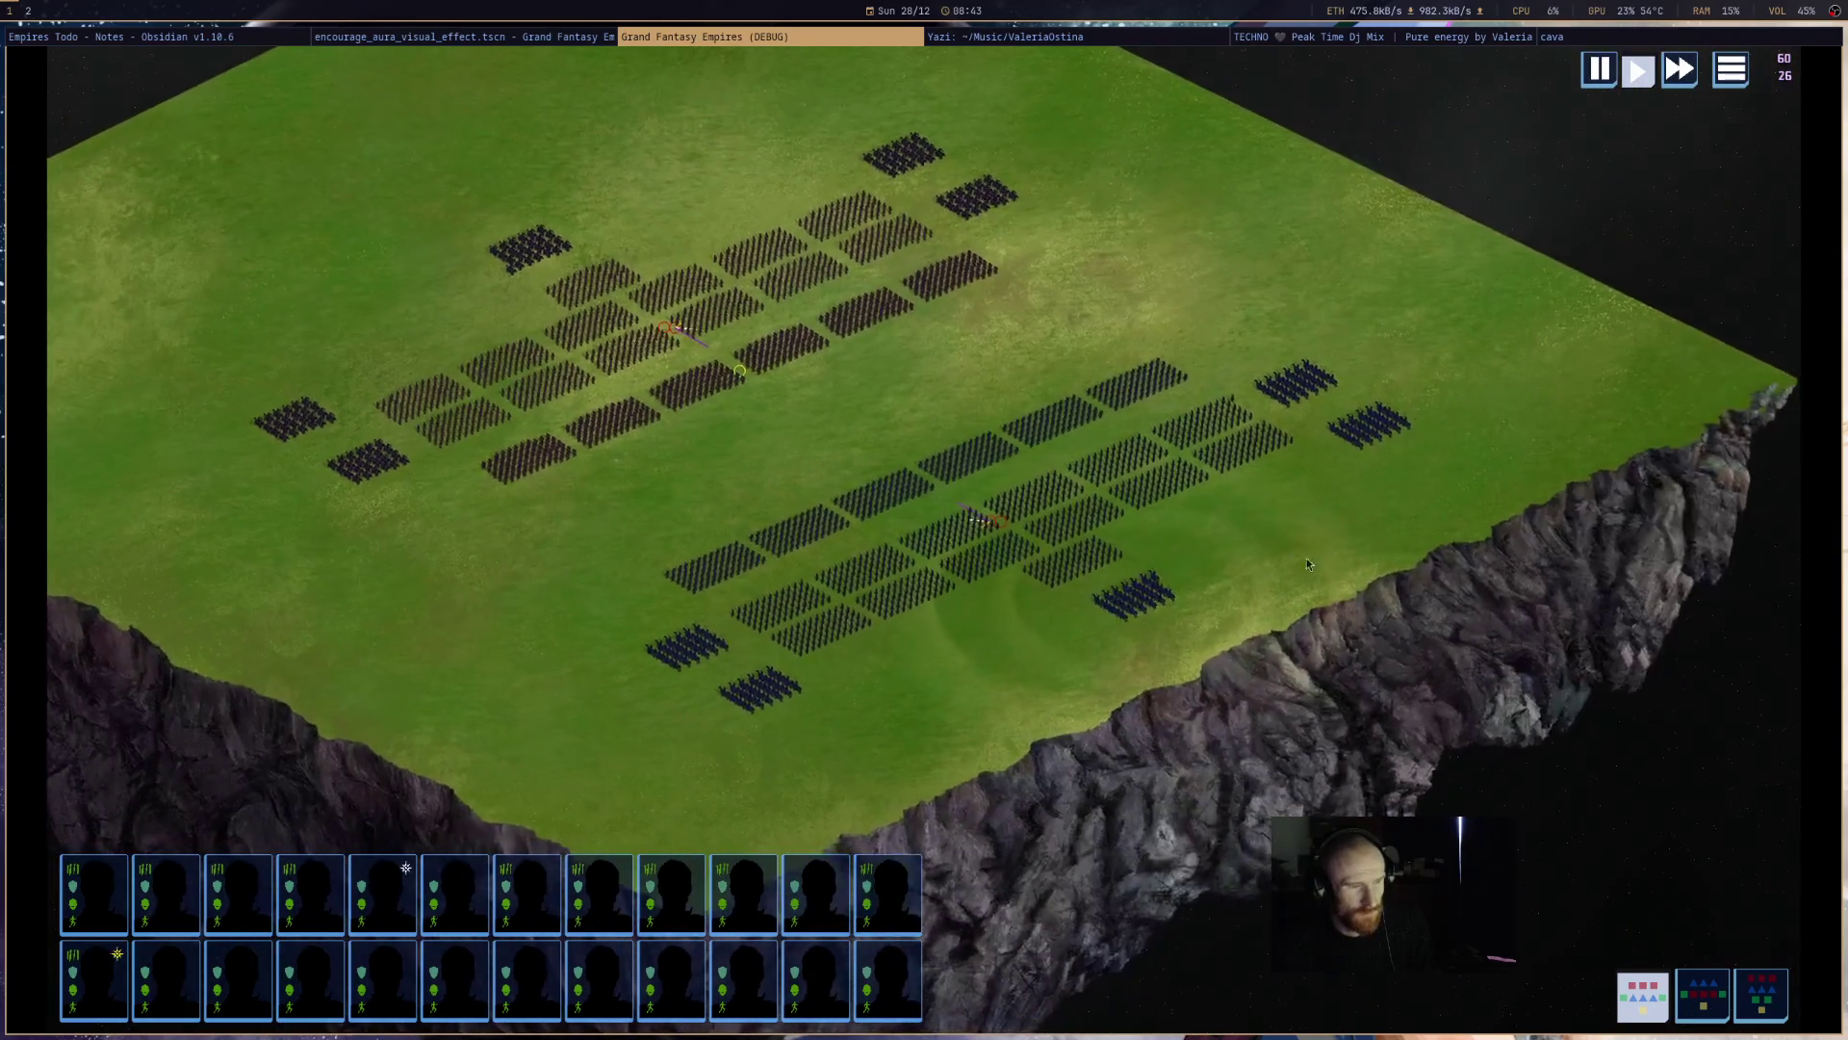
{"action": "scroll", "coordinate": [1307, 564], "scroll_direction": "up", "scroll_amount": 3}
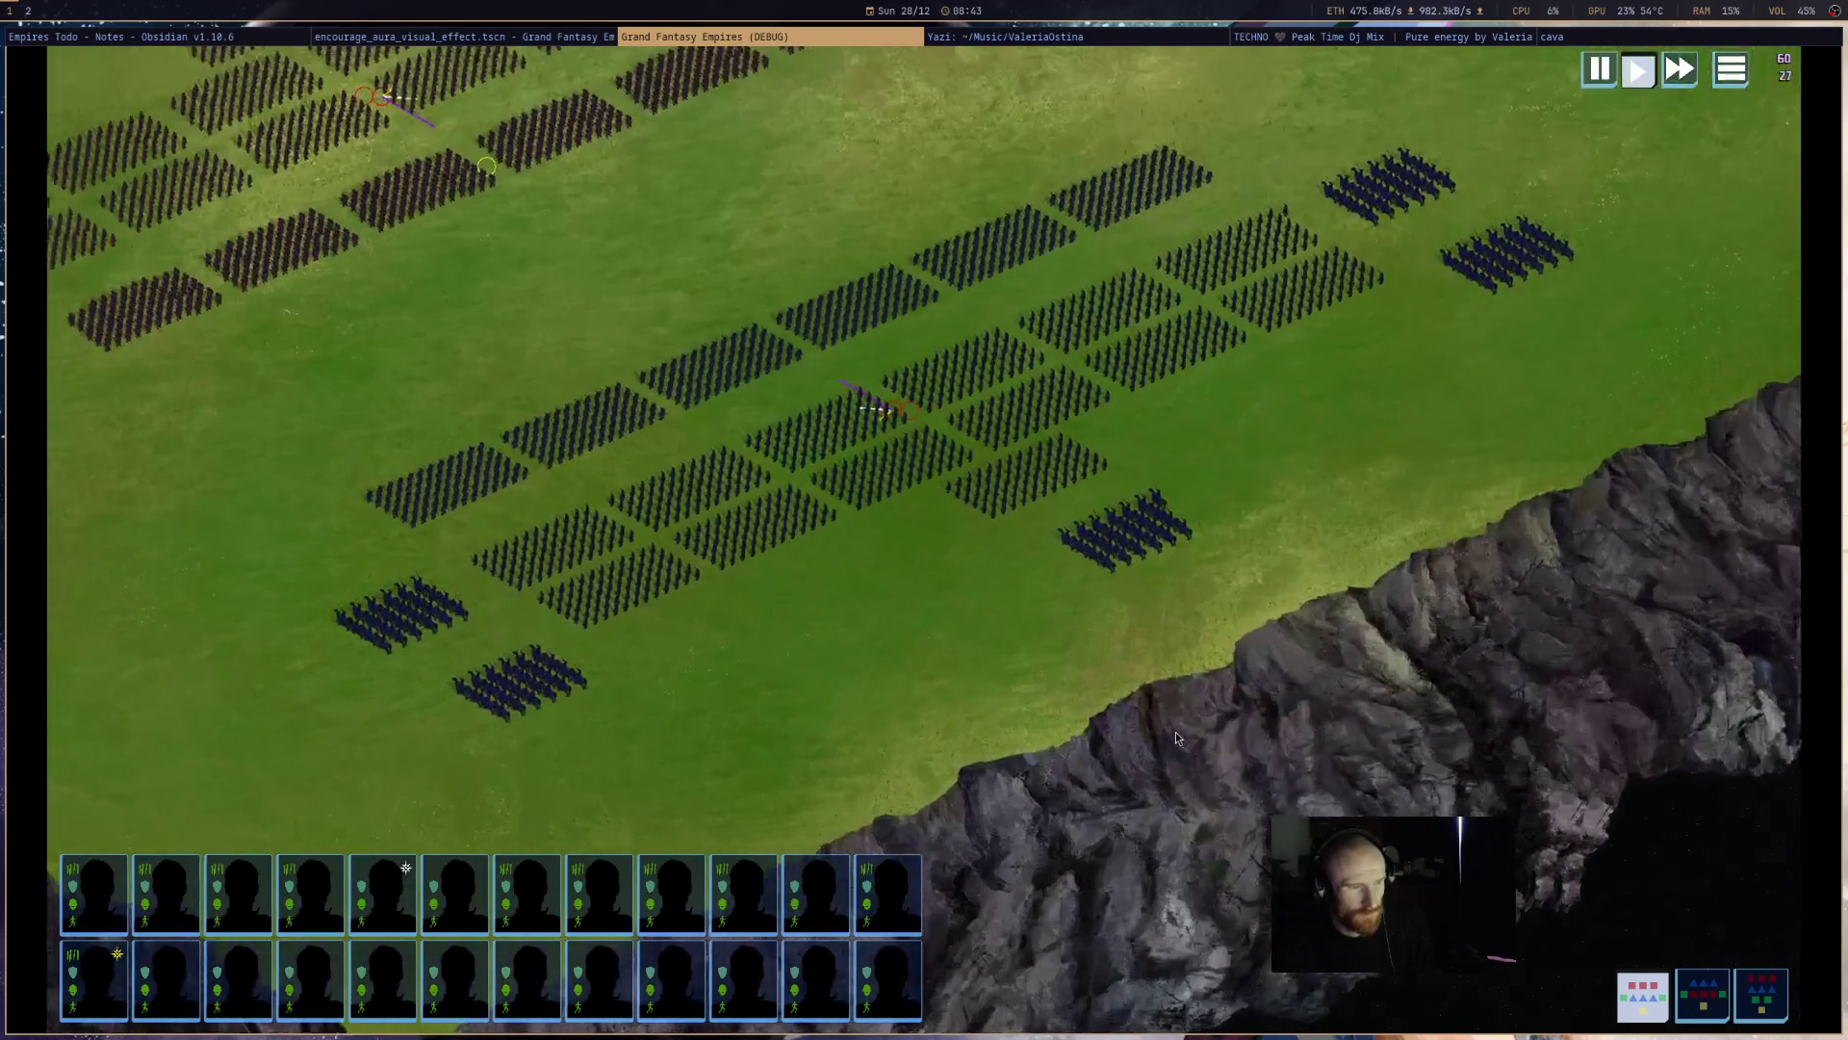
{"action": "left_click_drag", "start_coordinate": [1319, 612], "coordinate": [1047, 474]}
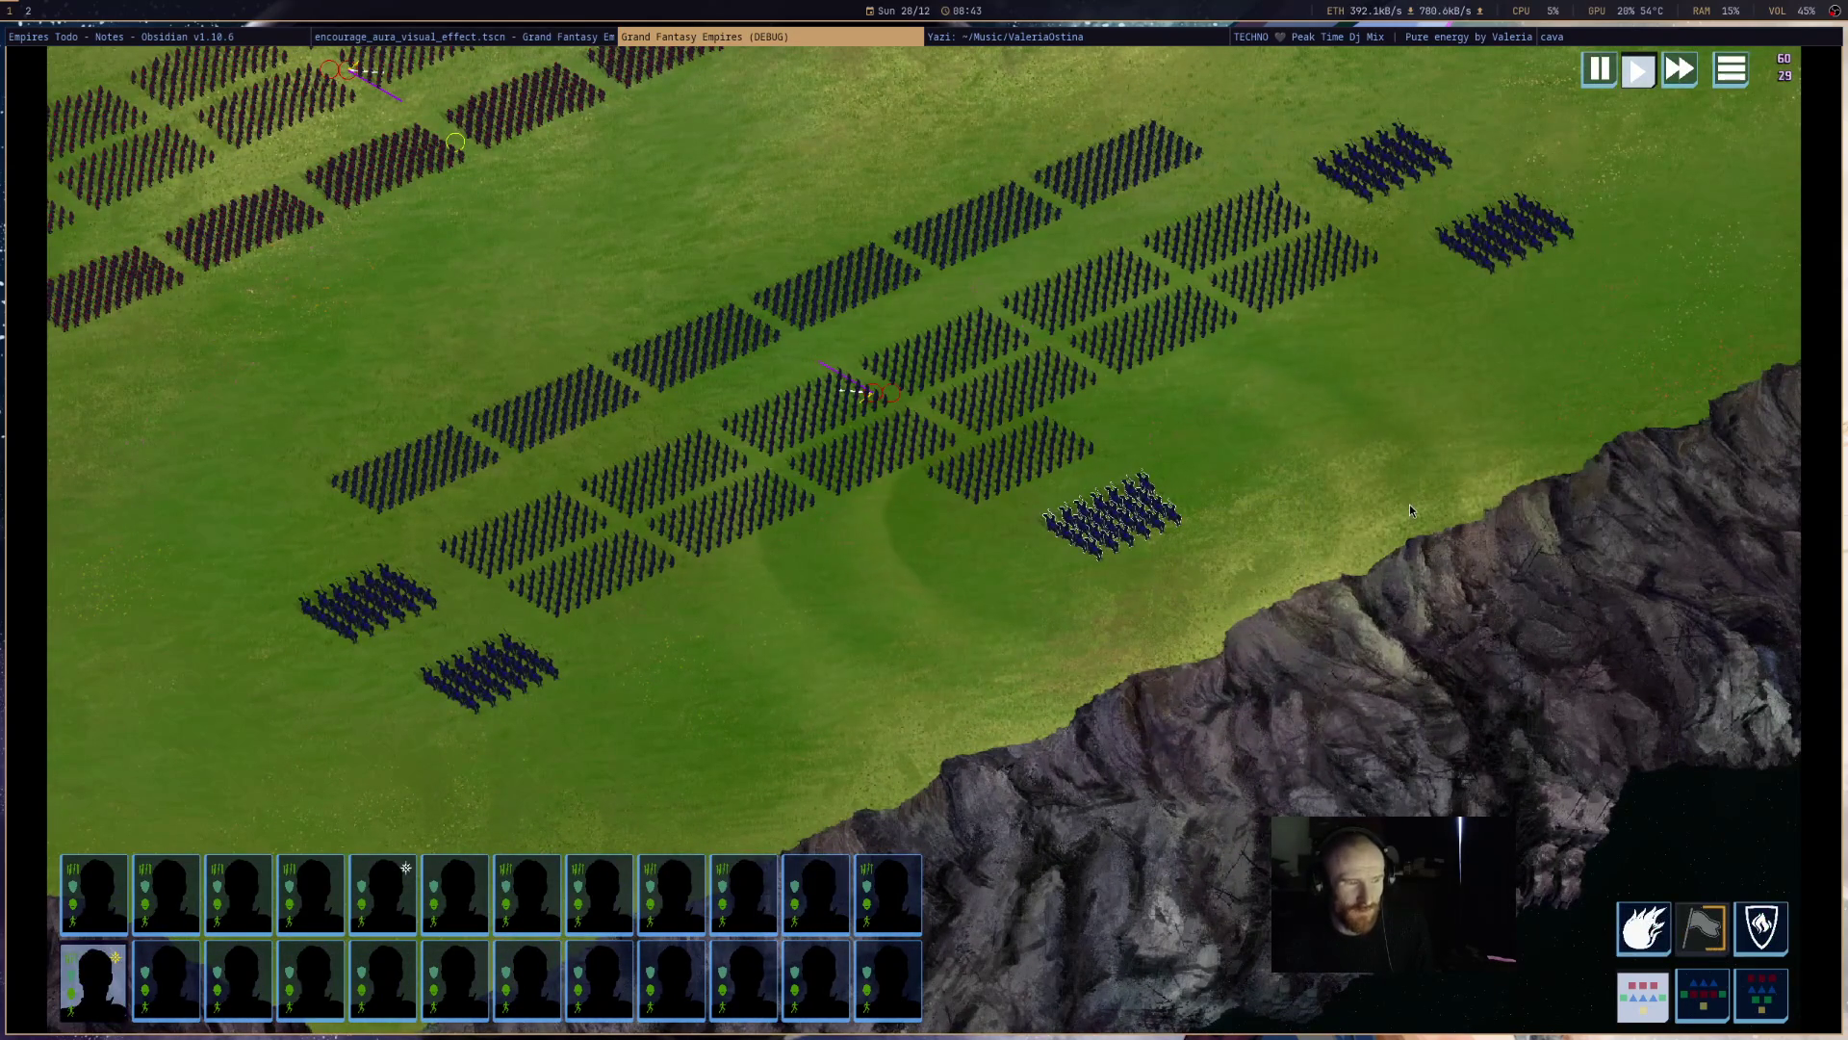
{"action": "left_click", "coordinate": [1434, 497]}
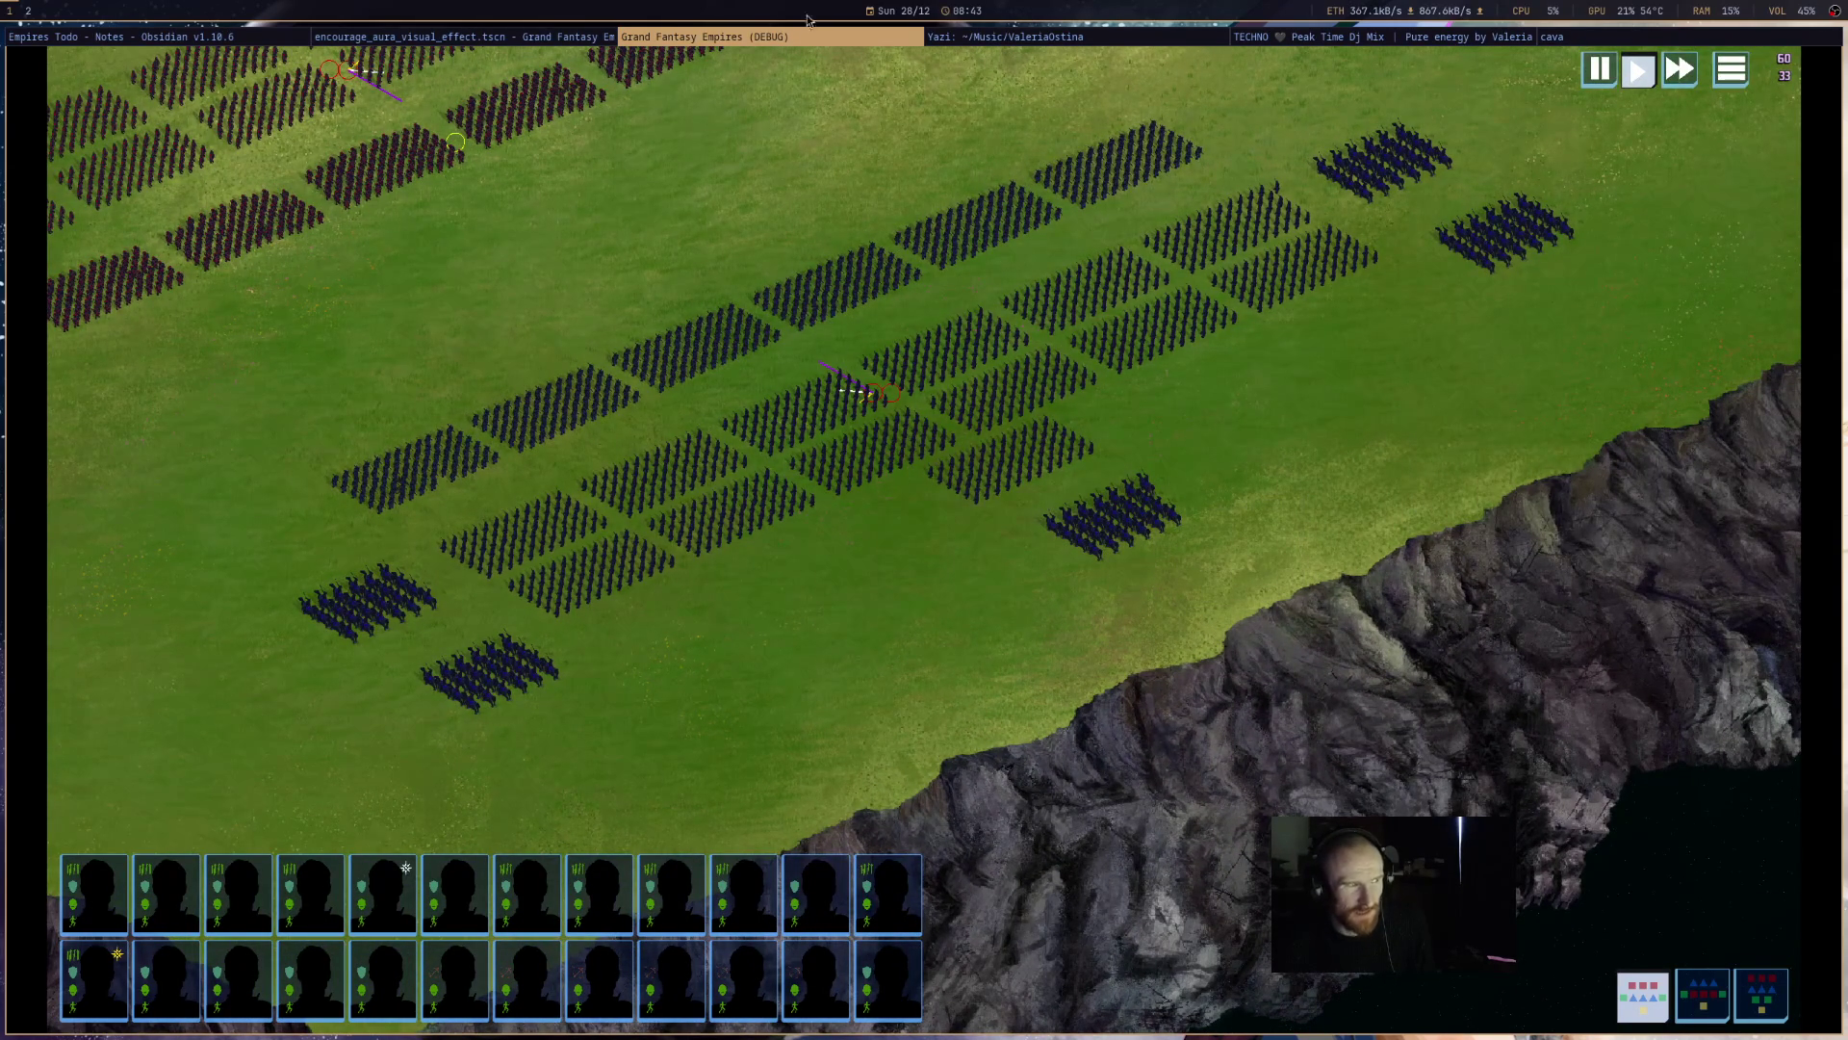
{"action": "middle_click", "coordinate": [828, 43]}
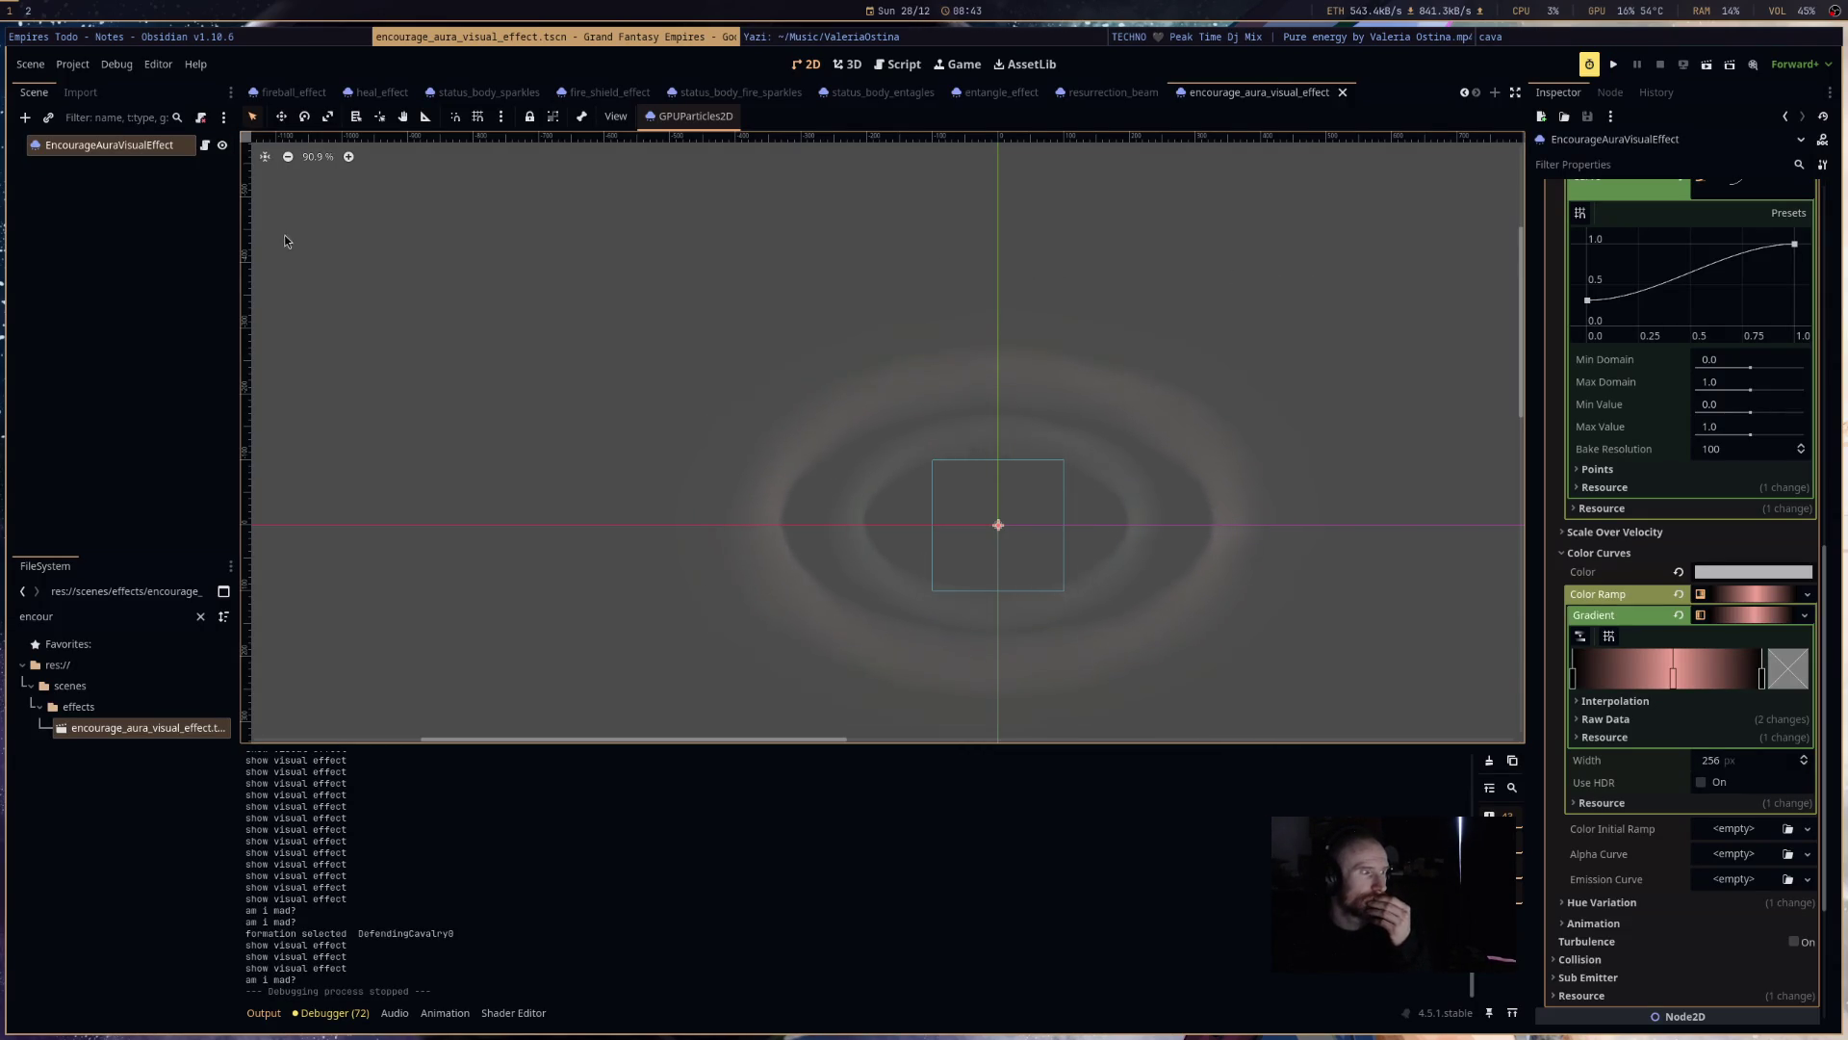
- Insert blank lines below _ready in particle_body_effect.gd
{"action": "left_click", "coordinate": [204, 145]}
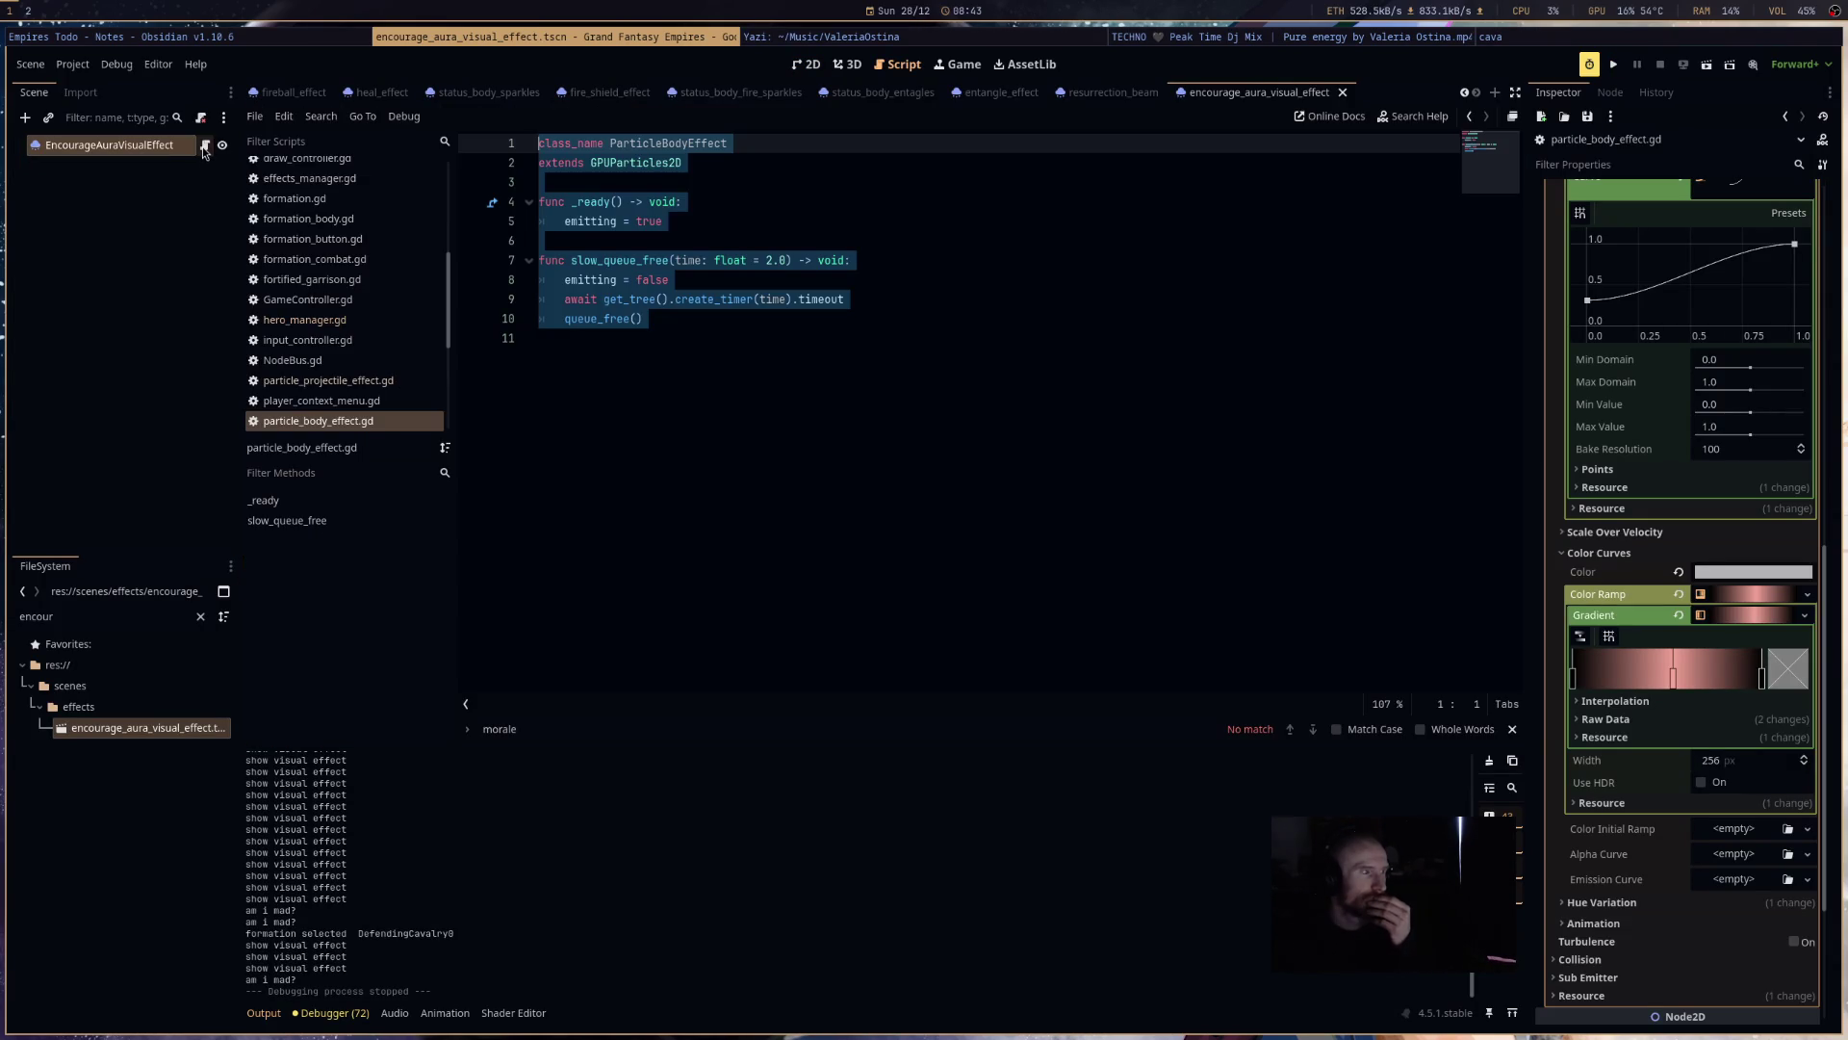
{"action": "left_click", "coordinate": [628, 241]}
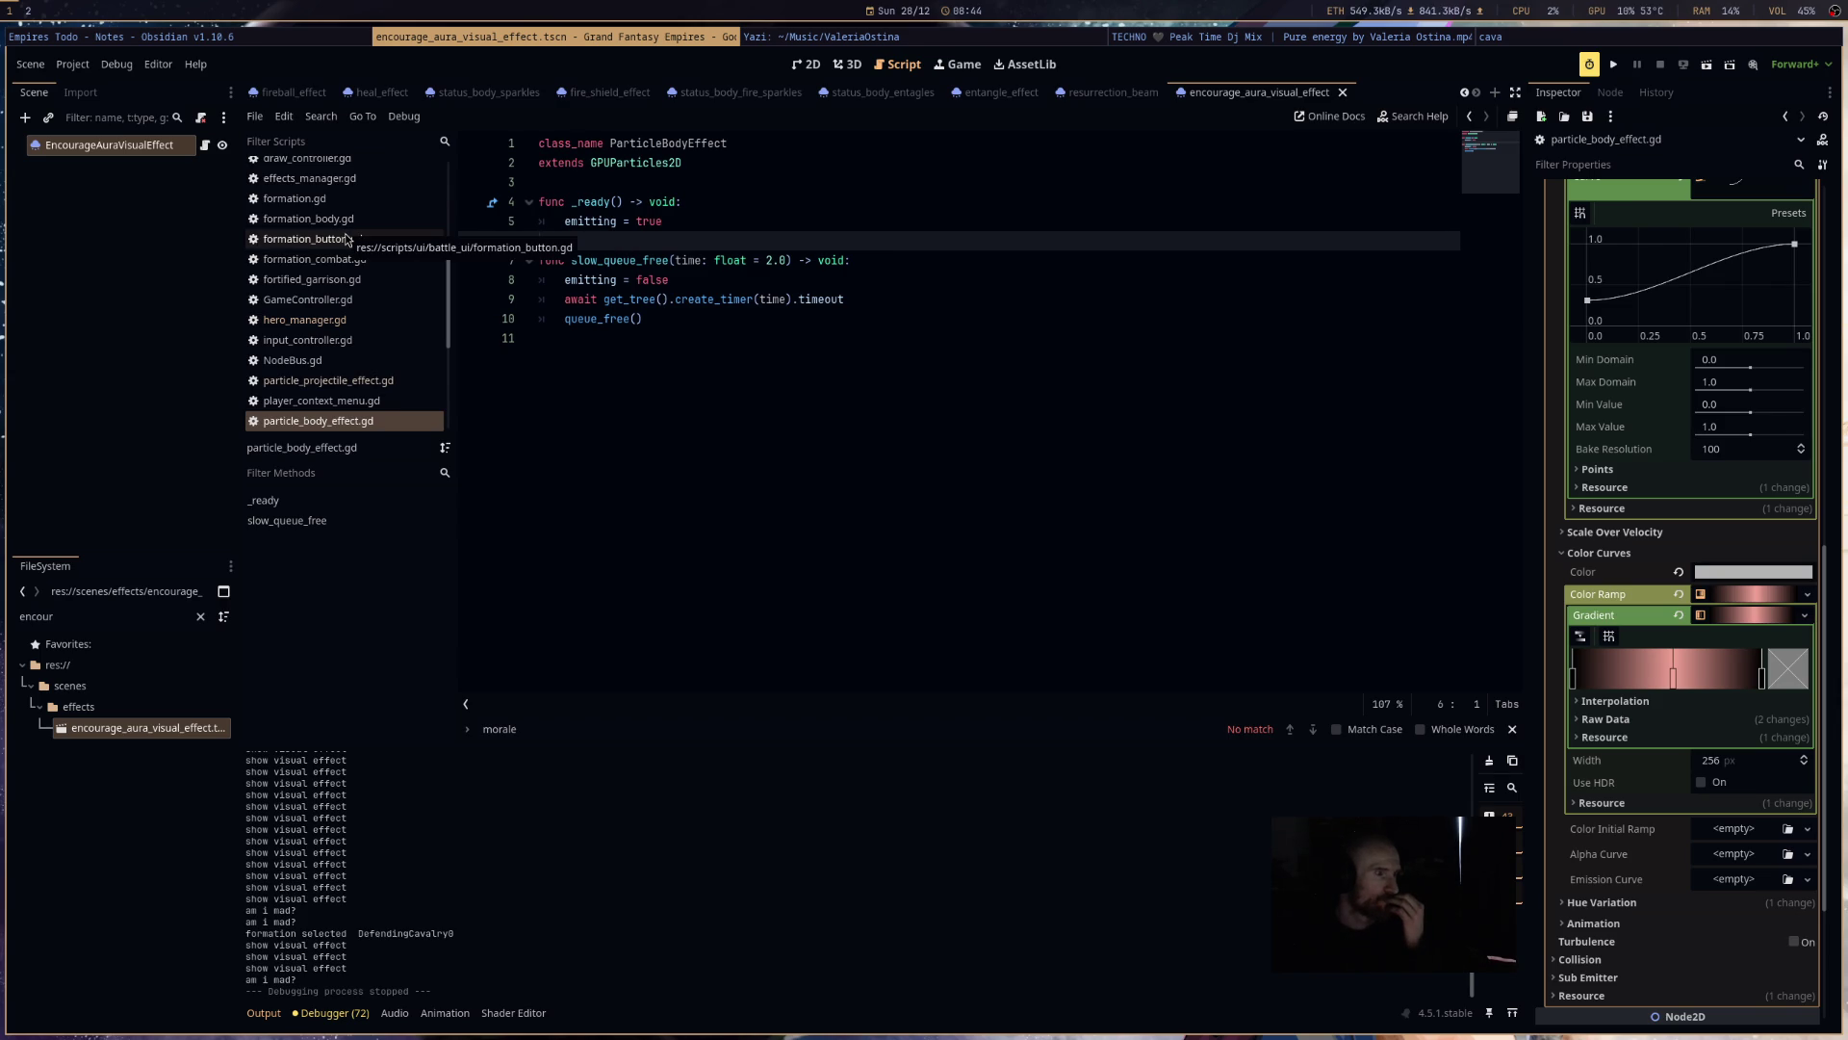
{"action": "key", "text": "Return"}
{"action": "key", "text": "Return"}
{"action": "key", "text": "Return"}
{"action": "left_click", "coordinate": [680, 251]}
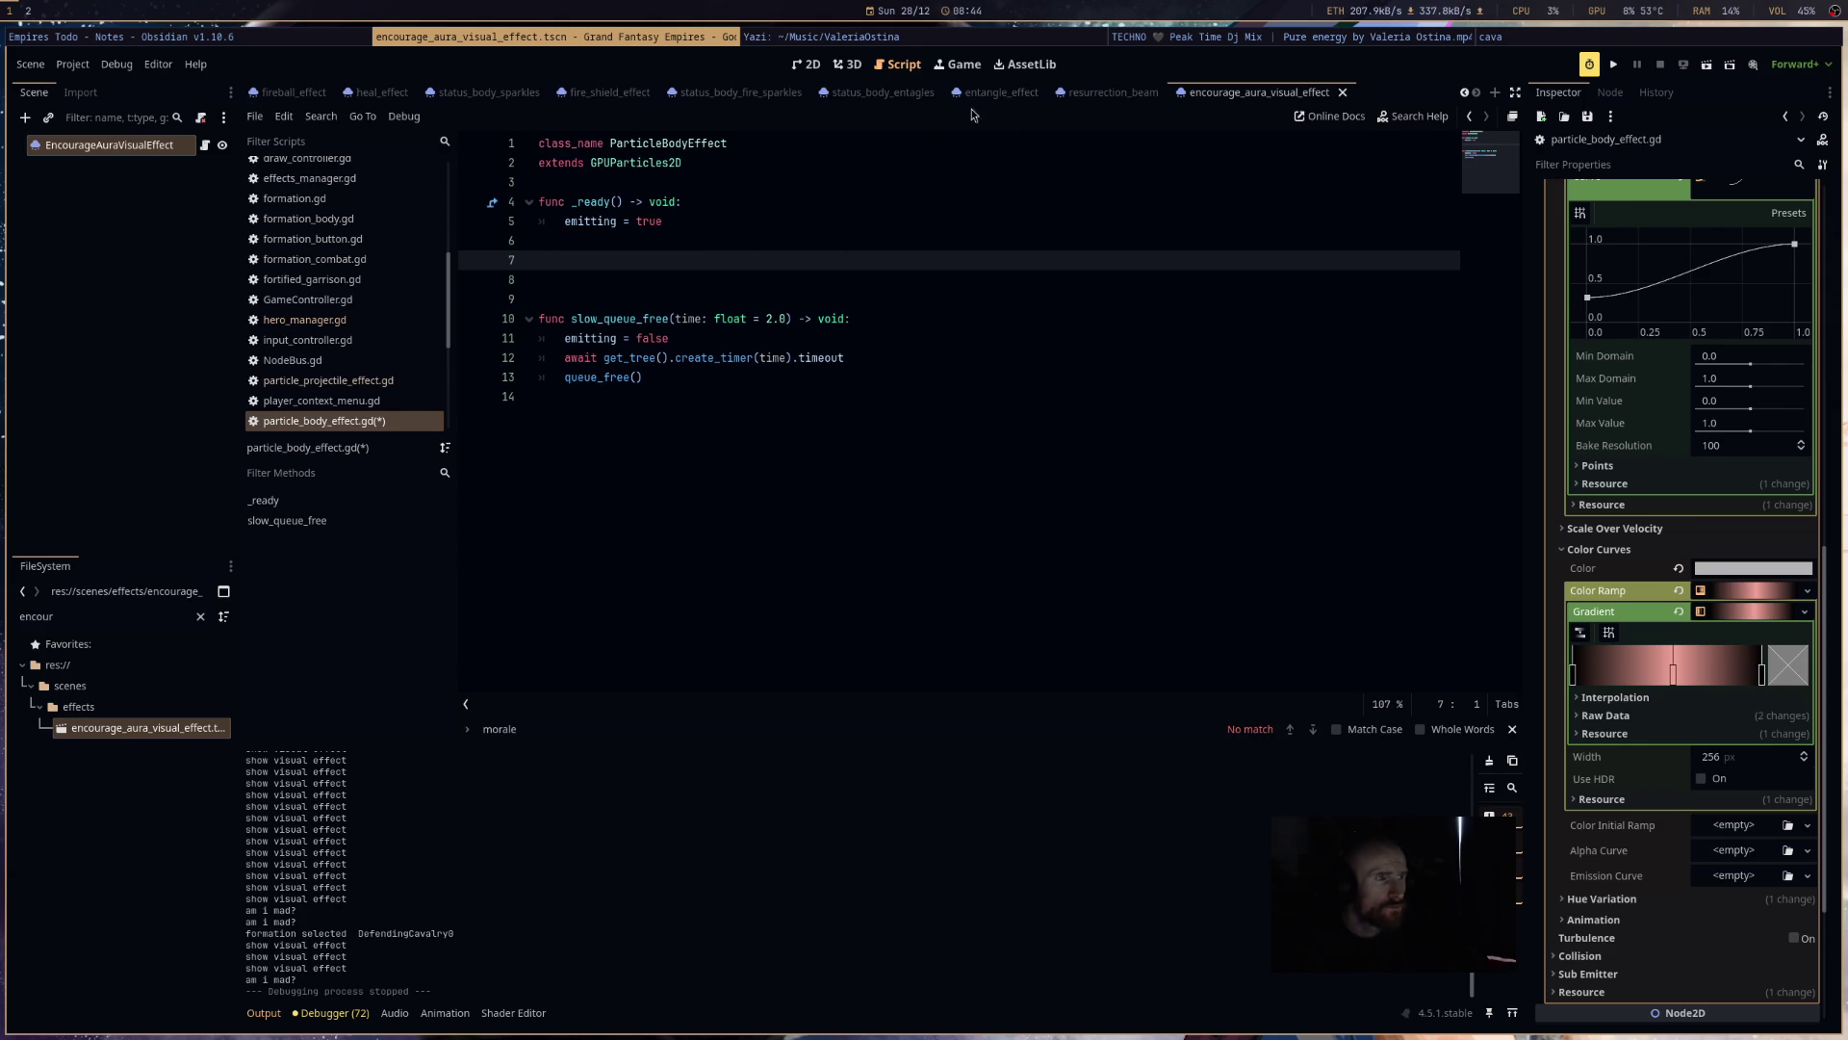
- Check the resurrection_beam and encourage_aura scenes, then bring up hero_manager.gd at update_passive_effects
{"action": "left_click", "coordinate": [1107, 92]}
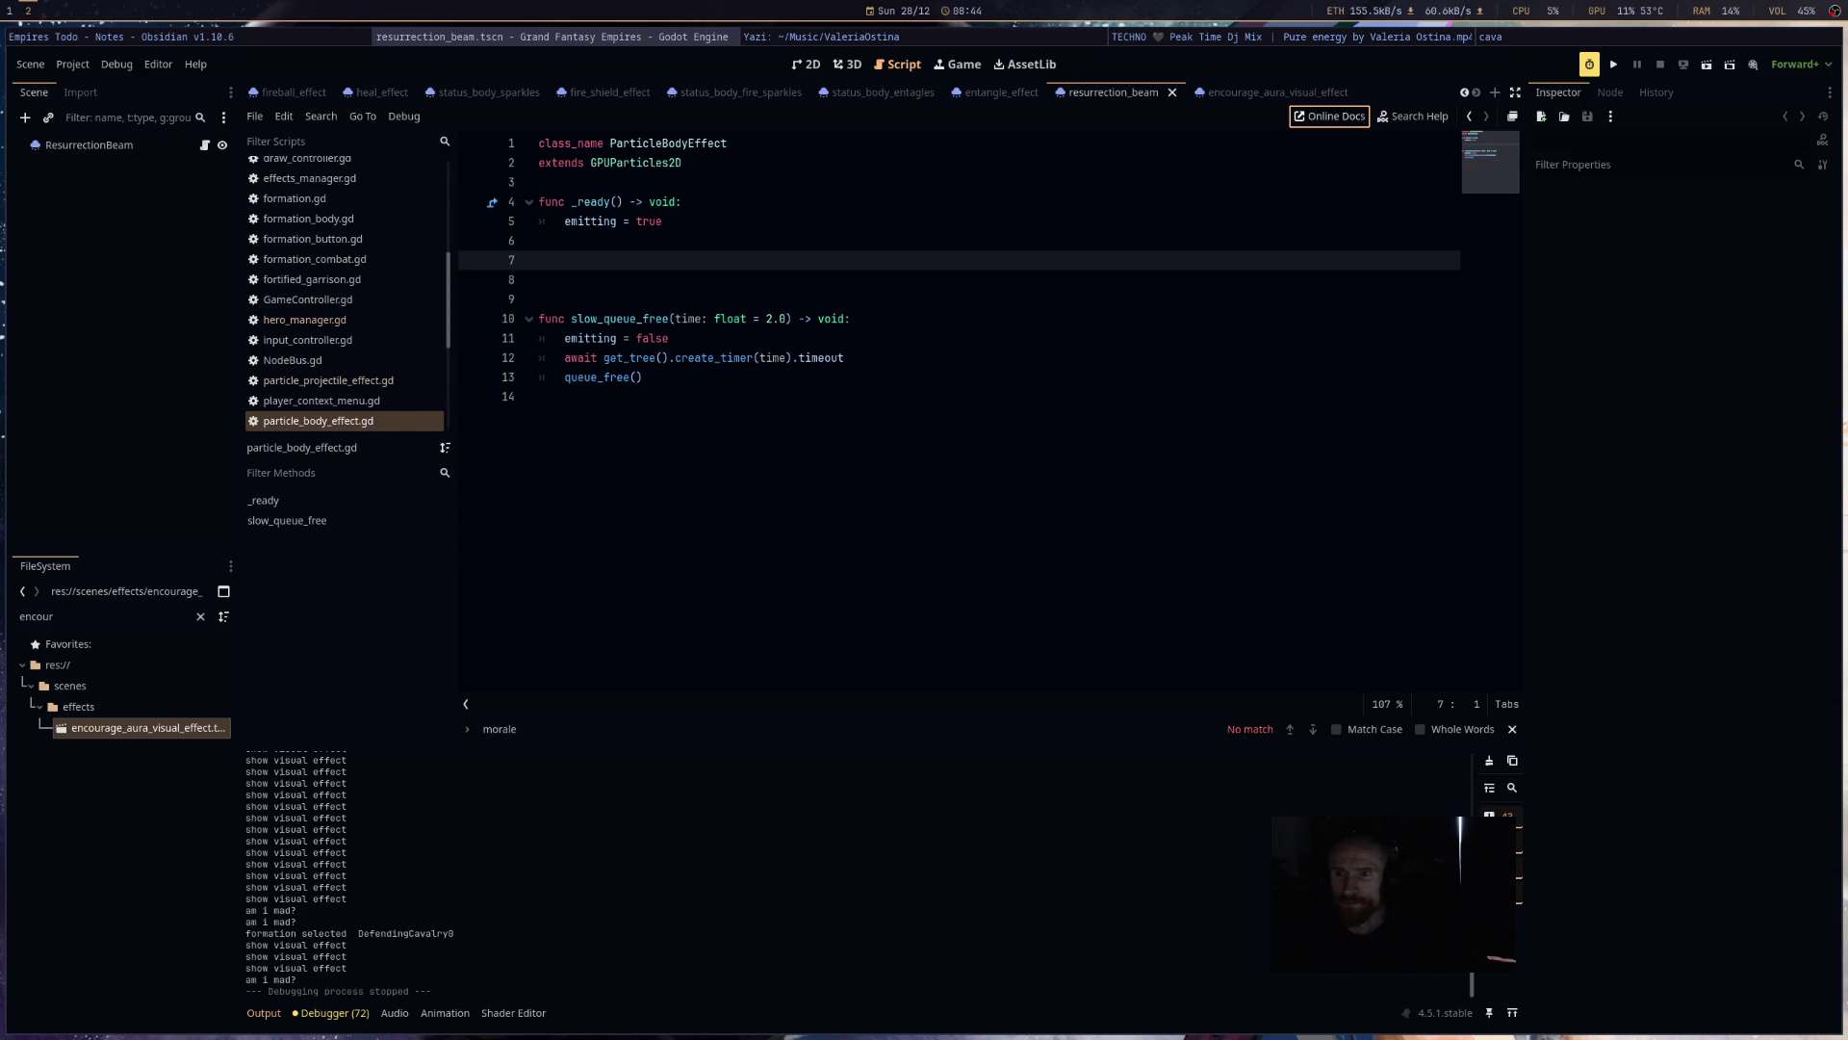
{"action": "left_click", "coordinate": [1251, 93]}
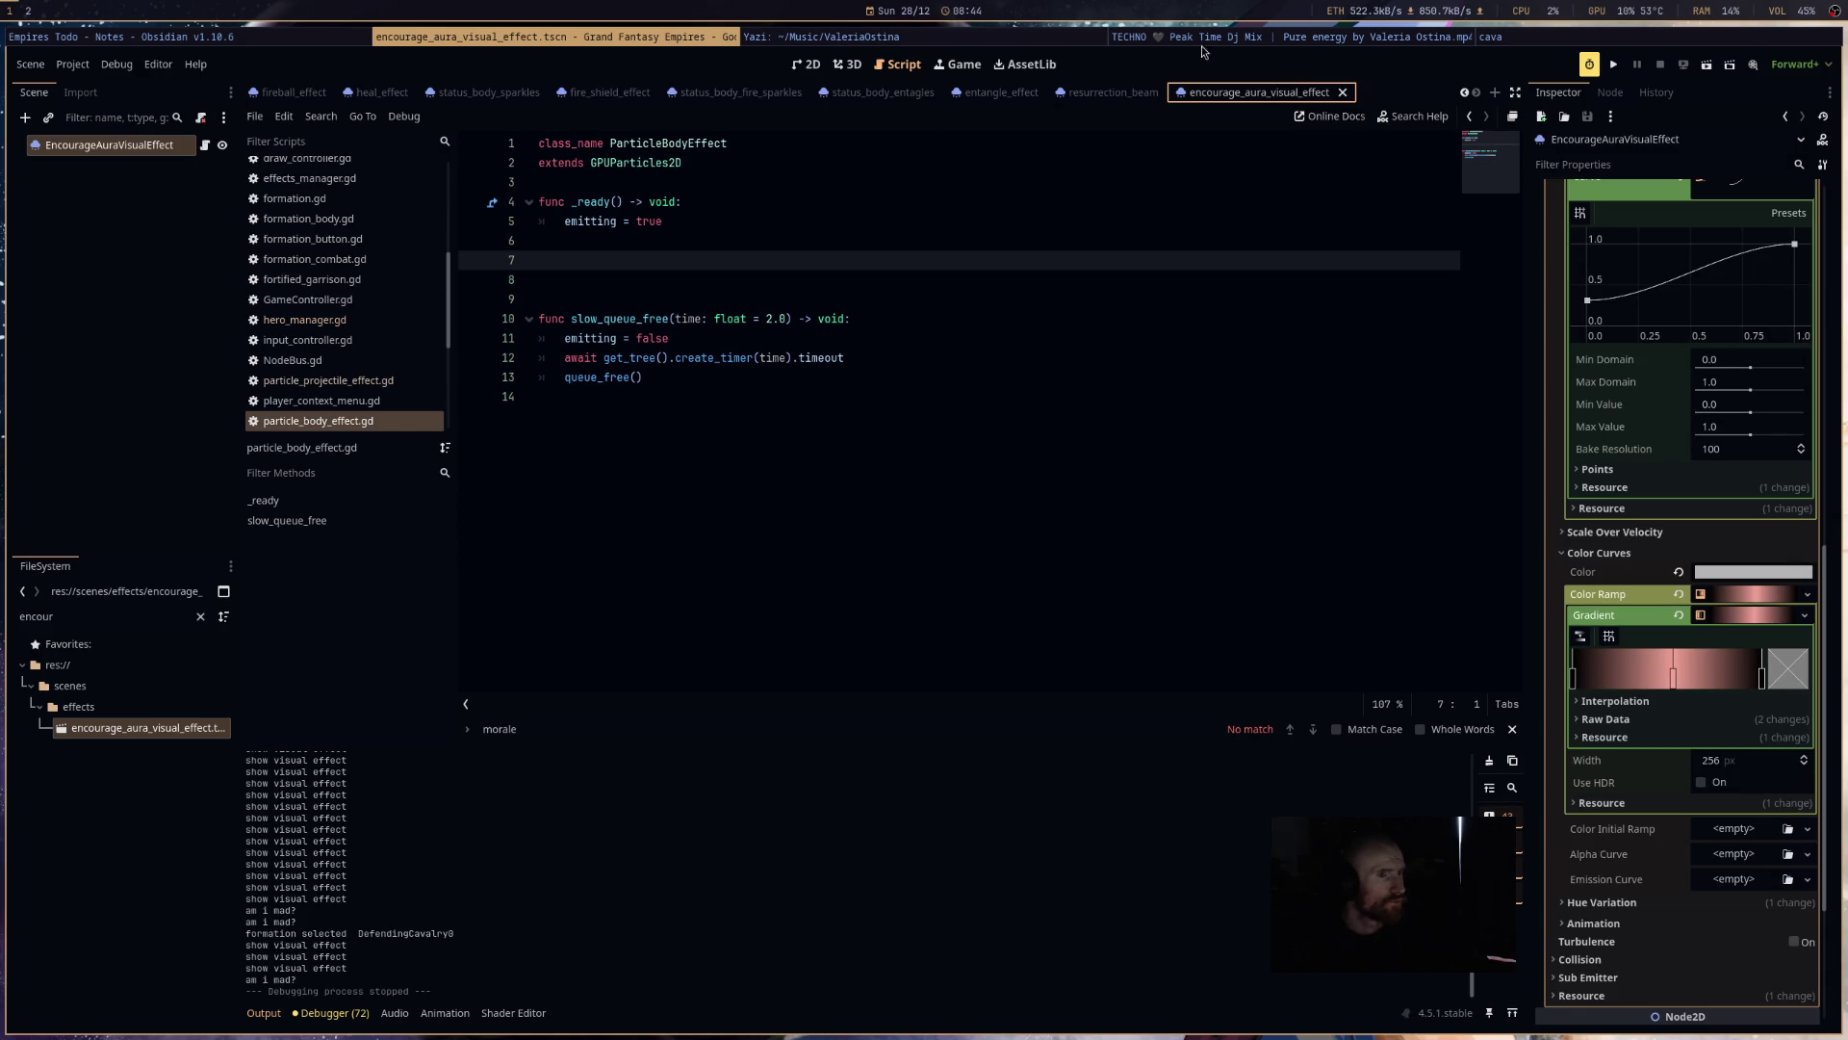
{"action": "left_click", "coordinate": [807, 64]}
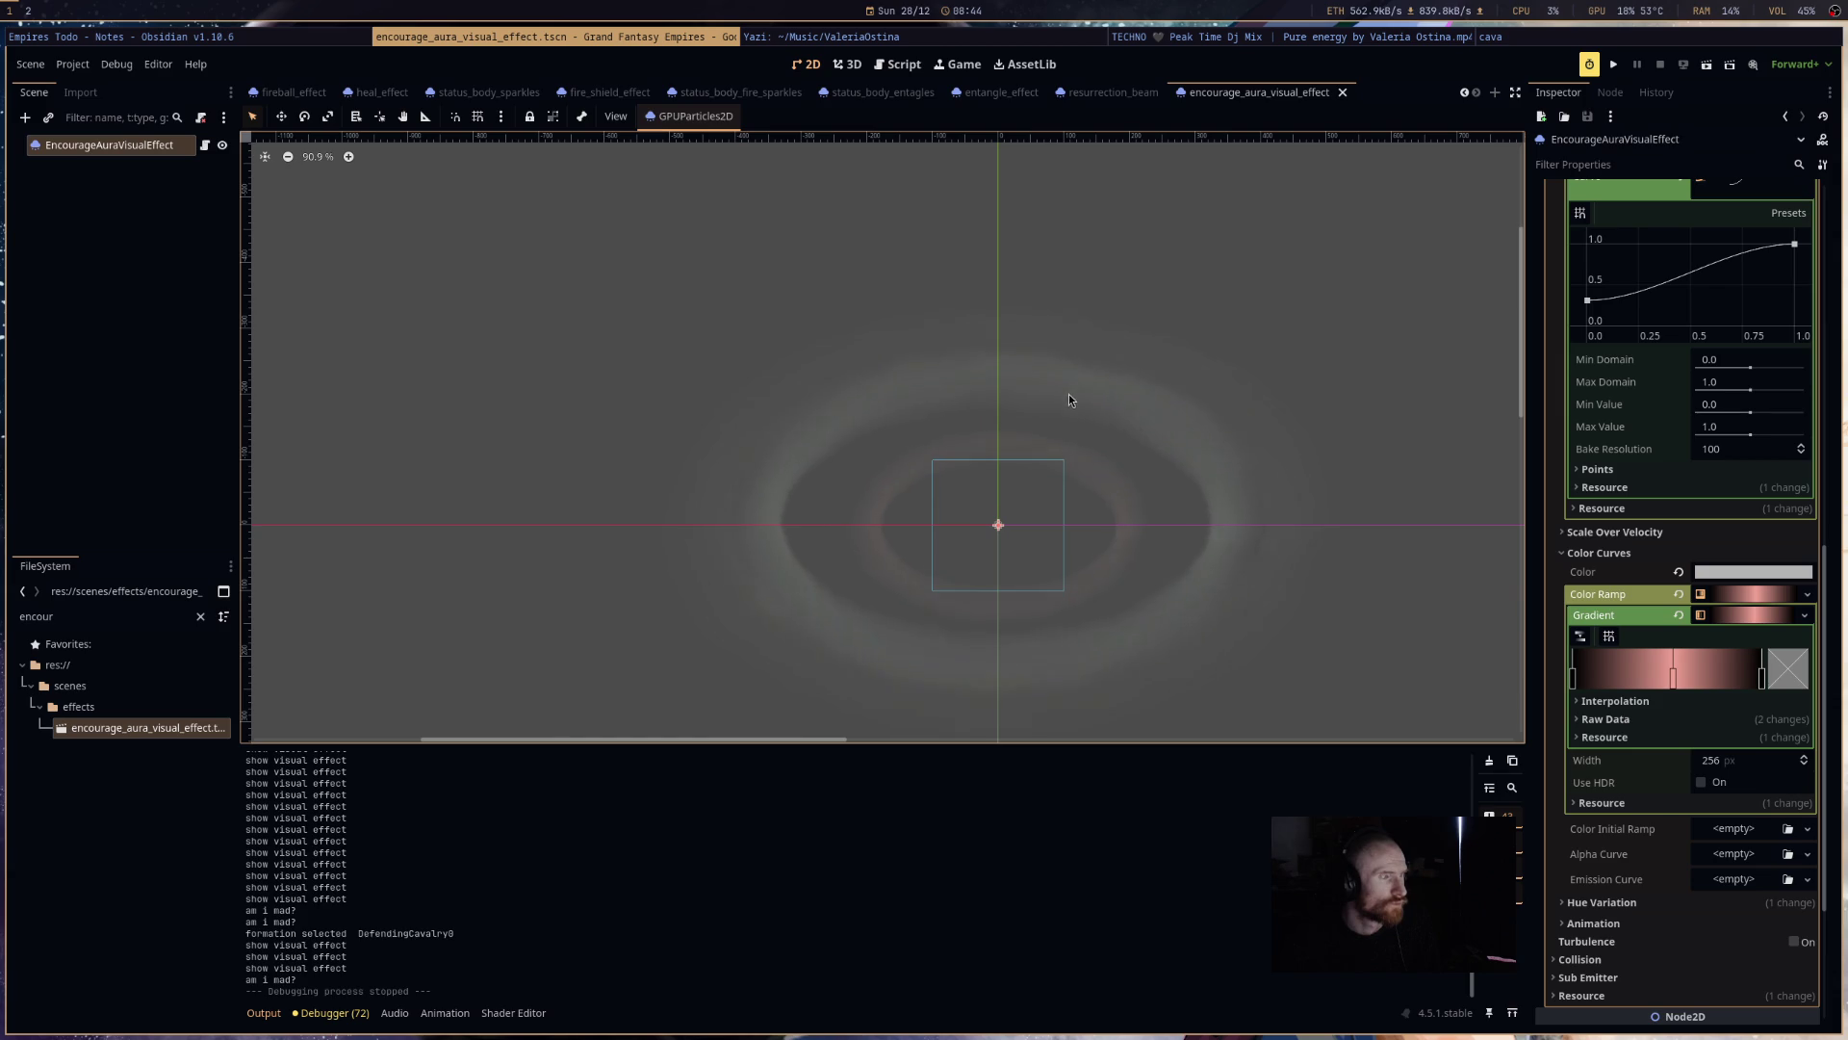
{"action": "left_click", "coordinate": [207, 152]}
{"action": "left_click", "coordinate": [205, 147]}
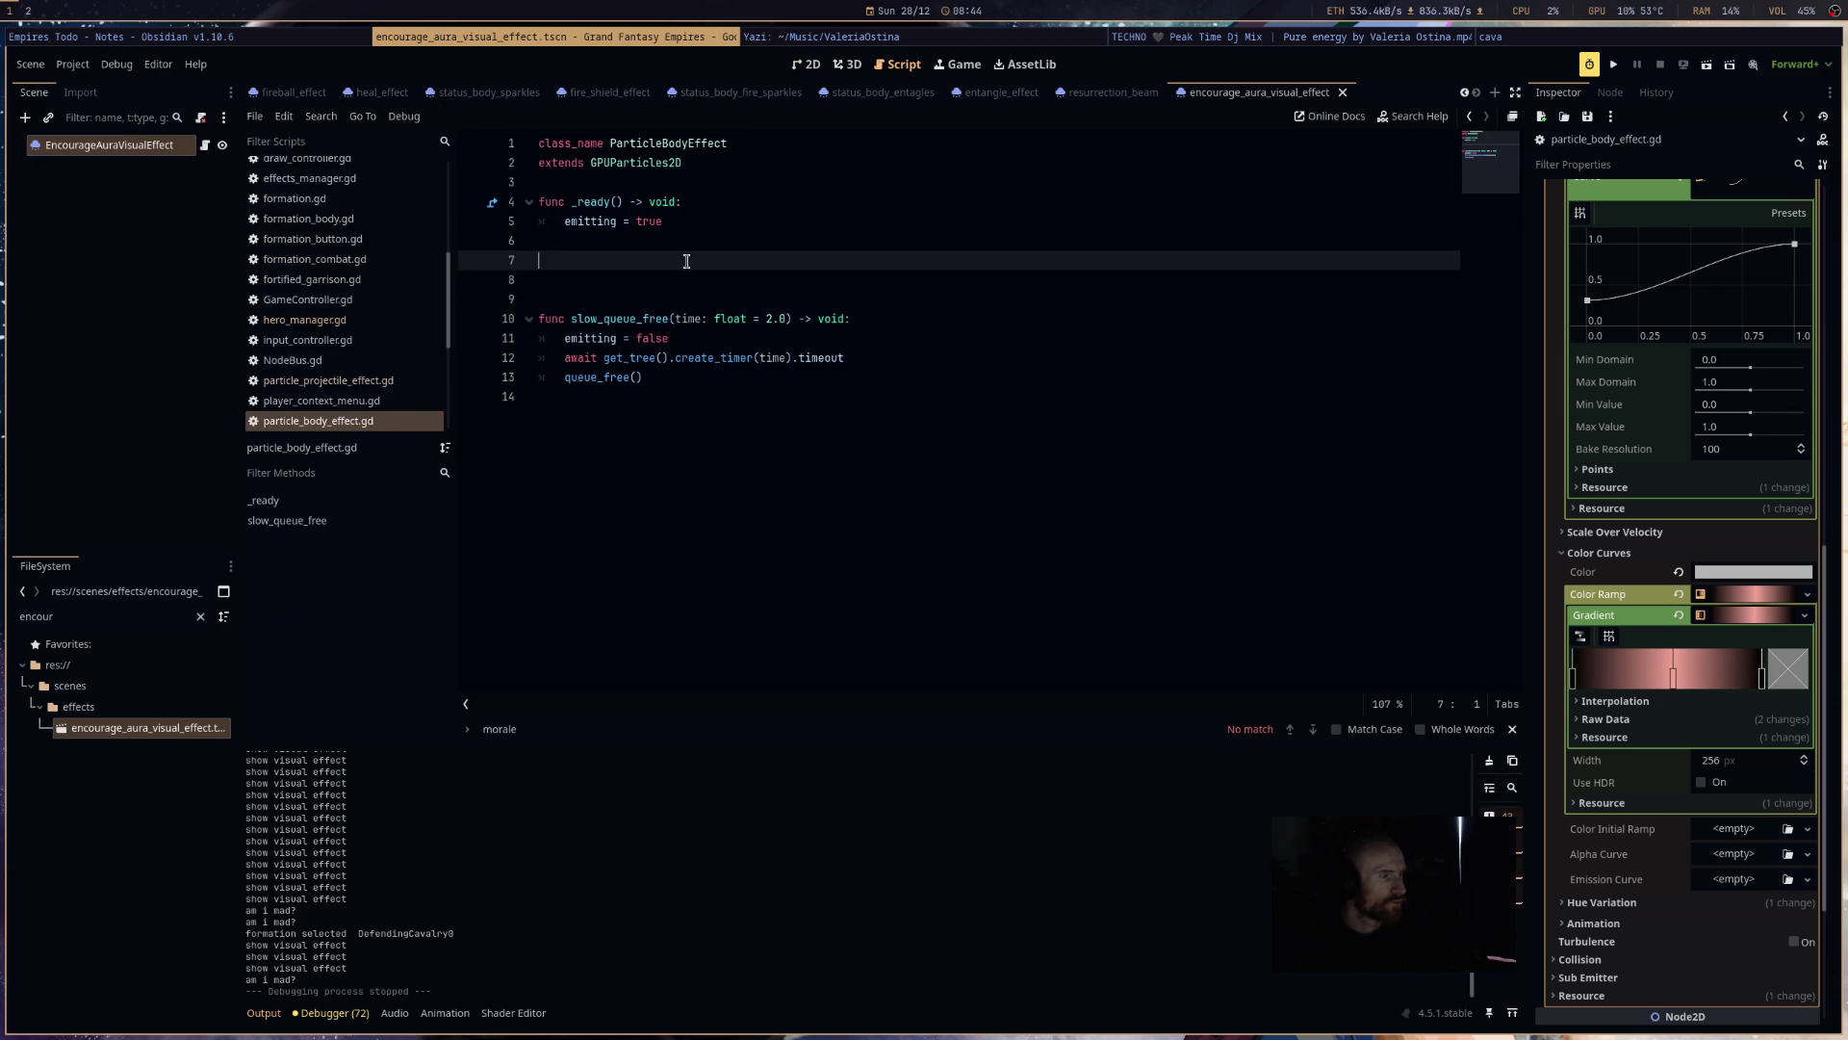
{"action": "left_click", "coordinate": [385, 324]}
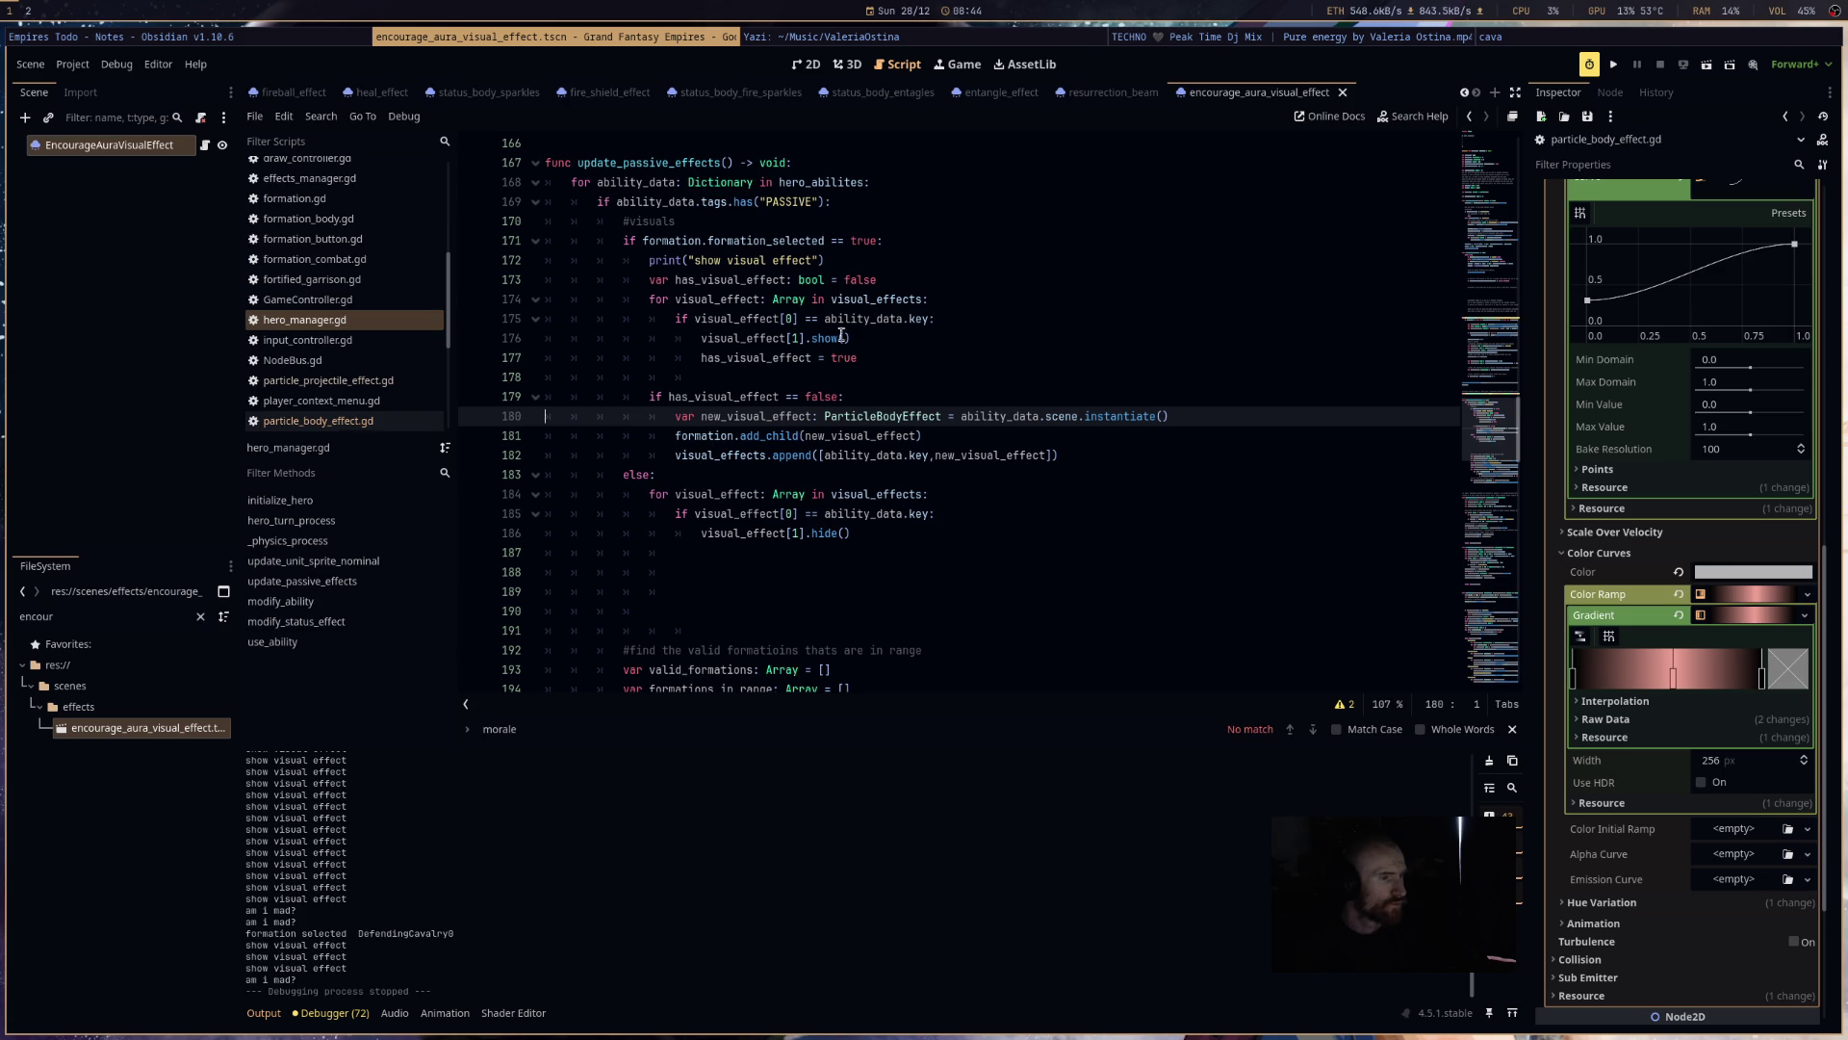
- Replace show() on line 176 with emitting = true
{"action": "left_click", "coordinate": [861, 337]}
{"action": "type", "text": "emitting = true"}
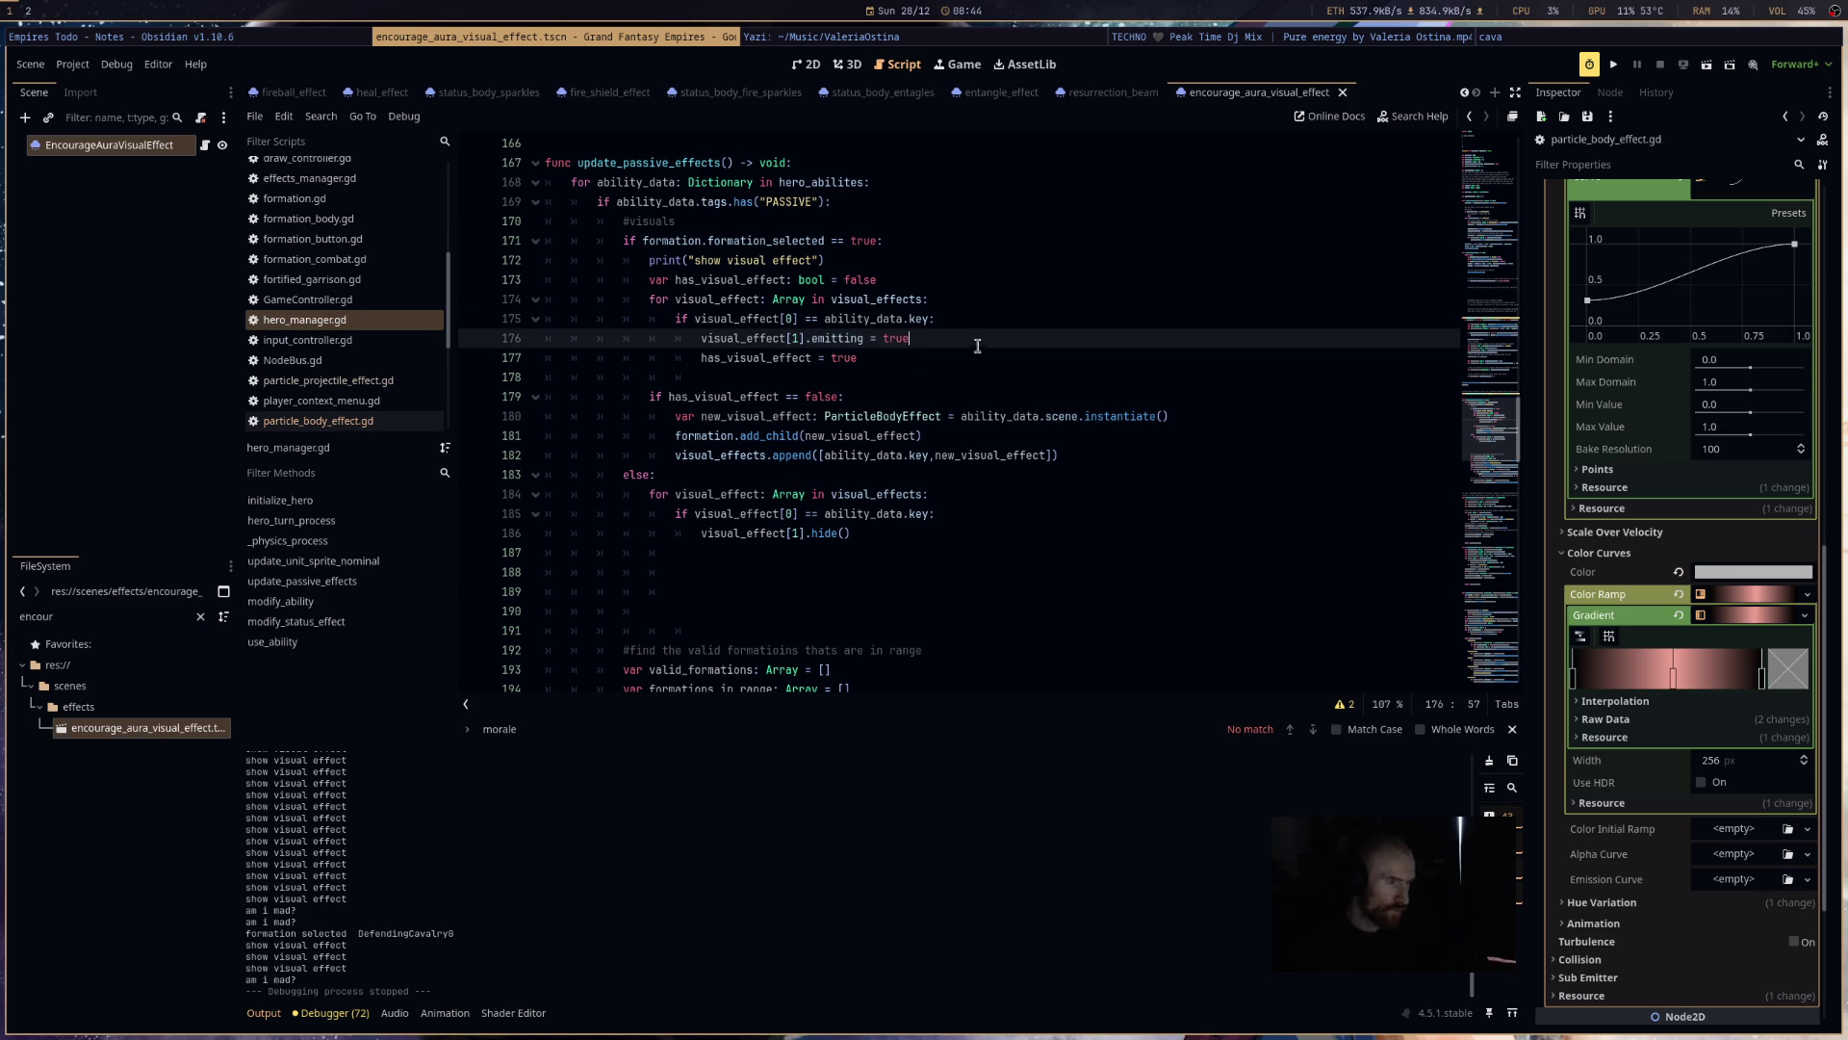
{"action": "left_click_drag", "start_coordinate": [910, 338], "coordinate": [814, 339]}
{"action": "key", "text": "ctrl+c"}
- Replace hide() on line 186 with emitting = false, save, and run the game
{"action": "left_click_drag", "start_coordinate": [851, 532], "coordinate": [811, 532]}
{"action": "key", "text": "ctrl+v"}
{"action": "double_click", "coordinate": [891, 542]}
{"action": "type", "text": "fa"}
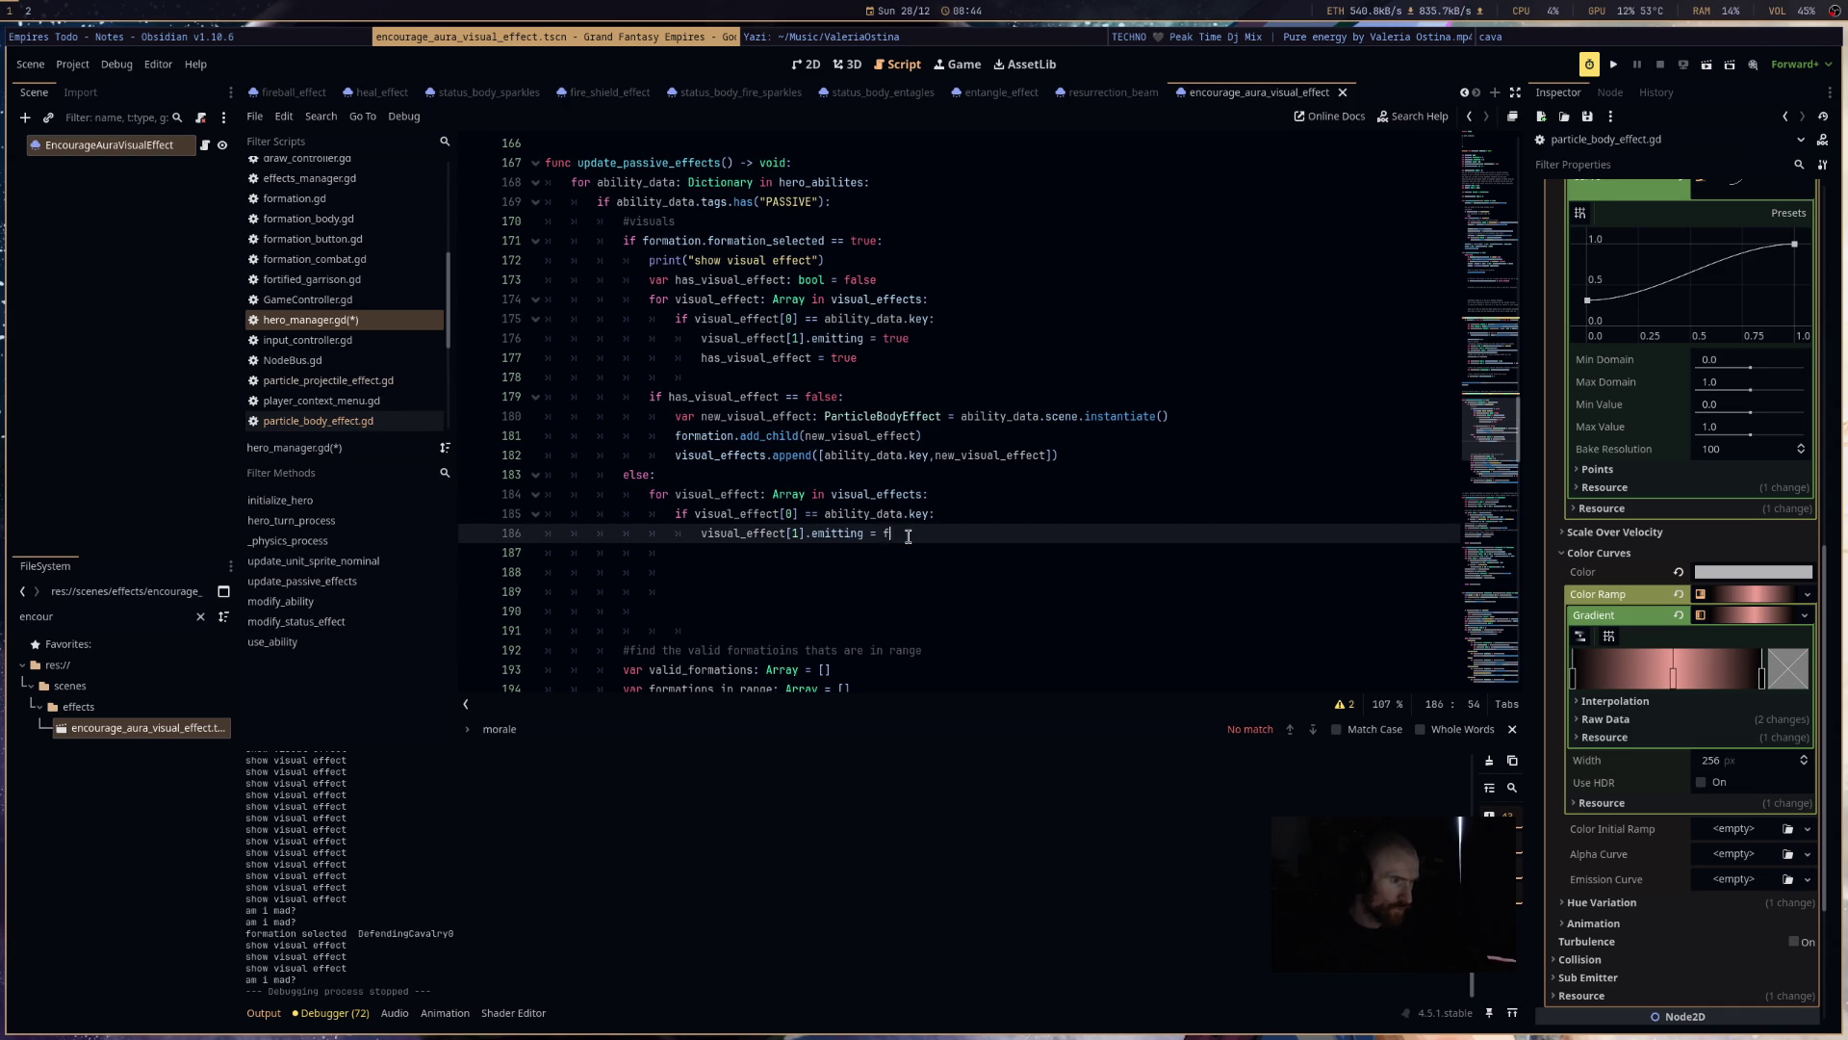
{"action": "type", "text": "lse"}
{"action": "key", "text": "ctrl+s"}
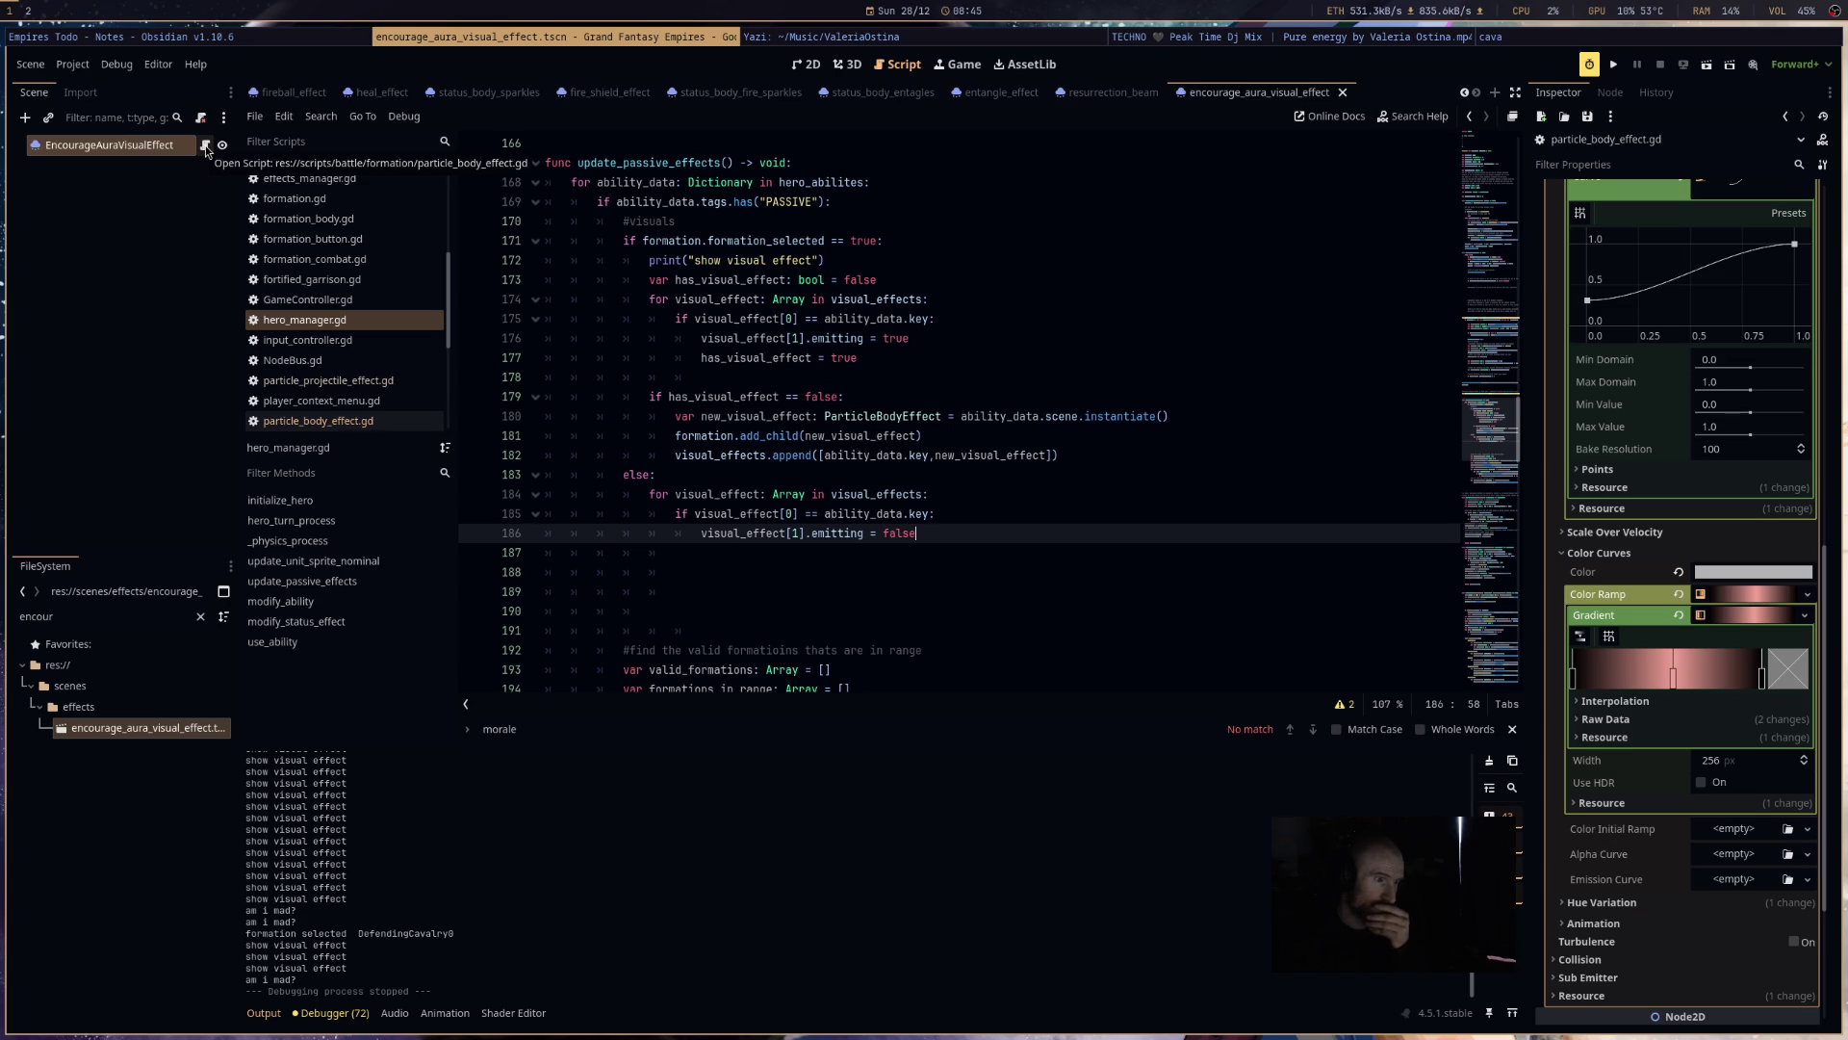
{"action": "left_click", "coordinate": [1616, 68]}
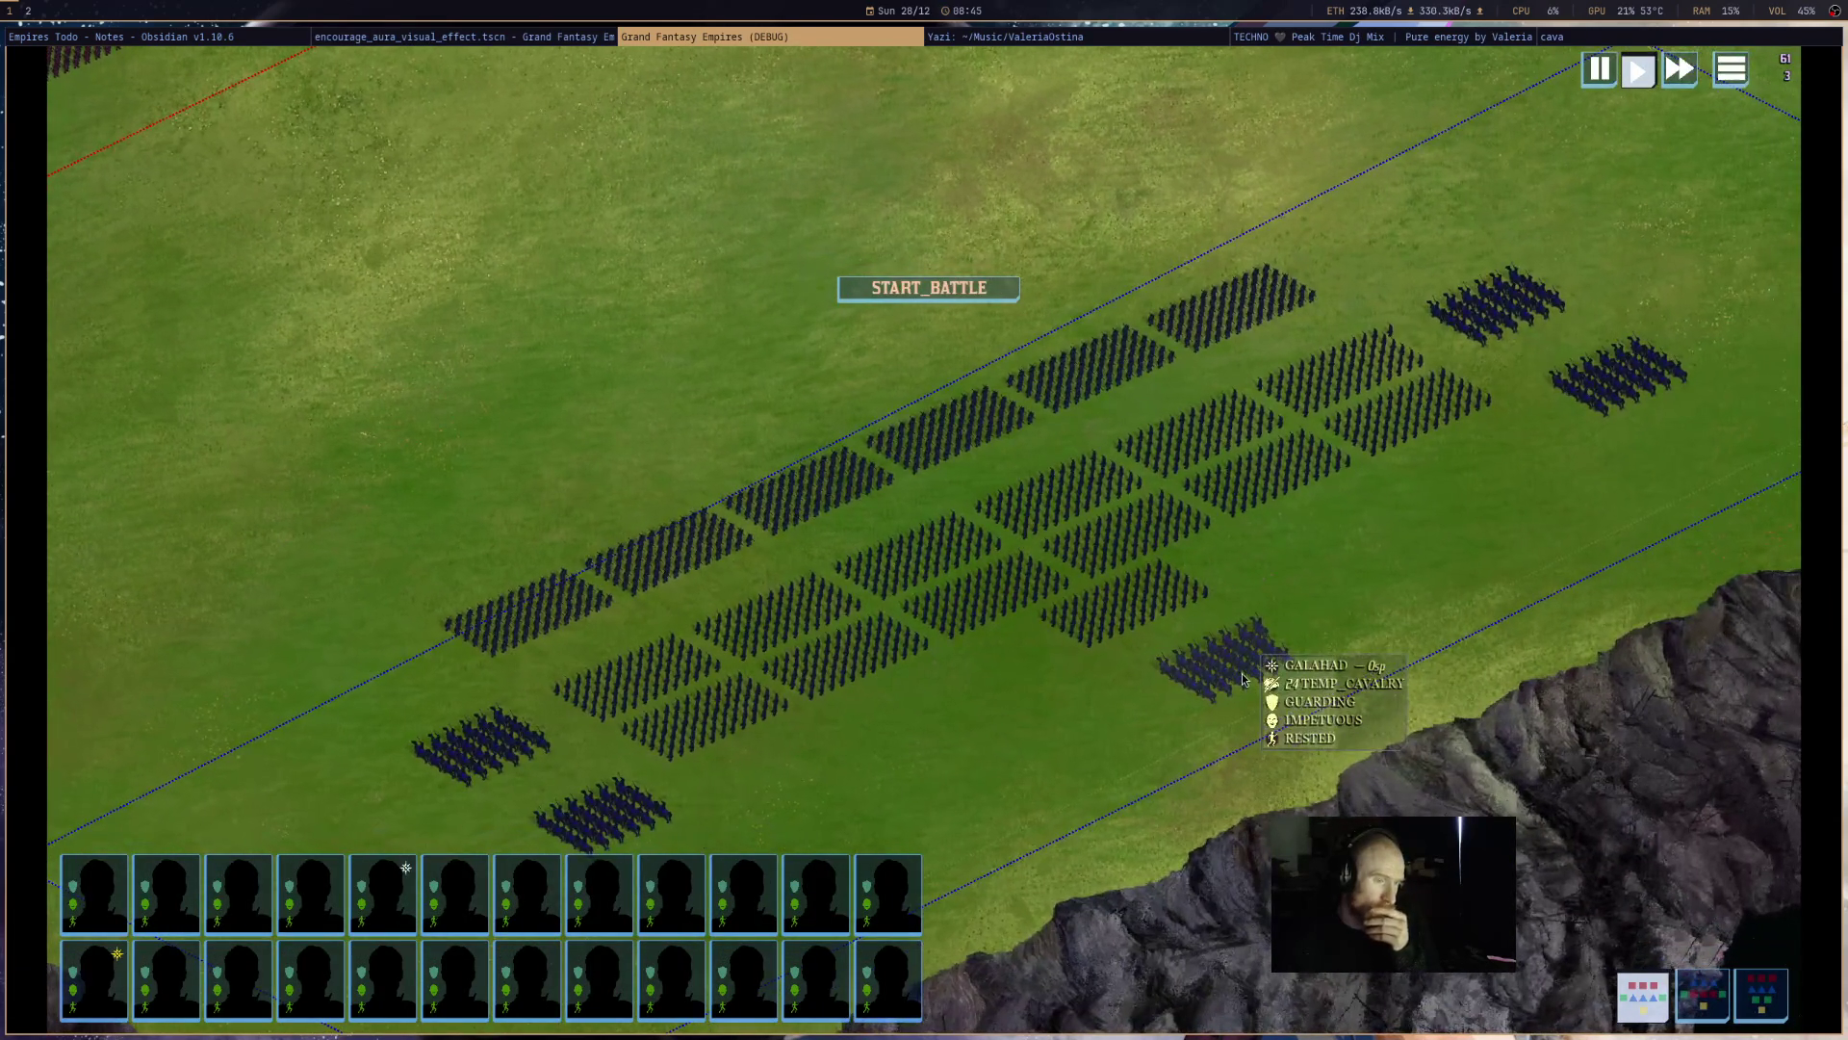
- Start the battle and select then deselect the cavalry formation
{"action": "left_click", "coordinate": [929, 288]}
{"action": "left_click", "coordinate": [1242, 662]}
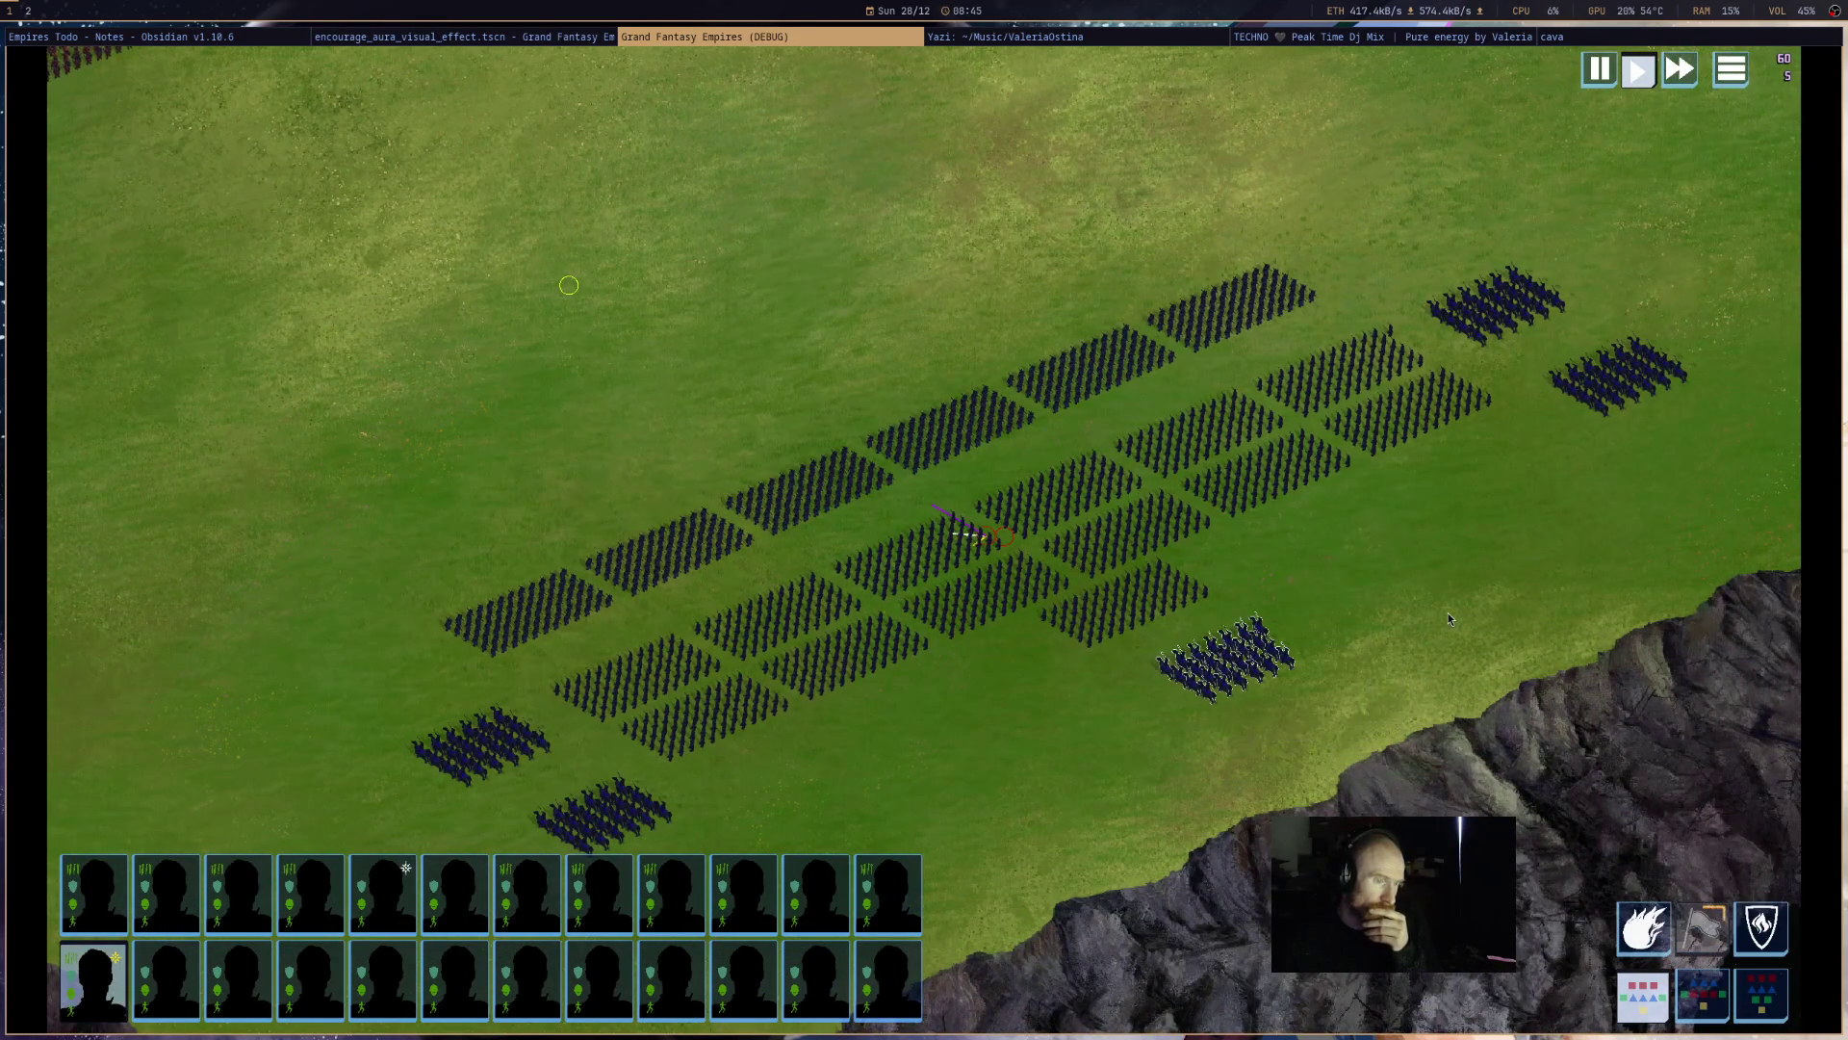
{"action": "scroll", "coordinate": [1414, 640], "scroll_direction": "up", "scroll_amount": 3}
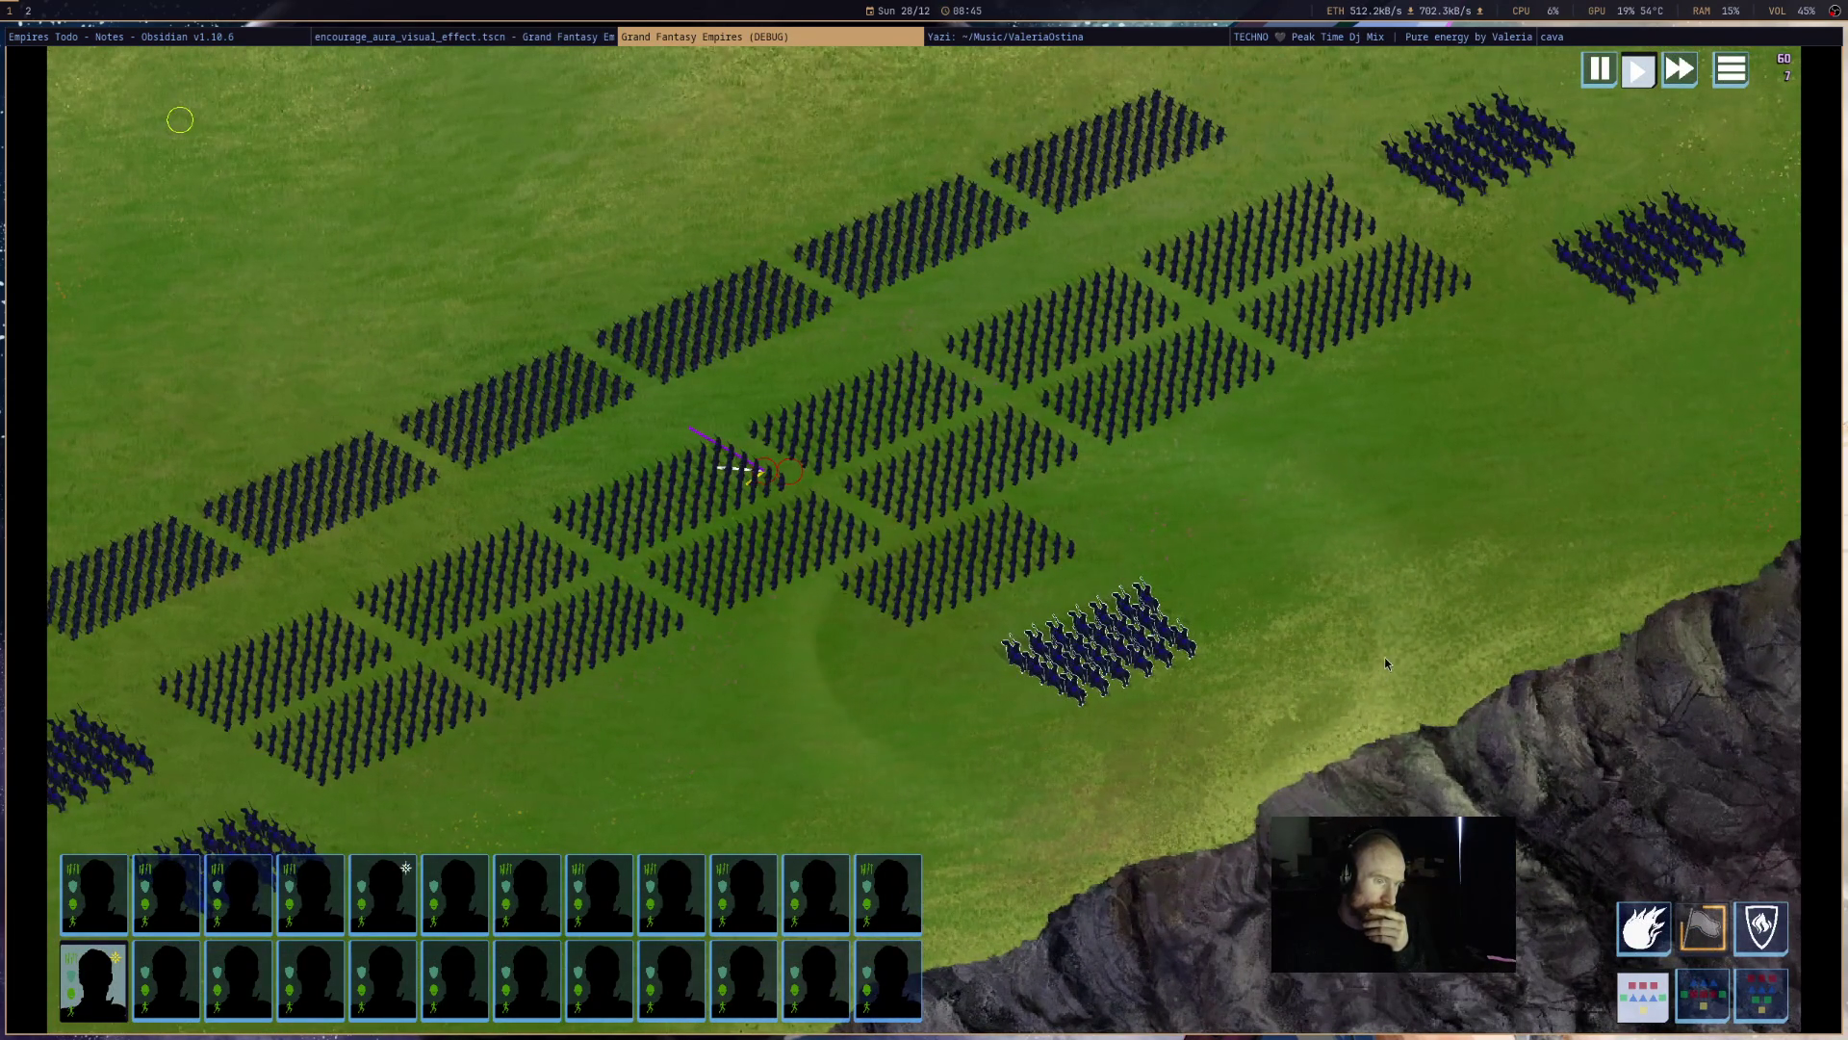
{"action": "left_click", "coordinate": [1526, 519]}
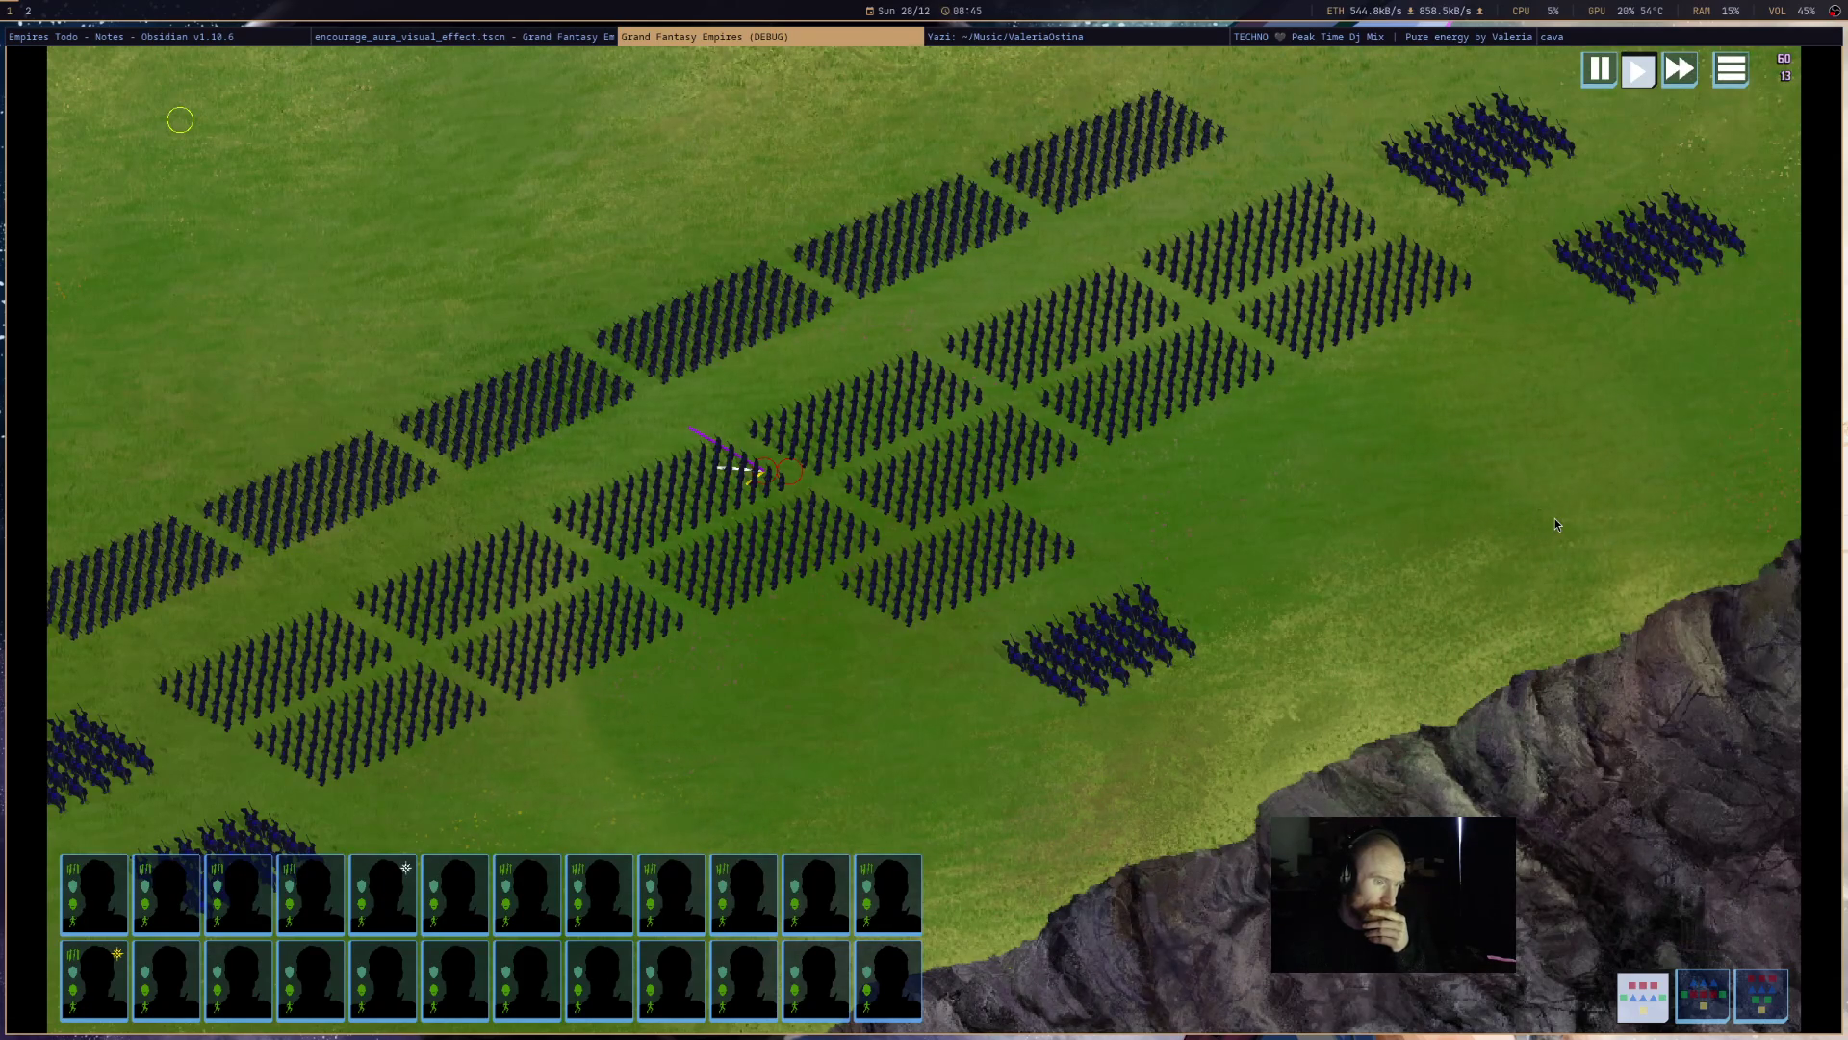
- Reselect the cavalry, deselect it to confirm the aura ring fades, and close the game
{"action": "scroll", "coordinate": [1531, 537], "scroll_direction": "down", "scroll_amount": 2}
{"action": "scroll", "coordinate": [1531, 537], "scroll_direction": "down", "scroll_amount": 5}
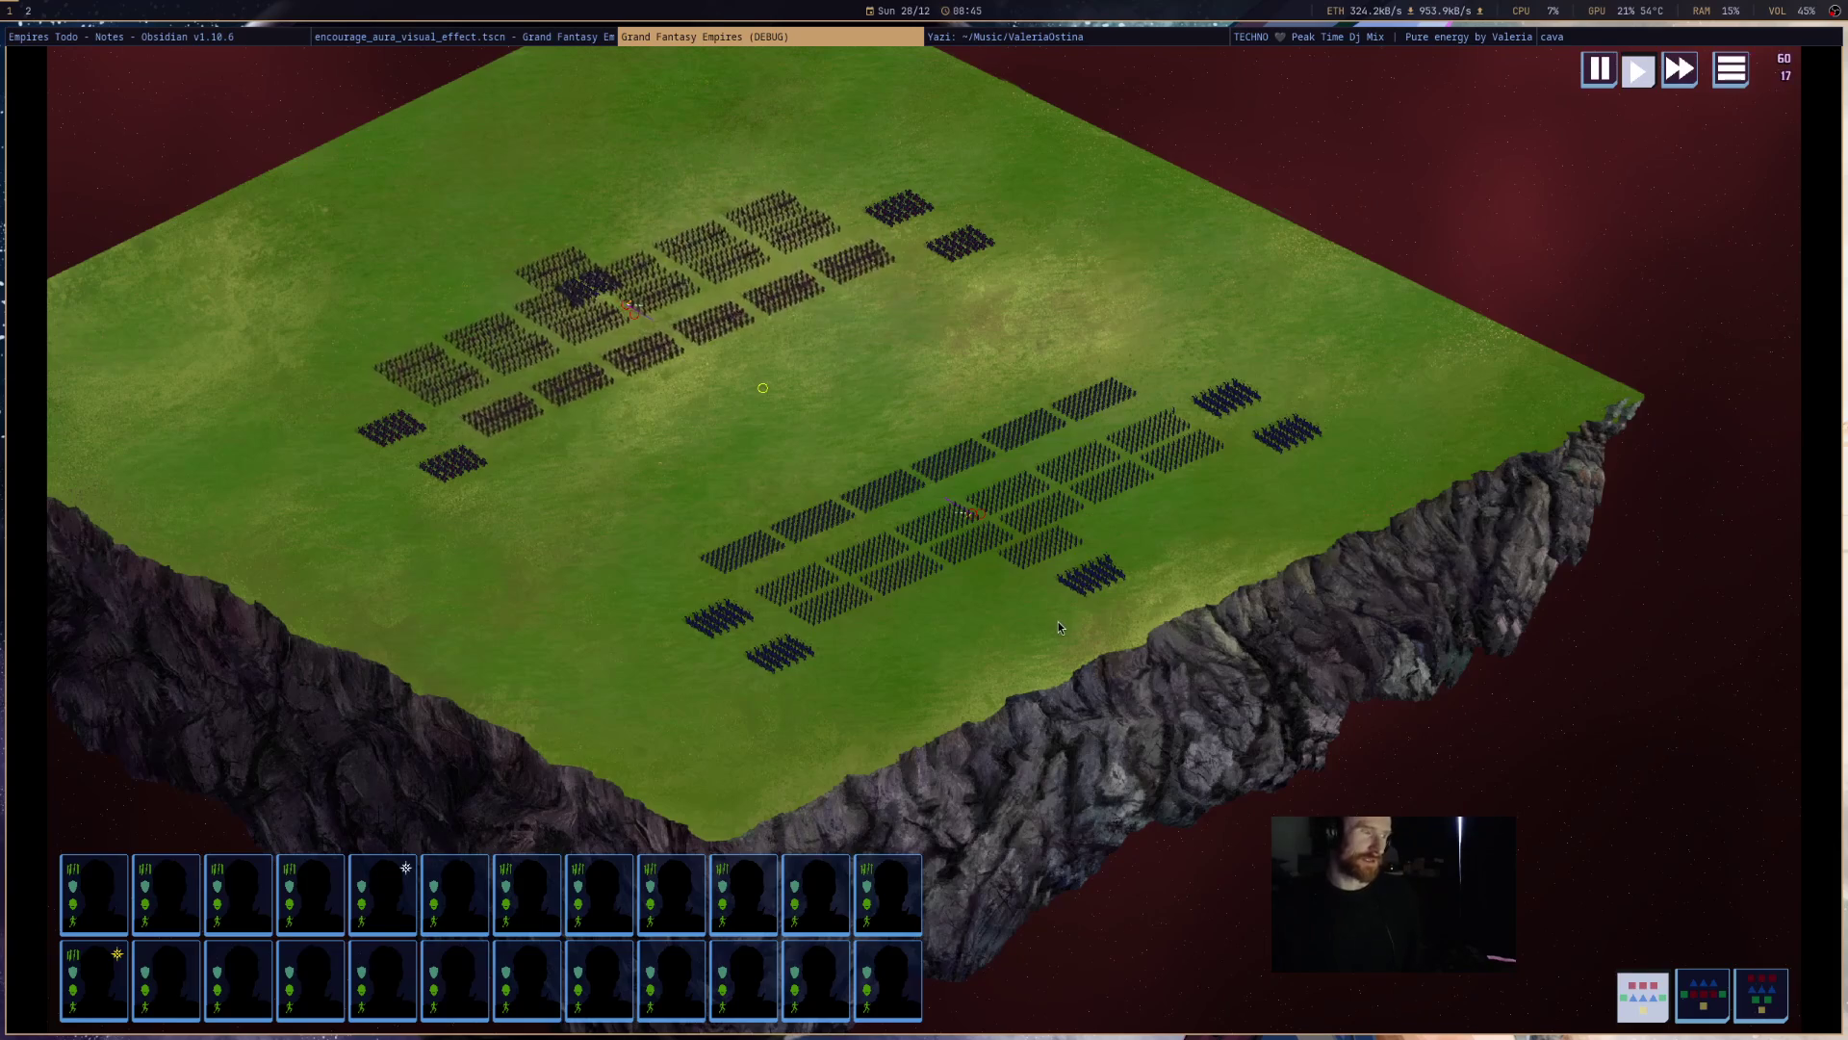
{"action": "scroll", "coordinate": [1057, 621], "scroll_direction": "up", "scroll_amount": 5}
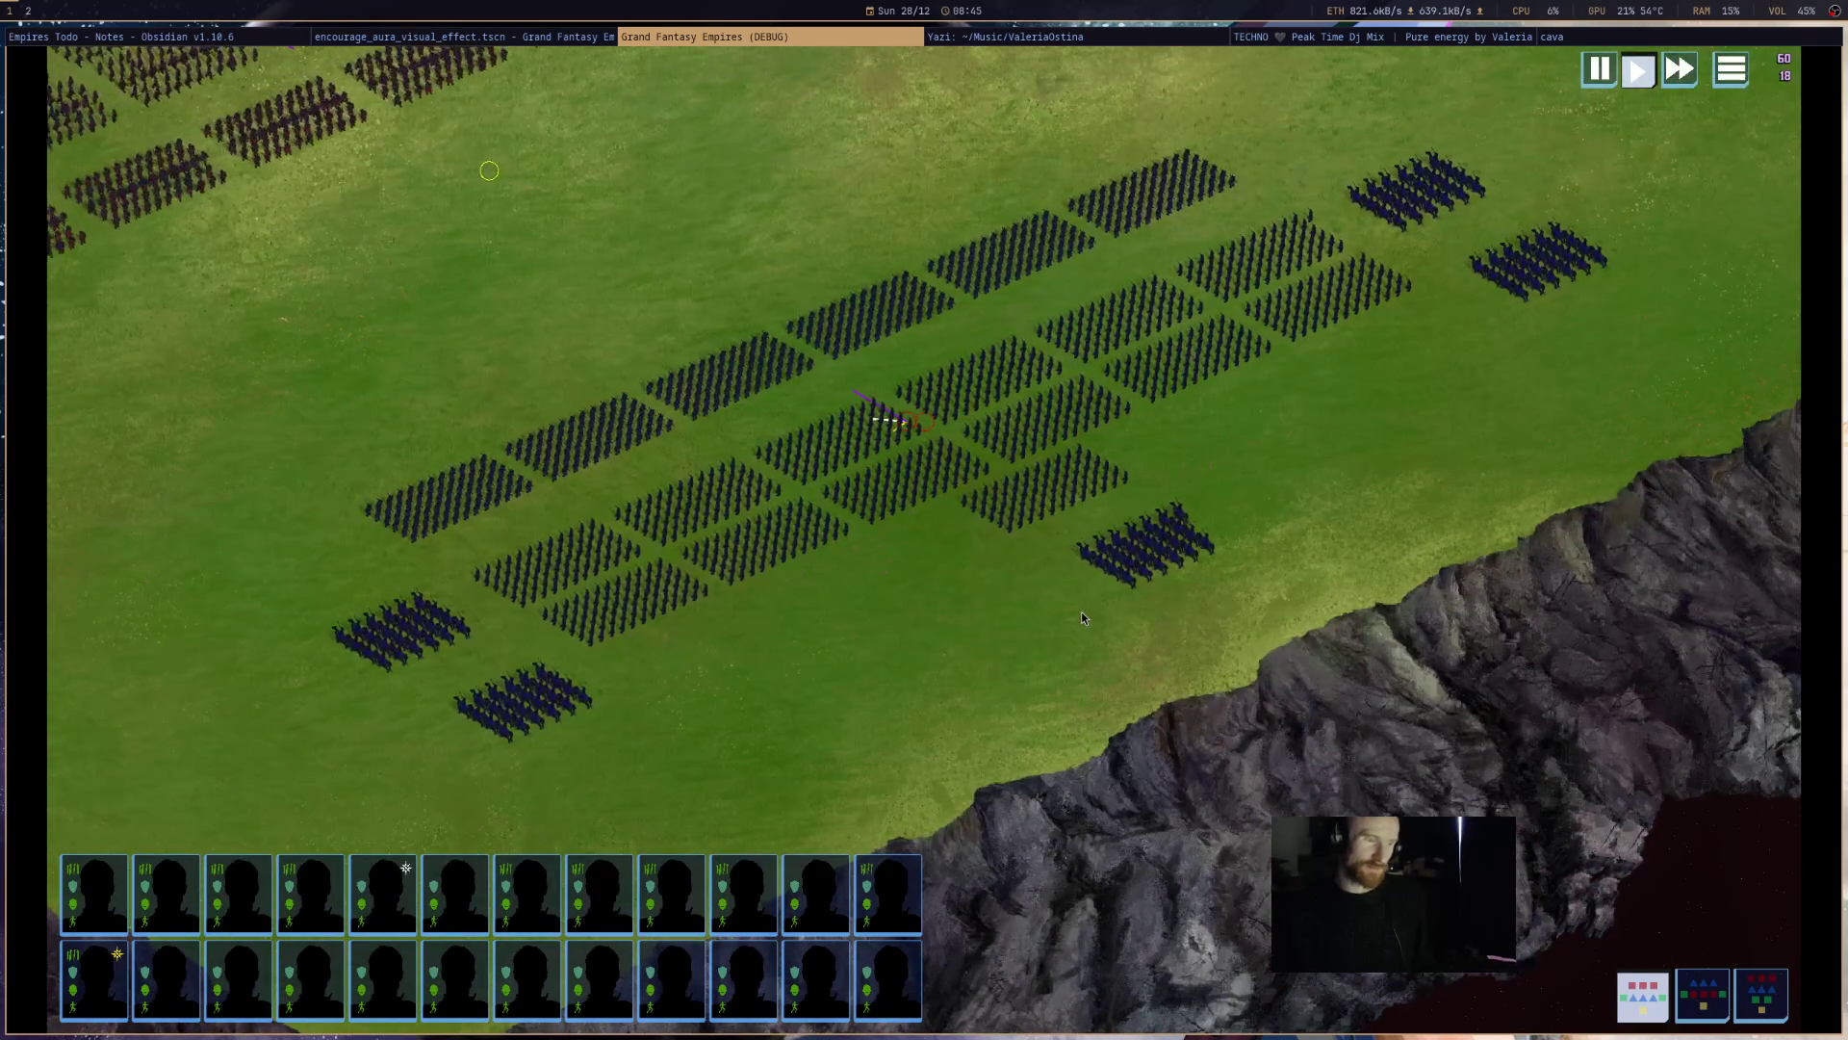
{"action": "scroll", "coordinate": [1082, 618], "scroll_direction": "down", "scroll_amount": 3}
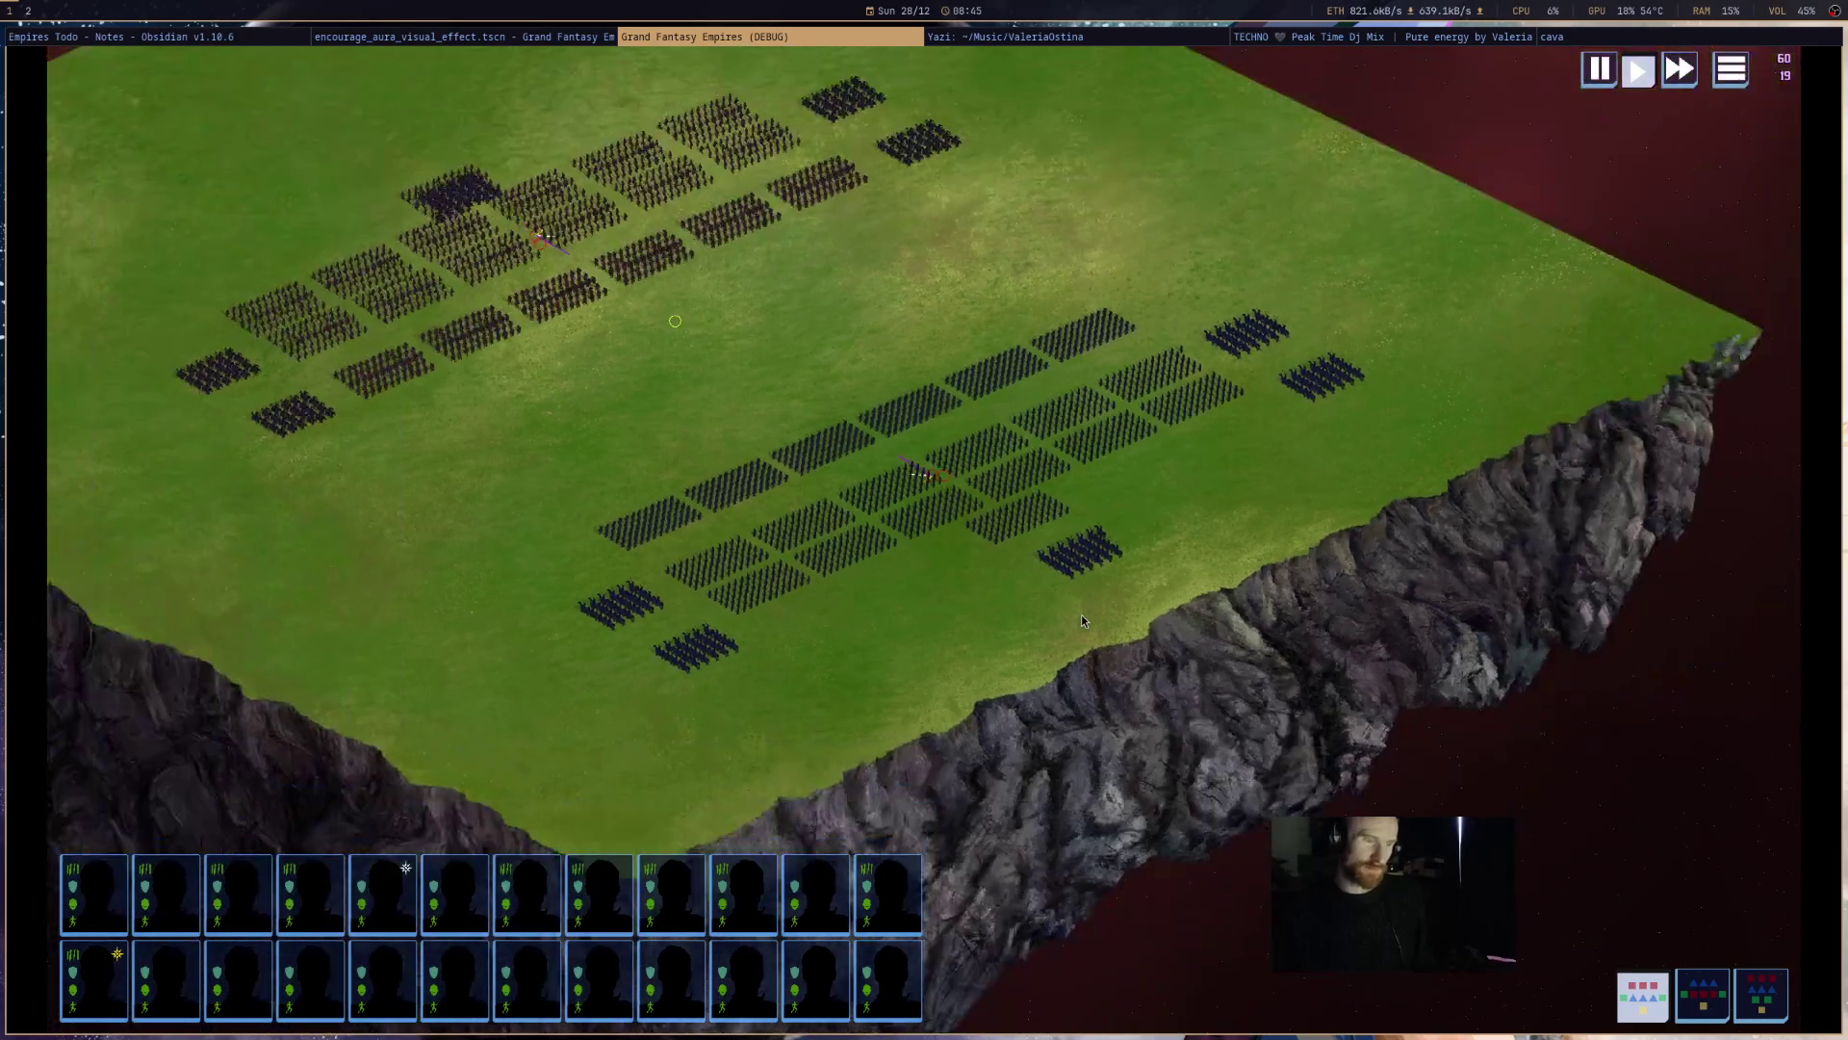
{"action": "scroll", "coordinate": [1082, 620], "scroll_direction": "up", "scroll_amount": 2}
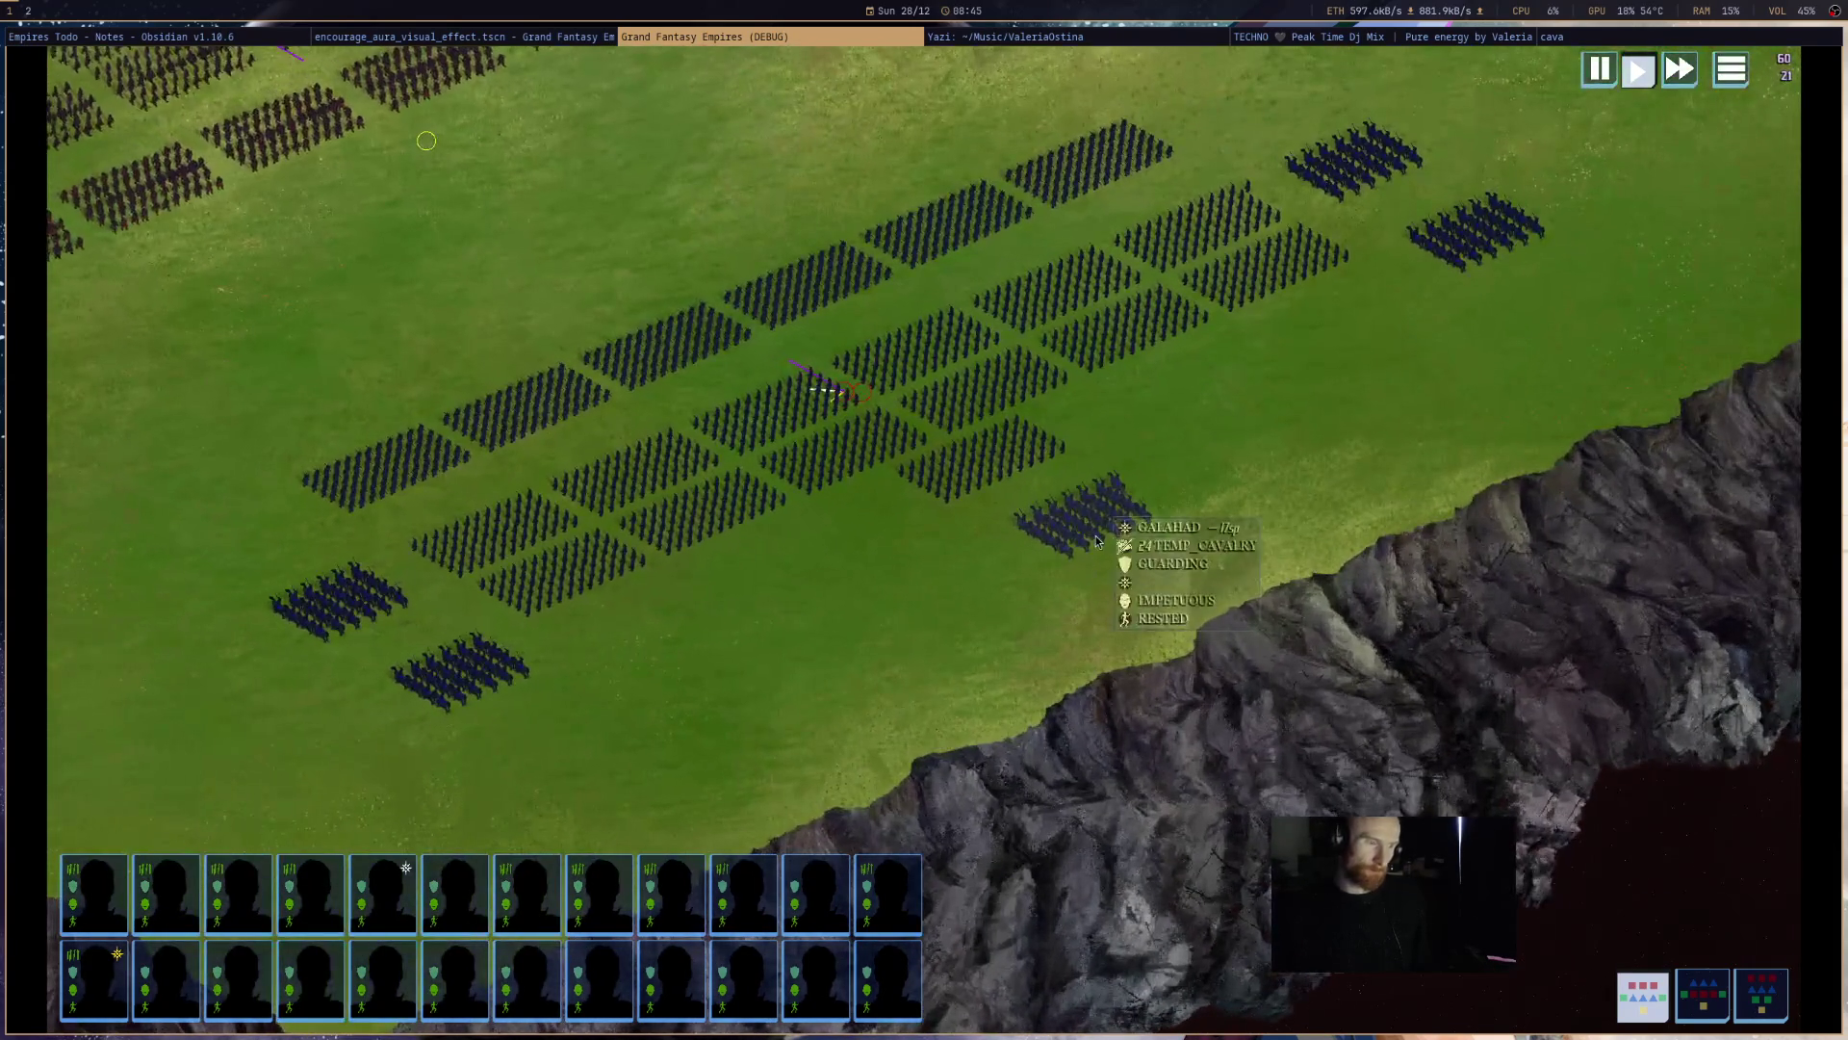
{"action": "left_click", "coordinate": [1117, 519]}
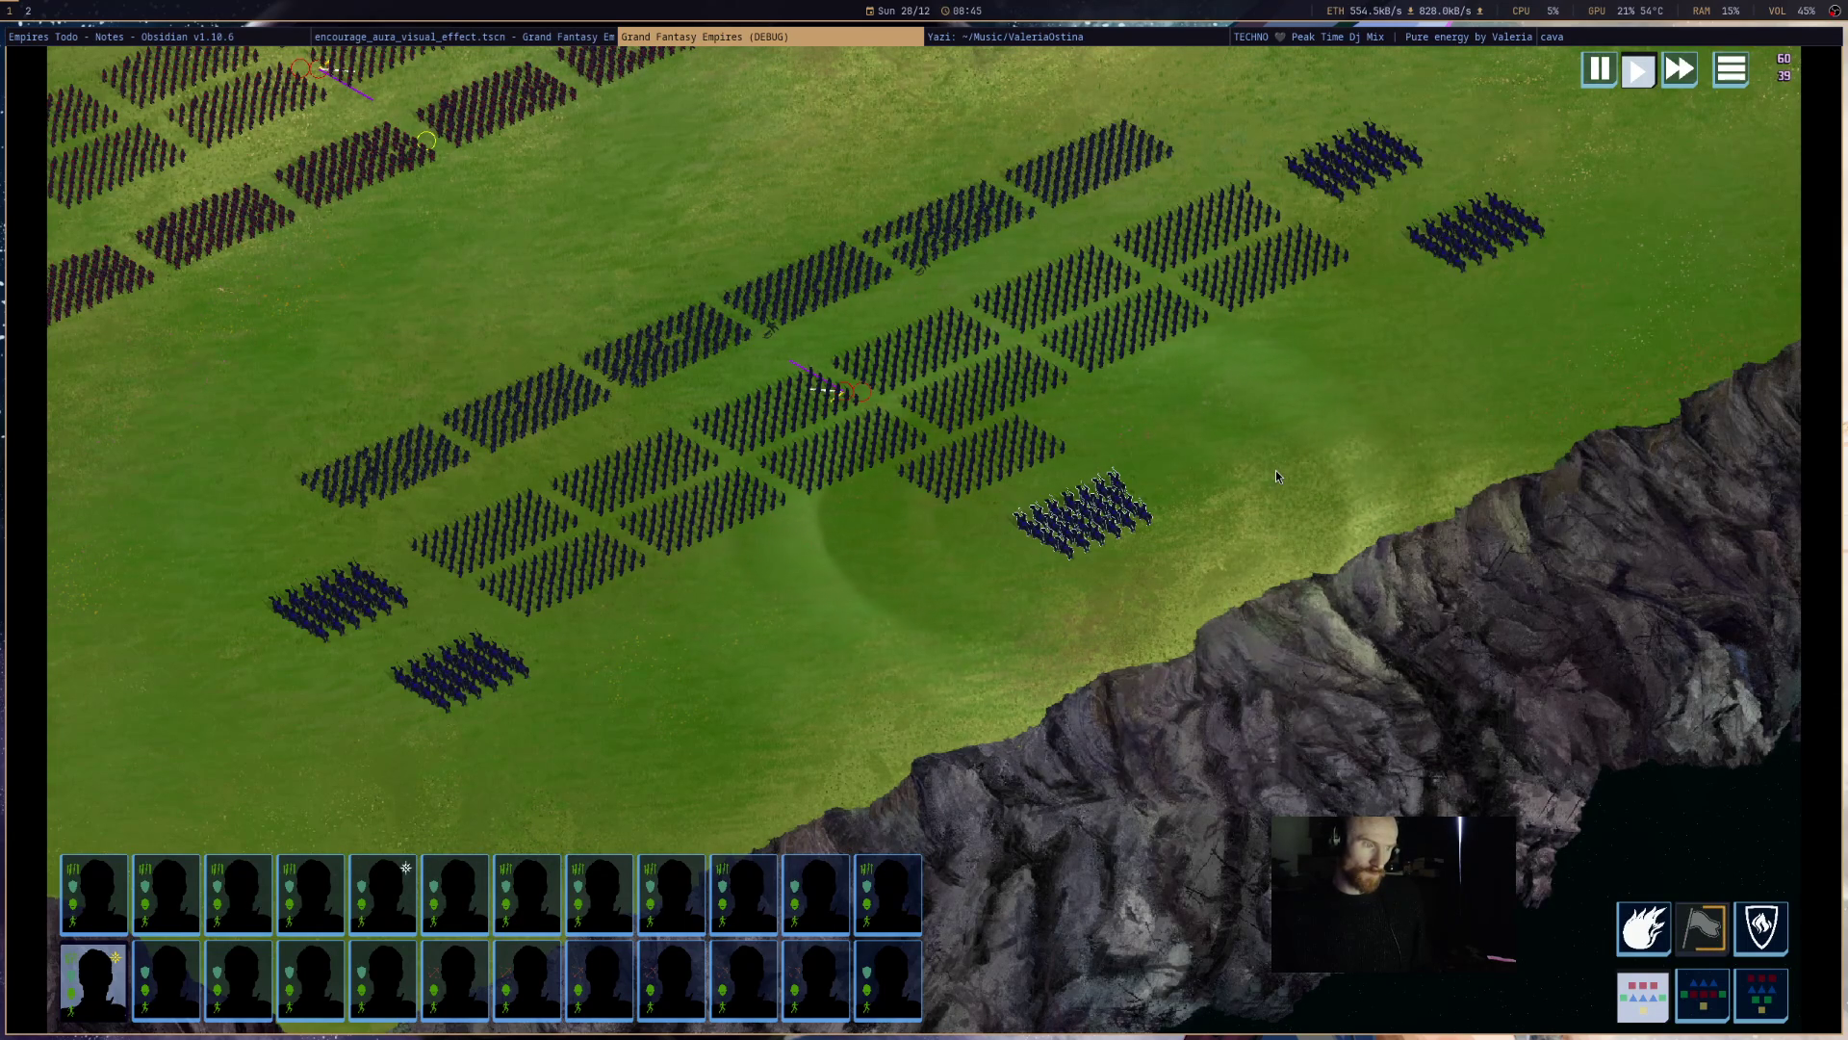
{"action": "left_click", "coordinate": [1276, 476]}
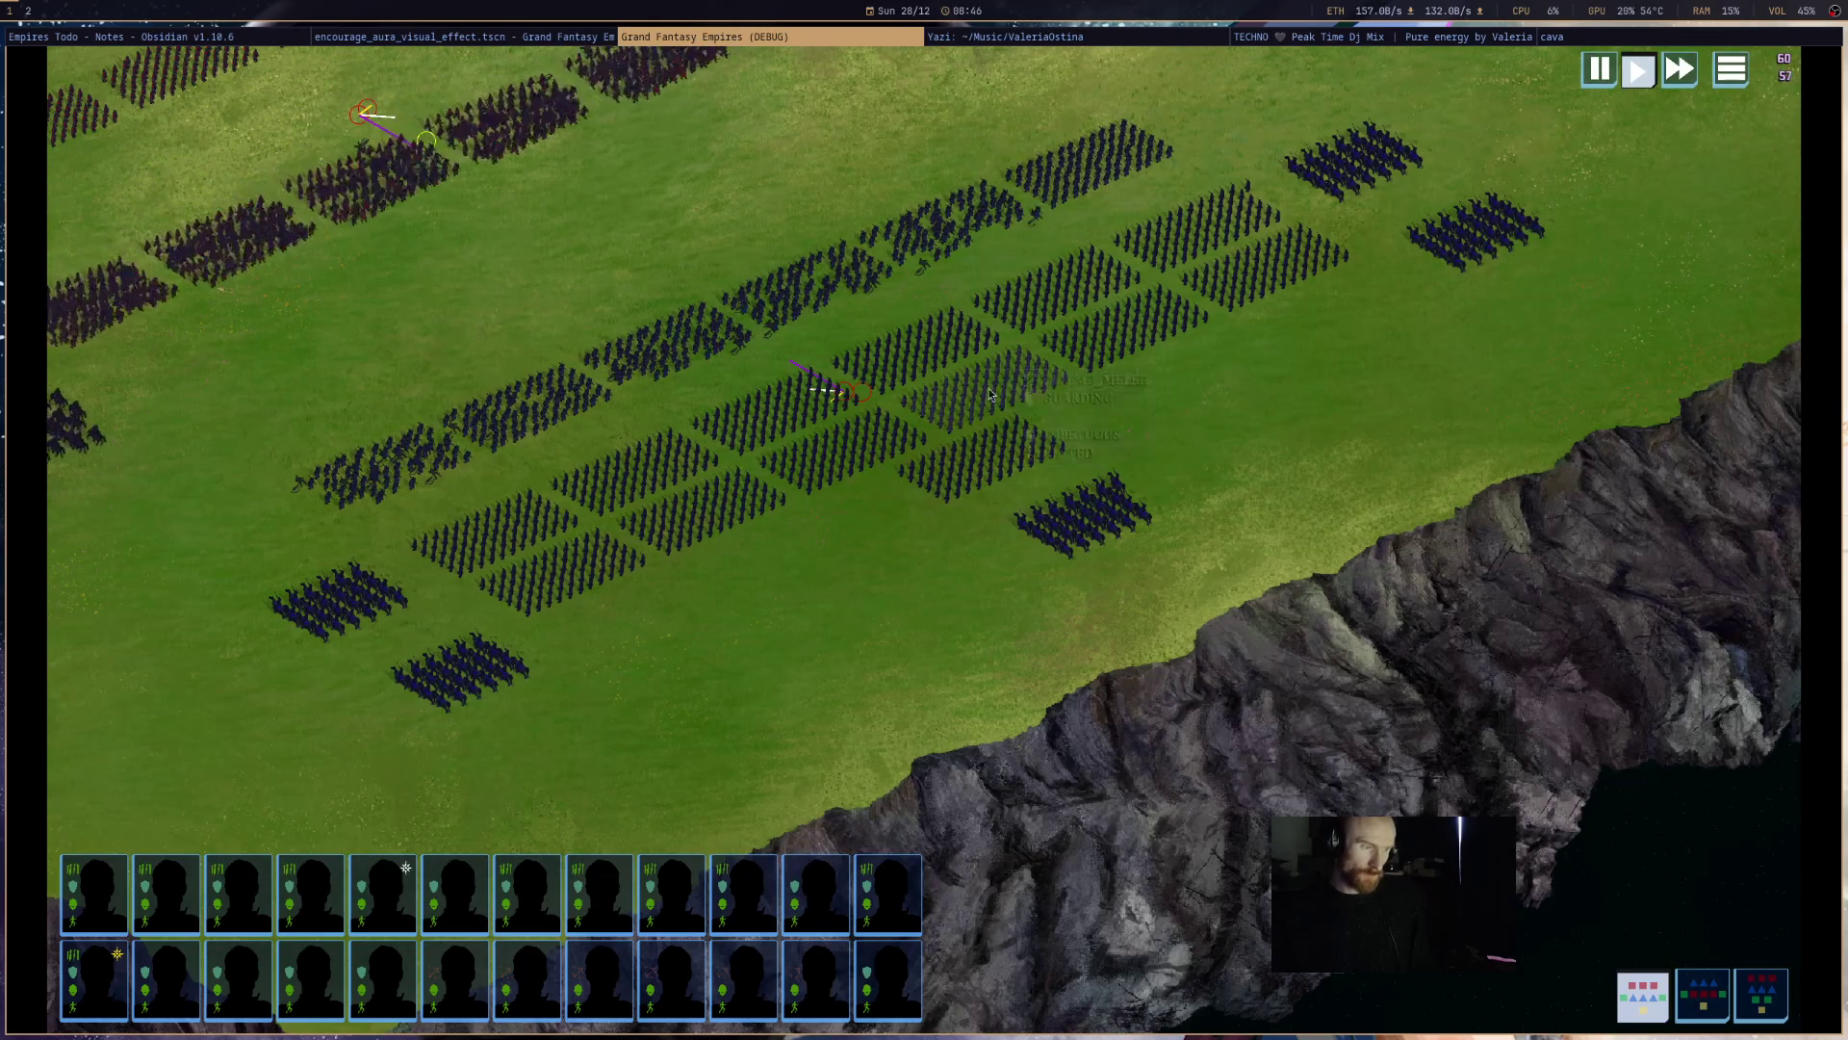
{"action": "scroll", "coordinate": [1305, 494], "scroll_direction": "down", "scroll_amount": 5}
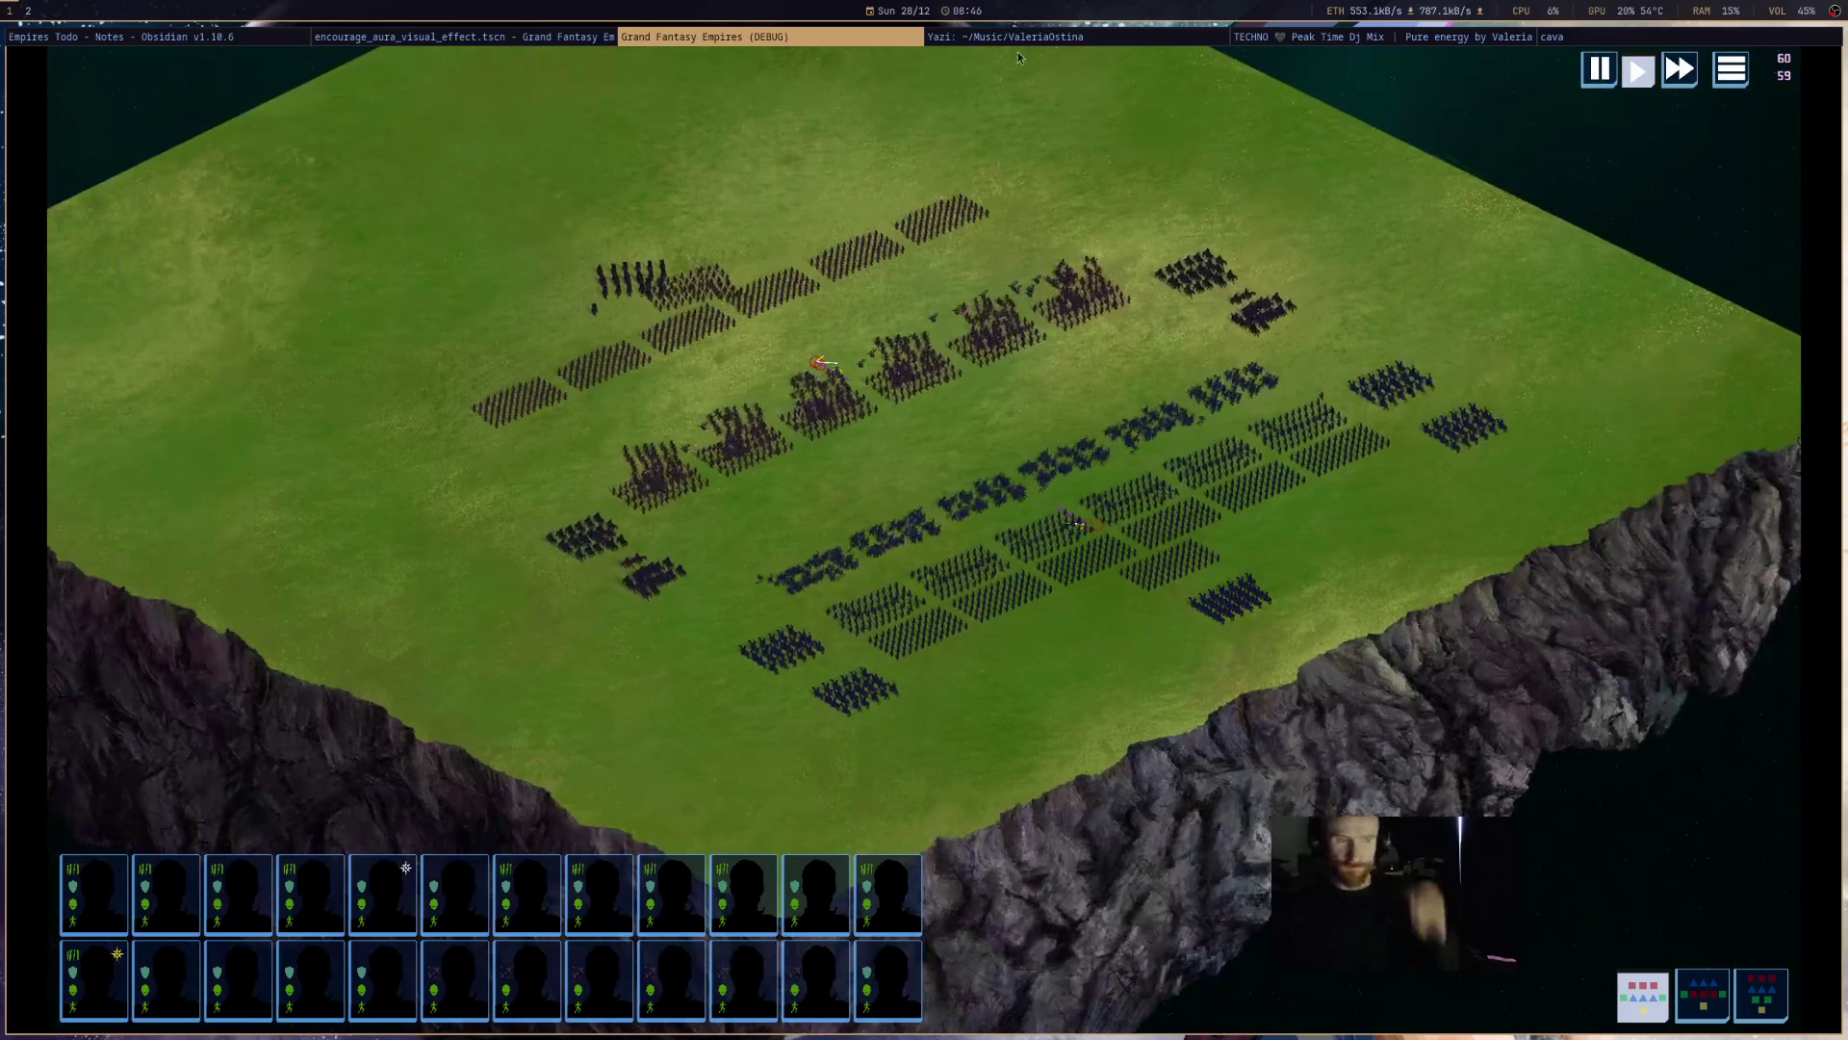
{"action": "middle_click", "coordinate": [880, 44]}
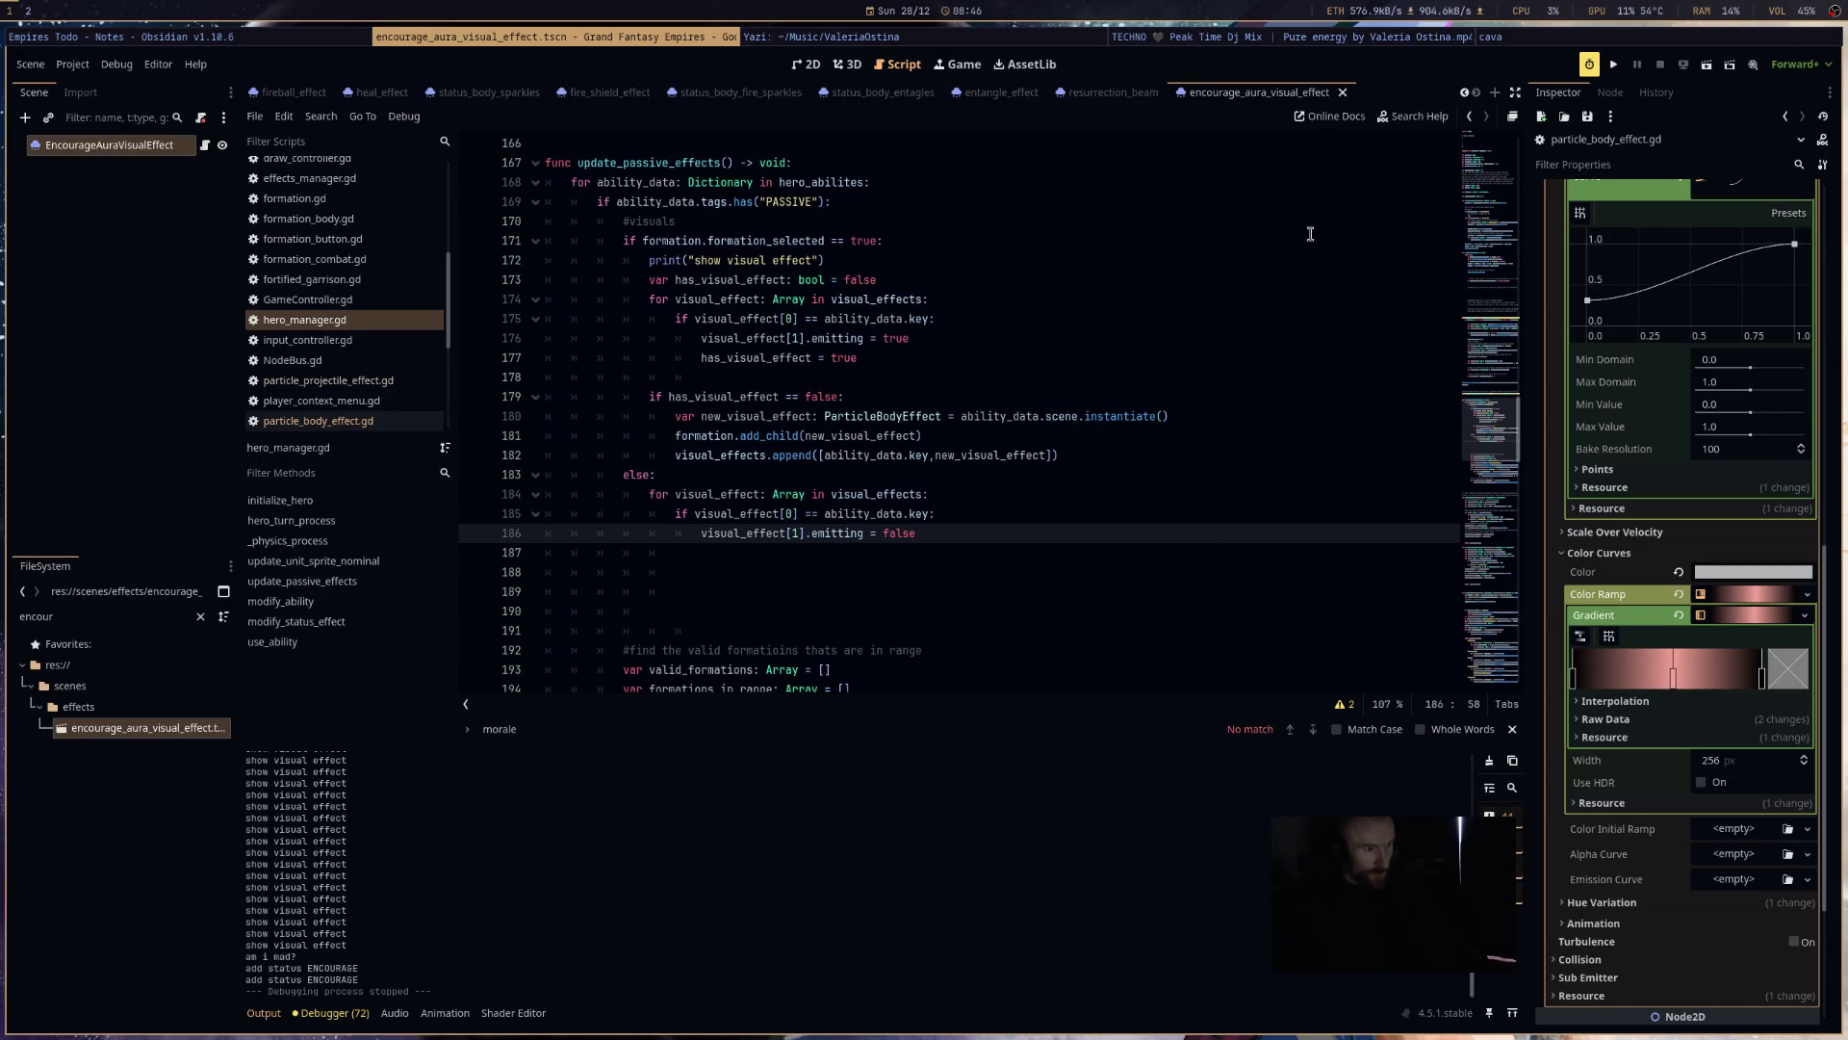
- Check off 'create a passive aura (encourage)' in the Empires Todo note, then return to Godot
{"action": "left_click", "coordinate": [890, 34]}
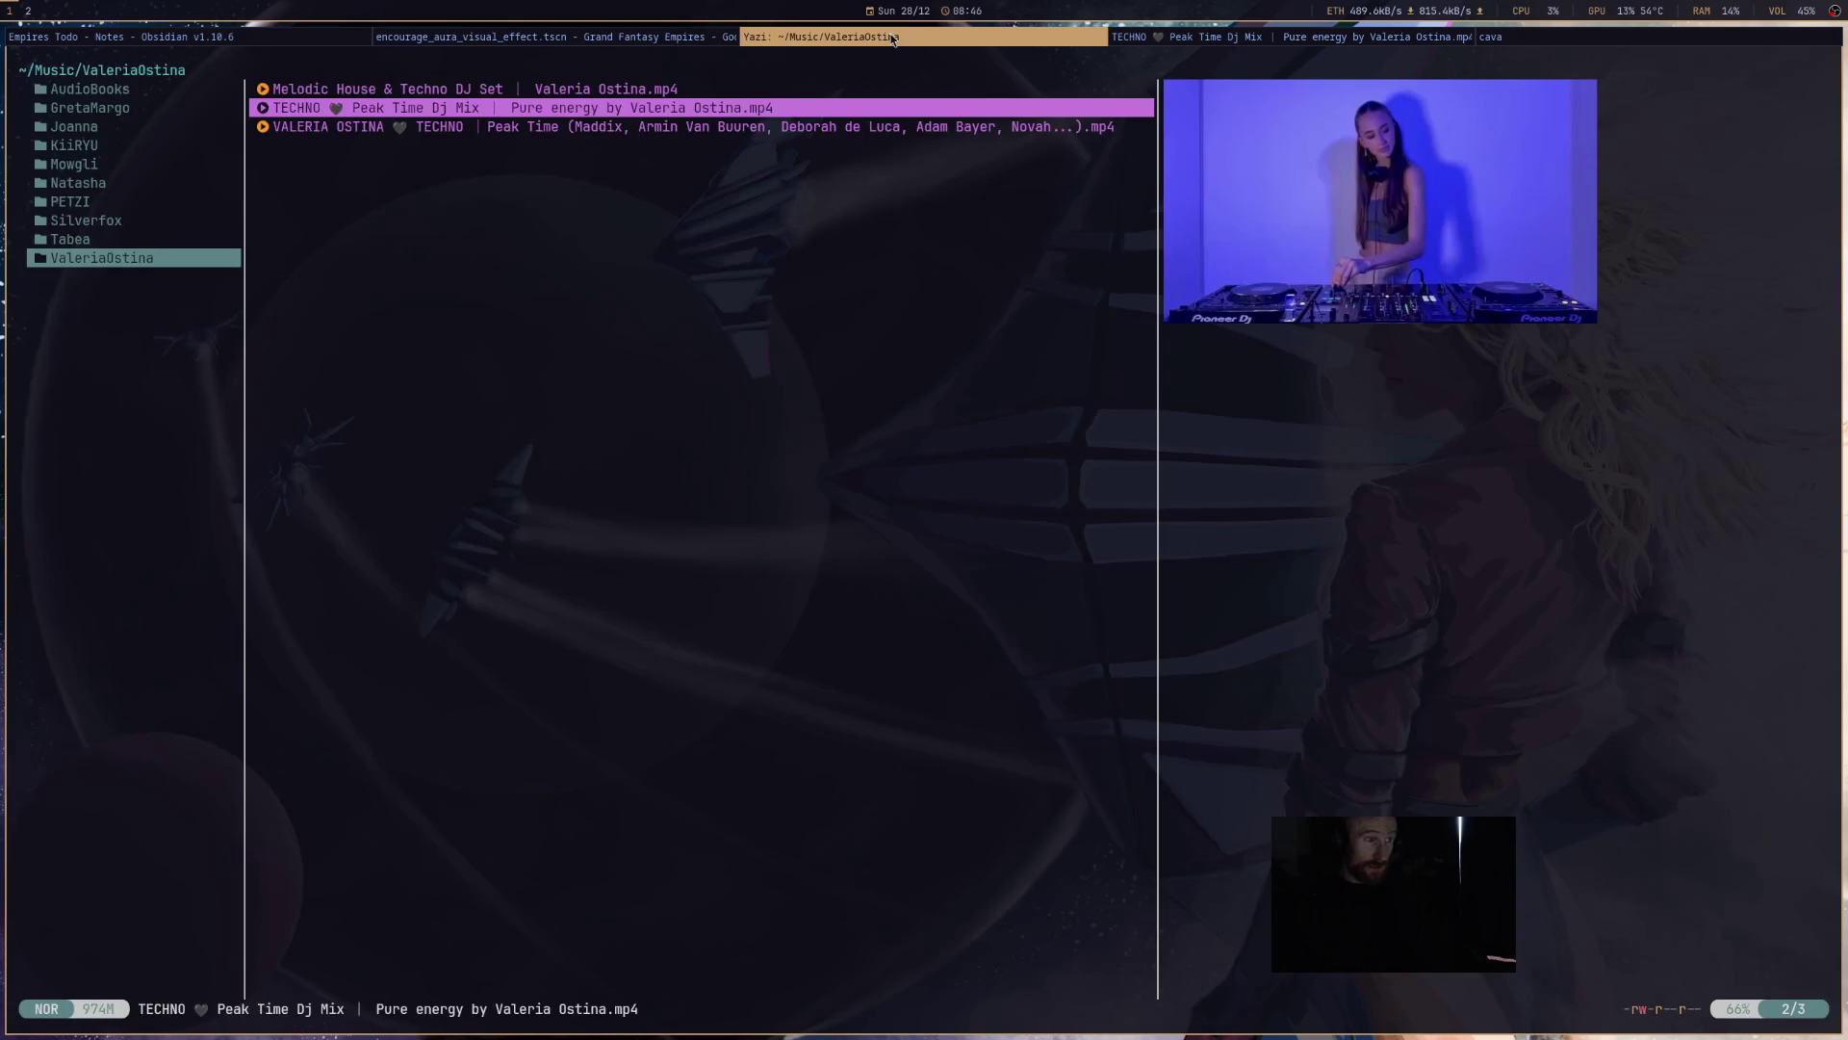
{"action": "left_click", "coordinate": [1236, 42]}
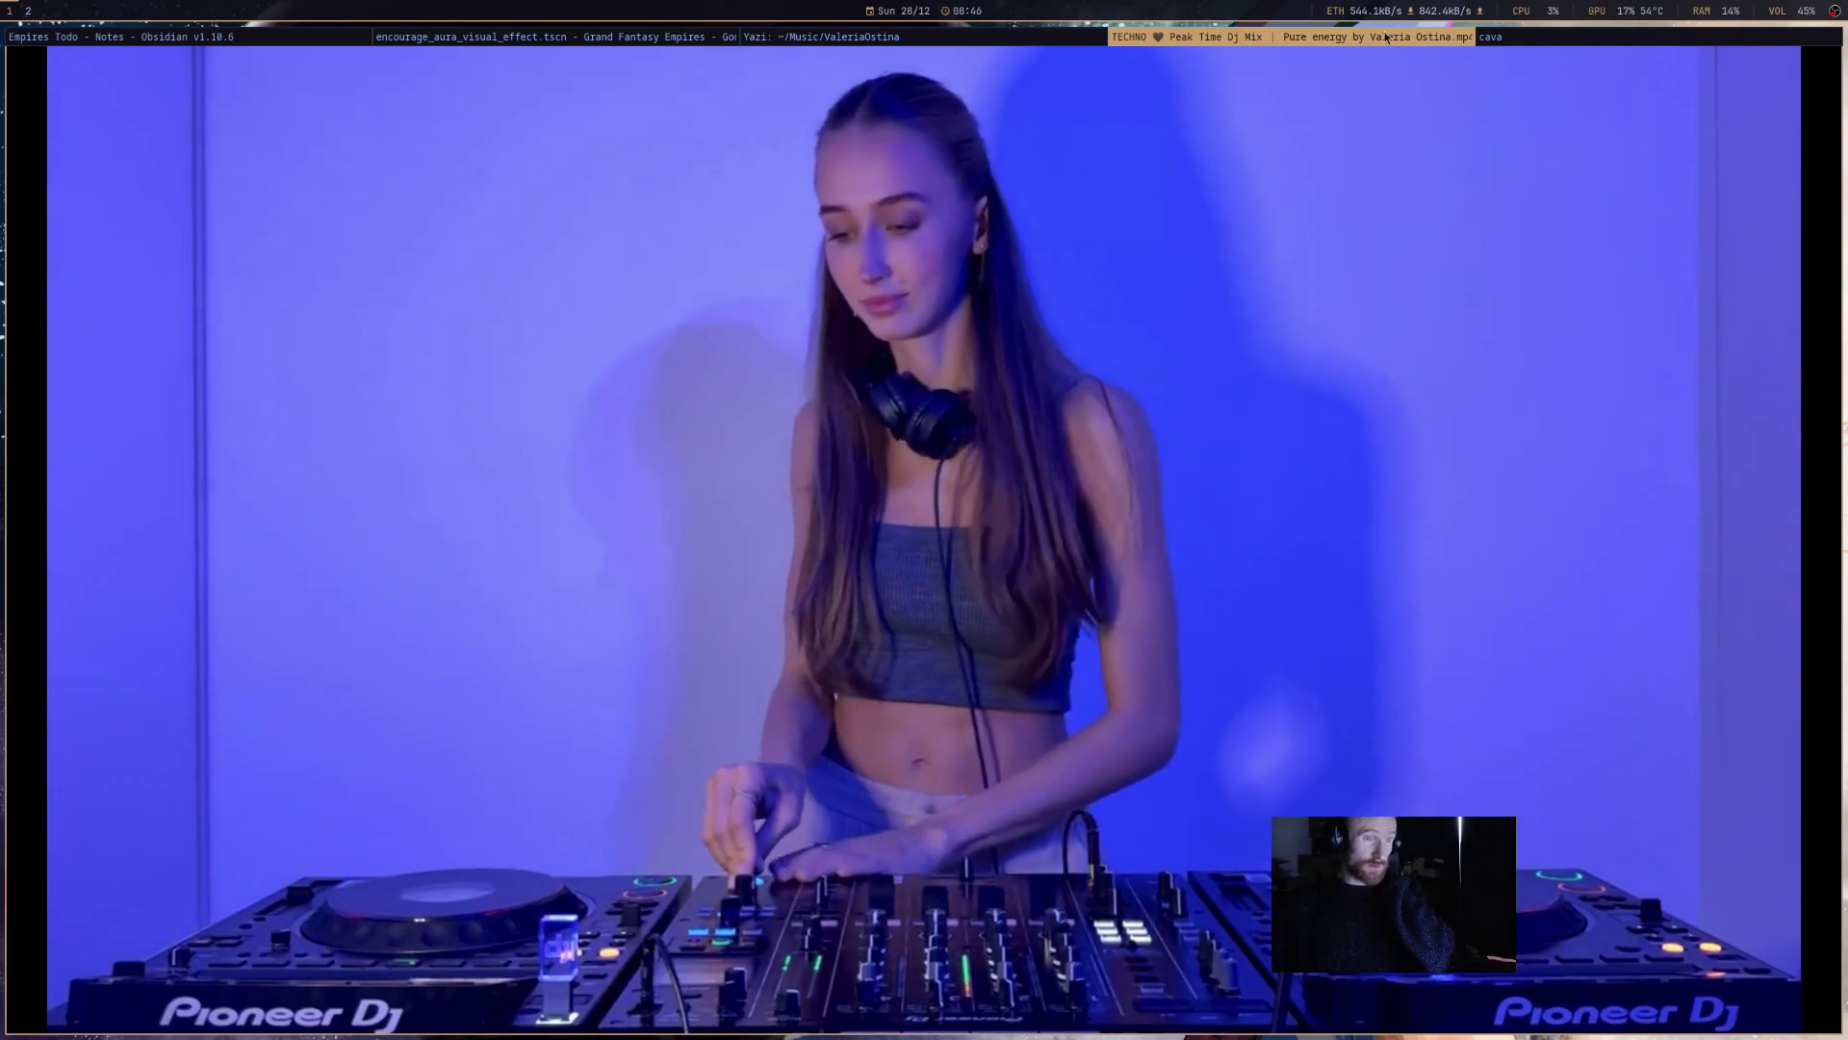
{"action": "key", "text": "super+Left"}
{"action": "key", "text": "super+Left"}
{"action": "key", "text": "super+Left"}
{"action": "left_click", "coordinate": [802, 413]}
{"action": "left_click_drag", "start_coordinate": [1145, 431], "coordinate": [778, 434]}
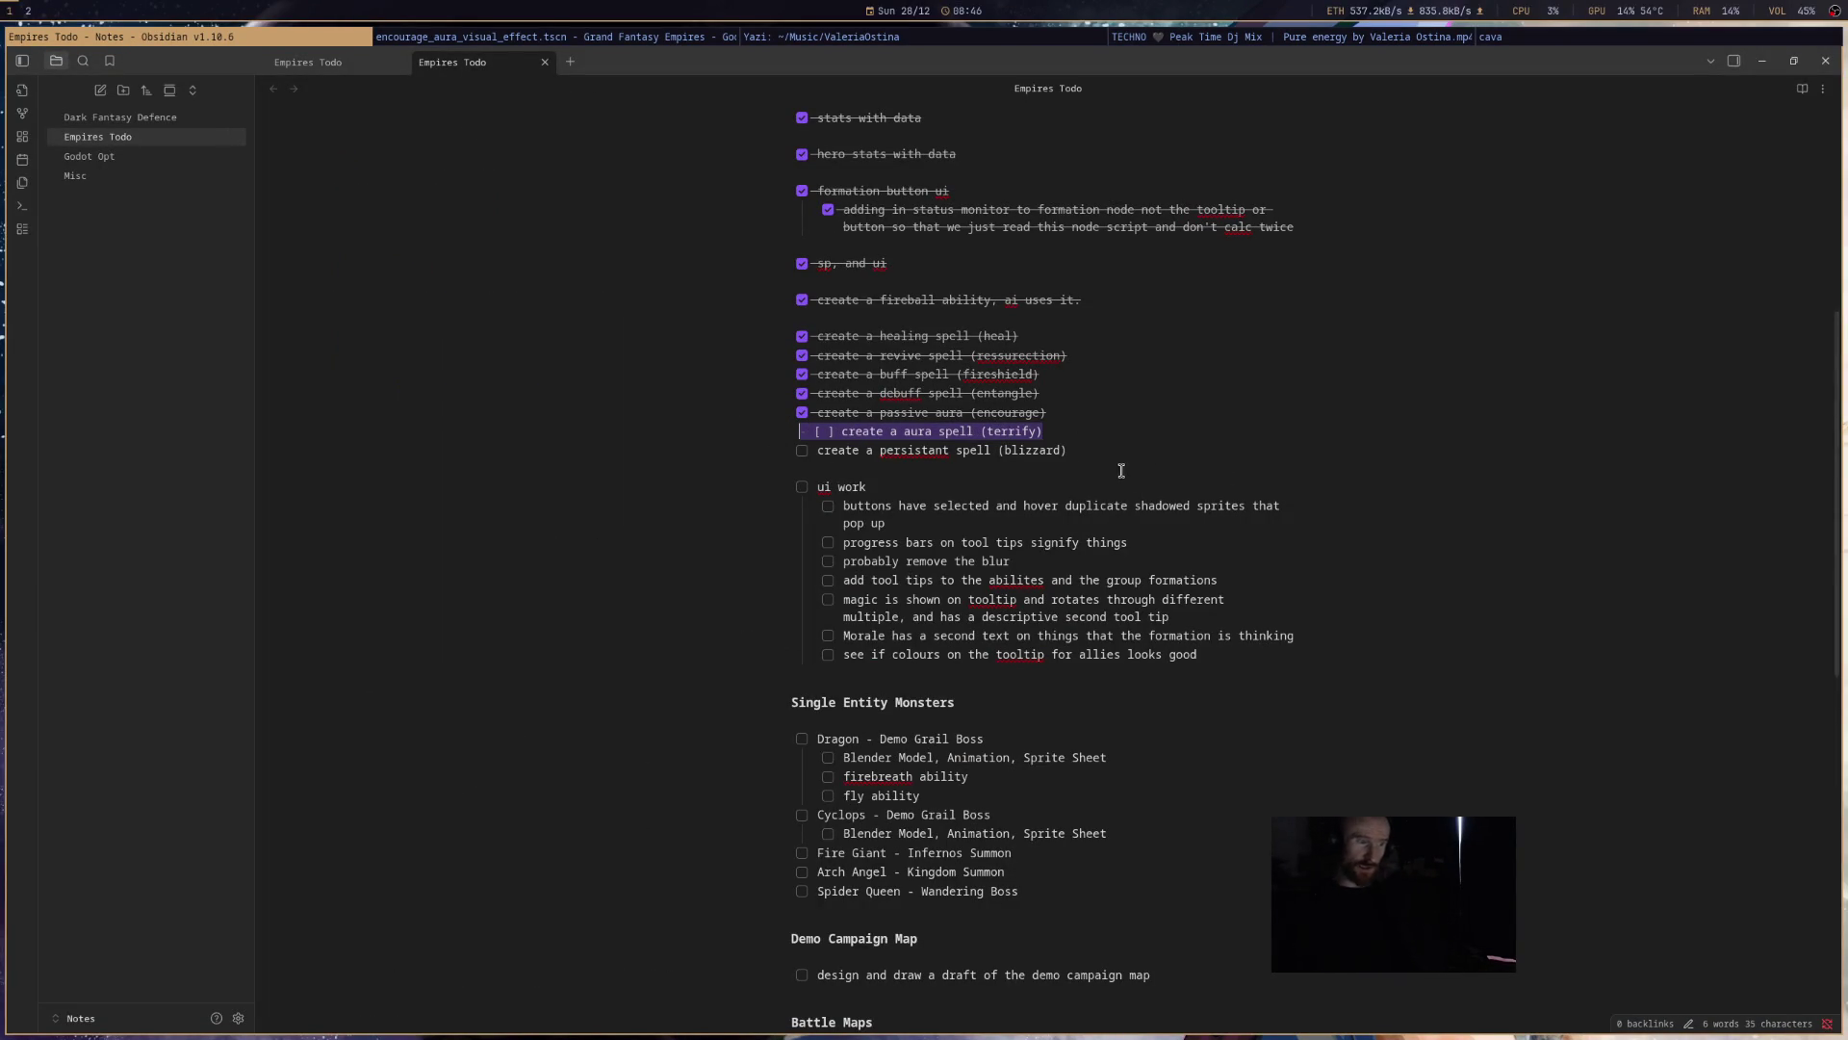
{"action": "left_click", "coordinate": [635, 35]}
{"action": "left_click_drag", "start_coordinate": [1487, 428], "coordinate": [1472, 146]}
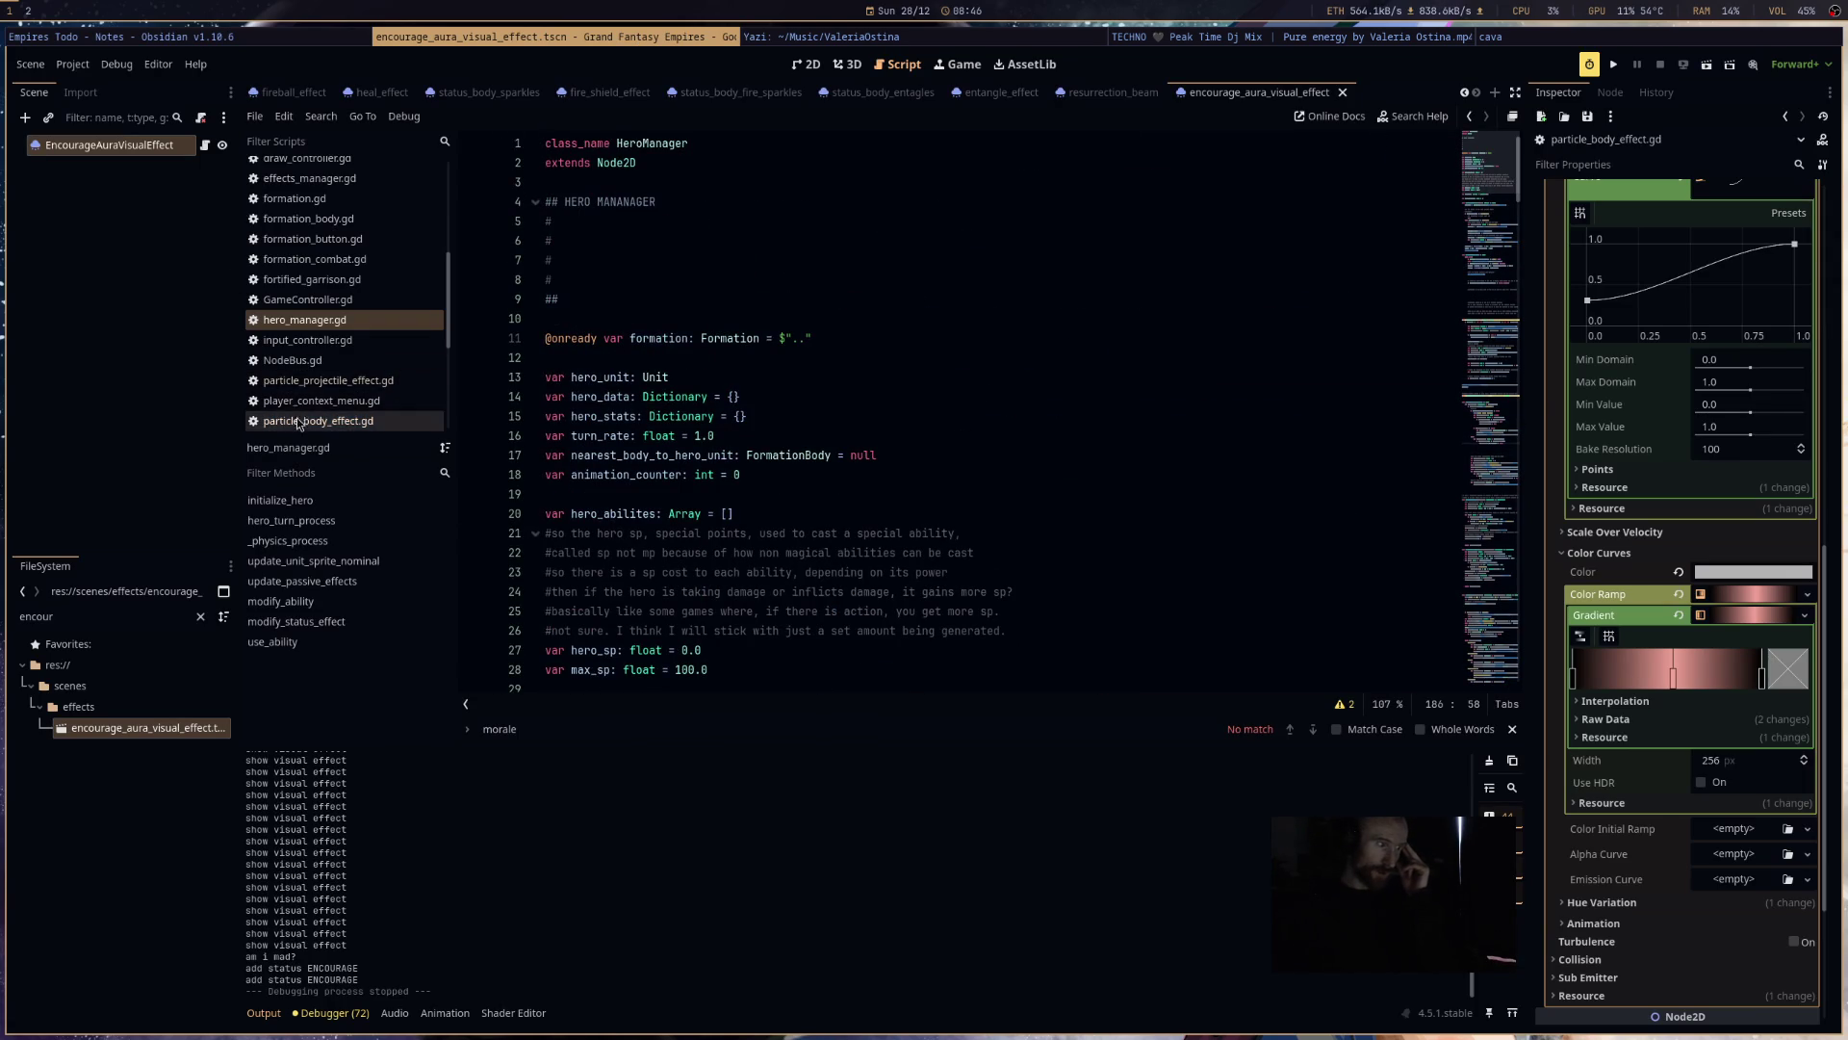
- Review the ENCOURAGE entry in DataMisc.gd's EFFECTS_DATA
{"action": "scroll", "coordinate": [306, 379], "scroll_direction": "up", "scroll_amount": 2}
{"action": "scroll", "coordinate": [317, 346], "scroll_direction": "up", "scroll_amount": 2}
{"action": "left_click", "coordinate": [308, 268]}
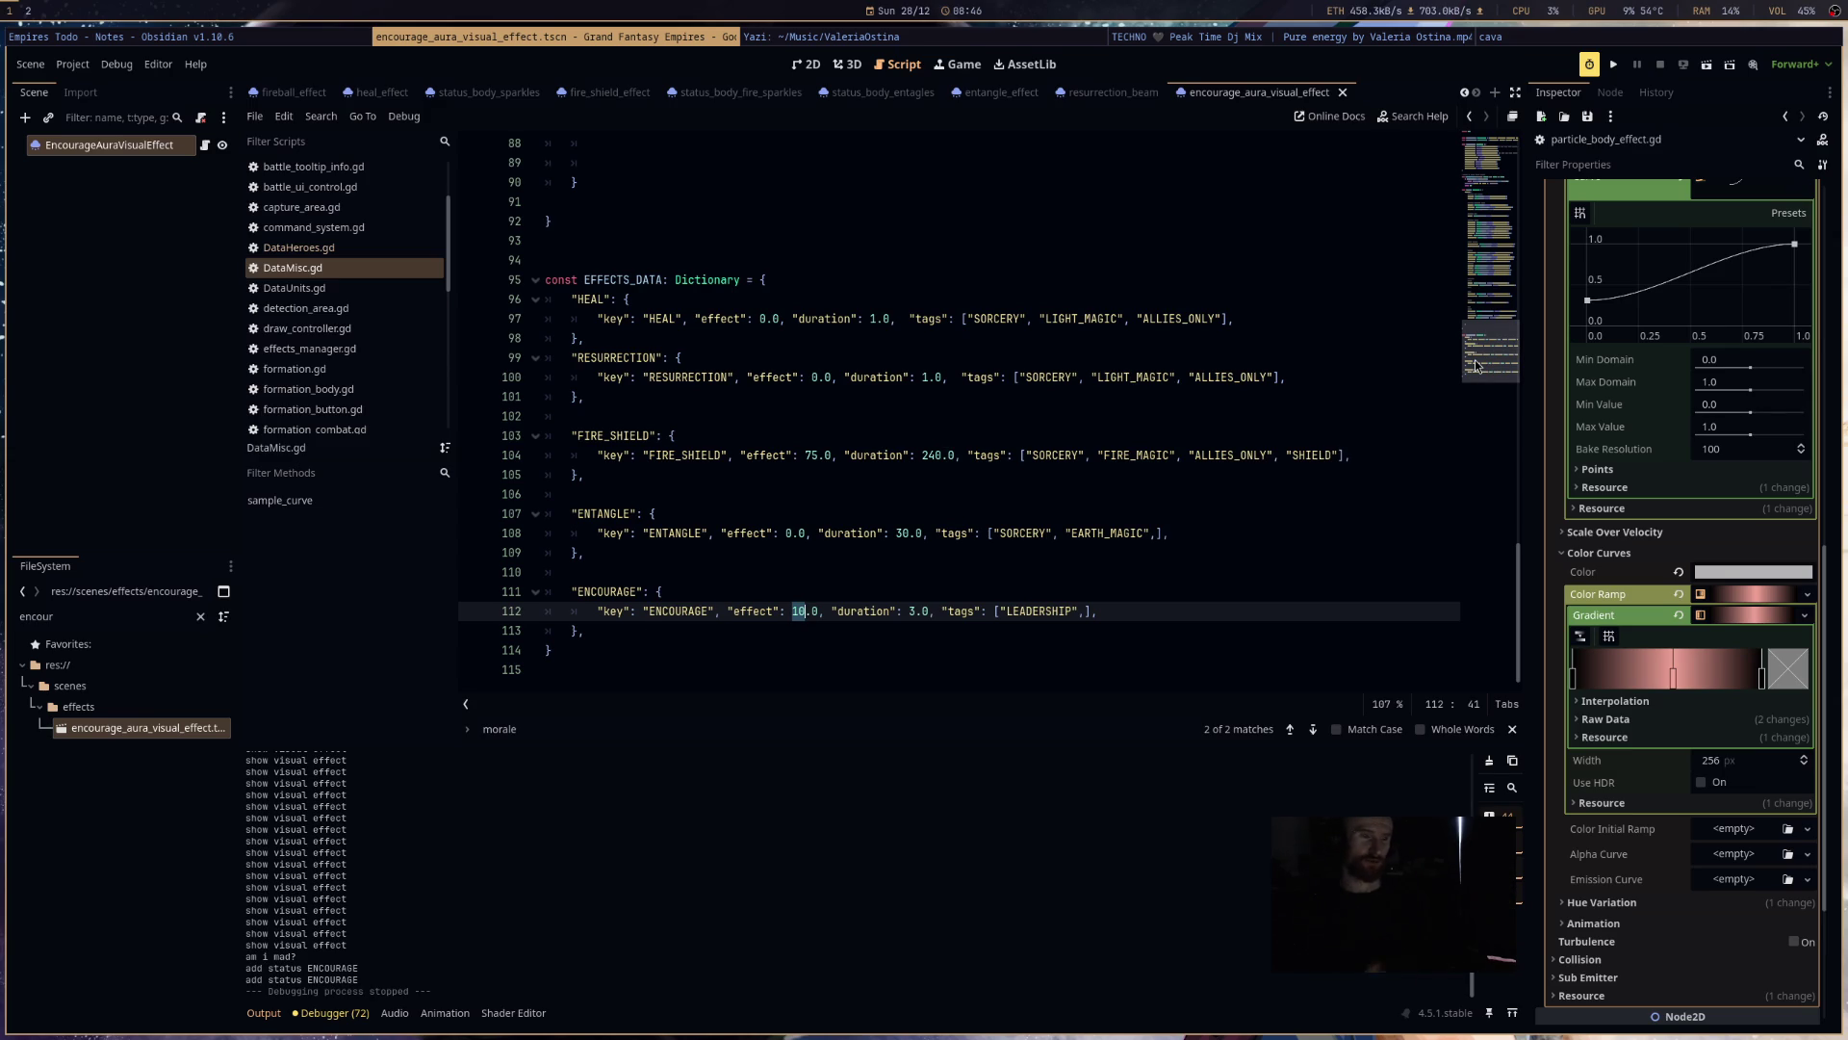
{"action": "left_click_drag", "start_coordinate": [1478, 365], "coordinate": [1483, 145]}
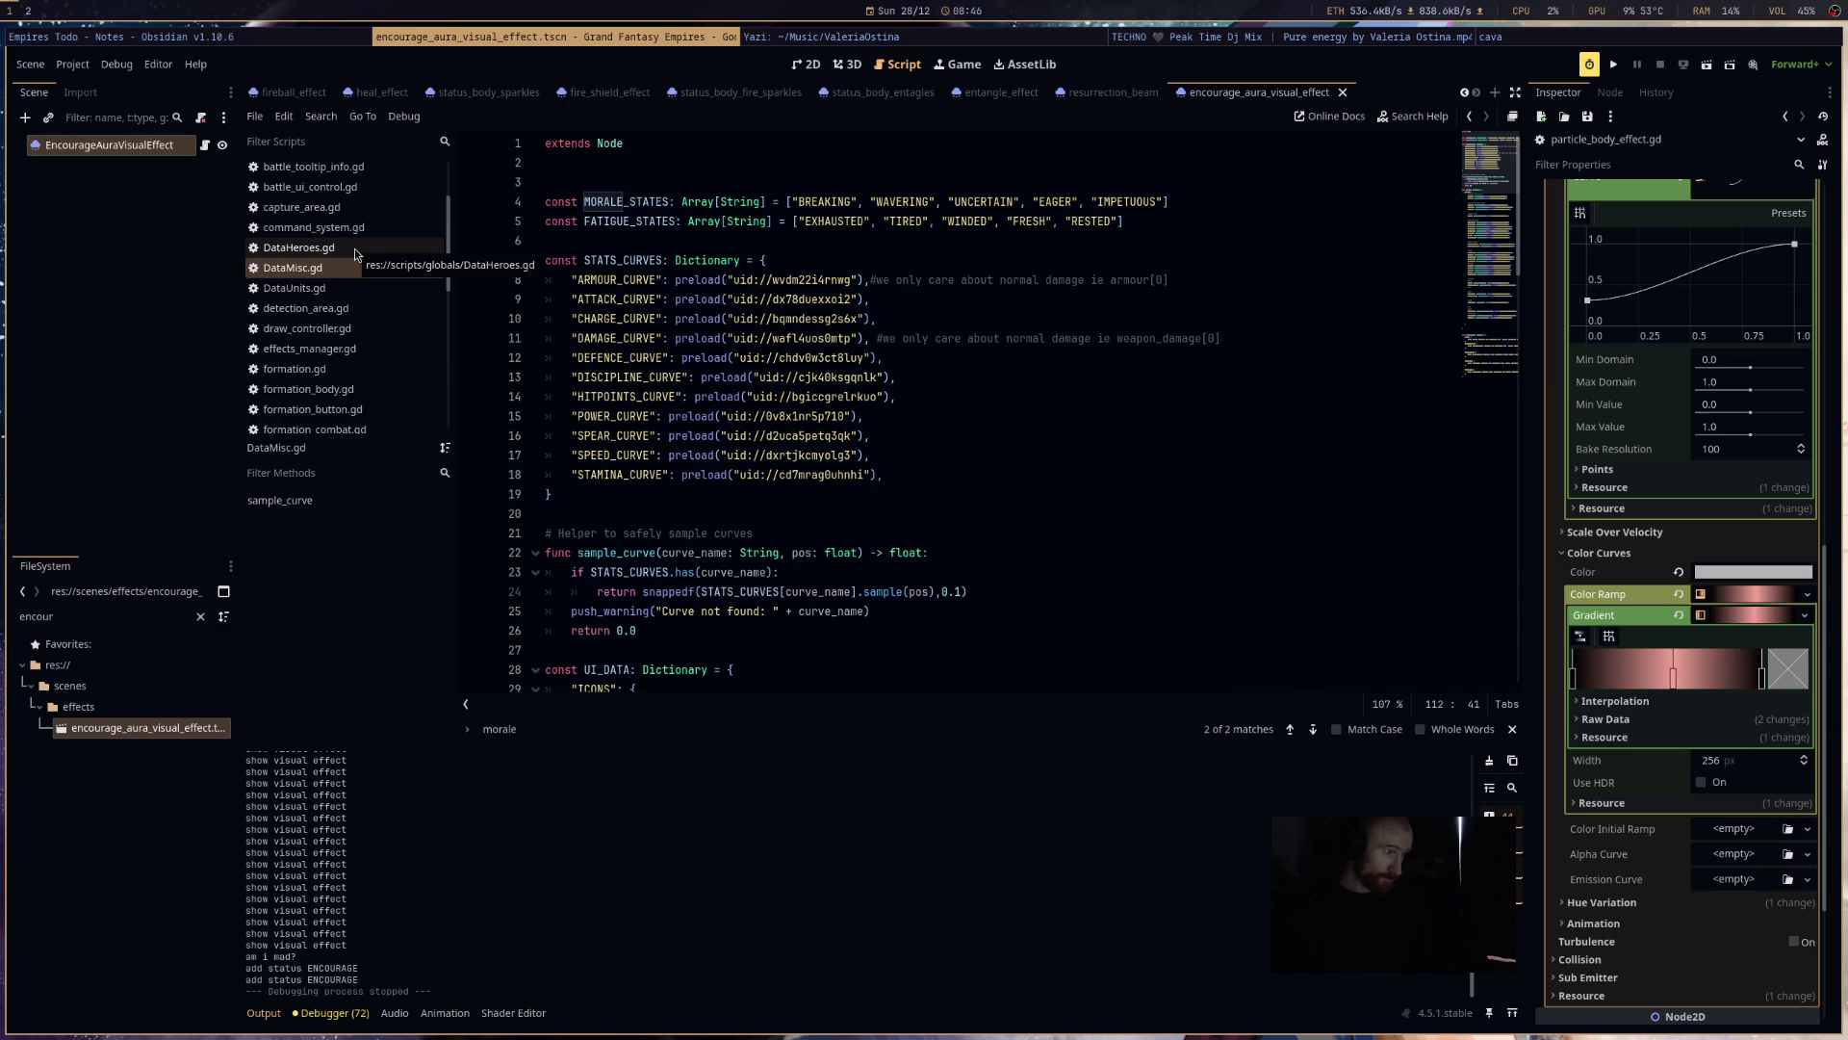
- Bring up DataHeroes.gd at the empty TERRIFY entry and select its field lines
{"action": "left_click", "coordinate": [354, 248]}
{"action": "scroll", "coordinate": [1020, 361], "scroll_direction": "down", "scroll_amount": 3}
{"action": "scroll", "coordinate": [1020, 361], "scroll_direction": "down", "scroll_amount": 3}
{"action": "left_click_drag", "start_coordinate": [597, 454], "coordinate": [1162, 476]}
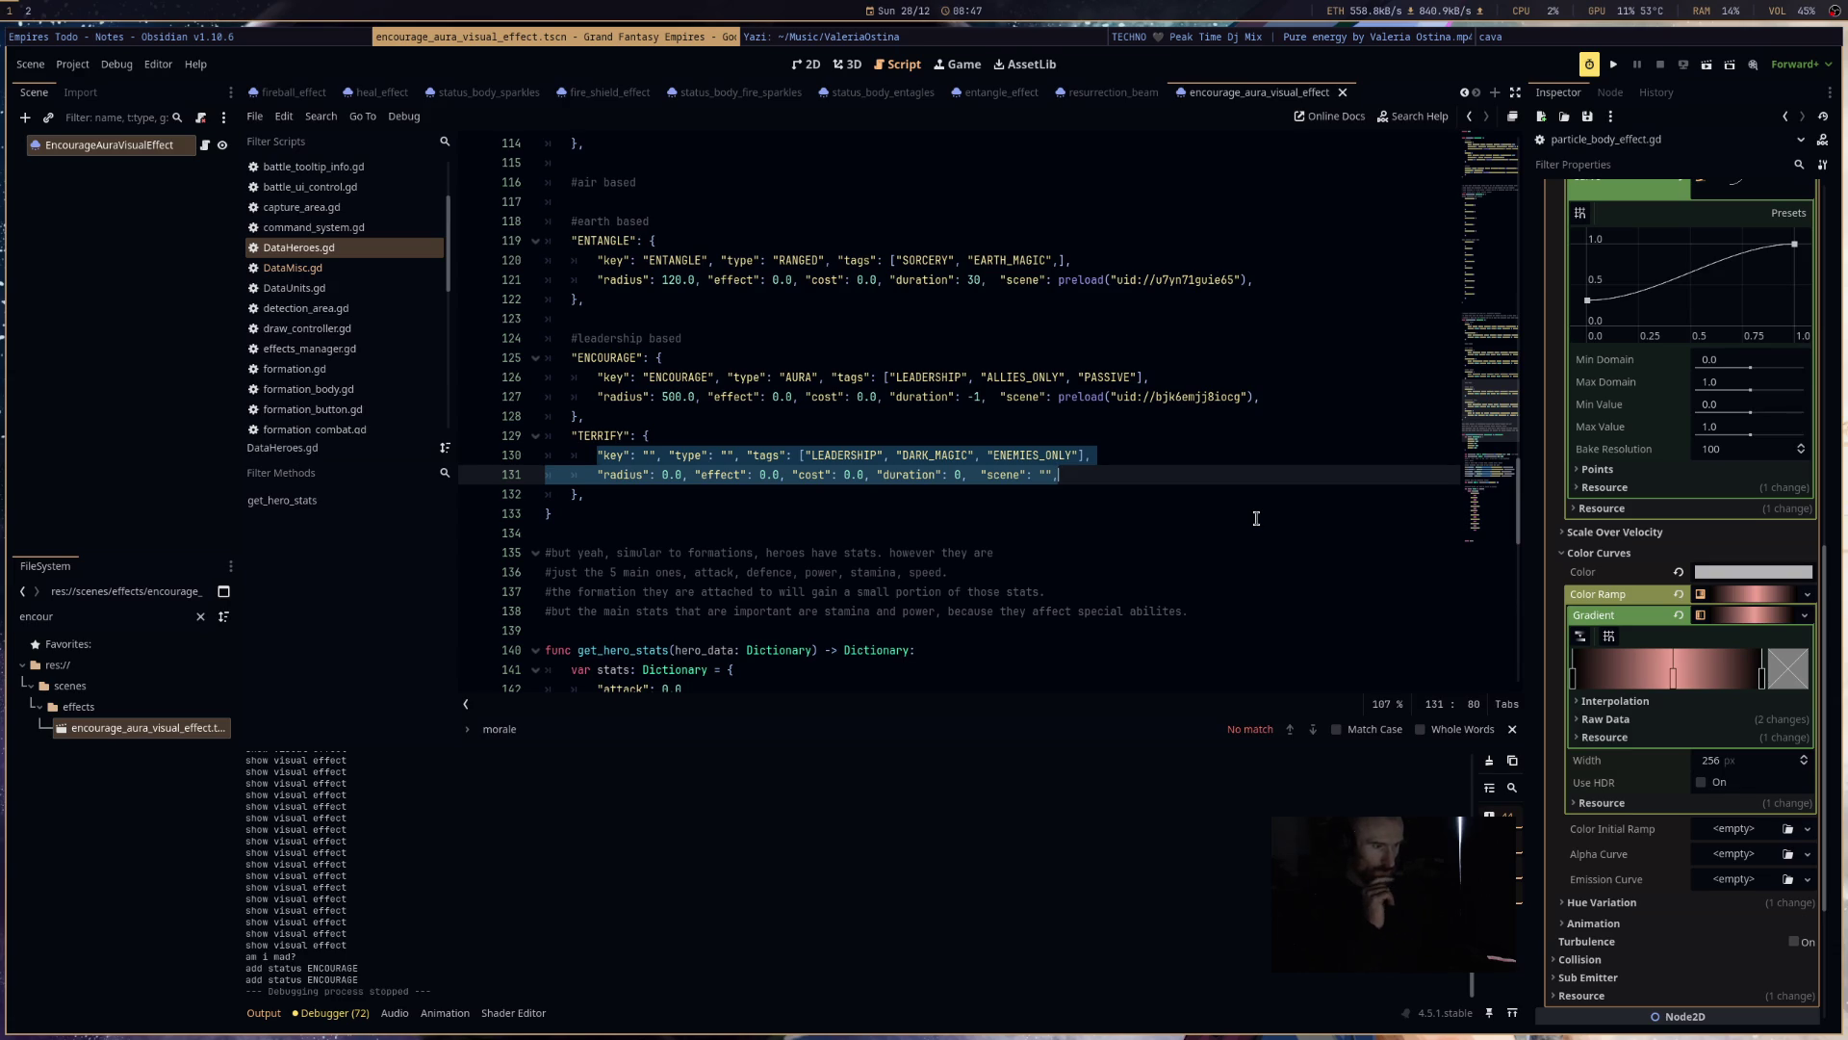
- Set the TERRIFY entry's key to TERRIFY and its type to AURA
{"action": "double_click", "coordinate": [614, 437]}
{"action": "middle_click", "coordinate": [650, 455]}
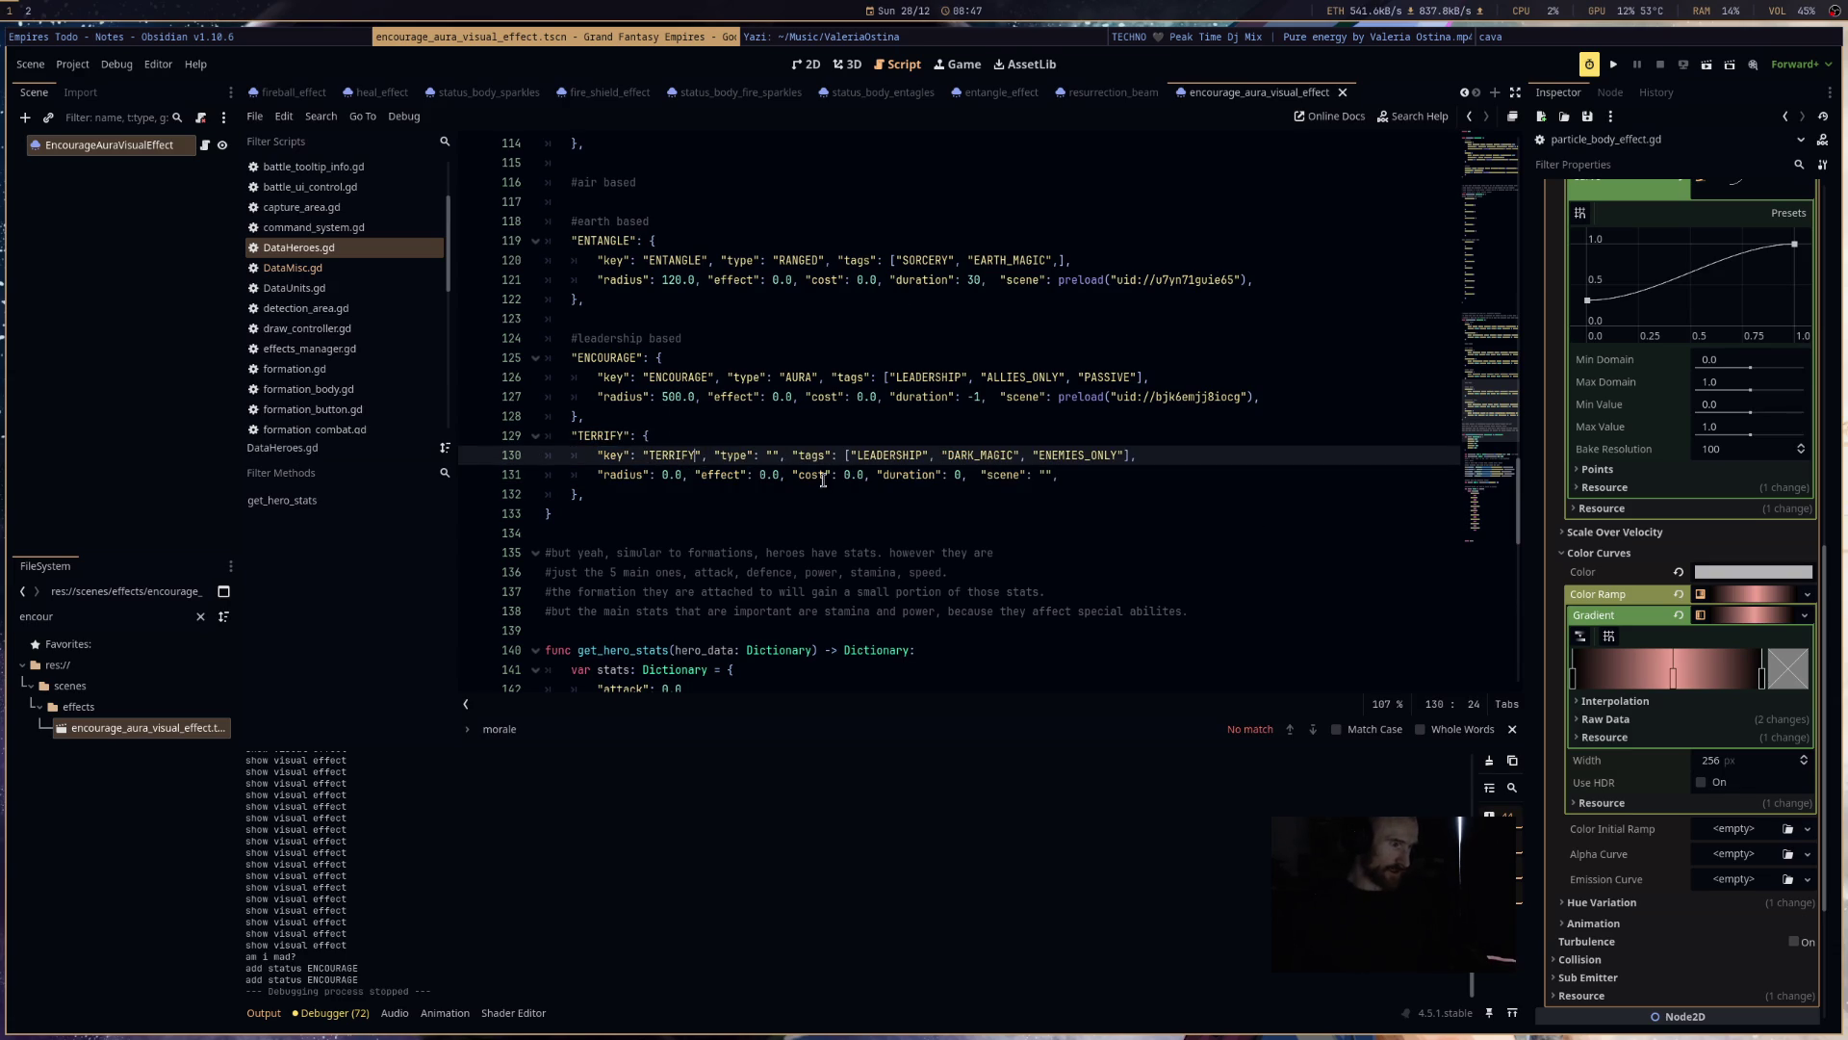
{"action": "type", "text": "AURA"}
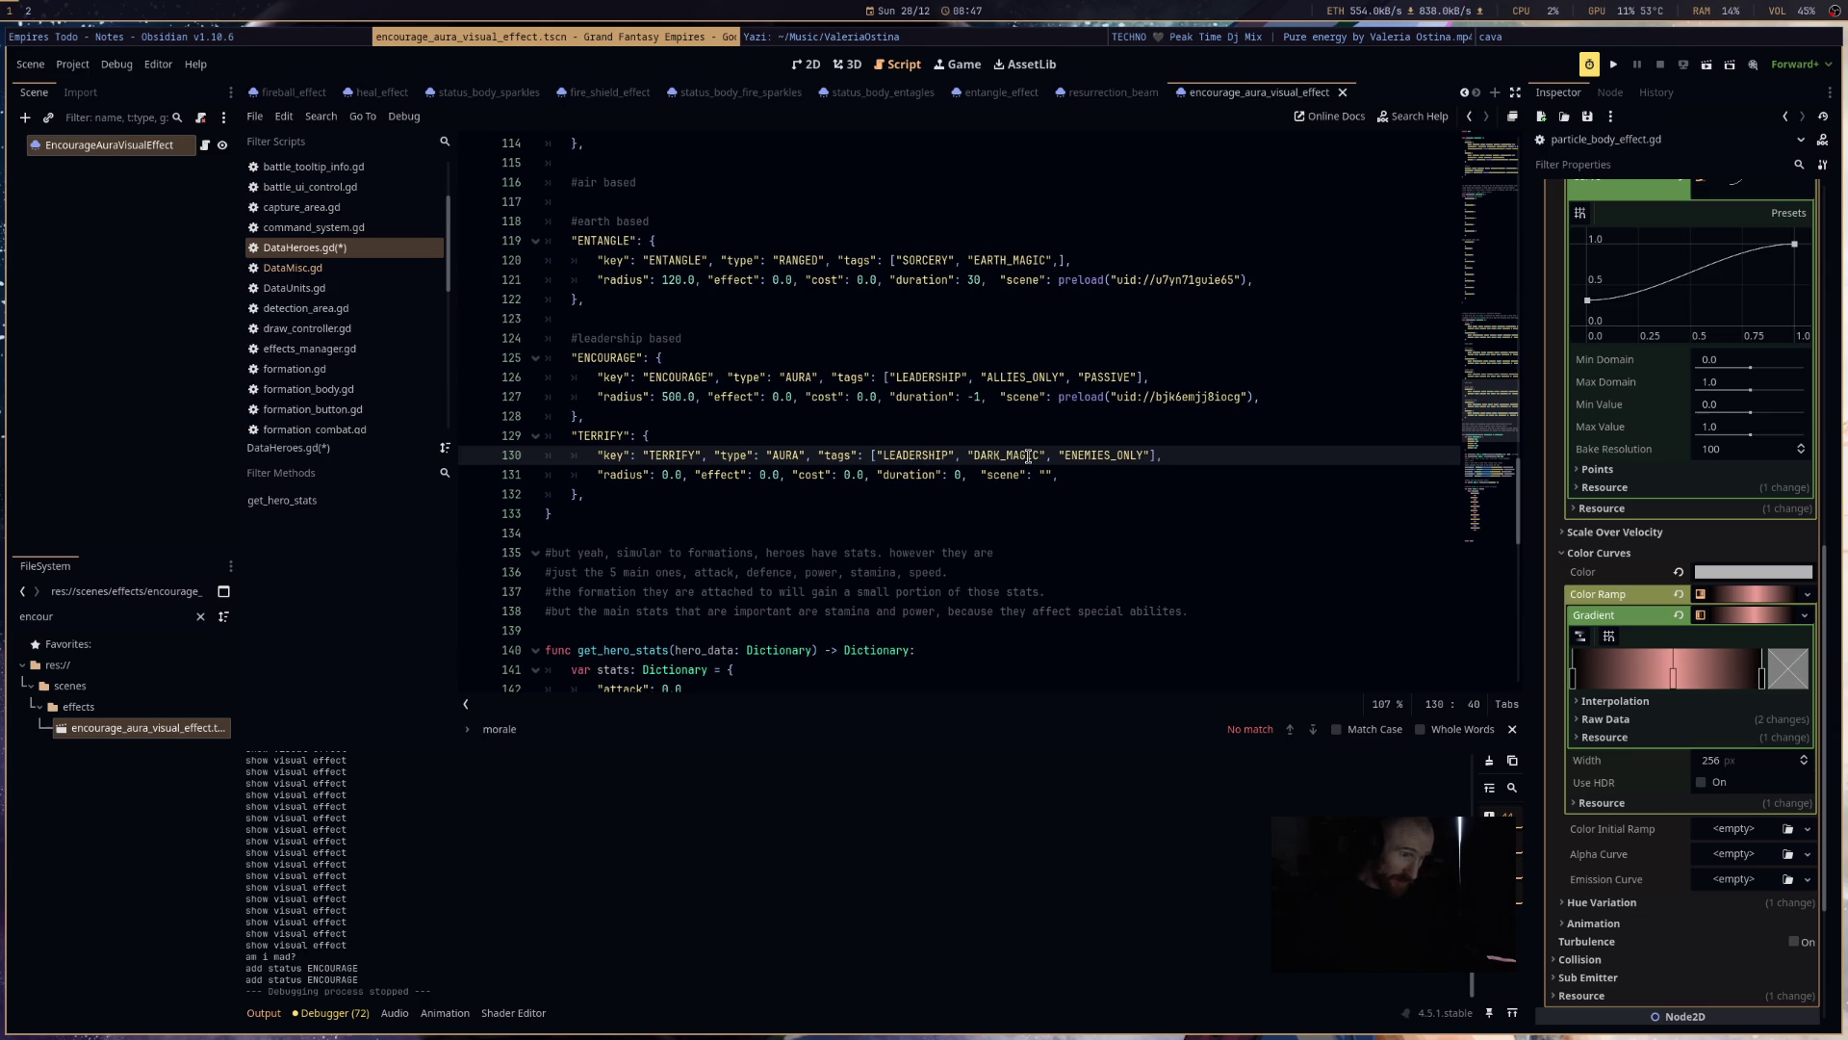
{"action": "double_click", "coordinate": [1096, 454]}
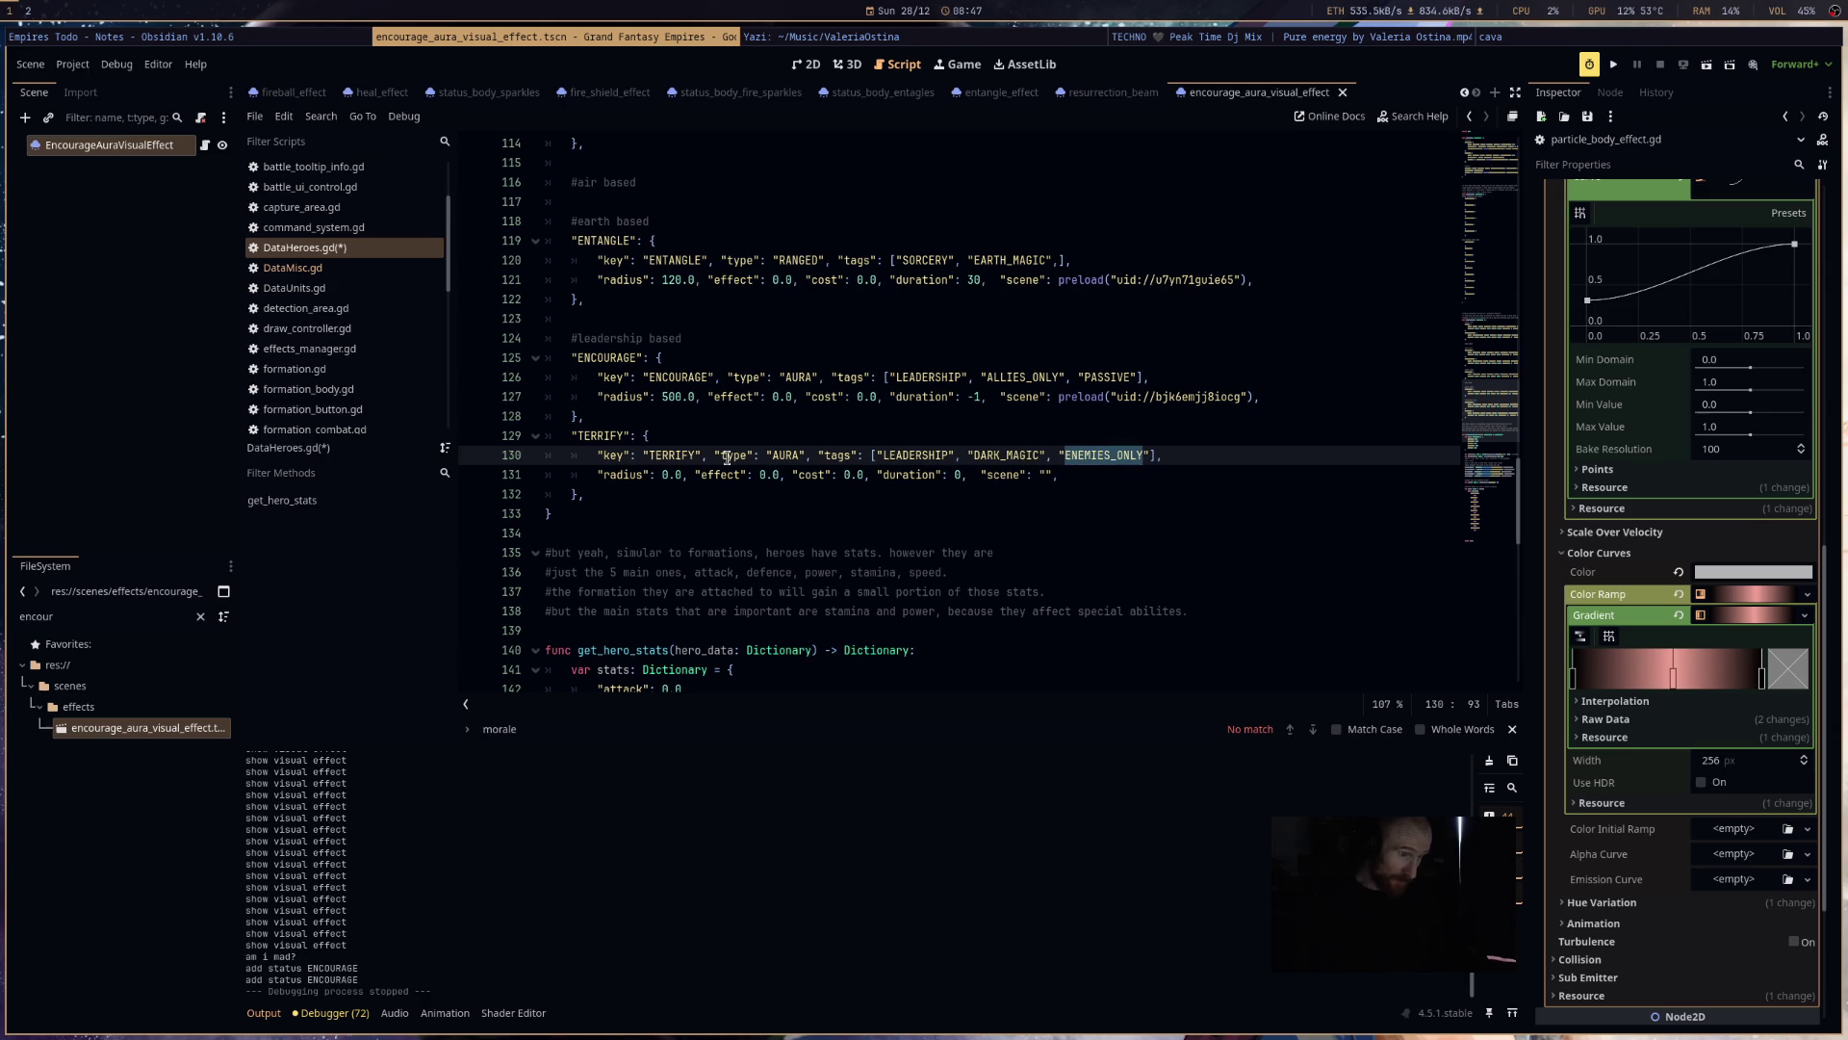
- Set the TERRIFY values: radius 300.0, effect 10.0, cost 100.0, duration 1
{"action": "left_click", "coordinate": [664, 475]}
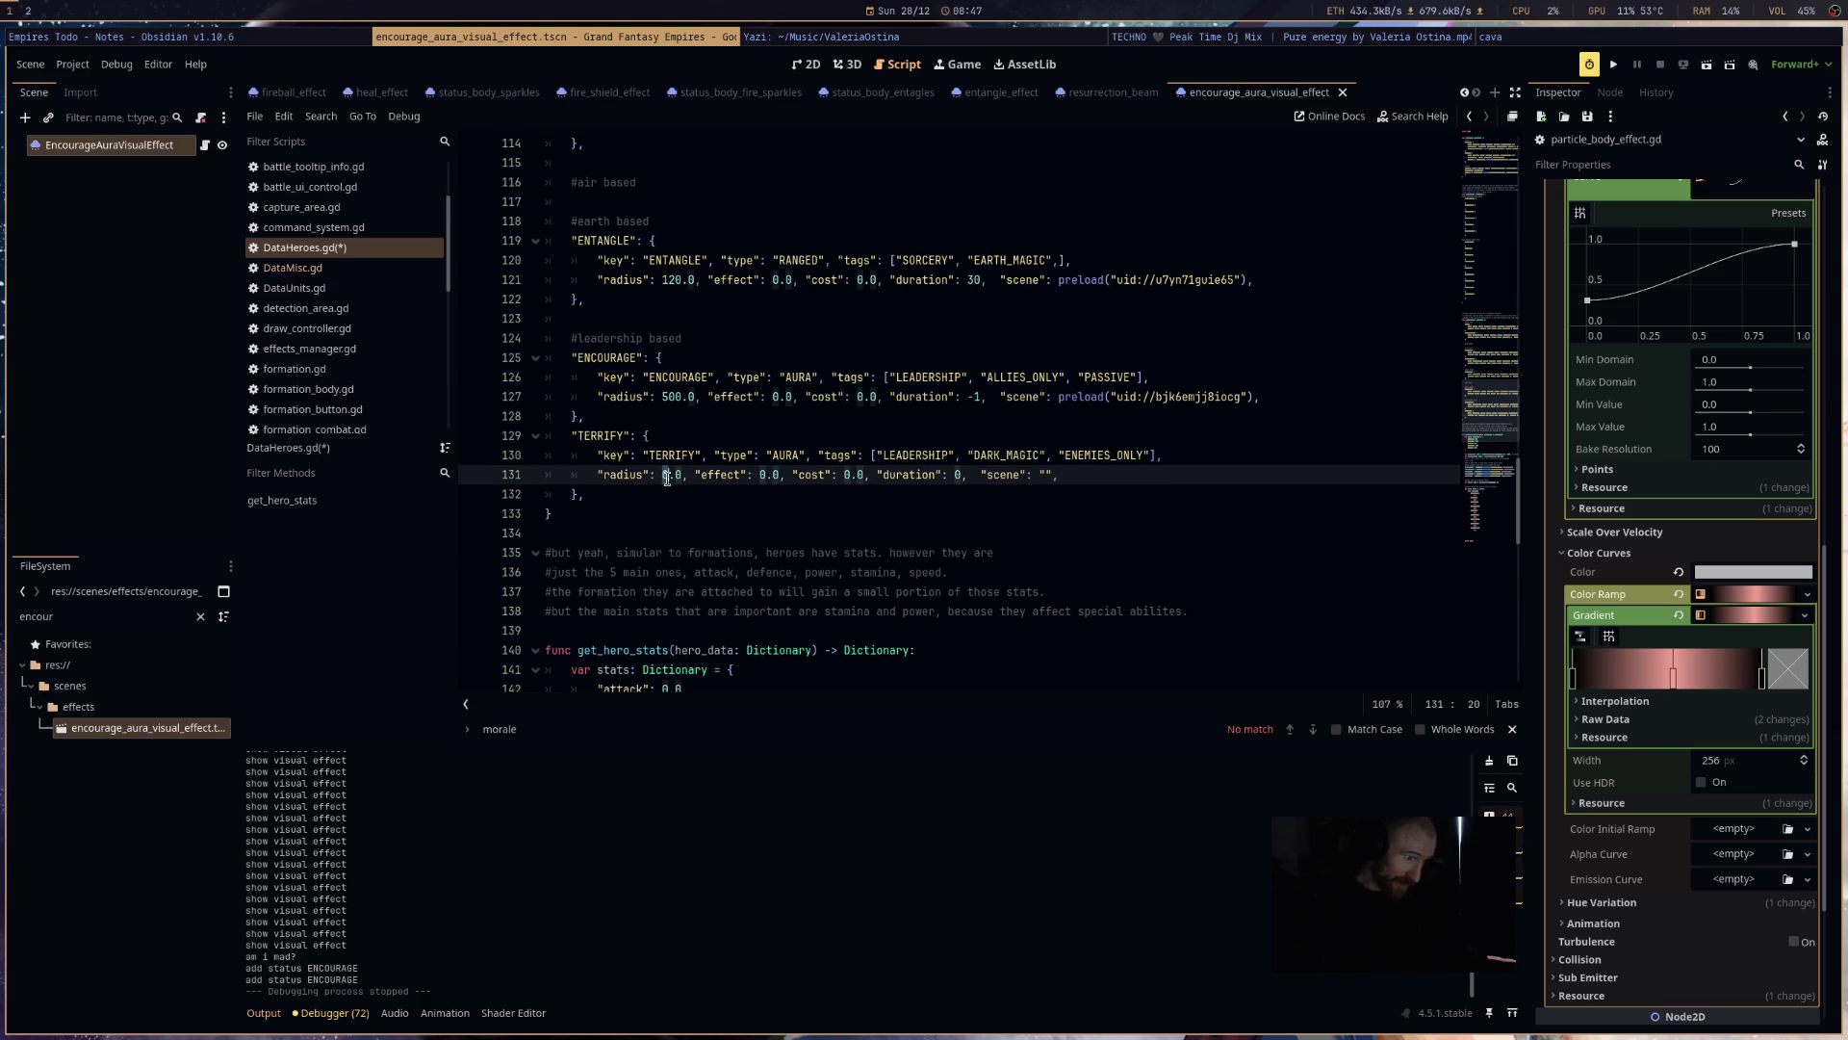
{"action": "type", "text": "30"}
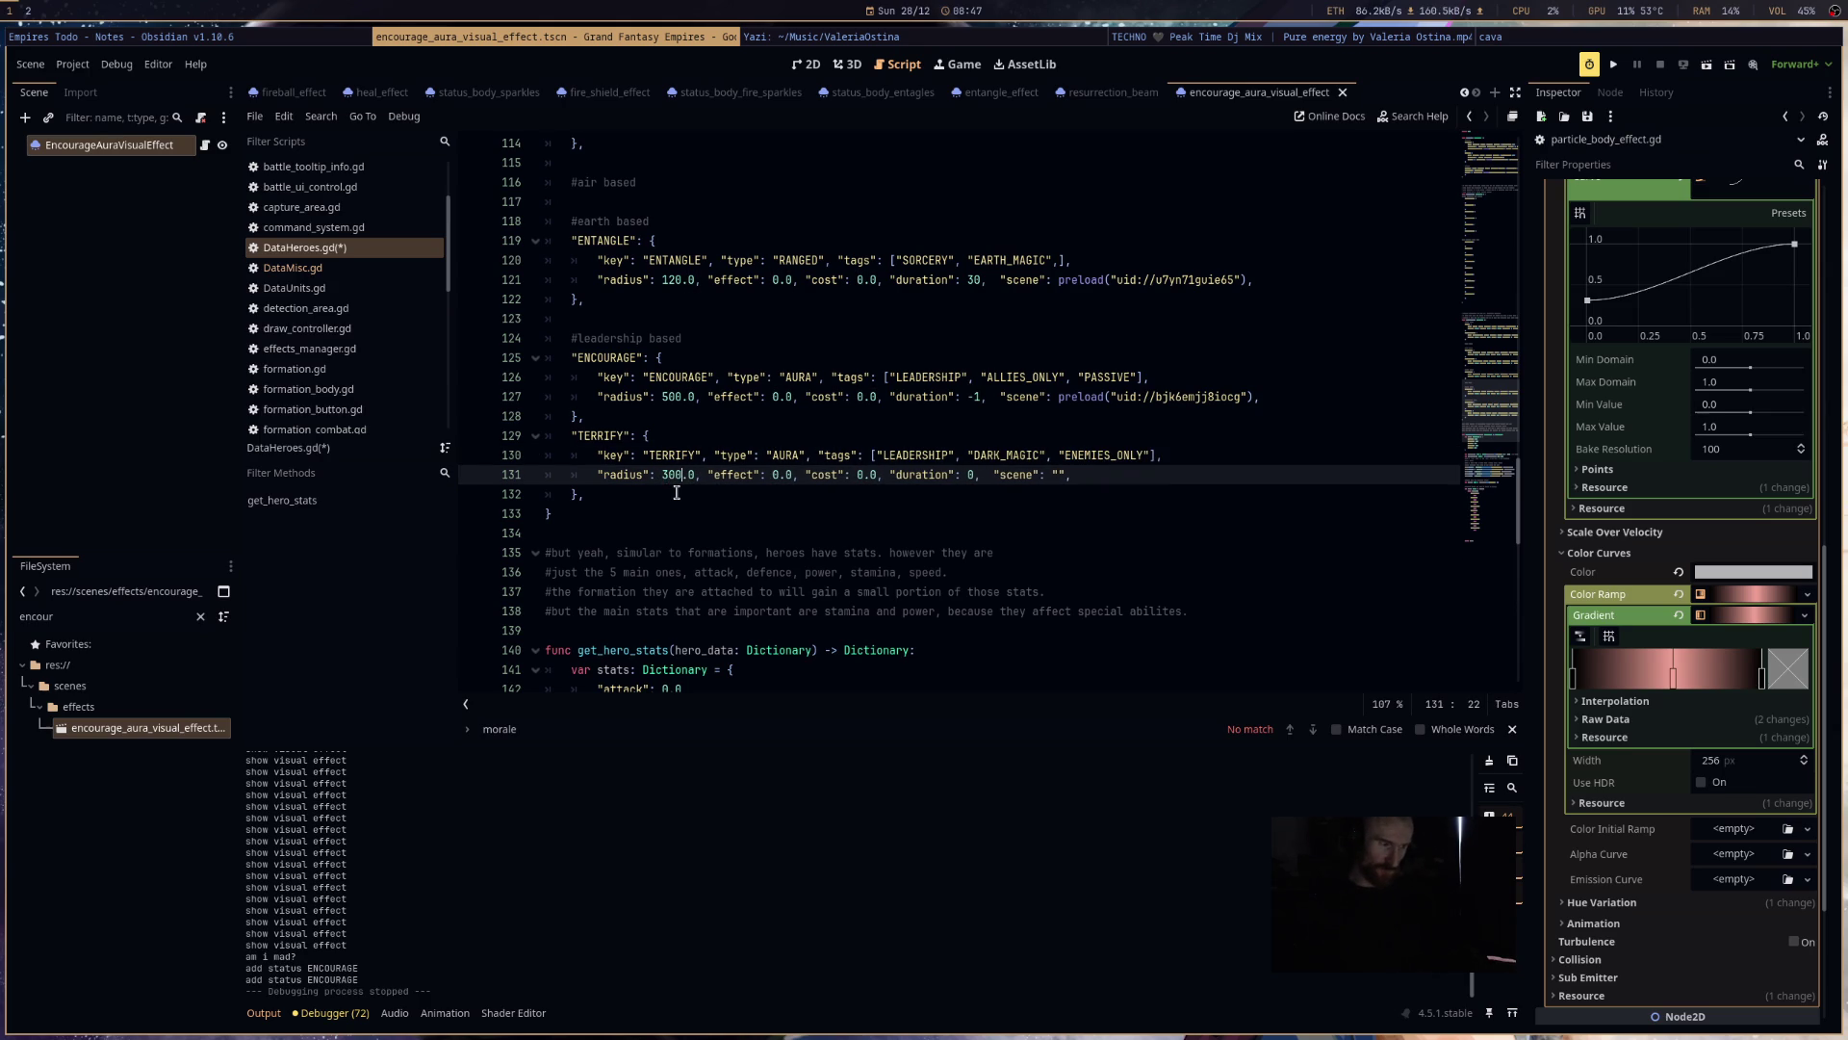
{"action": "double_click", "coordinate": [775, 475]}
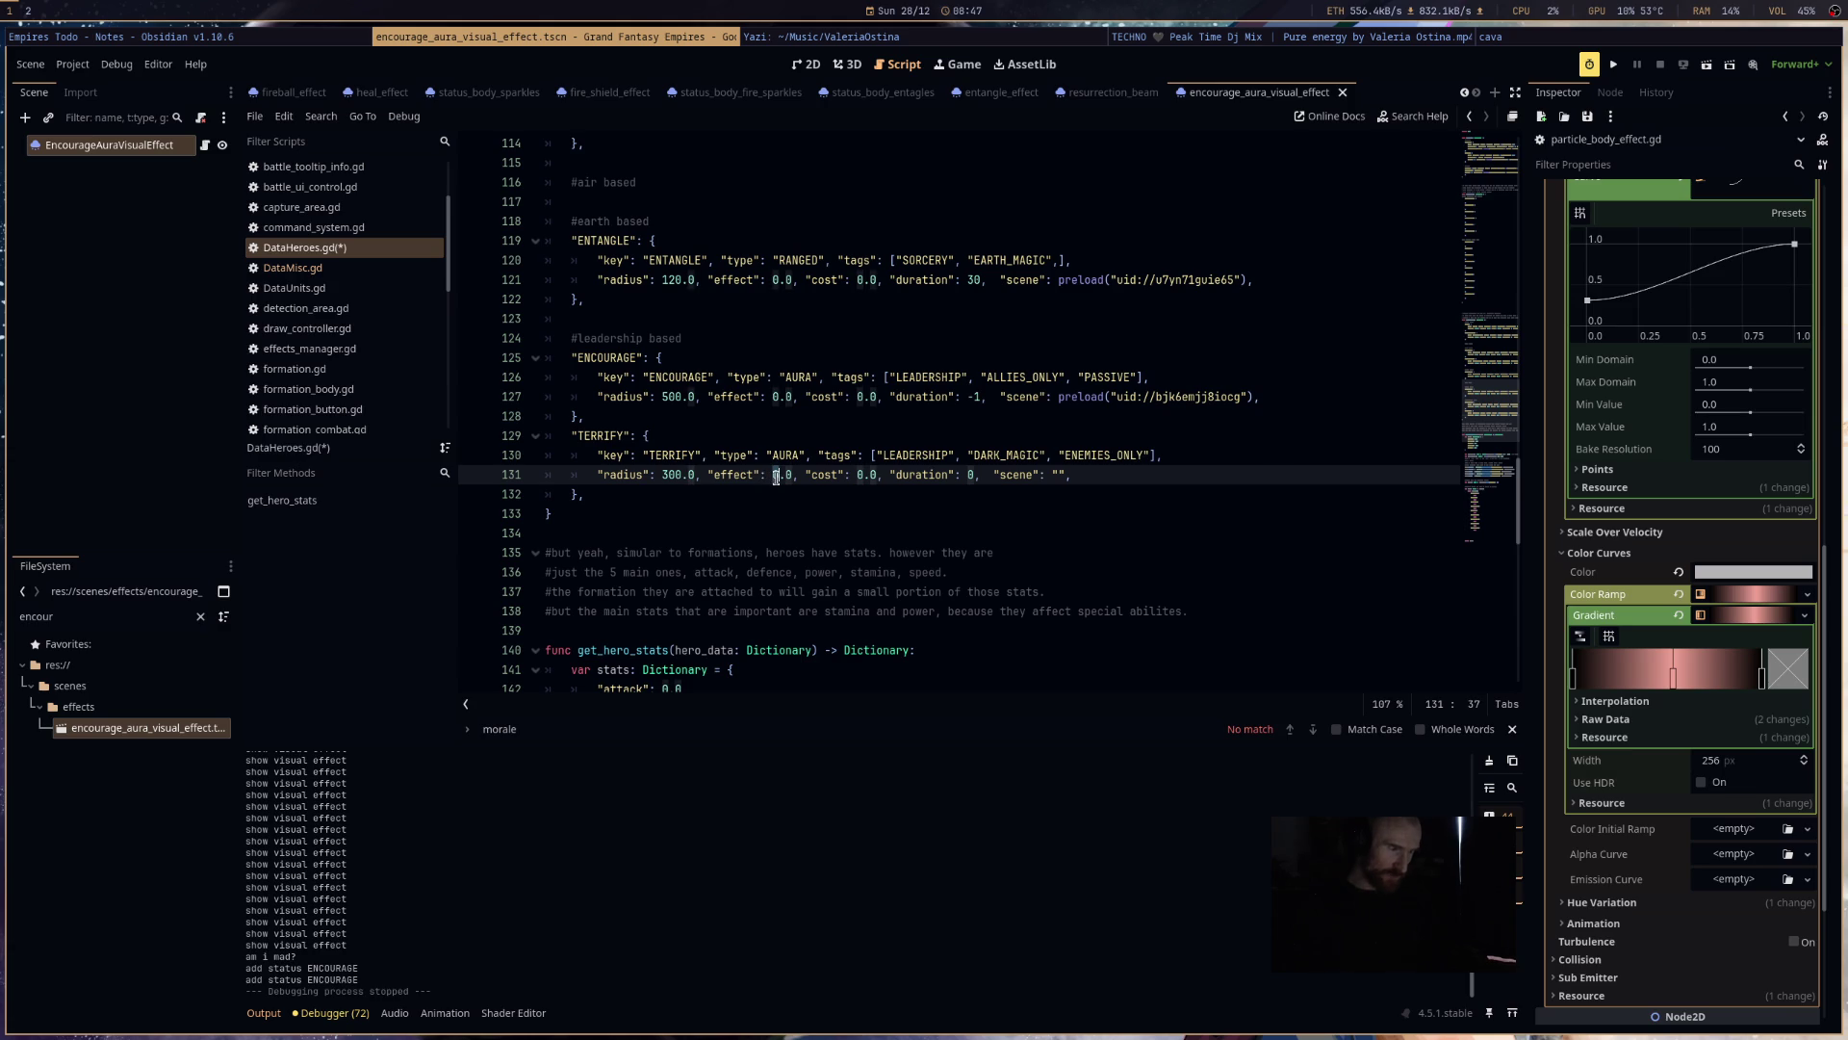
{"action": "type", "text": "10"}
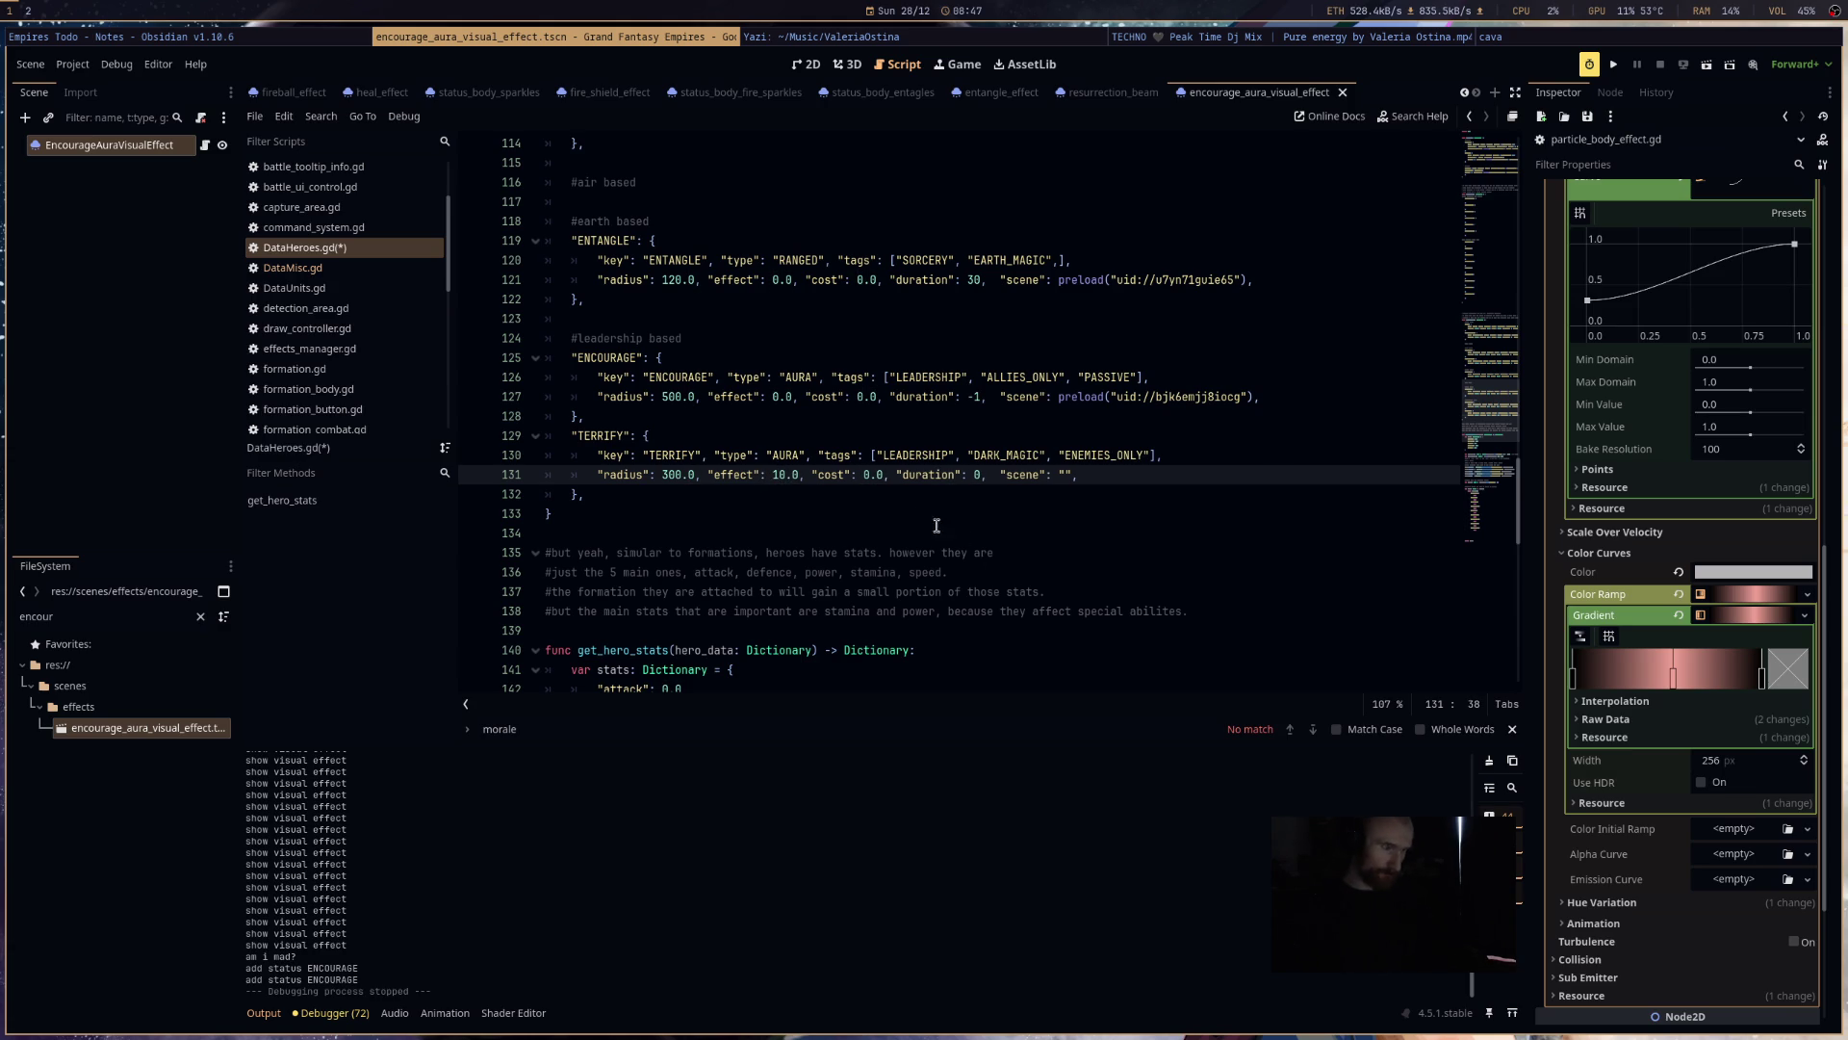
{"action": "double_click", "coordinate": [865, 474]}
{"action": "type", "text": "1-"}
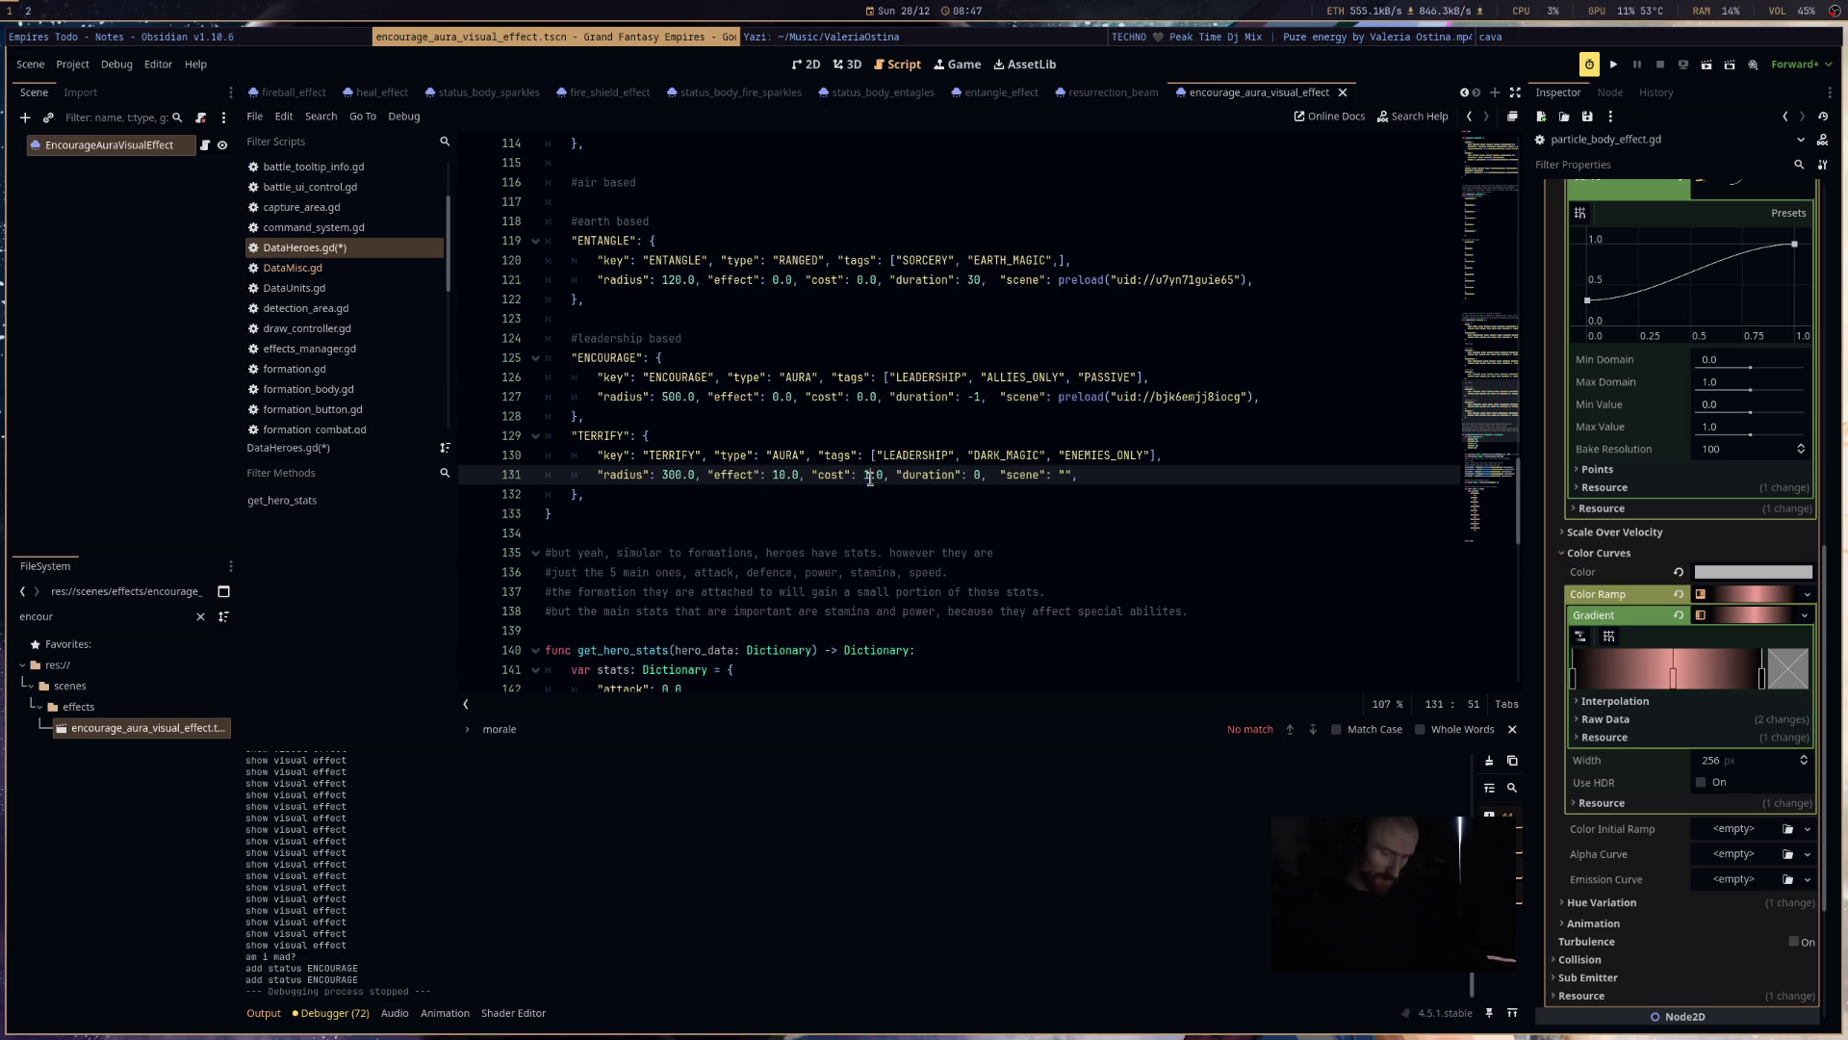
{"action": "key", "text": "BackSpace"}
{"action": "type", "text": "00"}
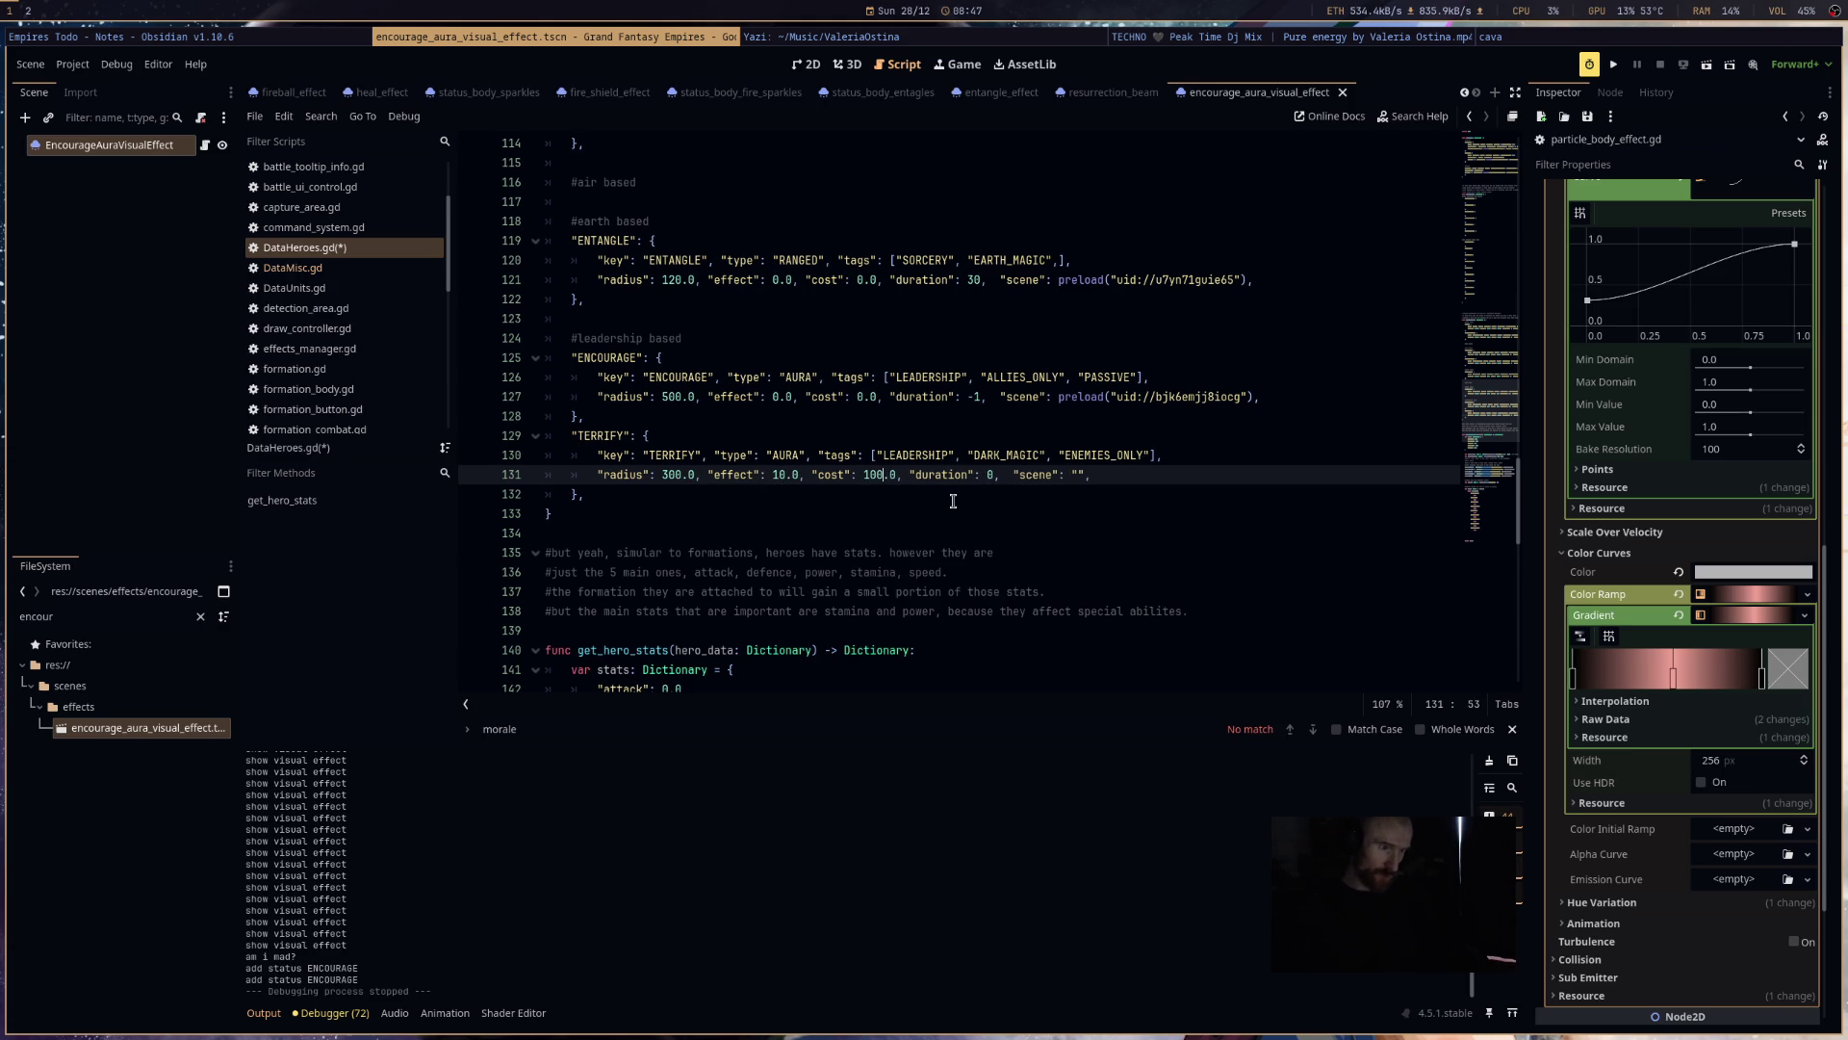
{"action": "double_click", "coordinate": [990, 475]}
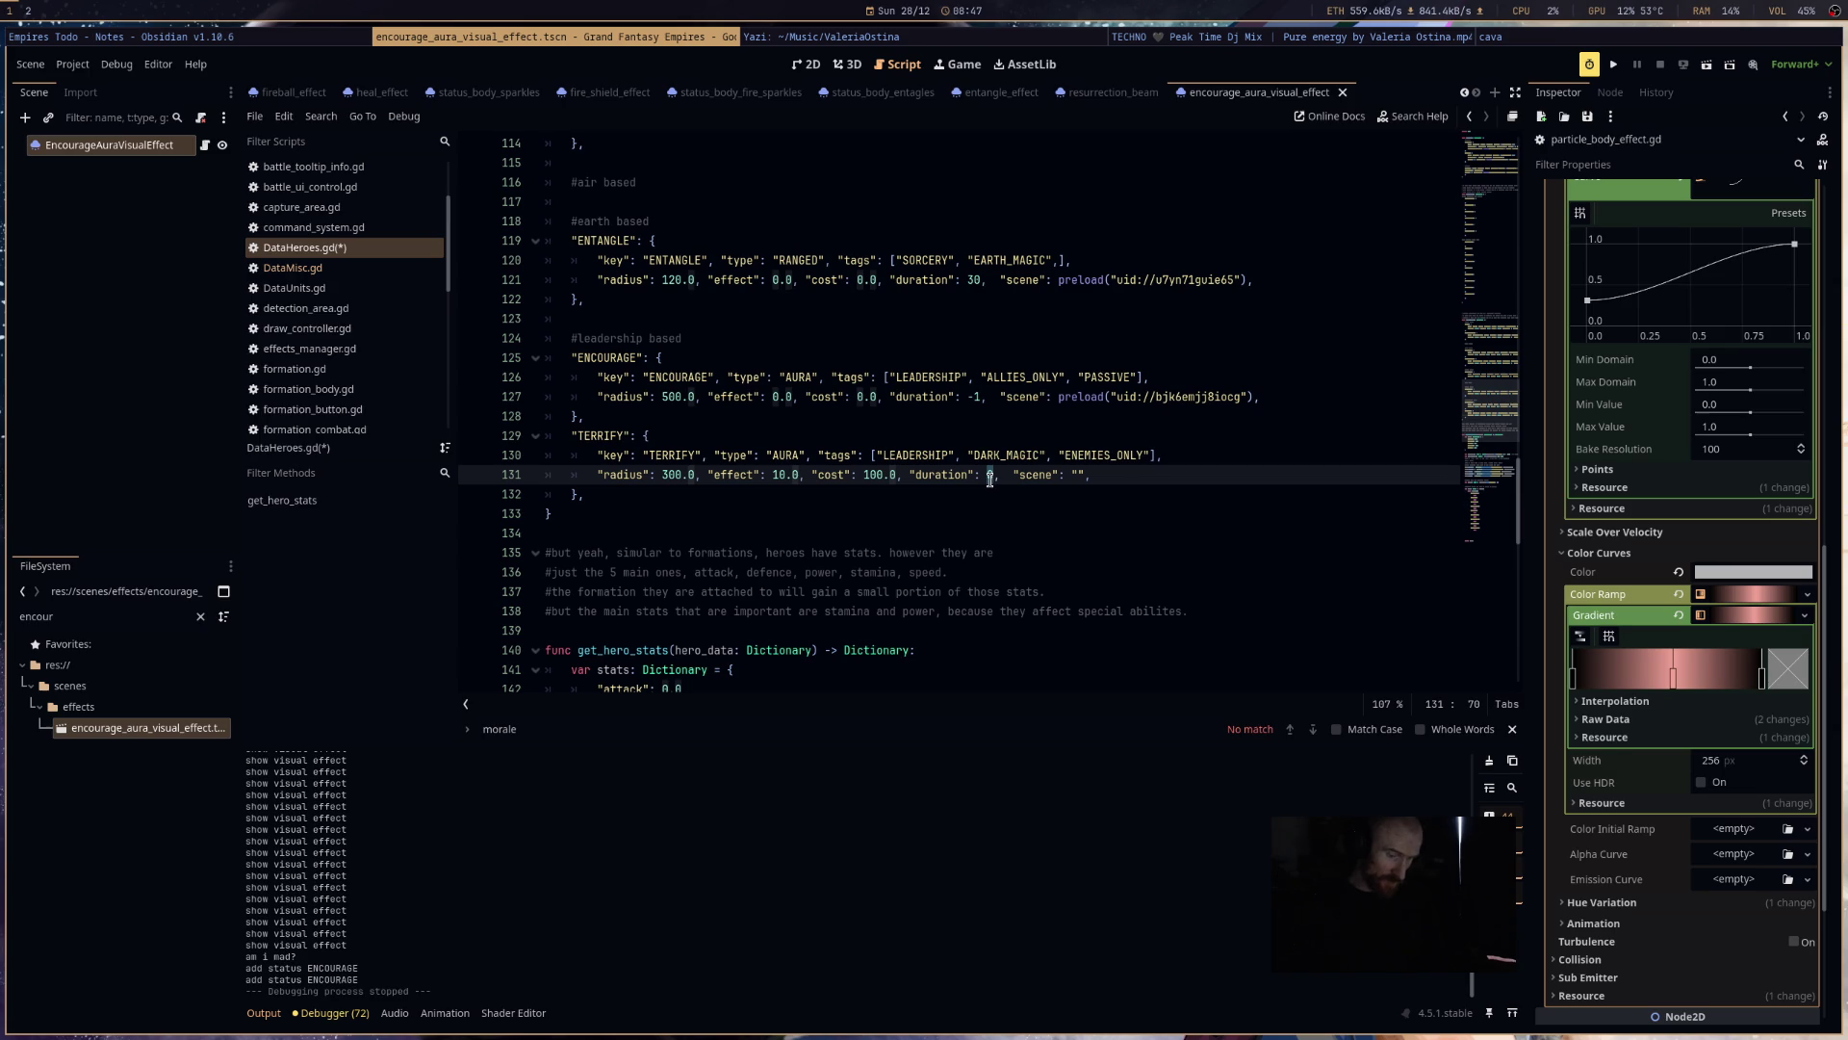
{"action": "type", "text": "1"}
{"action": "left_click", "coordinate": [1123, 507]}
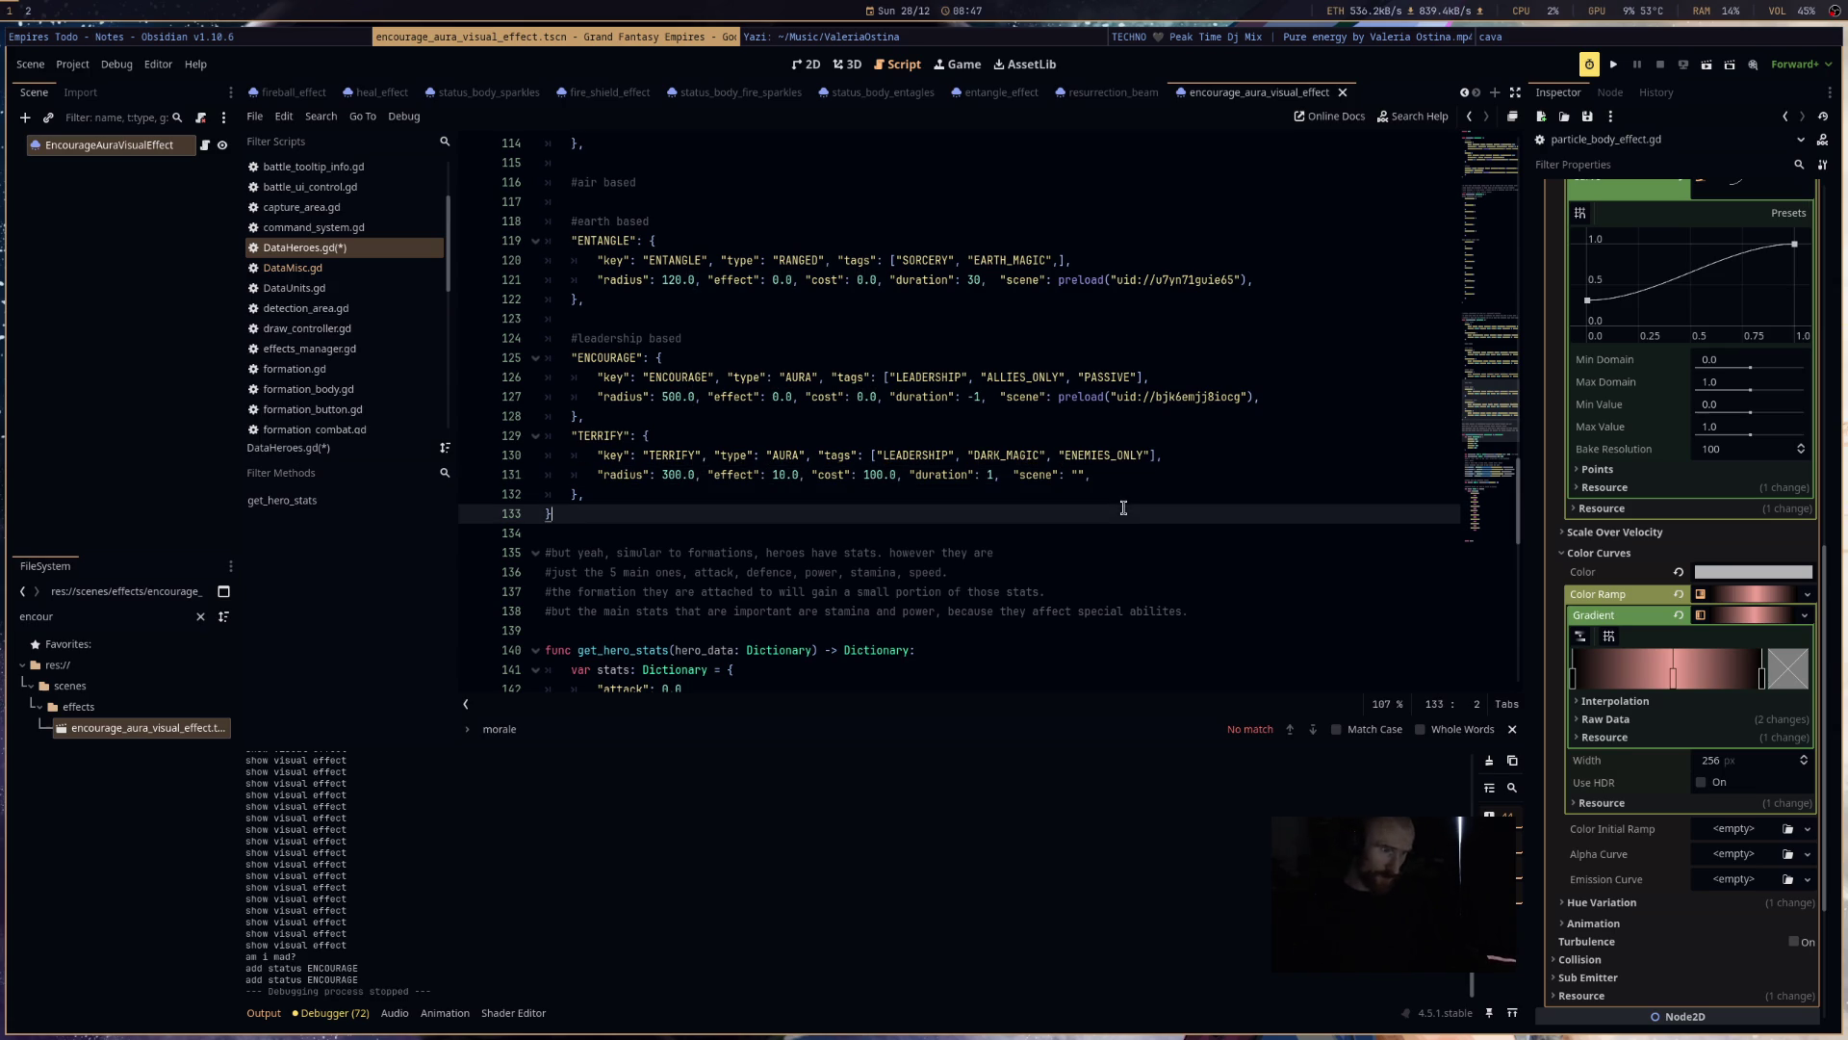
{"action": "left_click", "coordinate": [1080, 478]}
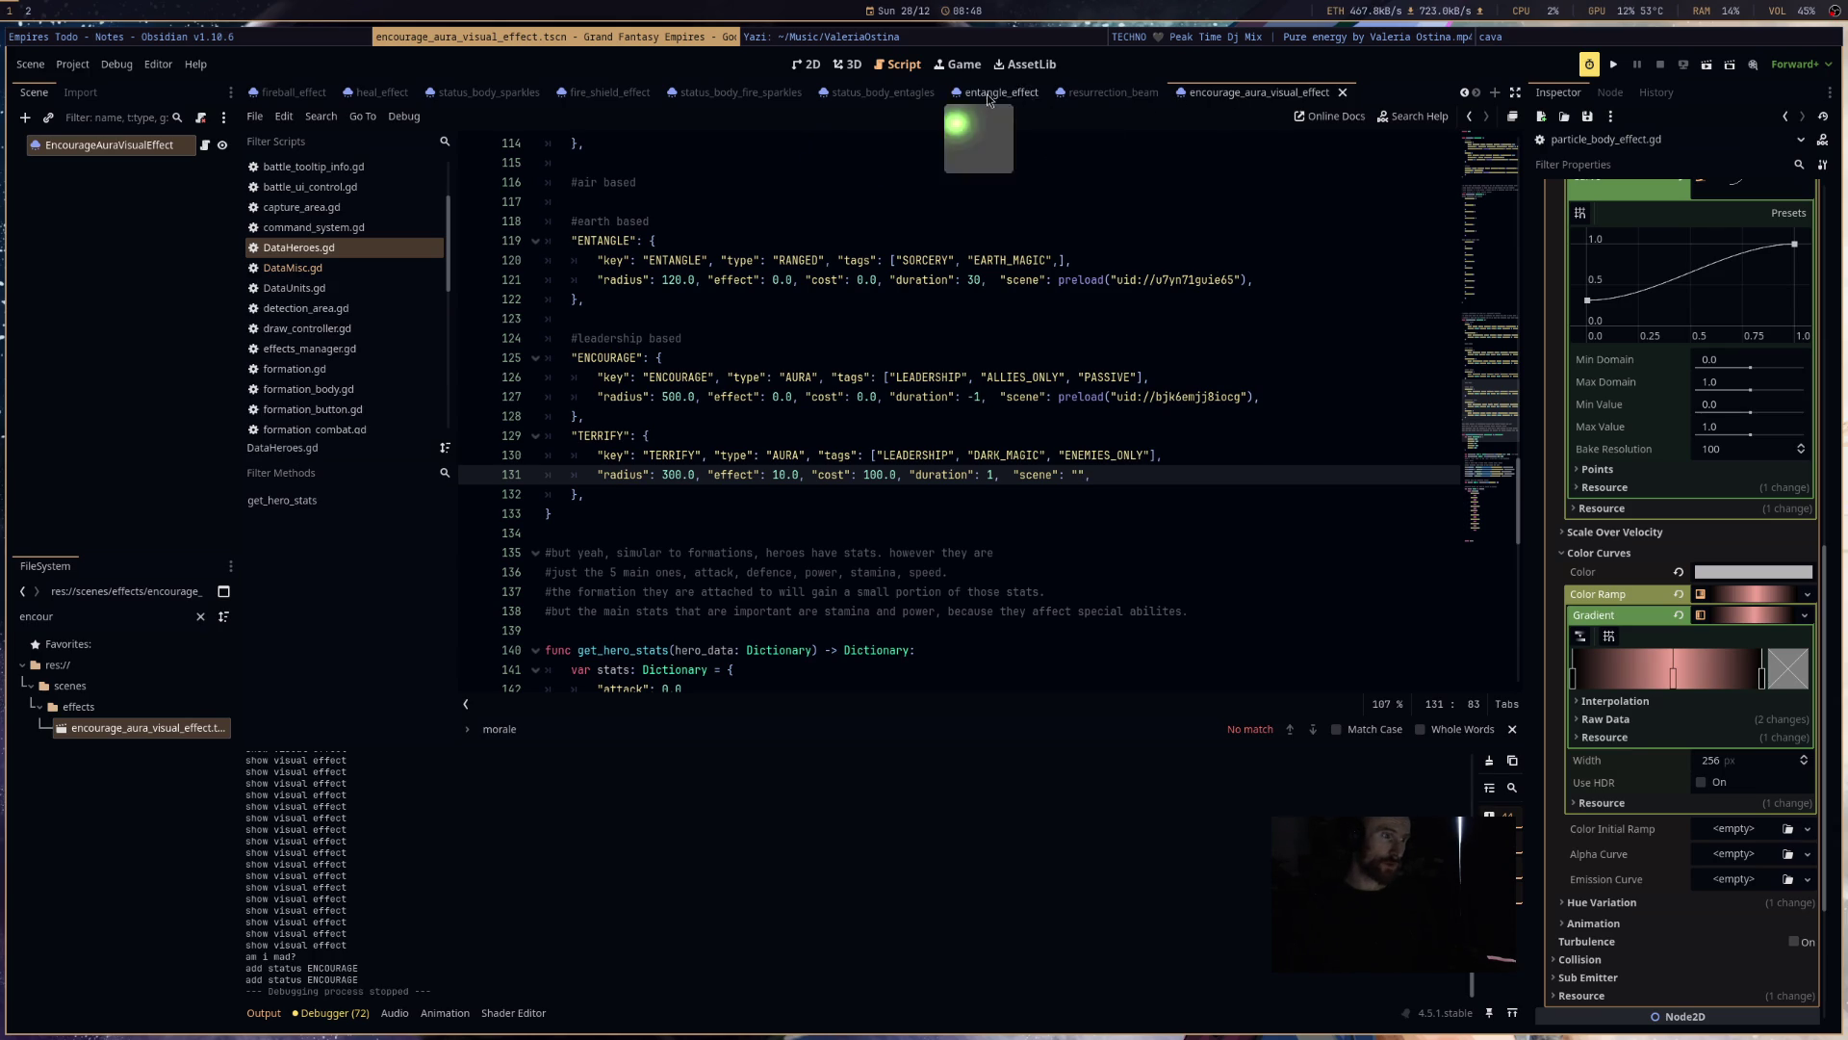
{"action": "left_click", "coordinate": [601, 96]}
- Copy the FireShieldEffect root node and open its attached script
{"action": "right_click", "coordinate": [141, 145]}
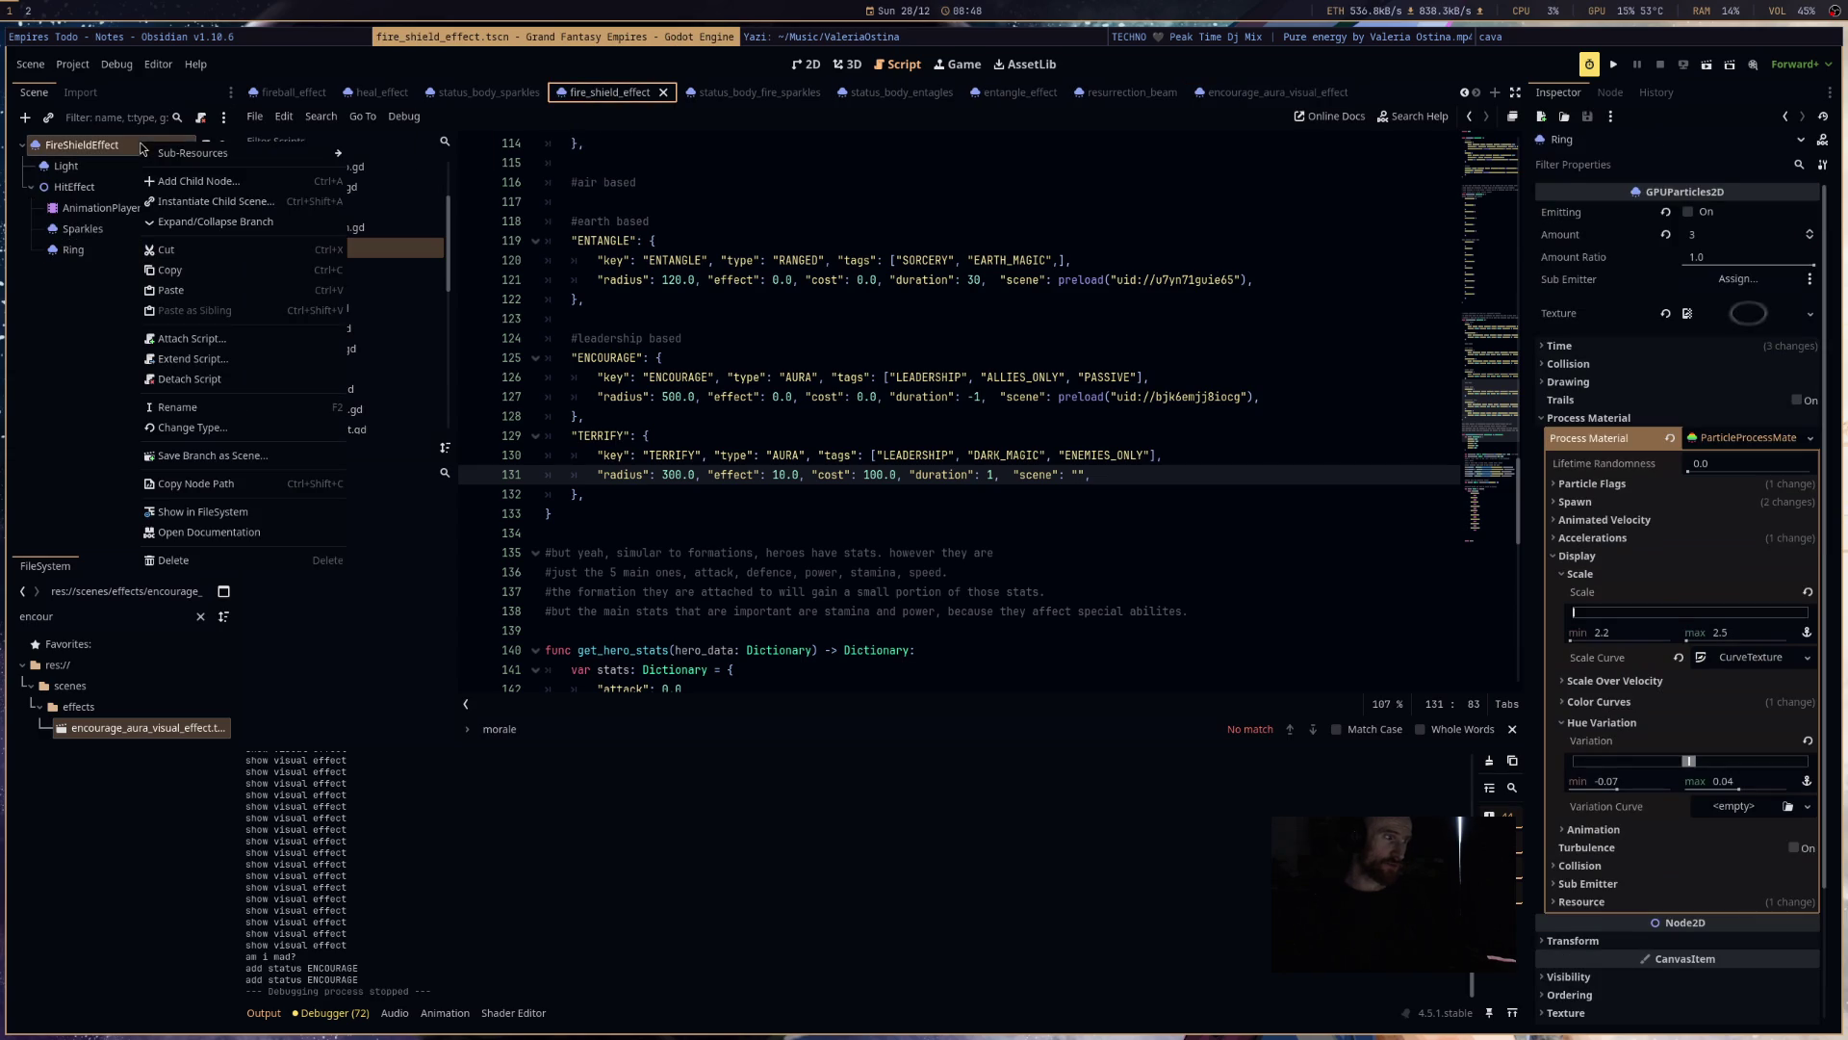
{"action": "left_click", "coordinate": [204, 275]}
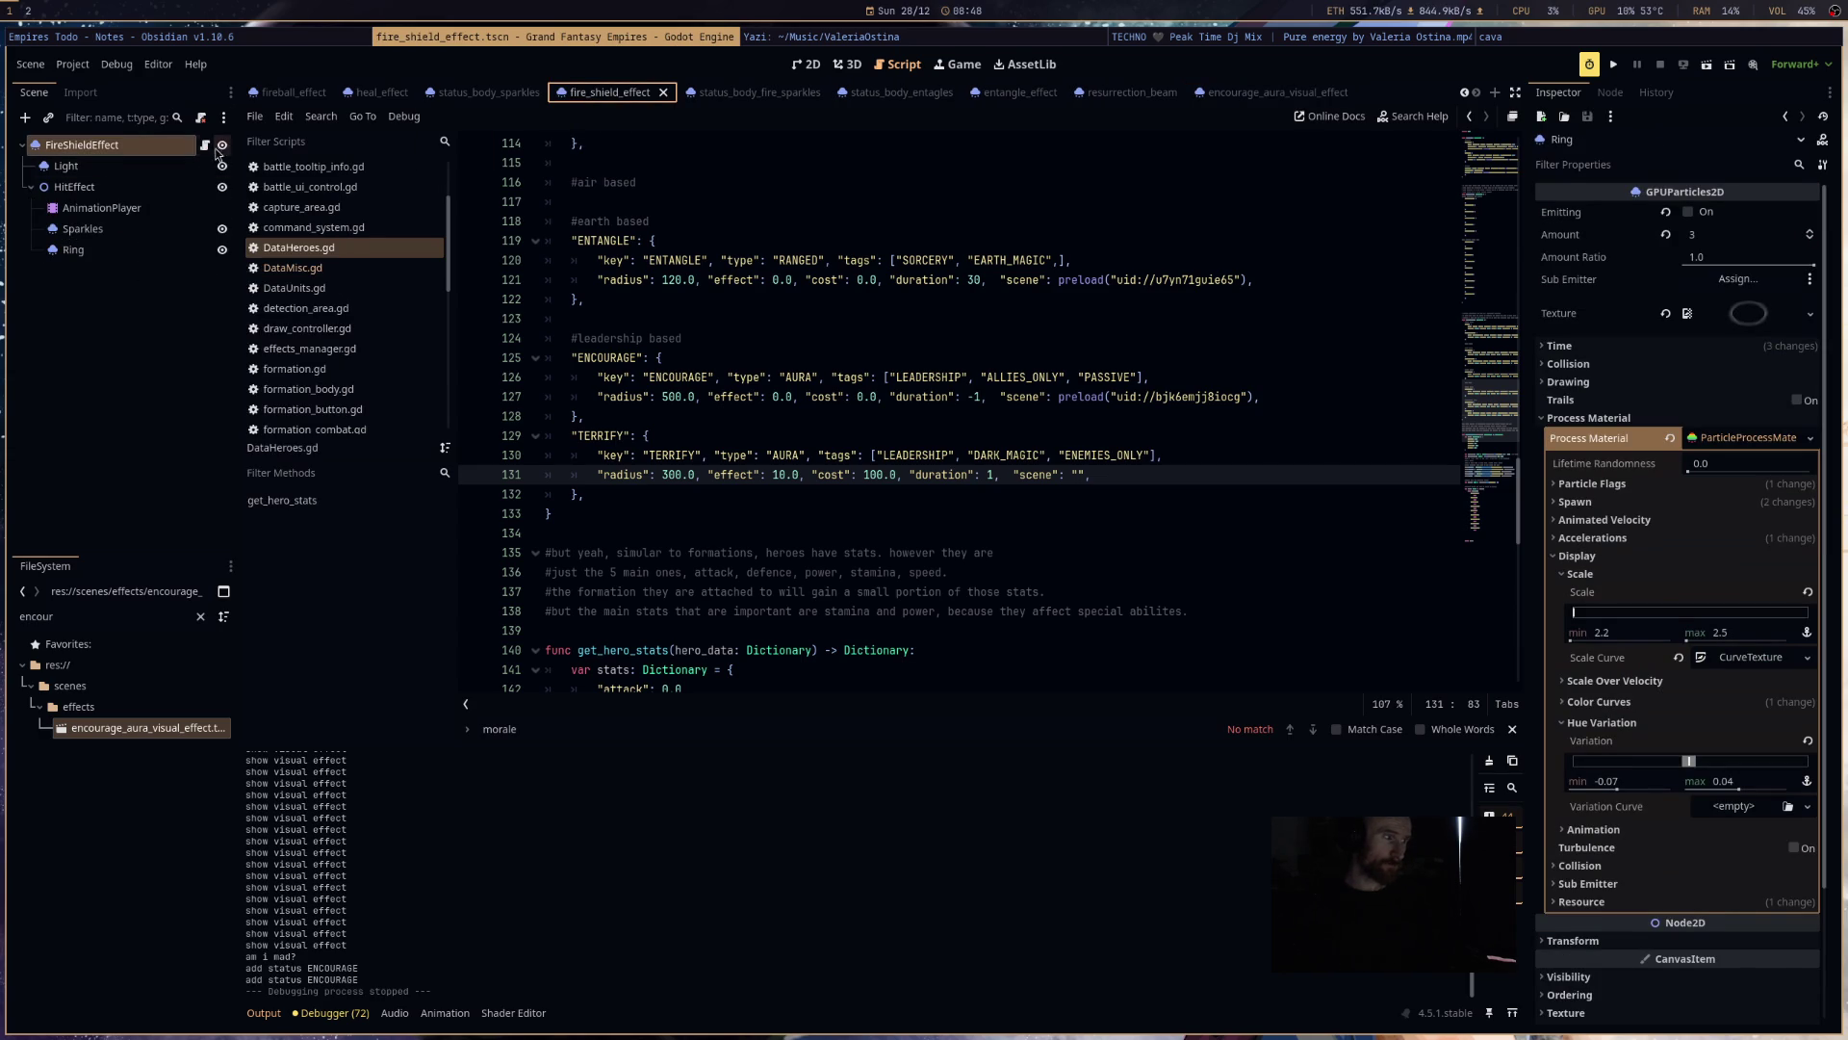
{"action": "left_click", "coordinate": [204, 144]}
- Read through particle_projectile_effect.gd, the ParticleProjectileEffect GPUParticles2D script
{"action": "scroll", "coordinate": [1058, 479], "scroll_direction": "up", "scroll_amount": 5}
{"action": "scroll", "coordinate": [1059, 478], "scroll_direction": "up", "scroll_amount": 2}
{"action": "scroll", "coordinate": [1058, 479], "scroll_direction": "down", "scroll_amount": 5}
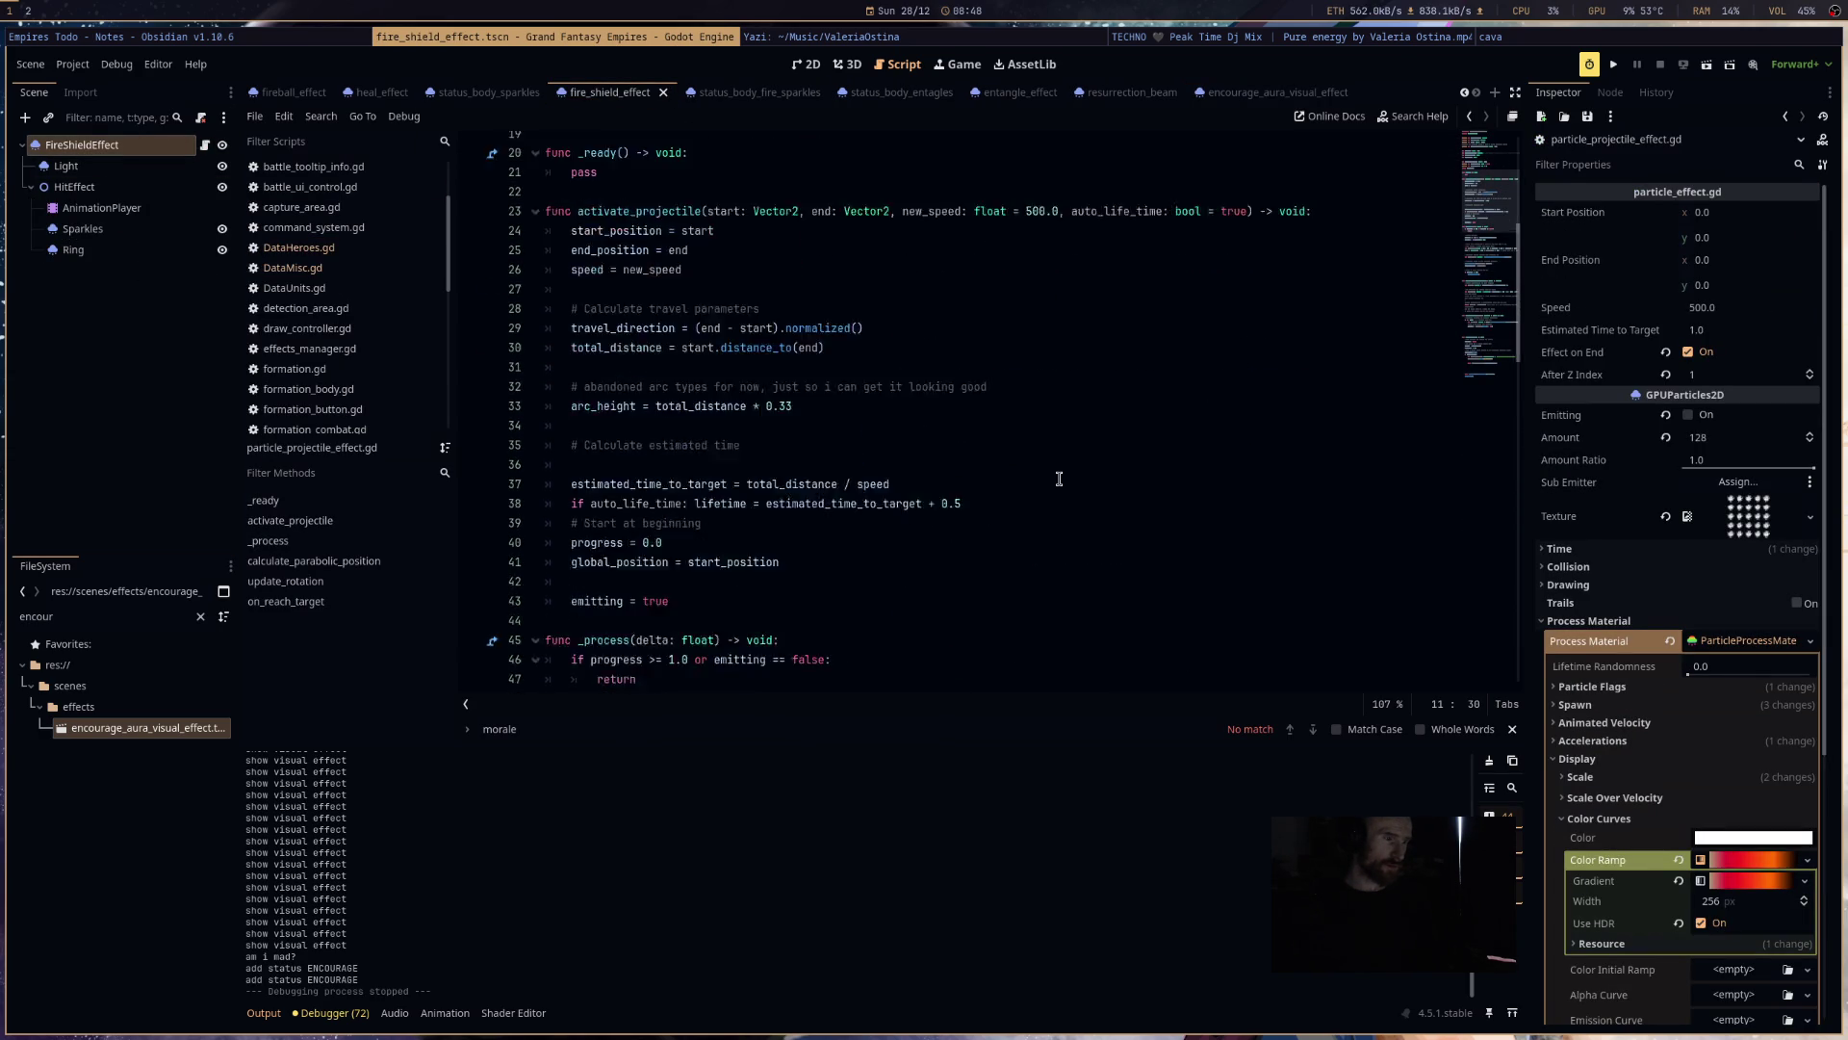
{"action": "scroll", "coordinate": [1059, 479], "scroll_direction": "down", "scroll_amount": 5}
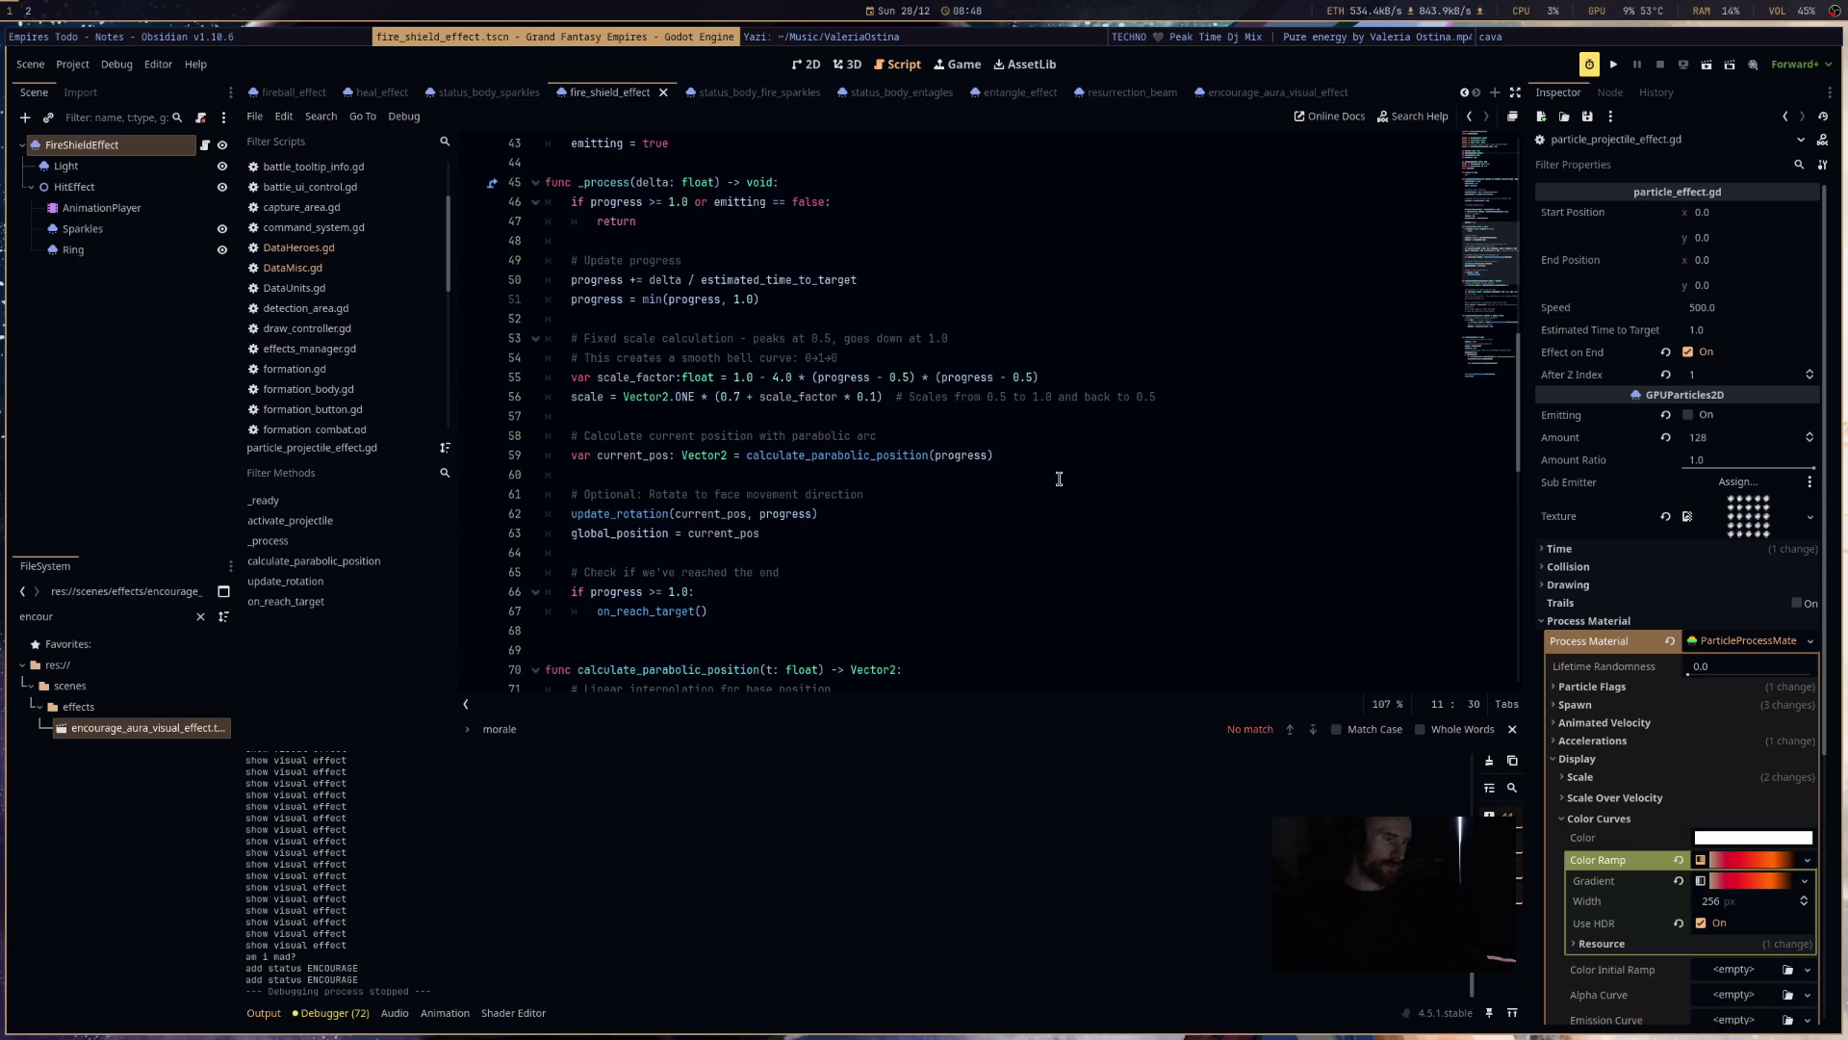
{"action": "scroll", "coordinate": [1058, 478], "scroll_direction": "up", "scroll_amount": 14}
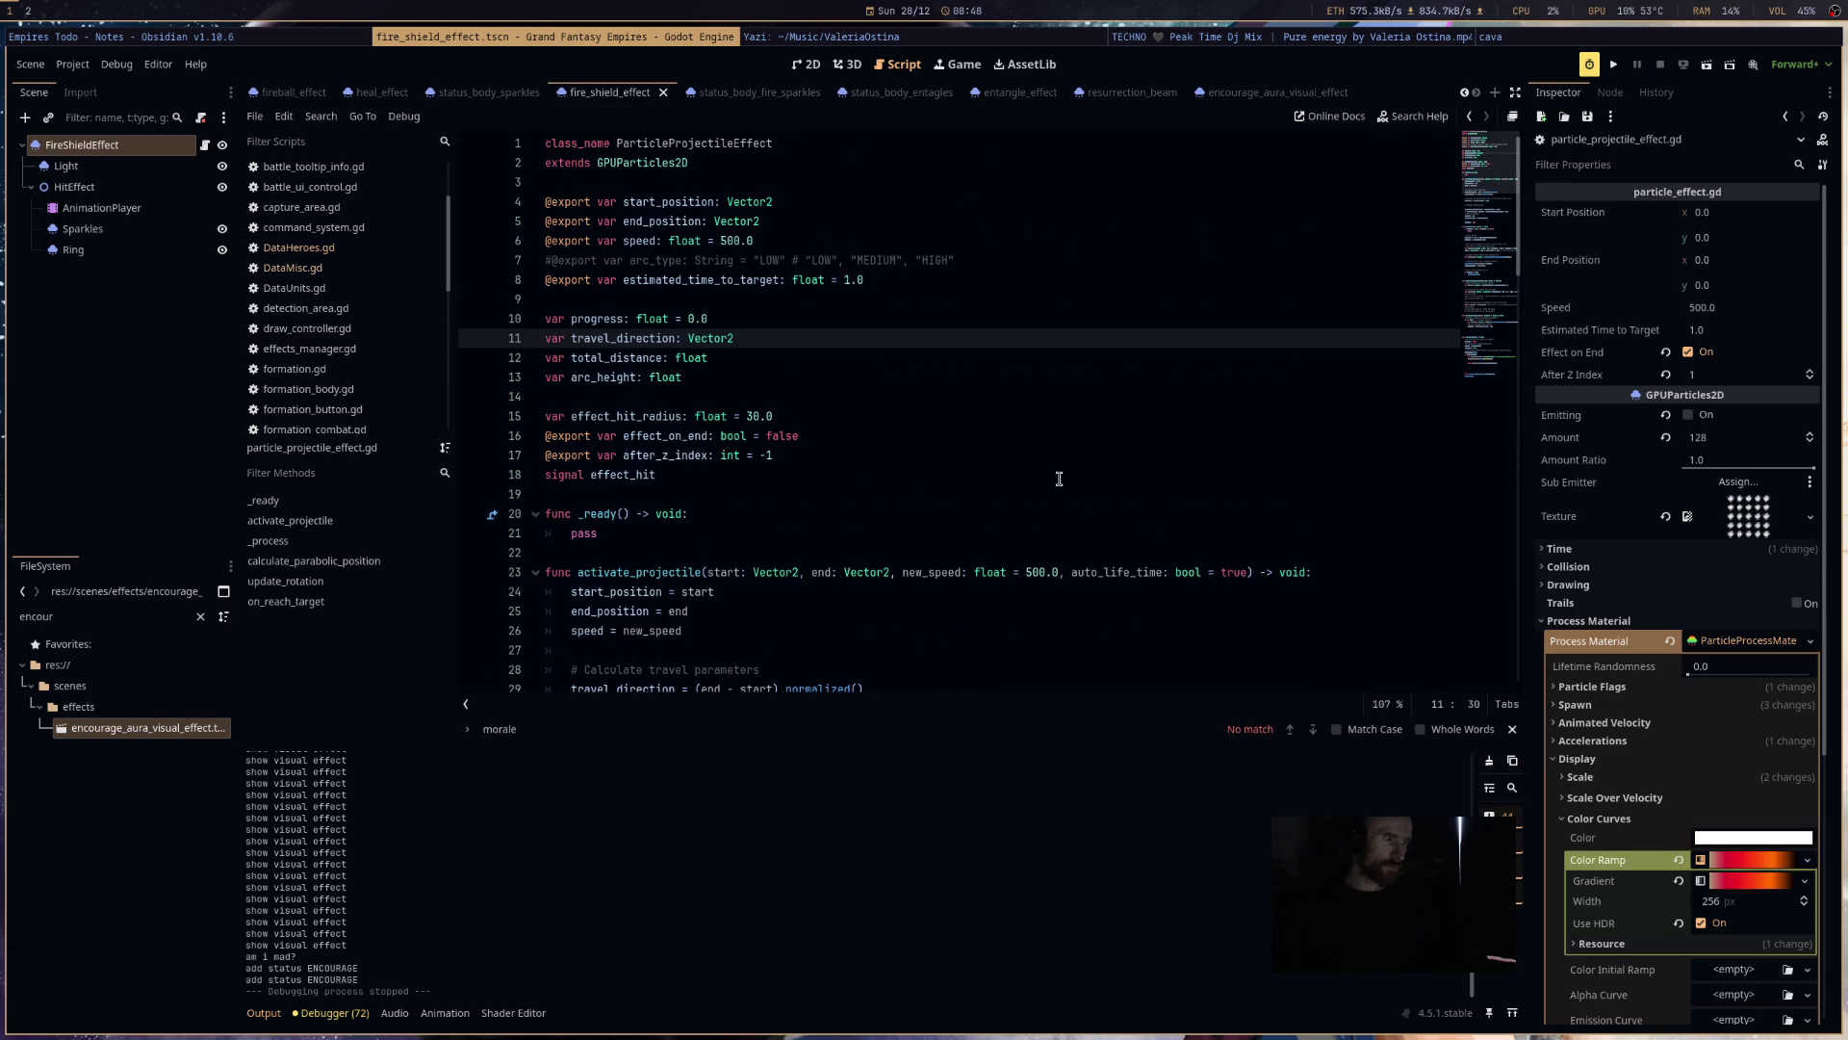
{"action": "scroll", "coordinate": [1058, 479], "scroll_direction": "down", "scroll_amount": 7}
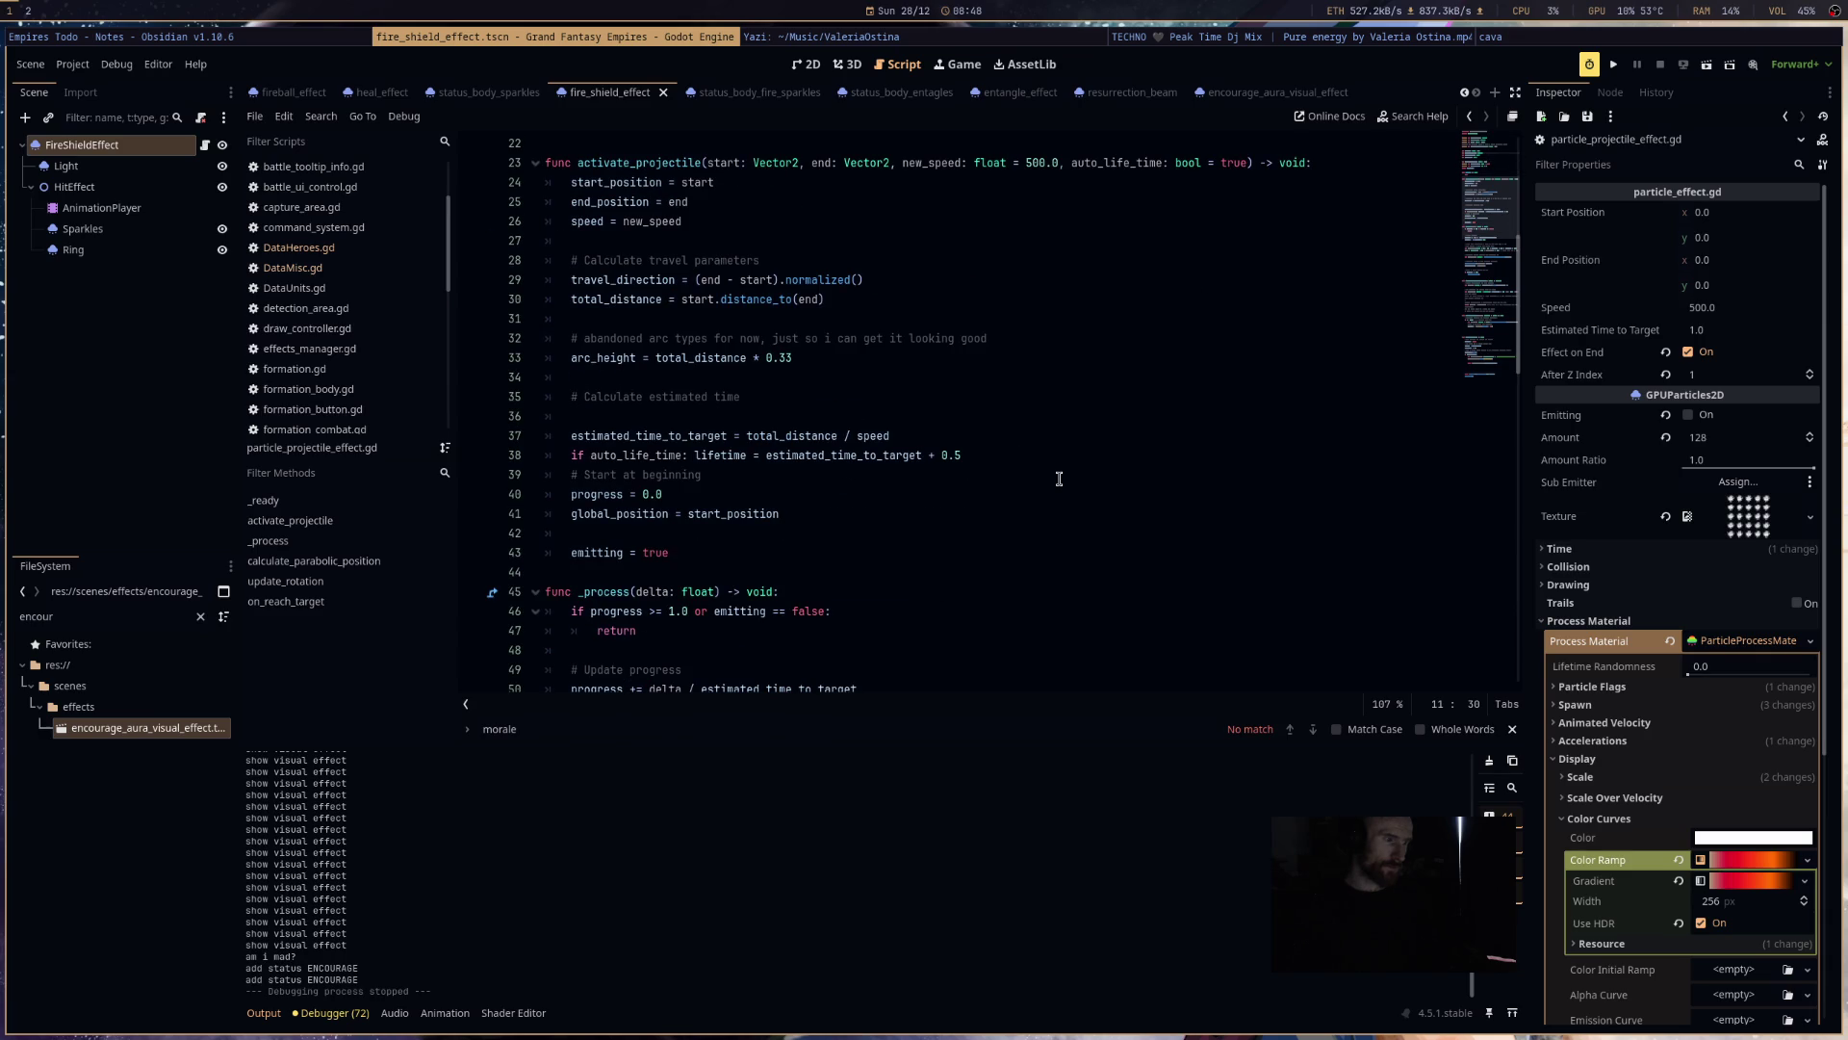
{"action": "scroll", "coordinate": [1058, 479], "scroll_direction": "down", "scroll_amount": 5}
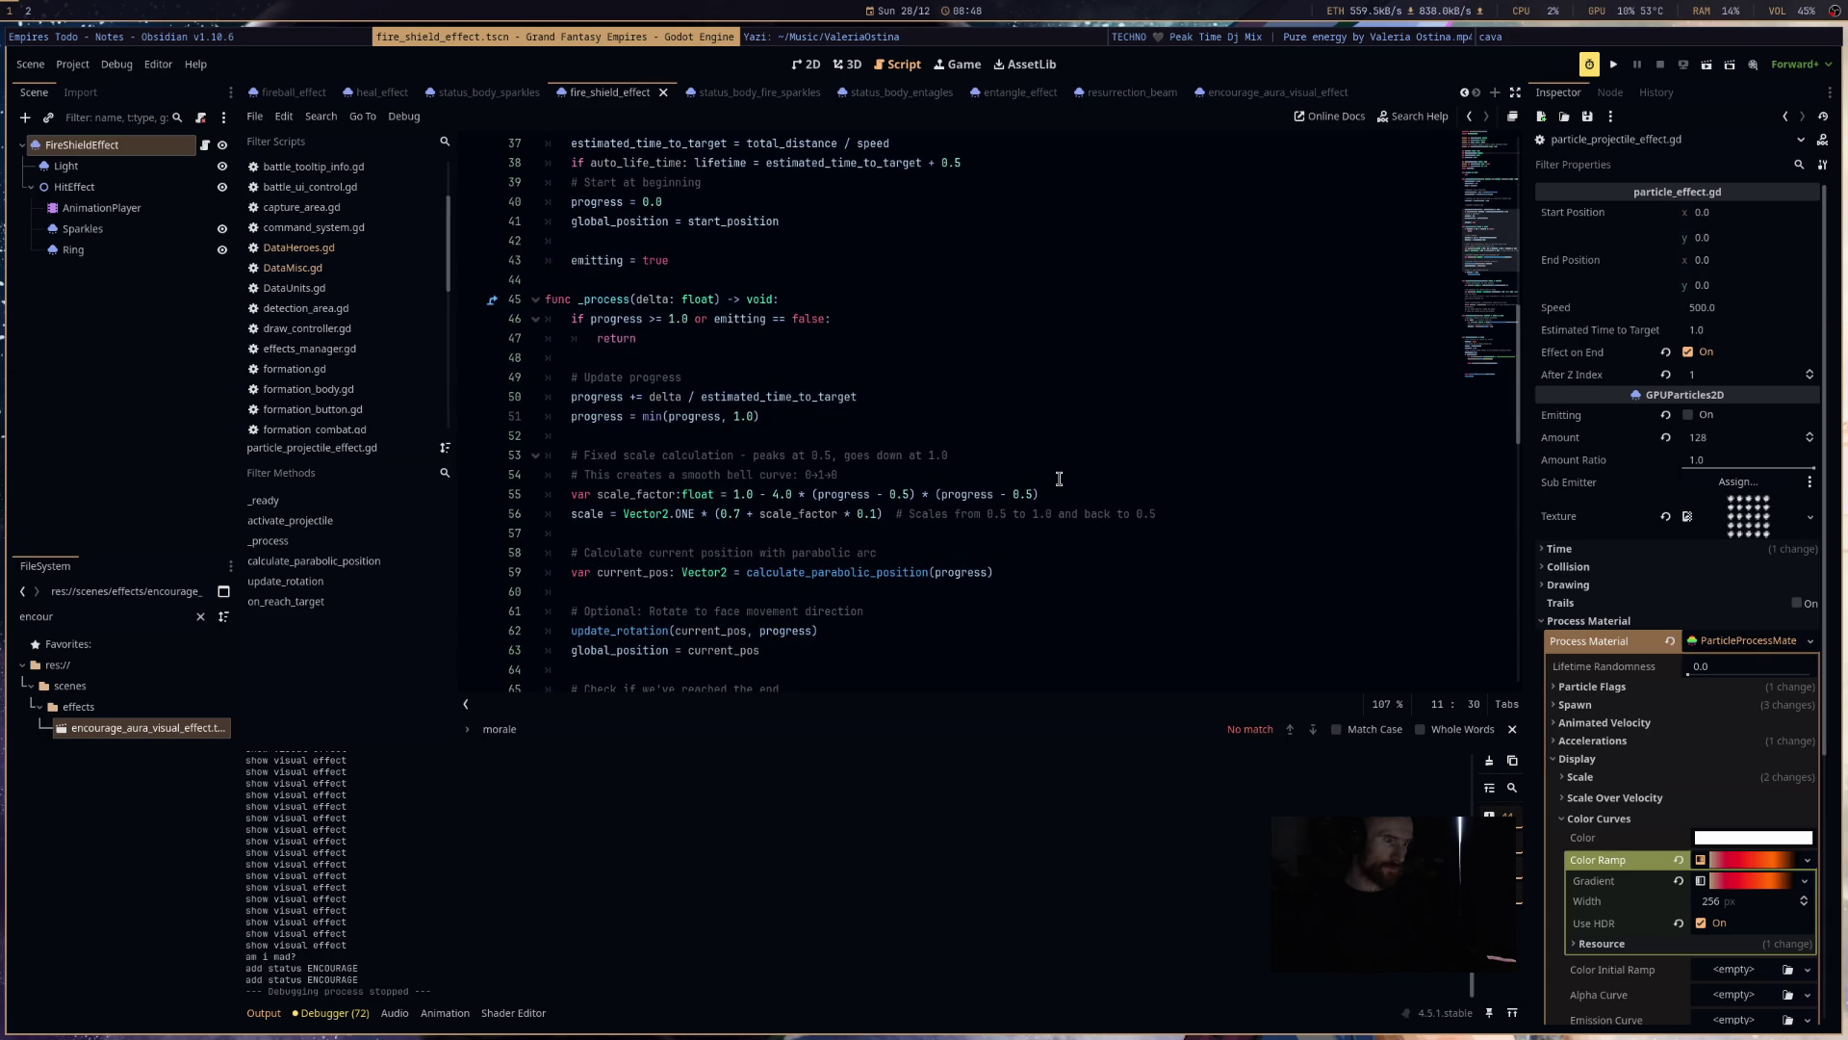
{"action": "scroll", "coordinate": [1059, 479], "scroll_direction": "down", "scroll_amount": 5}
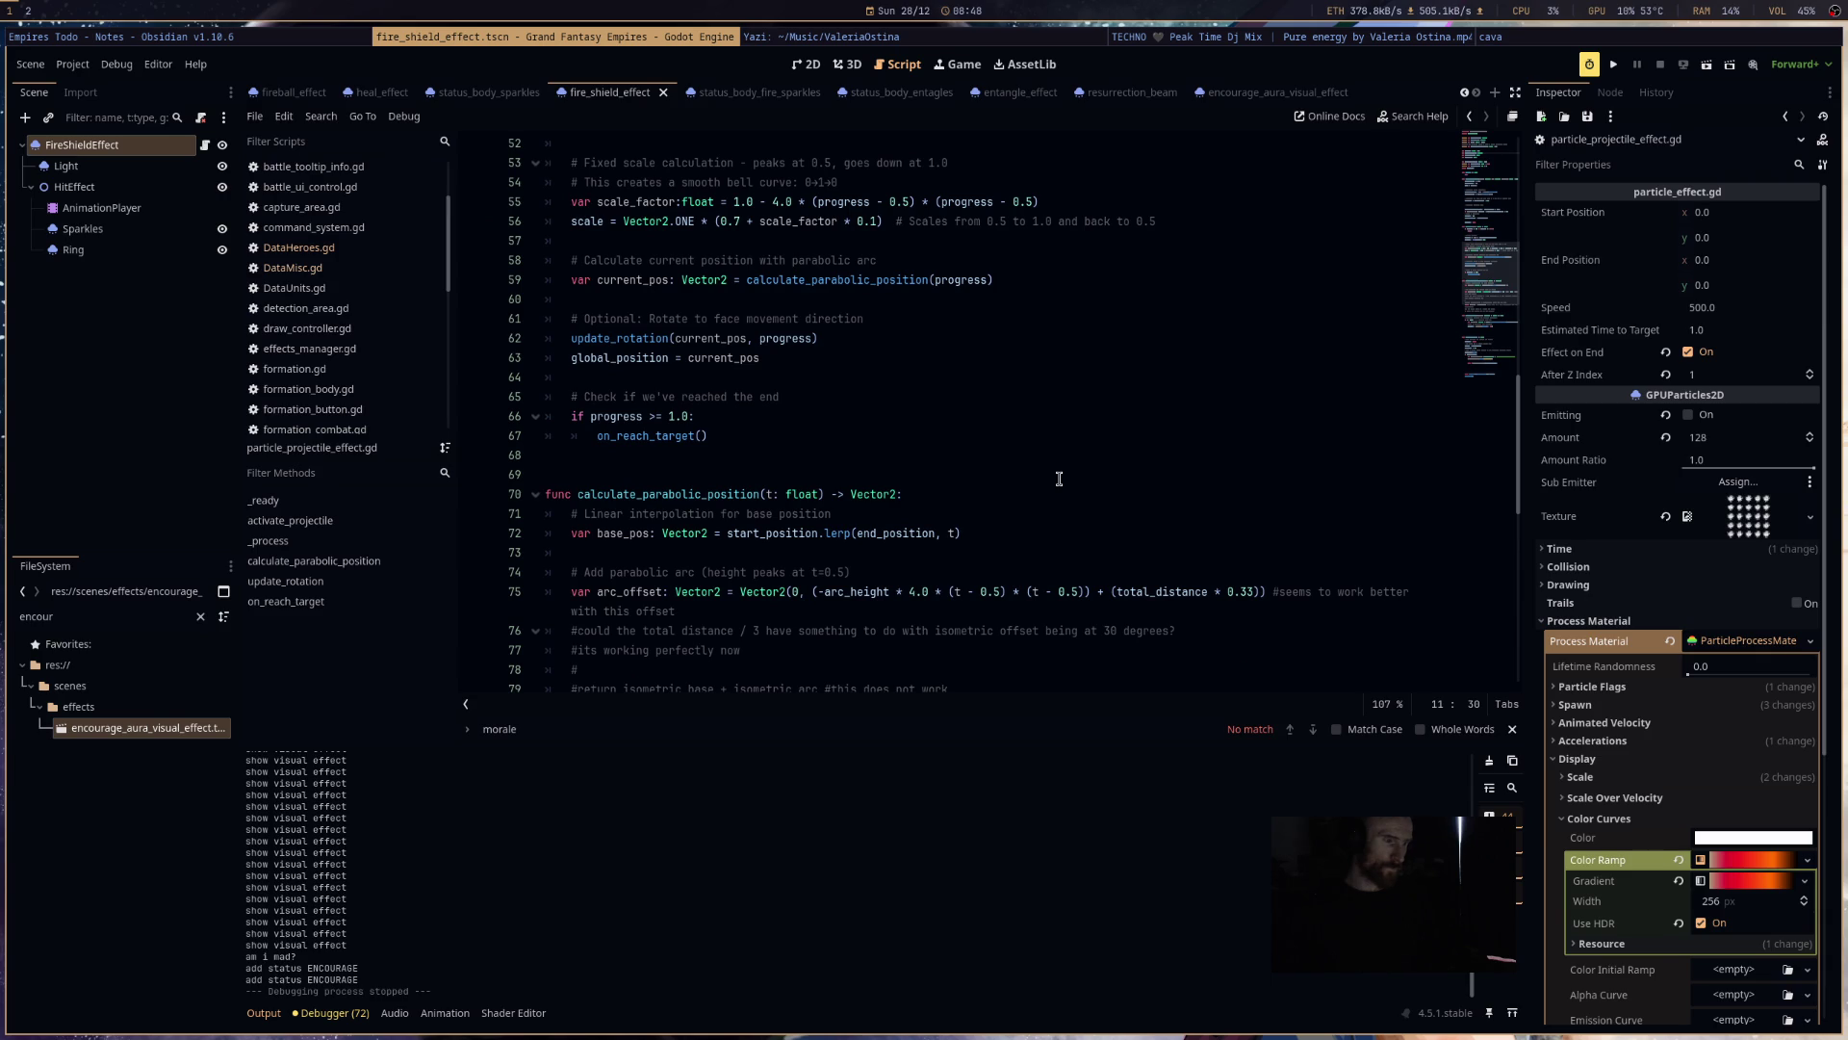
{"action": "scroll", "coordinate": [1058, 478], "scroll_direction": "down", "scroll_amount": 5}
{"action": "scroll", "coordinate": [1059, 478], "scroll_direction": "up", "scroll_amount": 15}
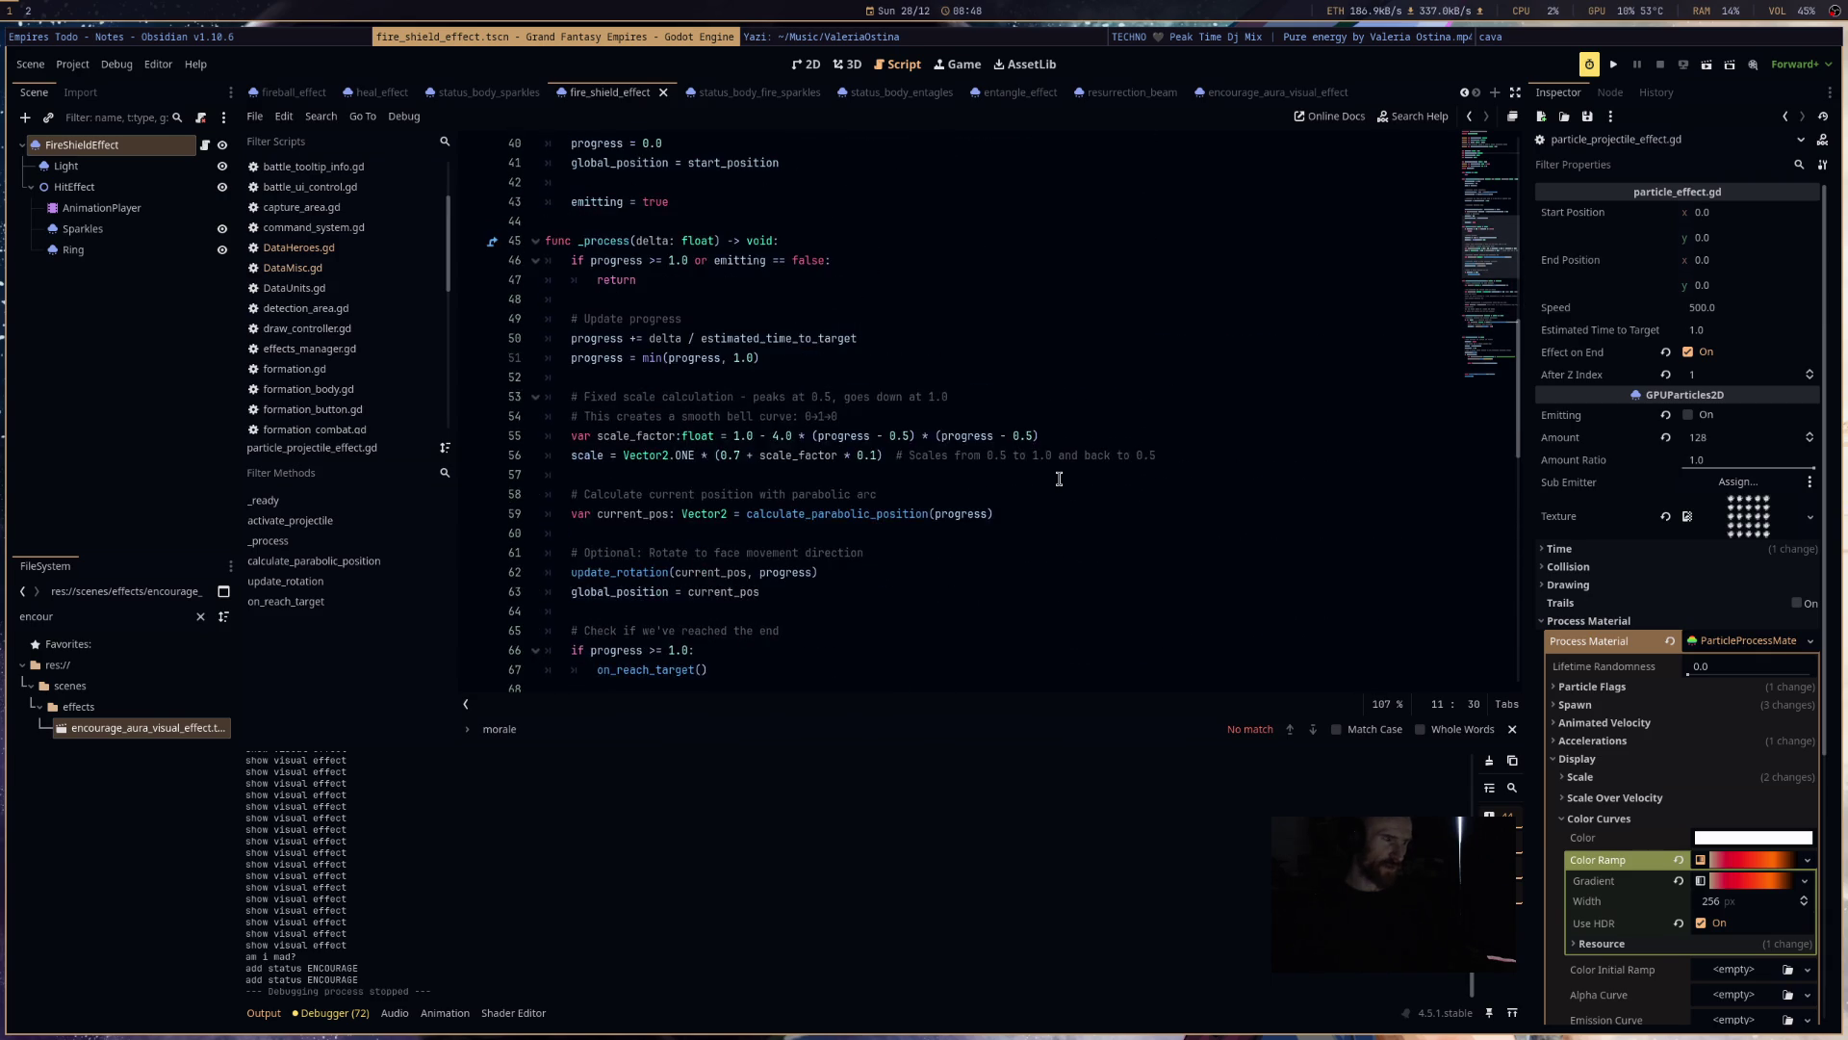
{"action": "scroll", "coordinate": [1071, 484], "scroll_direction": "up", "scroll_amount": 7}
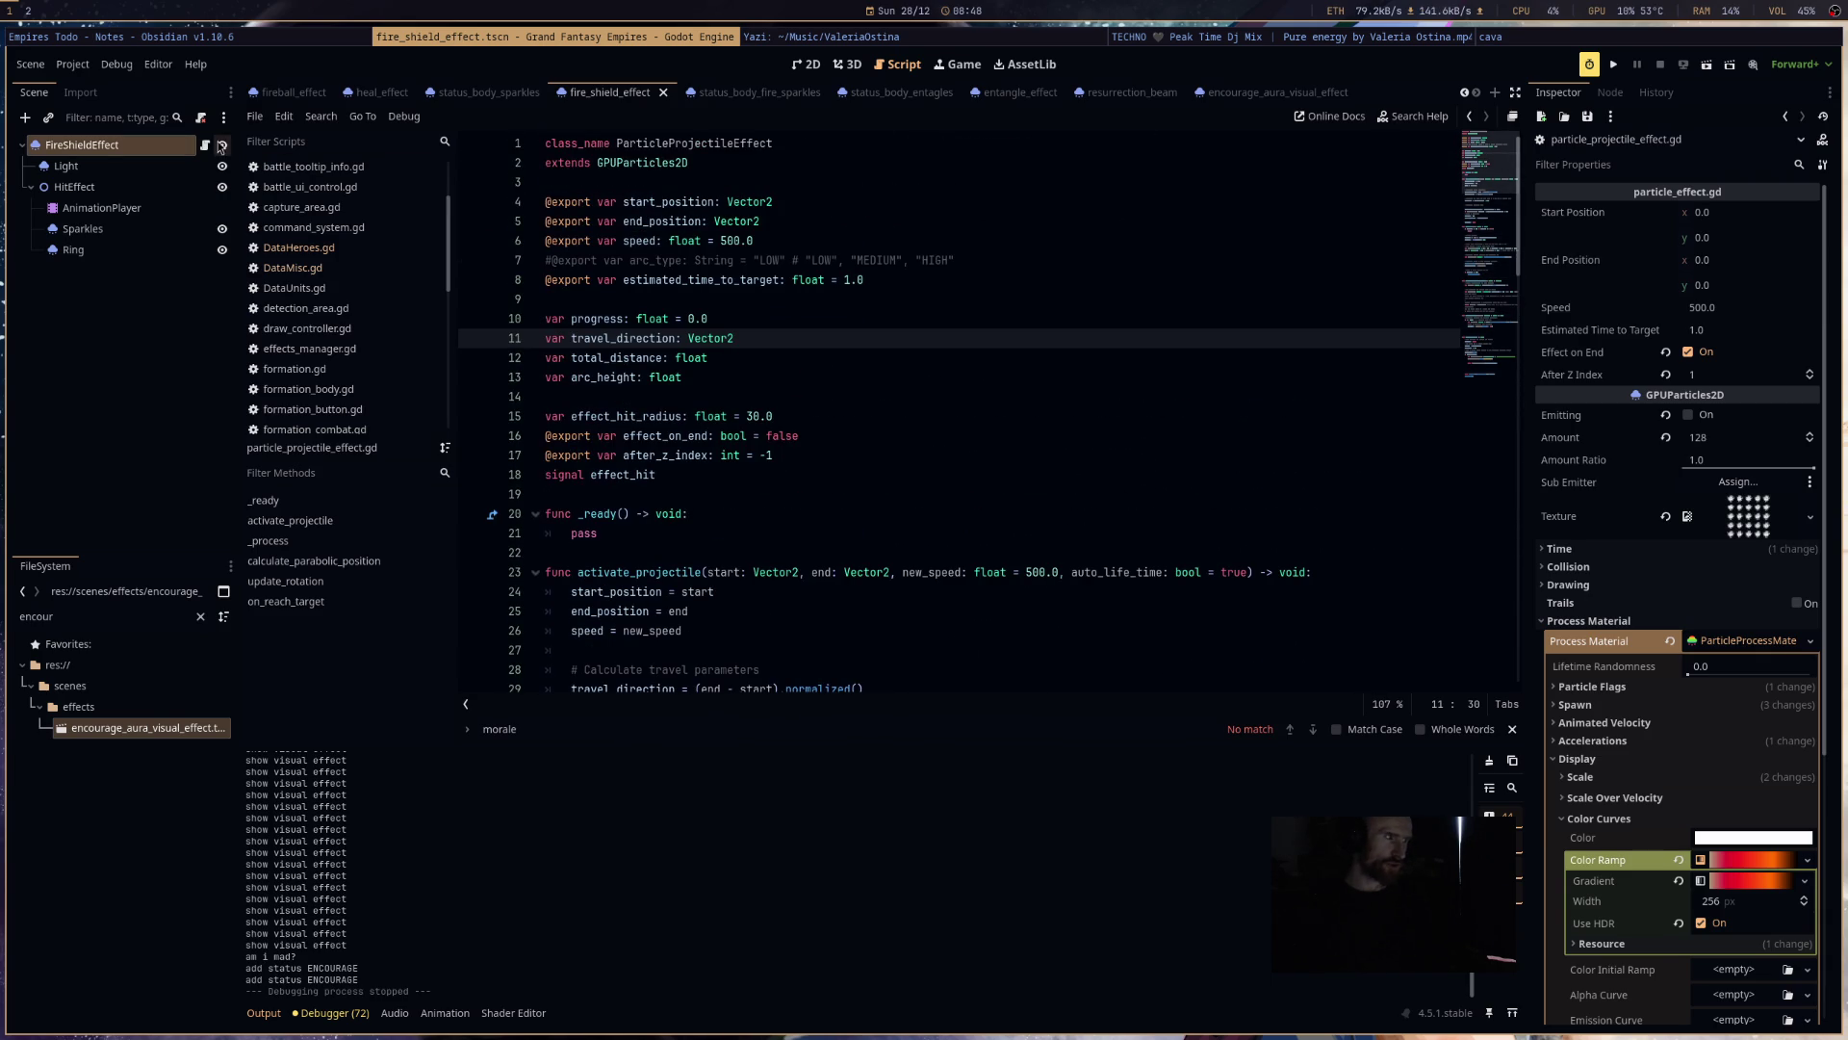
{"action": "right_click", "coordinate": [169, 143]}
- Paste a copy of FireShieldEffect as the root of a new scene and rename it TerrifyEffect
{"action": "left_click", "coordinate": [247, 270]}
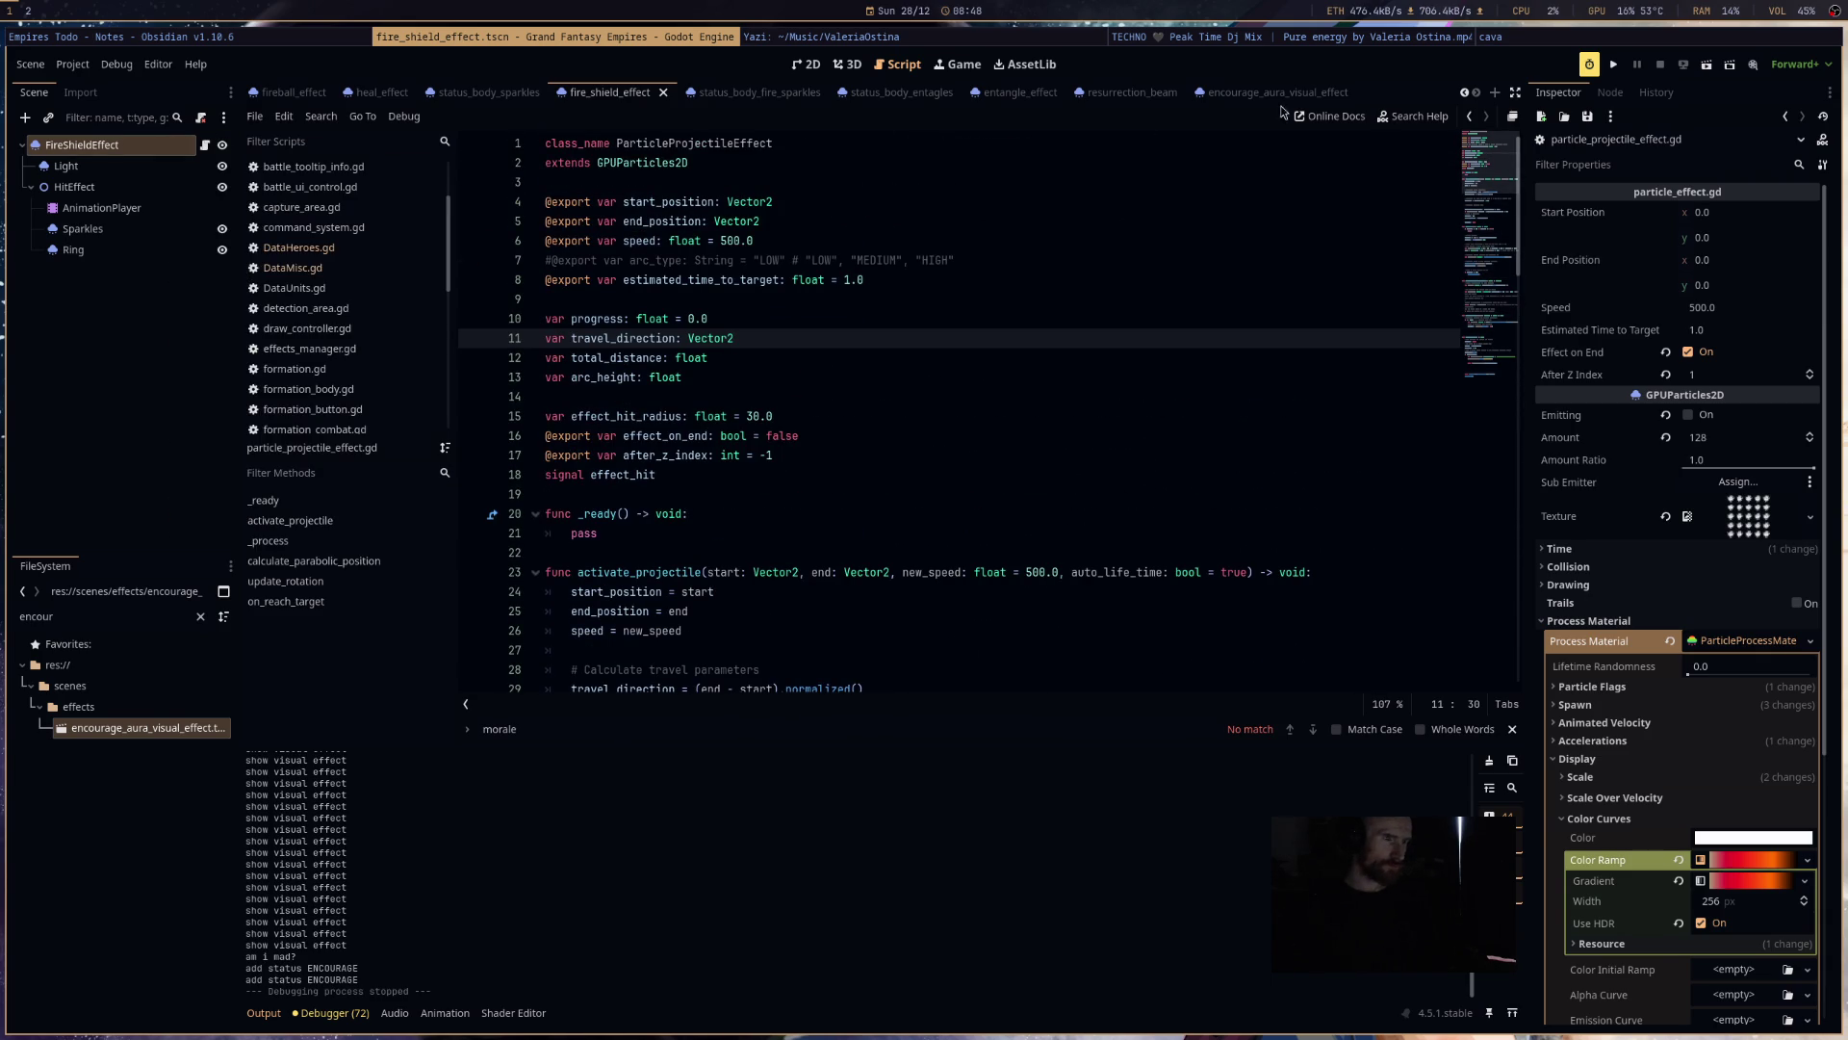
{"action": "left_click", "coordinate": [1495, 93]}
{"action": "key", "text": "ctrl+v"}
{"action": "left_click", "coordinate": [141, 148]}
{"action": "type", "text": "TerrifyEff"}
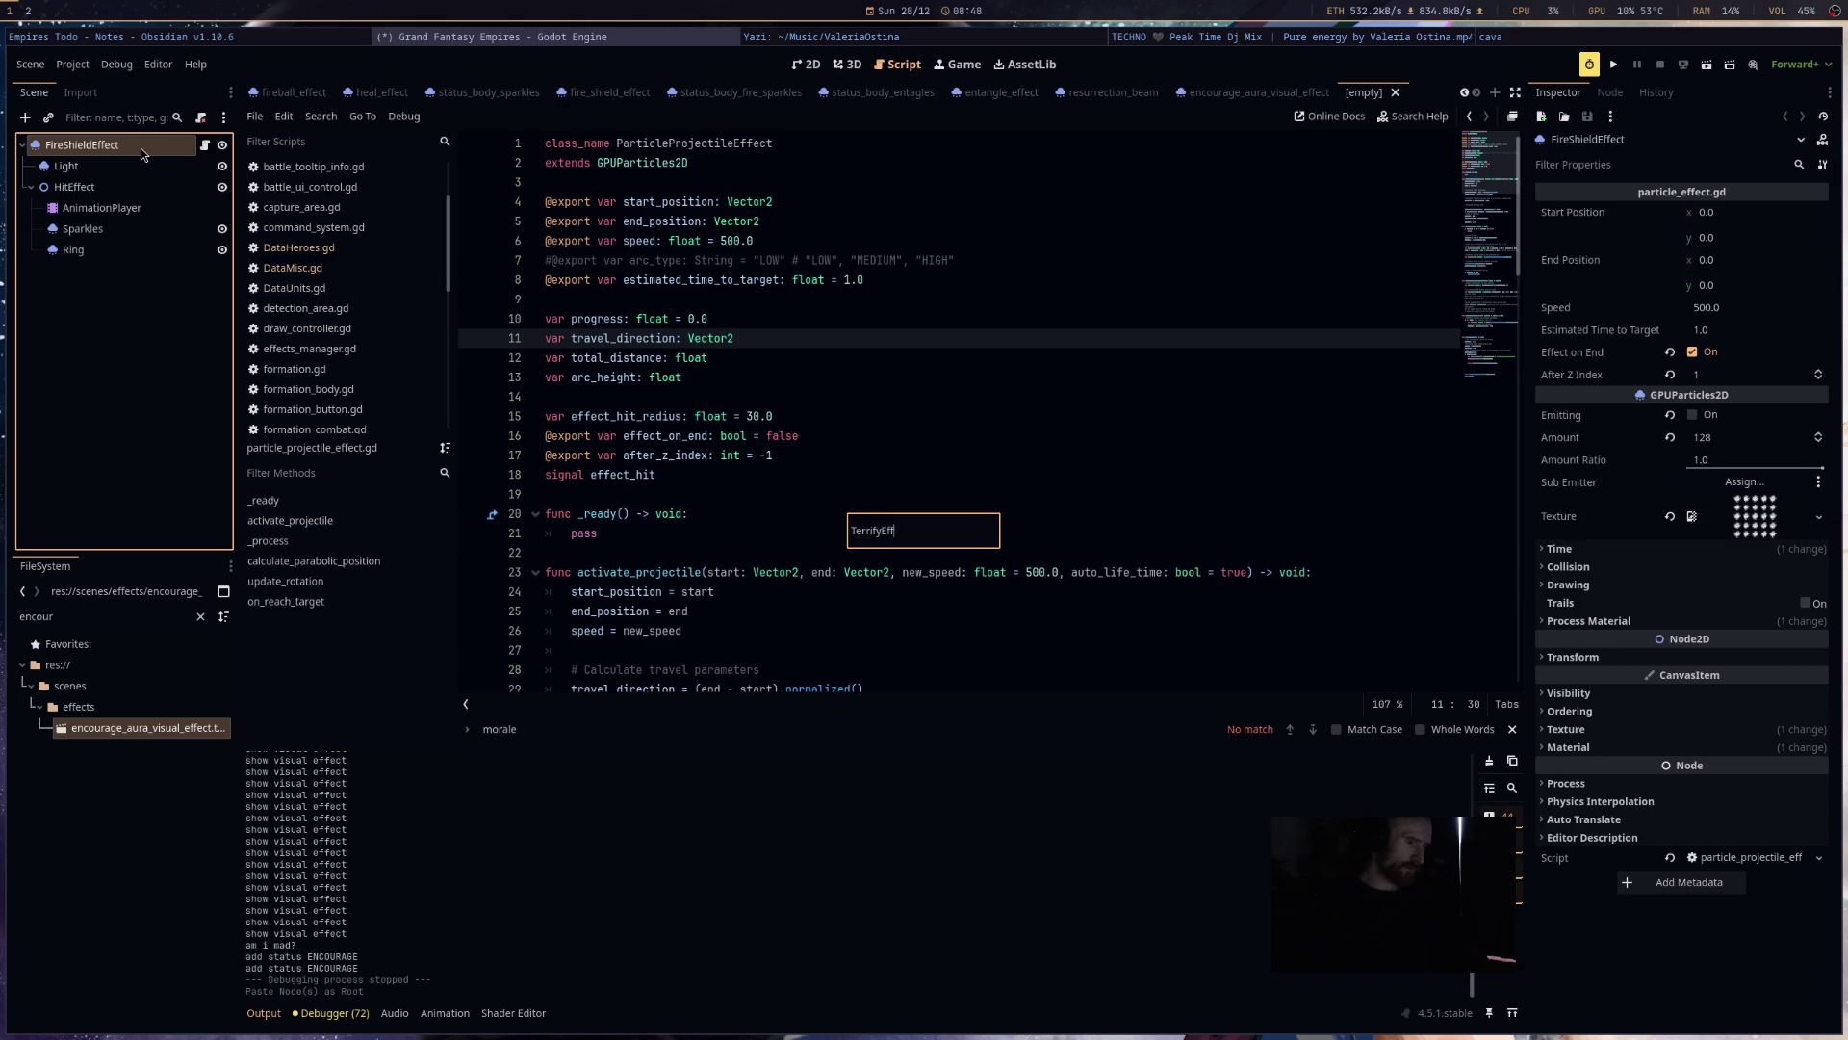
{"action": "type", "text": "ect"}
{"action": "key", "text": "Return"}
- Set the TerrifyEffect emitter's particle Amount to 1
{"action": "left_click", "coordinate": [137, 164]}
{"action": "left_click", "coordinate": [116, 144]}
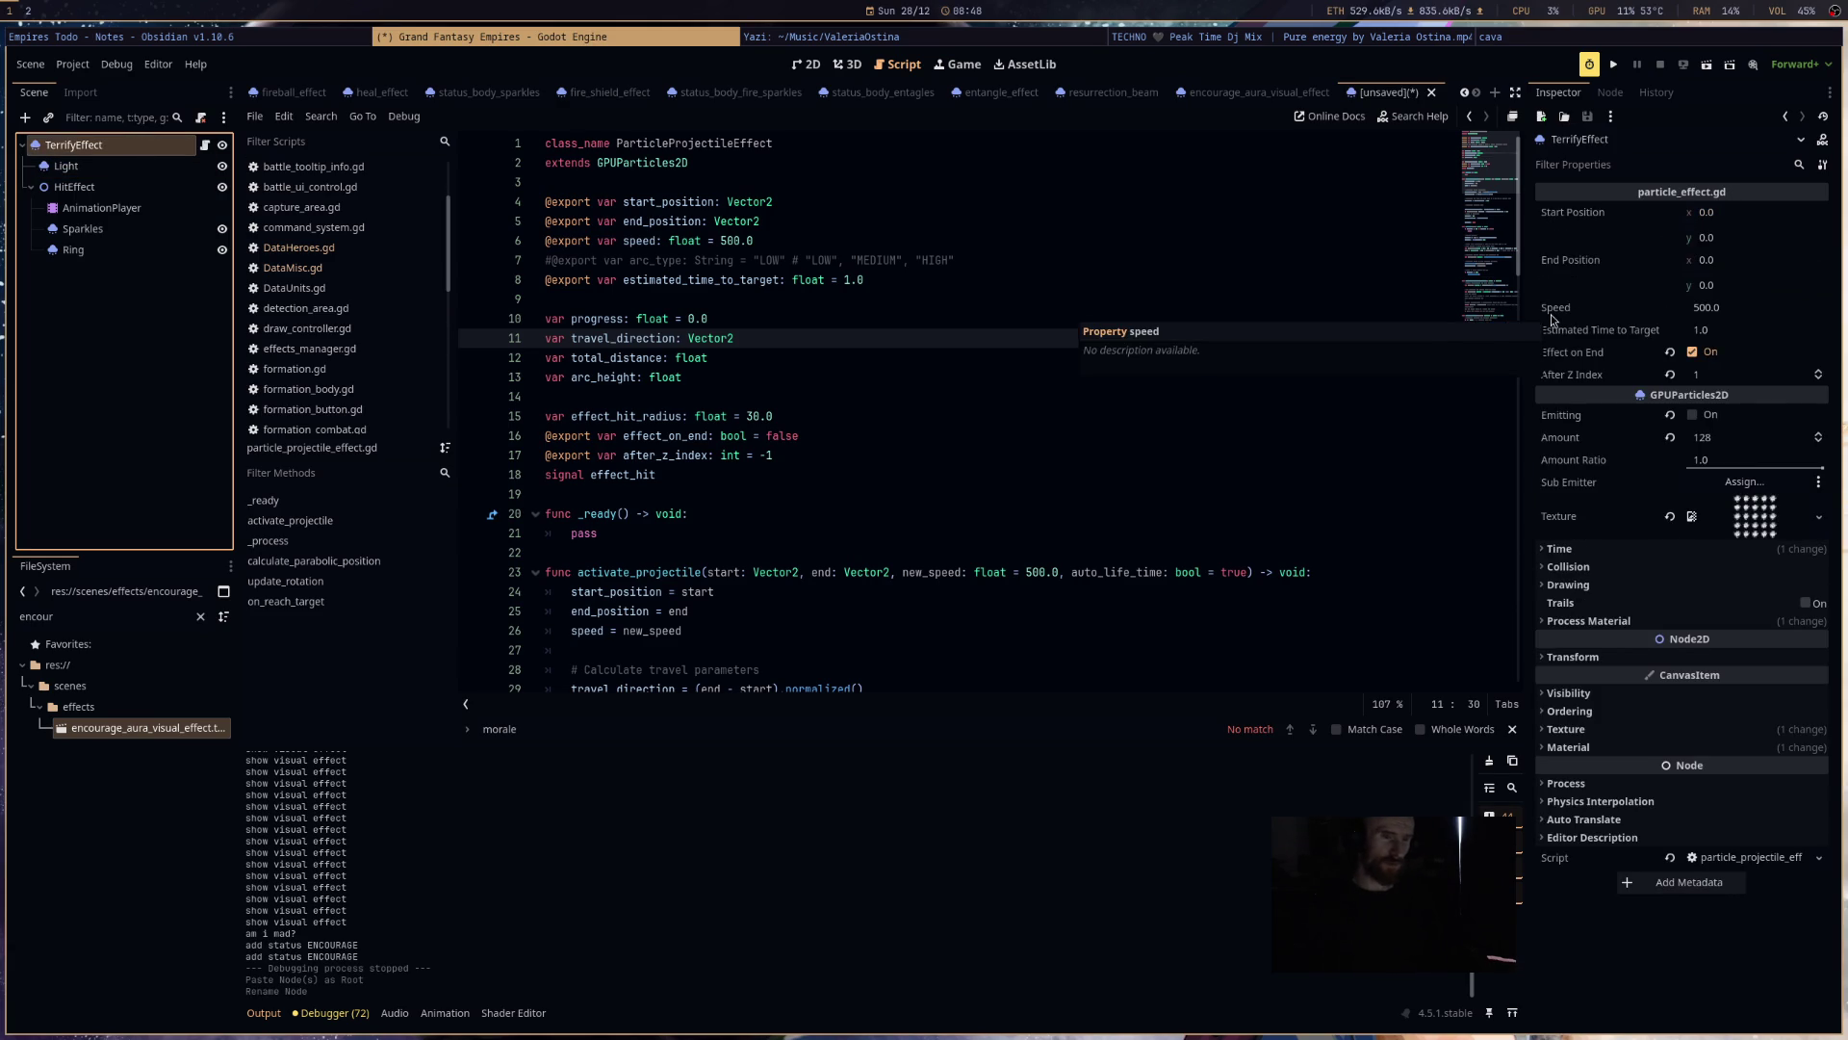
{"action": "left_click", "coordinate": [1738, 438]}
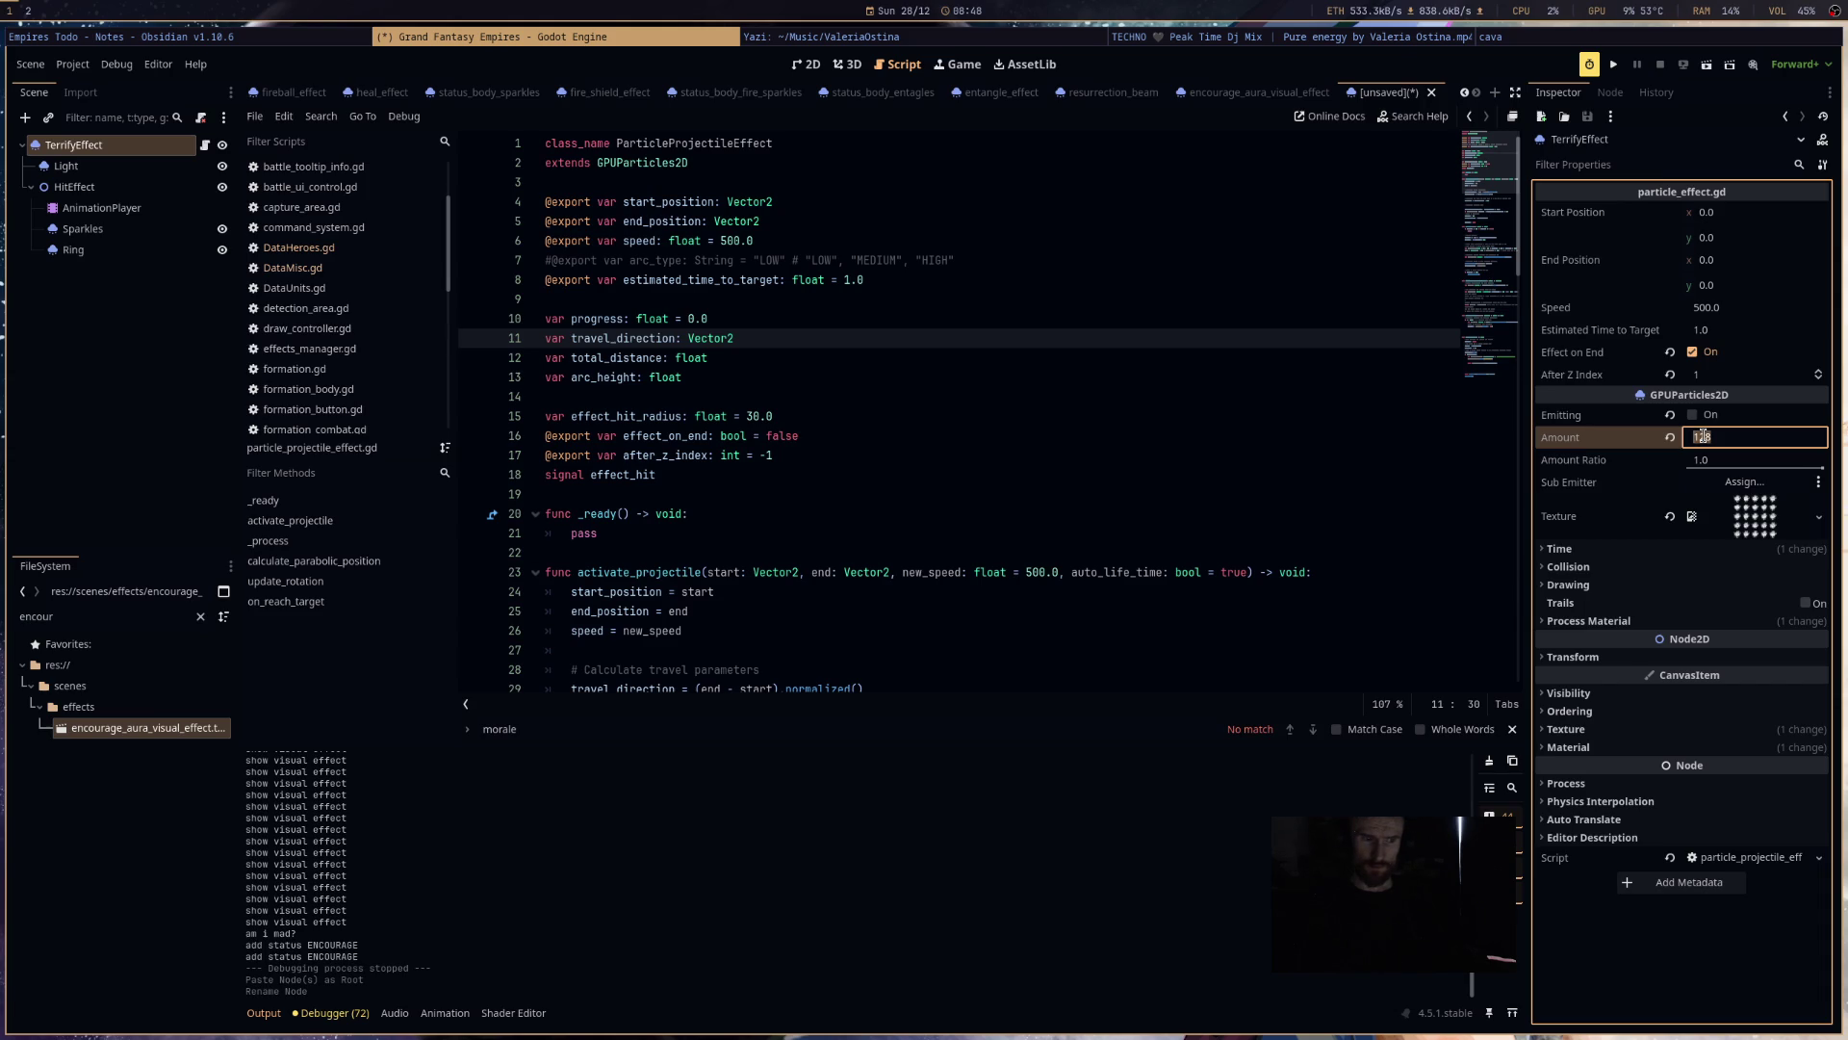
{"action": "type", "text": "1"}
{"action": "key", "text": "Return"}
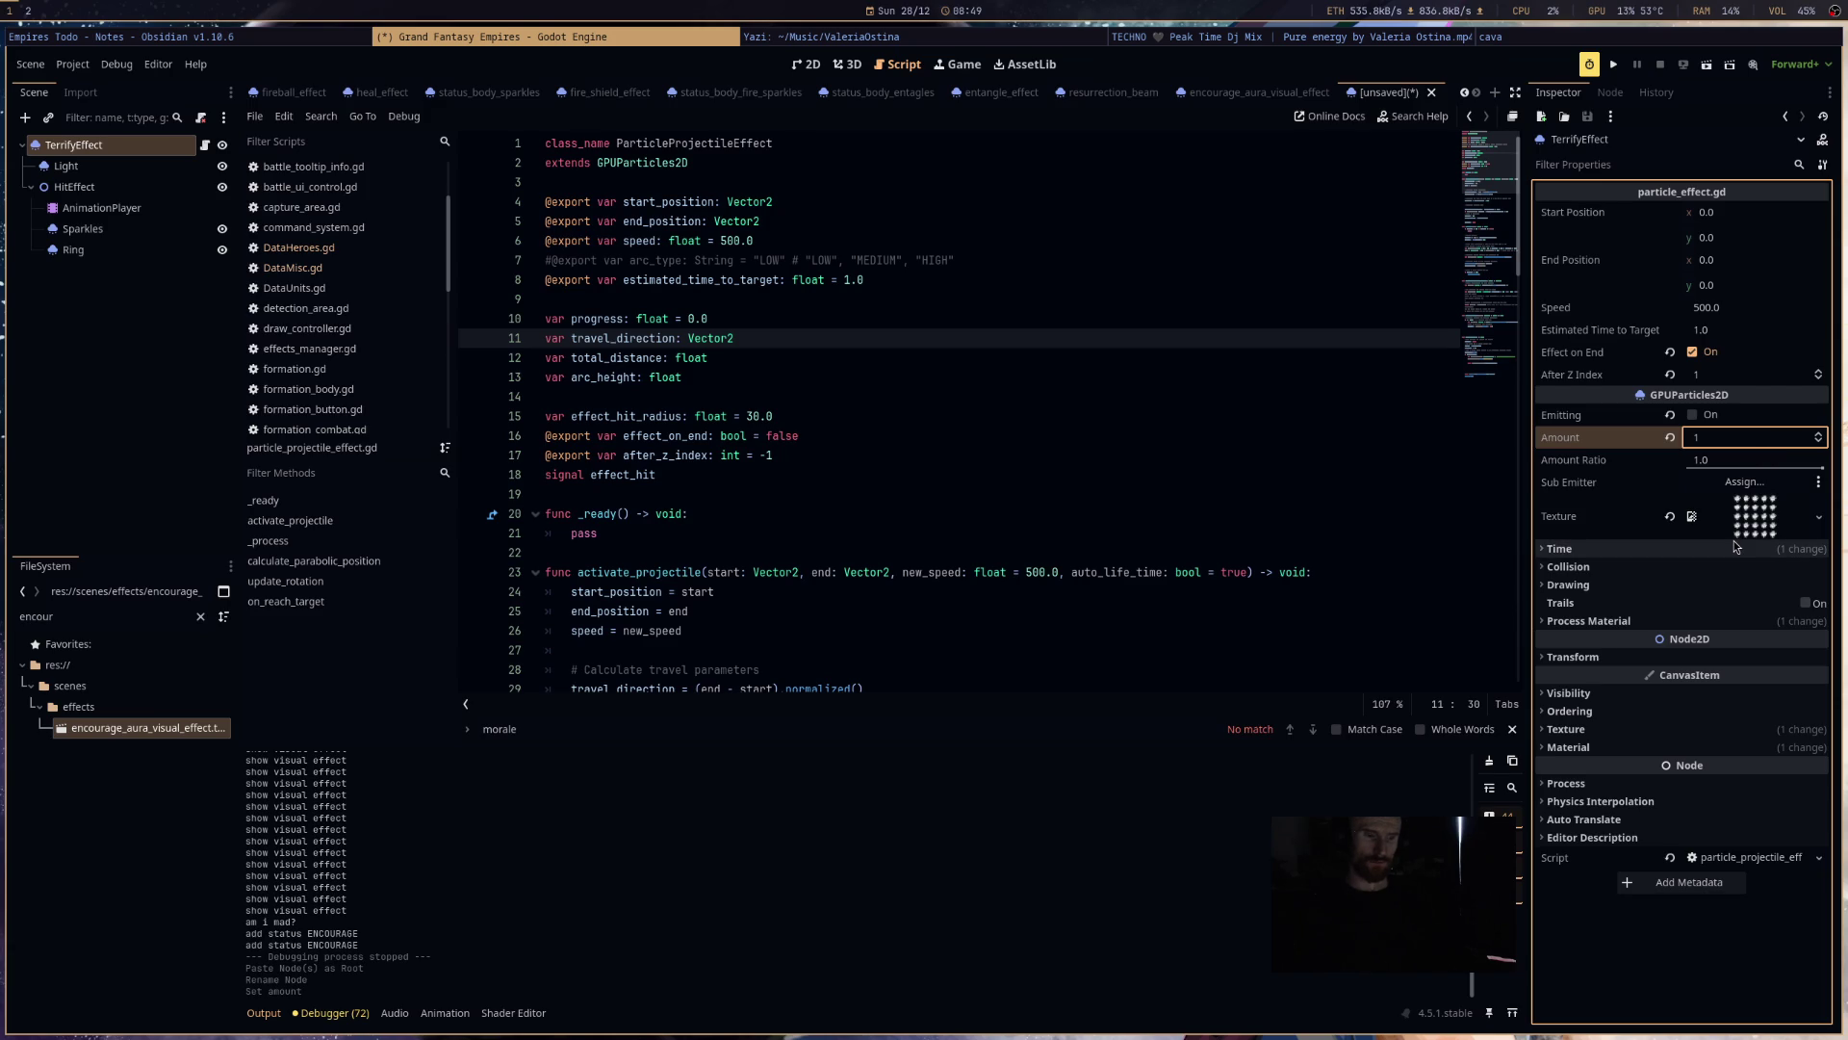
{"action": "left_click", "coordinate": [114, 172]}
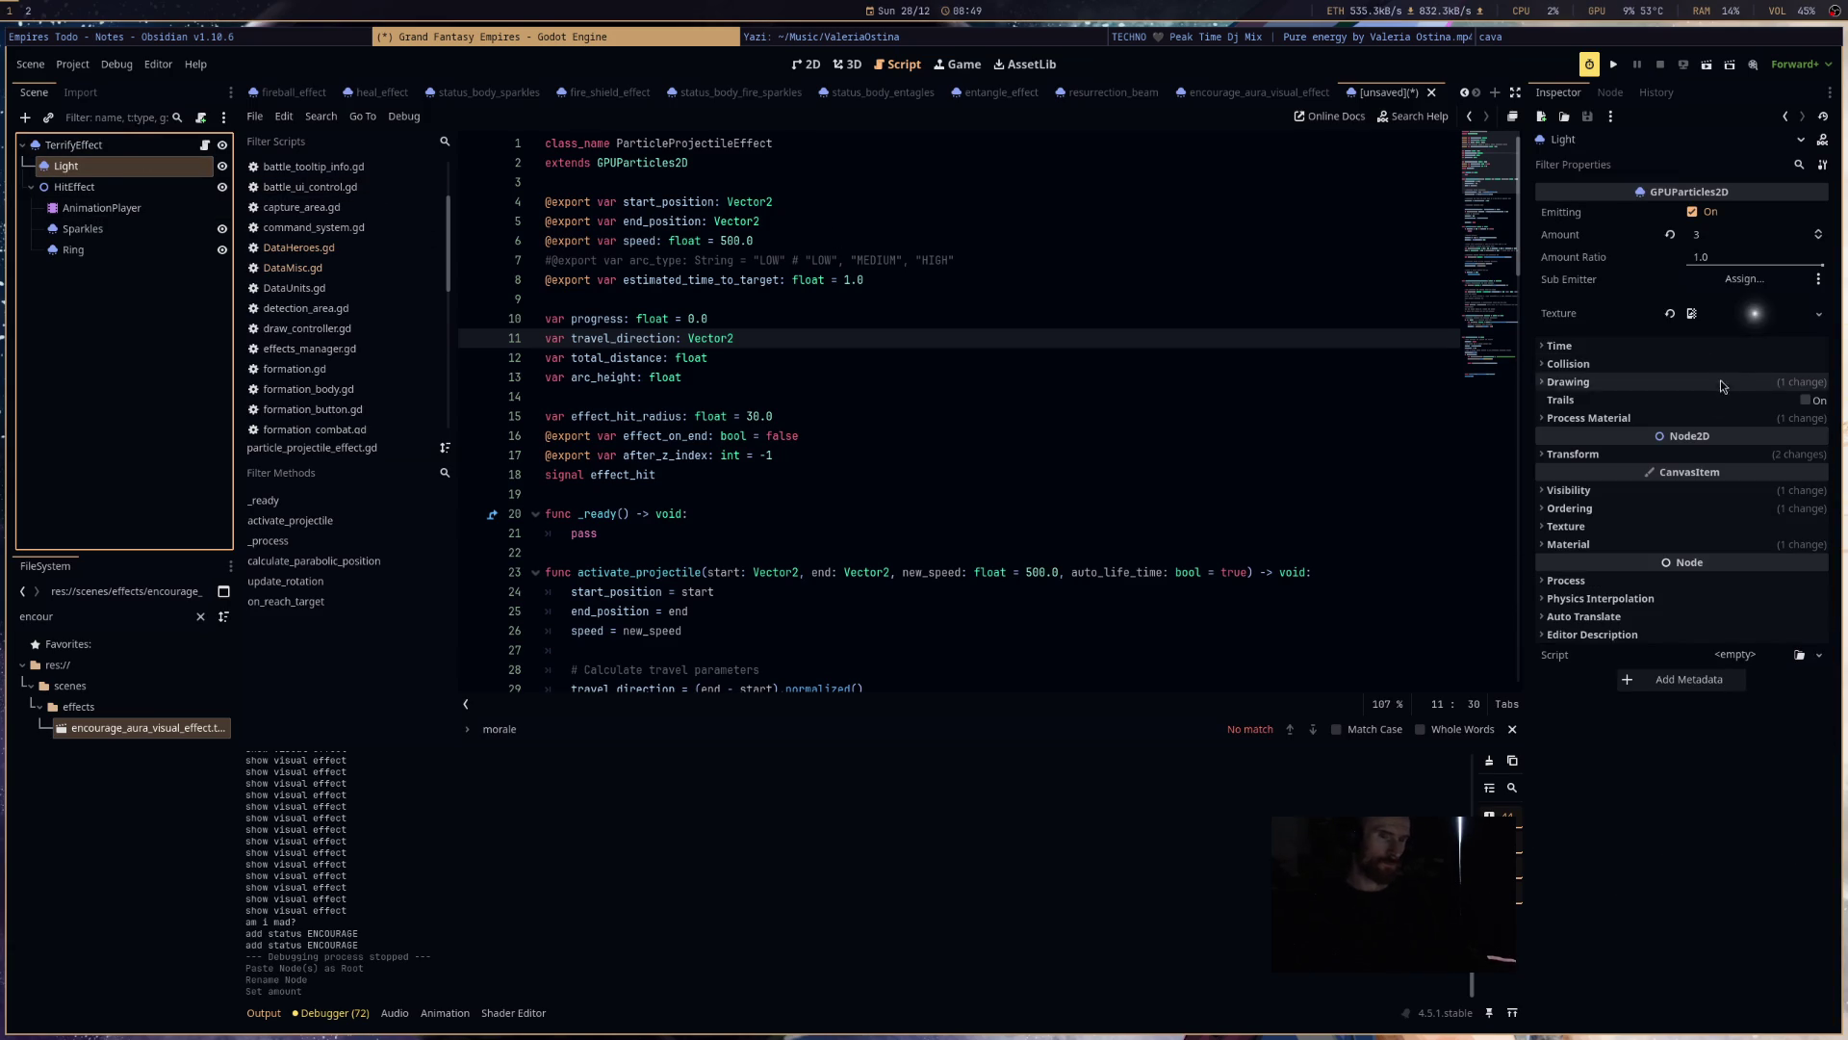
- Make the process materials of TerrifyEffect and Light unique, recursively
{"action": "left_click", "coordinate": [120, 143]}
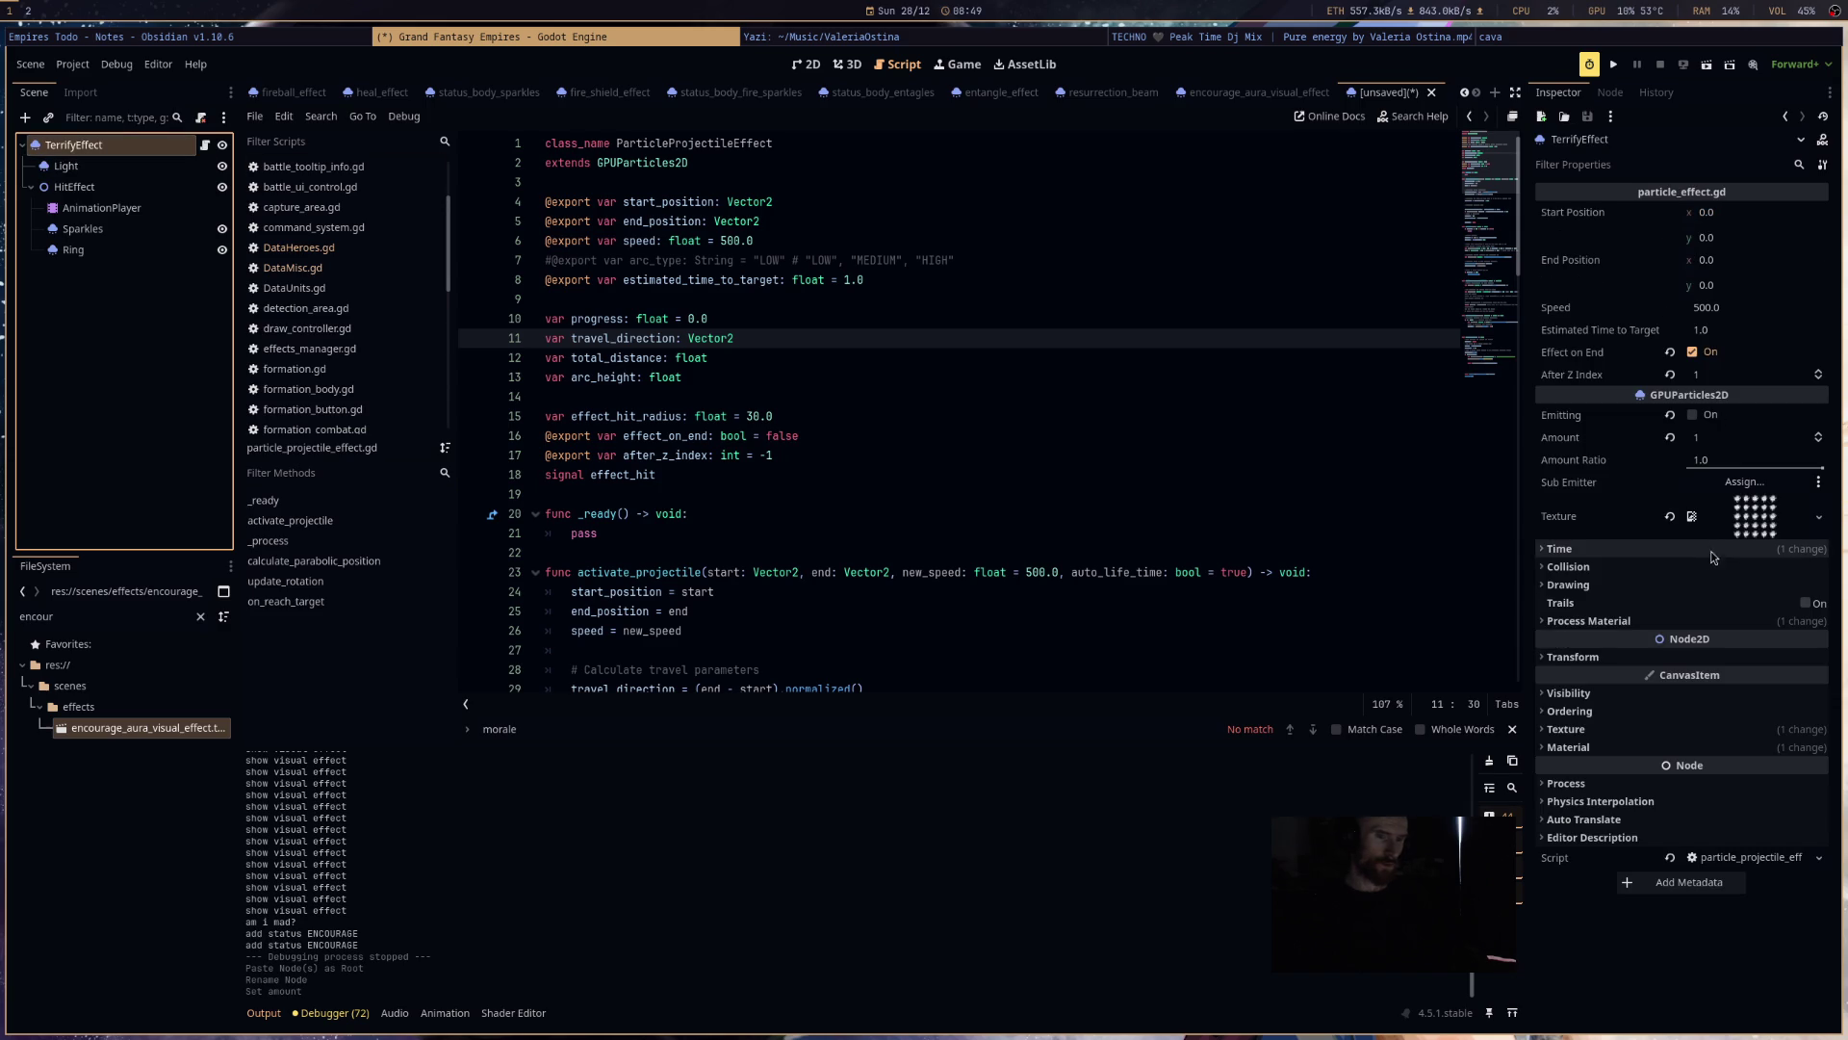
{"action": "left_click", "coordinate": [1694, 621]}
{"action": "right_click", "coordinate": [1696, 640]}
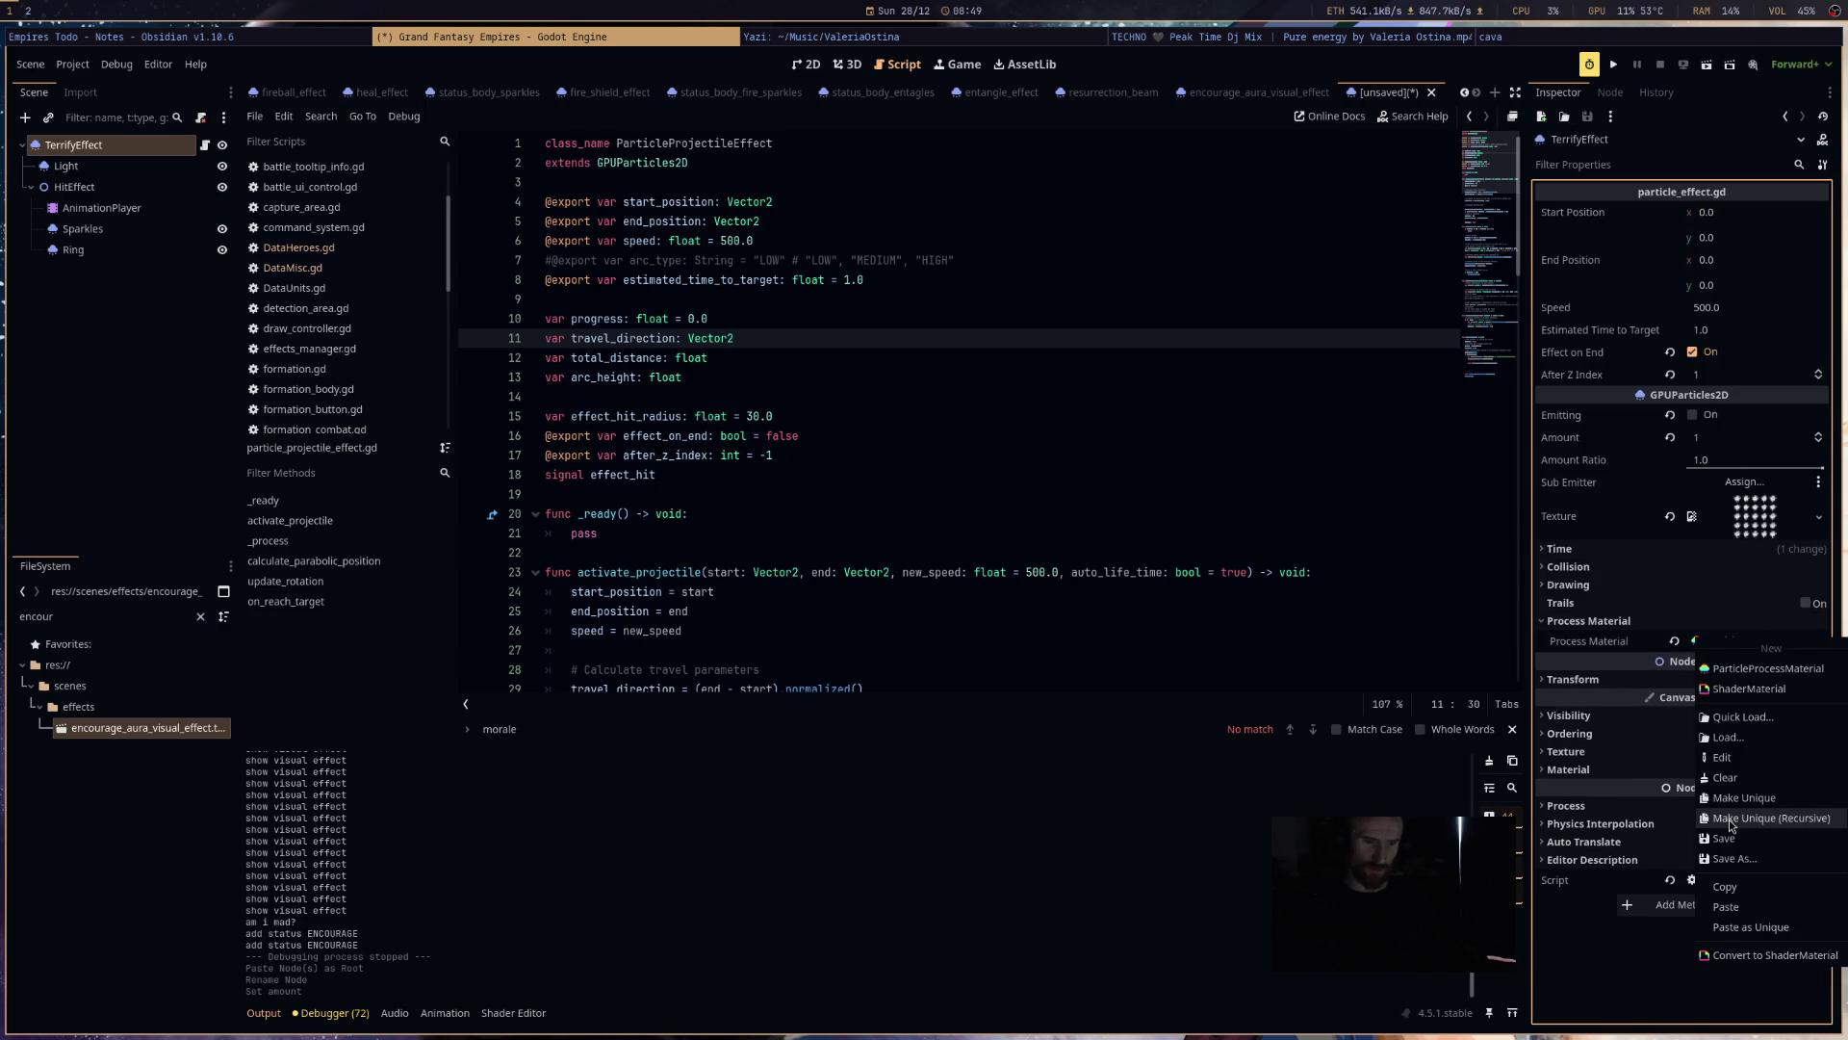
{"action": "left_click", "coordinate": [1733, 825]}
{"action": "left_click", "coordinate": [996, 657]}
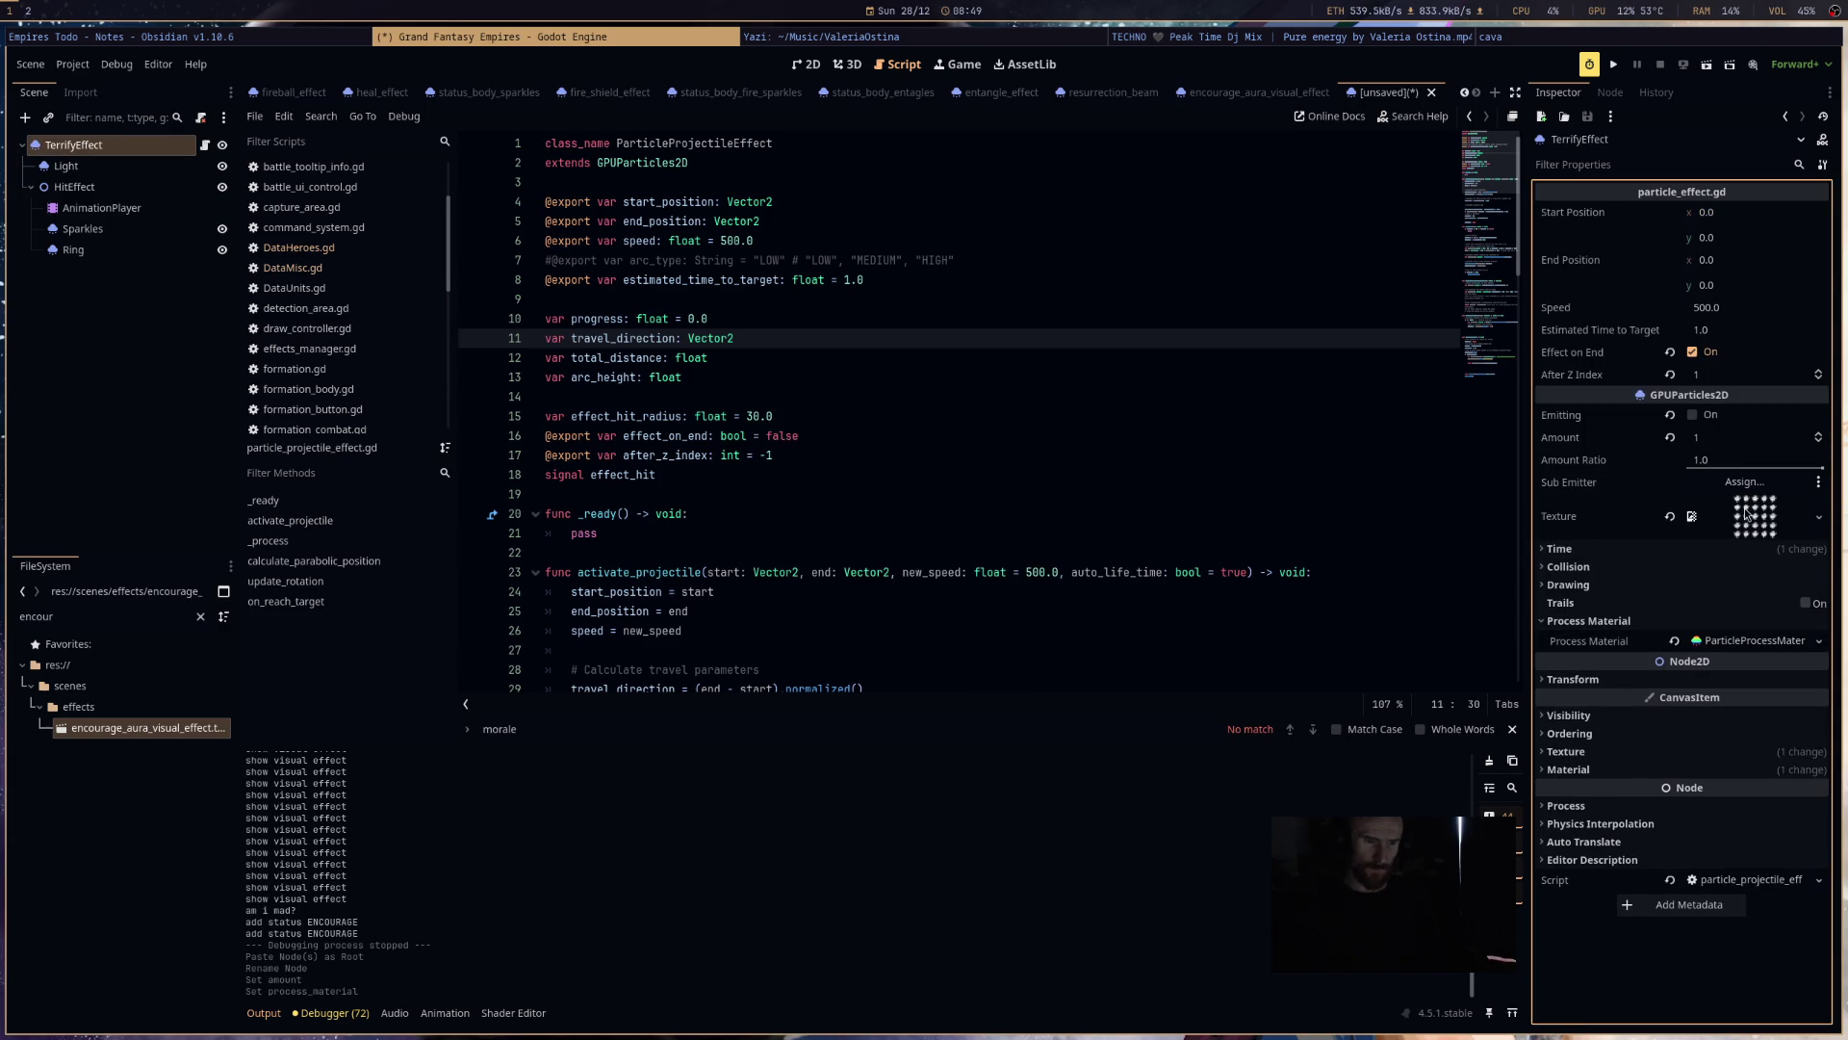
{"action": "left_click", "coordinate": [67, 165]}
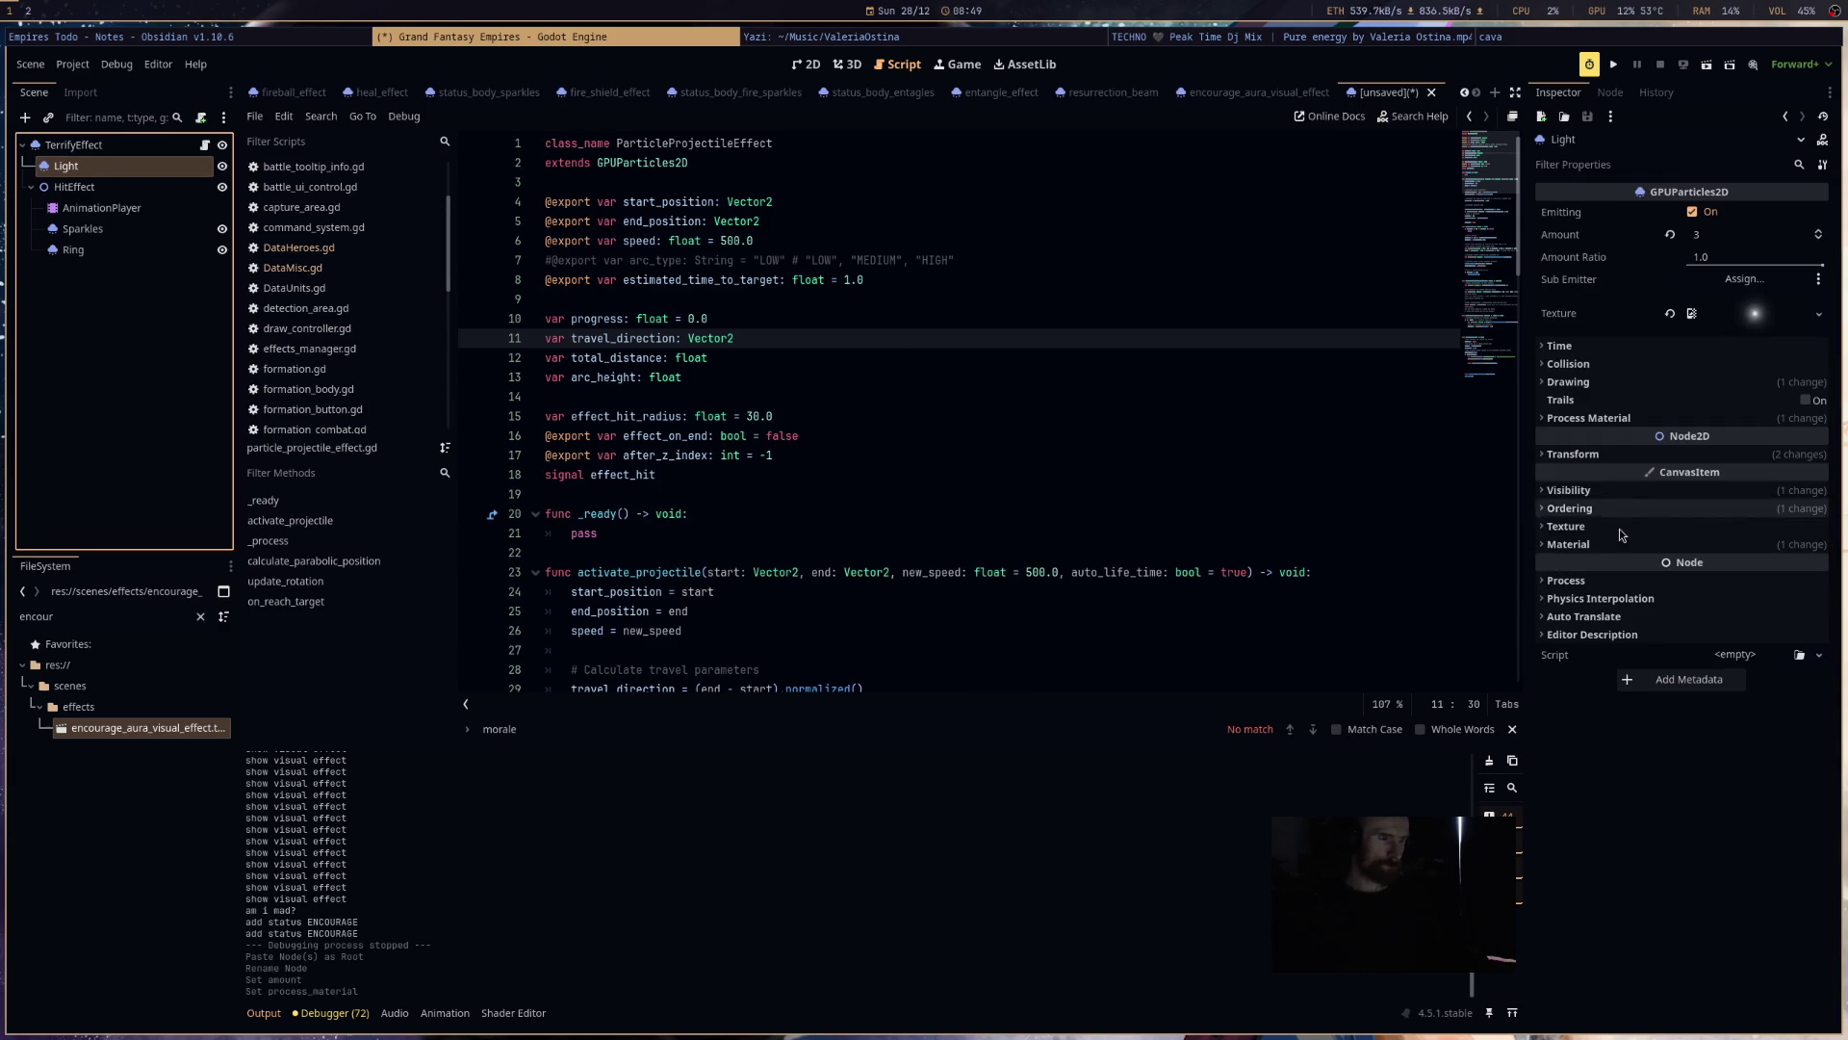
{"action": "left_click", "coordinate": [1708, 420]}
{"action": "right_click", "coordinate": [1728, 443]}
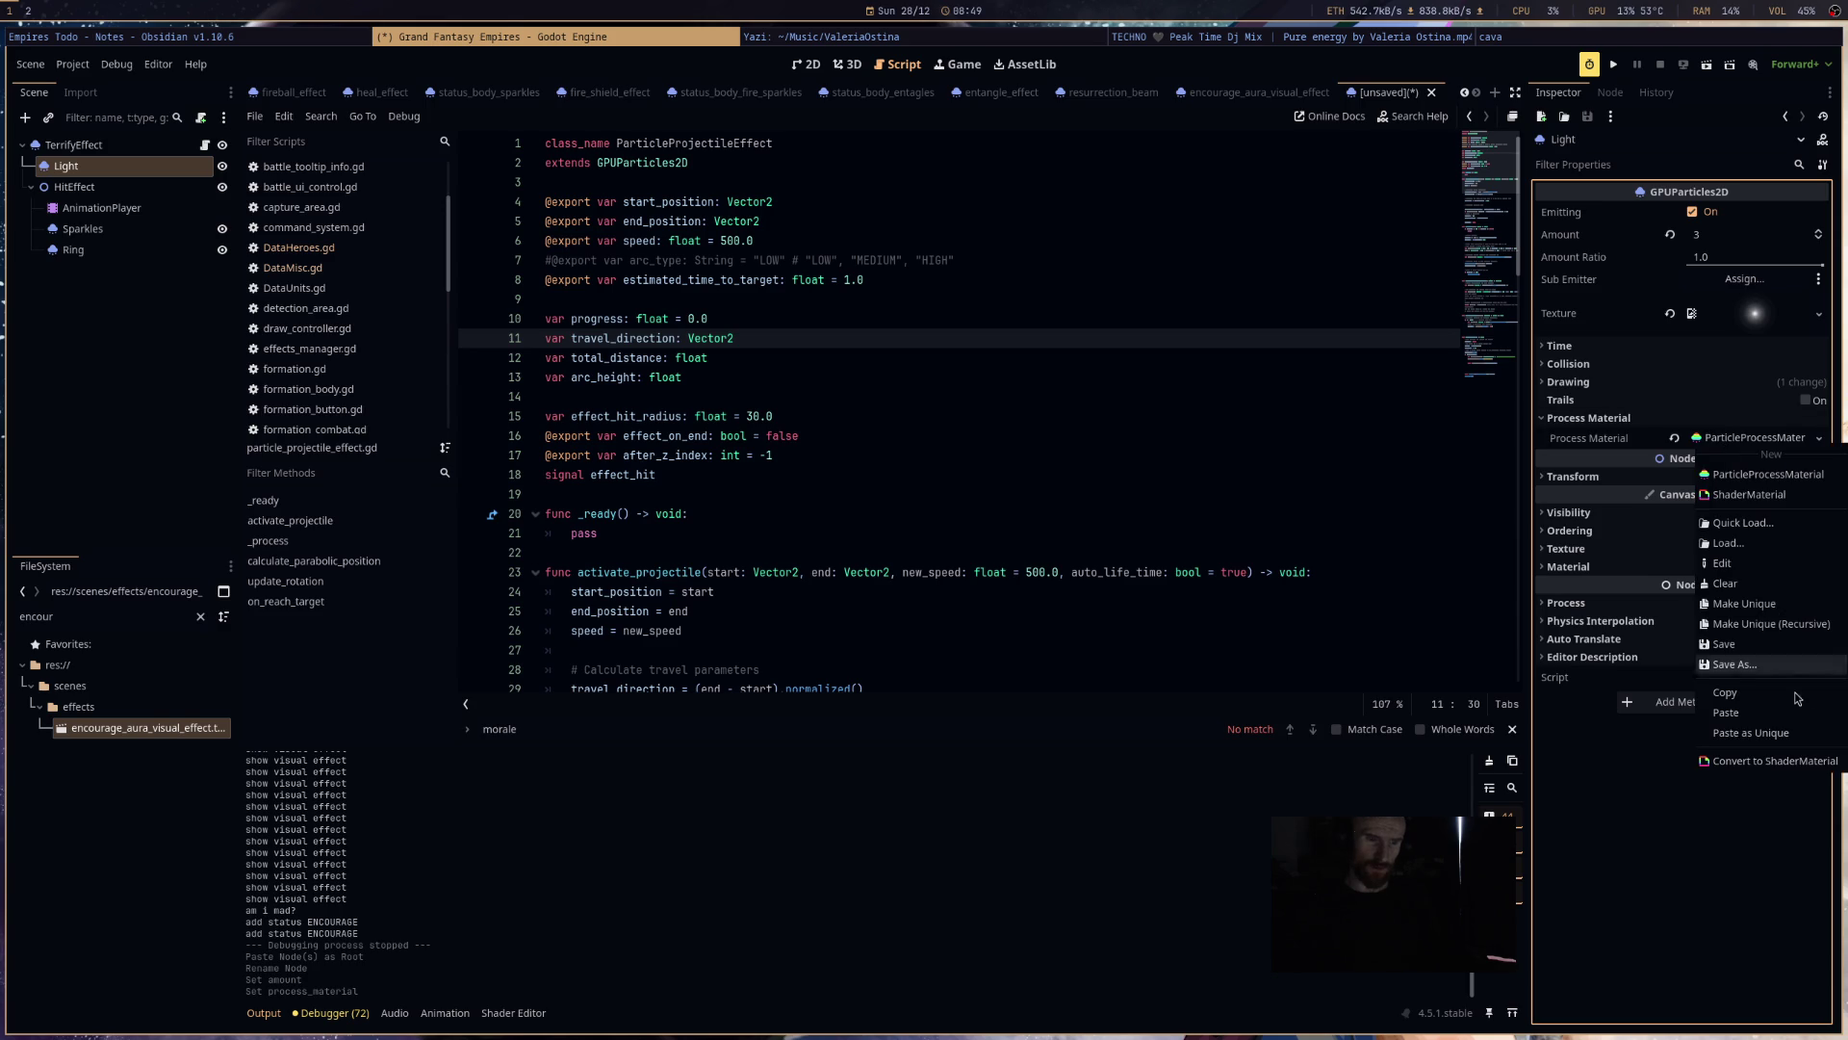
{"action": "left_click", "coordinate": [1733, 623]}
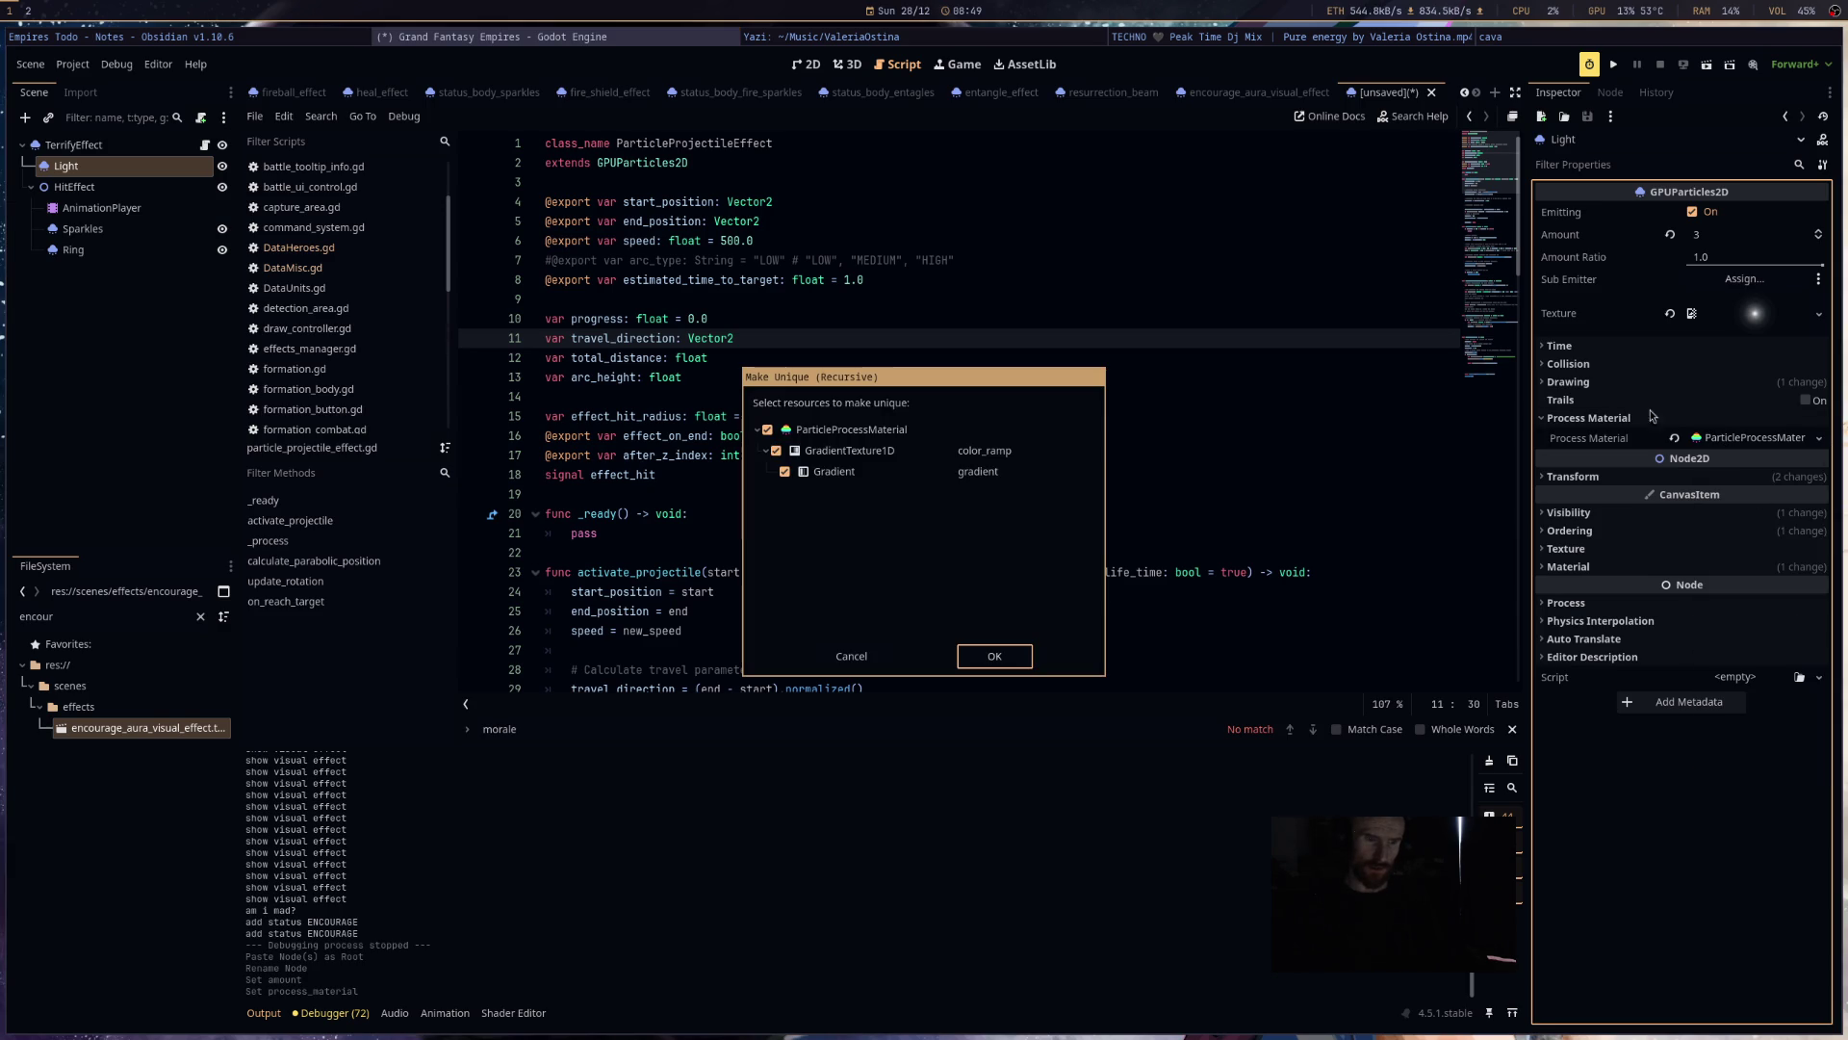
{"action": "left_click", "coordinate": [988, 647]}
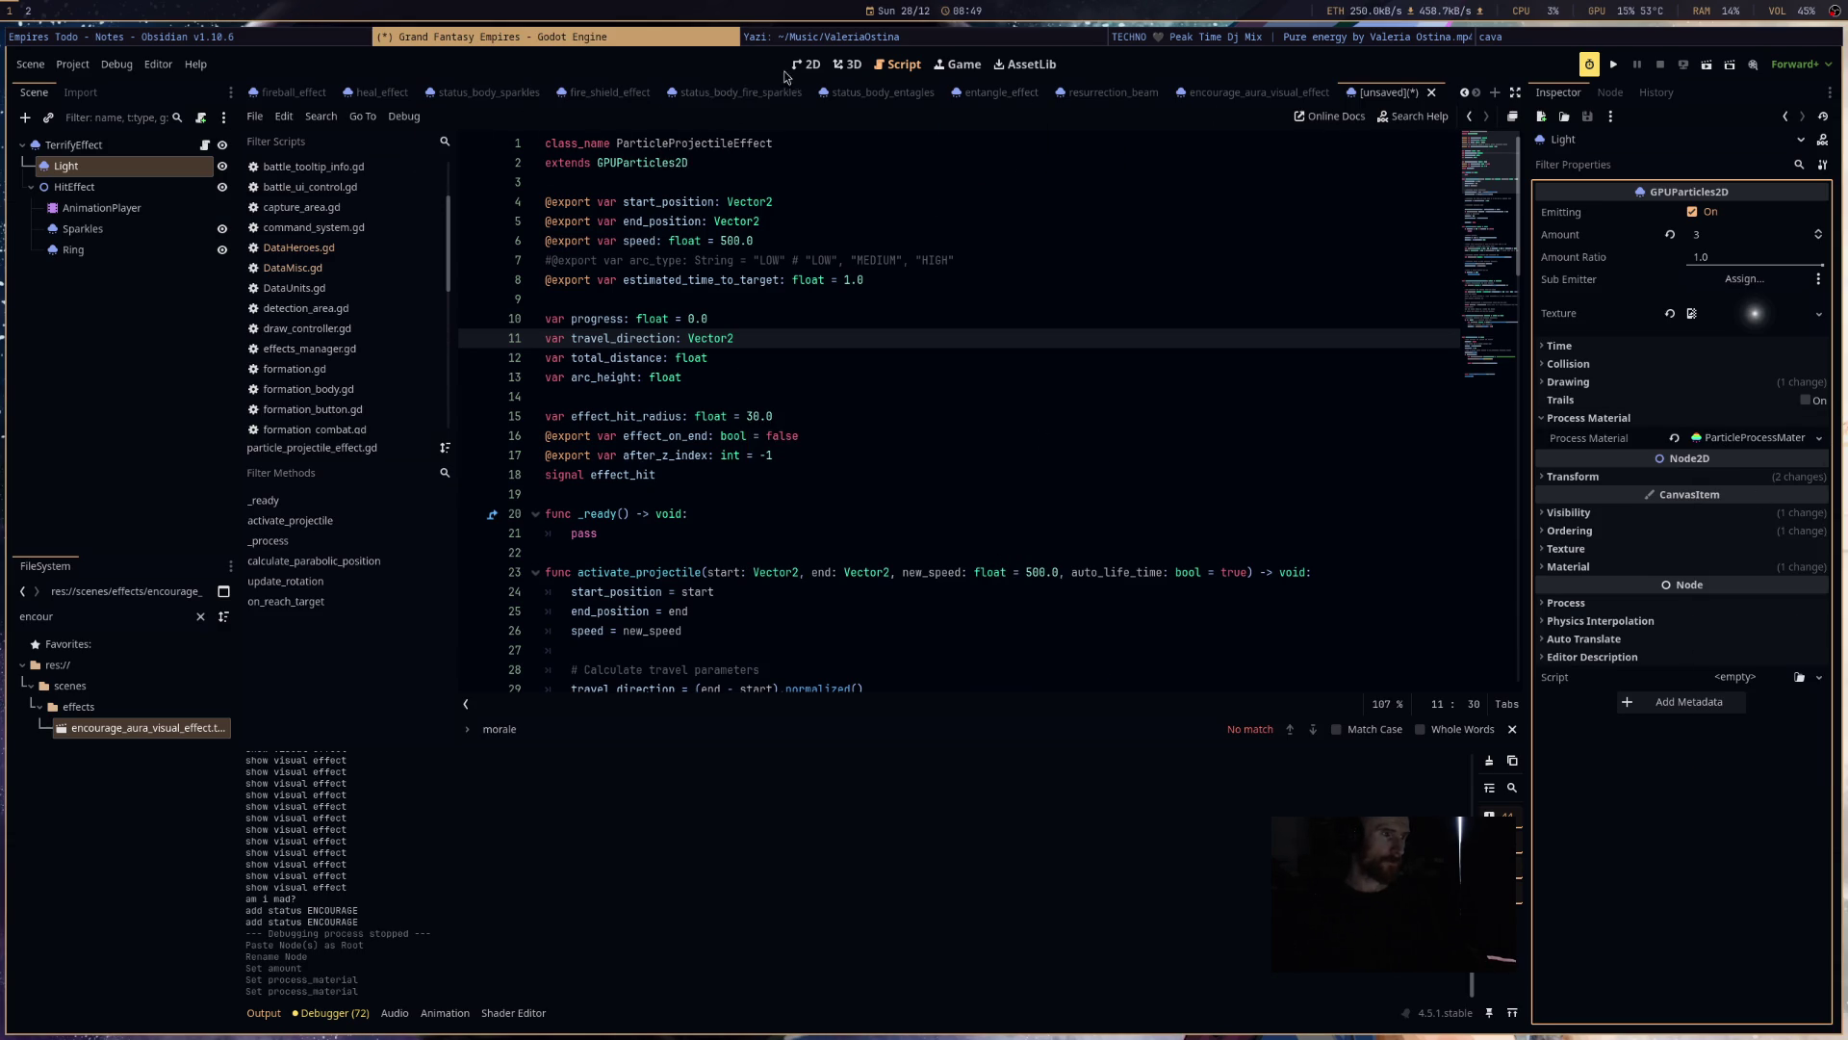
- Frame Light in the 2D view and save the scene as terrify_effect.tscn
{"action": "left_click", "coordinate": [806, 63]}
{"action": "key", "text": "f"}
{"action": "key", "text": "ctrl+s"}
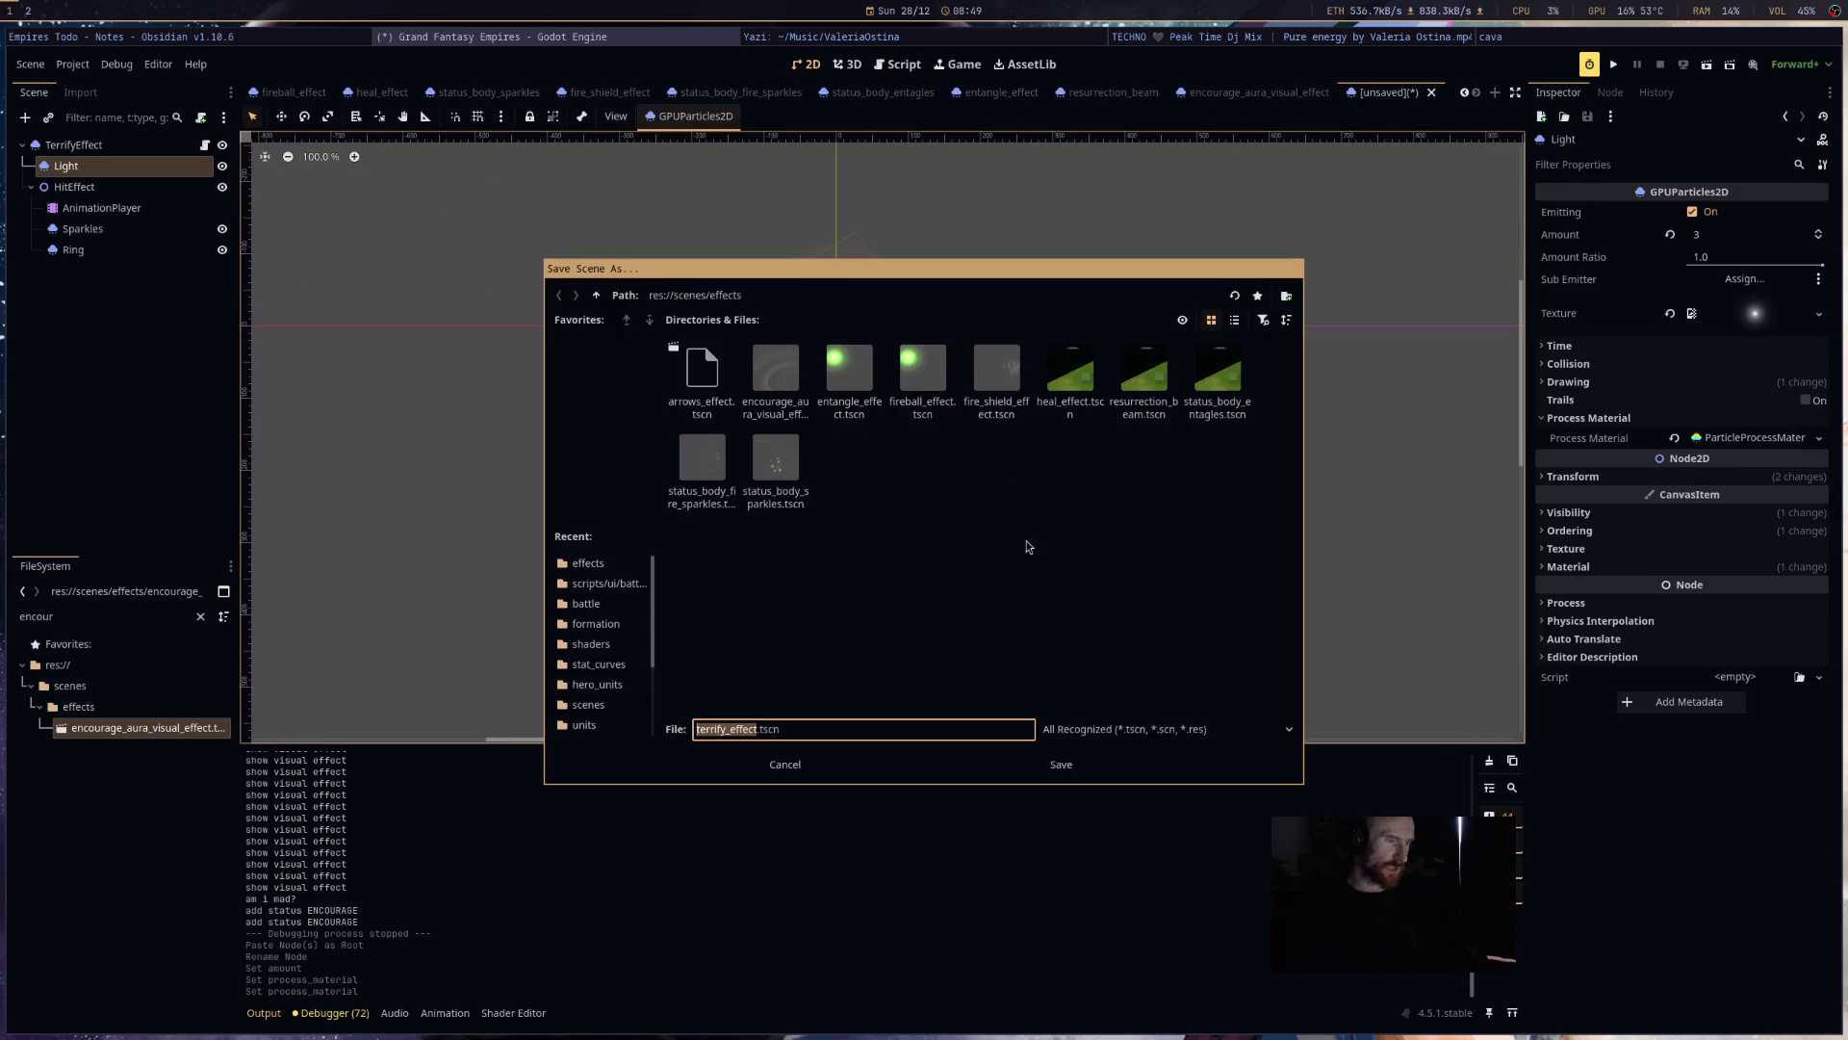
{"action": "left_click", "coordinate": [1062, 768]}
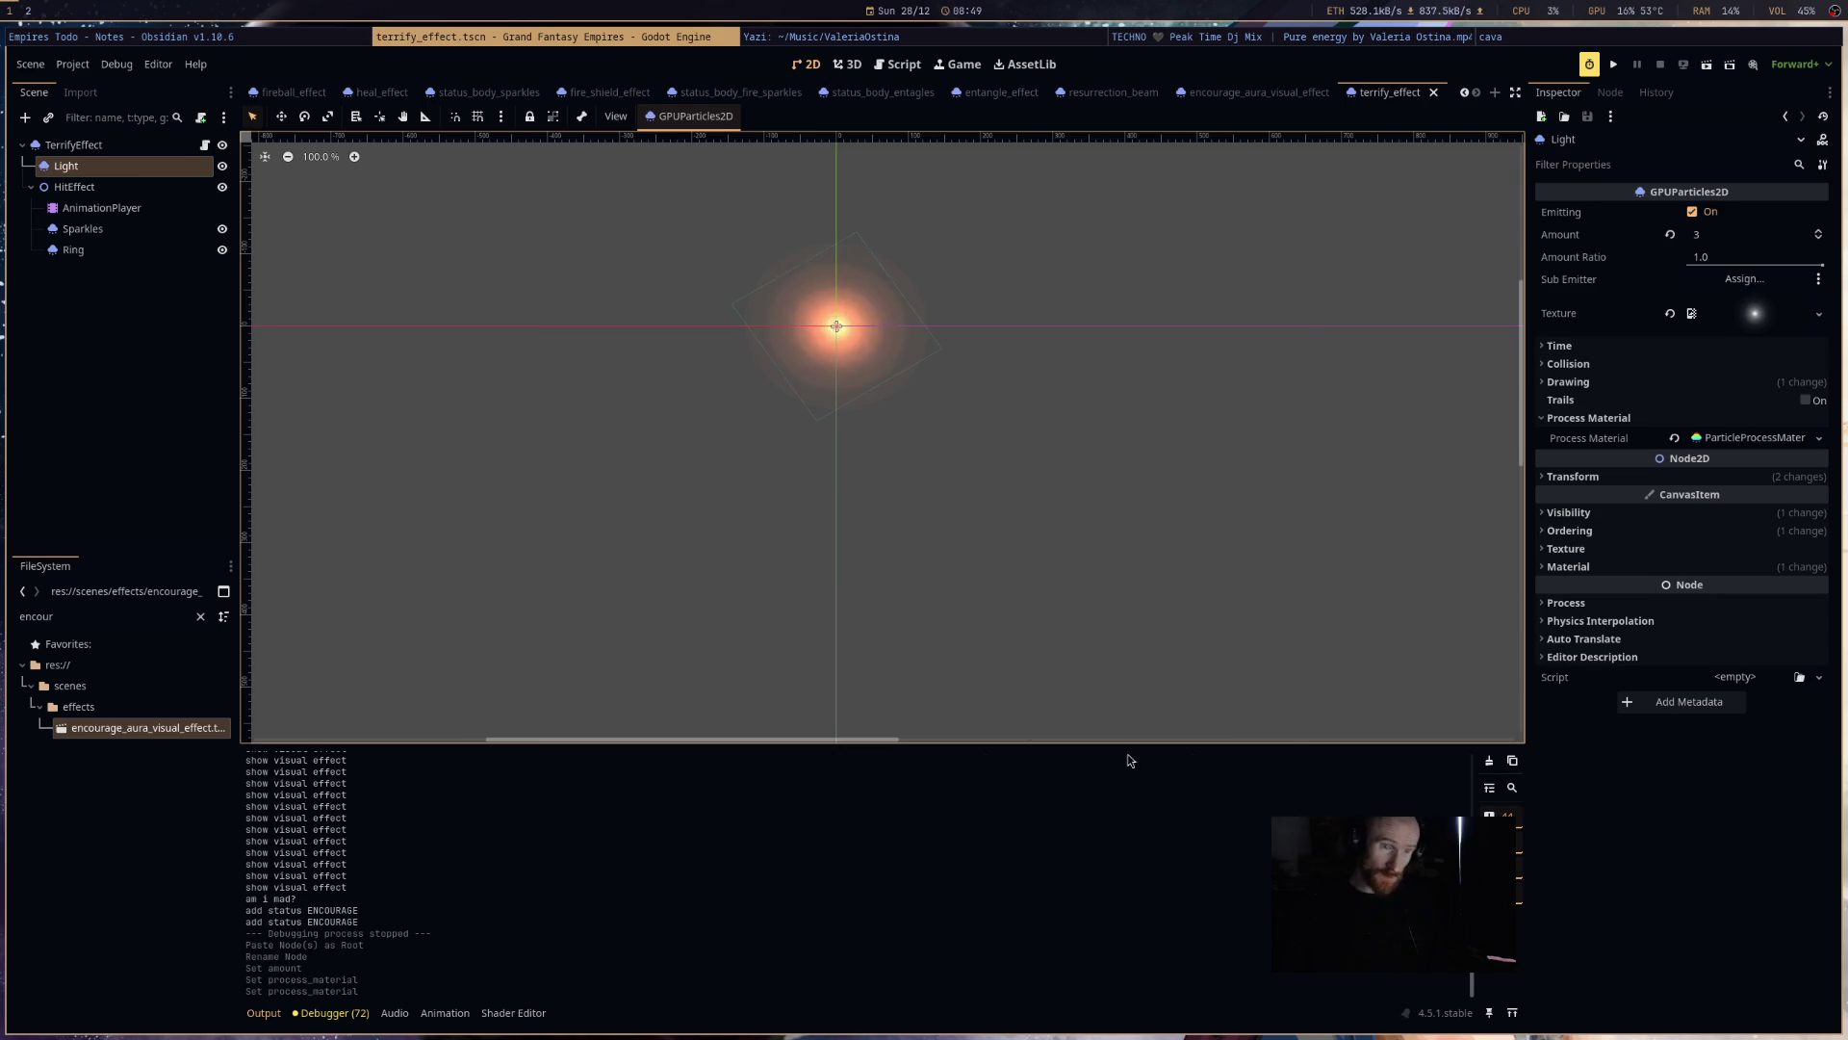
- Delete HitEffect's old AnimationPlayer node
{"action": "left_click", "coordinate": [1742, 443]}
{"action": "left_click", "coordinate": [101, 208]}
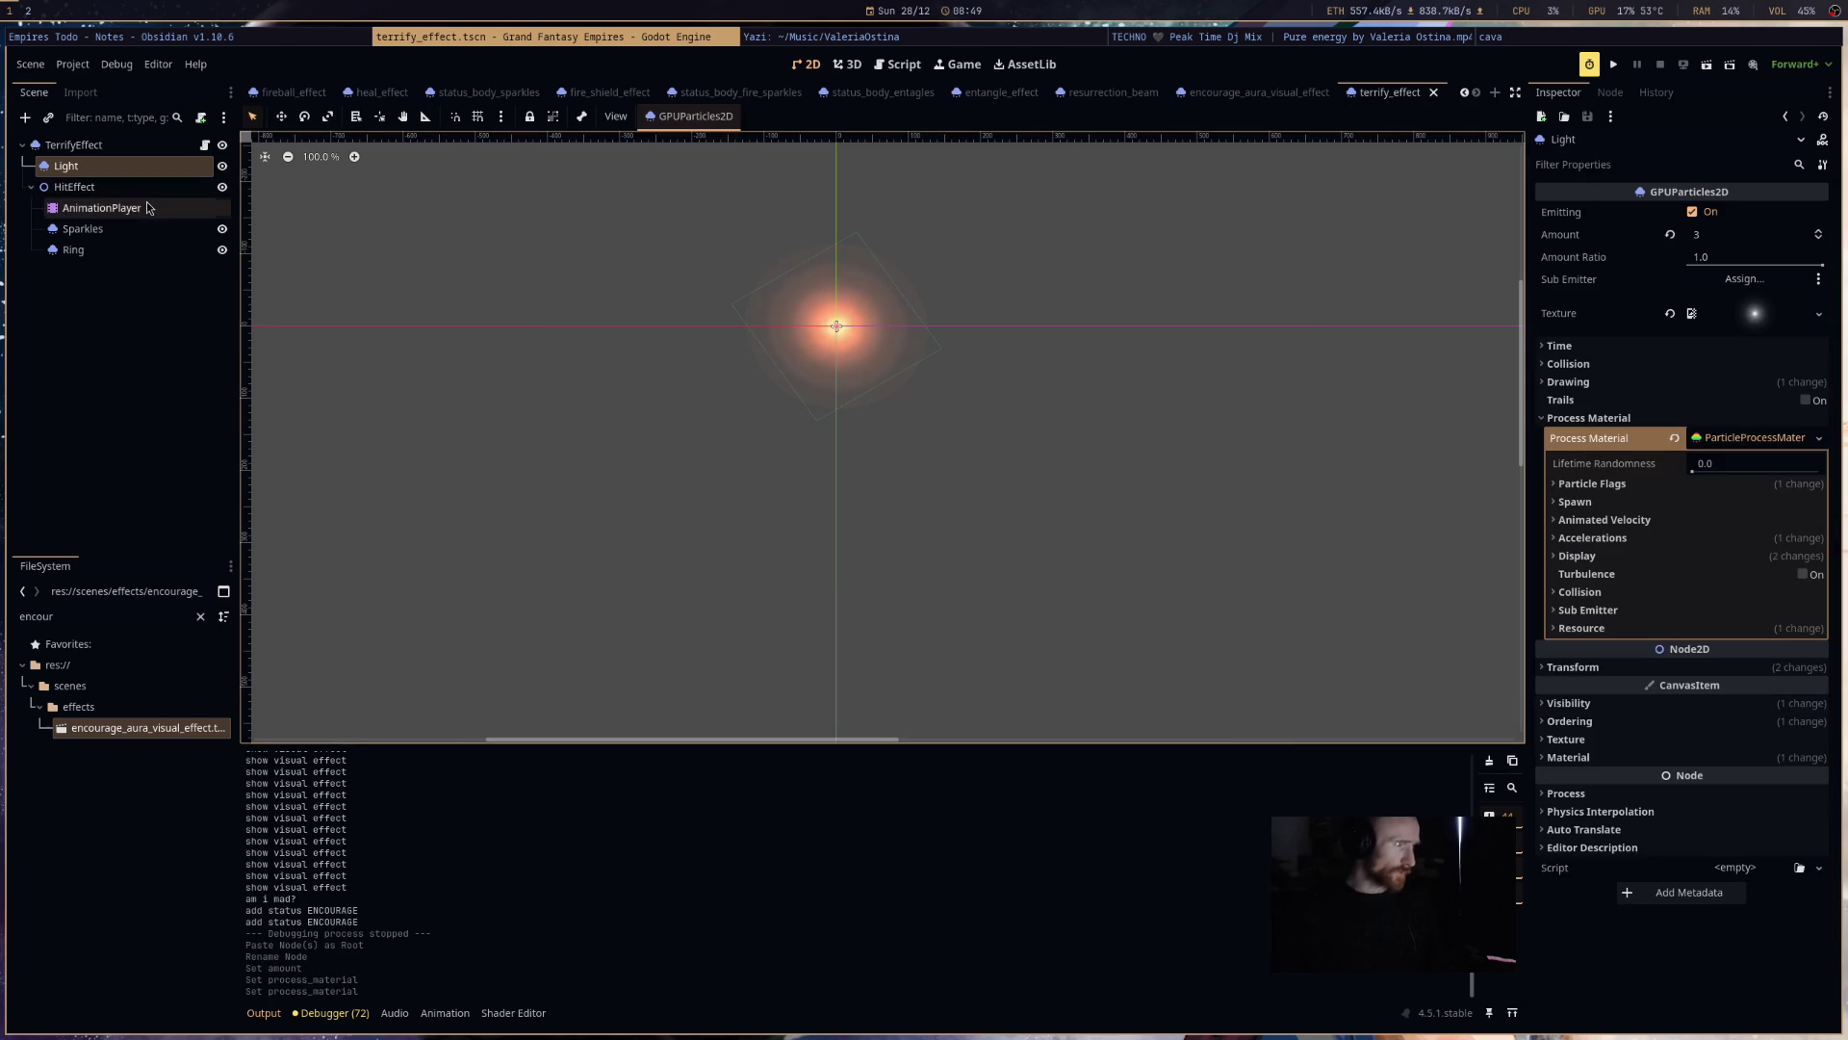
{"action": "right_click", "coordinate": [149, 206]}
{"action": "left_click", "coordinate": [193, 679]}
{"action": "left_click", "coordinate": [965, 541]}
- Add a new AnimationPlayer under HitEffect, placed directly above Sparkles
{"action": "right_click", "coordinate": [85, 207]}
{"action": "left_click", "coordinate": [85, 208]}
{"action": "right_click", "coordinate": [89, 188]}
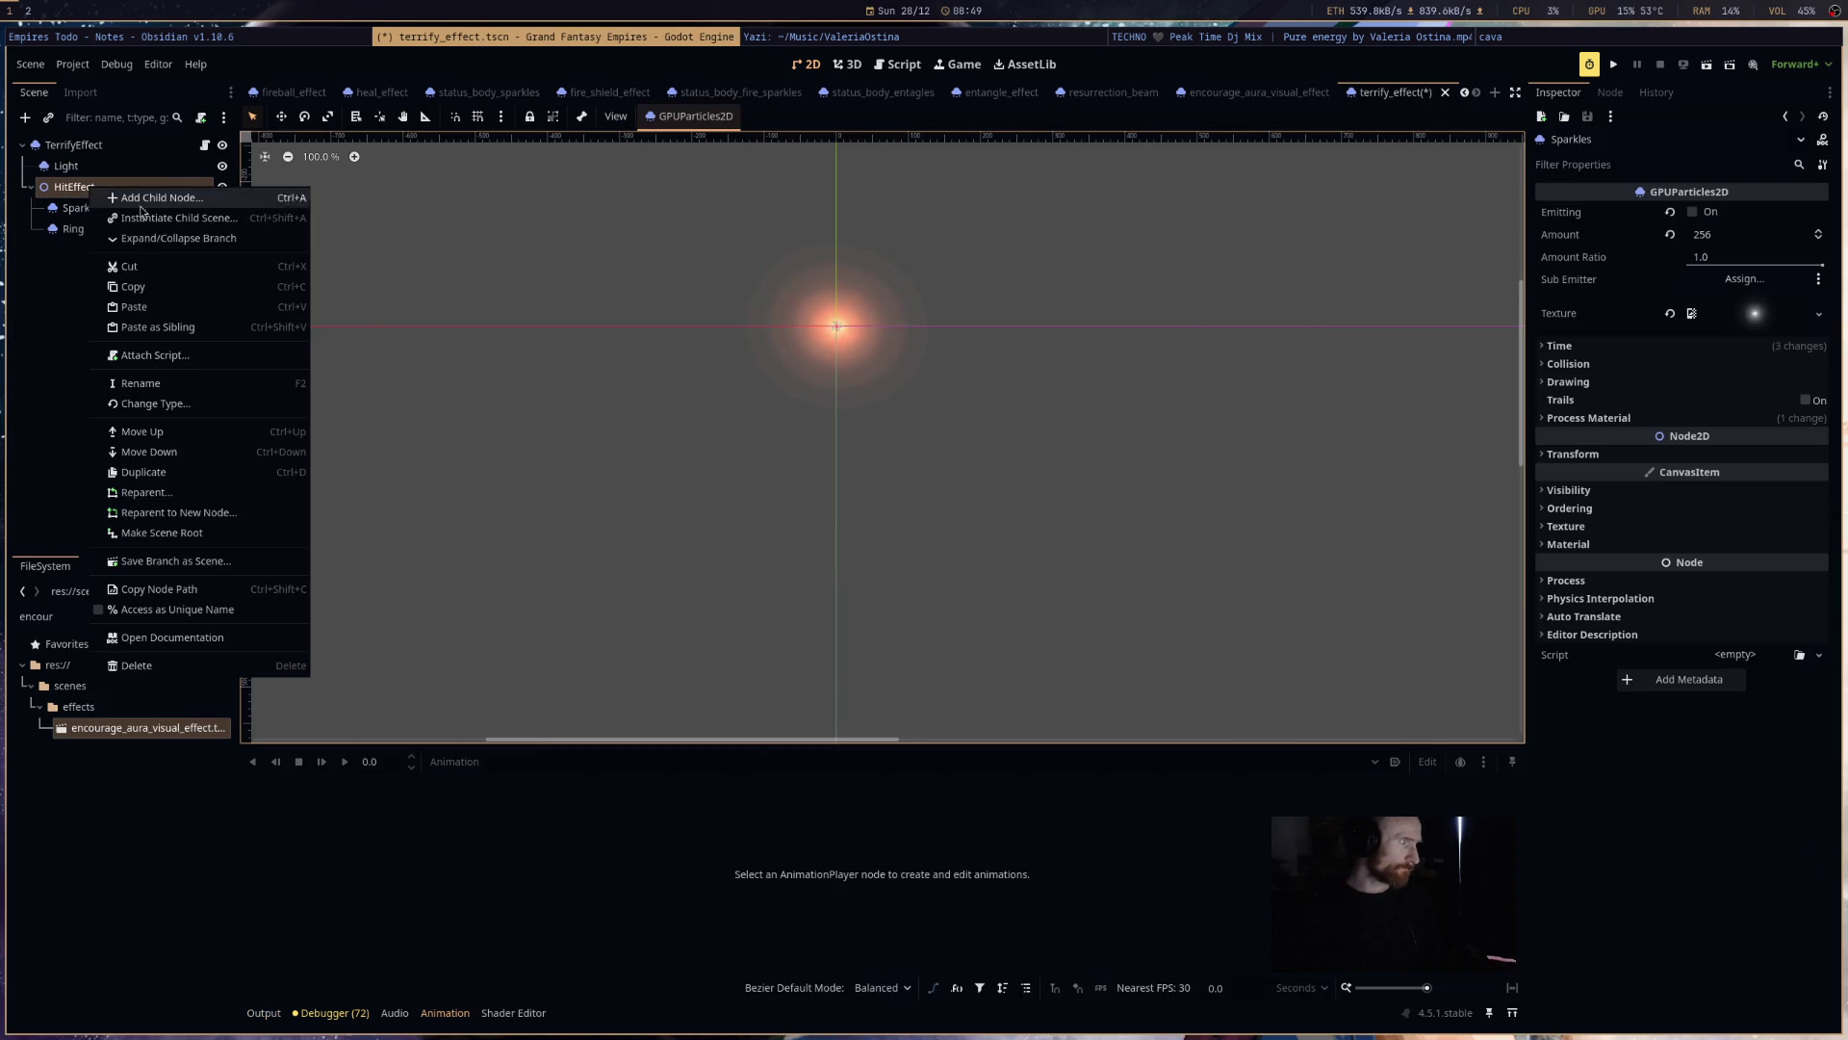
{"action": "left_click", "coordinate": [199, 205]}
{"action": "type", "text": "anim"}
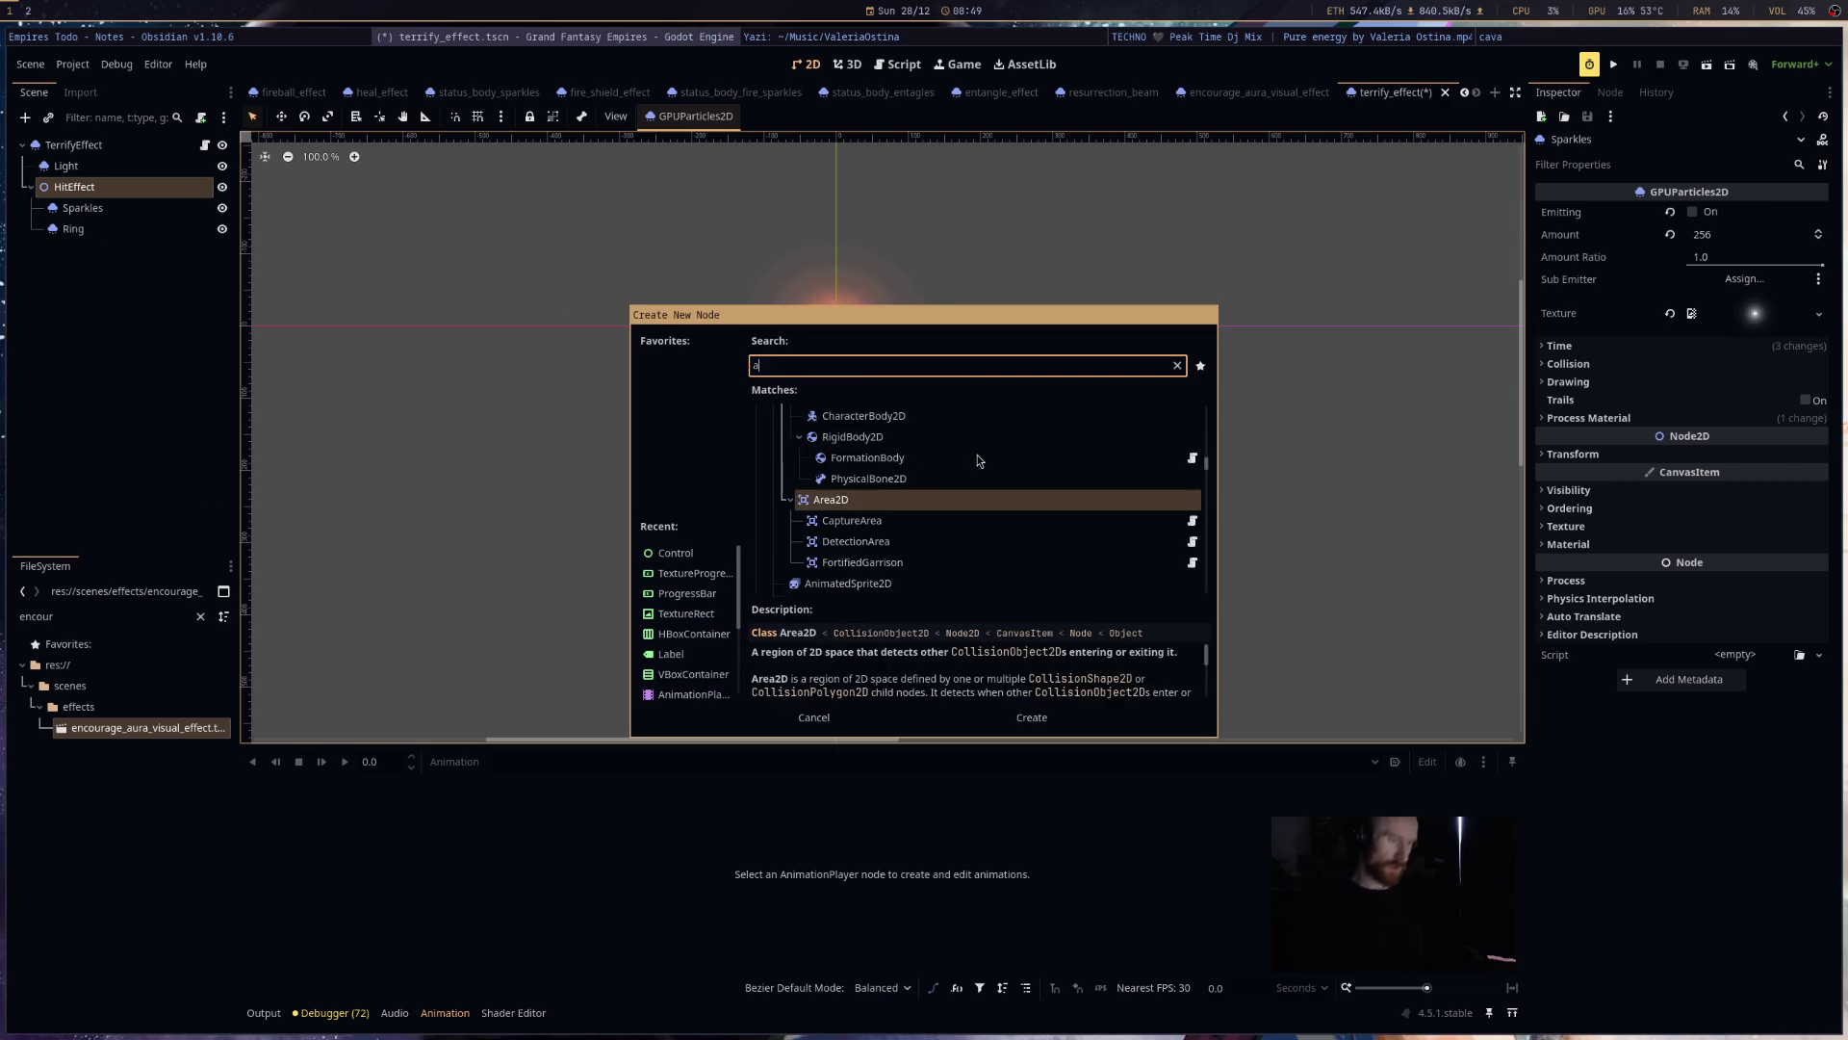
{"action": "type", "text": "ation"}
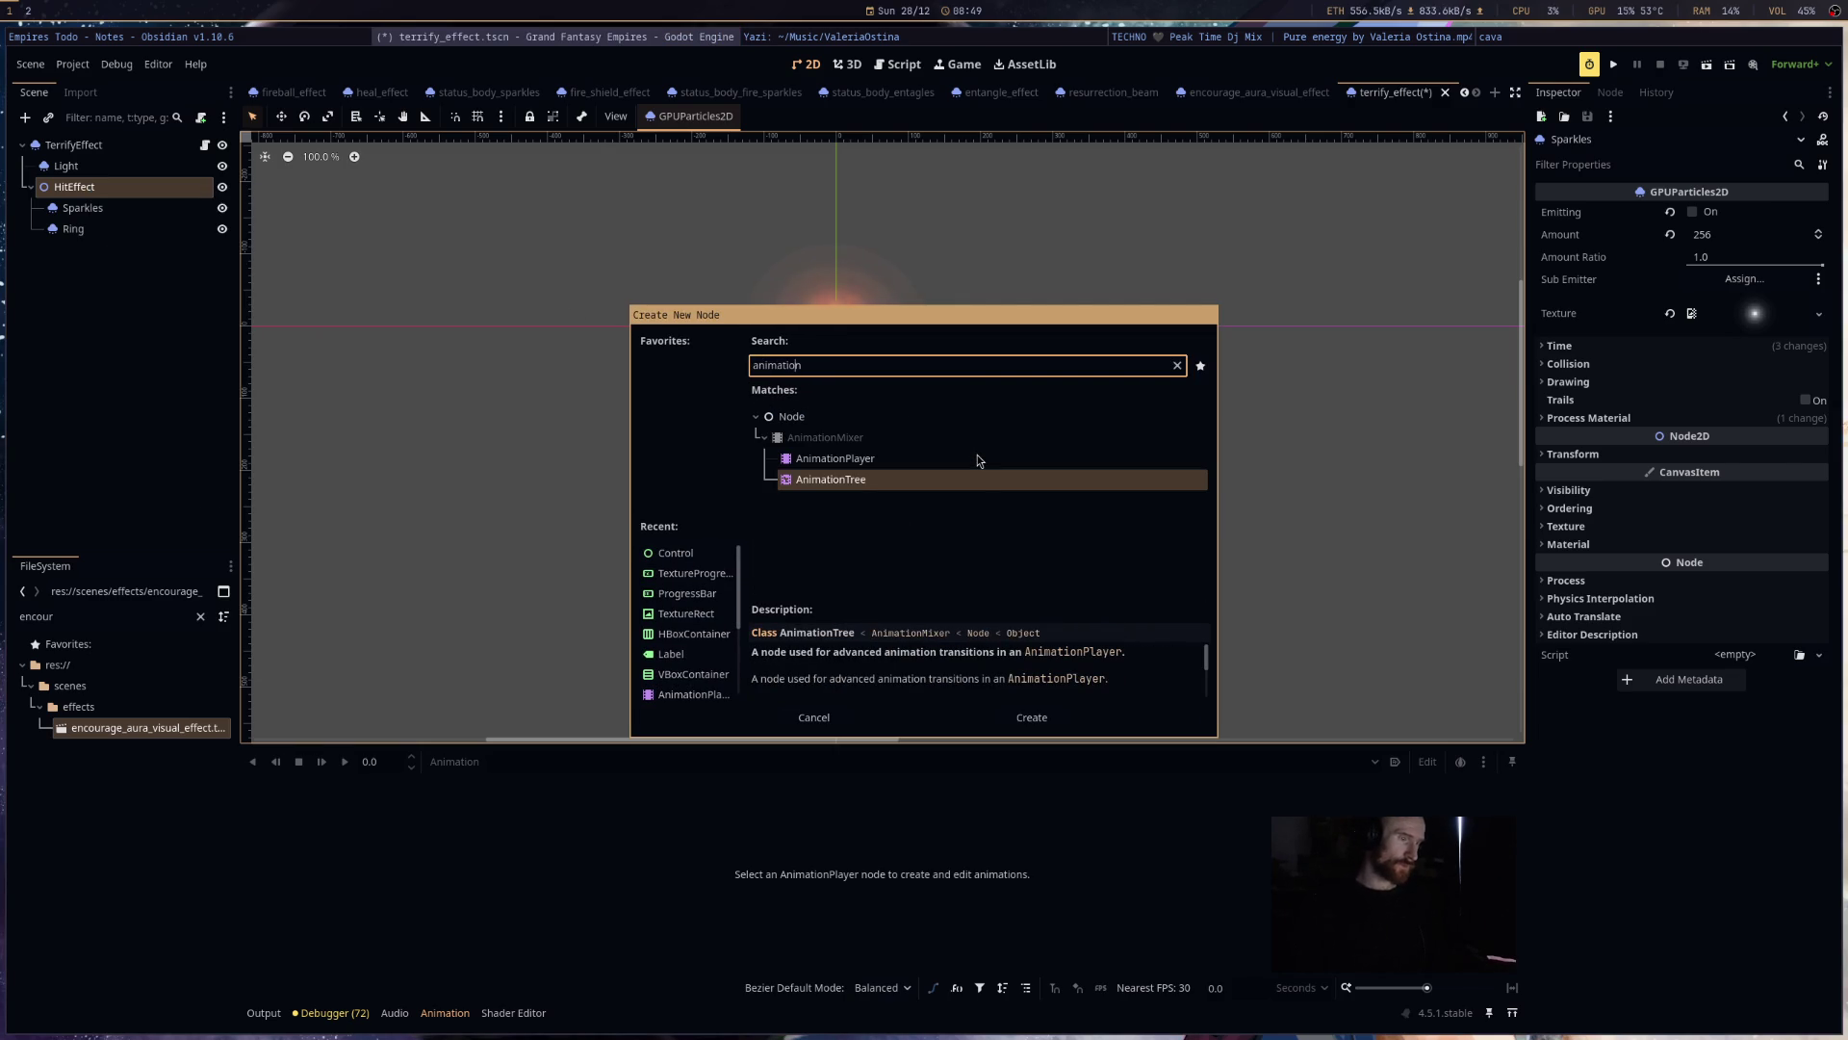
{"action": "key", "text": "Return"}
{"action": "left_click_drag", "start_coordinate": [101, 249], "coordinate": [101, 198]}
- Create a hit_effect animation 2 seconds long and save the scene
{"action": "left_click", "coordinate": [455, 761]}
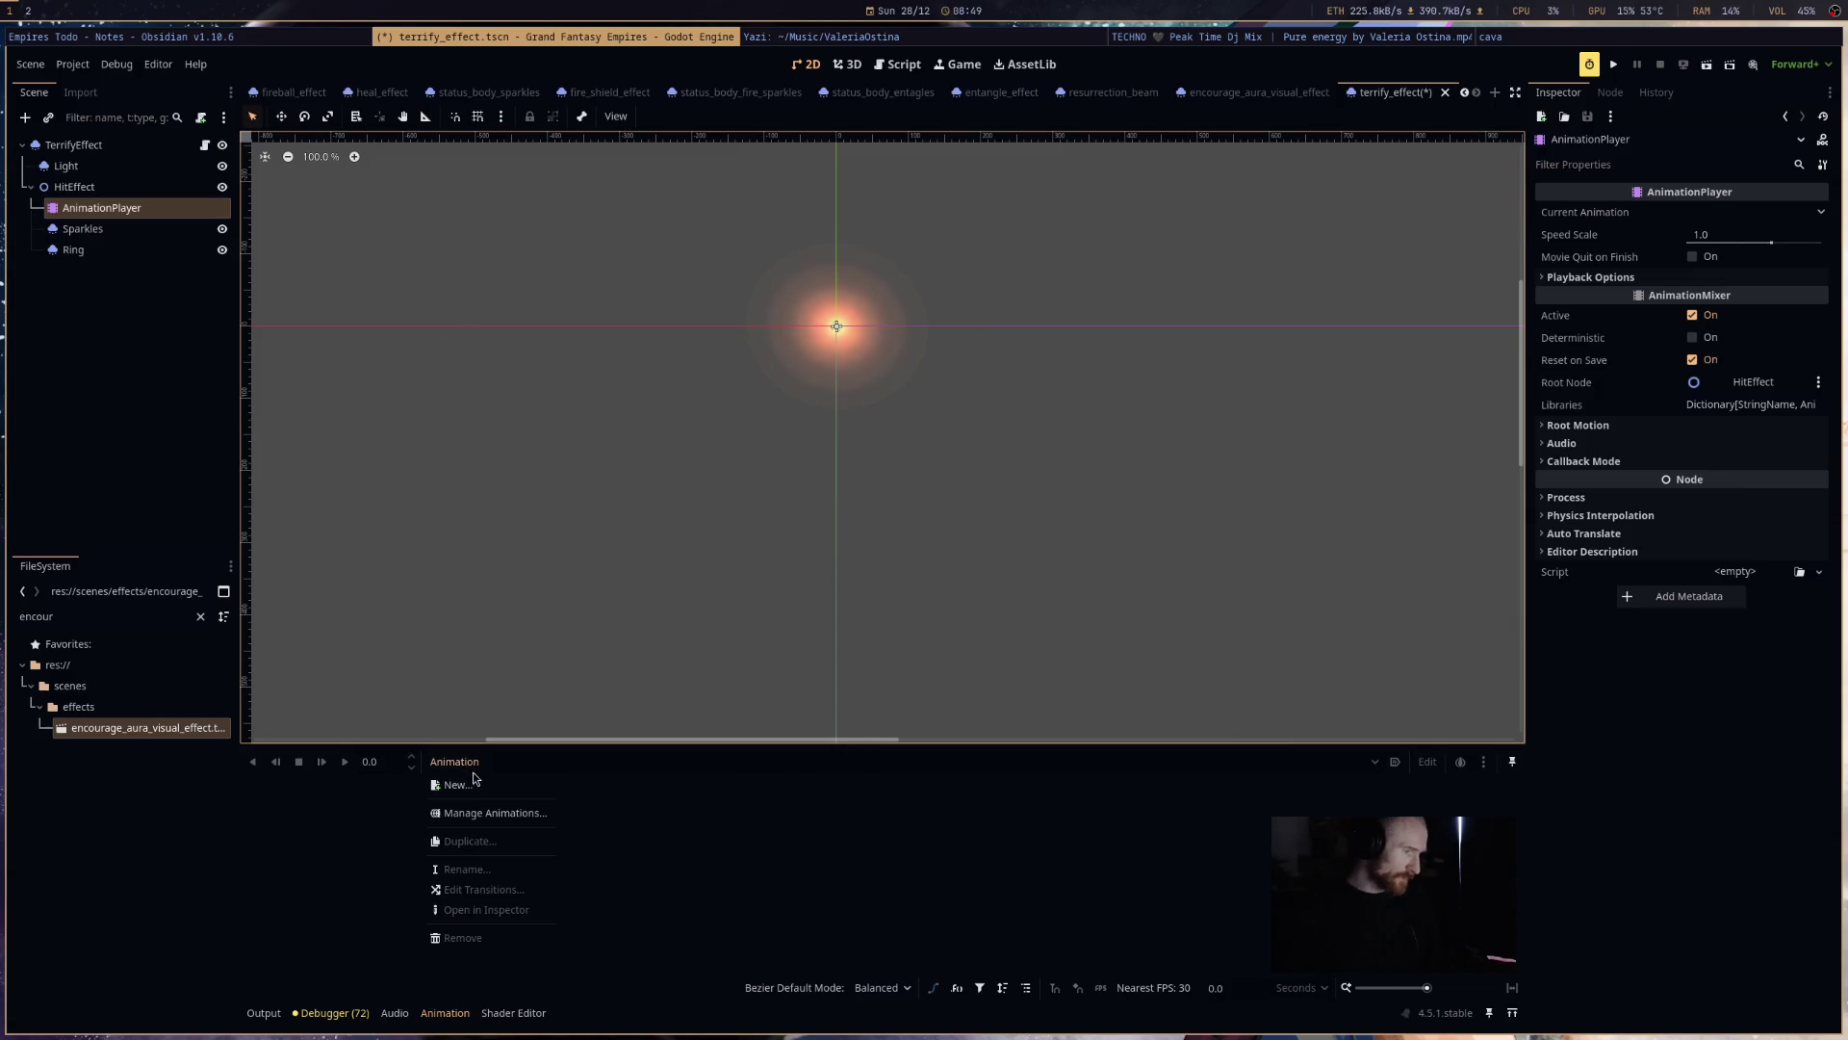
{"action": "left_click", "coordinate": [481, 785]}
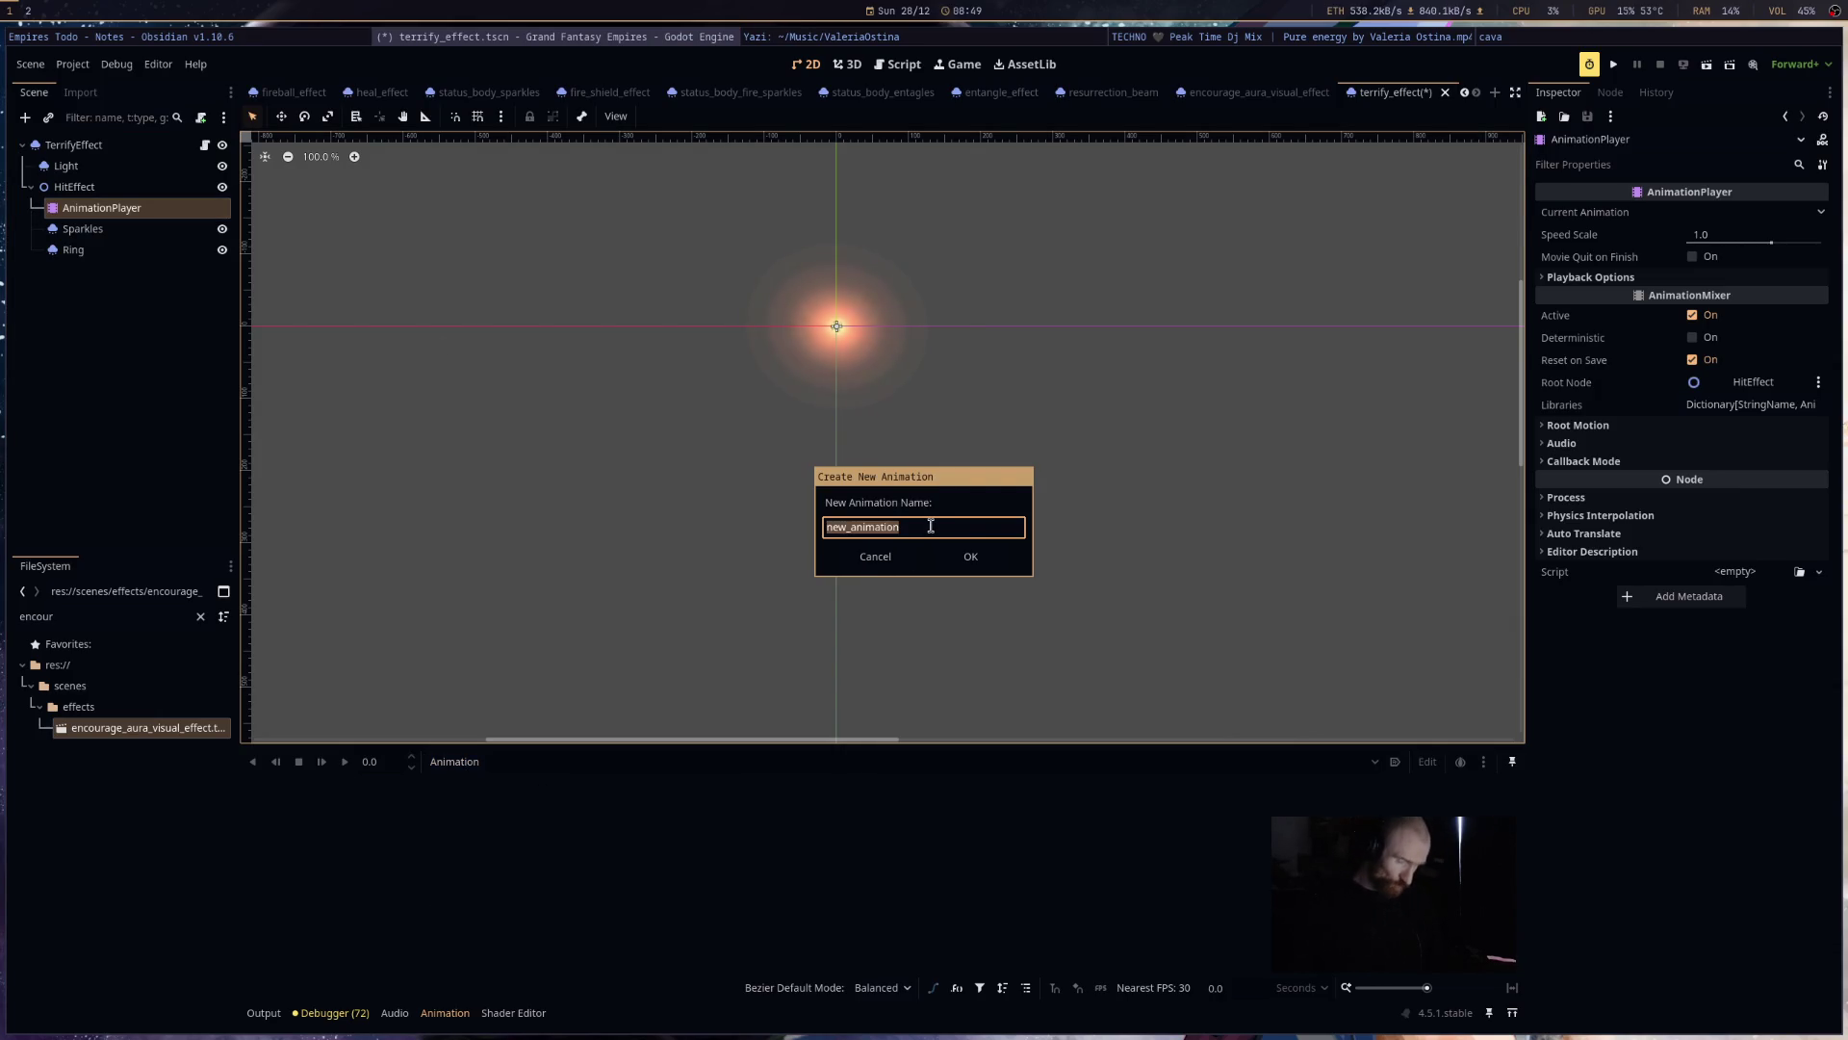
{"action": "type", "text": "hit-effect"}
{"action": "key", "text": "Return"}
{"action": "left_click", "coordinate": [1464, 789]}
{"action": "type", "text": "2"}
{"action": "key", "text": "Return"}
{"action": "key", "text": "ctrl+s"}
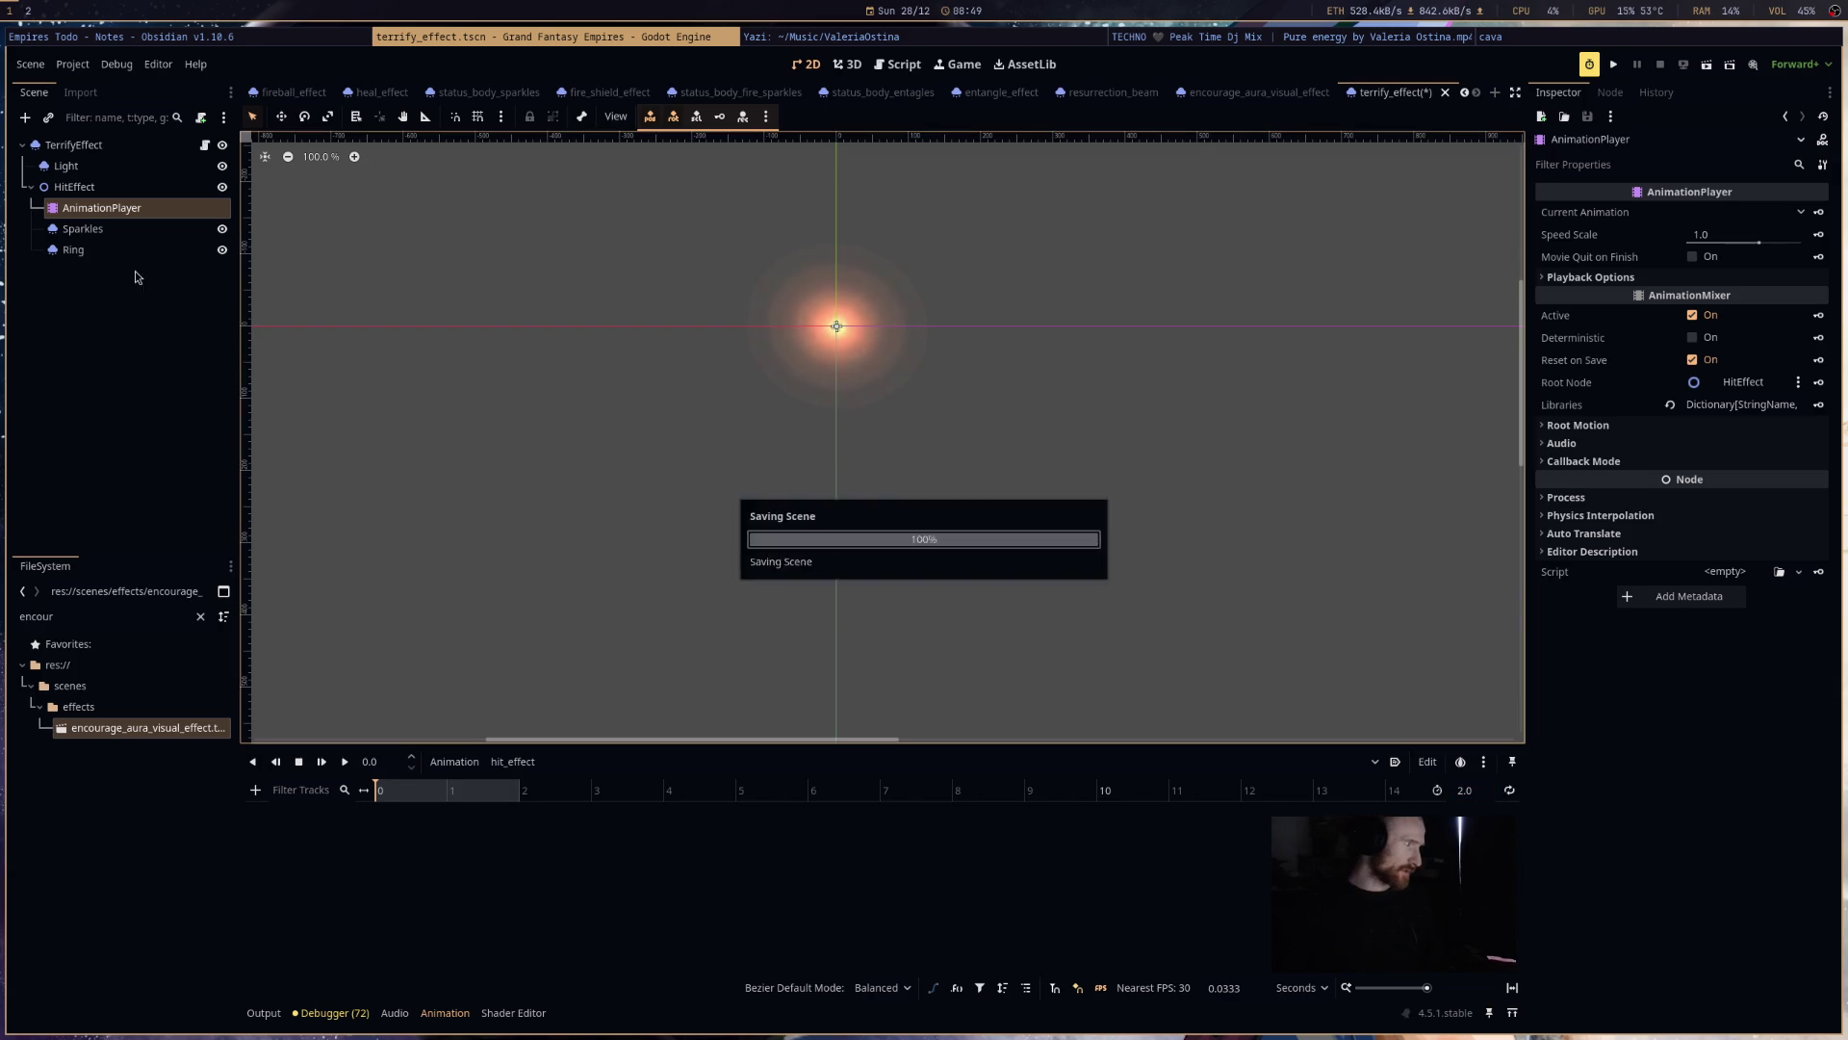
- Key the Emitting property for Ring and Sparkles at the start of hit_effect, then save
{"action": "left_click", "coordinate": [73, 249]}
{"action": "left_click", "coordinate": [83, 228], "text": "shift"}
{"action": "left_click", "coordinate": [1692, 212]}
{"action": "left_click", "coordinate": [1820, 212]}
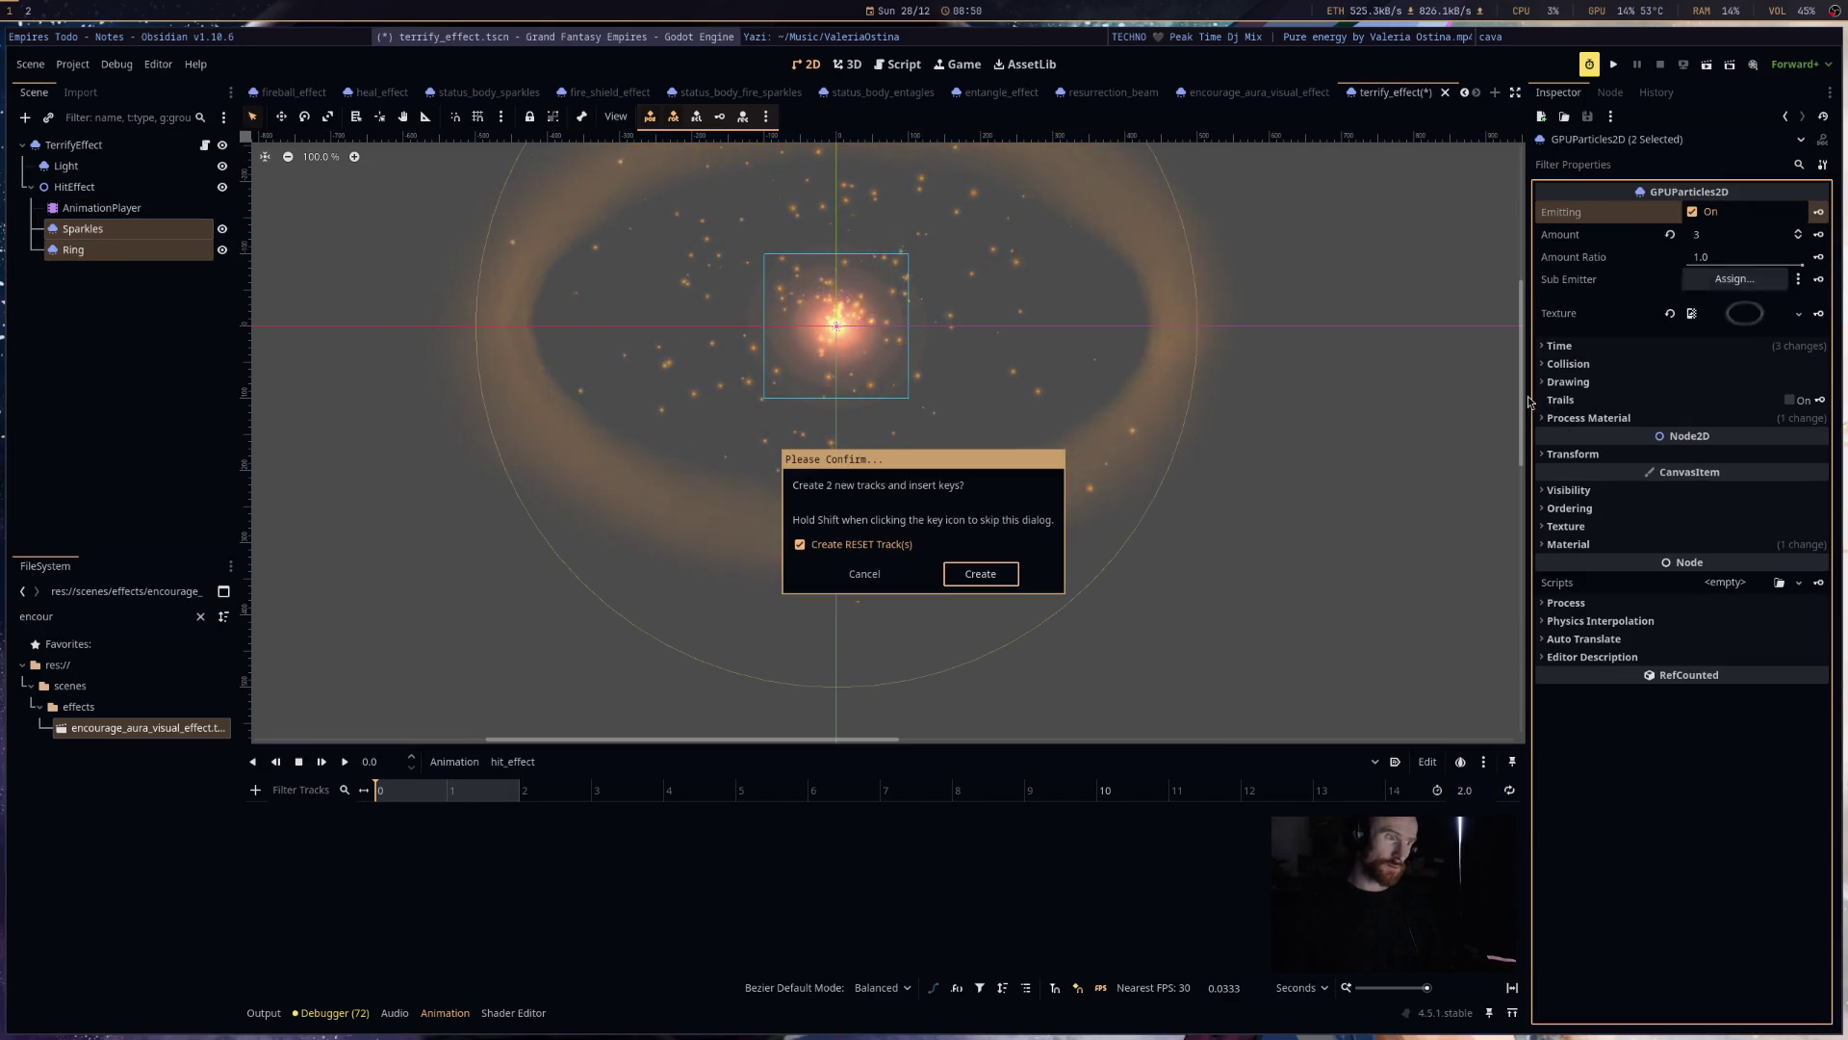
{"action": "left_click", "coordinate": [982, 573]}
{"action": "key", "text": "ctrl+z"}
{"action": "key", "text": "ctrl+s"}
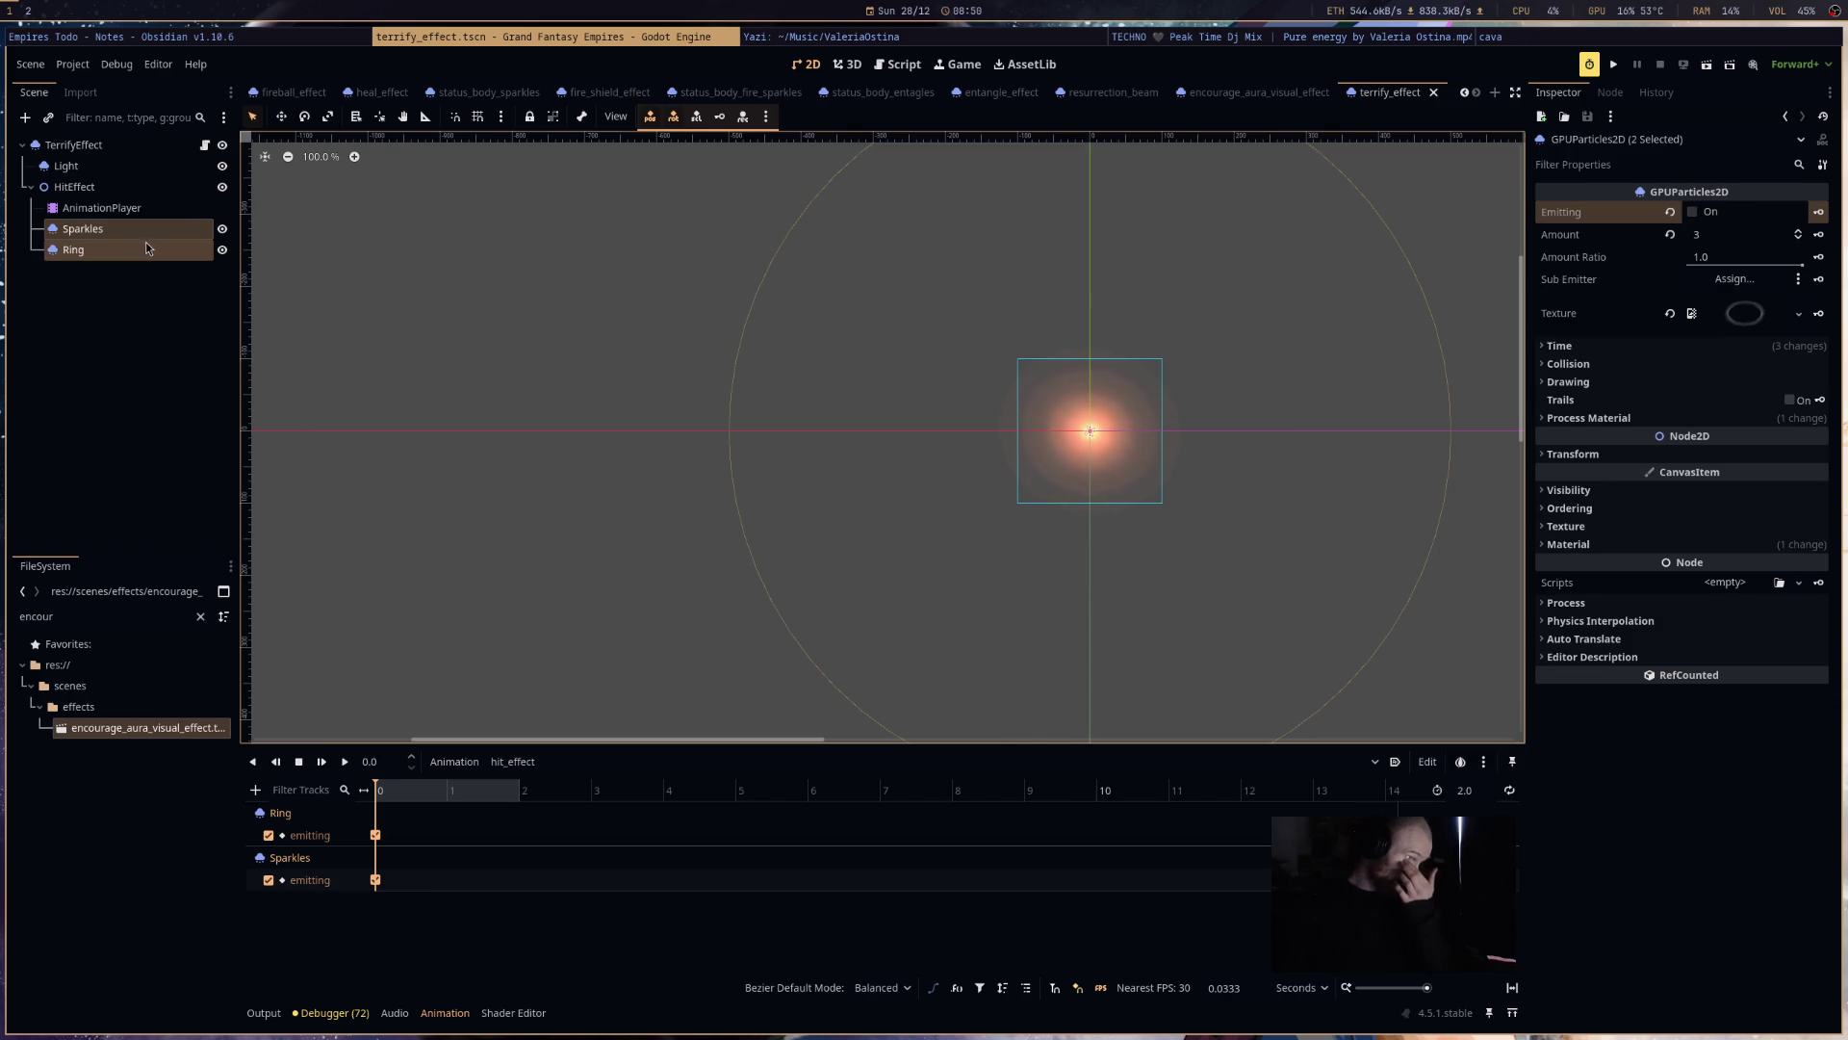
- Rename the Sparkles node to Traces and save the scene
{"action": "left_click", "coordinate": [146, 246]}
{"action": "left_click", "coordinate": [168, 168]}
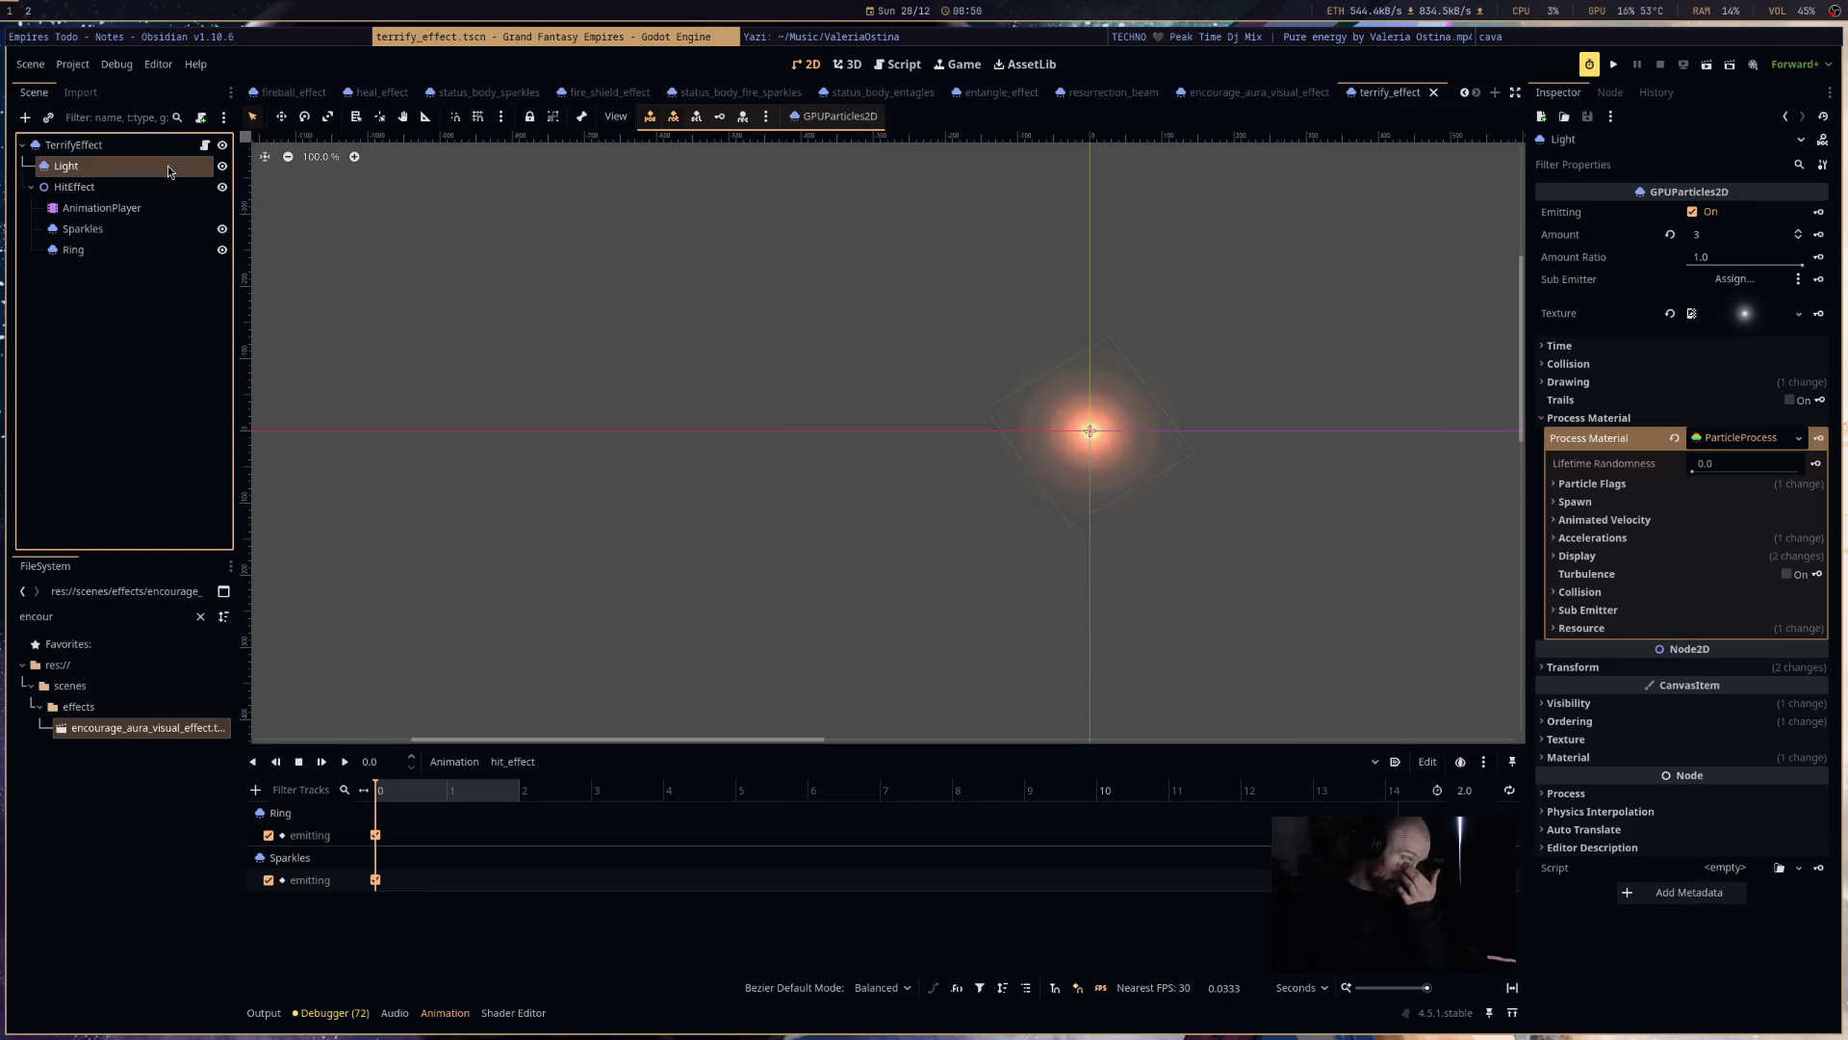
{"action": "left_click", "coordinate": [152, 233]}
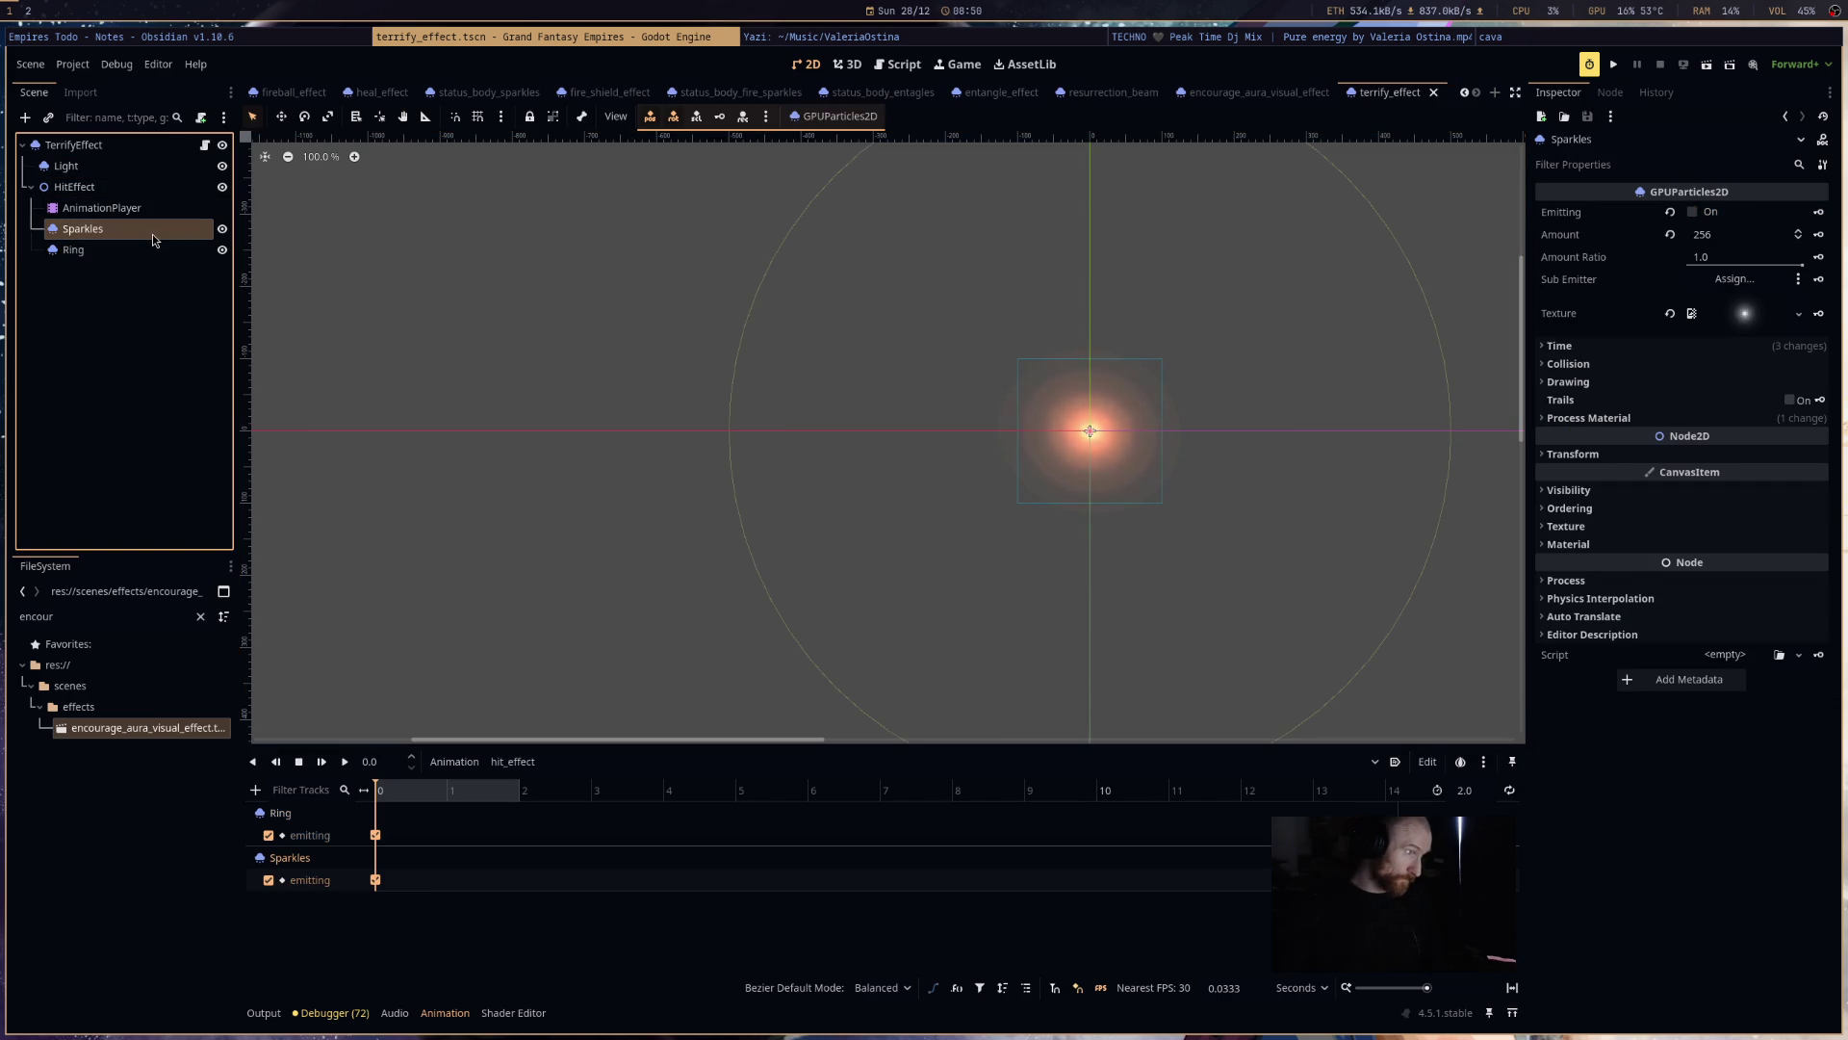
{"action": "scroll", "coordinate": [963, 433], "scroll_direction": "right", "scroll_amount": 3}
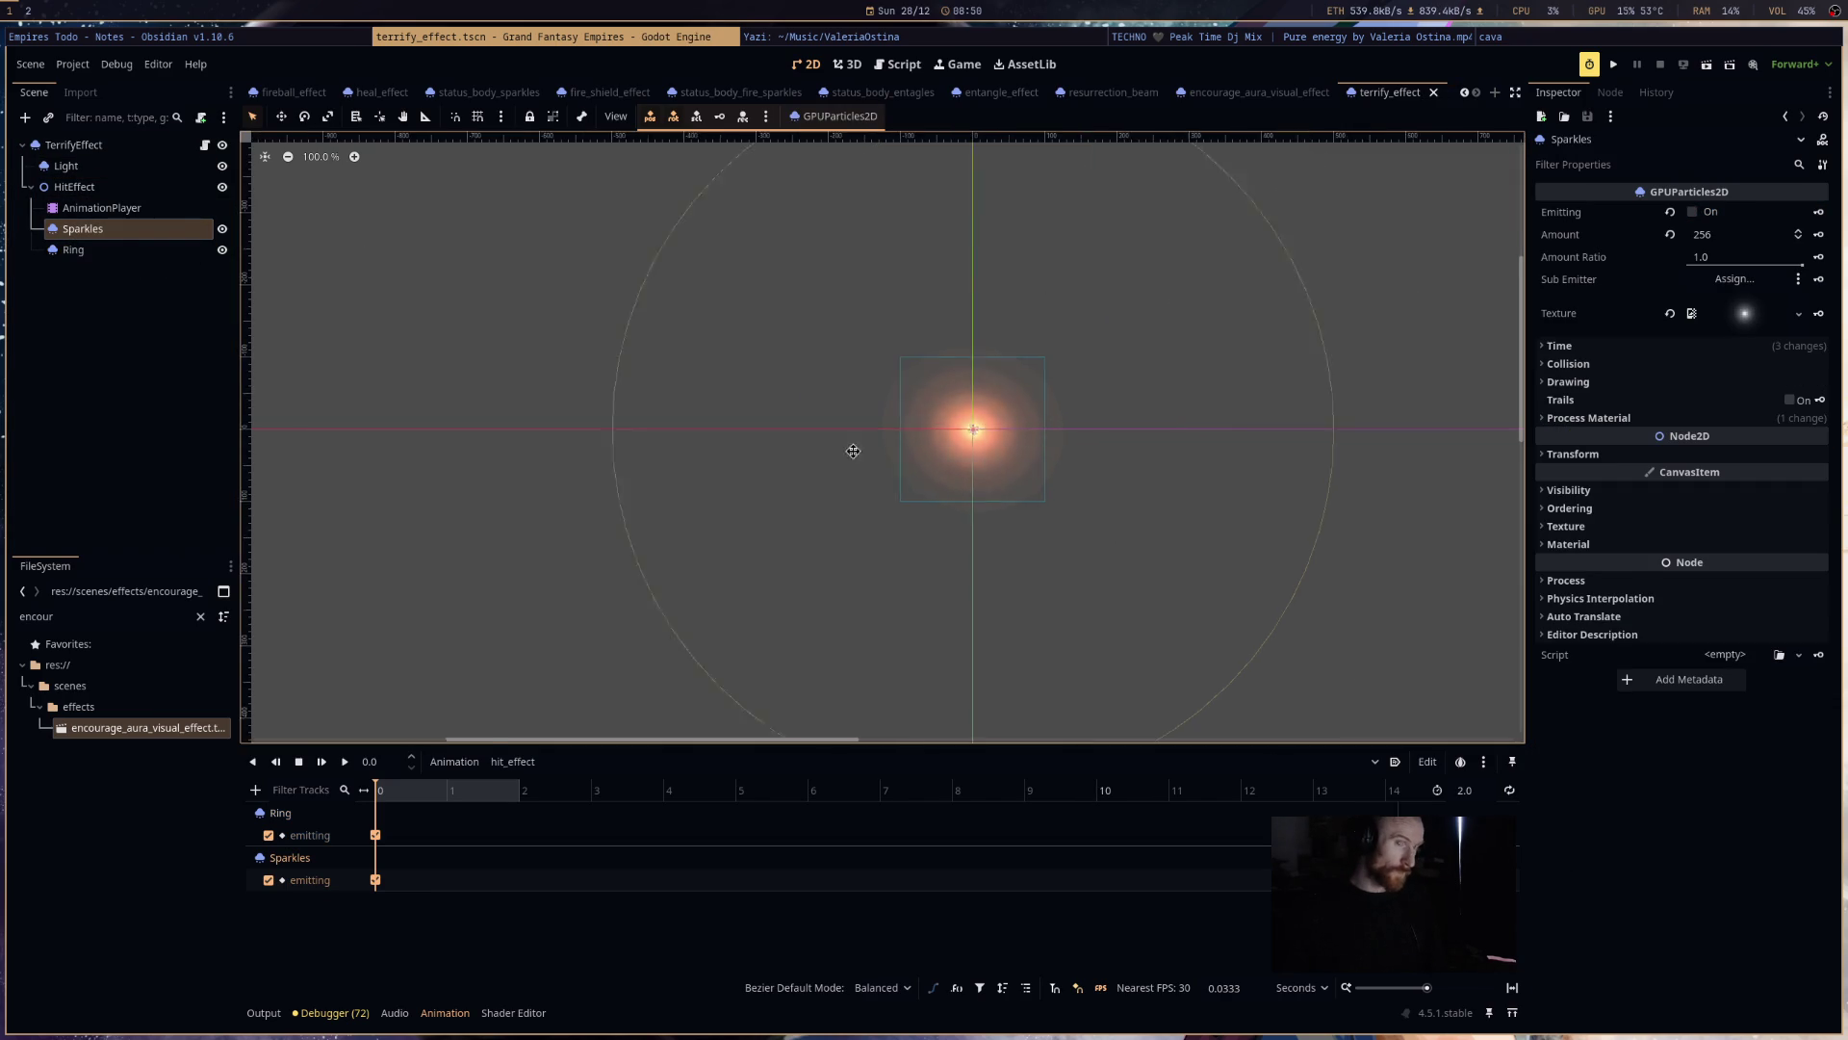
{"action": "scroll", "coordinate": [1124, 430], "scroll_direction": "left", "scroll_amount": 3}
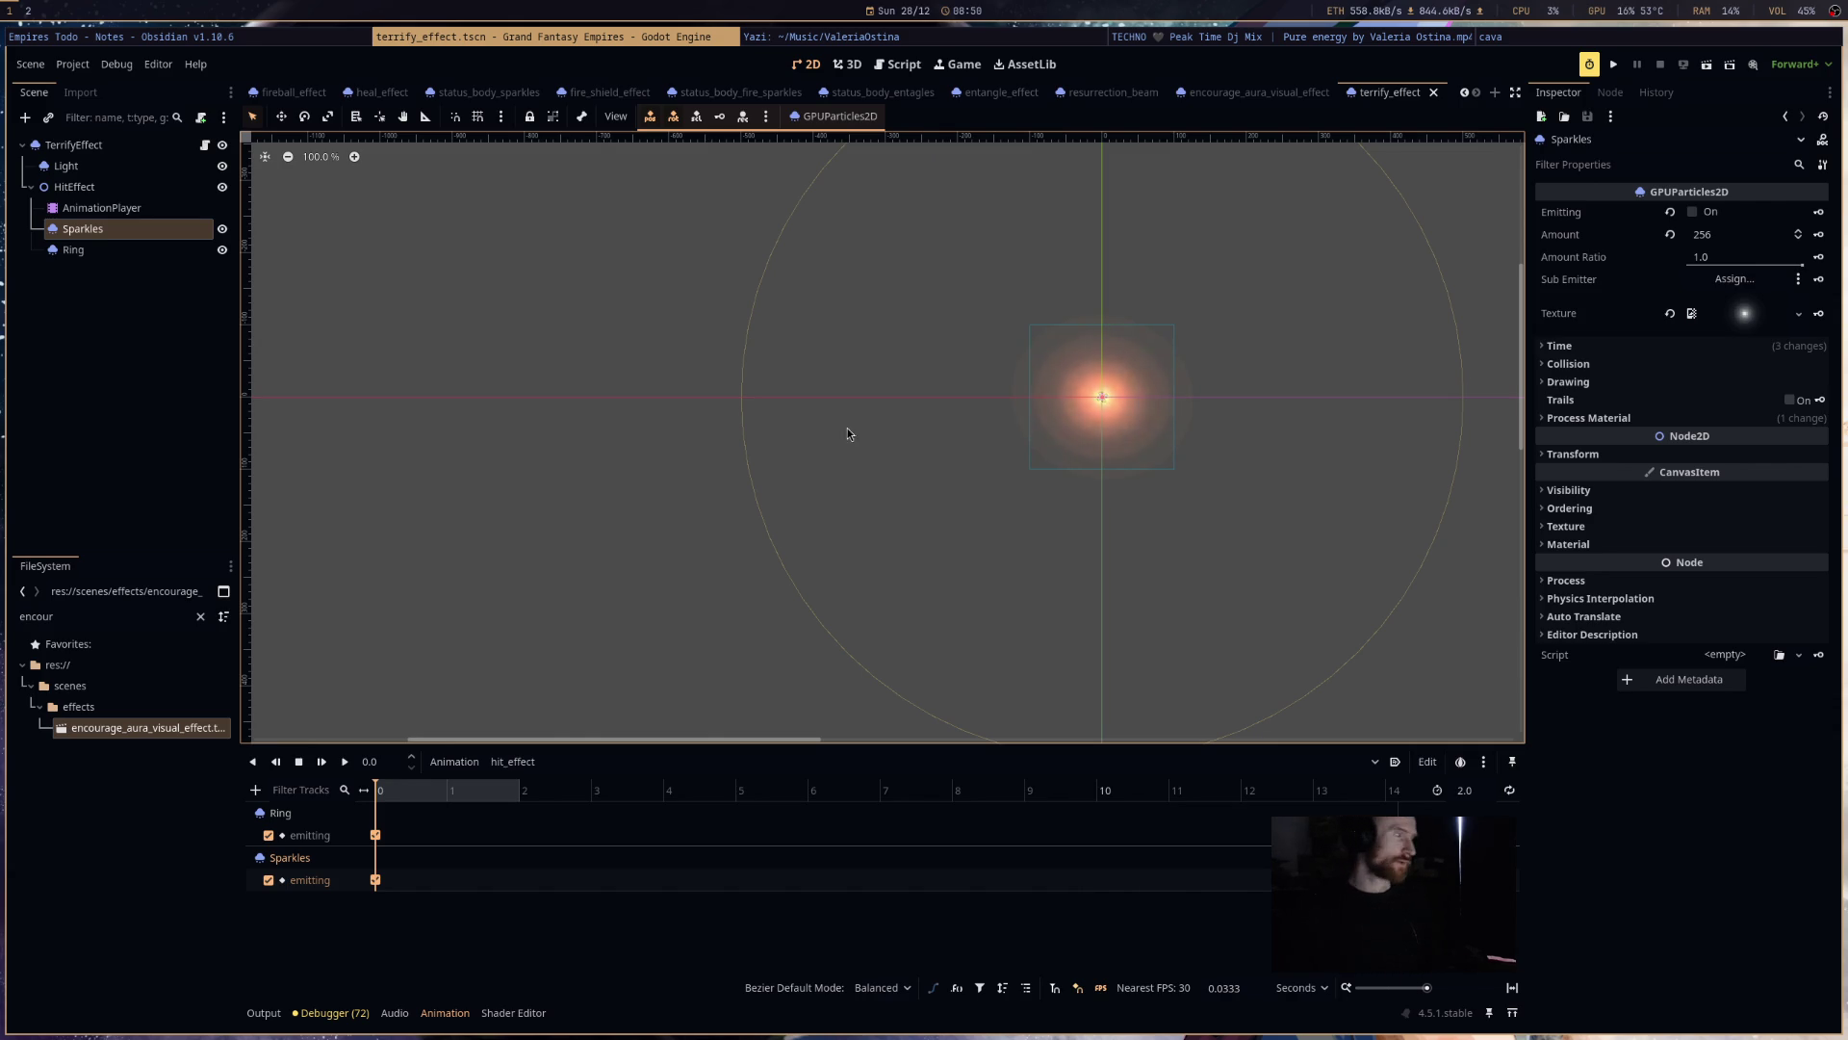
{"action": "double_click", "coordinate": [118, 233]}
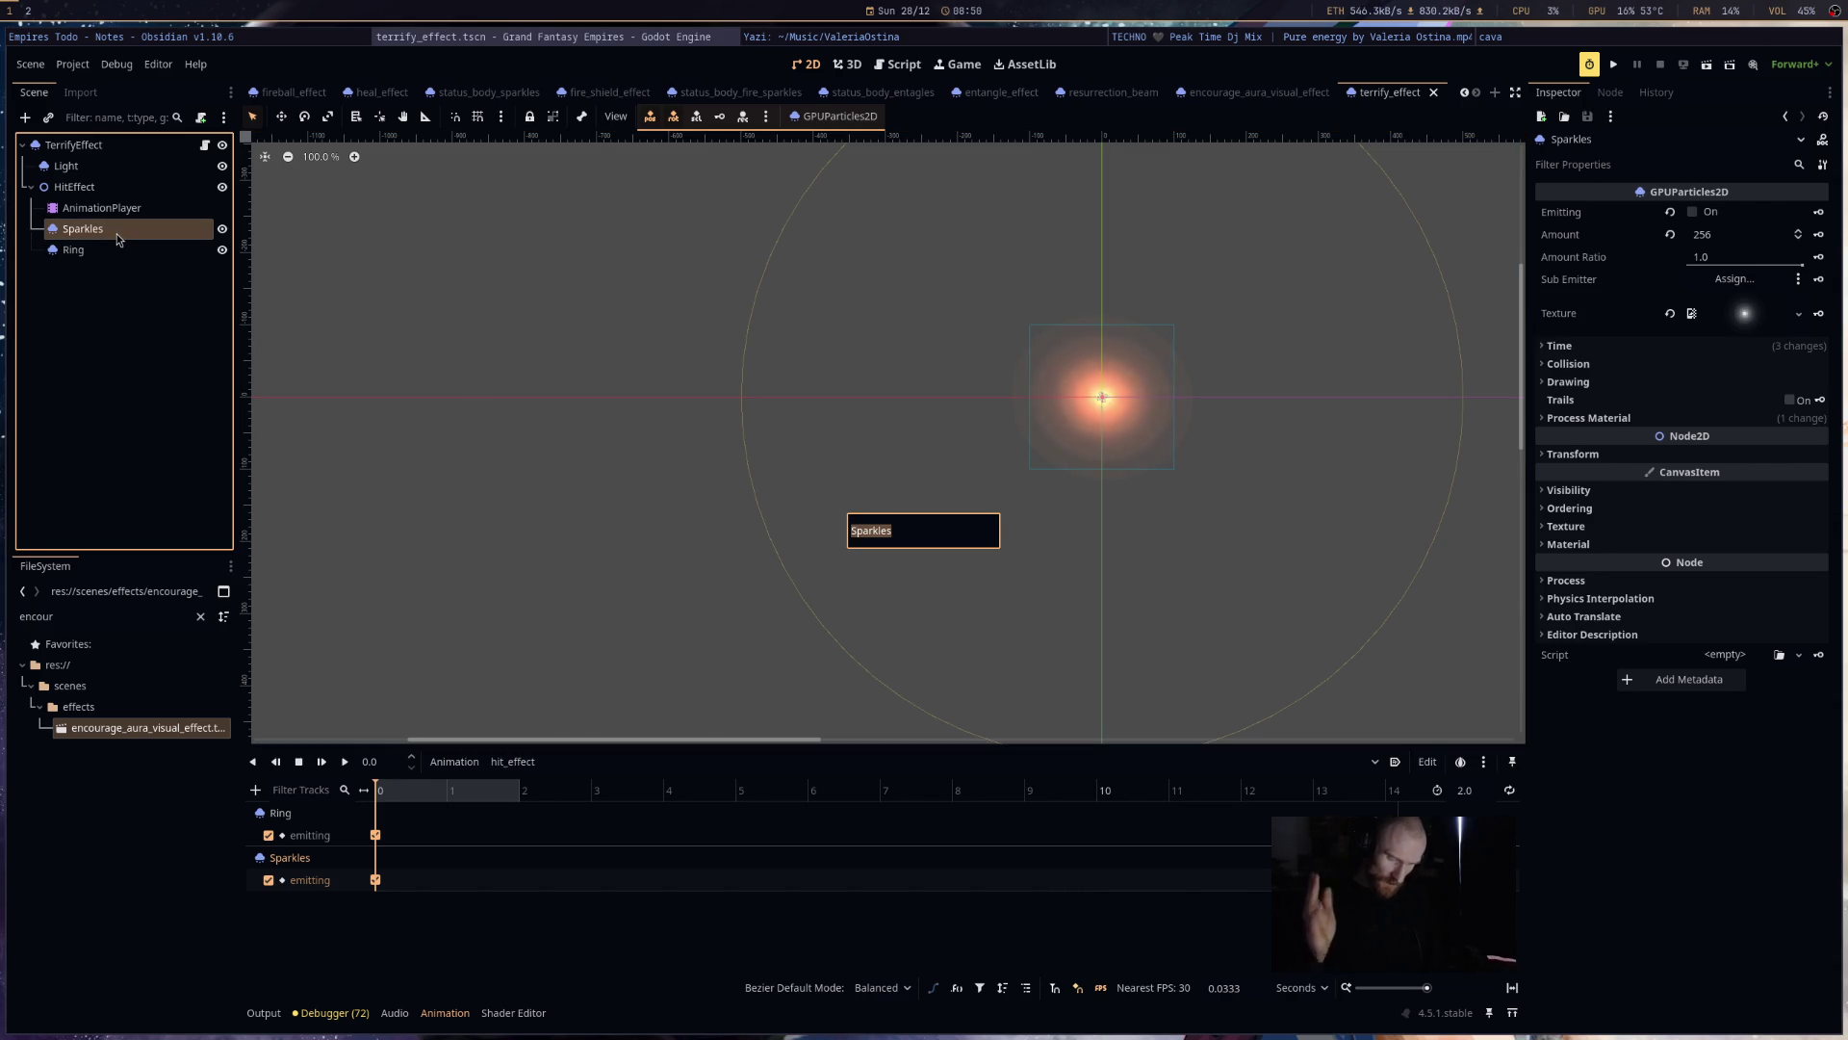
{"action": "type", "text": "Traces"}
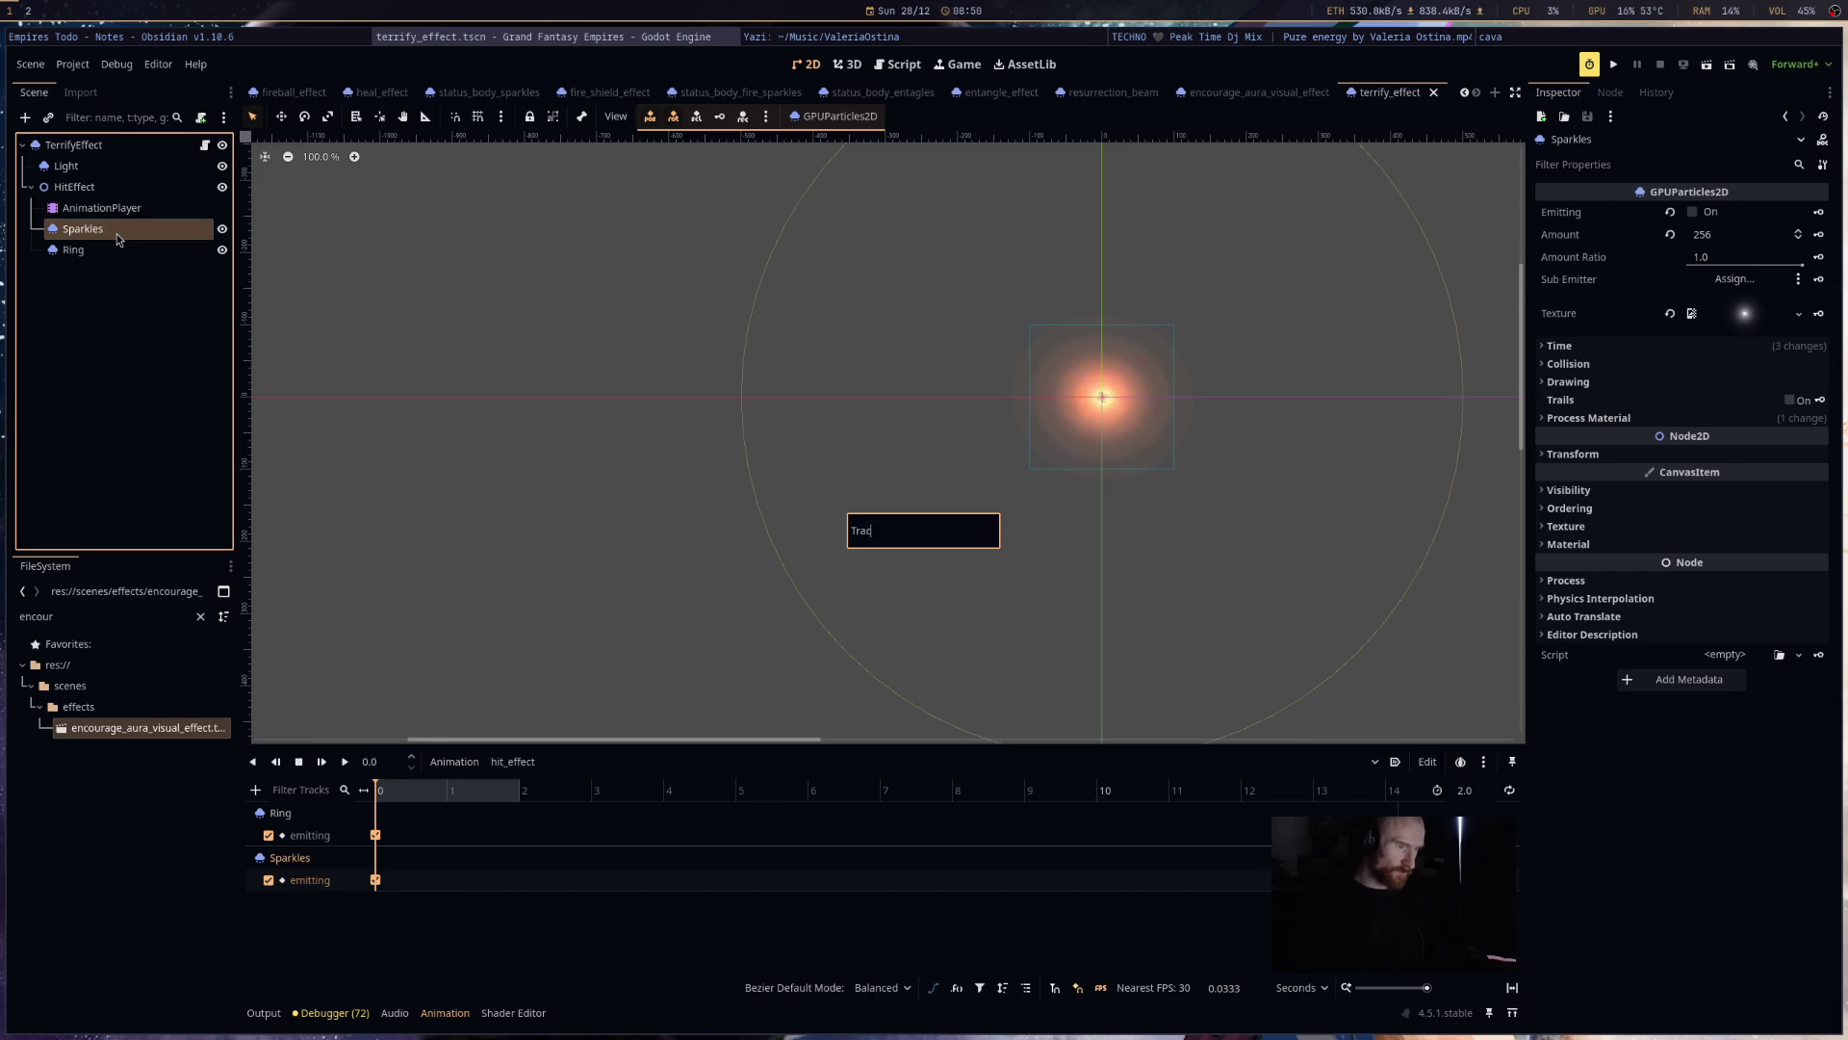
{"action": "key", "text": "Return"}
{"action": "left_click", "coordinate": [141, 252]}
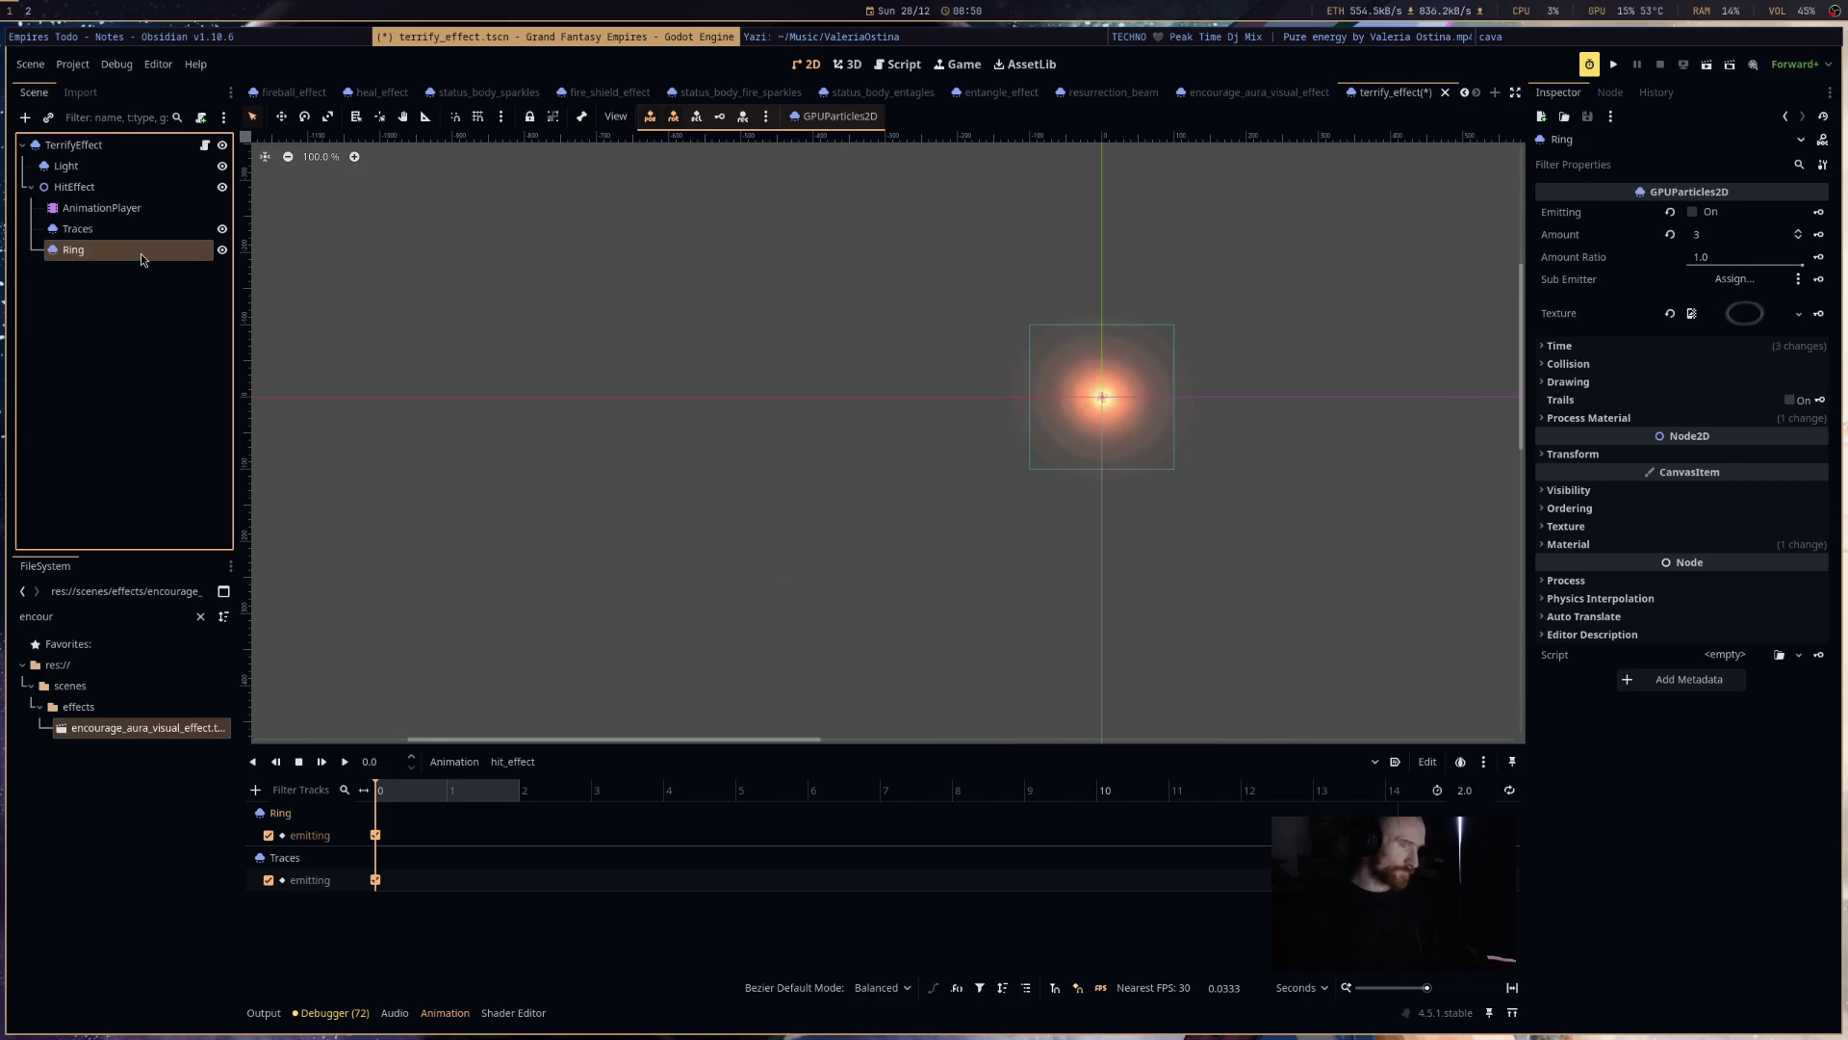
{"action": "left_click_drag", "start_coordinate": [1398, 440], "coordinate": [1190, 422]}
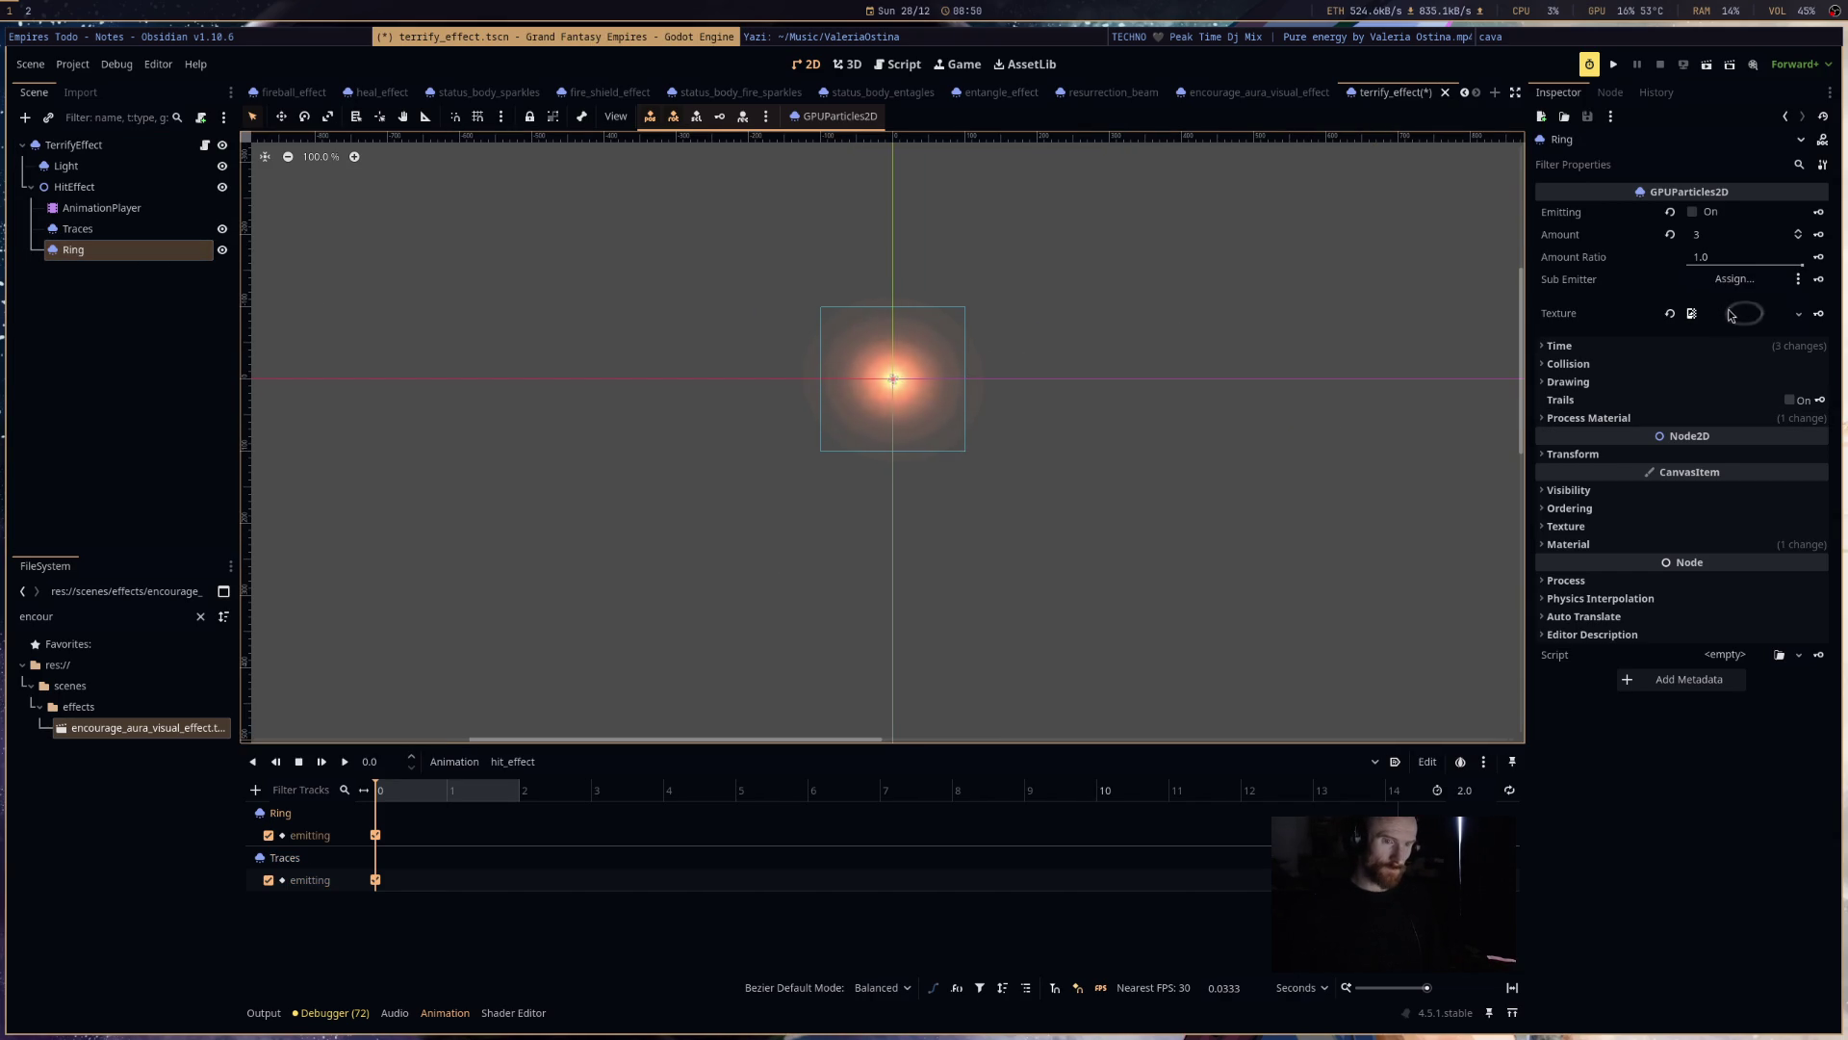
{"action": "key", "text": "ctrl+s"}
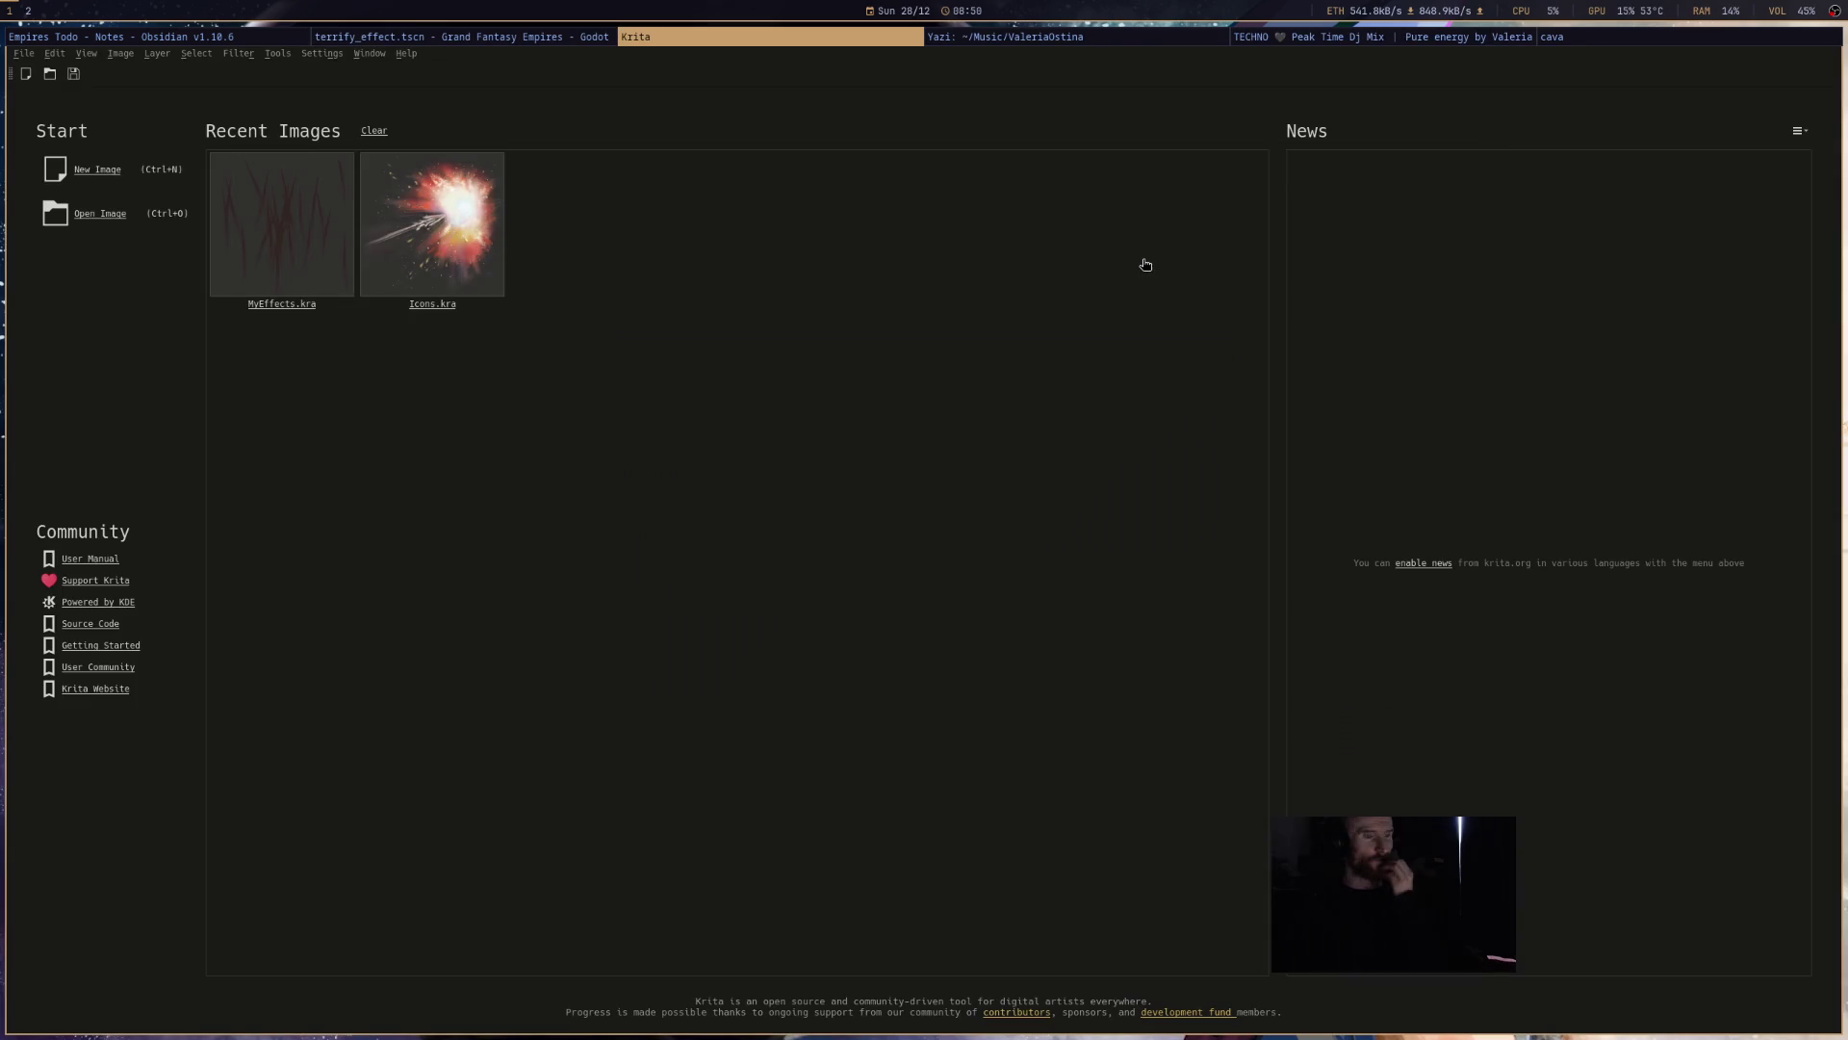
- Open MyEffects.kra, hide the grass strokes layer and show the grey background
{"action": "left_click", "coordinate": [284, 250]}
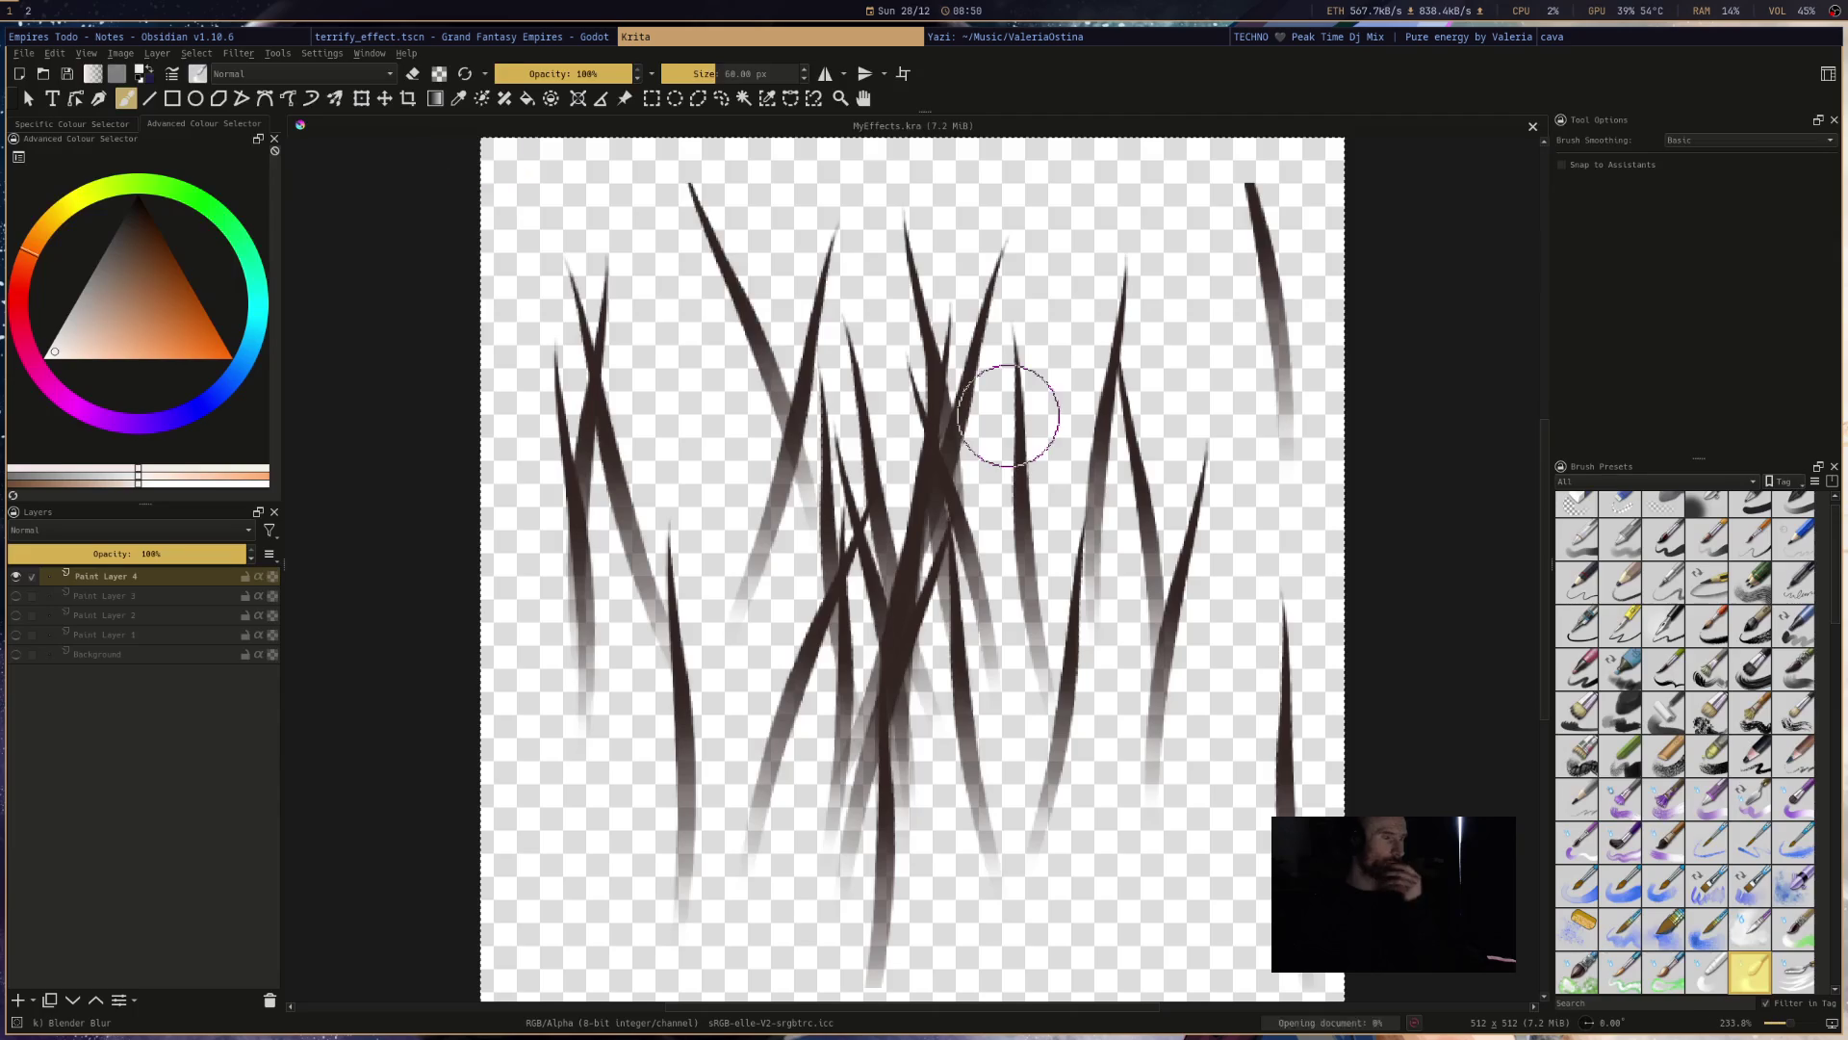
{"action": "key", "text": "minus"}
{"action": "key", "text": "minus"}
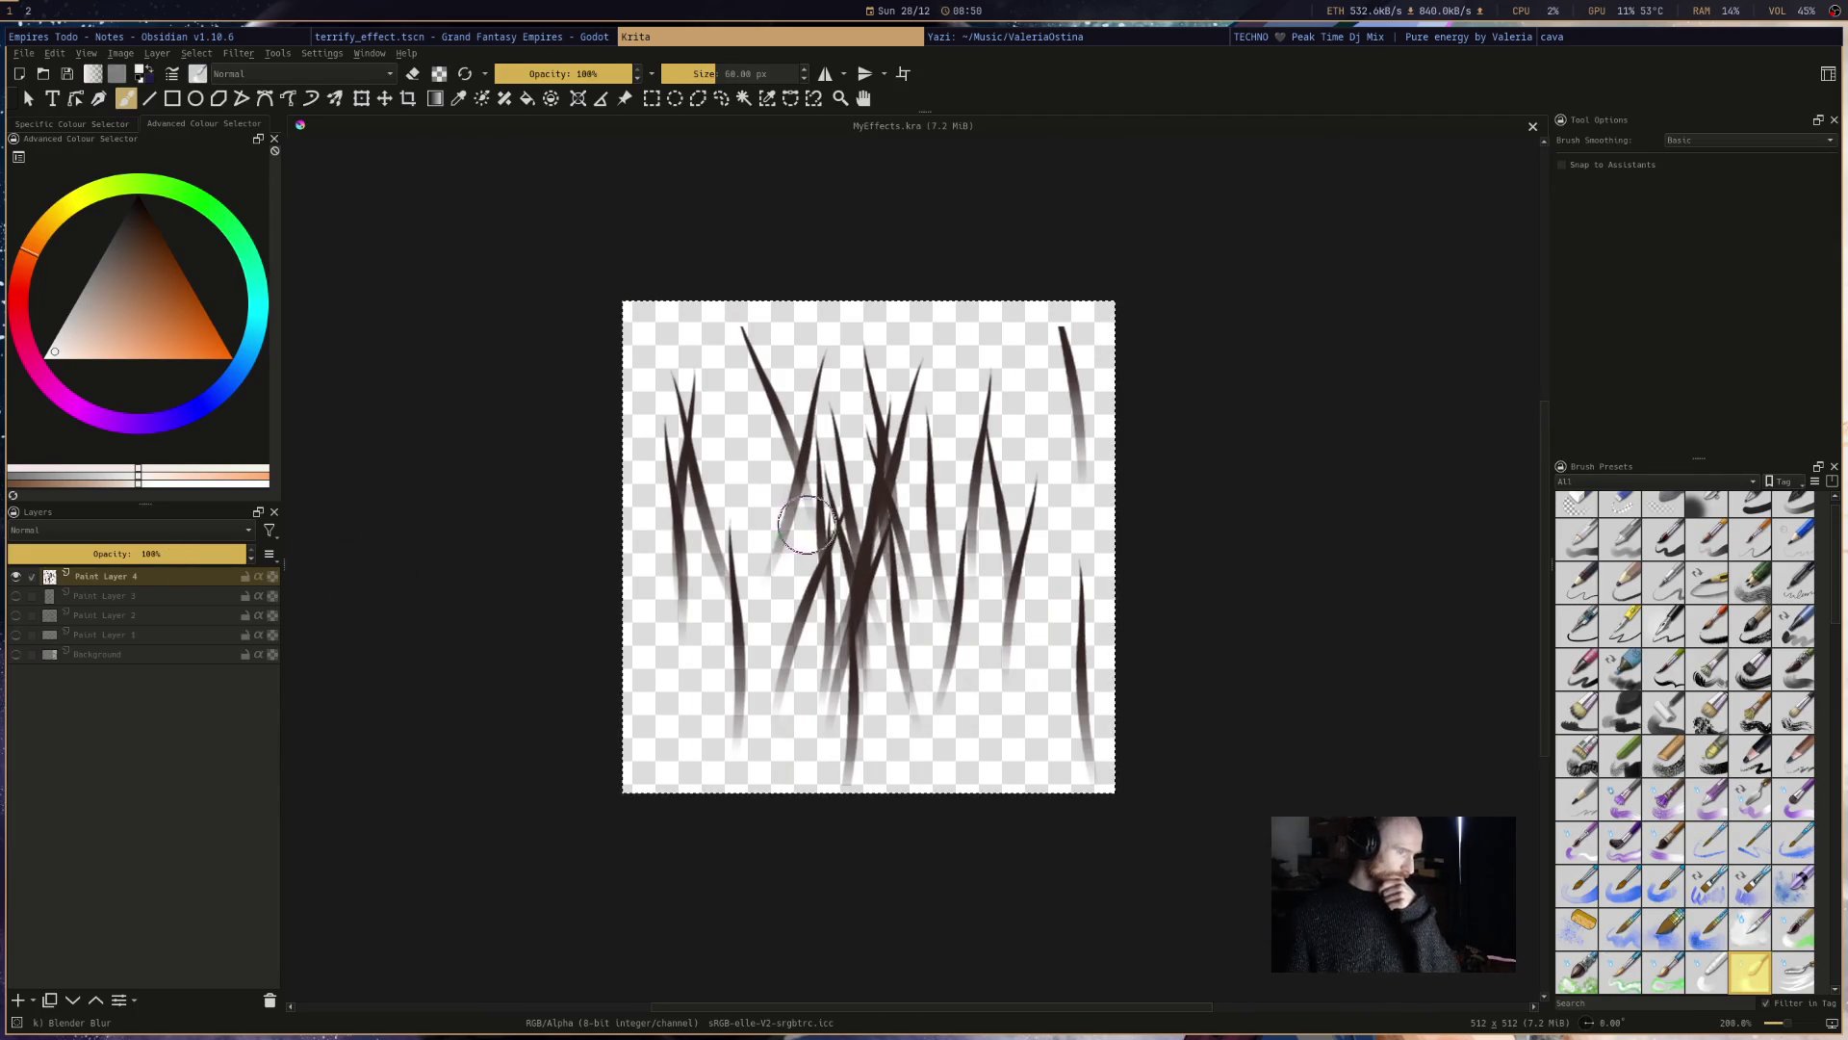
{"action": "left_click", "coordinate": [16, 576]}
{"action": "left_click", "coordinate": [16, 653]}
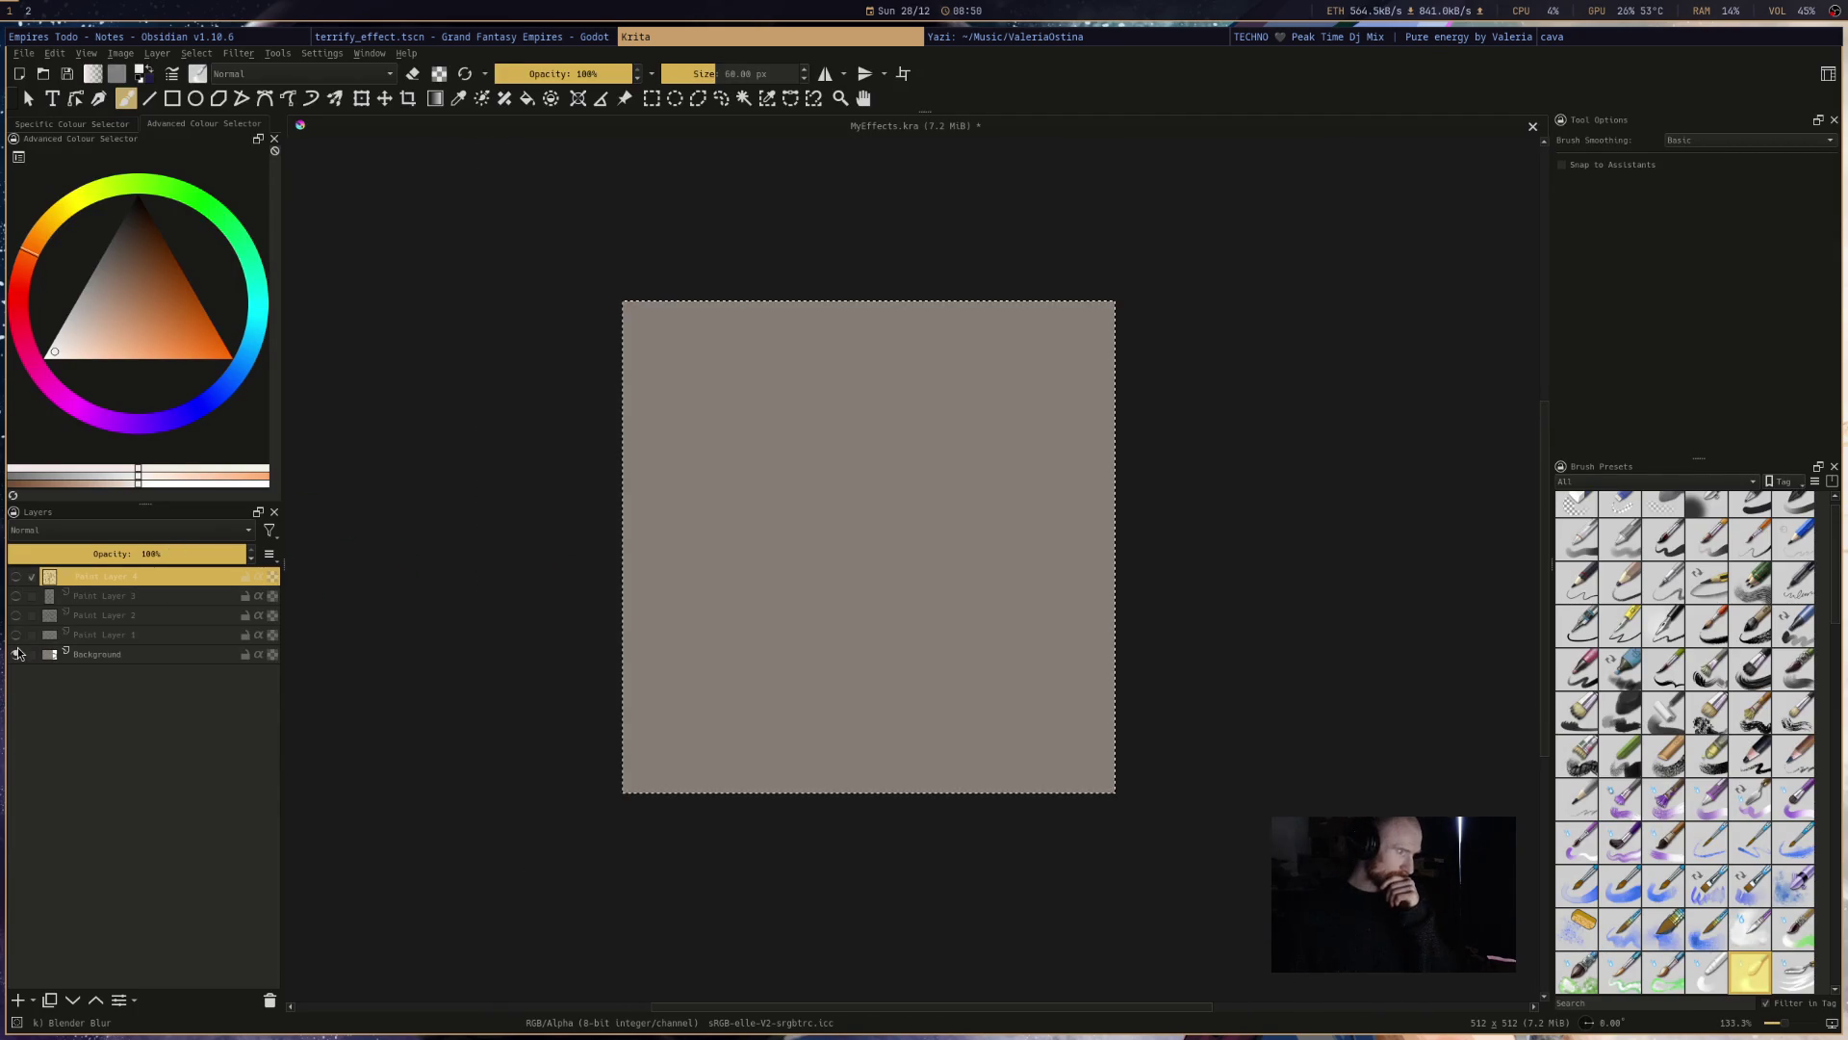
{"action": "left_click", "coordinate": [15, 625]}
{"action": "left_click", "coordinate": [15, 625]}
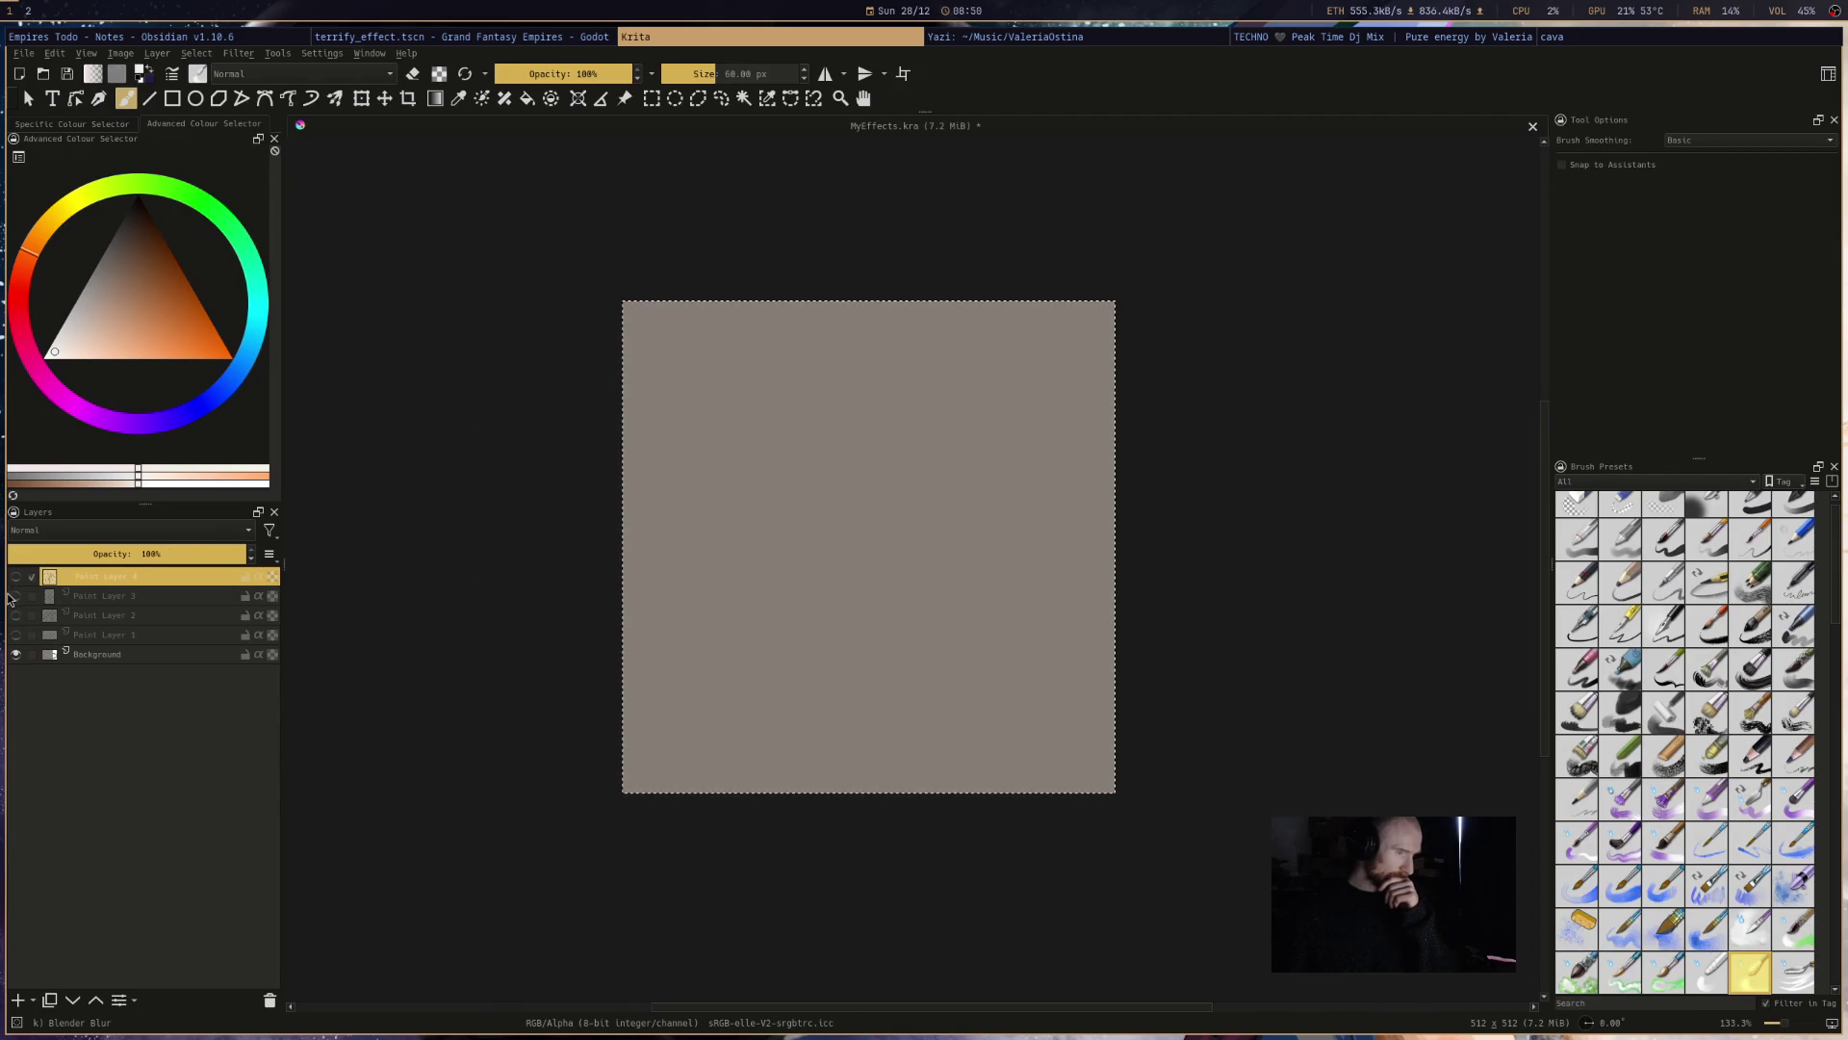
- Keep the tree and swirl layers hidden and show the blurred ellipse layer
{"action": "left_click", "coordinate": [15, 597]}
{"action": "left_click", "coordinate": [15, 595]}
{"action": "left_click", "coordinate": [15, 615]}
{"action": "left_click", "coordinate": [16, 615]}
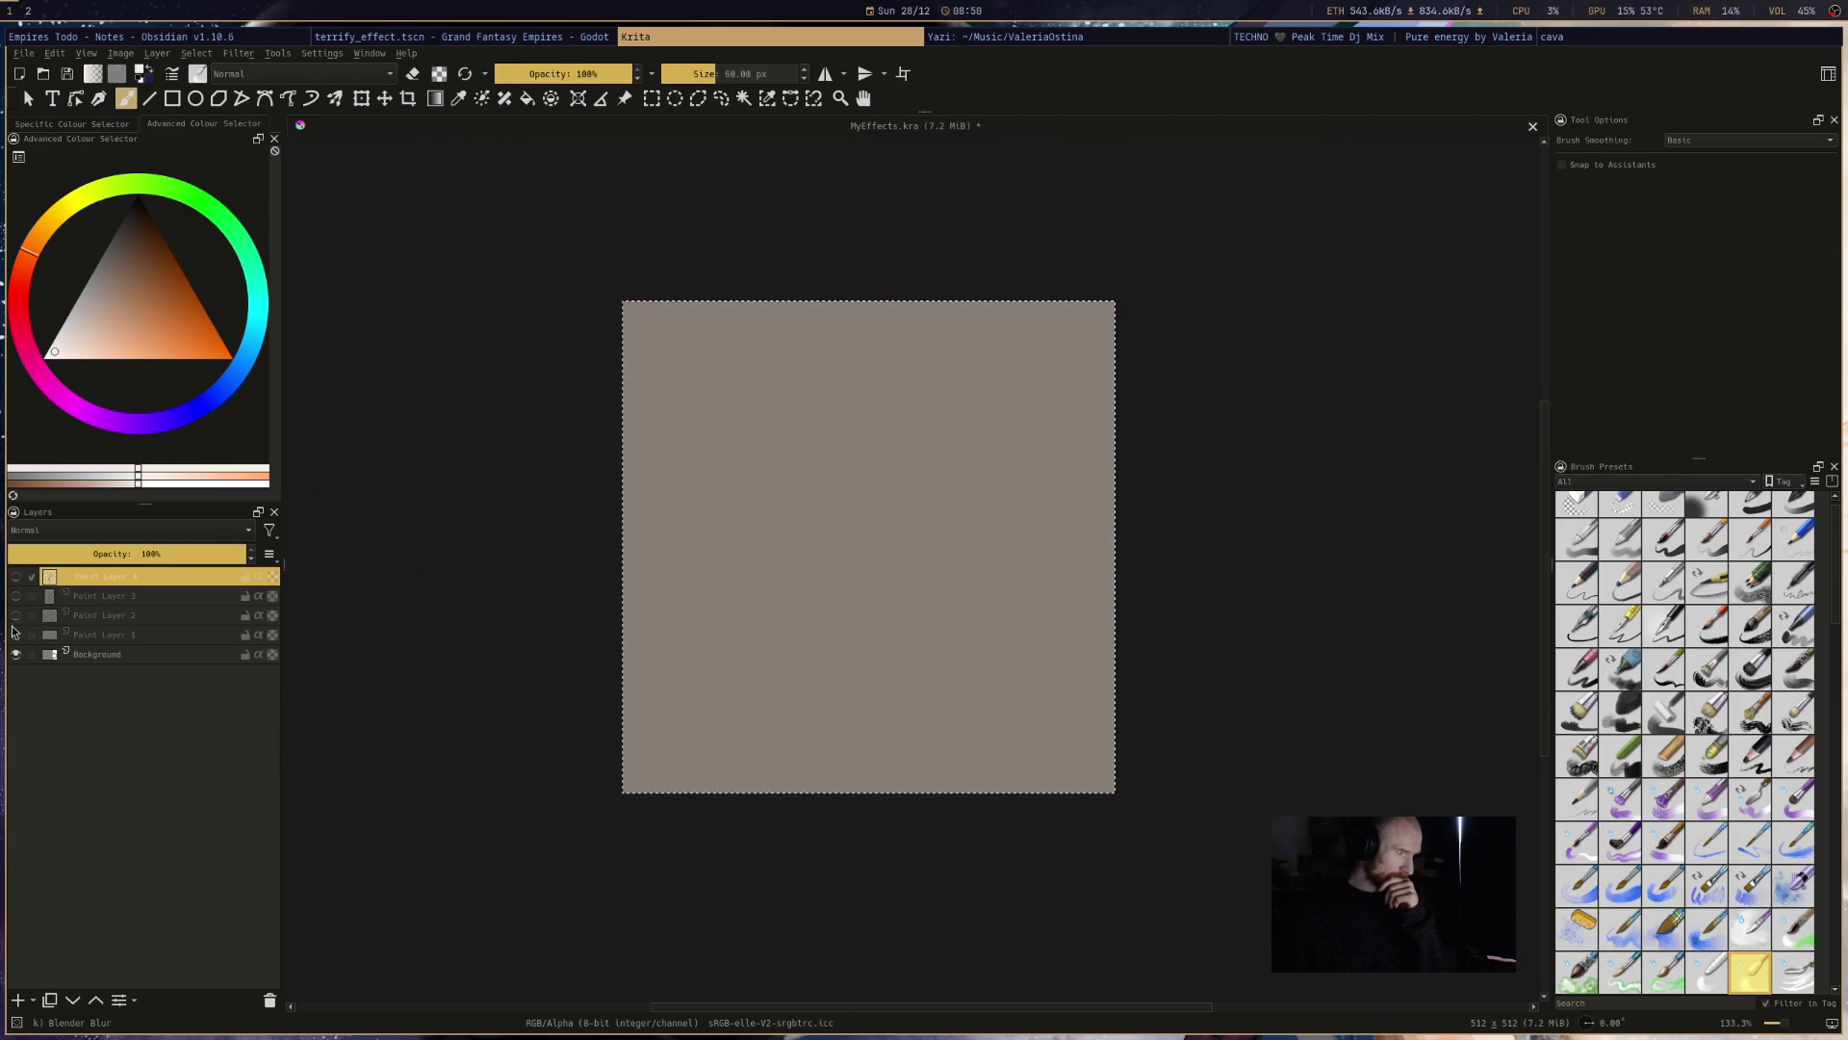
{"action": "left_click", "coordinate": [15, 634]}
{"action": "scroll", "coordinate": [852, 564], "scroll_direction": "up", "scroll_amount": 2}
{"action": "scroll", "coordinate": [856, 564], "scroll_direction": "down", "scroll_amount": 1}
{"action": "scroll", "coordinate": [860, 564], "scroll_direction": "up", "scroll_amount": 1}
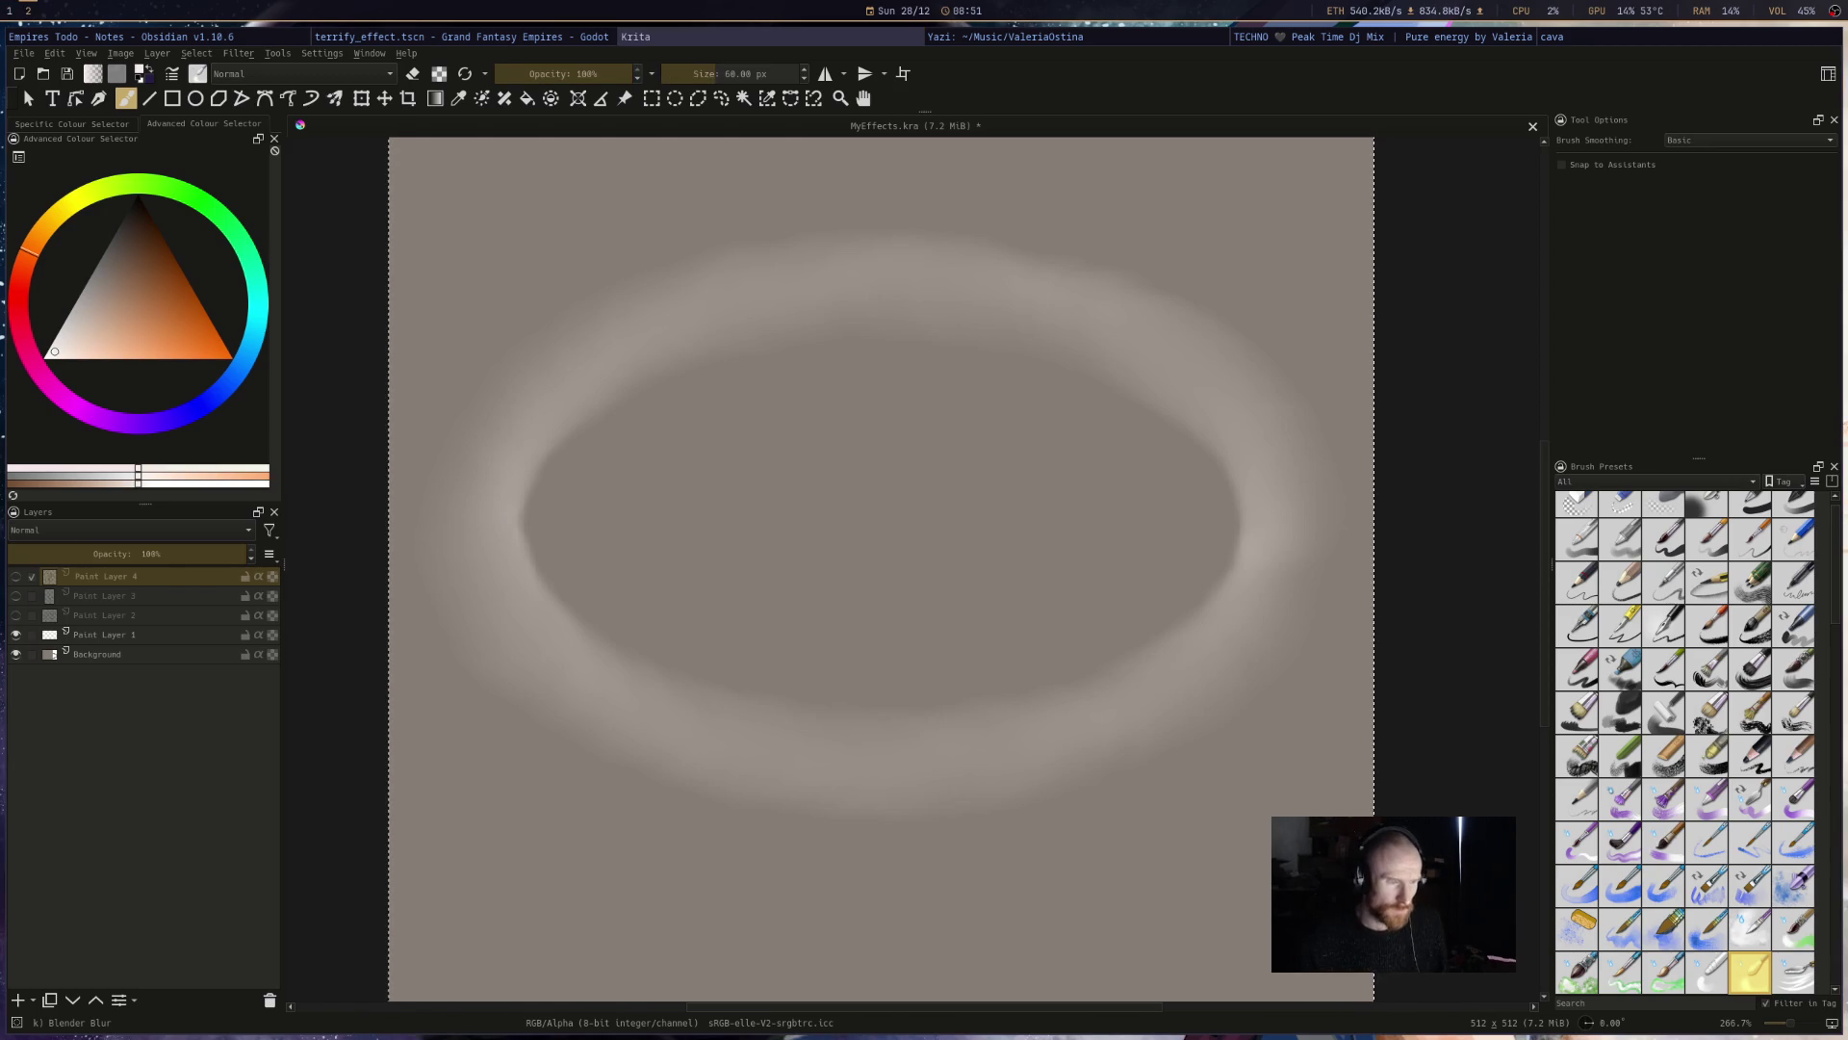
- Add Paint Layer 5 above Paint Layer 1 and hide the old blurred ring
{"action": "left_click", "coordinate": [159, 635]}
{"action": "left_click", "coordinate": [17, 999]}
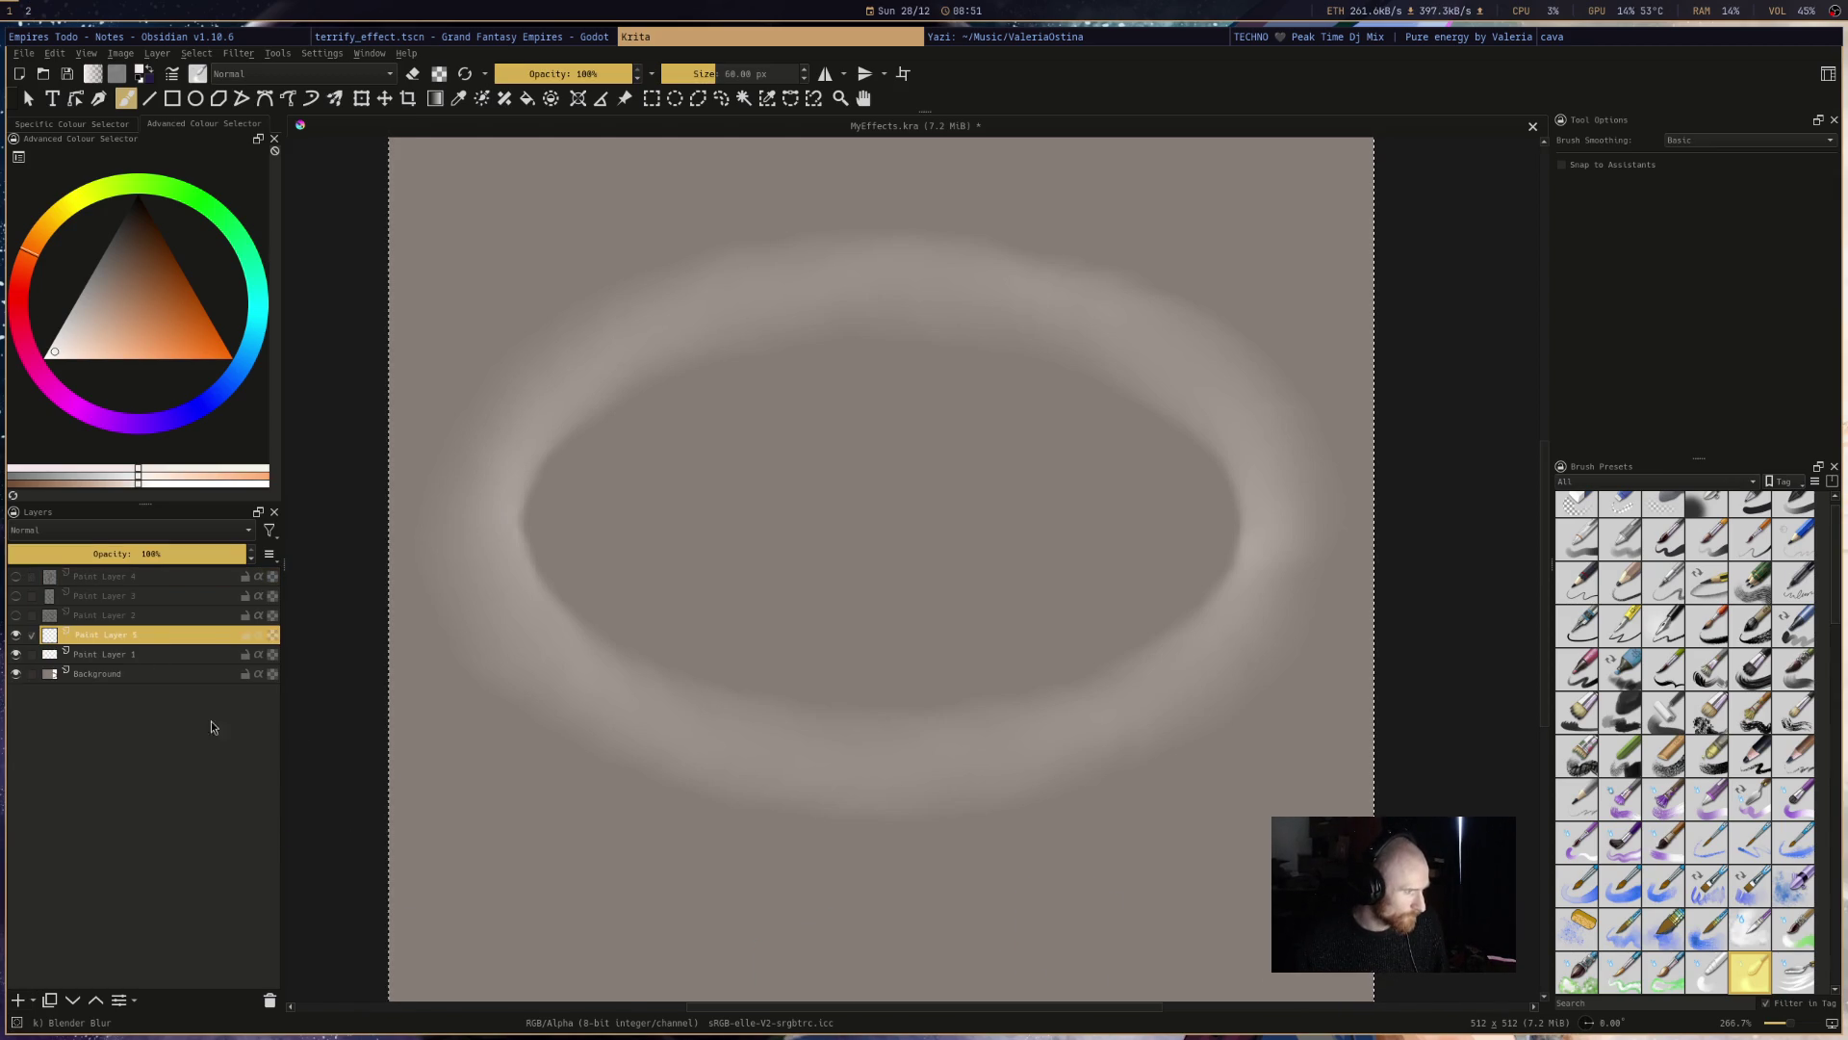
{"action": "left_click", "coordinate": [159, 661]}
{"action": "left_click", "coordinate": [104, 638]}
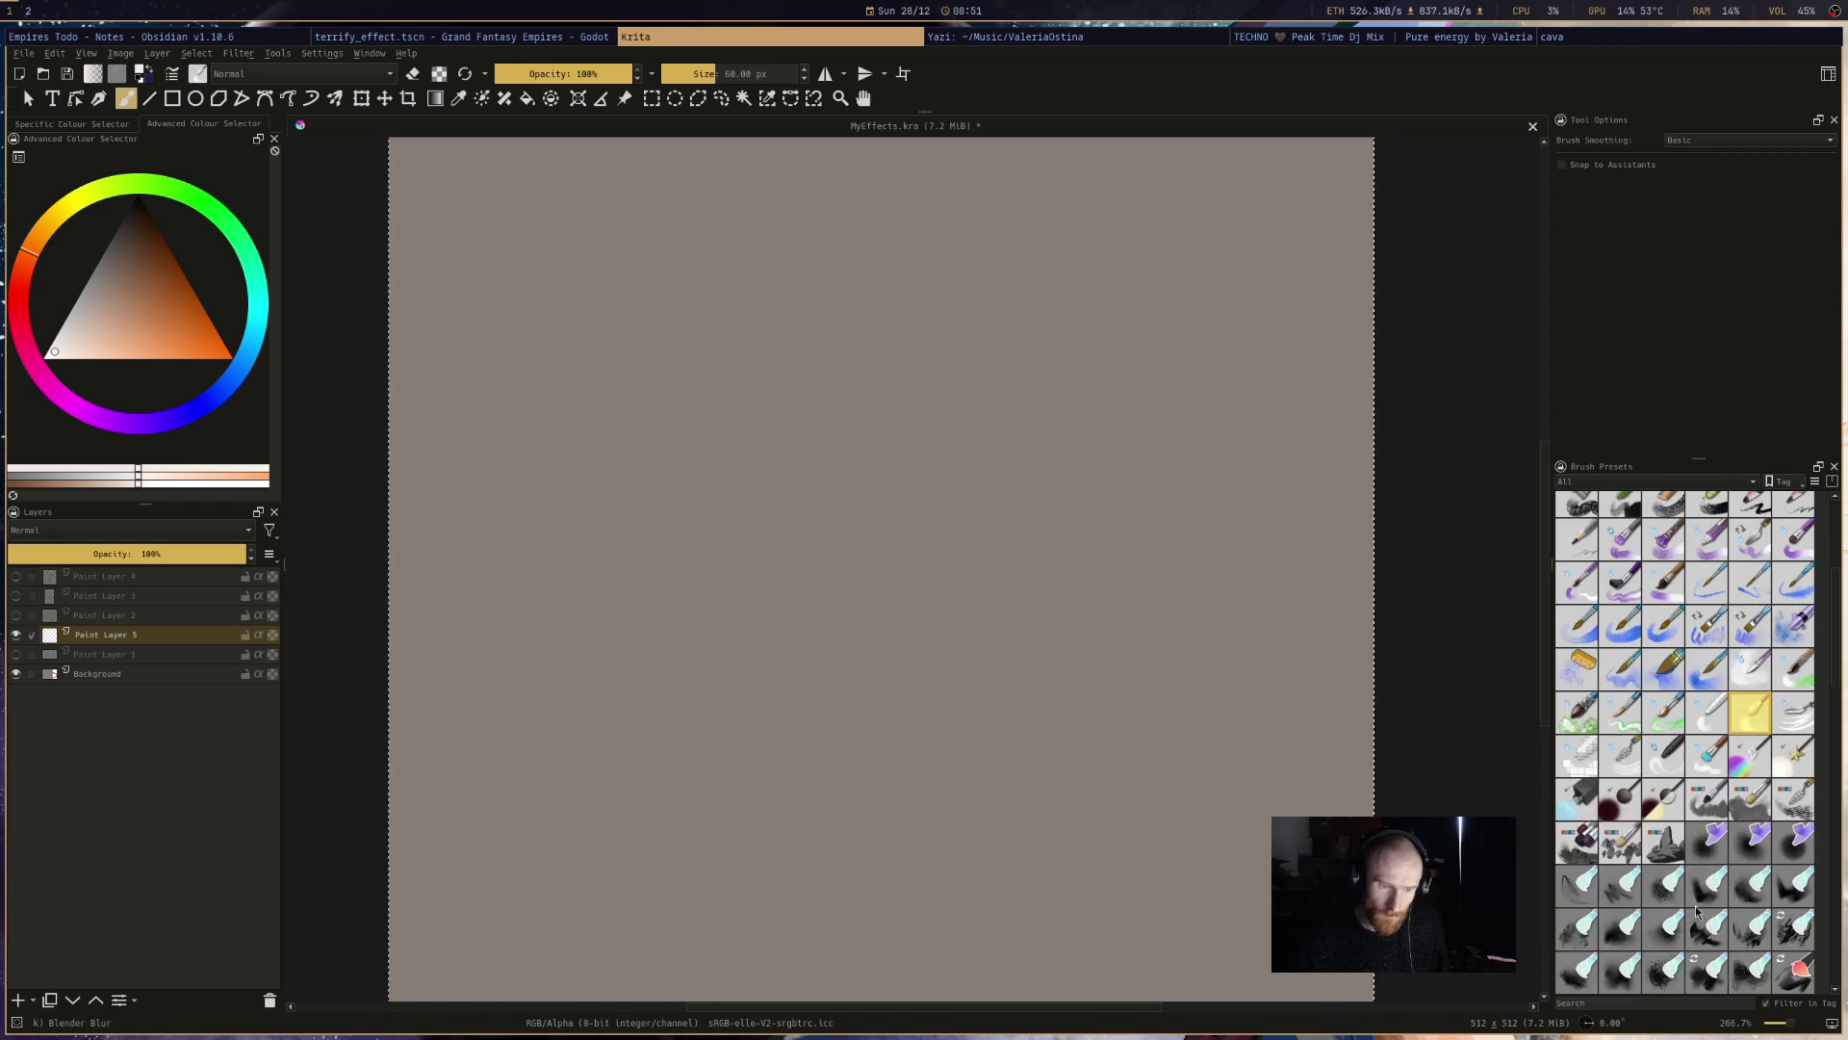
- Pick the Charcoal Rock Soft brush preset
{"action": "scroll", "coordinate": [1748, 962], "scroll_direction": "down", "scroll_amount": 3}
{"action": "scroll", "coordinate": [1703, 870], "scroll_direction": "down", "scroll_amount": 10}
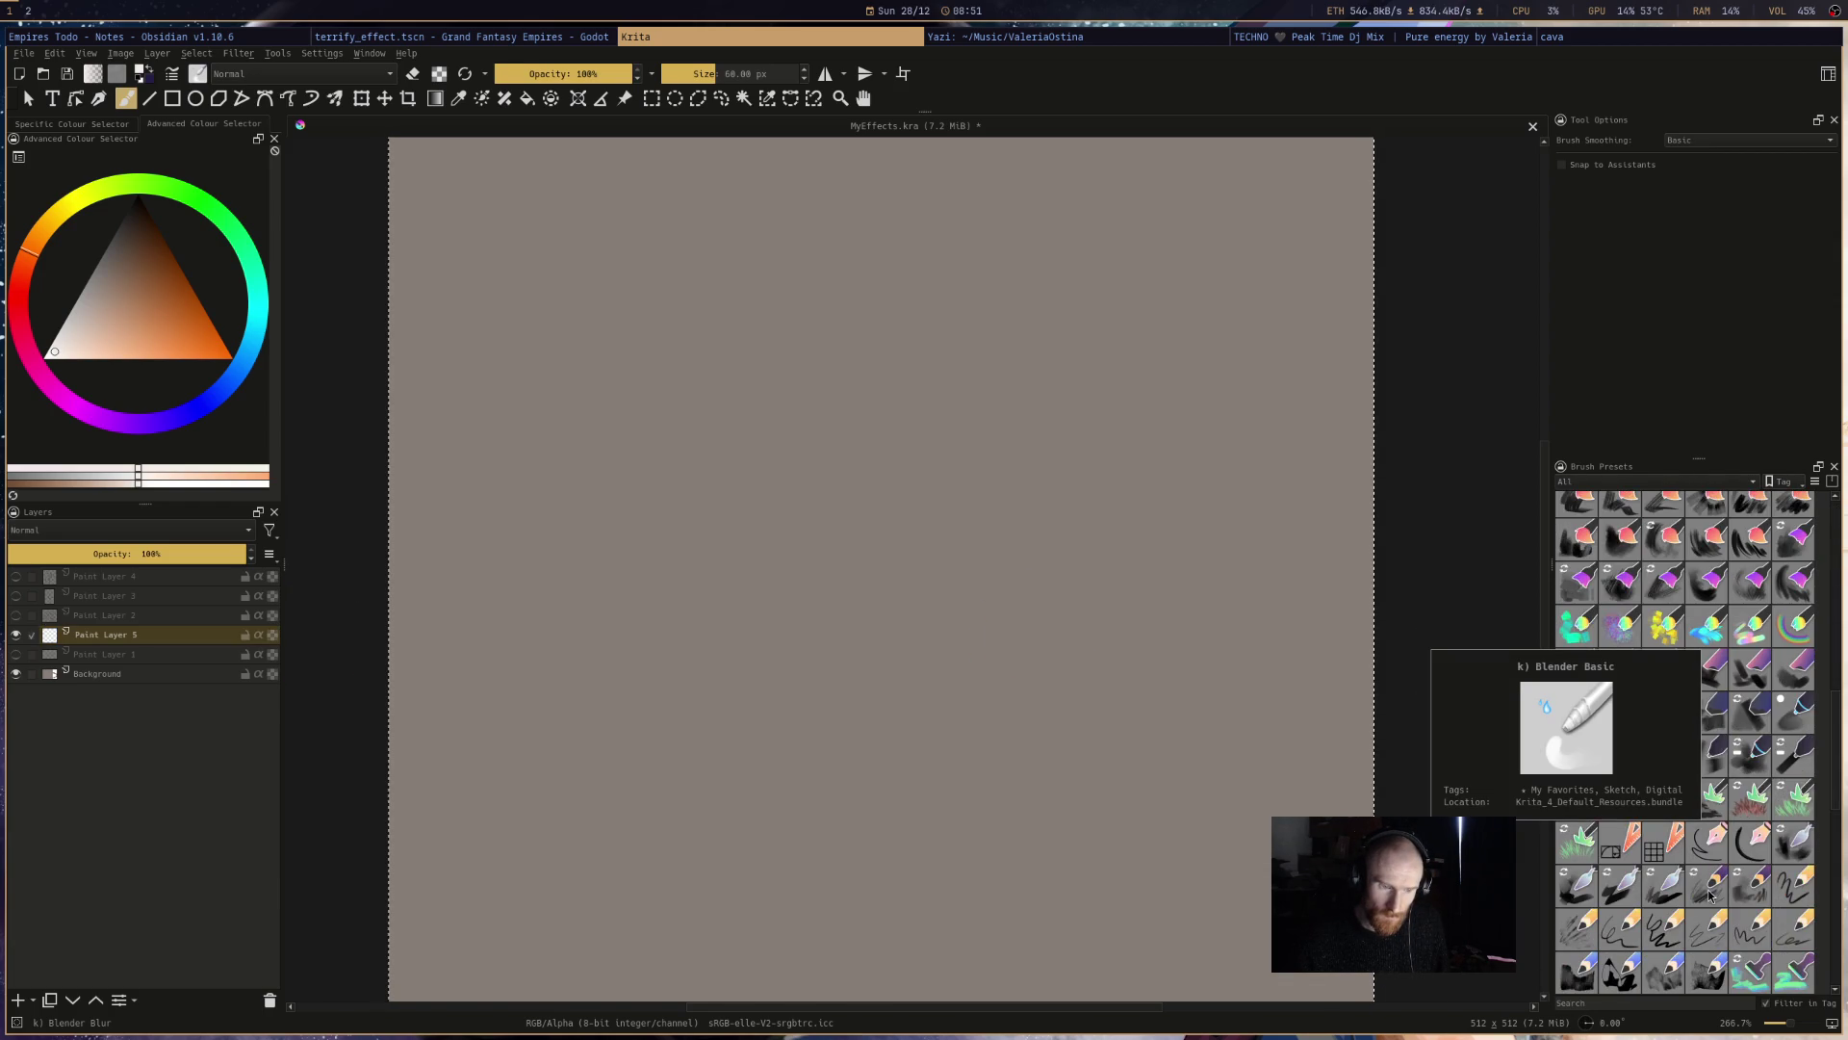
{"action": "scroll", "coordinate": [1709, 895], "scroll_direction": "up", "scroll_amount": 9}
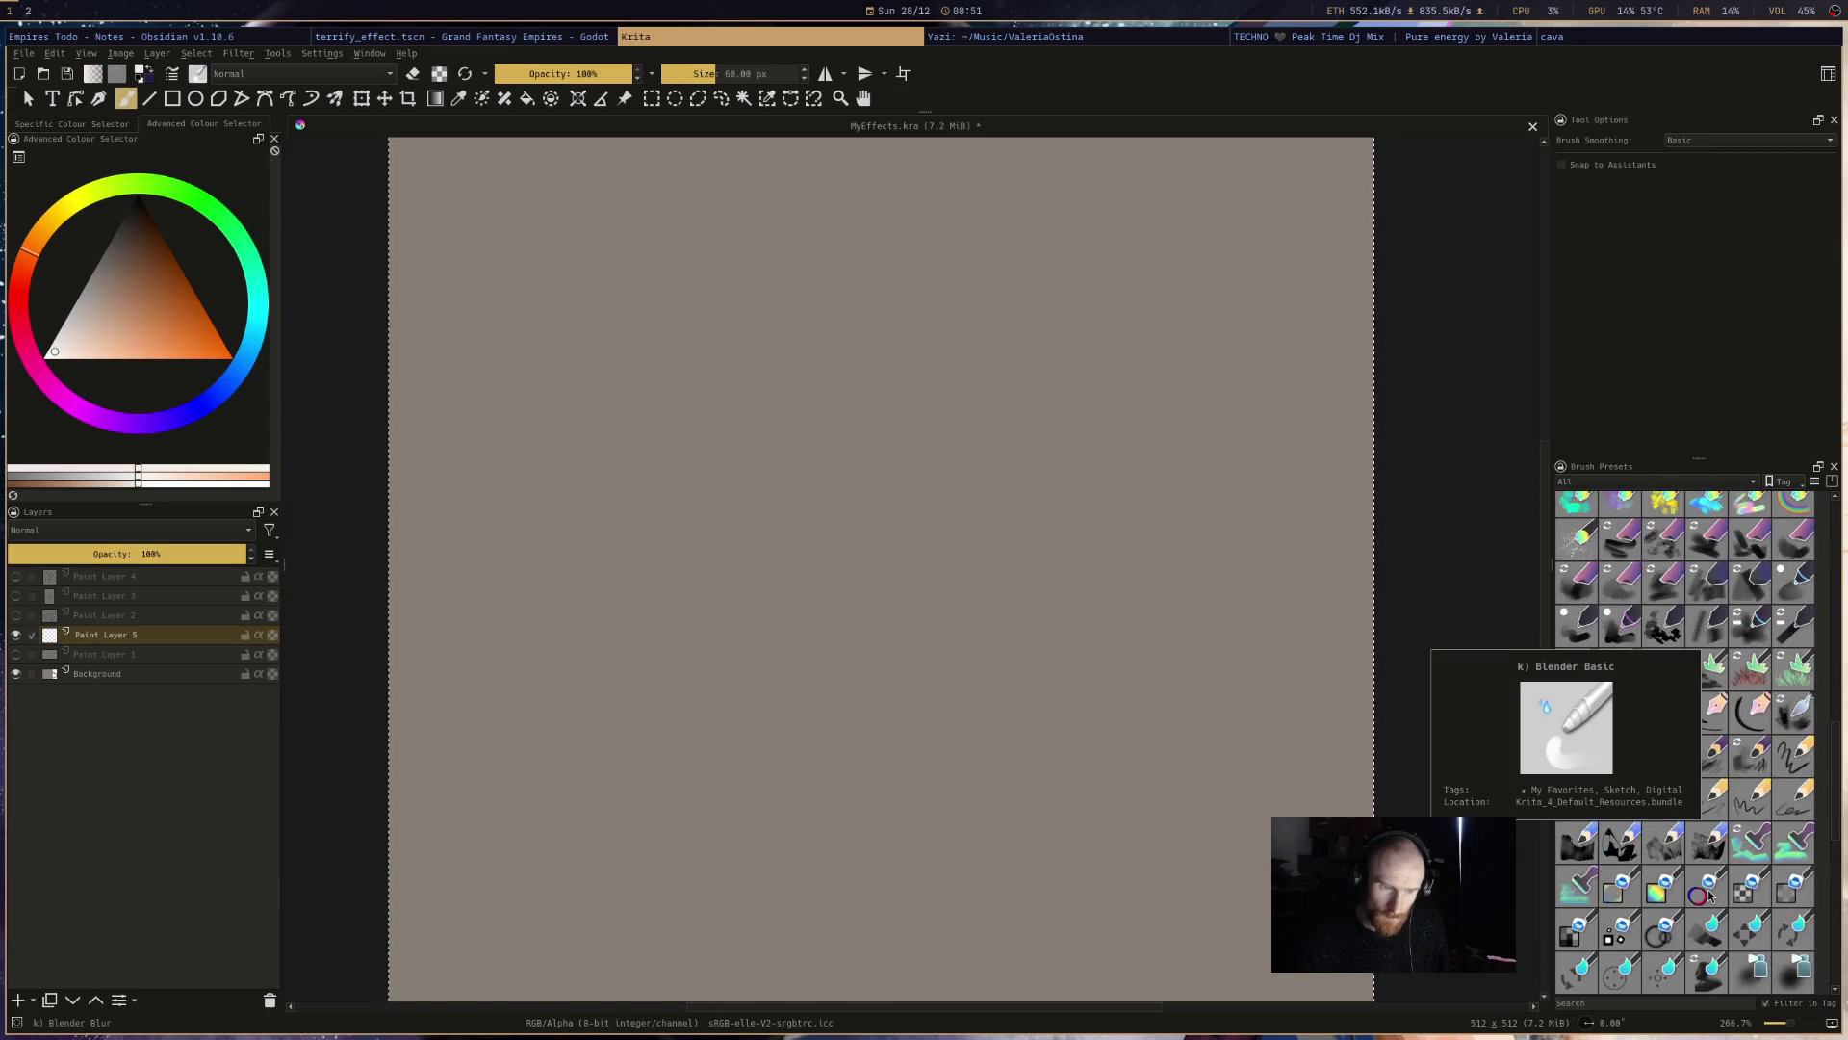
{"action": "scroll", "coordinate": [1709, 896], "scroll_direction": "up", "scroll_amount": 10}
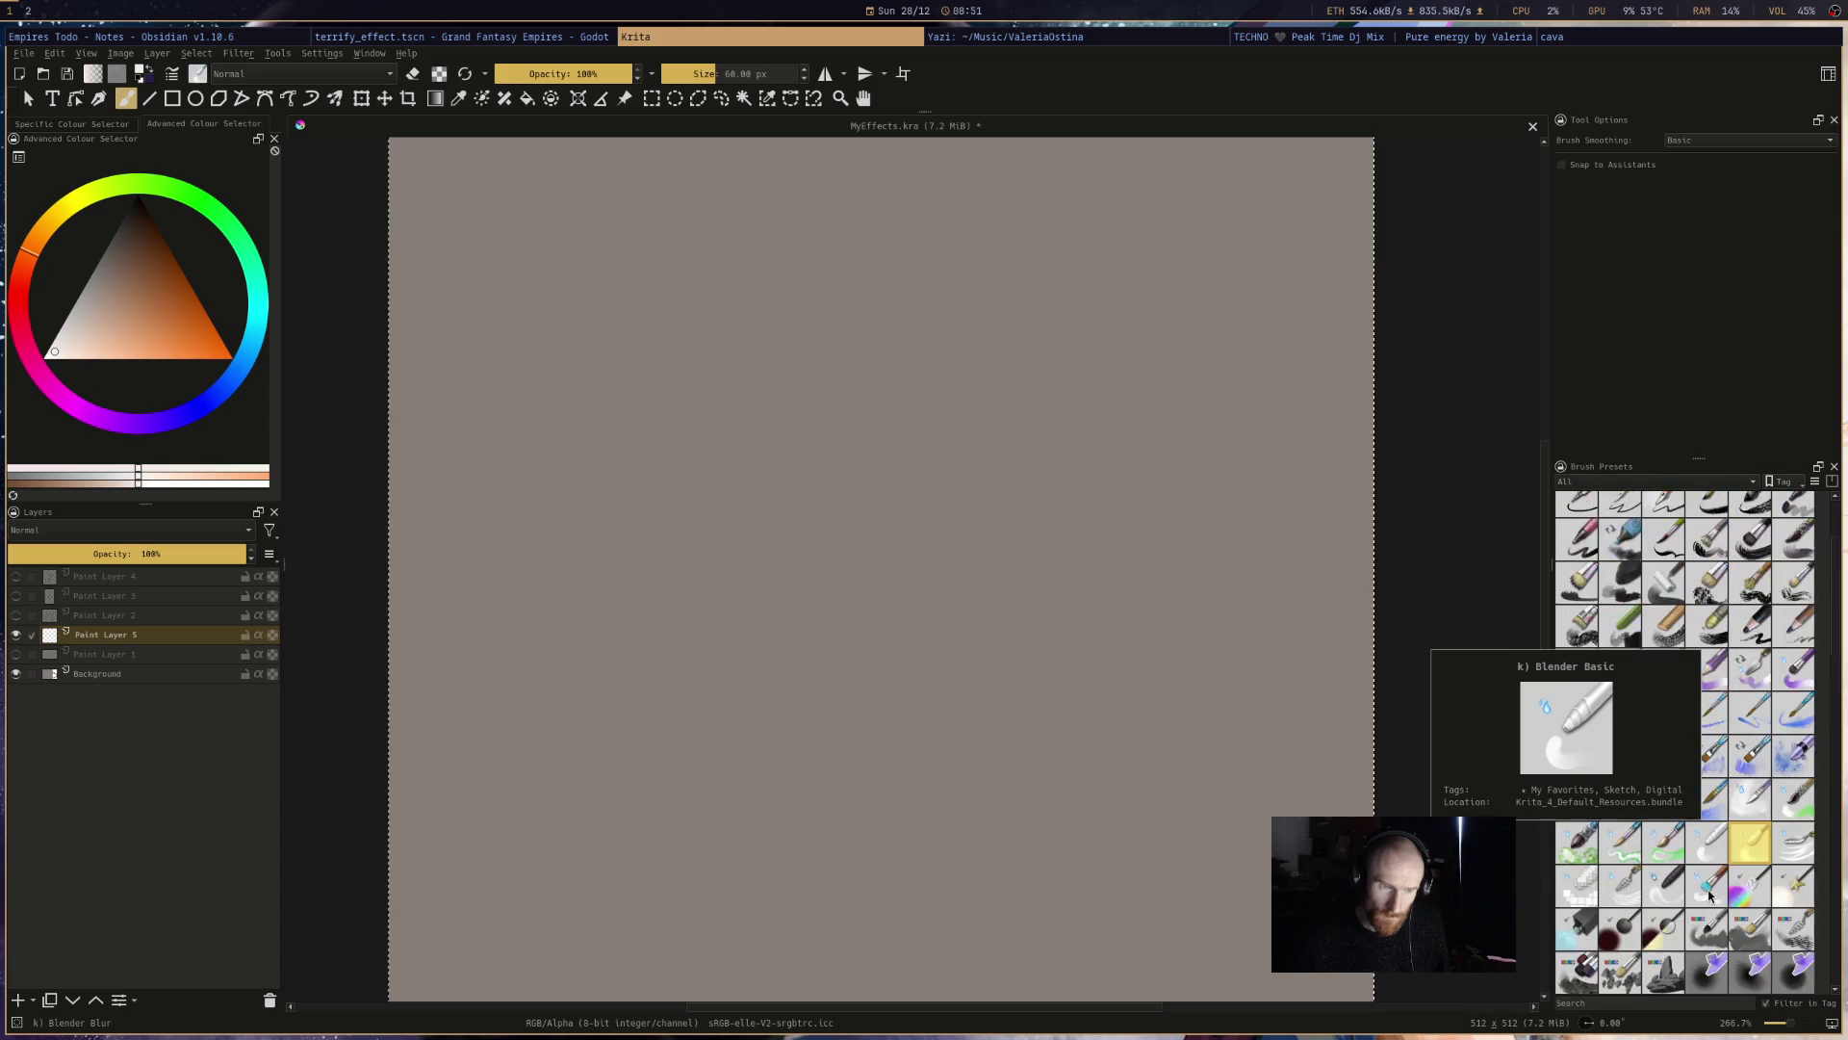
{"action": "left_click", "coordinate": [1628, 736]}
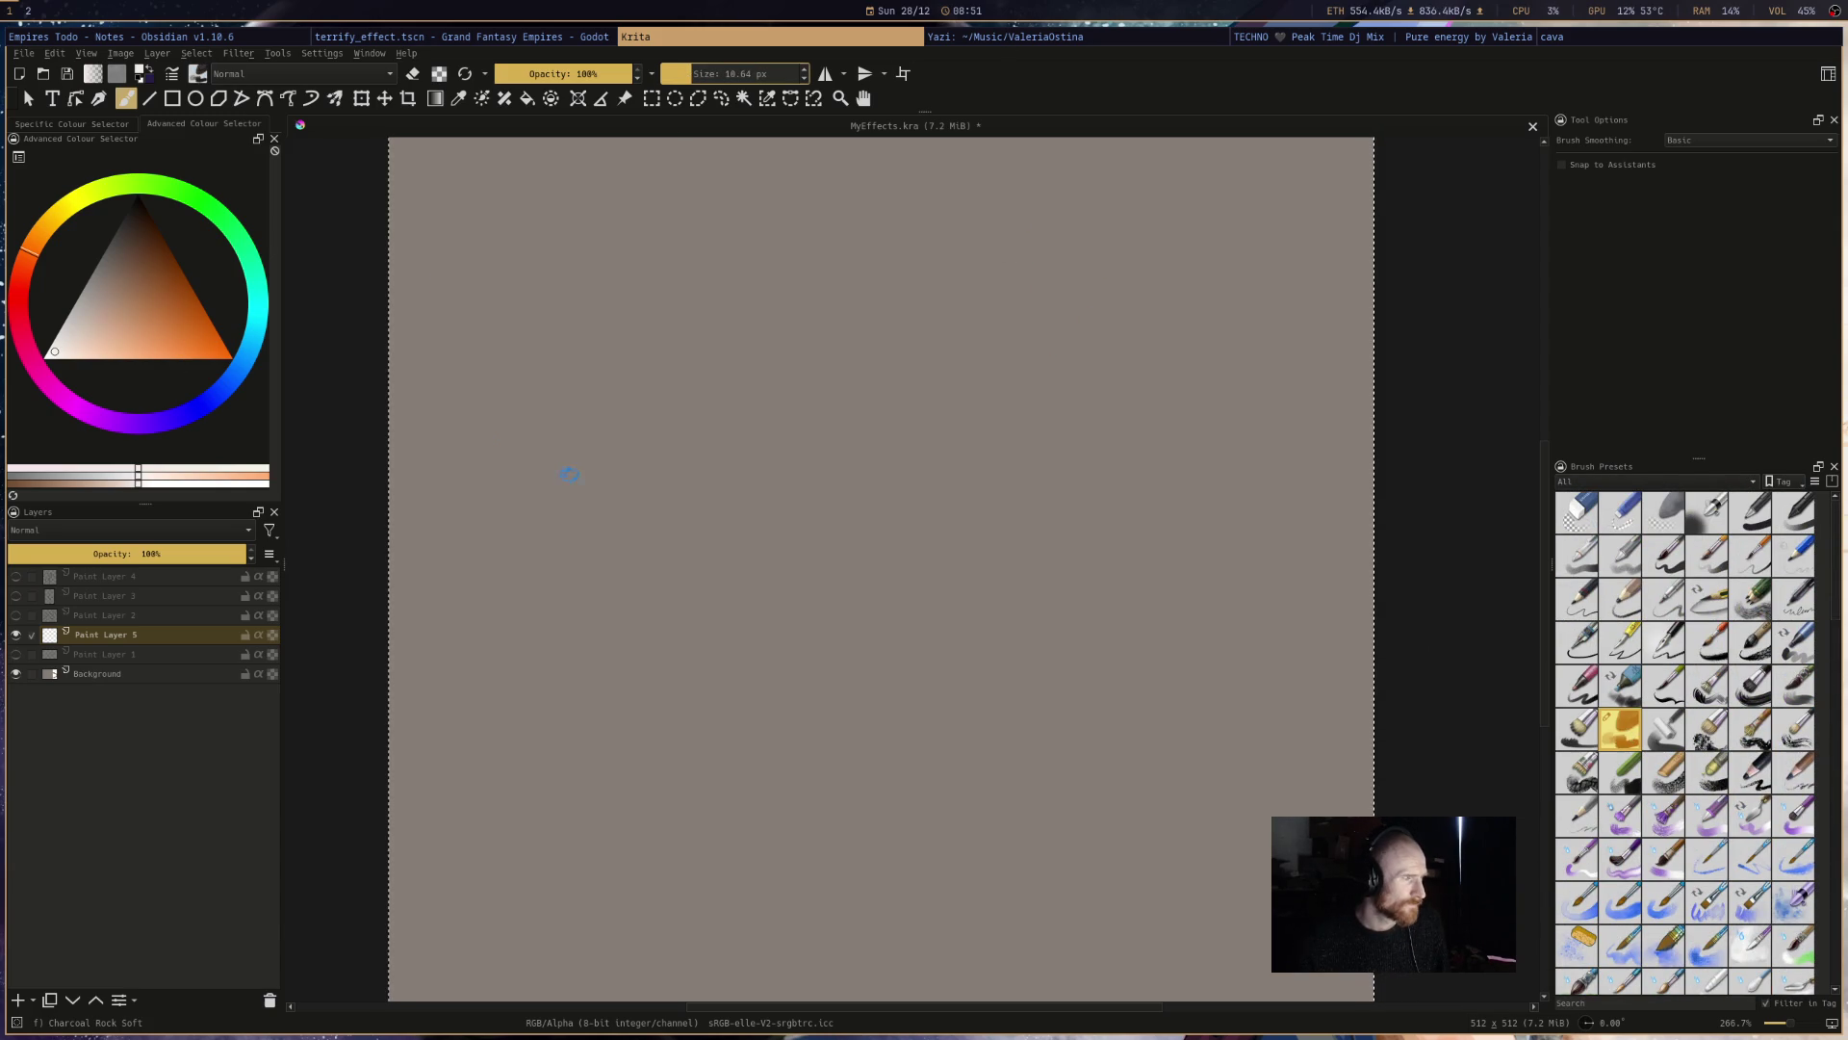
- Try drawing white ellipses with the Ellipse tool and a thinner brush, undoing each attempt
{"action": "left_click", "coordinate": [195, 98]}
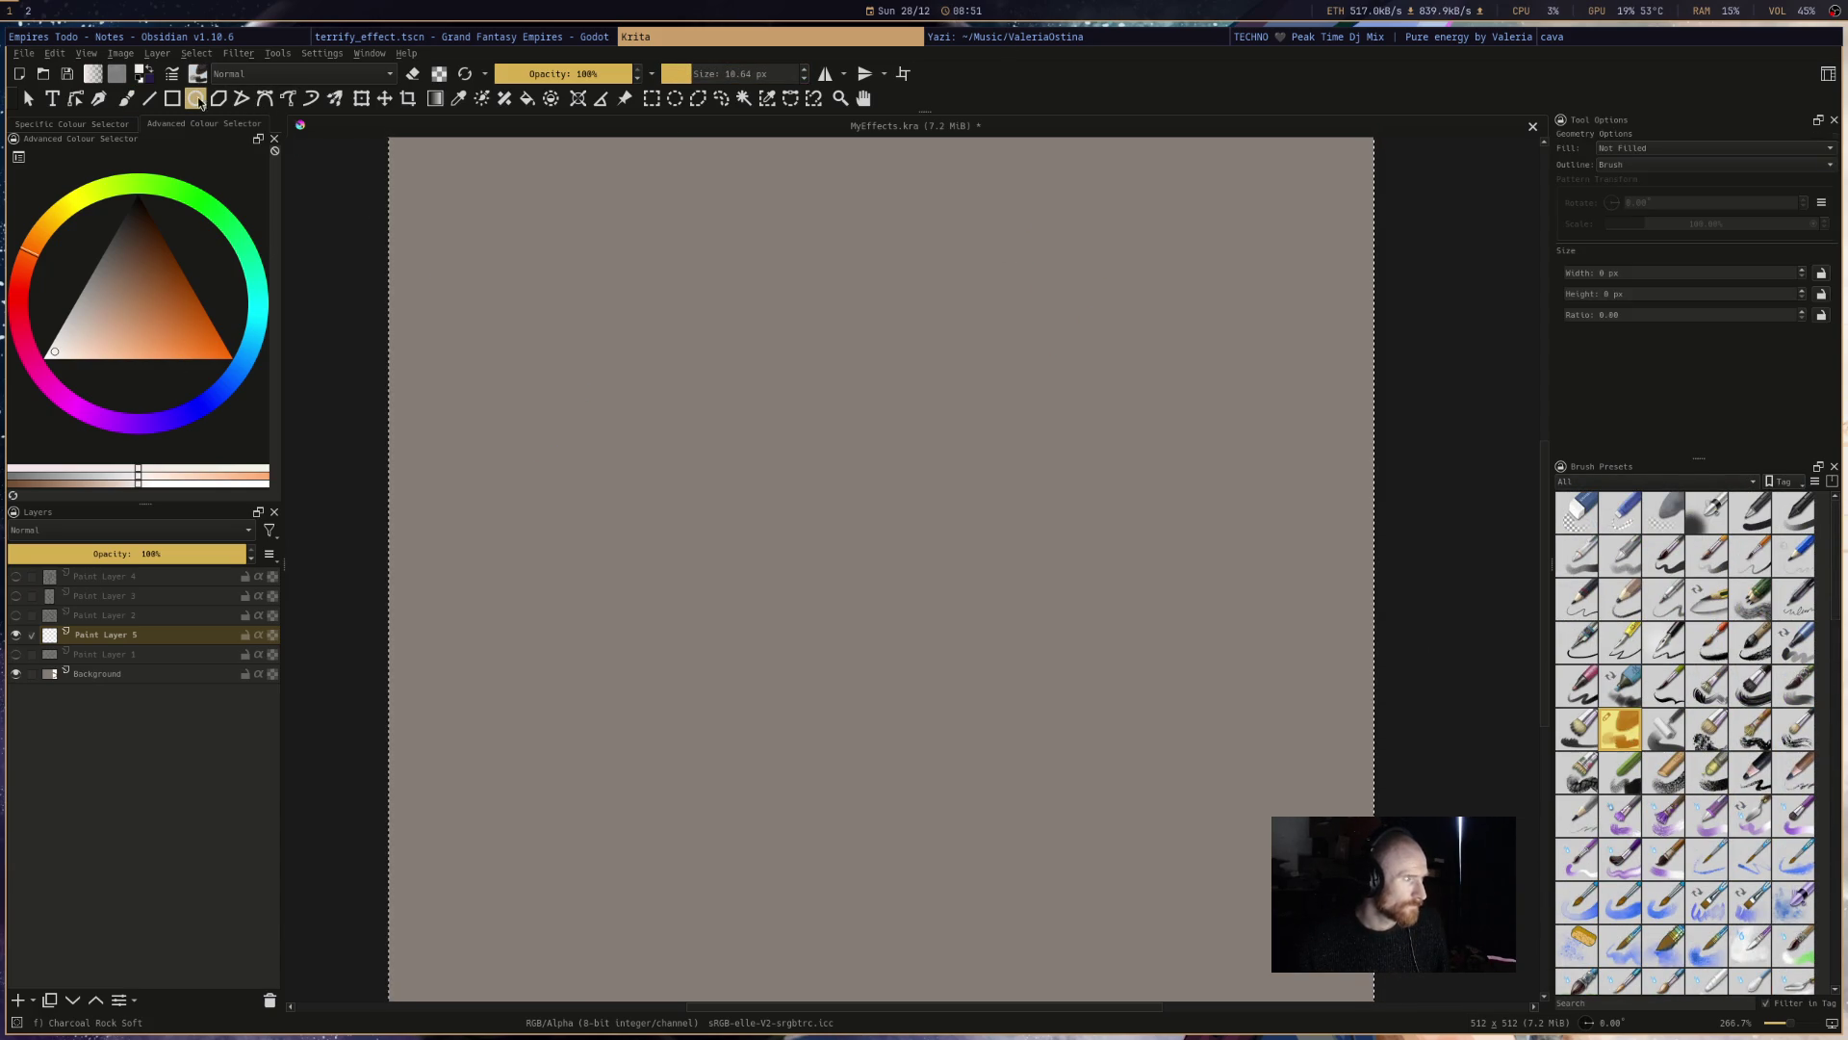
{"action": "mouse_move", "coordinate": [485, 320]}
{"action": "left_mouse_down"}
{"action": "mouse_move", "coordinate": [1260, 791]}
{"action": "mouse_move", "coordinate": [1311, 801]}
{"action": "left_mouse_up"}
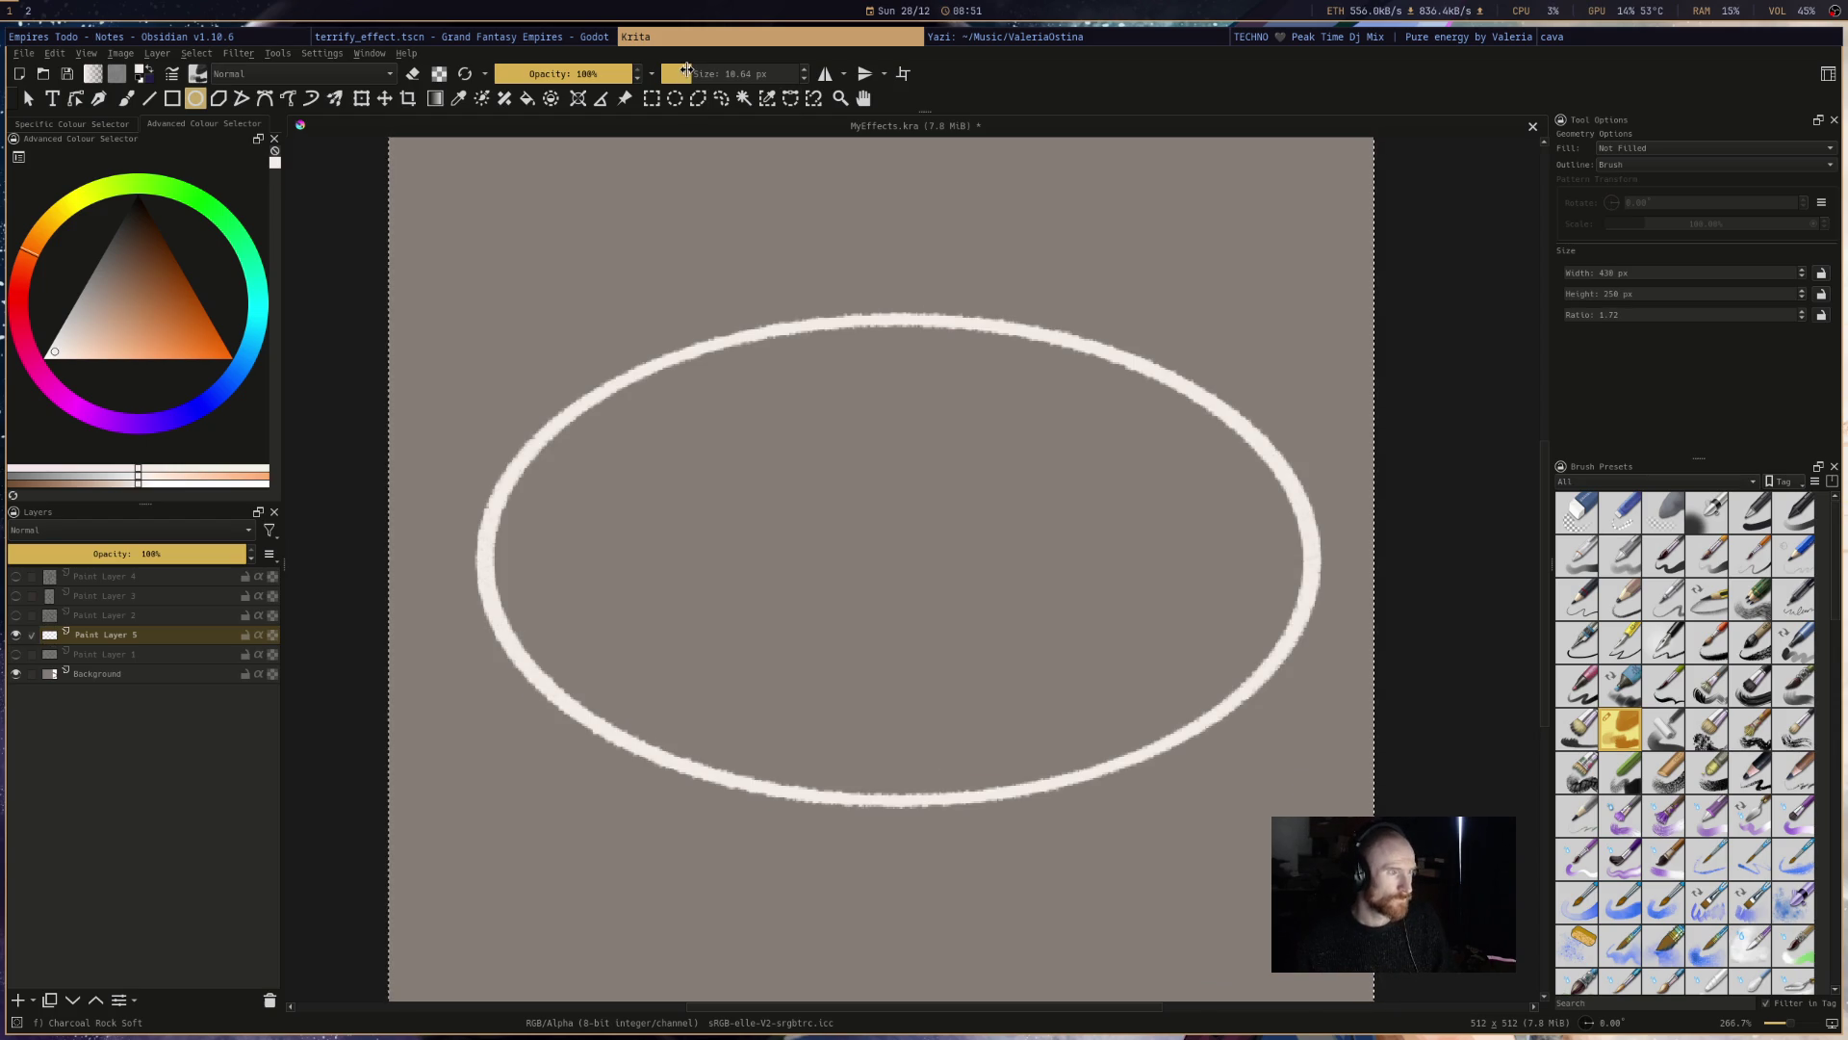
{"action": "key", "text": "ctrl+z"}
{"action": "left_click", "coordinate": [684, 73]}
{"action": "left_click", "coordinate": [688, 74]}
{"action": "mouse_move", "coordinate": [478, 348]}
{"action": "left_mouse_down"}
{"action": "mouse_move", "coordinate": [693, 478]}
{"action": "mouse_move", "coordinate": [1301, 761]}
{"action": "left_mouse_up"}
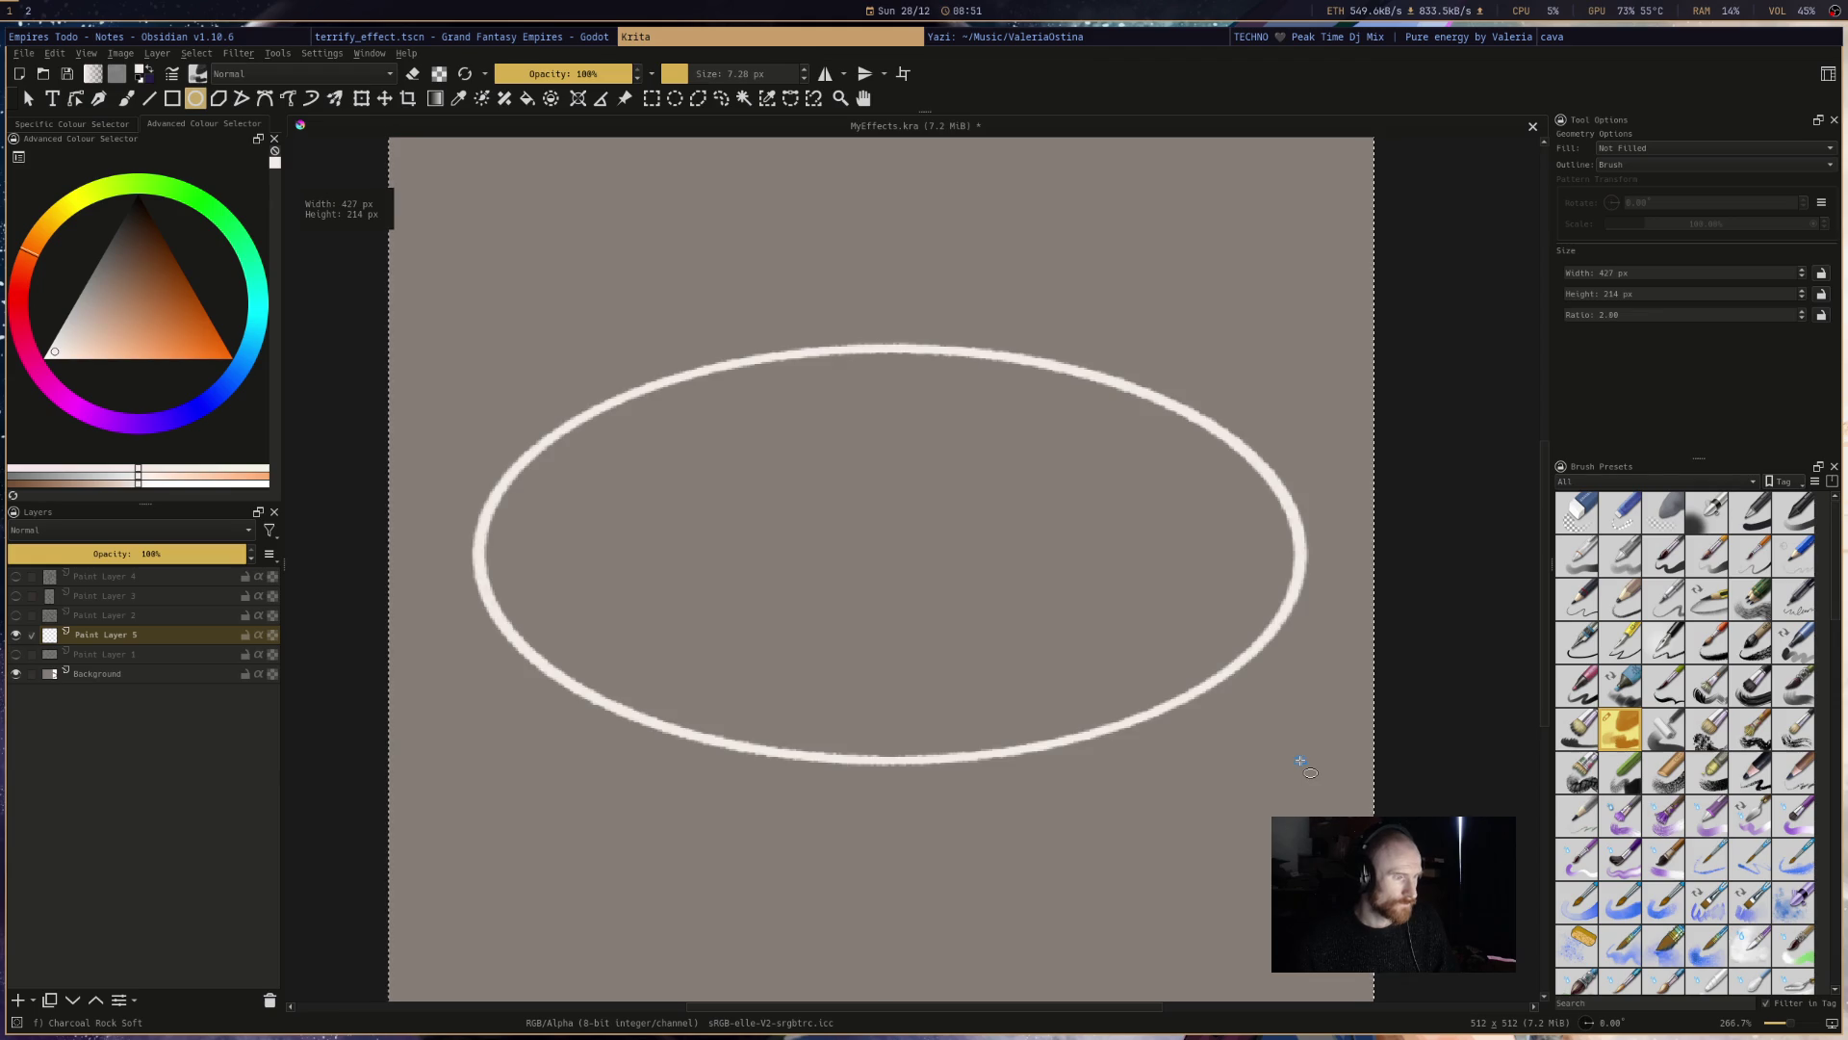
{"action": "key", "text": "ctrl+z"}
{"action": "left_click_drag", "start_coordinate": [492, 363], "coordinate": [1319, 763]}
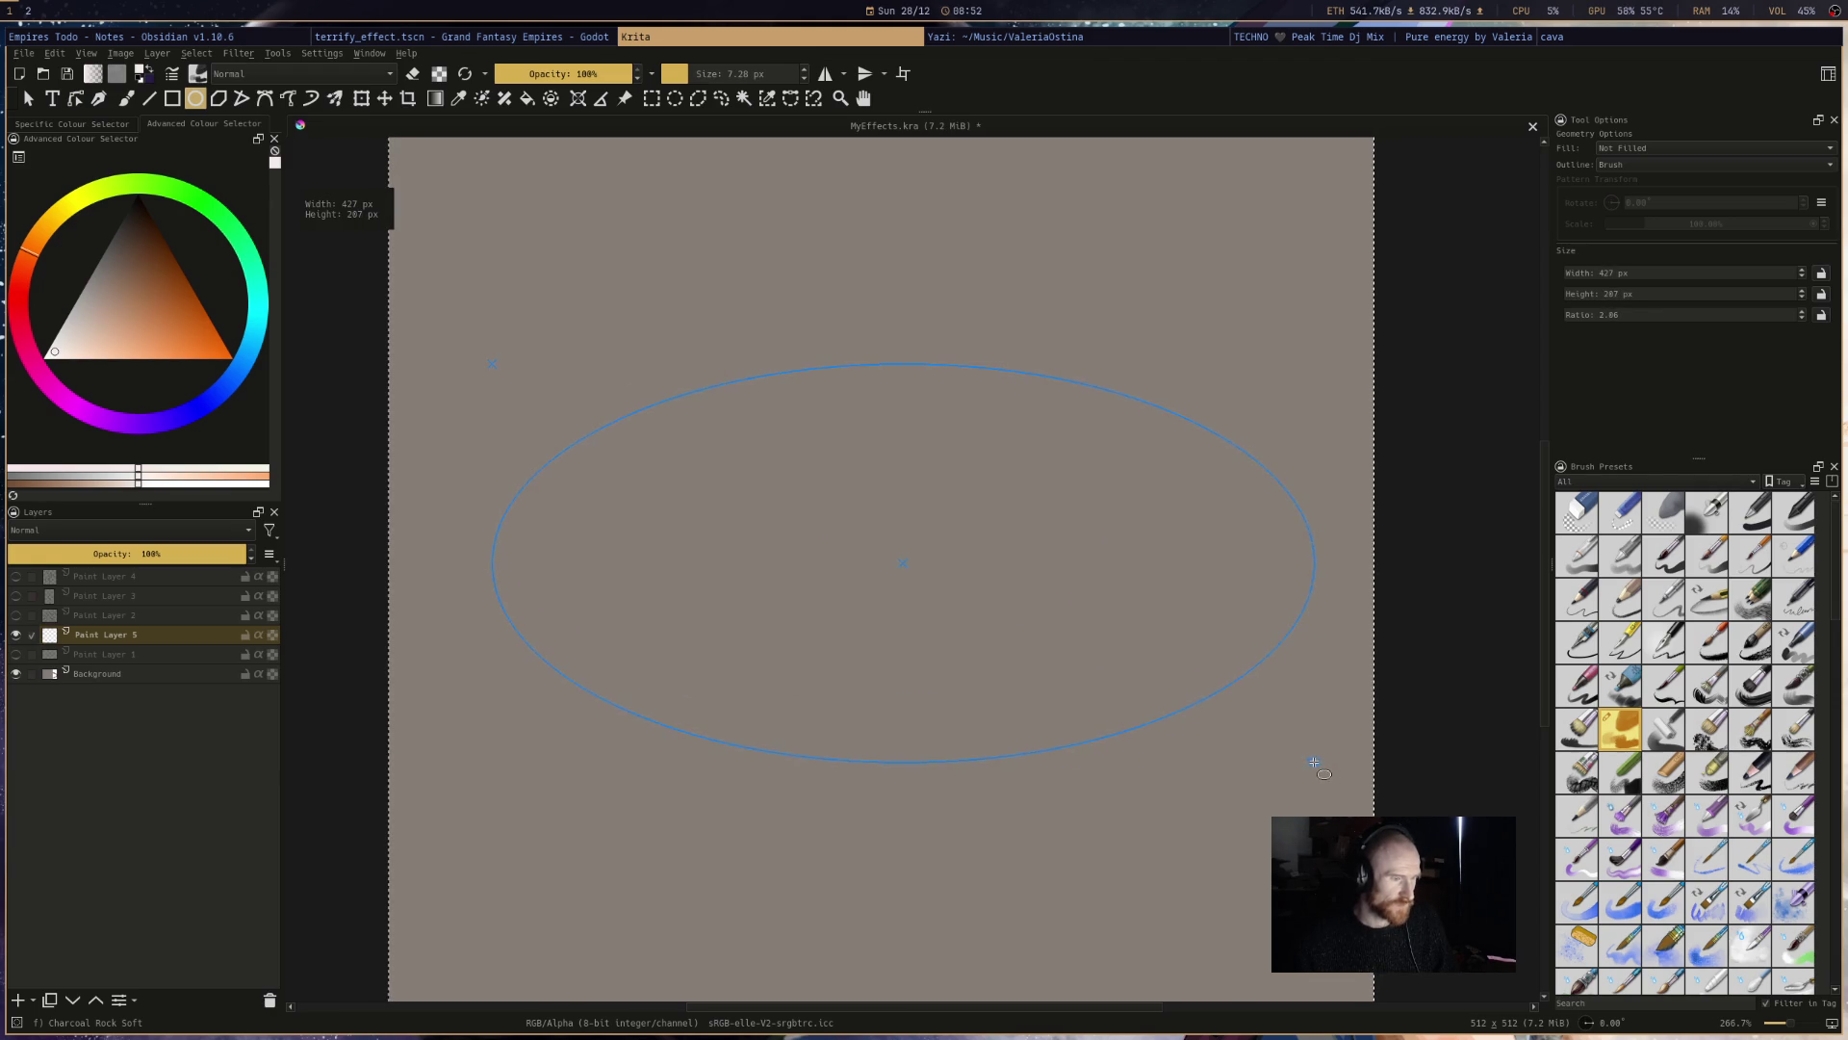
{"action": "key", "text": "Escape"}
{"action": "mouse_move", "coordinate": [441, 339]}
{"action": "left_mouse_down"}
{"action": "mouse_move", "coordinate": [1322, 700]}
{"action": "mouse_move", "coordinate": [1320, 762]}
{"action": "left_mouse_up"}
{"action": "key", "text": "ctrl+z"}
- Turn on horizontal and vertical mirroring and draw a wide ellipse centred on the canvas
{"action": "left_click", "coordinate": [826, 75]}
{"action": "left_click", "coordinate": [861, 75]}
{"action": "left_click_drag", "start_coordinate": [468, 395], "coordinate": [1193, 731]}
{"action": "left_click_drag", "start_coordinate": [1297, 669], "coordinate": [1299, 666]}
{"action": "key", "text": "ctrl+z"}
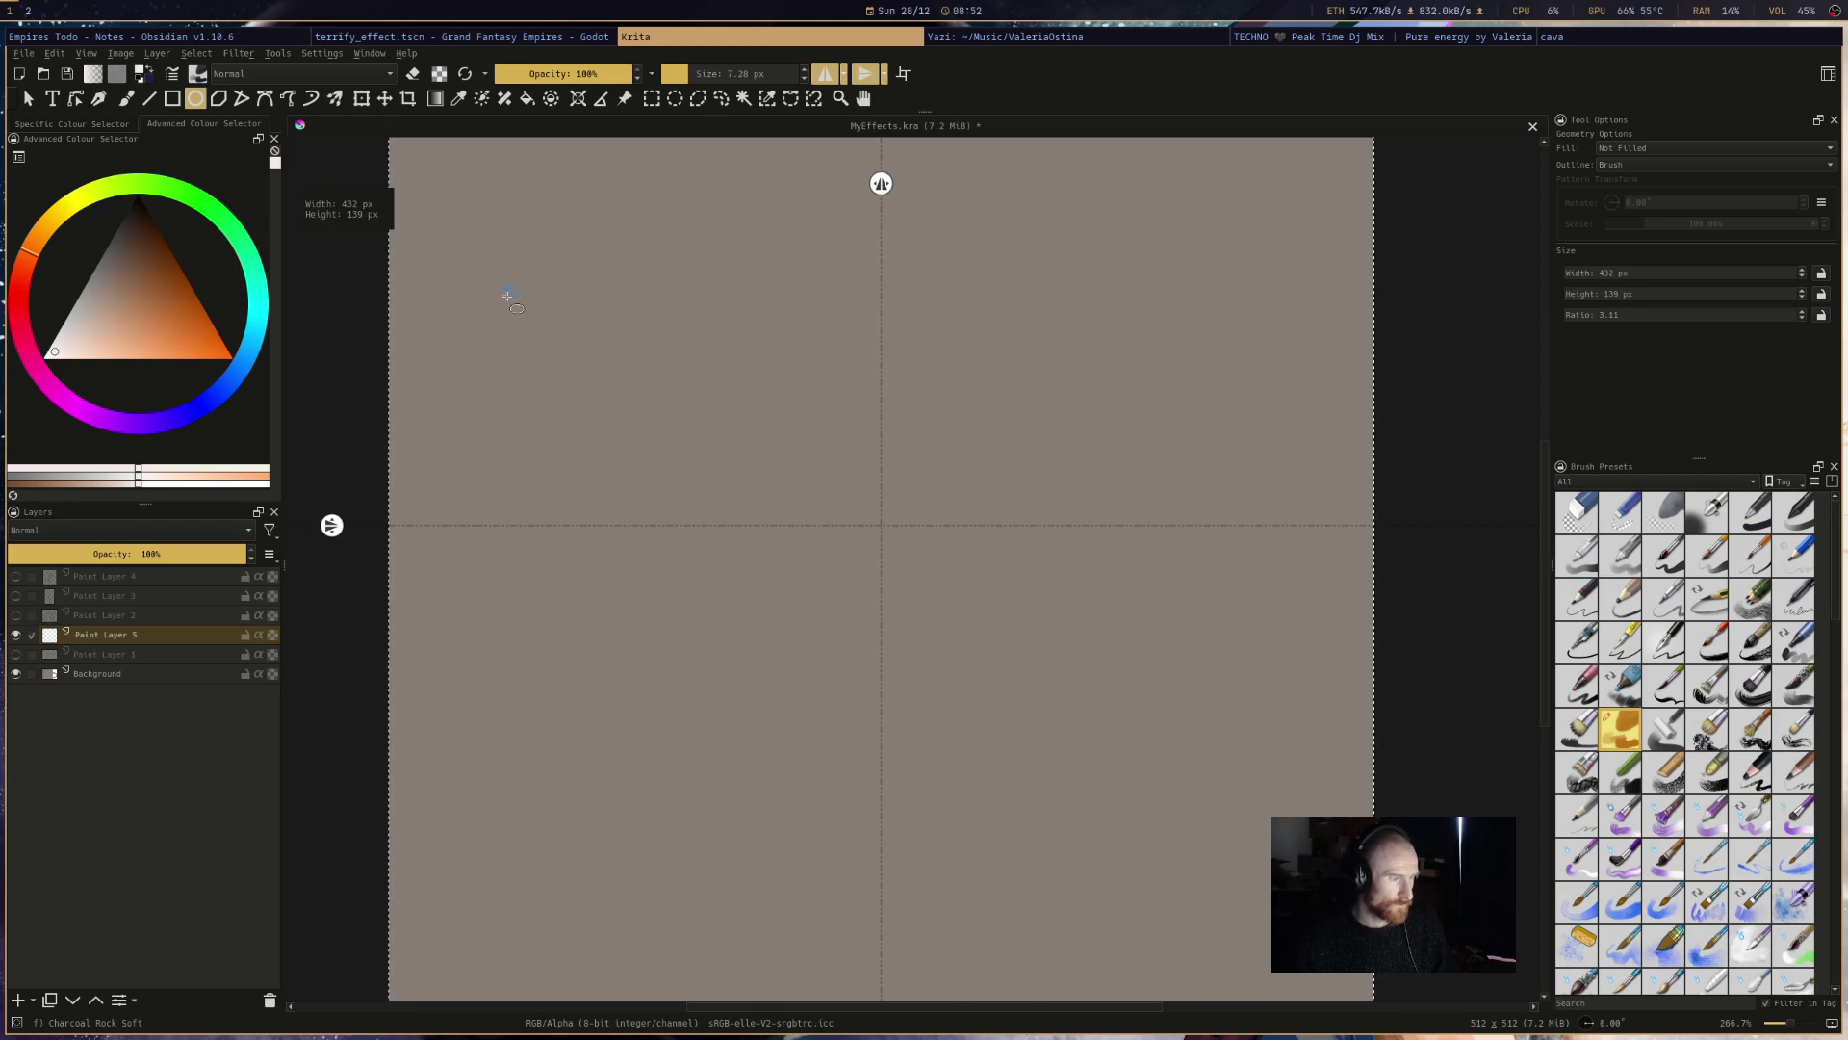
{"action": "left_click_drag", "start_coordinate": [1292, 703], "coordinate": [1293, 706]}
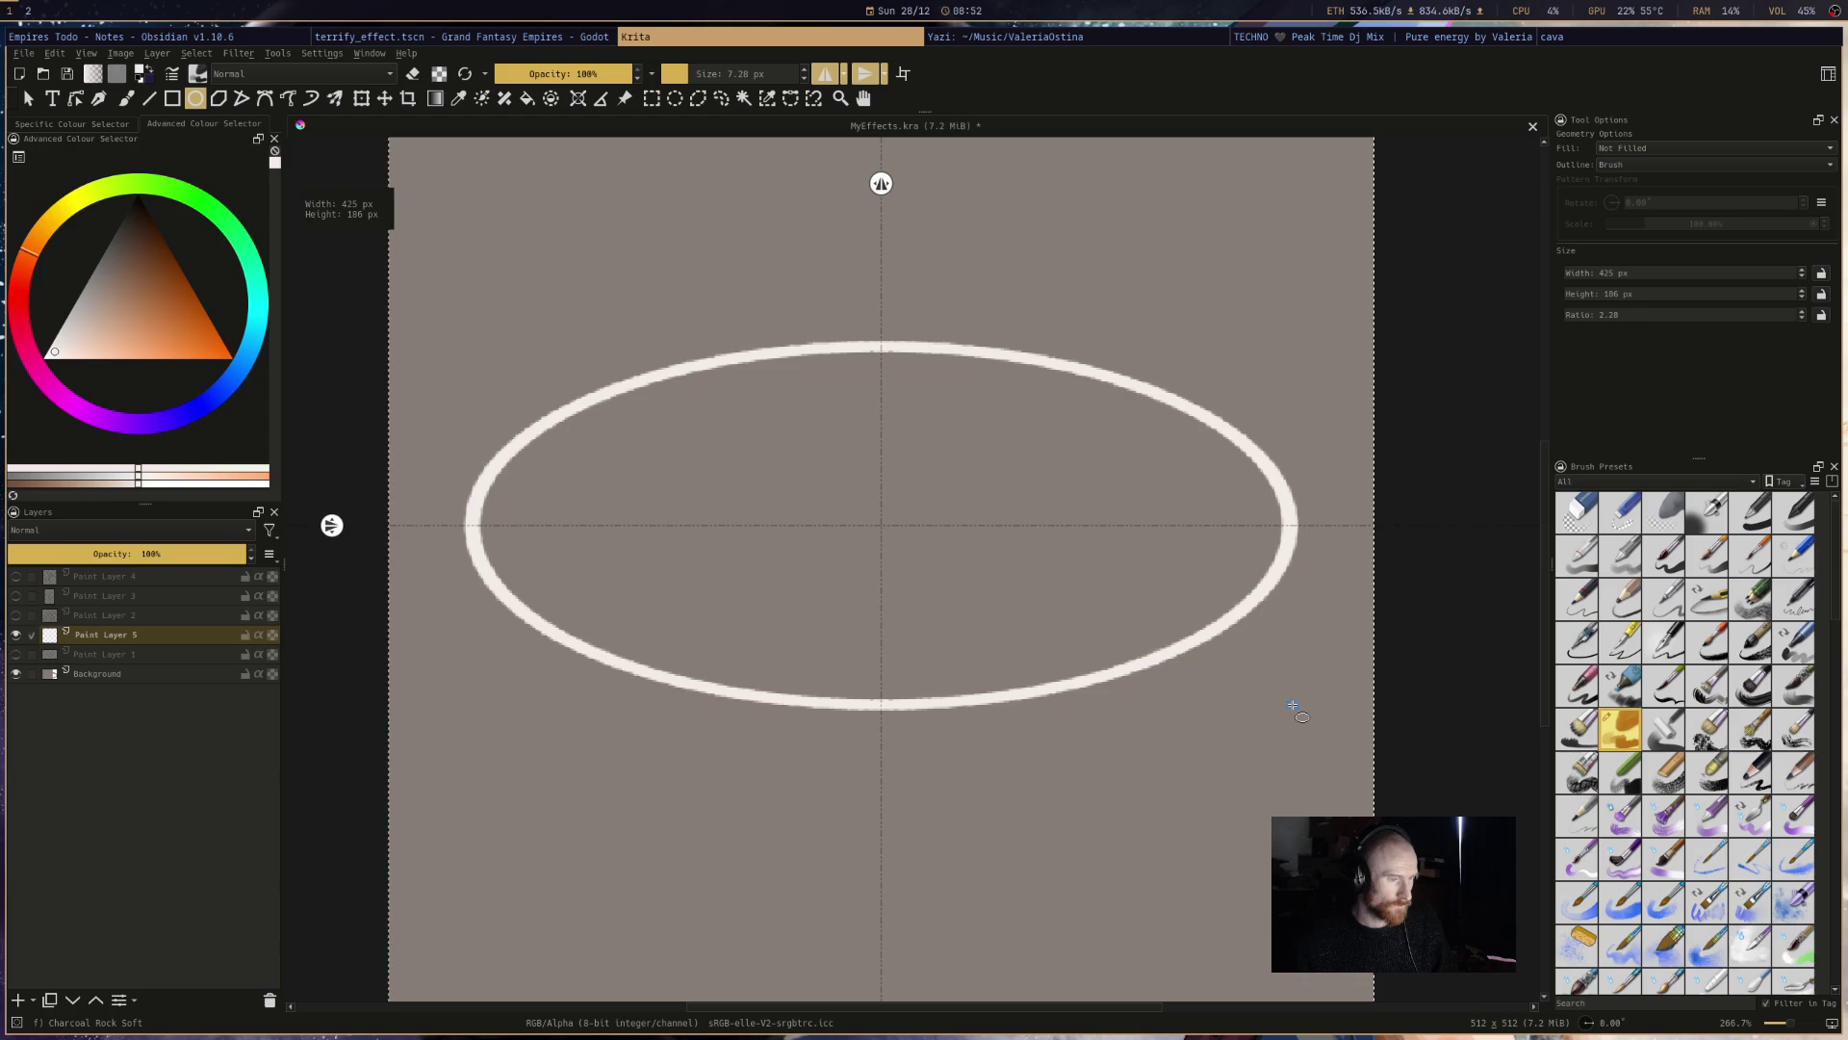
{"action": "key", "text": "1"}
{"action": "scroll", "coordinate": [1158, 661], "scroll_direction": "up", "scroll_amount": 2}
- Redraw a taller white ring centred on the canvas and compare it against the Godot effect
{"action": "key", "text": "ctrl+z"}
{"action": "mouse_move", "coordinate": [652, 338]}
{"action": "left_mouse_down"}
{"action": "mouse_move", "coordinate": [1199, 872]}
{"action": "mouse_move", "coordinate": [1291, 738]}
{"action": "mouse_move", "coordinate": [1242, 738]}
{"action": "mouse_move", "coordinate": [1258, 721]}
{"action": "mouse_move", "coordinate": [631, 405]}
{"action": "mouse_move", "coordinate": [1282, 776]}
{"action": "mouse_move", "coordinate": [1266, 717]}
{"action": "left_mouse_up"}
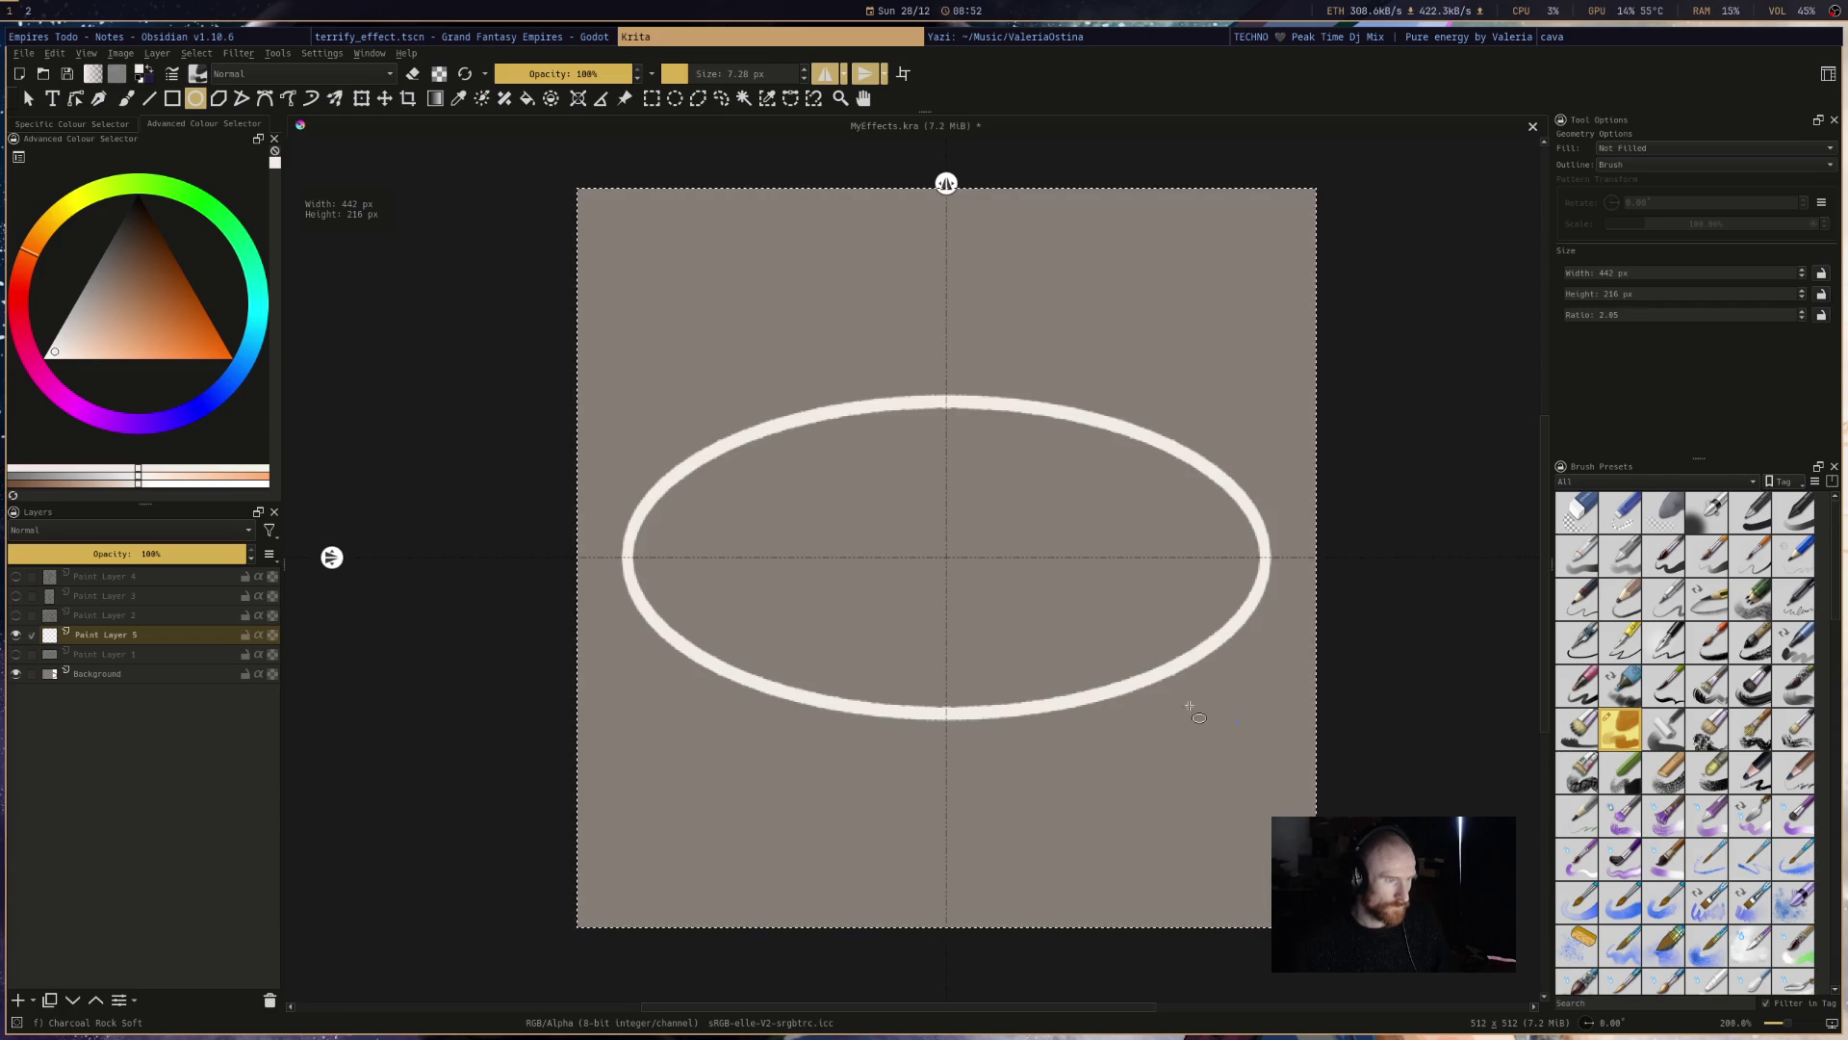
{"action": "key", "text": "ctrl+z"}
{"action": "left_click_drag", "start_coordinate": [638, 336], "coordinate": [1004, 737]}
{"action": "left_click_drag", "start_coordinate": [1258, 776], "coordinate": [1259, 779]}
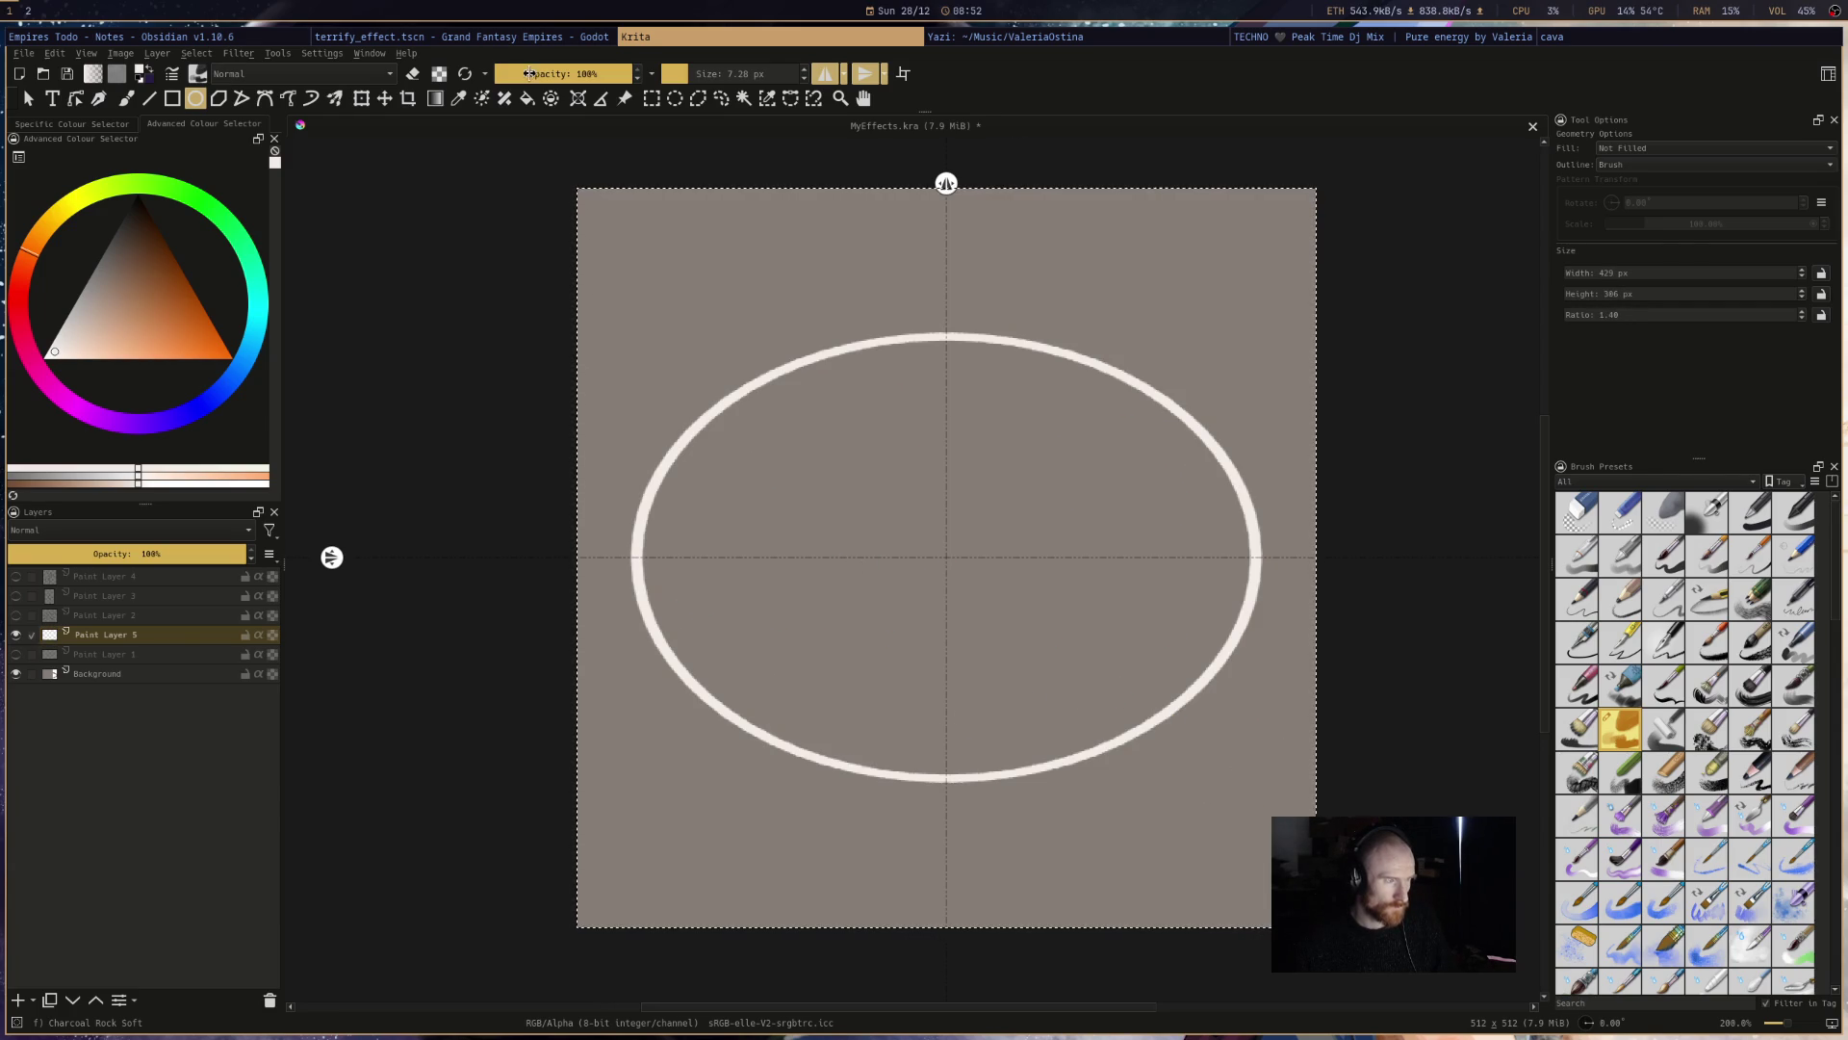
{"action": "key", "text": "super+Left"}
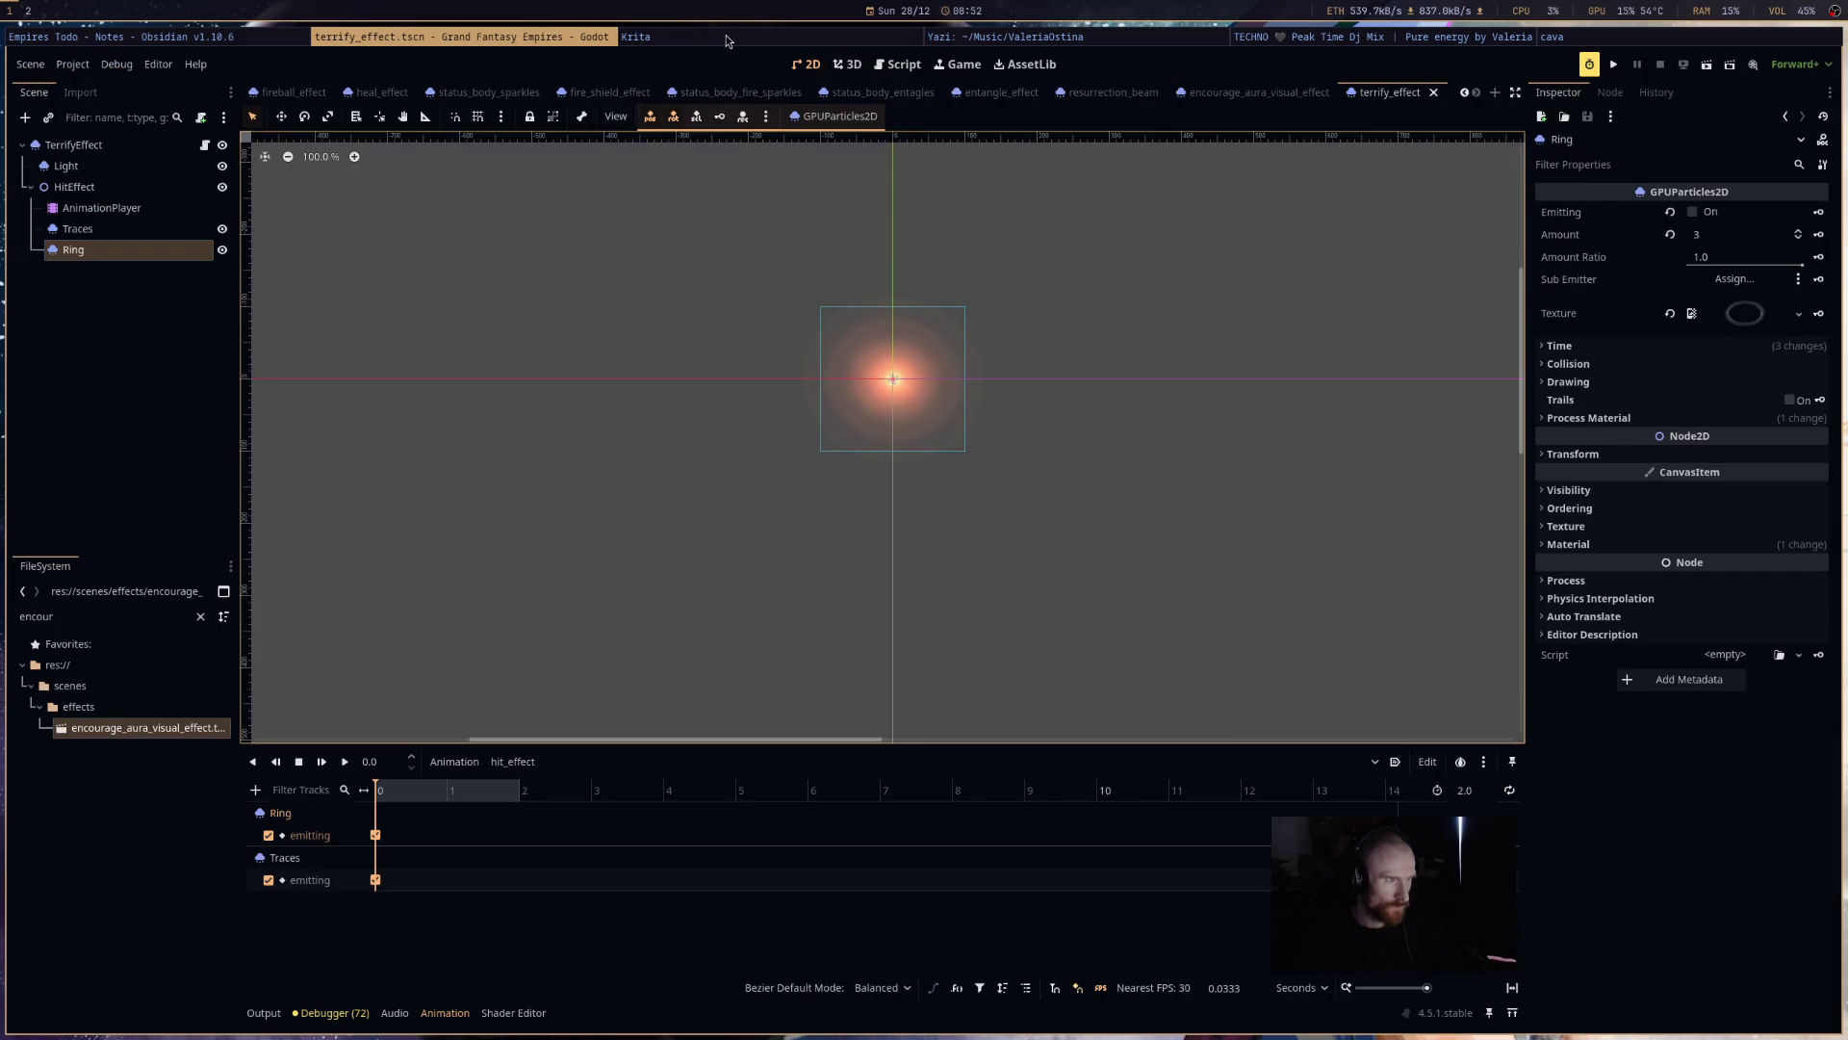
{"action": "left_click", "coordinate": [727, 39]}
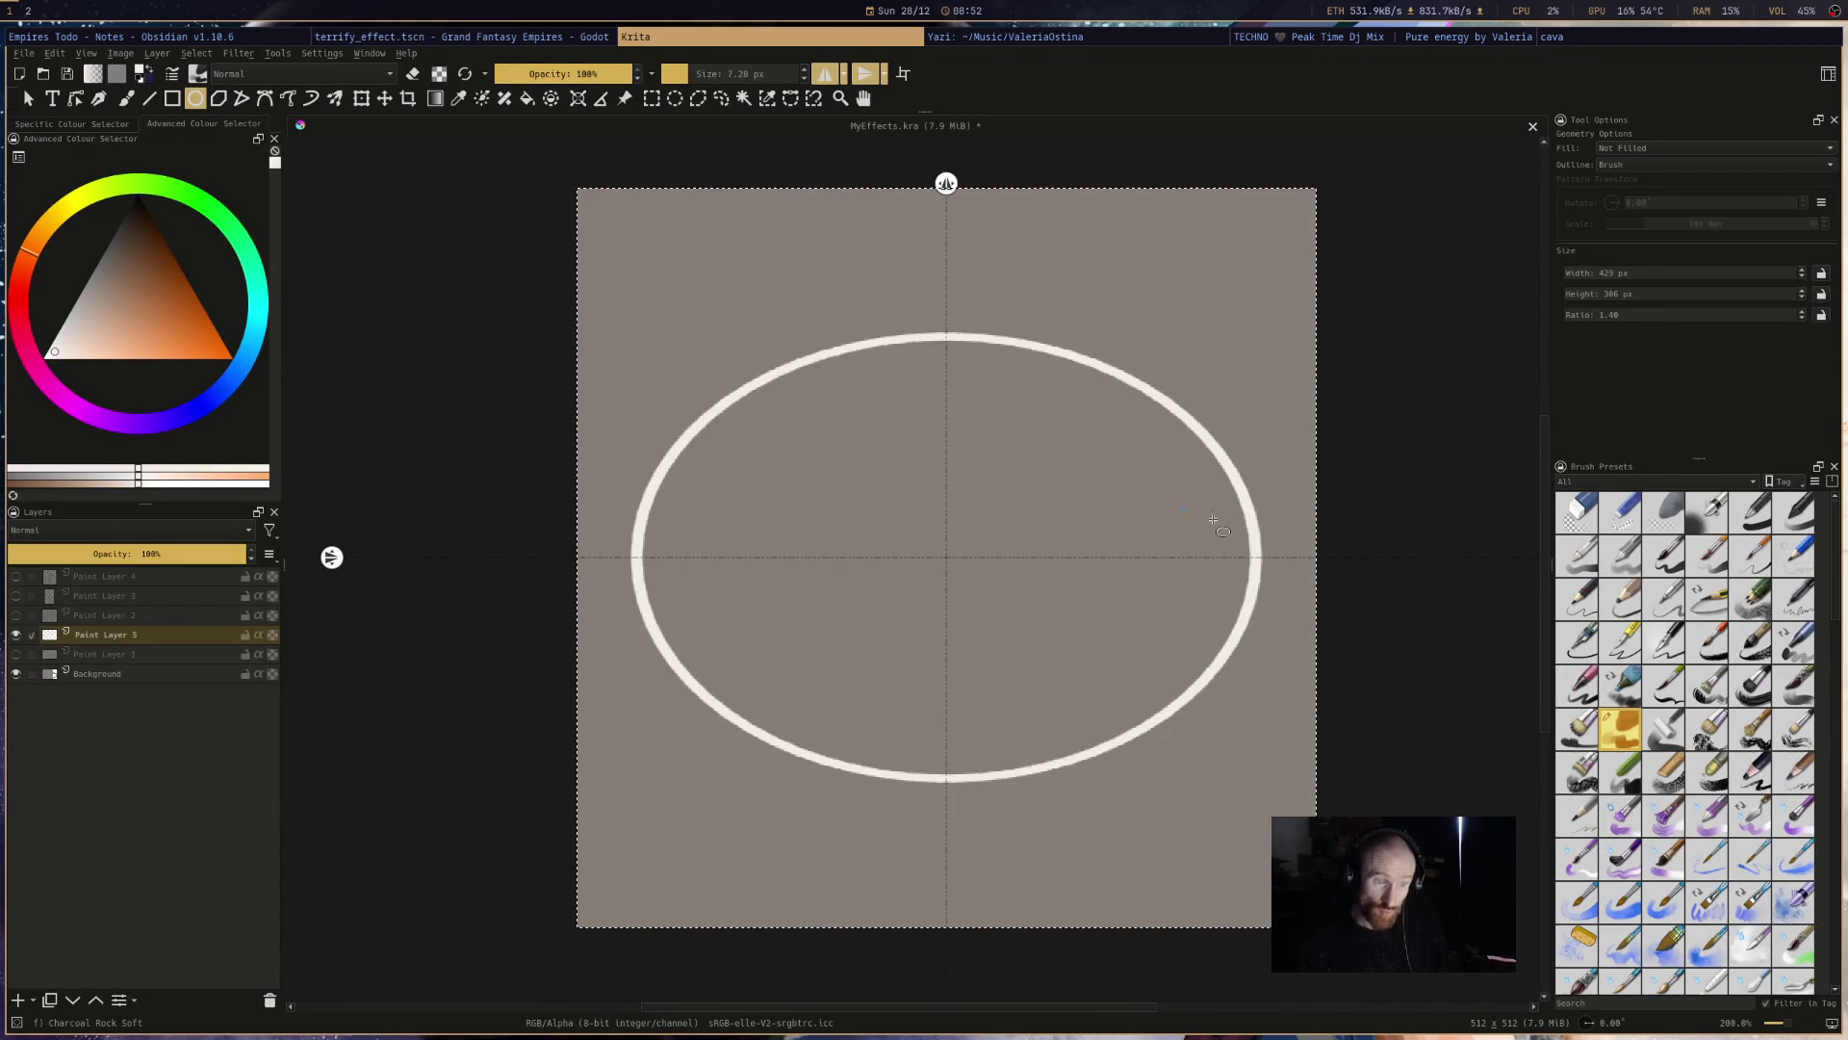
- Blur along the white ring with a smaller Blender Blur brush, then hide the grey background
{"action": "scroll", "coordinate": [1727, 890], "scroll_direction": "down", "scroll_amount": 3}
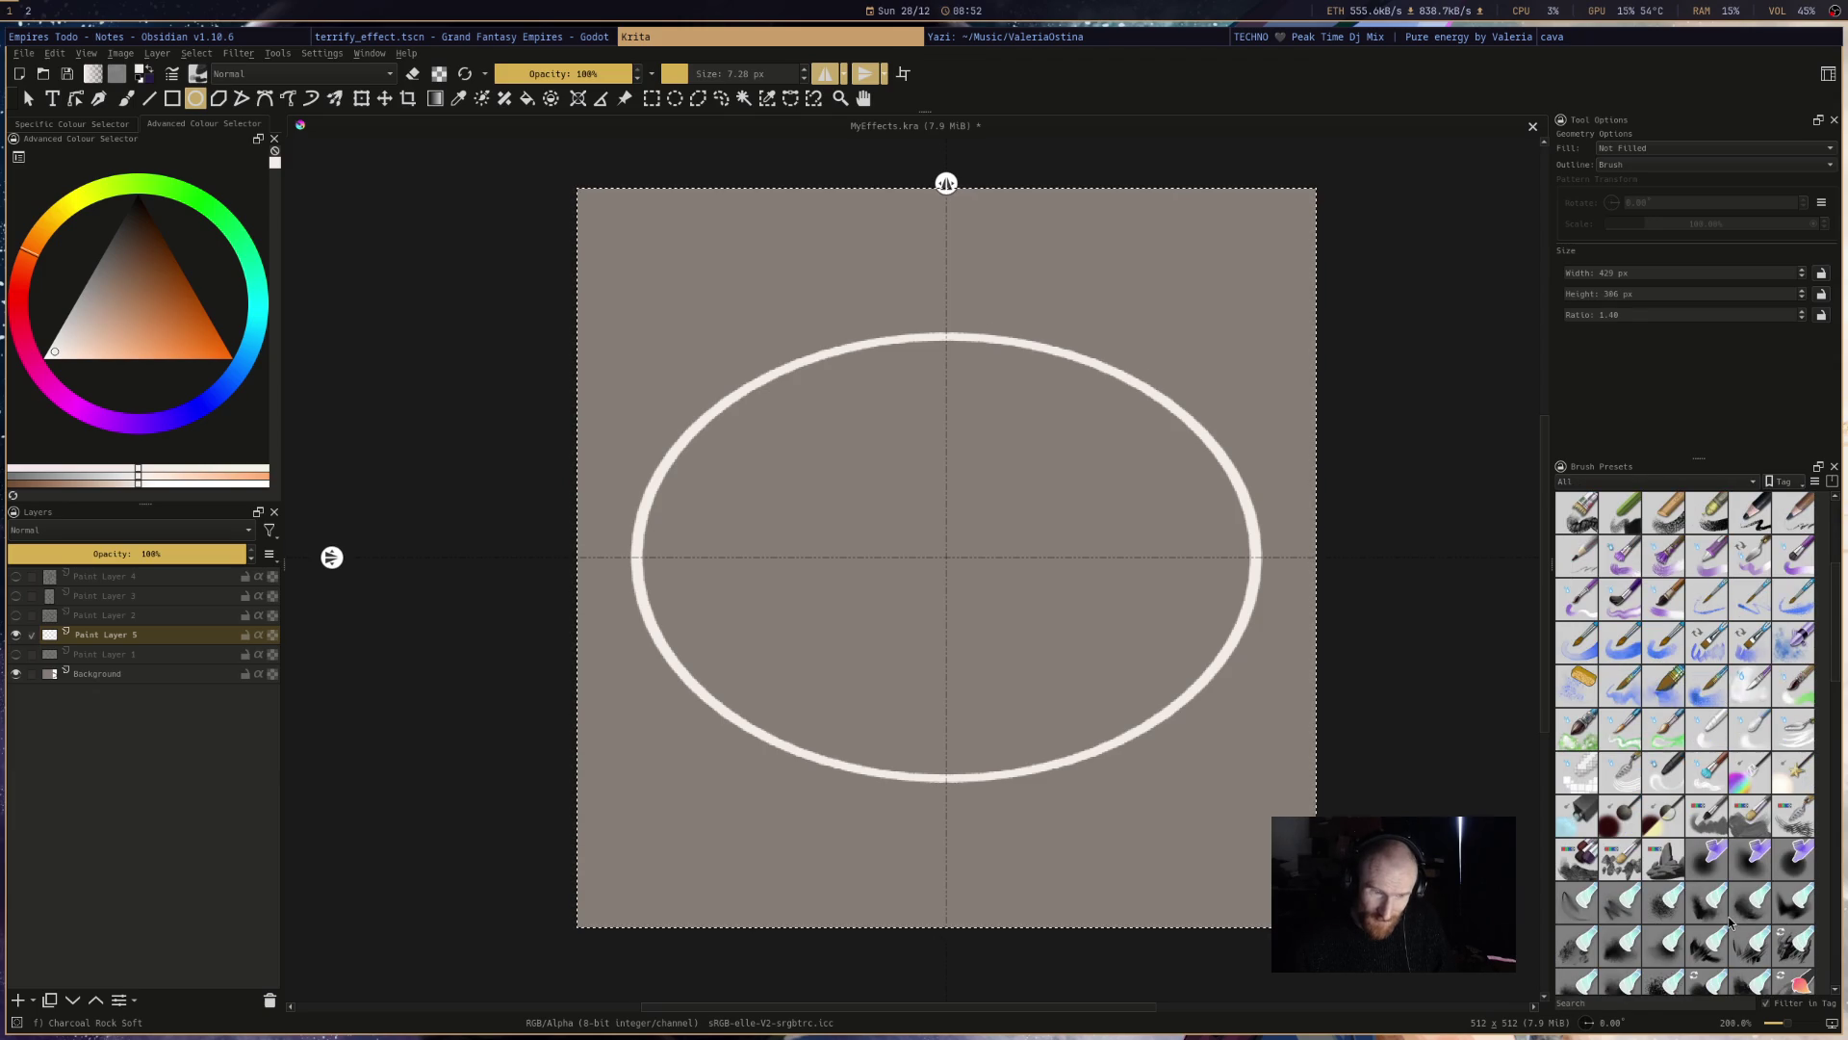
{"action": "left_click", "coordinate": [1750, 729]}
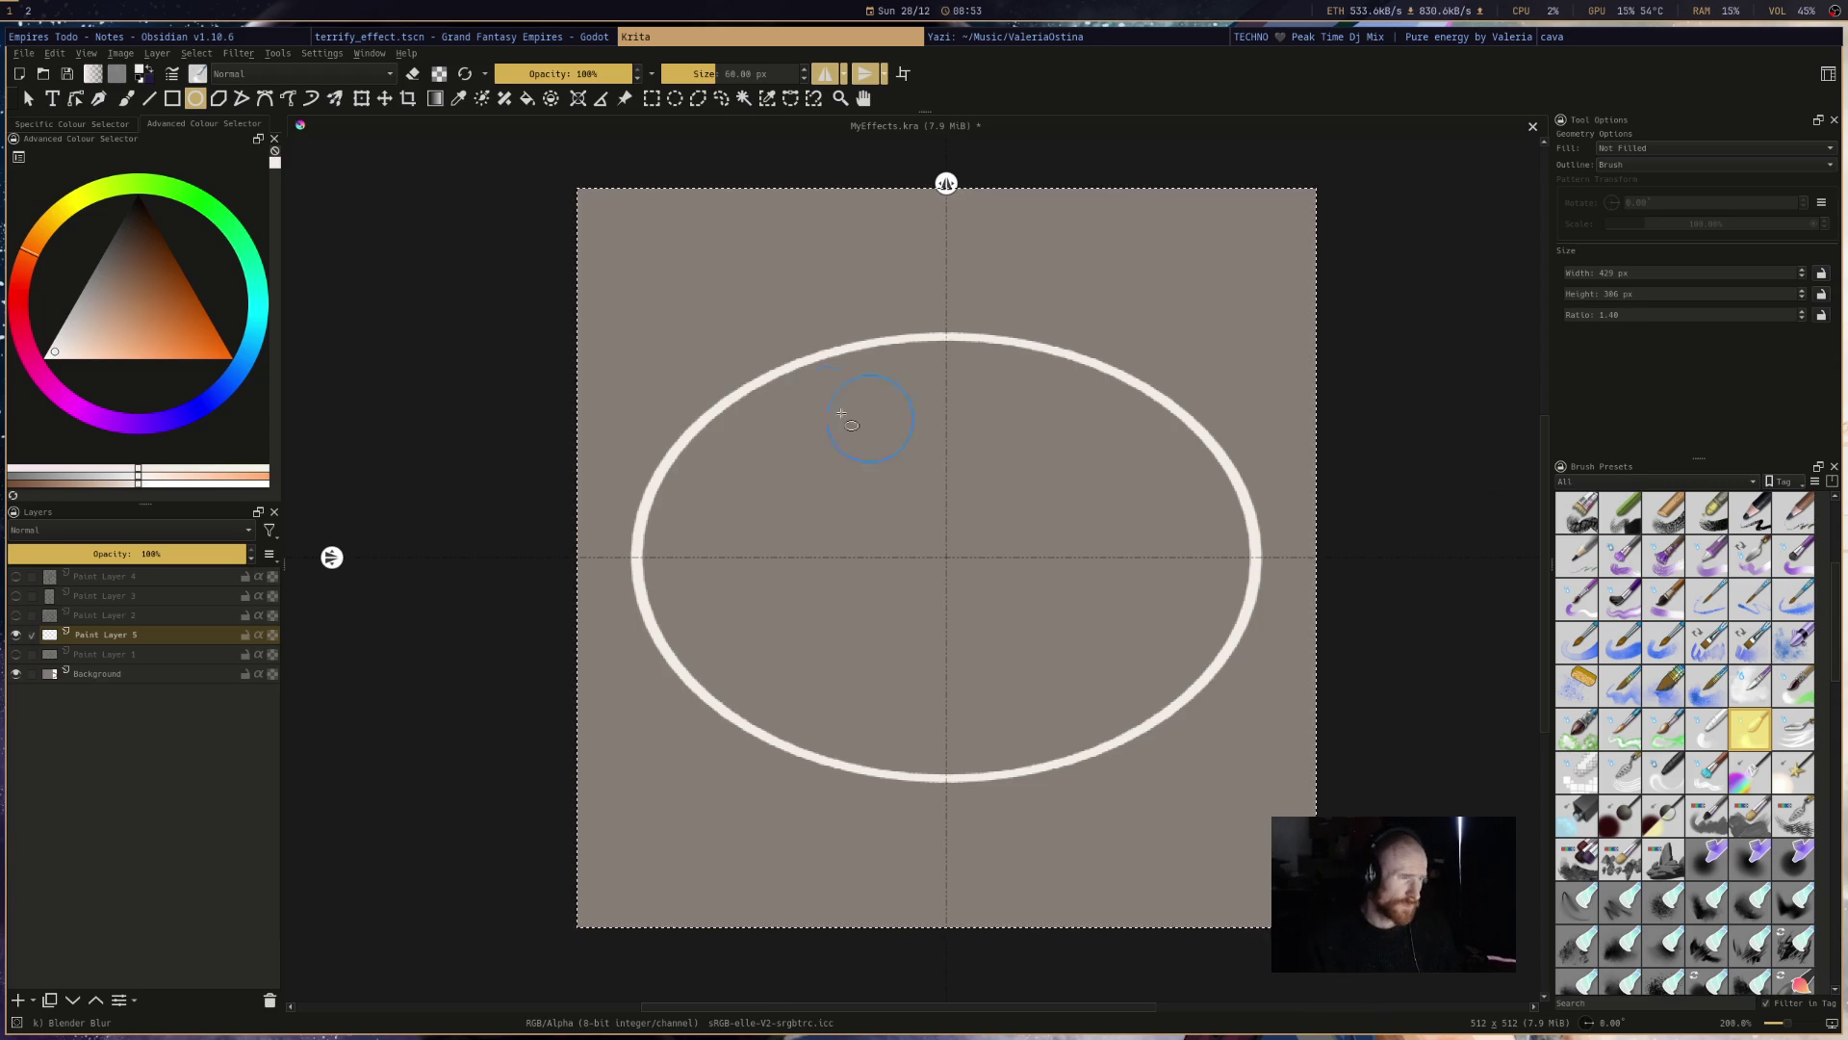
{"action": "mouse_move", "coordinate": [625, 307]}
{"action": "left_mouse_down"}
{"action": "mouse_move", "coordinate": [1388, 708]}
{"action": "mouse_move", "coordinate": [1283, 786]}
{"action": "left_mouse_up"}
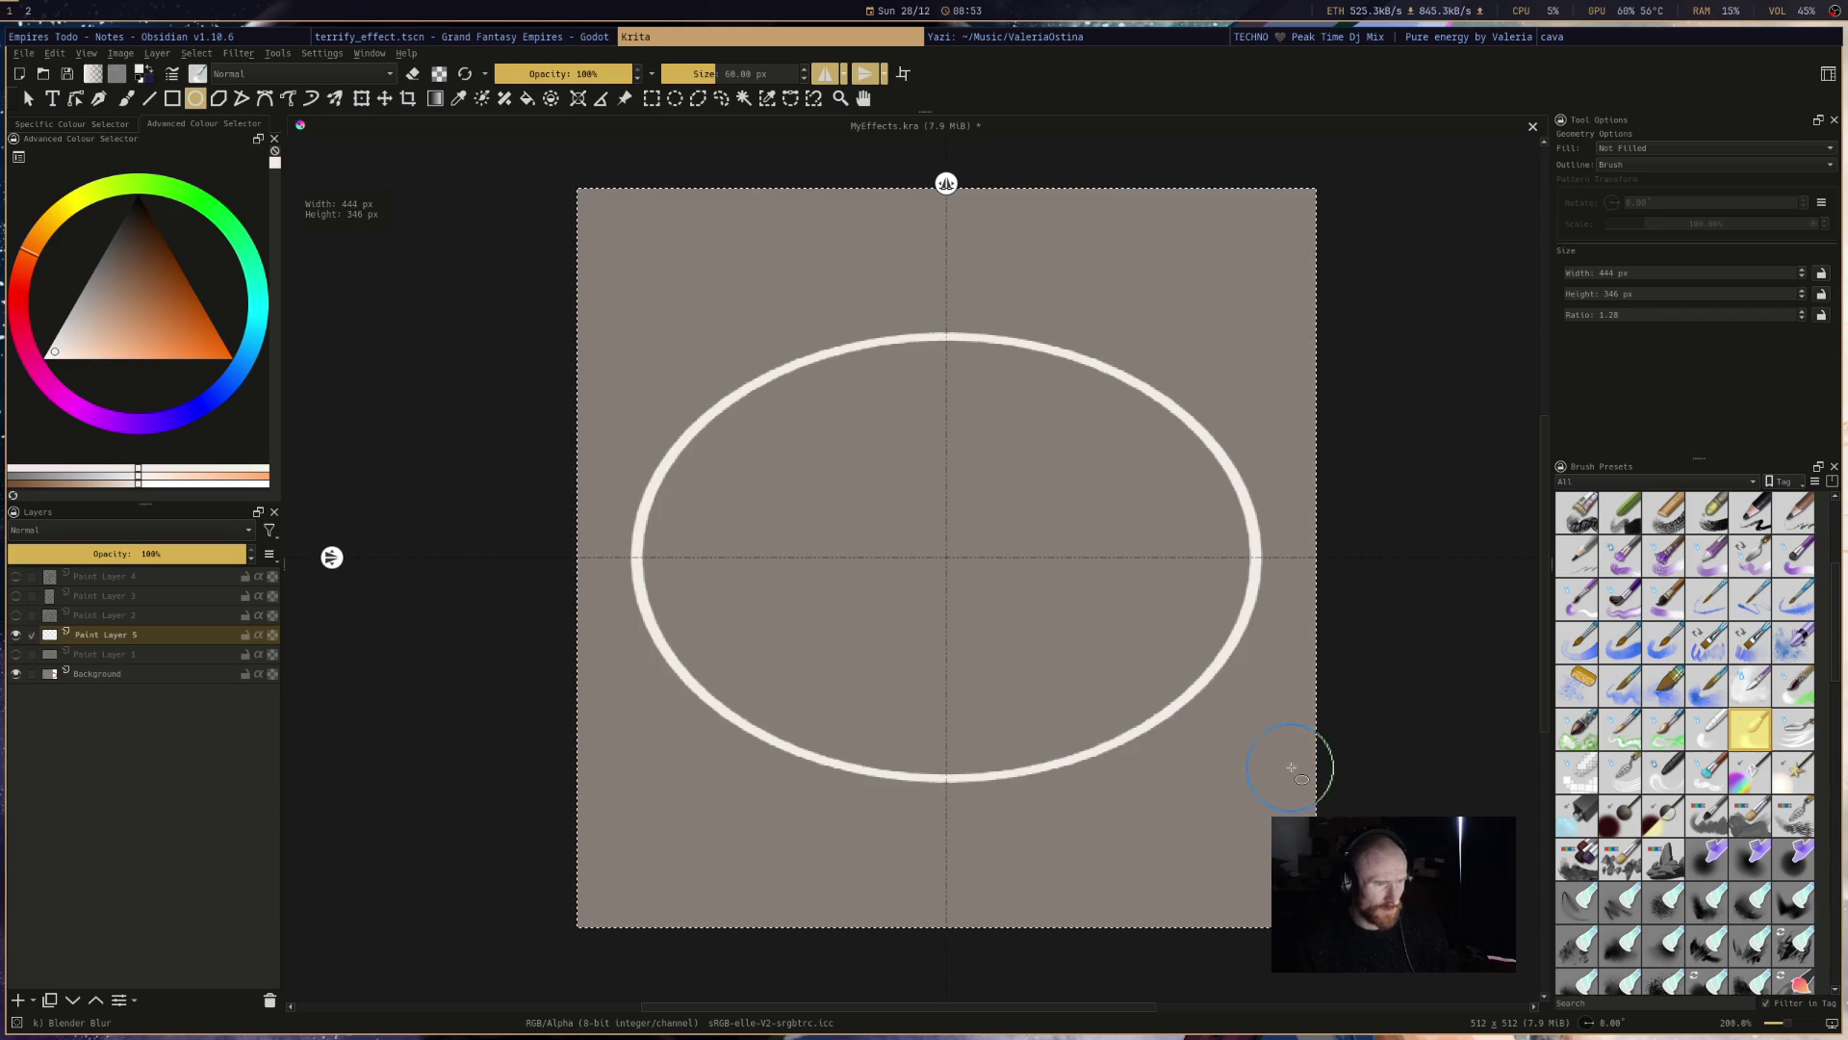
{"action": "left_click_drag", "start_coordinate": [1063, 291], "coordinate": [912, 533]}
{"action": "mouse_move", "coordinate": [630, 332]}
{"action": "left_mouse_down"}
{"action": "mouse_move", "coordinate": [1031, 603]}
{"action": "mouse_move", "coordinate": [1270, 776]}
{"action": "mouse_move", "coordinate": [1265, 790]}
{"action": "left_mouse_up"}
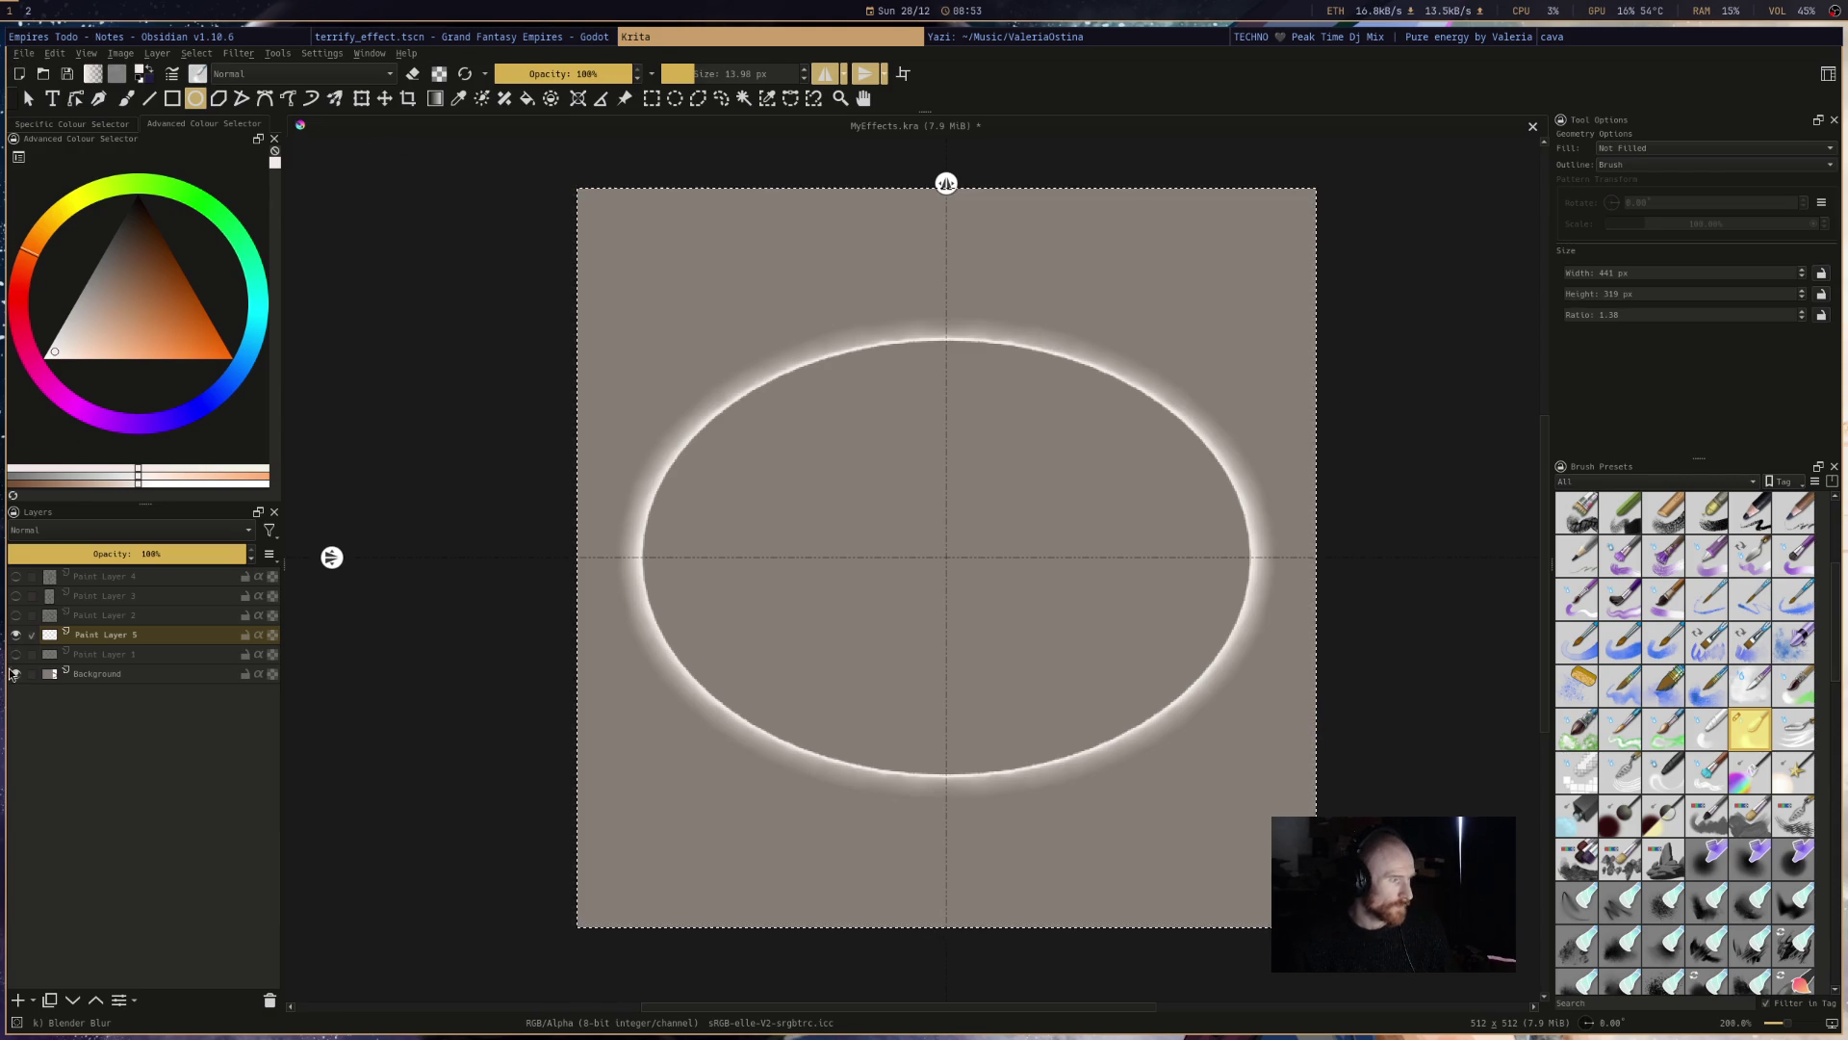
{"action": "left_click", "coordinate": [16, 674]}
- Export the ring layer as a PNG named Ring2.png, based on the Ring1.png name
{"action": "left_click", "coordinate": [23, 53]}
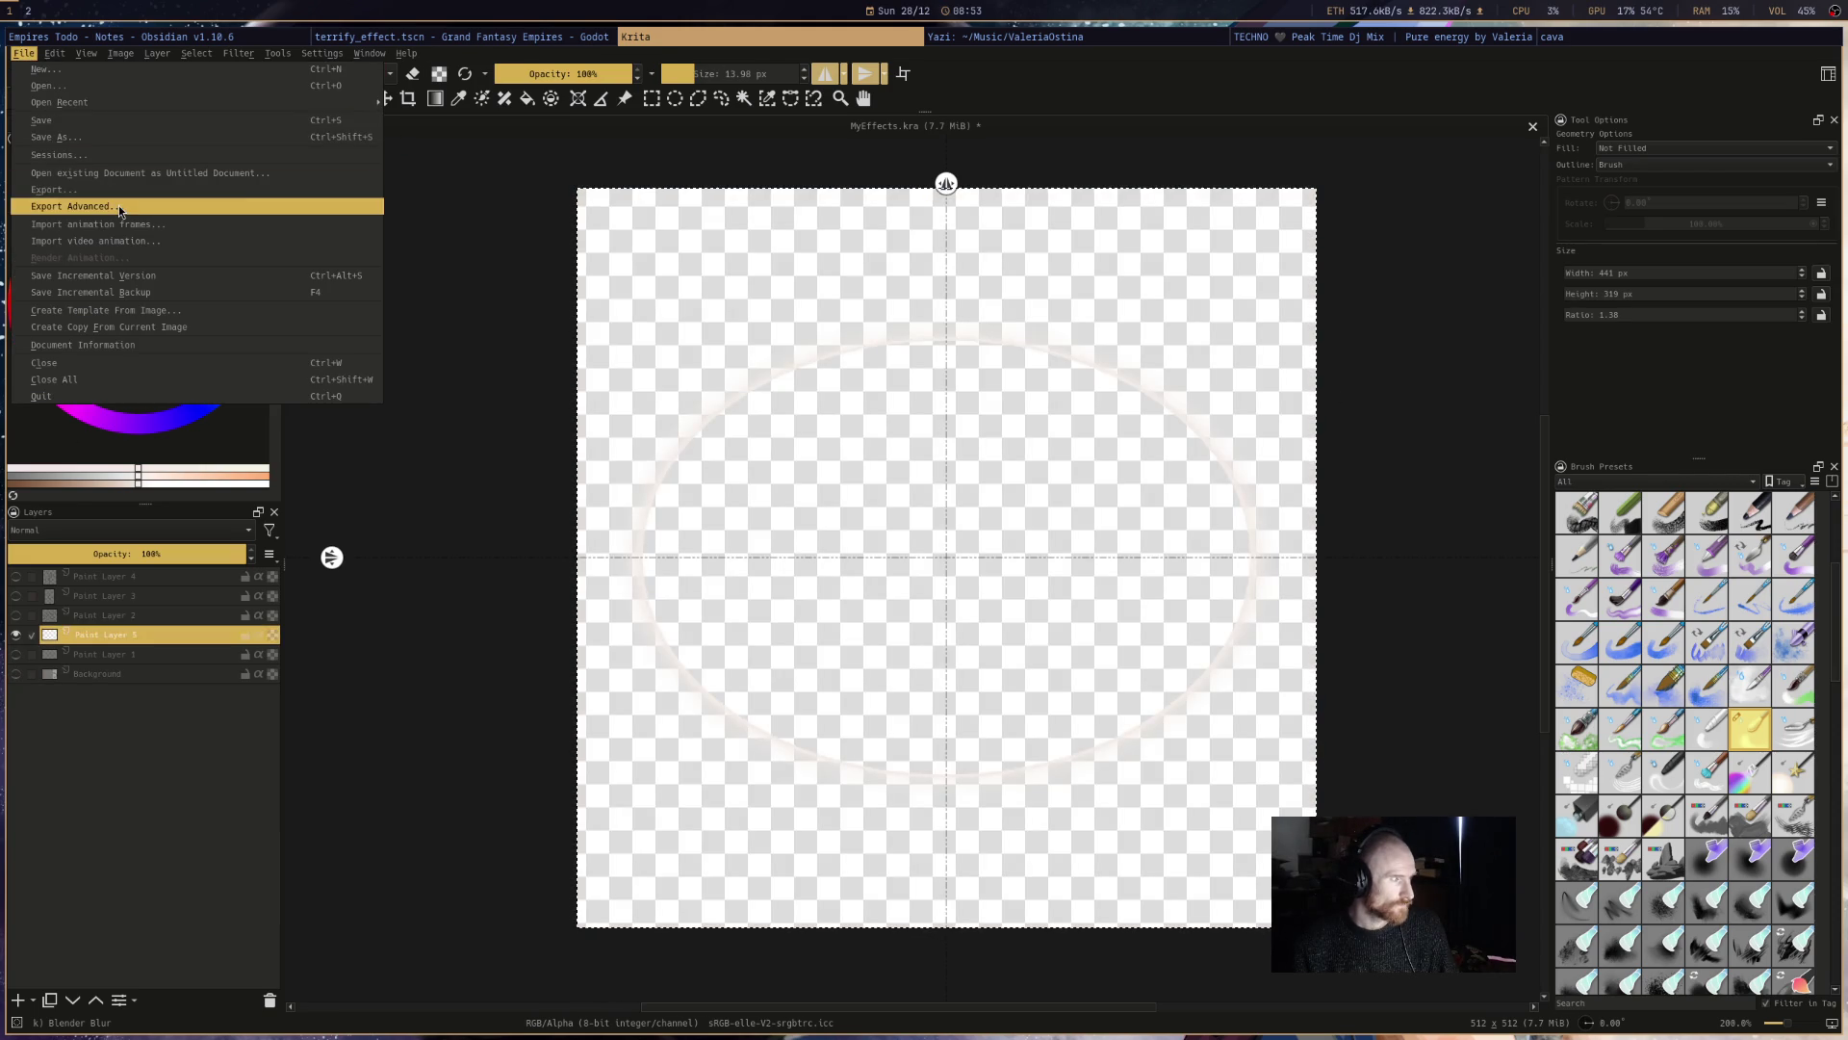
{"action": "left_click", "coordinate": [125, 189]}
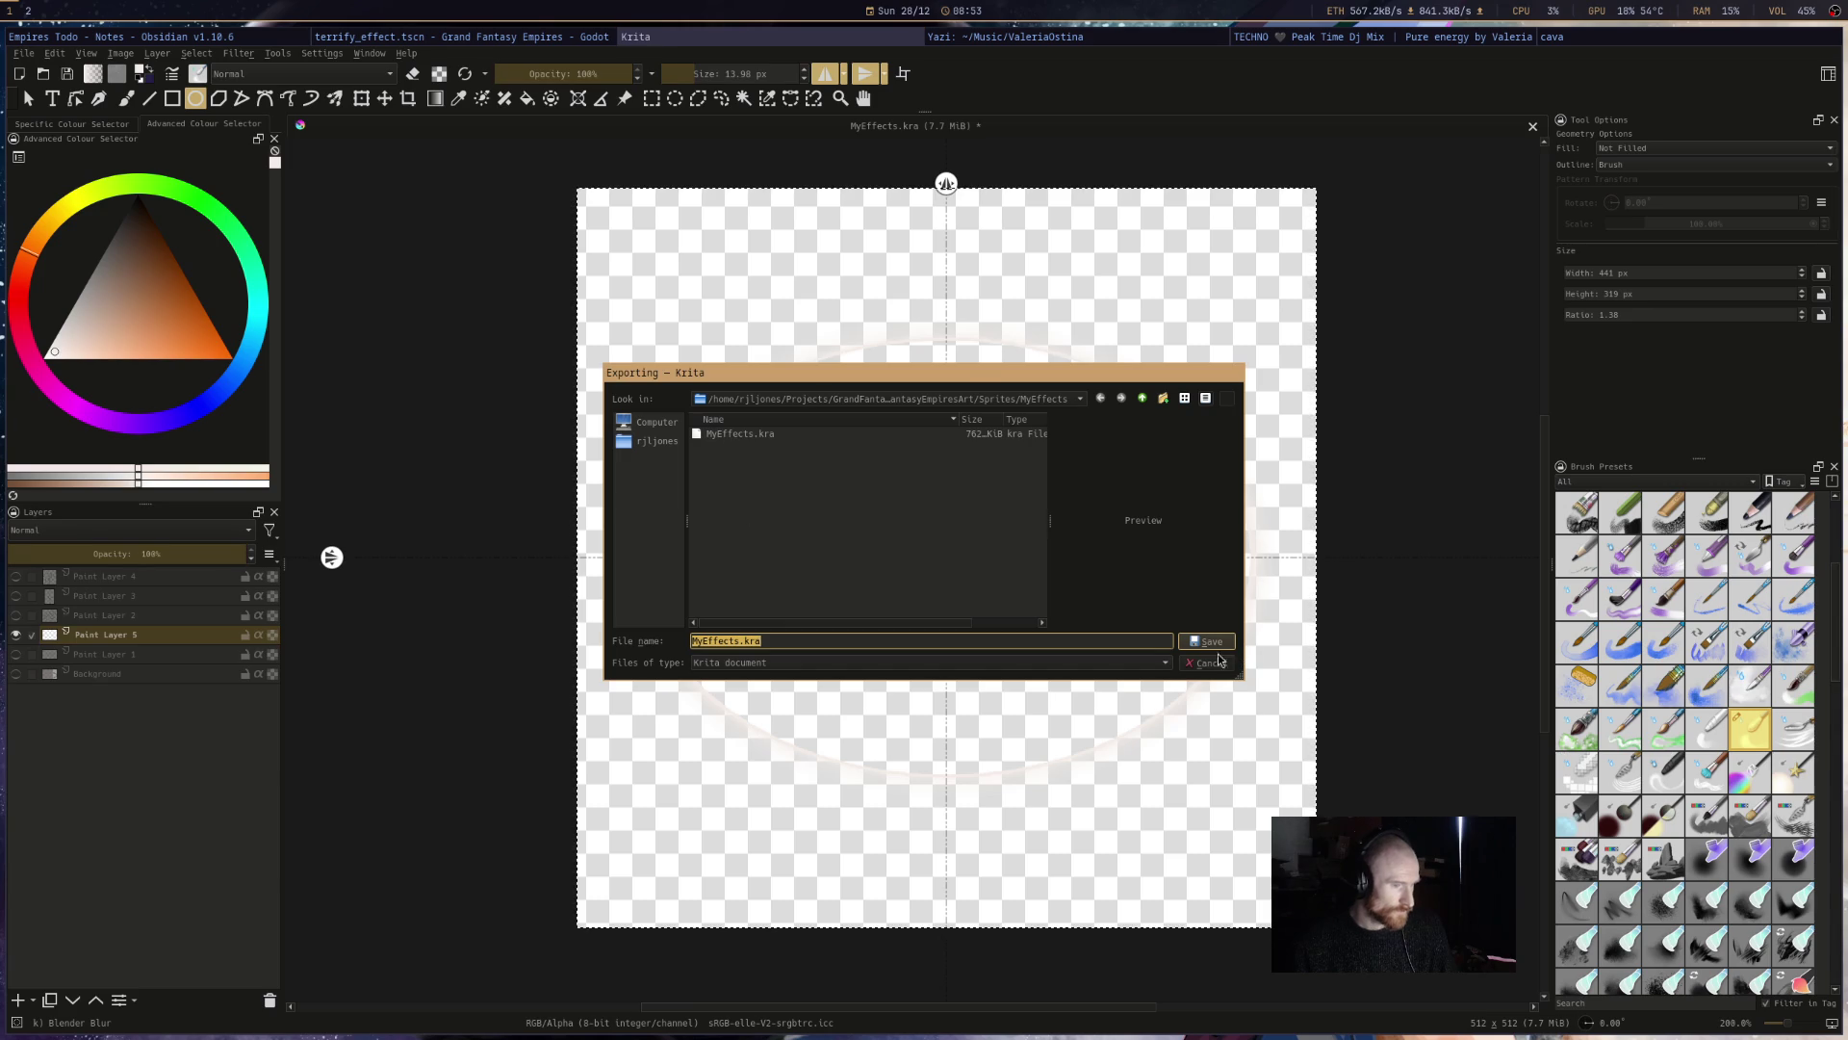
{"action": "left_click", "coordinate": [1165, 663]}
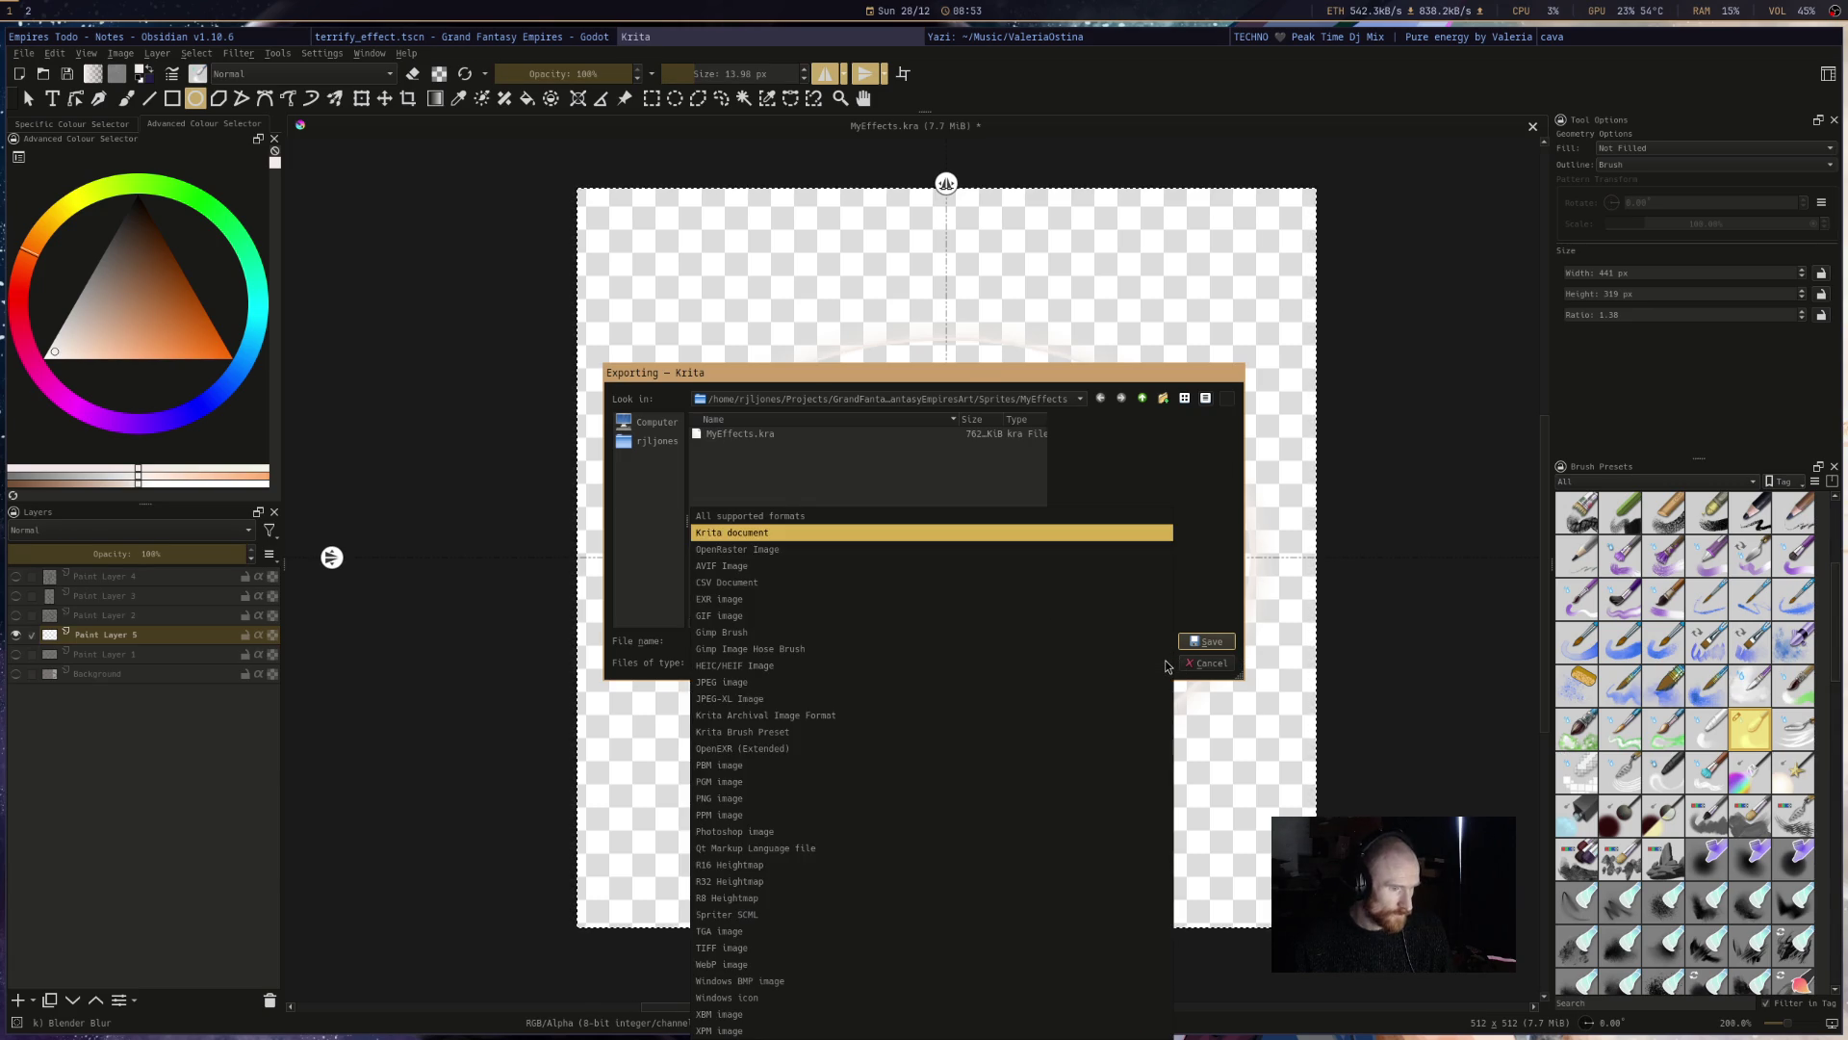
{"action": "left_click", "coordinate": [861, 798]}
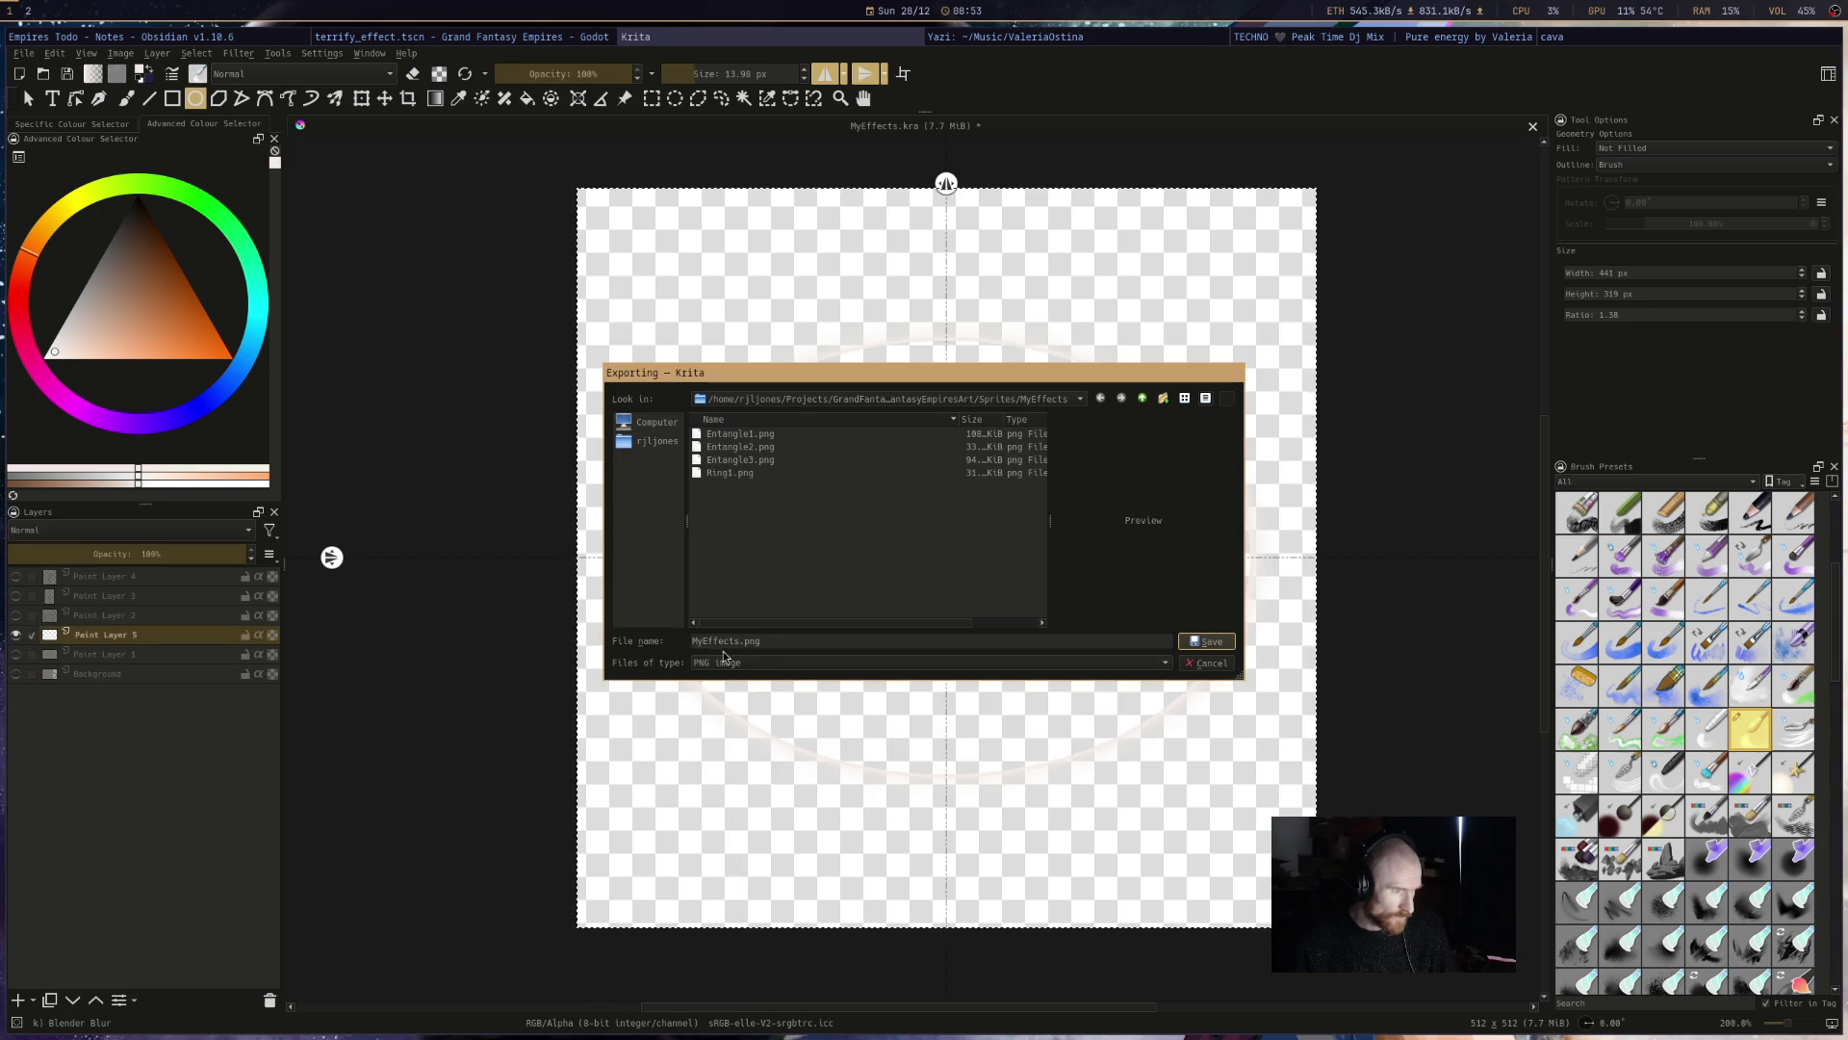
{"action": "left_click", "coordinate": [725, 474]}
{"action": "left_click", "coordinate": [715, 642]}
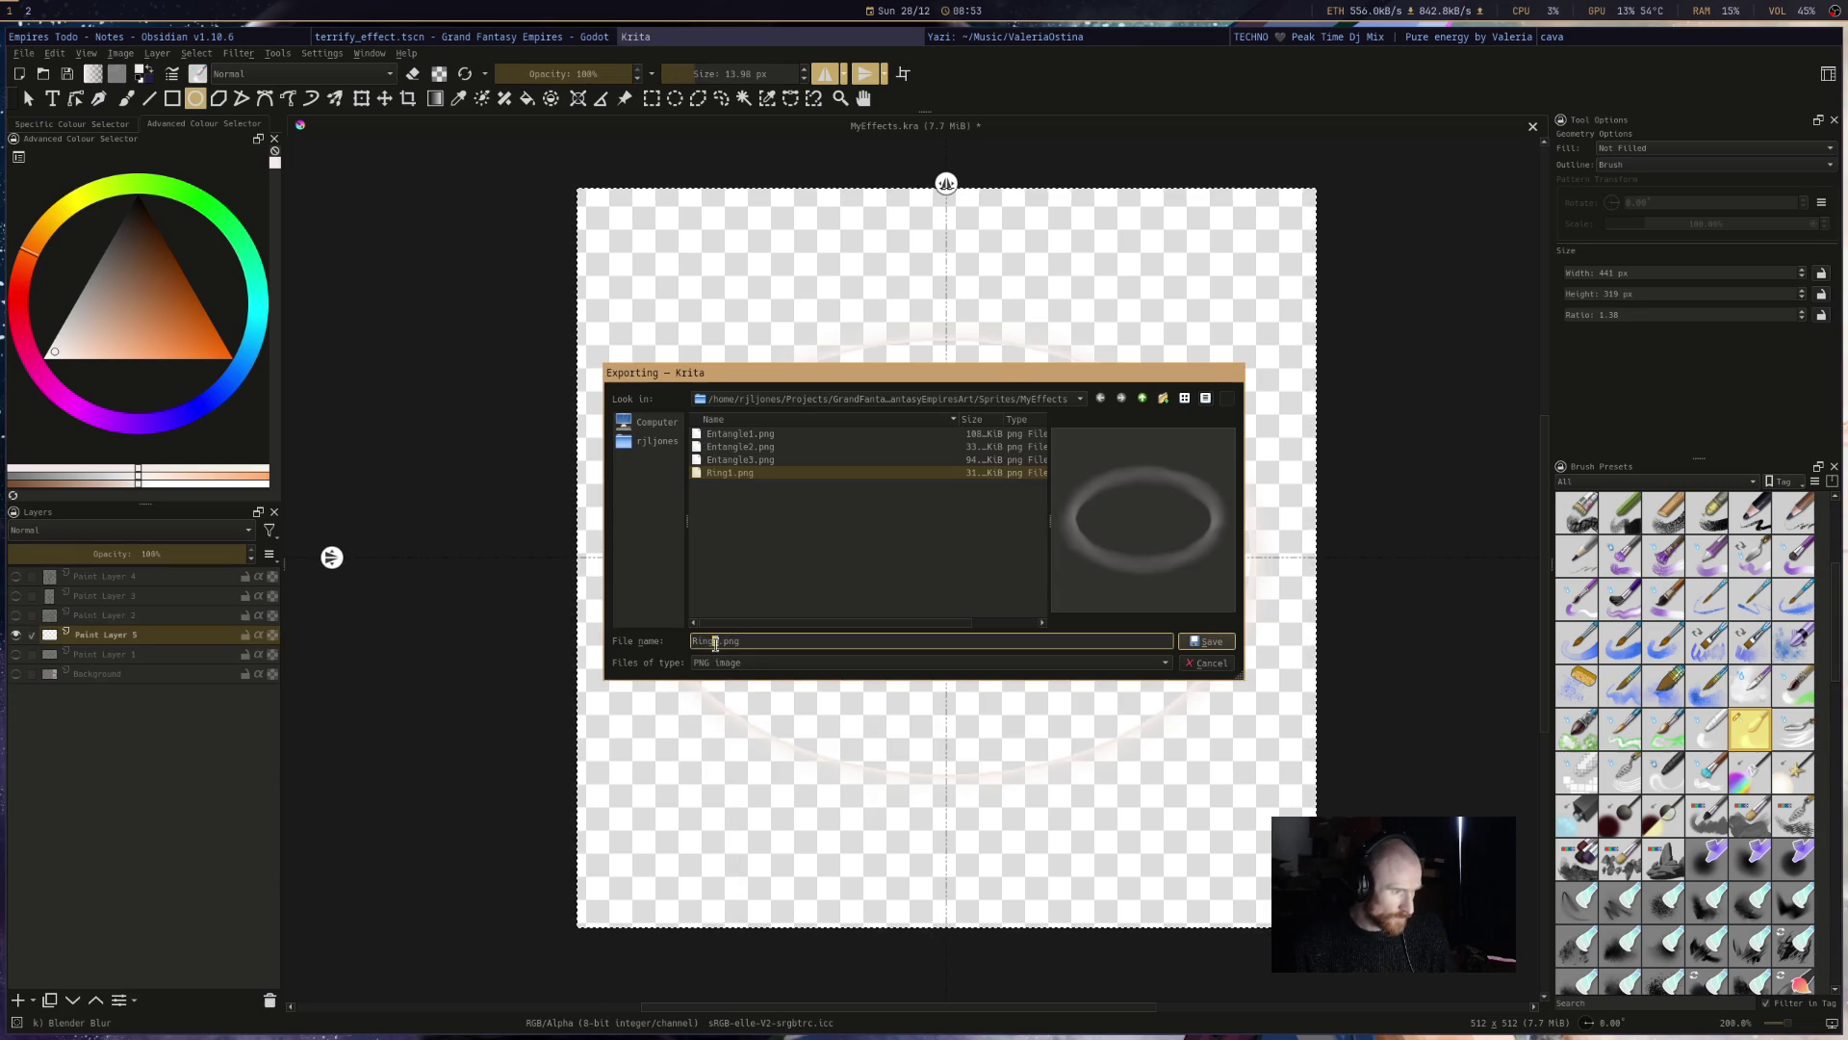
{"action": "key", "text": "Delete"}
{"action": "type", "text": "2"}
{"action": "left_click", "coordinate": [1203, 642]}
{"action": "left_click", "coordinate": [1073, 685]}
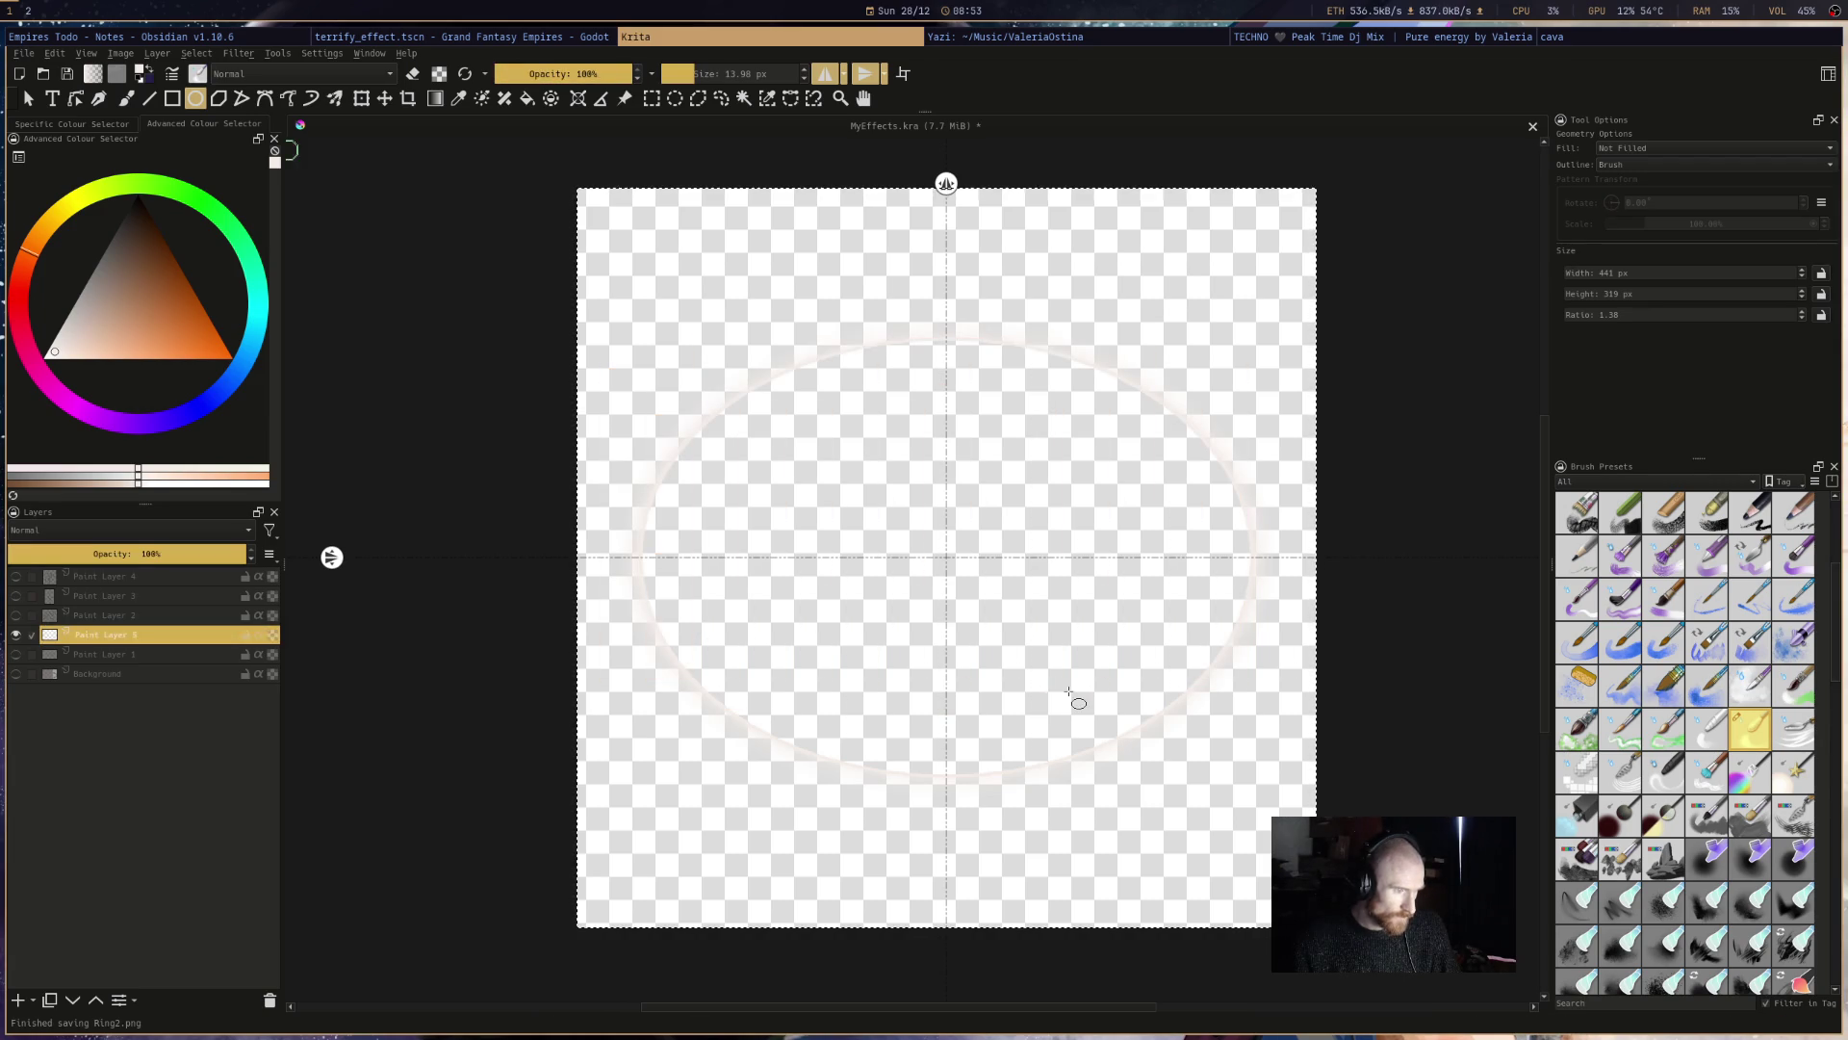
- Hide the ring layer, show the grey background and save MyEffects.kra
{"action": "left_click", "coordinate": [14, 636]}
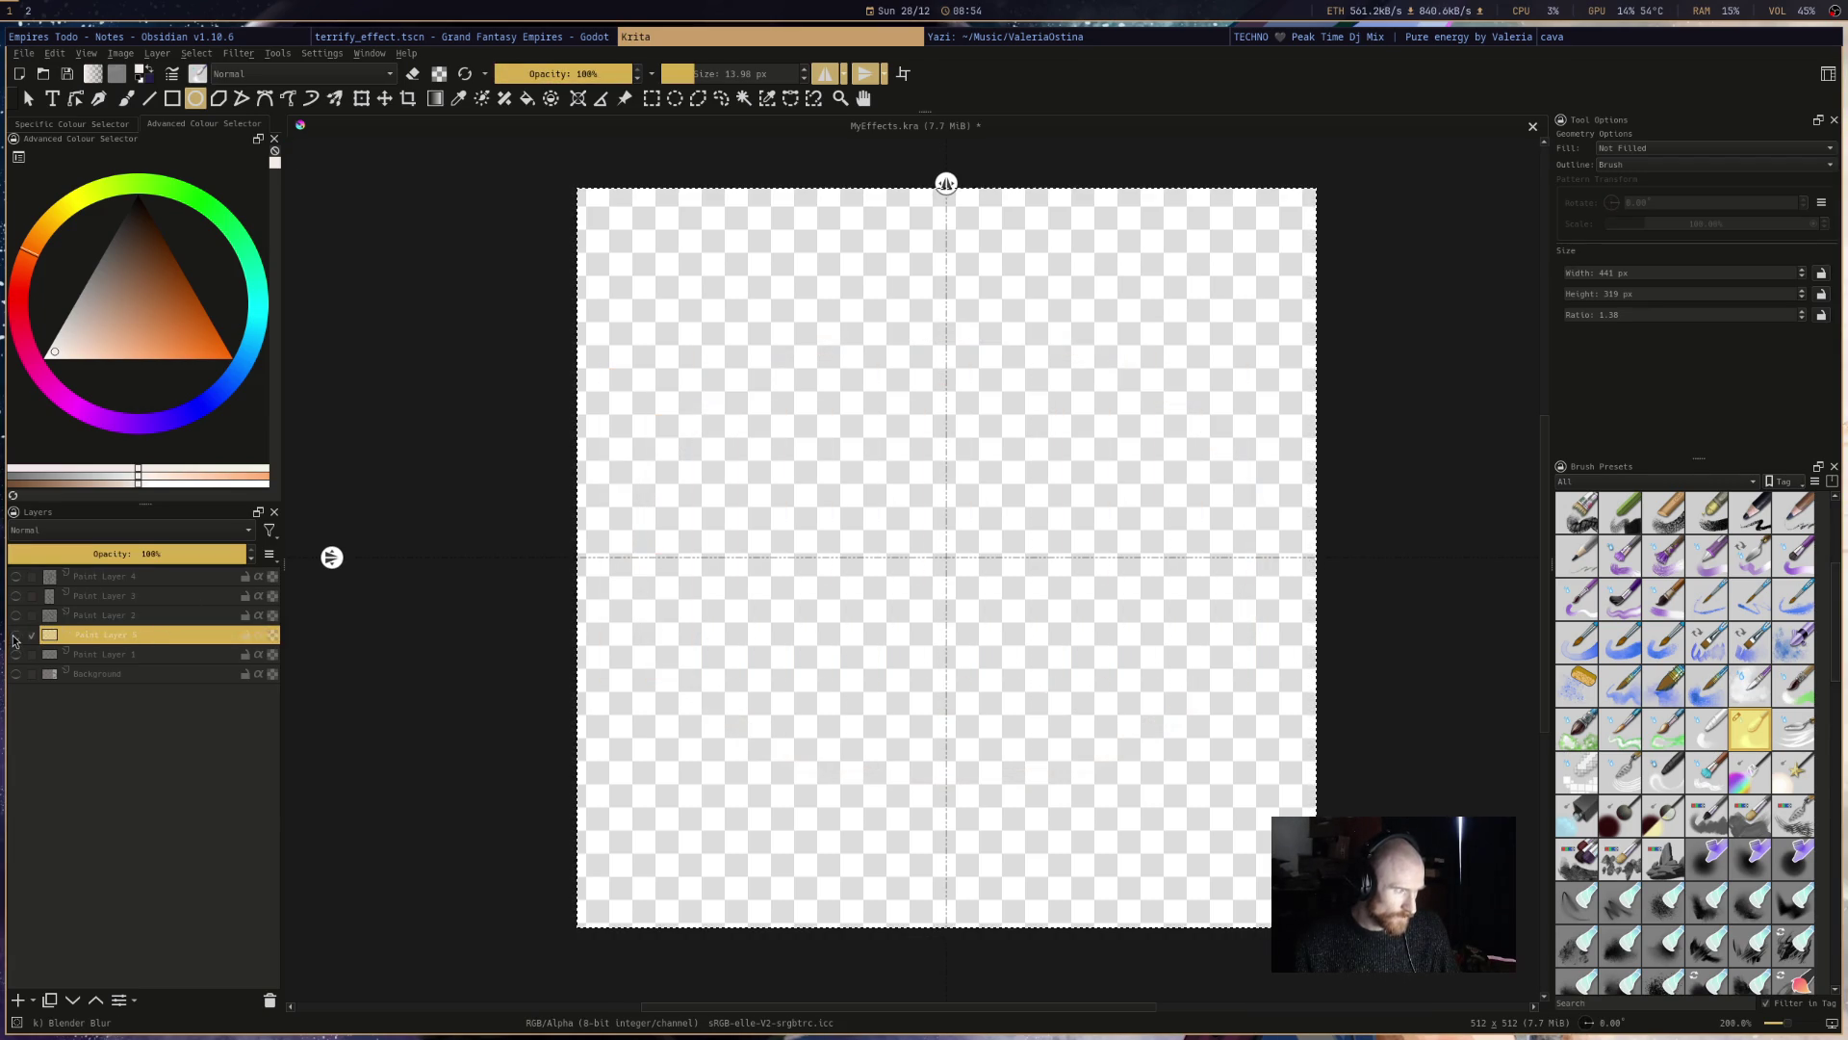
{"action": "left_click", "coordinate": [16, 674]}
{"action": "left_click_drag", "start_coordinate": [942, 419], "coordinate": [990, 471]}
{"action": "key", "text": "ctrl+s"}
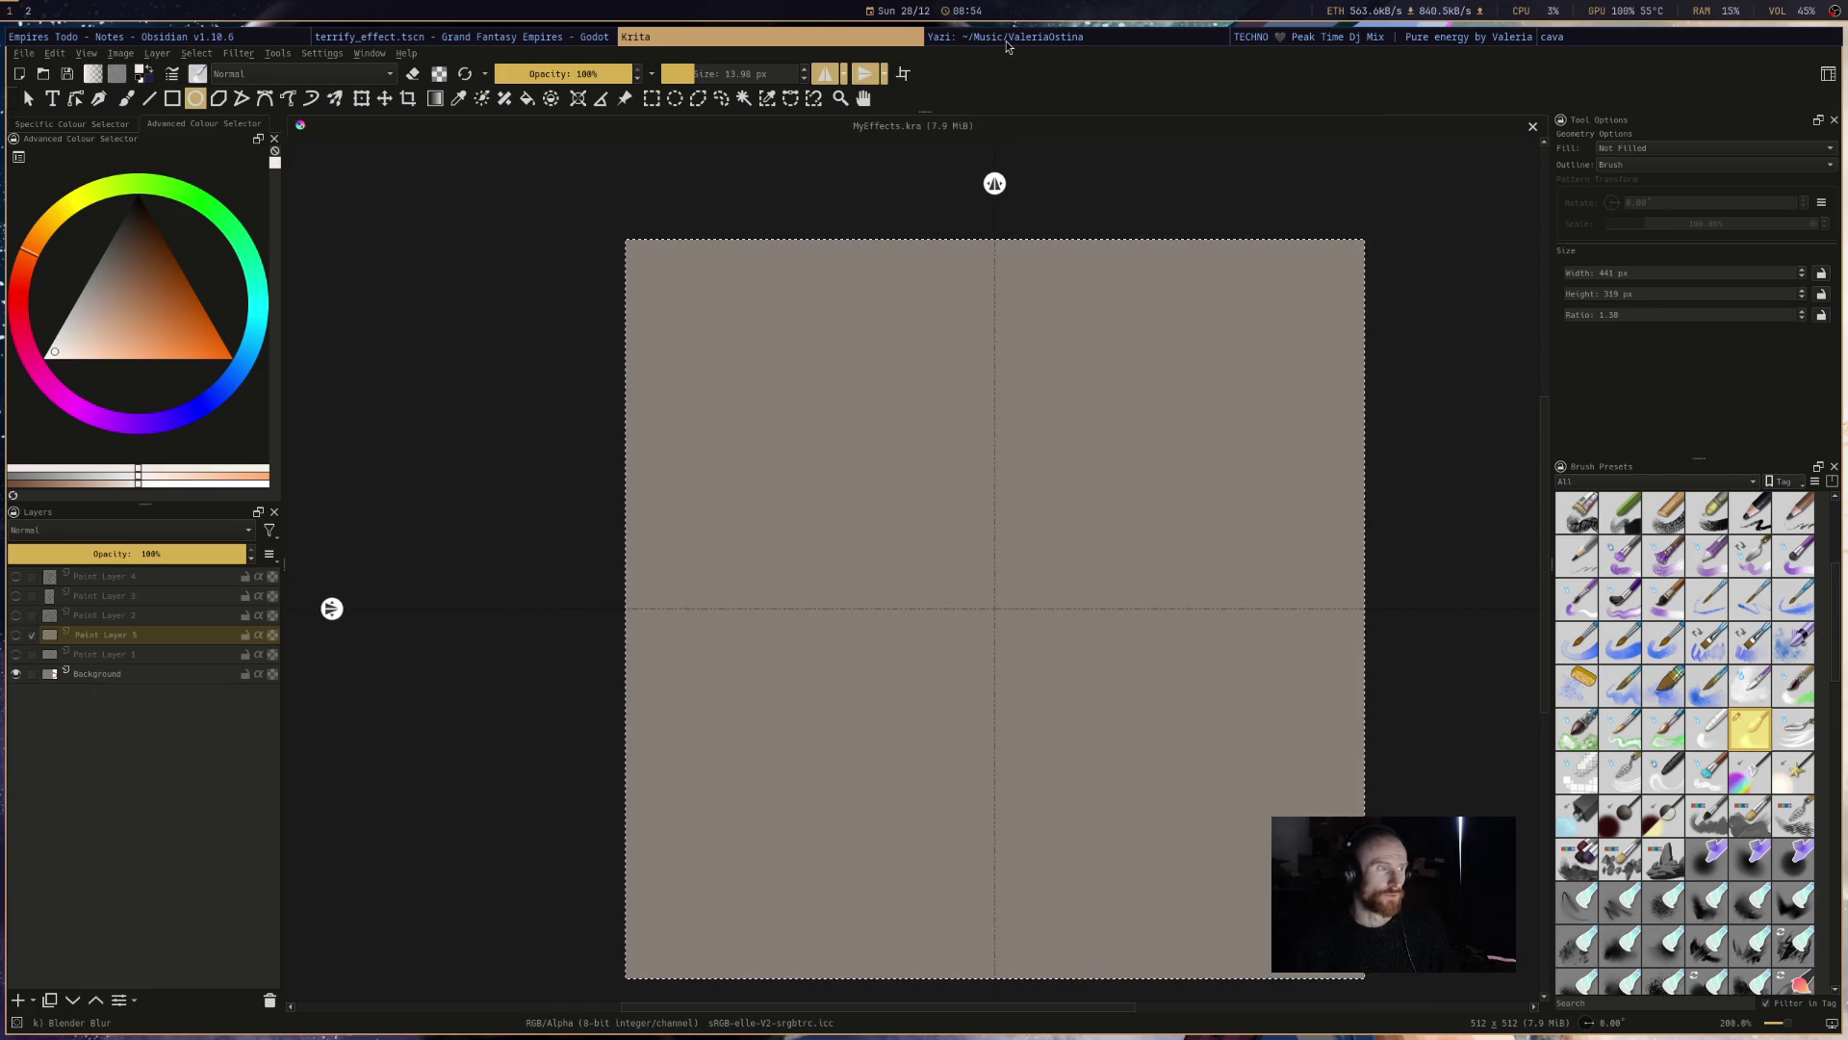
- Return to Godot and zoom out on the terrify_effect Ring glow
{"action": "left_click", "coordinate": [541, 38]}
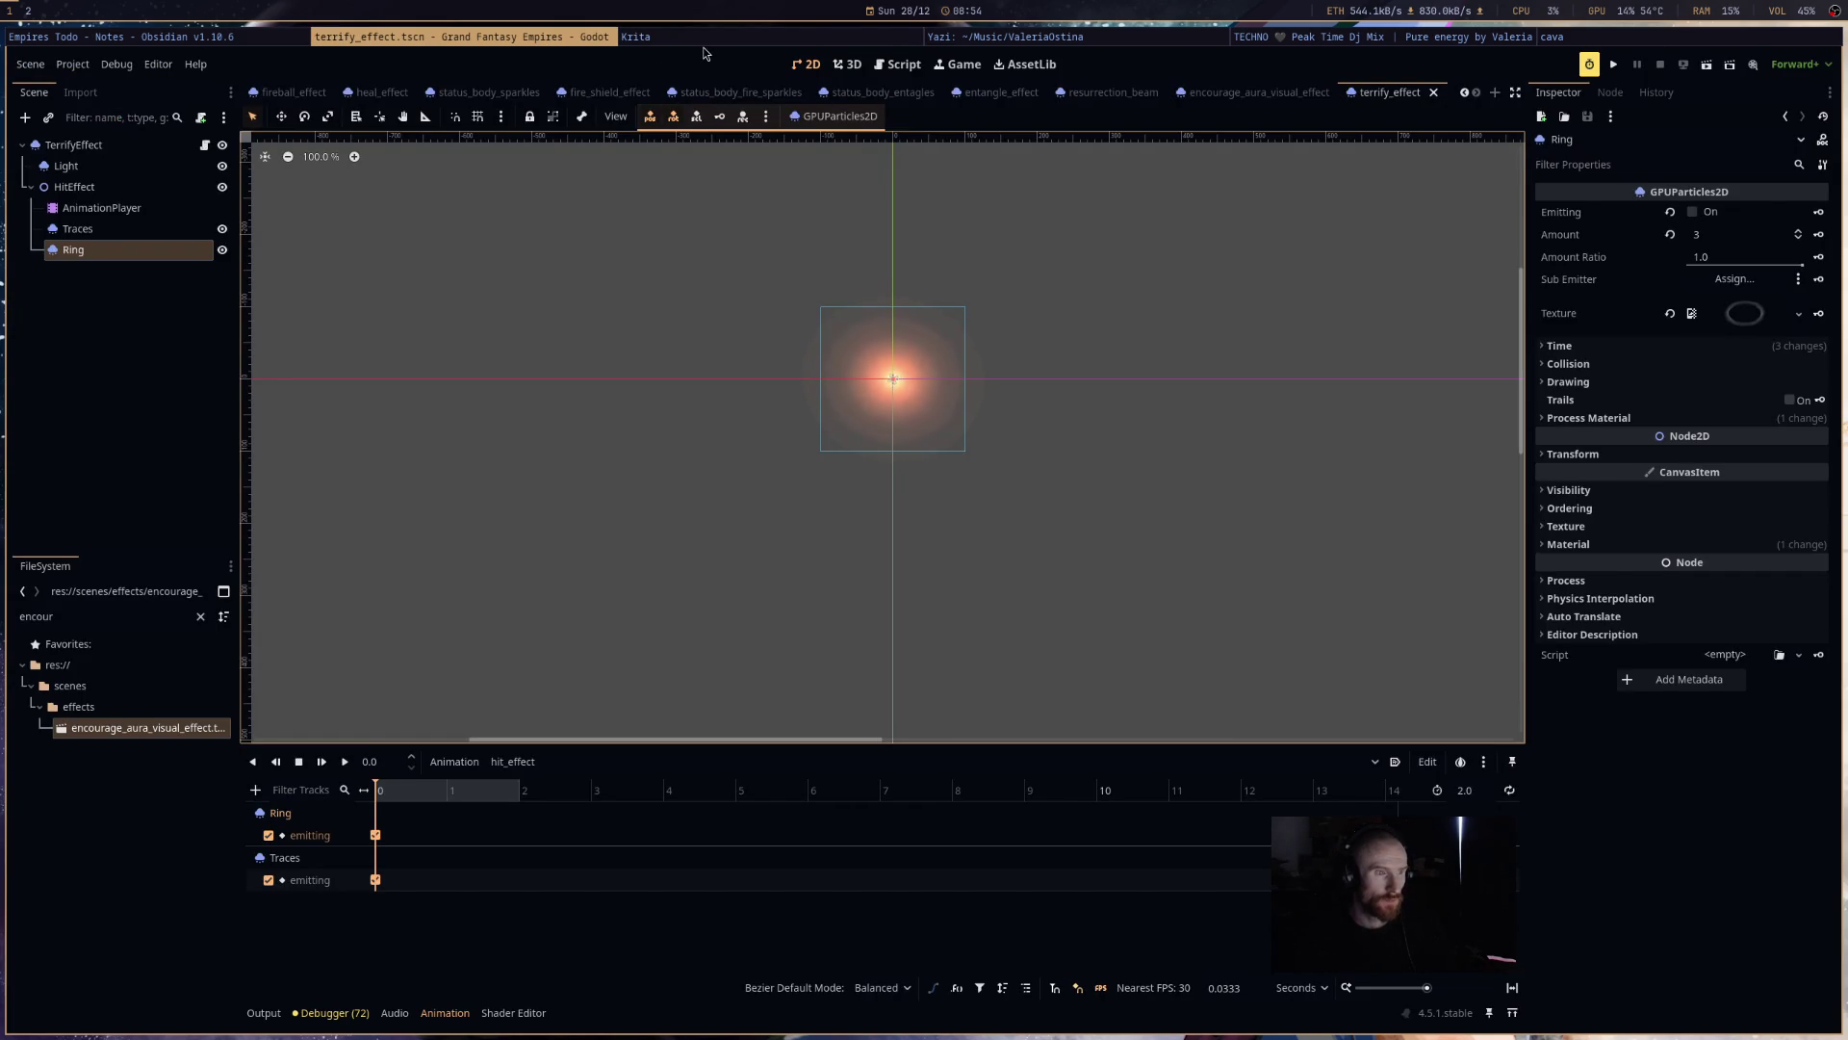
{"action": "left_click_drag", "start_coordinate": [855, 273], "coordinate": [863, 311]}
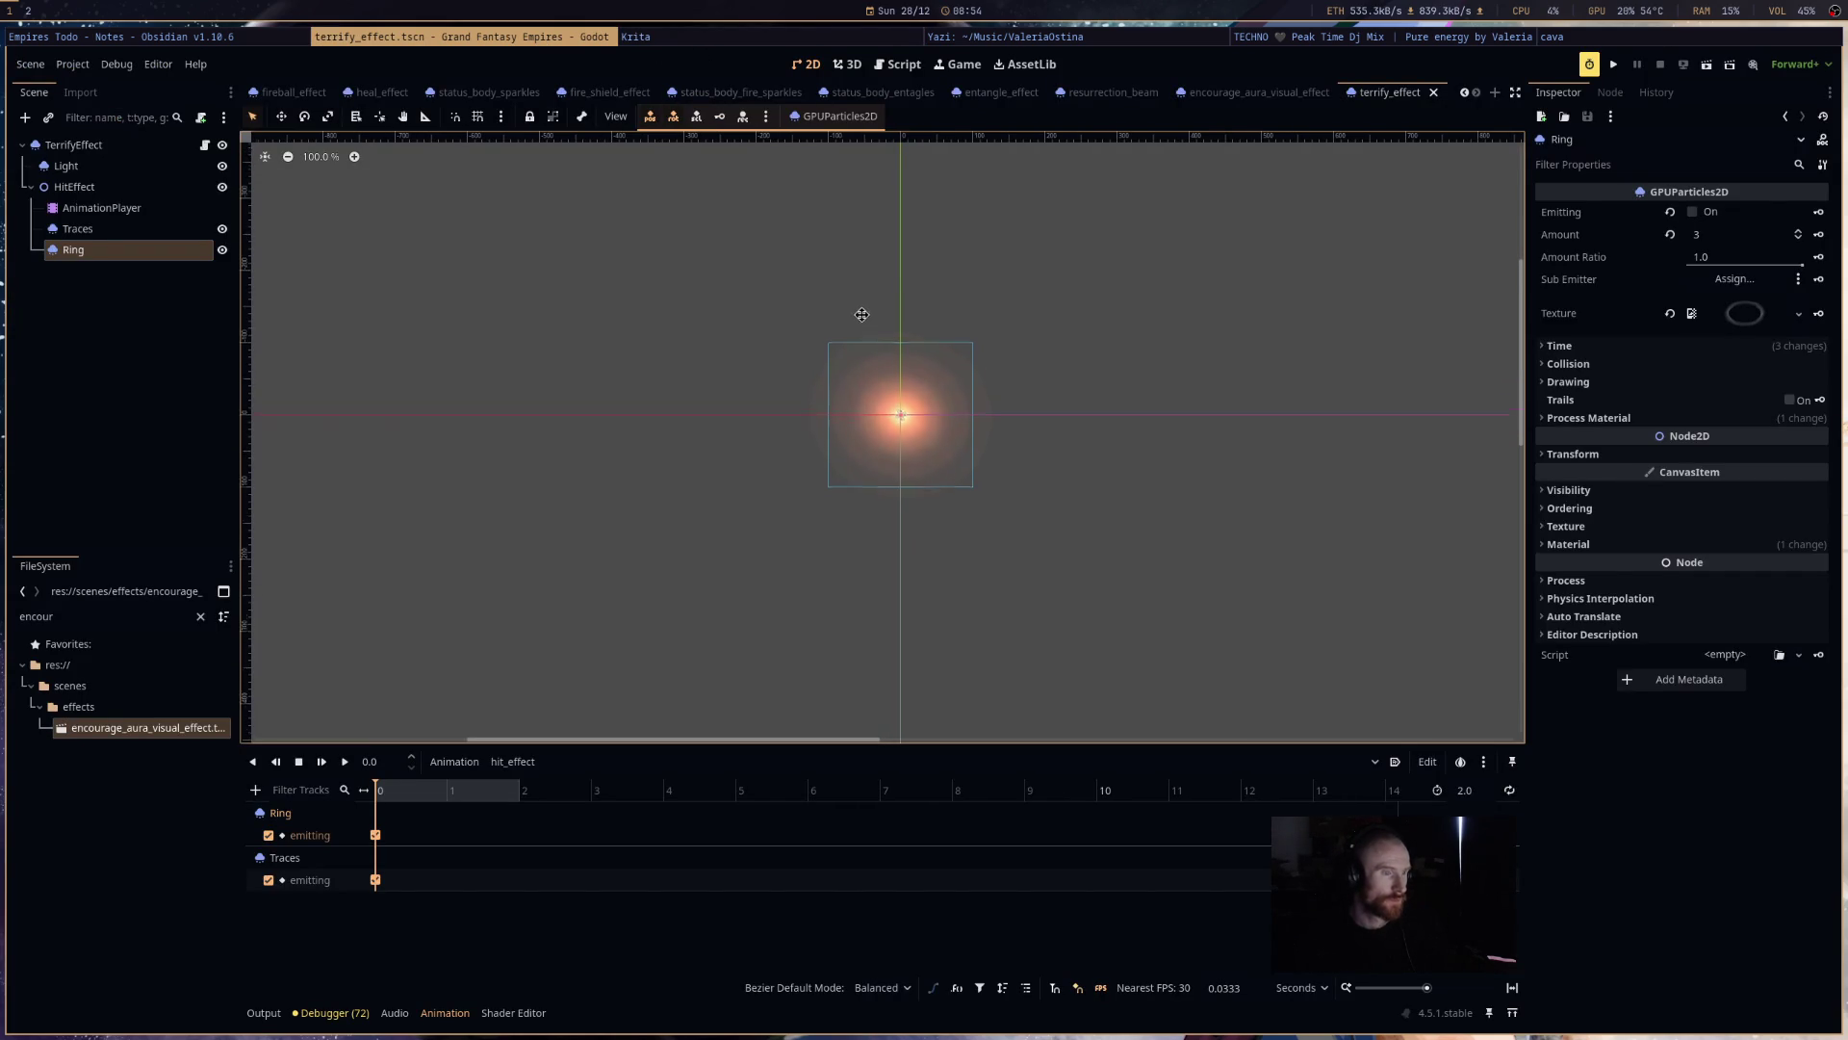
{"action": "left_click", "coordinate": [1280, 37]}
{"action": "left_click", "coordinate": [1182, 43]}
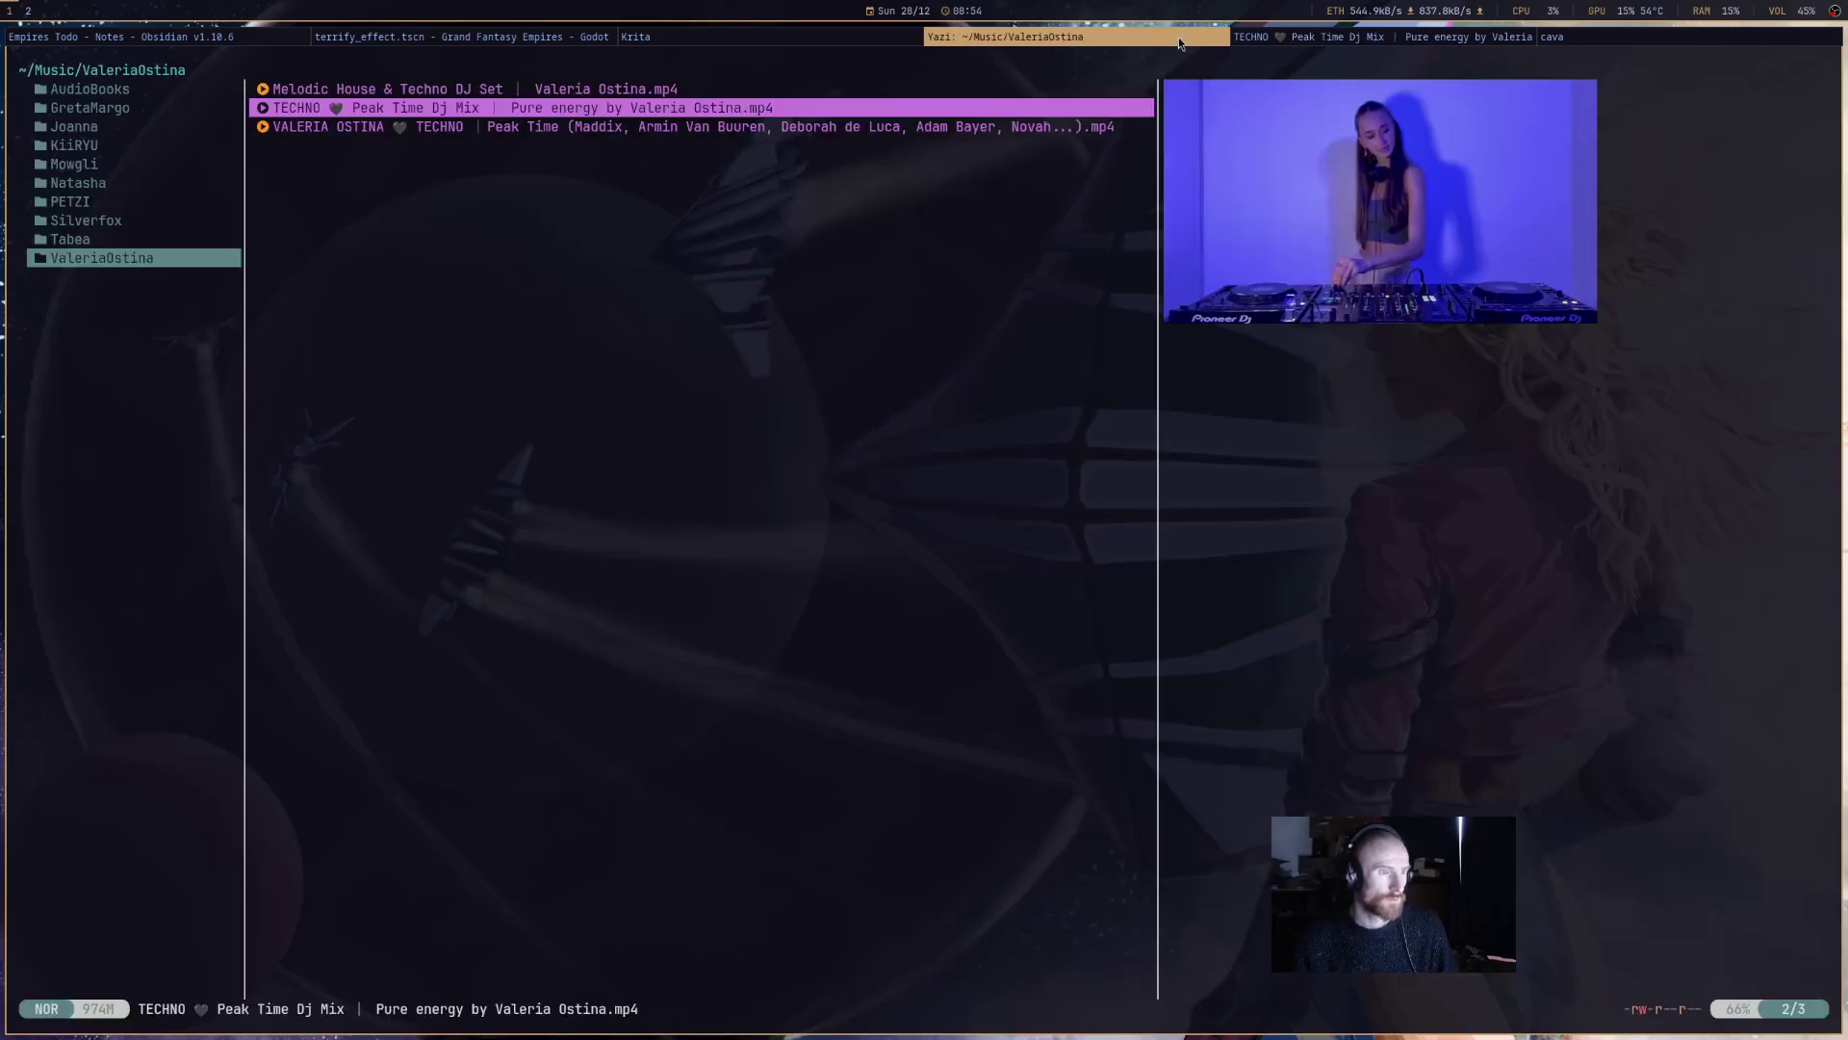
{"action": "left_click", "coordinate": [674, 37]}
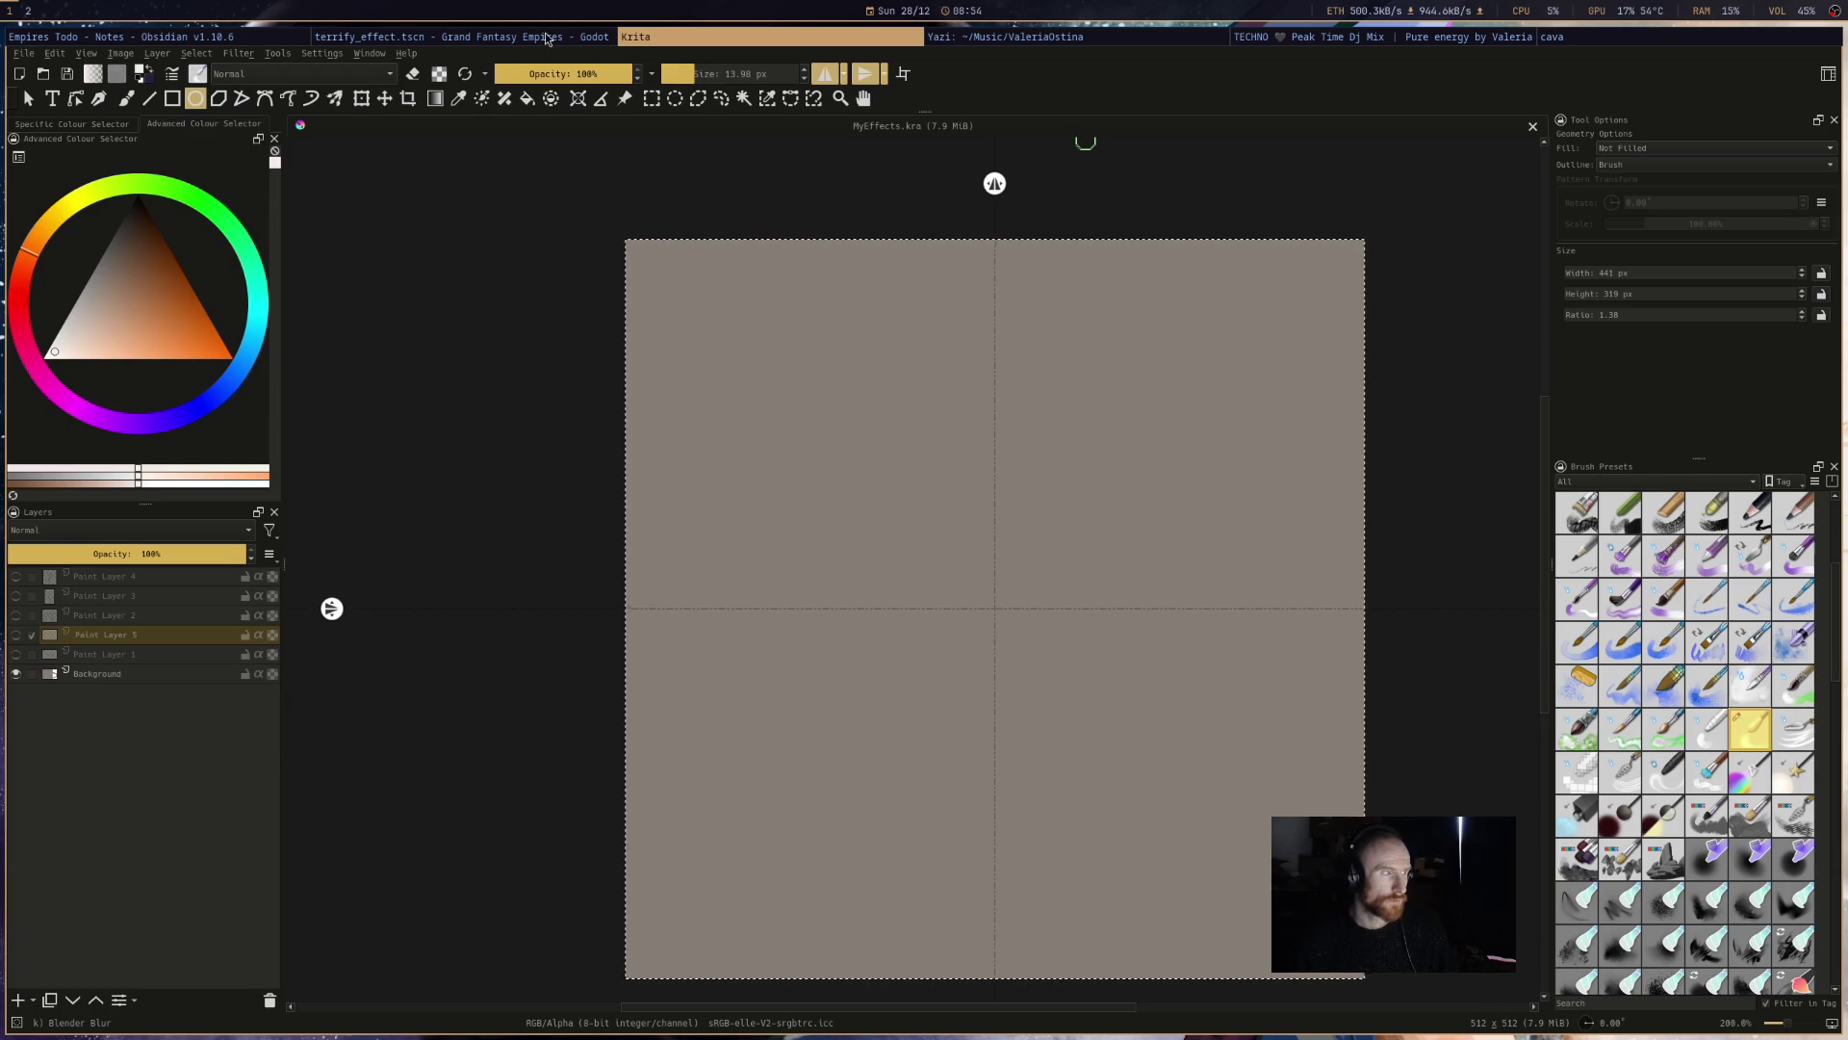
{"action": "left_click", "coordinate": [545, 38]}
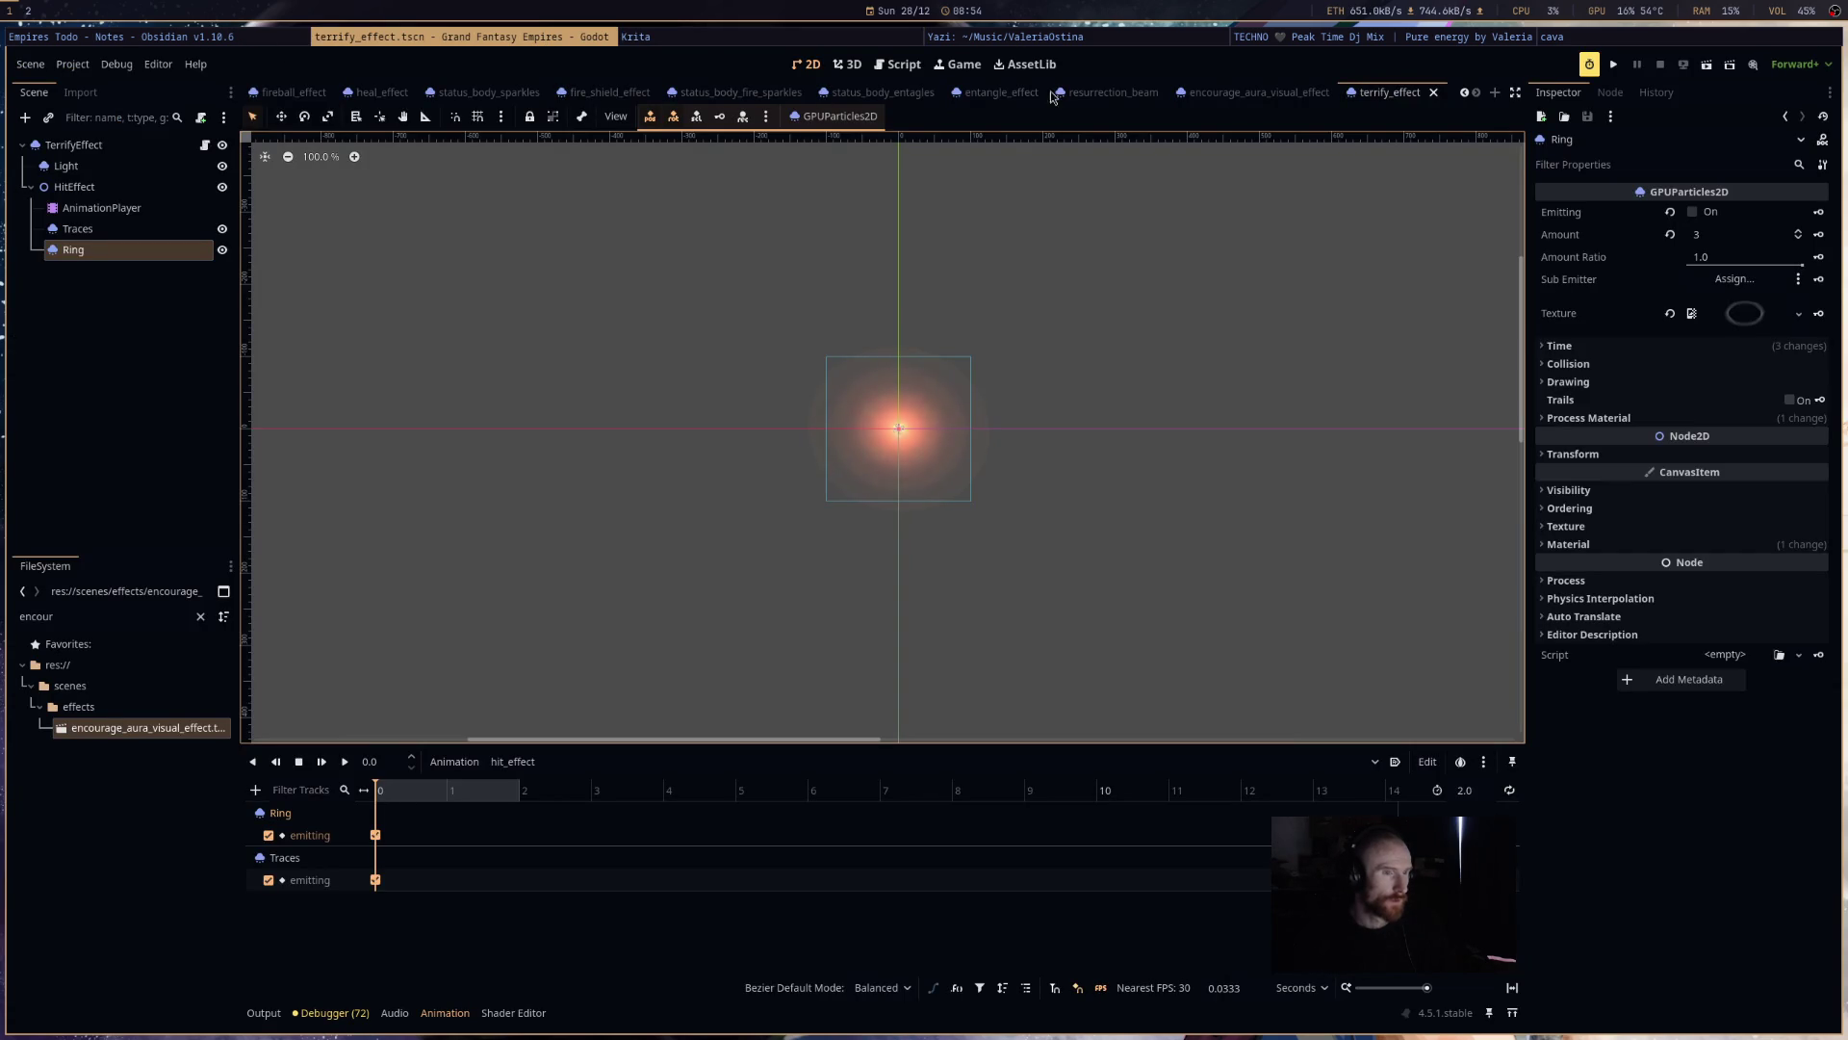
{"action": "scroll", "coordinate": [748, 418], "scroll_direction": "down", "scroll_amount": 1}
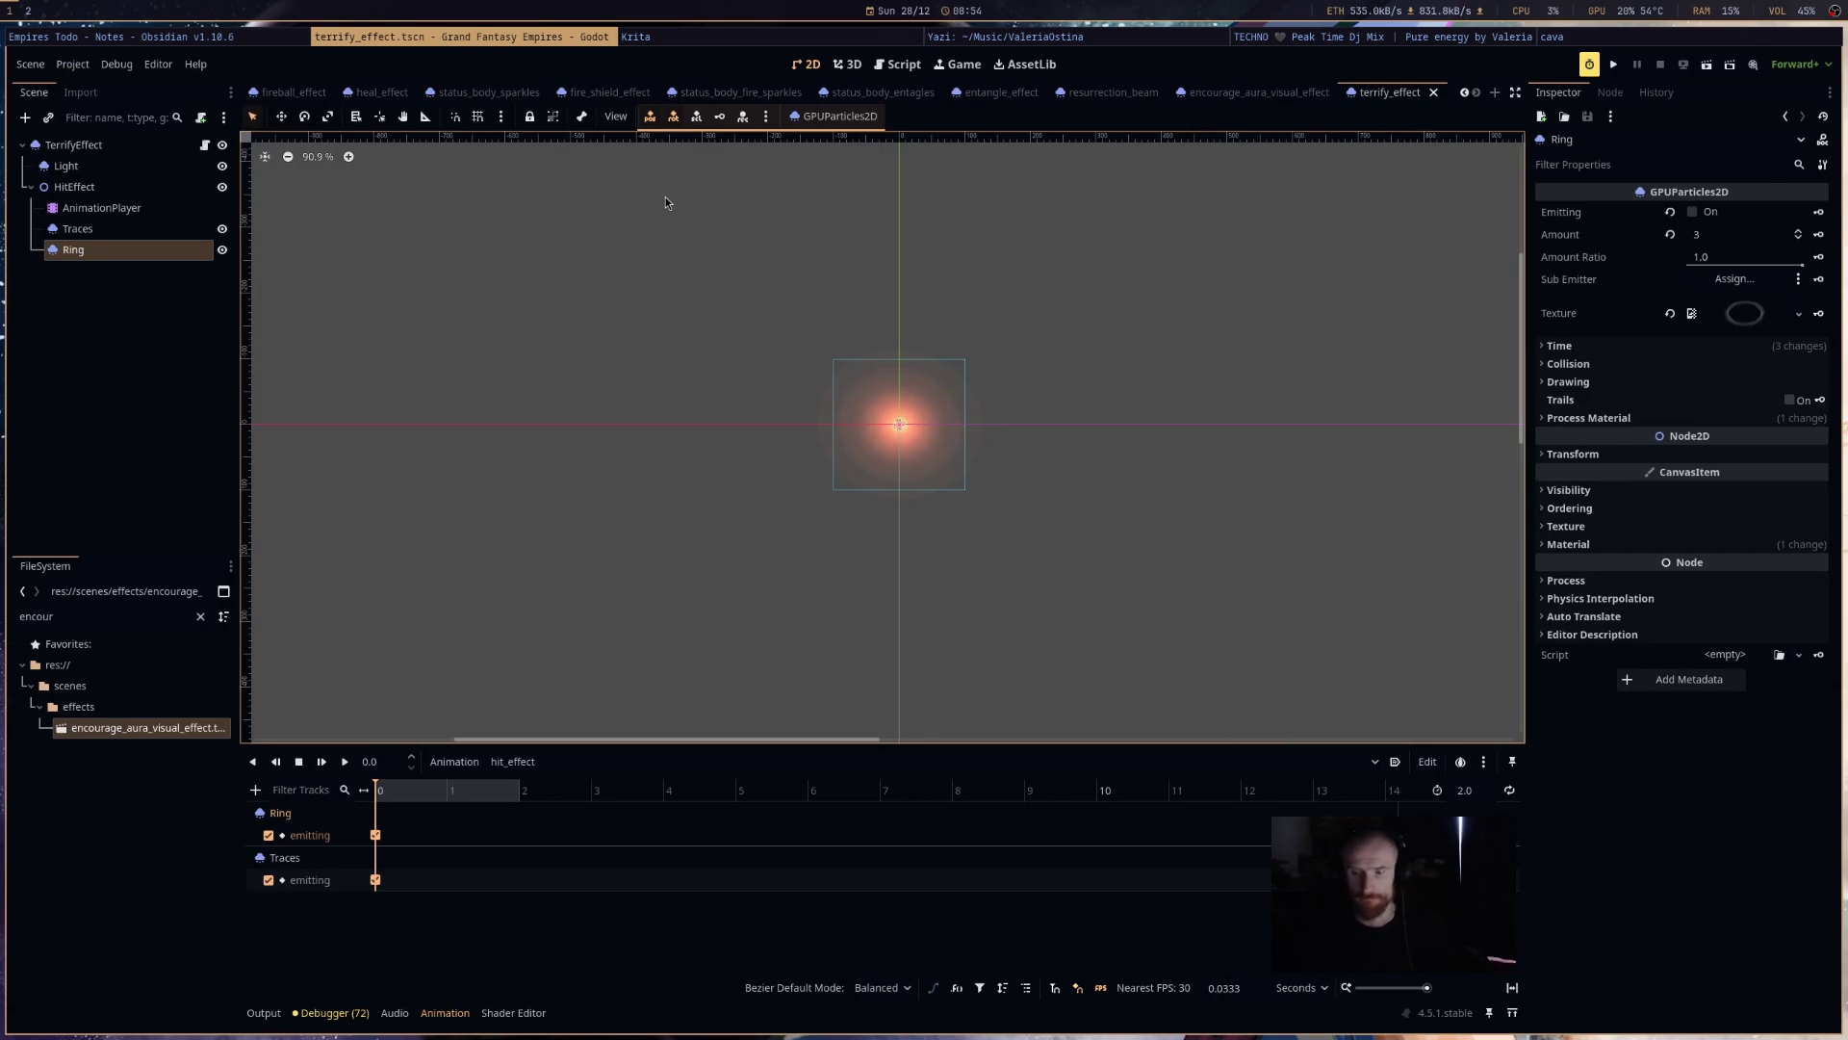
- In Yazi, go from the Music folder up to home and into the Projects folder
{"action": "key", "text": "alt+Tab"}
{"action": "key", "text": "h"}
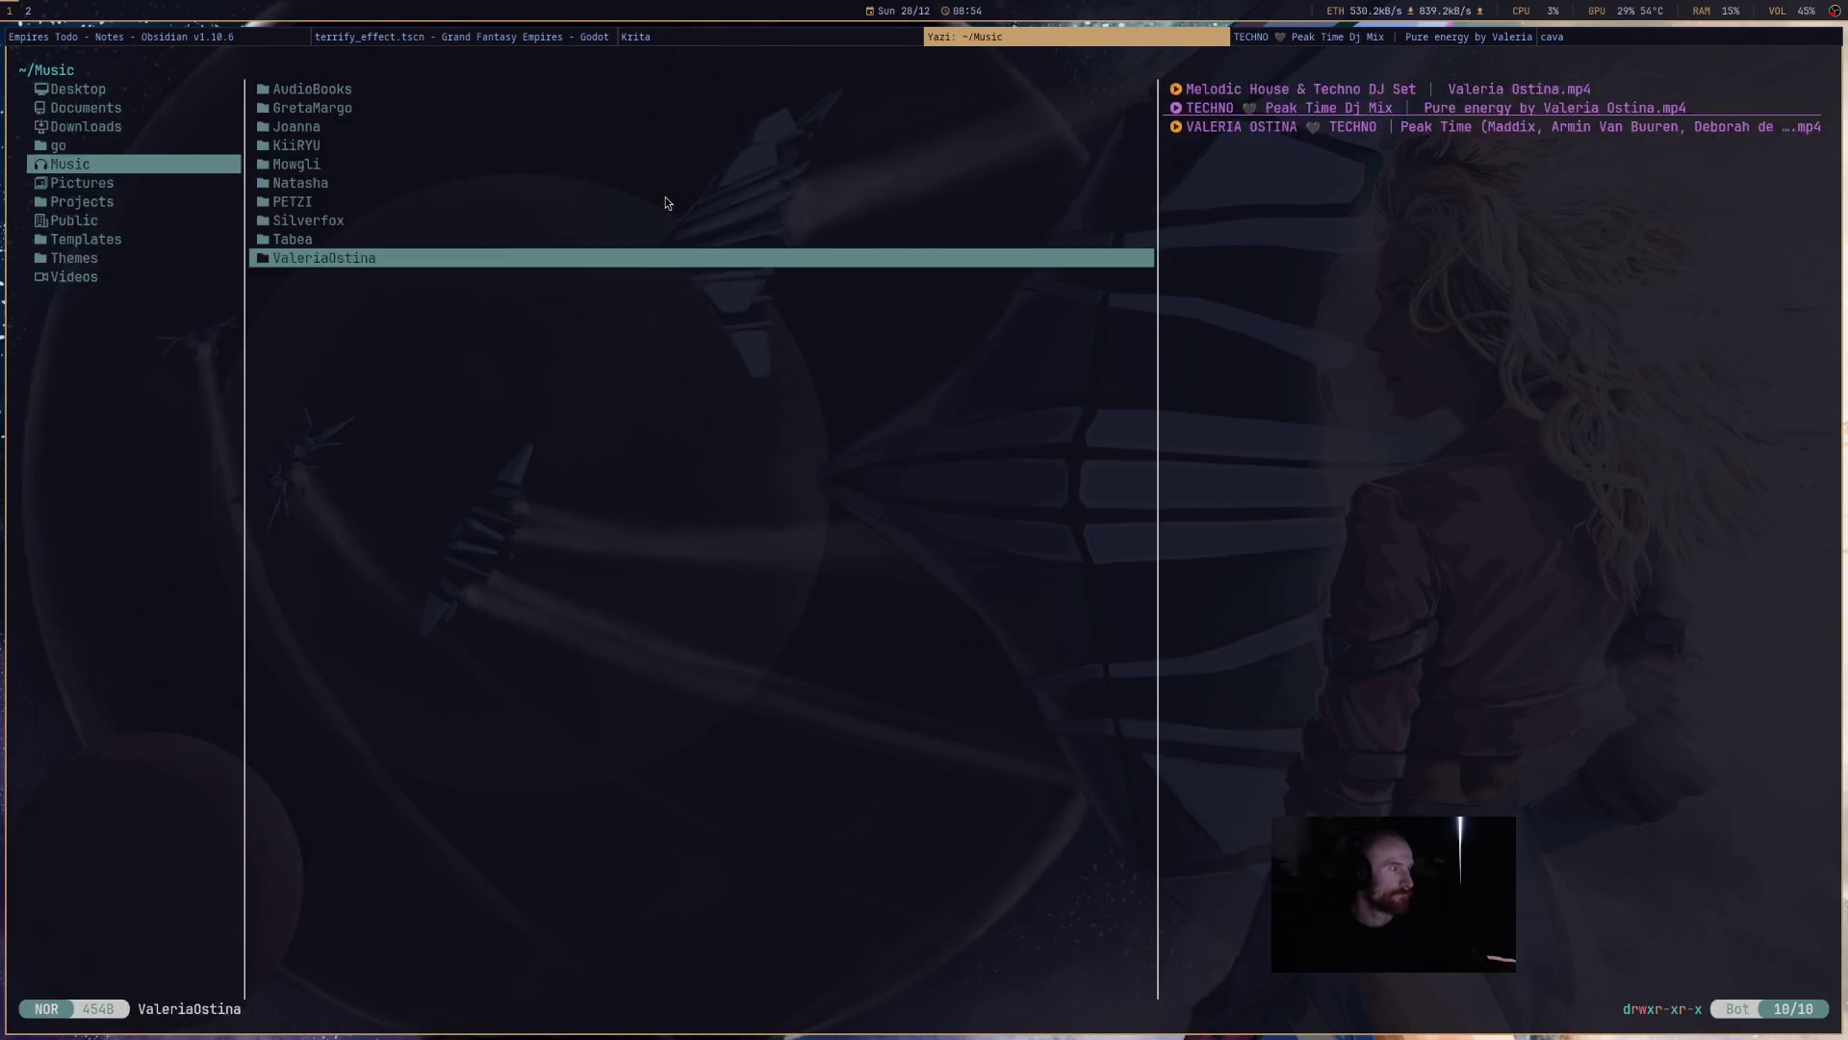
{"action": "key", "text": "h"}
{"action": "key", "text": "j"}
{"action": "key", "text": "l"}
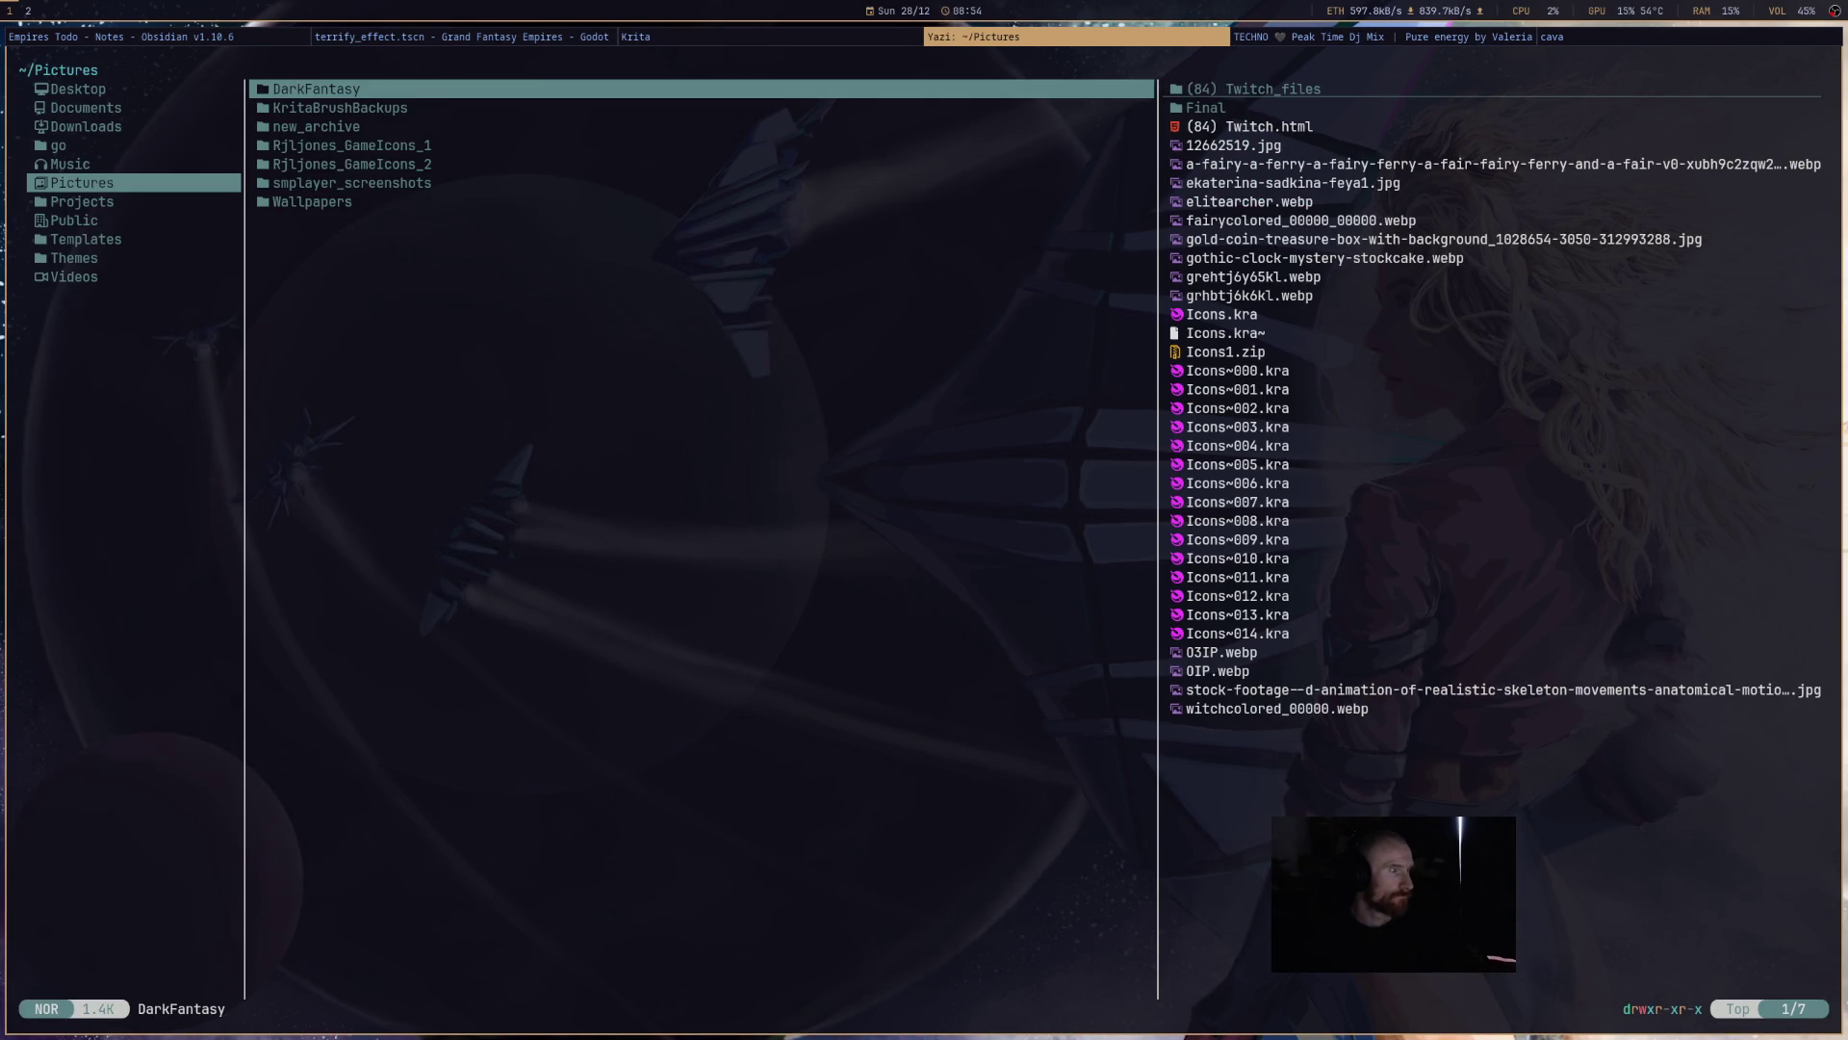
{"action": "key", "text": "j"}
{"action": "key", "text": "j"}
{"action": "key", "text": "j"}
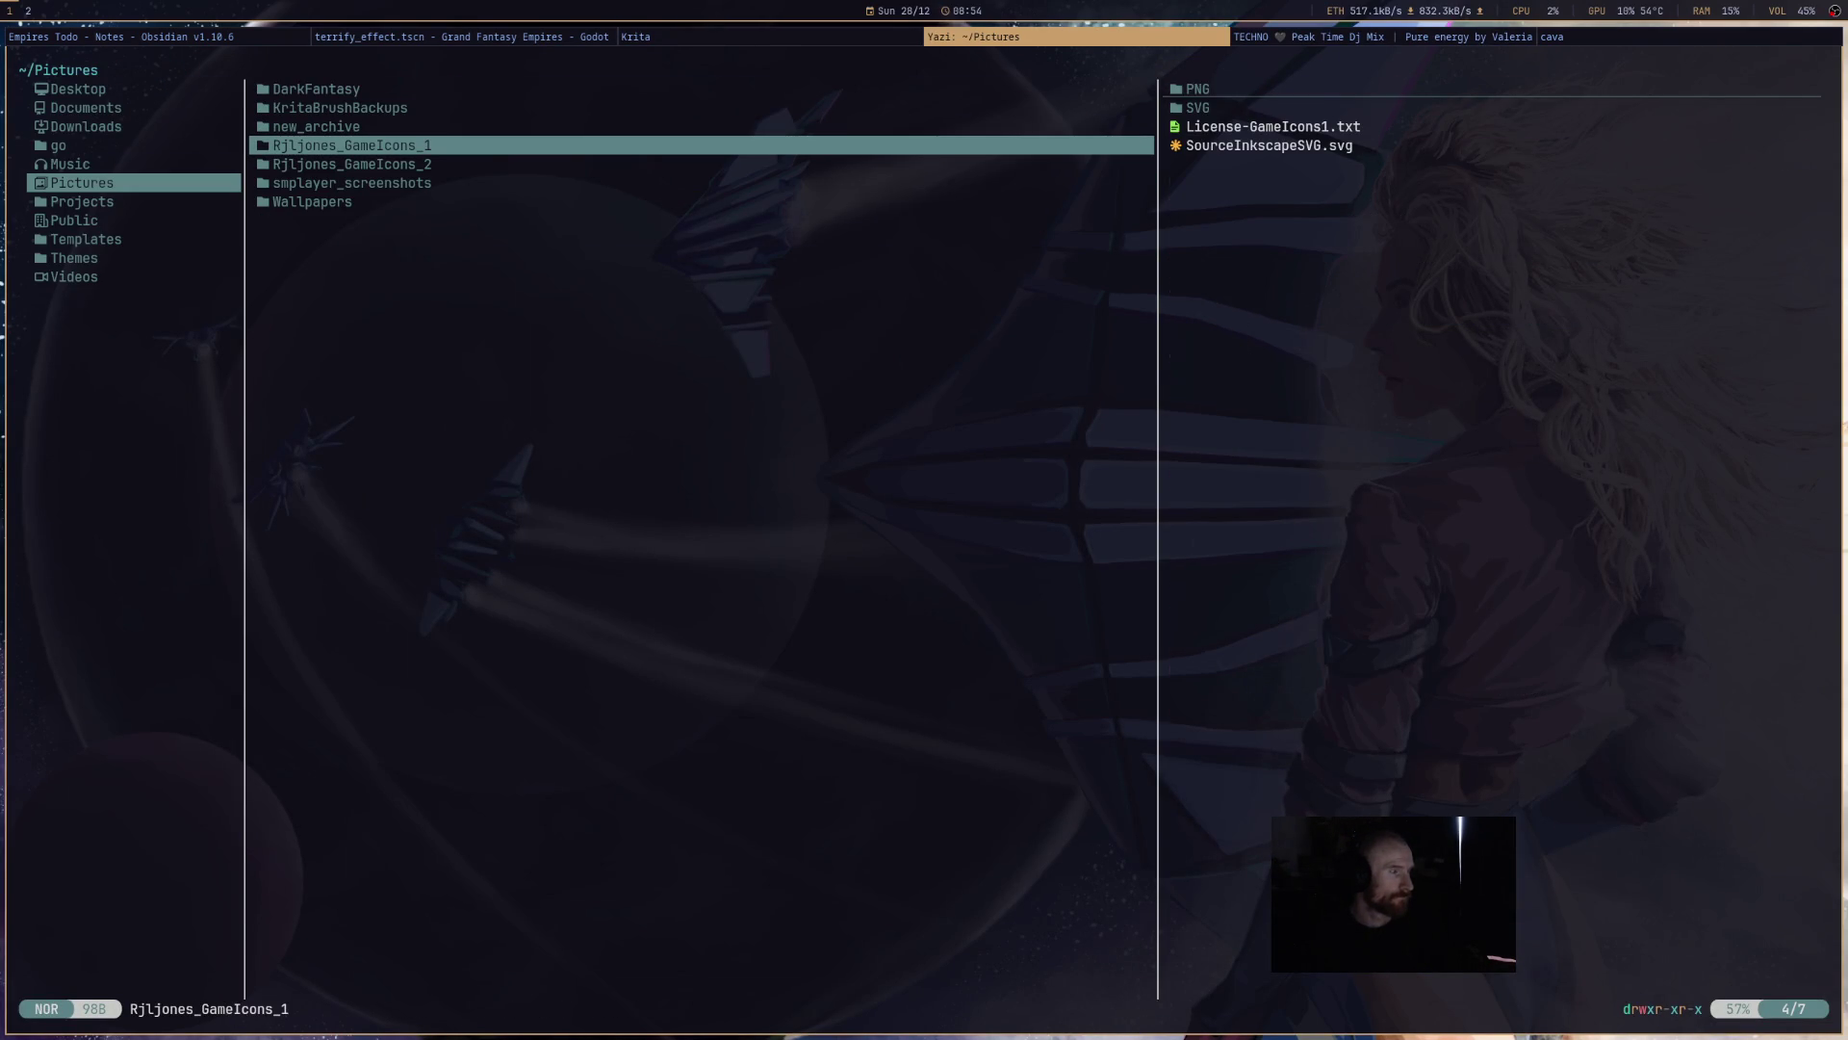
{"action": "key", "text": "h"}
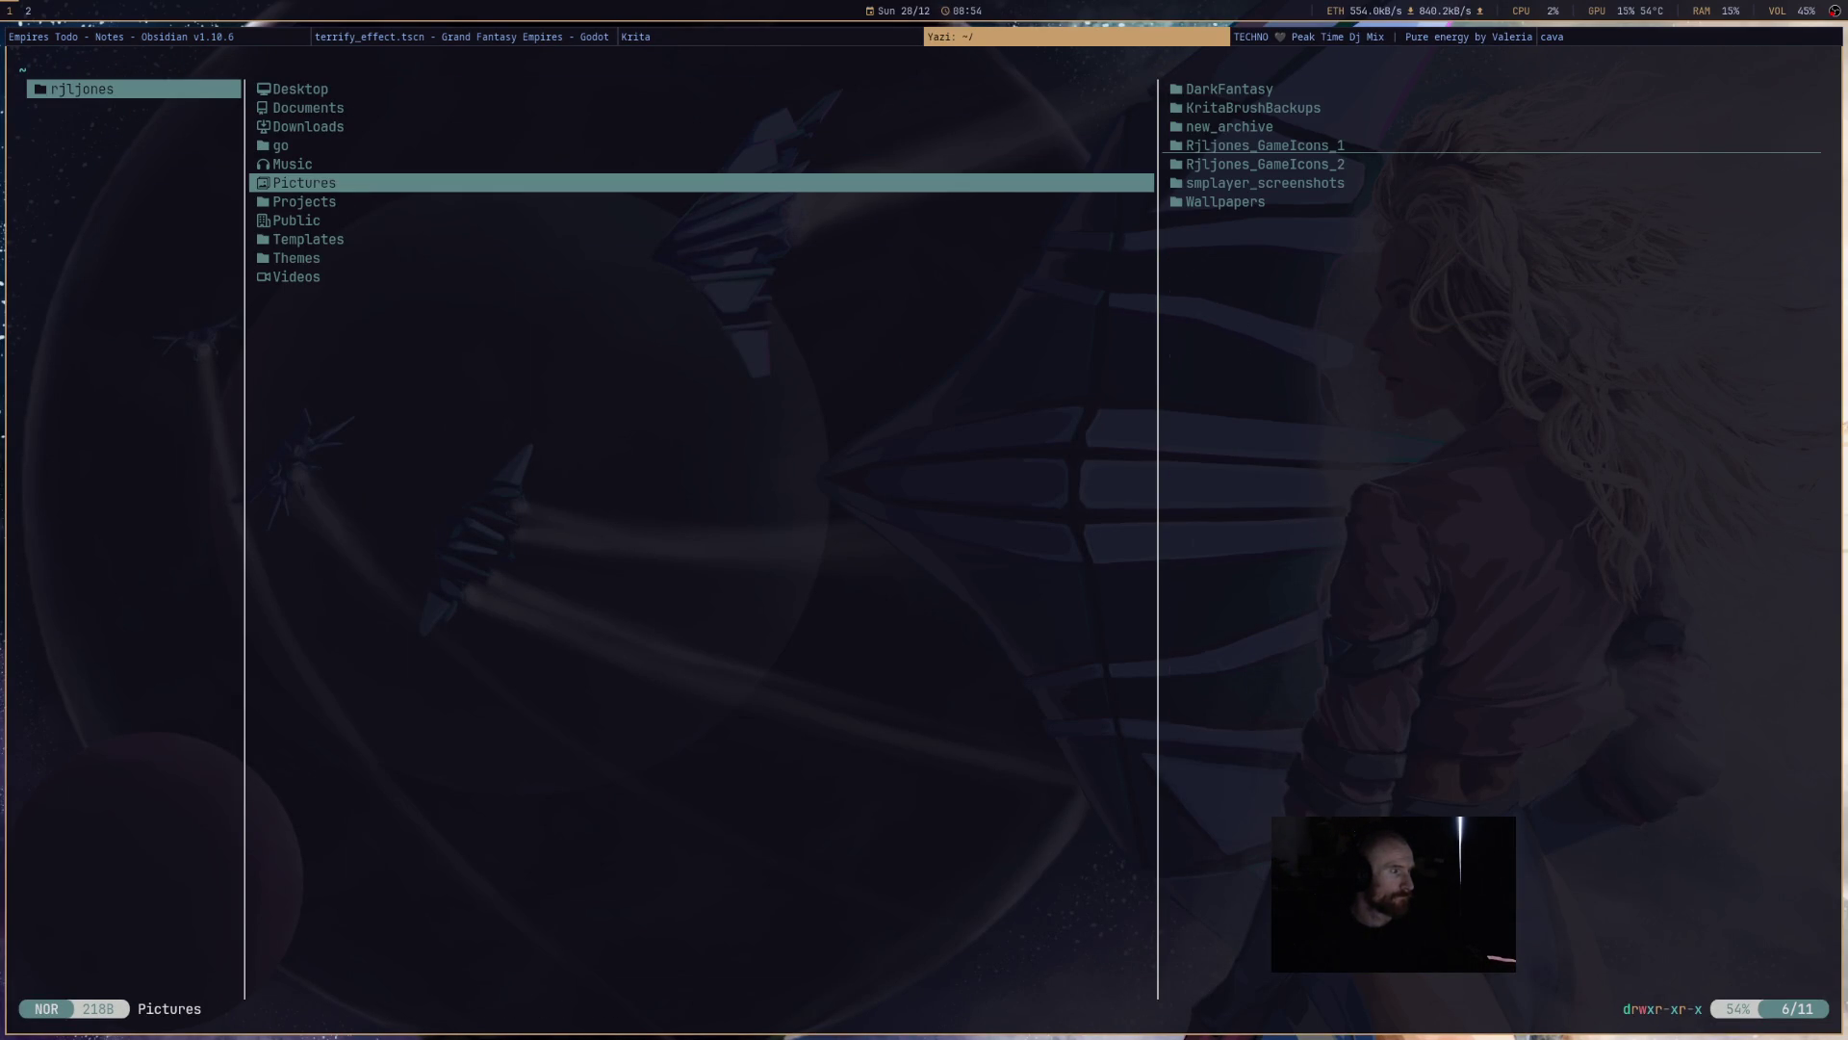
{"action": "key", "text": "j"}
{"action": "key", "text": "l"}
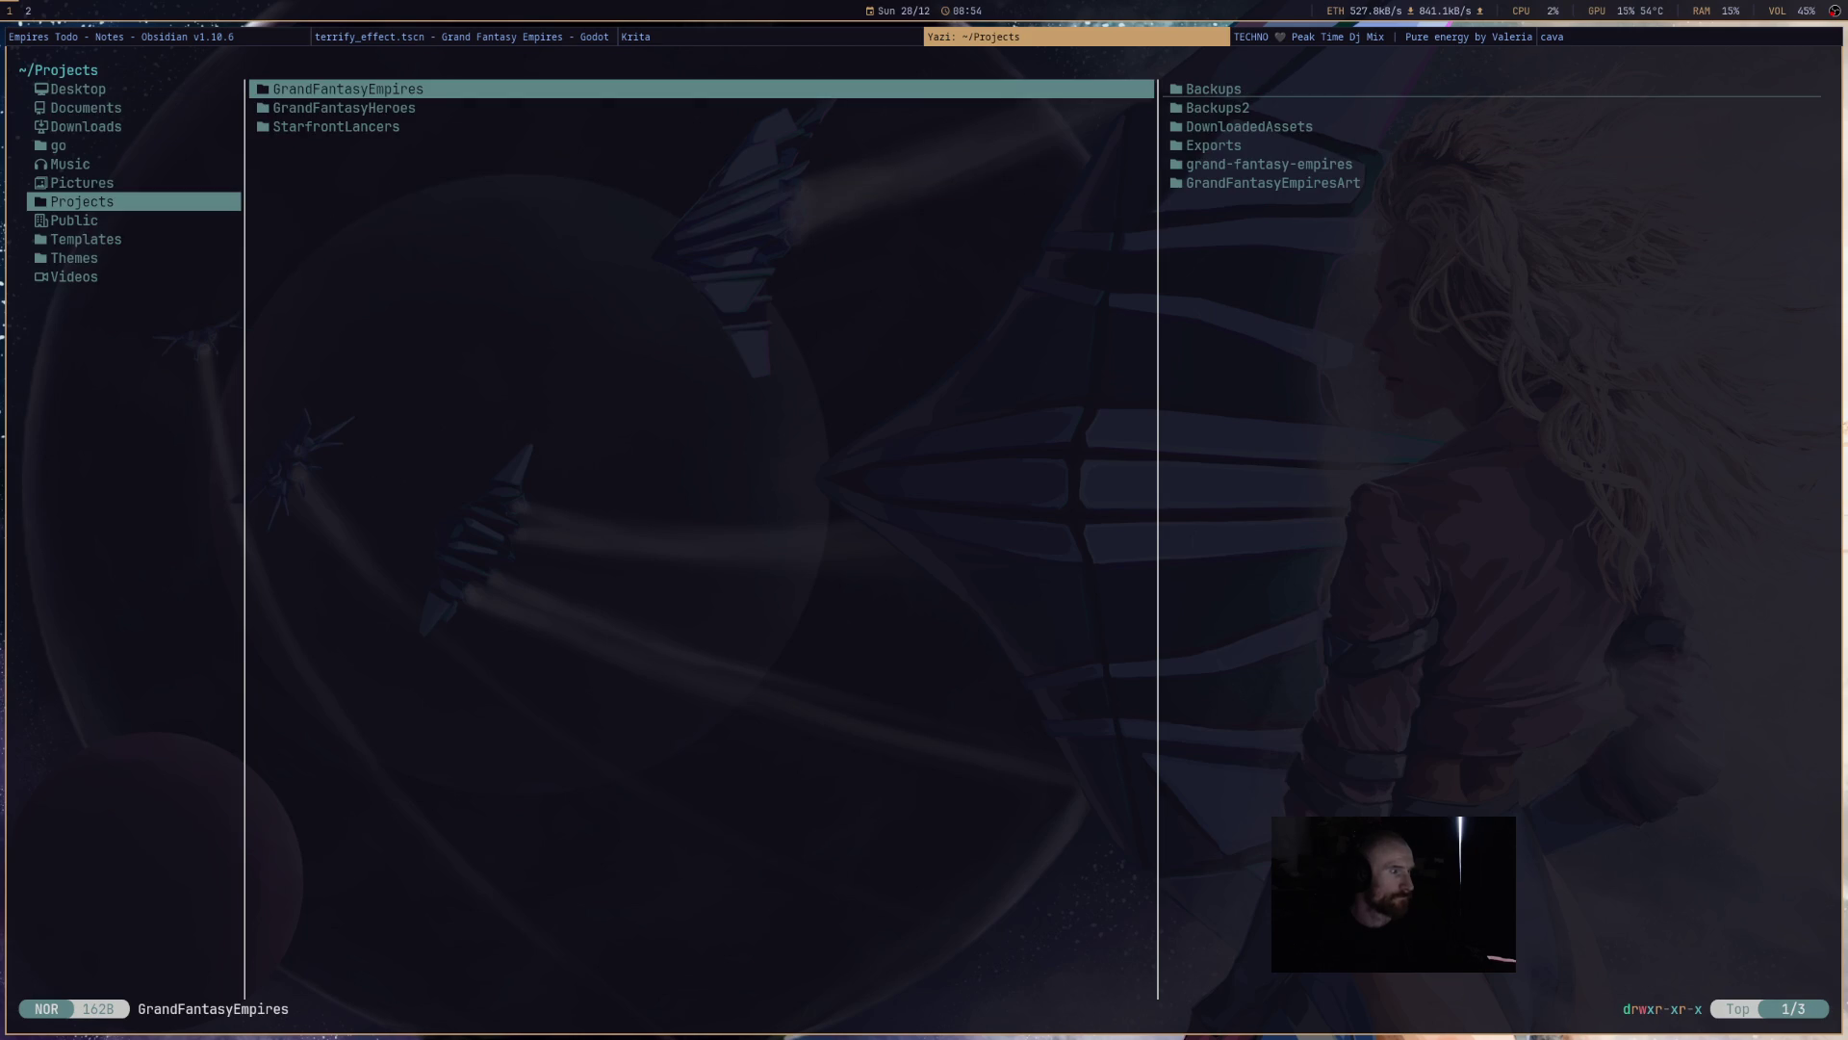
- Open GrandFantasyEmpiresArt/Sprites/MyEffects and select Ring2.png for copying
{"action": "key", "text": "l"}
{"action": "key", "text": "j"}
{"action": "key", "text": "j"}
{"action": "key", "text": "j"}
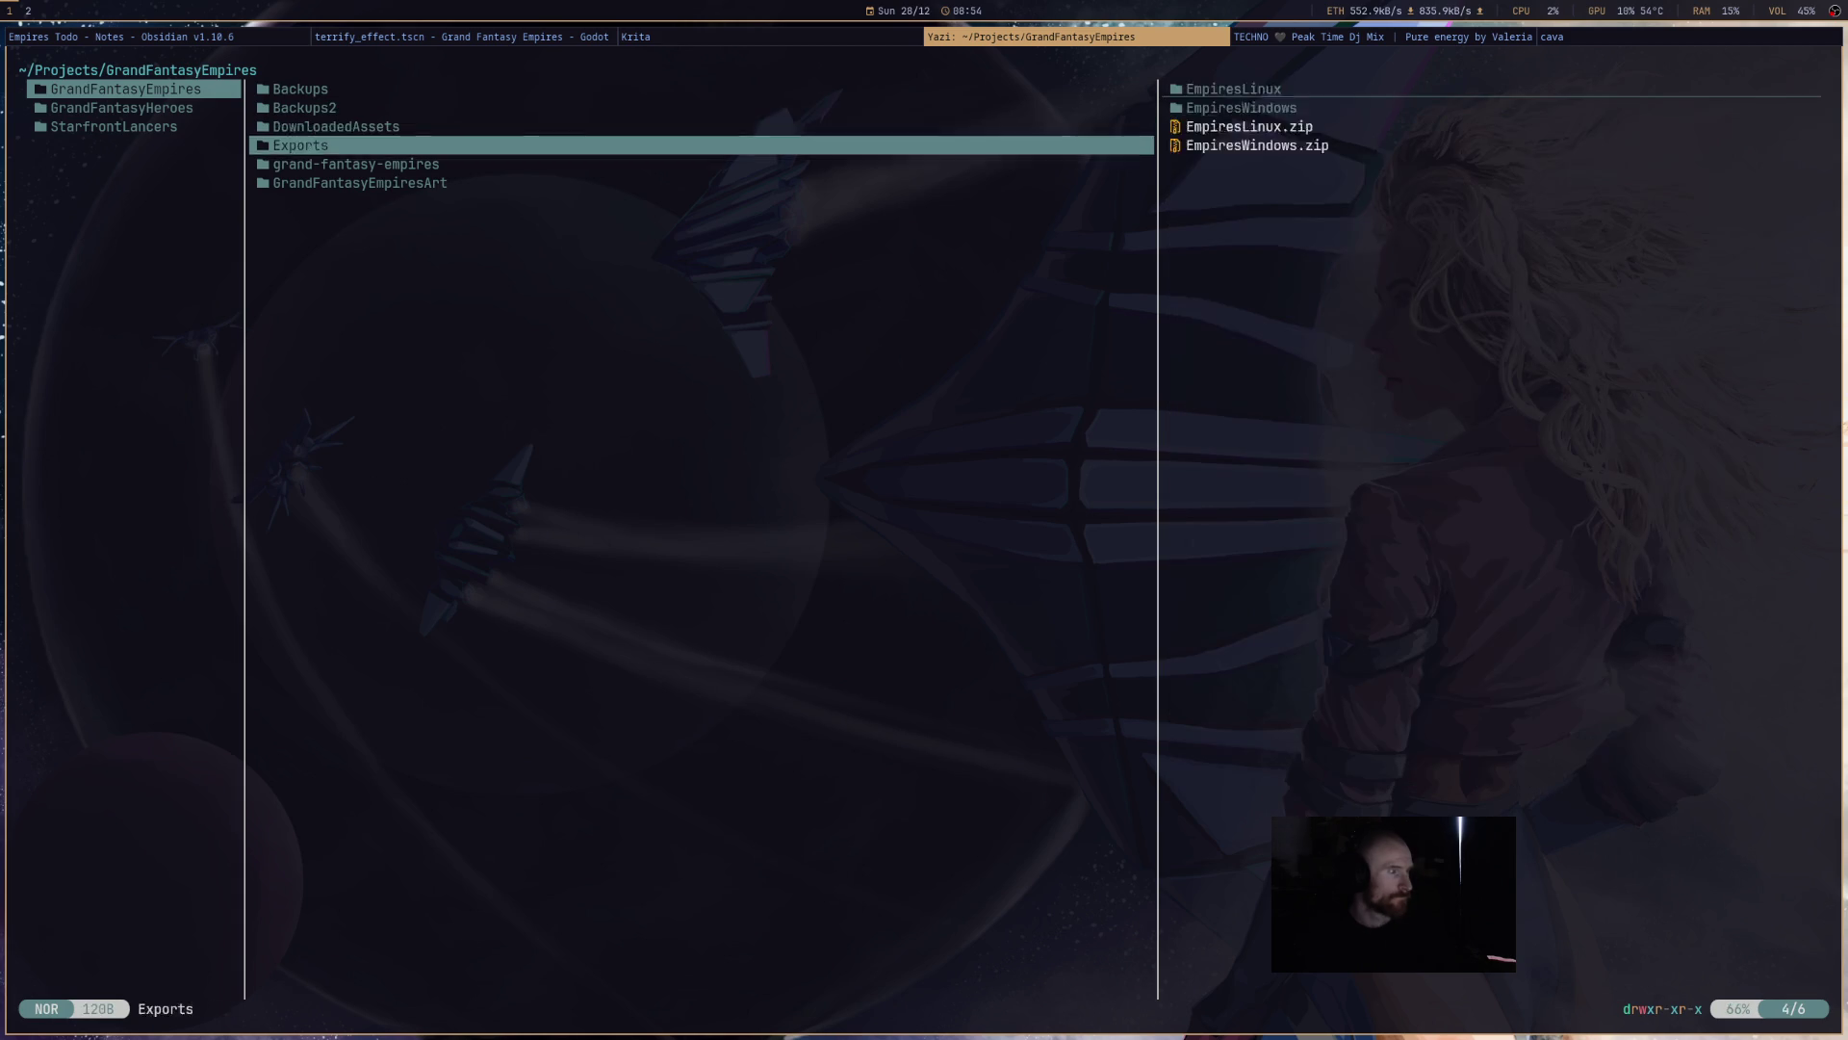
{"action": "key", "text": "l"}
{"action": "key", "text": "j"}
{"action": "key", "text": "l"}
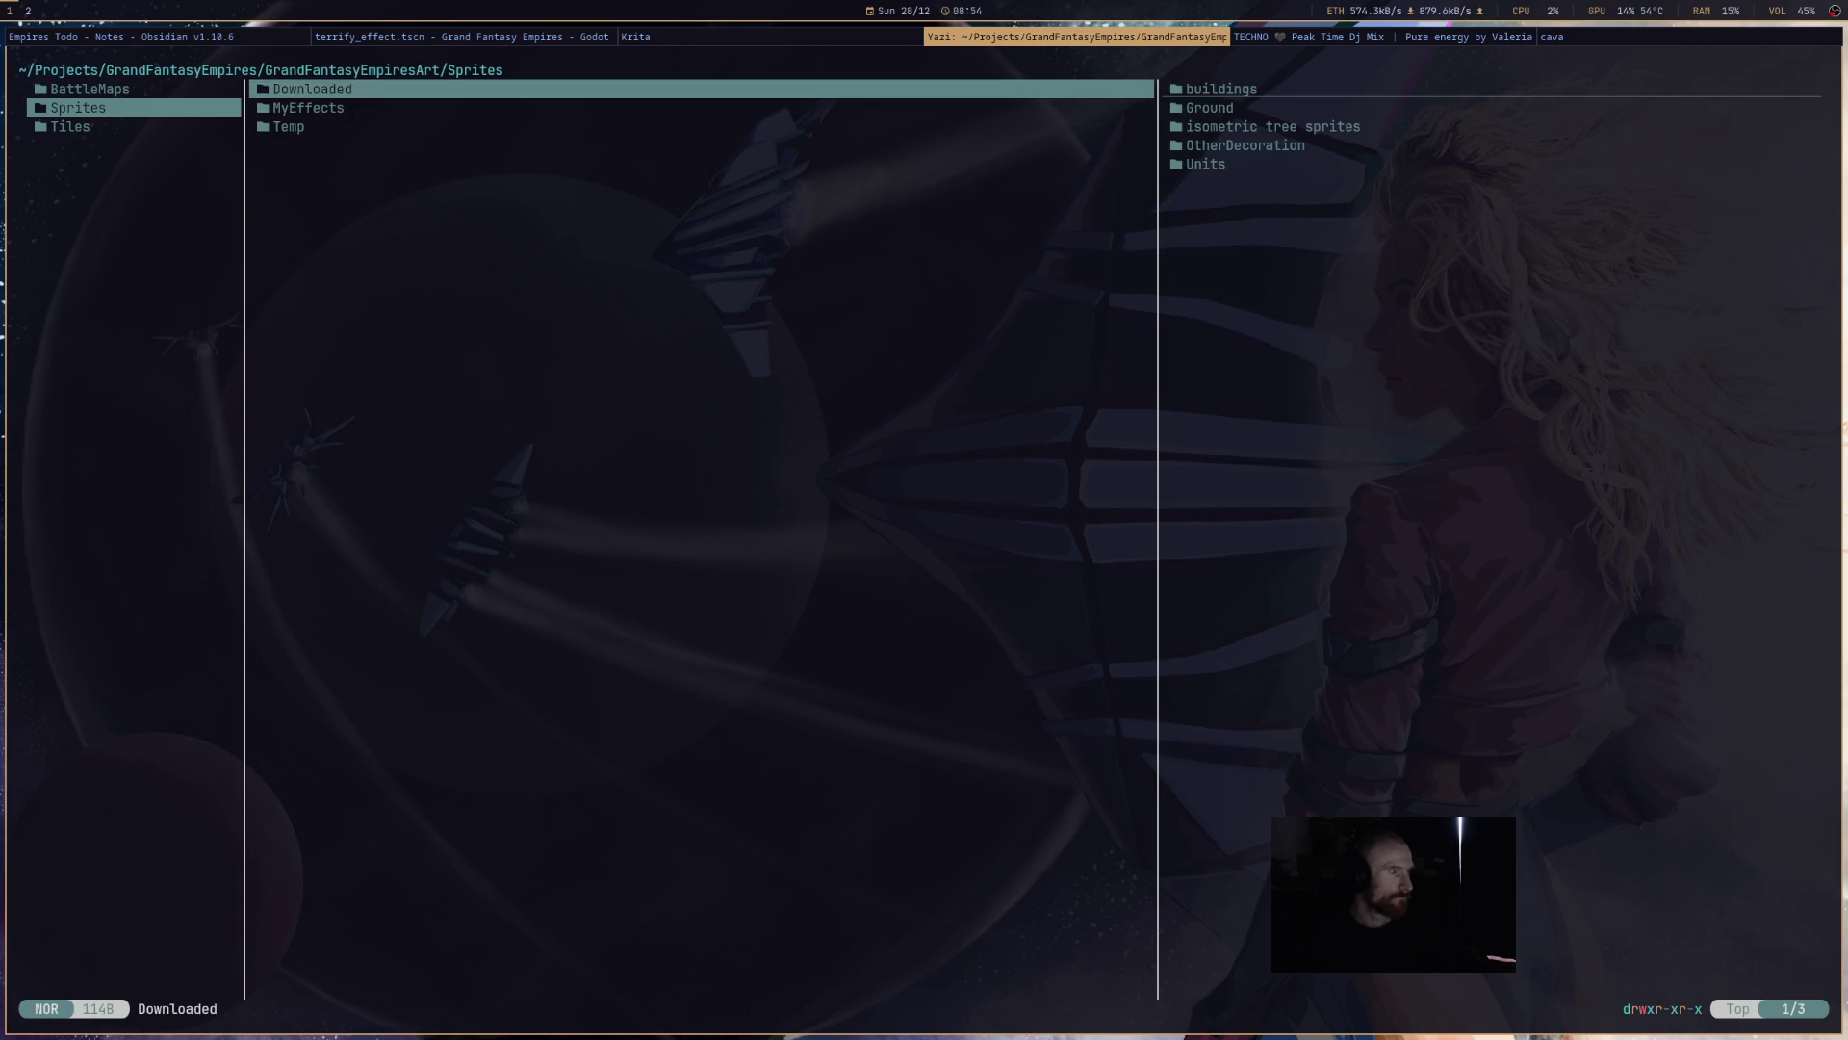
{"action": "key", "text": "j"}
{"action": "key", "text": "l"}
{"action": "key", "text": "j"}
{"action": "key", "text": "j"}
{"action": "key", "text": "j"}
{"action": "key", "text": "j"}
{"action": "key", "text": "j"}
{"action": "key", "text": "j"}
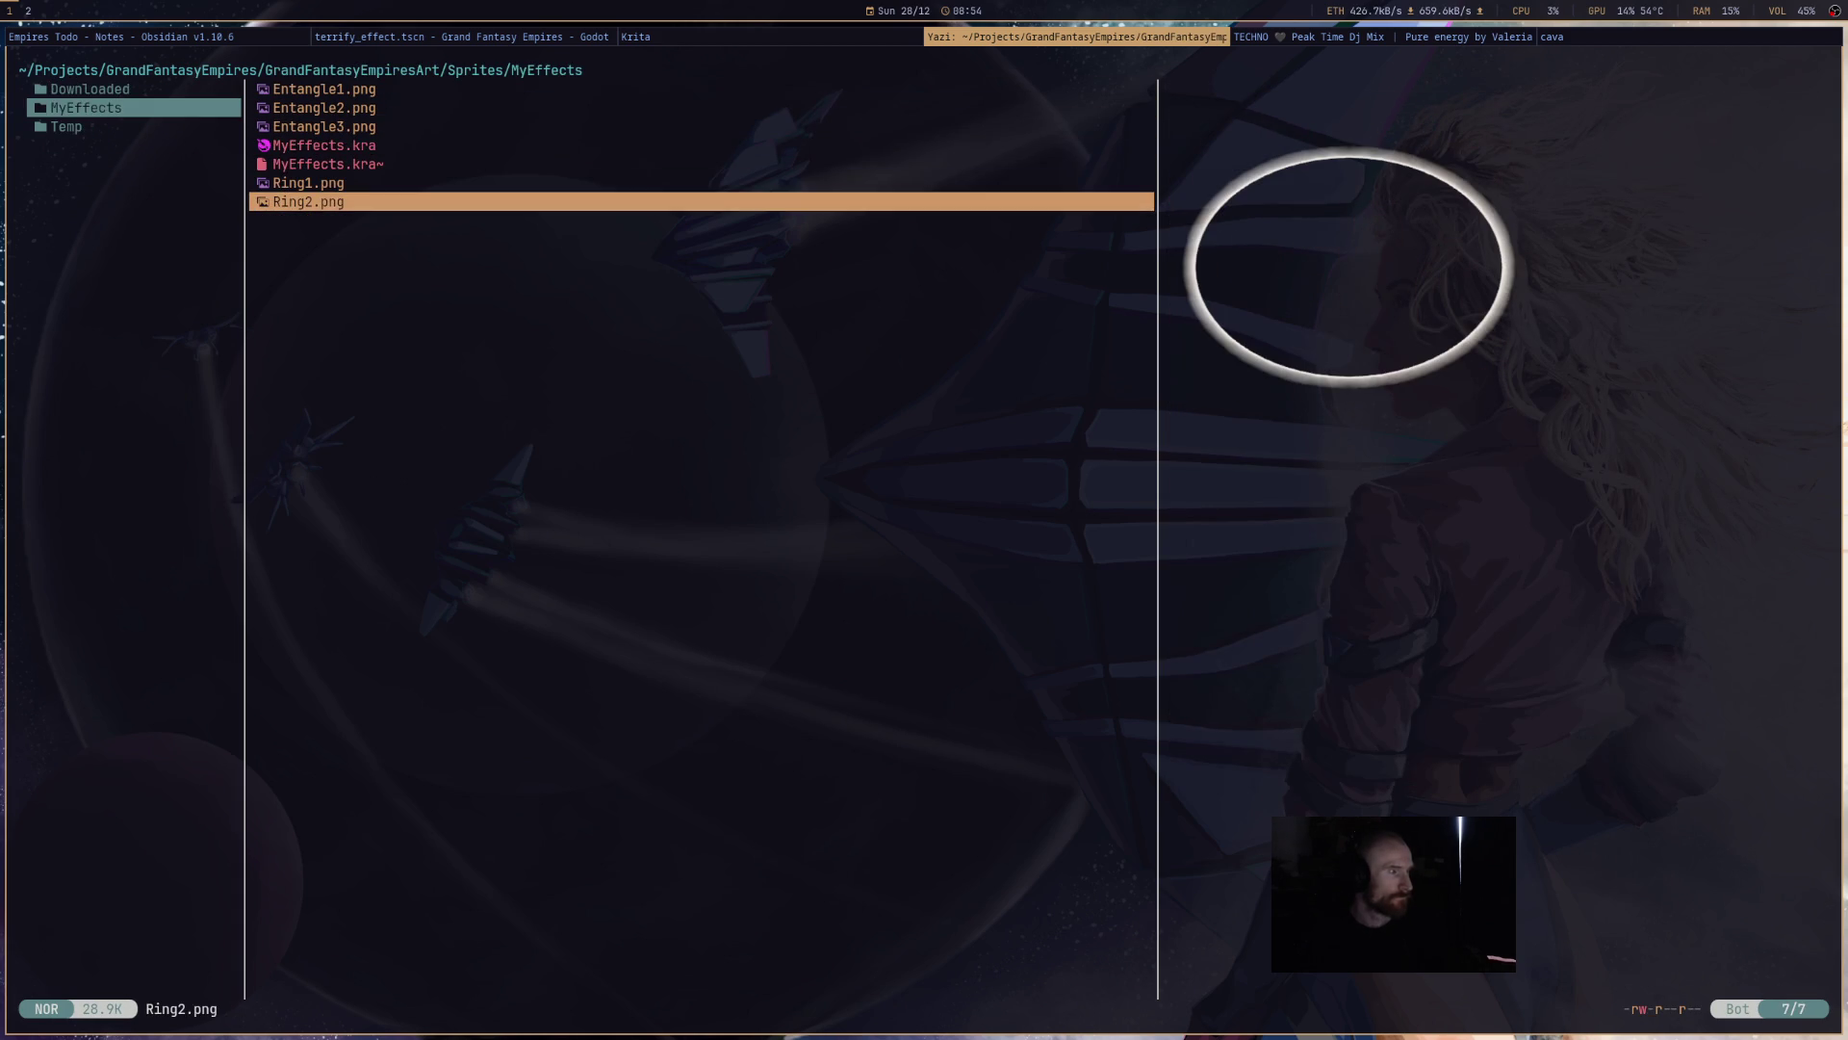
{"action": "key", "text": "space"}
- Copy Ring2.png into grand-fantasy-empires/assets/particles/misc, then return to Godot
{"action": "key", "text": "h"}
{"action": "key", "text": "h"}
{"action": "key", "text": "h"}
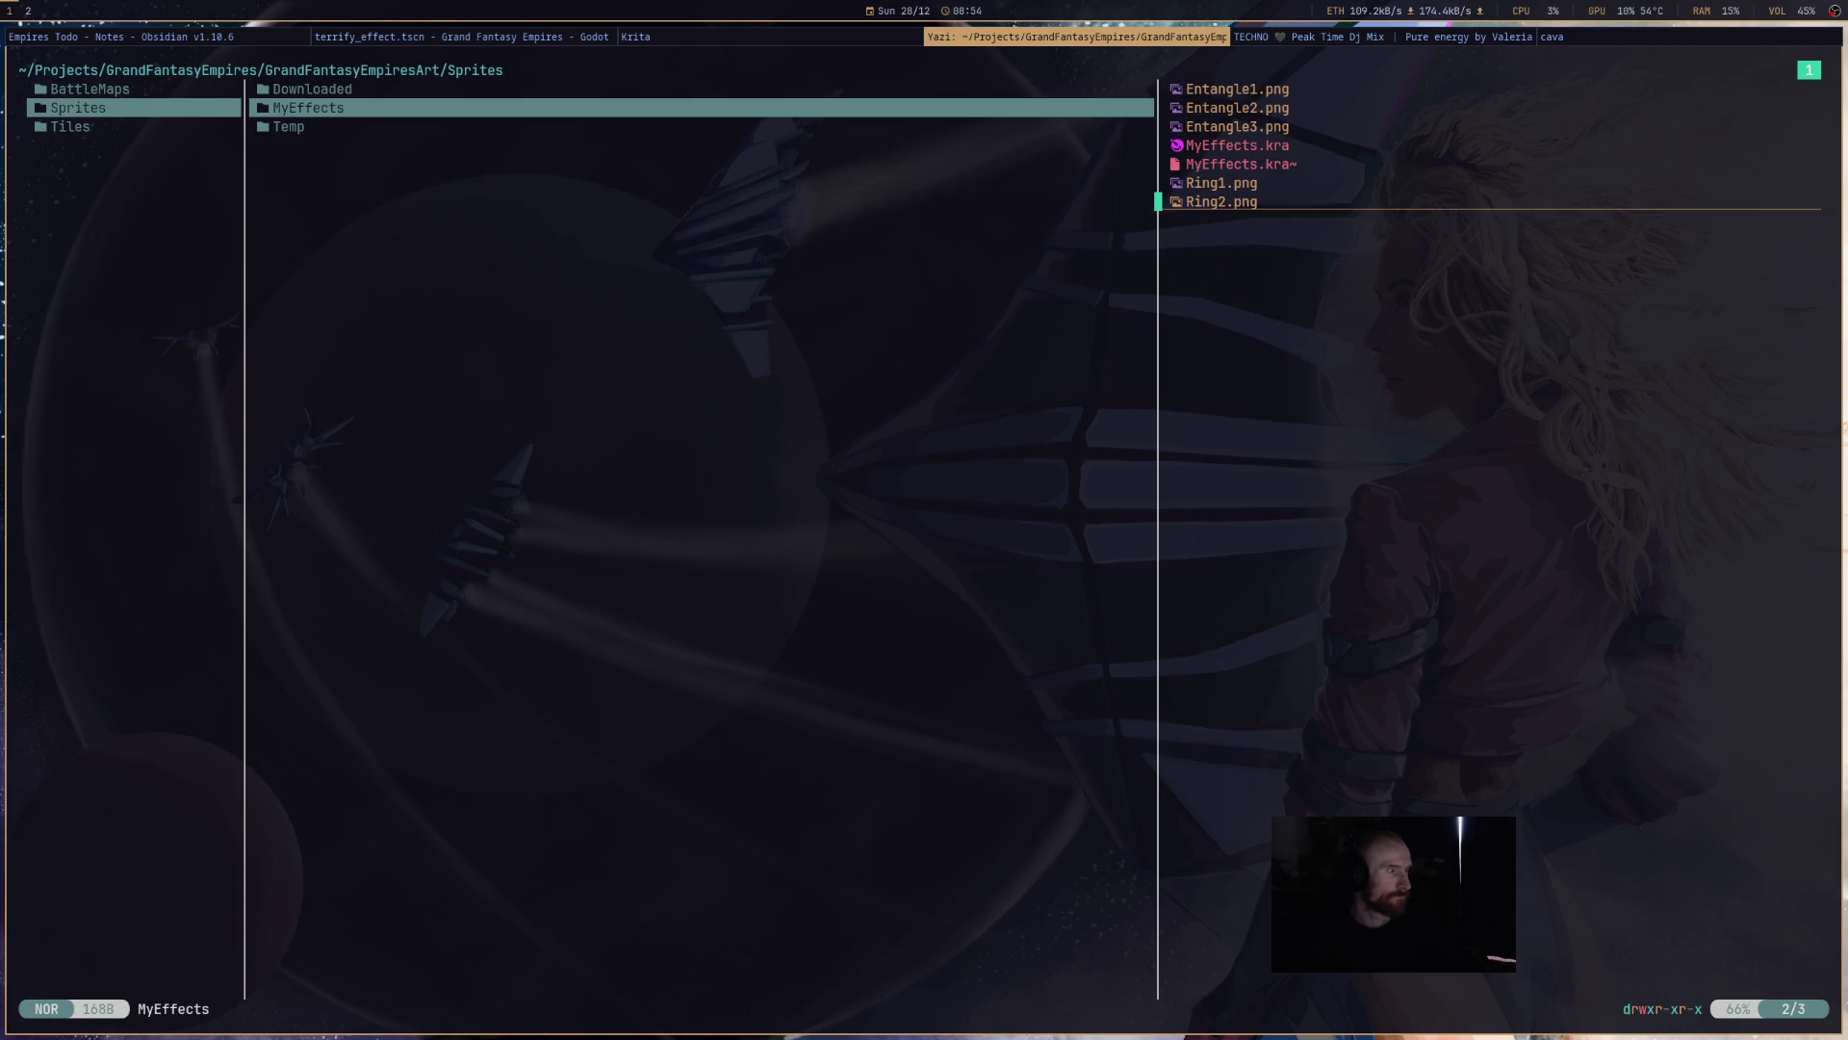
{"action": "key", "text": "k"}
{"action": "key", "text": "l"}
{"action": "key", "text": "j"}
{"action": "key", "text": "j"}
{"action": "key", "text": "k"}
{"action": "key", "text": "l"}
{"action": "key", "text": "j"}
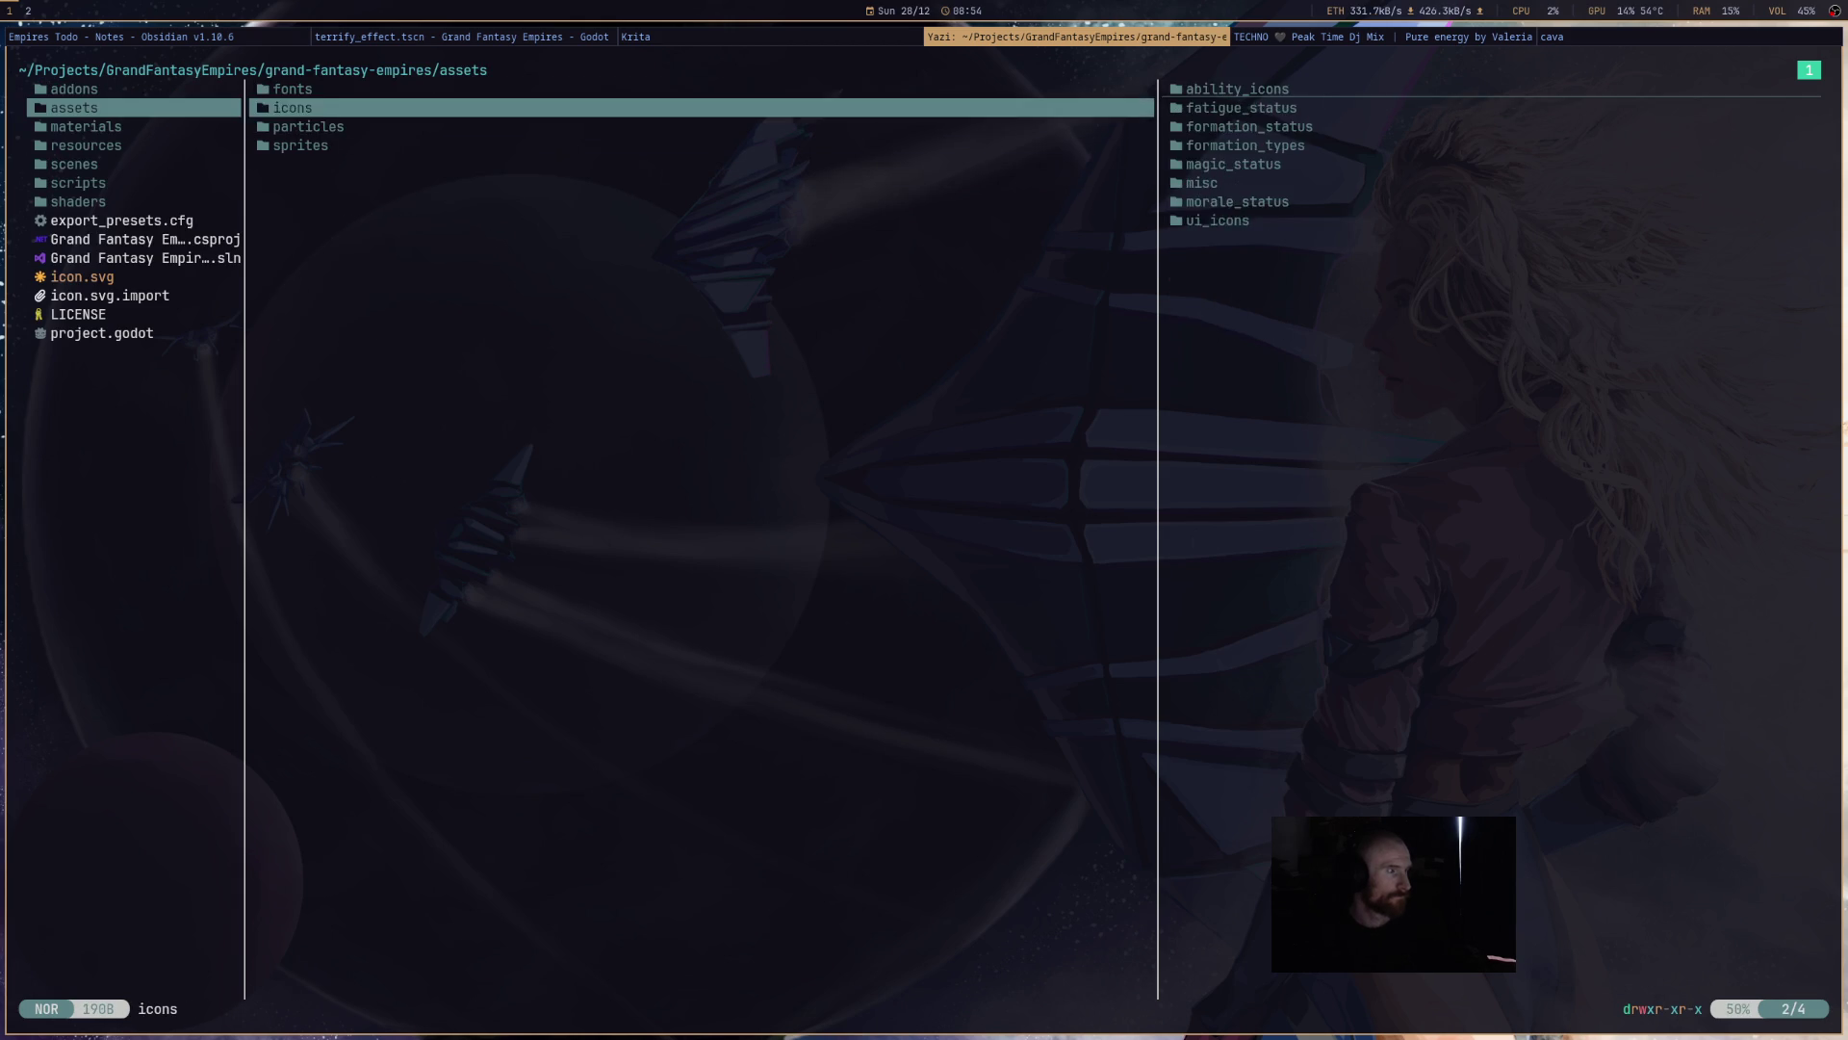
{"action": "key", "text": "j"}
{"action": "key", "text": "l"}
{"action": "key", "text": "j"}
{"action": "key", "text": "j"}
{"action": "key", "text": "l"}
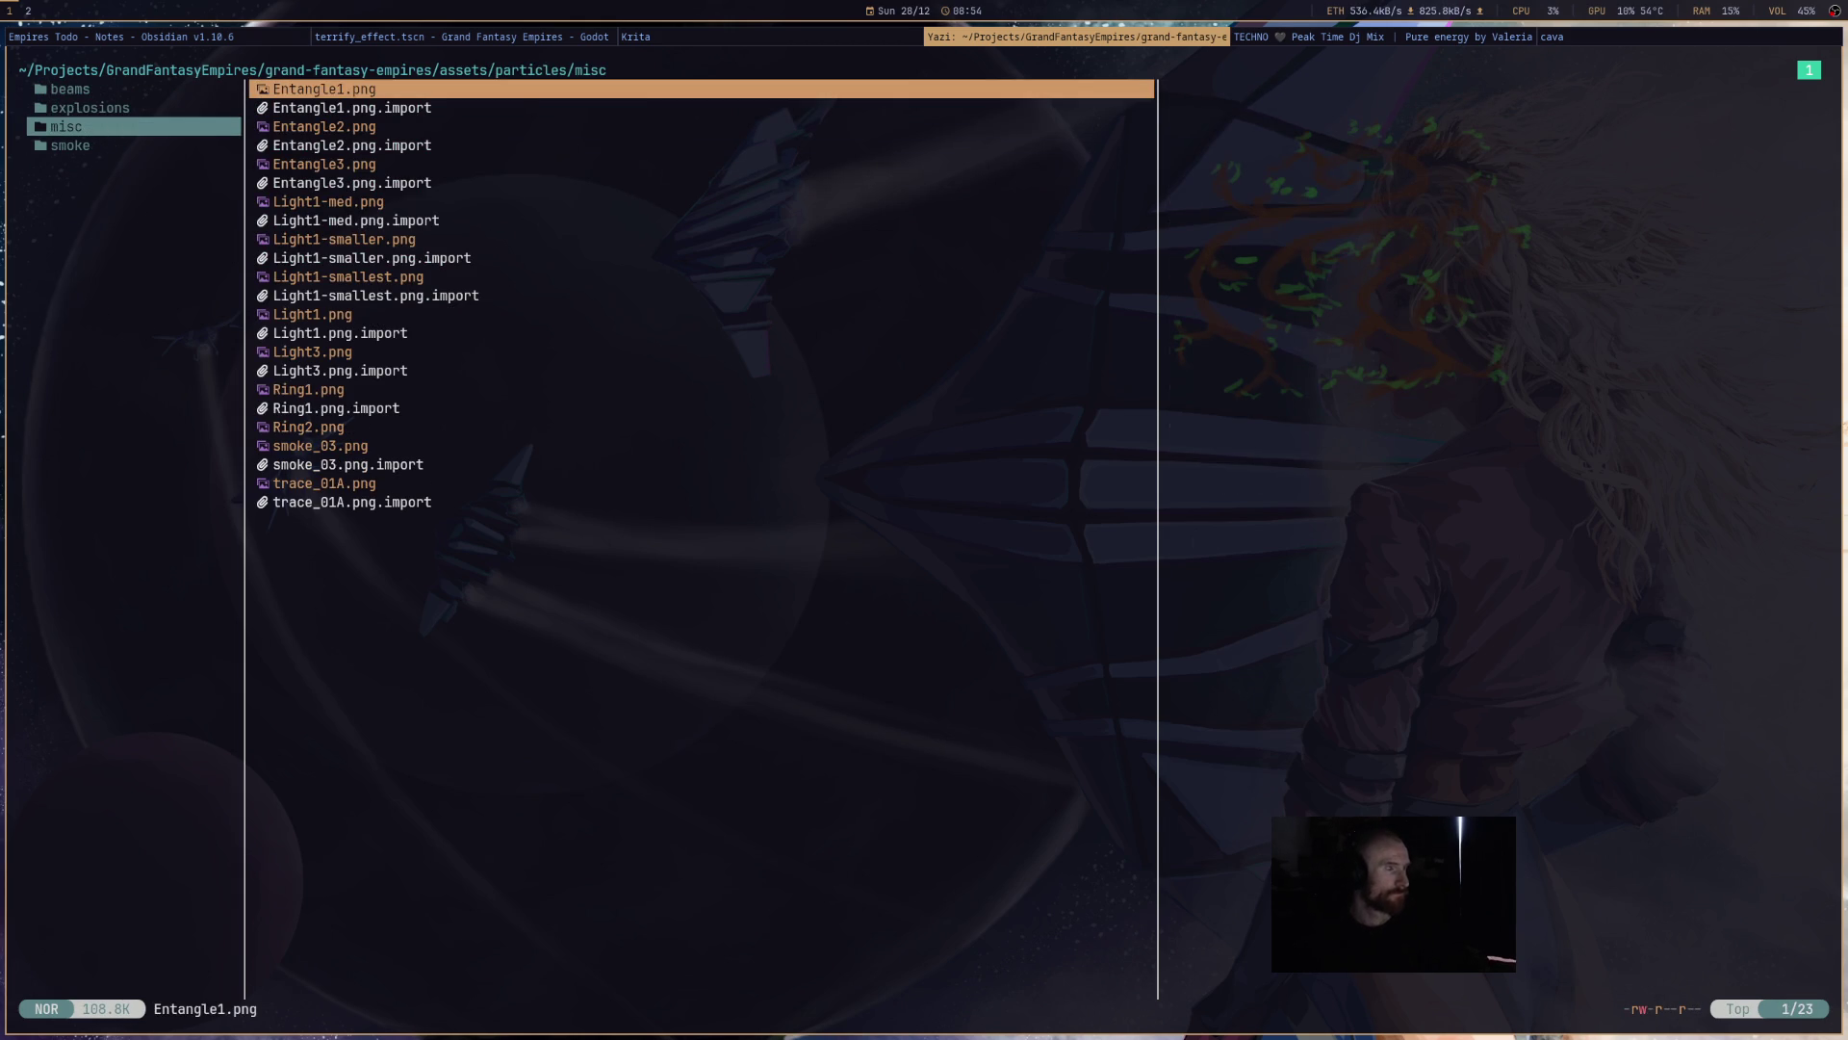
{"action": "key", "text": "super+Left"}
{"action": "key", "text": "super+Left"}
- Clear the FileSystem filter and drag particles/misc/Ring2.png onto the Ring node's Texture
{"action": "left_click", "coordinate": [200, 616]}
{"action": "scroll", "coordinate": [144, 847], "scroll_direction": "up", "scroll_amount": 5}
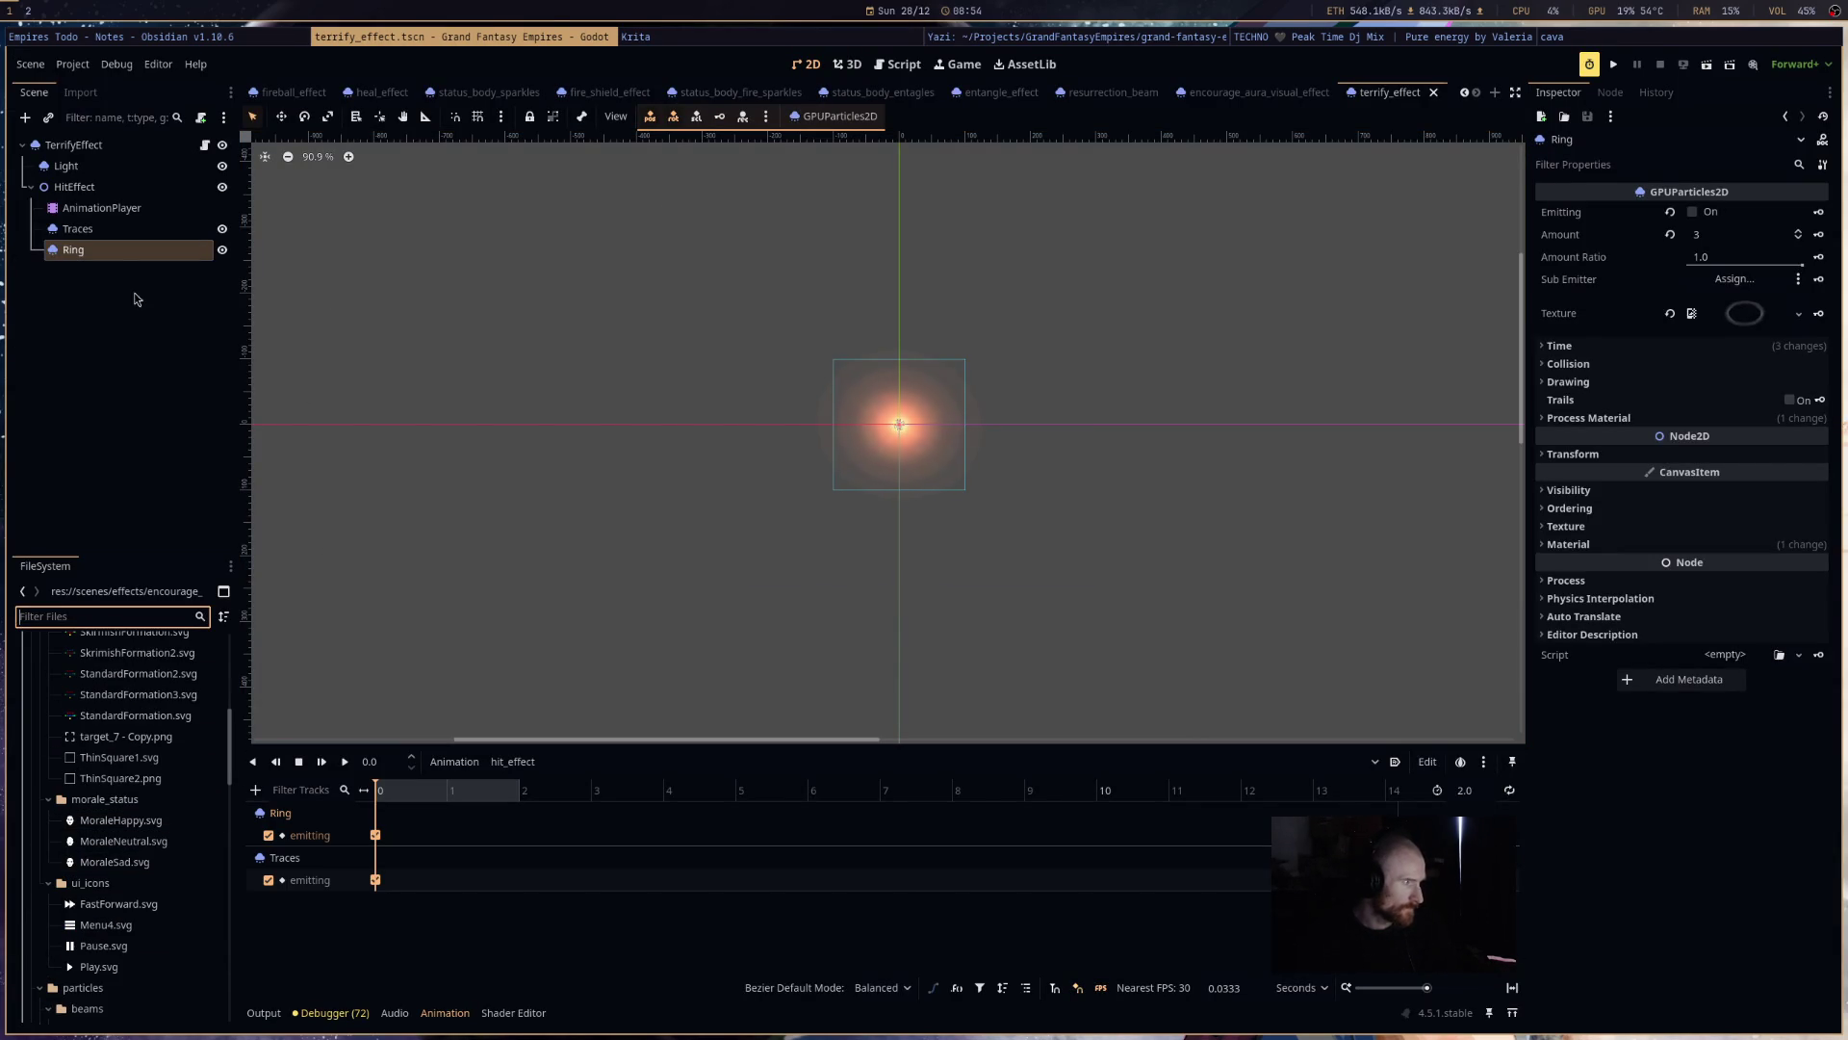
{"action": "scroll", "coordinate": [138, 819], "scroll_direction": "up", "scroll_amount": 5}
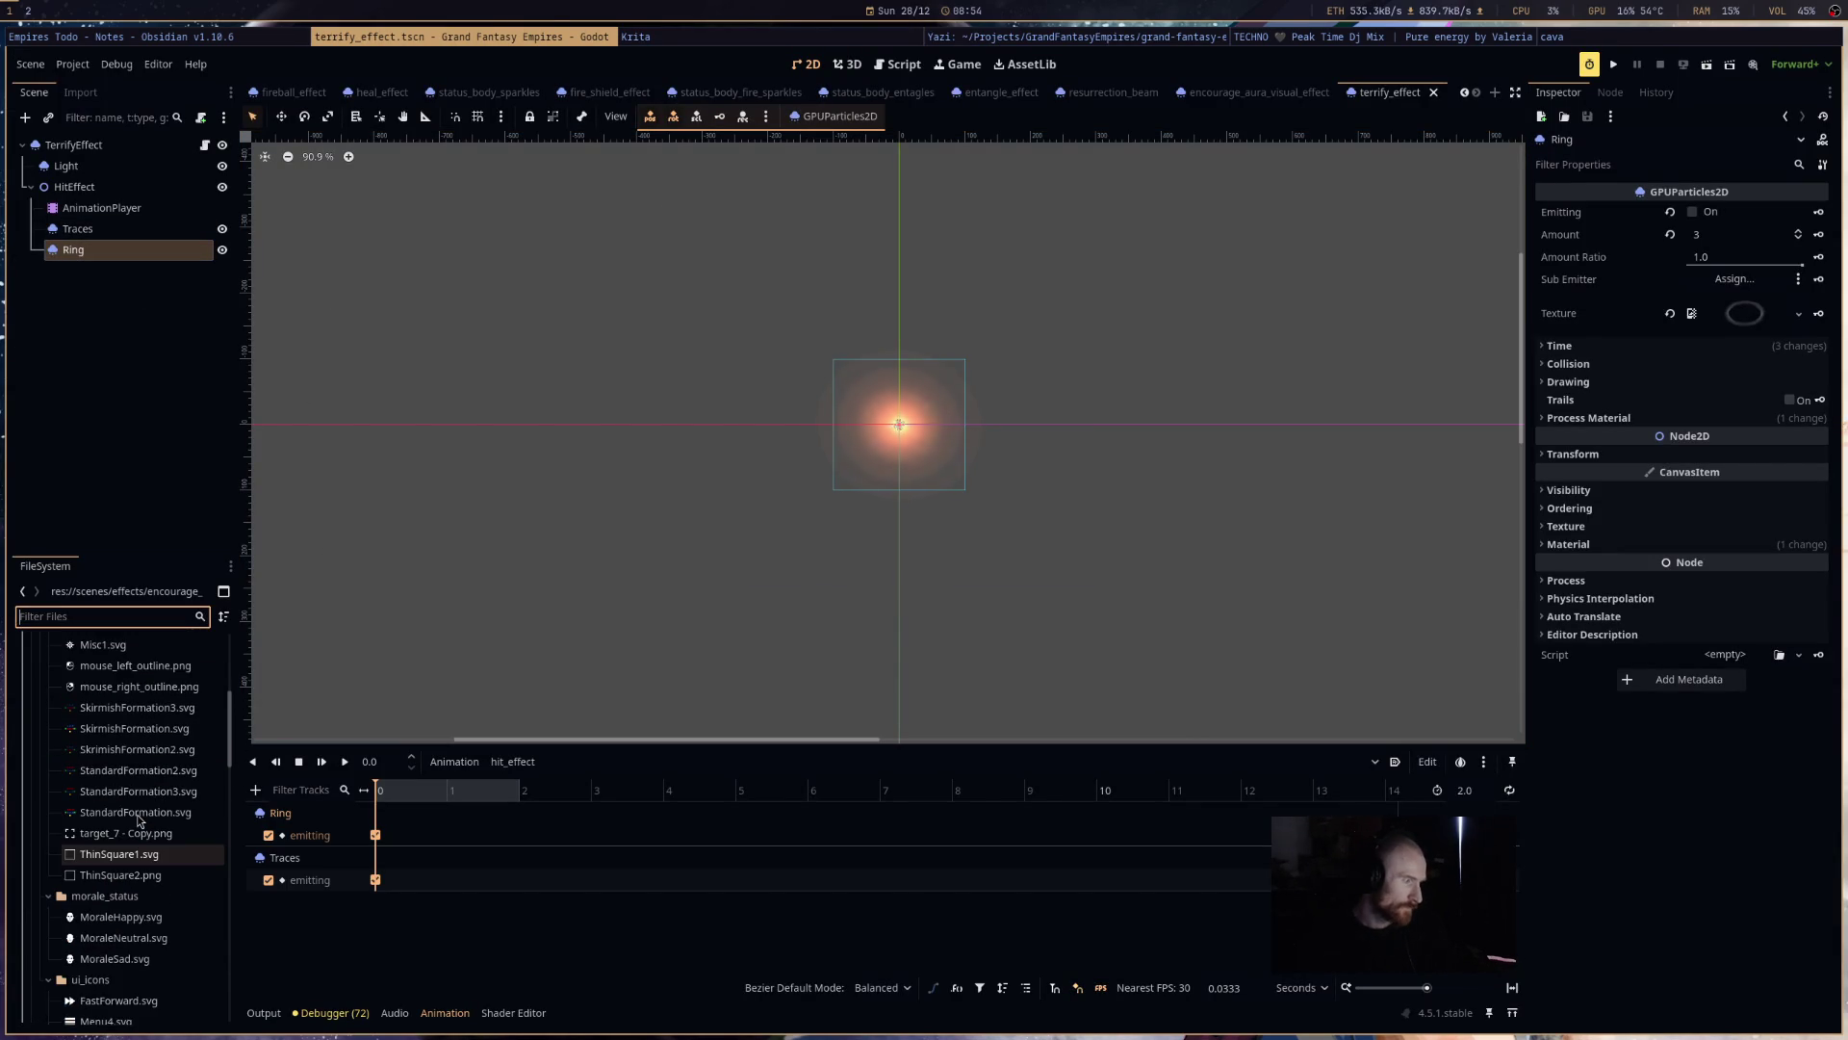
{"action": "scroll", "coordinate": [65, 779], "scroll_direction": "up", "scroll_amount": 3}
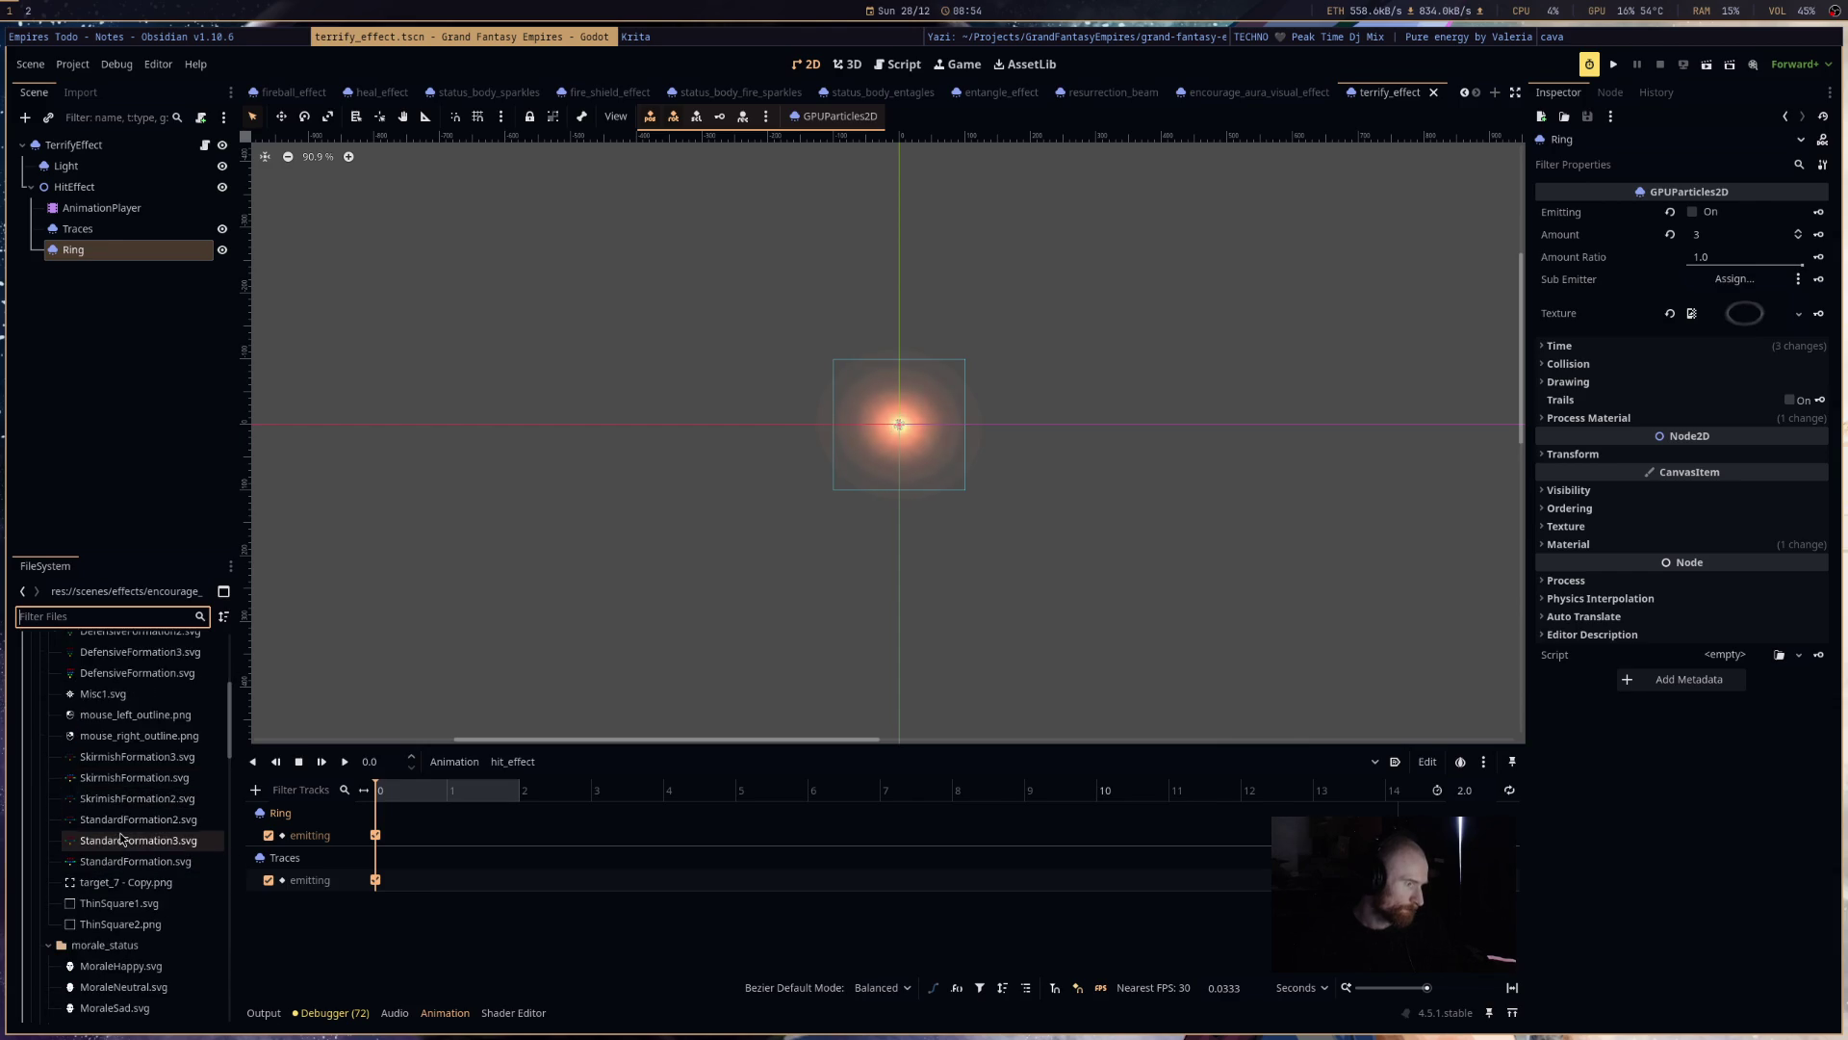
{"action": "left_click", "coordinate": [44, 729]}
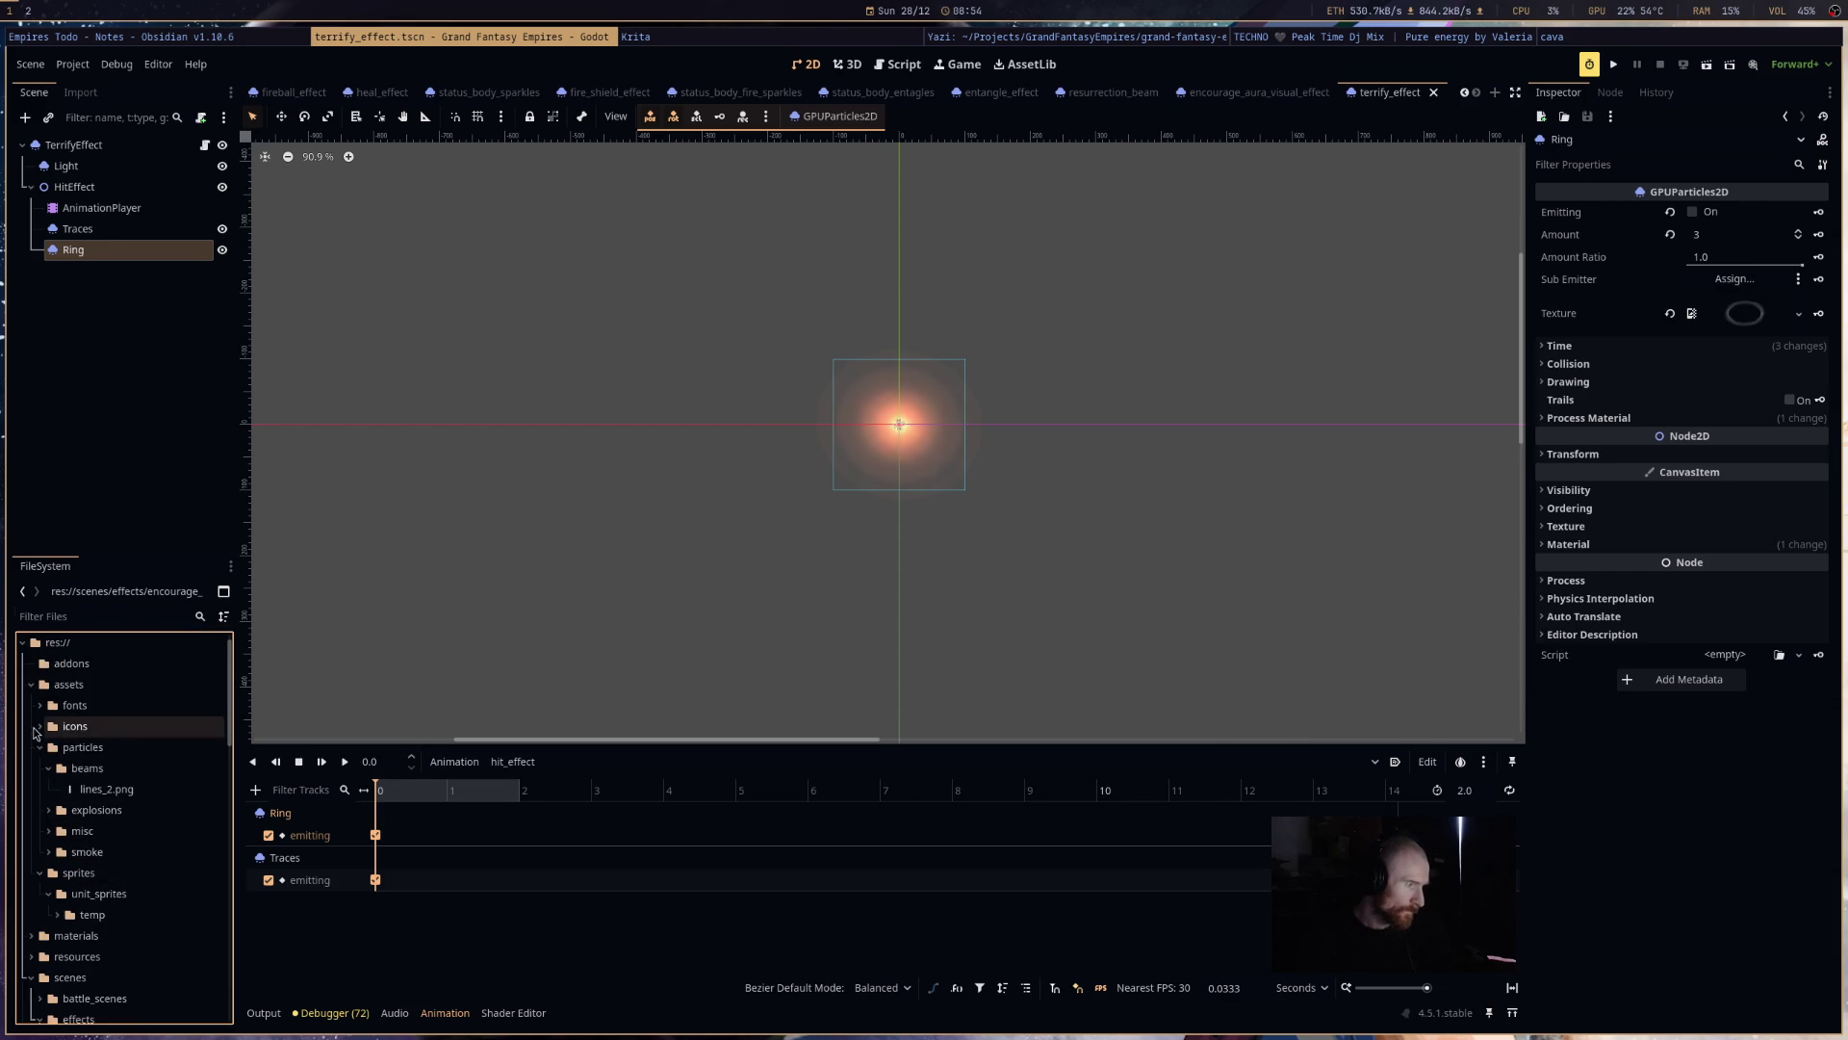
{"action": "left_click", "coordinate": [49, 830]}
{"action": "scroll", "coordinate": [114, 905], "scroll_direction": "down", "scroll_amount": 2}
{"action": "mouse_move", "coordinate": [104, 944]}
{"action": "left_mouse_down"}
{"action": "mouse_move", "coordinate": [825, 616]}
{"action": "mouse_move", "coordinate": [1729, 315]}
{"action": "left_mouse_up"}
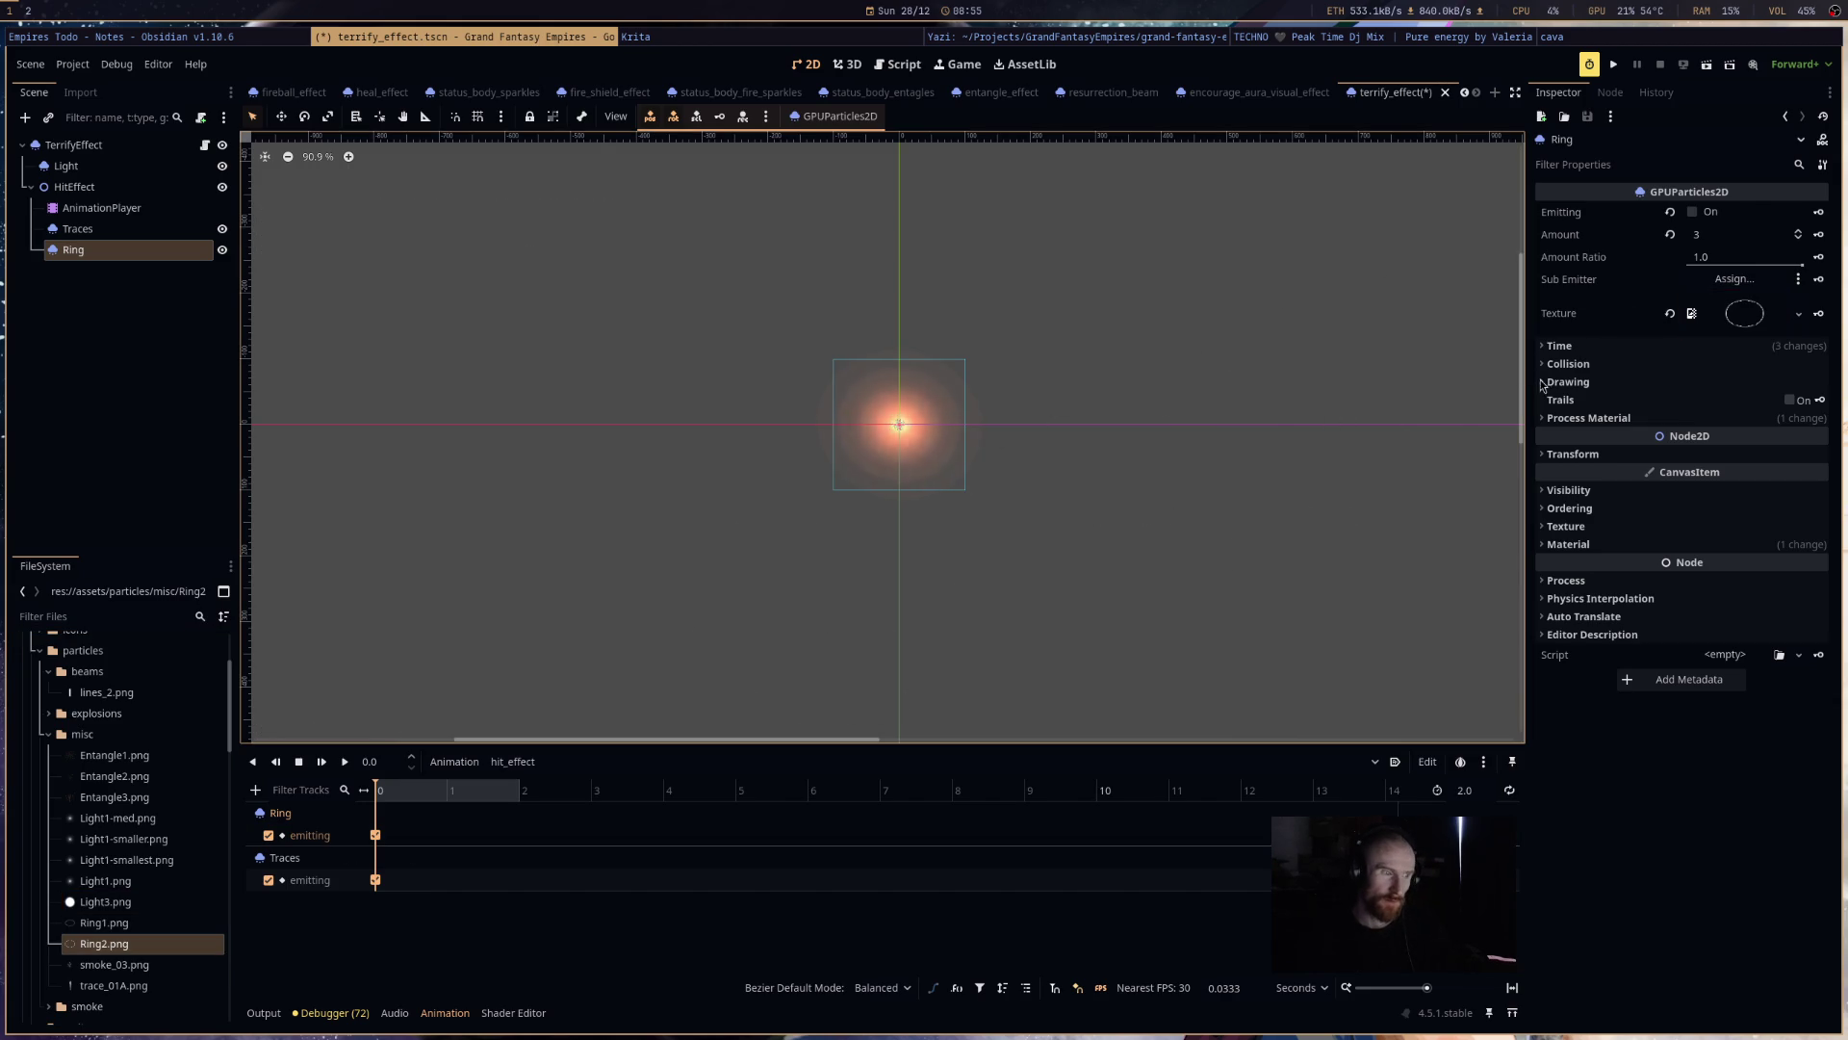
- Reselect the Ring node and turn on emitting to preview the glowing orange ring
{"action": "key", "text": "s"}
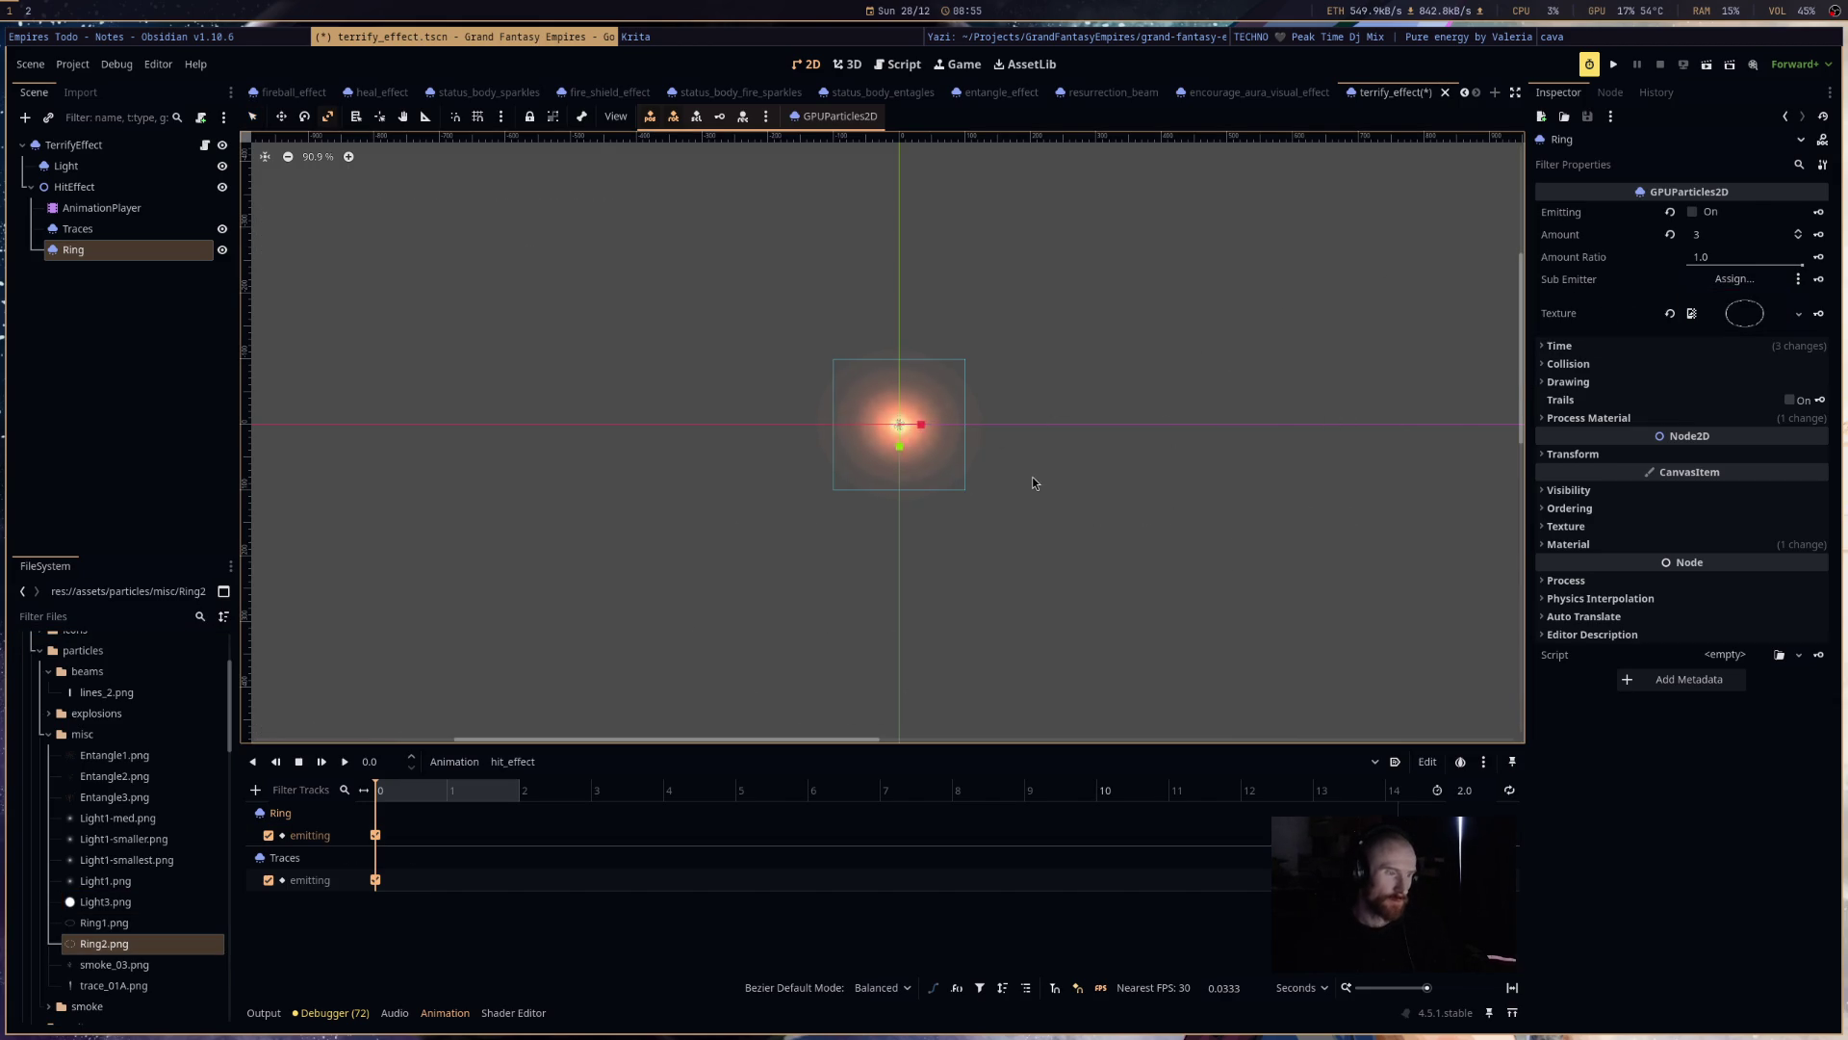
{"action": "left_click", "coordinate": [87, 250], "text": "ctrl"}
{"action": "left_click", "coordinate": [87, 250]}
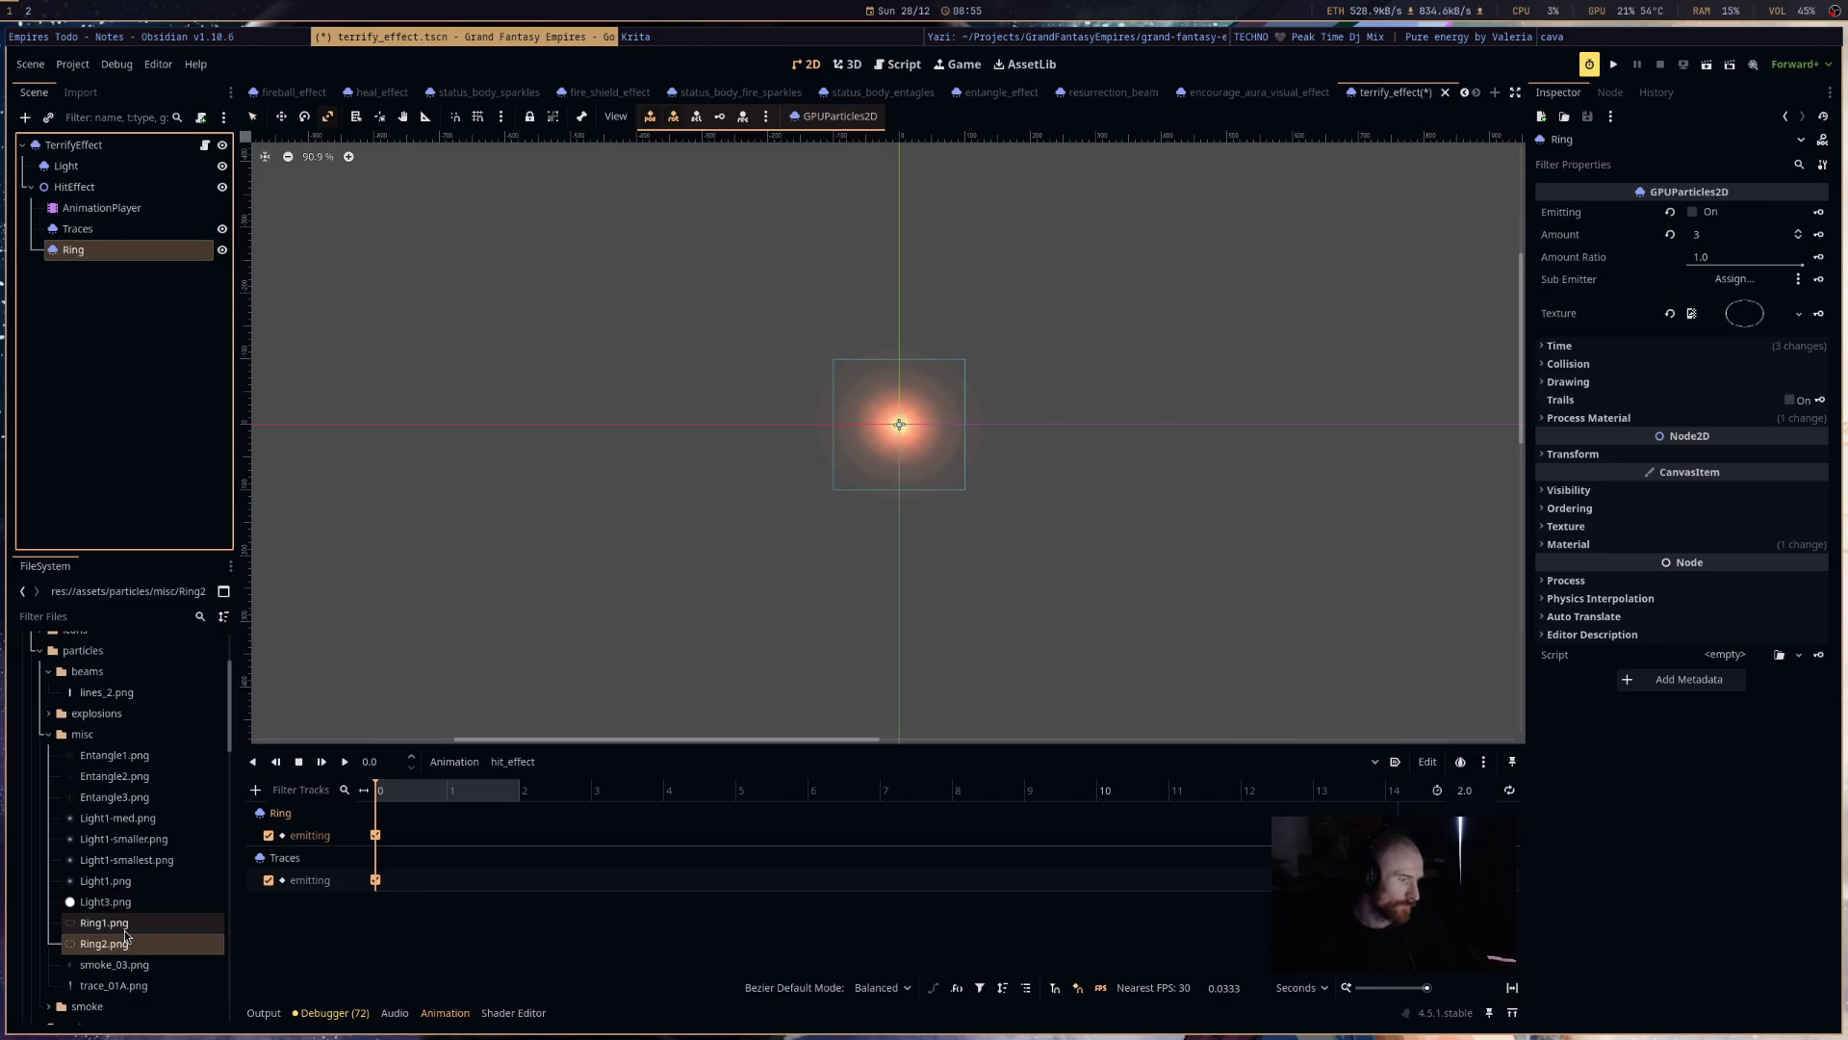
{"action": "left_click", "coordinate": [154, 943]}
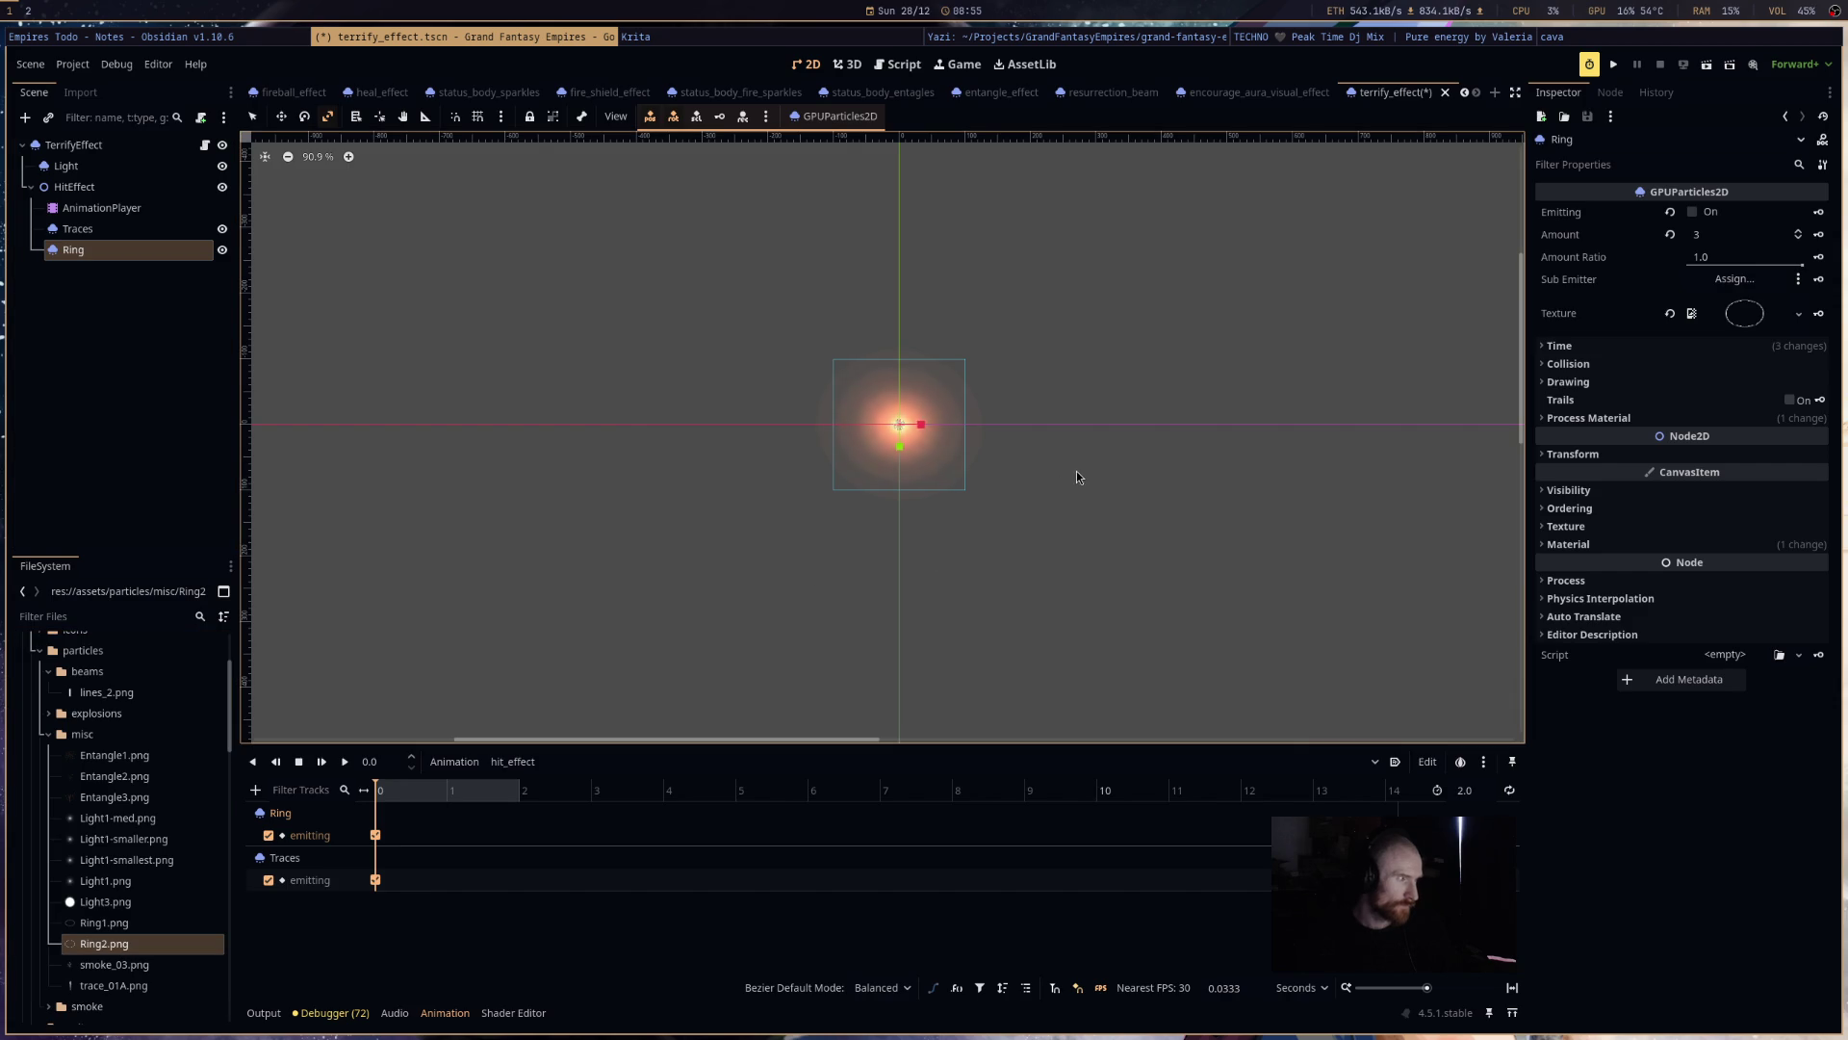
{"action": "scroll", "coordinate": [1064, 477], "scroll_direction": "down", "scroll_amount": 12}
{"action": "scroll", "coordinate": [1155, 404], "scroll_direction": "up", "scroll_amount": 5}
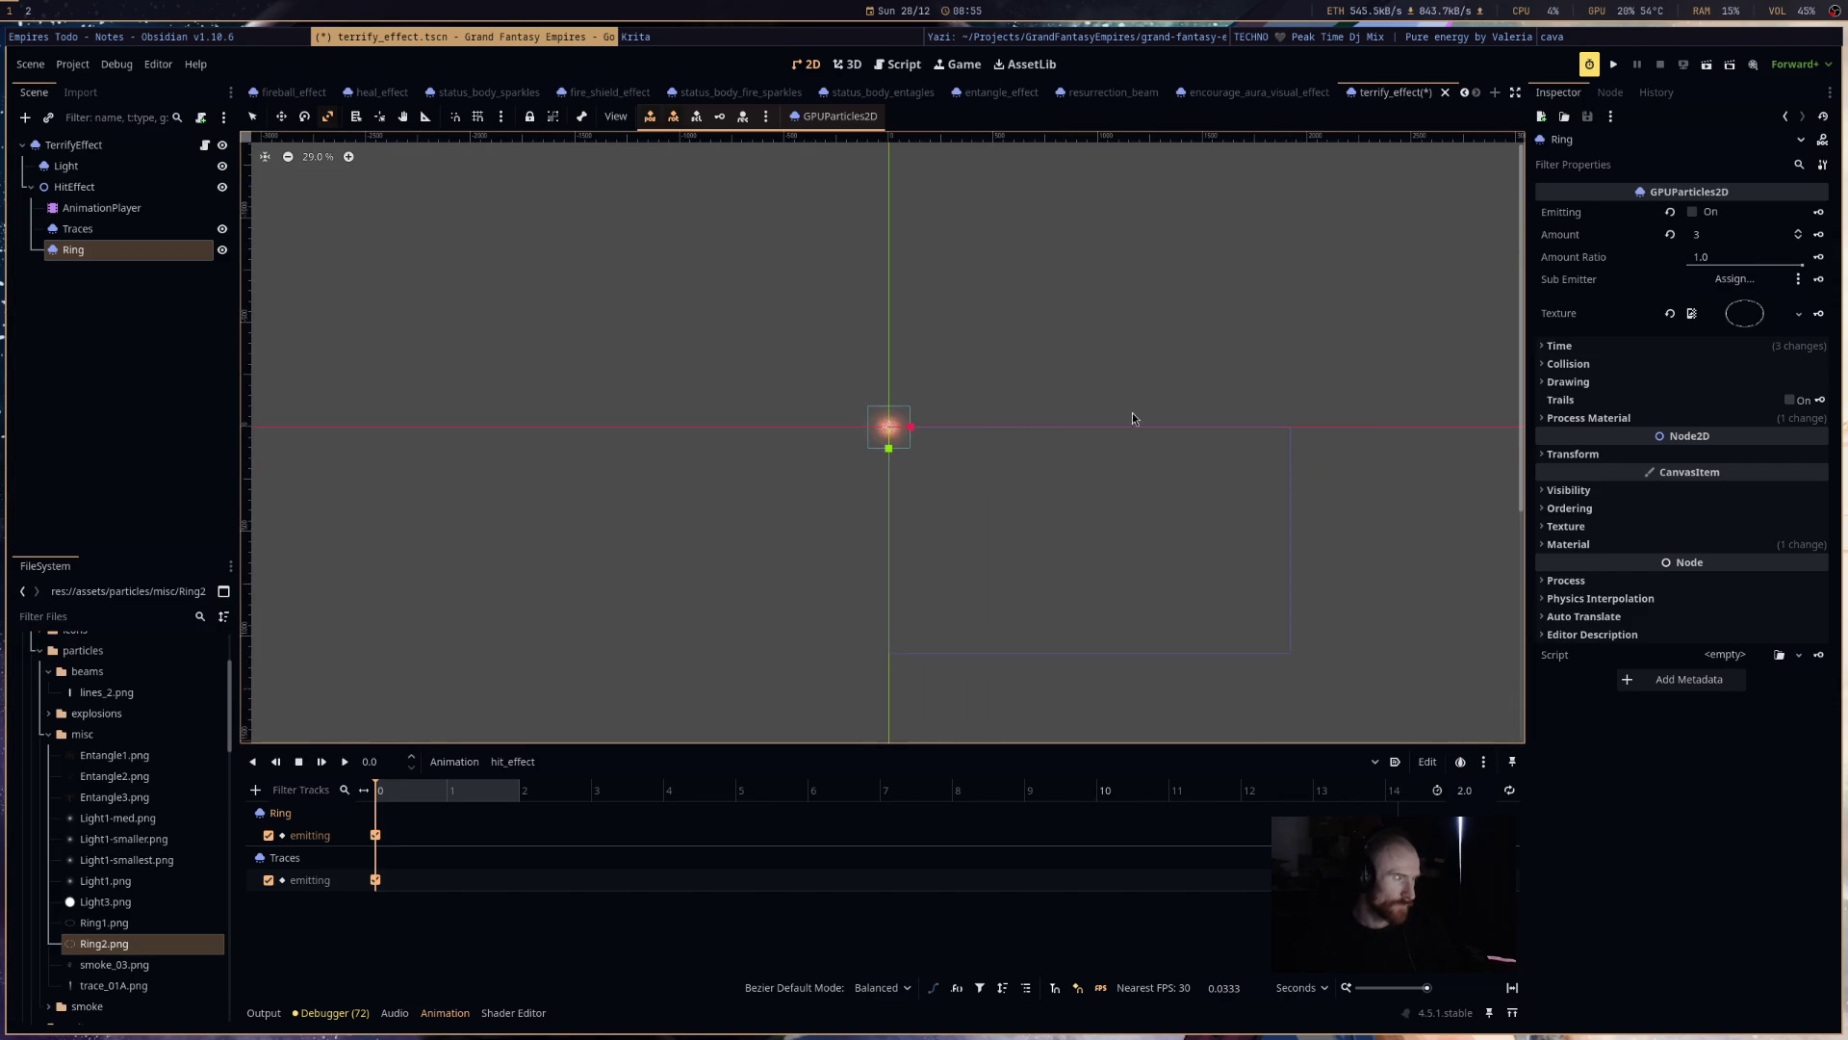
{"action": "key", "text": "ctrl+r"}
{"action": "scroll", "coordinate": [878, 461], "scroll_direction": "up", "scroll_amount": 5}
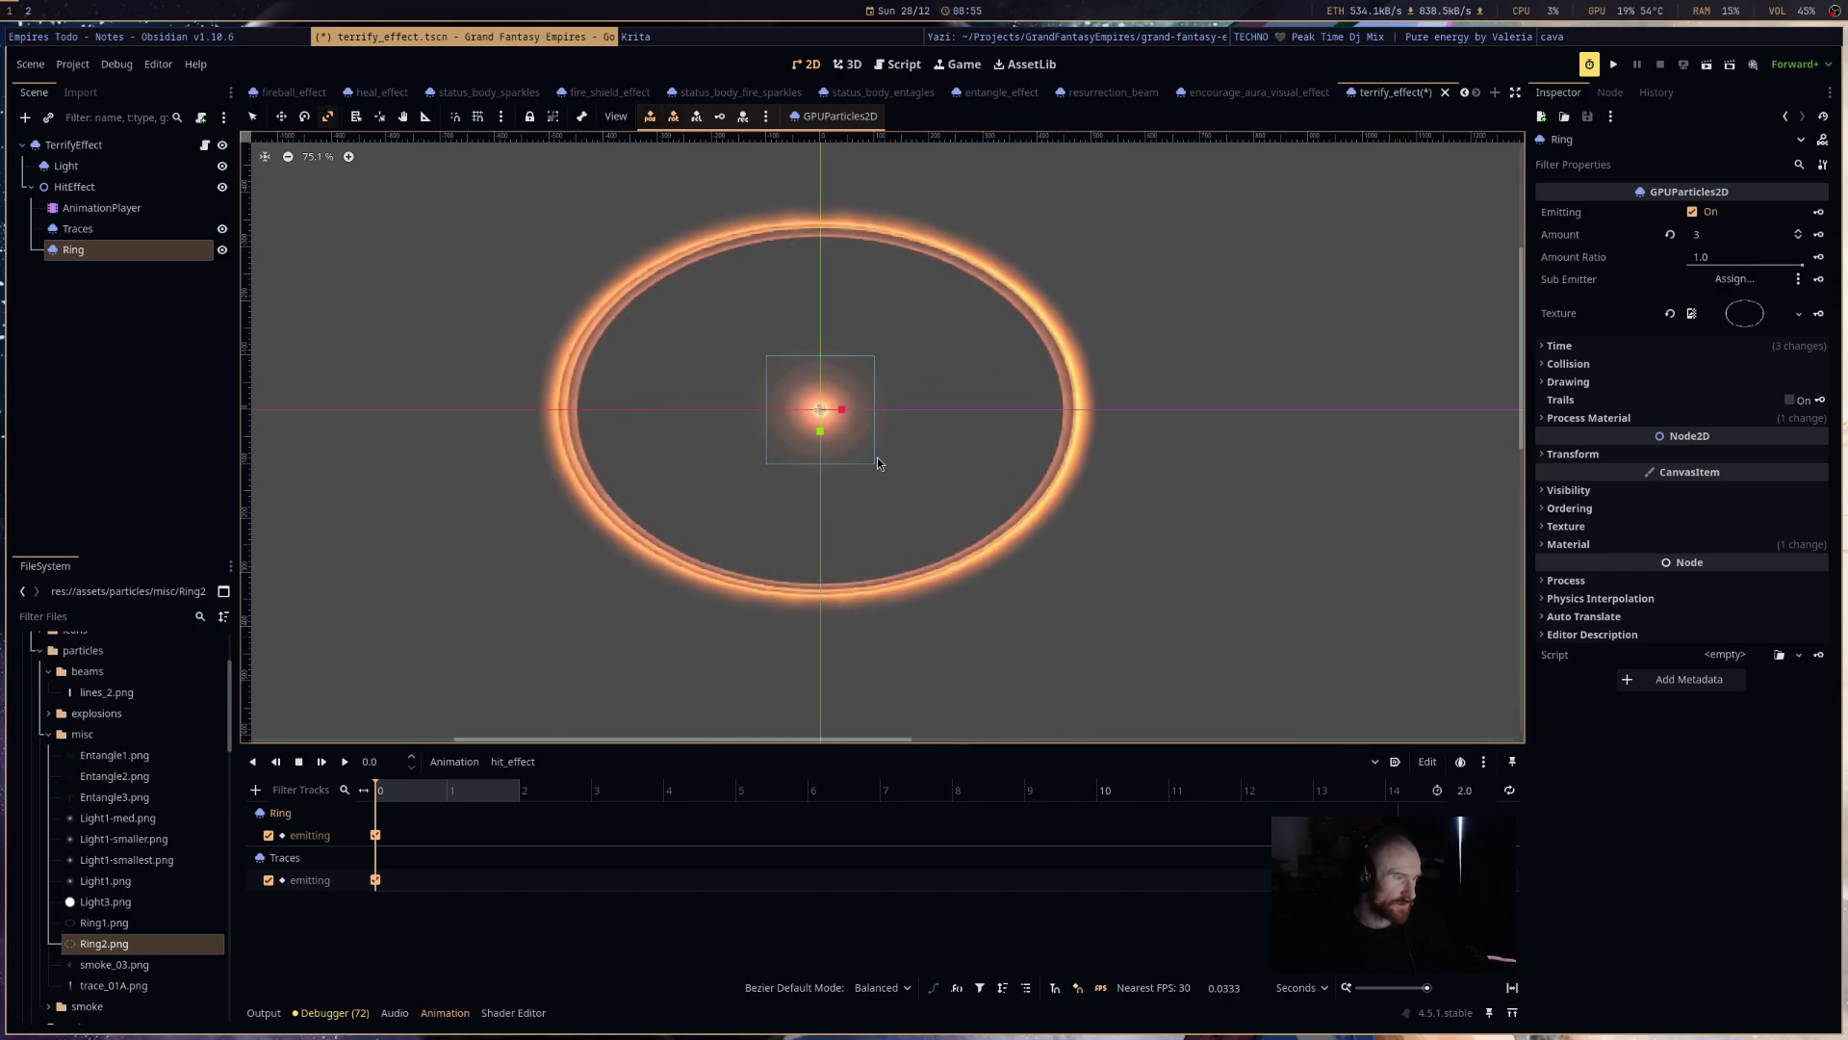
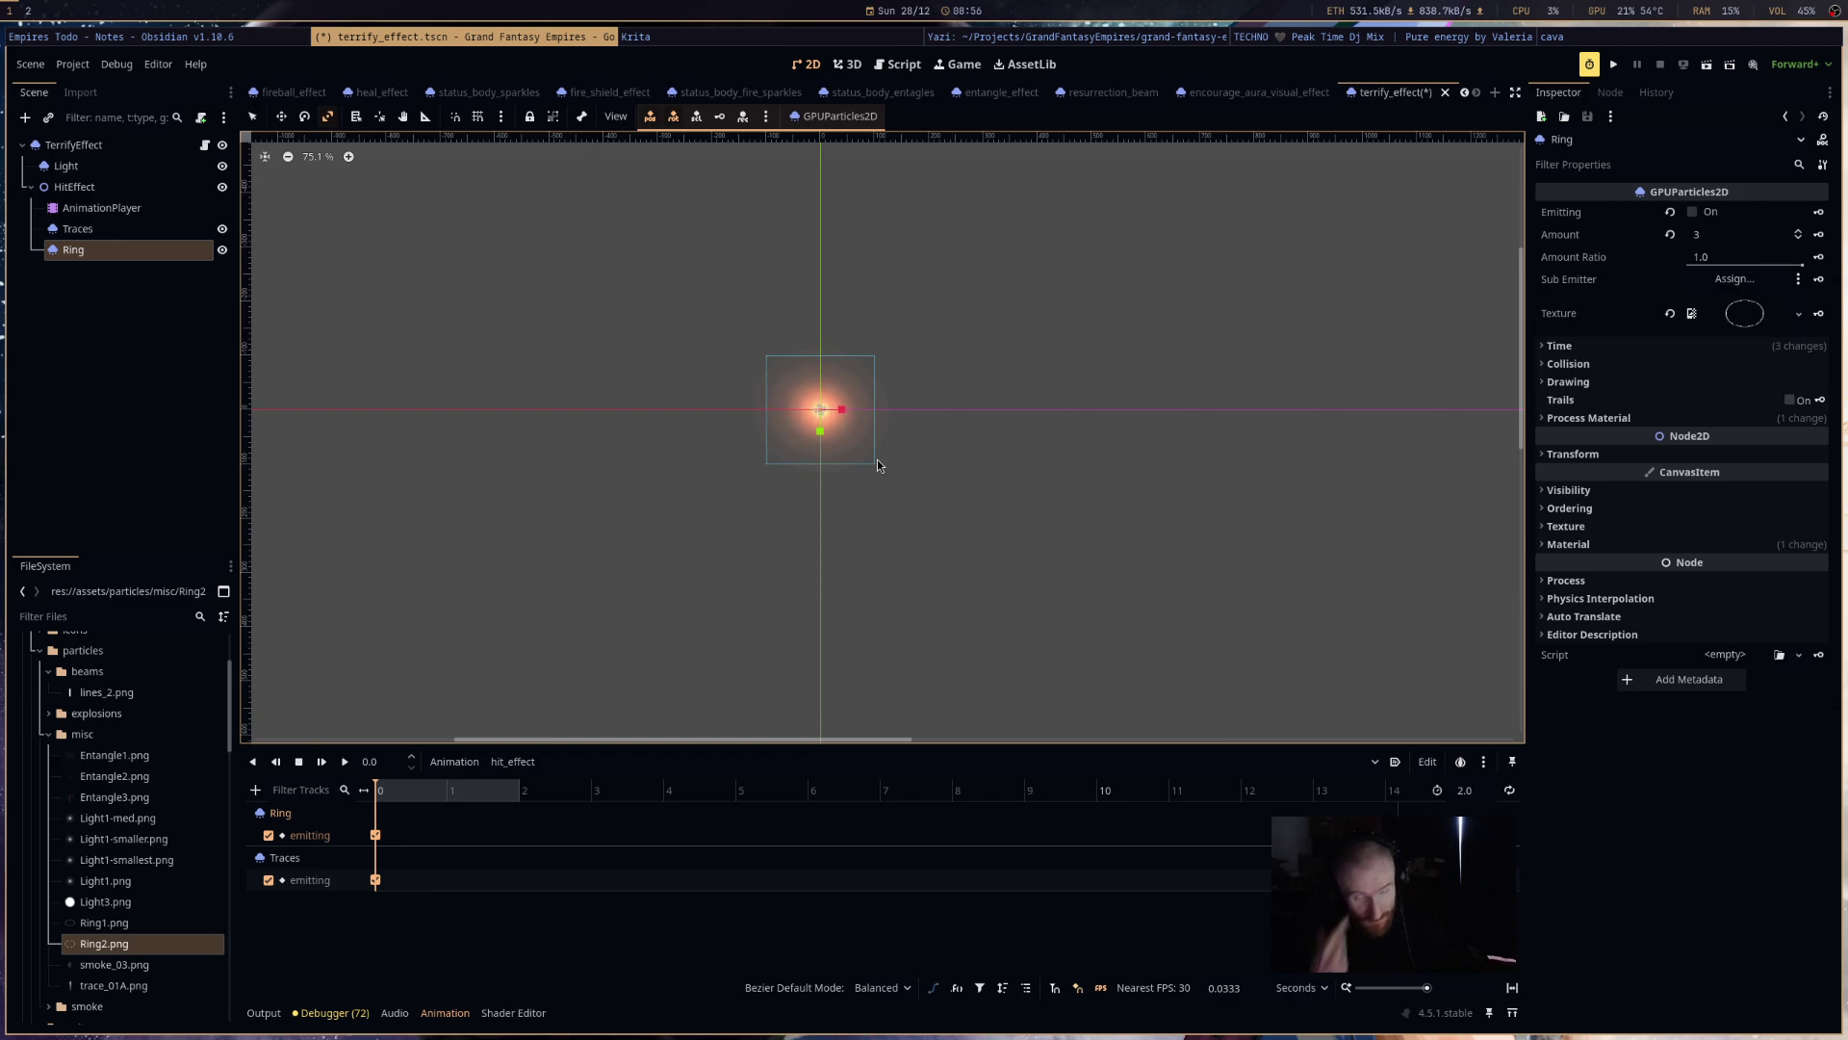
- Save the terrify effect scene and compare it with the encourage_aura_visual_effect scene tab
{"action": "key", "text": "ctrl+s"}
{"action": "scroll", "coordinate": [830, 401], "scroll_direction": "up", "scroll_amount": 1}
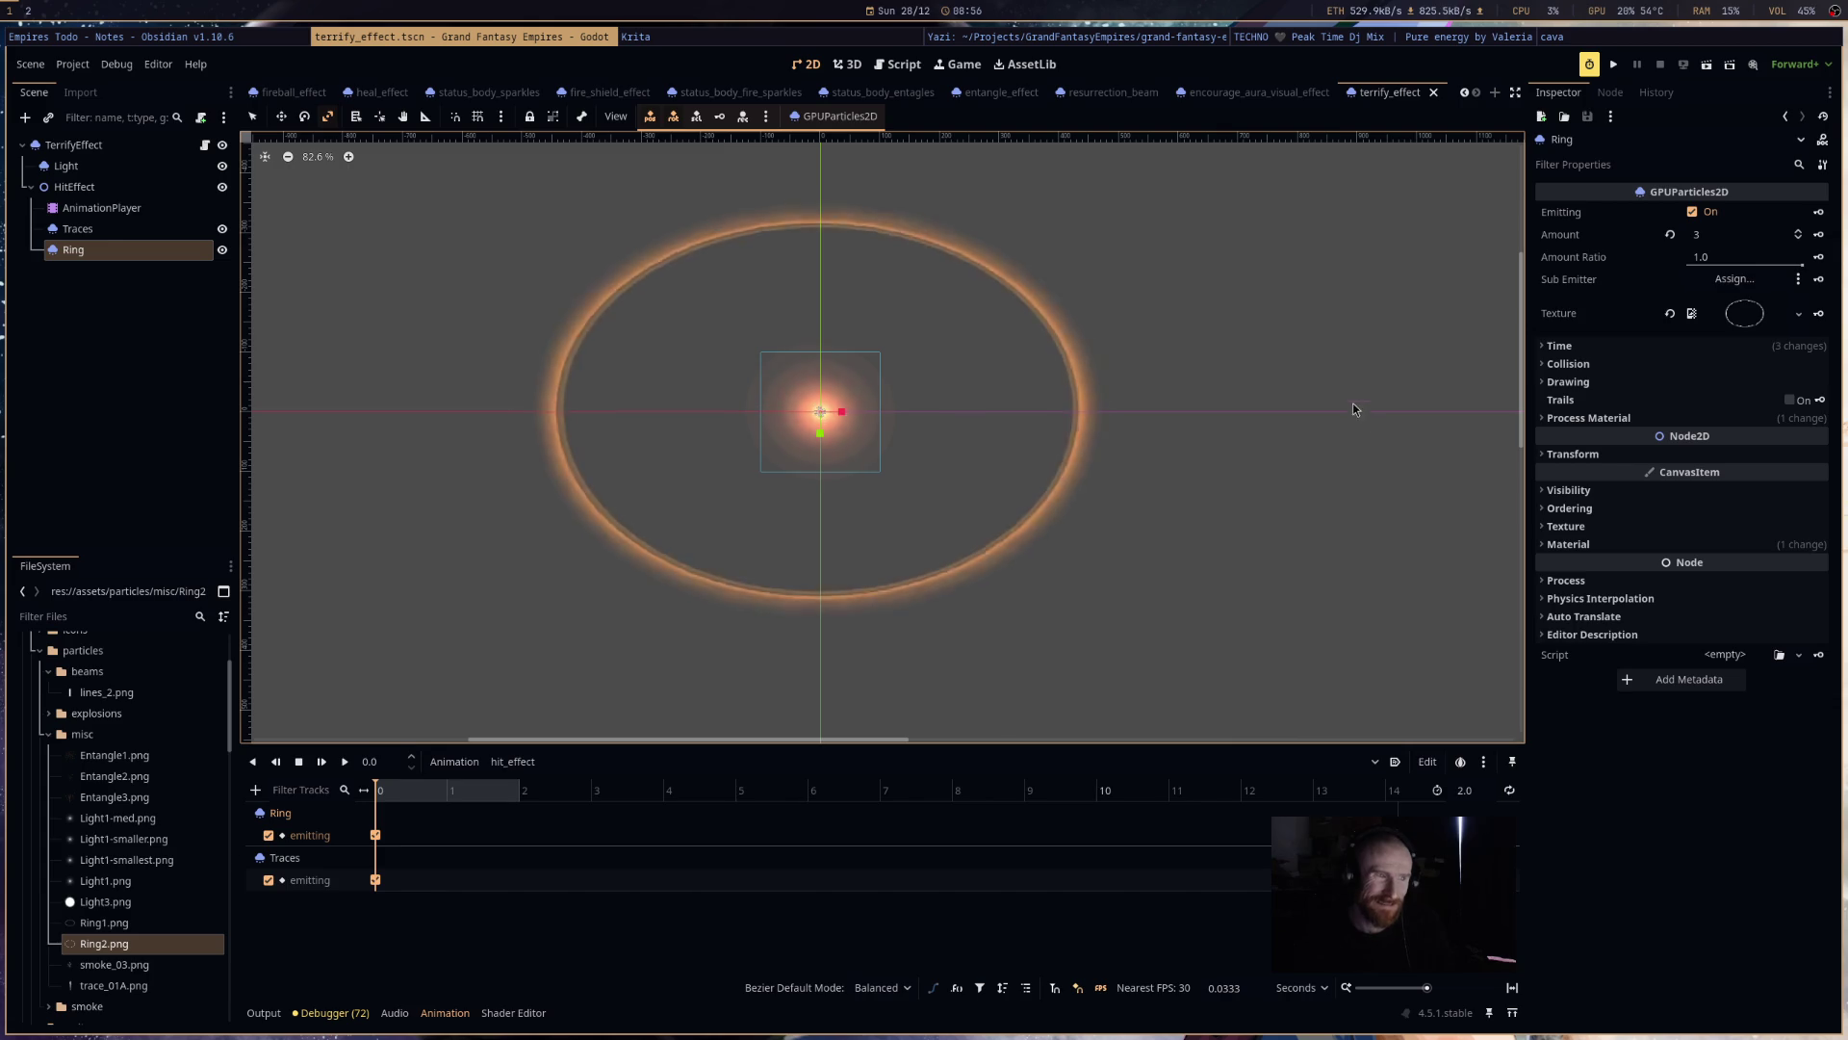
{"action": "left_click", "coordinate": [1228, 96]}
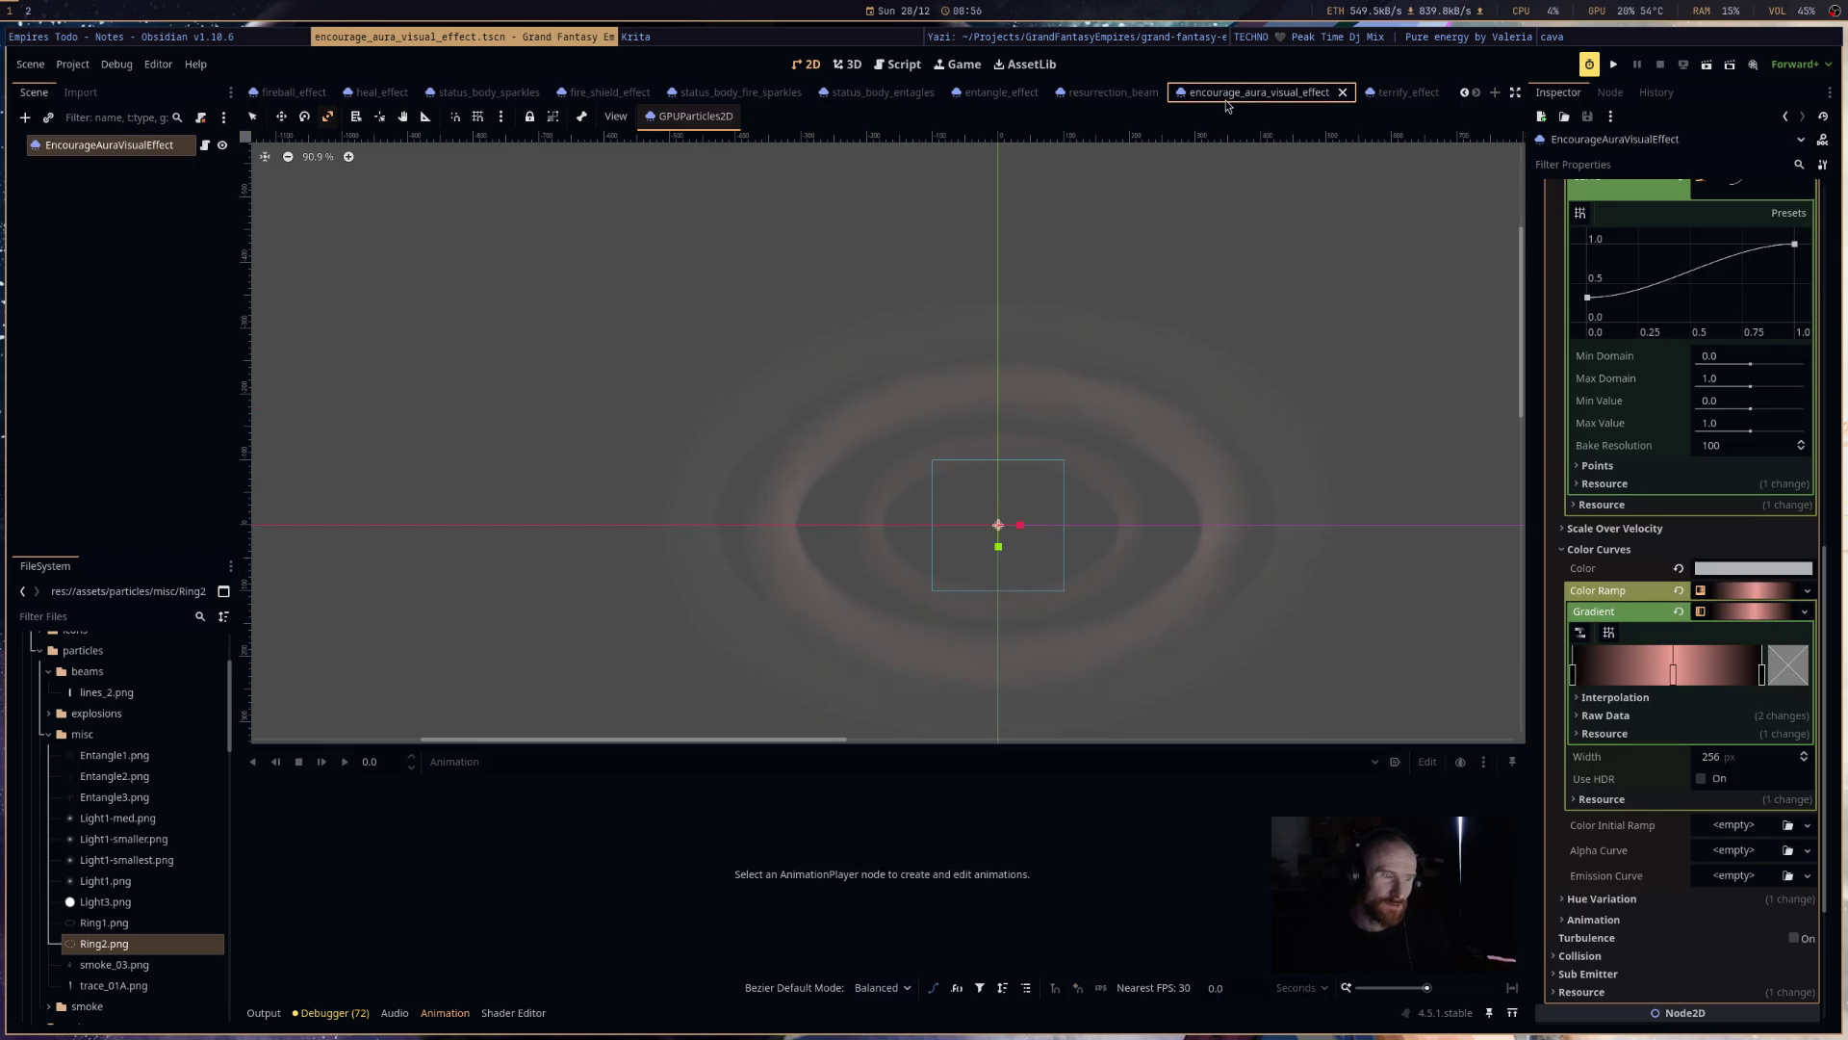
{"action": "left_click", "coordinate": [1379, 92]}
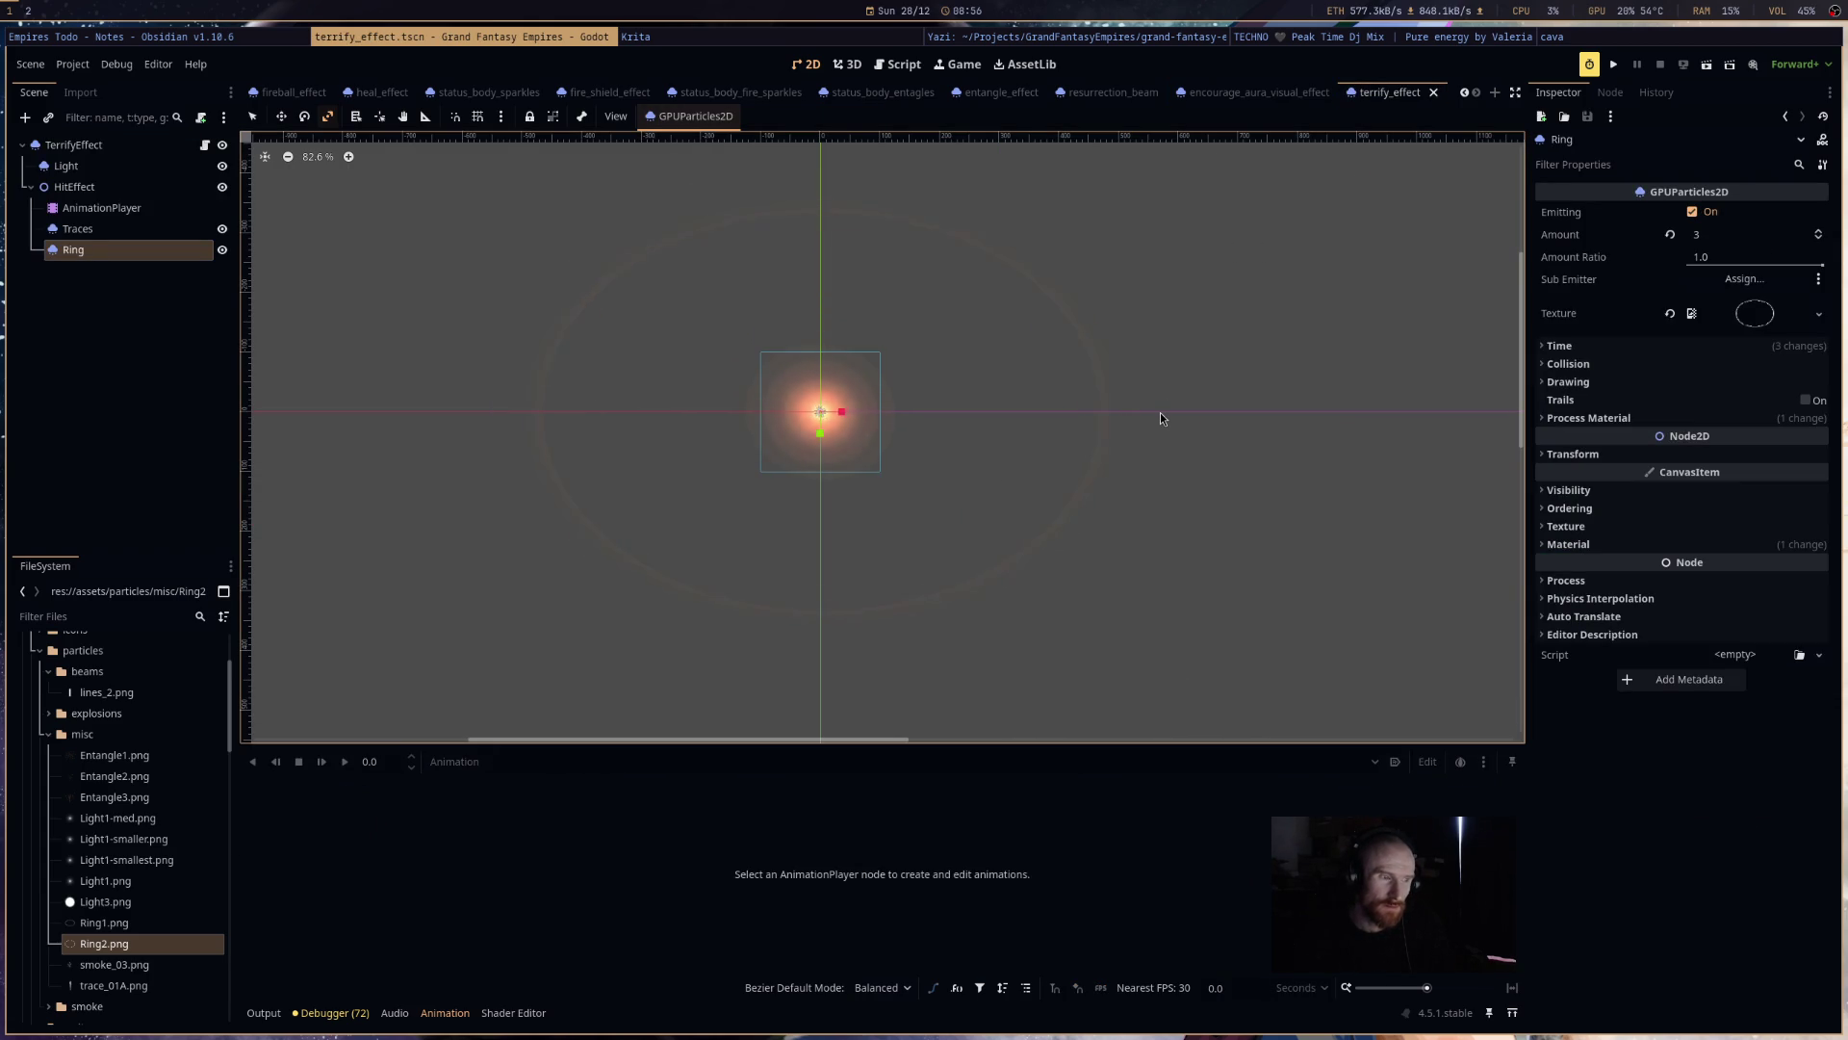
{"action": "left_click", "coordinate": [1304, 95]}
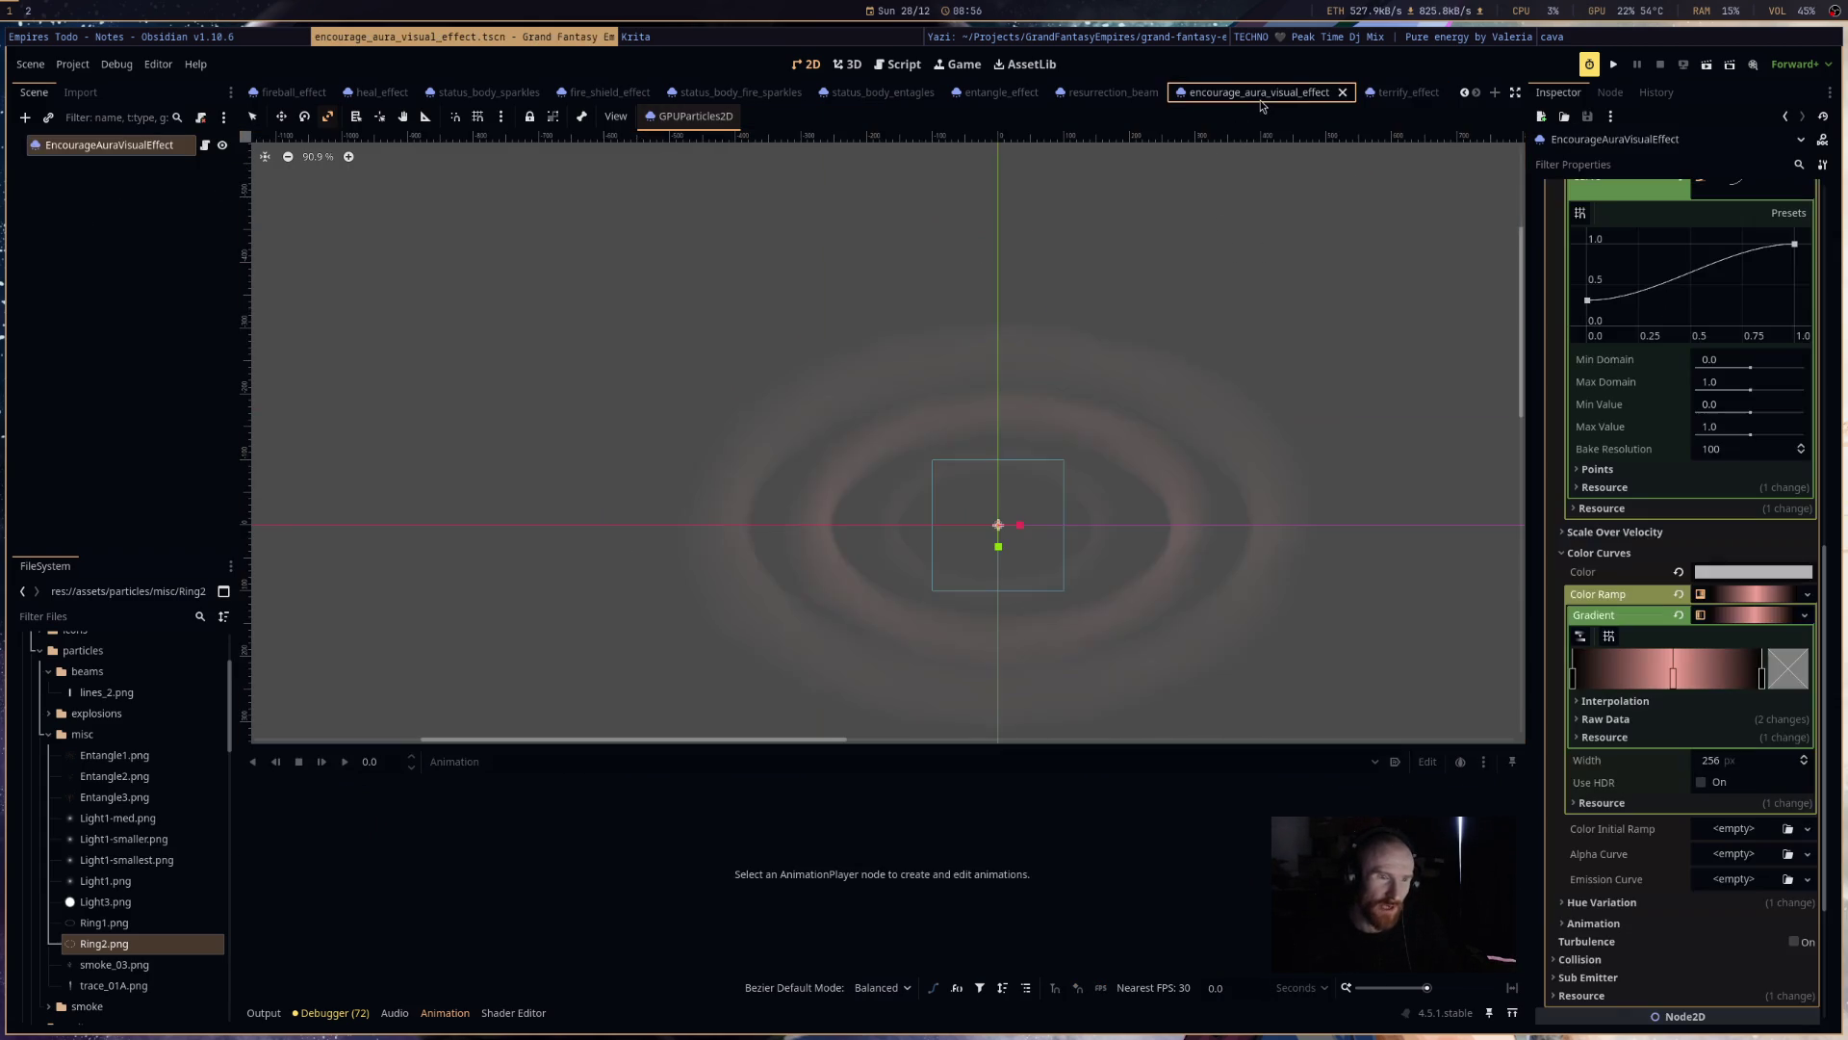
{"action": "left_click", "coordinate": [1401, 92]}
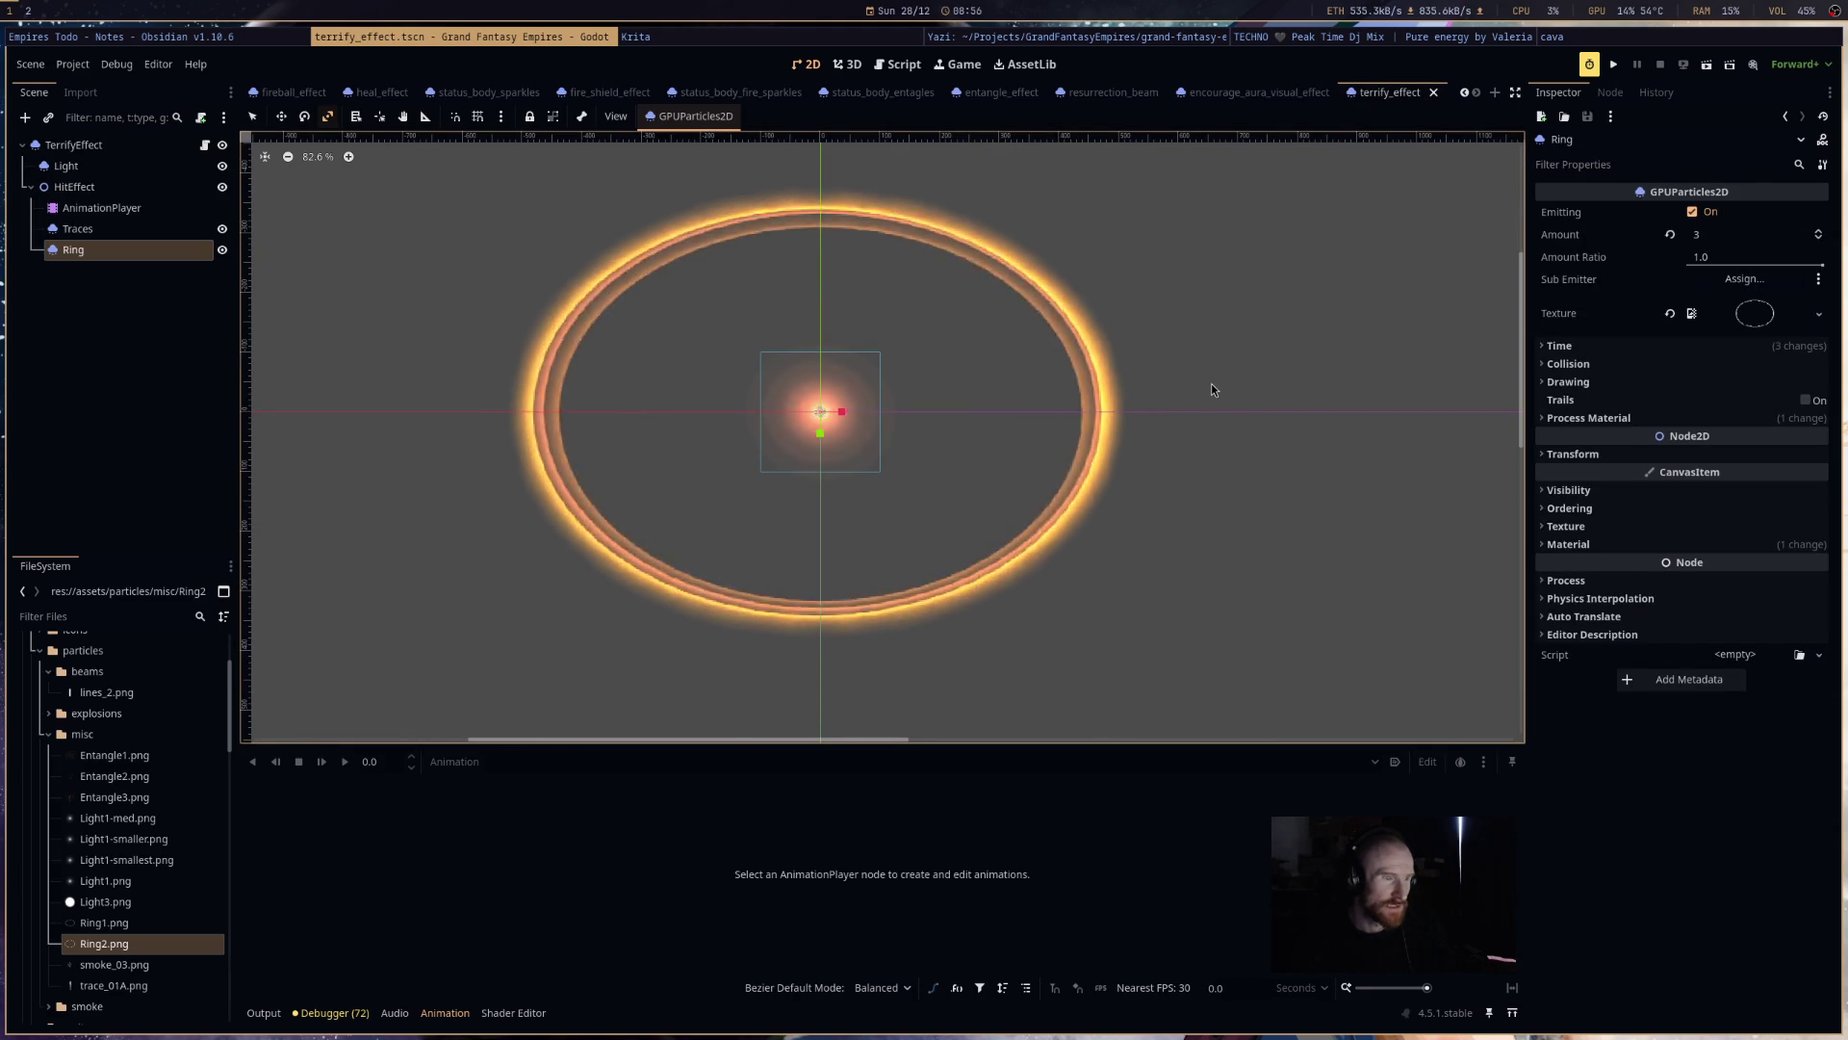
- Make the Ring's process material unique, including its sub-resources
{"action": "left_click", "coordinate": [1743, 419]}
{"action": "right_click", "coordinate": [1744, 445]}
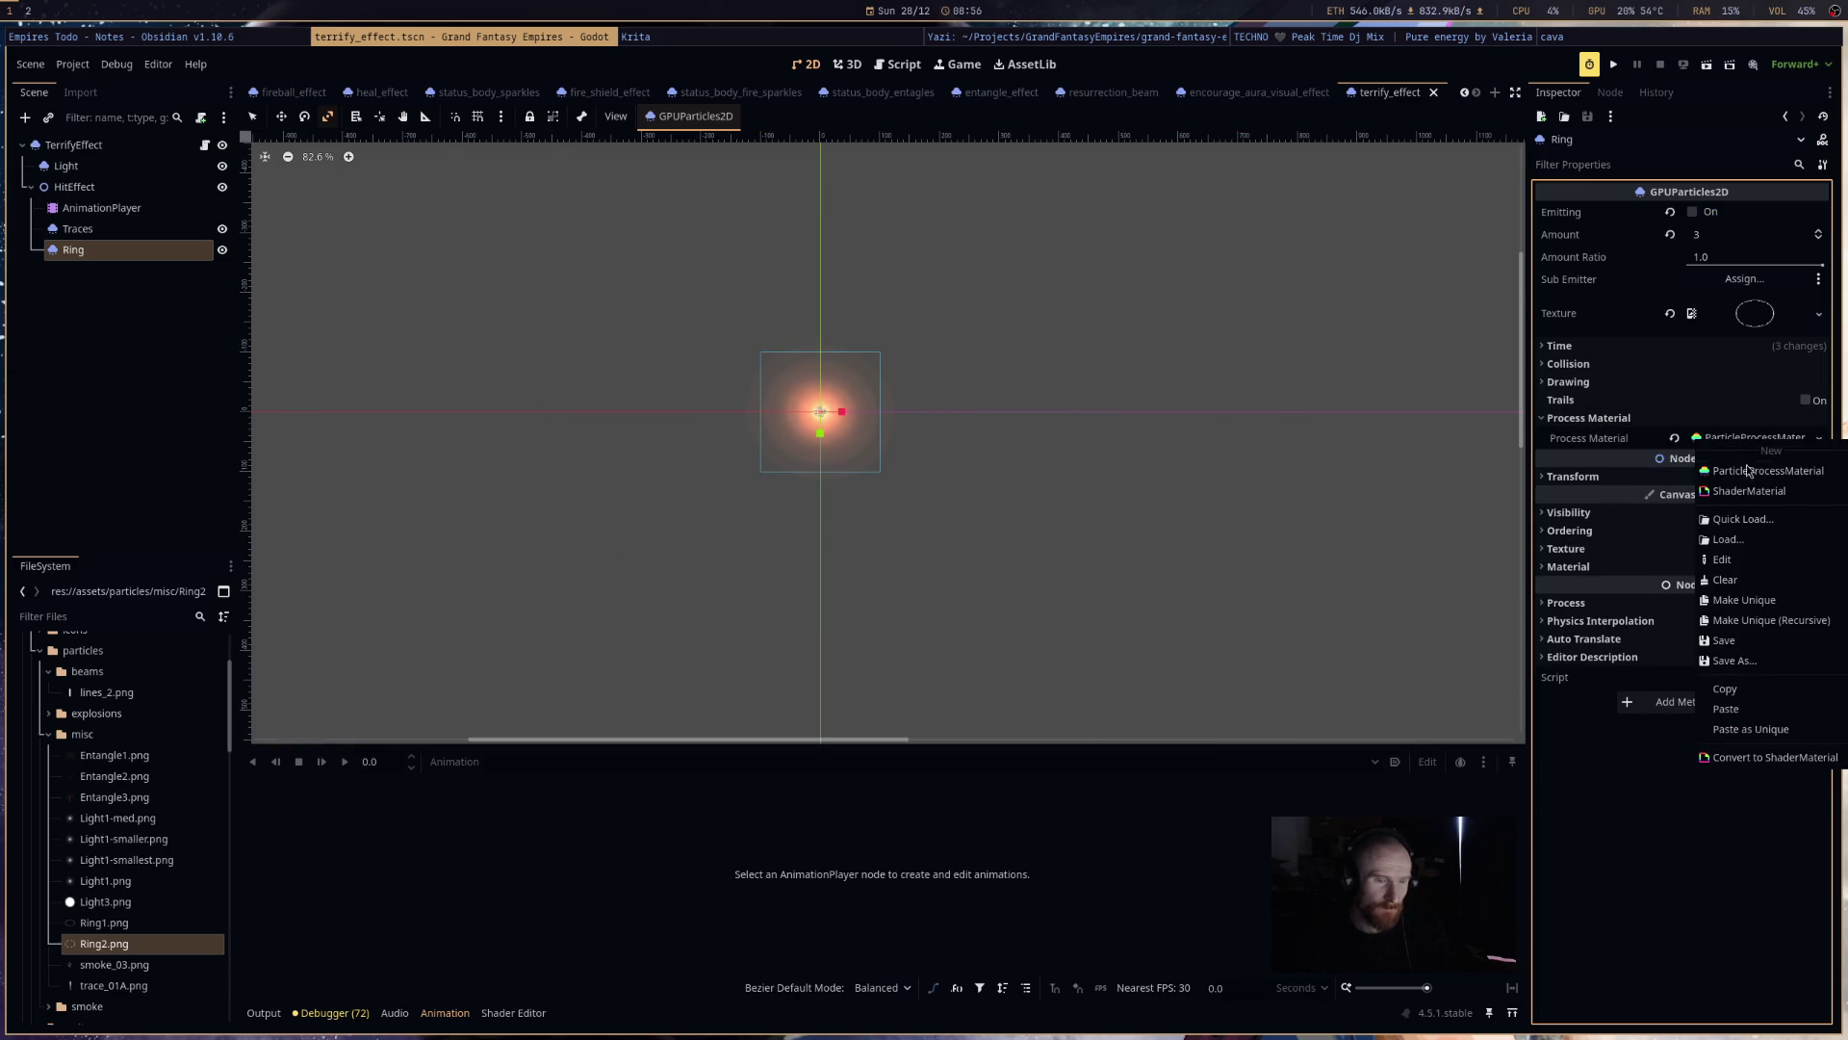
{"action": "left_click", "coordinate": [1761, 624]}
{"action": "left_click", "coordinate": [996, 655]}
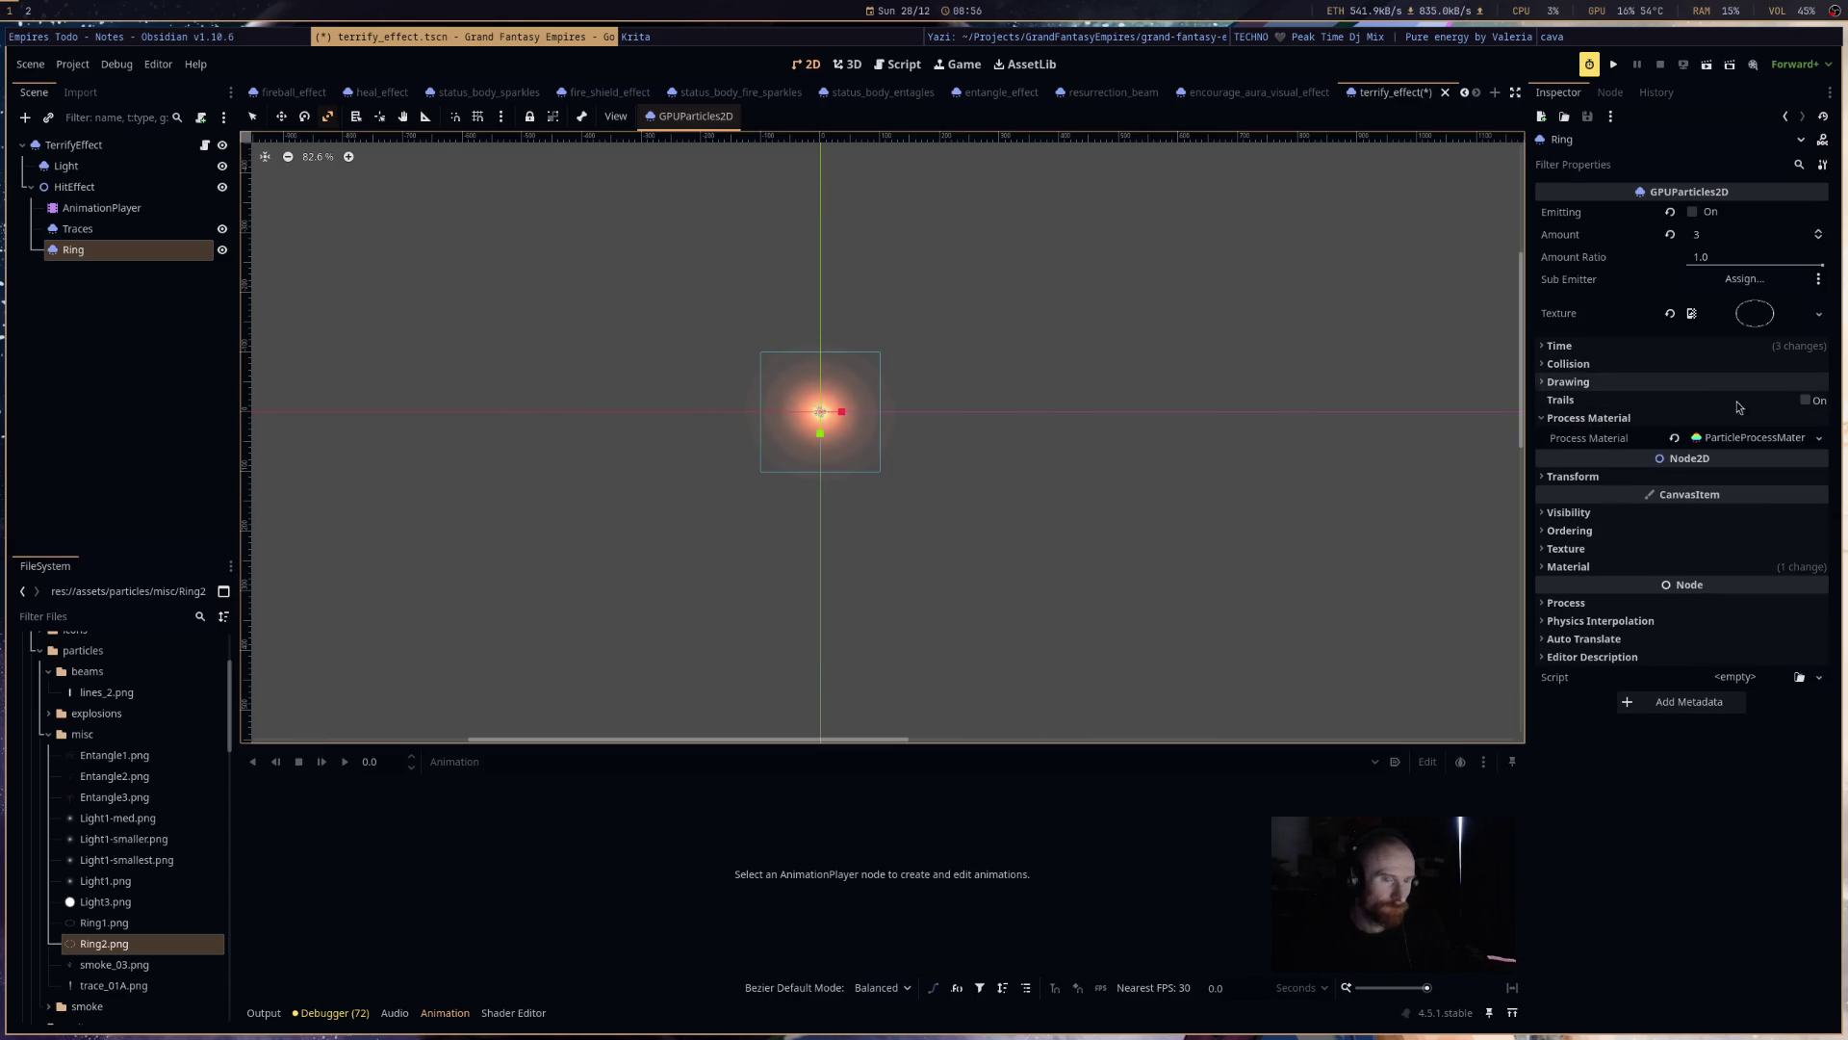
- Give the Ring a scale curve rising from zero and a scale range of 1.3 to 1.5
{"action": "left_click", "coordinate": [1741, 439]}
{"action": "left_click", "coordinate": [1651, 556]}
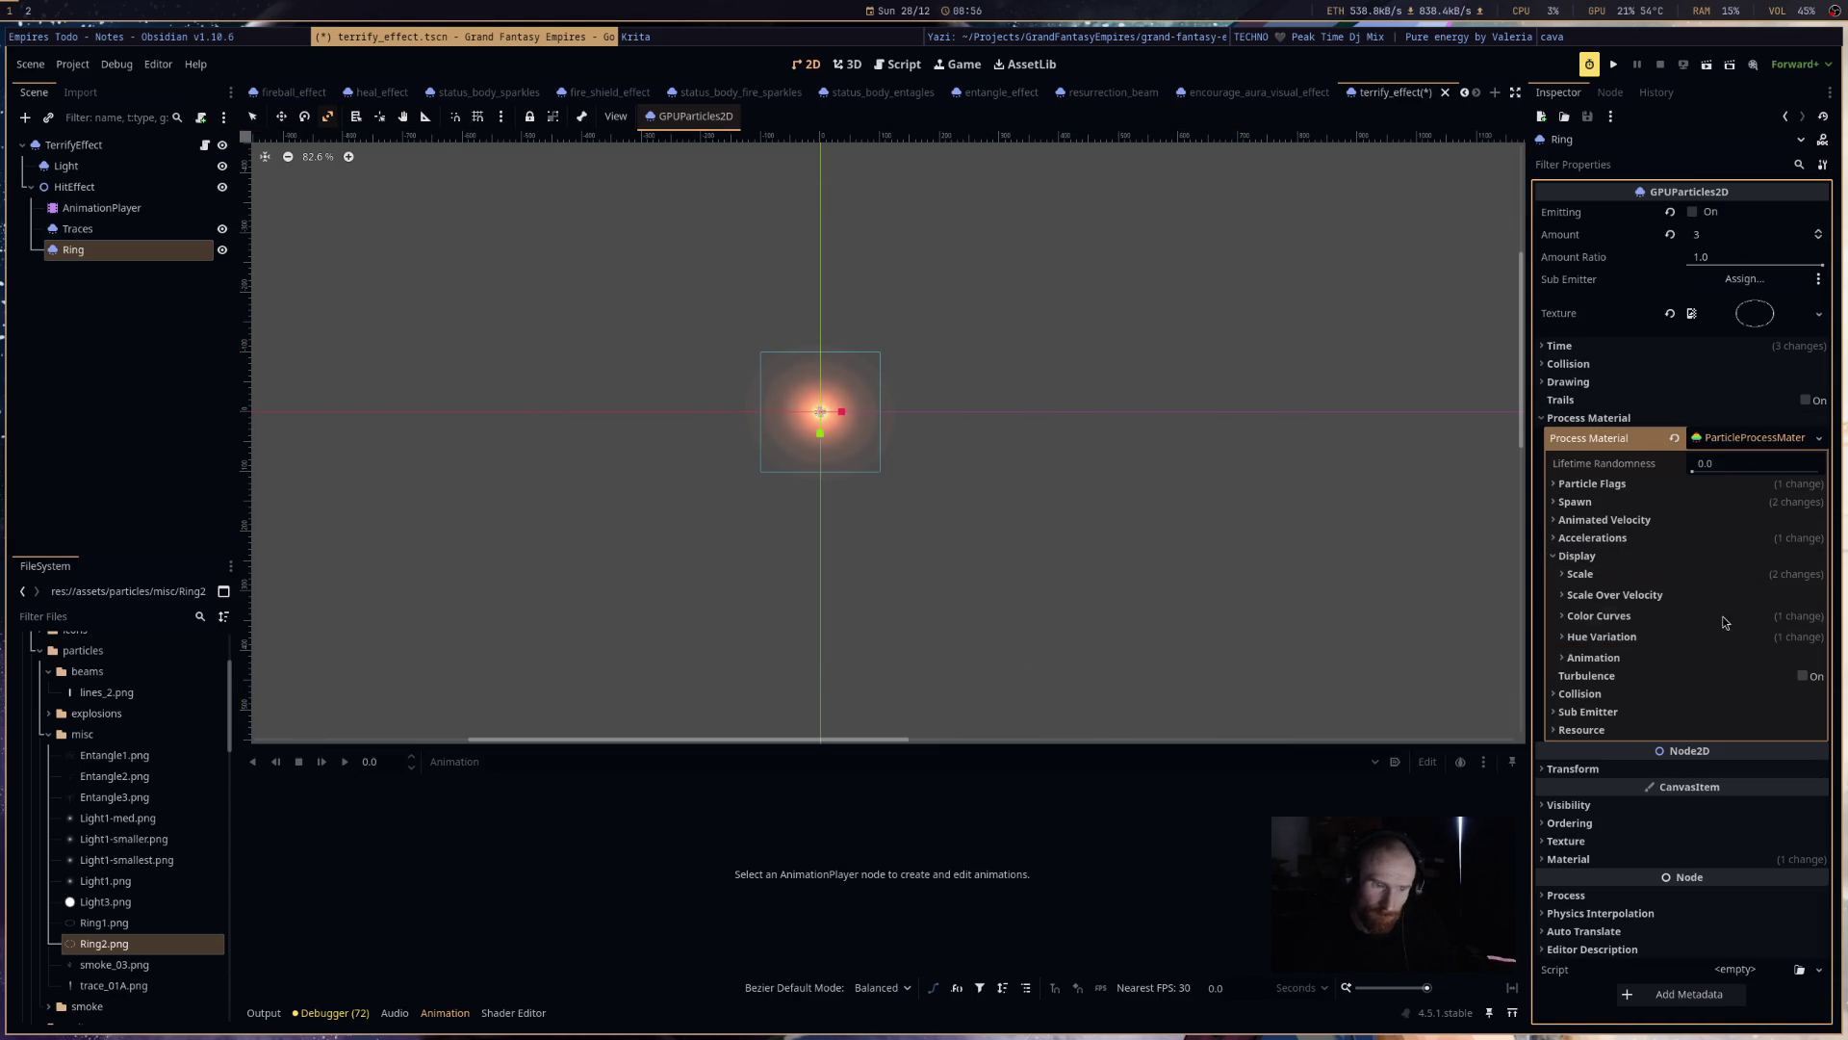
{"action": "left_click", "coordinate": [1714, 574]}
{"action": "key", "text": "Return"}
{"action": "left_click", "coordinate": [1750, 657]}
{"action": "left_click", "coordinate": [1701, 751]}
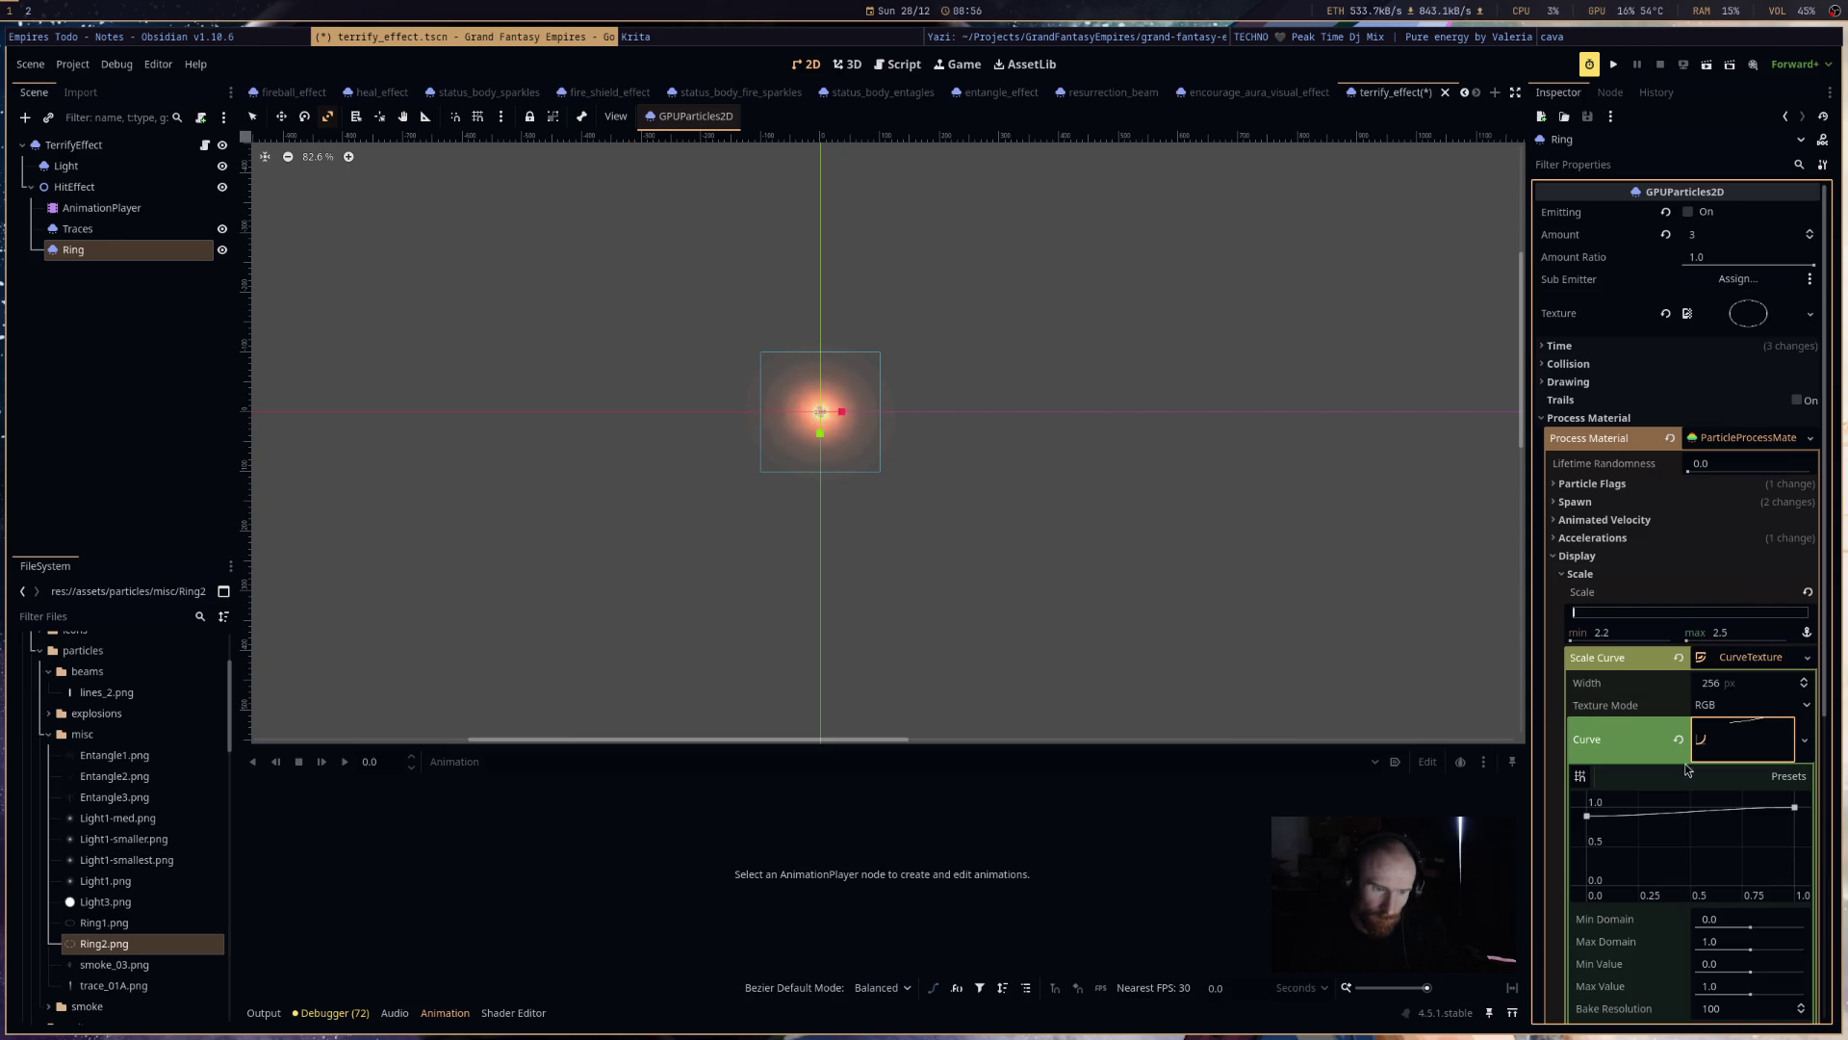
{"action": "left_click_drag", "start_coordinate": [1587, 815], "coordinate": [1575, 908]}
{"action": "left_click", "coordinate": [1735, 632]}
{"action": "type", "text": "1.5"}
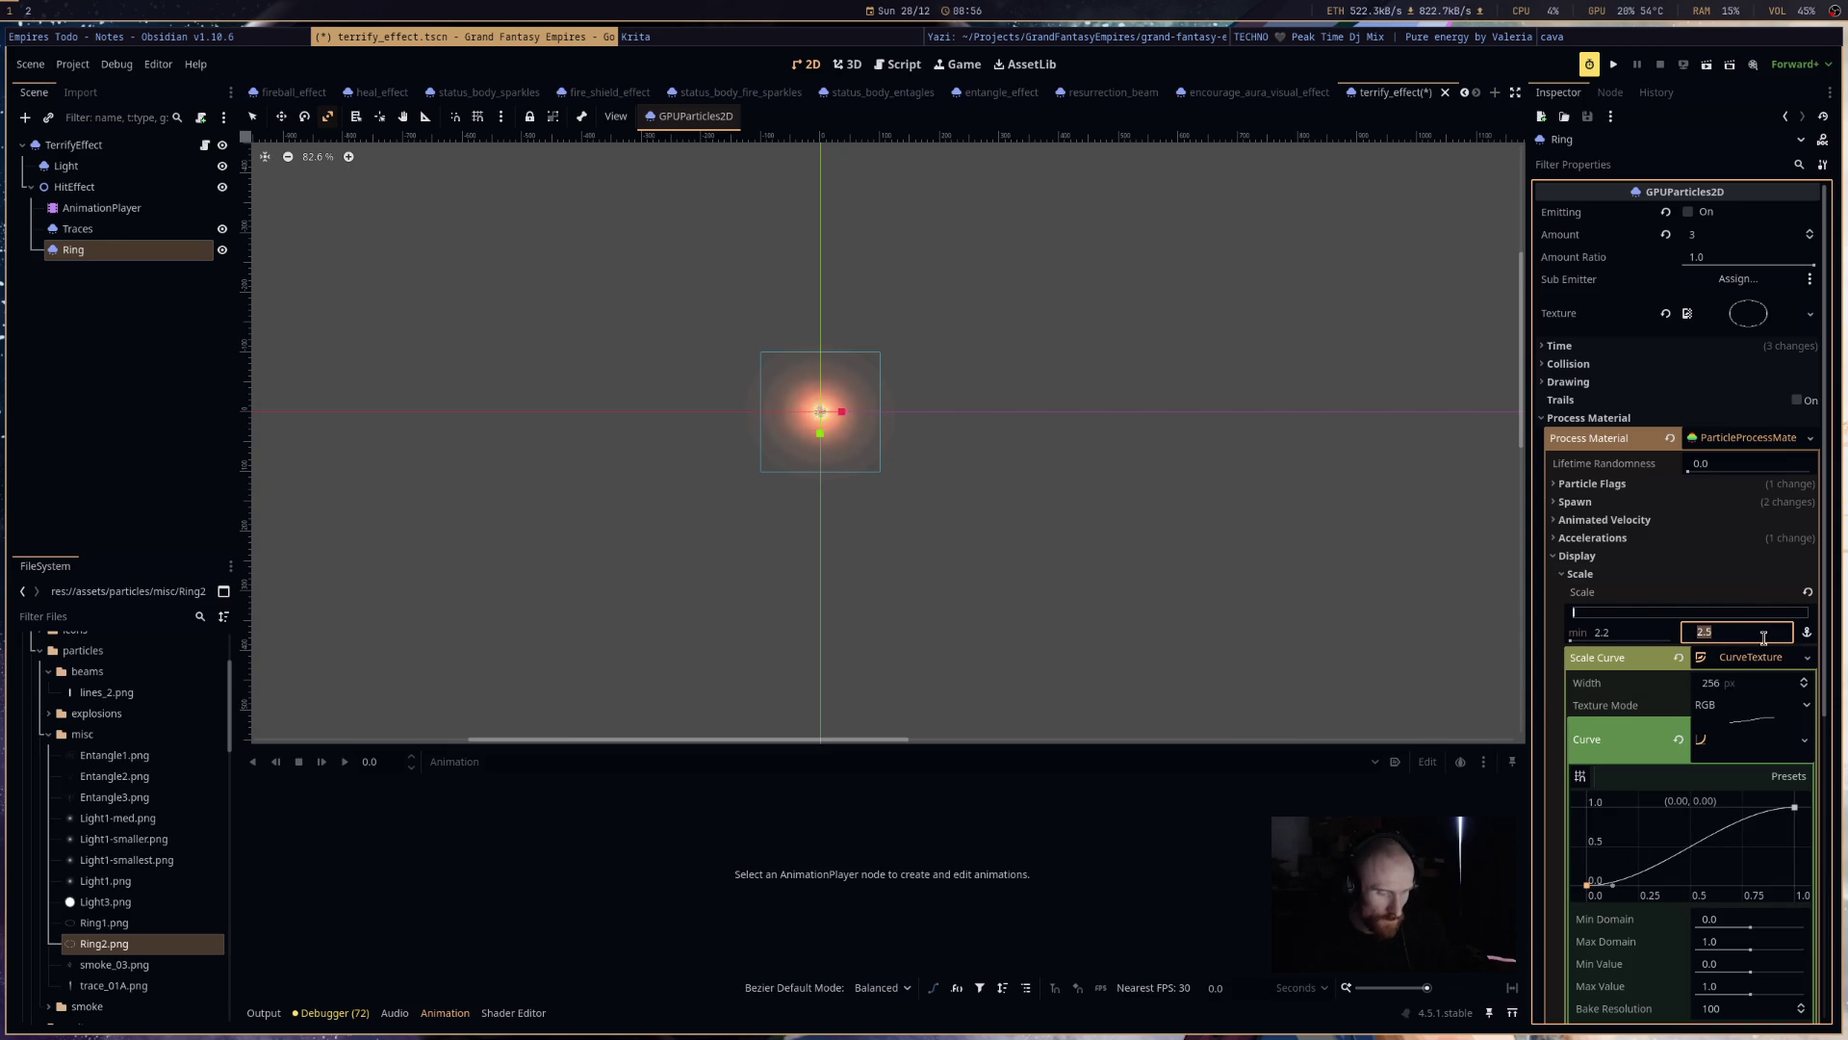
{"action": "left_click", "coordinate": [1657, 639]}
{"action": "type", "text": "1.3"}
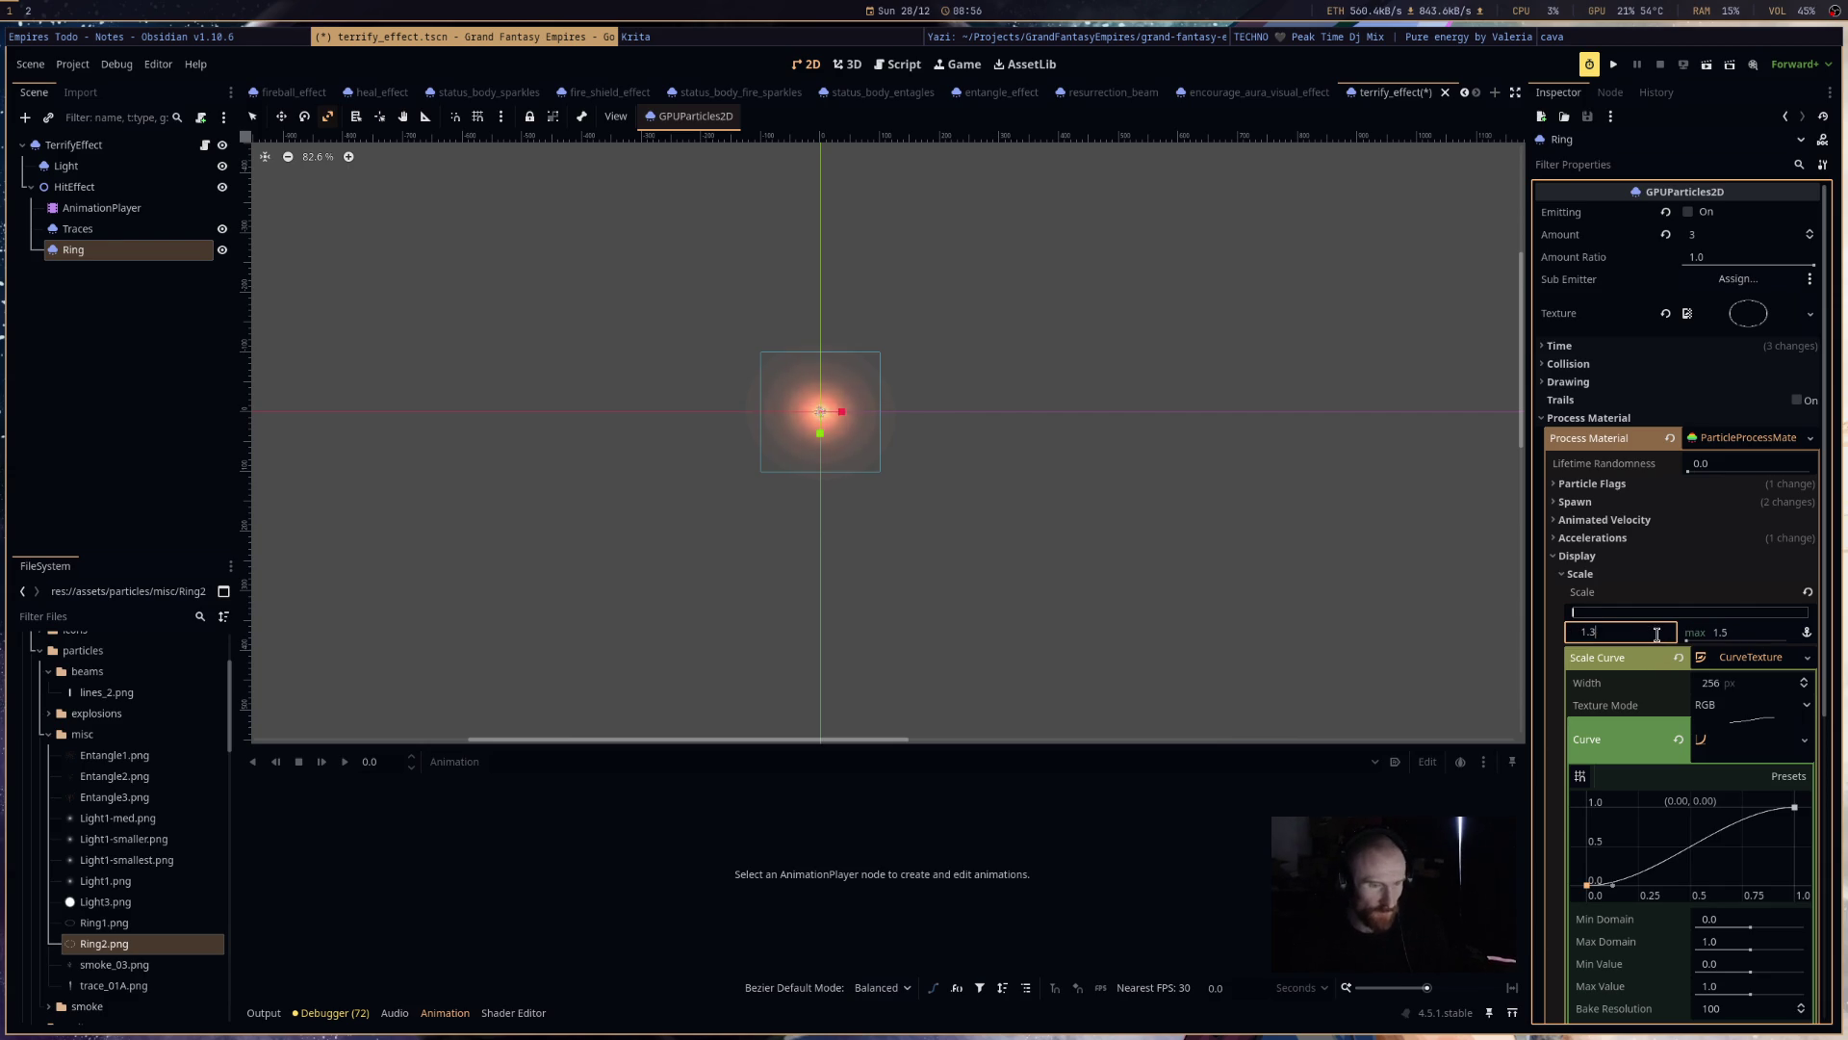
{"action": "left_click", "coordinate": [1262, 484]}
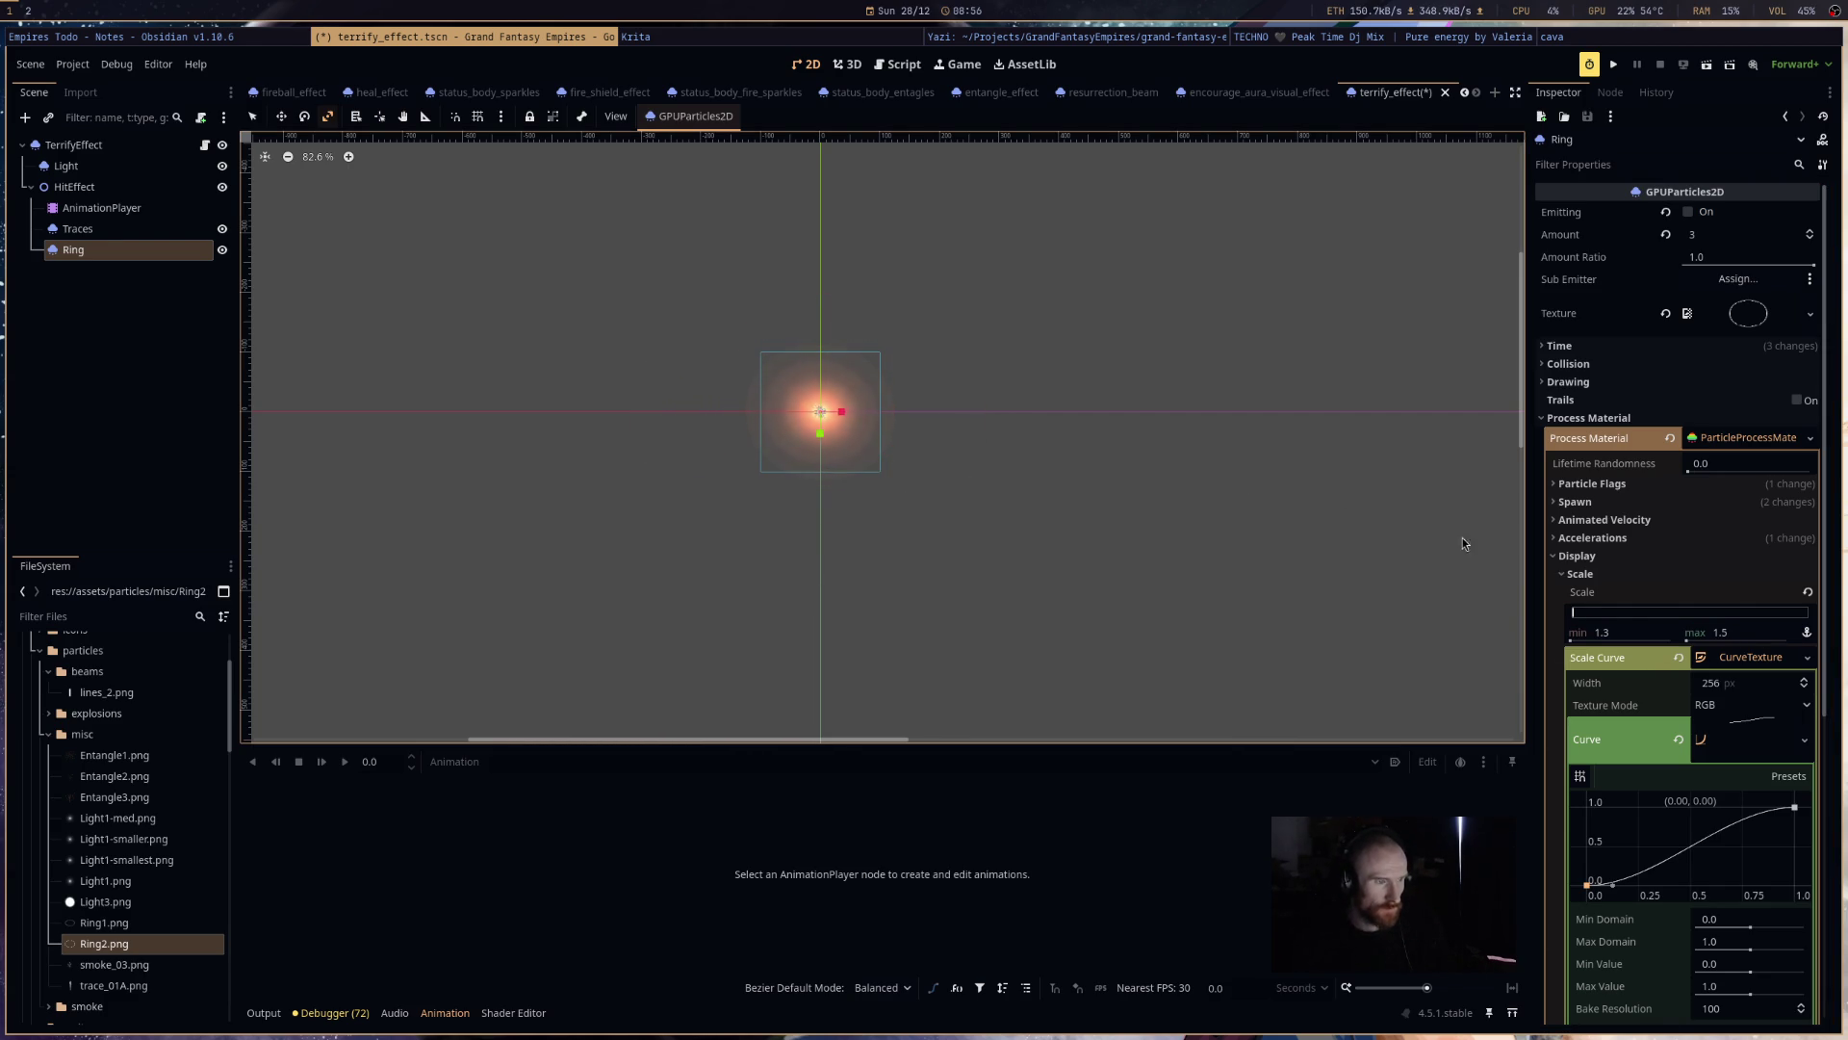
{"action": "scroll", "coordinate": [1671, 774], "scroll_direction": "down", "scroll_amount": 5}
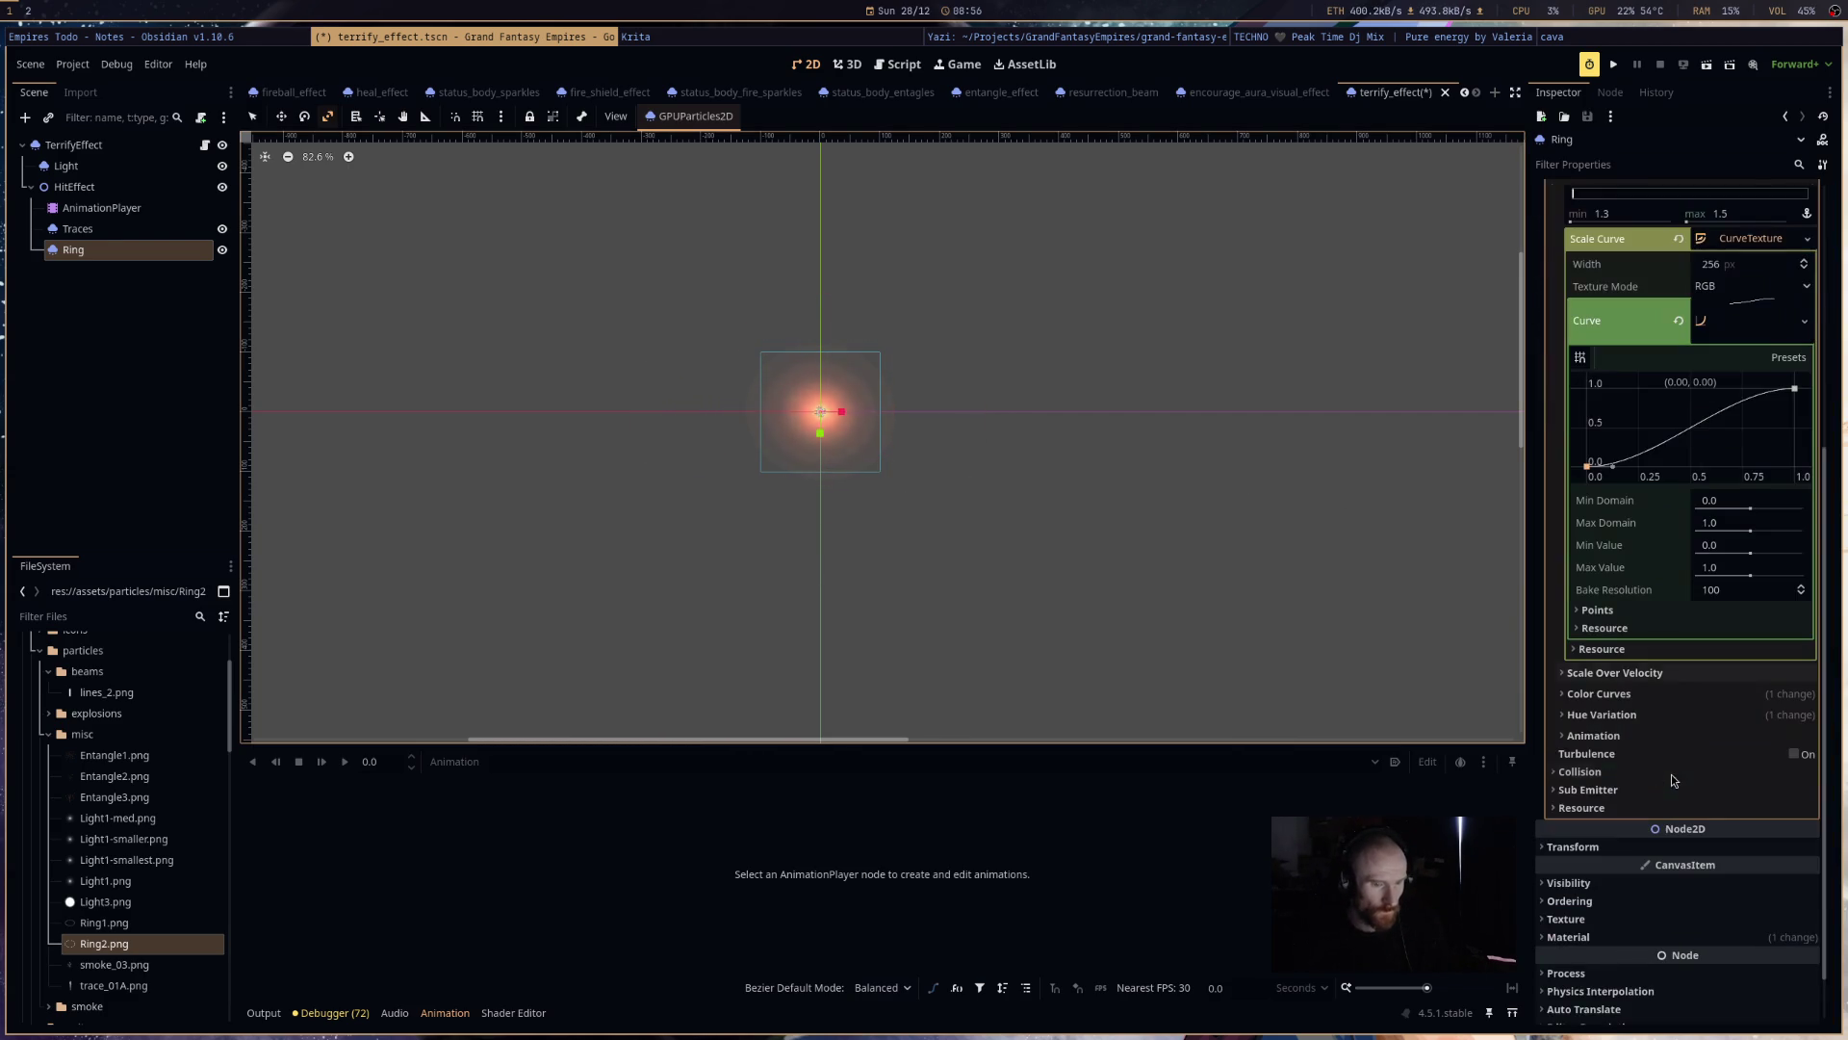
- Set the middle stop of the Ring's colour gradient to dark purple 670073
{"action": "left_click", "coordinate": [1698, 695]}
{"action": "left_click", "coordinate": [1736, 735]}
{"action": "left_click", "coordinate": [1761, 758]}
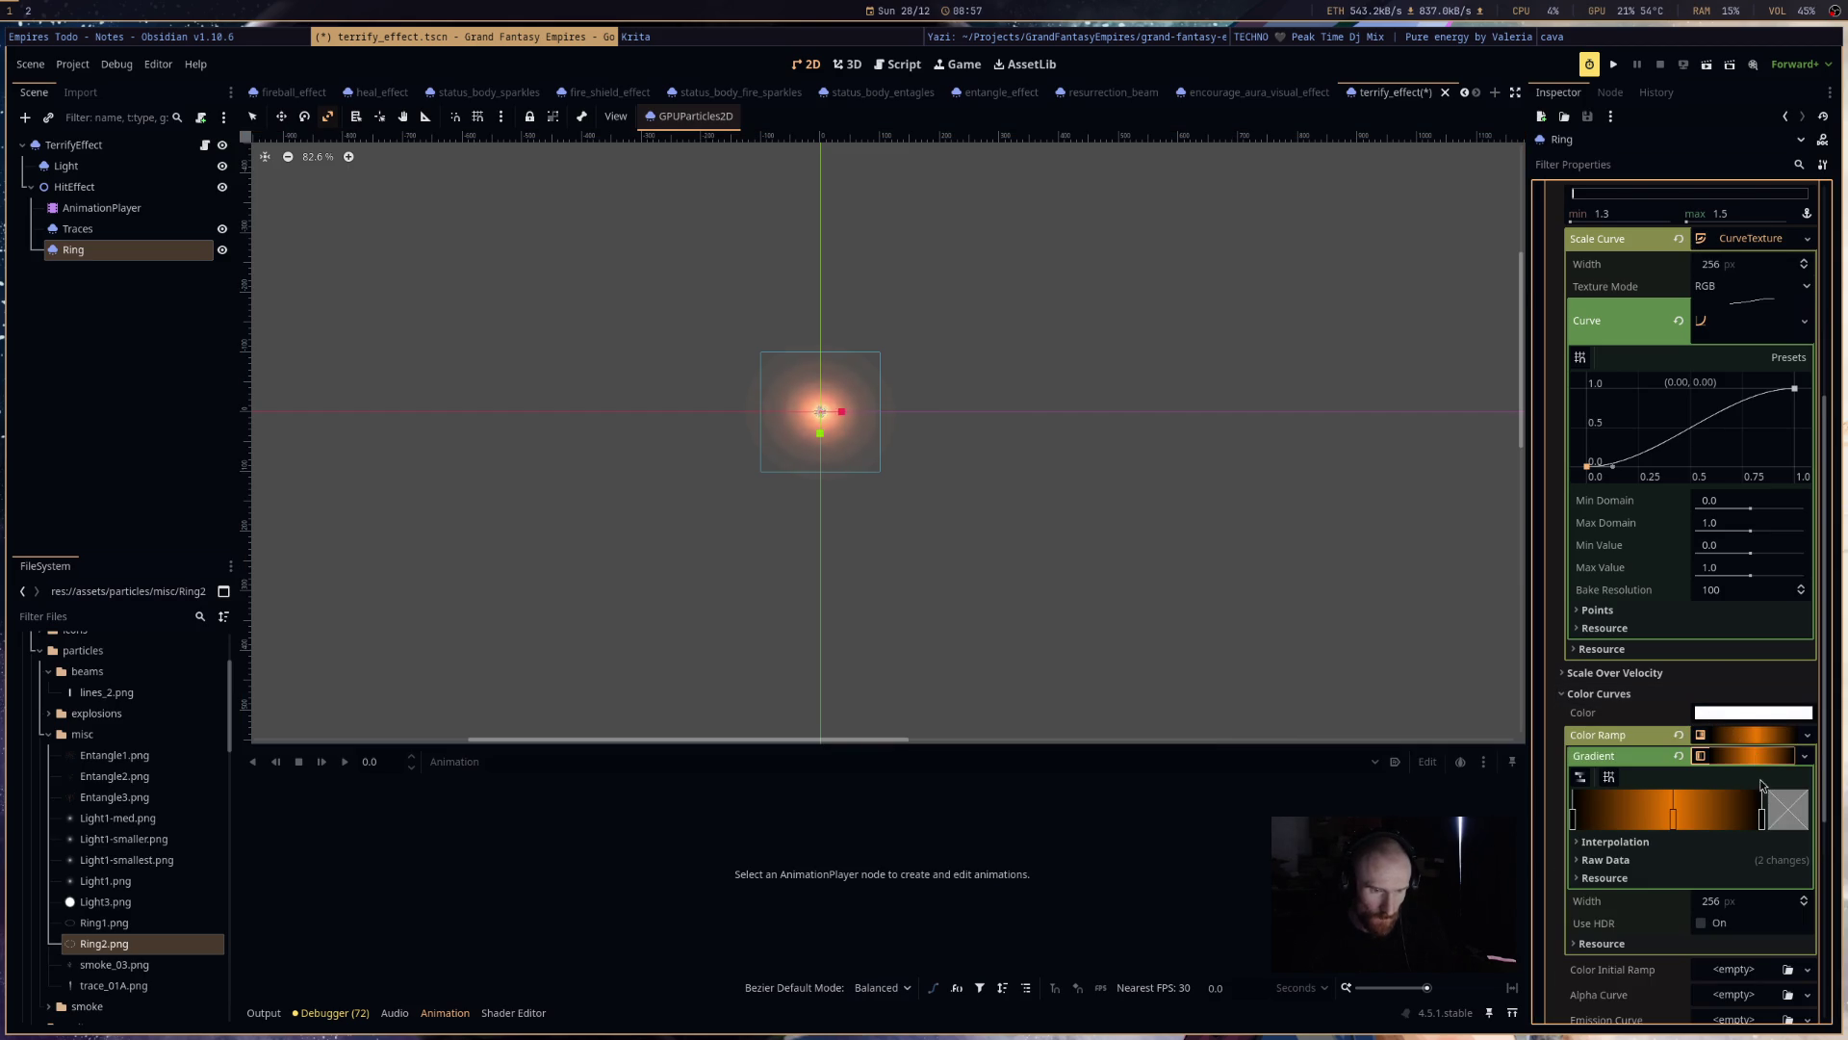
{"action": "double_click", "coordinate": [1675, 816]}
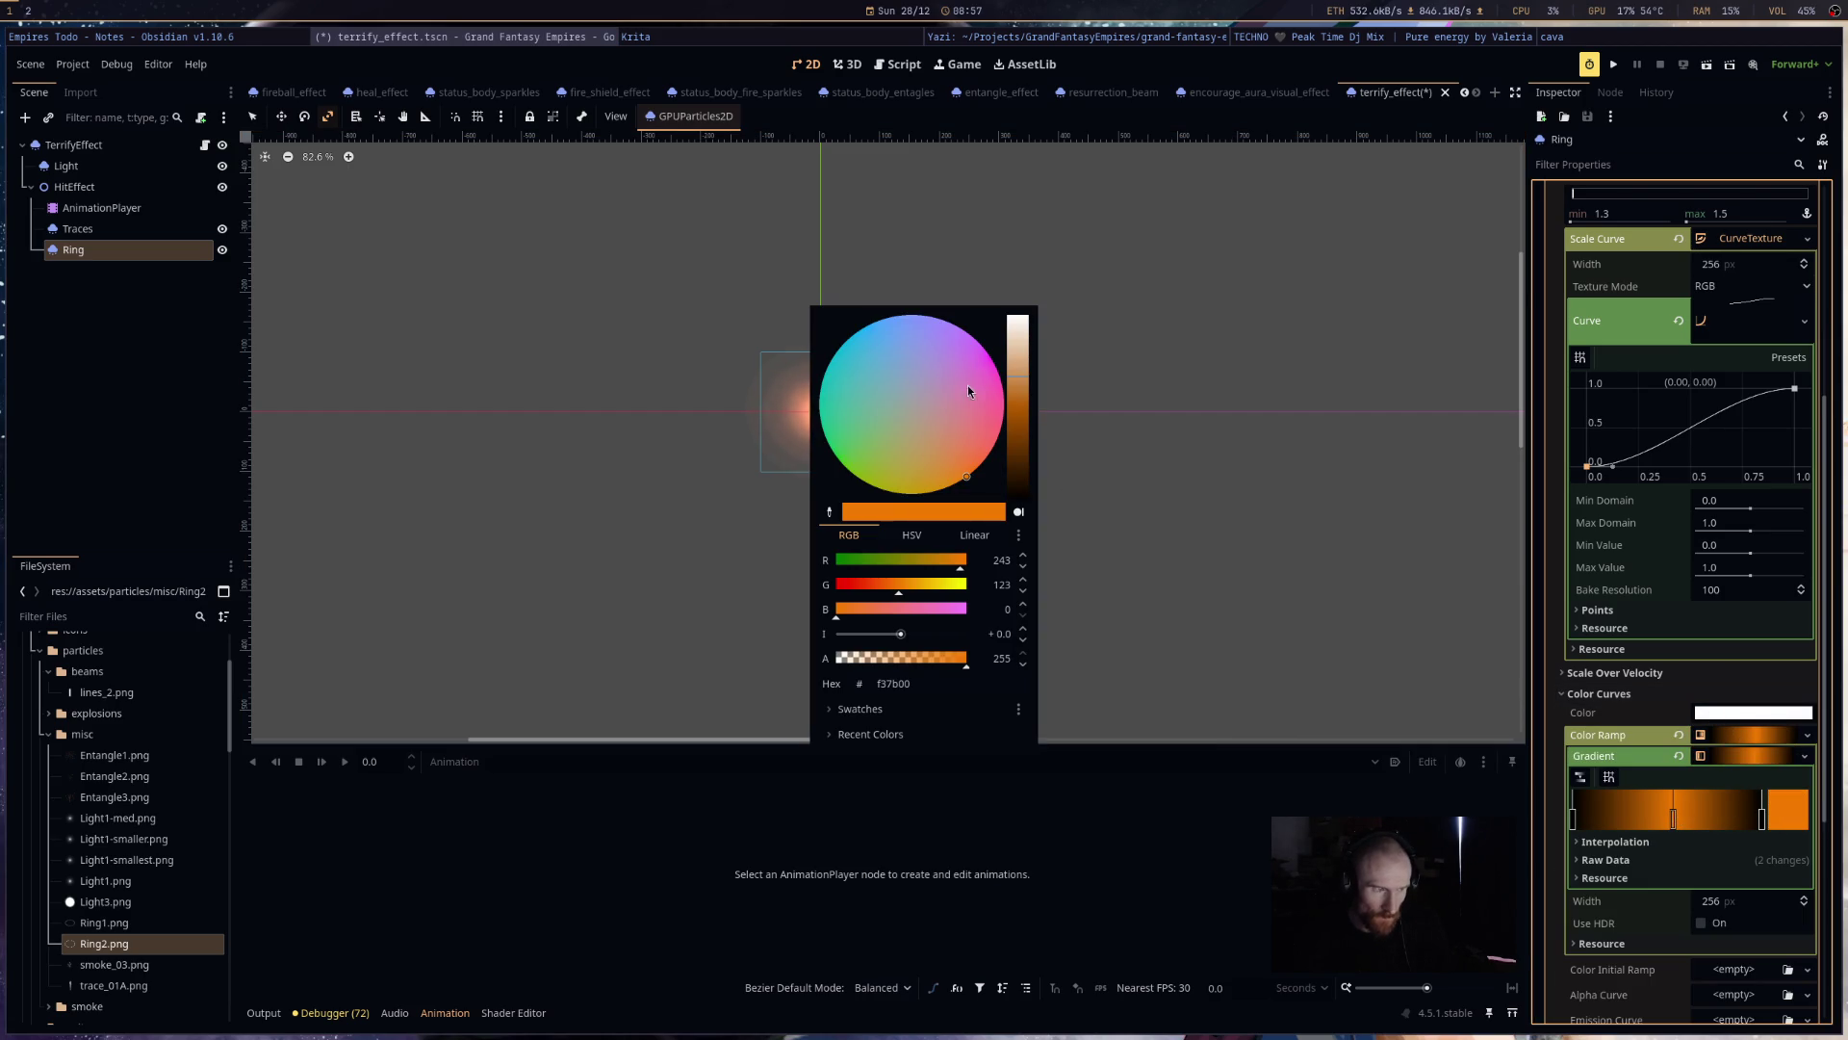
{"action": "left_click", "coordinate": [984, 351]}
{"action": "left_click_drag", "start_coordinate": [1017, 356], "coordinate": [1028, 461]}
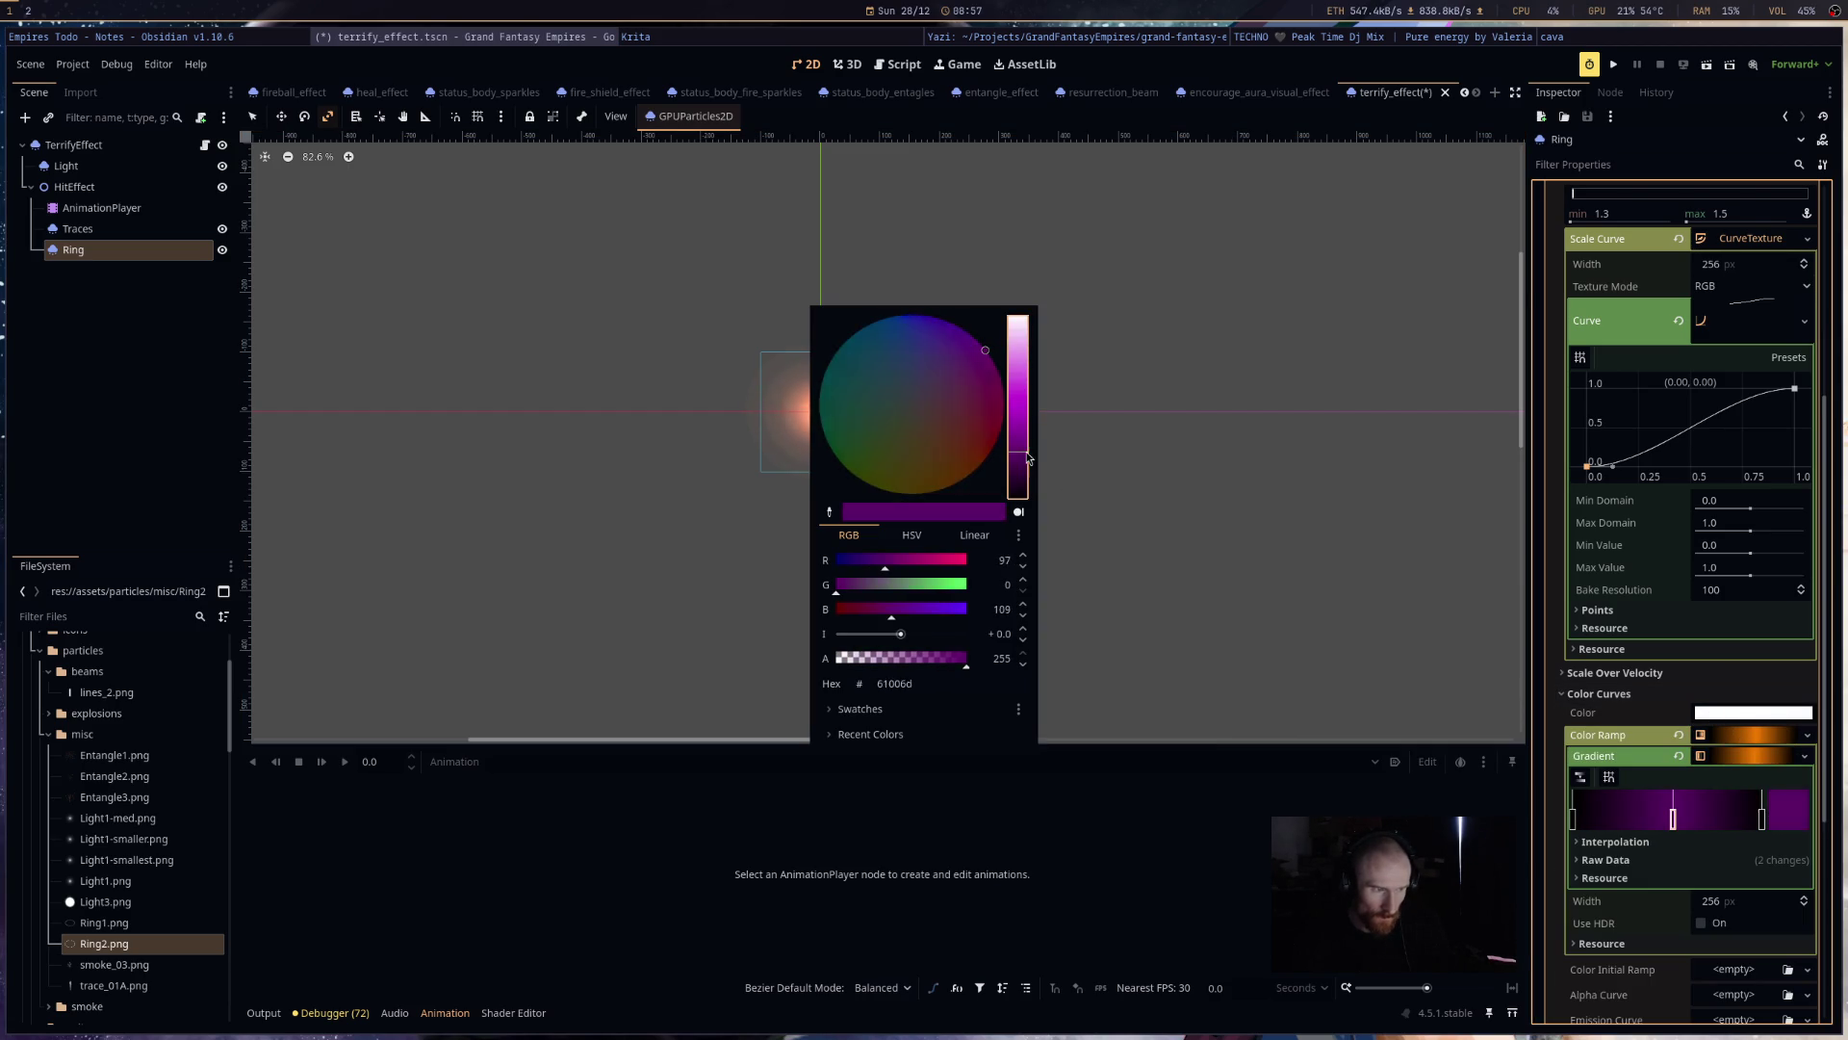
{"action": "left_click", "coordinate": [1209, 517]}
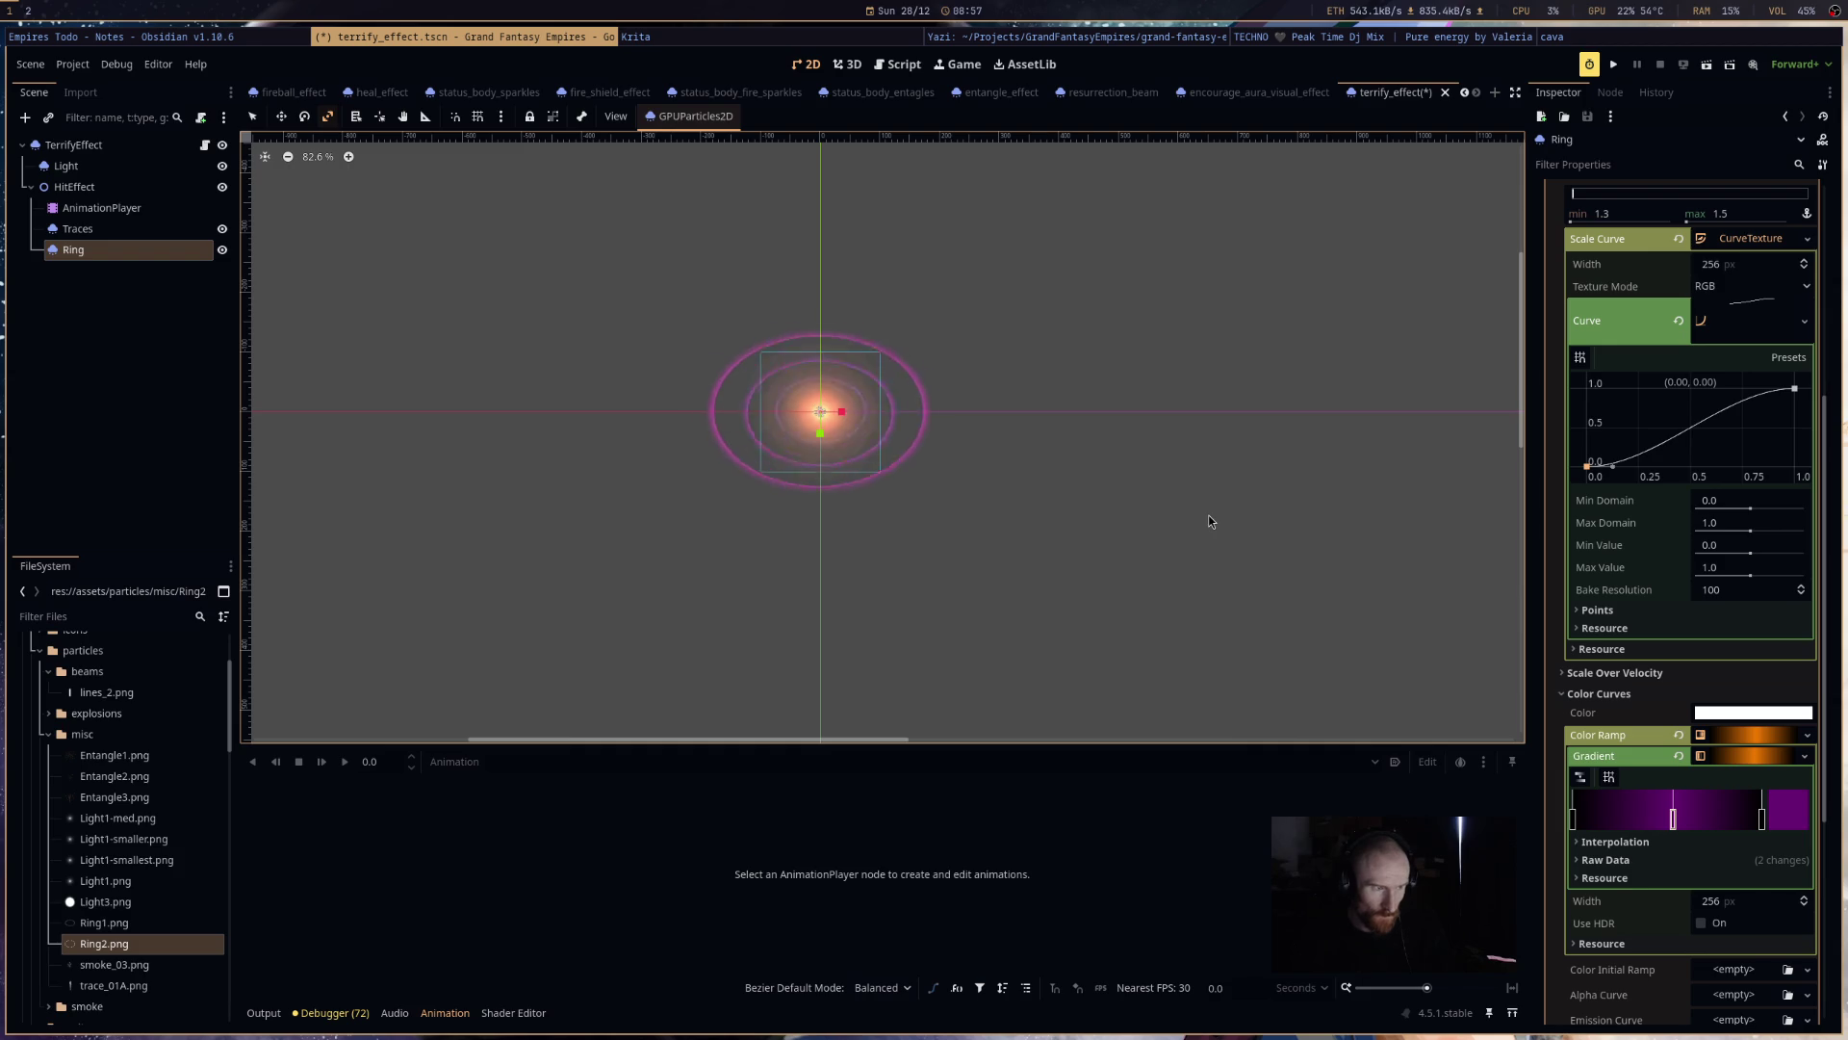
{"action": "left_click", "coordinate": [1781, 817]}
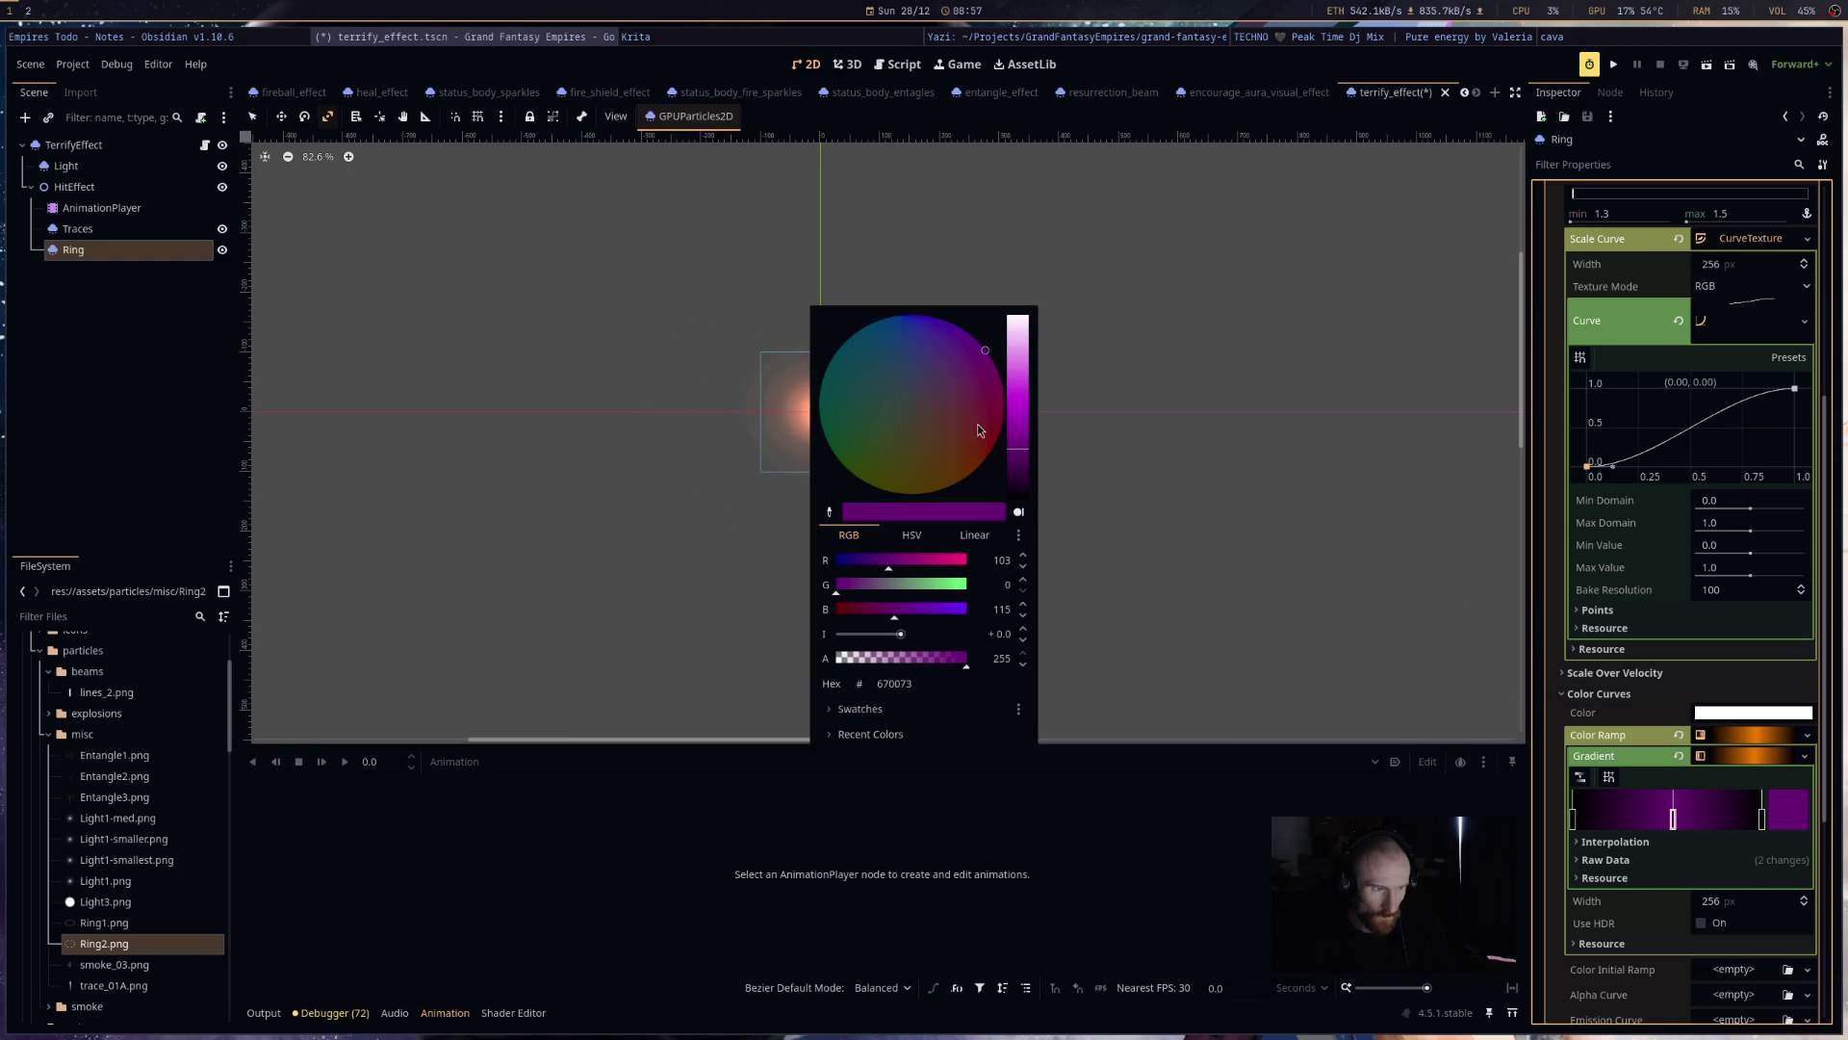
{"action": "left_click", "coordinate": [1026, 489]}
{"action": "left_click", "coordinate": [1210, 531]}
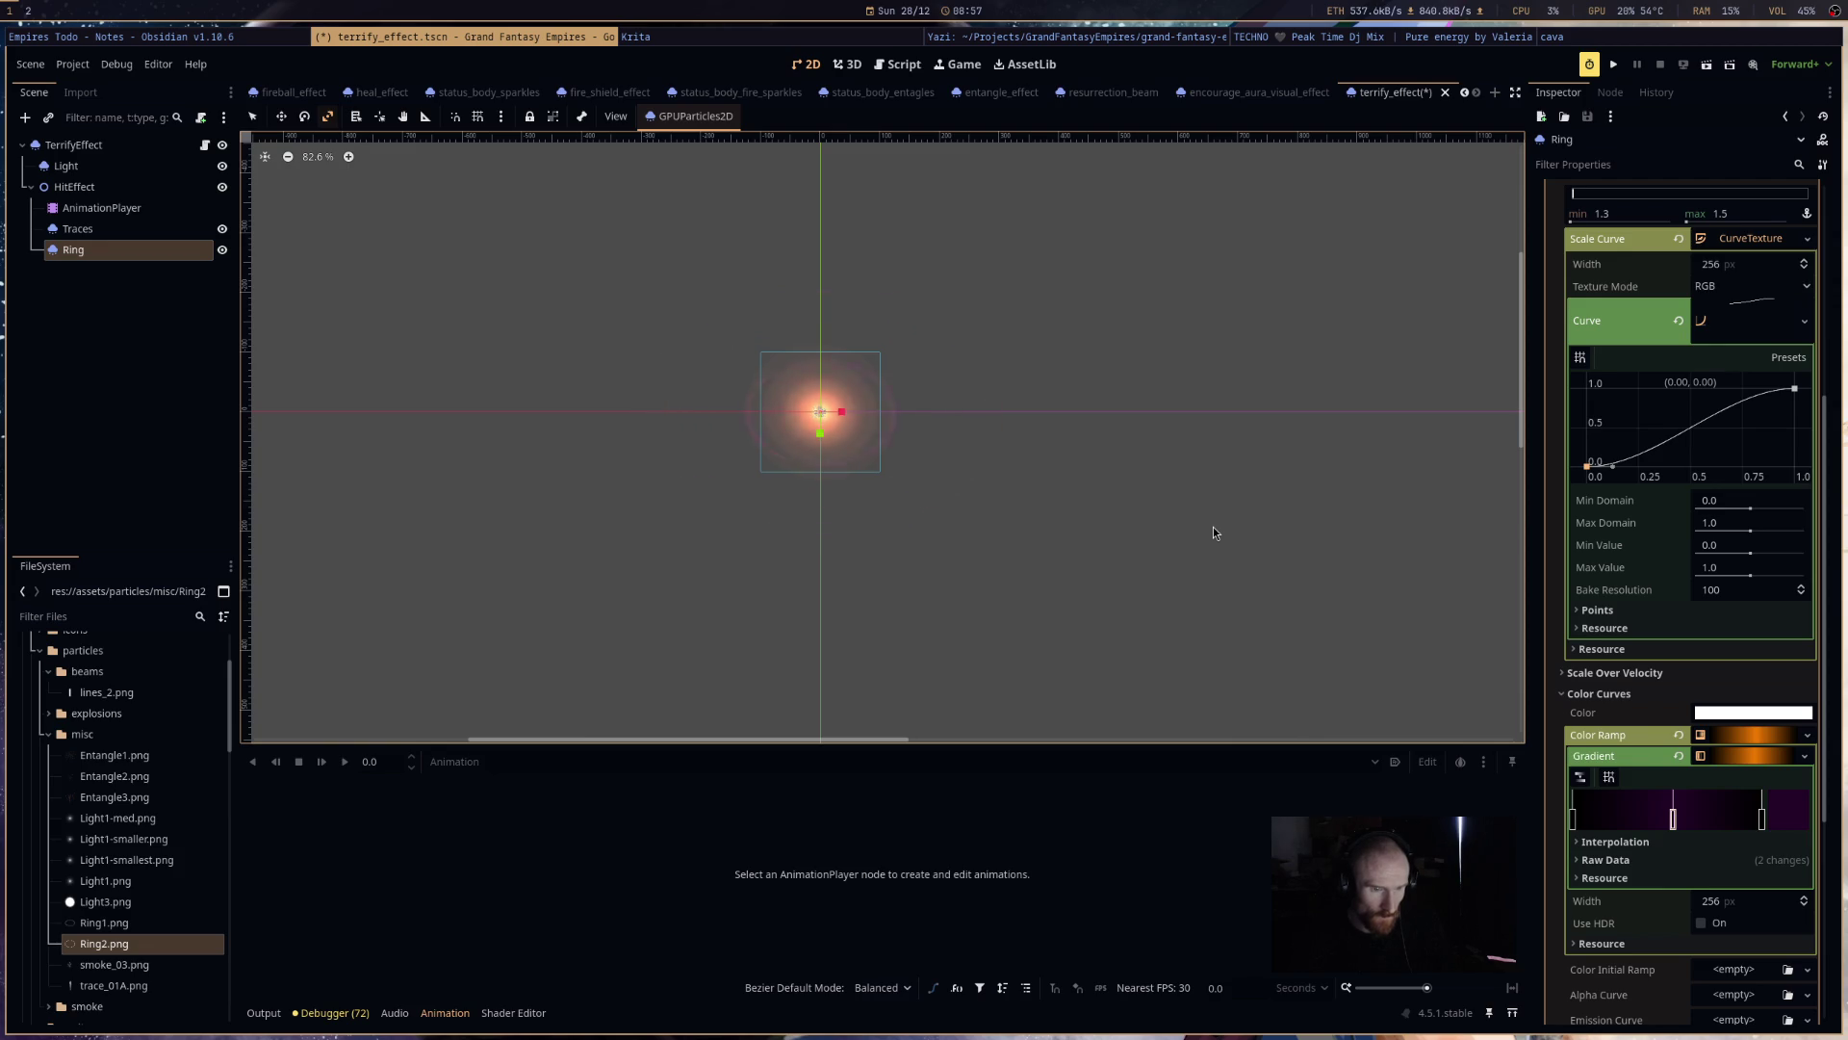
{"action": "scroll", "coordinate": [1702, 819], "scroll_direction": "down", "scroll_amount": 5}
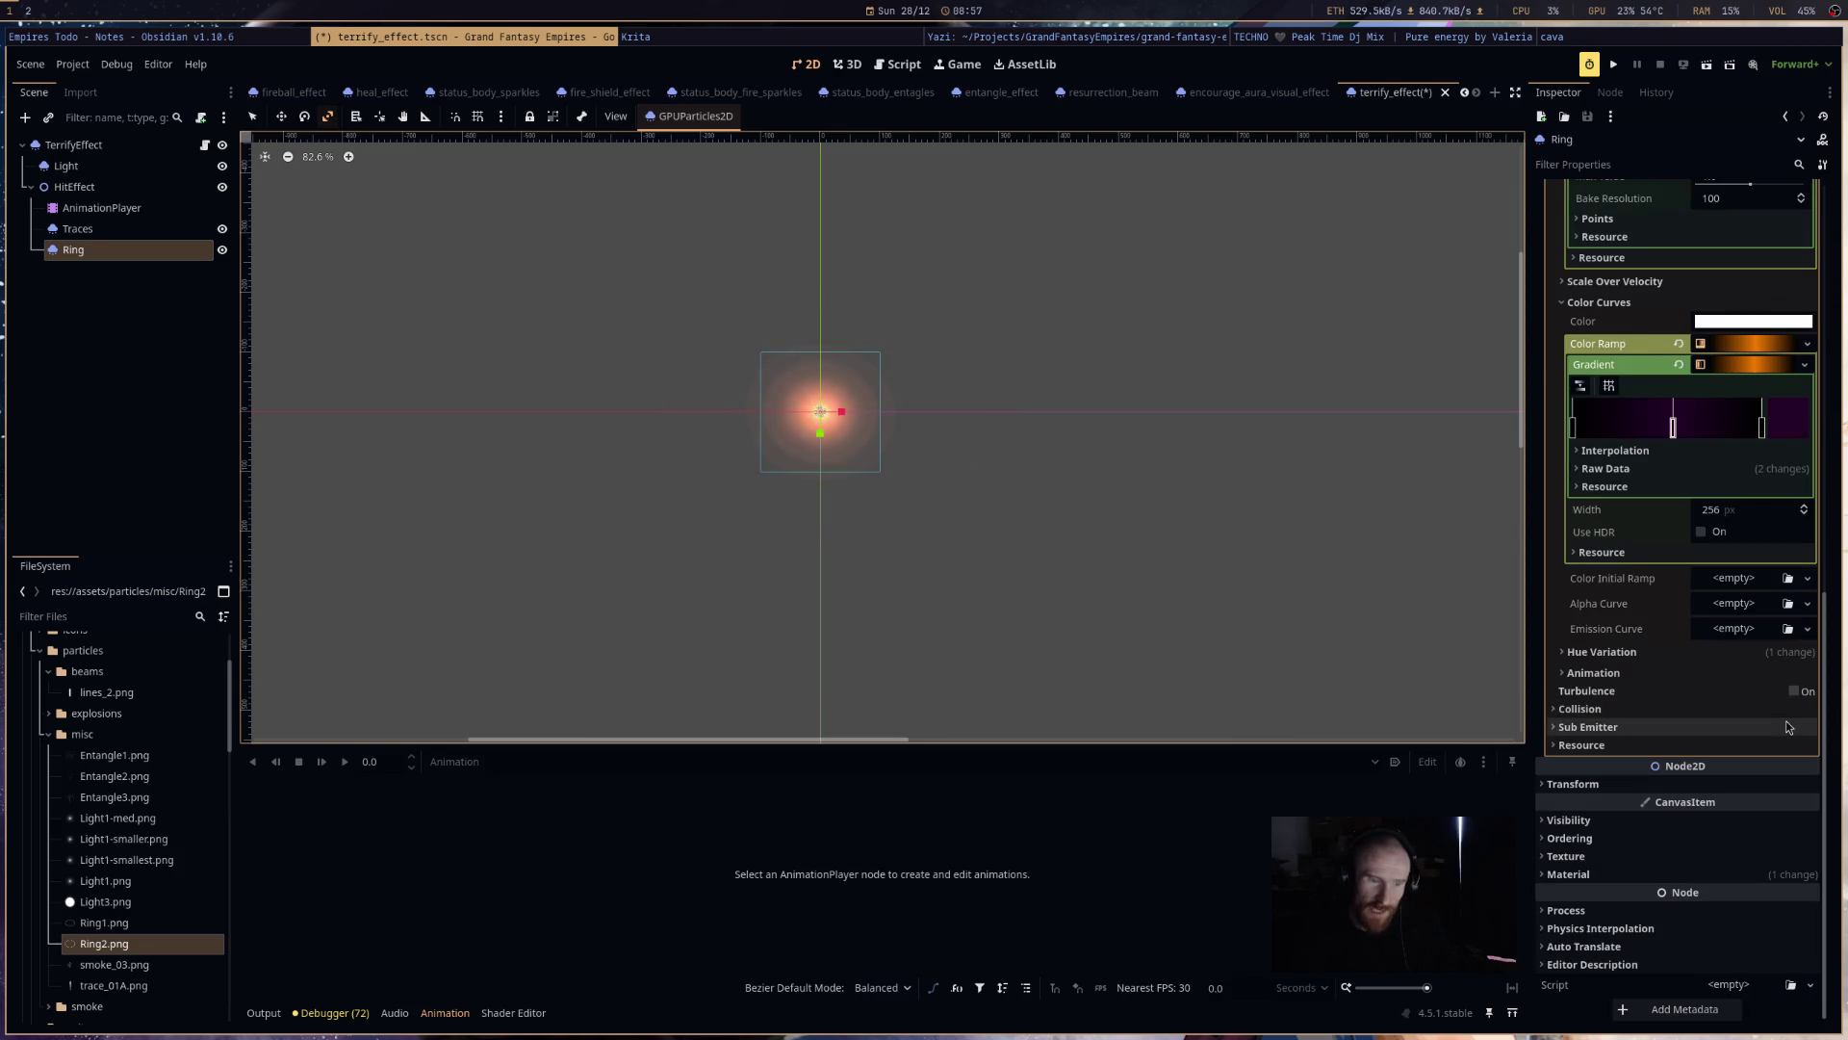
{"action": "left_click", "coordinate": [1703, 874]}
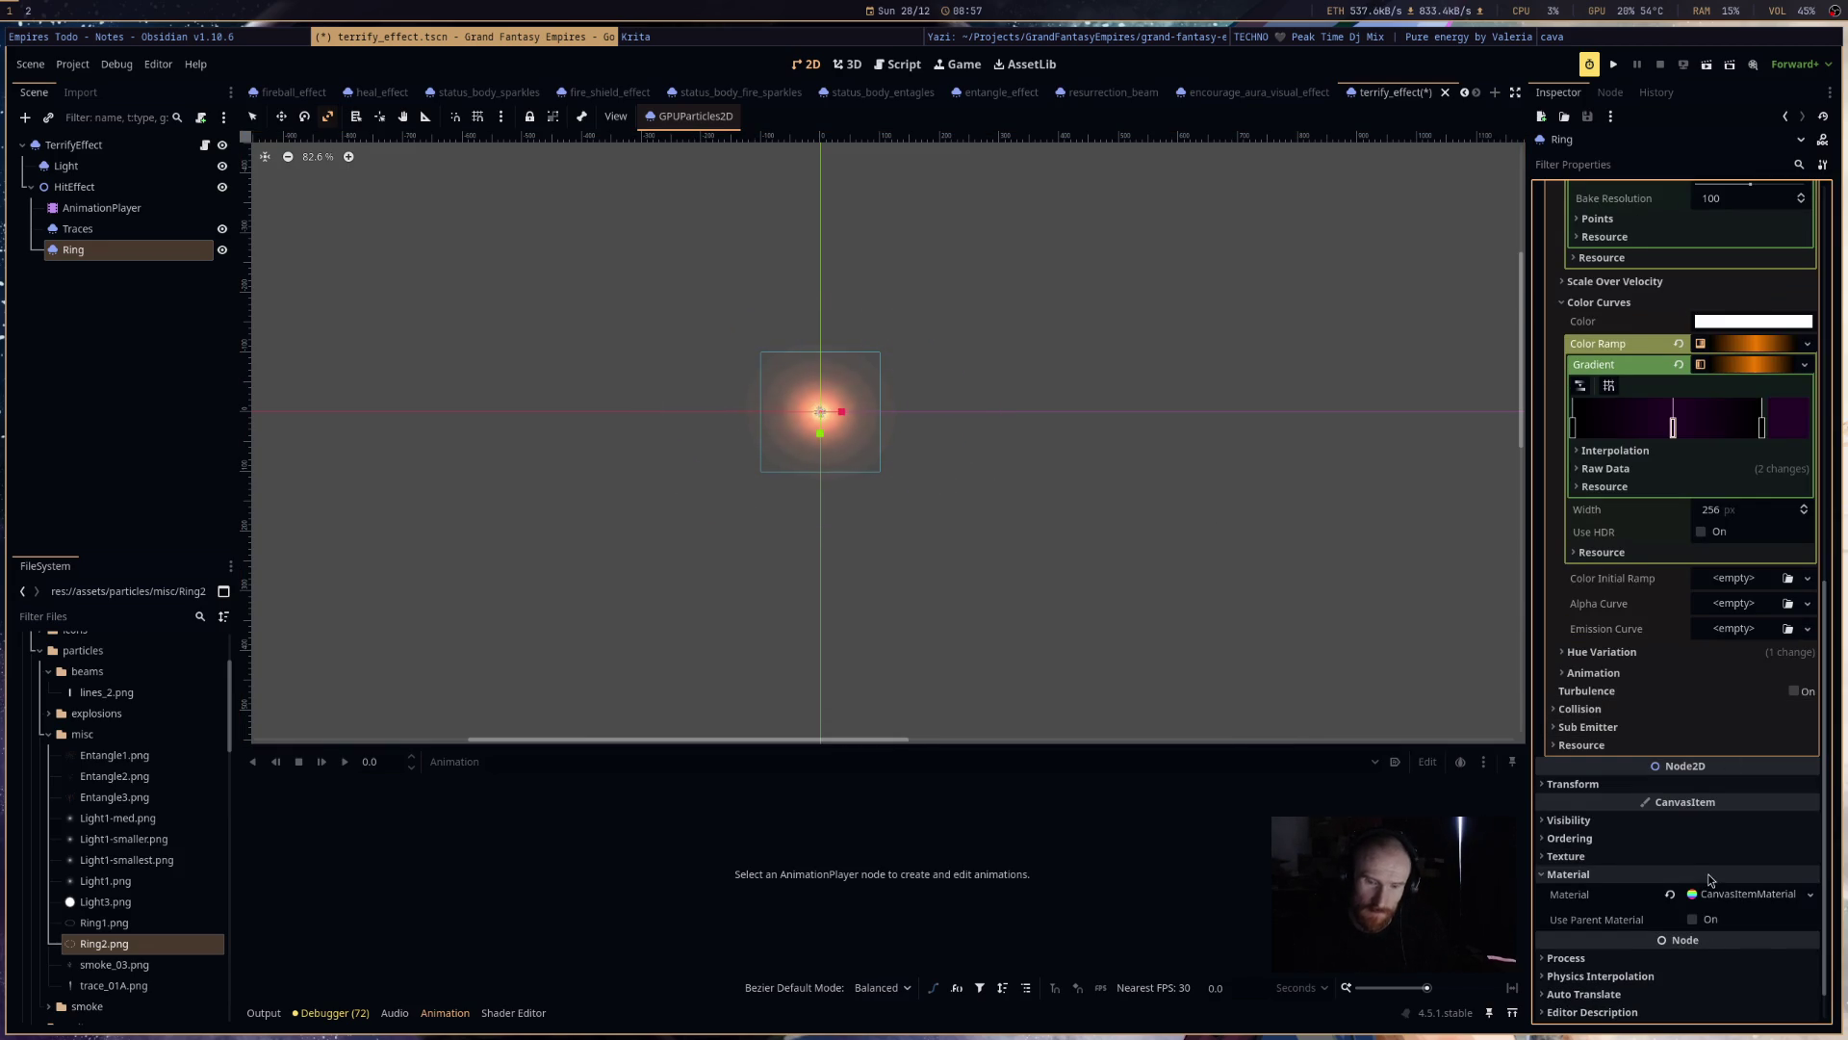
- Set the Ring's CanvasItemMaterial blend mode to Subtract
{"action": "left_click", "coordinate": [1722, 895]}
{"action": "scroll", "coordinate": [1722, 866], "scroll_direction": "down", "scroll_amount": 3}
{"action": "left_click", "coordinate": [1723, 780]}
{"action": "left_click", "coordinate": [1722, 803]}
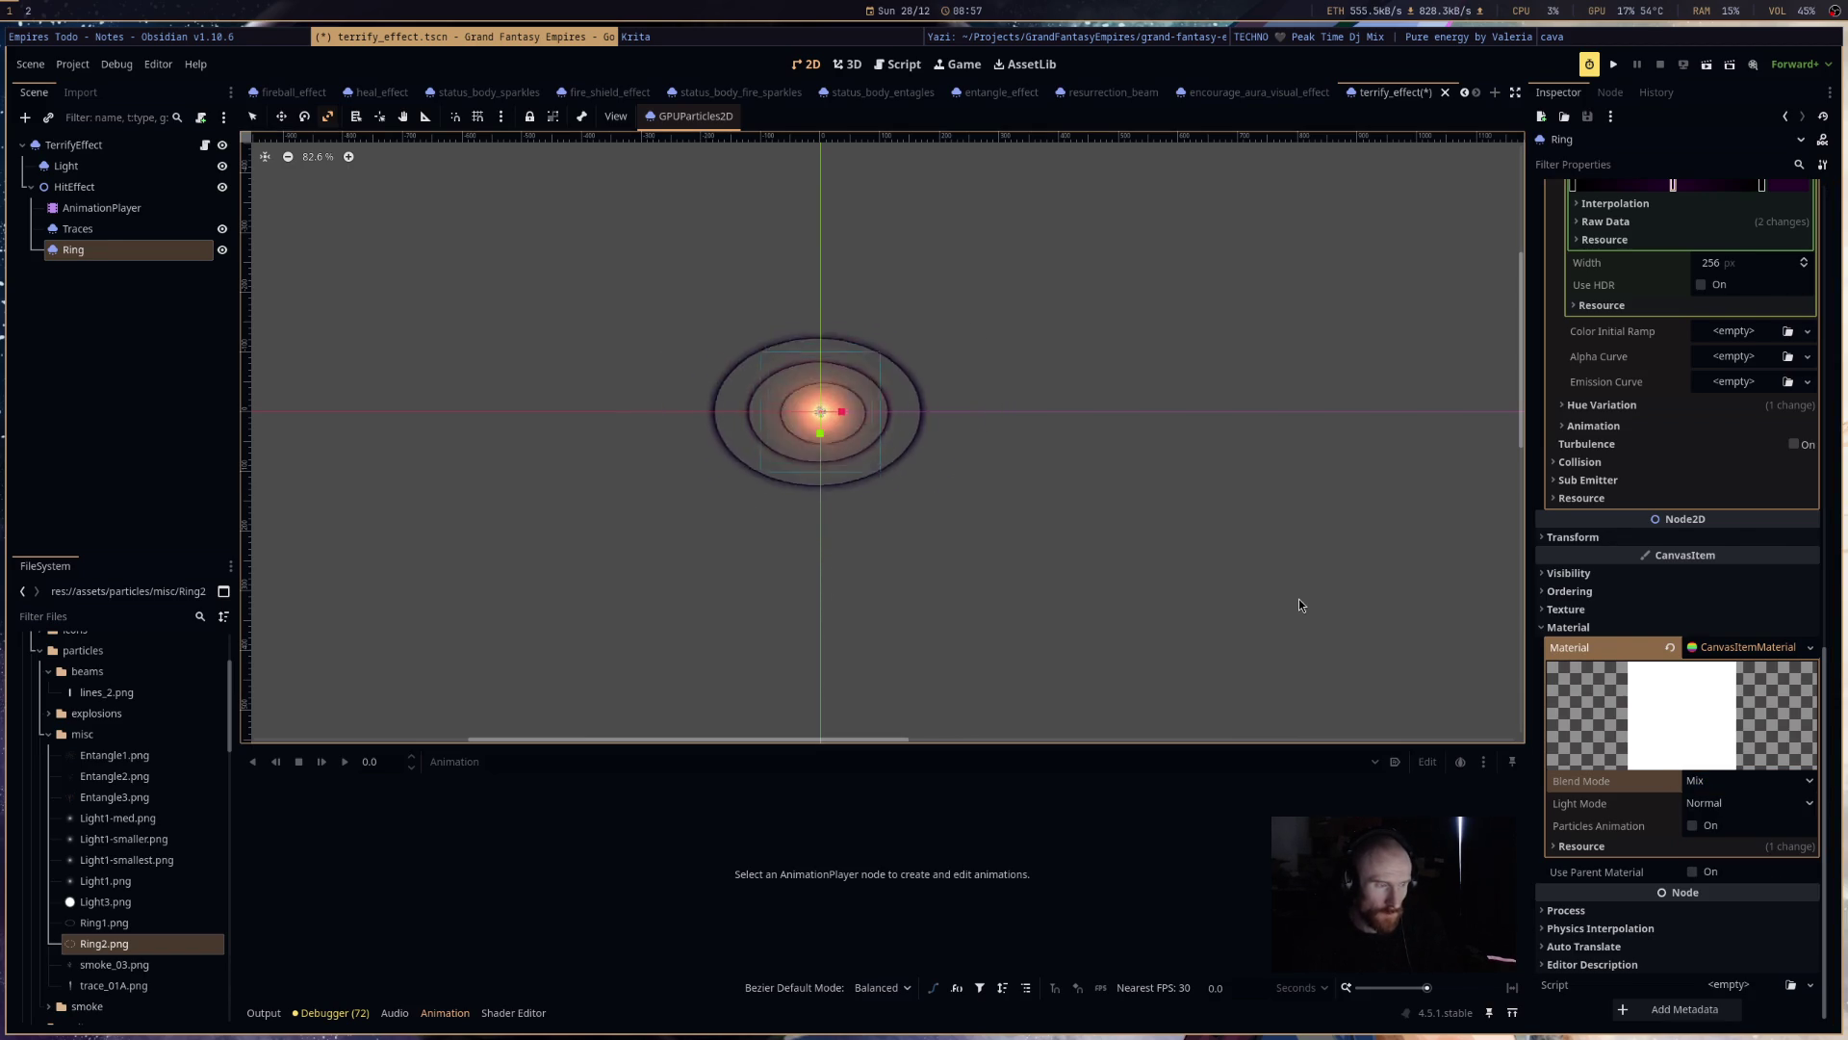
{"action": "left_click", "coordinate": [1740, 781]}
{"action": "left_click", "coordinate": [1713, 850]}
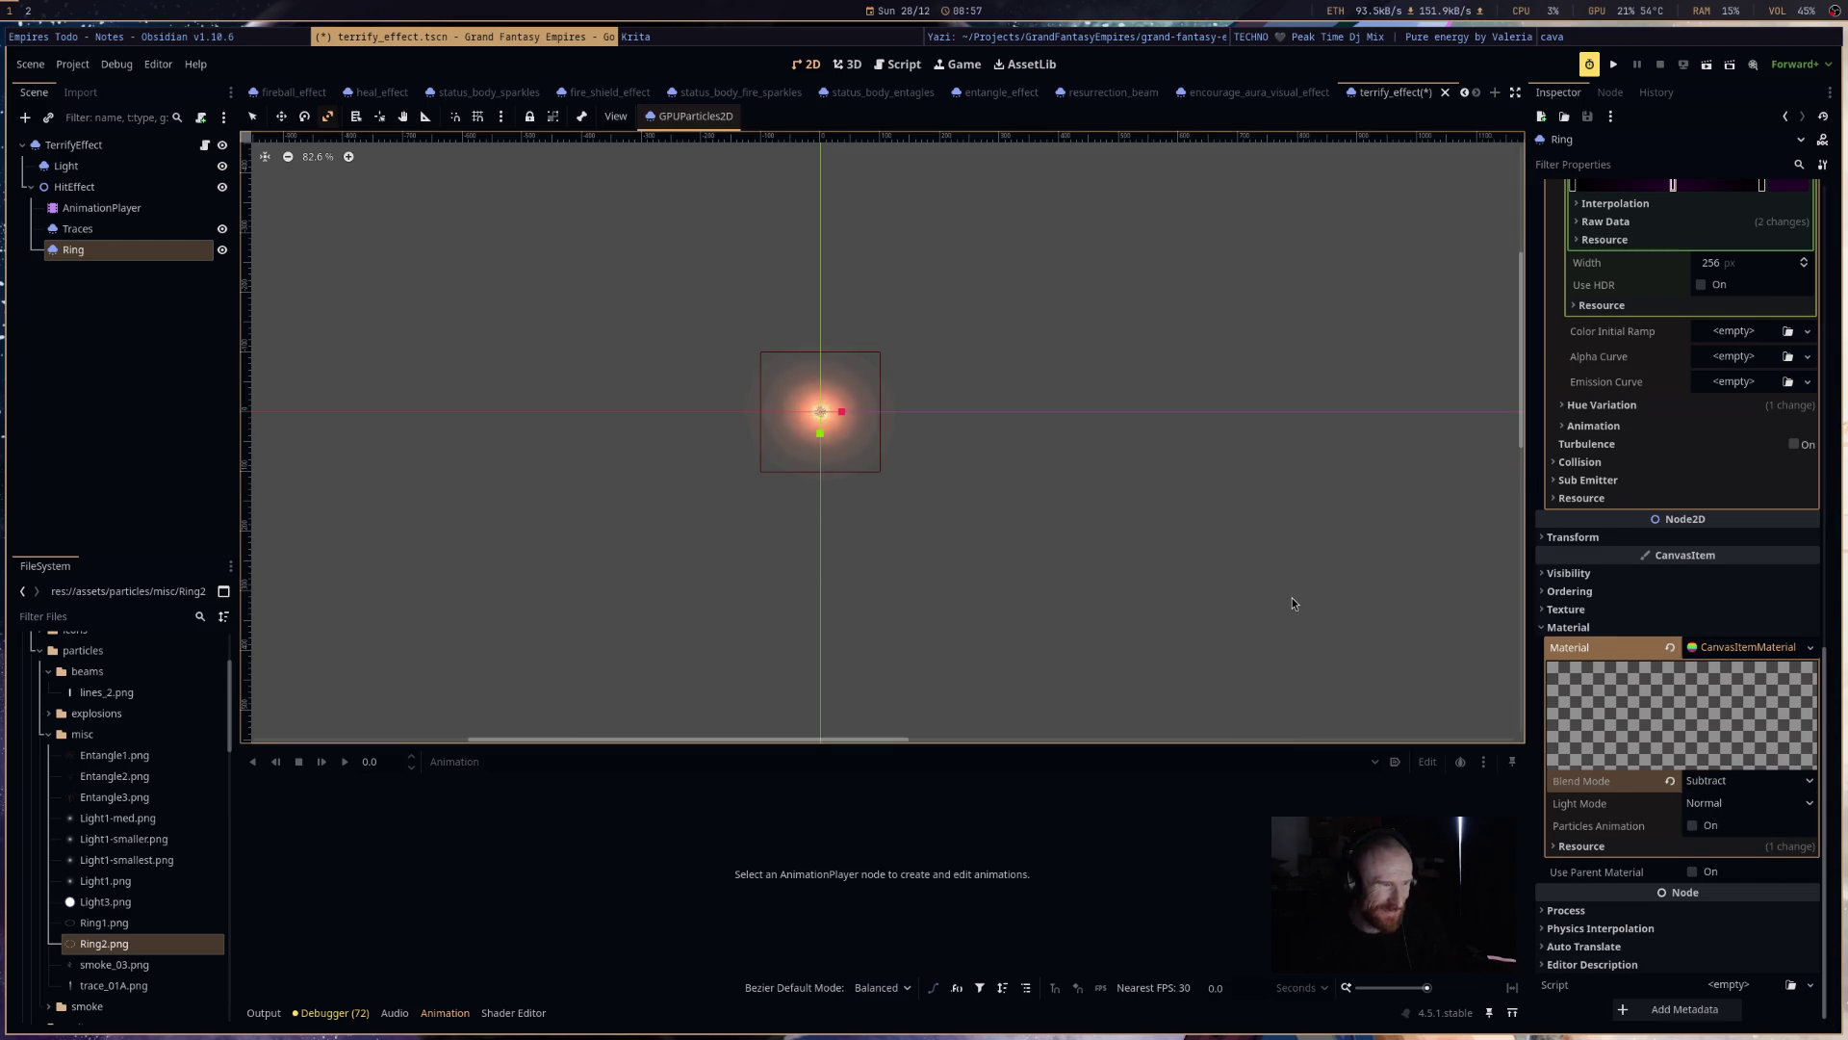
{"action": "scroll", "coordinate": [1700, 659], "scroll_direction": "up", "scroll_amount": 8}
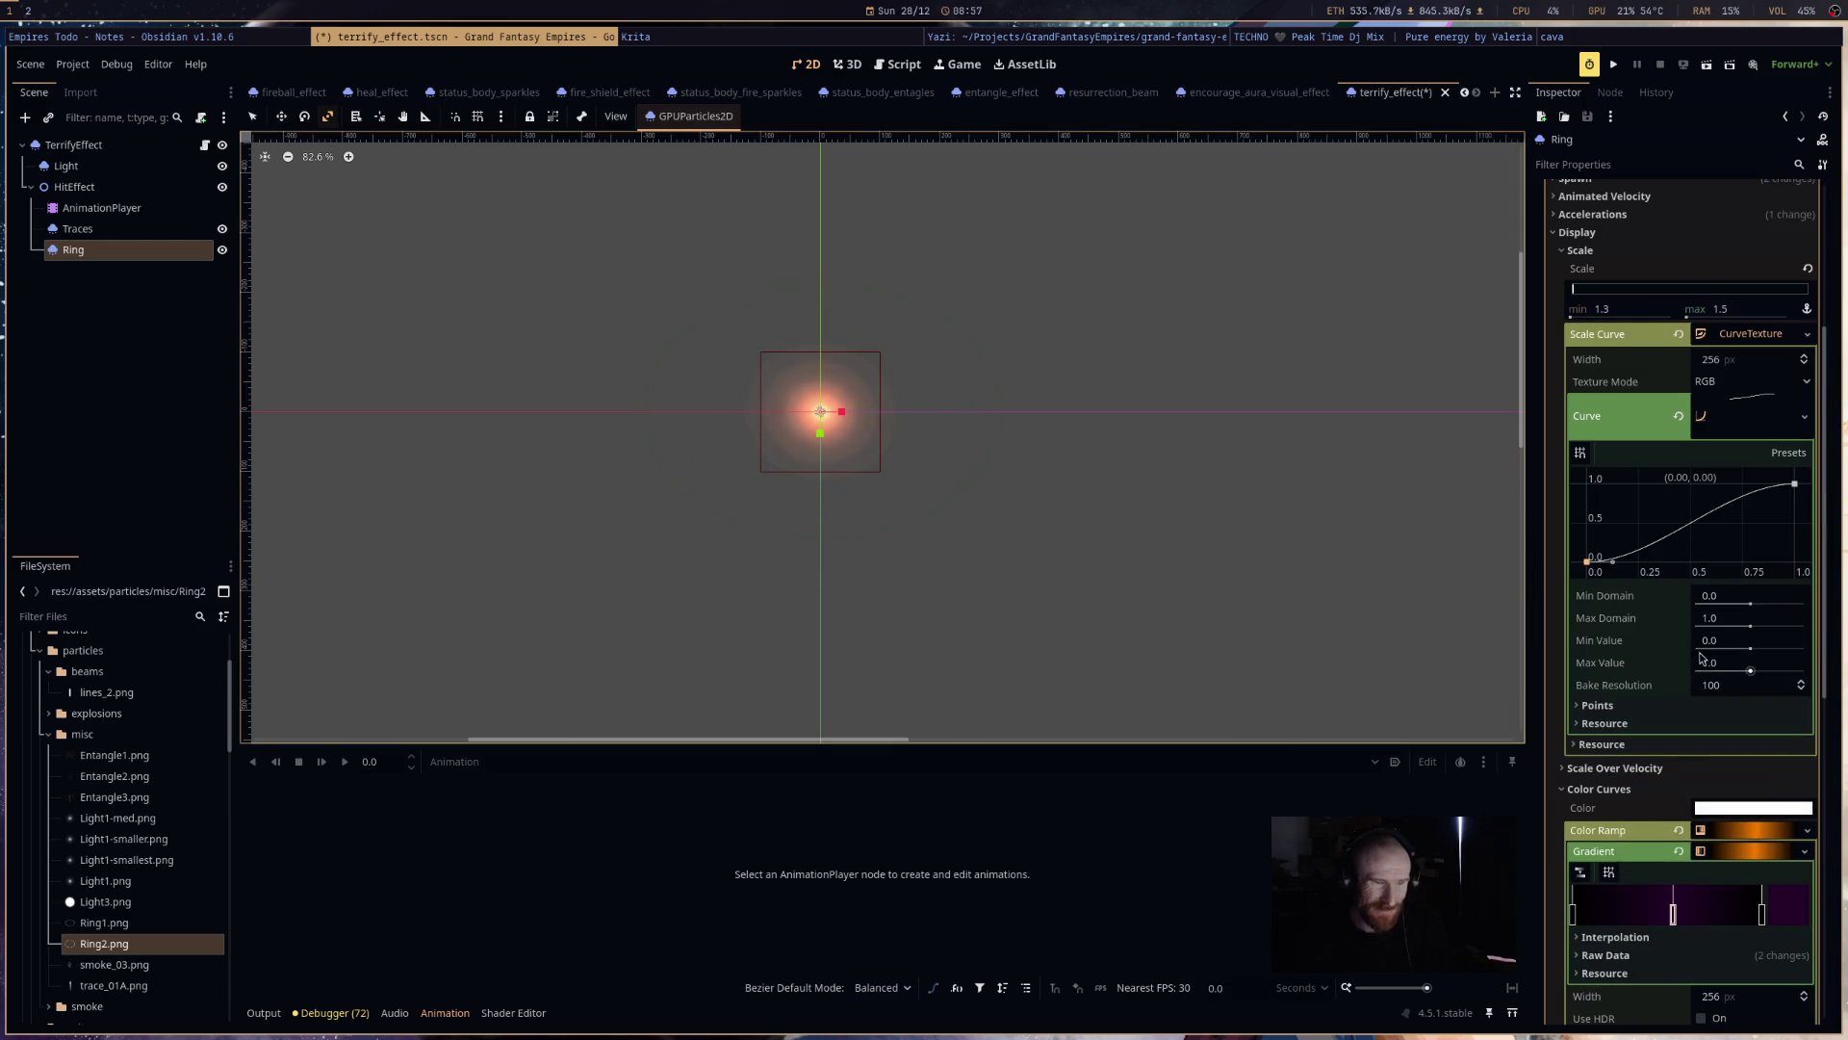
- Change the gradient's end stop to a bright green
{"action": "double_click", "coordinate": [1761, 912]}
{"action": "left_click_drag", "start_coordinate": [876, 452], "coordinate": [851, 471]}
{"action": "left_click", "coordinate": [1022, 437]}
{"action": "left_click_drag", "start_coordinate": [1022, 437], "coordinate": [1024, 402]}
{"action": "left_click", "coordinate": [1268, 498]}
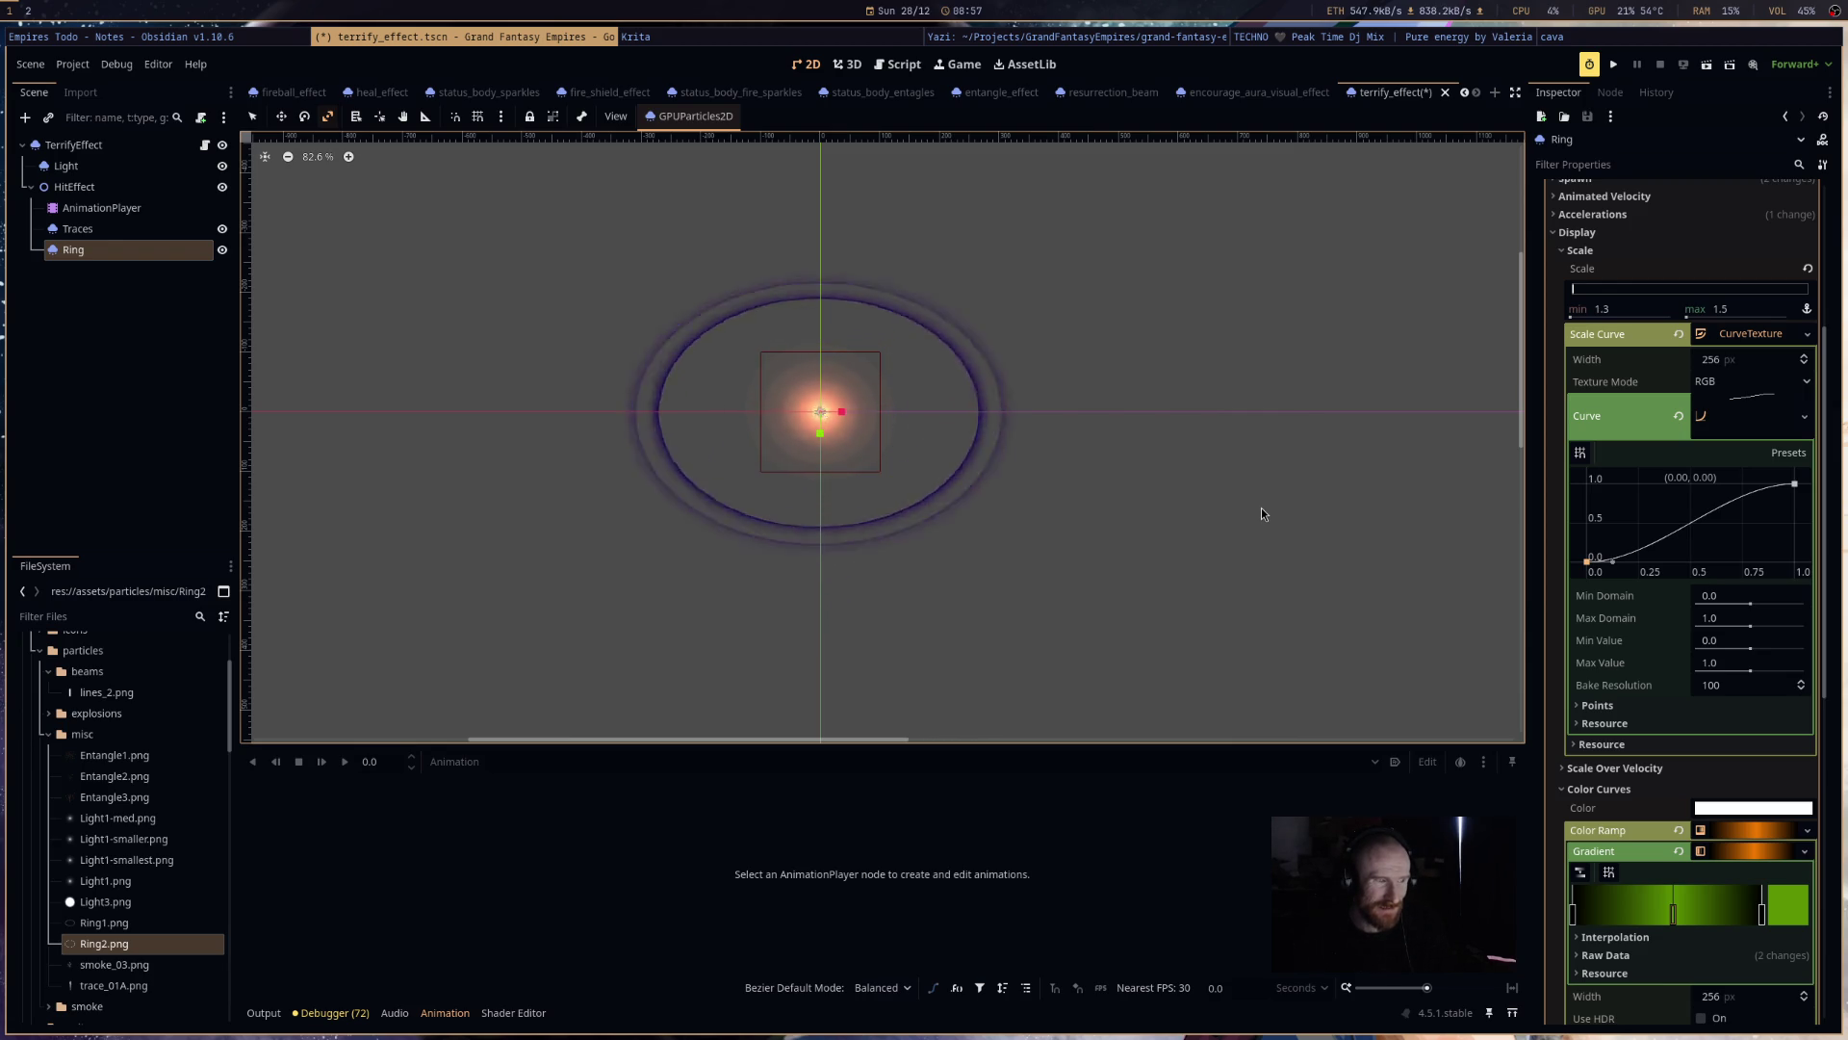
- Save the scene and select the Traces particles node before leaving Godot
{"action": "key", "text": "ctrl+s"}
{"action": "left_click", "coordinate": [144, 229]}
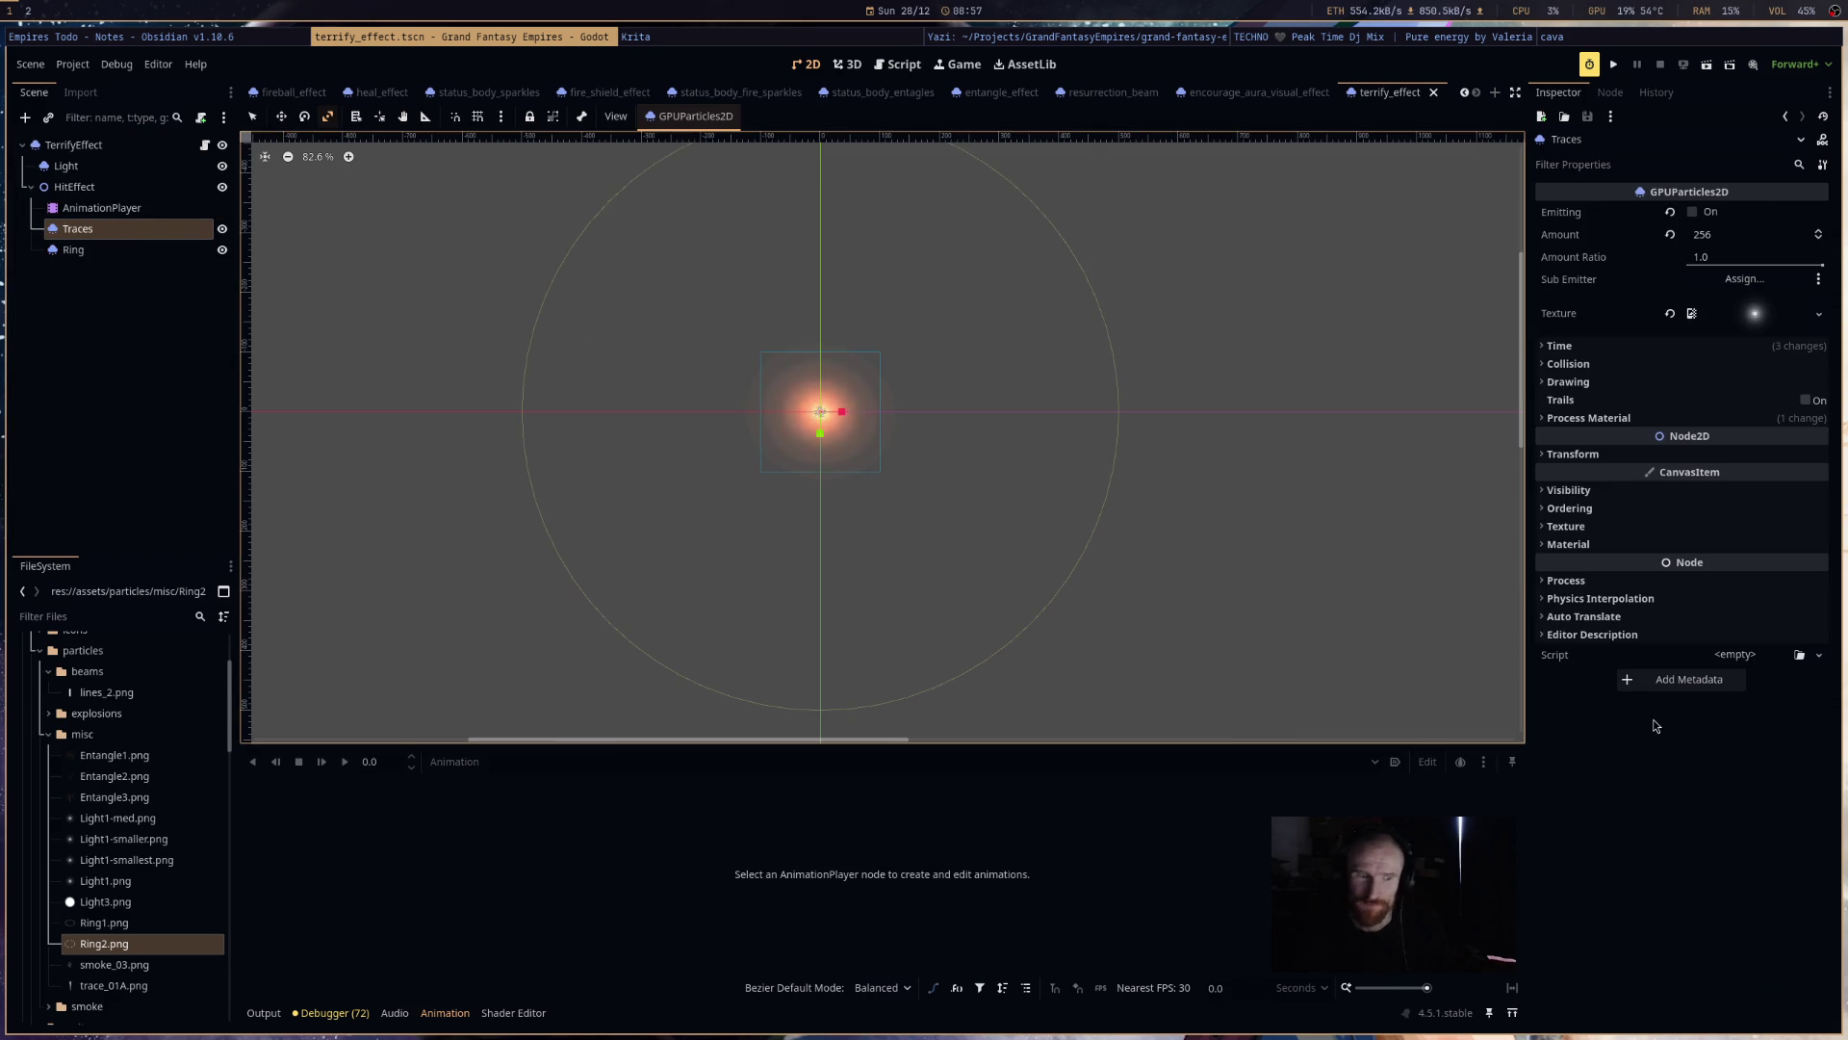
{"action": "mouse_move", "coordinate": [1720, 233]}
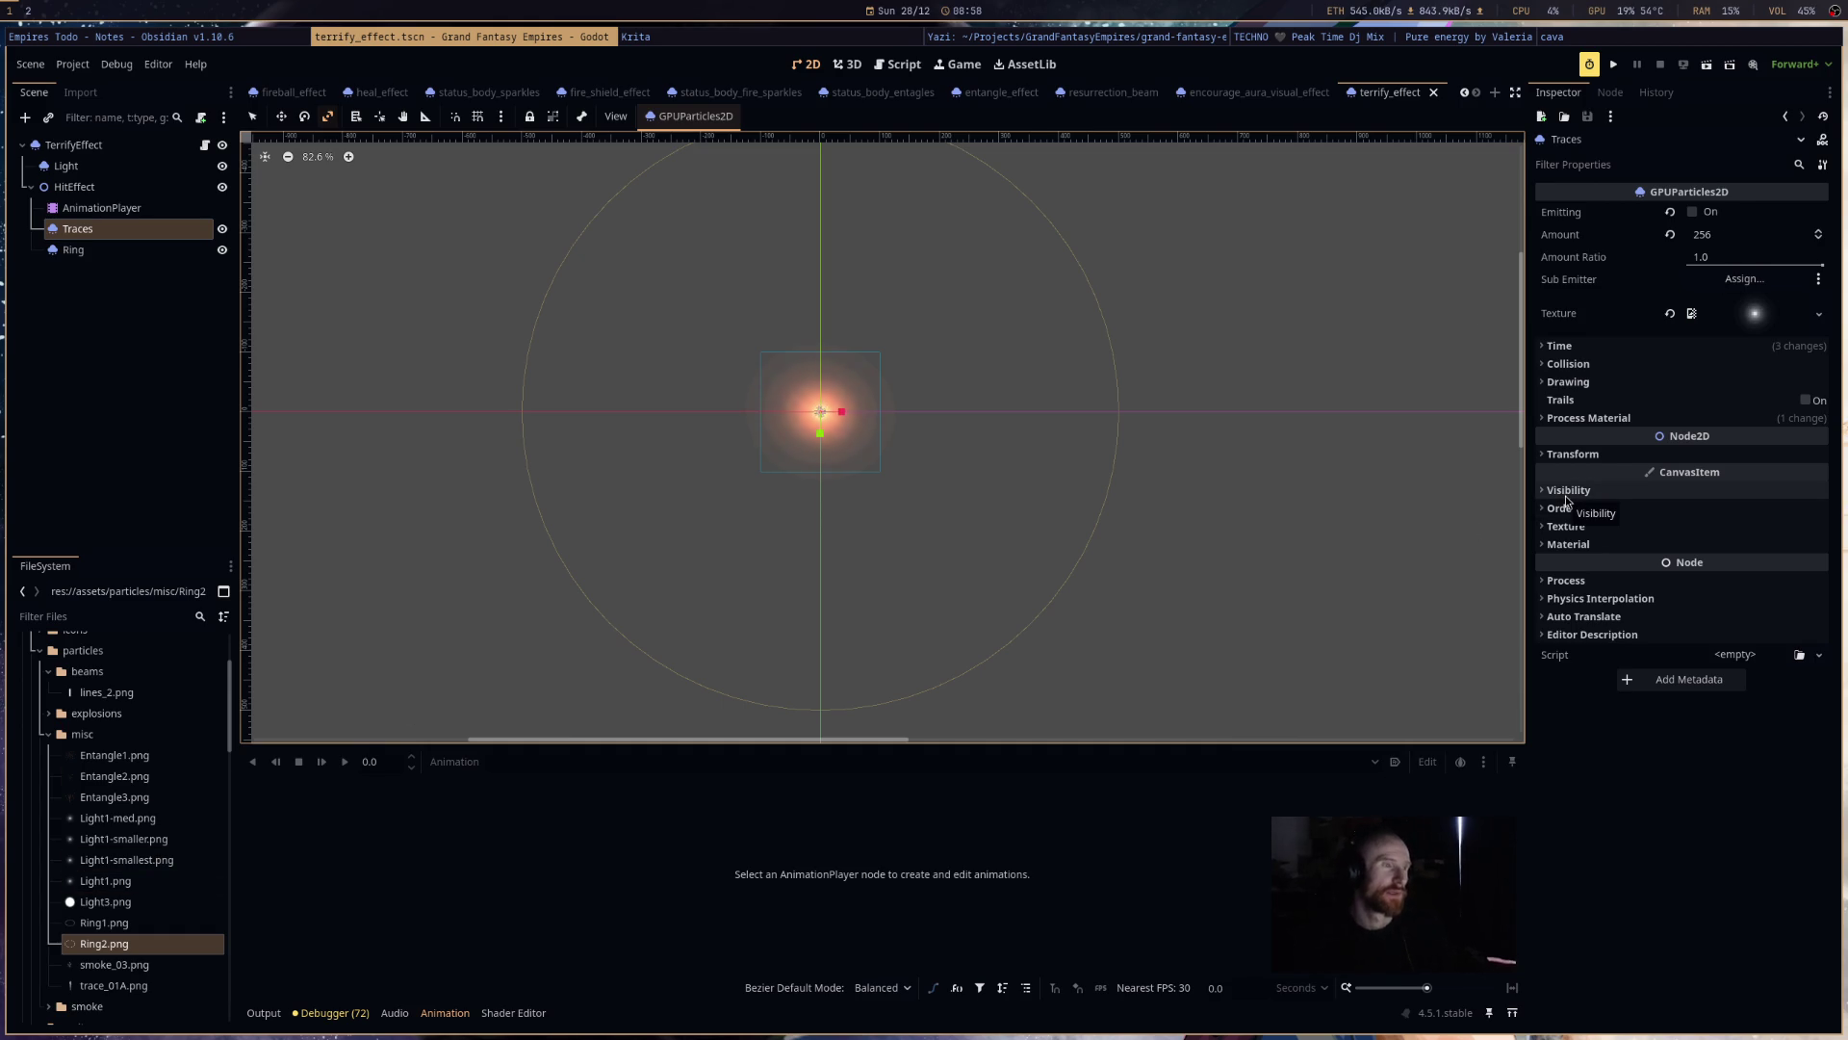
{"action": "key", "text": "super+Right"}
{"action": "key", "text": "super+Right"}
- Navigate Yazi from the particles folder up to Projects, then into GrandFantasyHeroes/grand-fantasy-heroes/Assets
{"action": "key", "text": "h"}
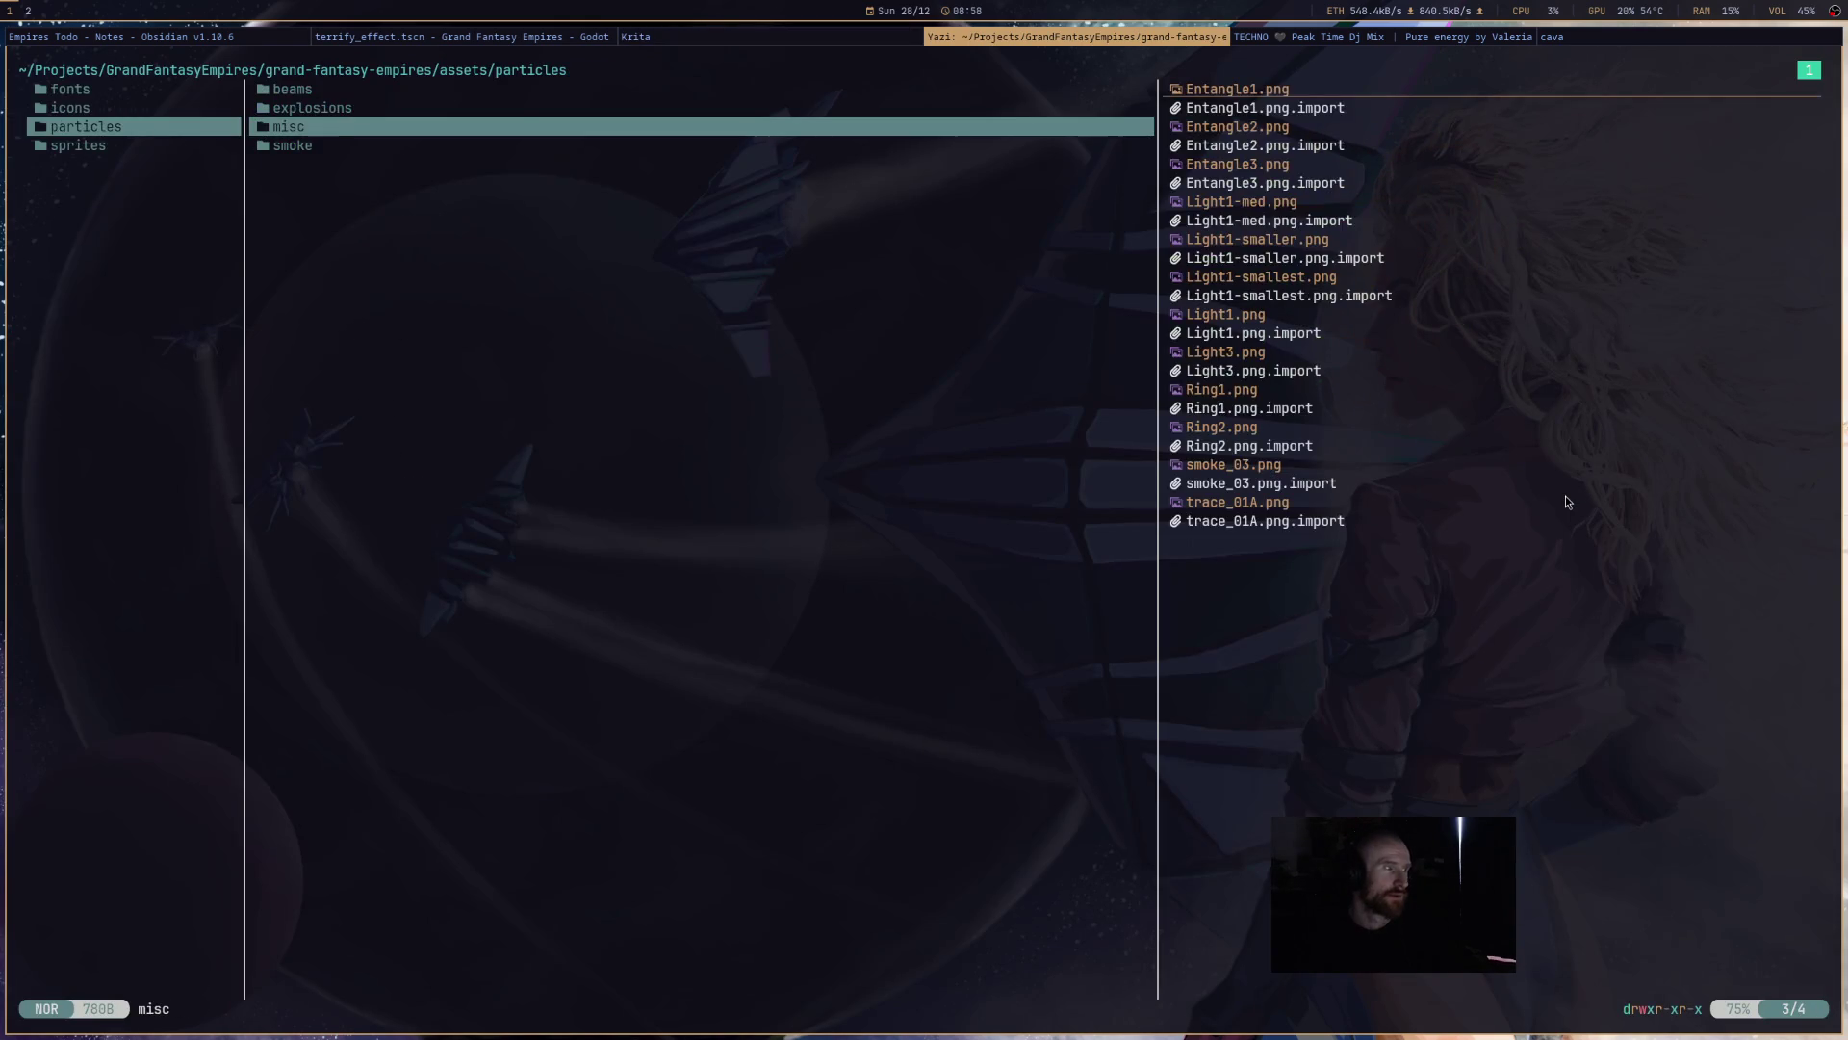
{"action": "key", "text": "h"}
{"action": "key", "text": "h"}
{"action": "key", "text": "h"}
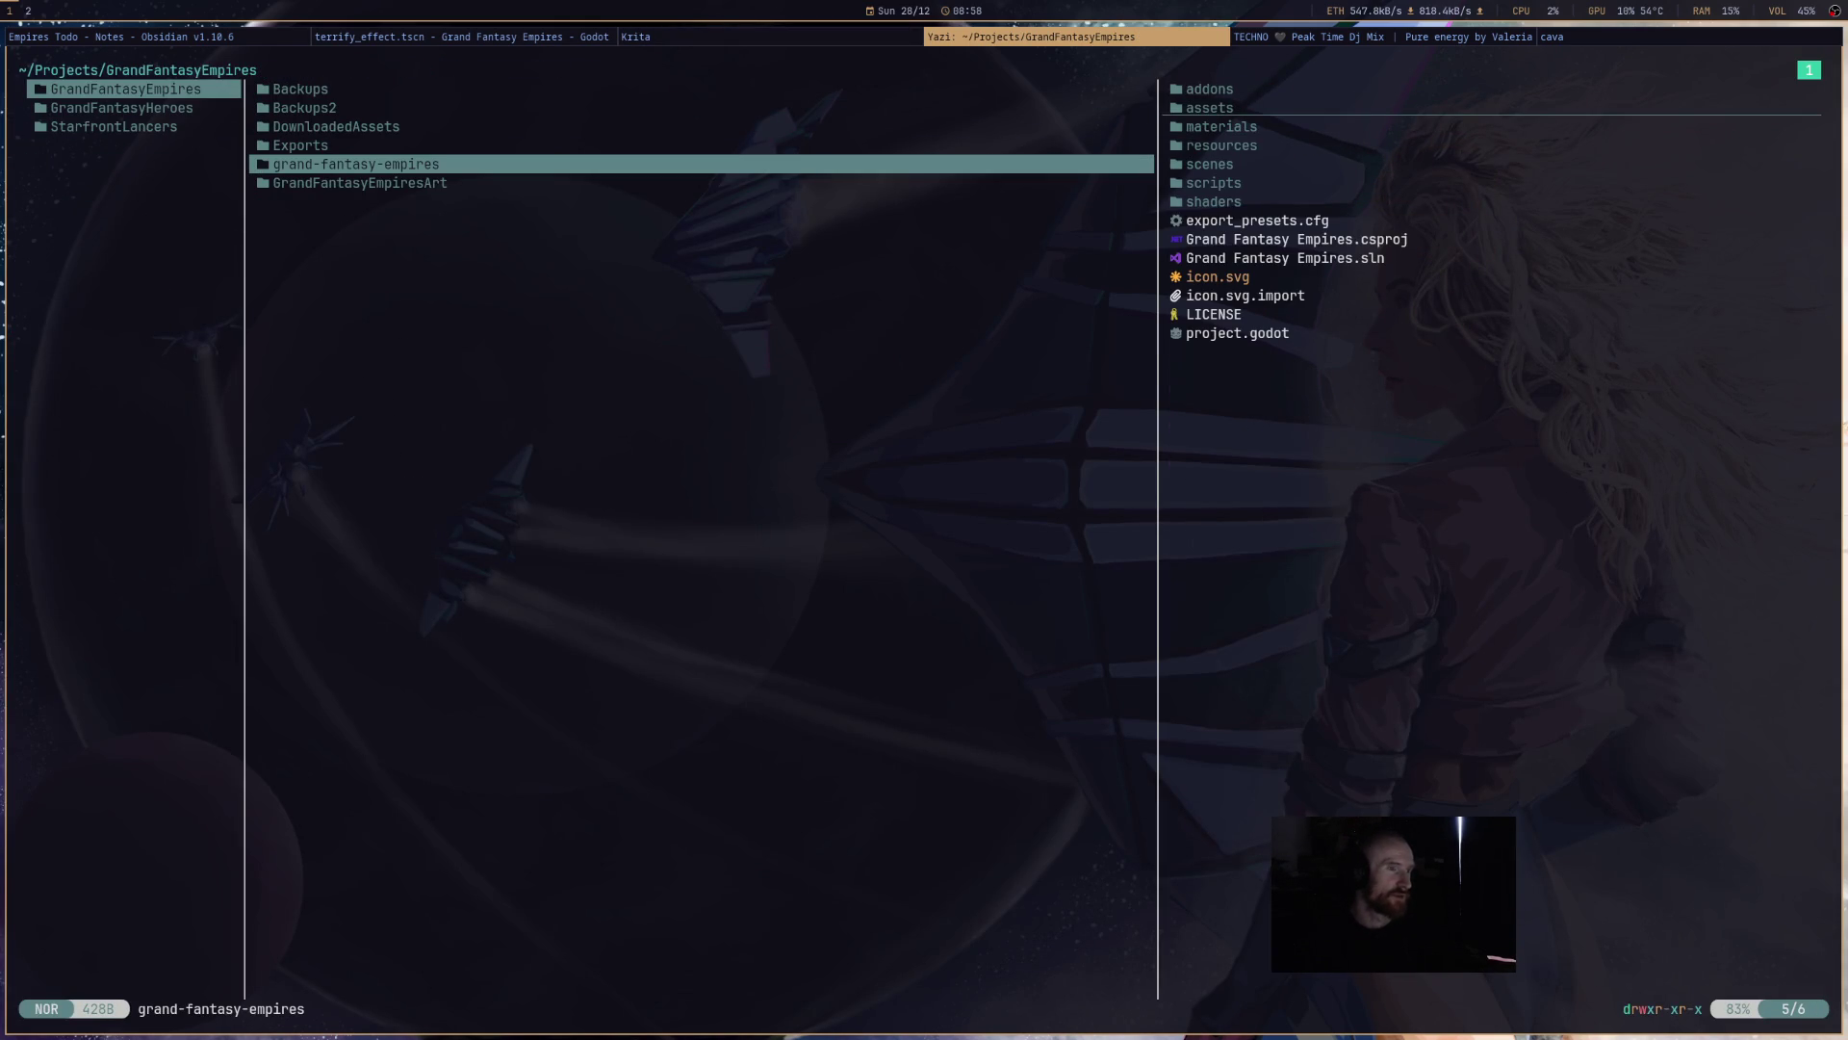
{"action": "key", "text": "j"}
{"action": "key", "text": "l"}
{"action": "key", "text": "k"}
{"action": "key", "text": "h"}
{"action": "key", "text": "j"}
{"action": "key", "text": "l"}
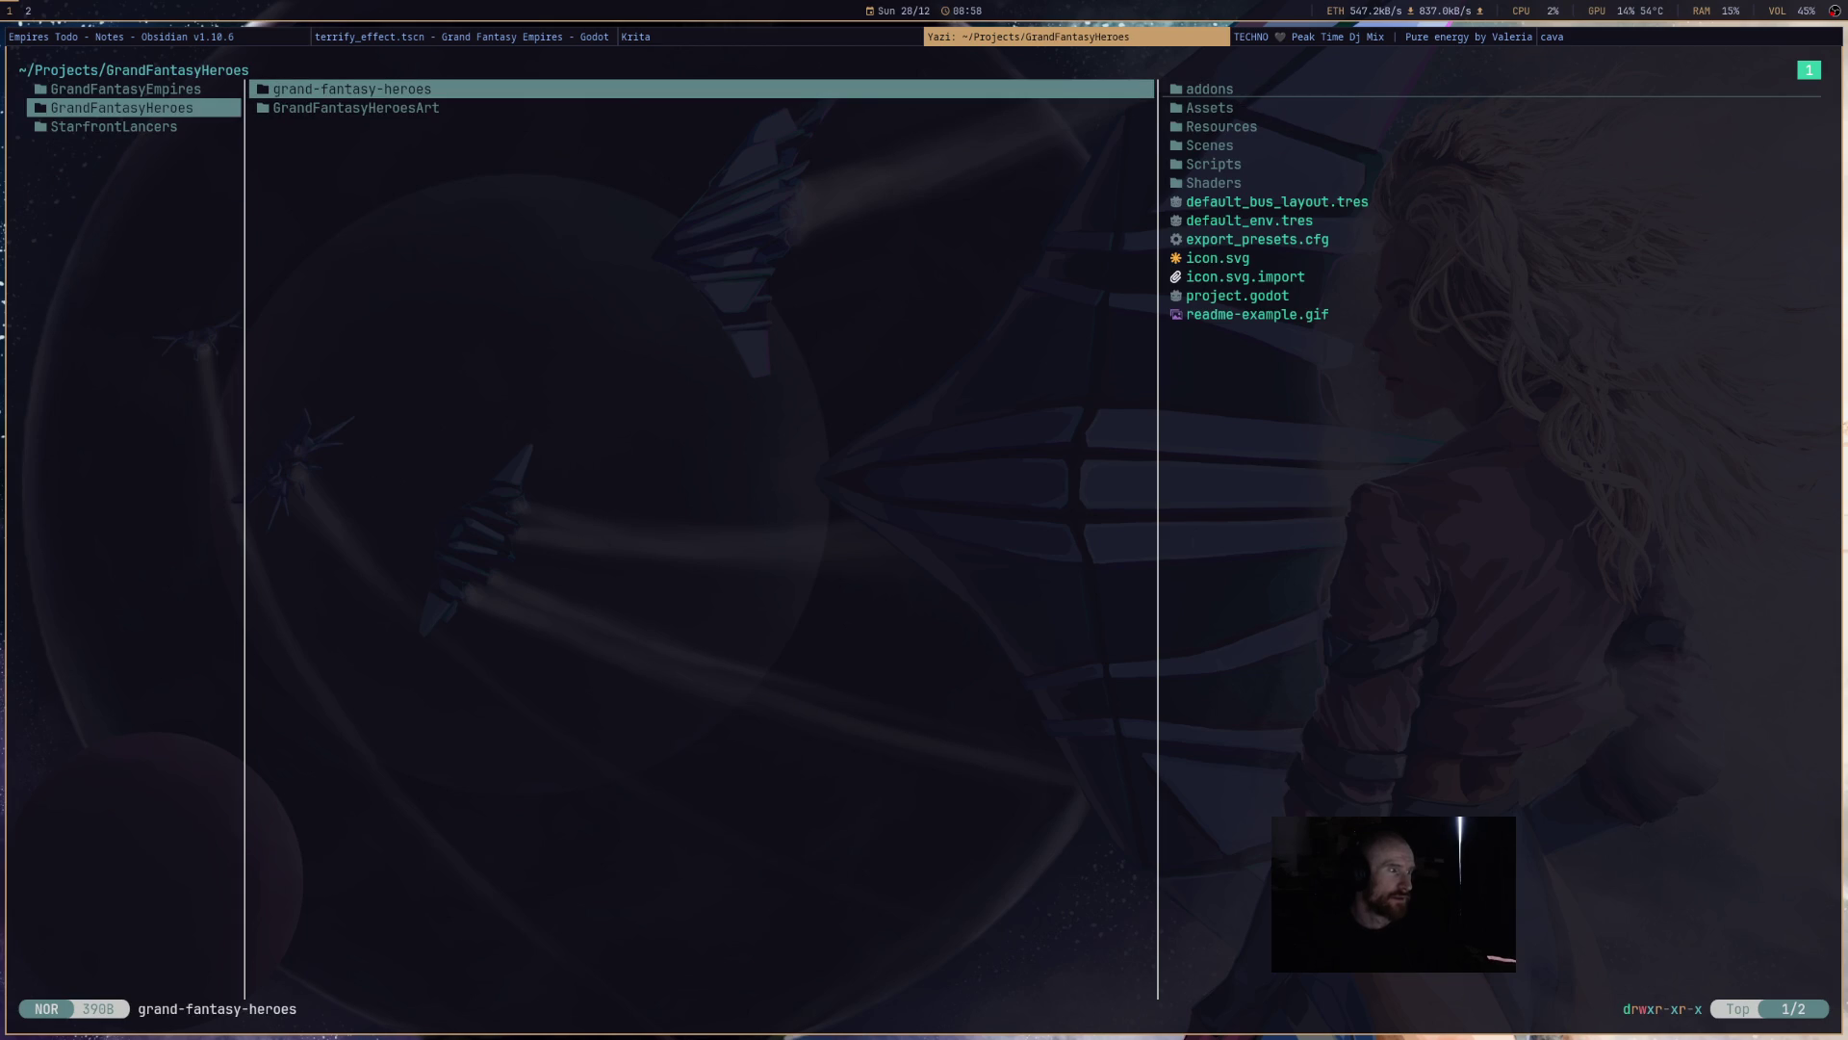
{"action": "key", "text": "l"}
{"action": "key", "text": "j"}
{"action": "key", "text": "j"}
{"action": "key", "text": "j"}
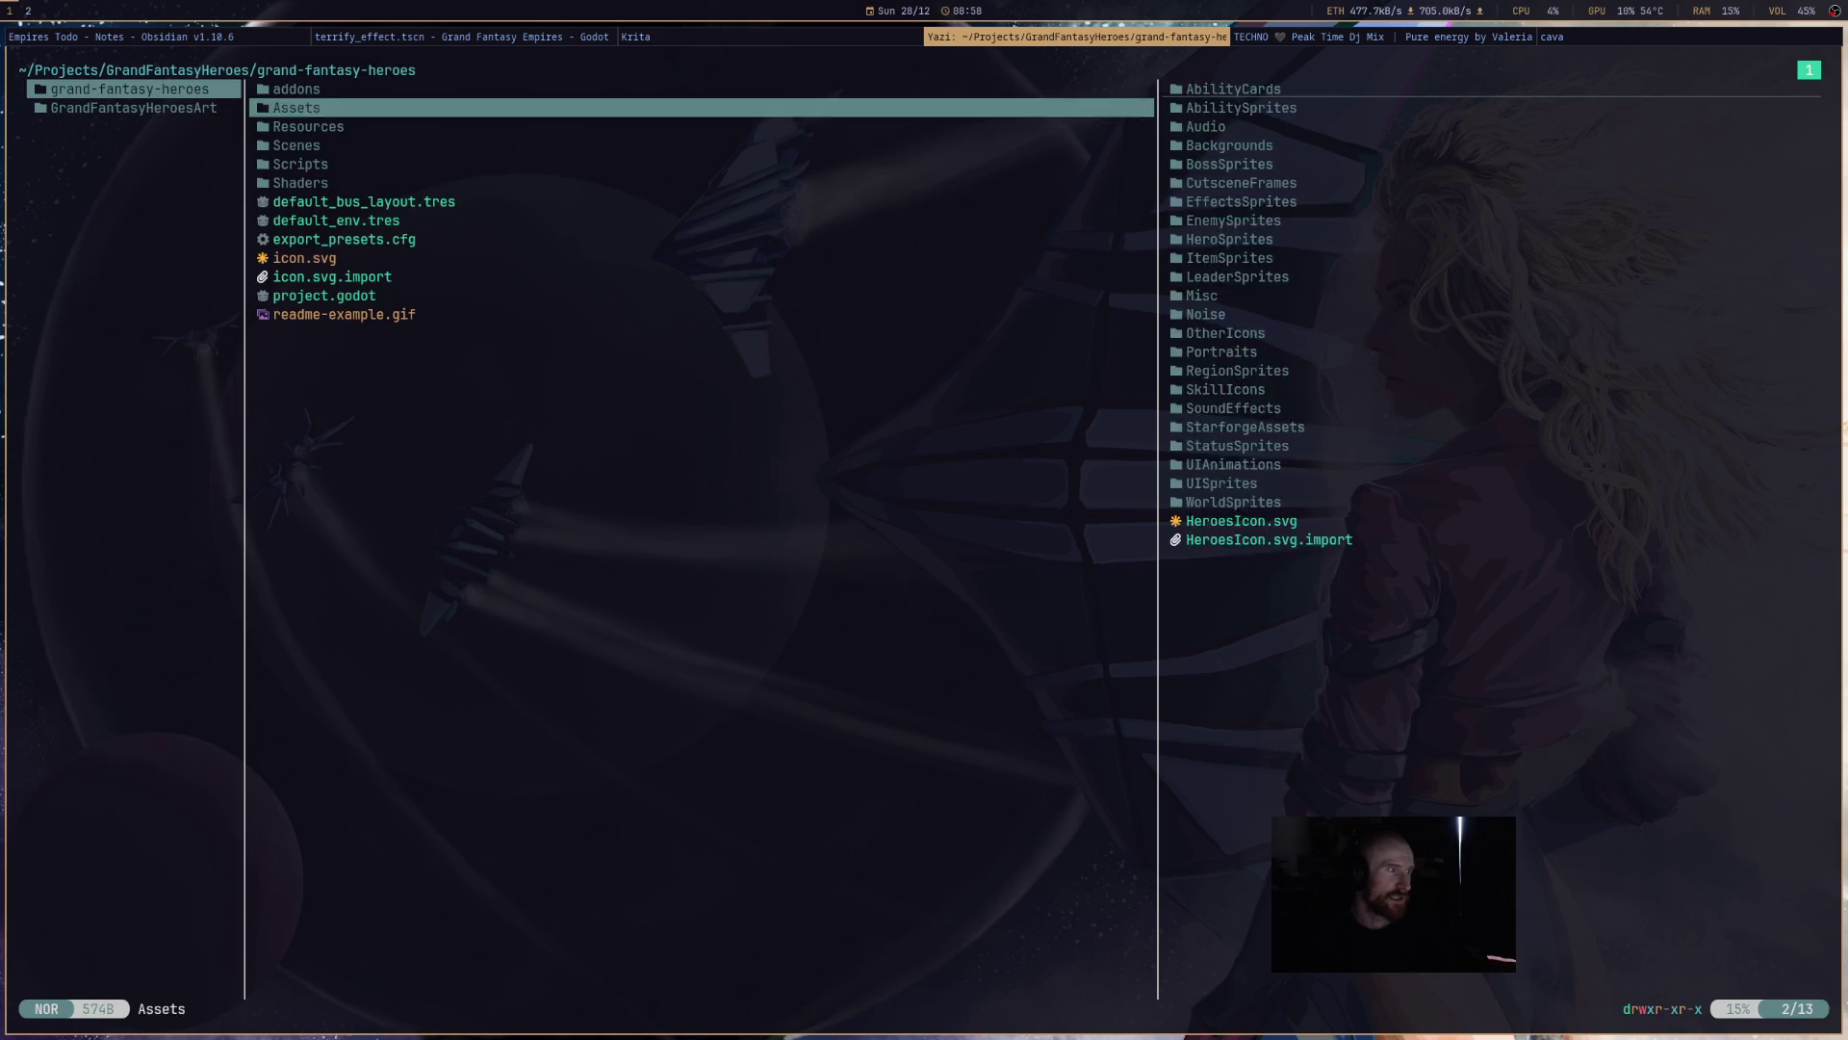
{"action": "key", "text": "k"}
{"action": "key", "text": "k"}
{"action": "key", "text": "k"}
{"action": "key", "text": "l"}
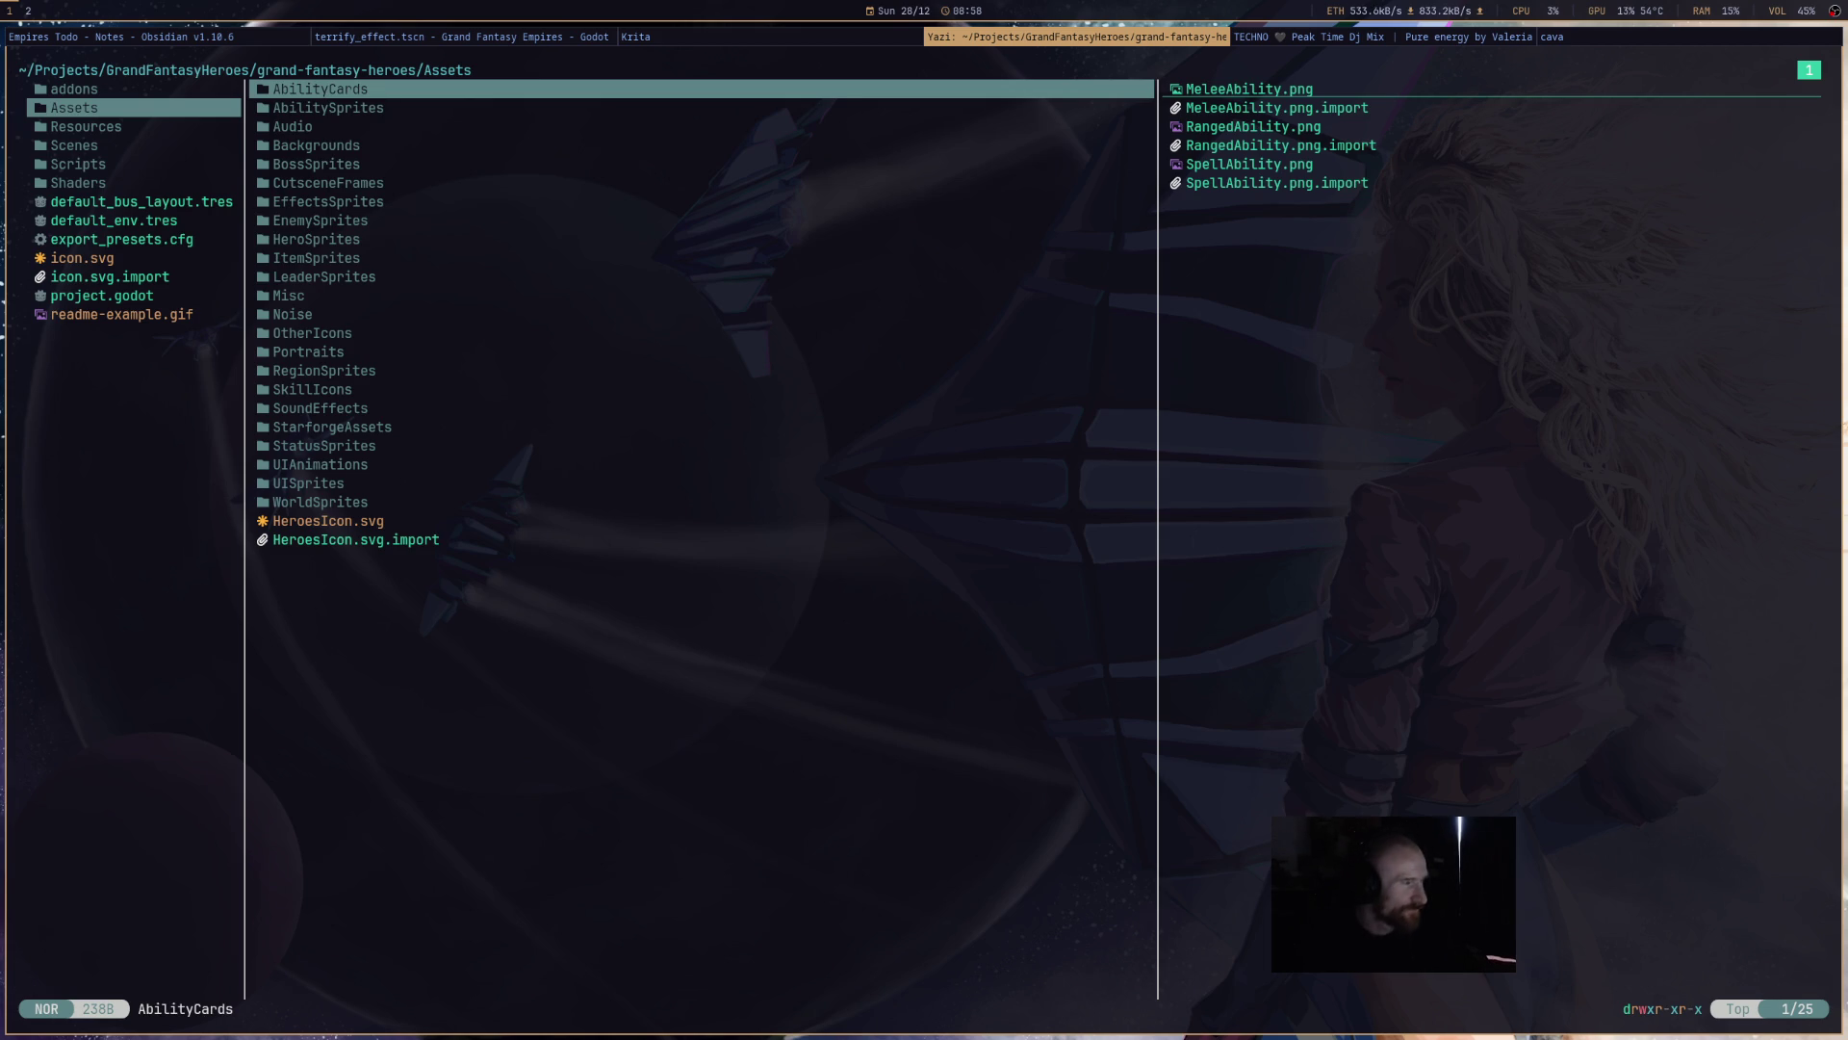
- Open Assets/EffectsSprites and compare the lines and impacts folders
{"action": "key", "text": "j"}
{"action": "key", "text": "j"}
{"action": "key", "text": "j"}
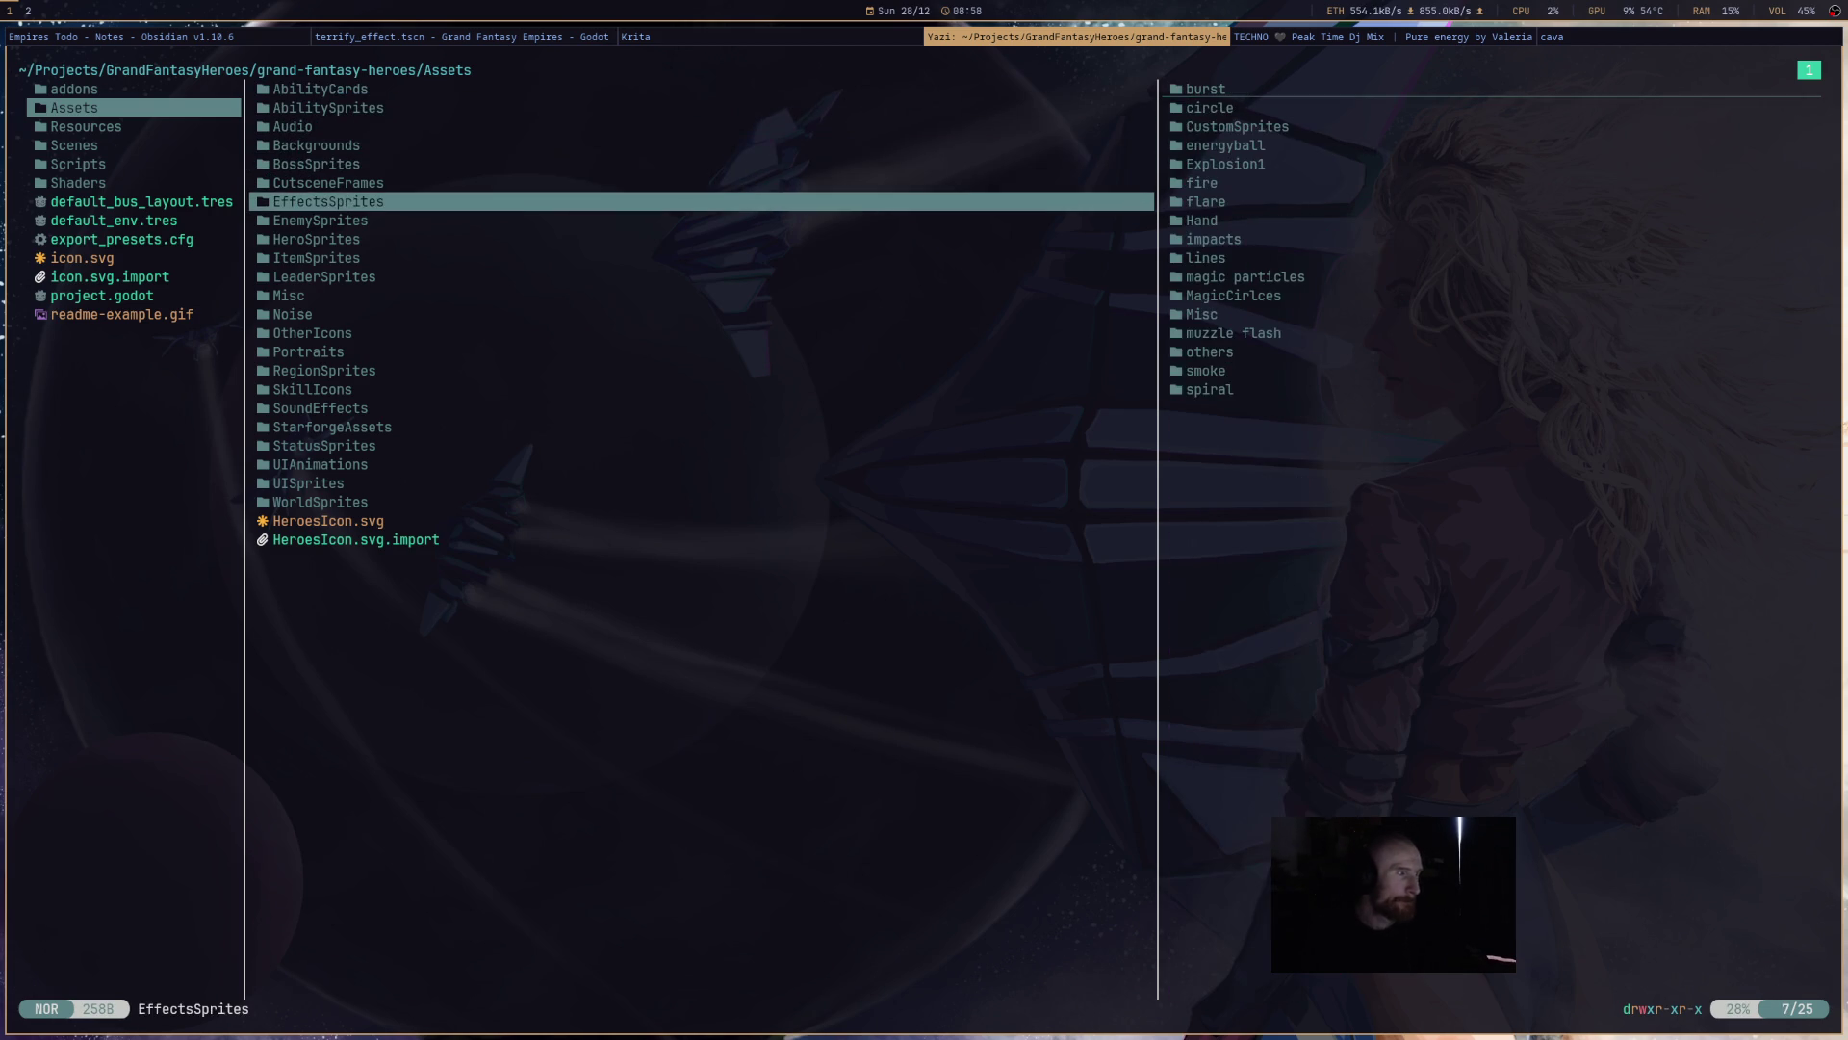
{"action": "key", "text": "l"}
{"action": "key", "text": "j"}
{"action": "key", "text": "j"}
{"action": "key", "text": "j"}
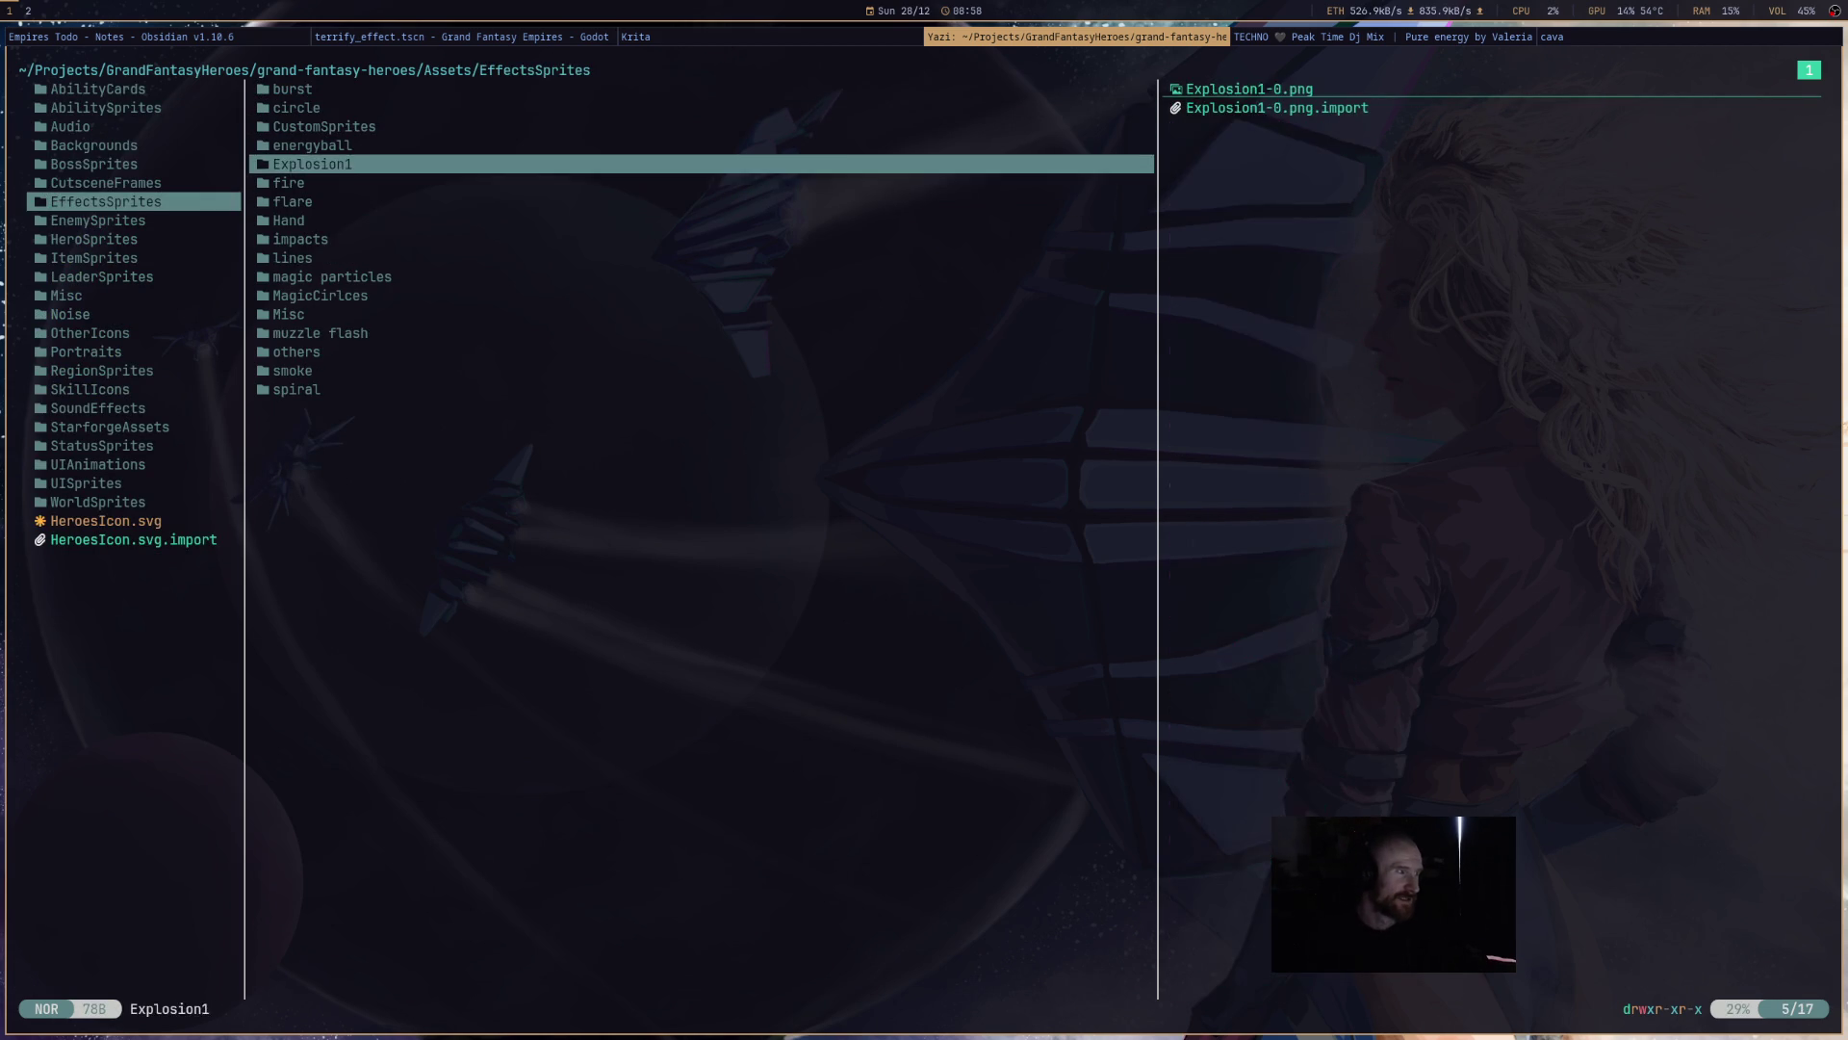
{"action": "key", "text": "k"}
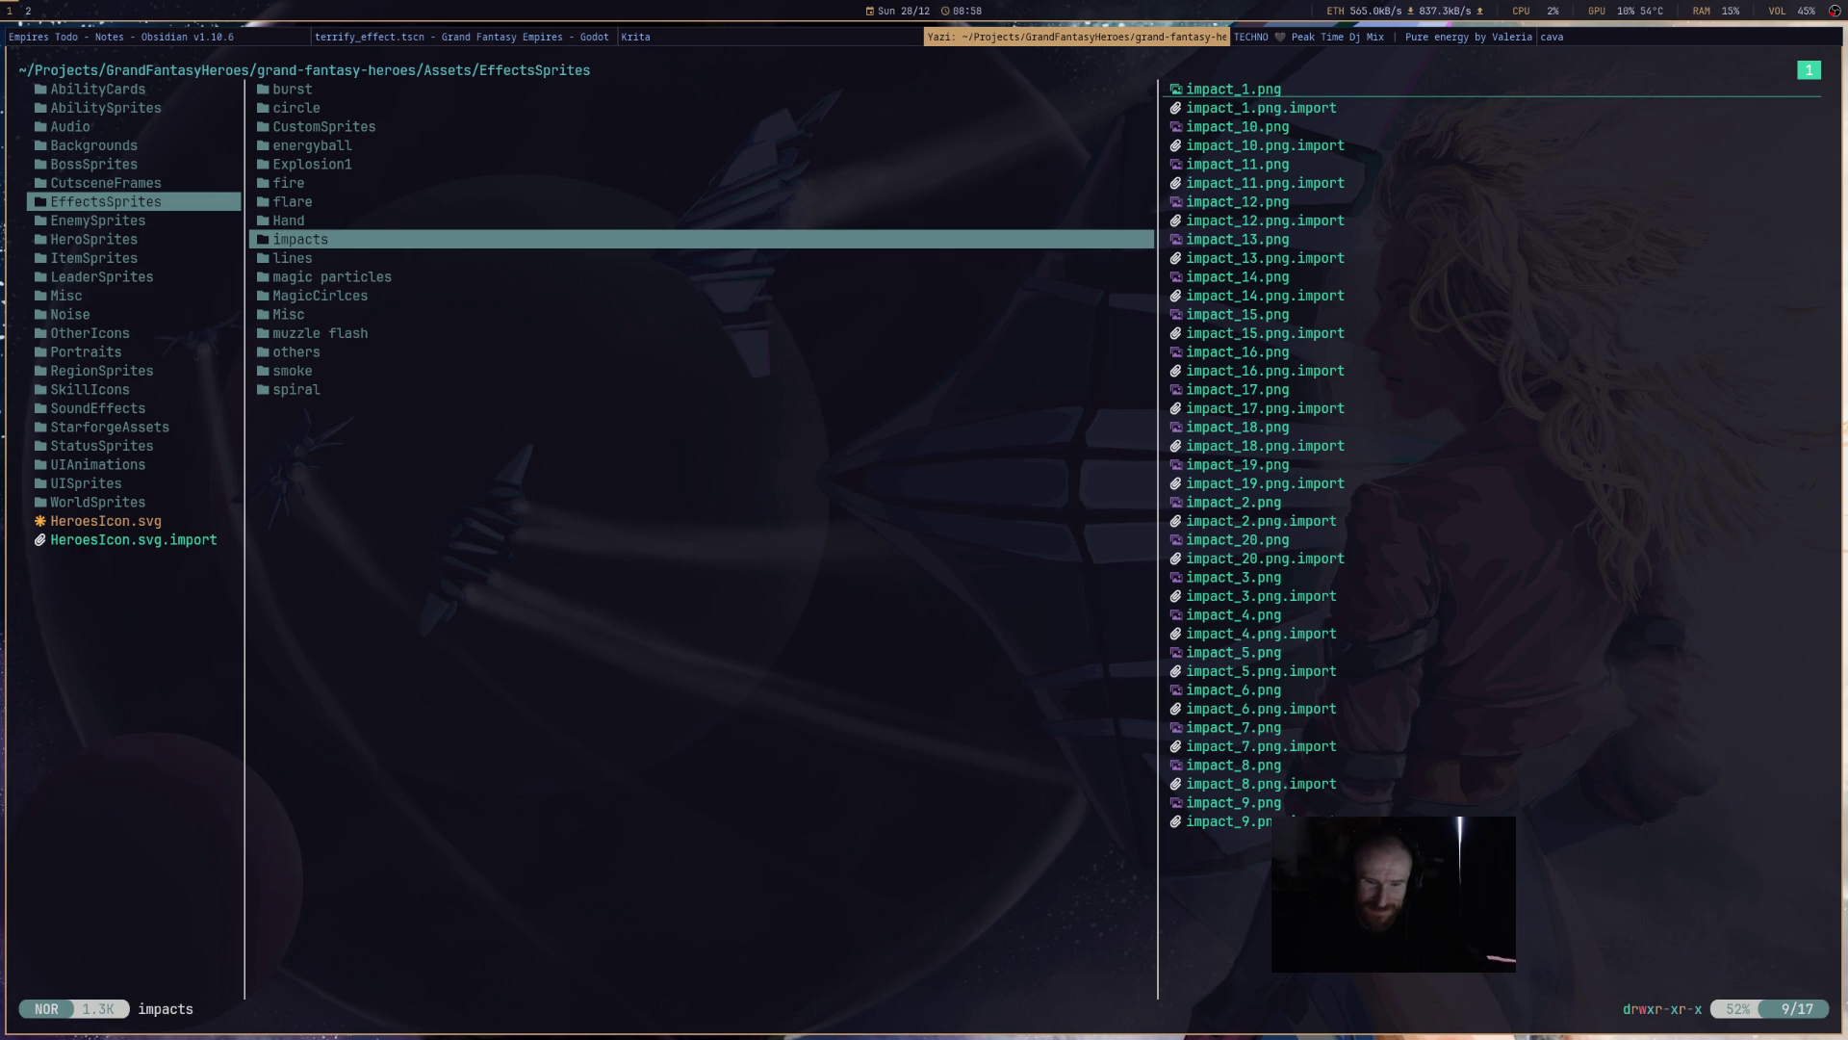
{"action": "key", "text": "j"}
{"action": "key", "text": "k"}
{"action": "key", "text": "j"}
{"action": "key", "text": "l"}
{"action": "key", "text": "j"}
{"action": "key", "text": "j"}
{"action": "key", "text": "j"}
{"action": "key", "text": "h"}
{"action": "key", "text": "h"}
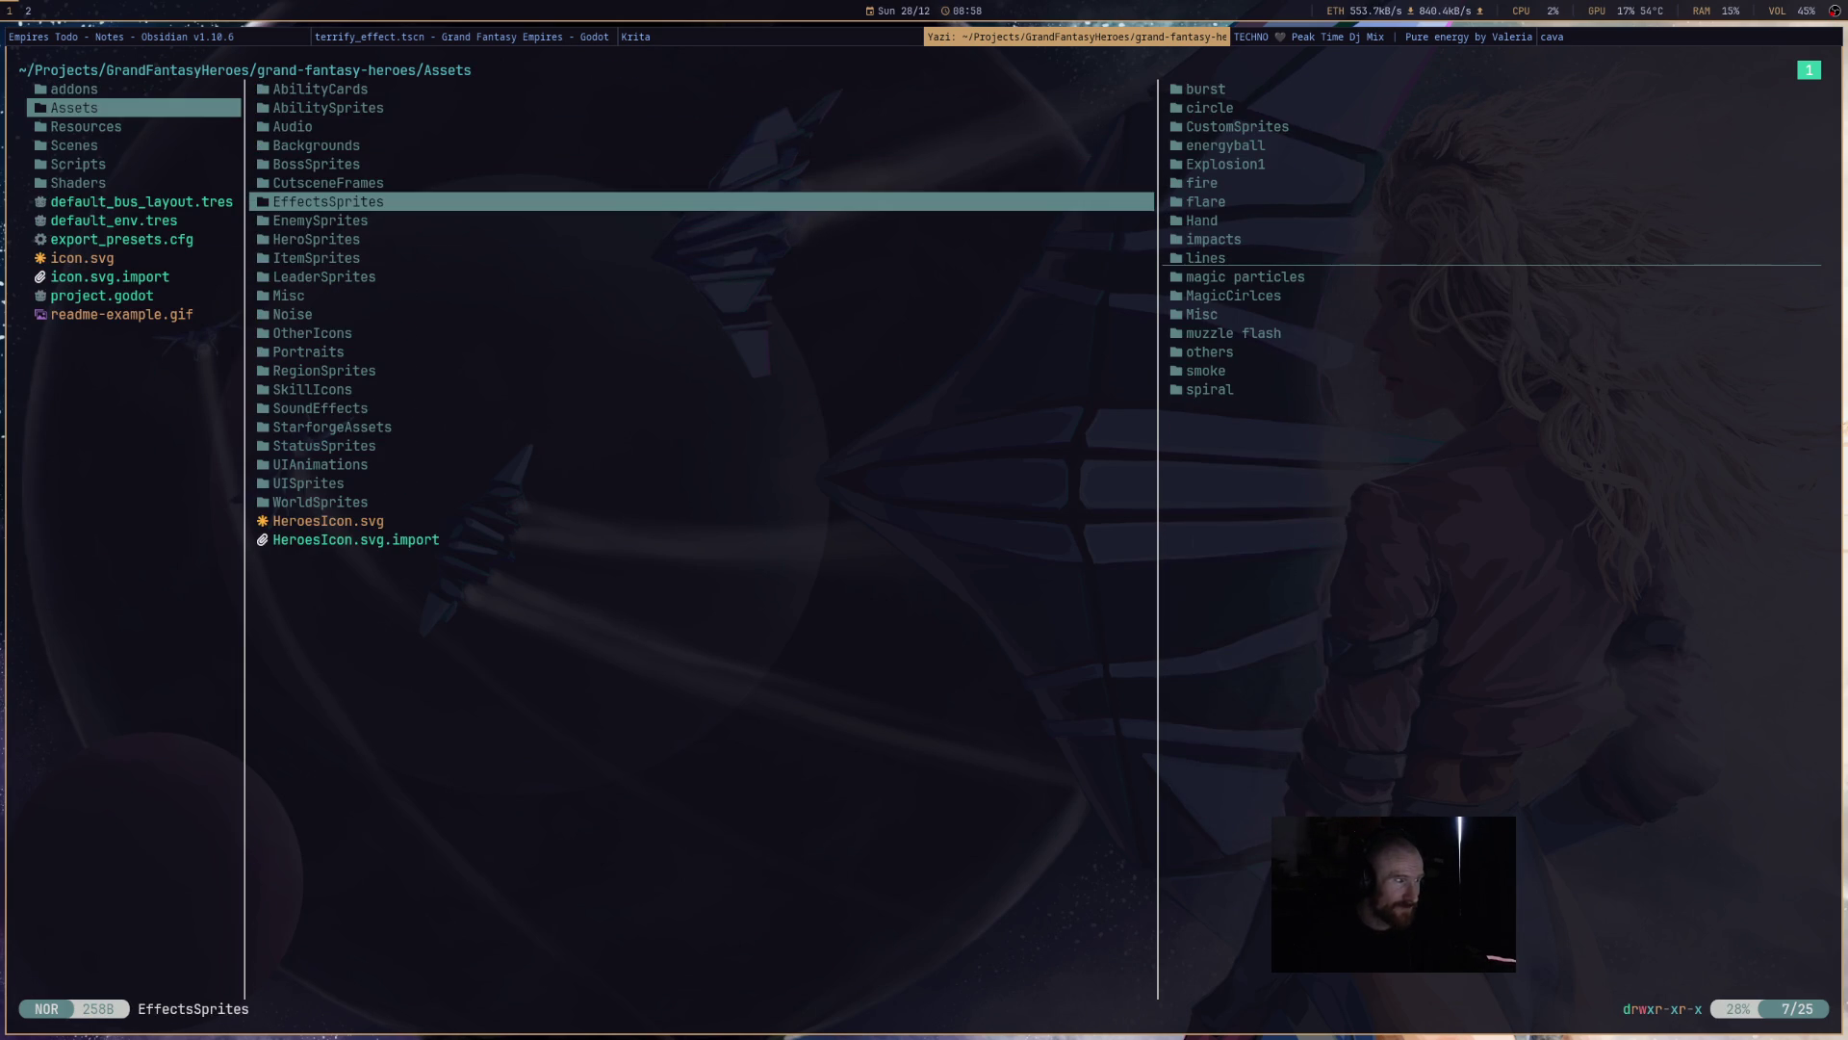
- Browse the individual images inside the impacts and lines folders
{"action": "key", "text": "l"}
{"action": "key", "text": "k"}
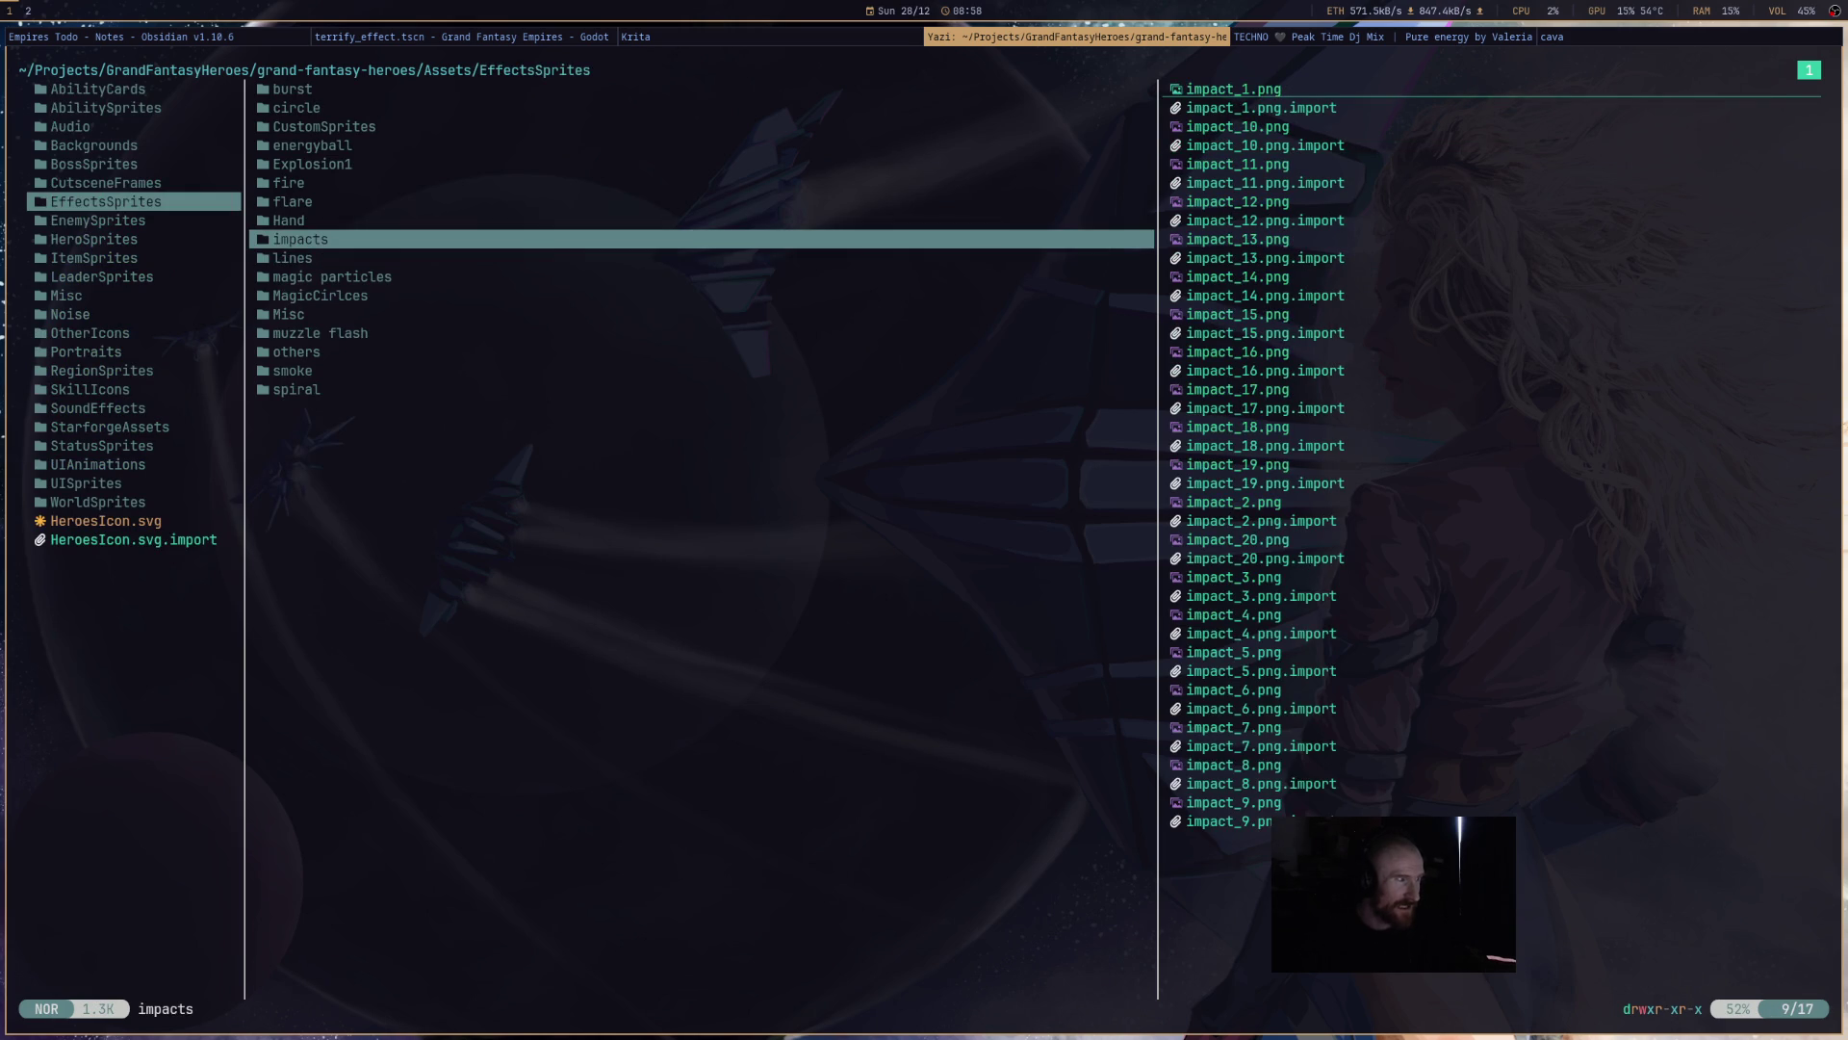
{"action": "key", "text": "l"}
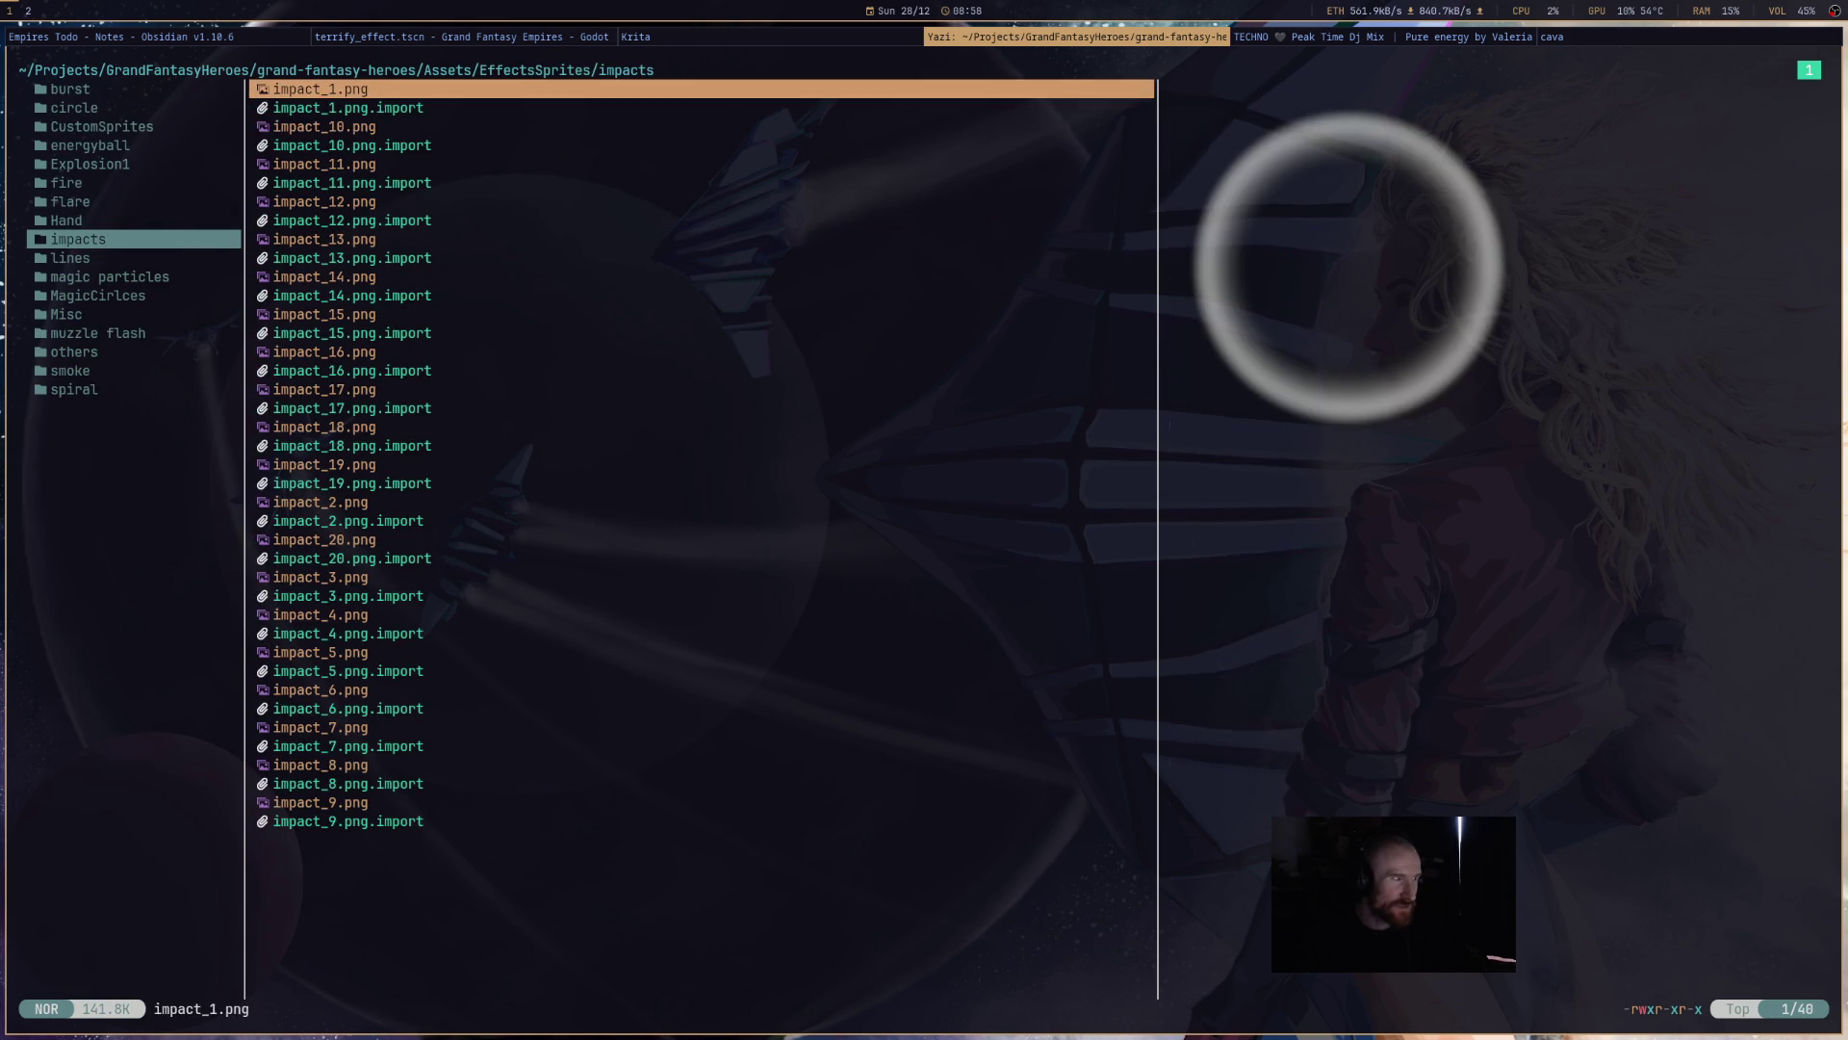
{"action": "key", "text": "j"}
{"action": "key", "text": "j"}
{"action": "key", "text": "j"}
{"action": "key", "text": "j"}
{"action": "key", "text": "j"}
{"action": "key", "text": "h"}
{"action": "key", "text": "j"}
{"action": "key", "text": "l"}
{"action": "key", "text": "j"}
{"action": "key", "text": "j"}
{"action": "key", "text": "j"}
{"action": "key", "text": "j"}
{"action": "key", "text": "j"}
{"action": "key", "text": "j"}
{"action": "key", "text": "j"}
{"action": "key", "text": "j"}
{"action": "key", "text": "j"}
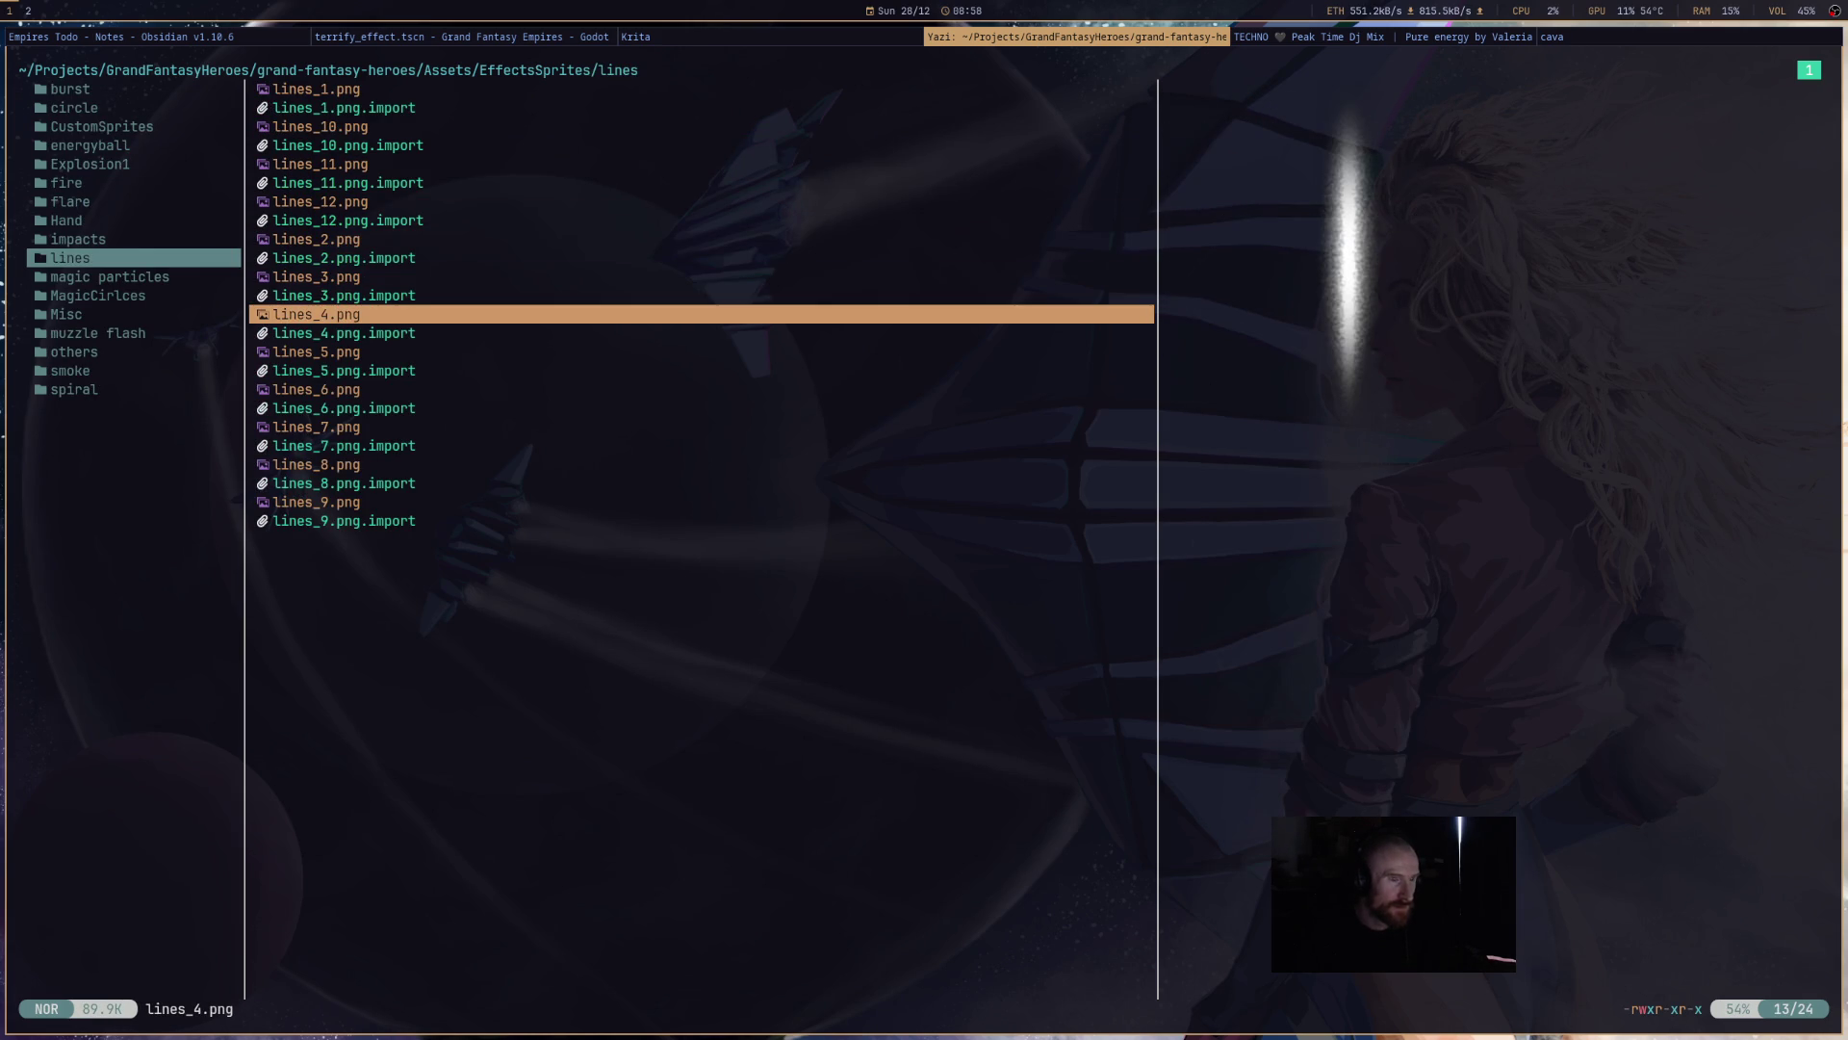
{"action": "key", "text": "j"}
{"action": "key", "text": "j"}
{"action": "key", "text": "h"}
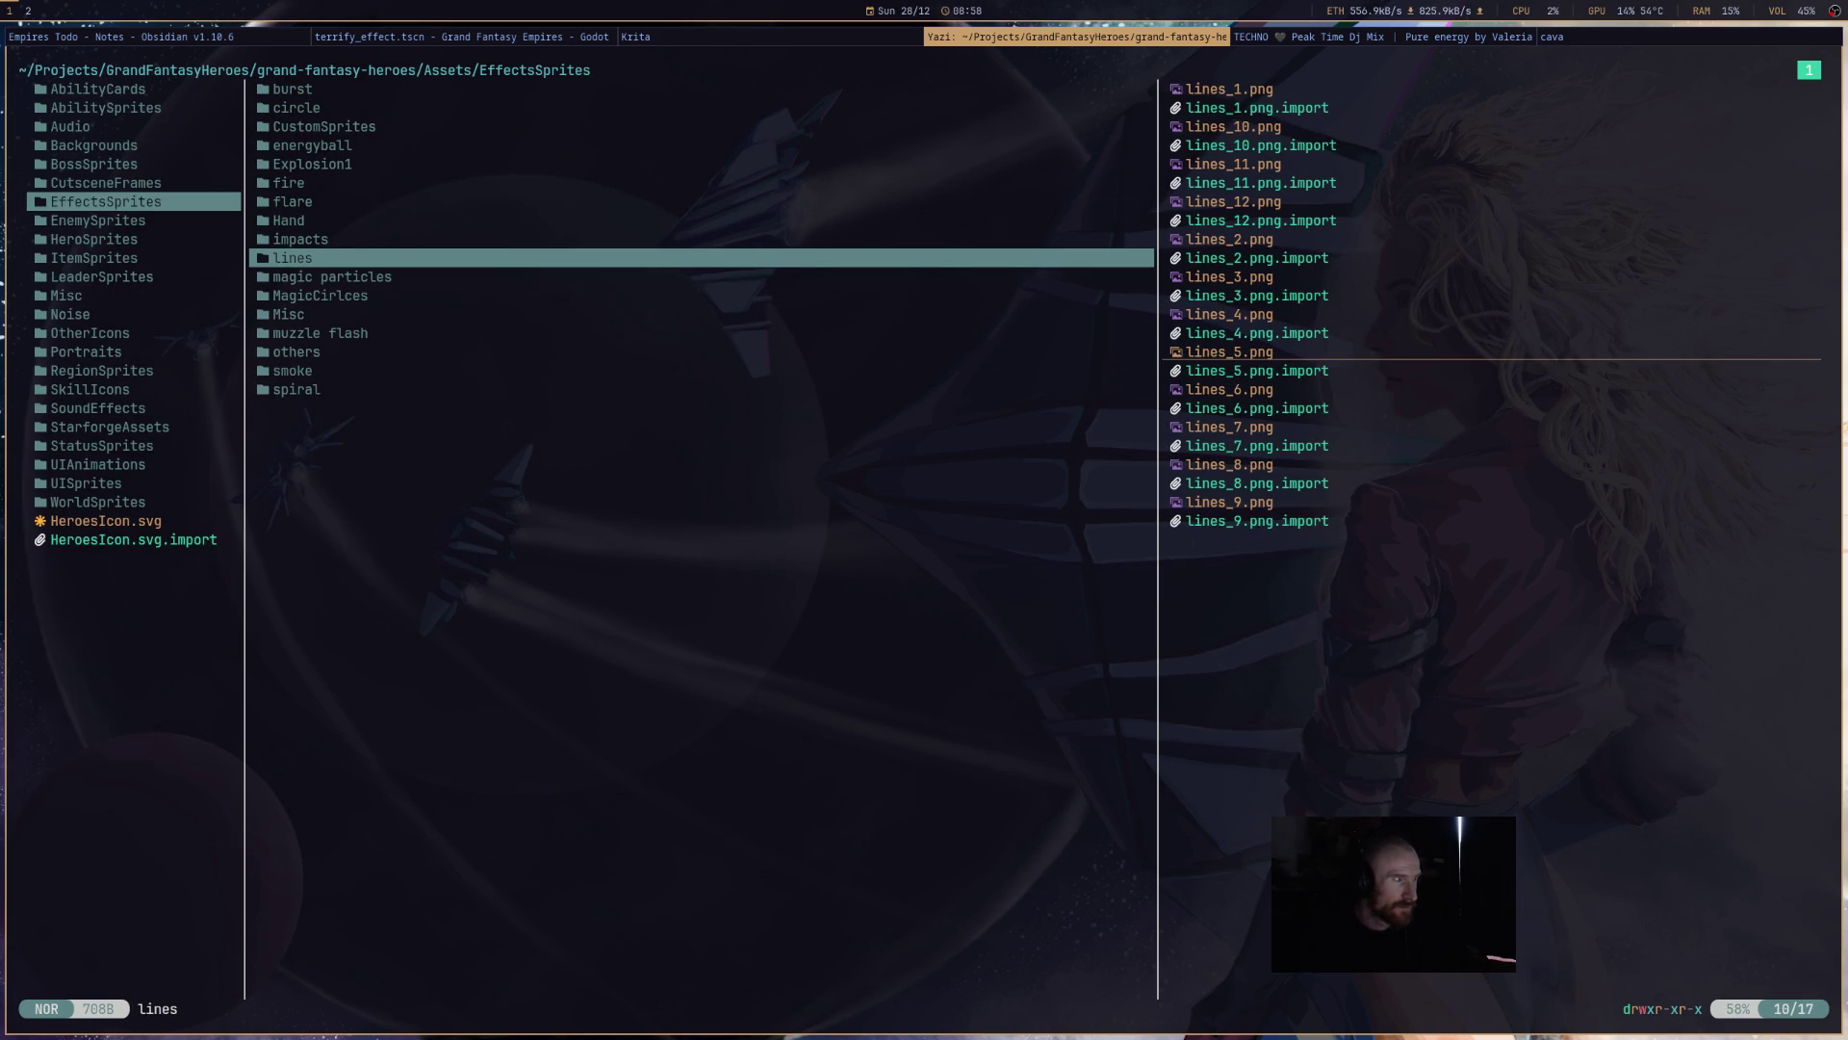
- Preview the fire, spiral and Misc folders and step through the muzzle flash images
{"action": "key", "text": "k"}
{"action": "key", "text": "k"}
{"action": "key", "text": "k"}
{"action": "key", "text": "k"}
{"action": "key", "text": "k"}
{"action": "key", "text": "j"}
{"action": "key", "text": "j"}
{"action": "key", "text": "j"}
{"action": "key", "text": "j"}
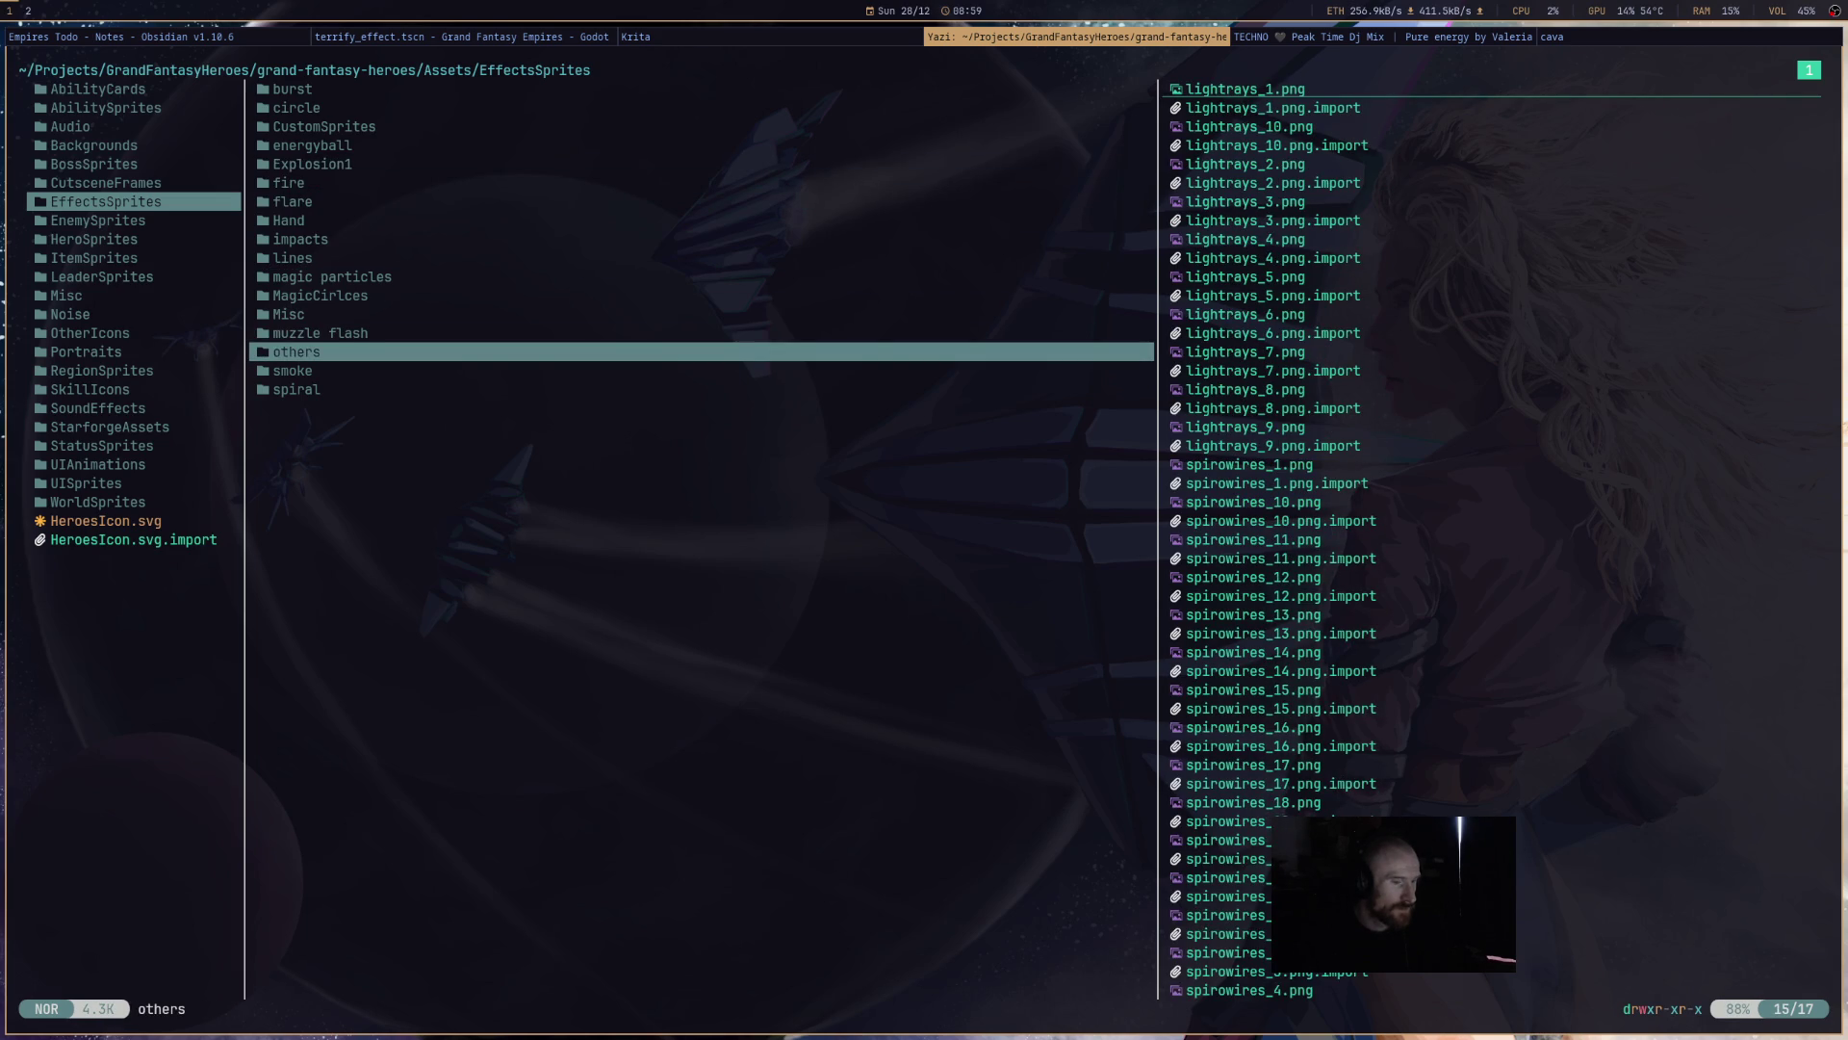
{"action": "key", "text": "j"}
{"action": "key", "text": "j"}
{"action": "key", "text": "k"}
{"action": "key", "text": "k"}
{"action": "key", "text": "k"}
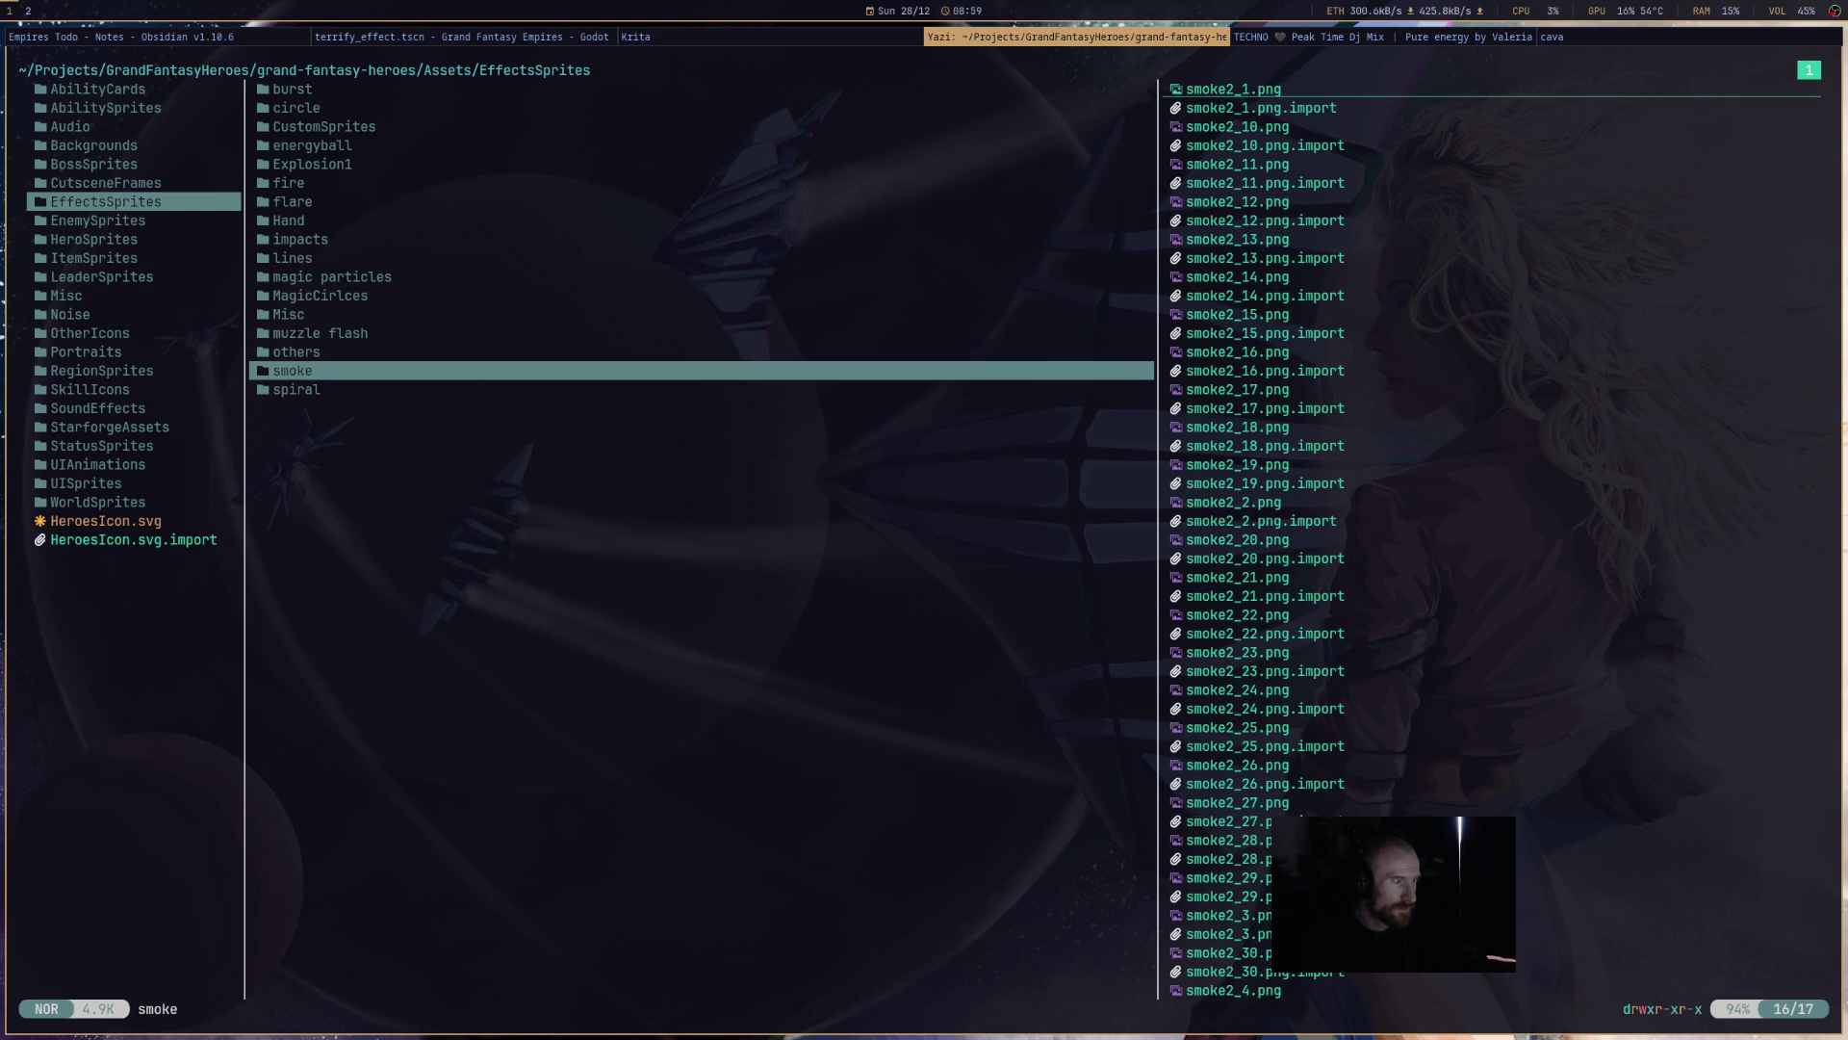
{"action": "key", "text": "j"}
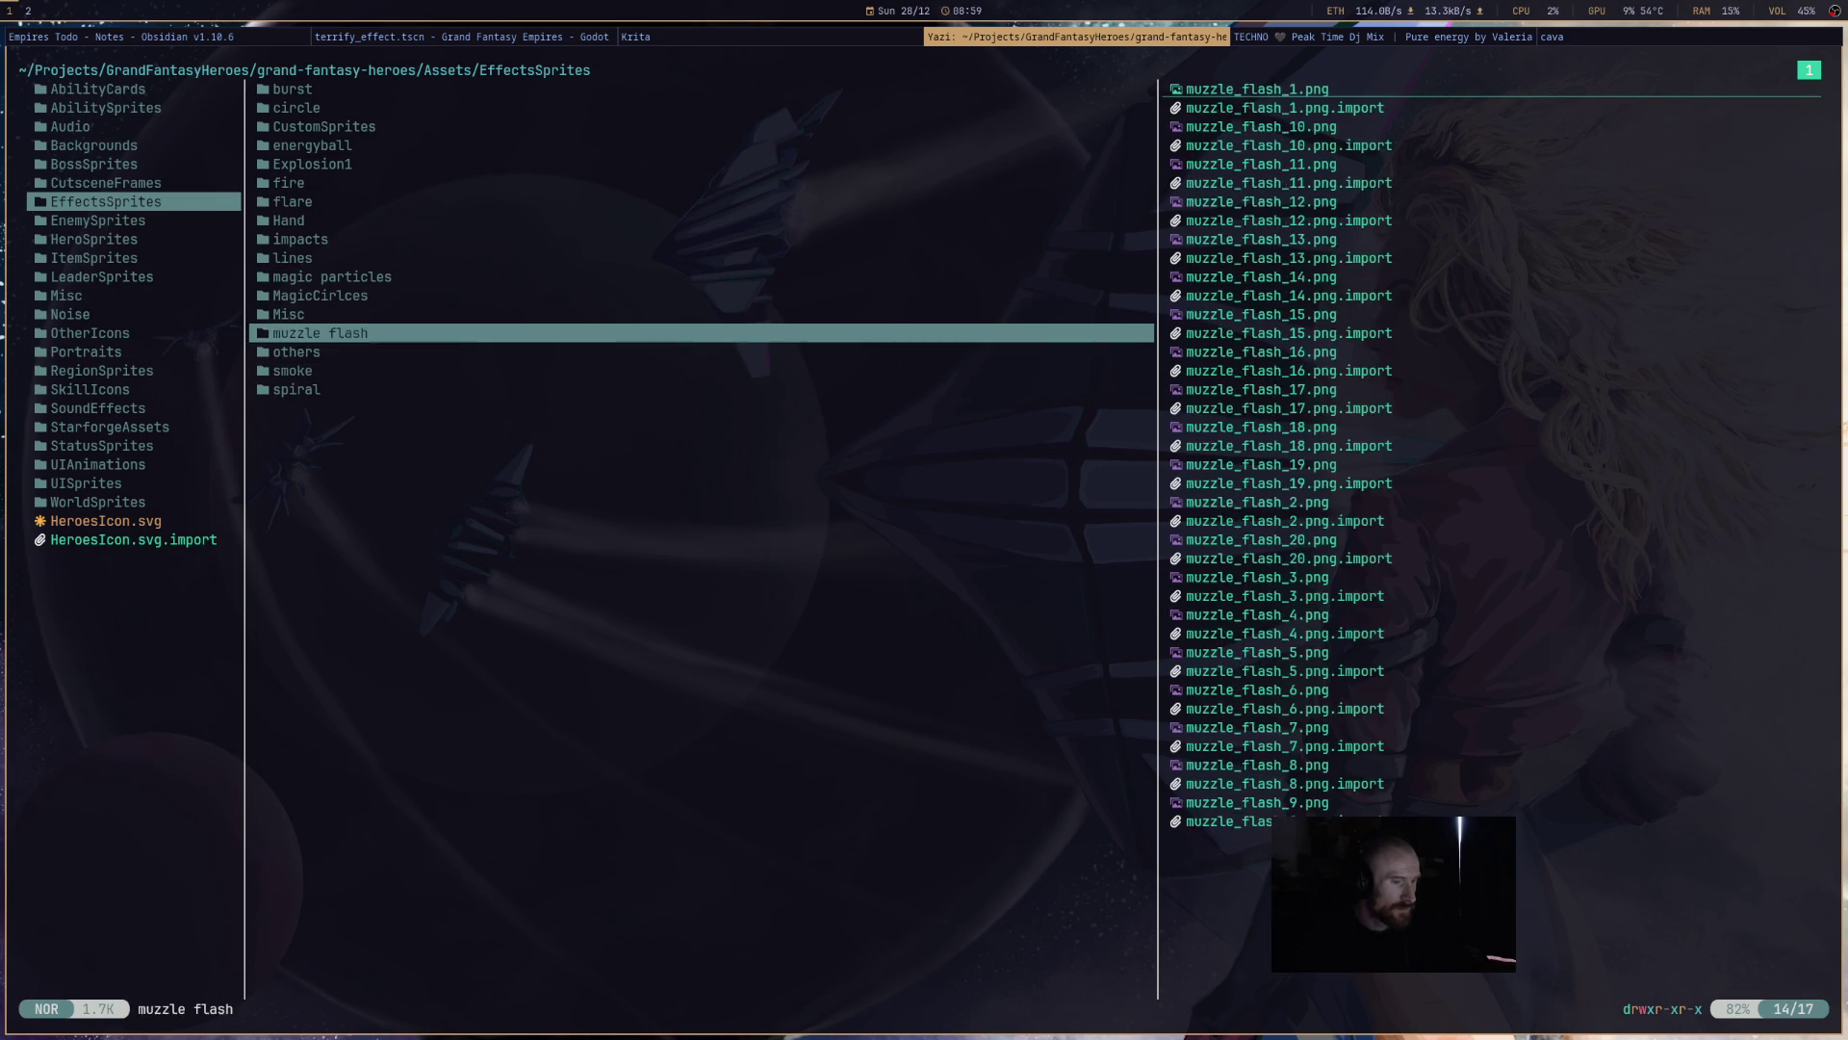
{"action": "key", "text": "l"}
{"action": "key", "text": "j"}
{"action": "key", "text": "j"}
{"action": "key", "text": "j"}
{"action": "key", "text": "j"}
{"action": "key", "text": "j"}
{"action": "key", "text": "j"}
{"action": "key", "text": "j"}
{"action": "key", "text": "j"}
{"action": "key", "text": "j"}
{"action": "key", "text": "j"}
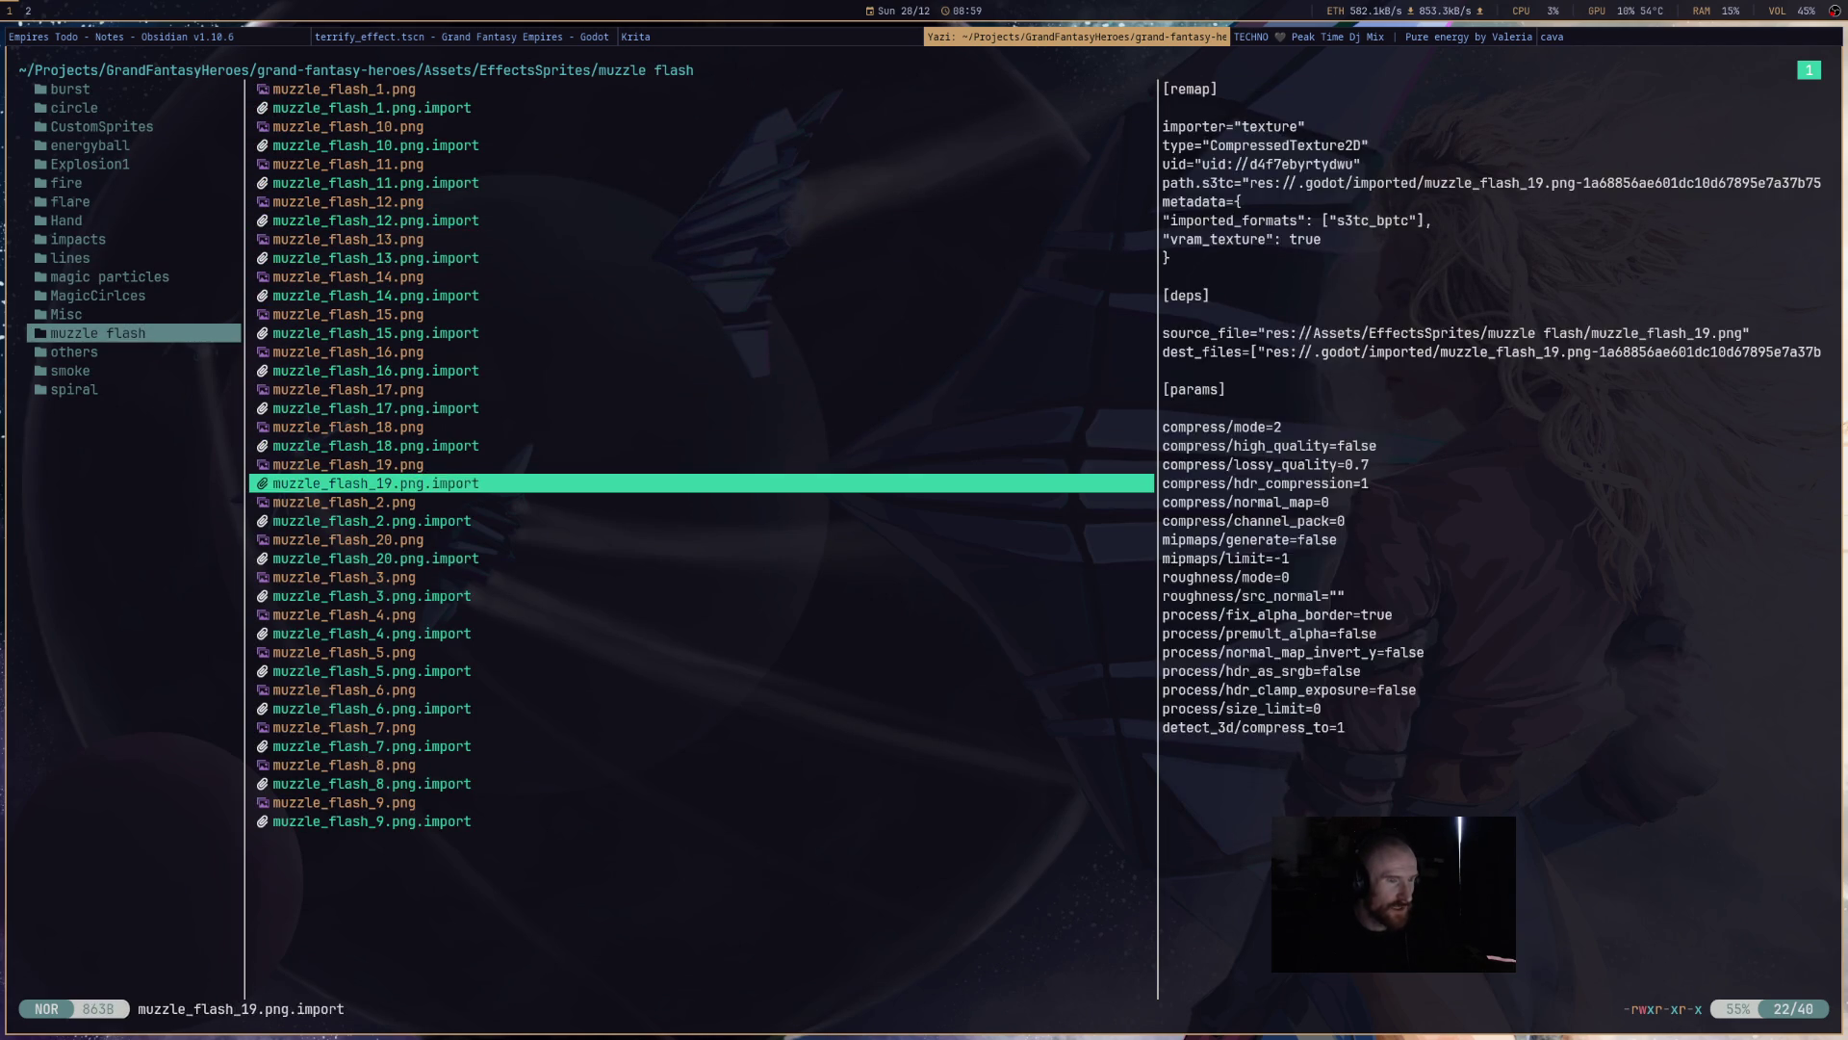
{"action": "key", "text": "j"}
{"action": "key", "text": "j"}
{"action": "key", "text": "j"}
{"action": "key", "text": "j"}
{"action": "key", "text": "j"}
{"action": "key", "text": "h"}
- Preview the Misc, lines, flare, fire, energyball and CustomSprites folders
{"action": "key", "text": "k"}
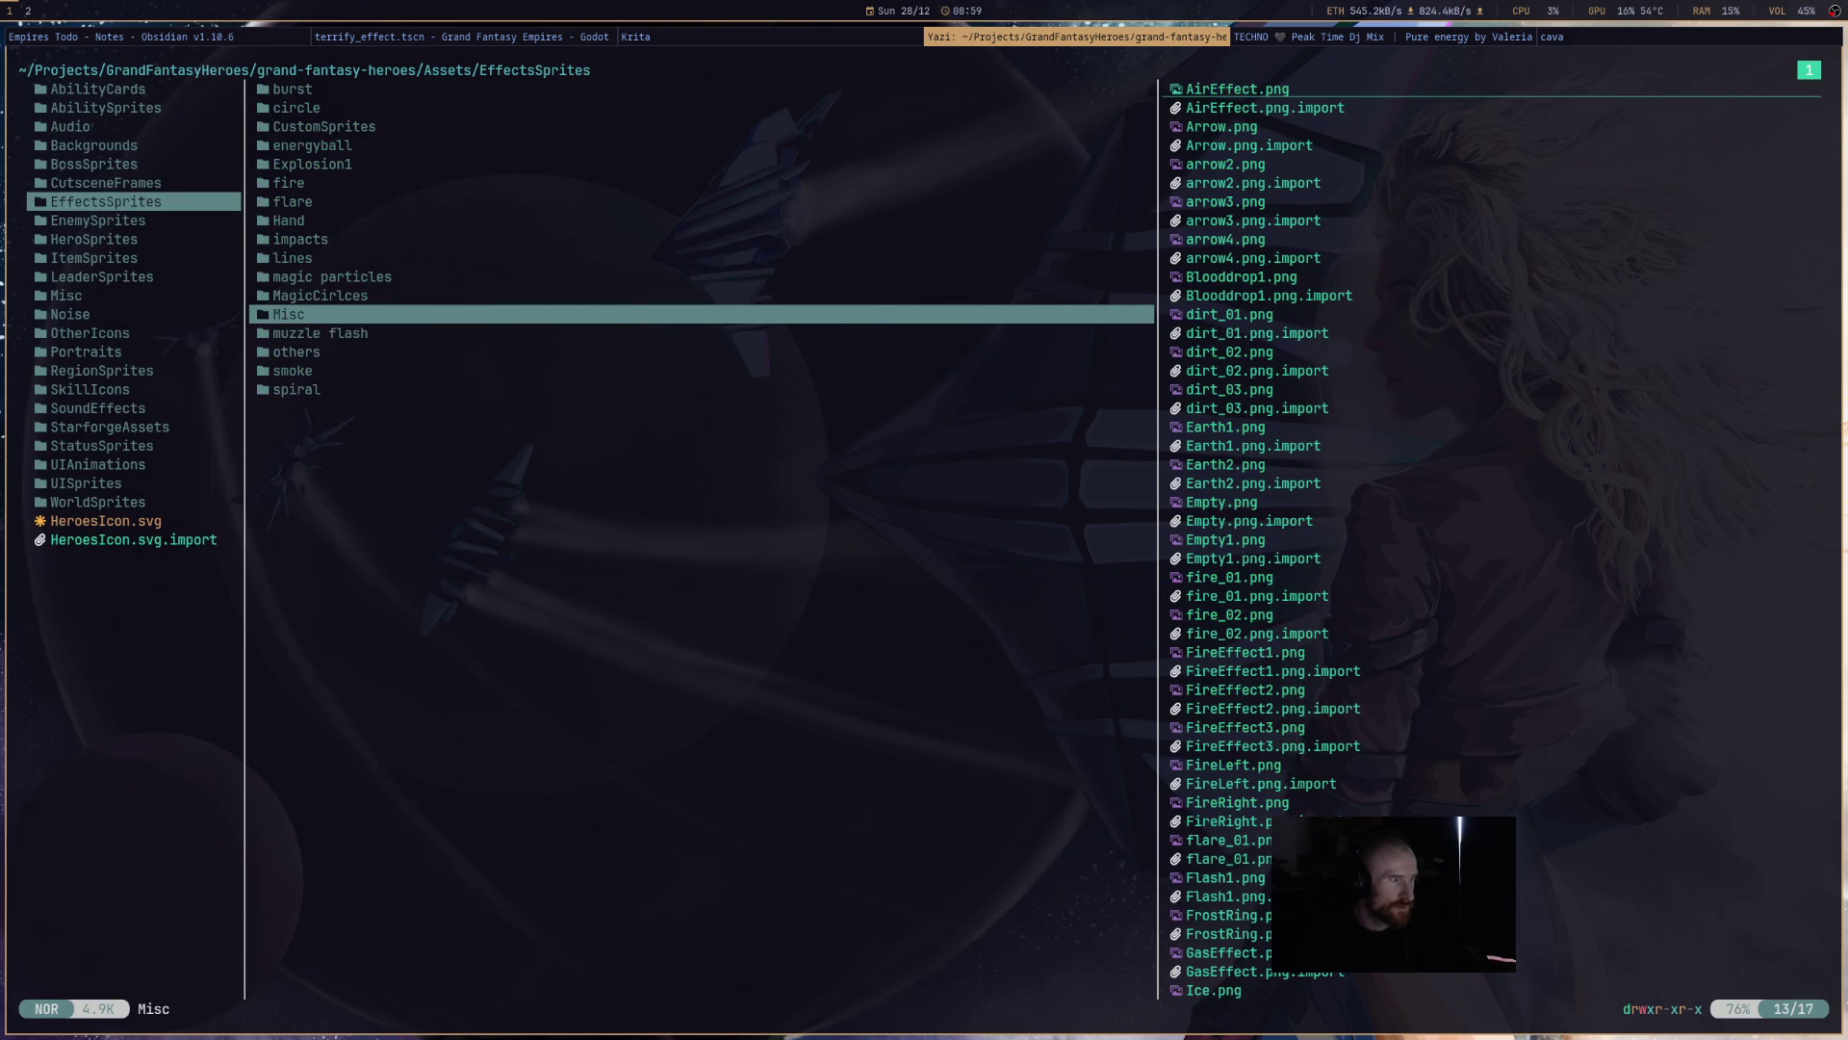
{"action": "key", "text": "k"}
{"action": "key", "text": "k"}
{"action": "key", "text": "k"}
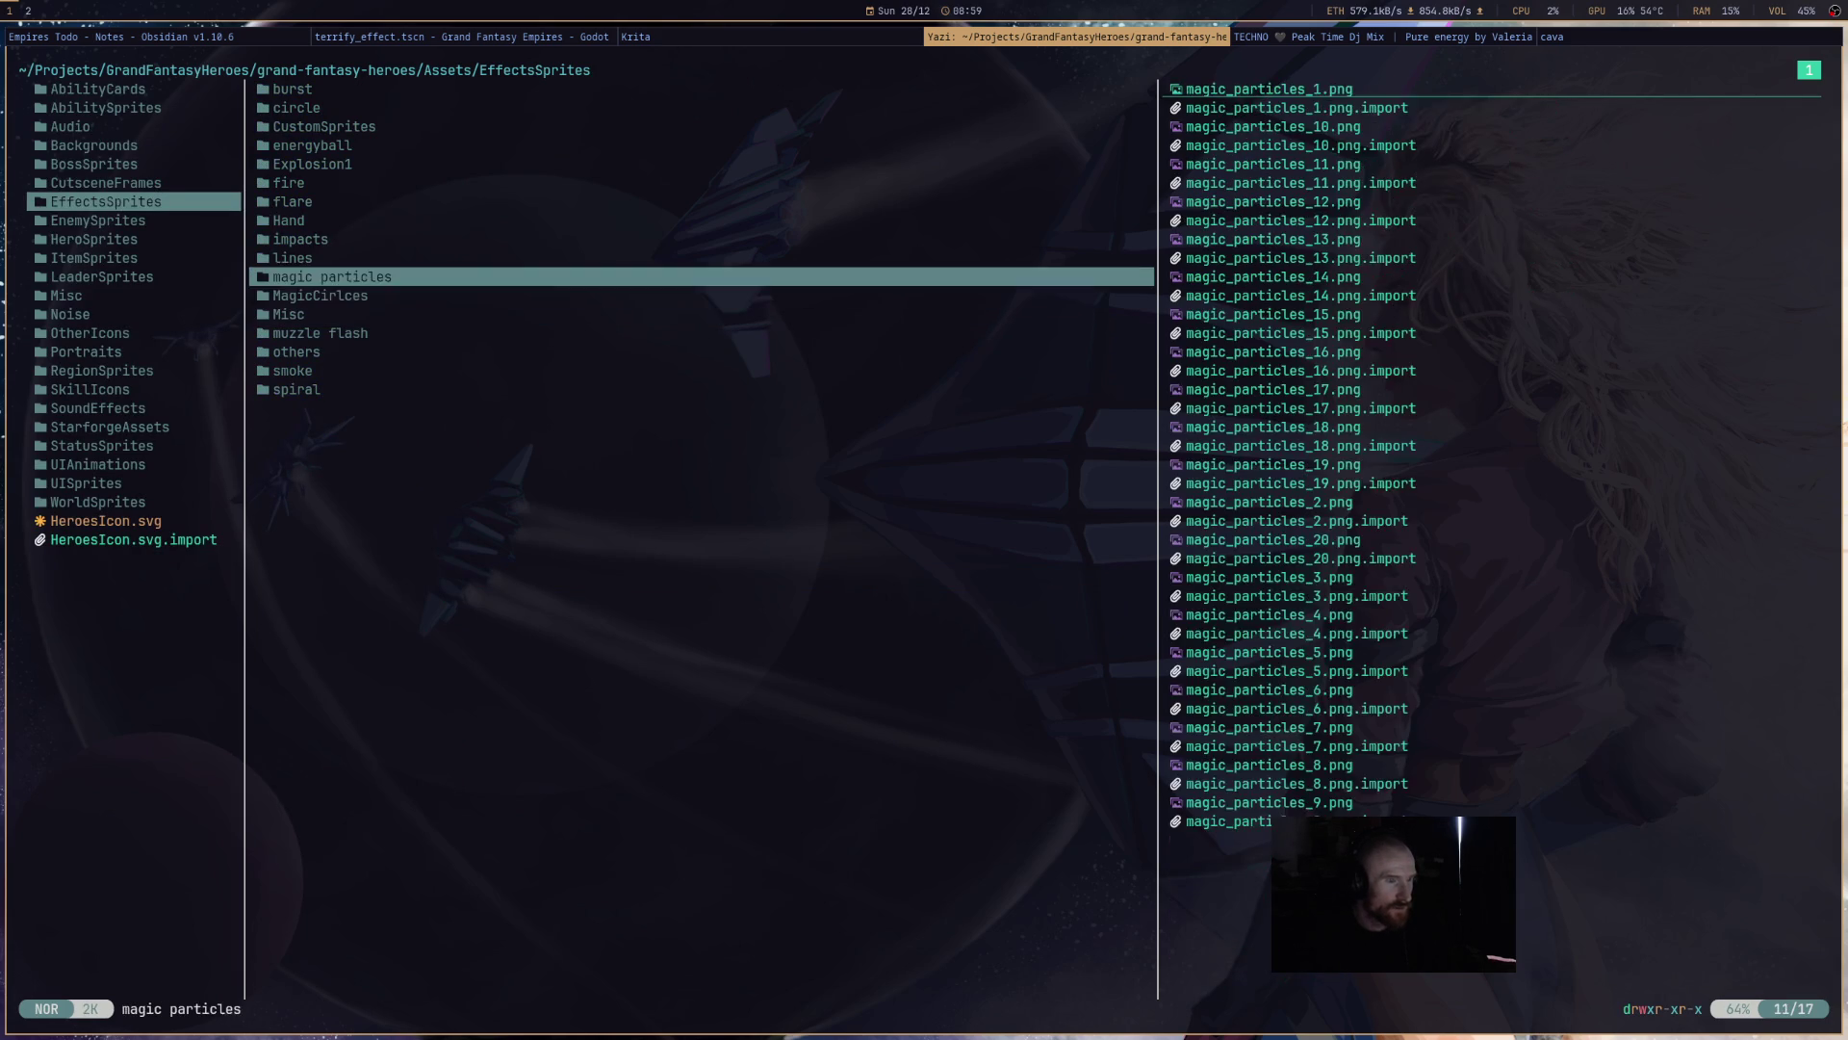
{"action": "key", "text": "k"}
{"action": "key", "text": "k"}
{"action": "key", "text": "k"}
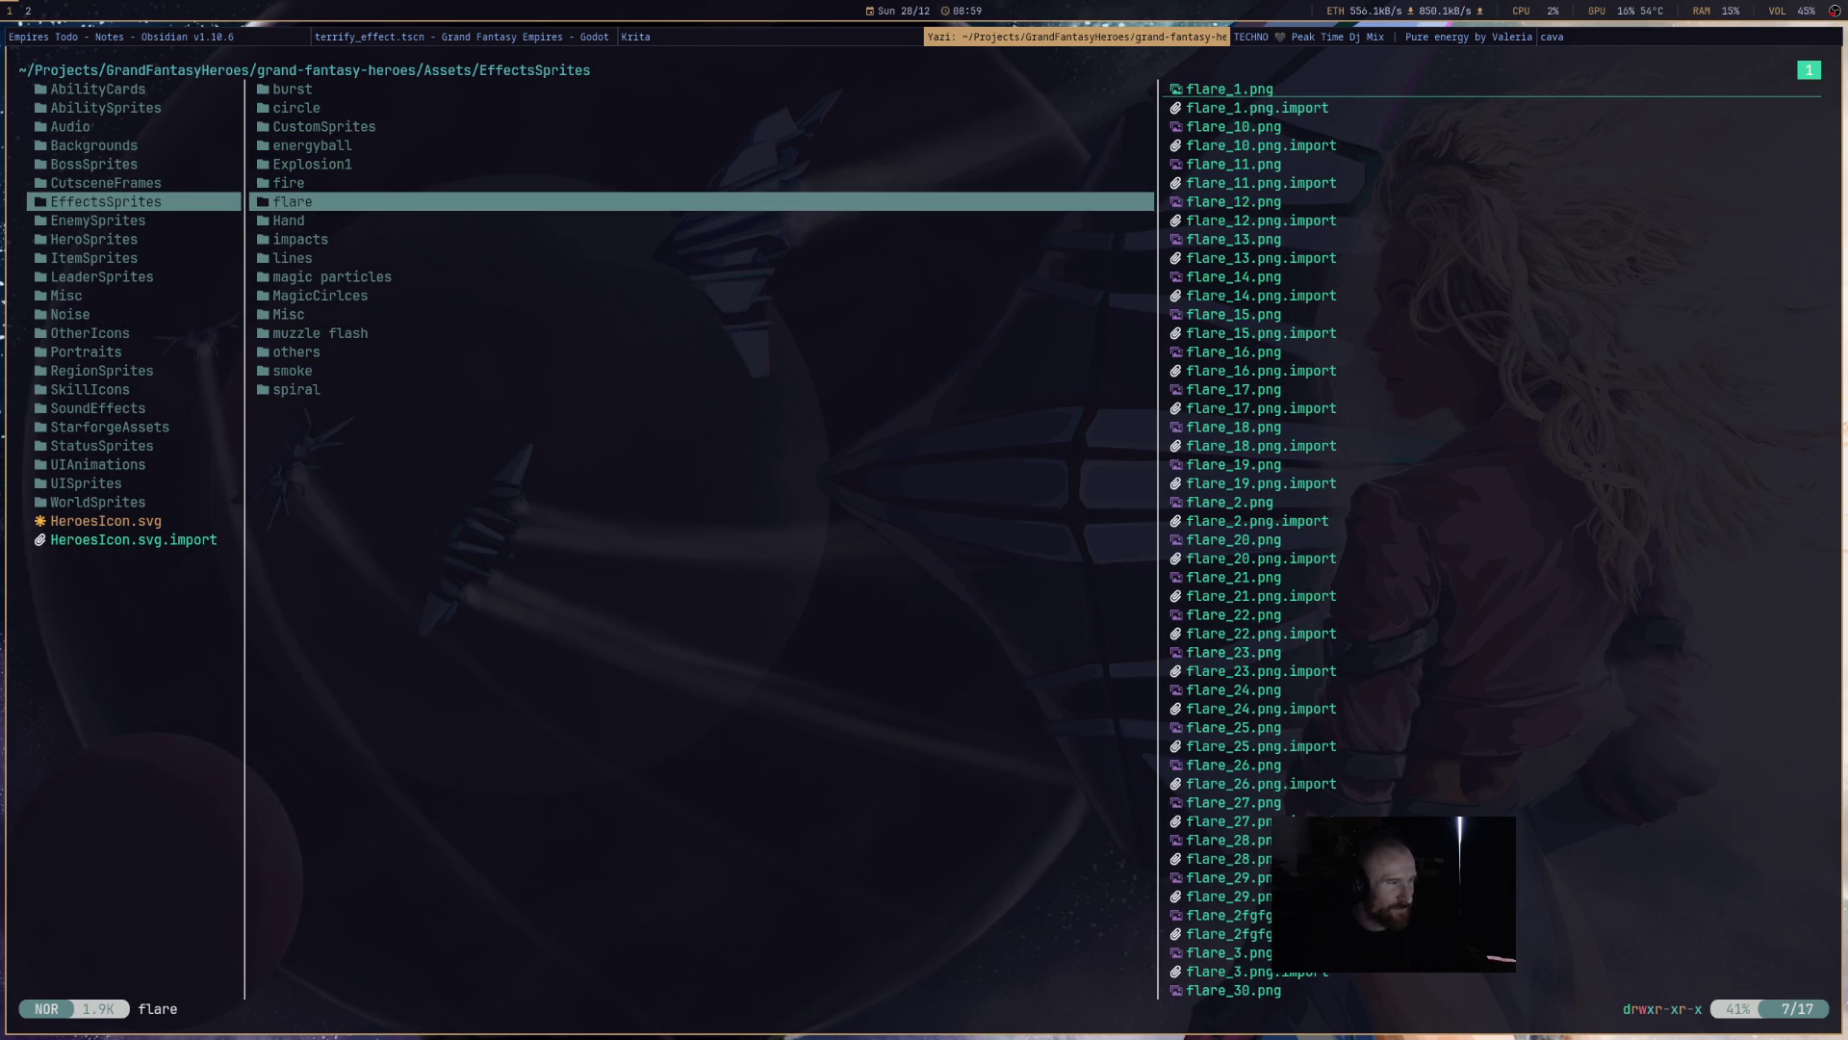
{"action": "key", "text": "k"}
{"action": "key", "text": "k"}
{"action": "key", "text": "k"}
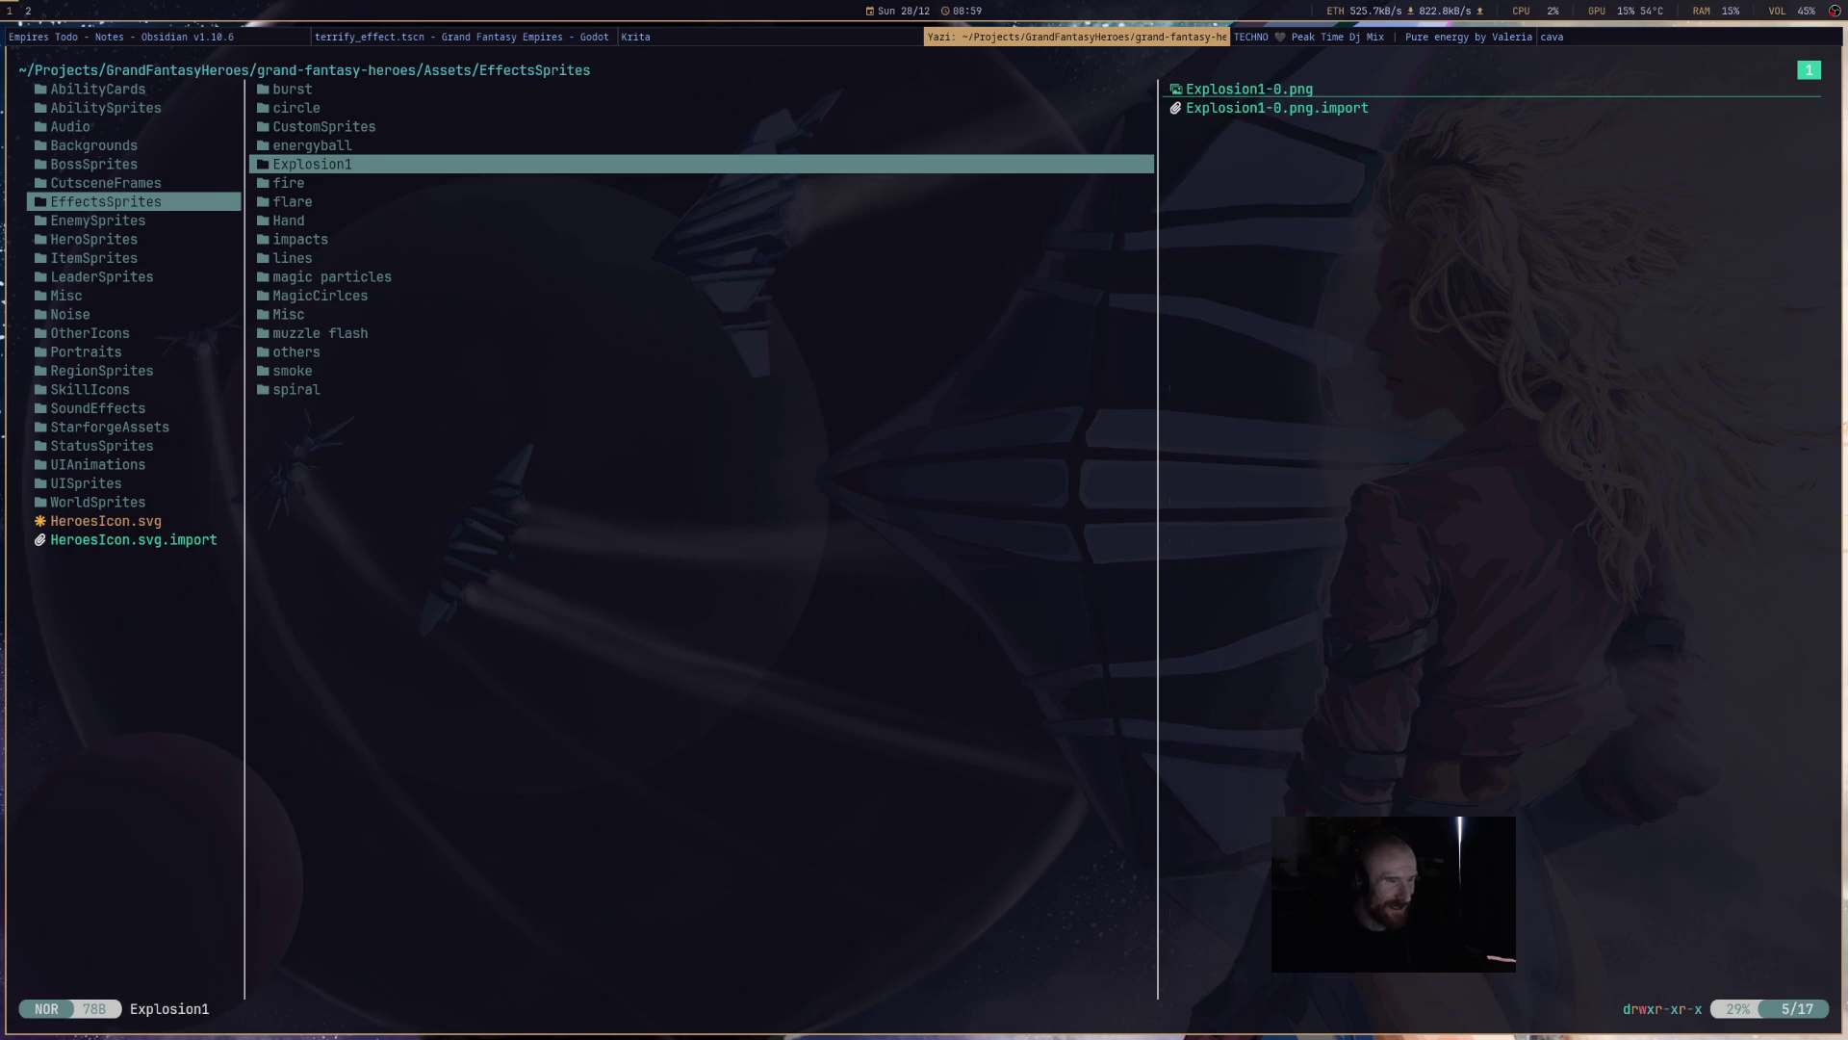
{"action": "key", "text": "k"}
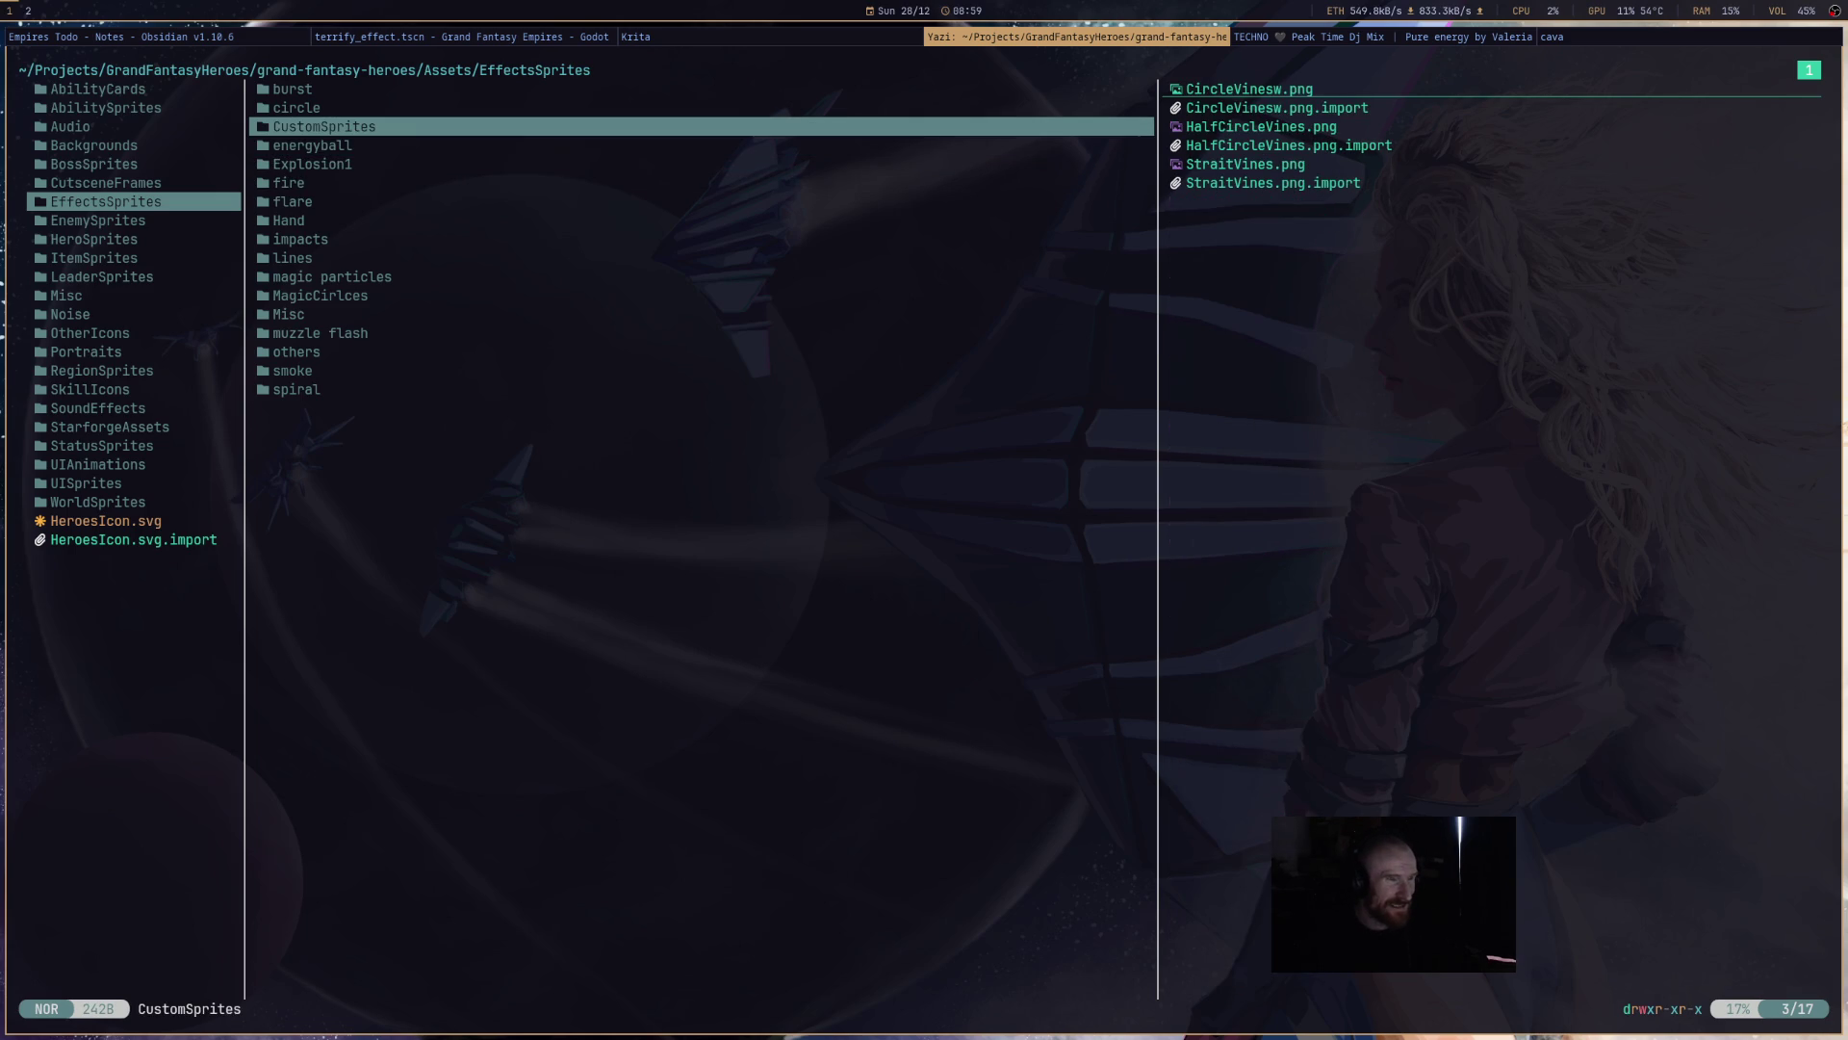
{"action": "key", "text": "k"}
{"action": "key", "text": "k"}
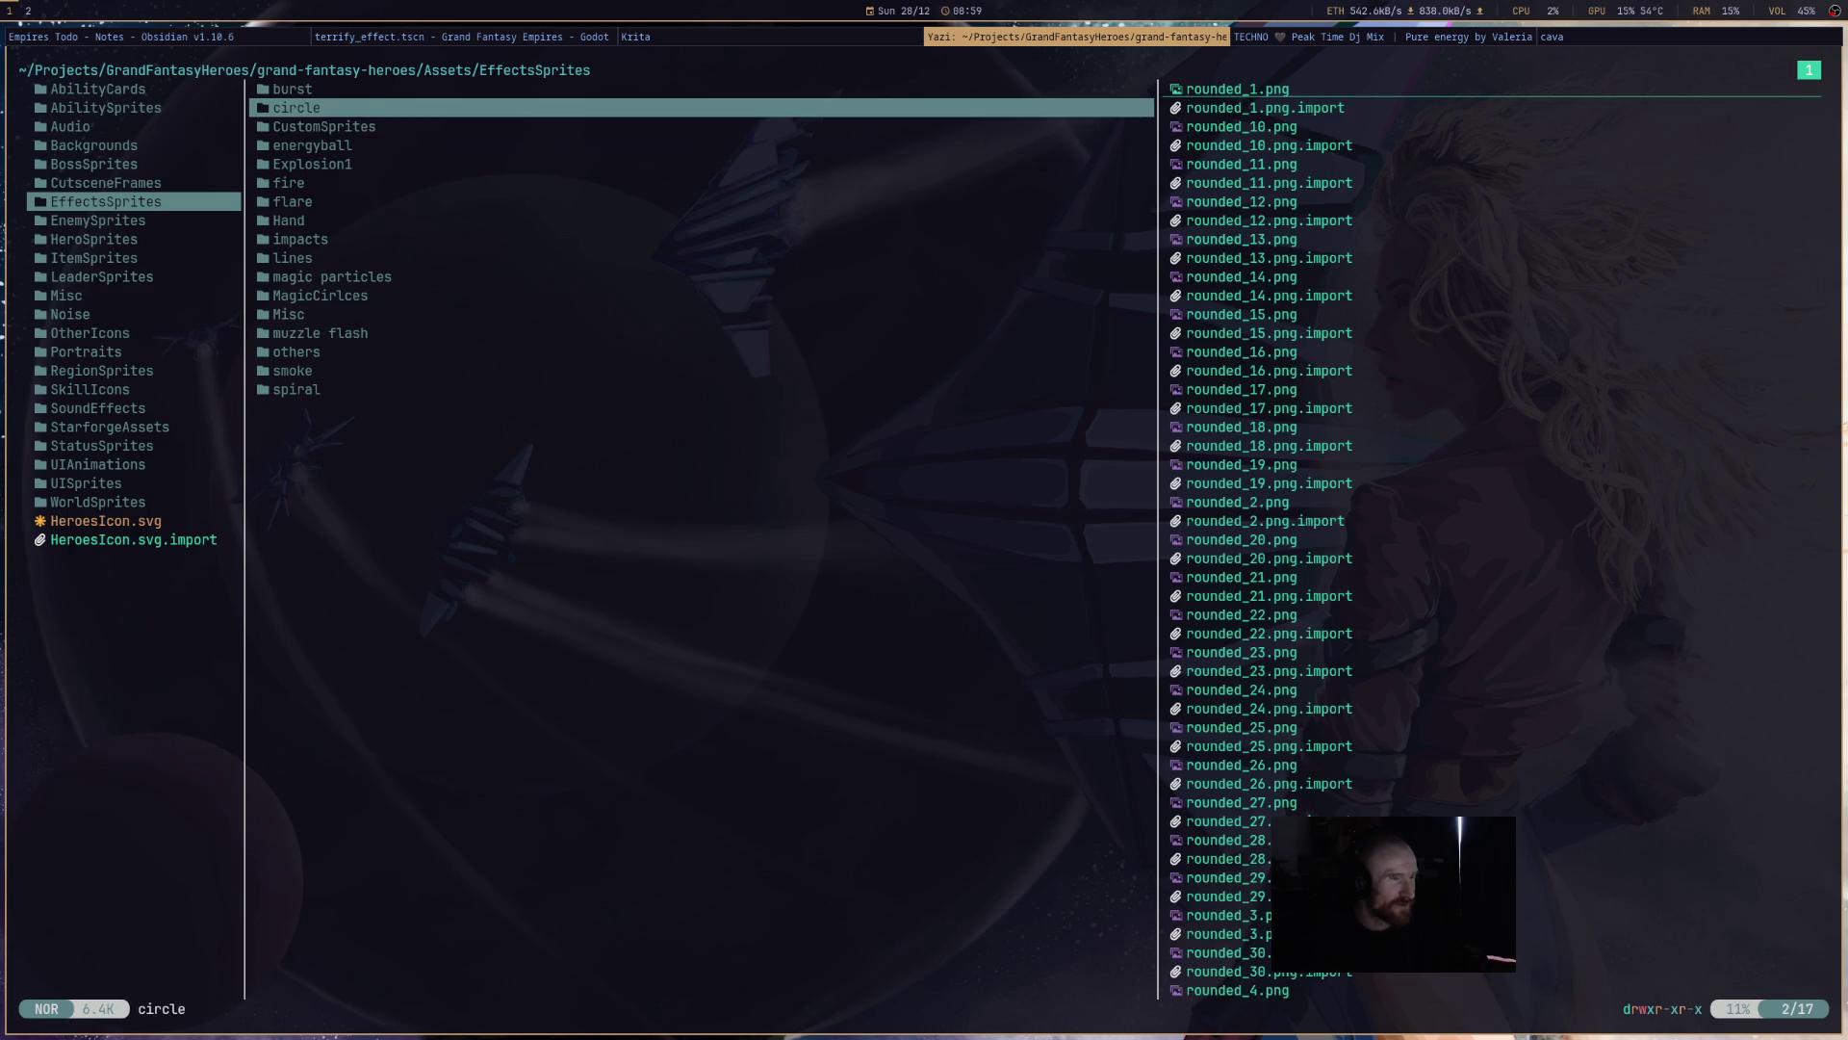
- Navigate to the kenney_particle_pack image folder under GrandFantasyHeroesArt/Effects
{"action": "key", "text": "h"}
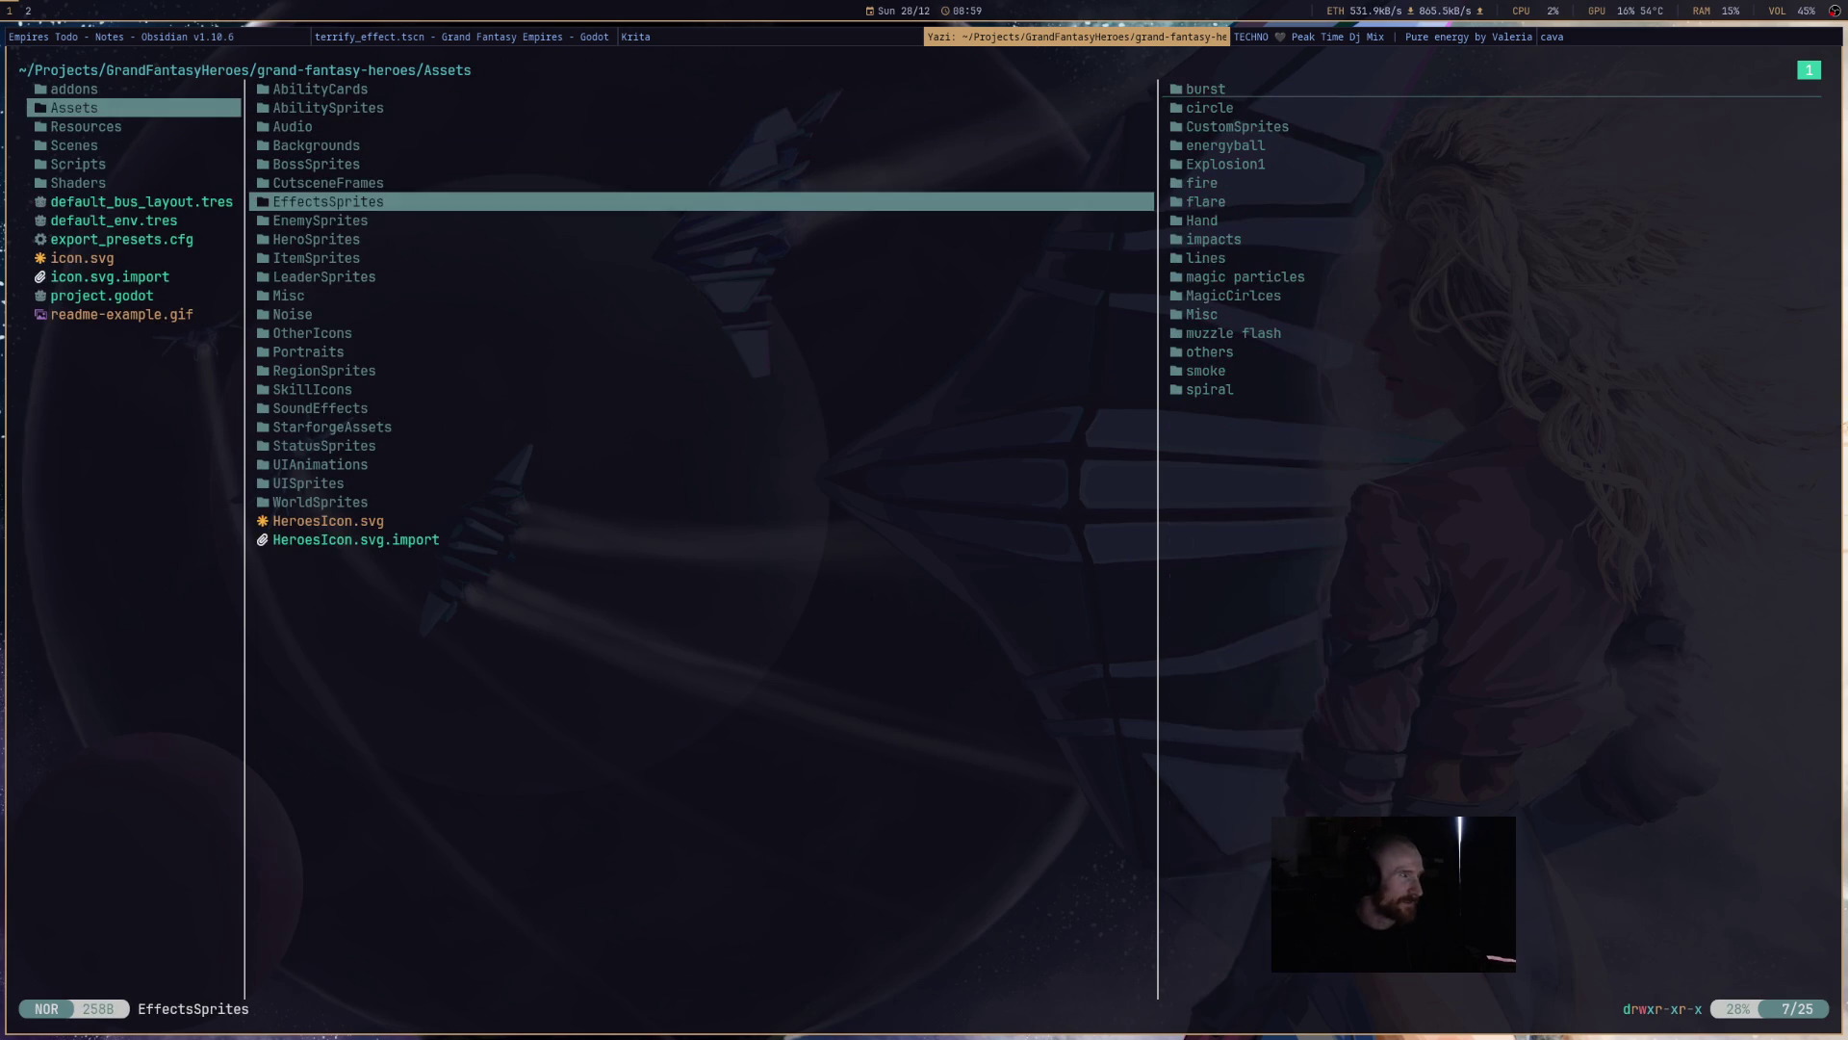
{"action": "key", "text": "j"}
{"action": "key", "text": "h"}
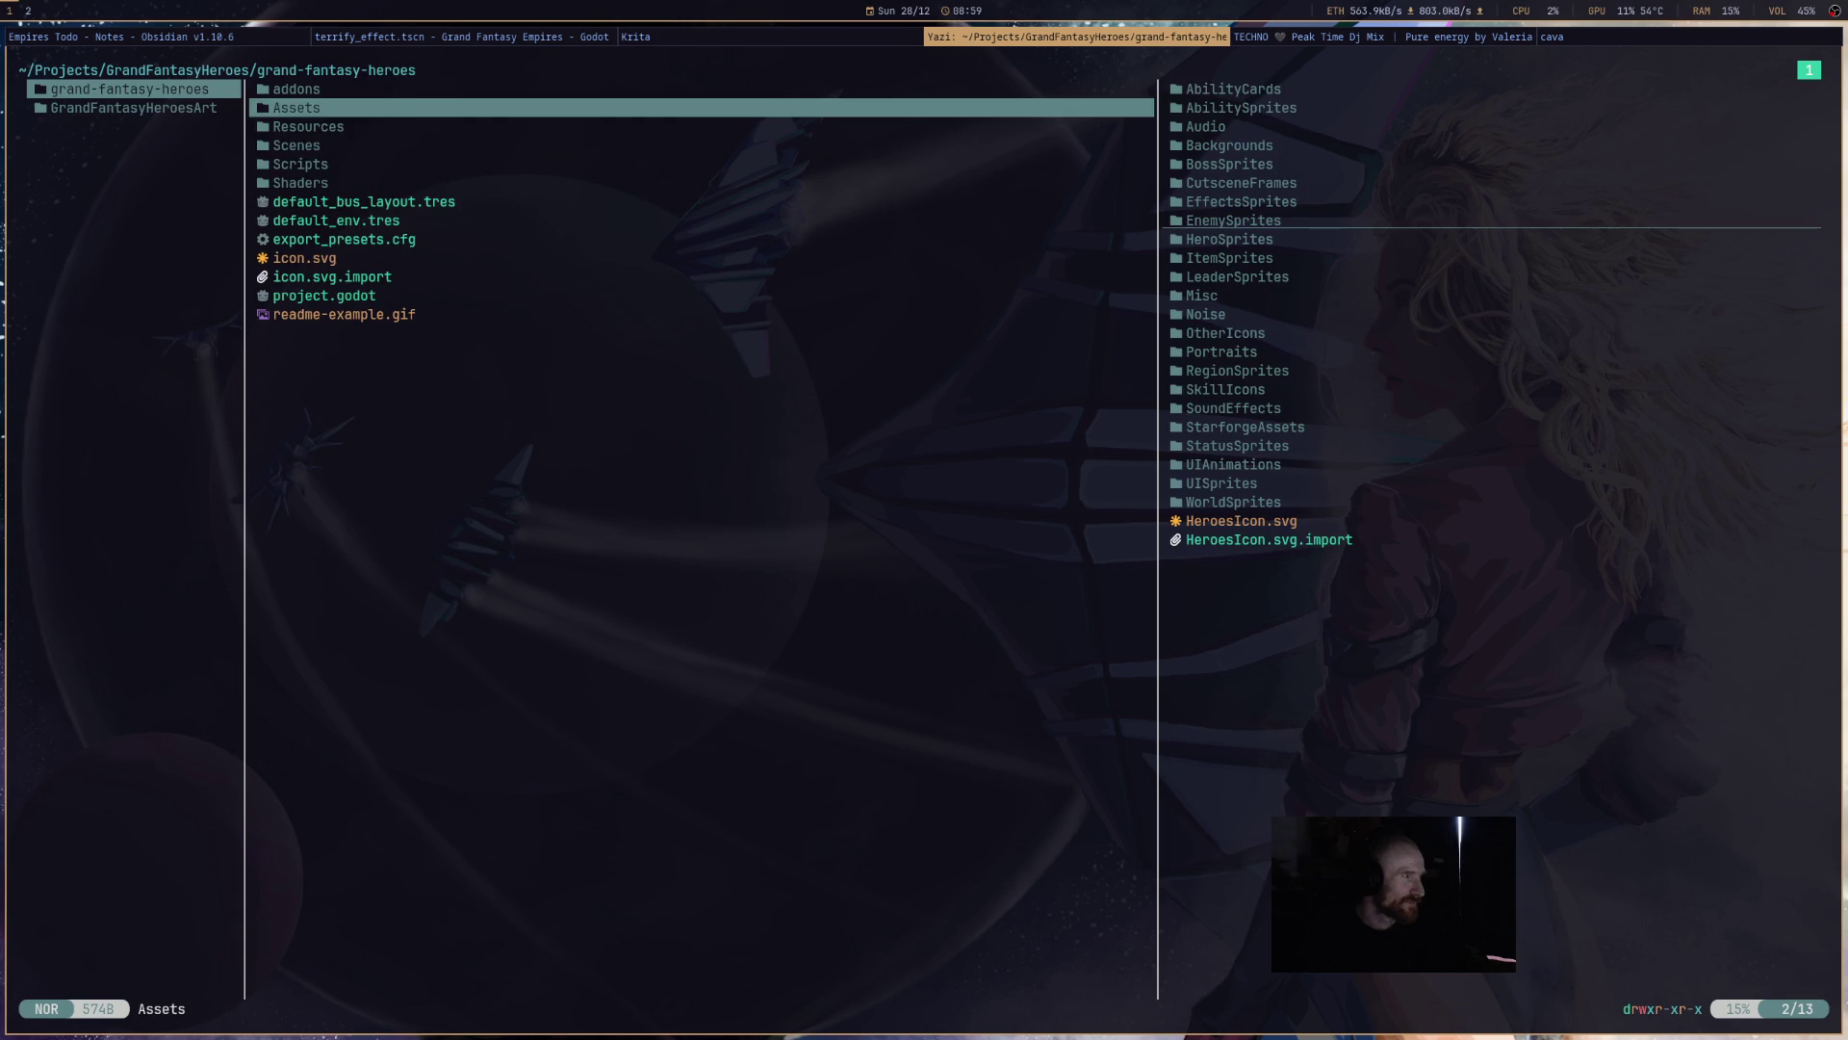
{"action": "key", "text": "h"}
{"action": "key", "text": "j"}
{"action": "key", "text": "l"}
{"action": "key", "text": "j"}
{"action": "key", "text": "j"}
{"action": "key", "text": "j"}
{"action": "key", "text": "j"}
{"action": "key", "text": "j"}
{"action": "key", "text": "j"}
{"action": "key", "text": "k"}
{"action": "key", "text": "l"}
{"action": "key", "text": "l"}
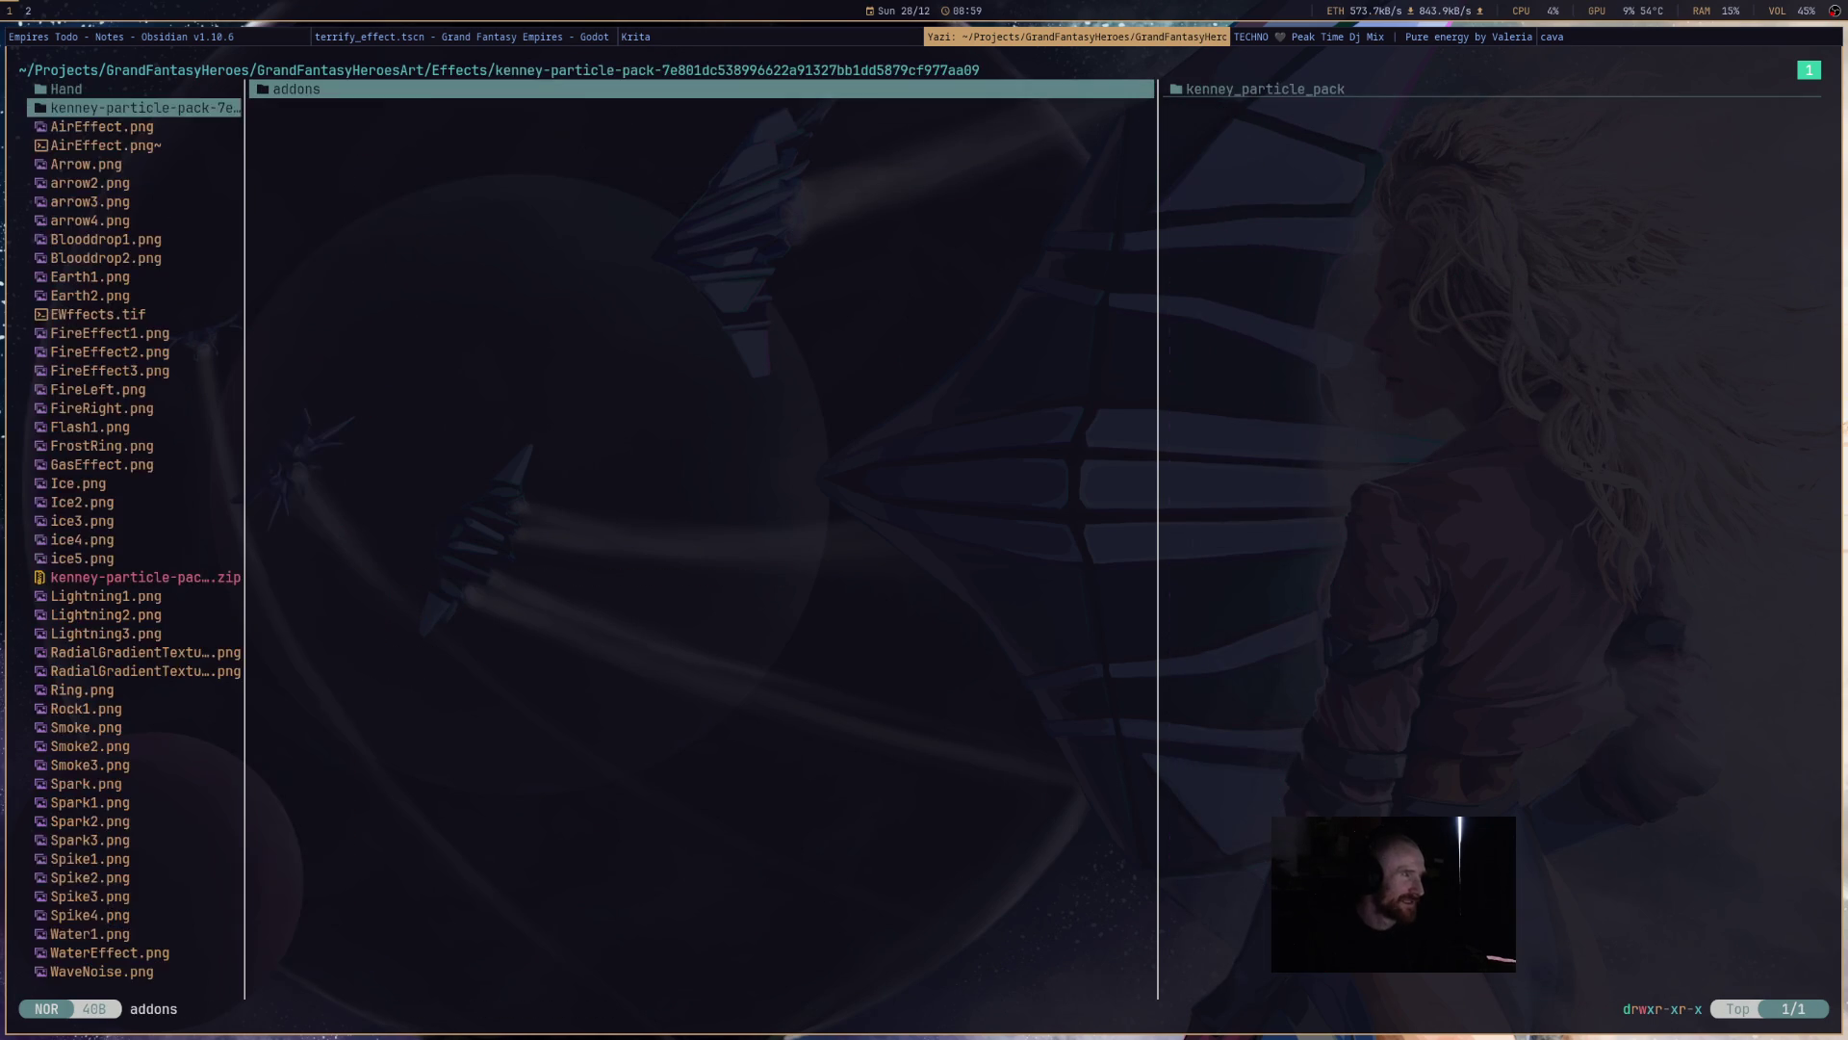
{"action": "key", "text": "l"}
{"action": "key", "text": "l"}
{"action": "key", "text": "j"}
{"action": "key", "text": "j"}
{"action": "key", "text": "j"}
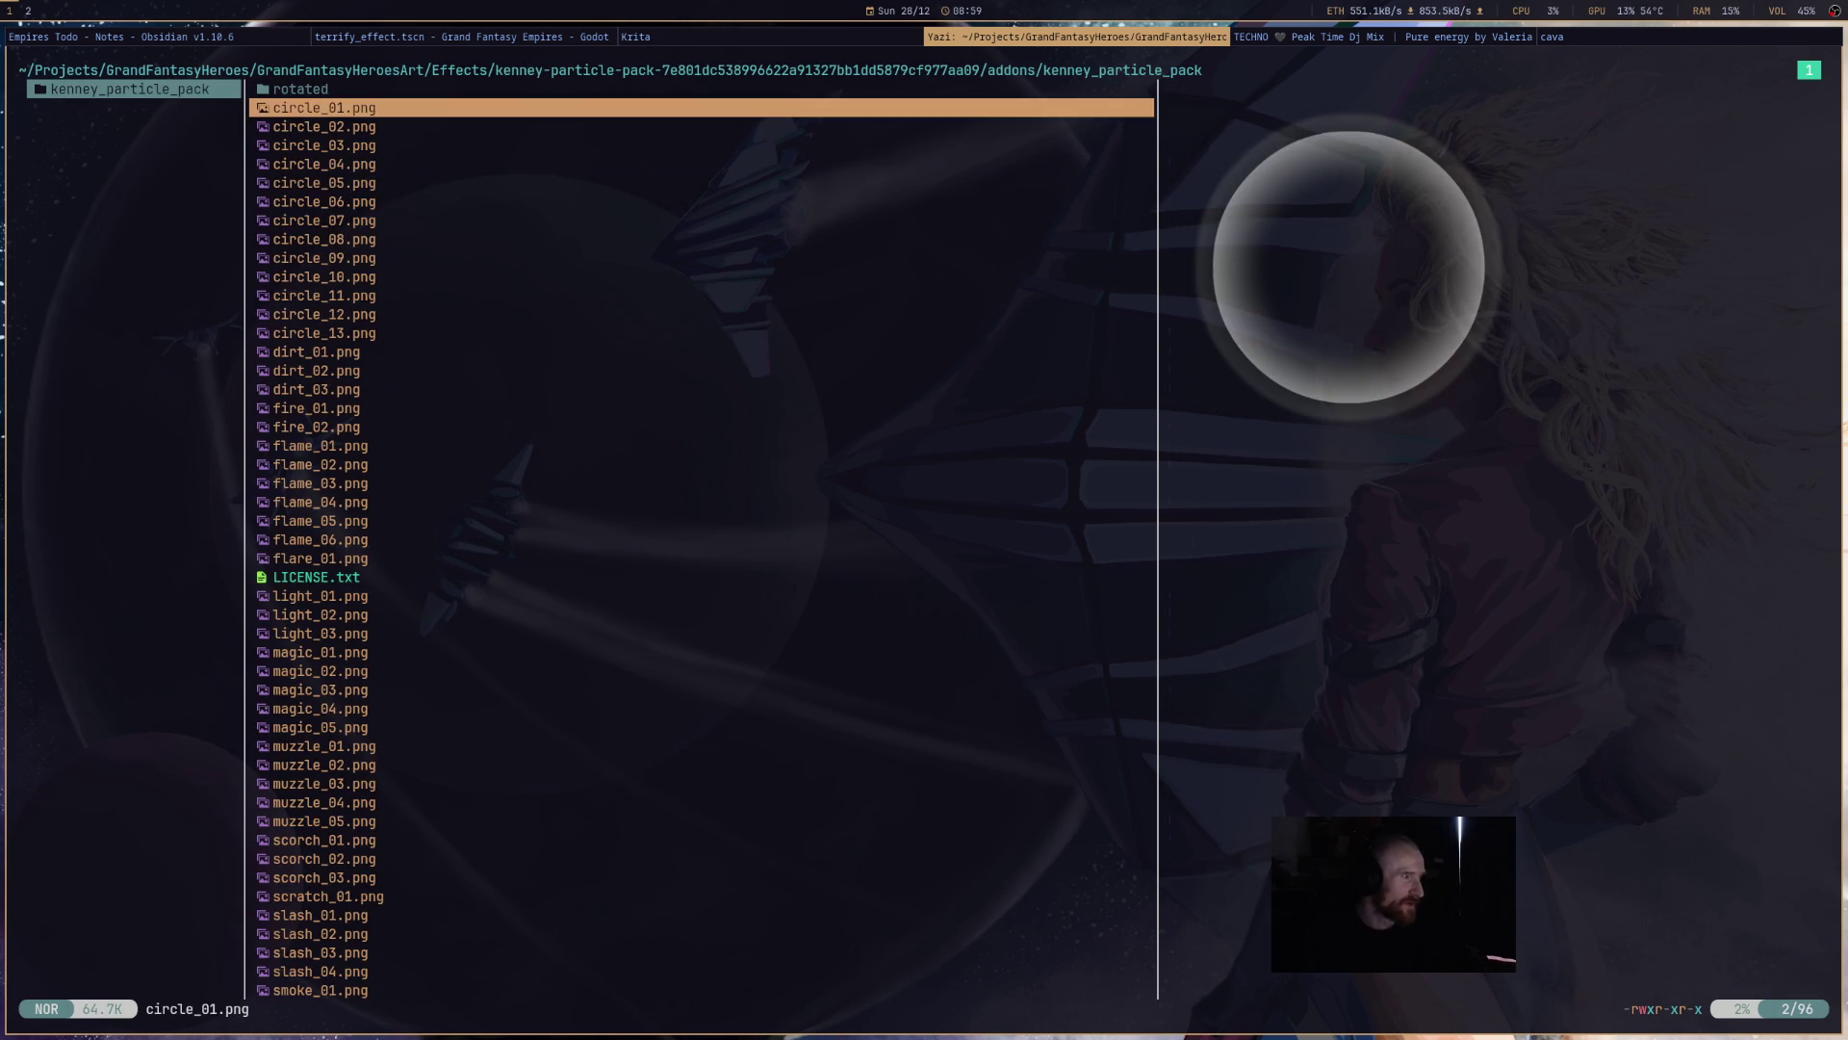
- Compare the trace_01 through trace_05 and twirl image previews
{"action": "key", "text": "j"}
{"action": "key", "text": "j"}
{"action": "key", "text": "j"}
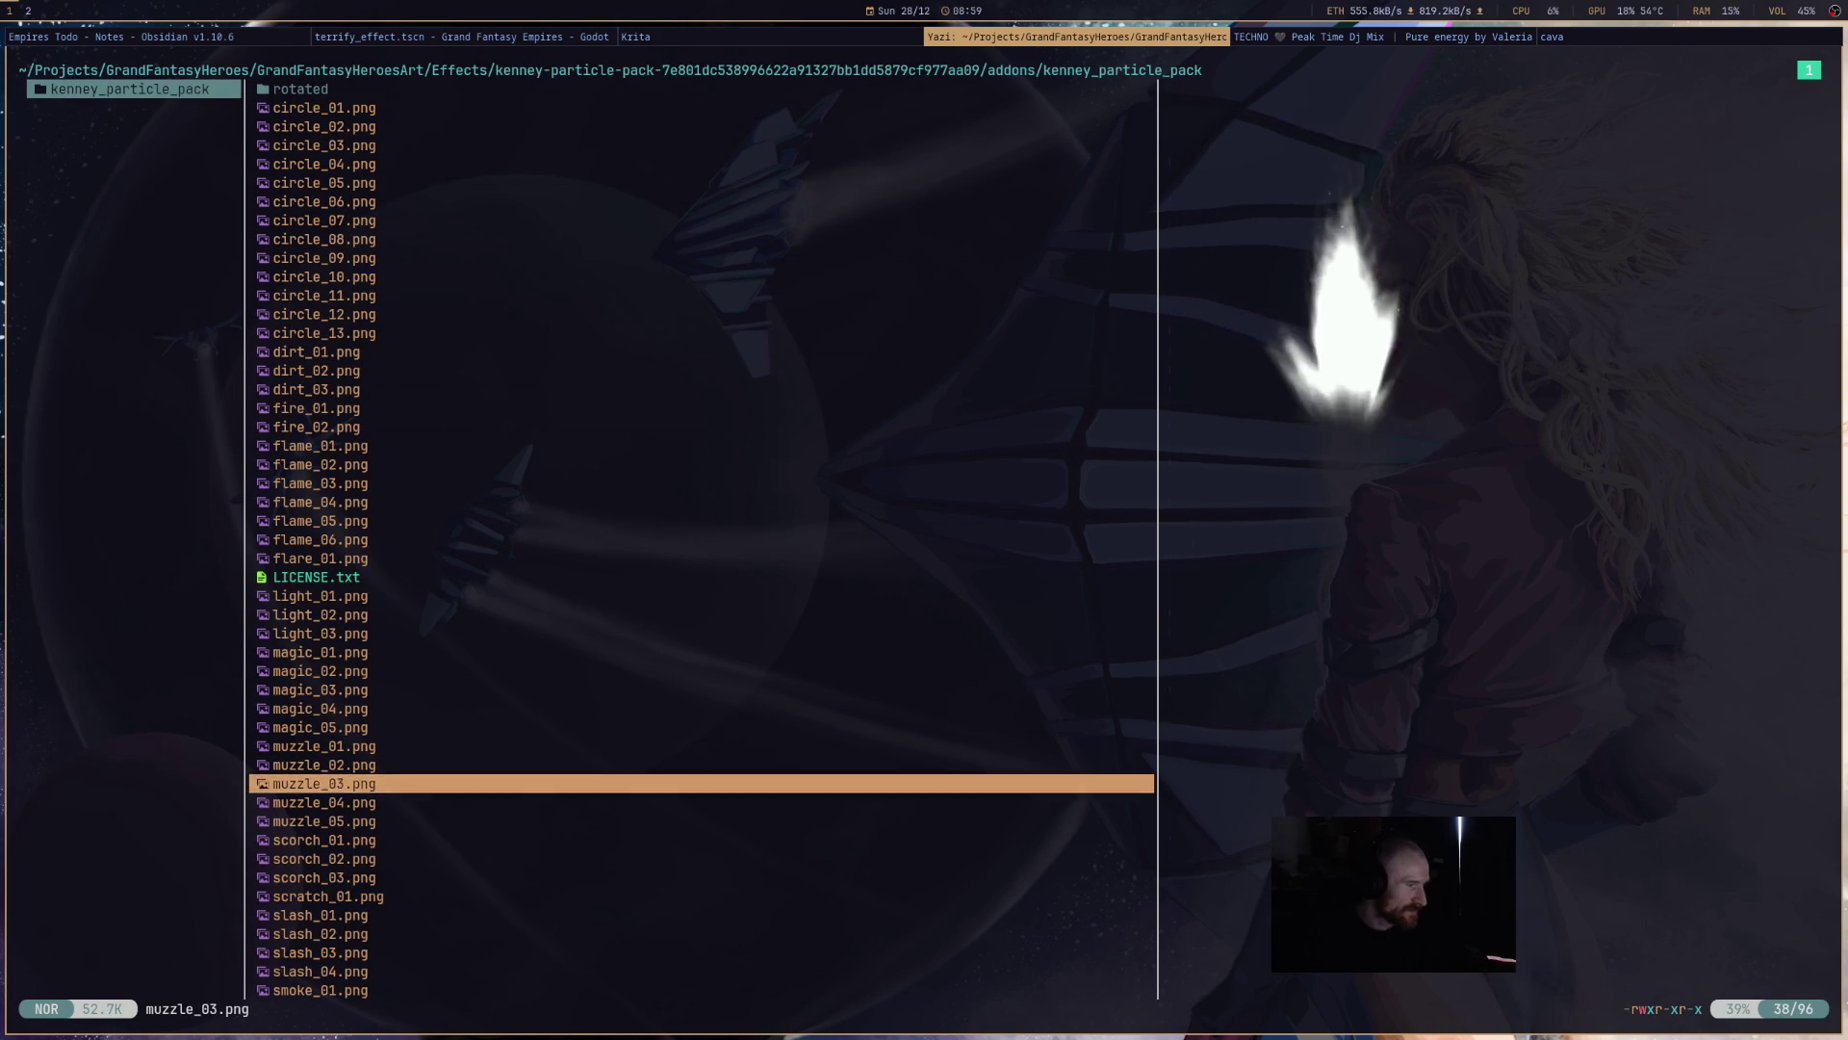
{"action": "key", "text": "j"}
{"action": "key", "text": "j"}
{"action": "key", "text": "j"}
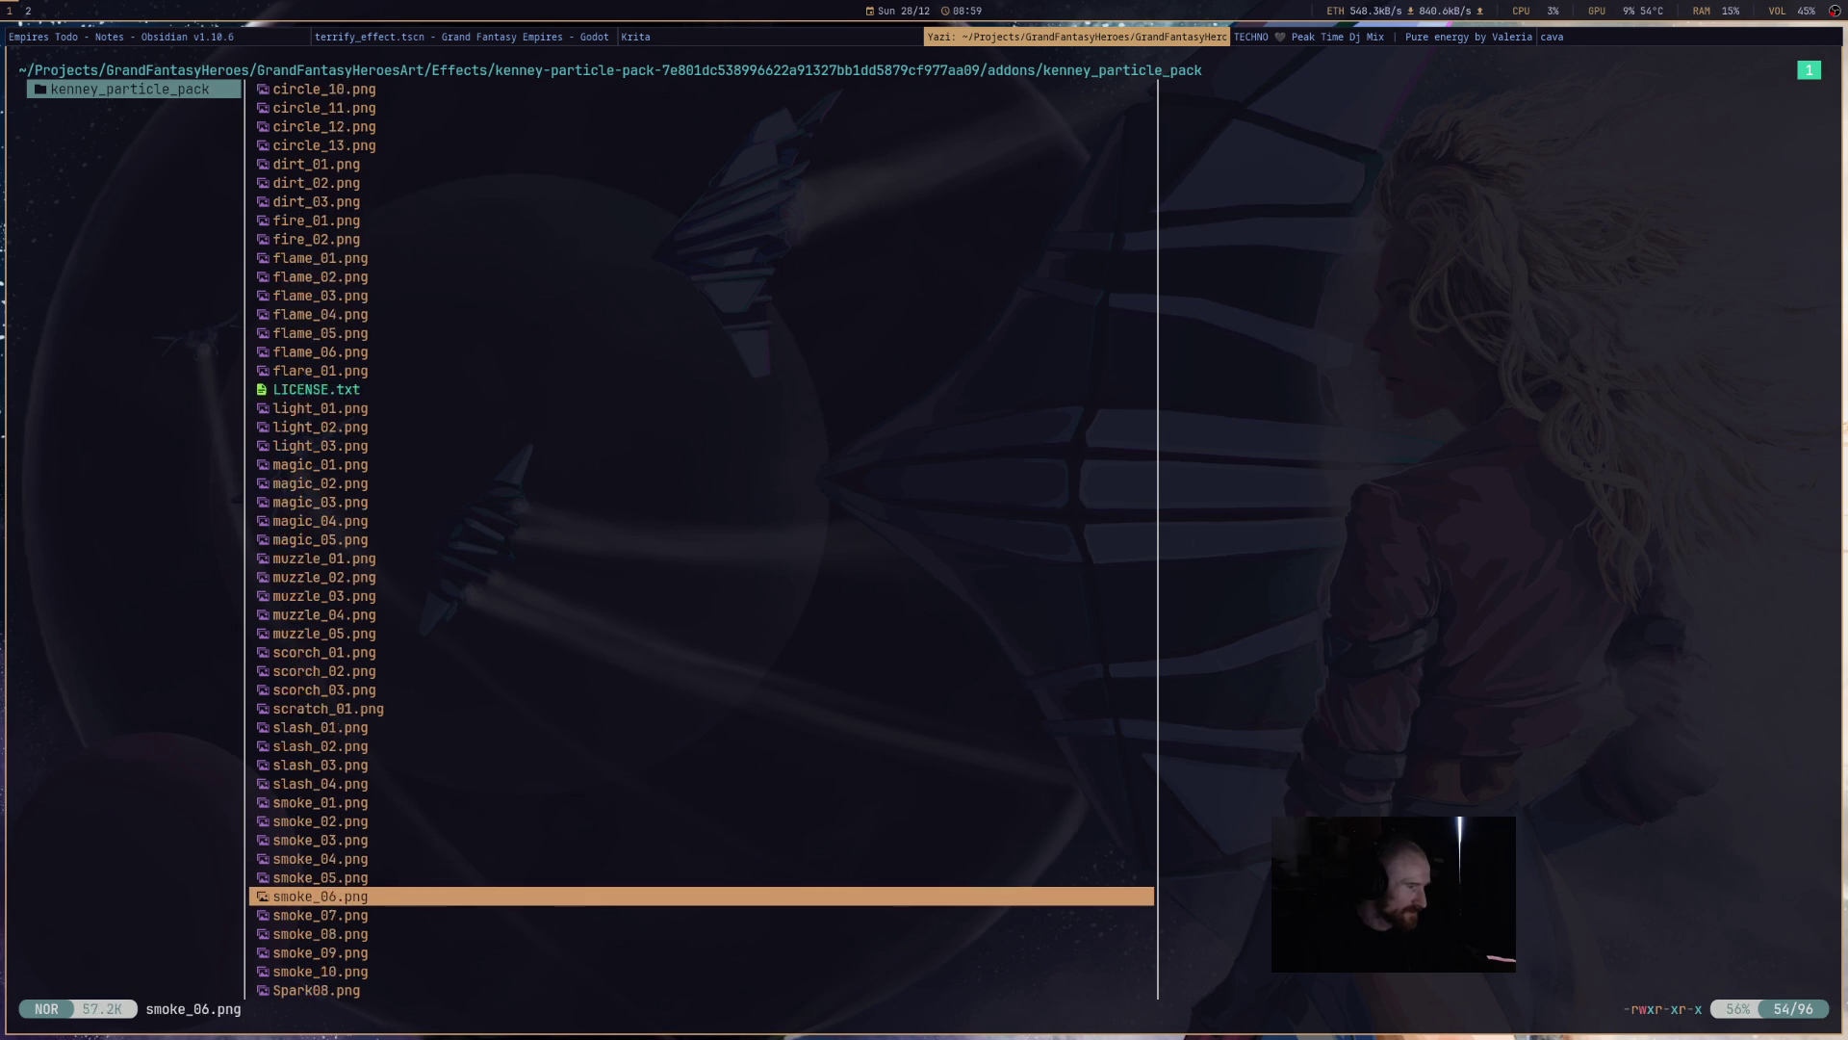
{"action": "key", "text": "j"}
{"action": "key", "text": "j"}
{"action": "key", "text": "j"}
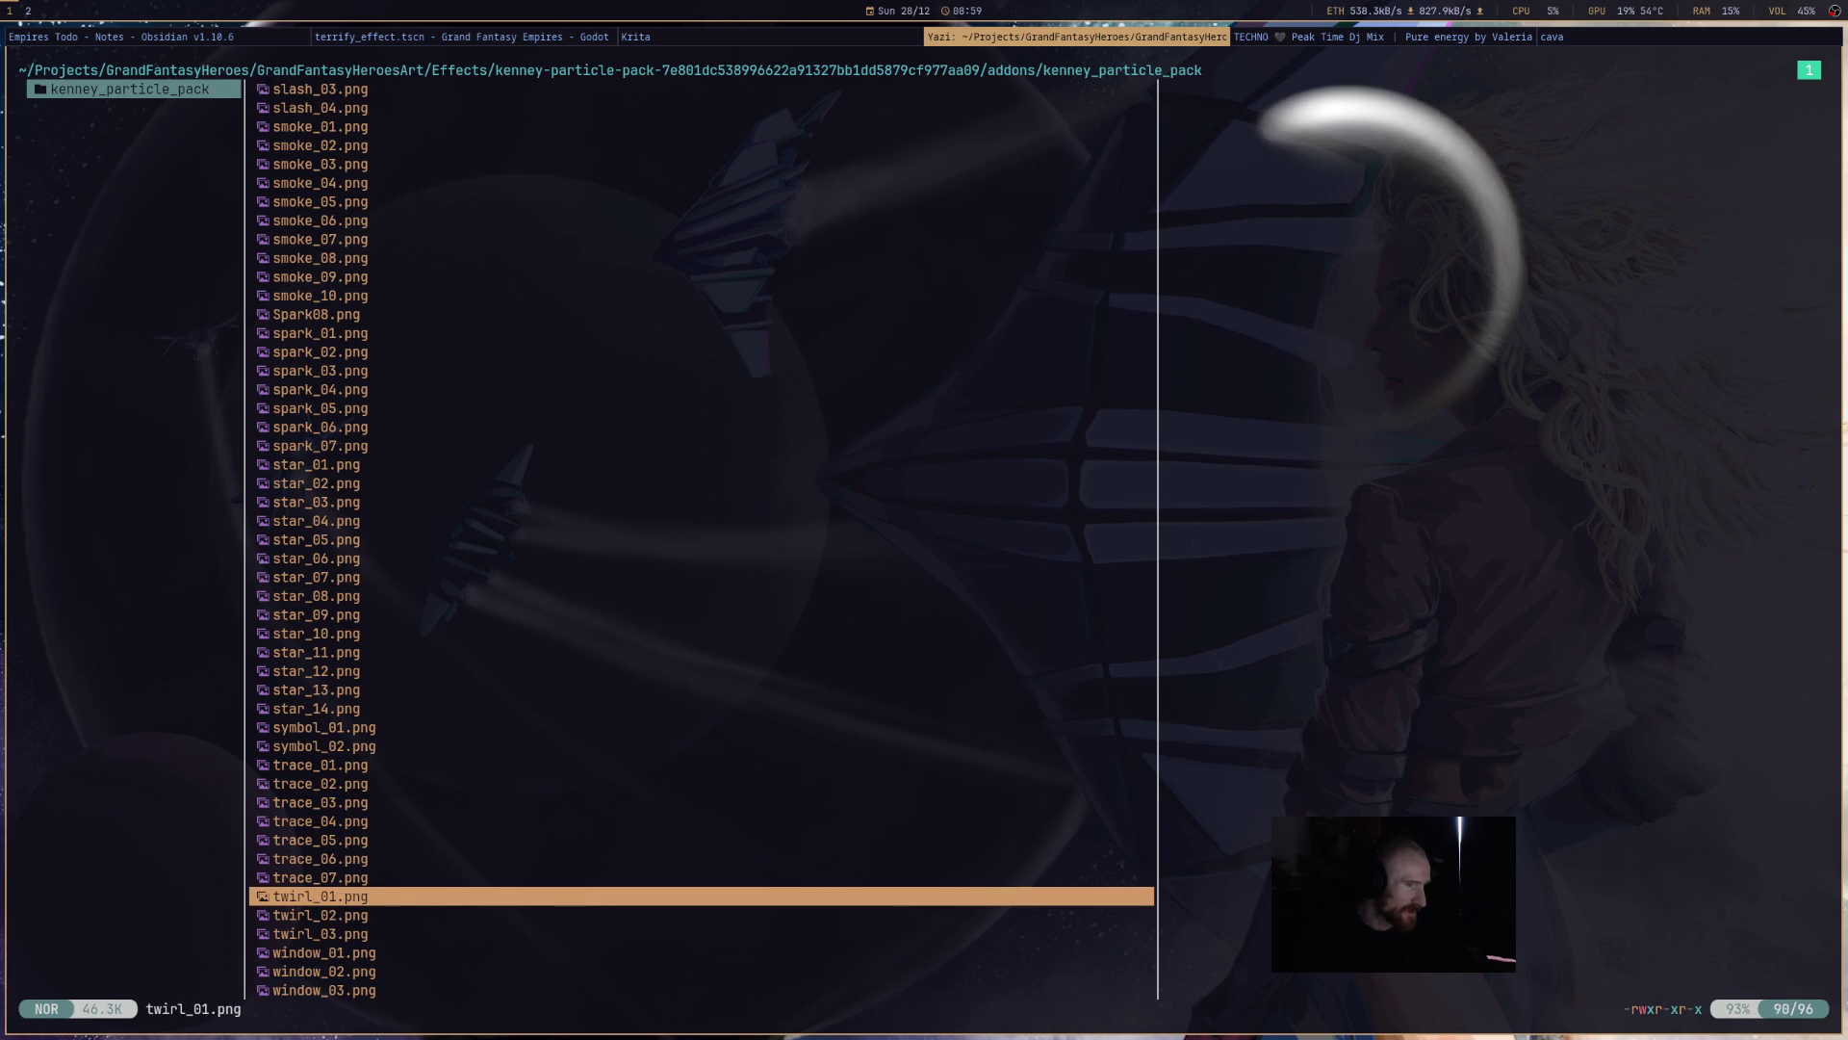
{"action": "key", "text": "k"}
{"action": "key", "text": "k"}
{"action": "key", "text": "k"}
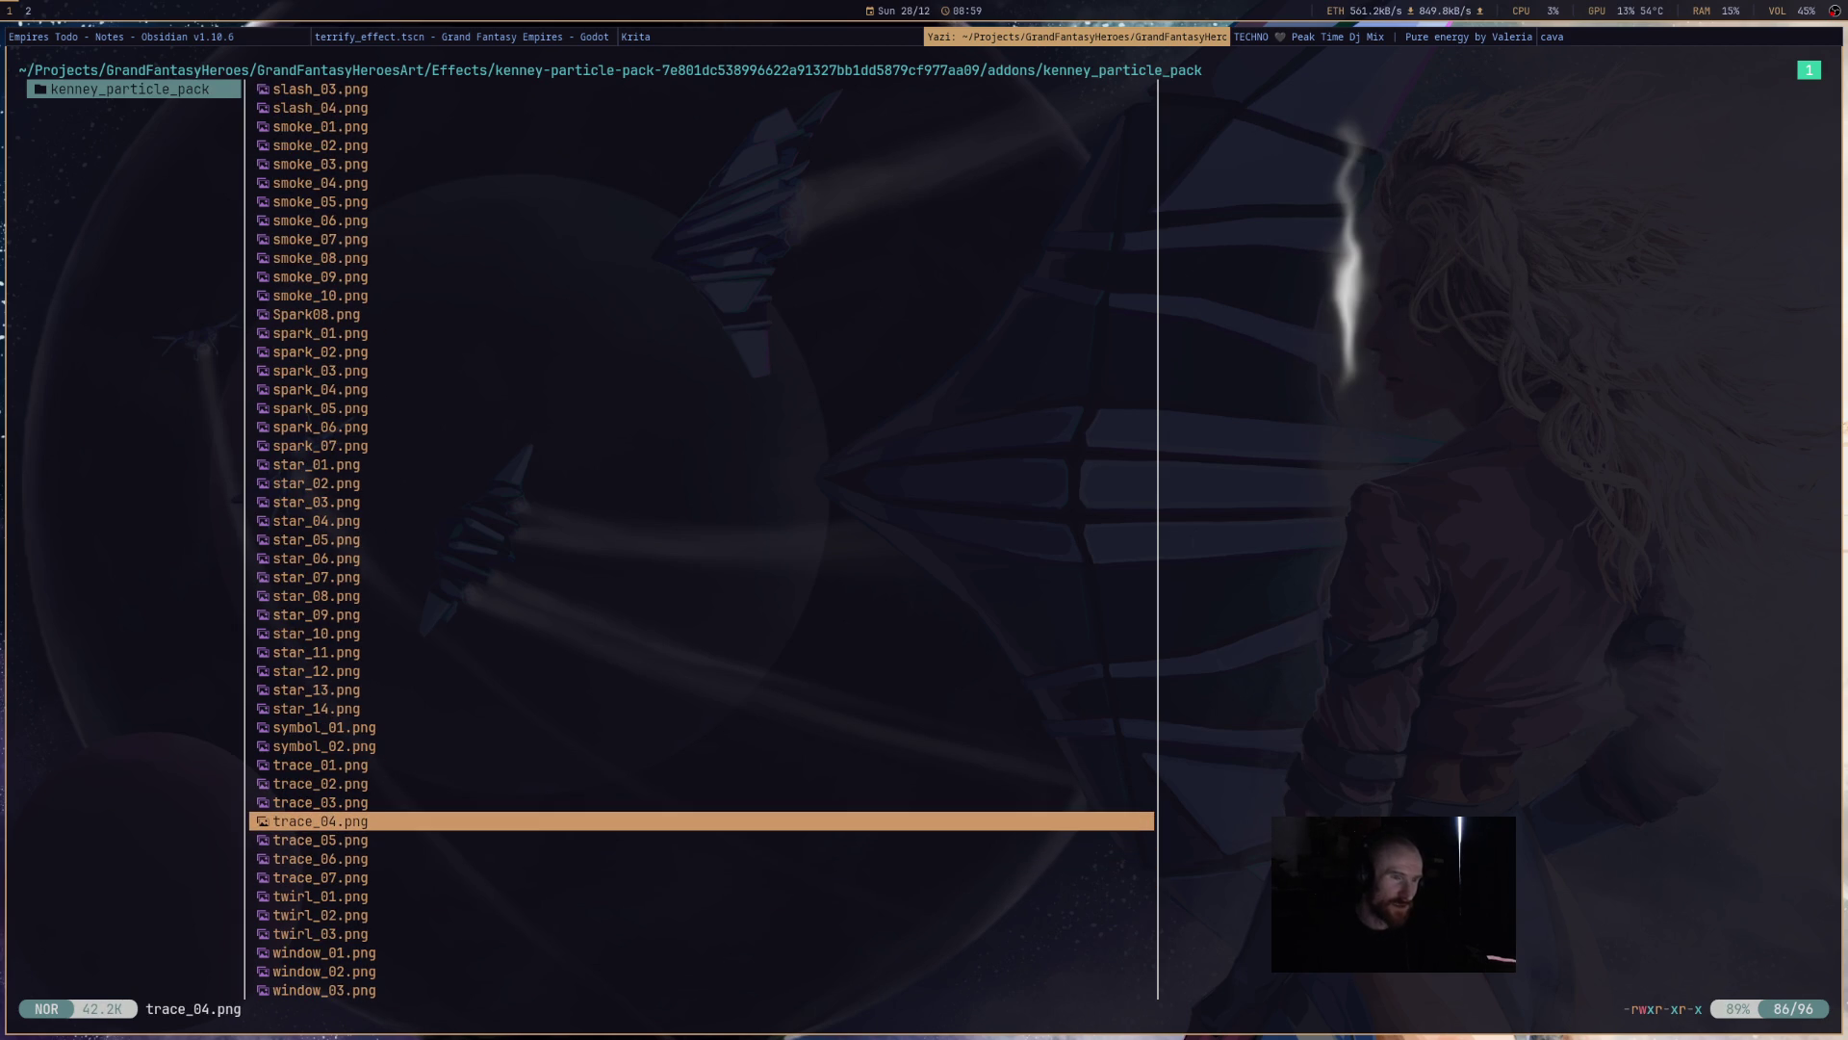
{"action": "key", "text": "k"}
{"action": "key", "text": "k"}
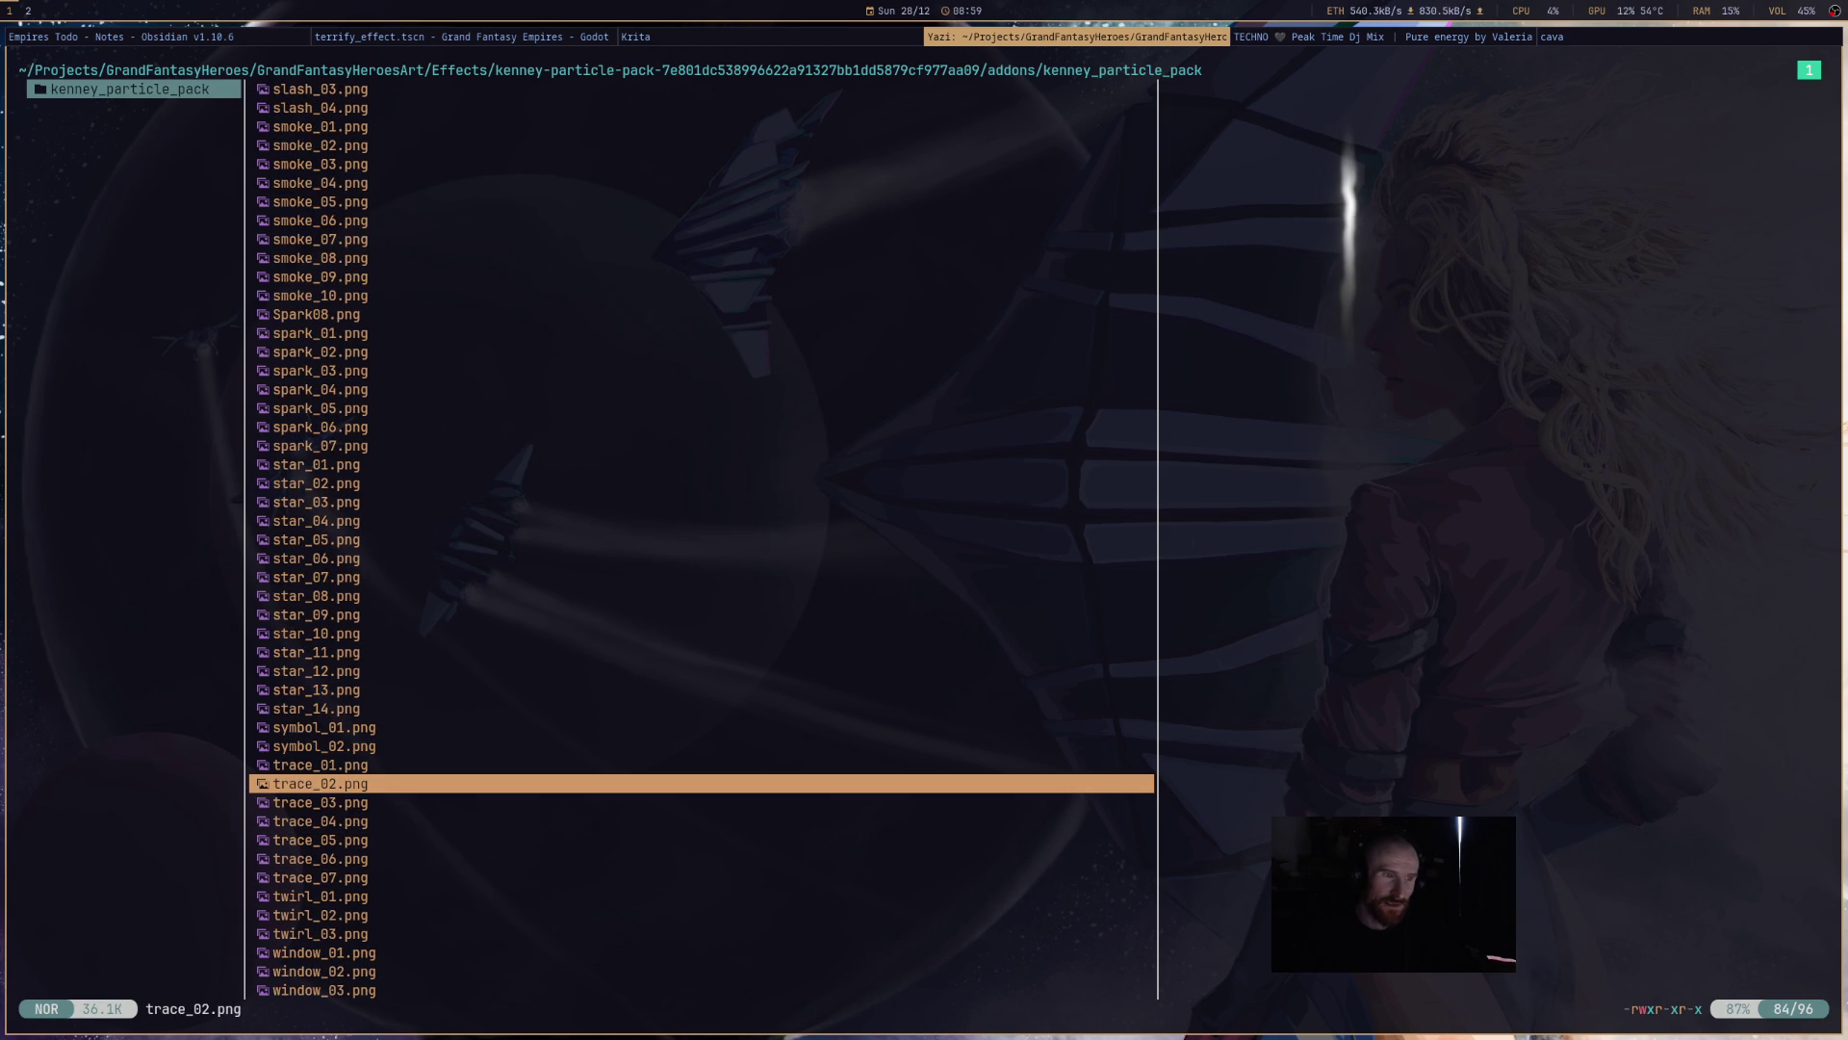
{"action": "key", "text": "k"}
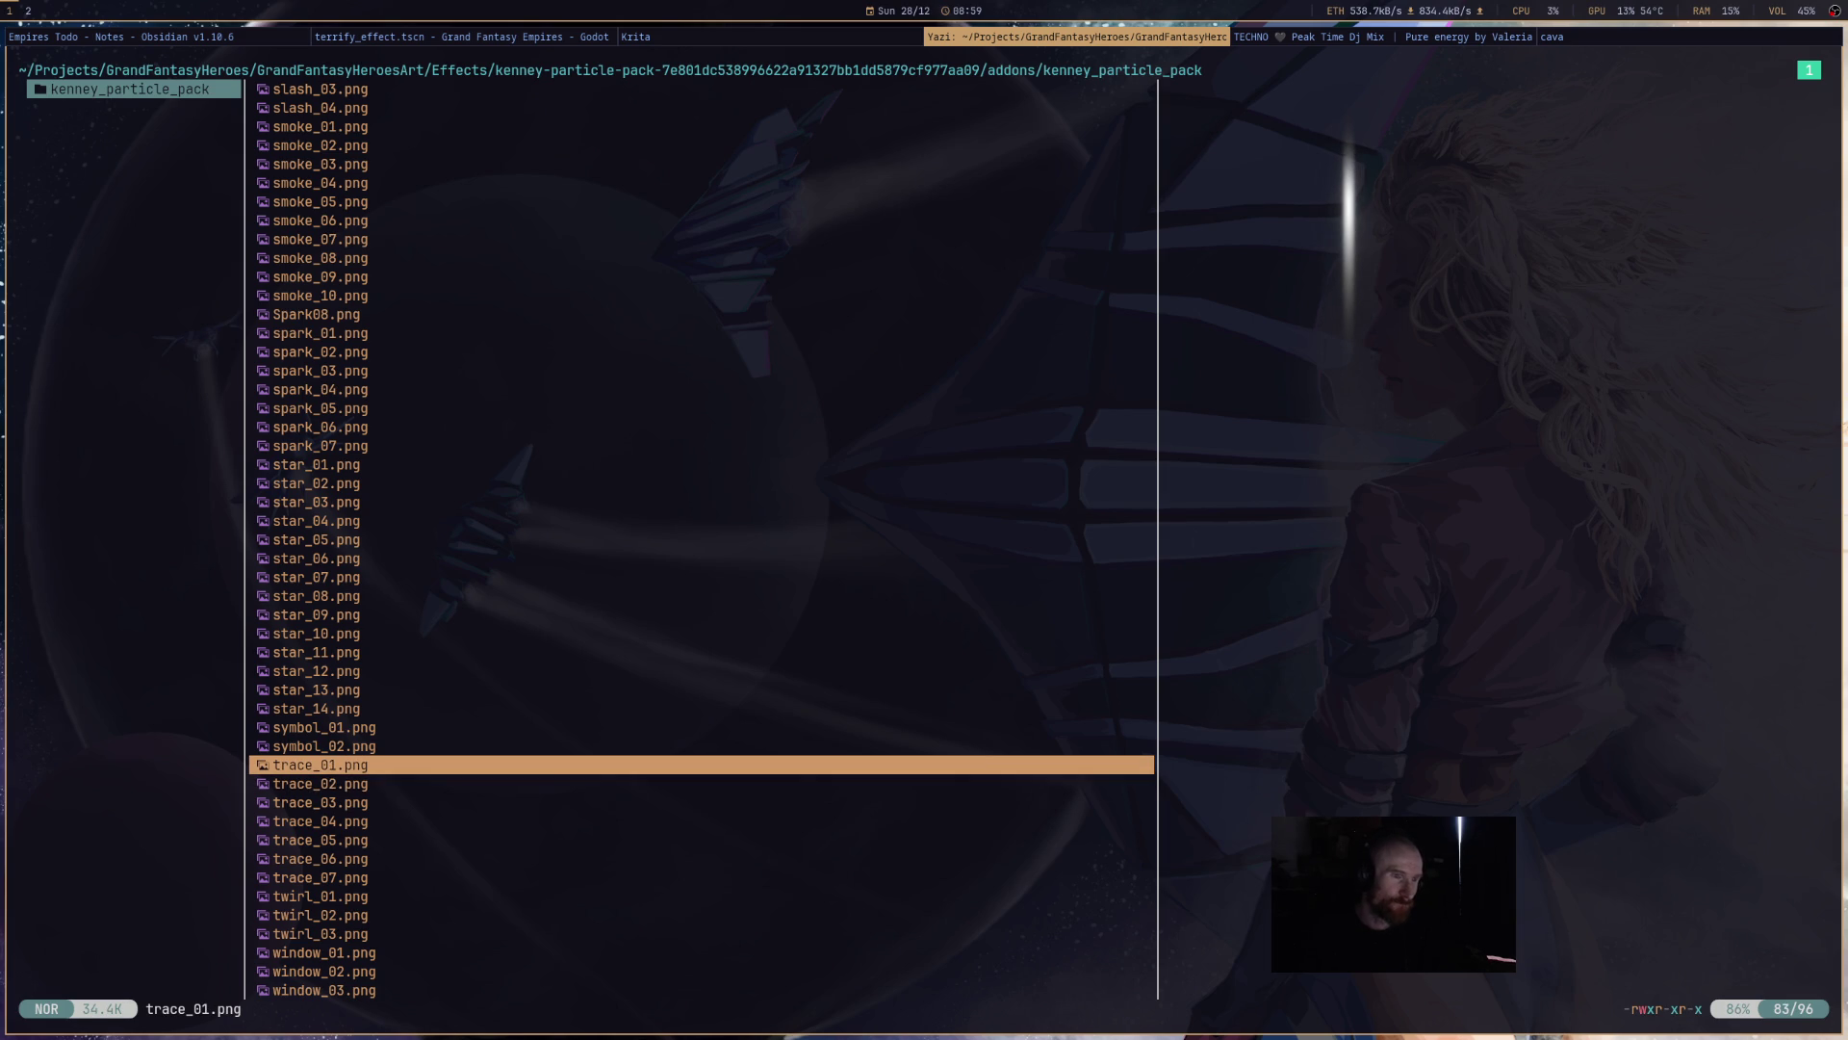
{"action": "key", "text": "j"}
{"action": "key", "text": "j"}
{"action": "key", "text": "j"}
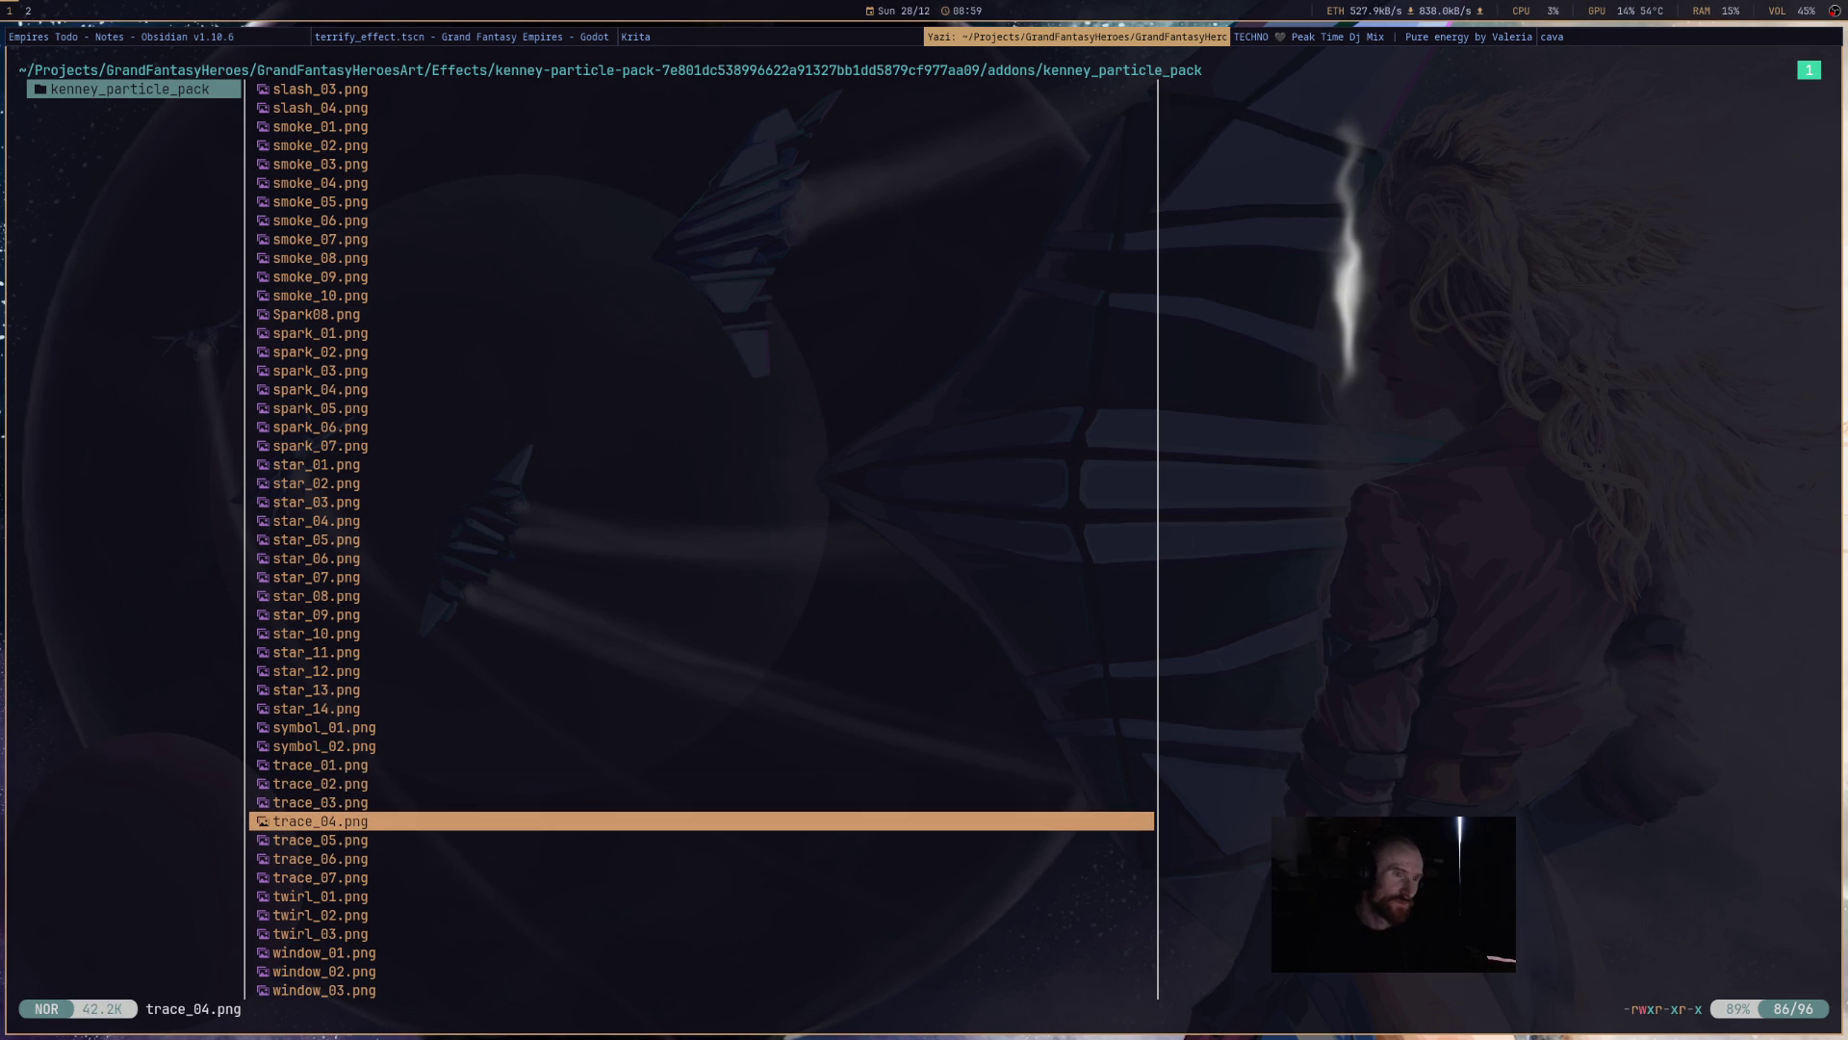
{"action": "key", "text": "j"}
{"action": "key", "text": "j"}
{"action": "key", "text": "k"}
{"action": "key", "text": "k"}
{"action": "key", "text": "k"}
{"action": "key", "text": "k"}
{"action": "key", "text": "k"}
{"action": "key", "text": "k"}
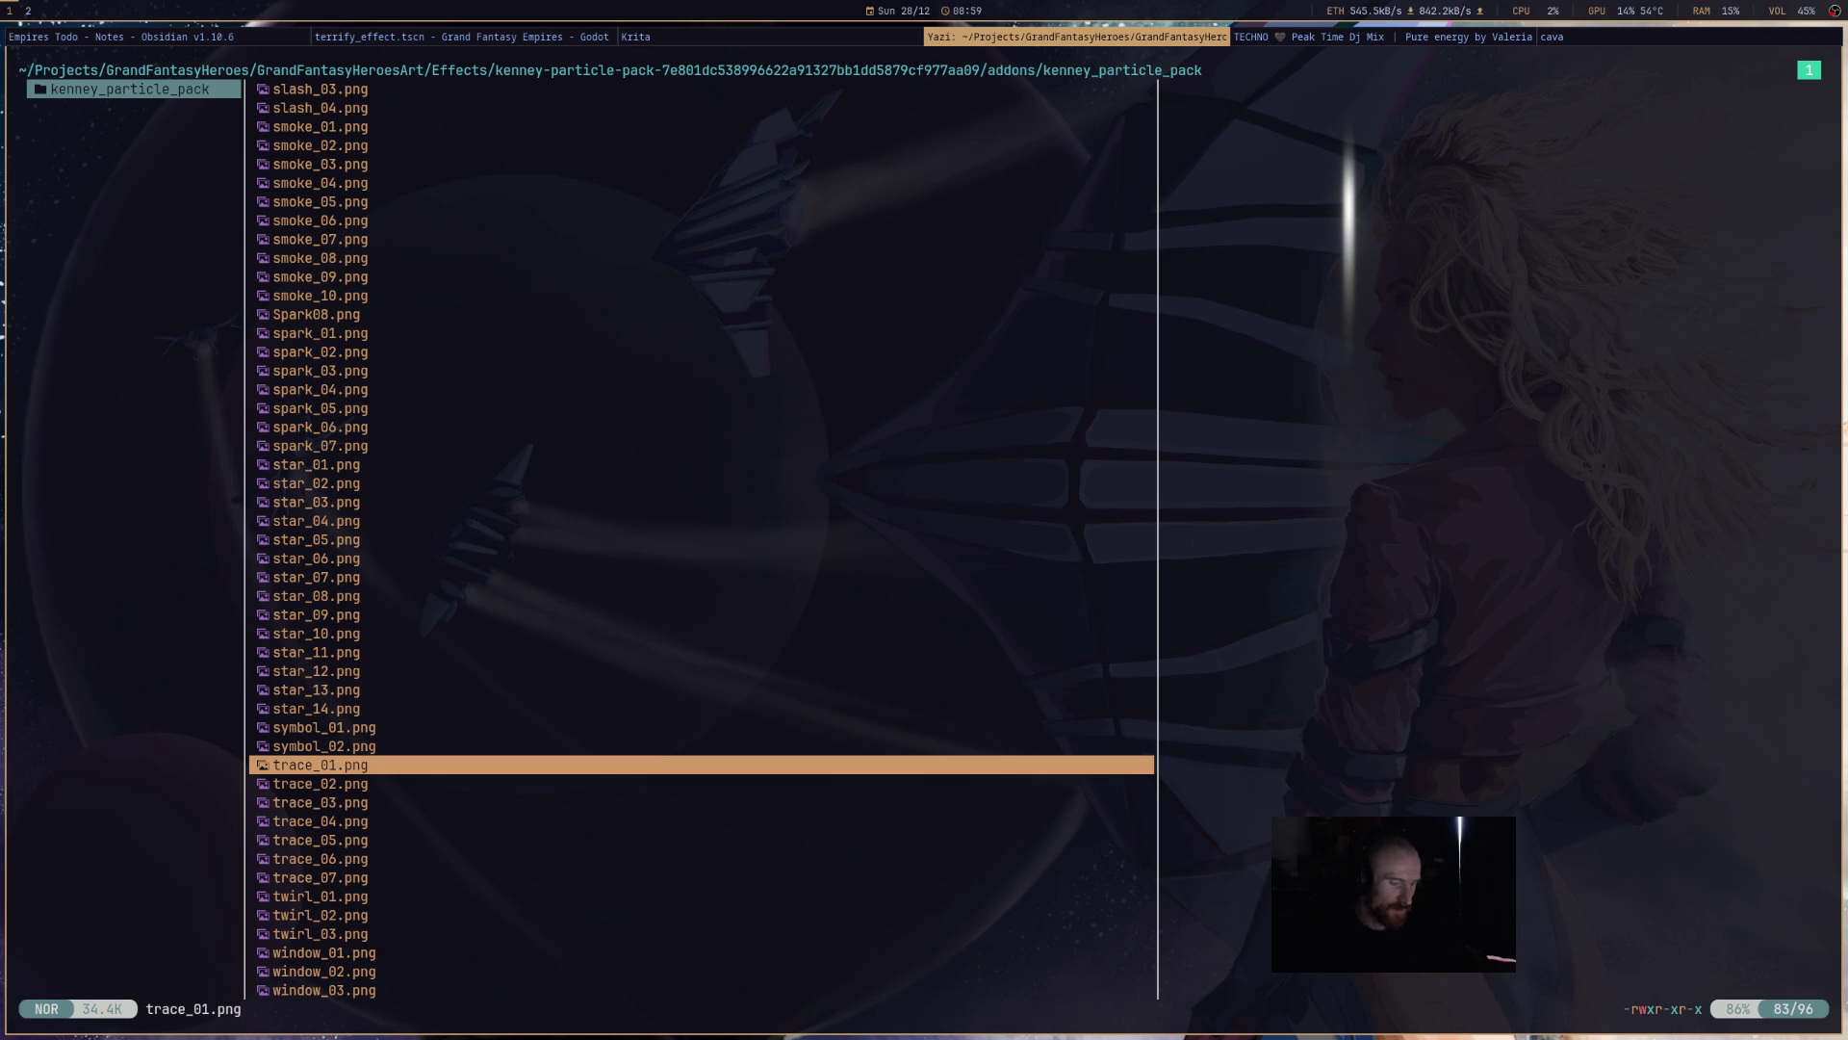
{"action": "key", "text": "j"}
{"action": "key", "text": "j"}
{"action": "key", "text": "k"}
{"action": "key", "text": "j"}
{"action": "key", "text": "j"}
{"action": "key", "text": "j"}
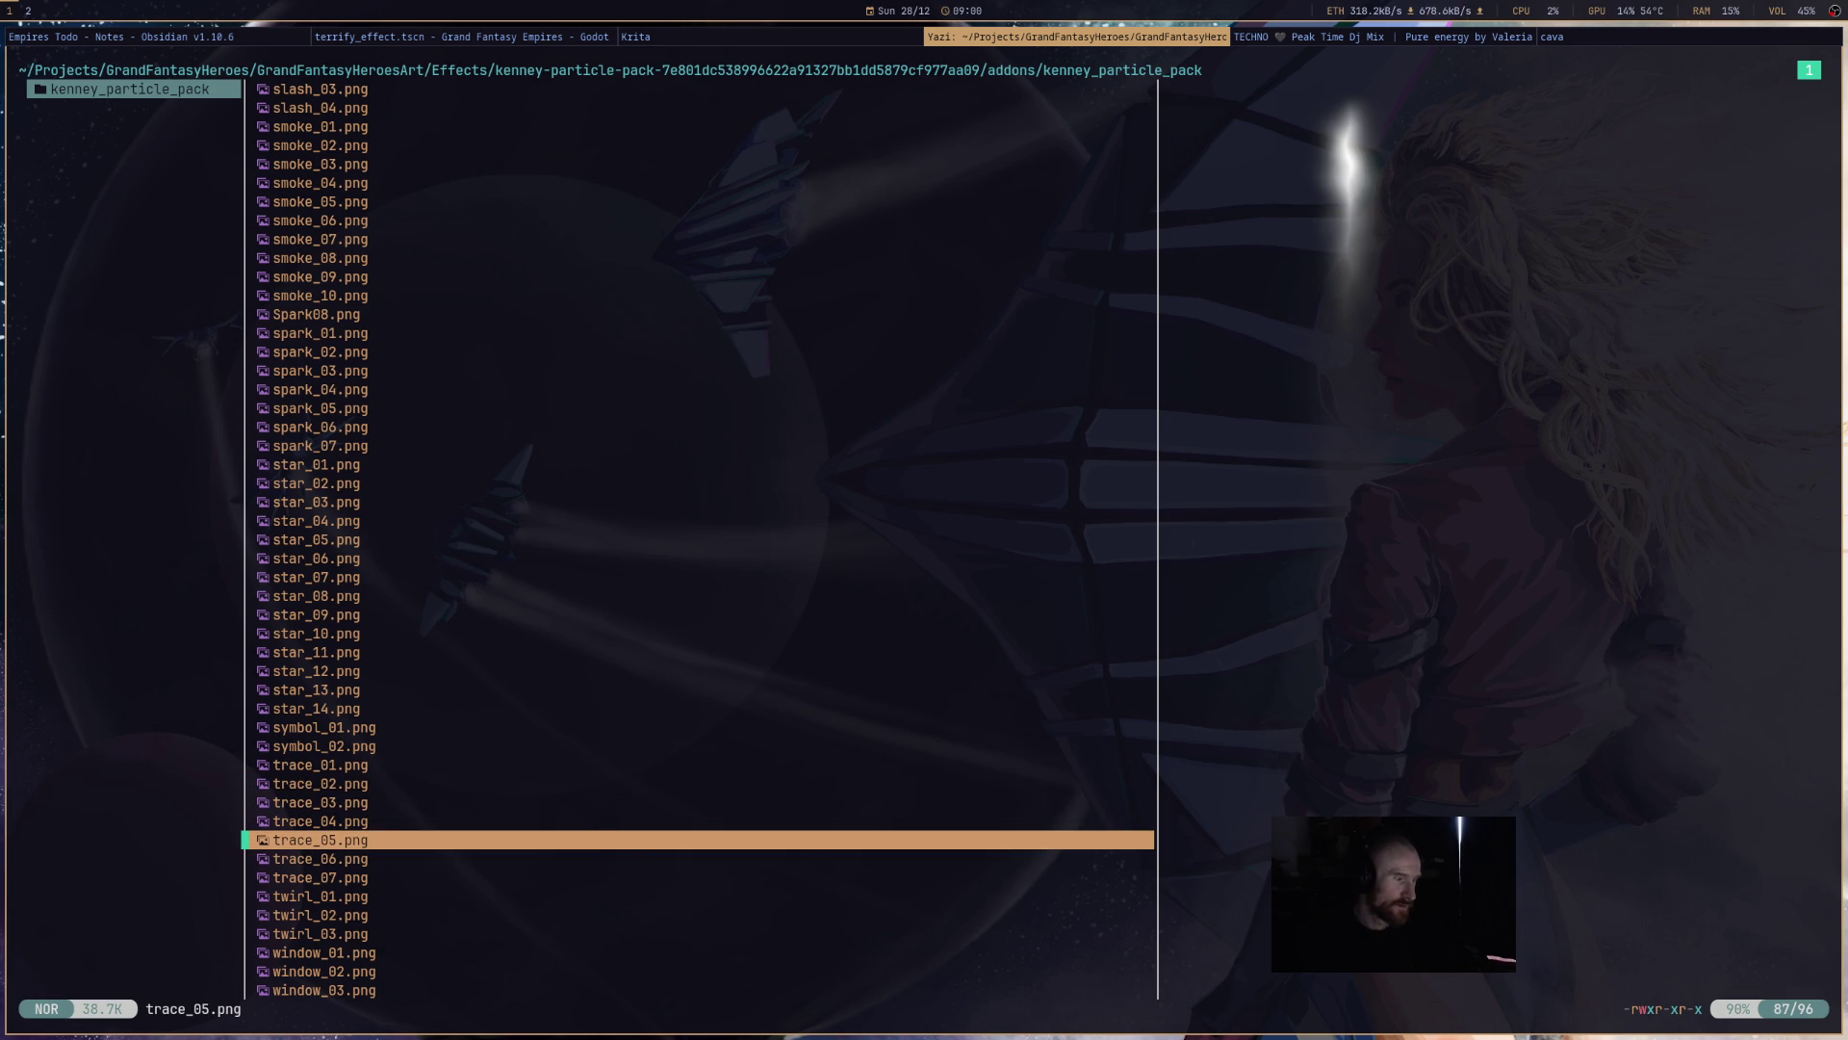
{"action": "key", "text": "k"}
{"action": "key", "text": "k"}
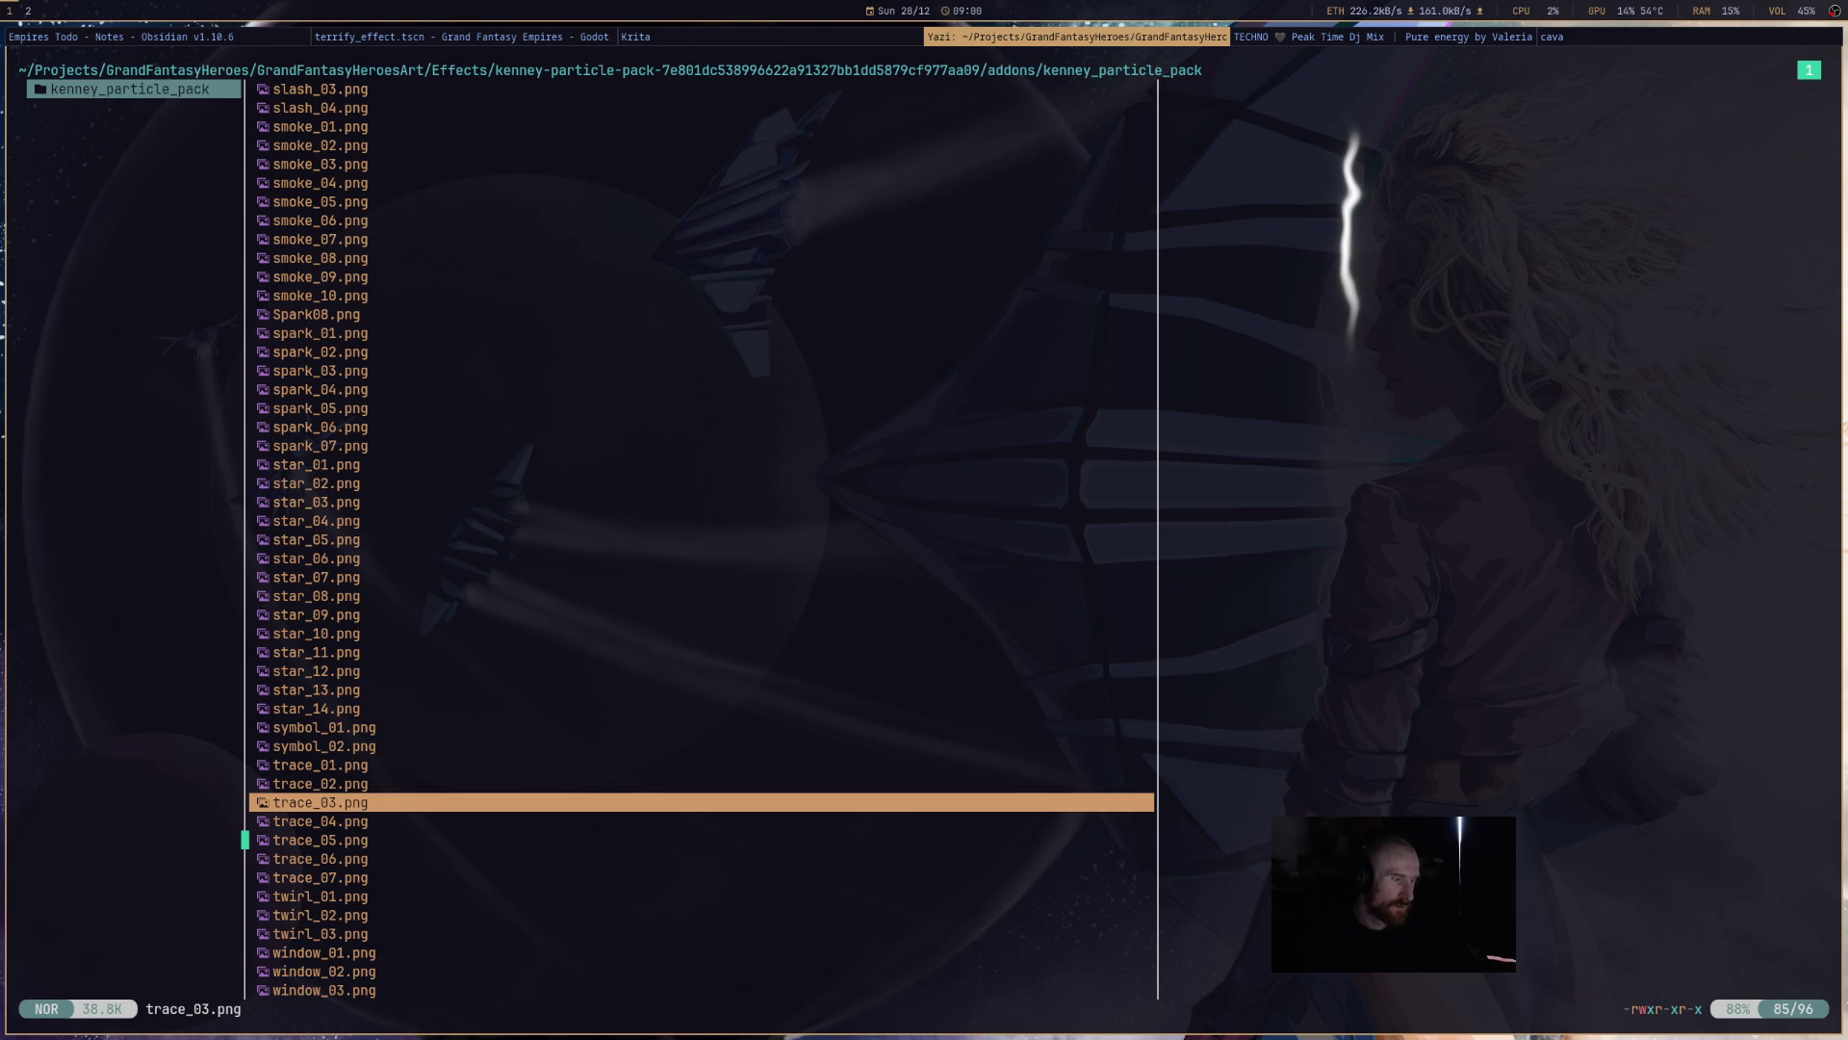
{"action": "key", "text": "k"}
- Mark trace_01.png, trace_03.png and trace_05.png for copying
{"action": "key", "text": "k"}
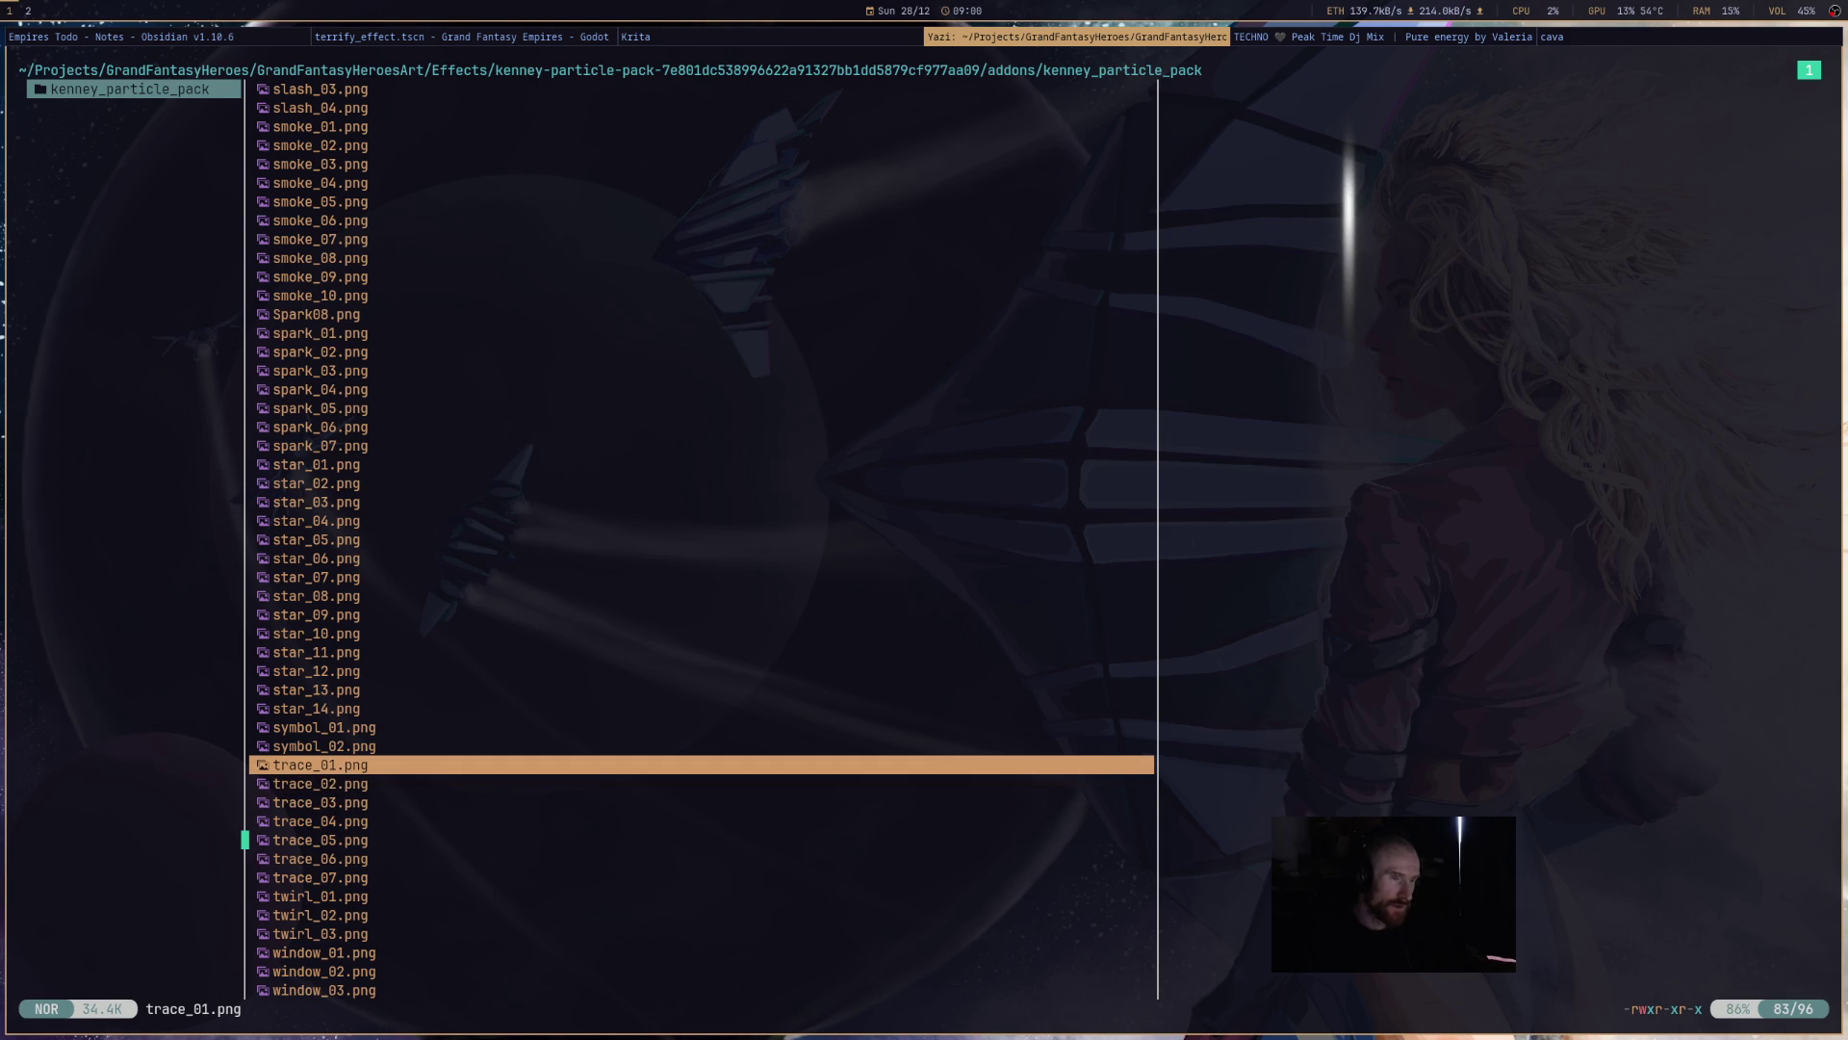
{"action": "key", "text": "space"}
{"action": "key", "text": "j"}
{"action": "key", "text": "space"}
{"action": "key", "text": "j"}
{"action": "key", "text": "space"}
{"action": "key", "text": "k"}
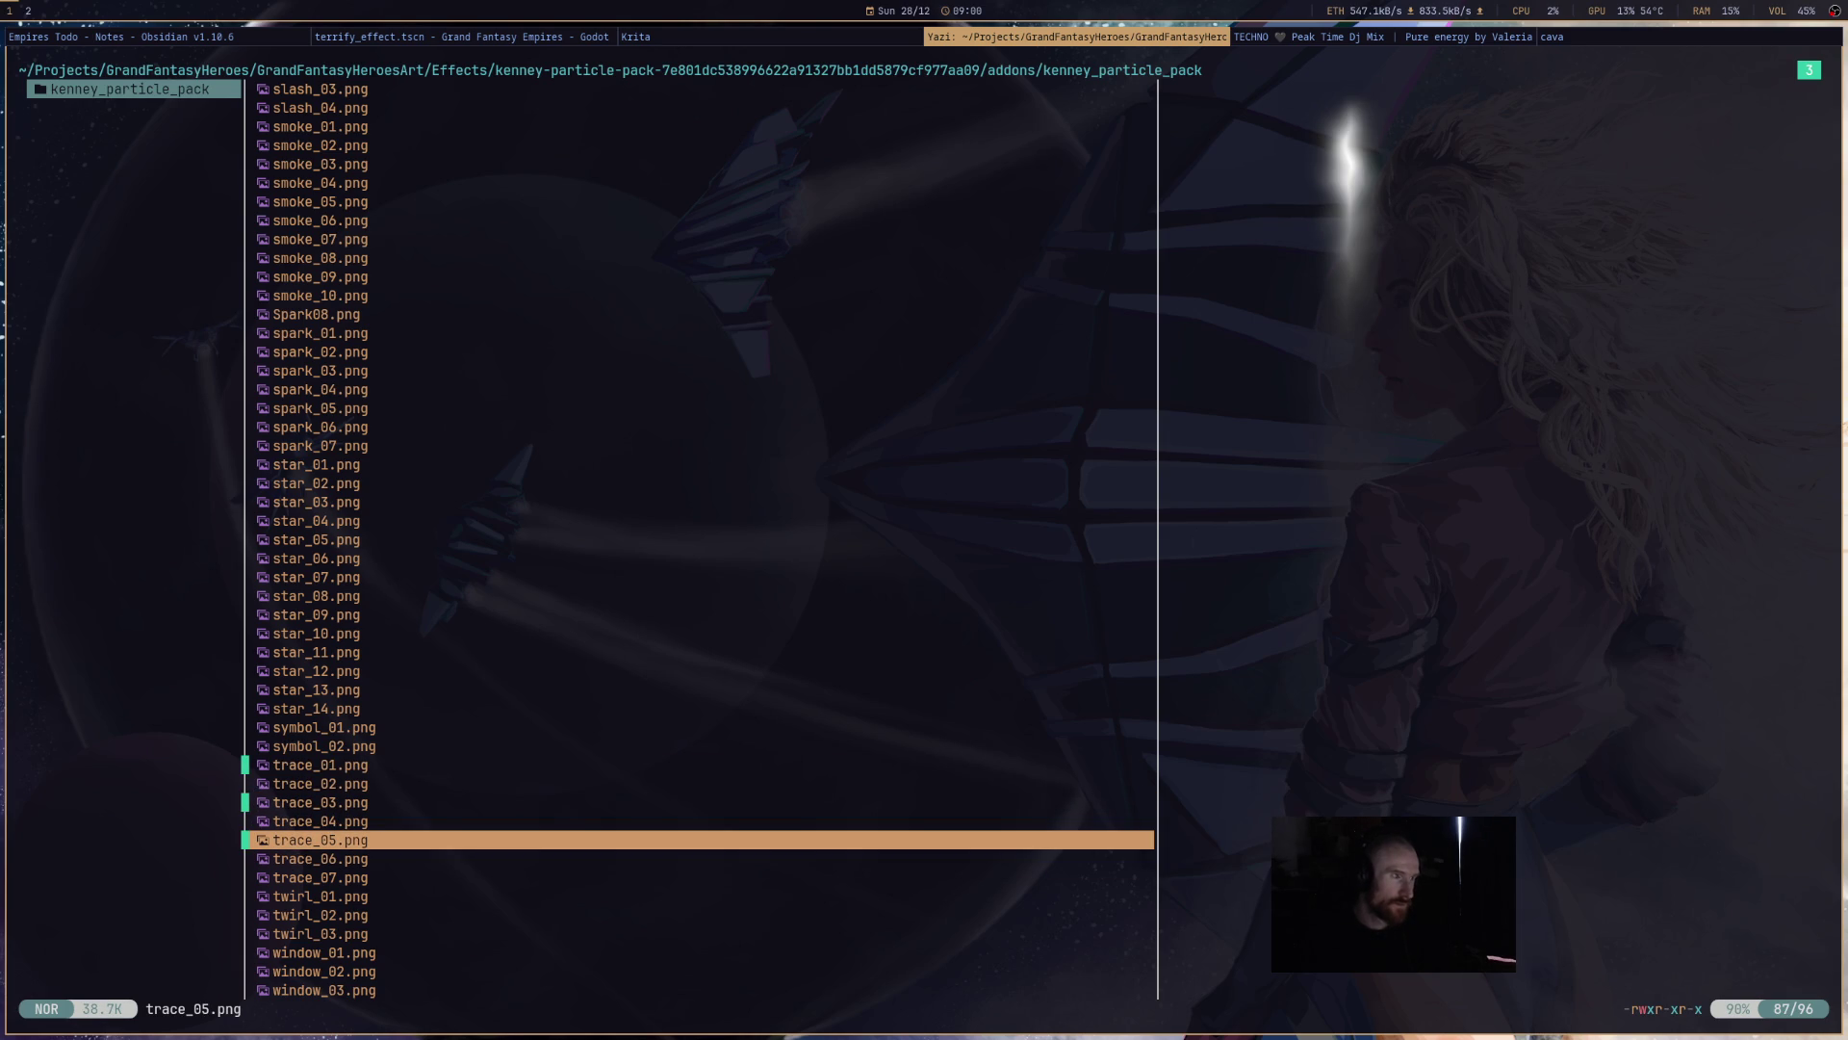
- Open a second tab, navigate to grand-fantasy-empires/assets/particles/misc, and return to Godot
{"action": "key", "text": "t"}
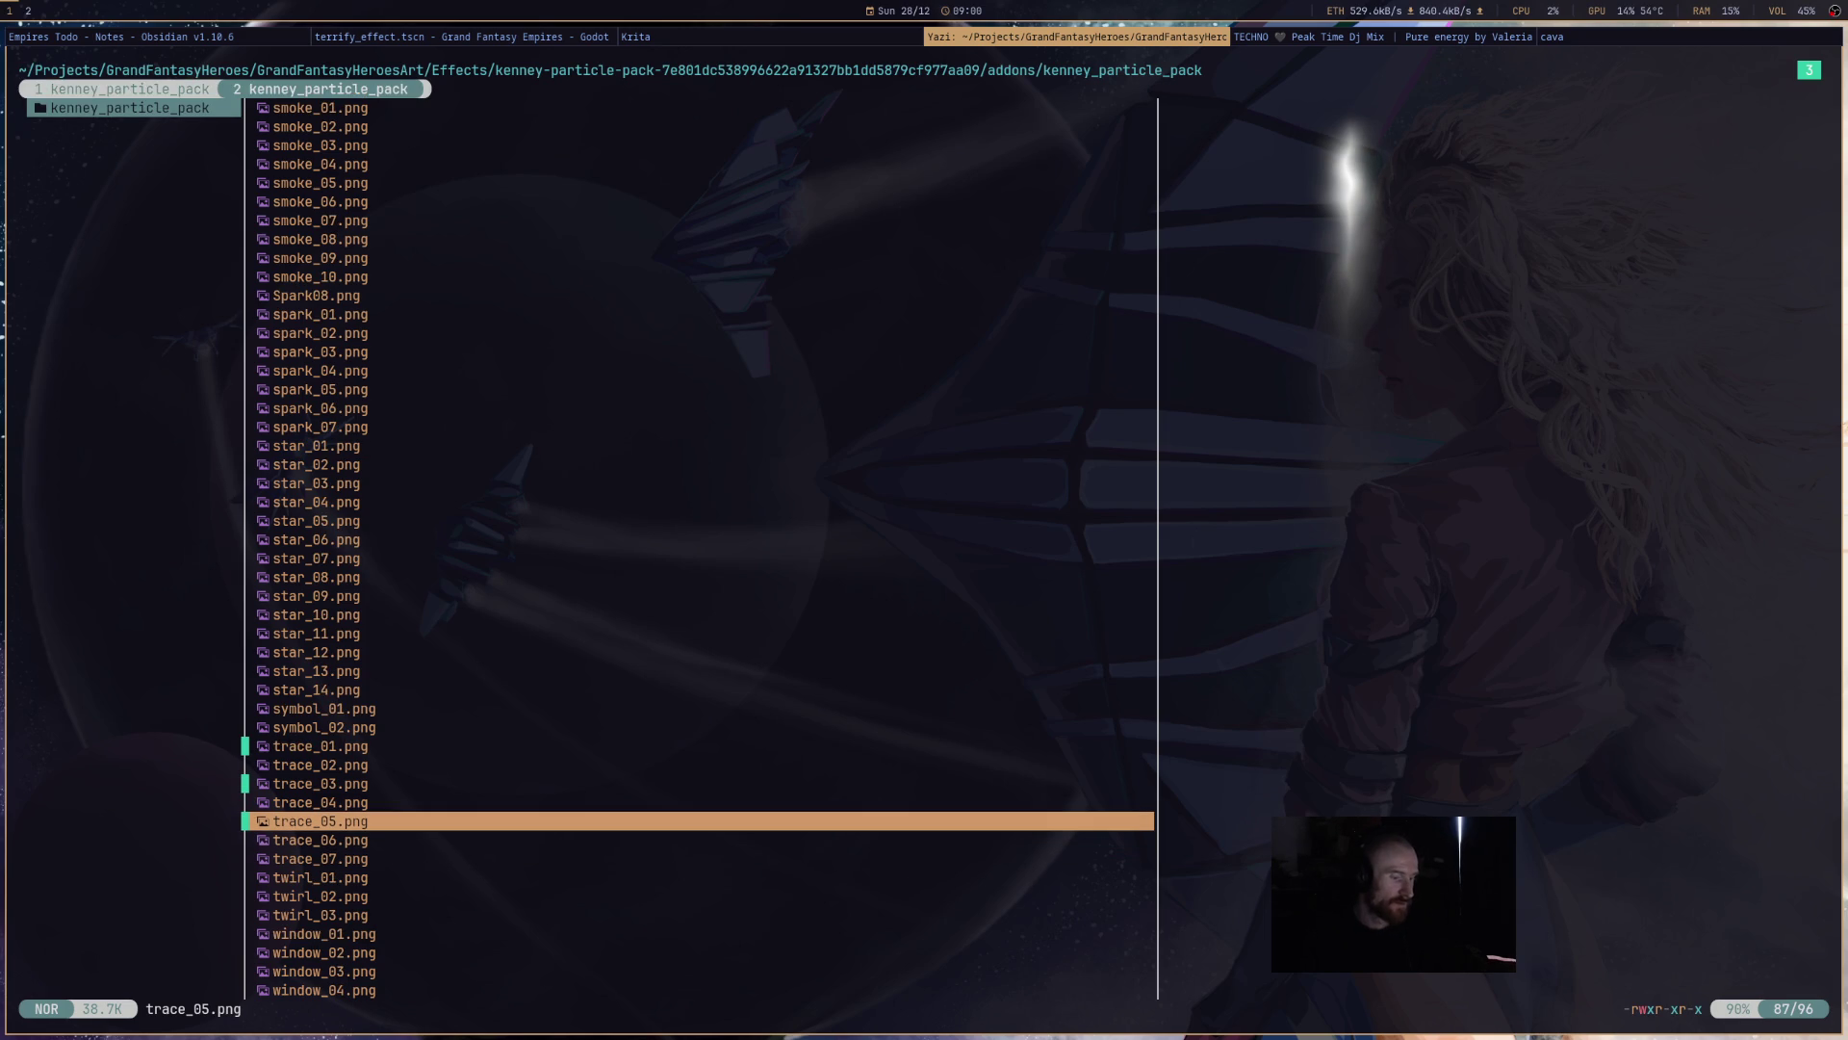
{"action": "key", "text": "1"}
{"action": "key", "text": "h"}
{"action": "key", "text": "h"}
{"action": "key", "text": "h"}
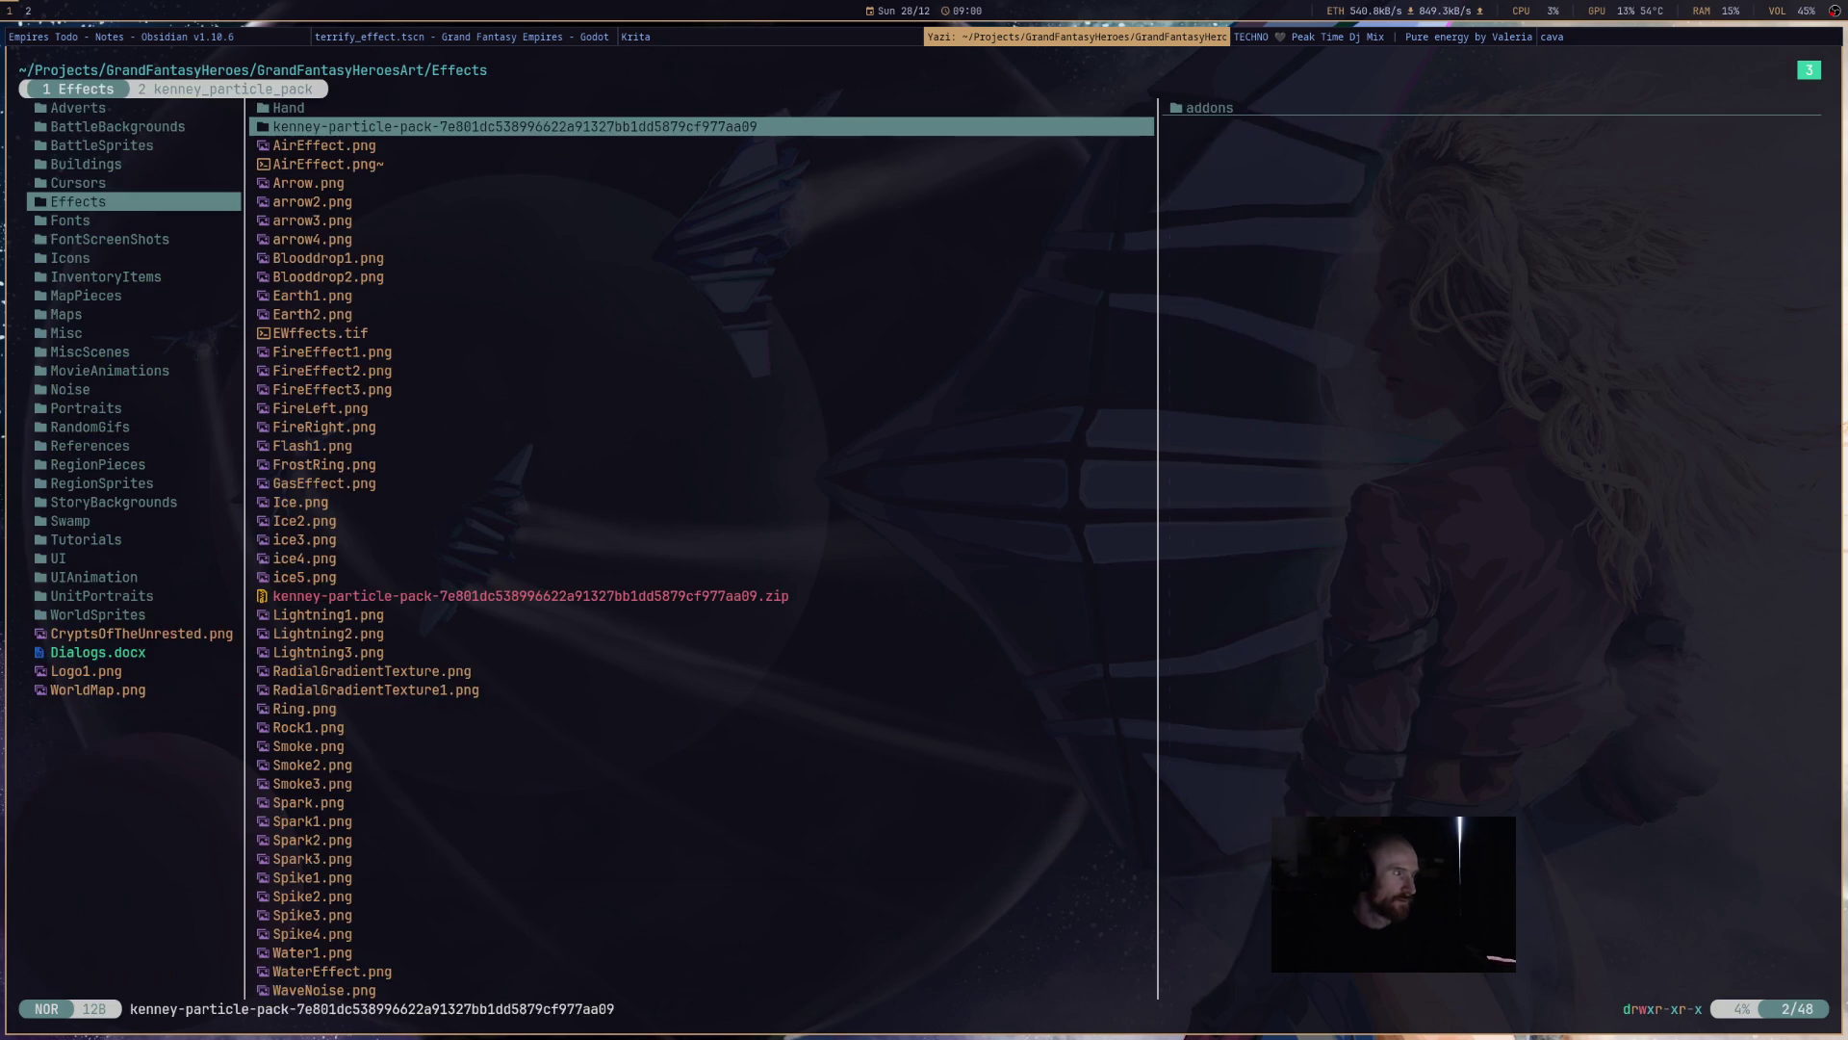
{"action": "key", "text": "h"}
{"action": "key", "text": "h"}
{"action": "key", "text": "h"}
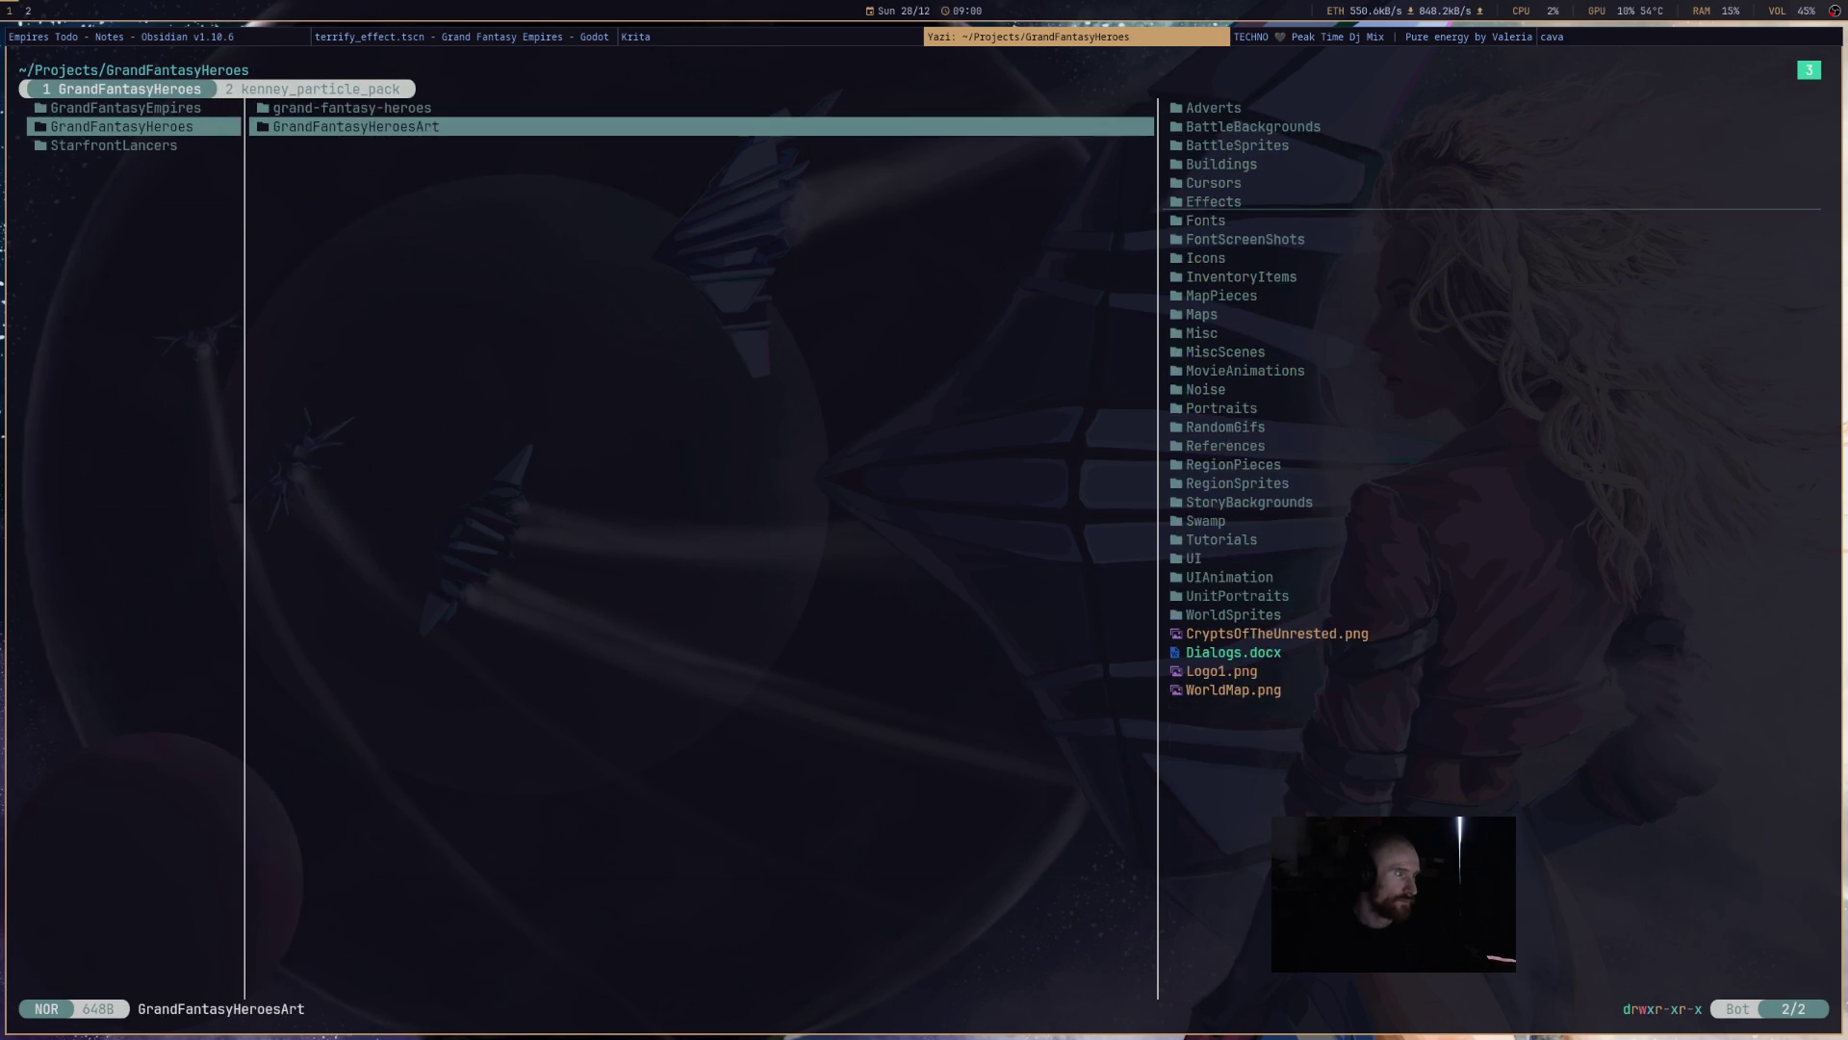
{"action": "key", "text": "k"}
{"action": "key", "text": "l"}
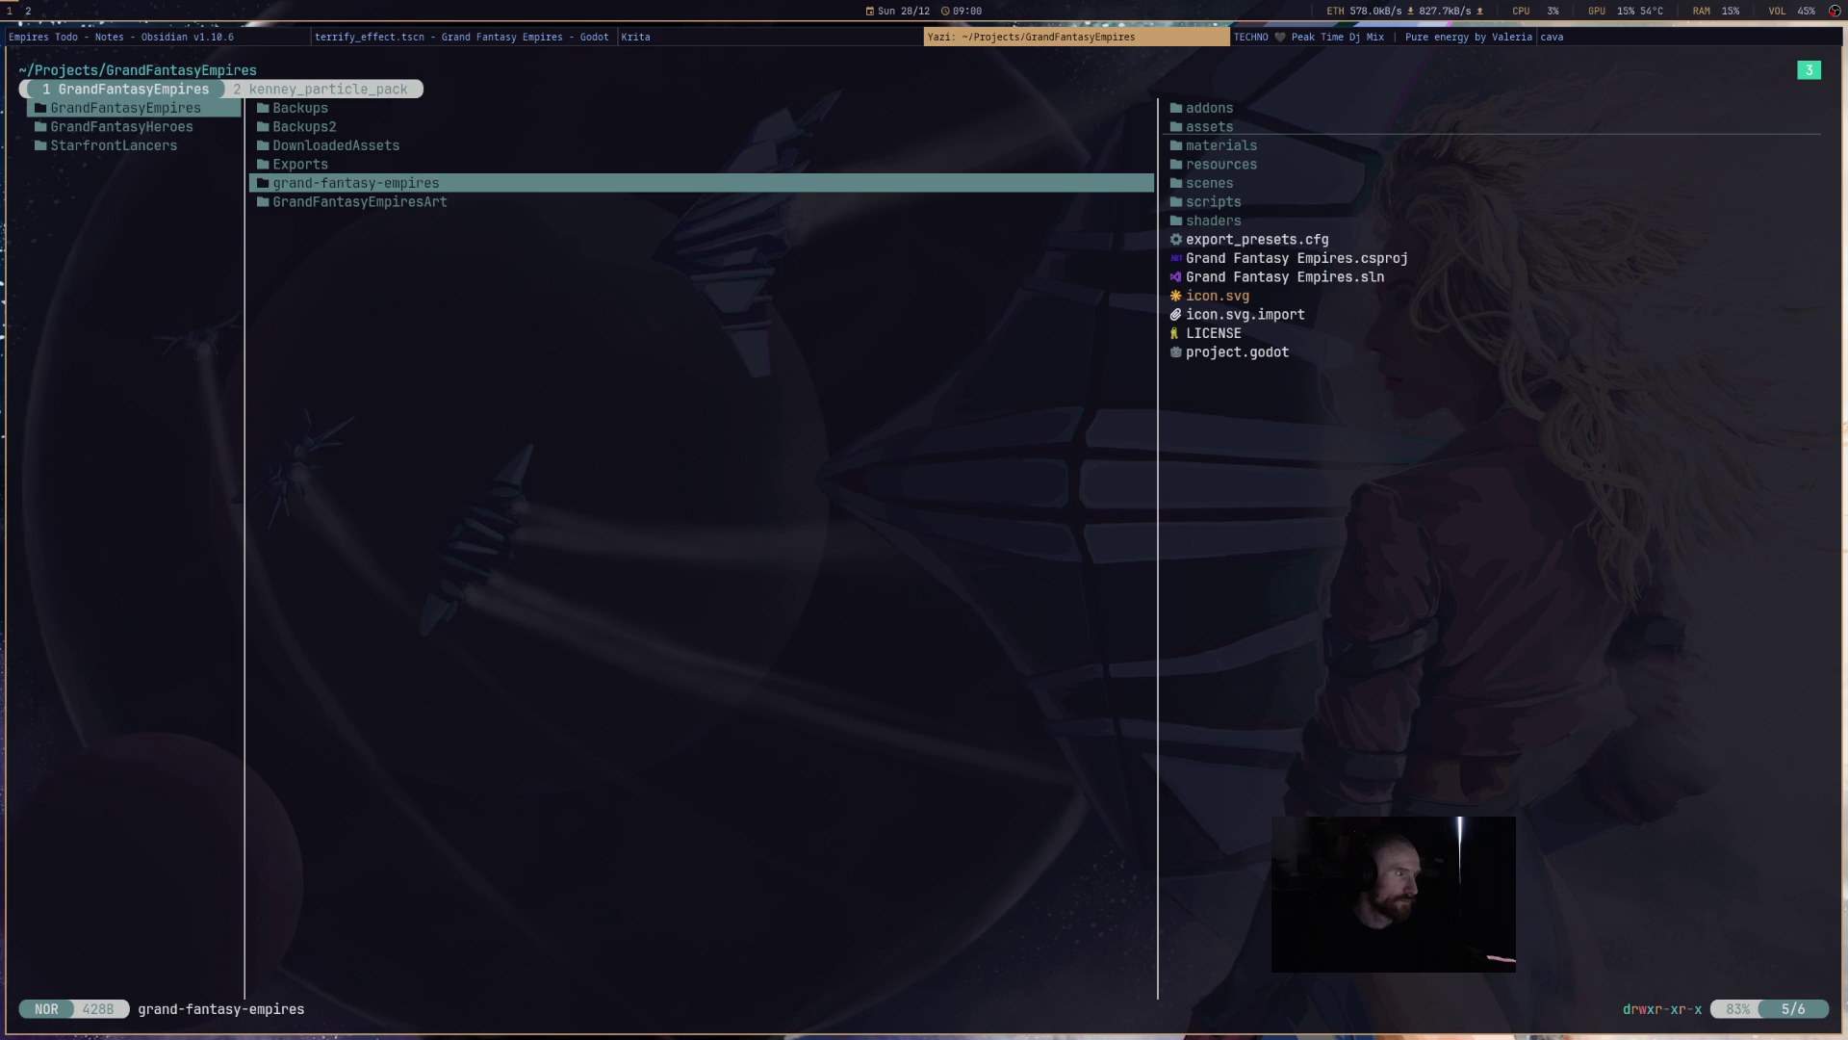
{"action": "key", "text": "l"}
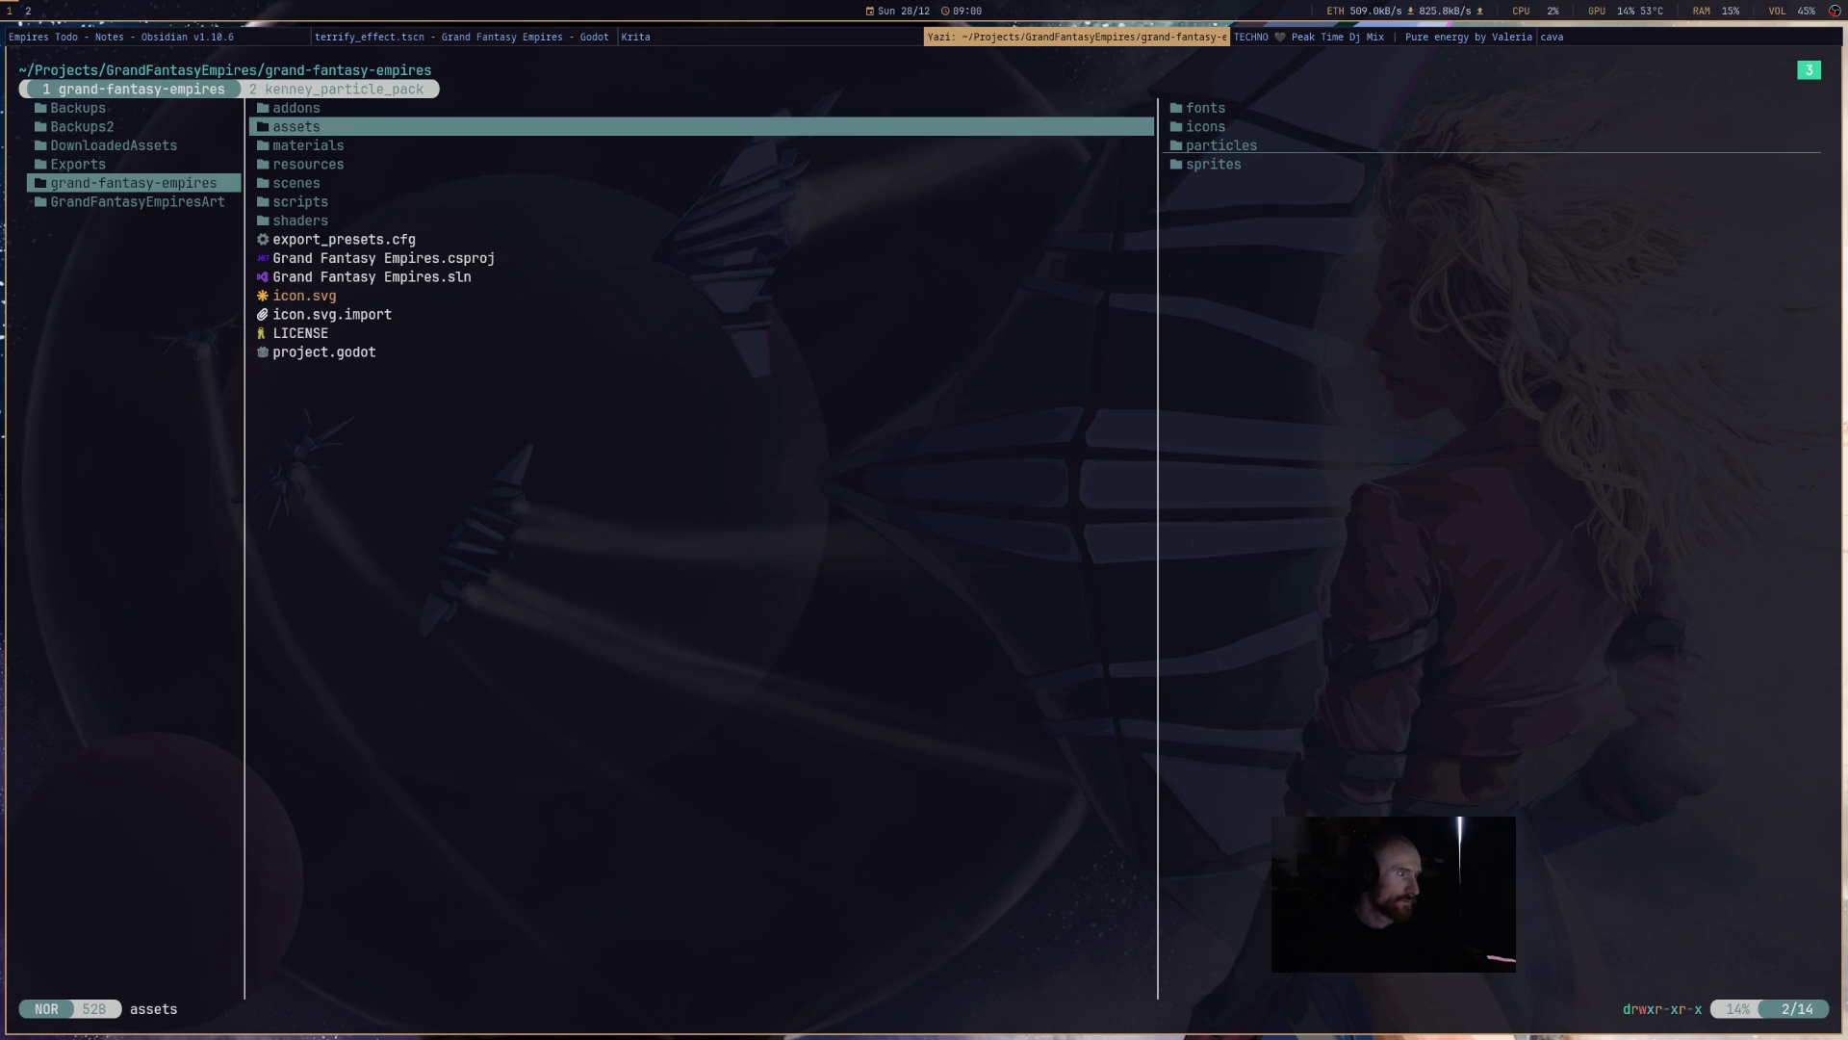
{"action": "key", "text": "l"}
{"action": "key", "text": "l"}
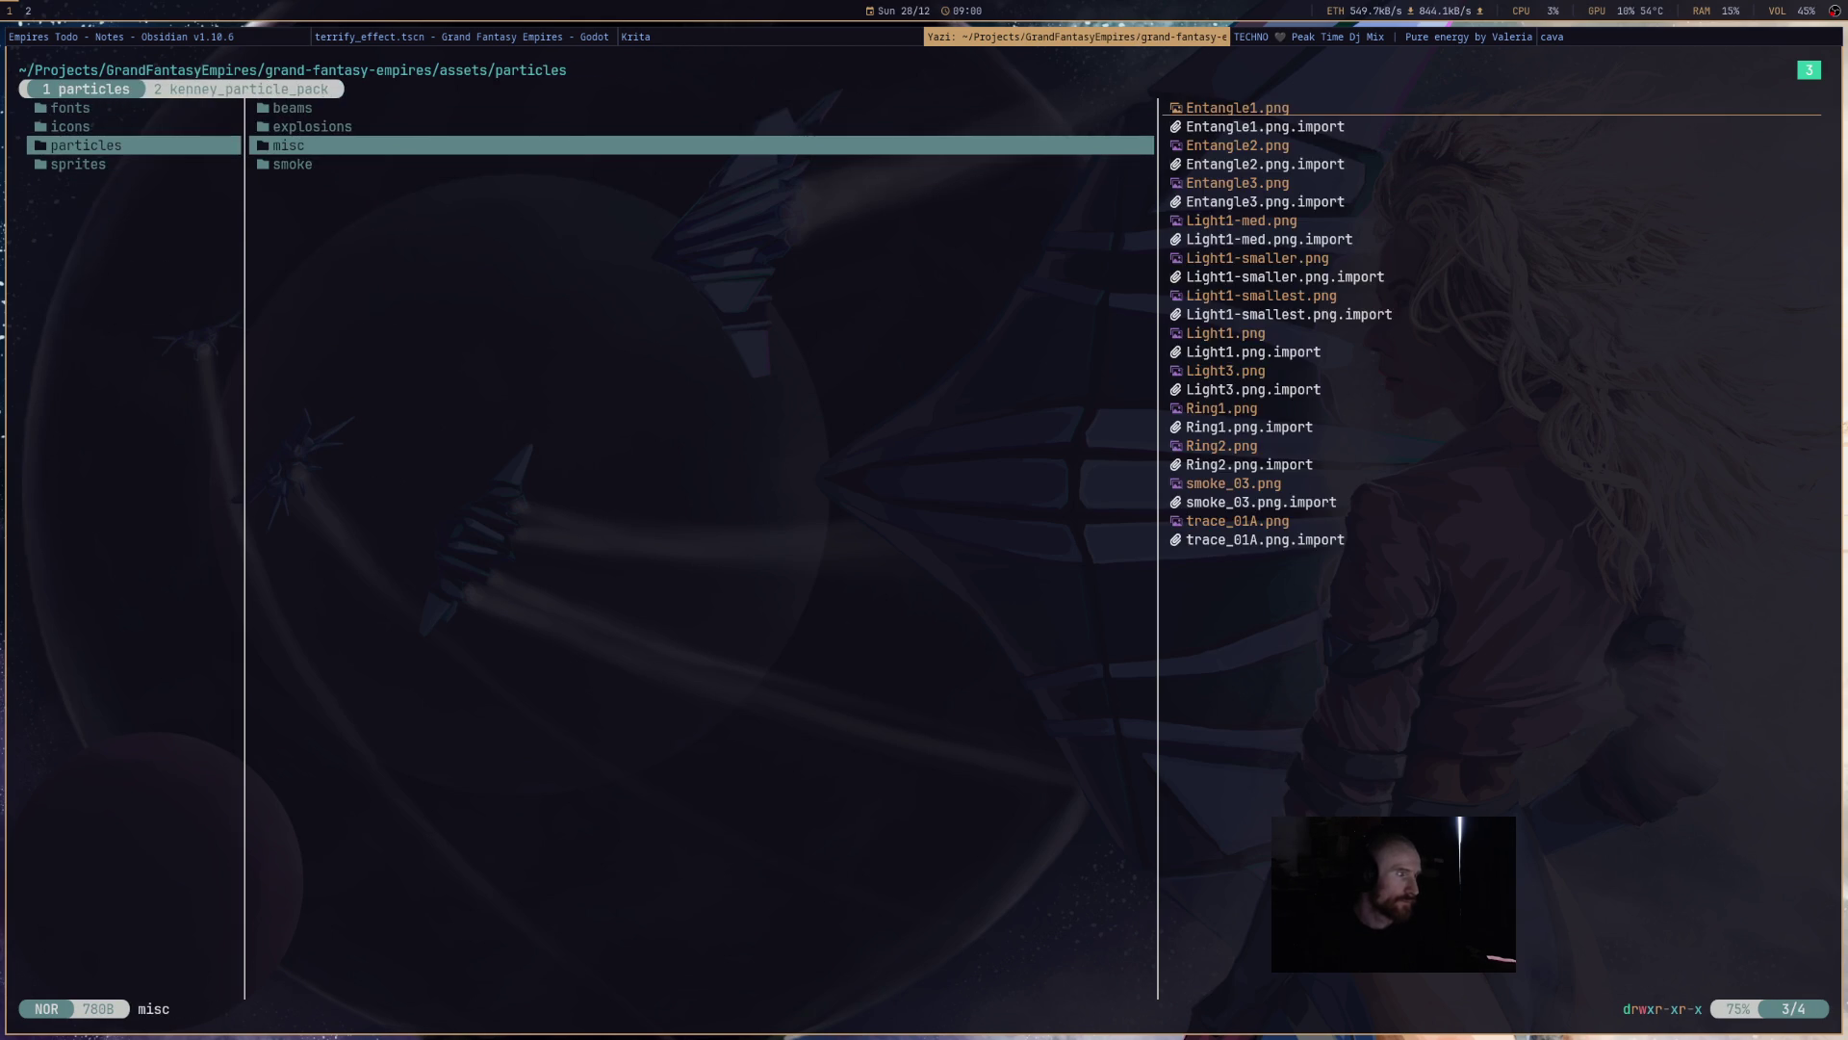
{"action": "key", "text": "l"}
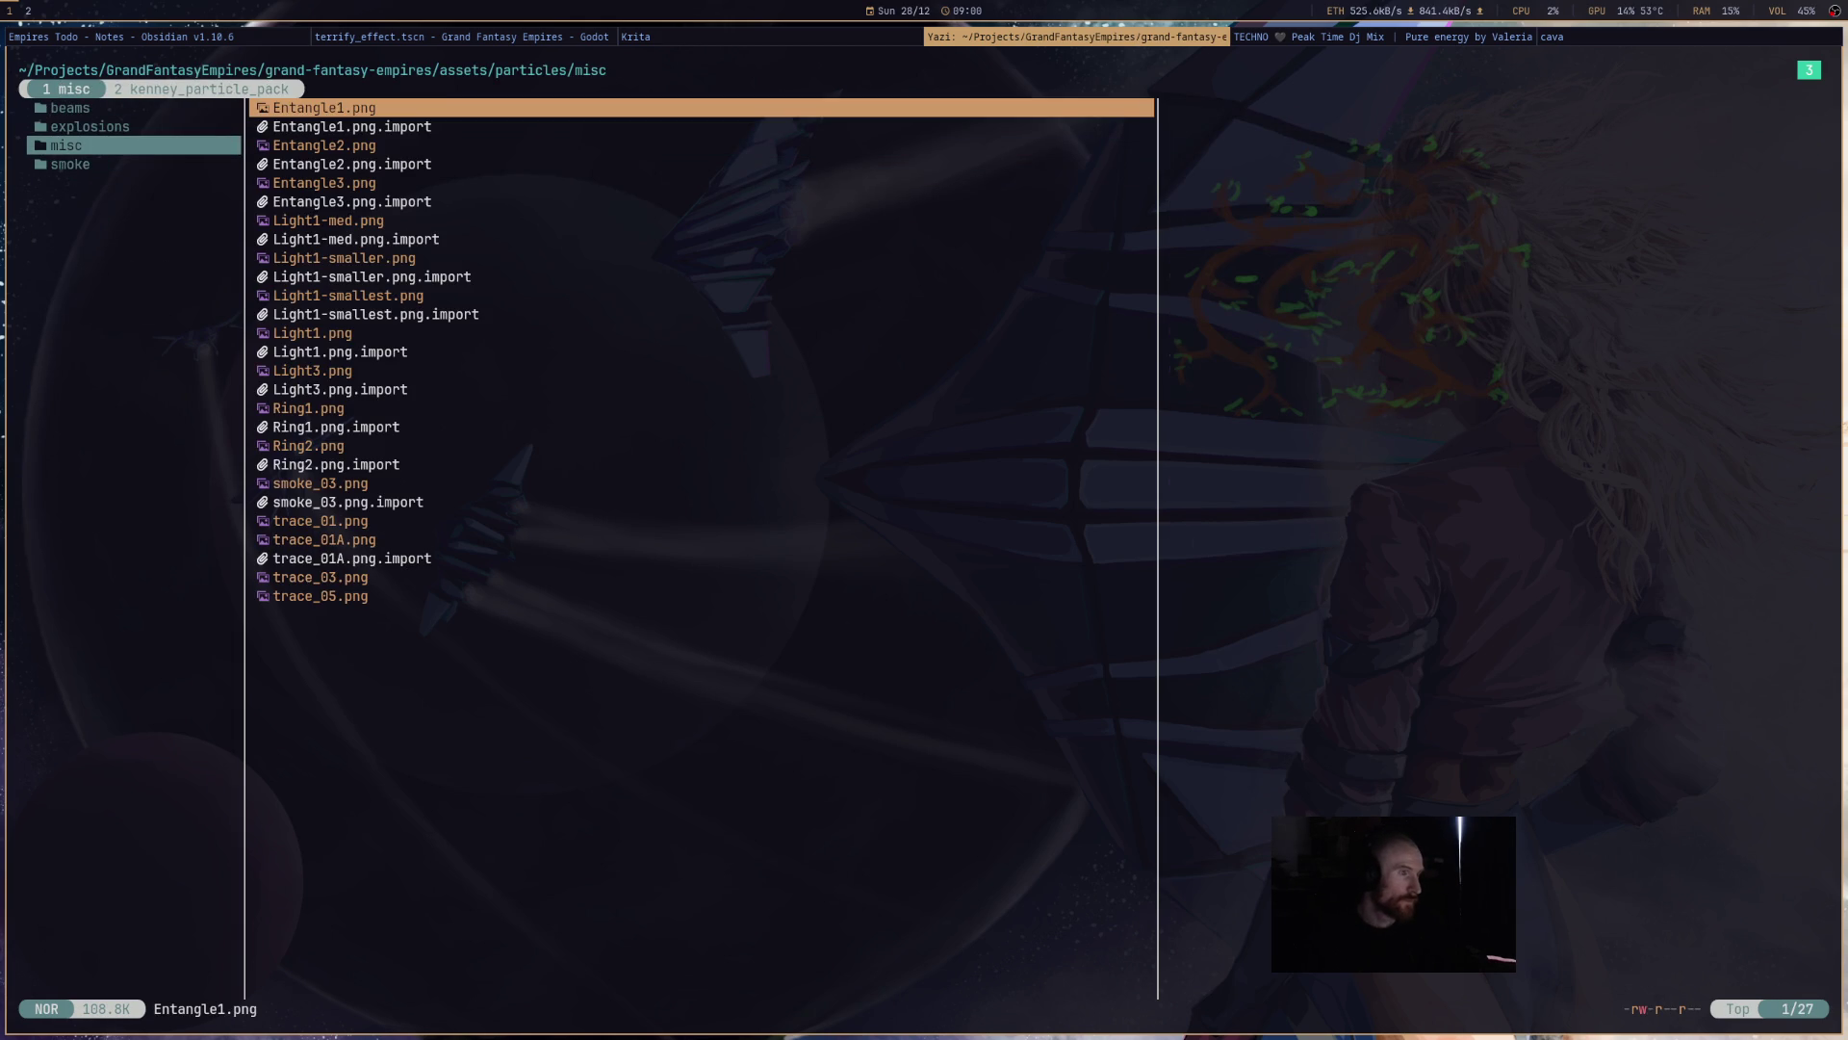
{"action": "key", "text": "super+Left"}
{"action": "key", "text": "super+Left"}
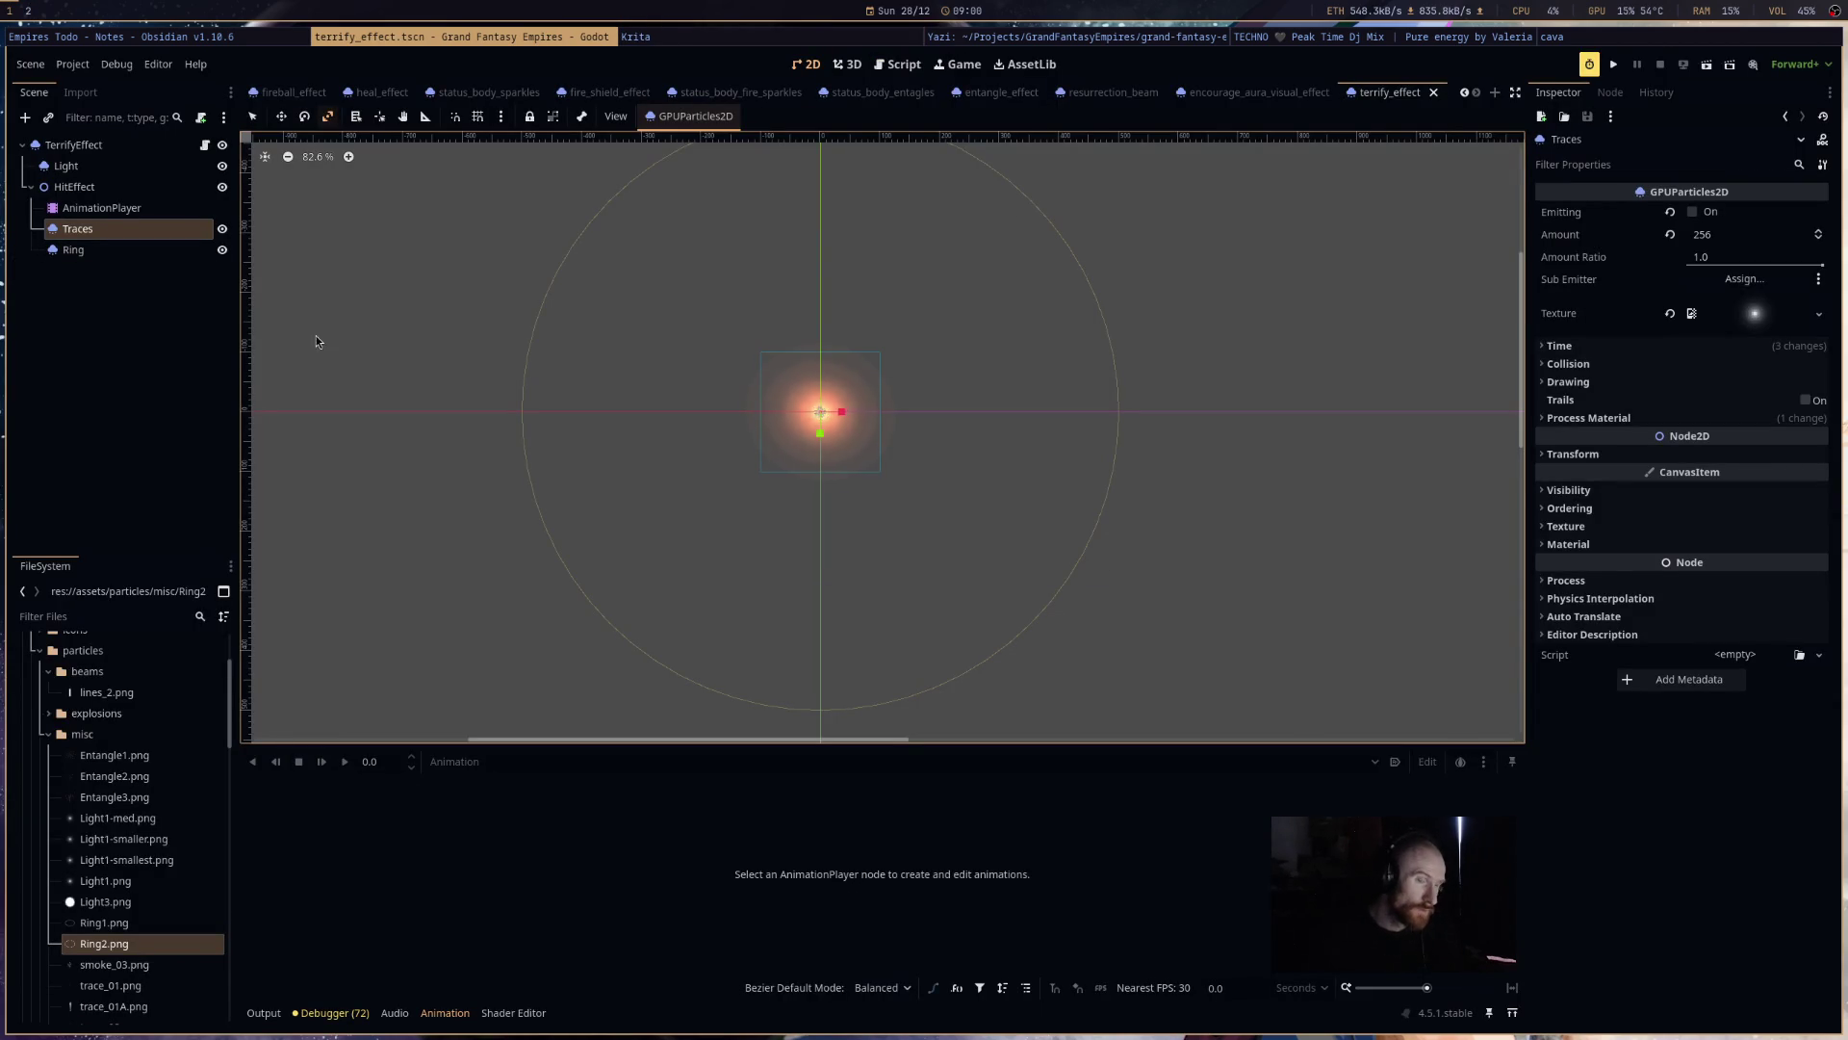
- Reimport trace_01.png with a 16-pixel size limit
{"action": "scroll", "coordinate": [164, 924], "scroll_direction": "down", "scroll_amount": 3}
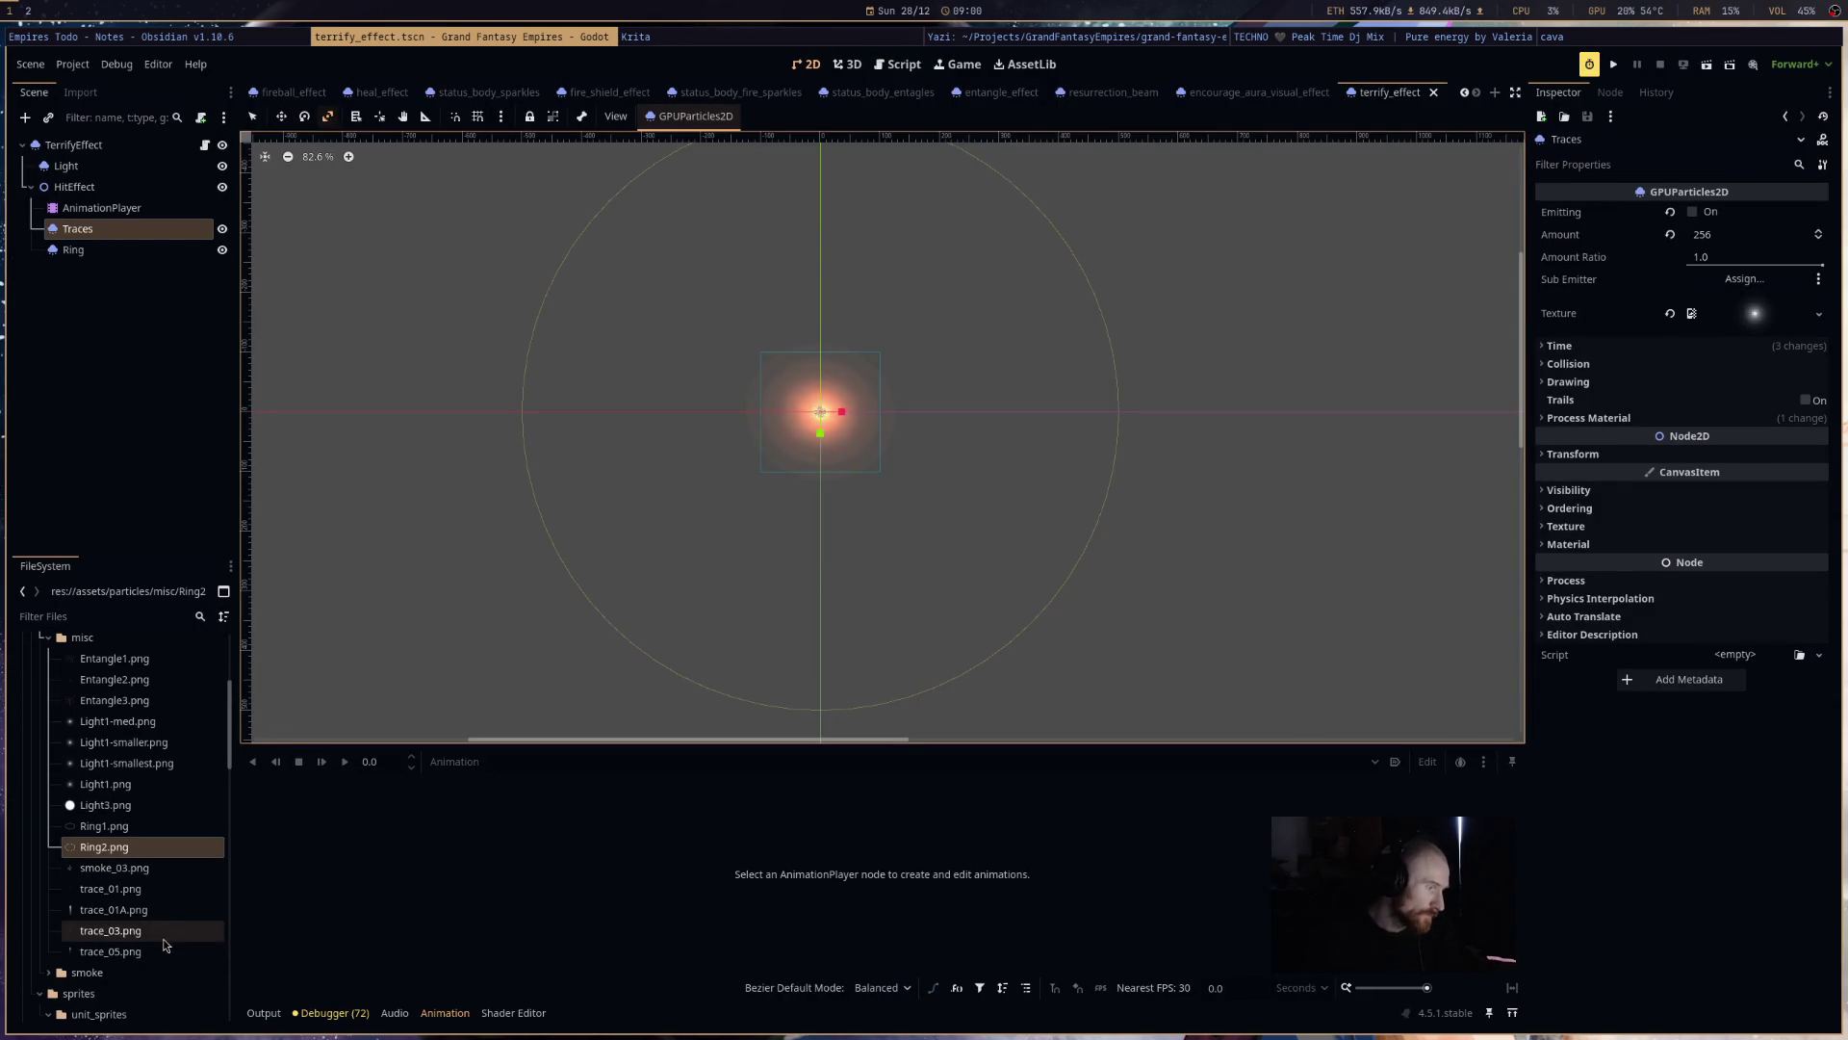
{"action": "left_click", "coordinate": [169, 891]}
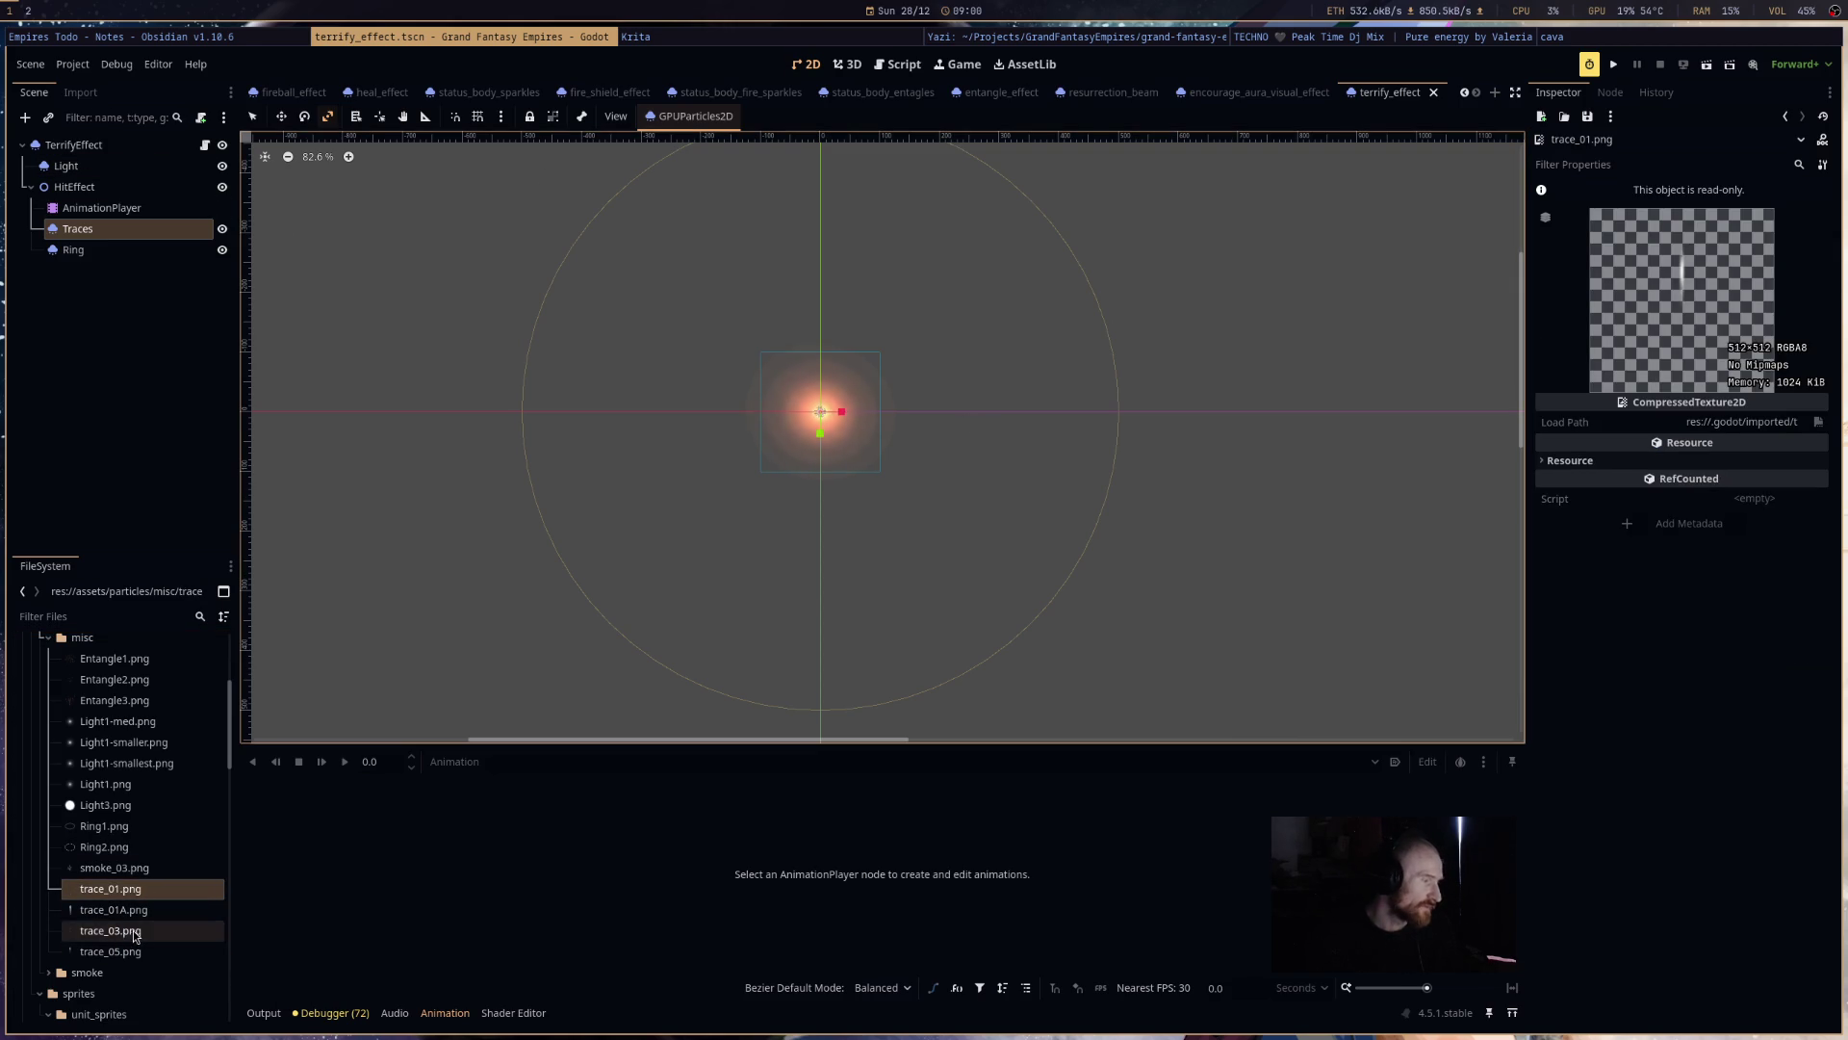
{"action": "left_click", "coordinate": [81, 93]}
{"action": "scroll", "coordinate": [152, 494], "scroll_direction": "down", "scroll_amount": 3}
{"action": "left_click", "coordinate": [163, 469]}
{"action": "type", "text": "16"}
{"action": "left_click", "coordinate": [136, 541]}
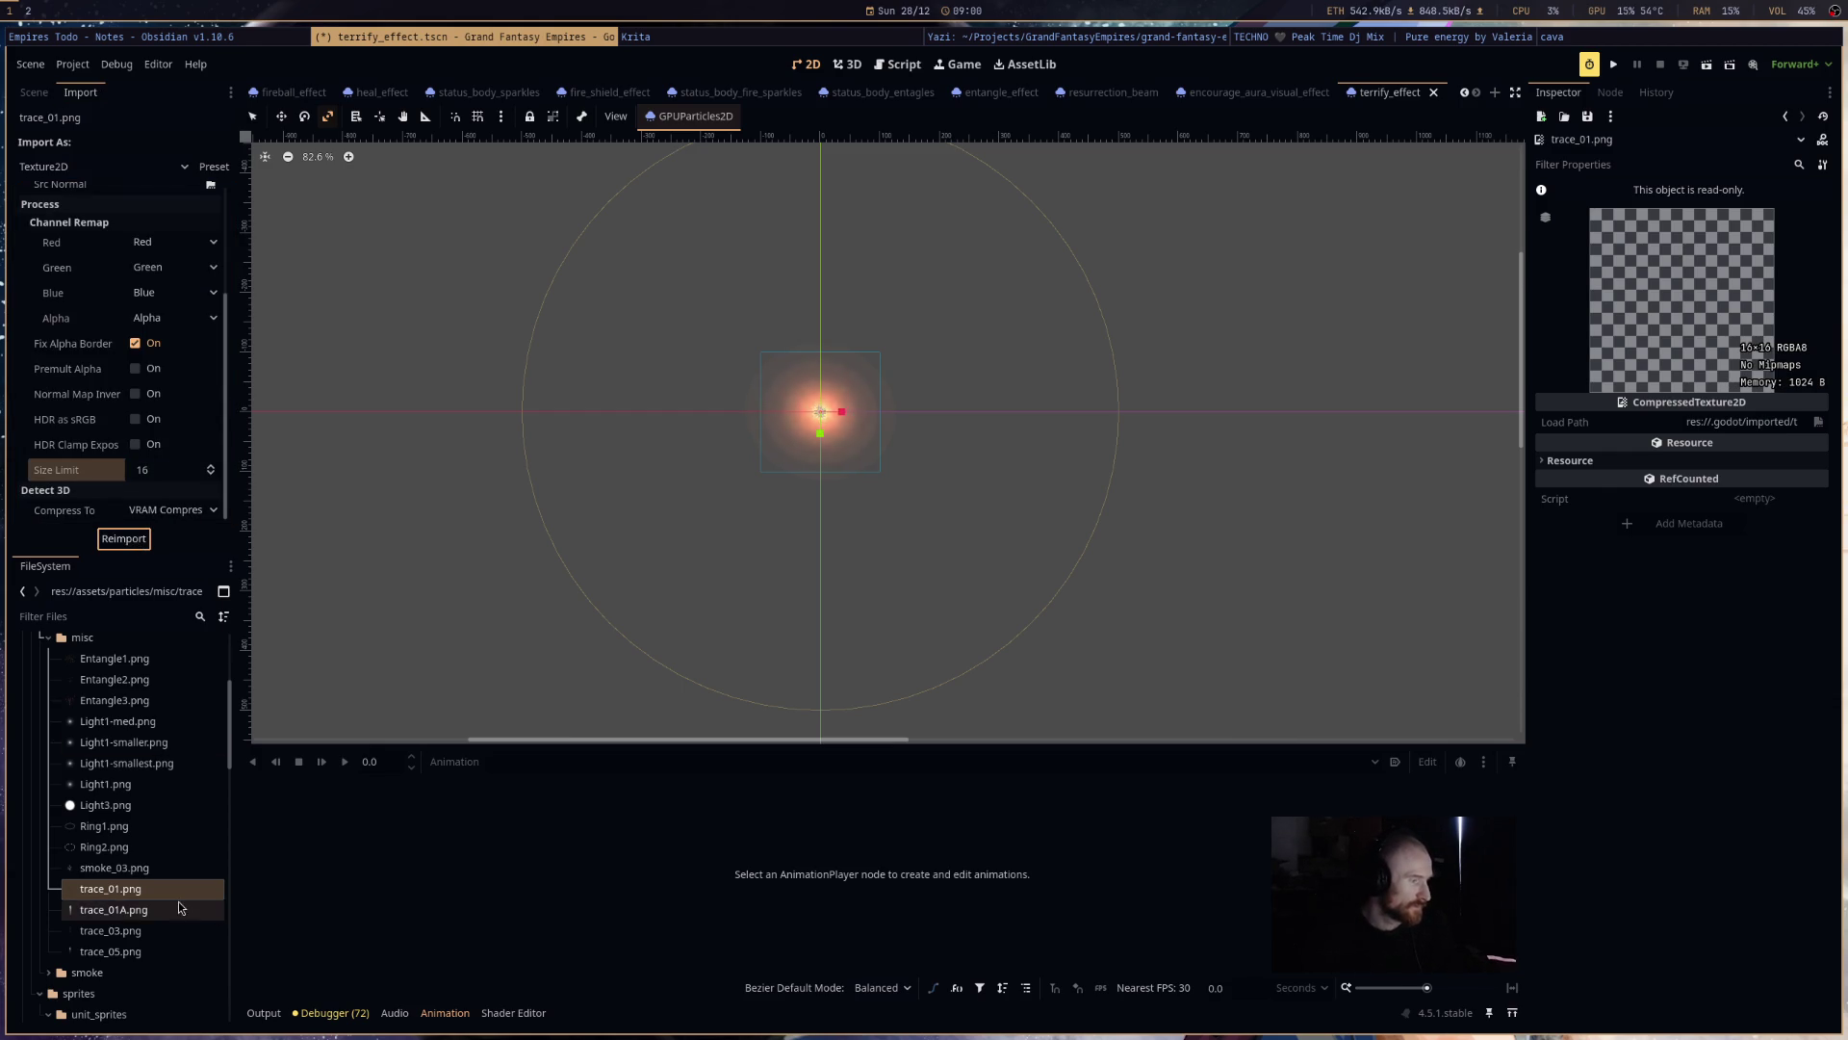
- Drag trace_01.png into the Traces node's Texture slot
{"action": "mouse_move", "coordinate": [171, 888]}
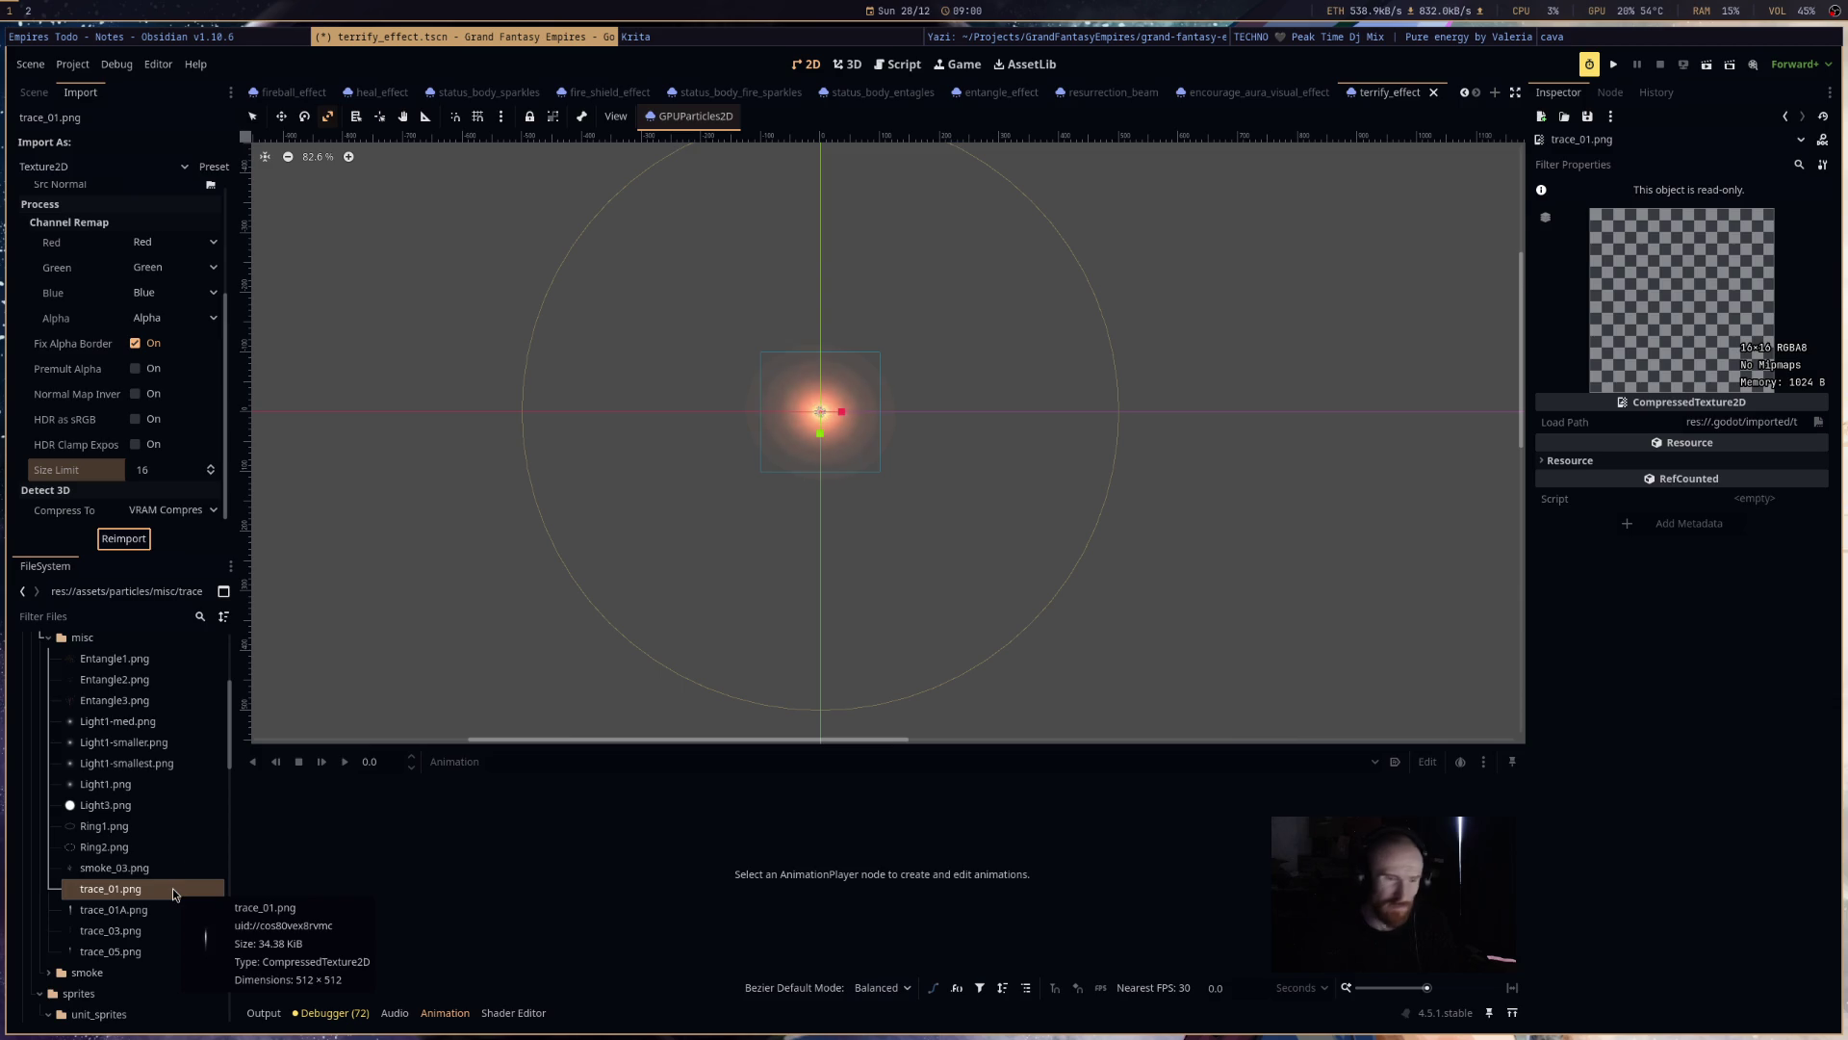
{"action": "left_click", "coordinate": [35, 95]}
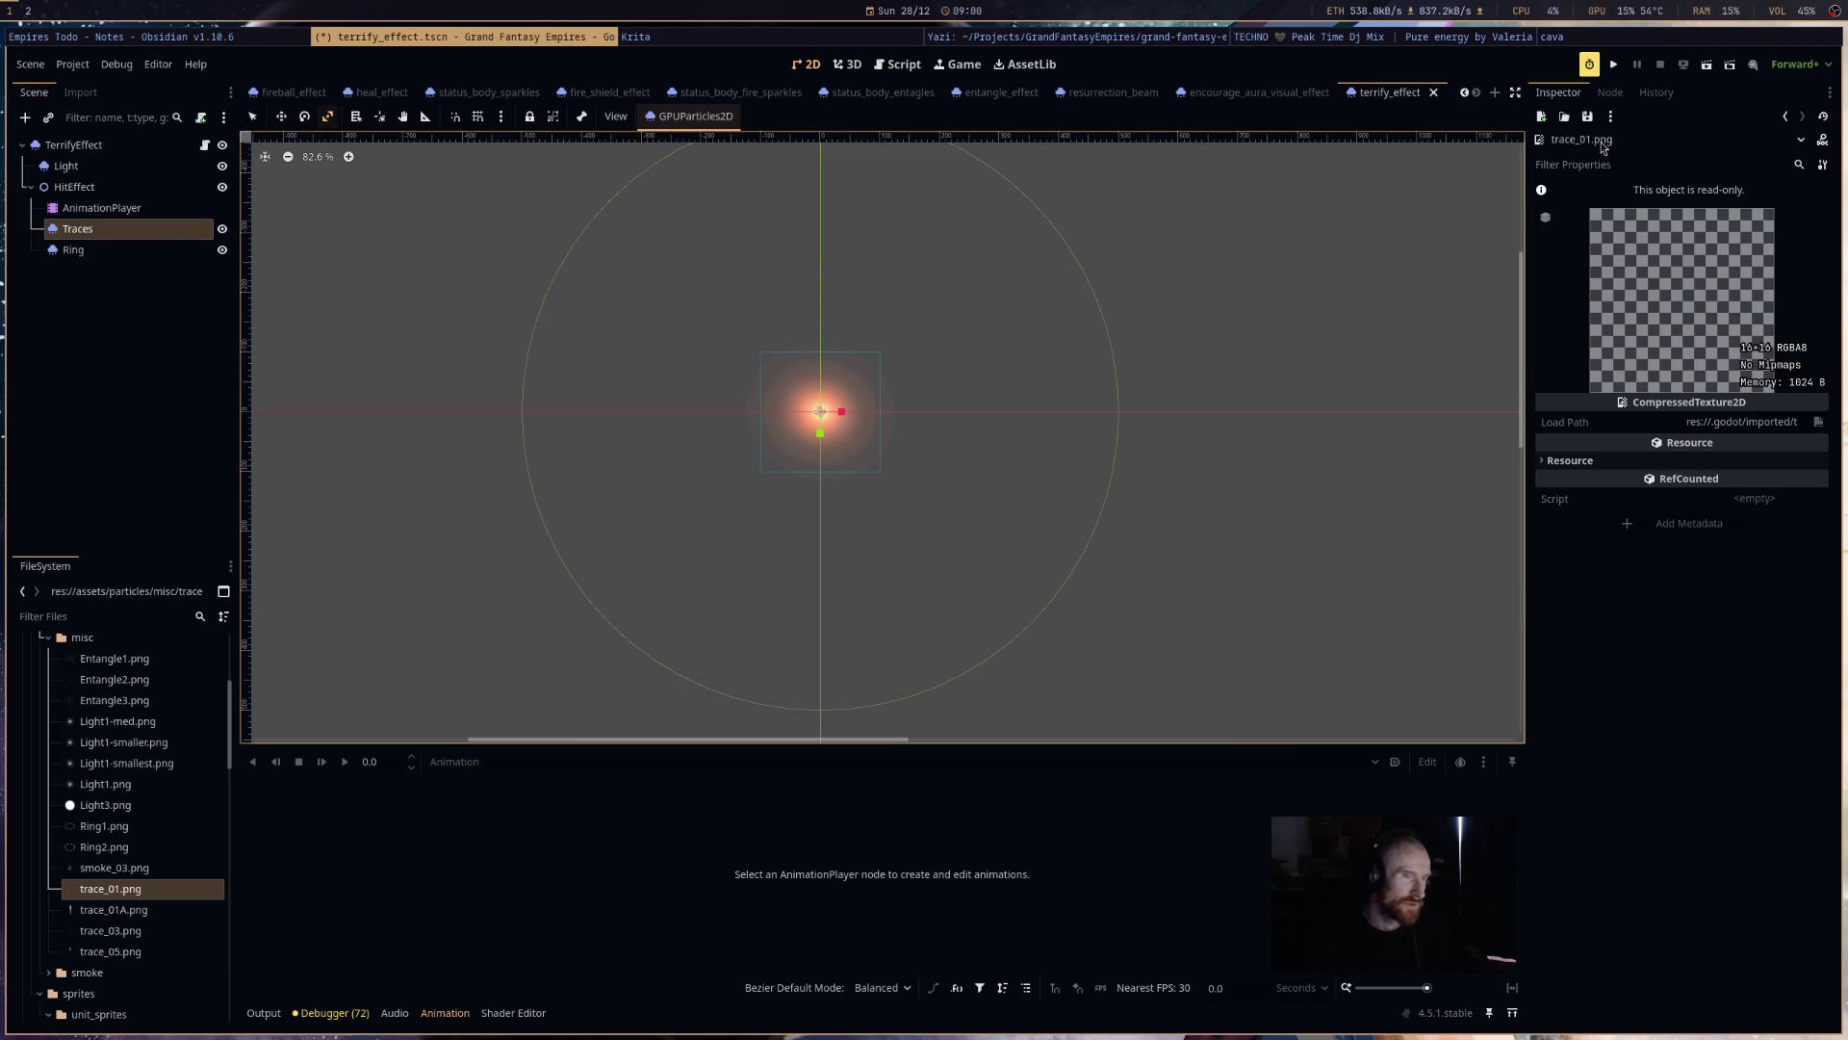
{"action": "left_click", "coordinate": [73, 249]}
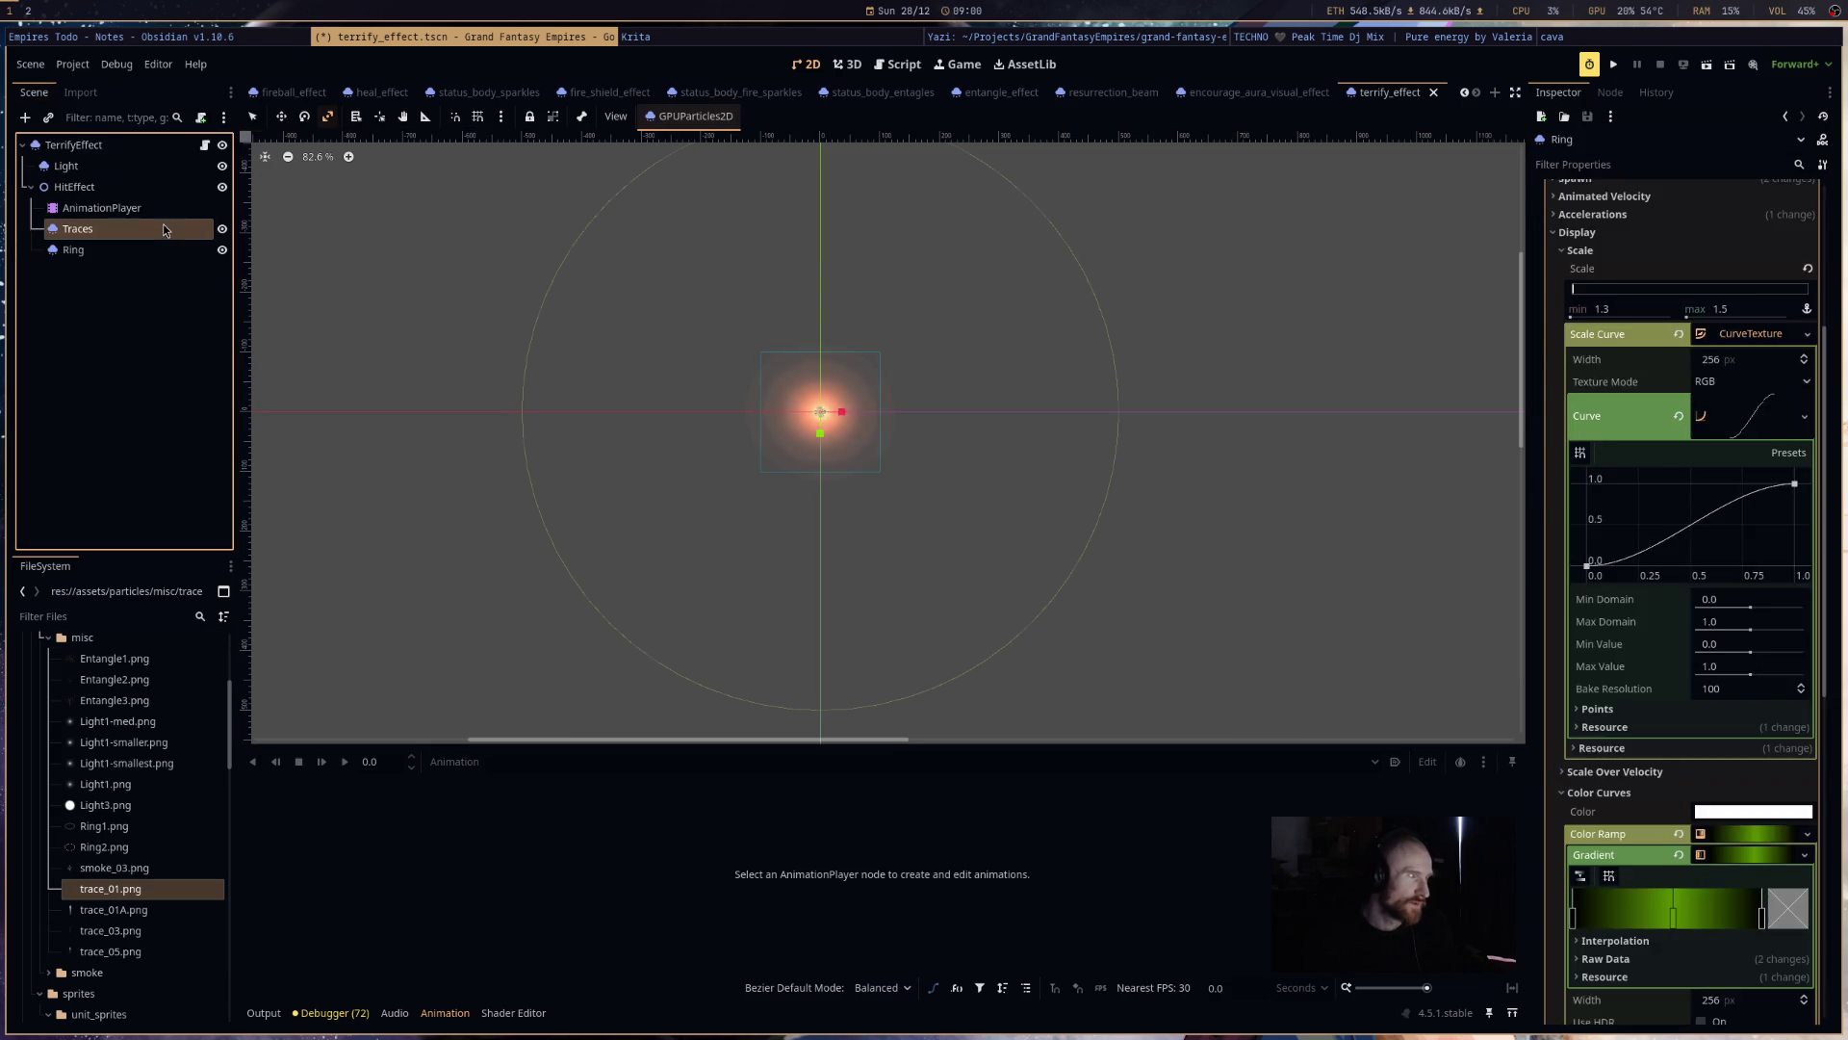
{"action": "left_click", "coordinate": [77, 228]}
{"action": "mouse_move", "coordinate": [207, 902]}
{"action": "left_mouse_down"}
{"action": "mouse_move", "coordinate": [1225, 647]}
{"action": "mouse_move", "coordinate": [1747, 313]}
{"action": "left_mouse_up"}
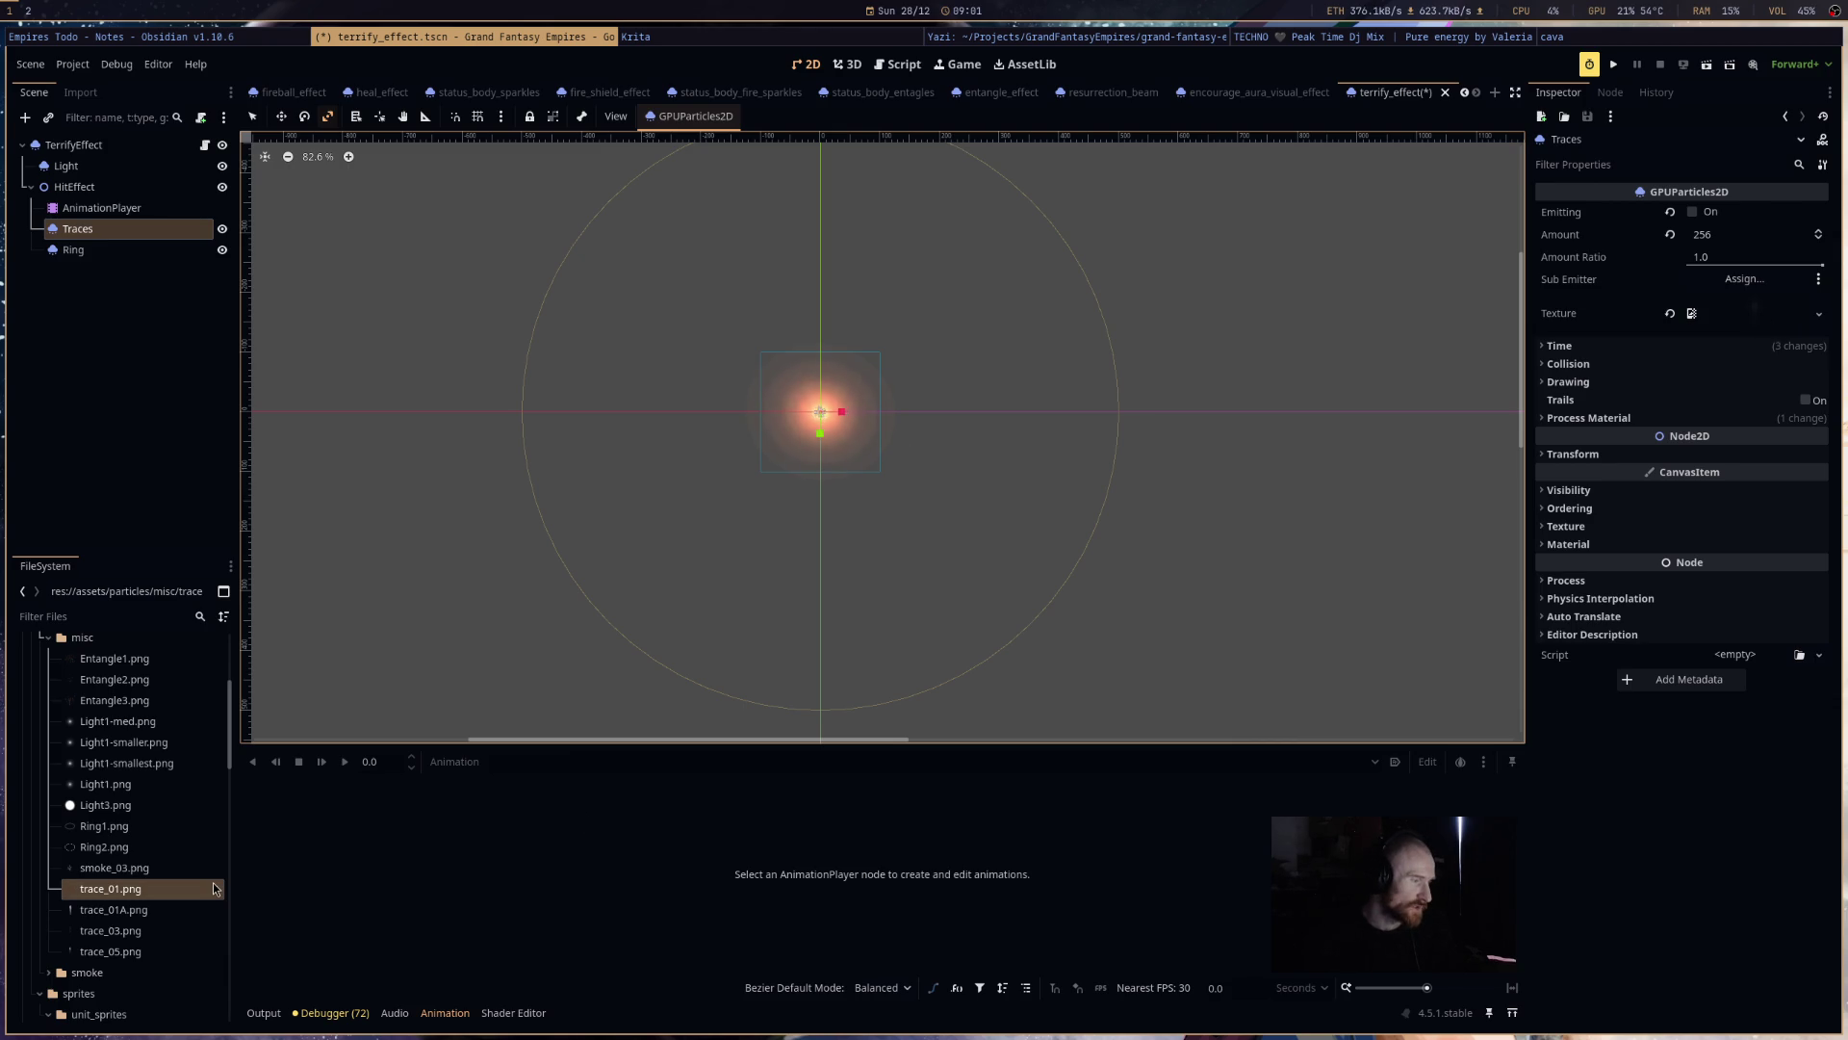
- Reimport trace_01.png with a 32-pixel size limit and reselect the Traces node
{"action": "left_click", "coordinate": [110, 889]}
{"action": "left_click", "coordinate": [87, 94]}
{"action": "scroll", "coordinate": [169, 519], "scroll_direction": "down", "scroll_amount": 5}
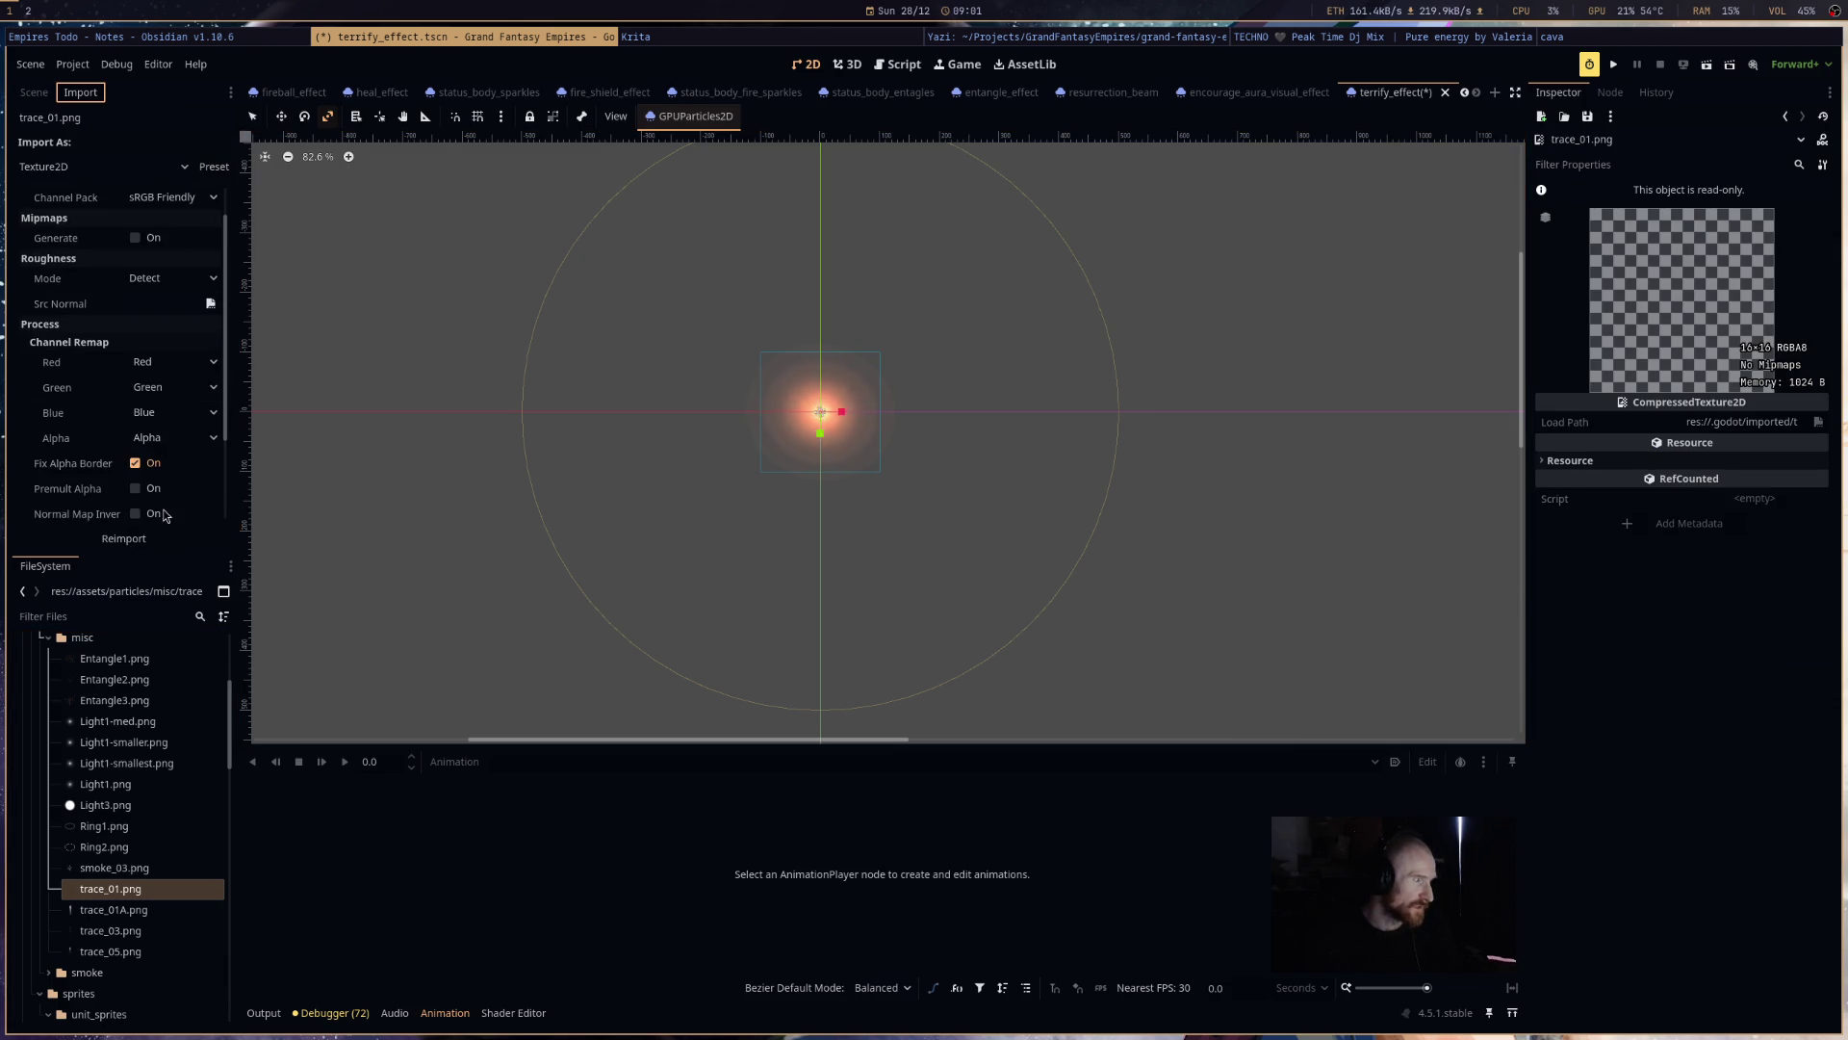
{"action": "left_click", "coordinate": [166, 471]}
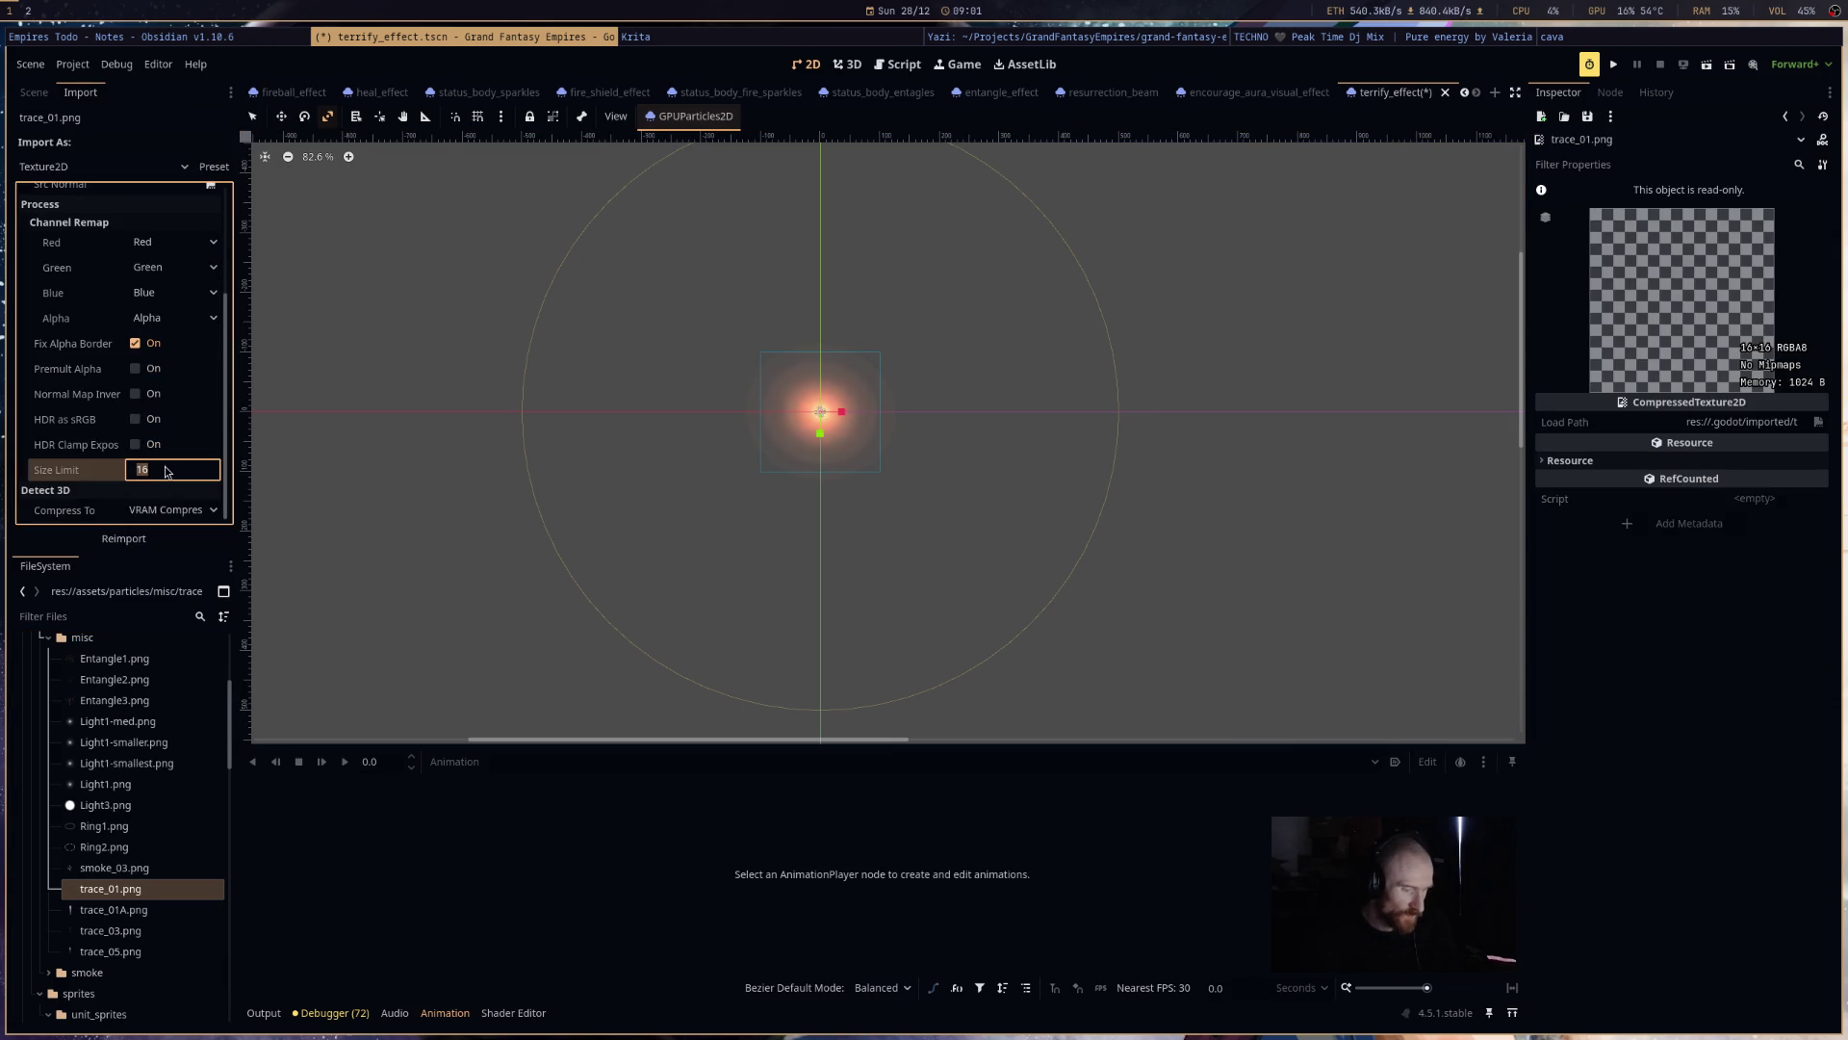
{"action": "type", "text": "32"}
{"action": "left_click", "coordinate": [135, 540]}
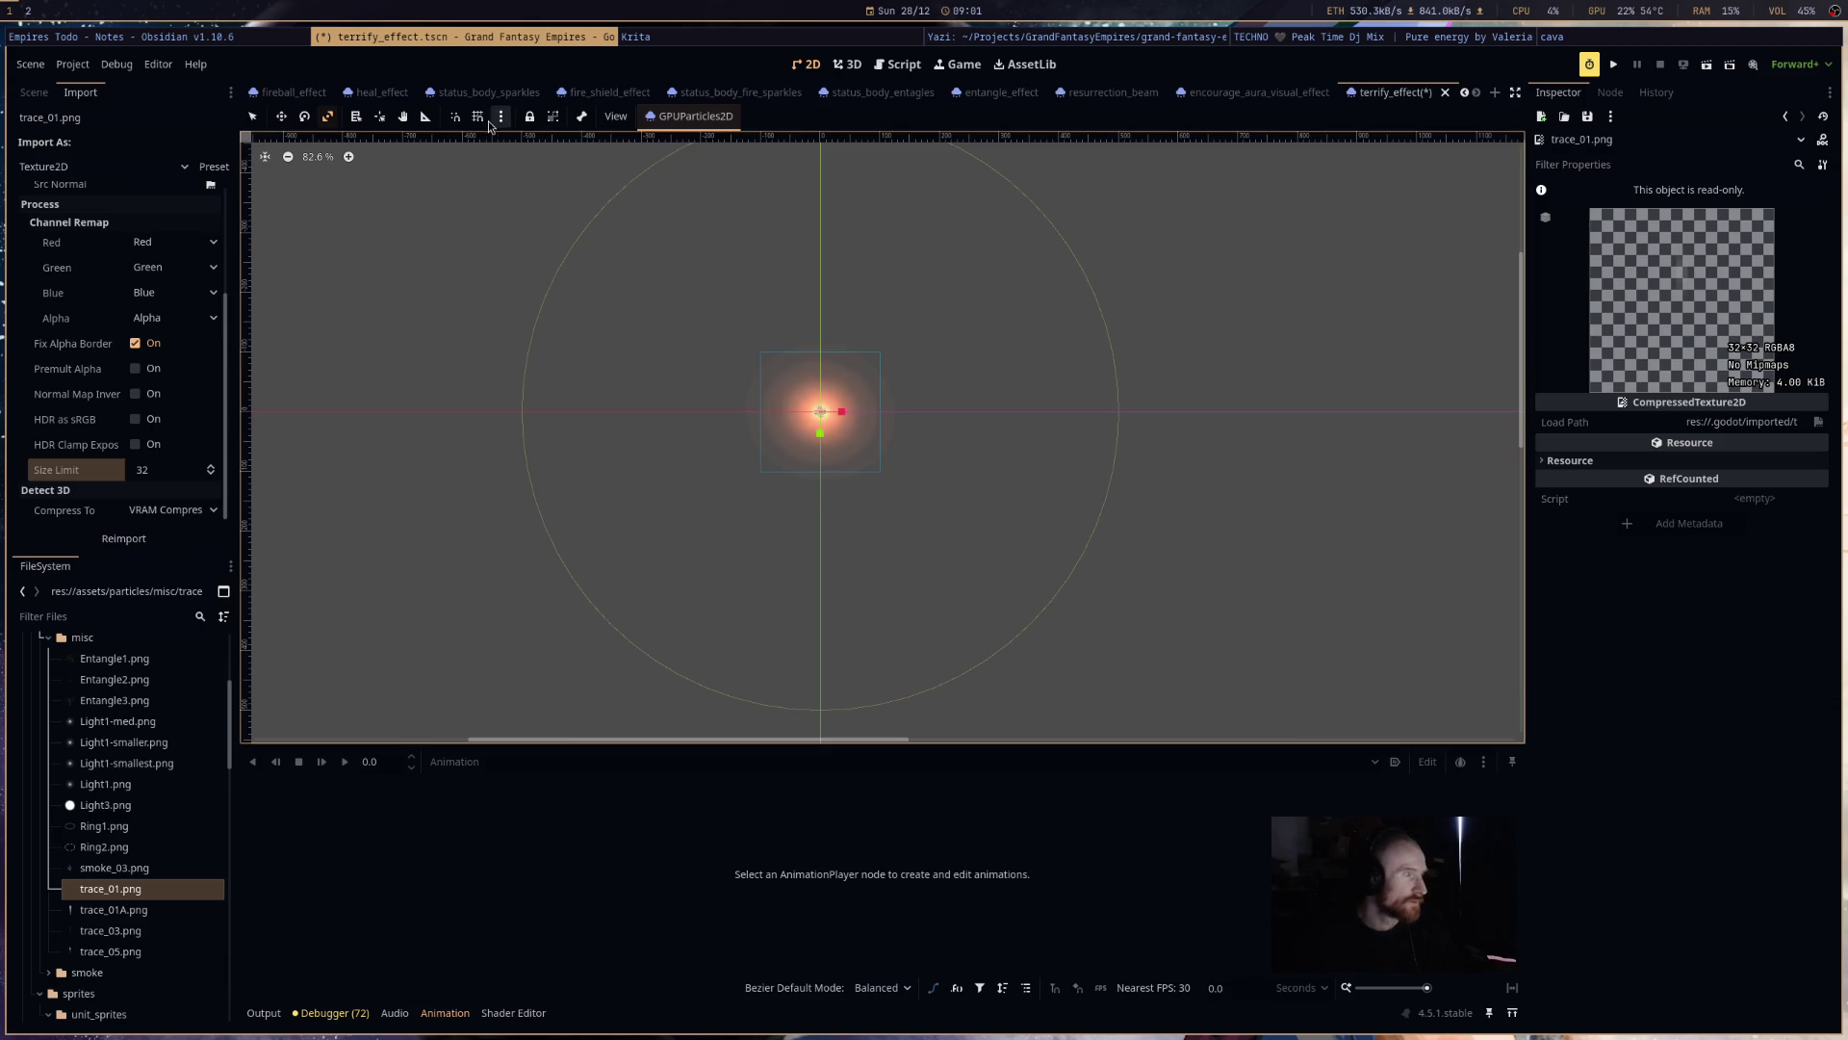
{"action": "left_click", "coordinate": [38, 97]}
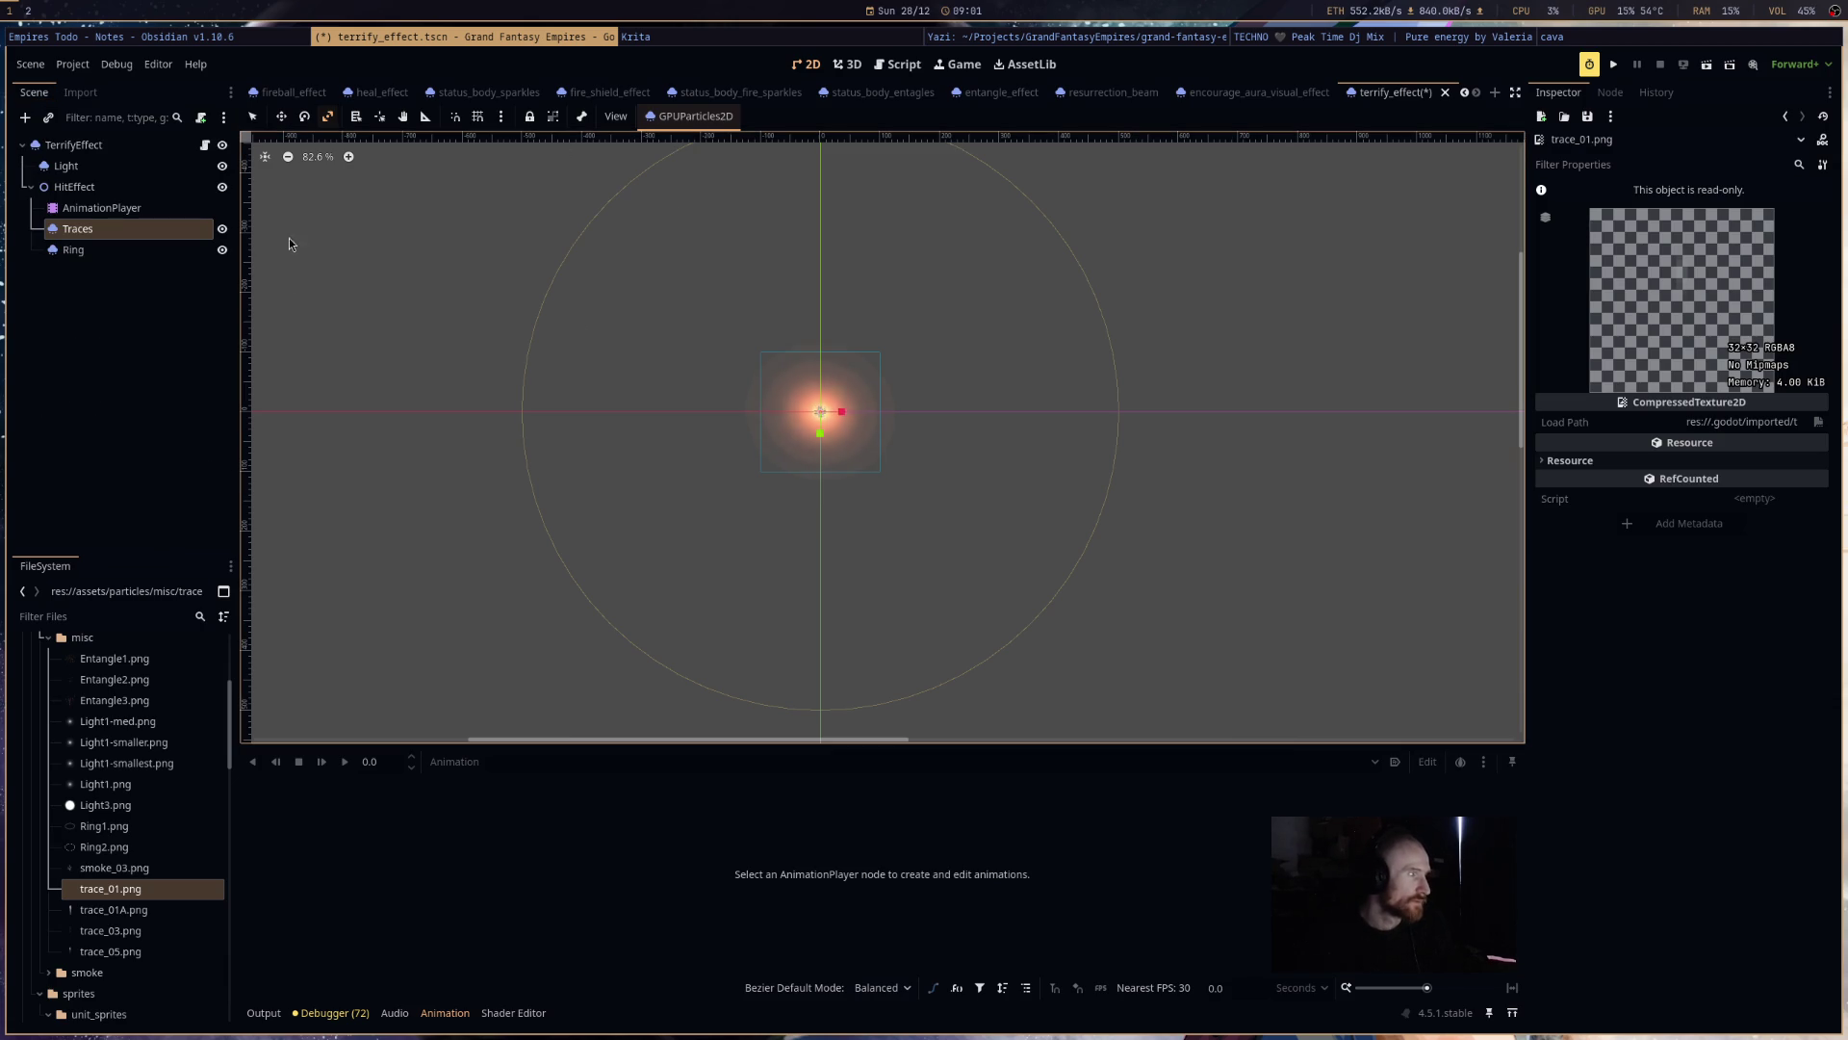
{"action": "scroll", "coordinate": [927, 433], "scroll_direction": "up", "scroll_amount": 3}
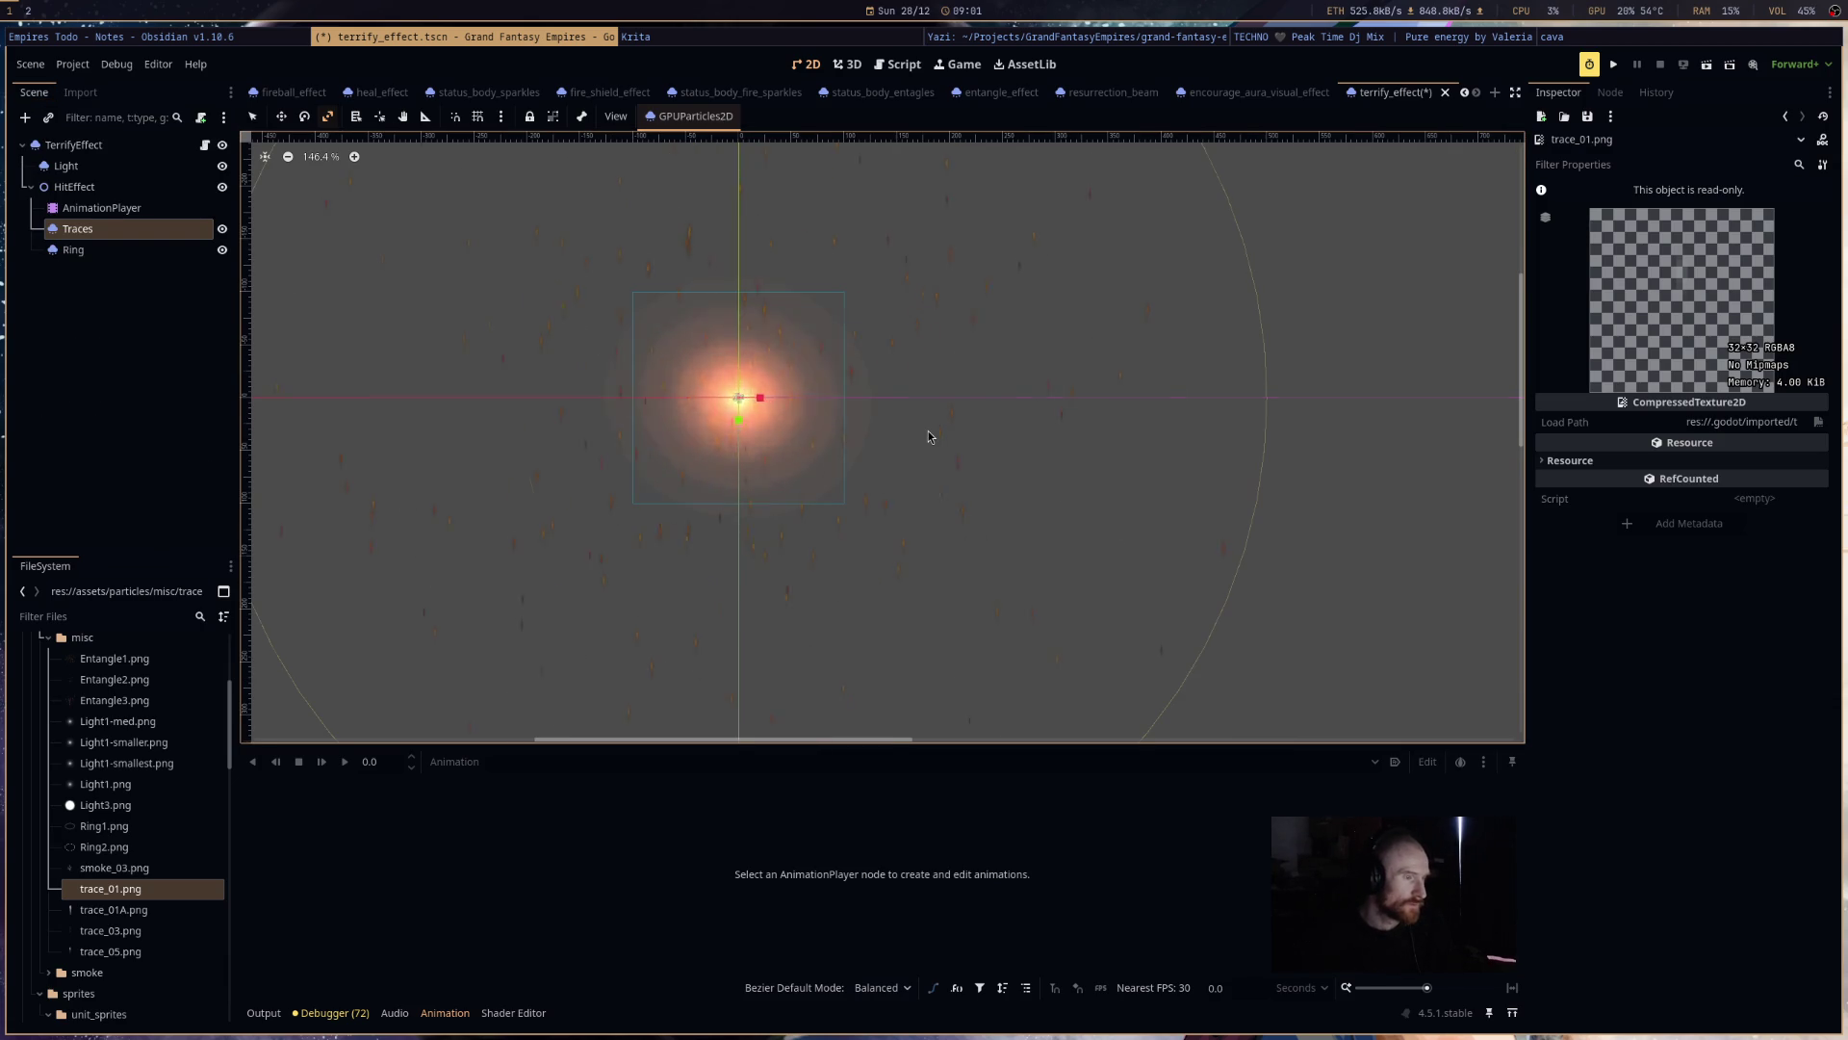
{"action": "scroll", "coordinate": [928, 438], "scroll_direction": "down", "scroll_amount": 2}
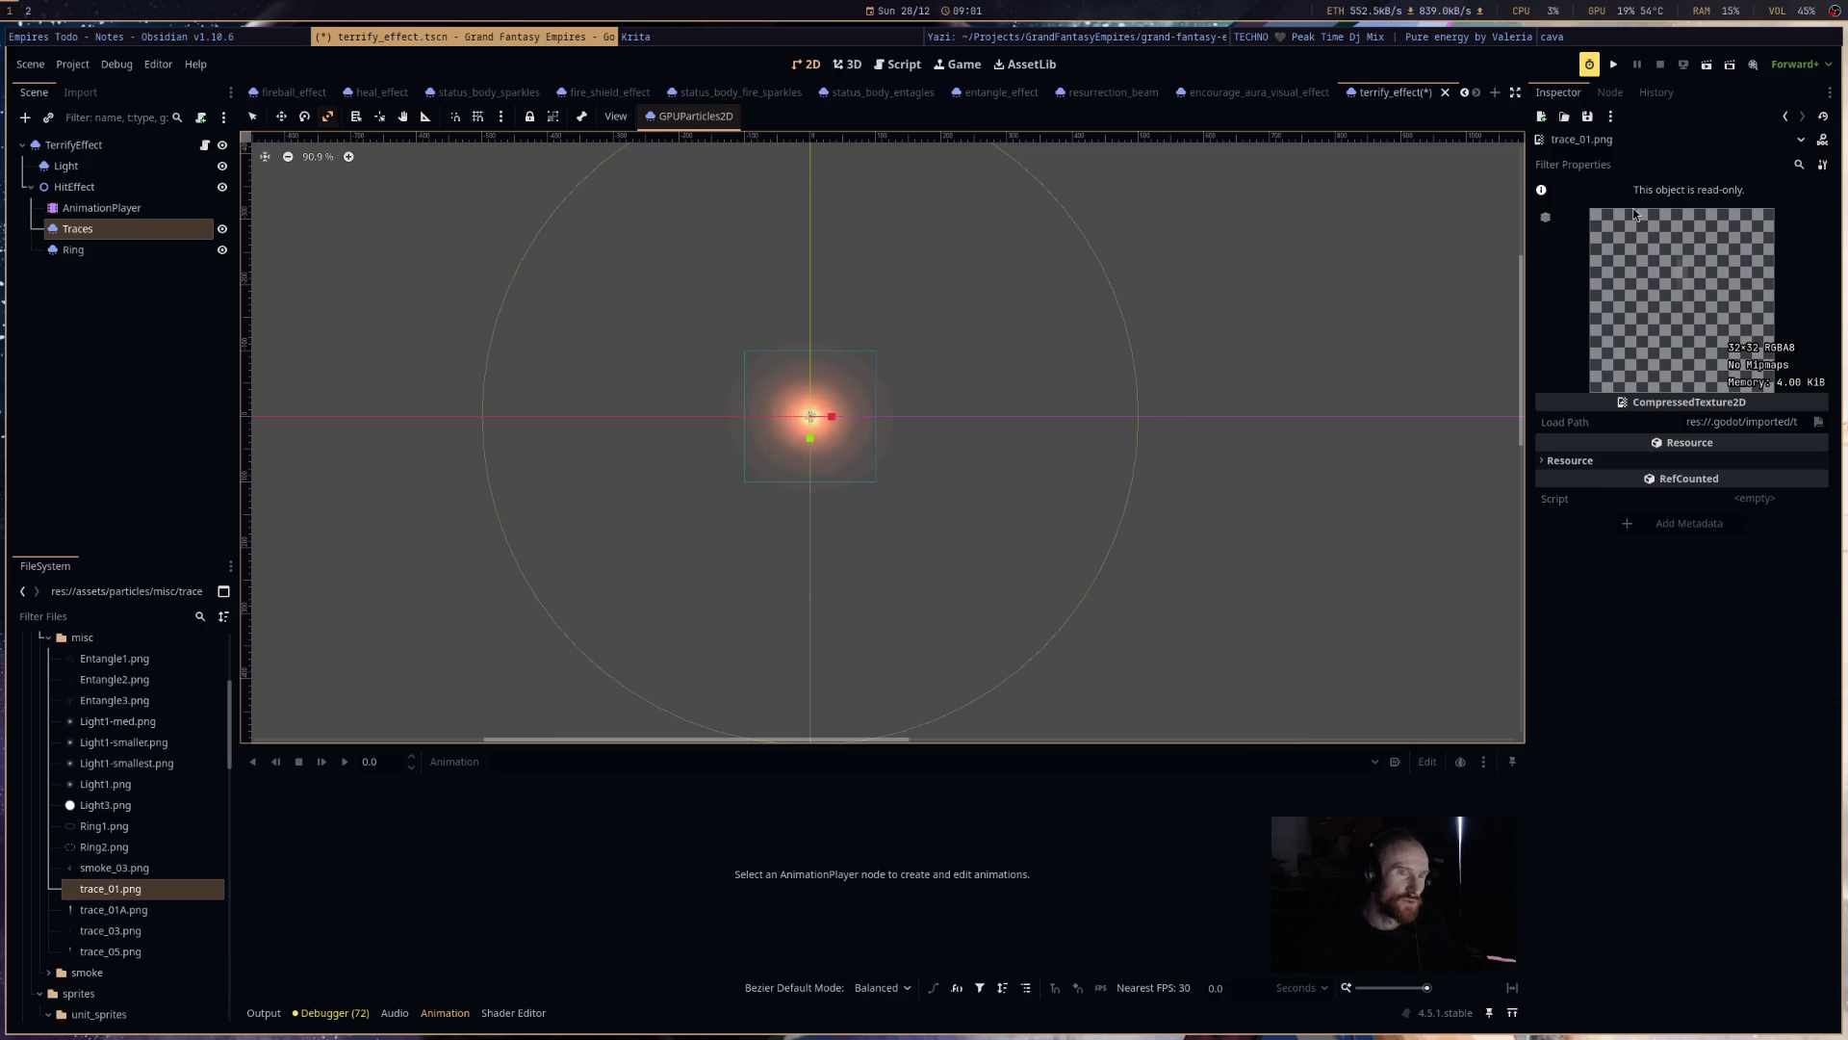
{"action": "left_click", "coordinate": [87, 229]}
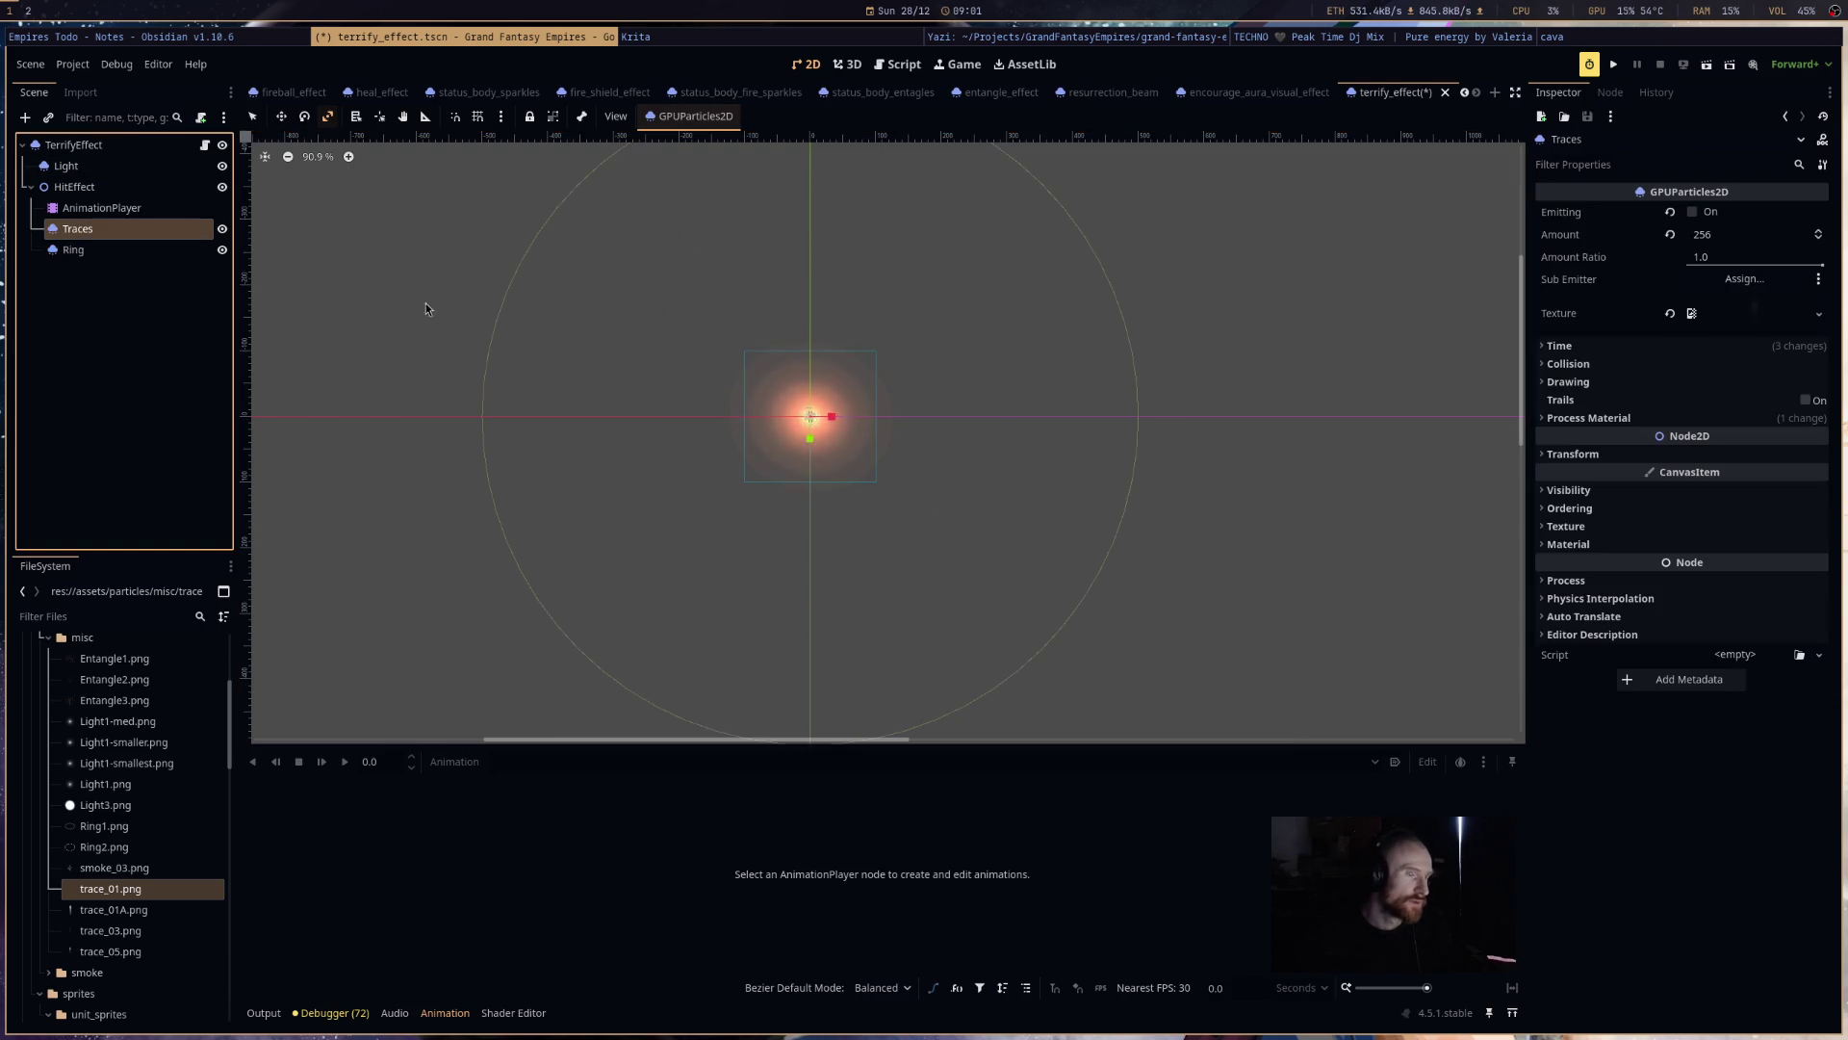
- Give Traces a new CanvasItemMaterial with Subtract blend mode and save the scene
{"action": "left_click", "coordinate": [1646, 545]}
{"action": "left_click", "coordinate": [1733, 564]}
{"action": "left_click", "coordinate": [1771, 607]}
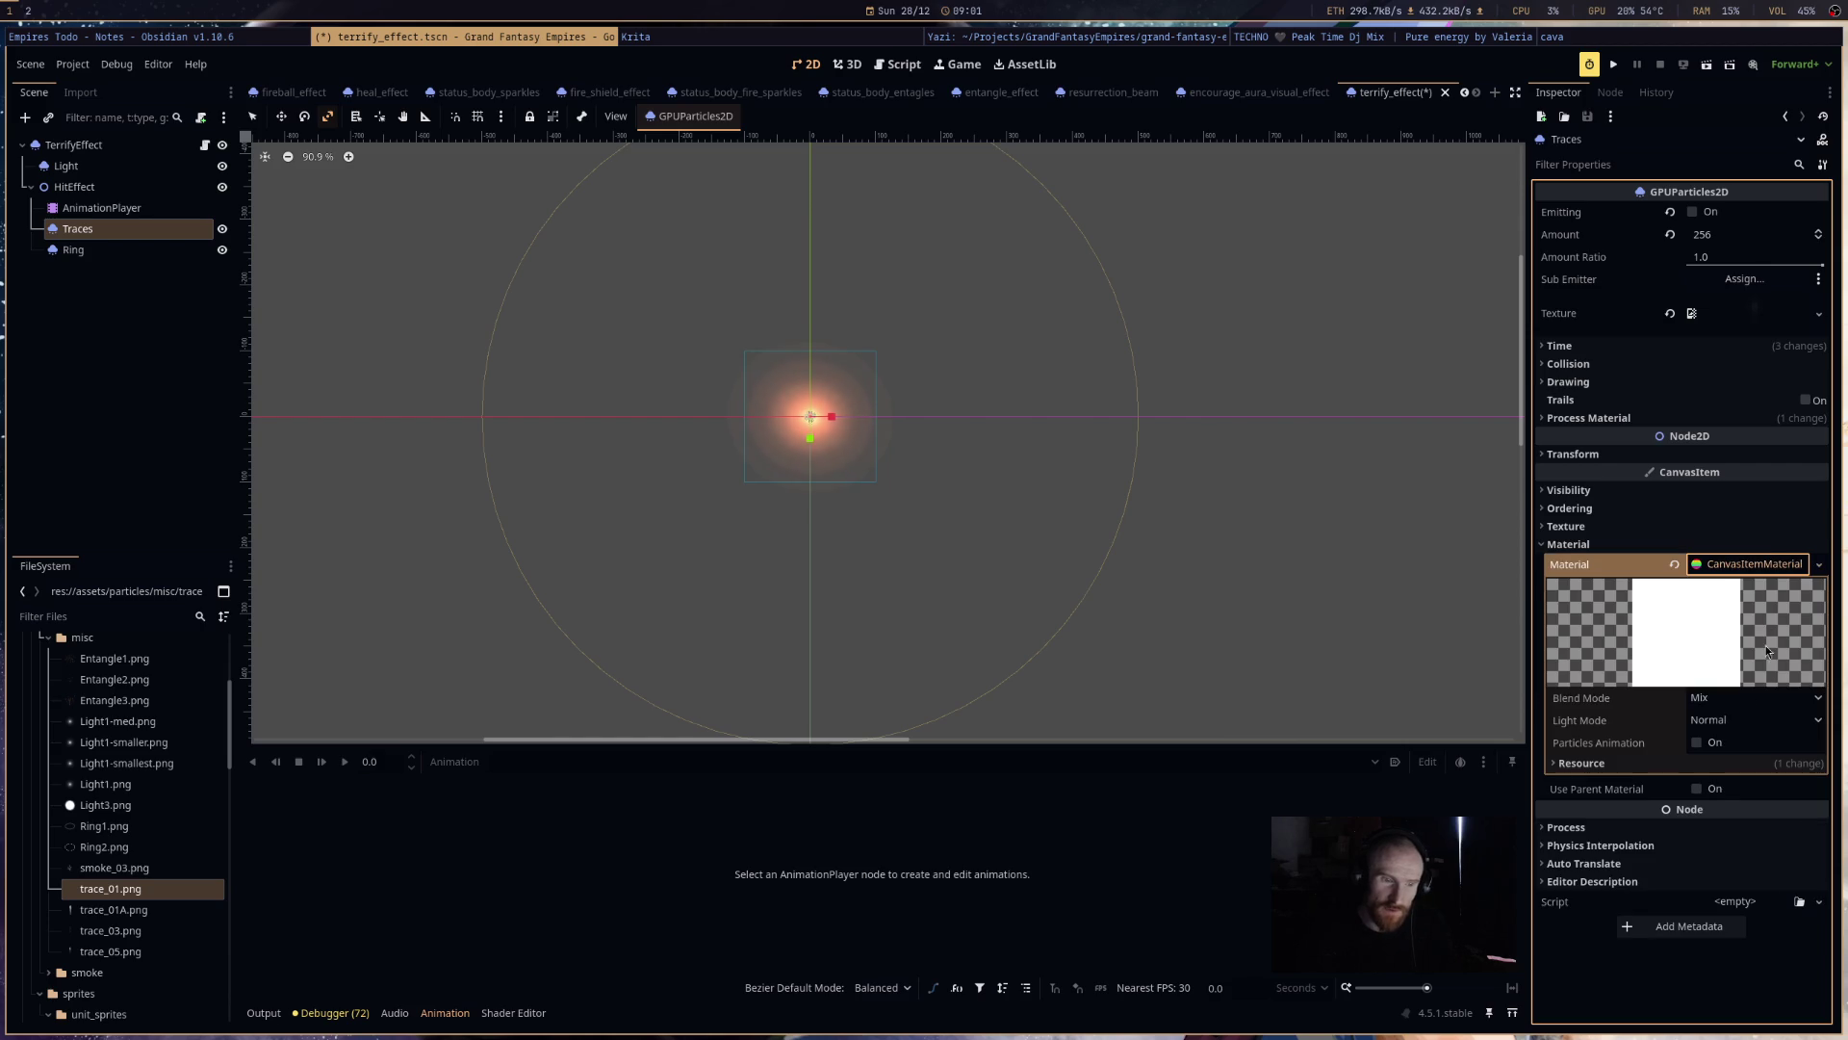
{"action": "left_click", "coordinate": [1736, 701]}
{"action": "left_click", "coordinate": [1723, 762]}
{"action": "key", "text": "ctrl+s"}
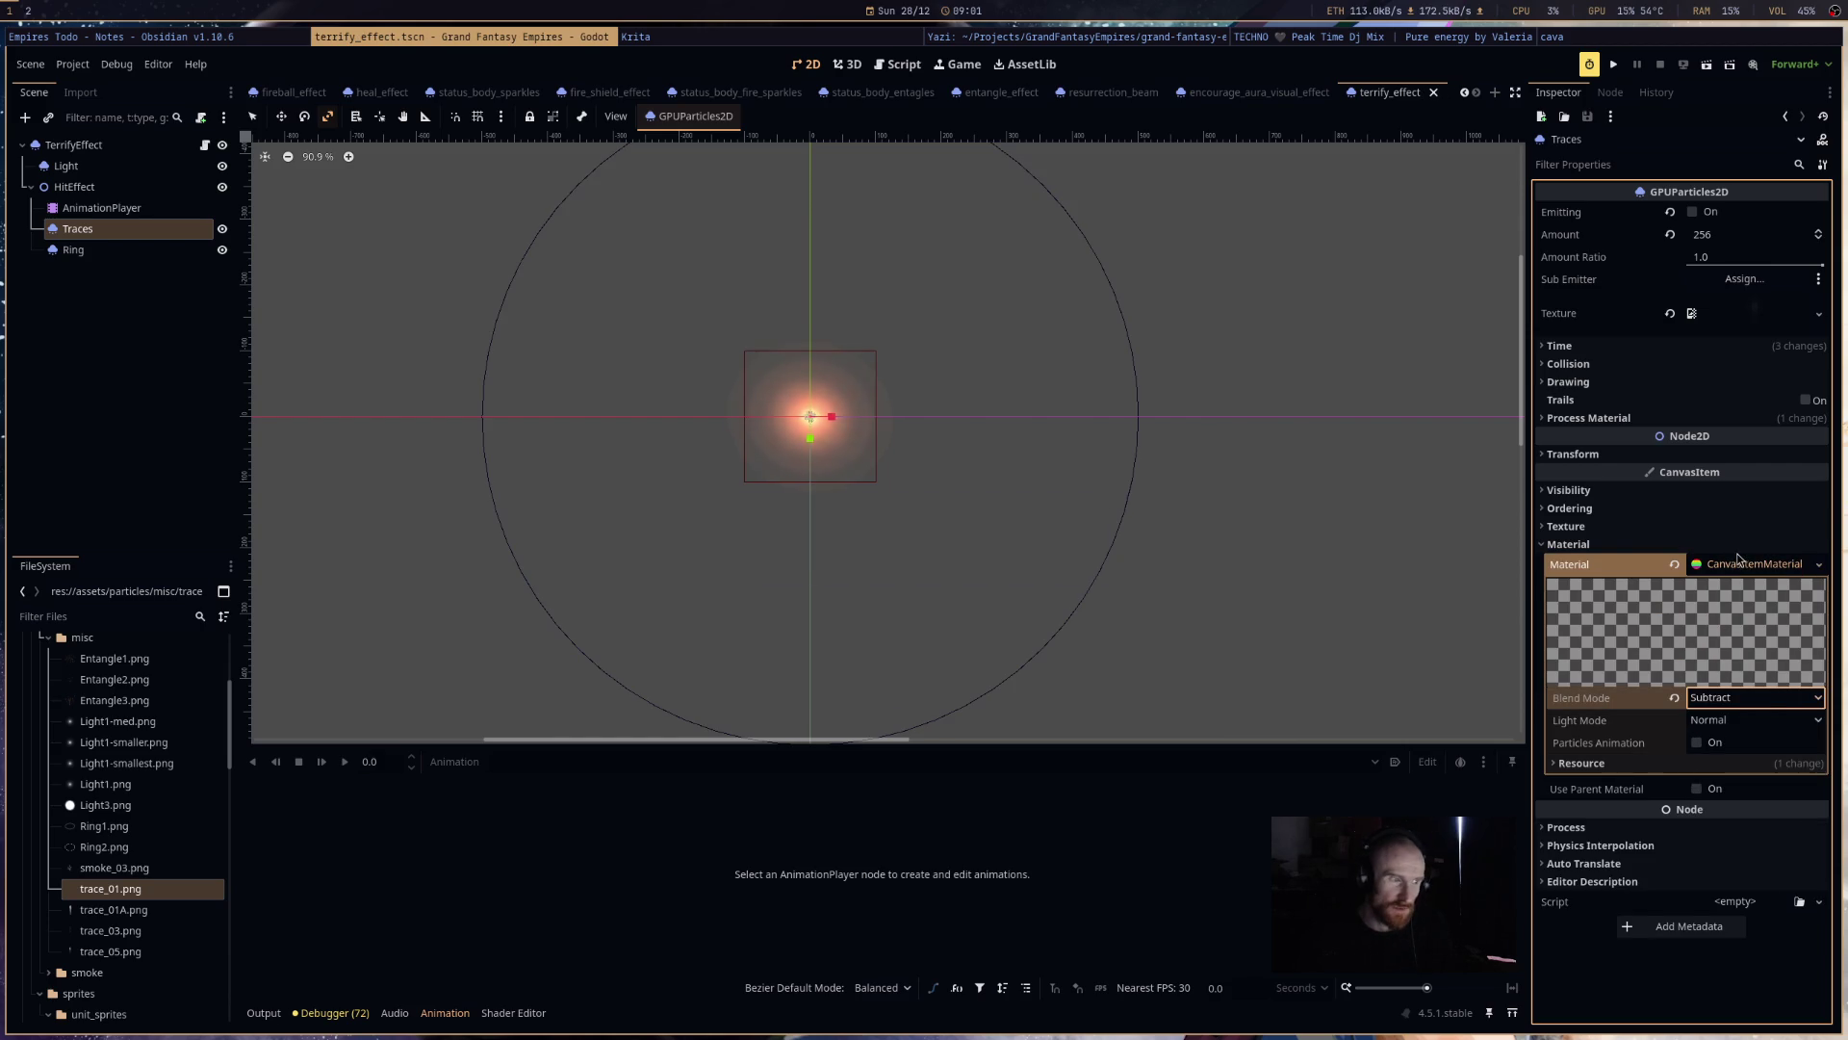
- Turn on Align Y in the Traces particle process material
{"action": "scroll", "coordinate": [1023, 526], "scroll_direction": "up", "scroll_amount": 5}
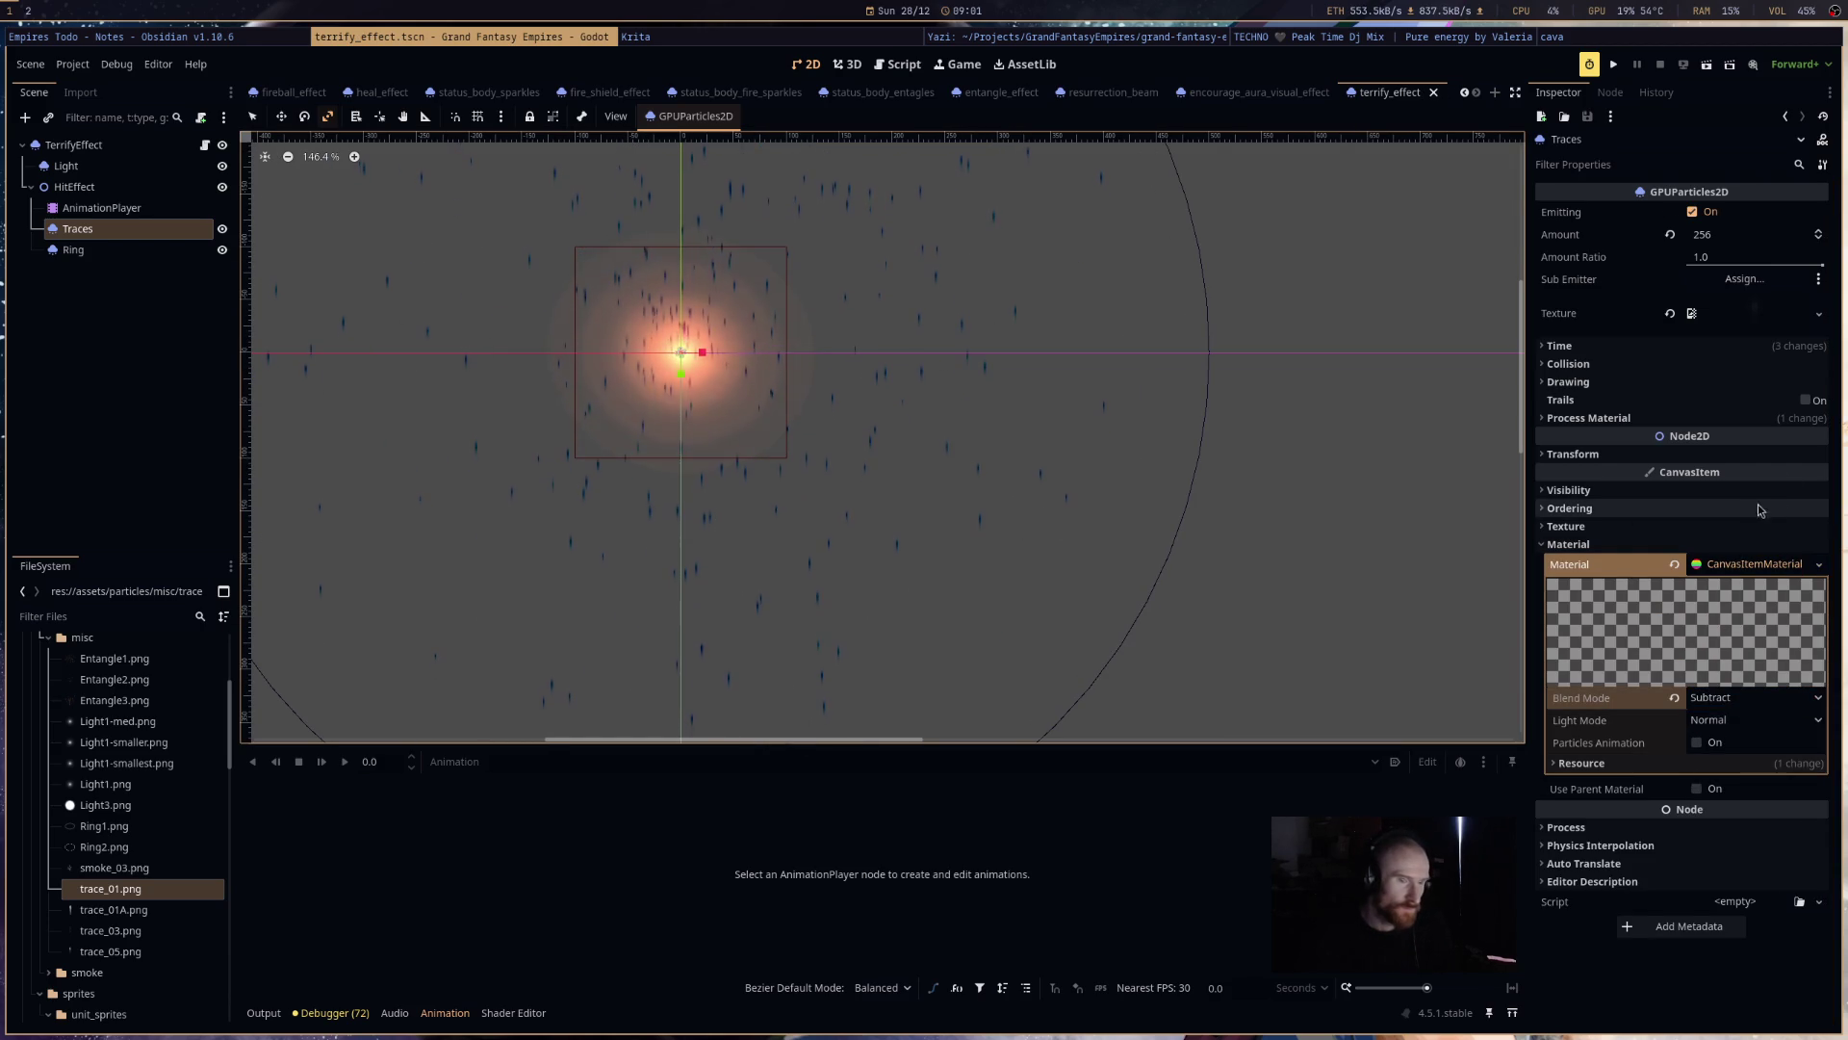
{"action": "left_click", "coordinate": [1738, 416]}
{"action": "left_click", "coordinate": [1758, 439]}
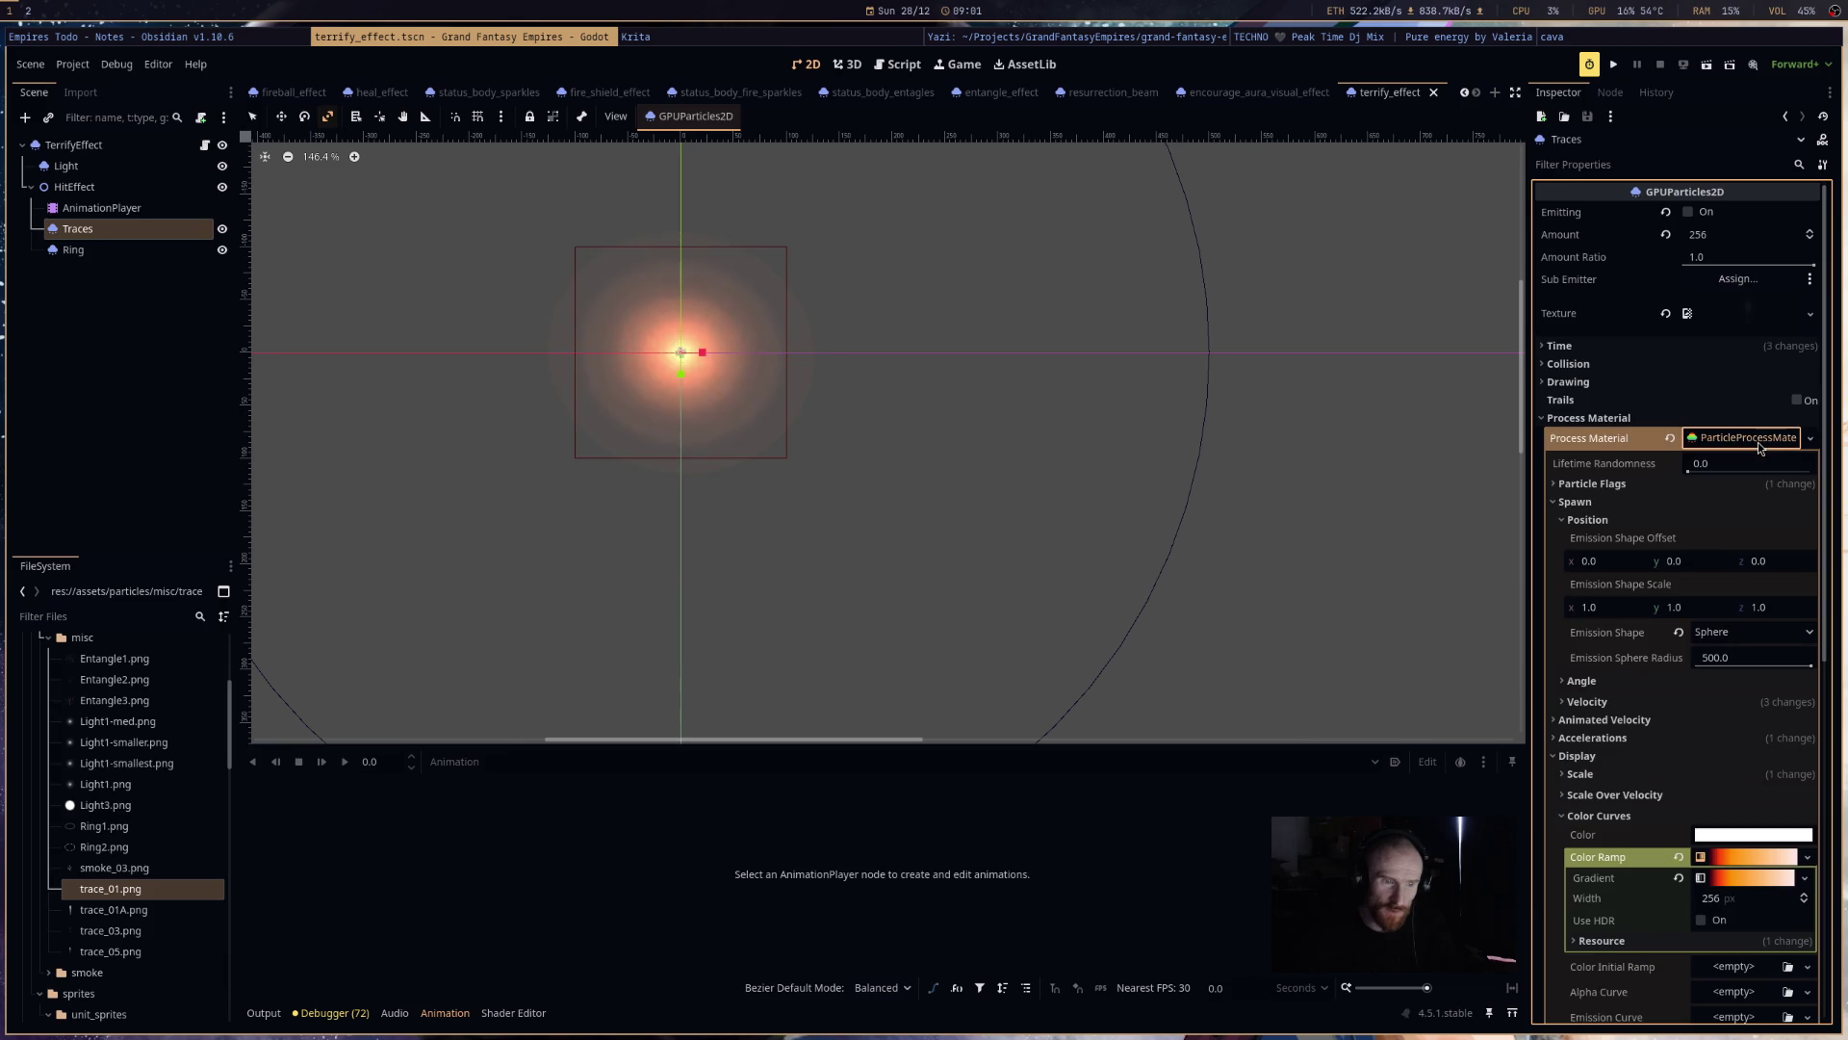
{"action": "scroll", "coordinate": [1694, 636], "scroll_direction": "down", "scroll_amount": 5}
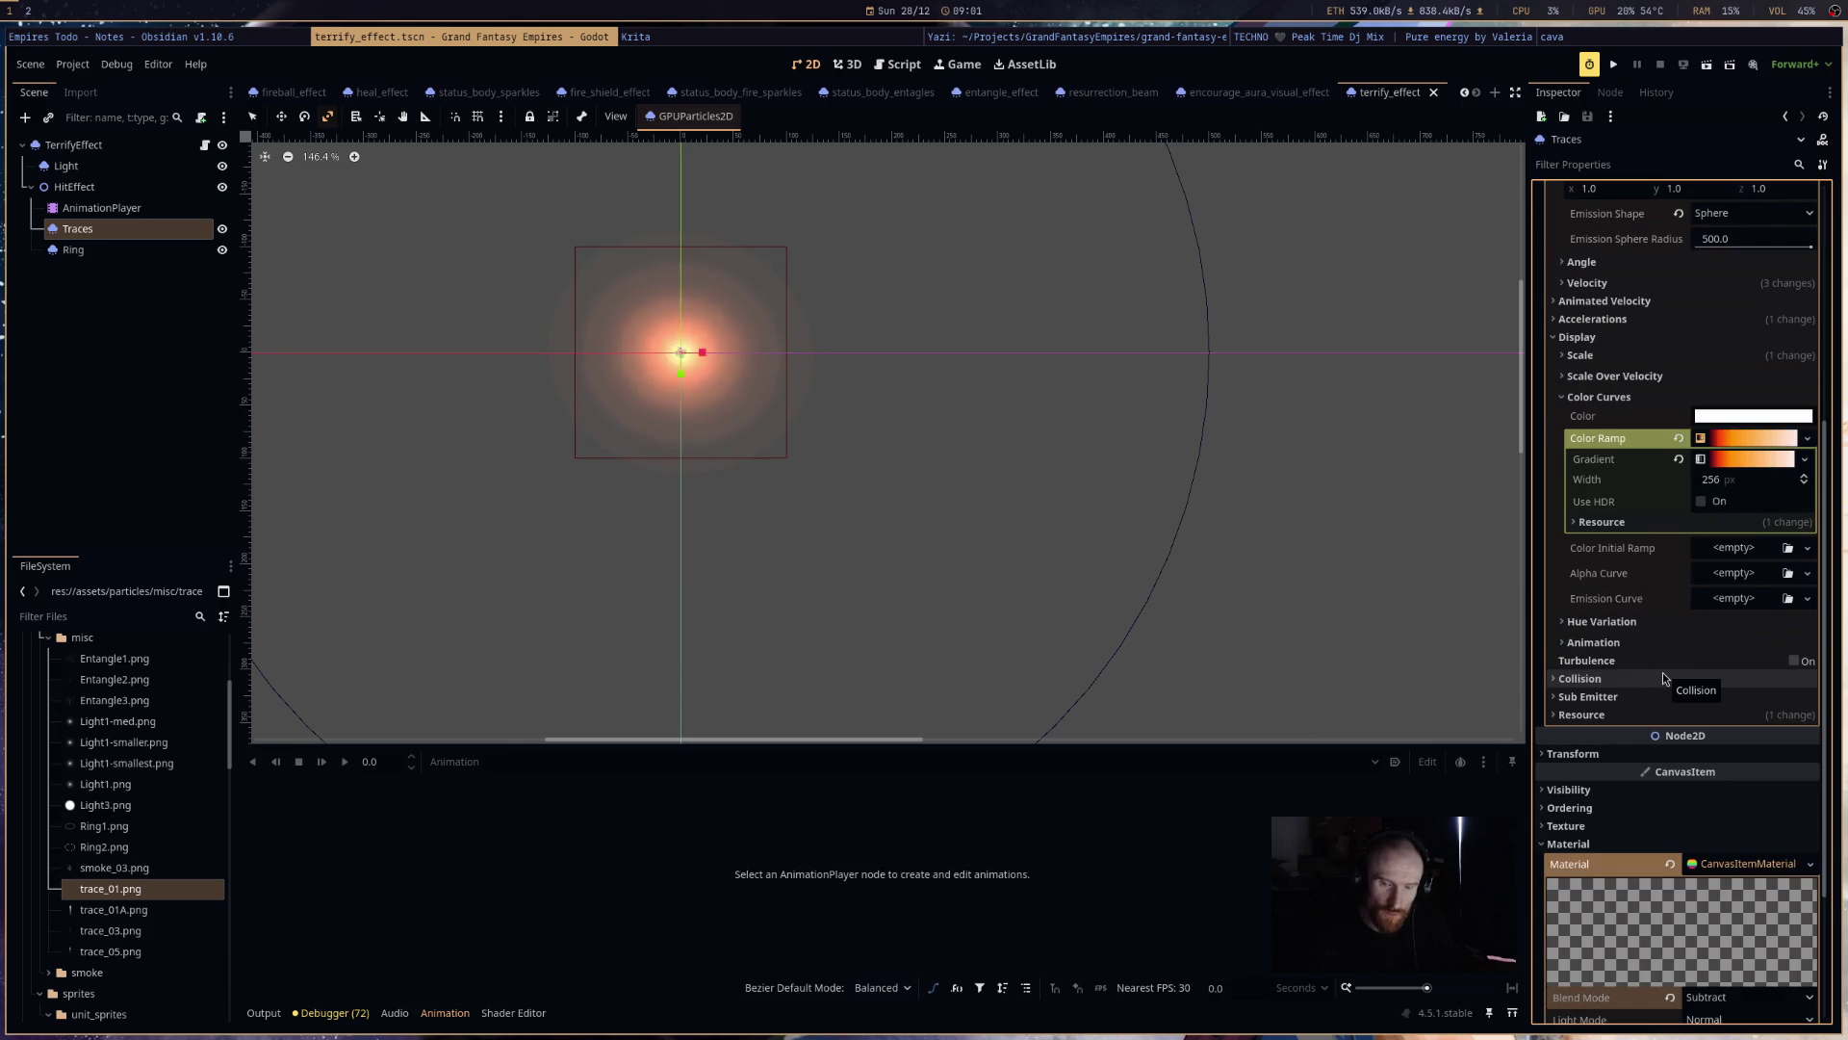
{"action": "scroll", "coordinate": [1760, 576], "scroll_direction": "up", "scroll_amount": 6}
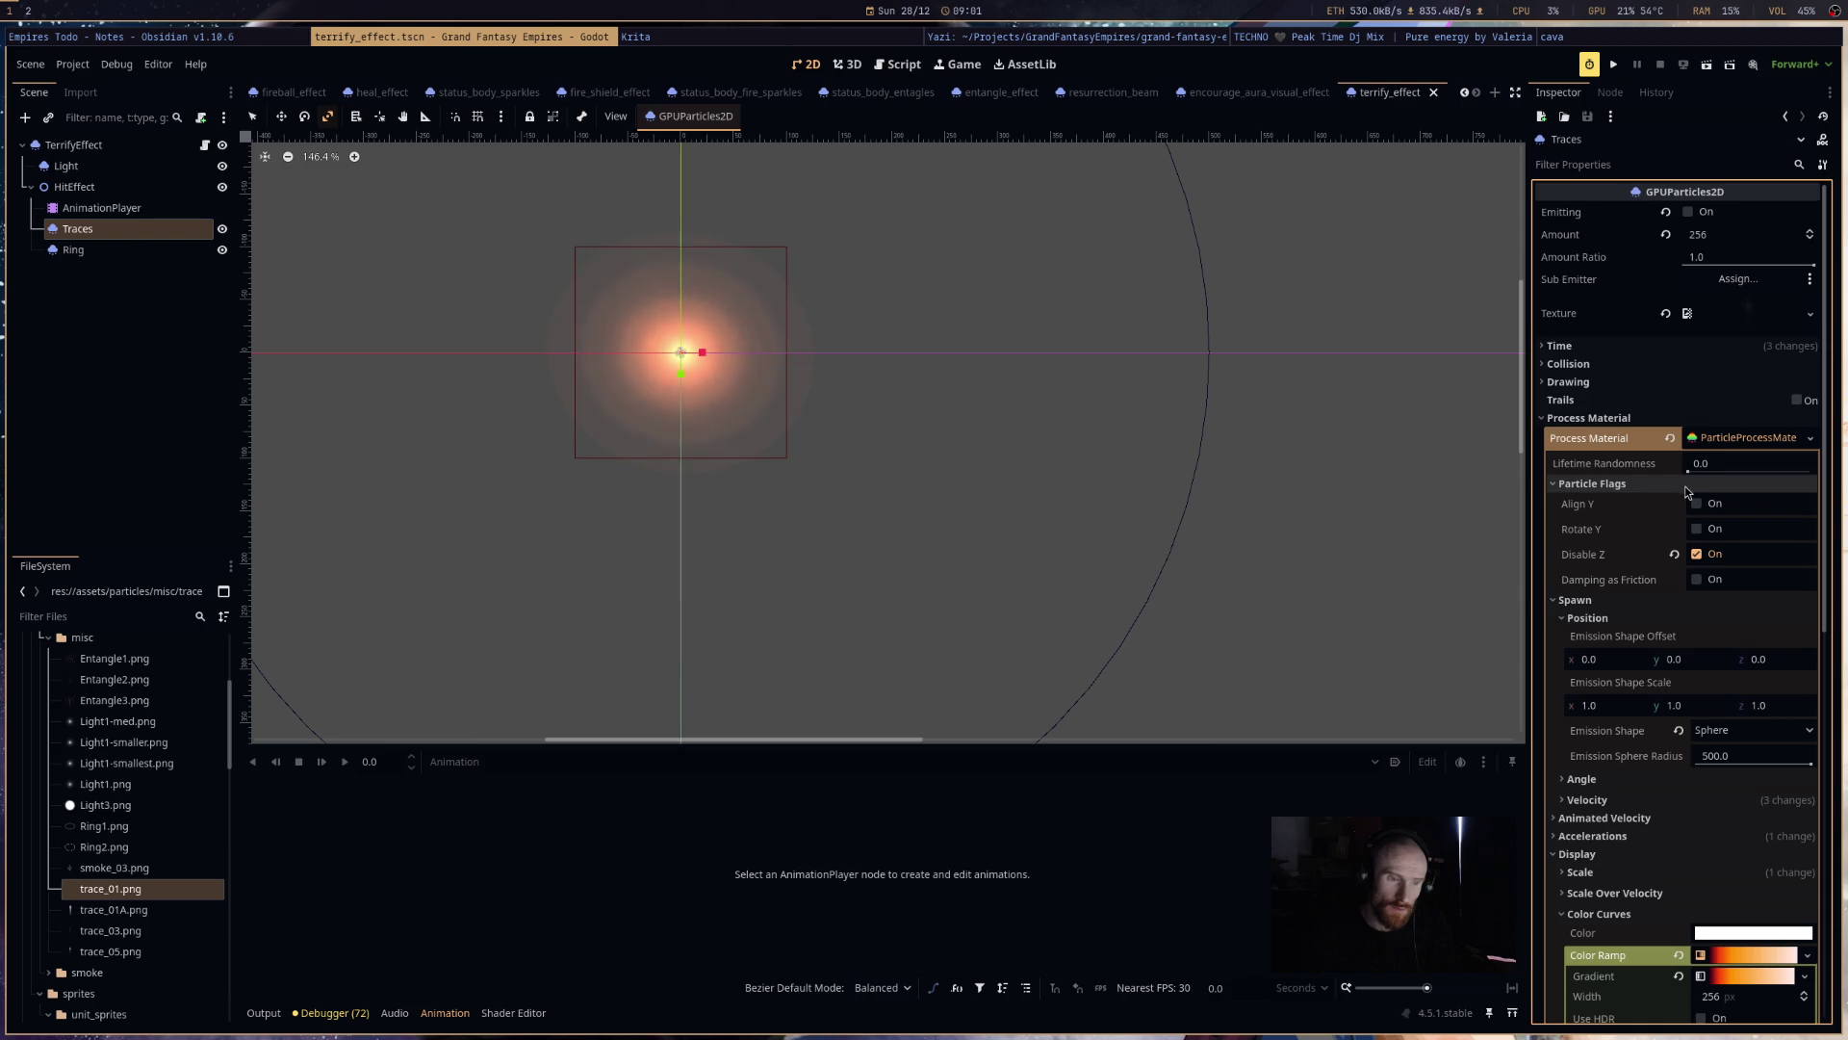
{"action": "left_click", "coordinate": [1708, 506]}
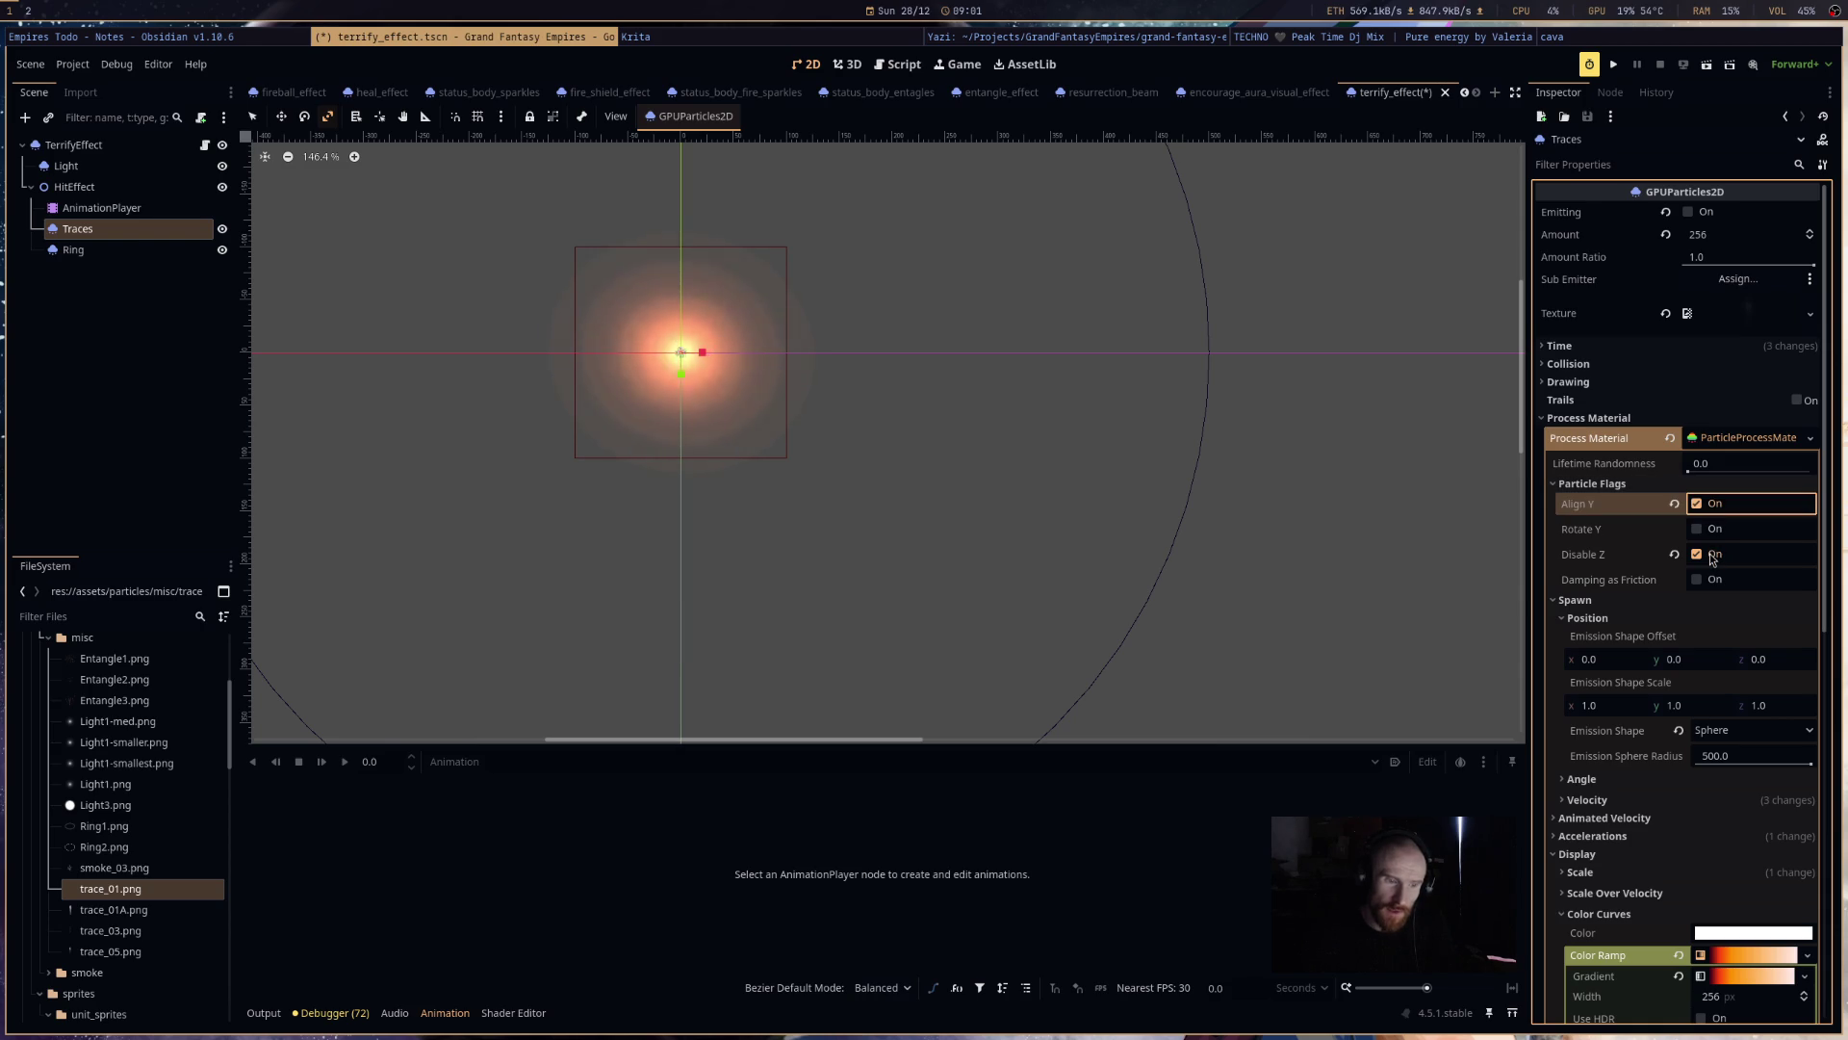
- Keep the Sphere emission shape and shrink its radius to about 17
{"action": "left_click", "coordinate": [1713, 735]}
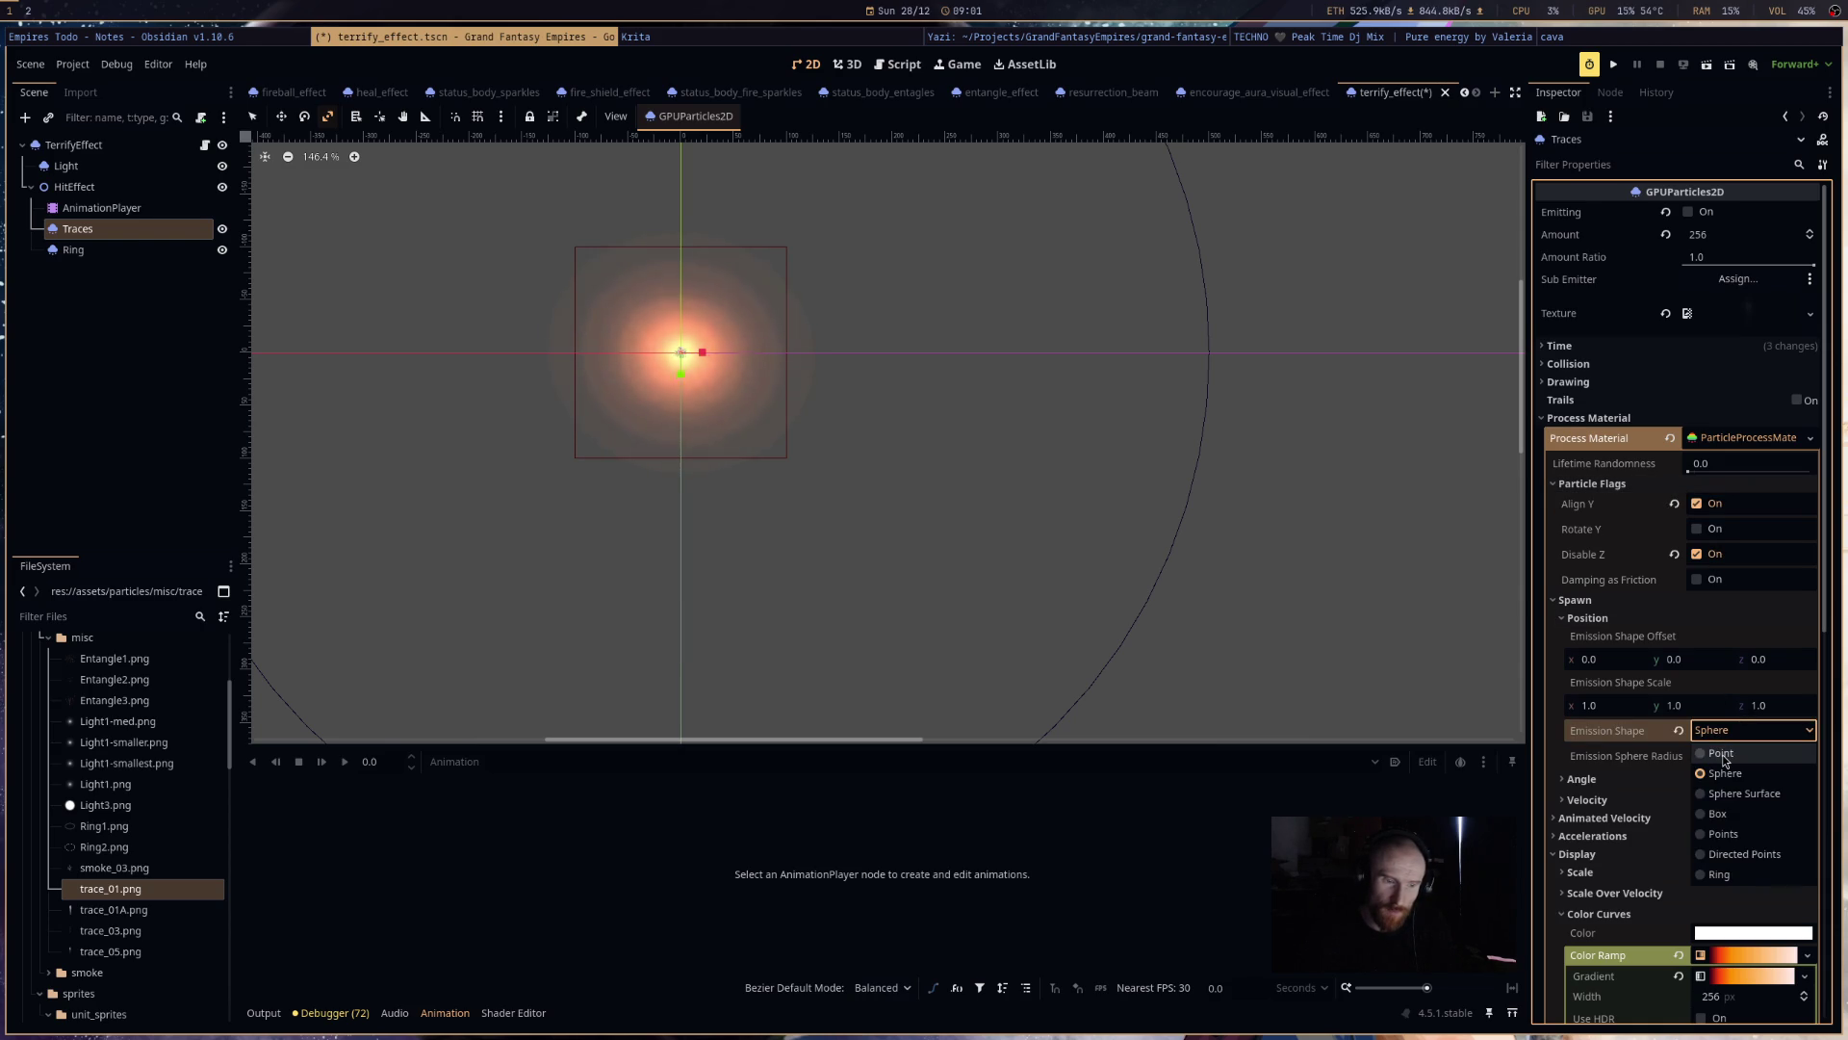
{"action": "left_click", "coordinate": [1725, 773]}
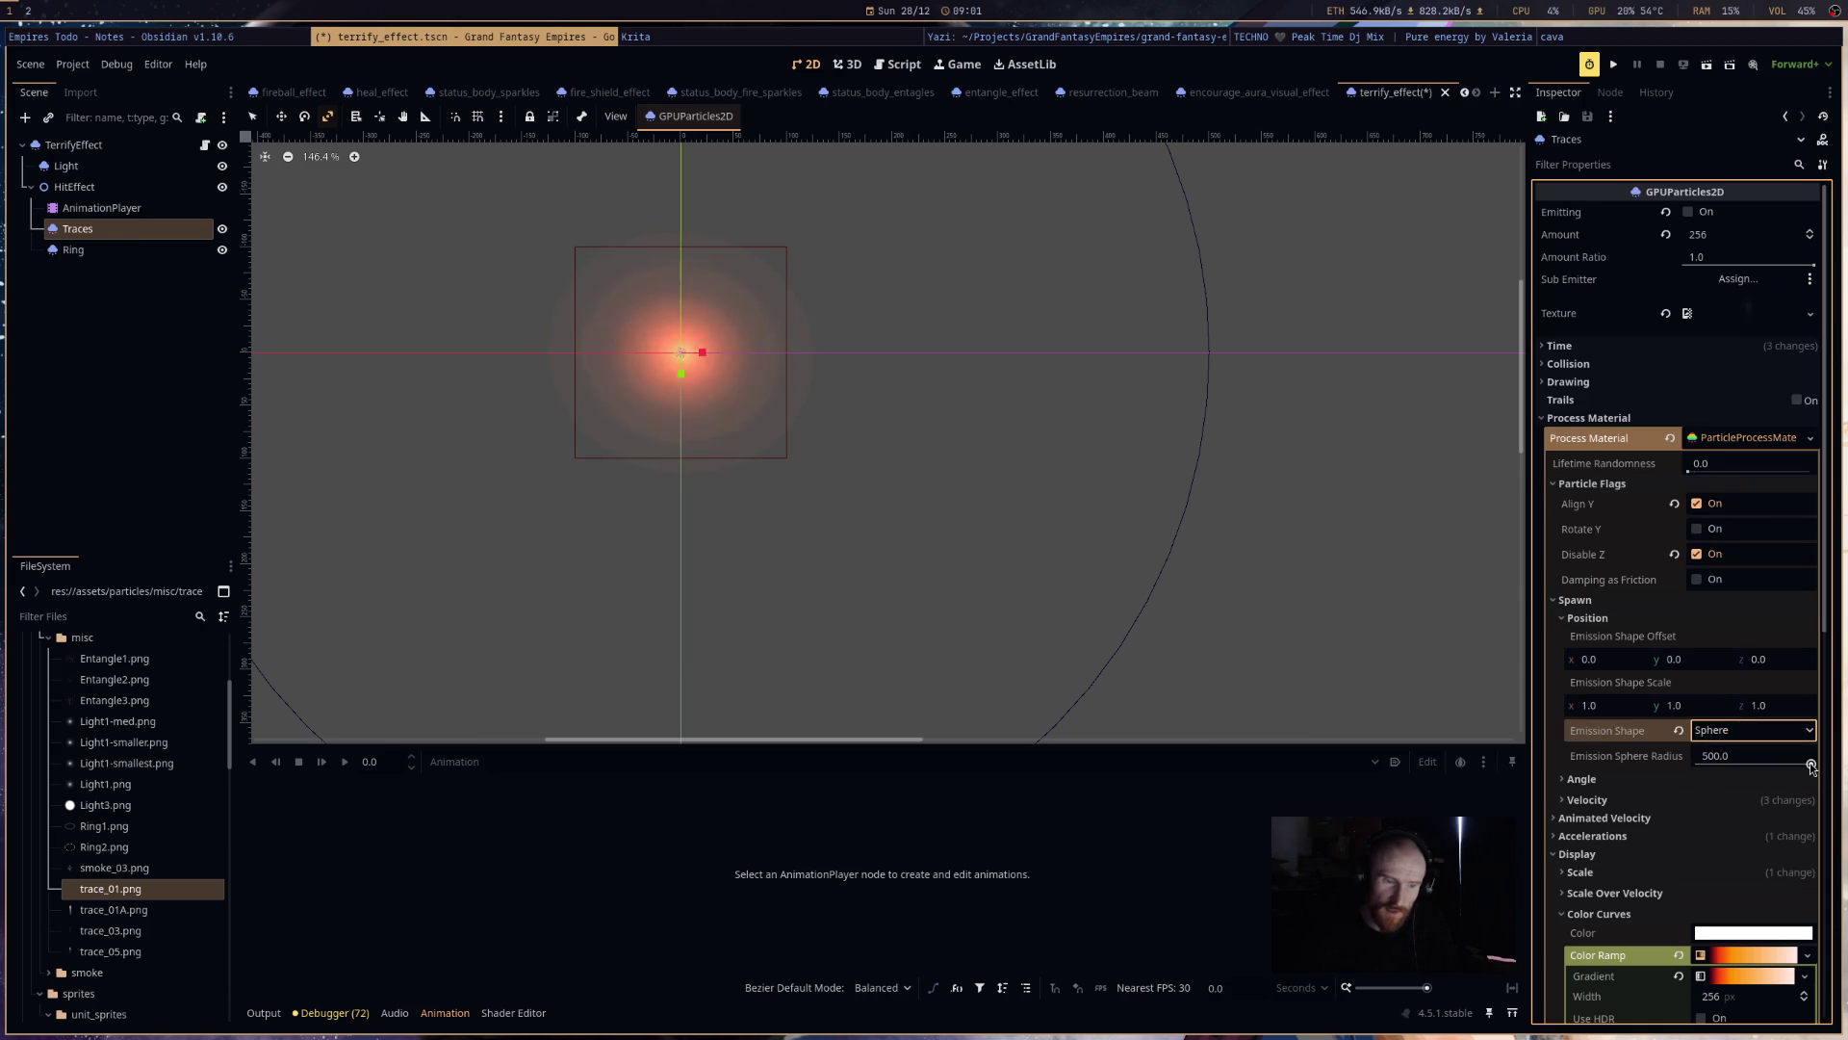
{"action": "left_click_drag", "start_coordinate": [1811, 765], "coordinate": [1710, 765]}
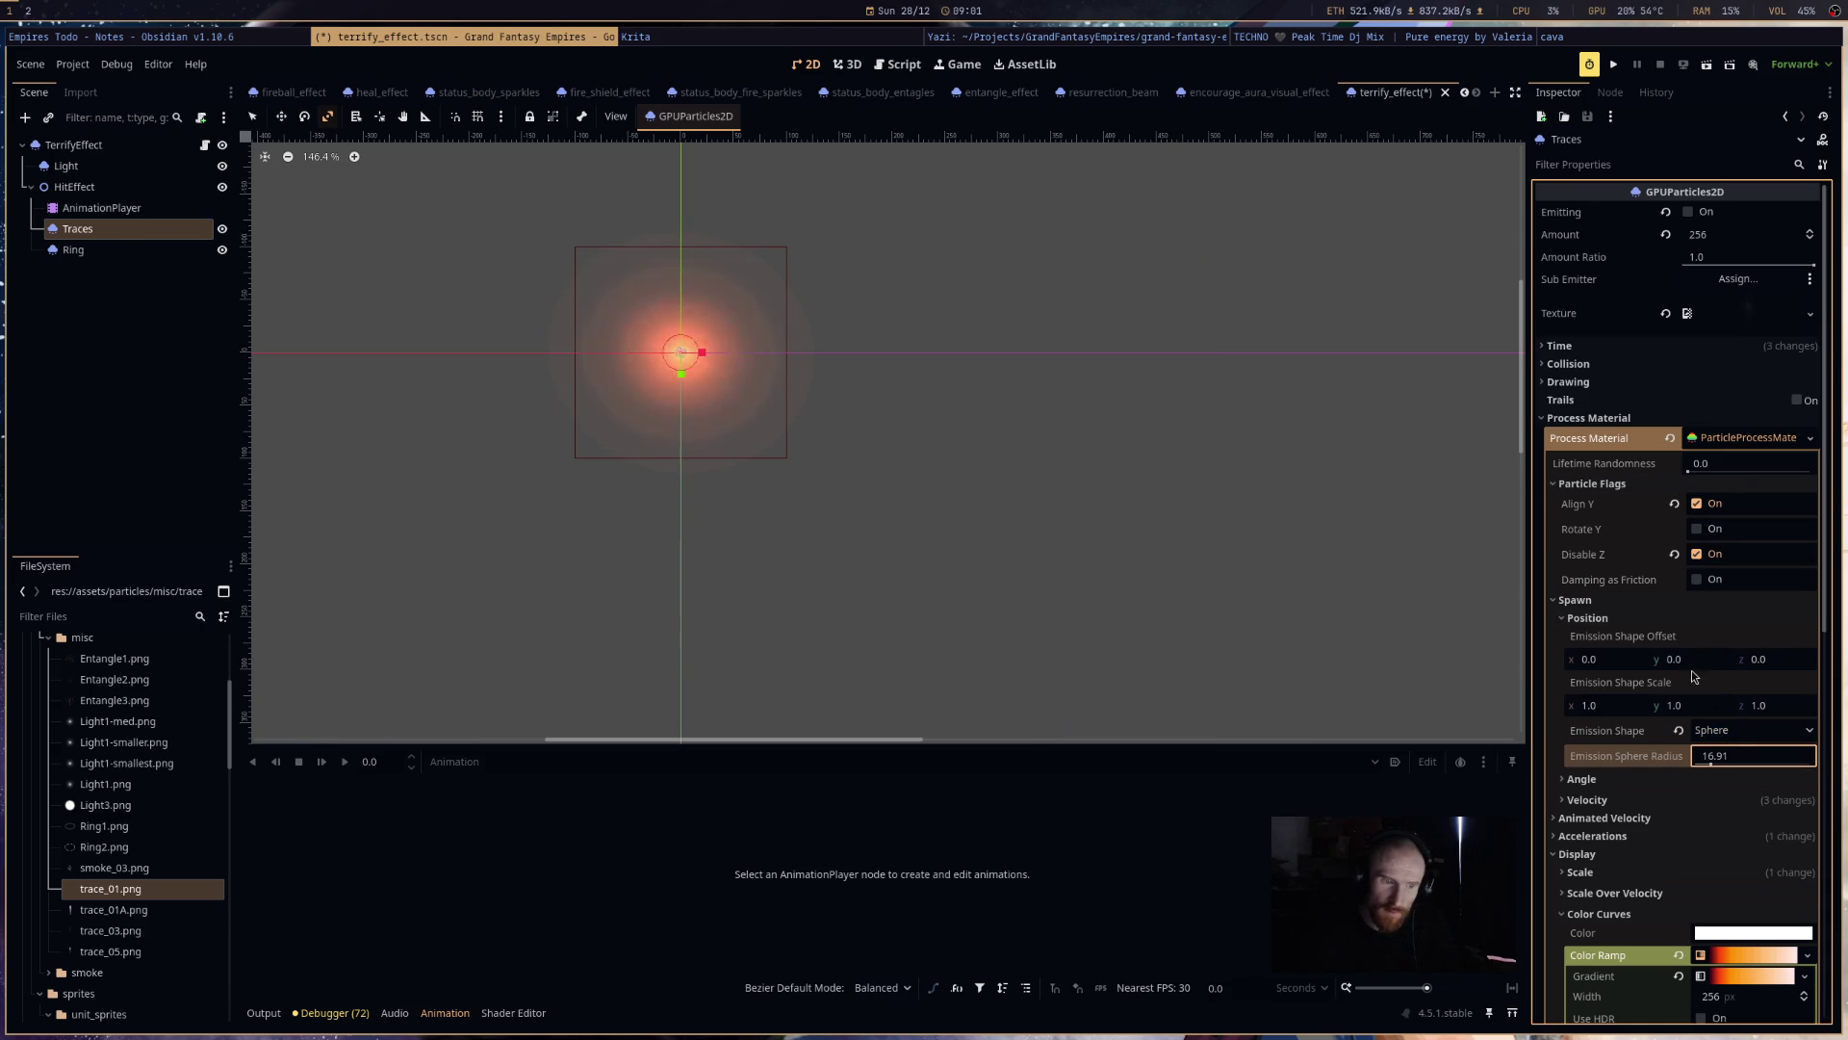
{"action": "left_click", "coordinate": [1652, 782]}
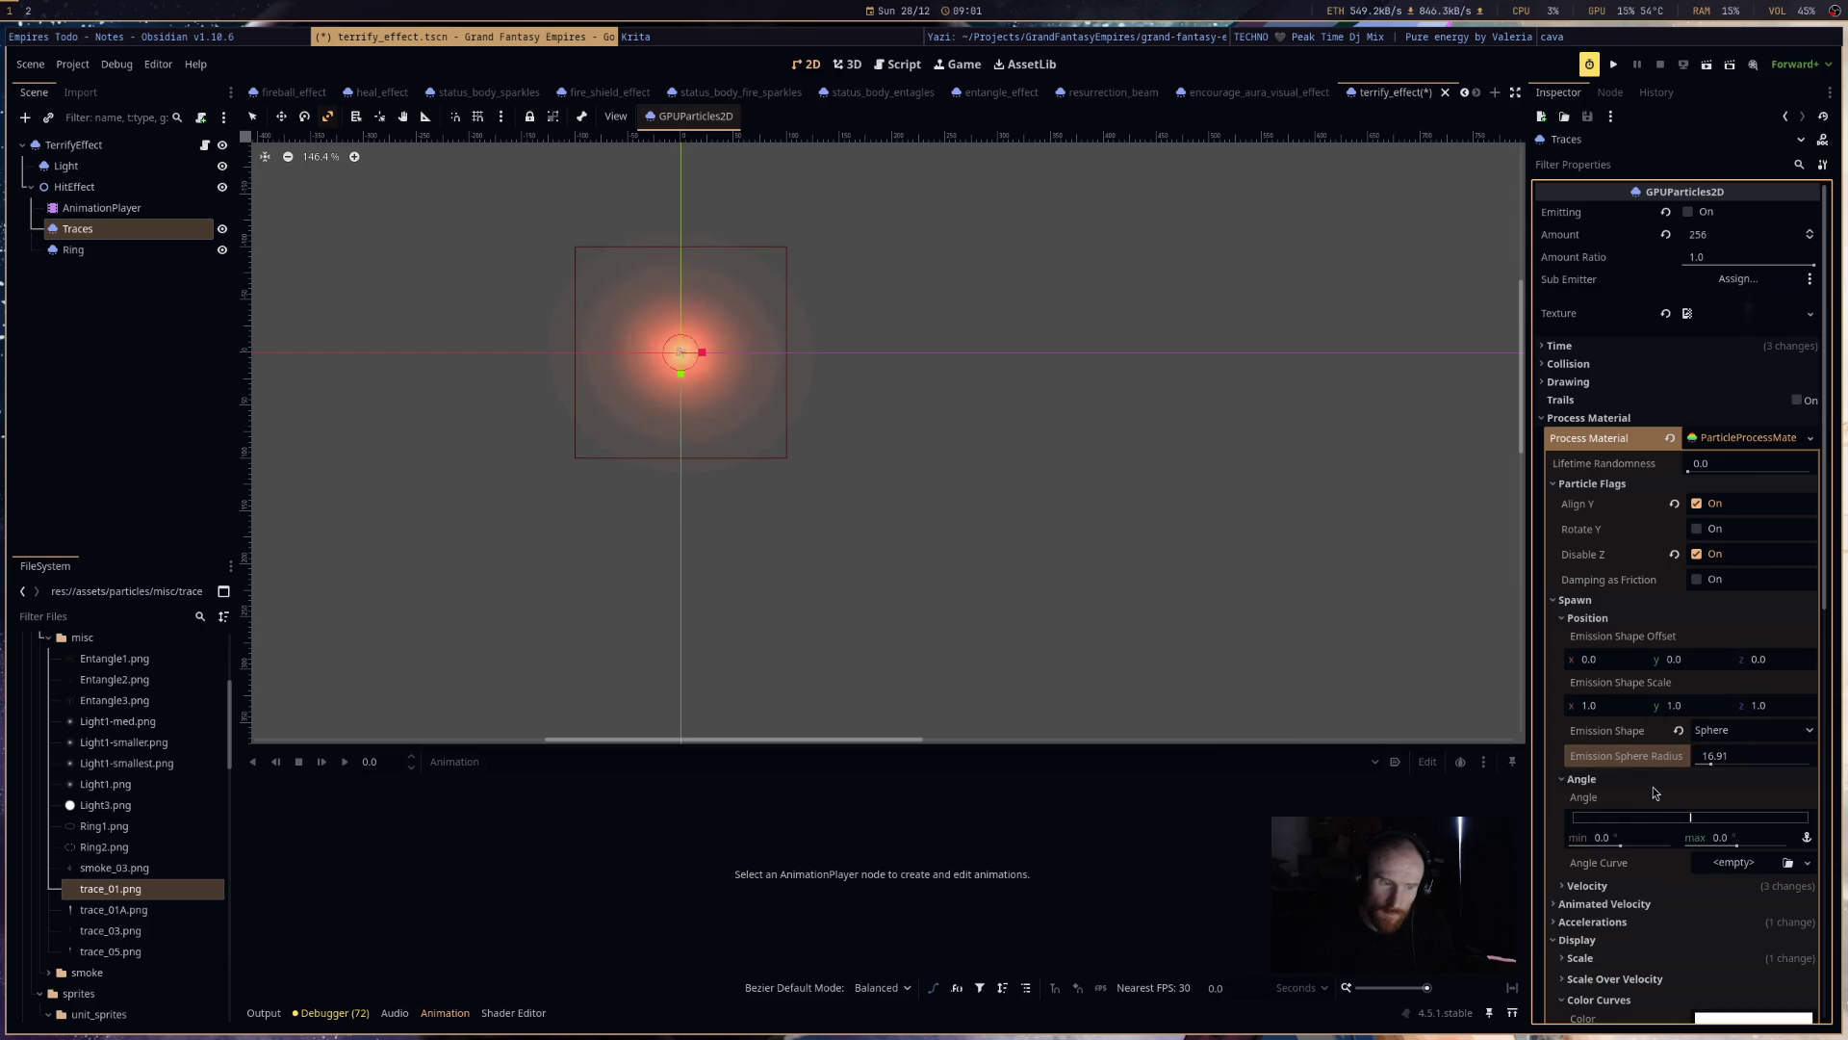
{"action": "left_click", "coordinate": [1660, 786]}
{"action": "left_click", "coordinate": [1676, 801]}
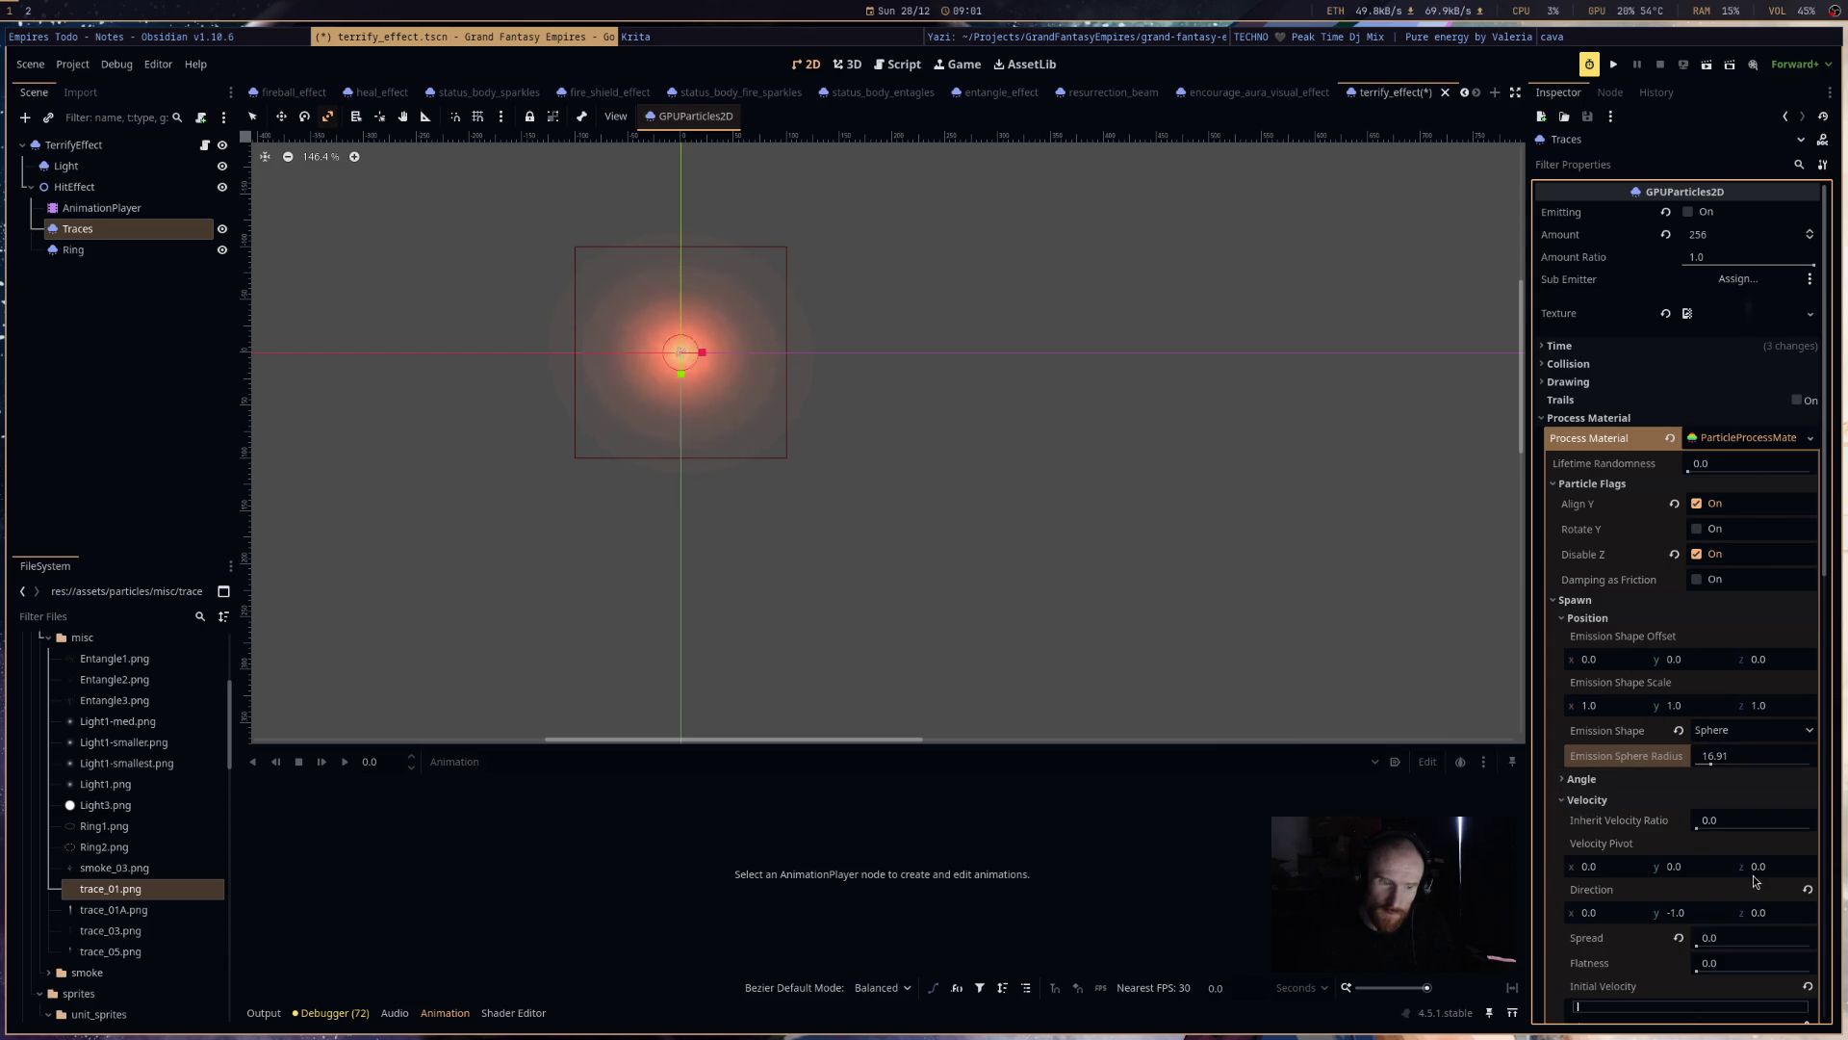
- Set spread to 180, flatness to about 0.25, and initial velocity min/max to 200
{"action": "scroll", "coordinate": [1754, 881], "scroll_direction": "down", "scroll_amount": 5}
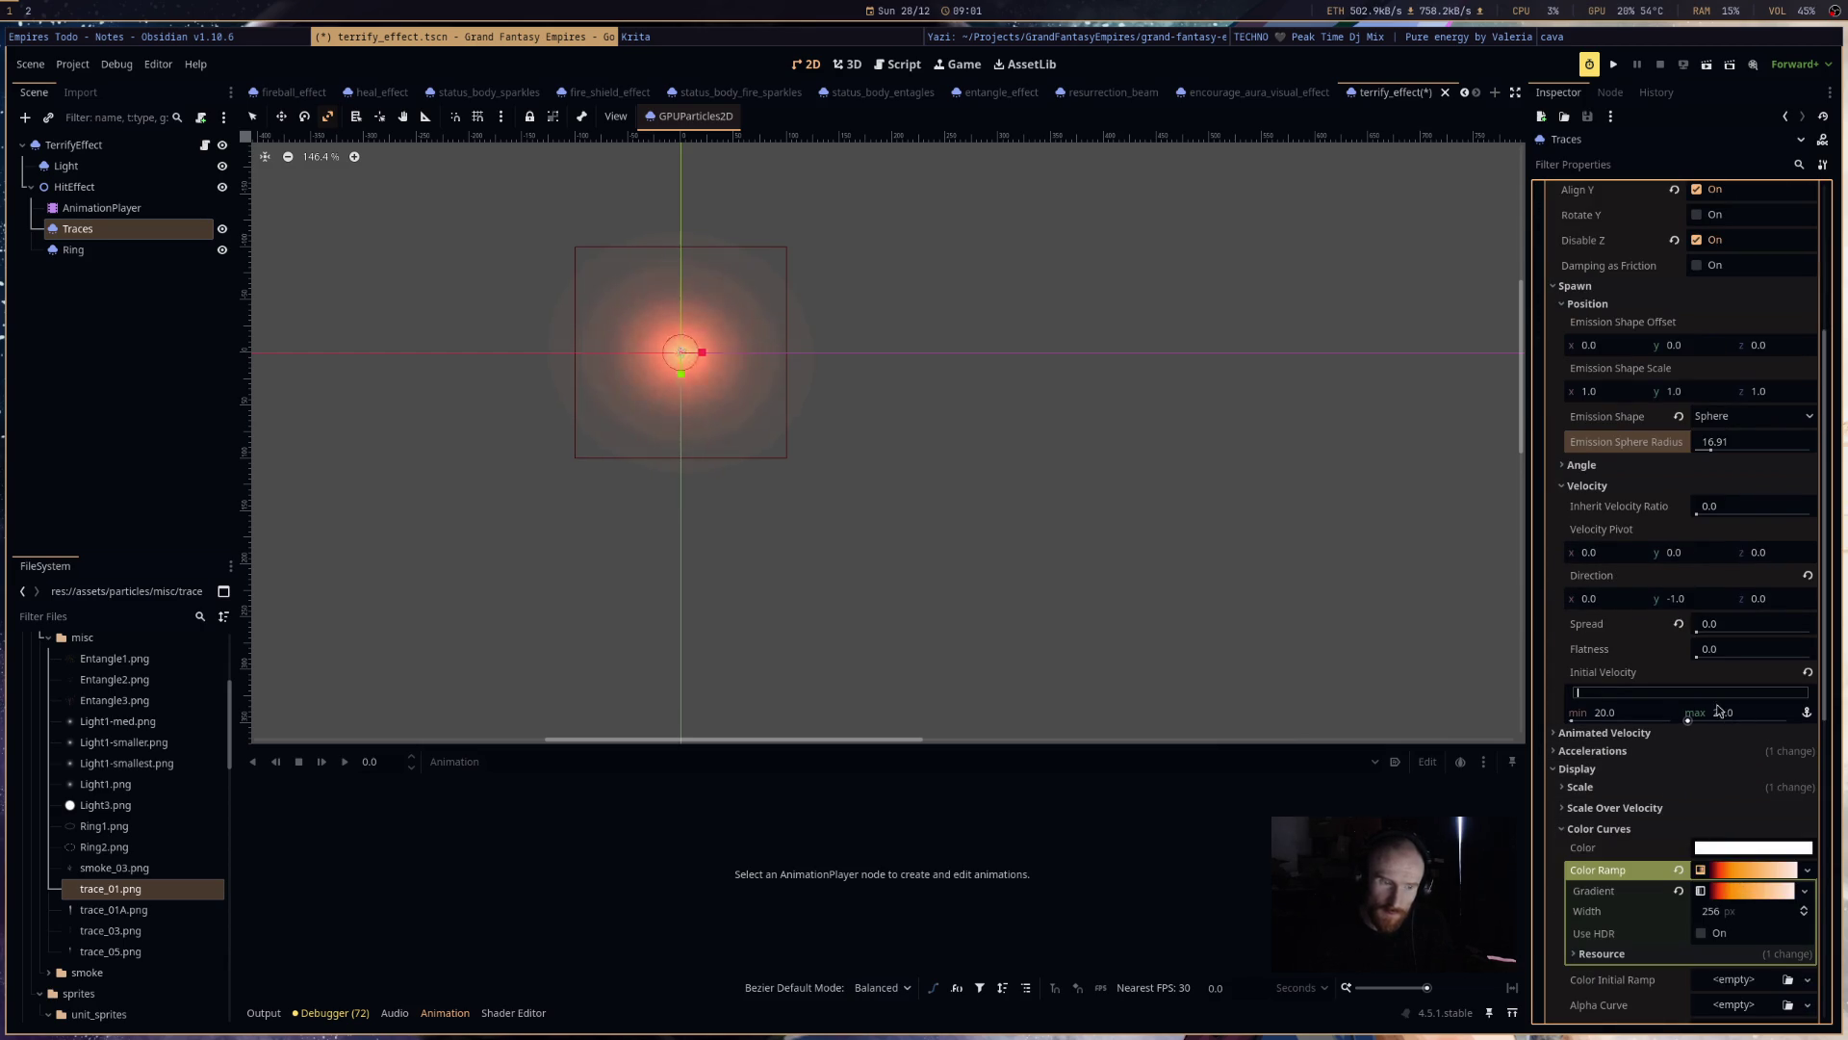
{"action": "scroll", "coordinate": [699, 351], "scroll_direction": "up", "scroll_amount": 5}
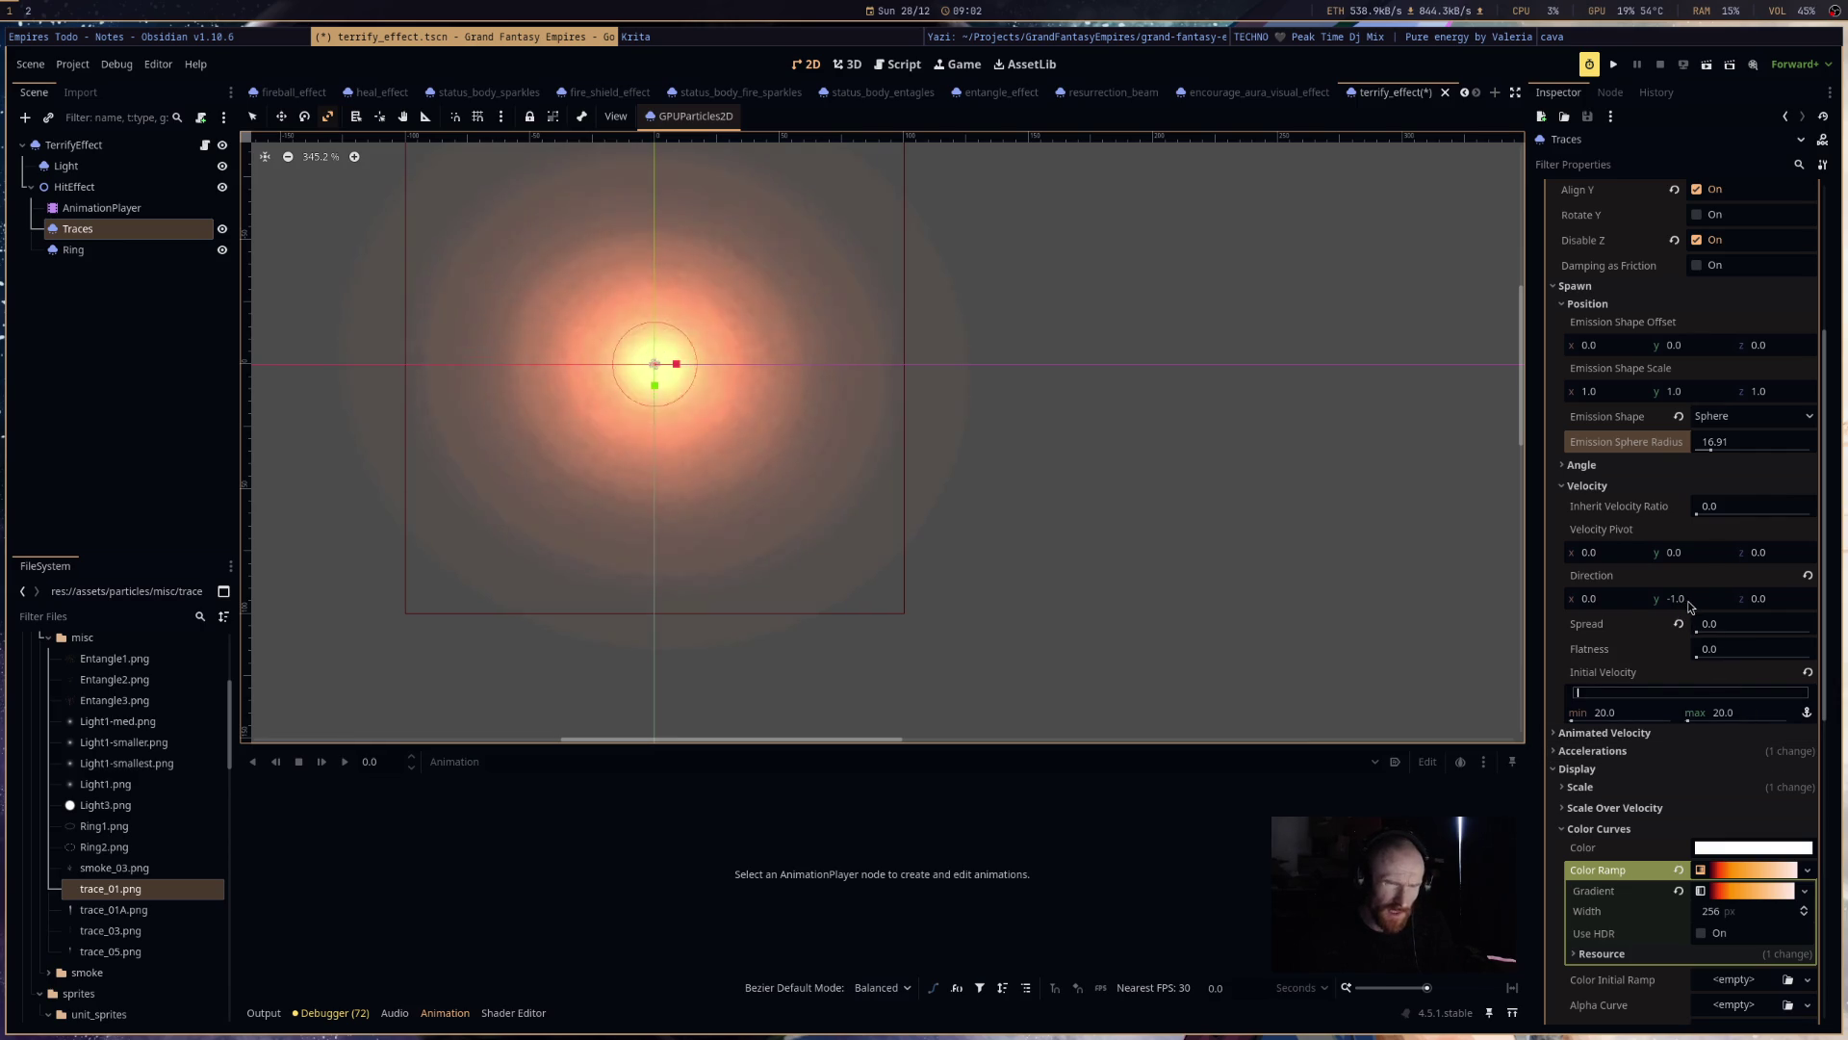
{"action": "left_click_drag", "start_coordinate": [1703, 624], "coordinate": [1810, 624]}
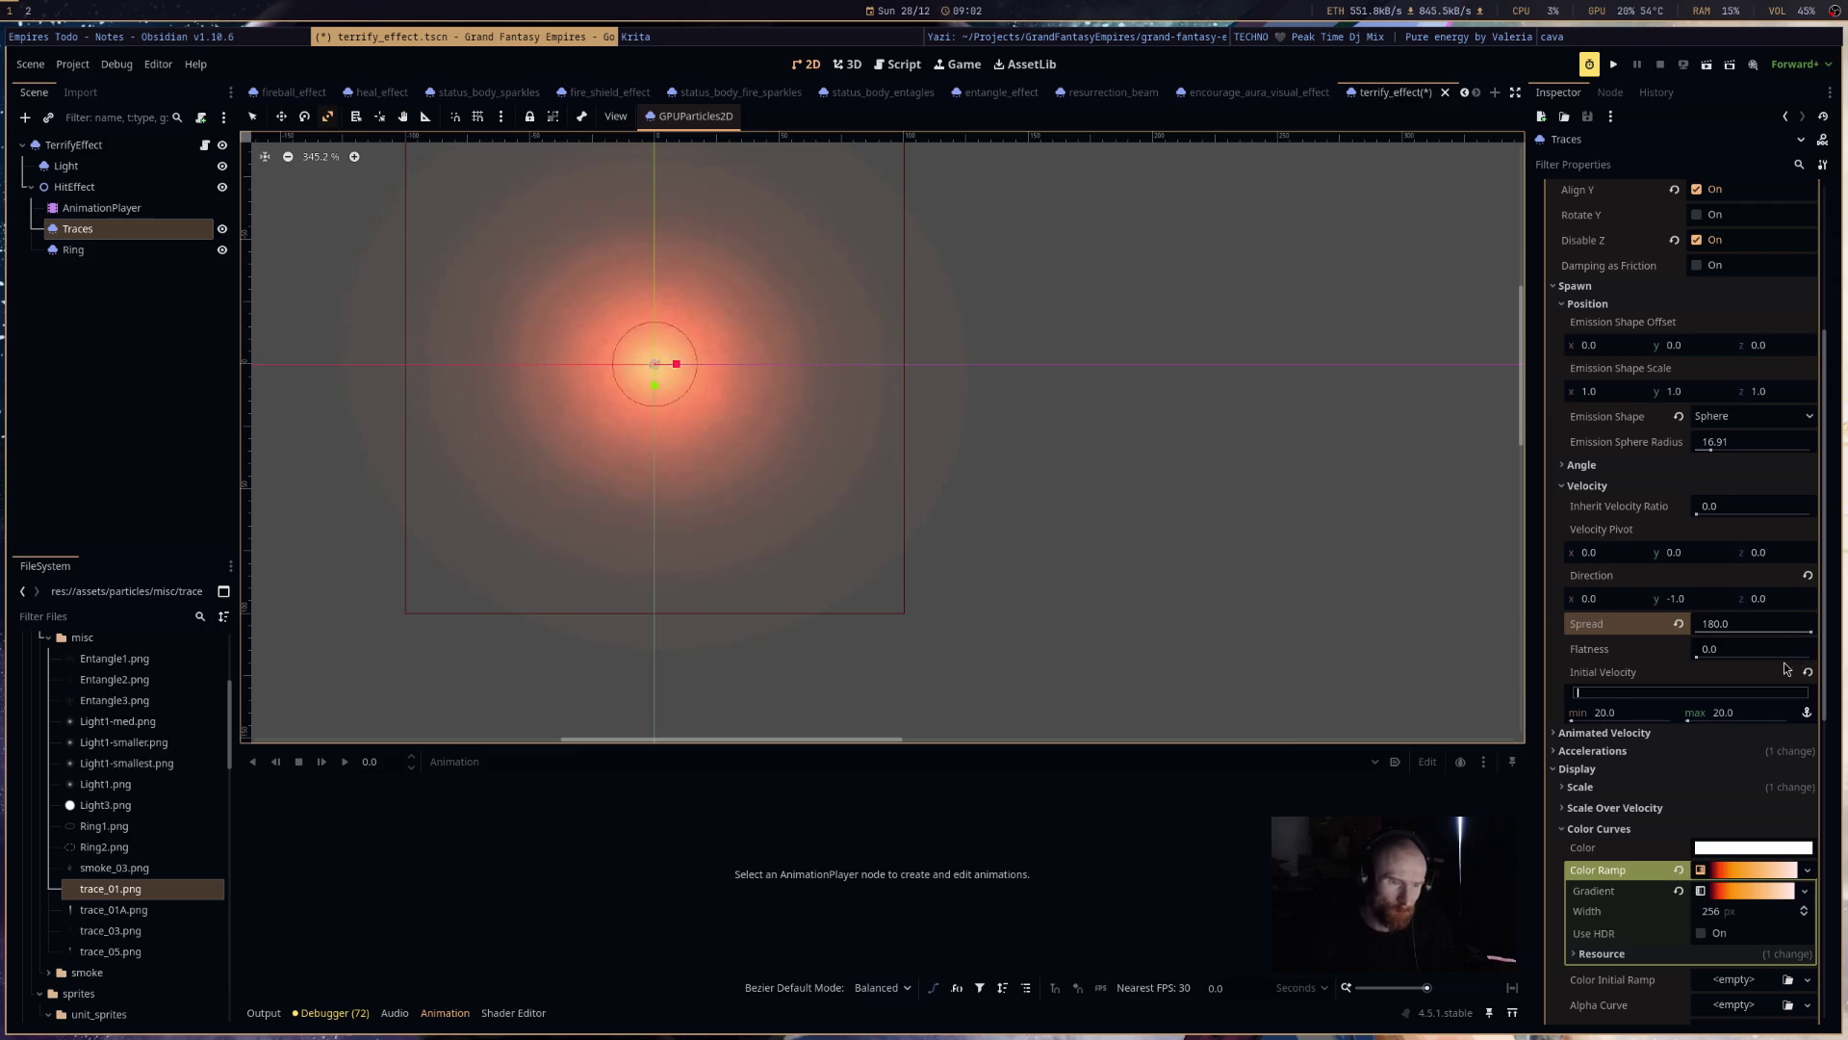
{"action": "mouse_move", "coordinate": [1592, 654]}
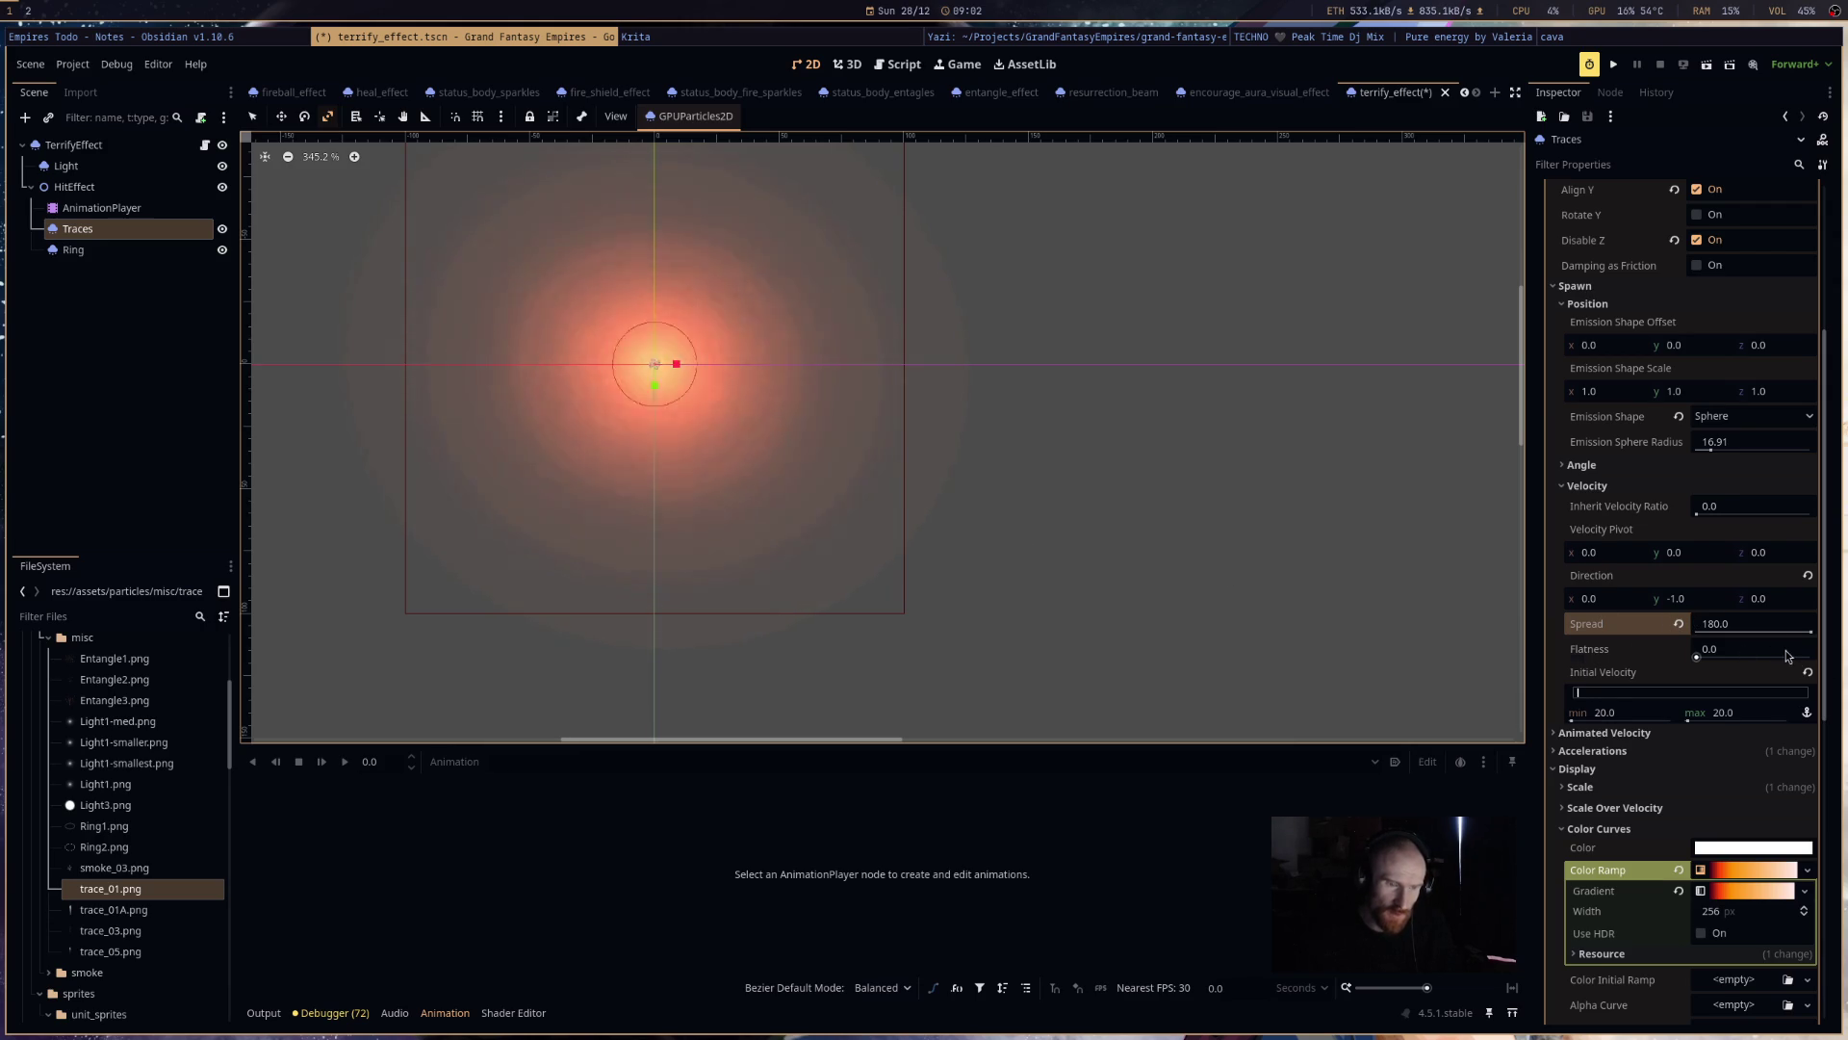
{"action": "mouse_move", "coordinate": [1696, 657]}
{"action": "left_mouse_down"}
{"action": "mouse_move", "coordinate": [1749, 667]}
{"action": "mouse_move", "coordinate": [1715, 660]}
{"action": "left_mouse_up"}
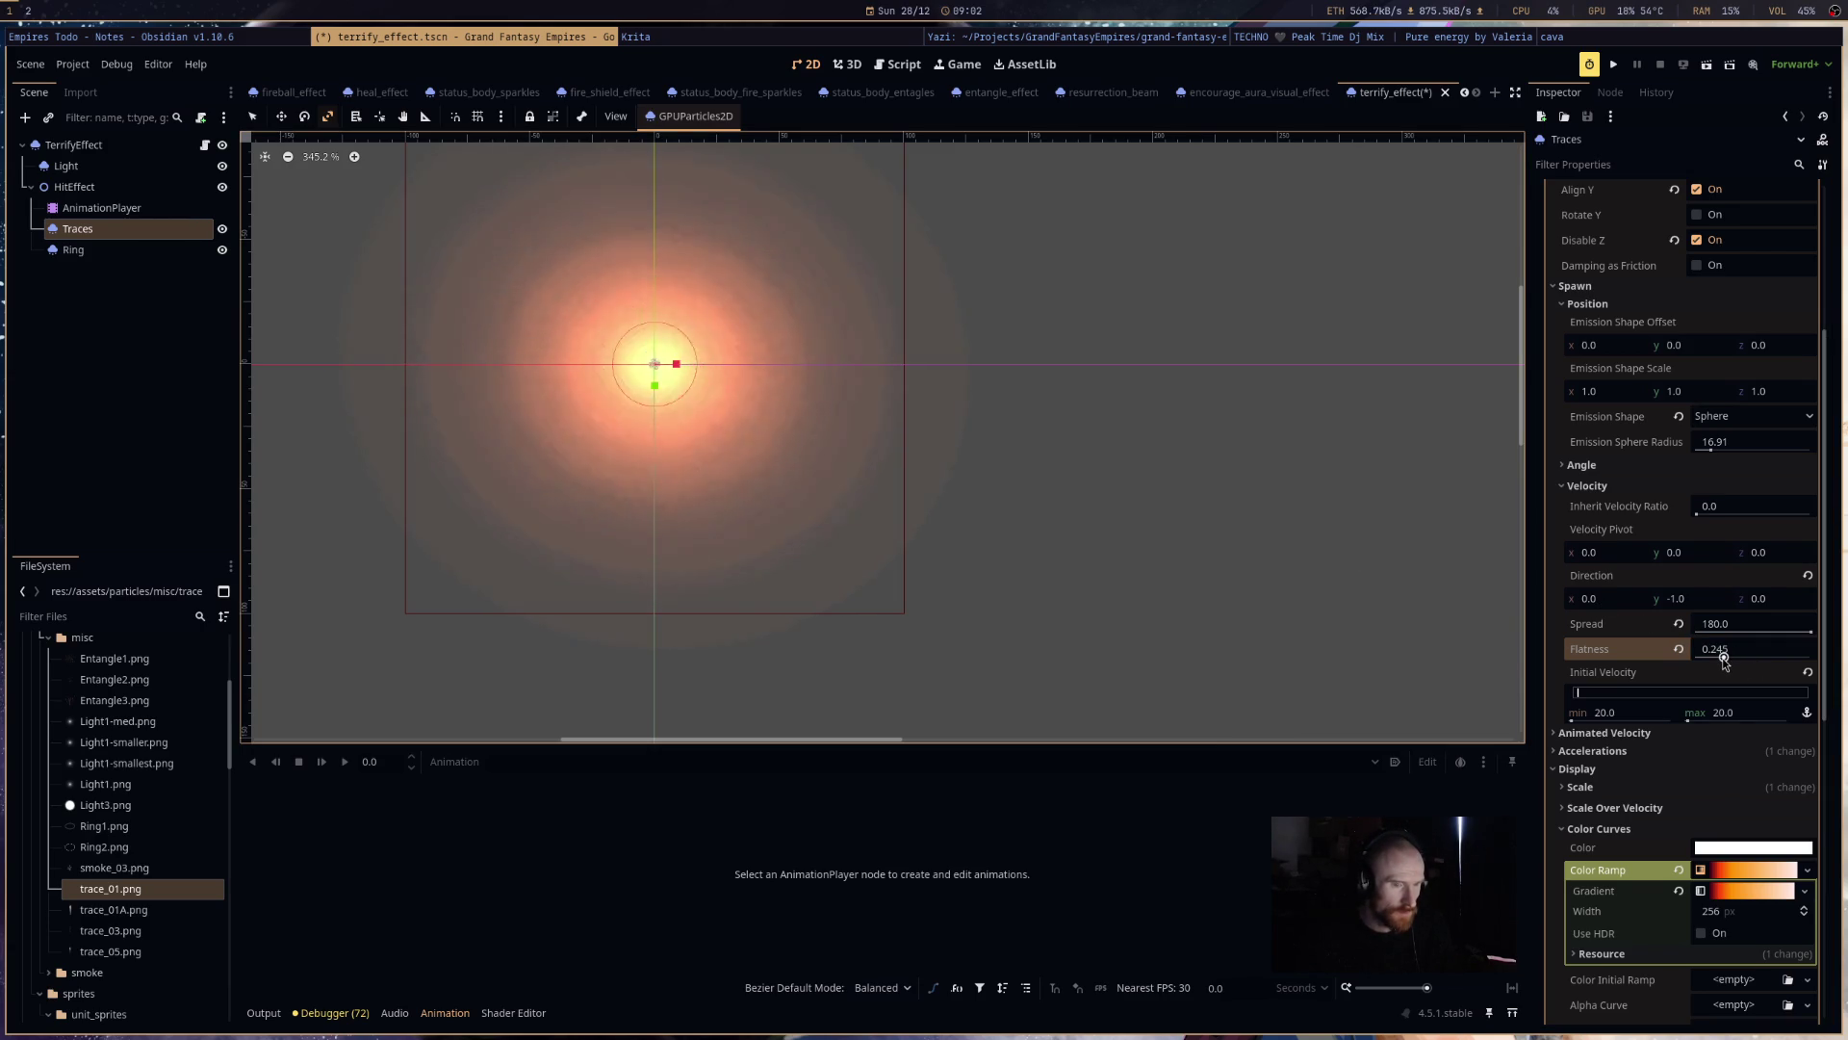
{"action": "left_click", "coordinate": [1729, 718]}
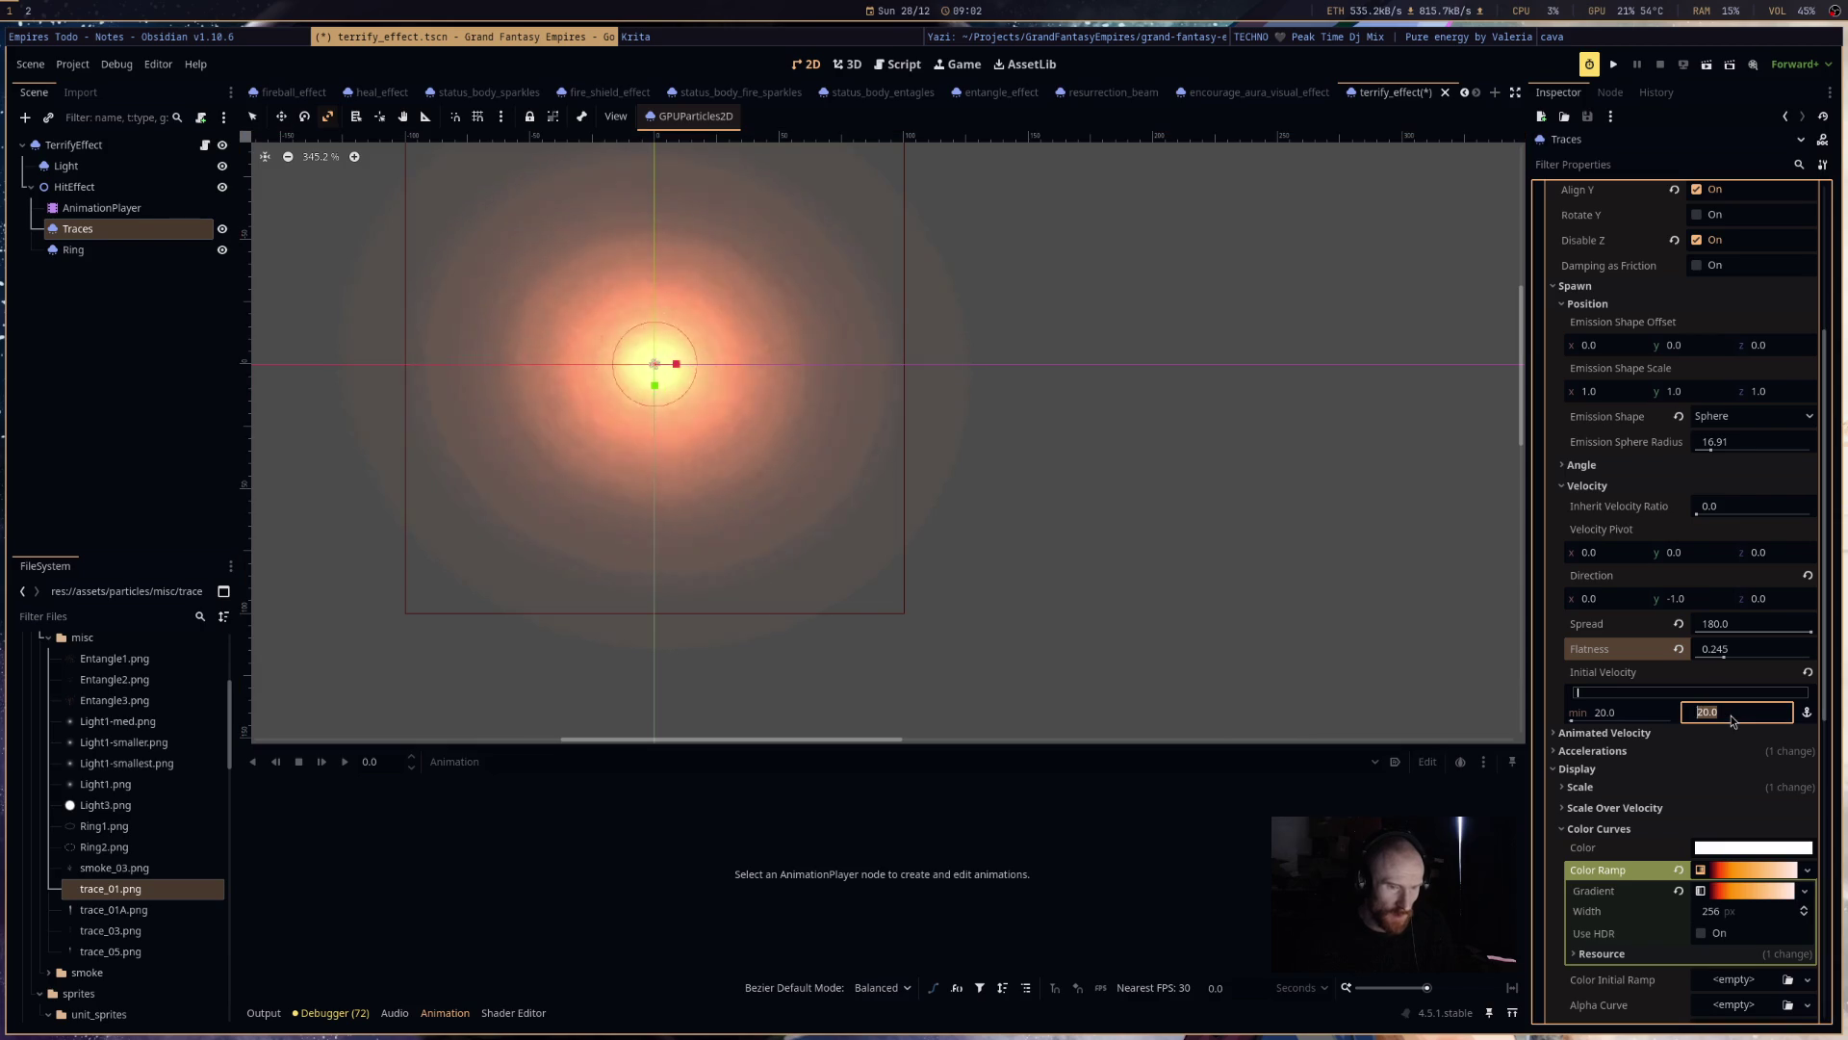
{"action": "type", "text": "200"}
{"action": "left_click", "coordinate": [1639, 724]}
{"action": "type", "text": "0"}
{"action": "key", "text": "Return"}
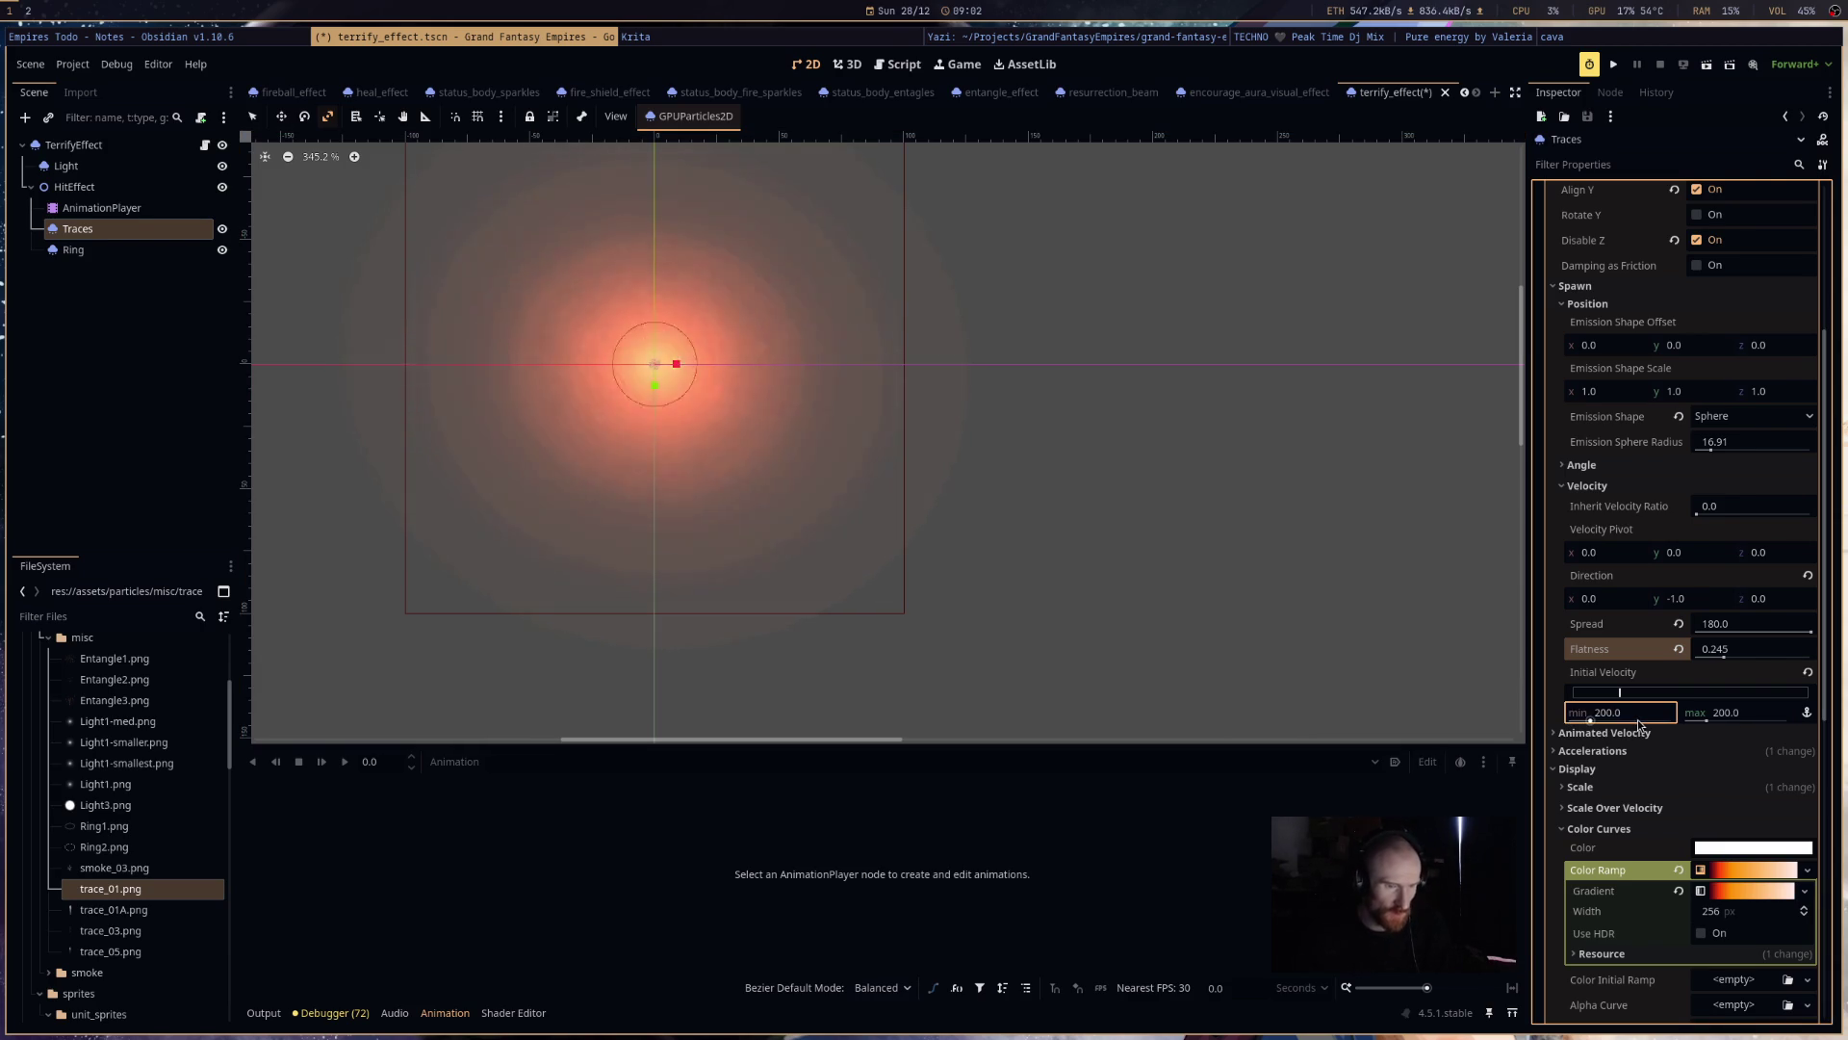
- Narrow the Traces spread to about 94 degrees, try several flatness values, and settle on 0
{"action": "scroll", "coordinate": [1012, 487], "scroll_direction": "down", "scroll_amount": 5}
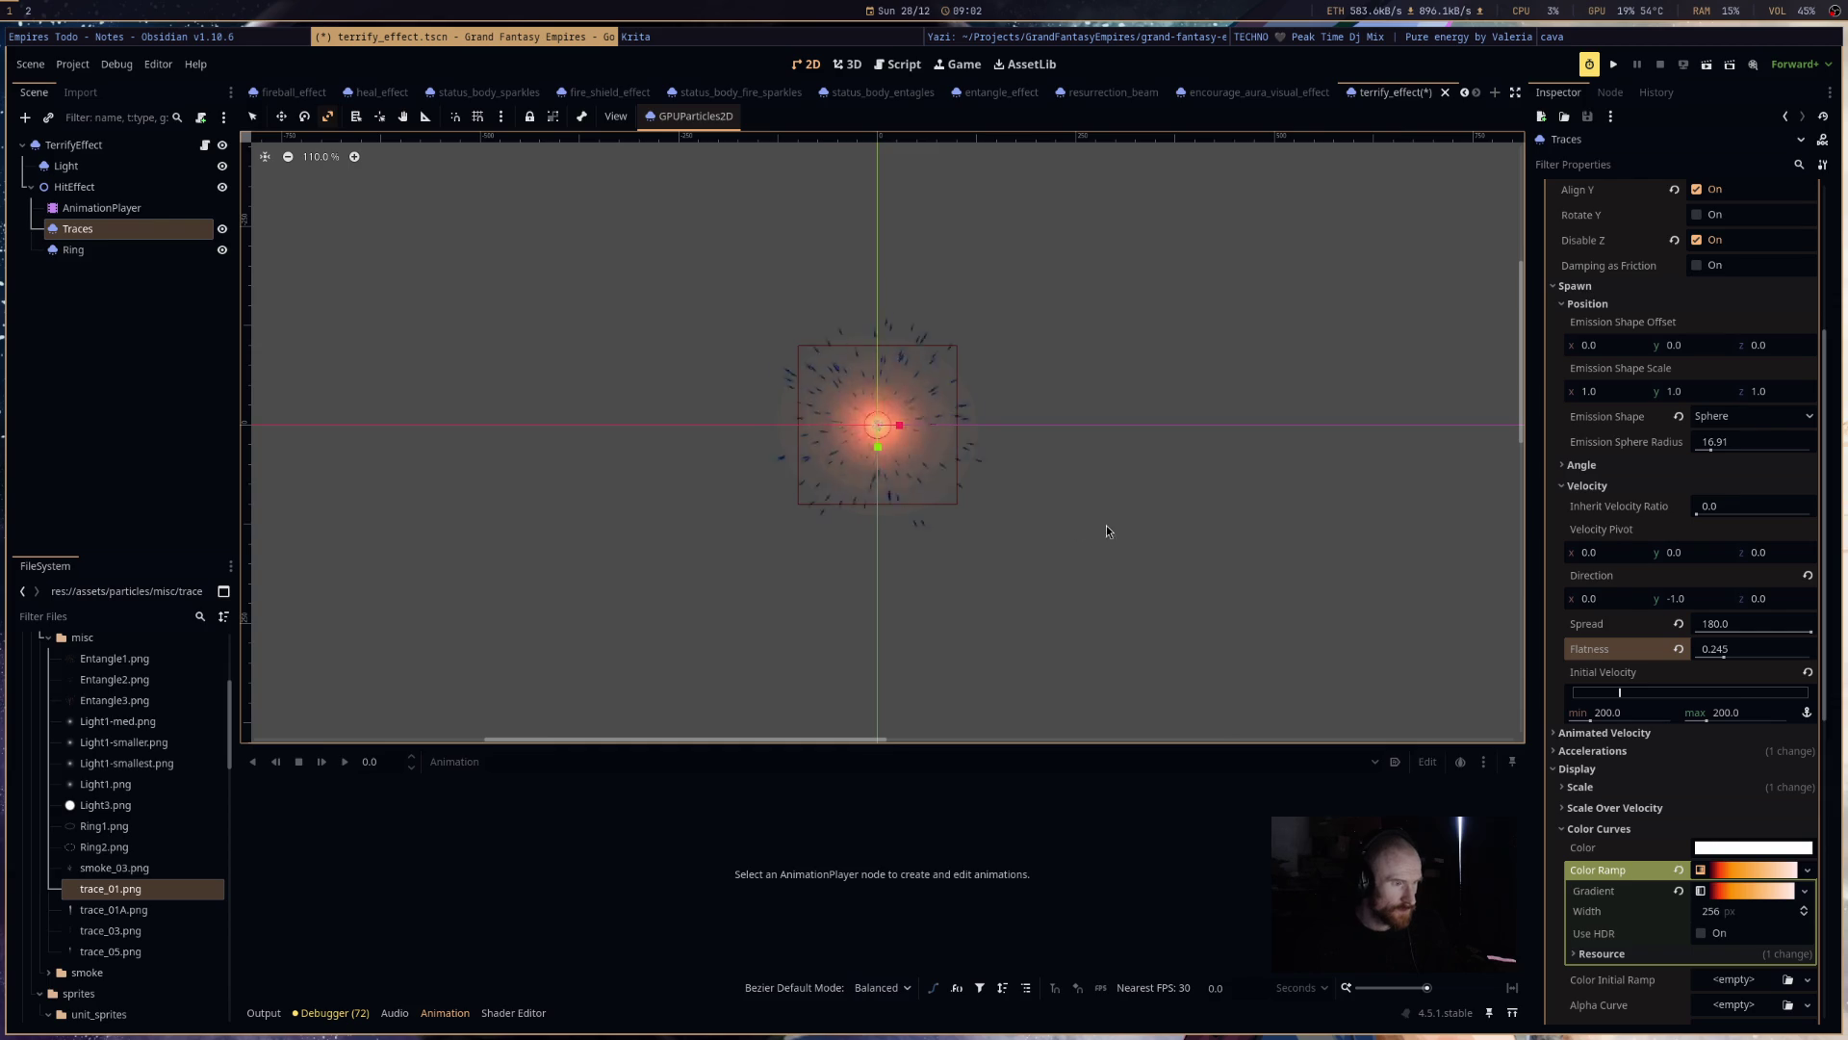
{"action": "left_click_drag", "start_coordinate": [1729, 653], "coordinate": [1815, 656]}
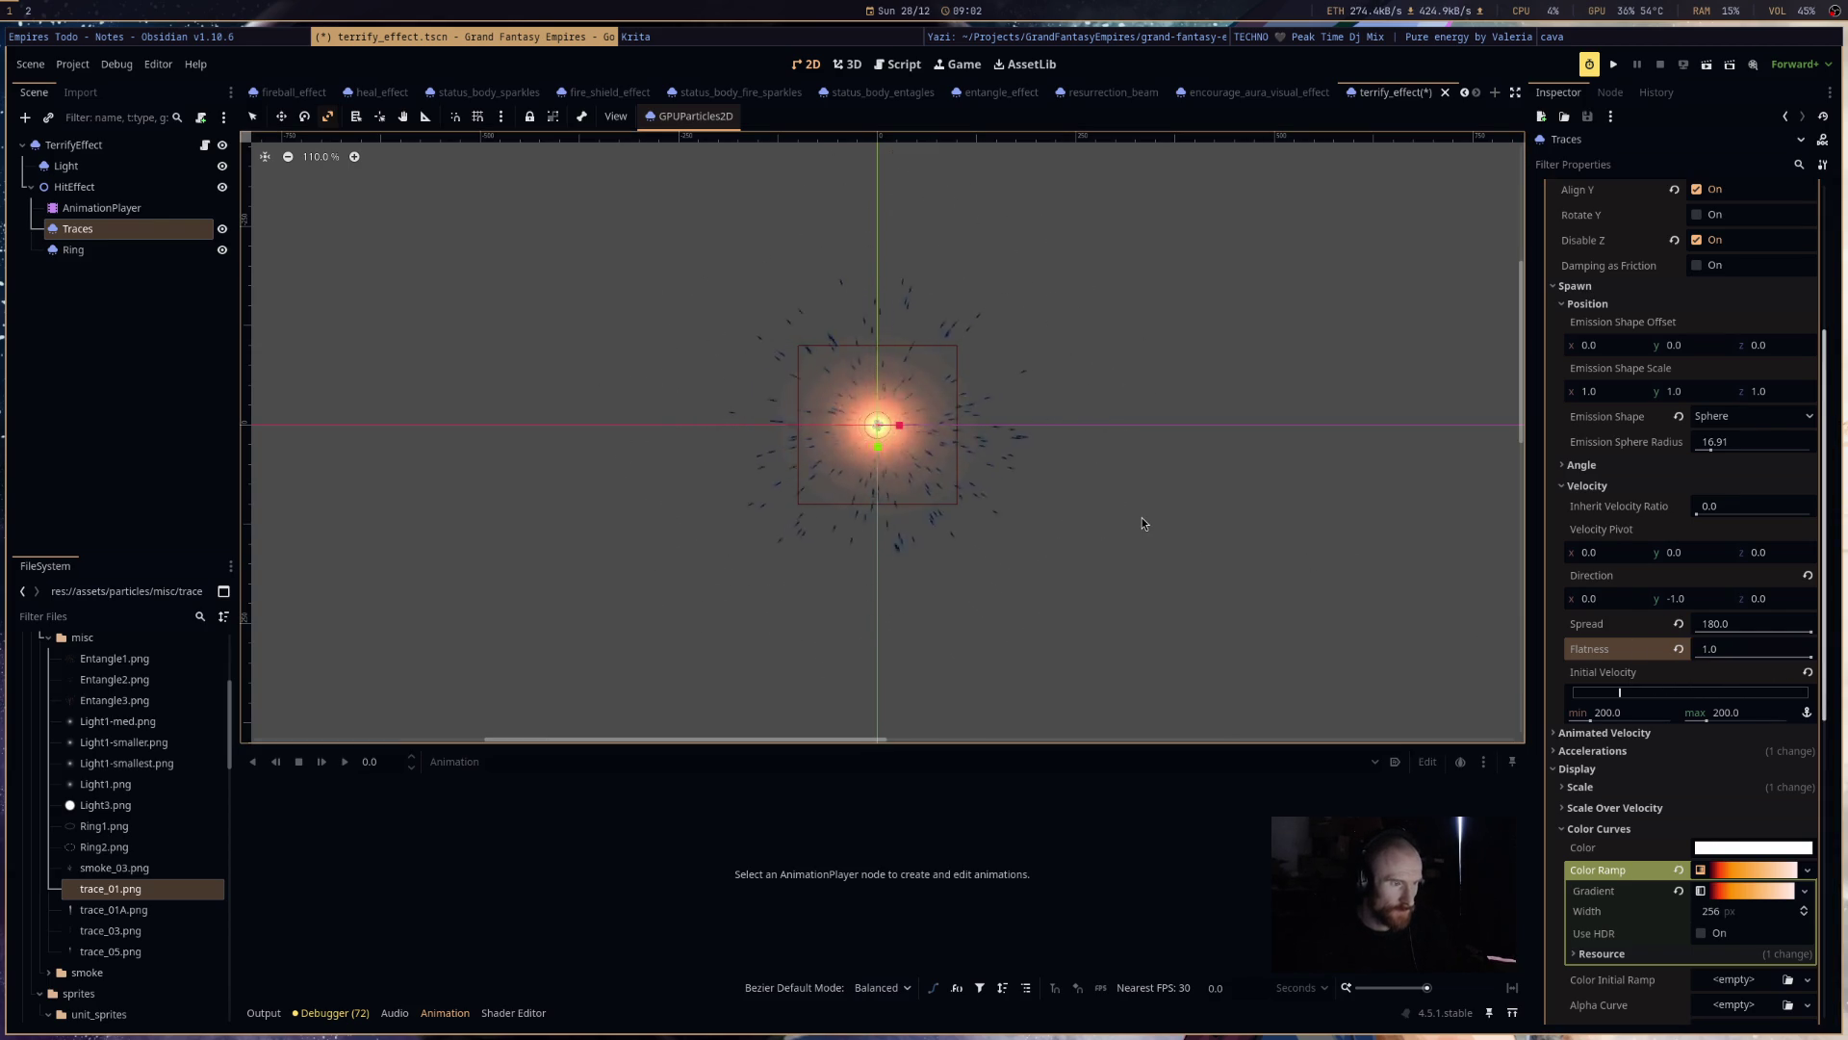
{"action": "left_click_drag", "start_coordinate": [1809, 631], "coordinate": [1756, 631]}
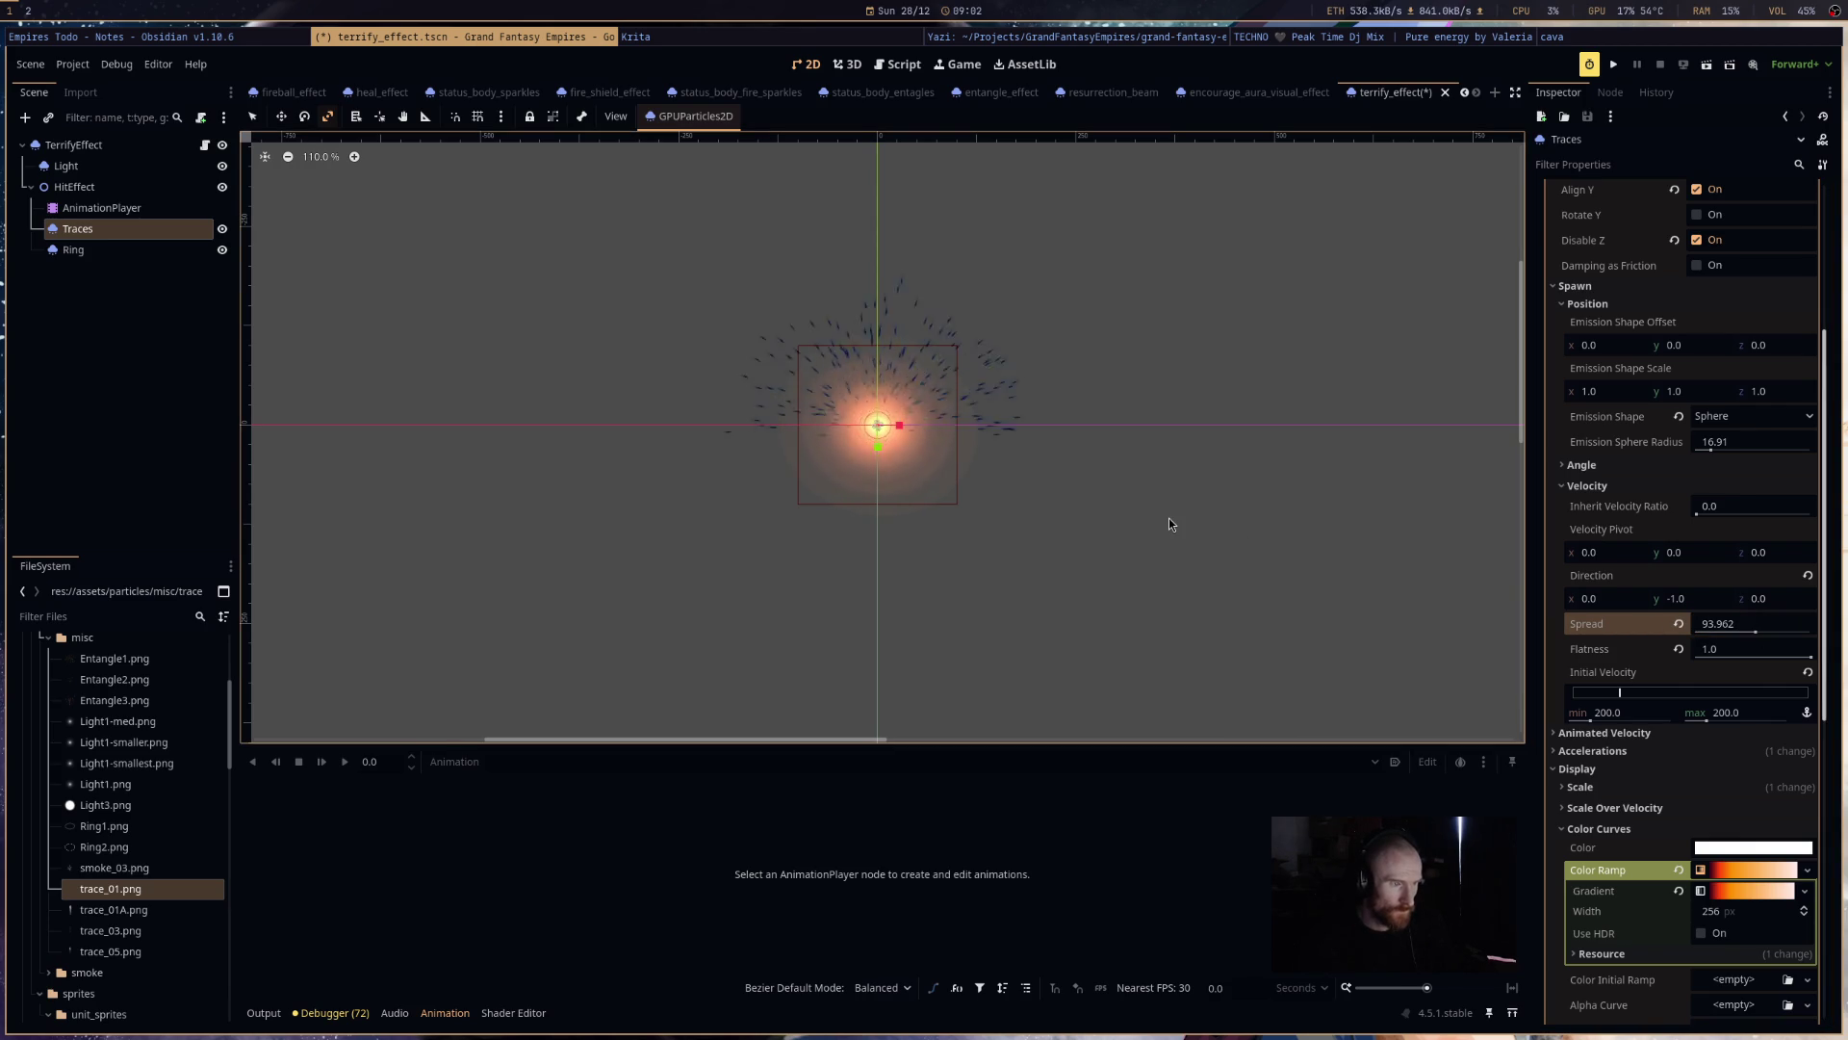
{"action": "left_click", "coordinate": [1757, 631]}
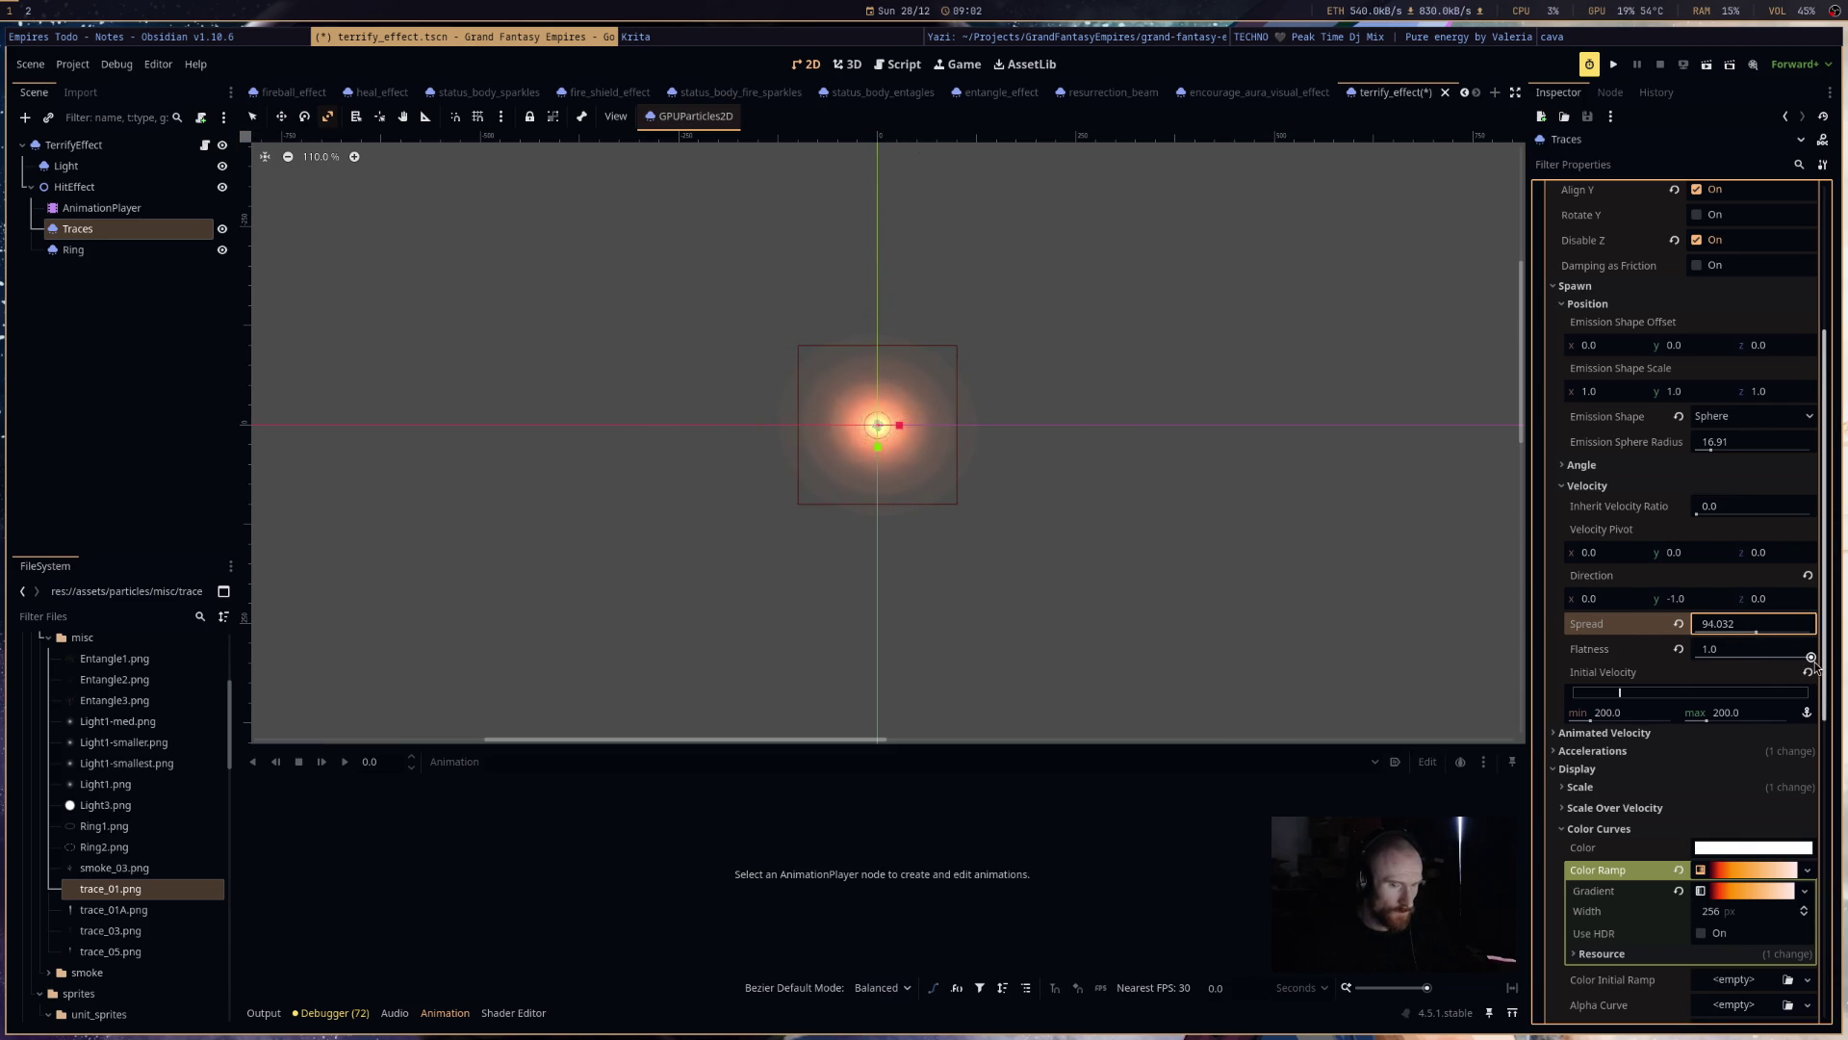
{"action": "left_click_drag", "start_coordinate": [1810, 656], "coordinate": [1747, 664]}
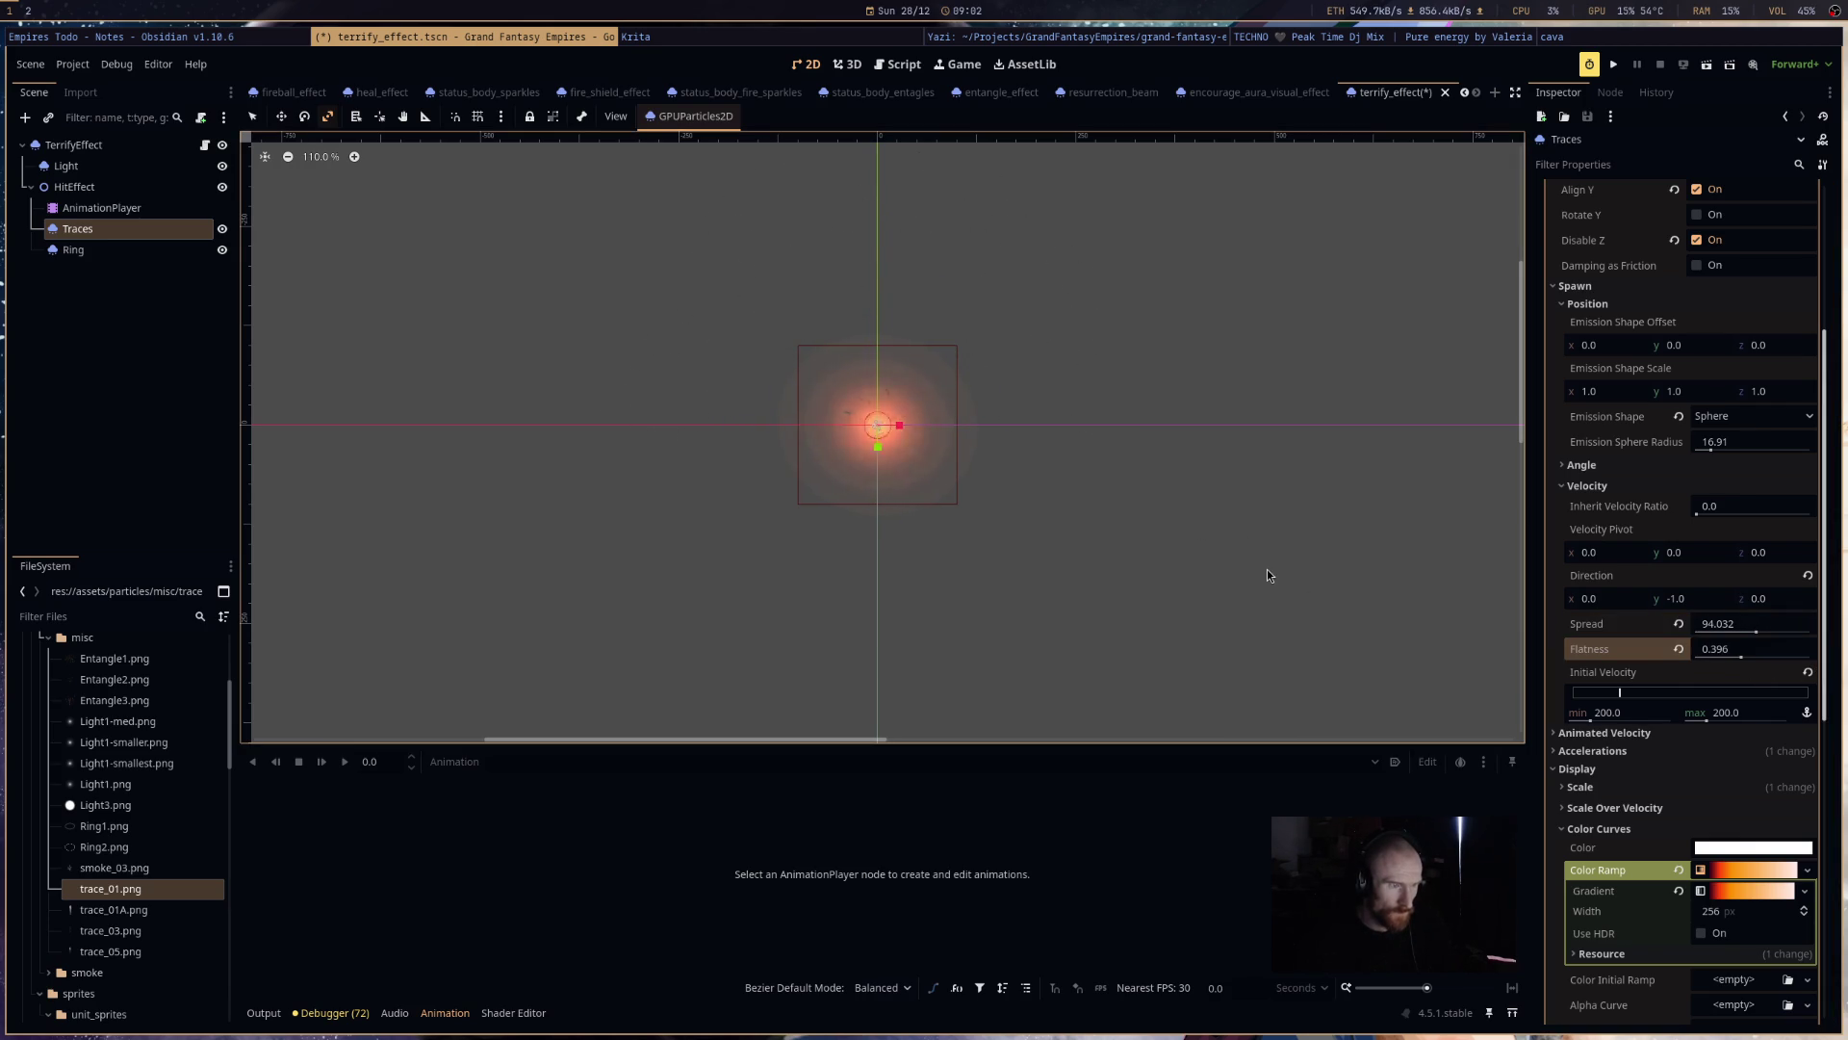
{"action": "left_click", "coordinate": [73, 249]}
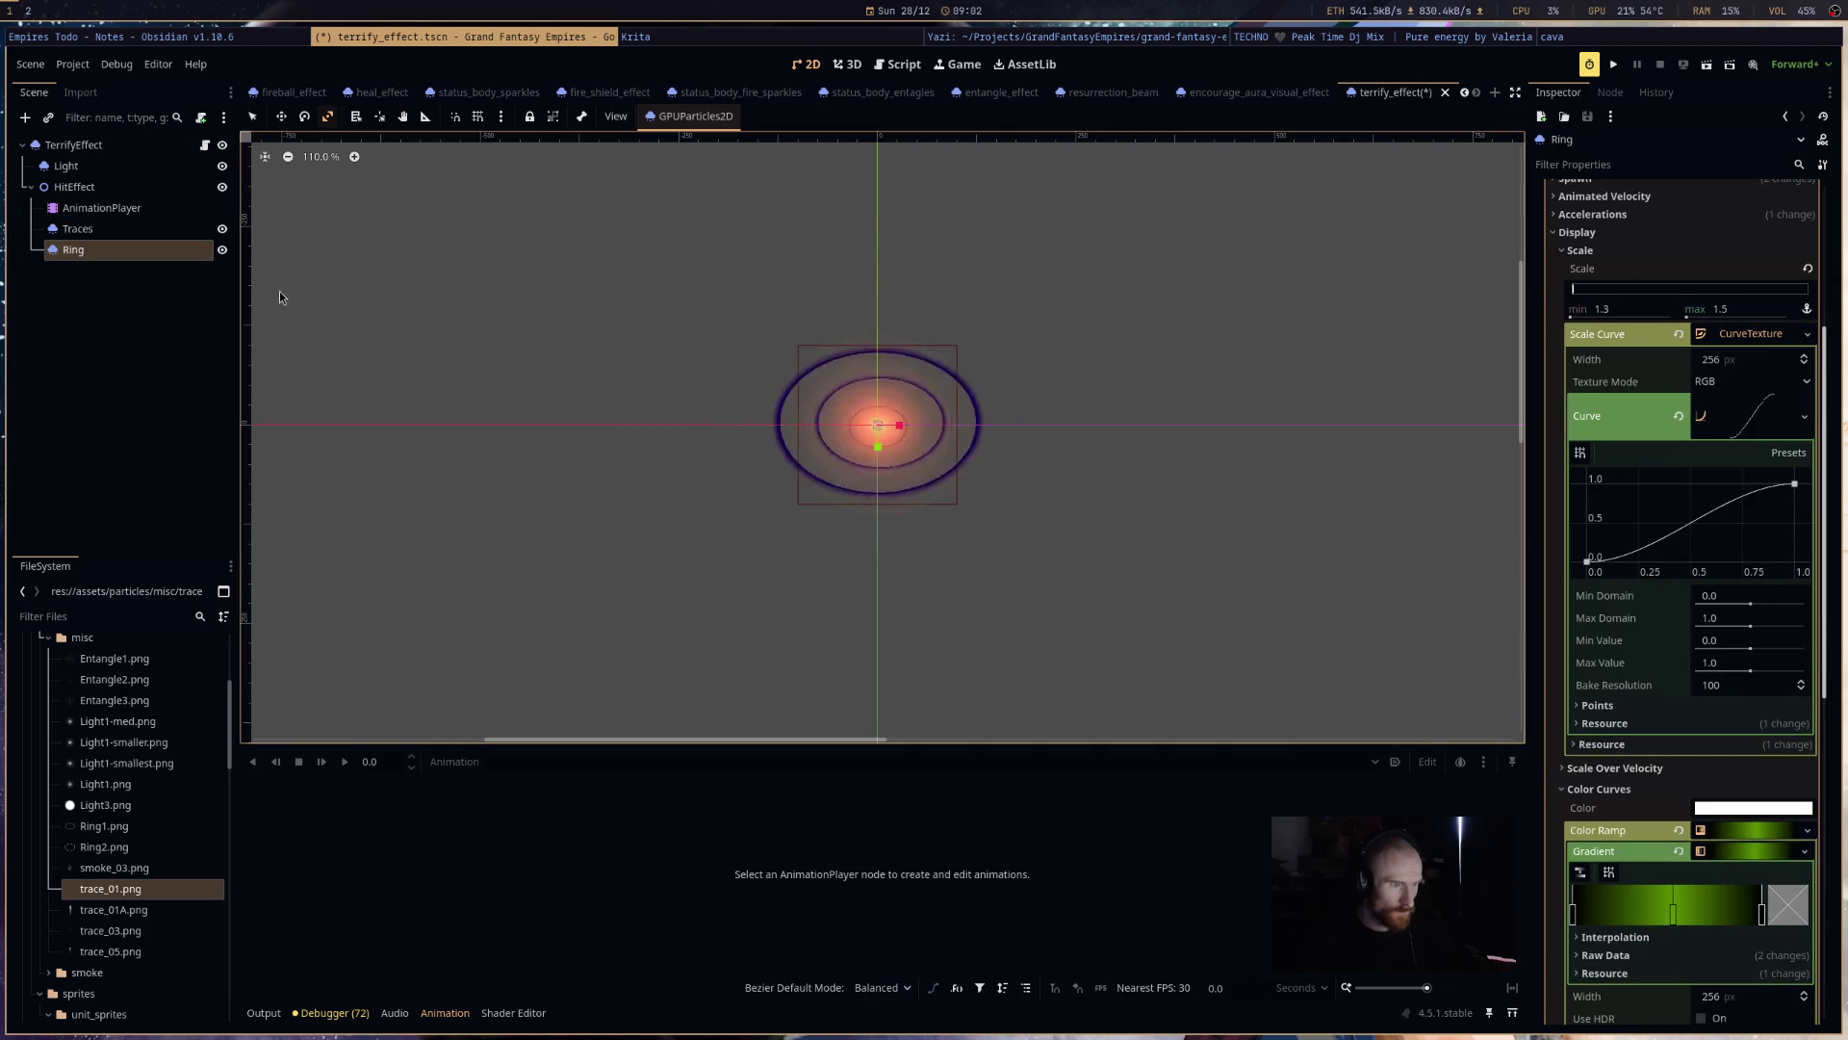
{"action": "left_click", "coordinate": [173, 229]}
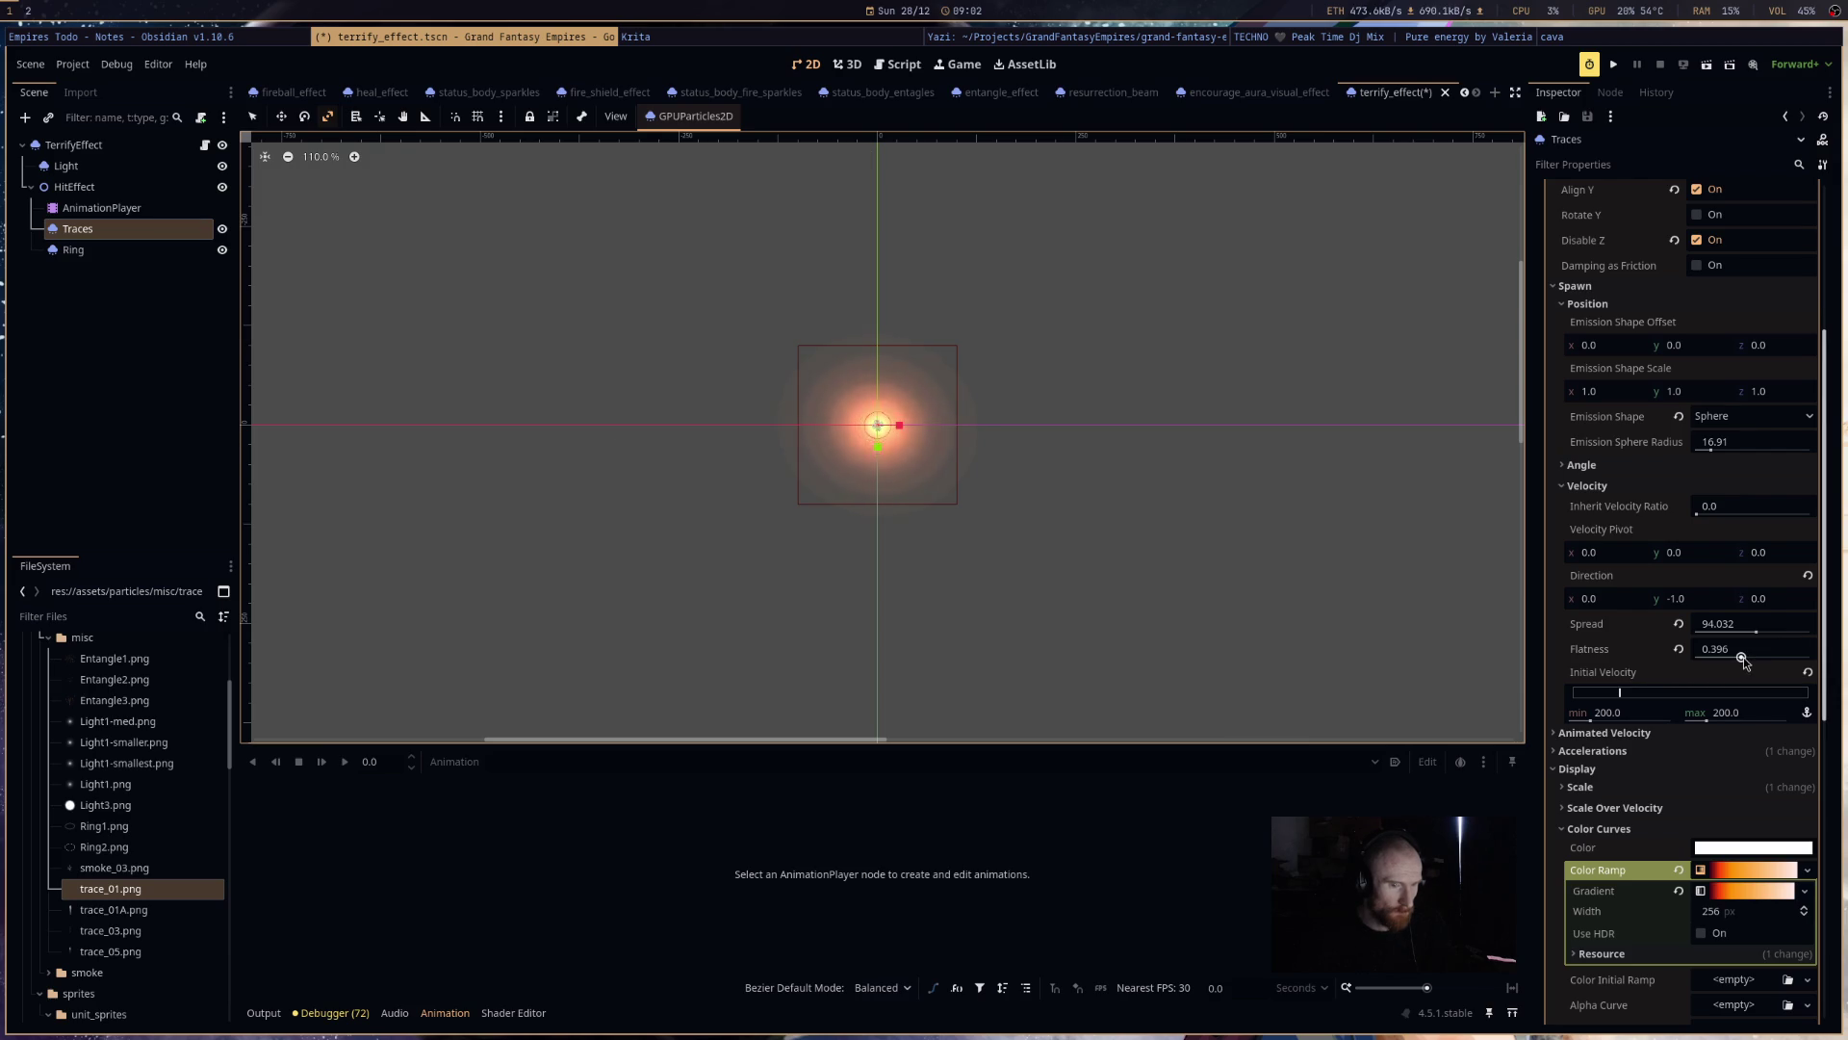
{"action": "left_click_drag", "start_coordinate": [1742, 659], "coordinate": [1778, 658]}
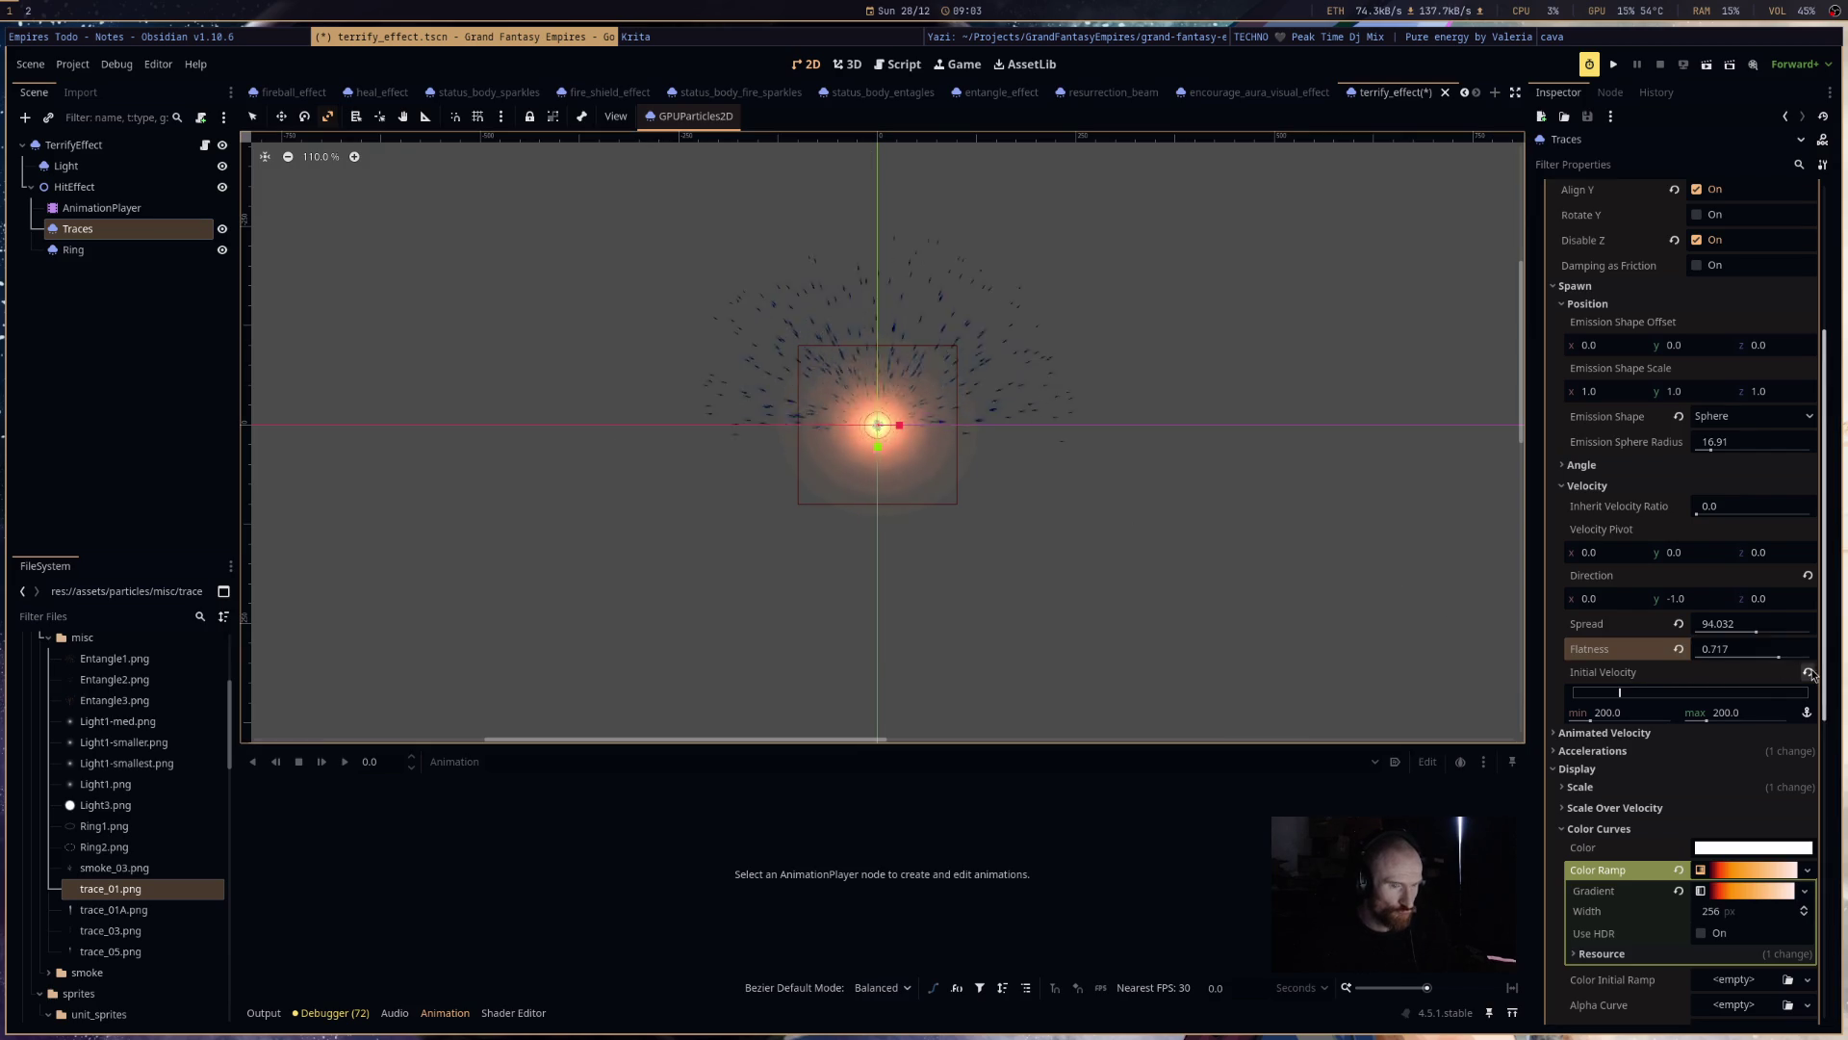
{"action": "left_click_drag", "start_coordinate": [1778, 659], "coordinate": [1694, 661]}
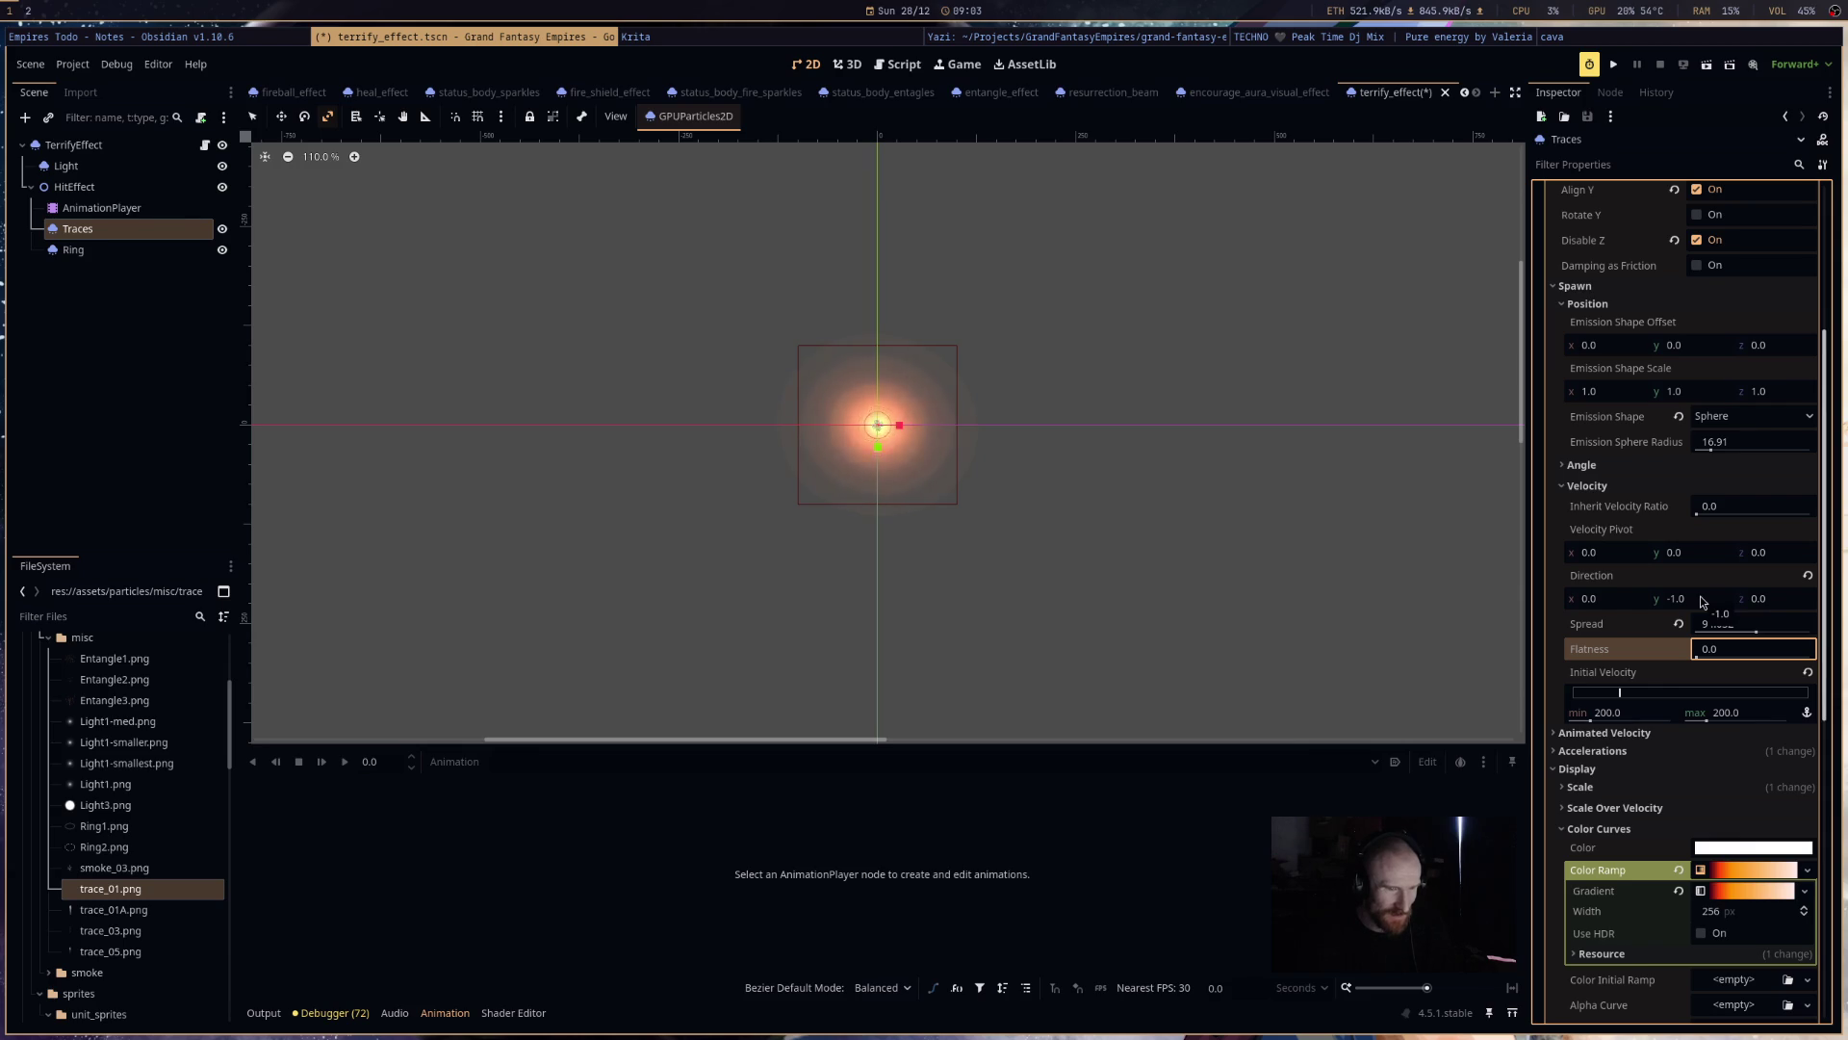
- Set the Traces emission direction to (0, 0, 1)
{"action": "left_click", "coordinate": [1701, 600]}
{"action": "left_click", "coordinate": [1777, 607]}
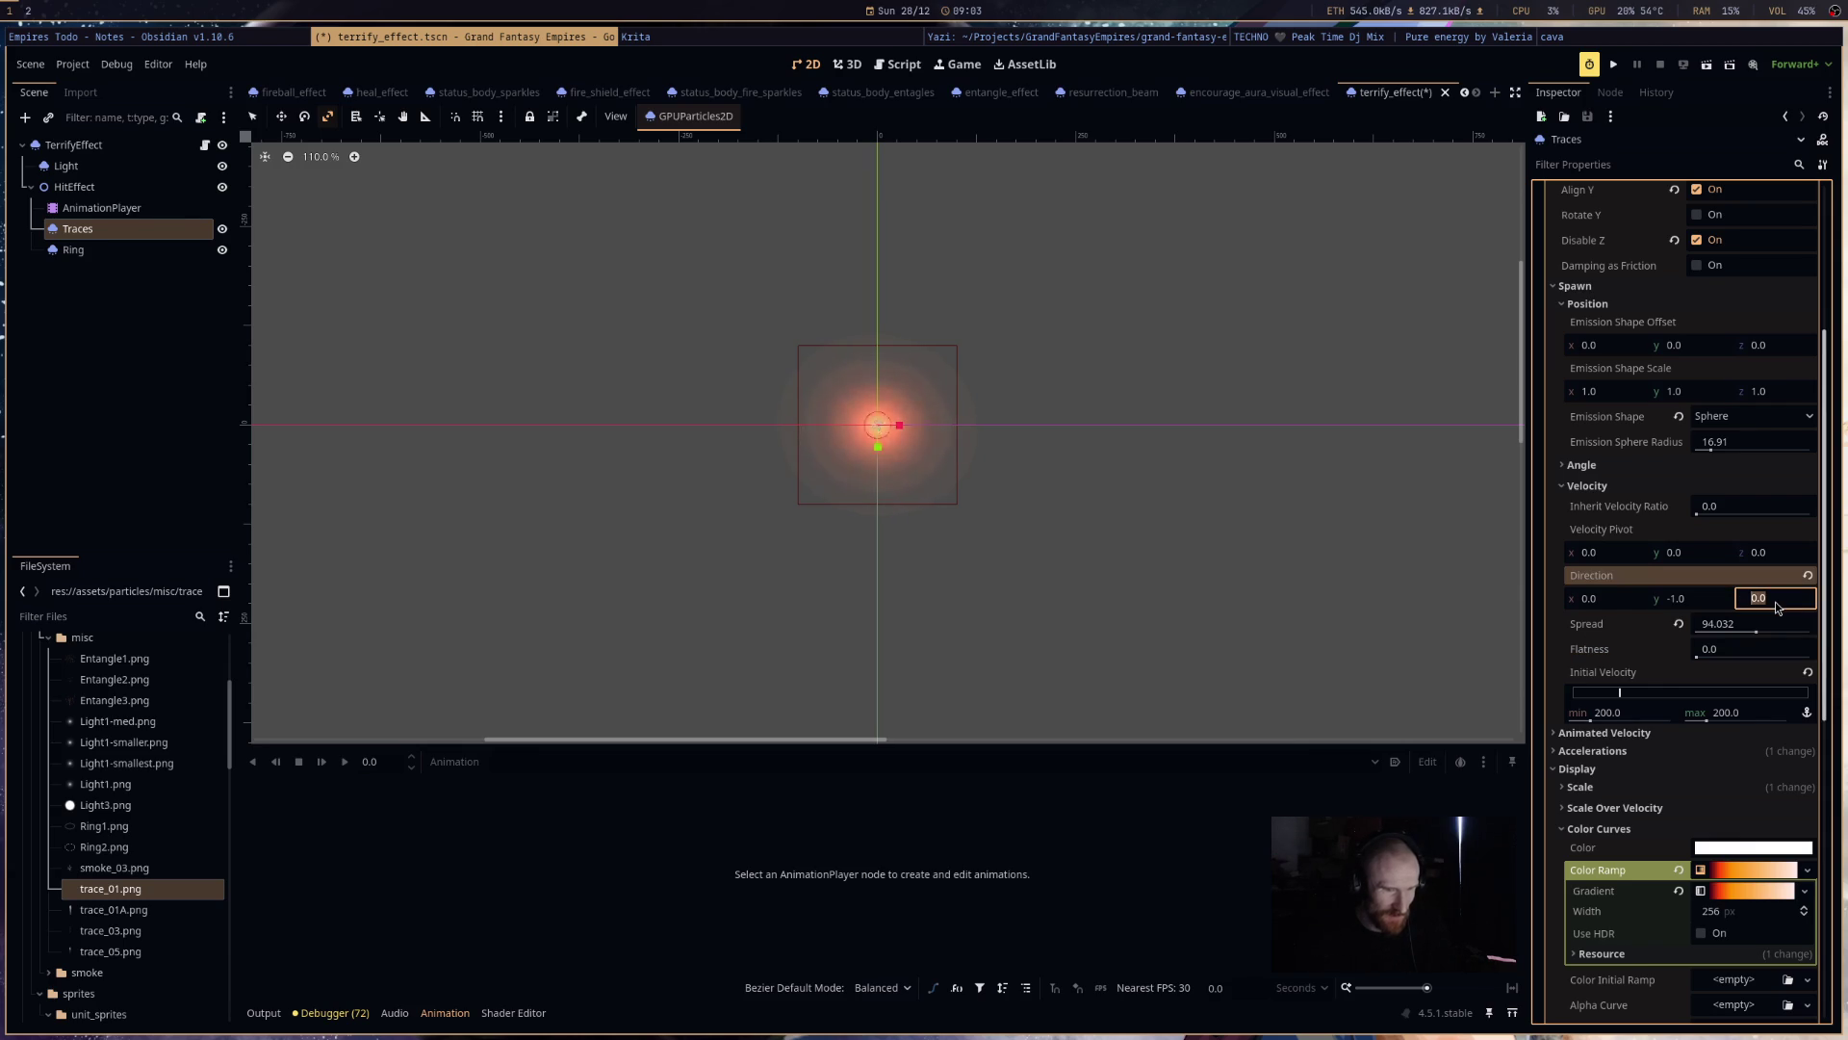
{"action": "type", "text": "1"}
{"action": "key", "text": "Return"}
{"action": "type", "text": "0"}
{"action": "key", "text": "Return"}
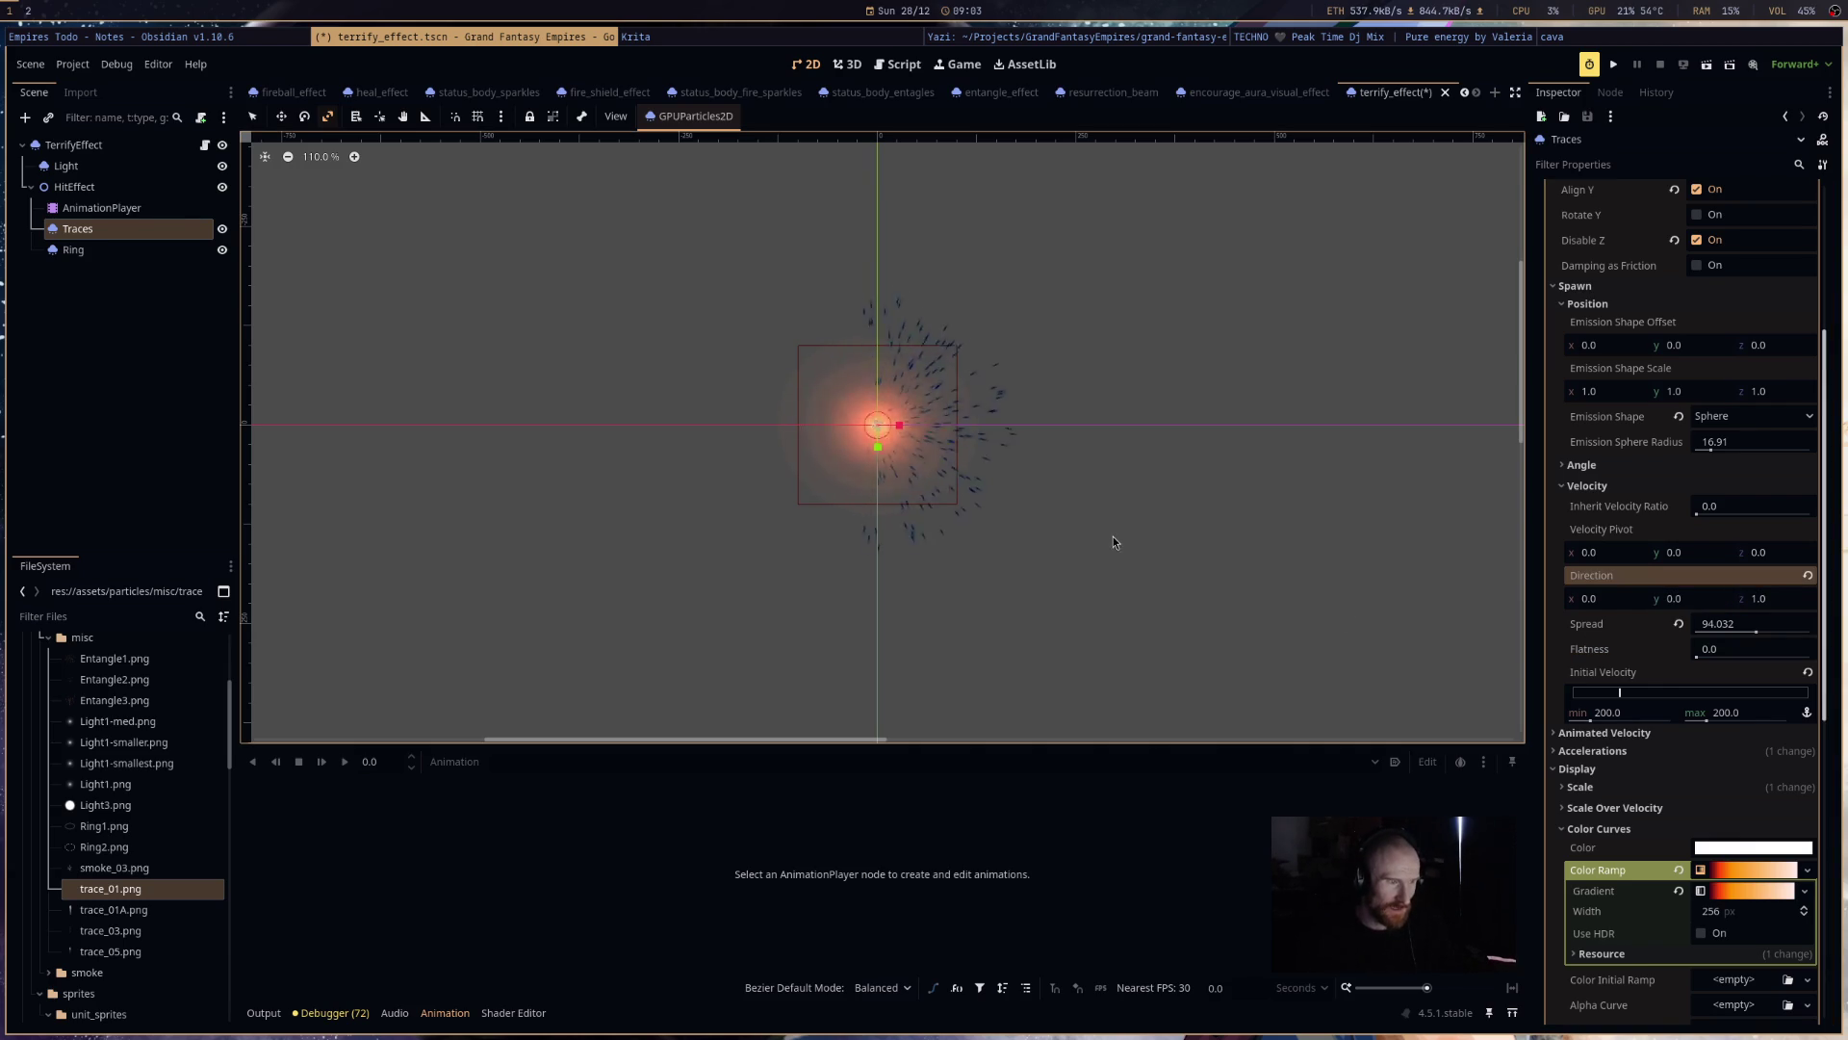
- Widen spread to 180, set flatness to 0.233, and switch the emission shape to Point
{"action": "left_click", "coordinate": [1756, 631]}
{"action": "left_click_drag", "start_coordinate": [1757, 633], "coordinate": [1817, 636]}
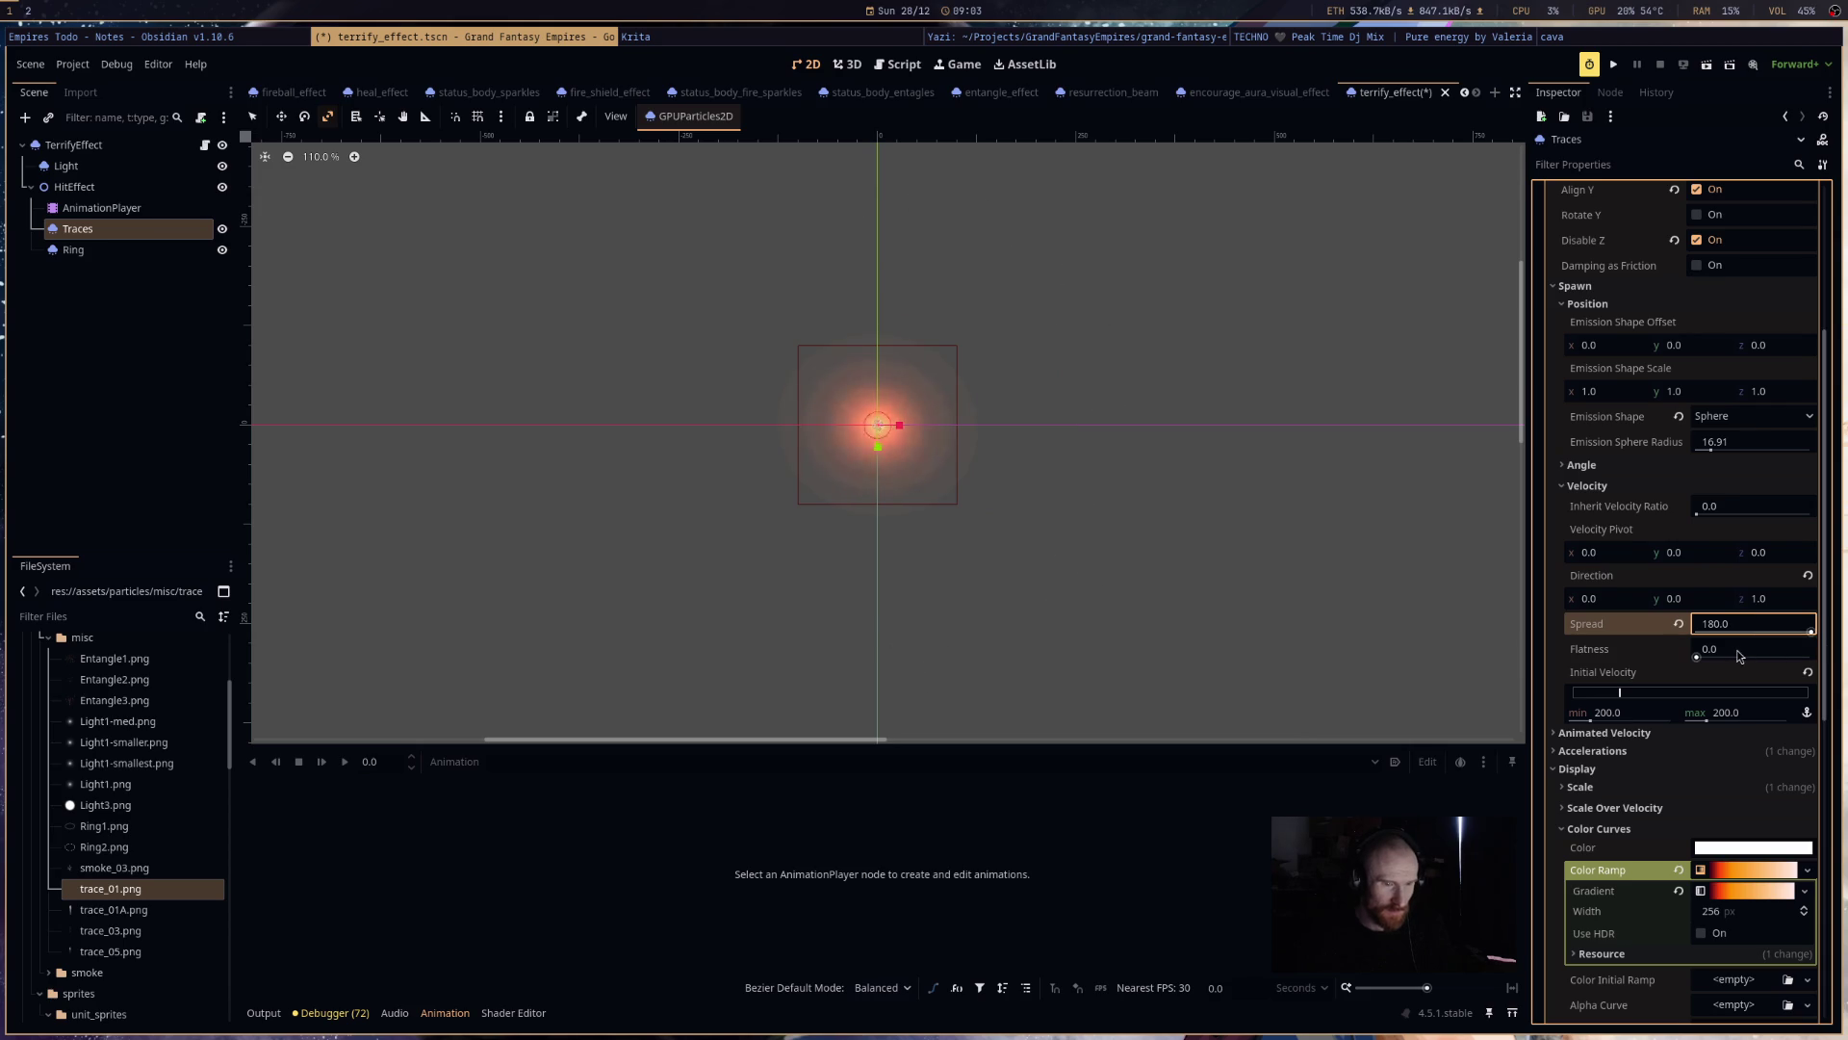
{"action": "left_click_drag", "start_coordinate": [1702, 658], "coordinate": [1725, 658]}
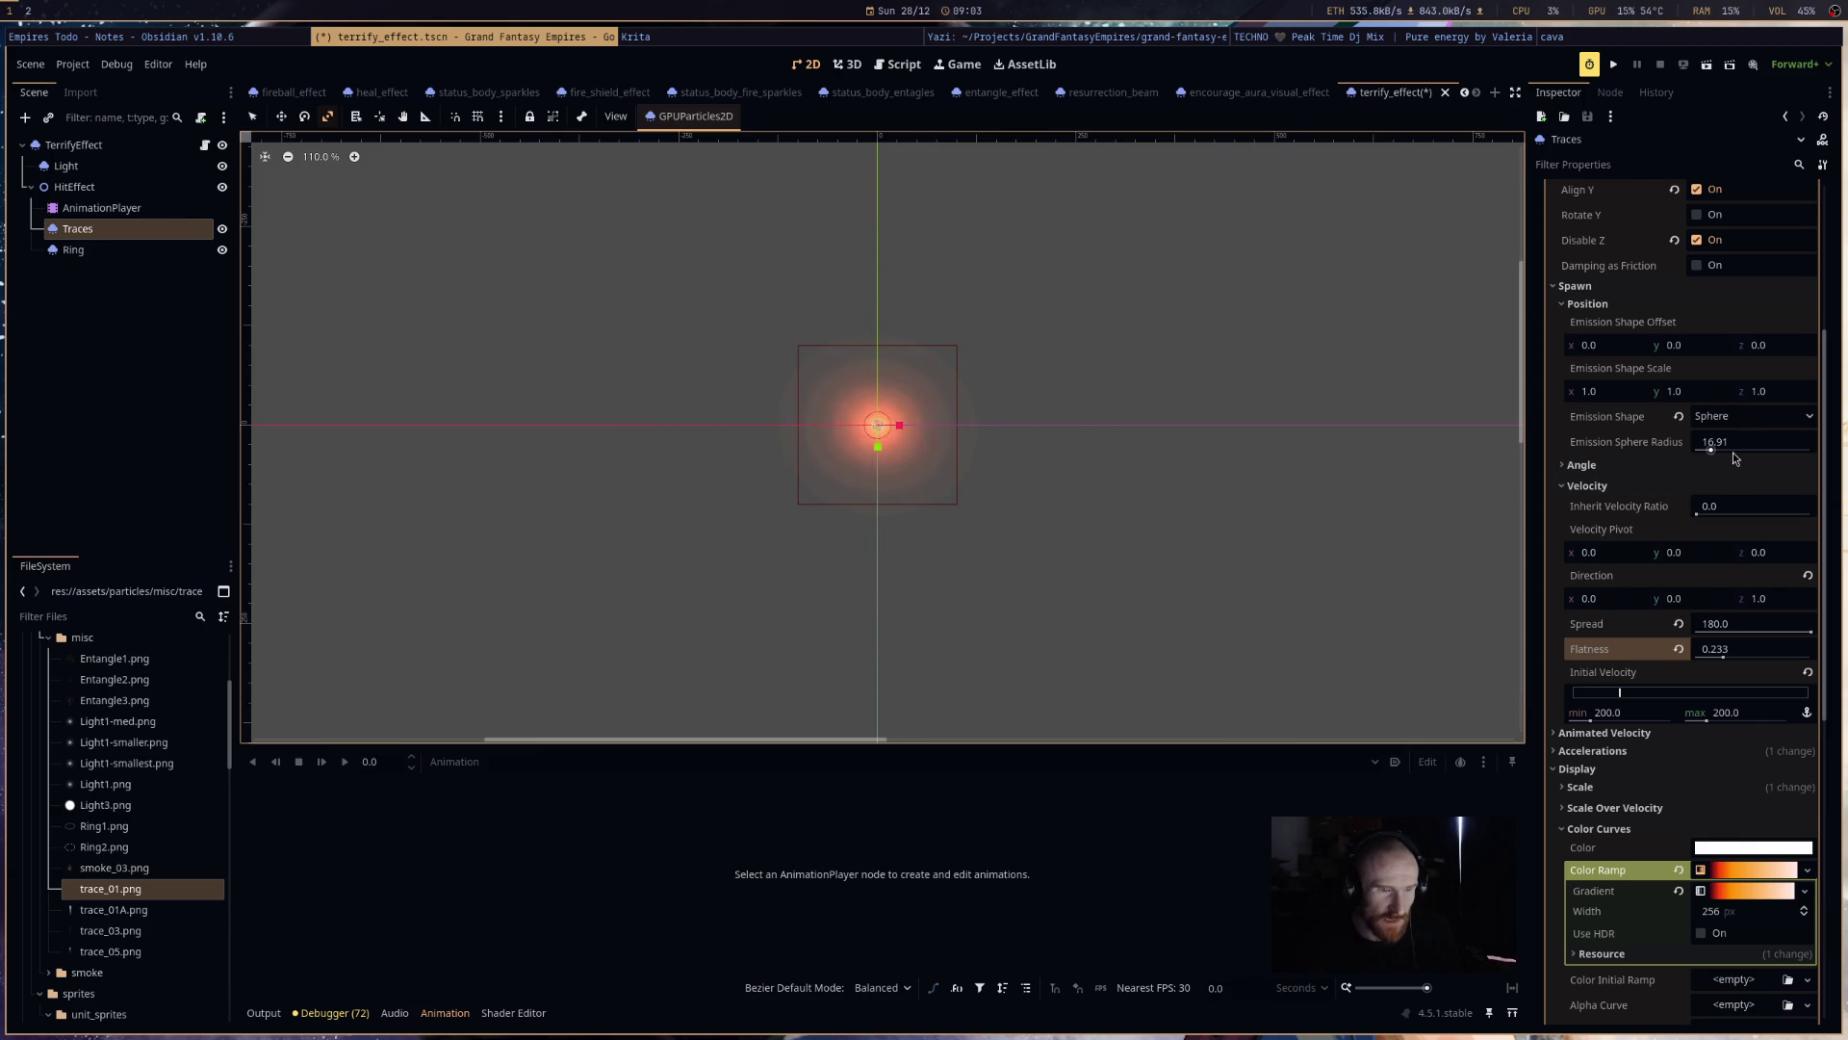
{"action": "left_click", "coordinate": [1738, 420]}
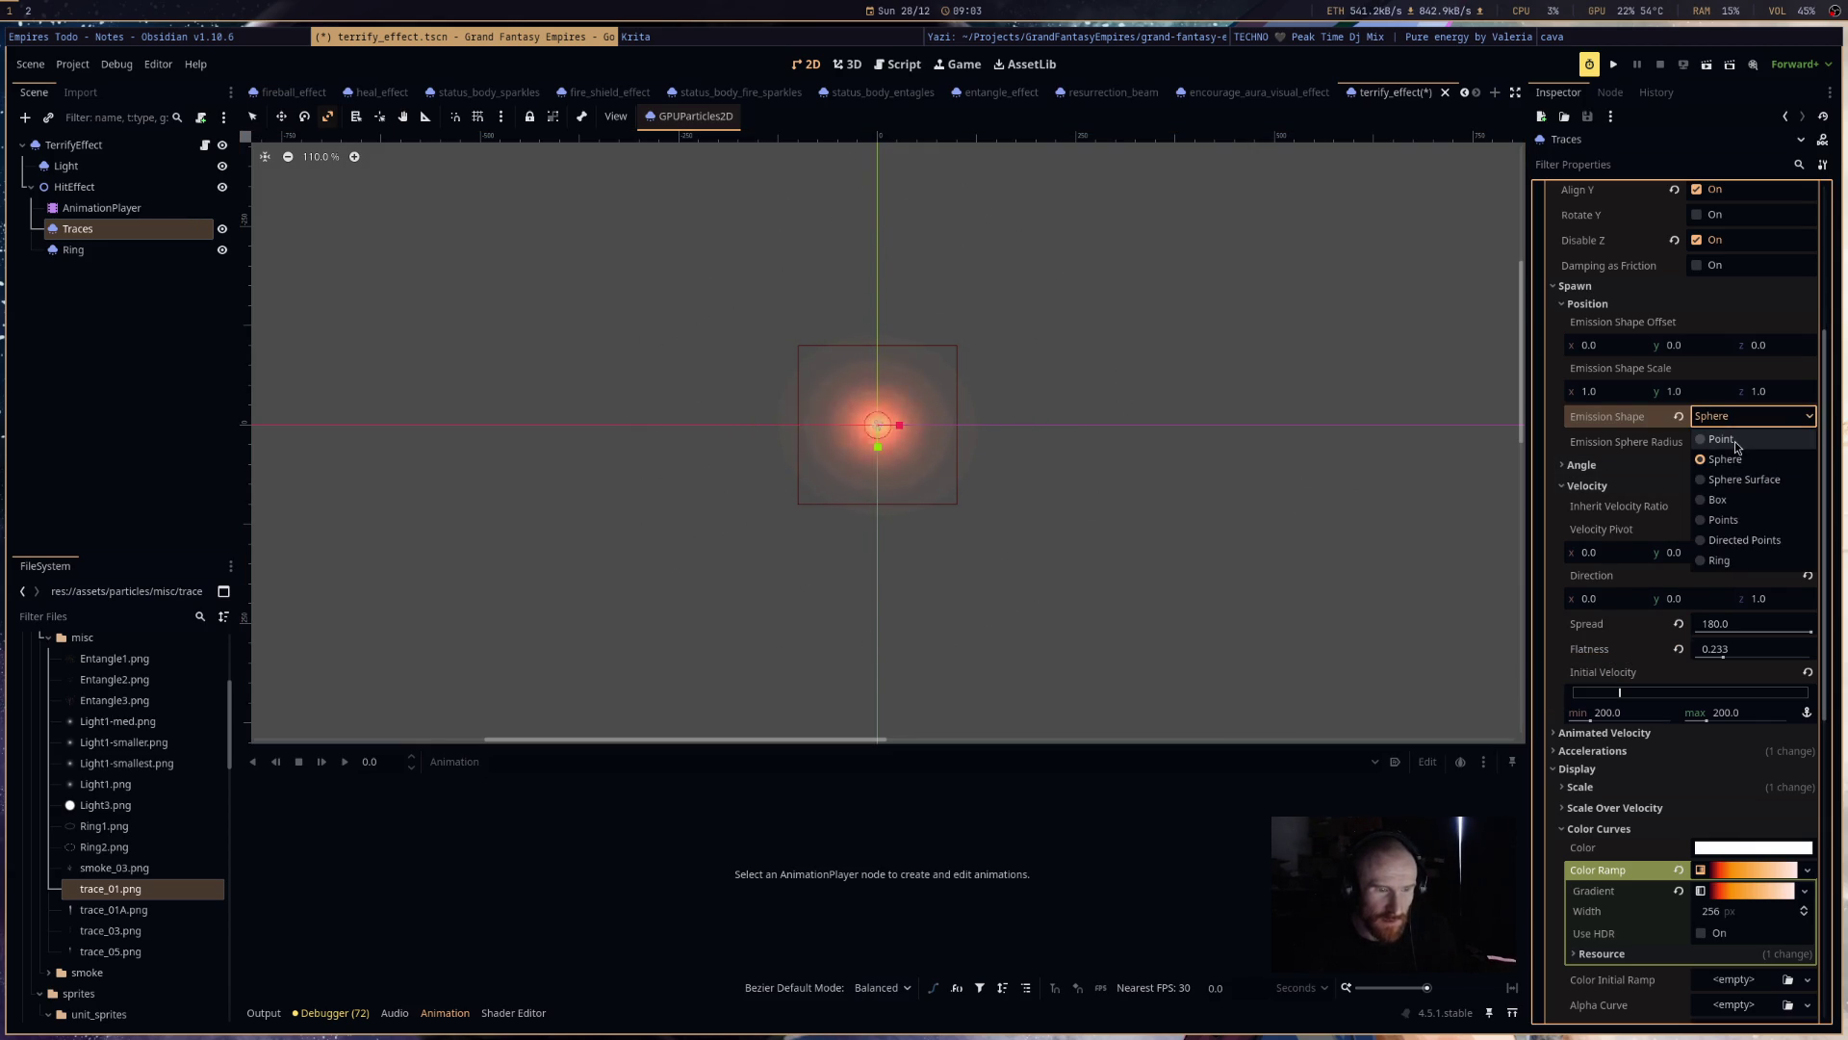
{"action": "left_click", "coordinate": [1736, 441]}
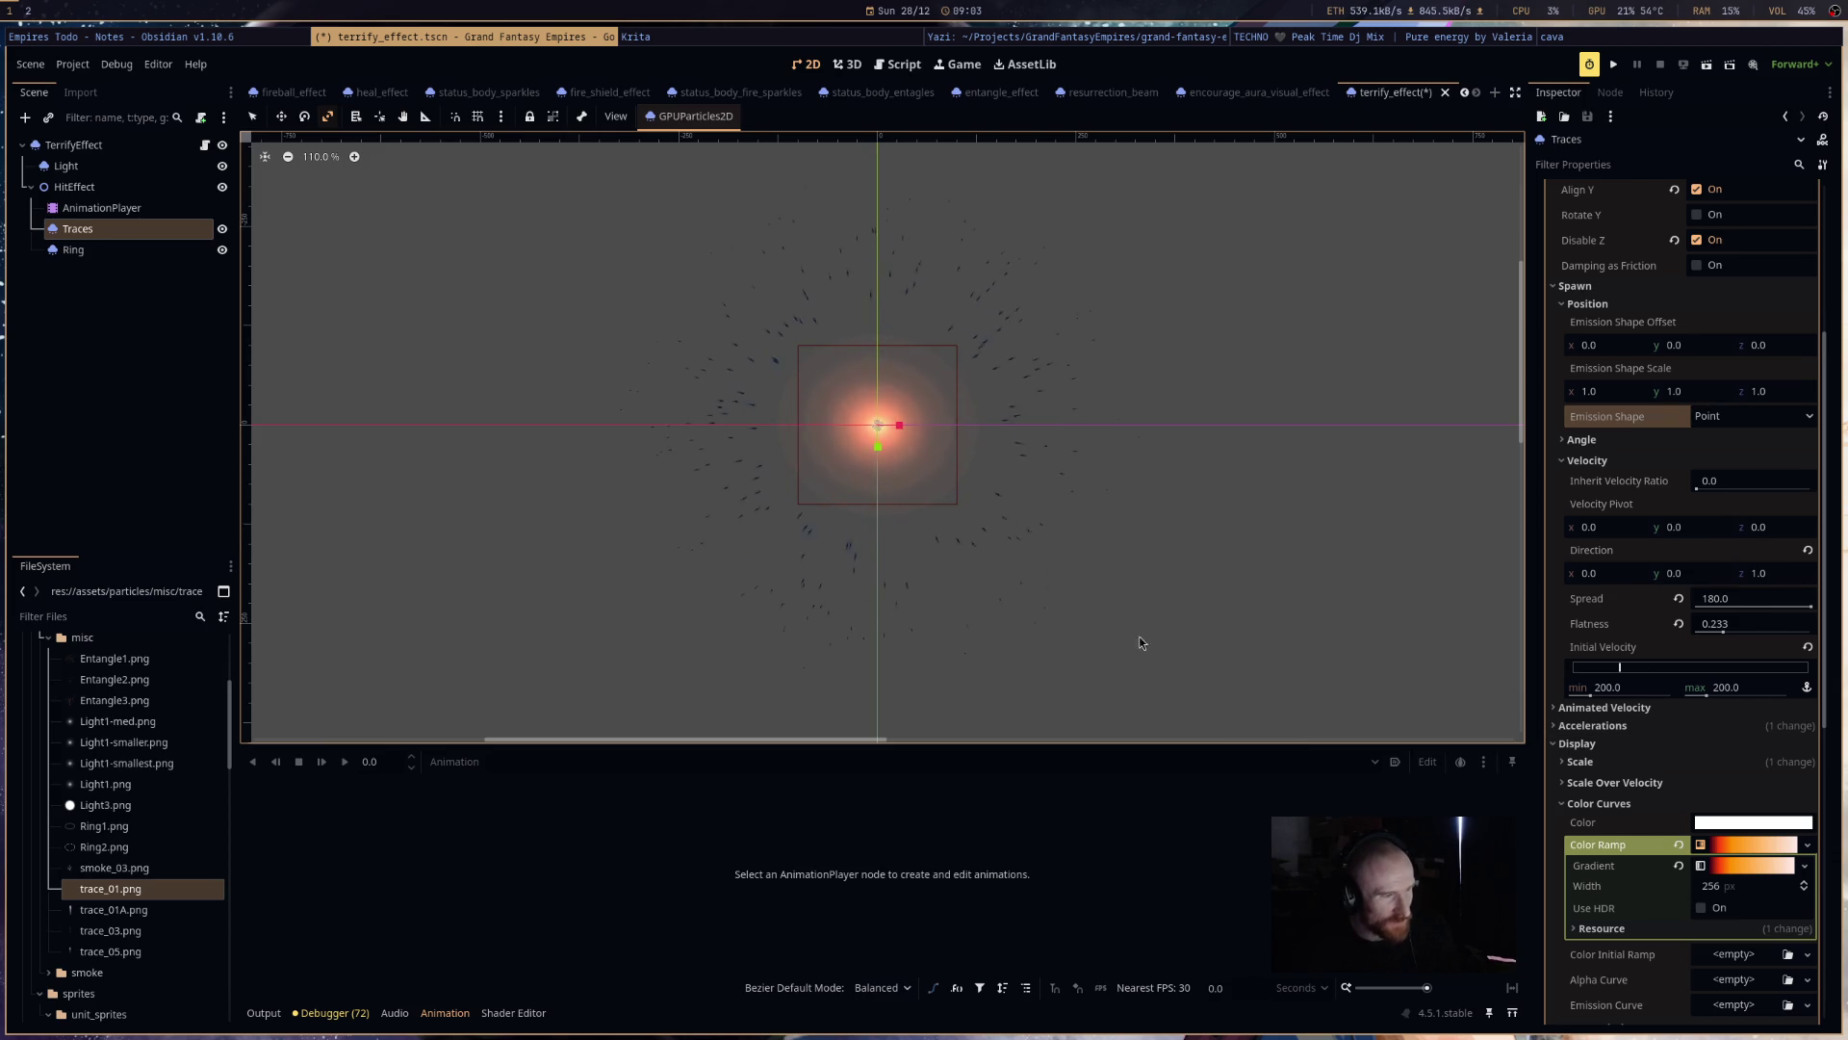
- Drag the Traces flatness to 1.0 and save terrify_effect with Ctrl+S
{"action": "scroll", "coordinate": [1665, 806], "scroll_direction": "down", "scroll_amount": 5}
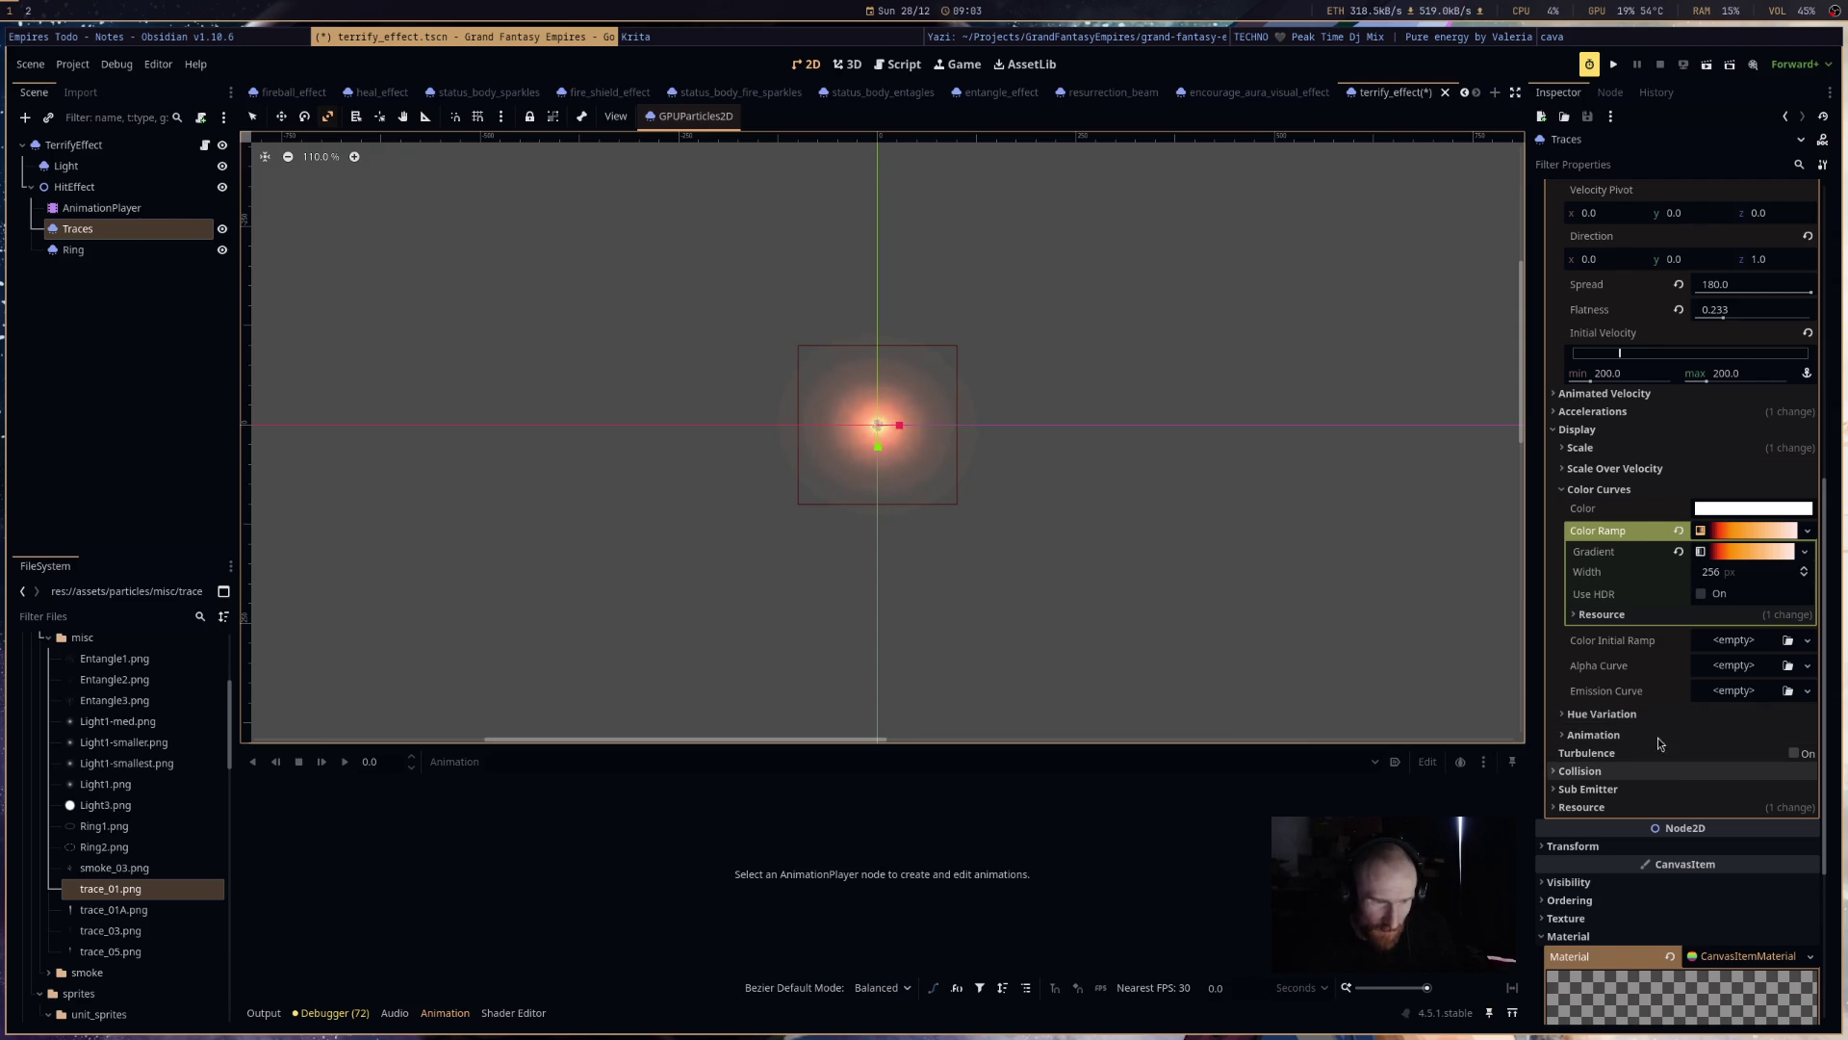
{"action": "scroll", "coordinate": [1654, 660], "scroll_direction": "up", "scroll_amount": 2}
{"action": "scroll", "coordinate": [1654, 660], "scroll_direction": "up", "scroll_amount": 3}
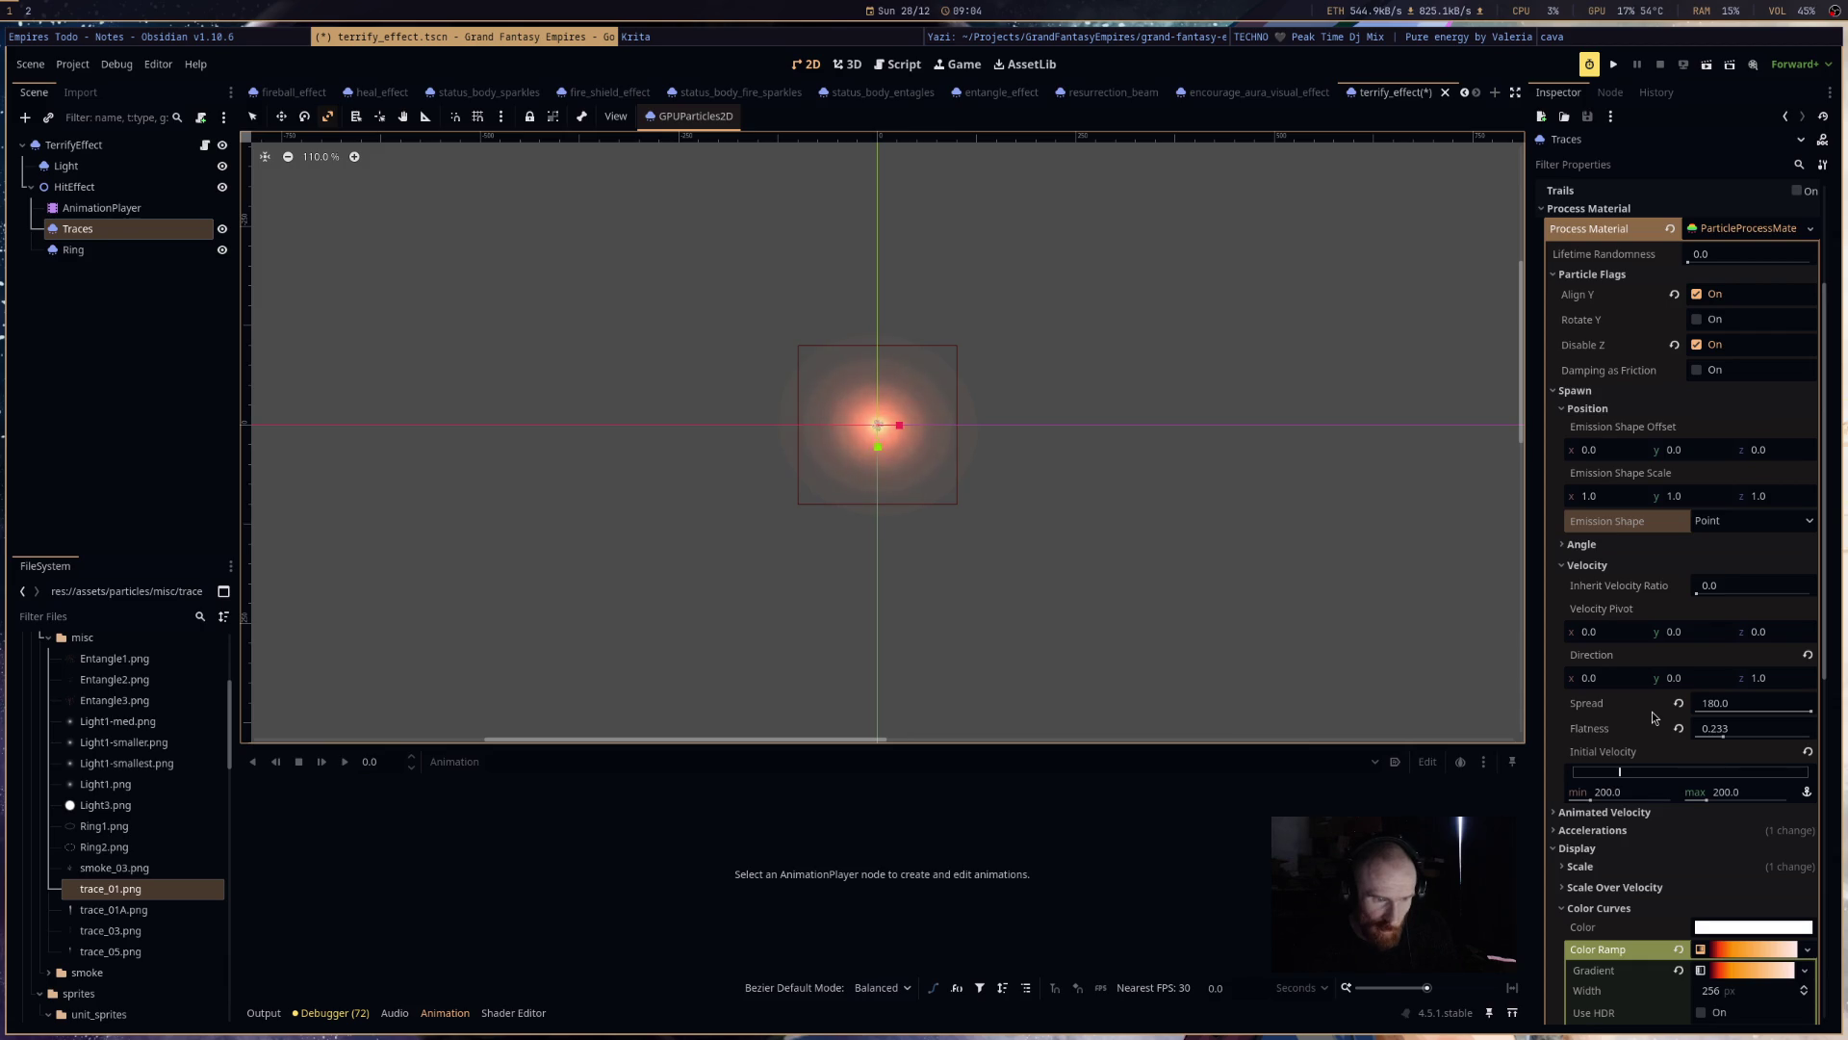
{"action": "scroll", "coordinate": [1641, 681], "scroll_direction": "down", "scroll_amount": 4}
{"action": "left_click_drag", "start_coordinate": [1724, 526], "coordinate": [1815, 526]}
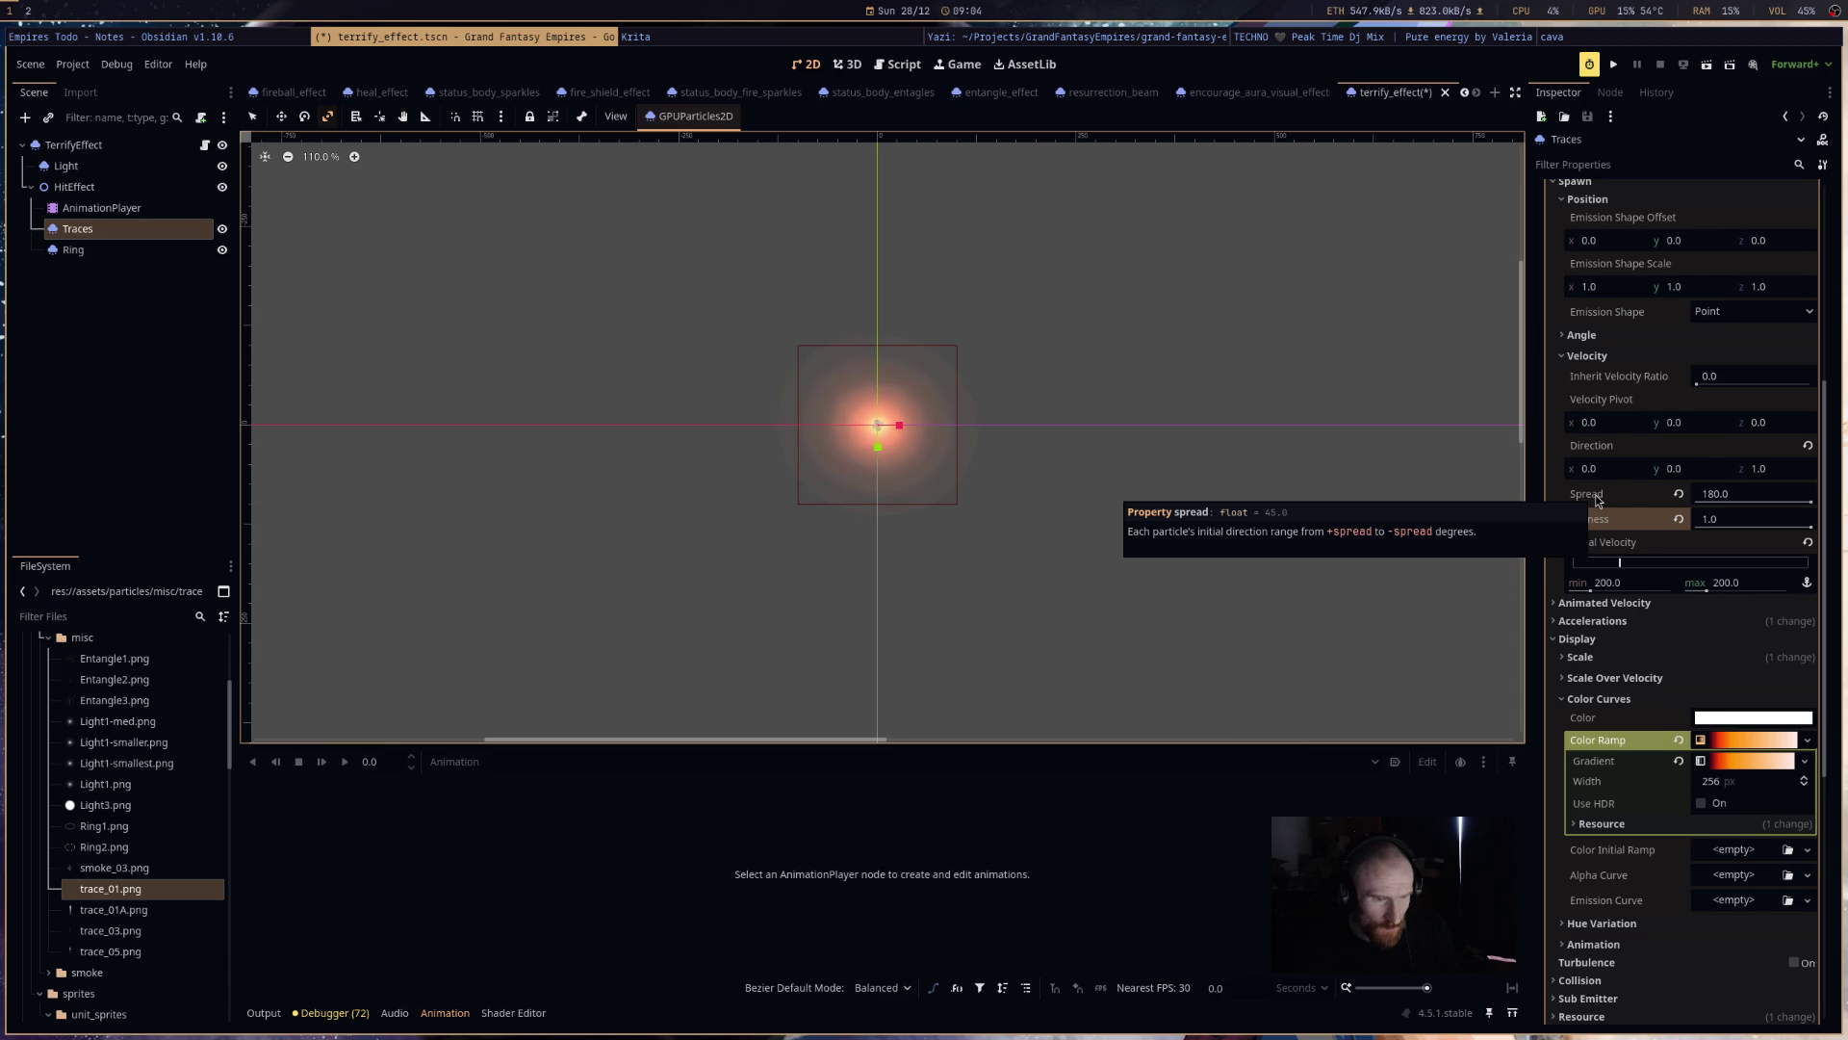
{"action": "mouse_move", "coordinate": [1629, 888]}
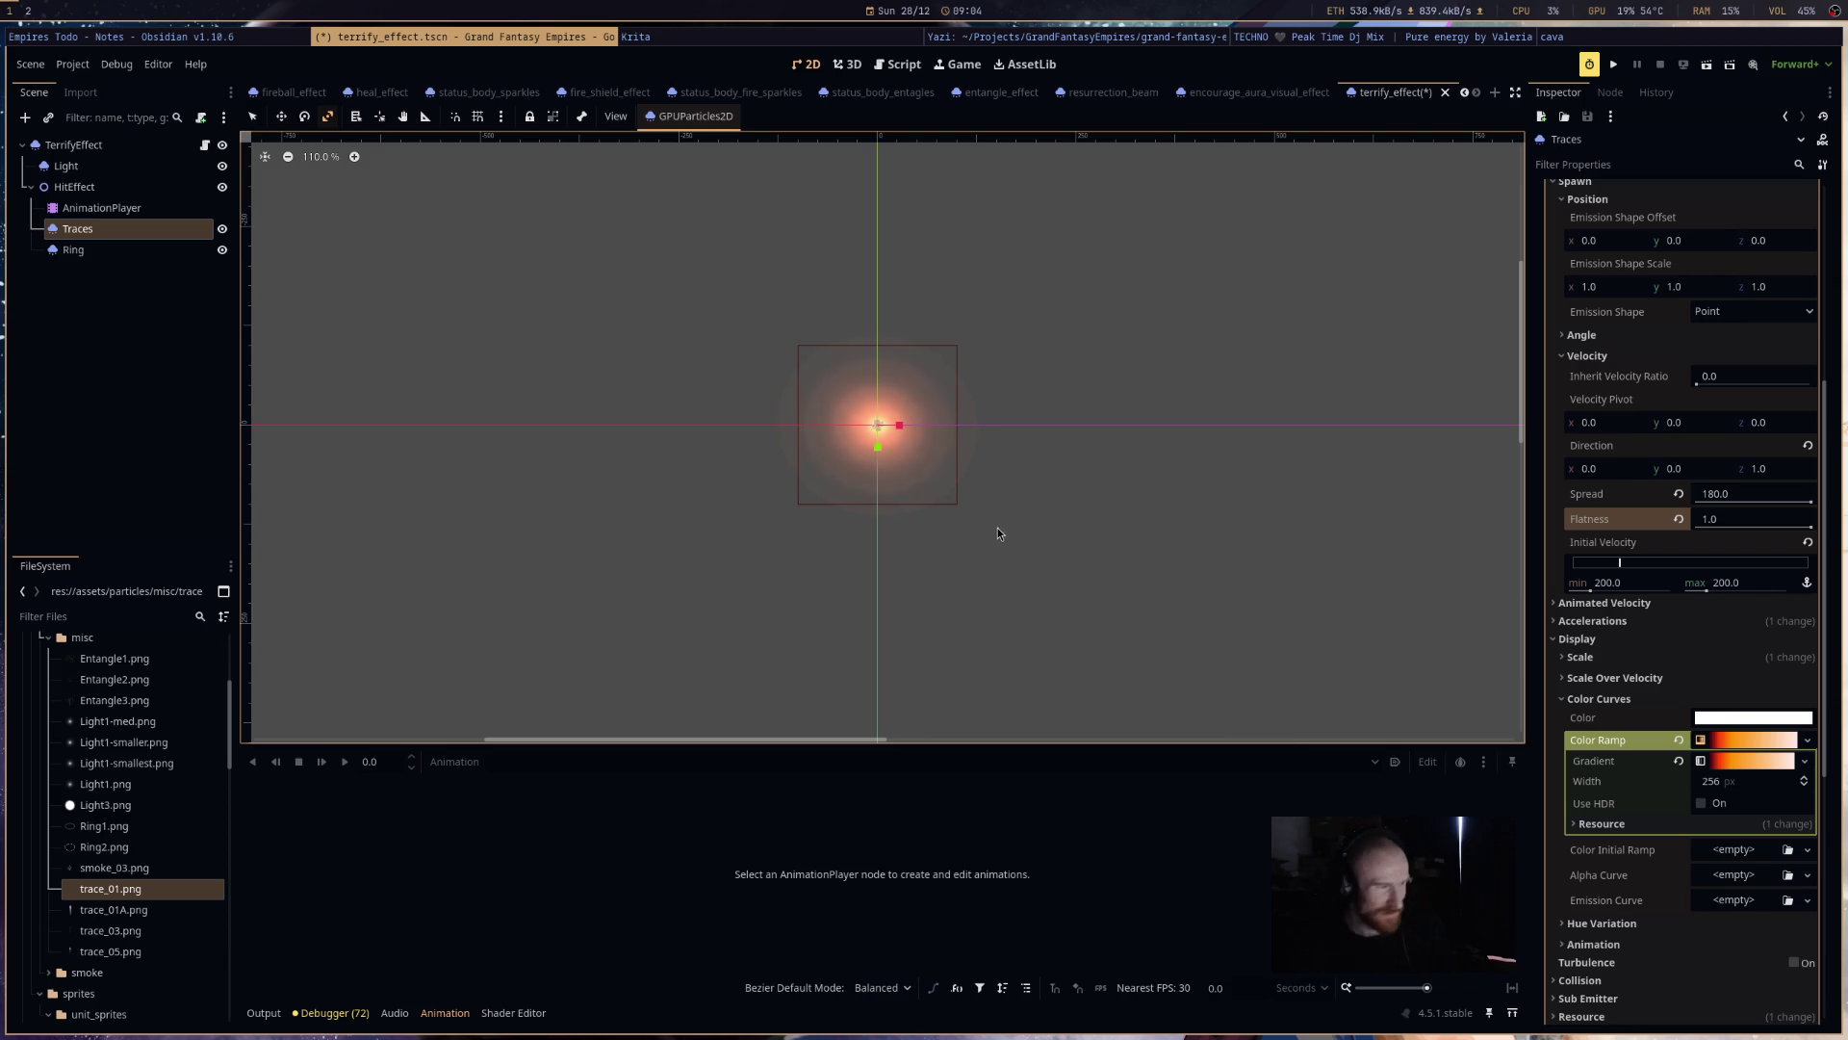
{"action": "key", "text": "ctrl+s"}
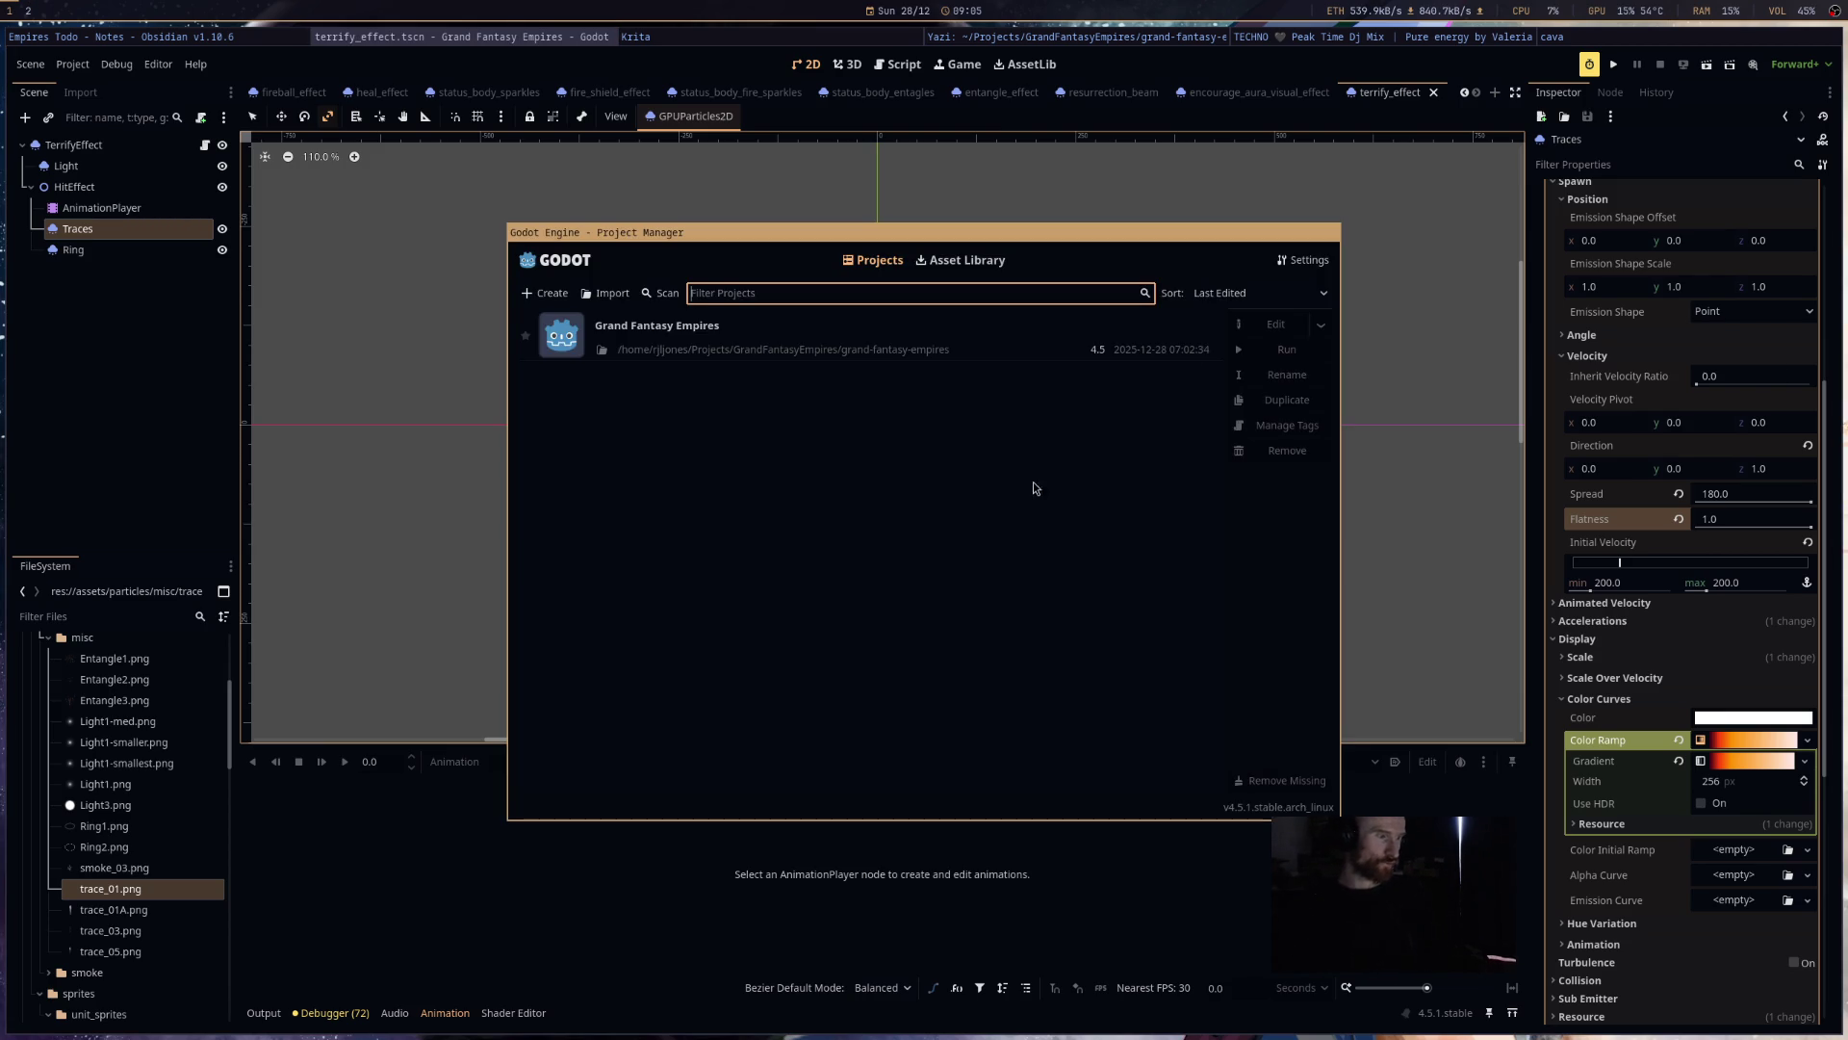
- Import Projects/StarfrontLancers/starfront-lancers/project.godot and open it in the editor
{"action": "left_click", "coordinate": [613, 292]}
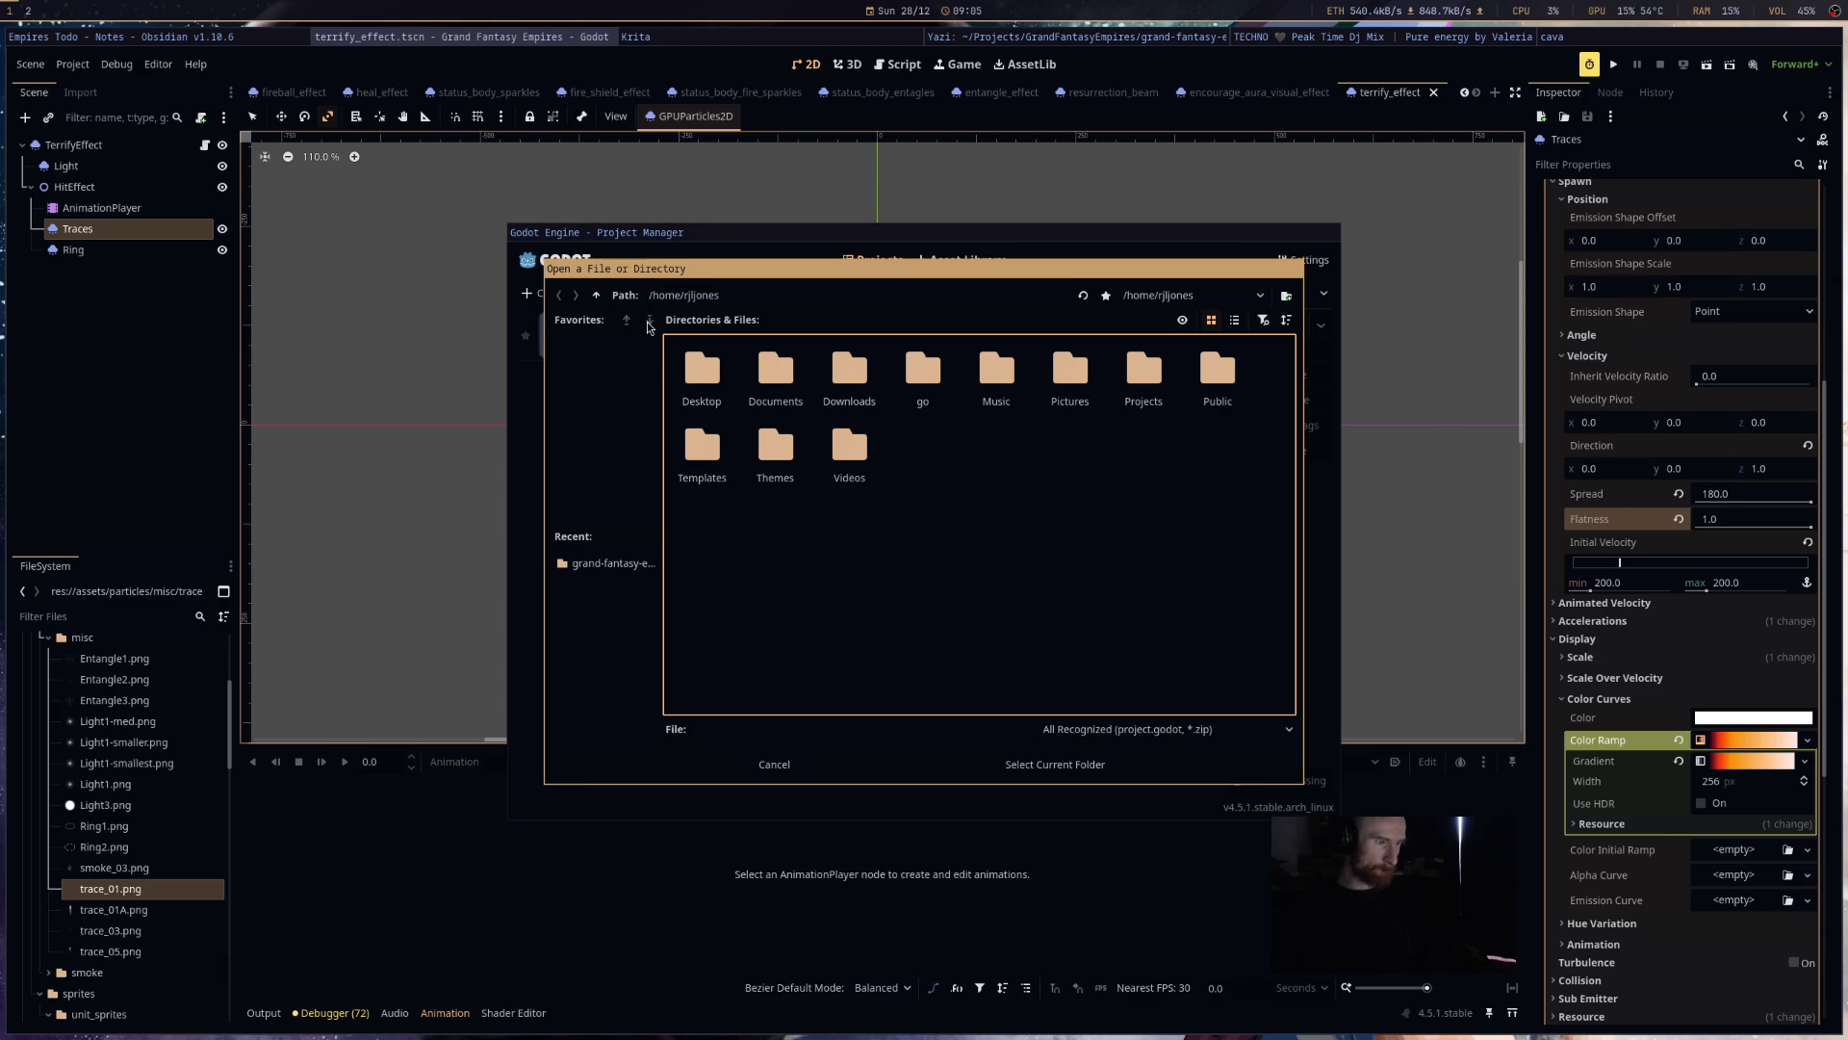
{"action": "double_click", "coordinate": [1109, 388]}
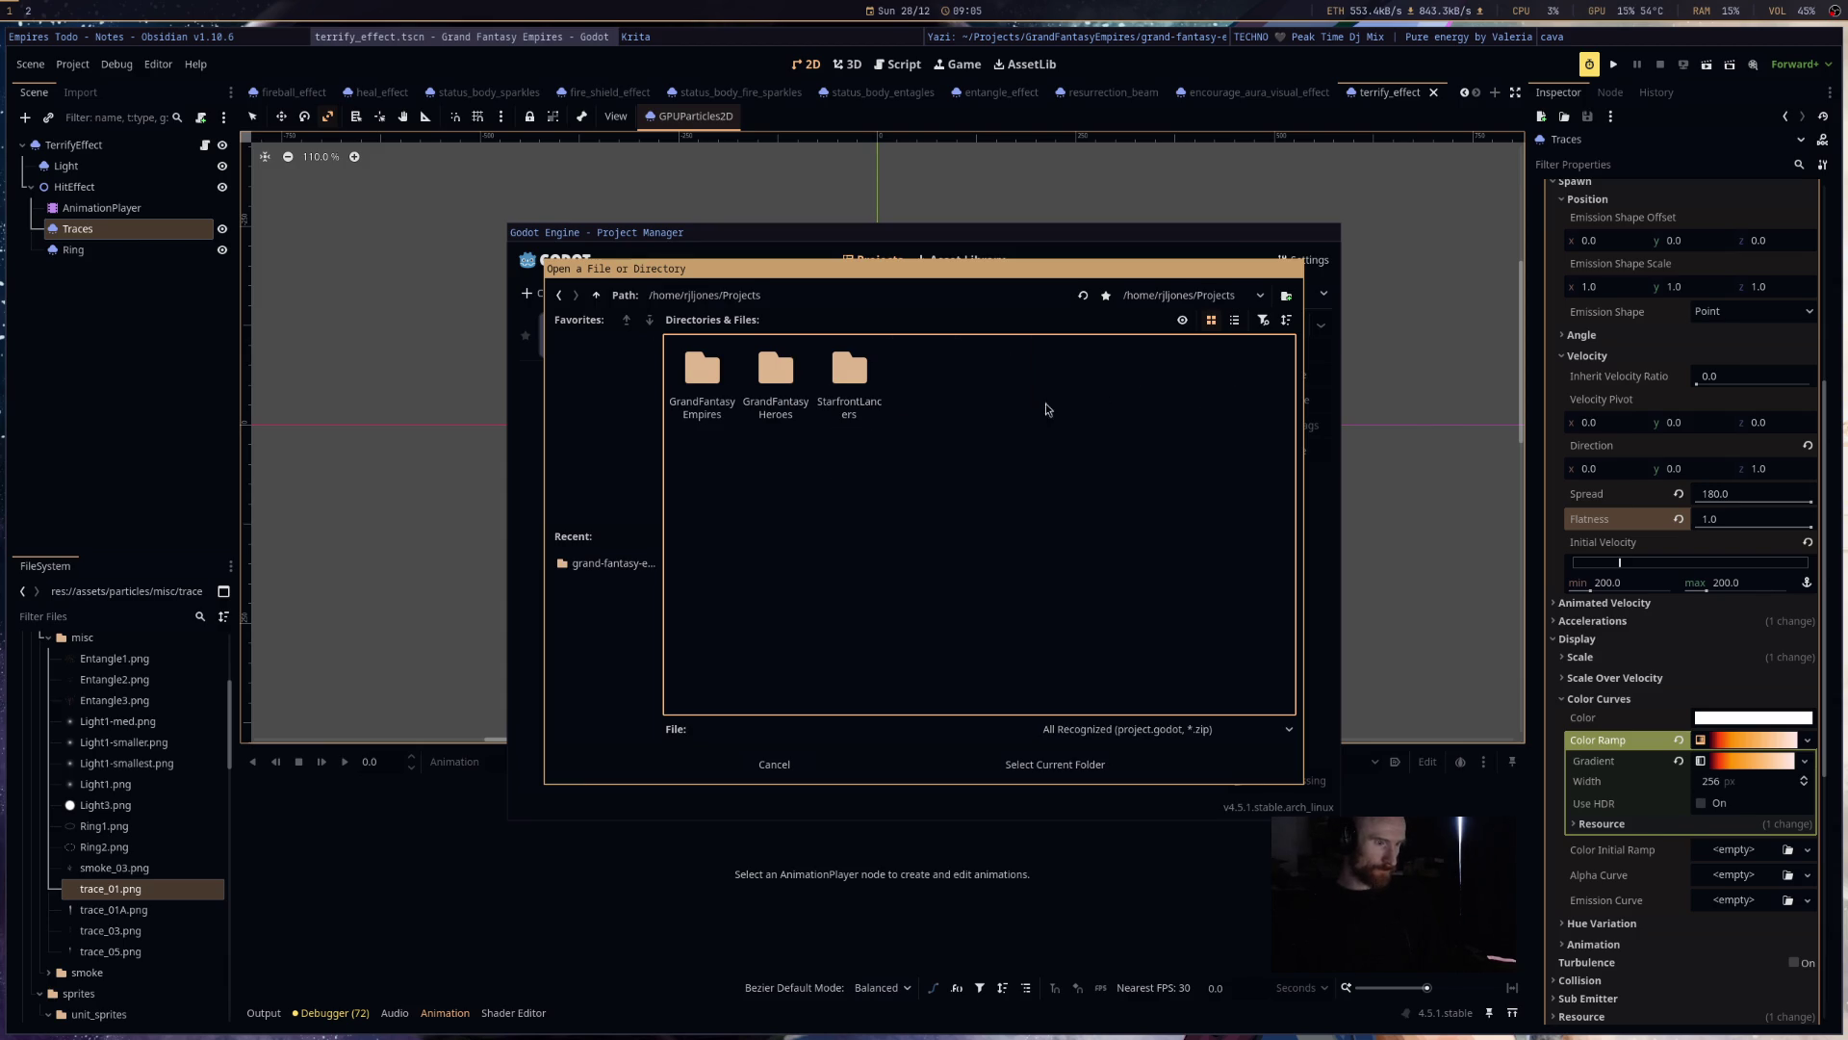
{"action": "double_click", "coordinate": [859, 391]}
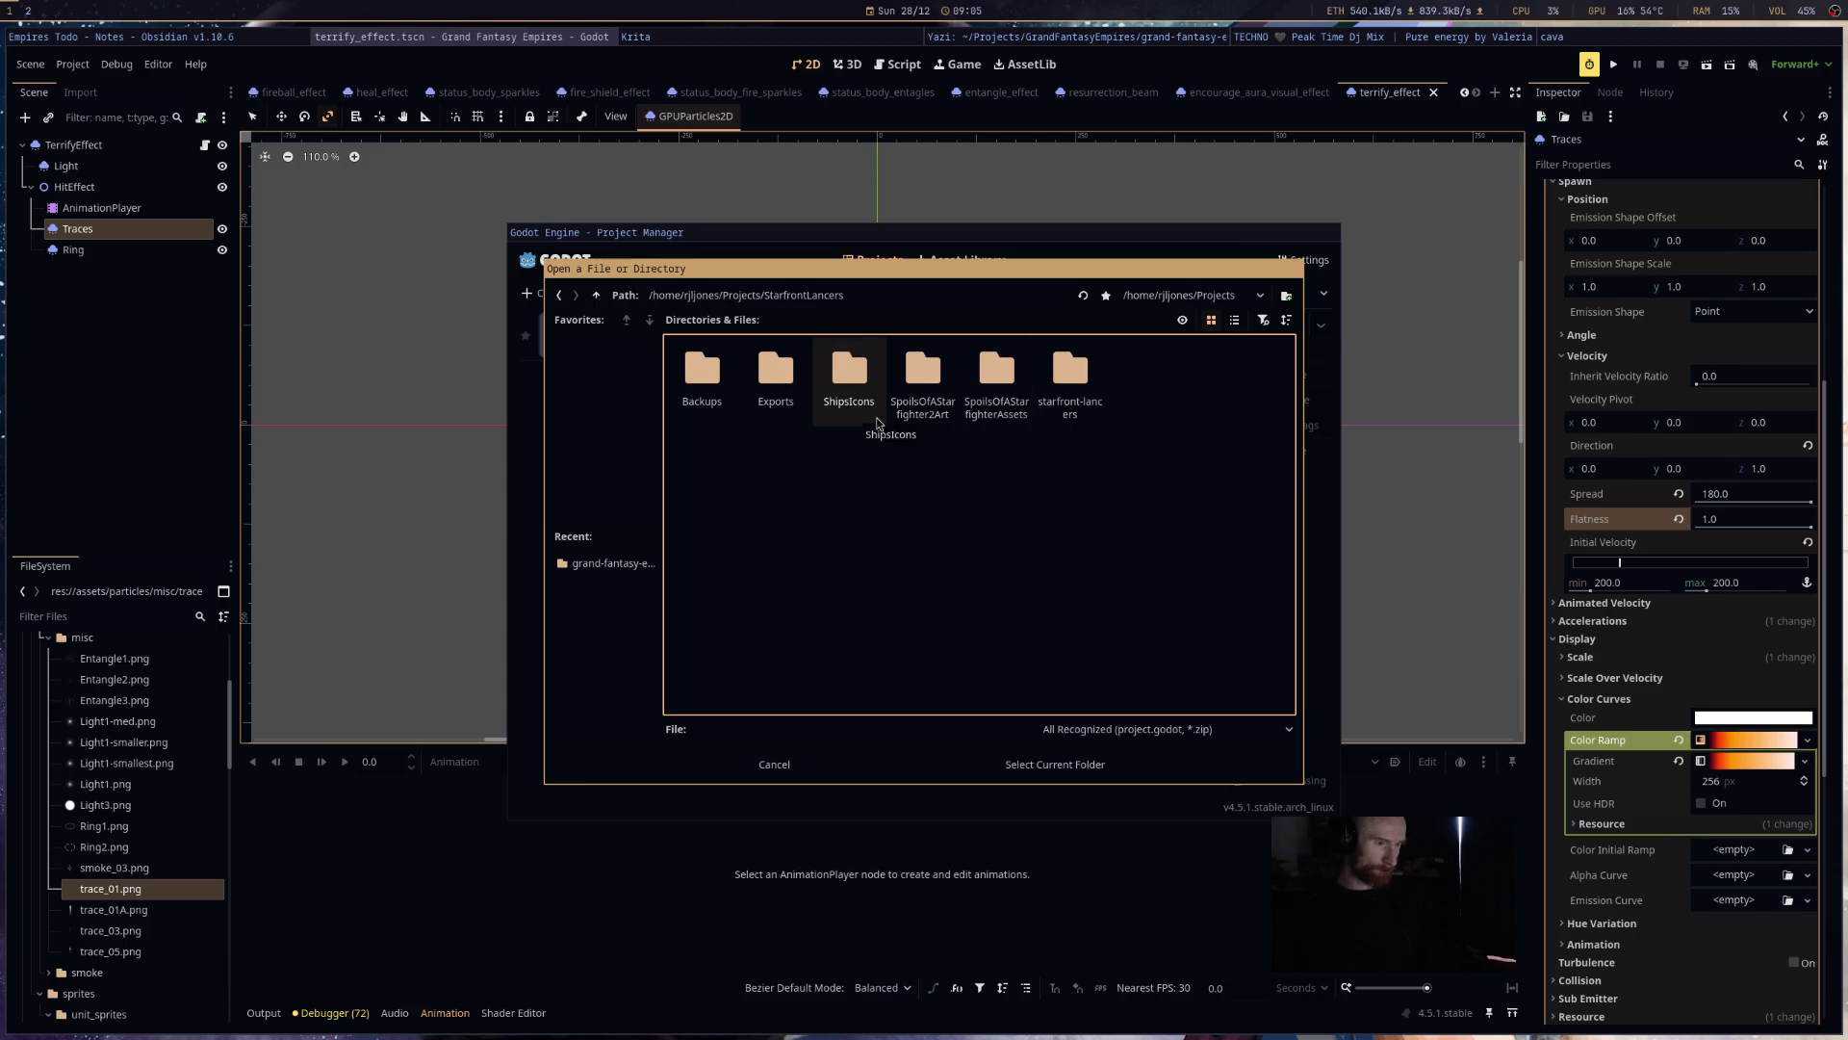
{"action": "double_click", "coordinate": [1070, 380]}
{"action": "double_click", "coordinate": [822, 464]}
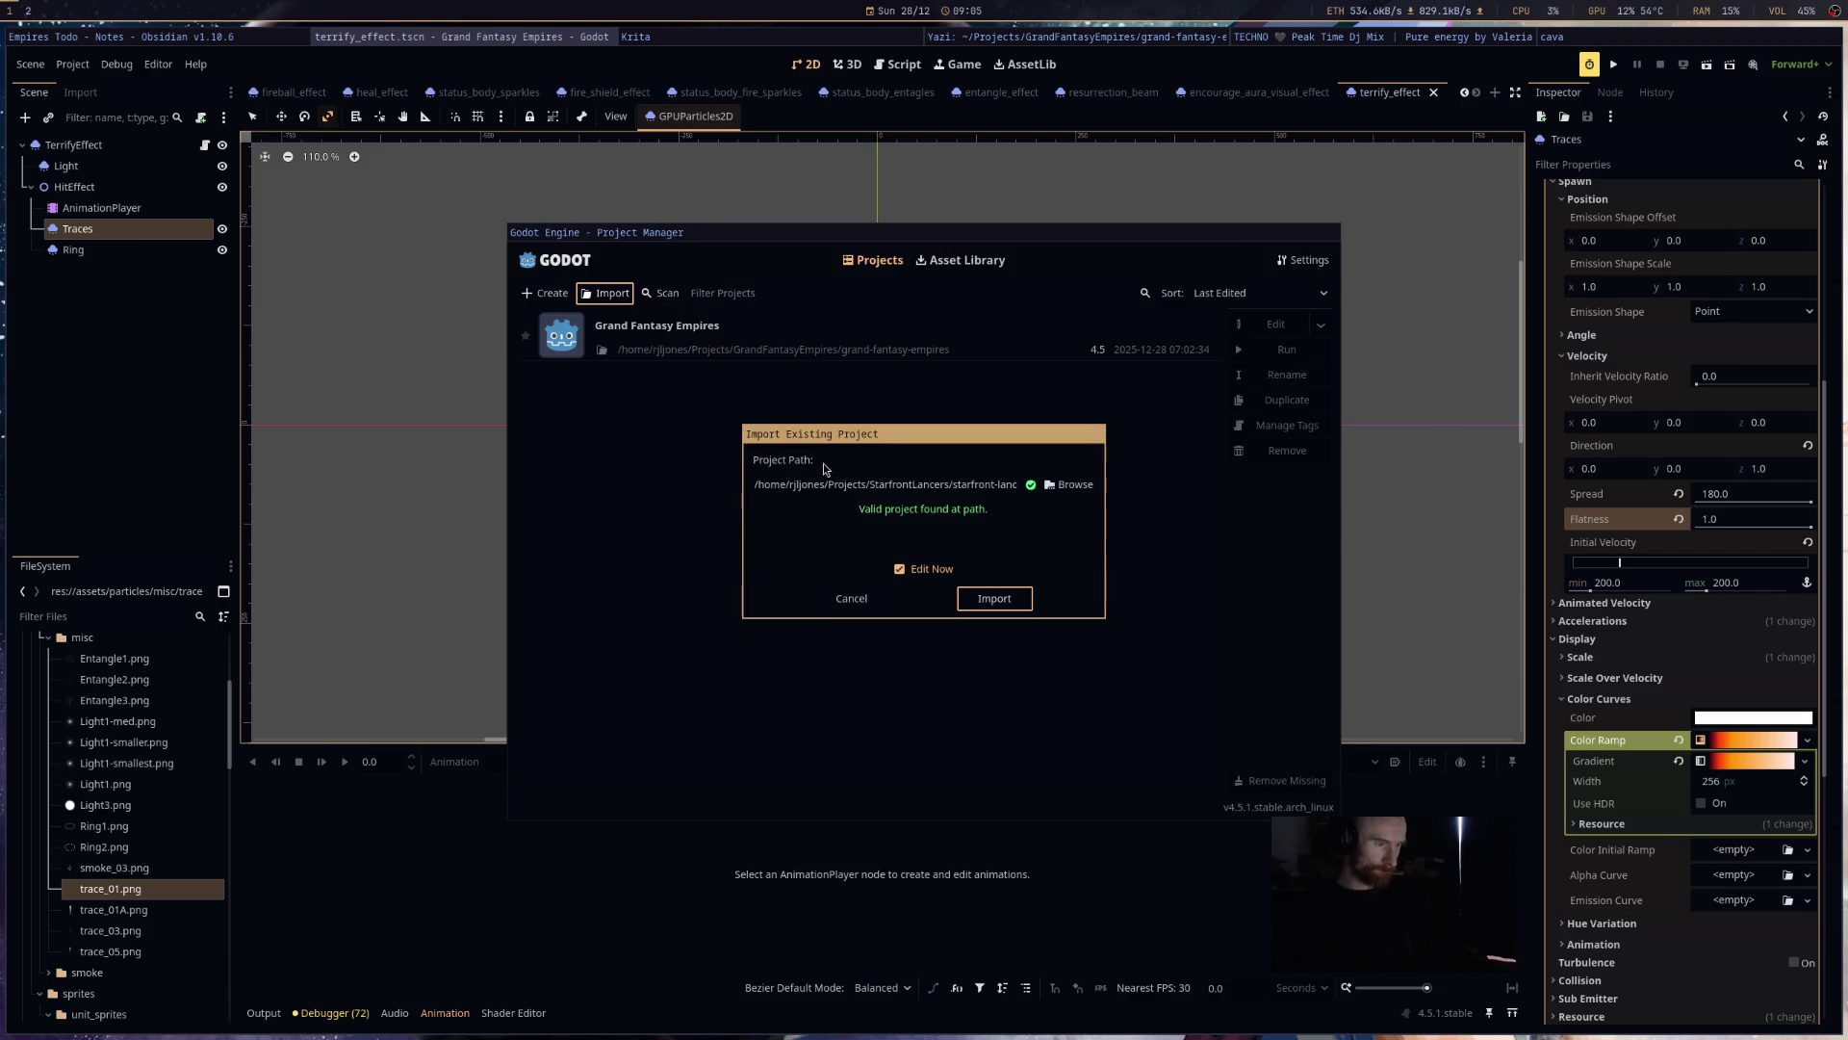
{"action": "left_click", "coordinate": [990, 604]}
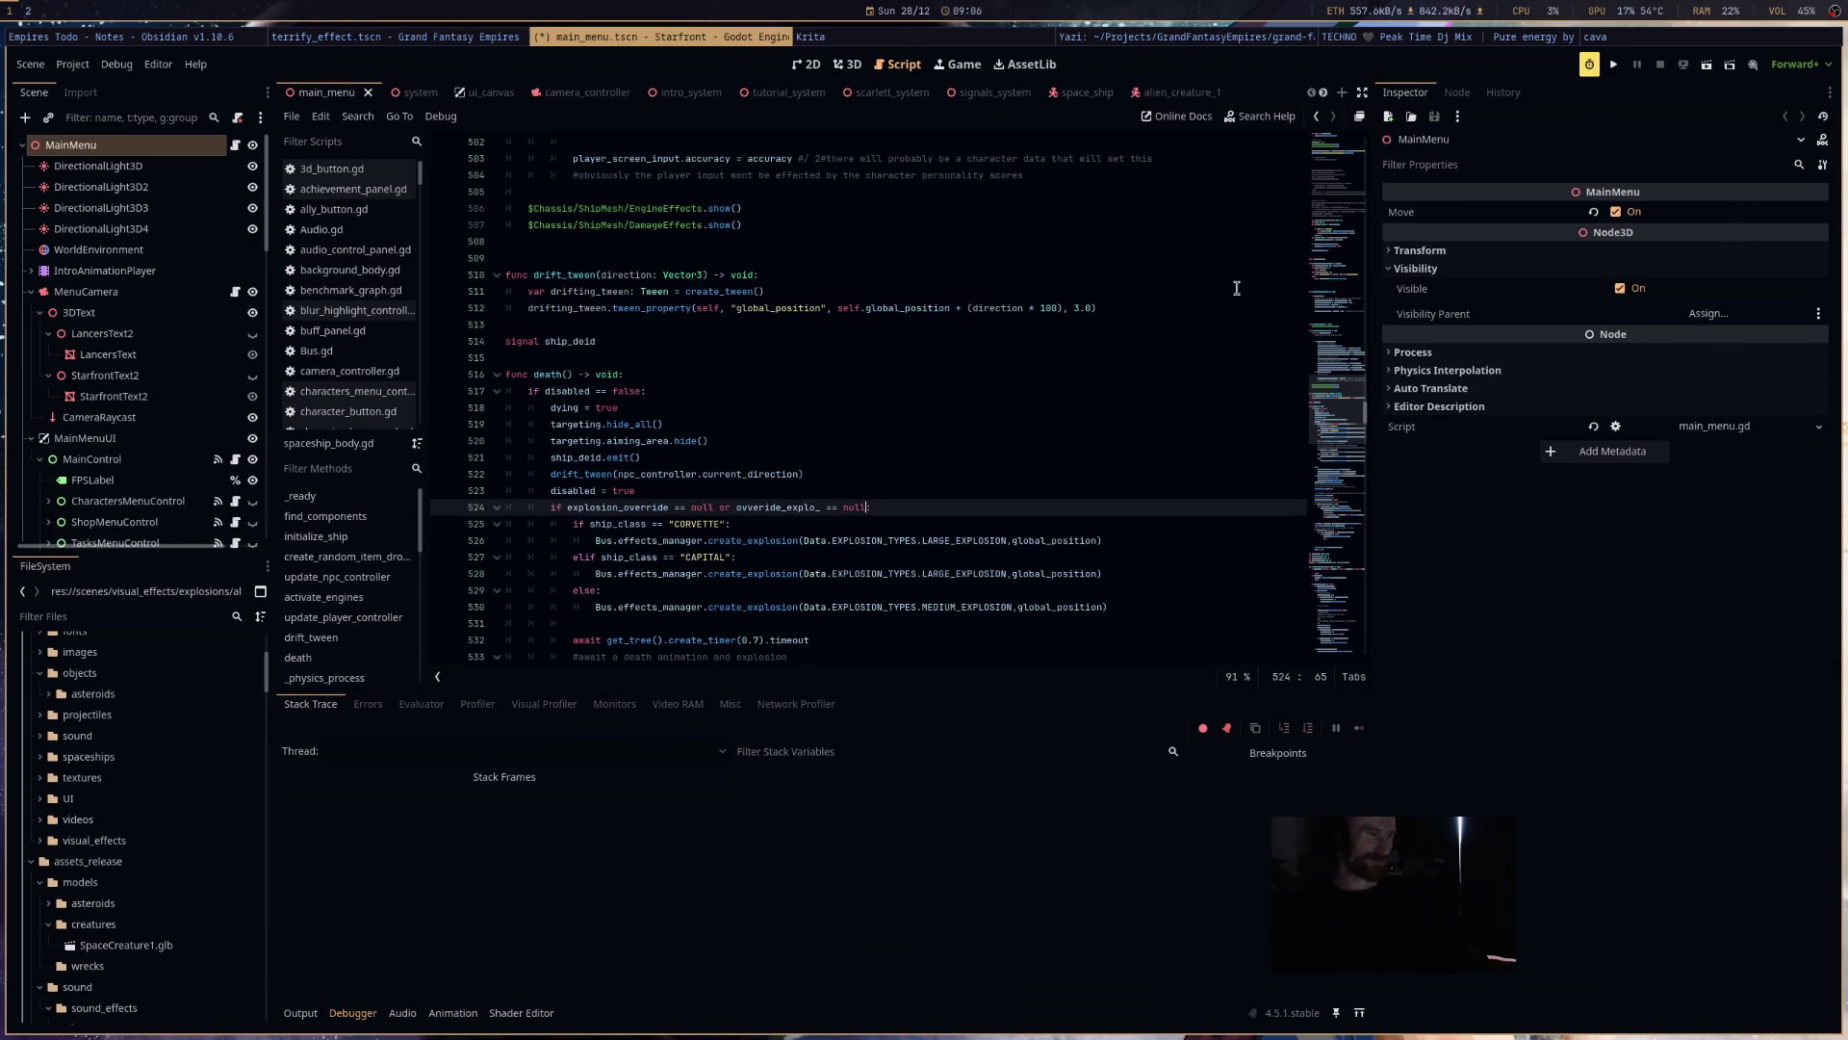
- Run the Starfront project, choose English, and confirm the controls notice
{"action": "left_click", "coordinate": [1619, 71]}
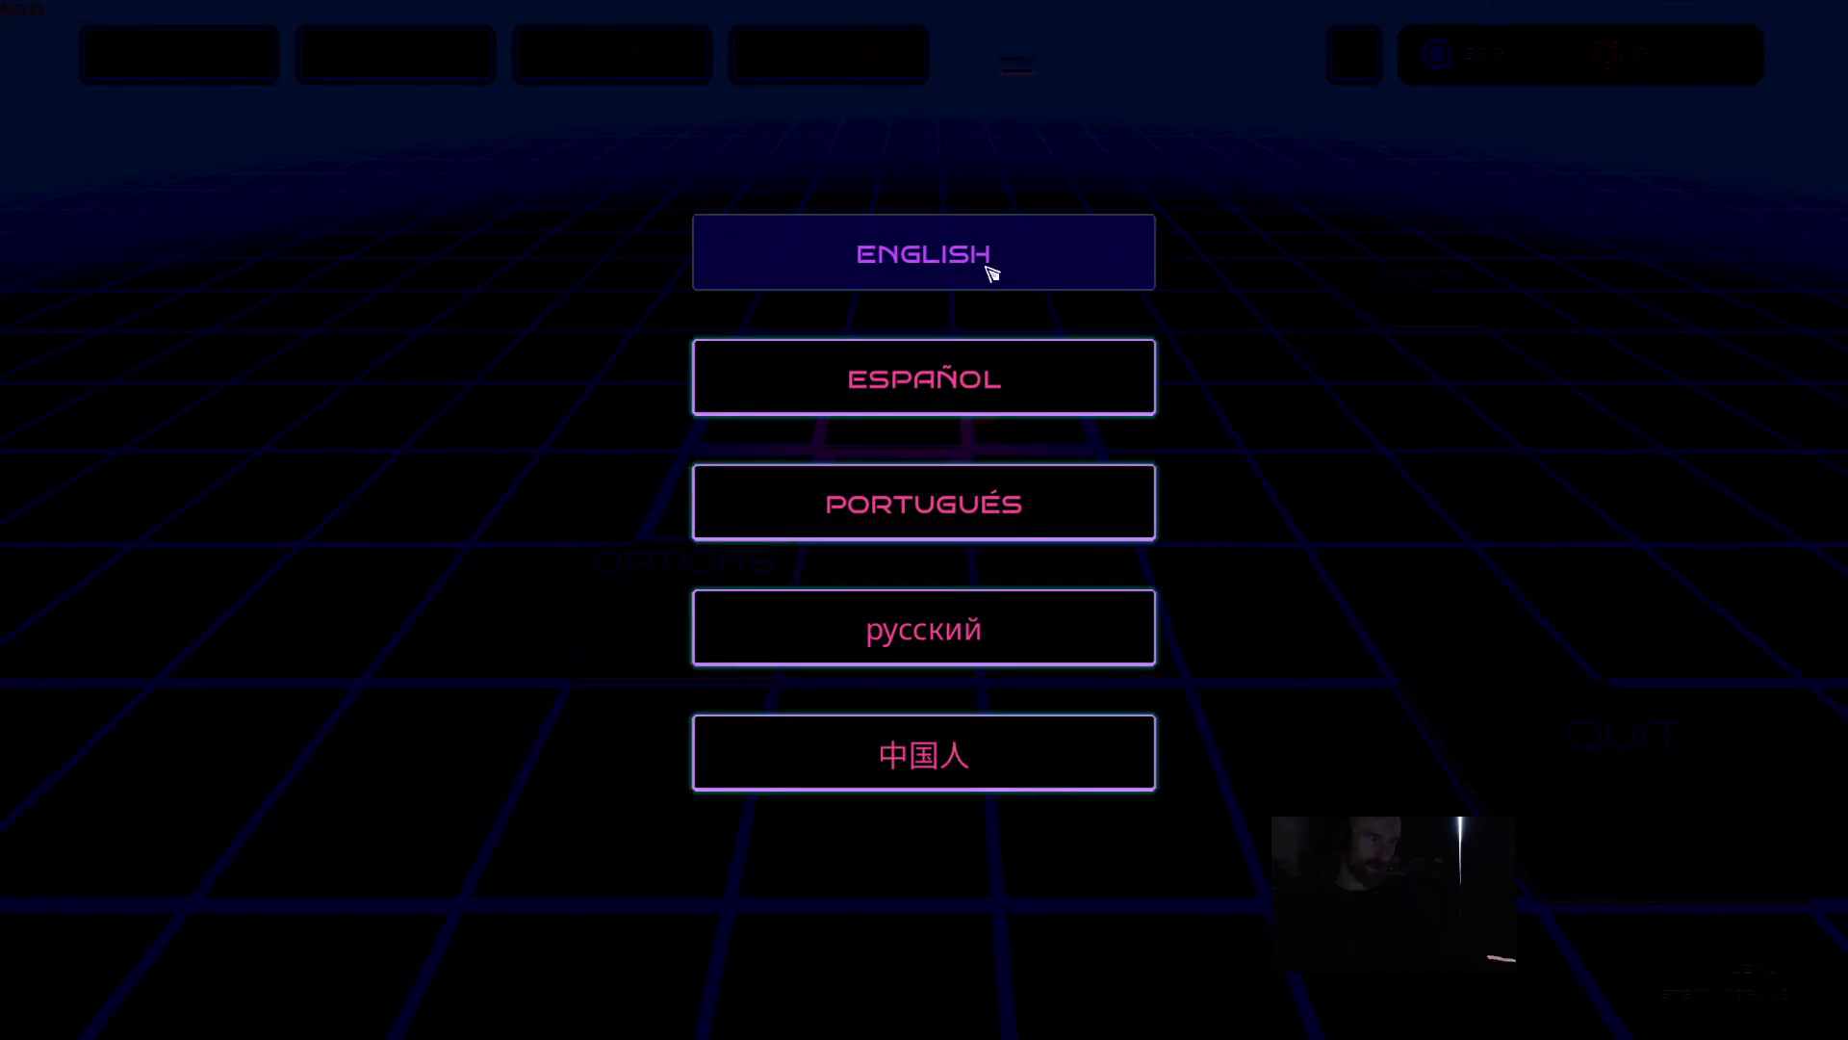
{"action": "left_click", "coordinate": [991, 275]}
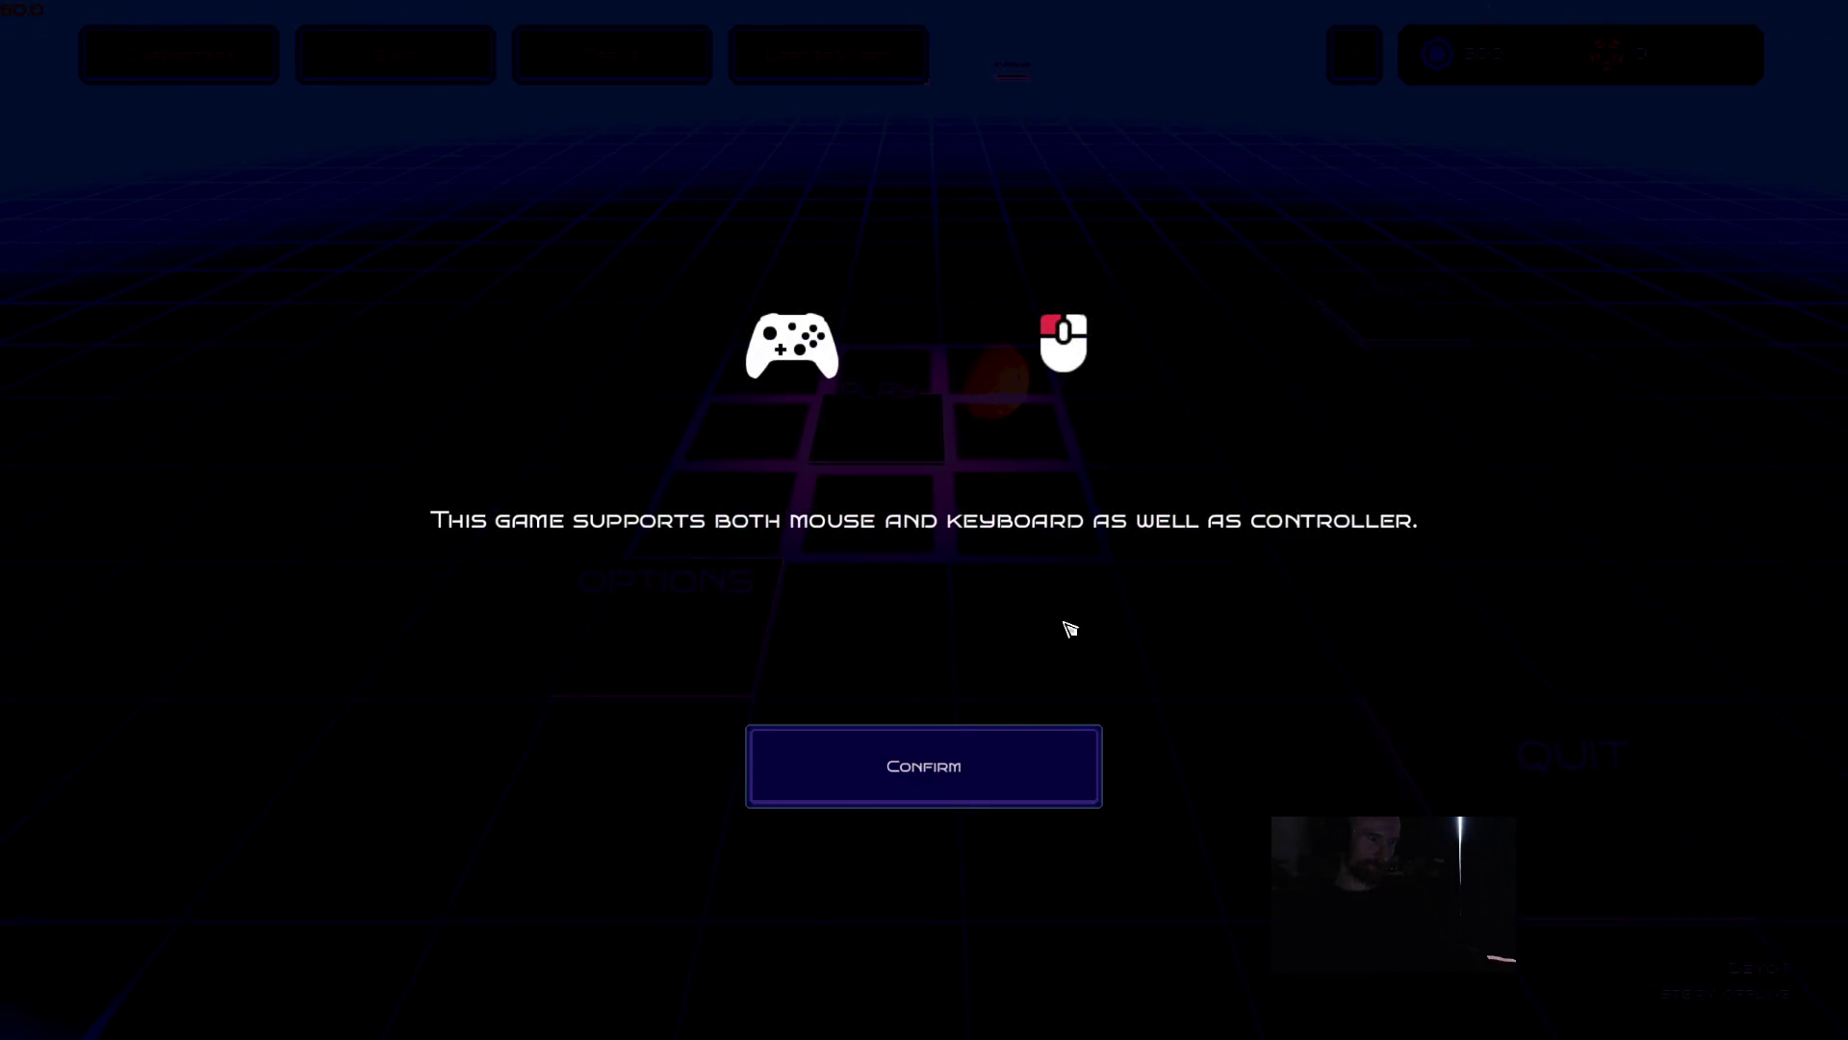
{"action": "left_click", "coordinate": [1007, 771]}
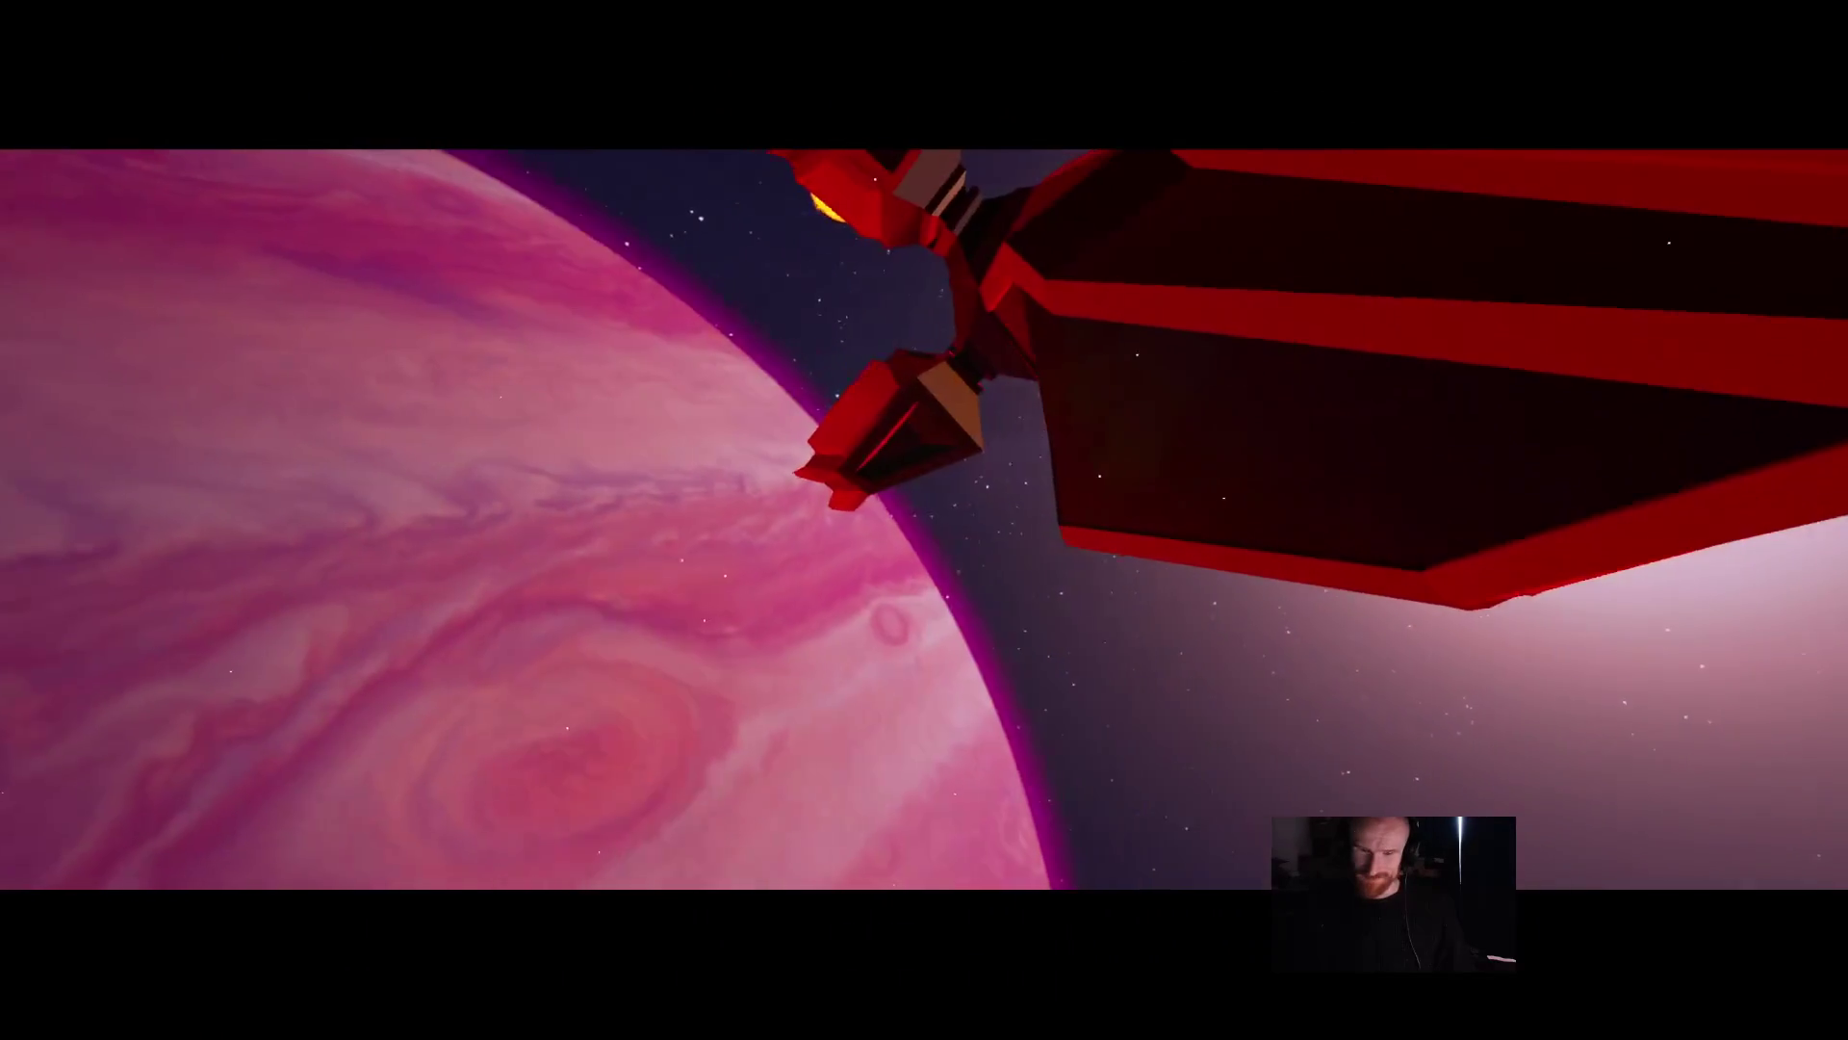
- Skip the intro cutscene and advance its dialogue lines until gameplay starts
{"action": "key", "text": "Escape"}
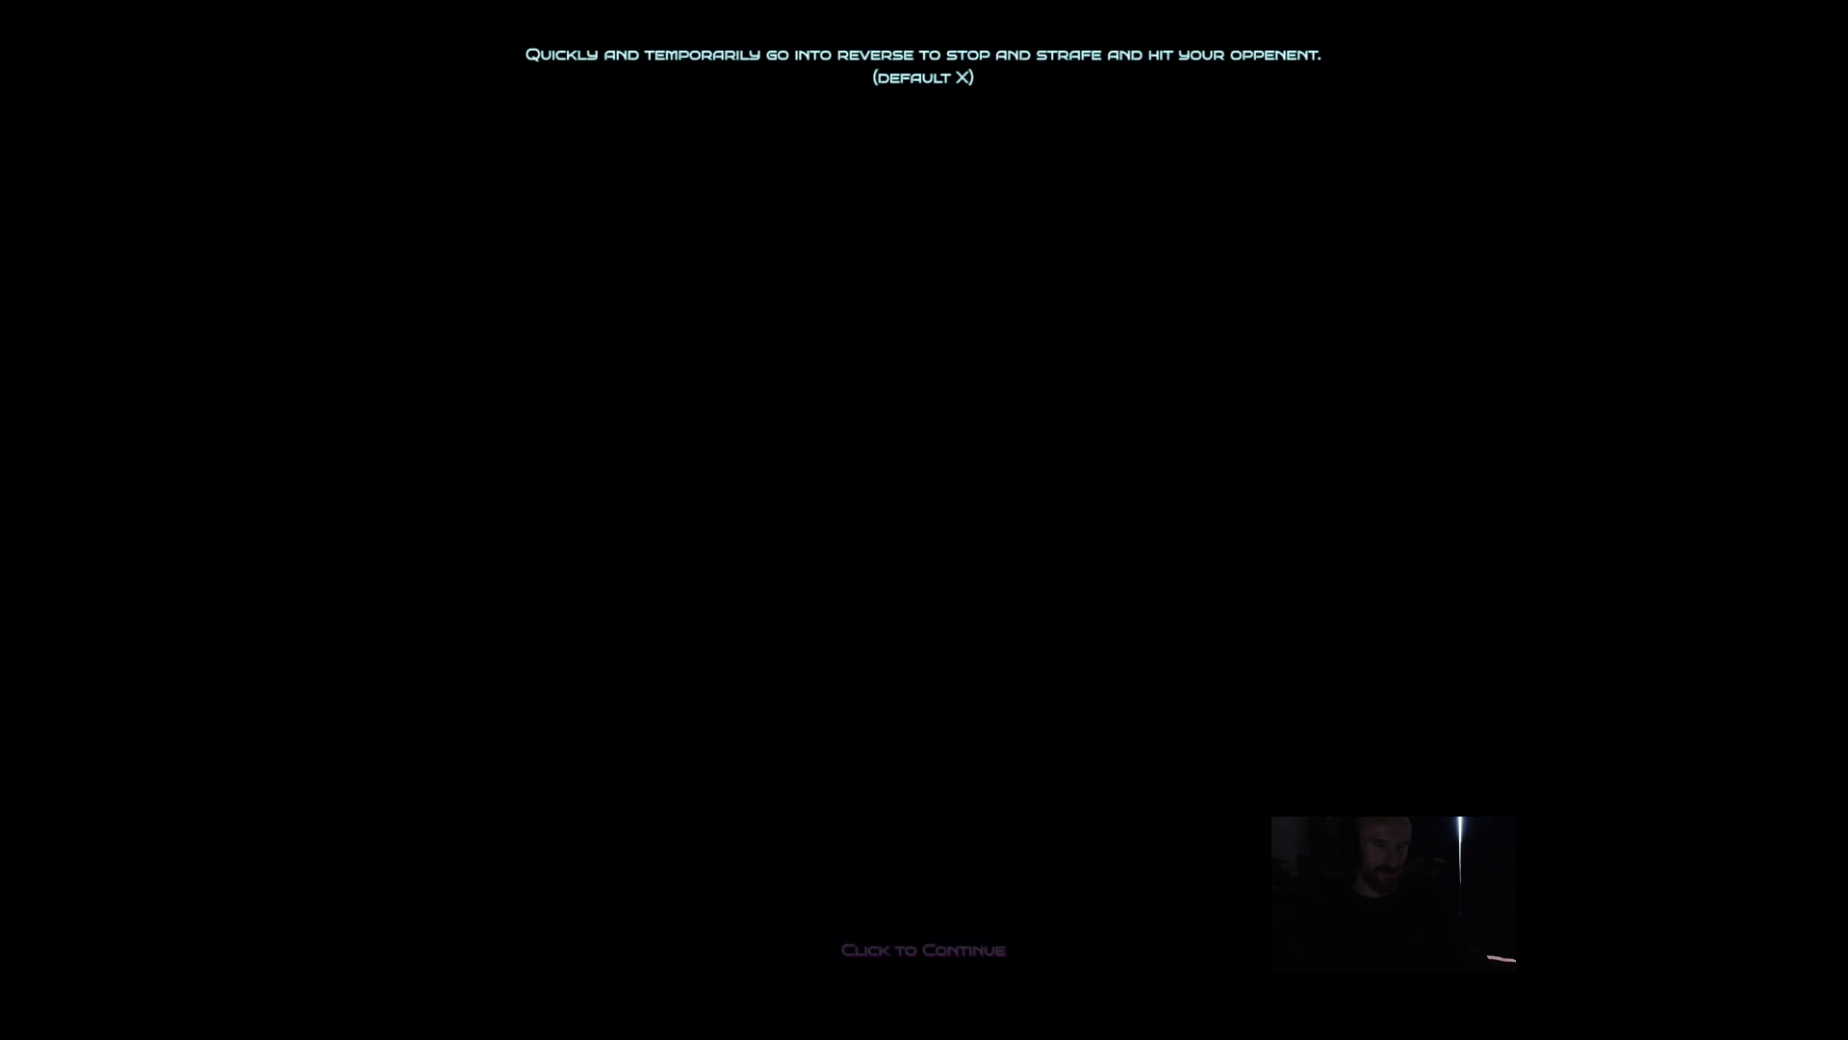
{"action": "key", "text": "space"}
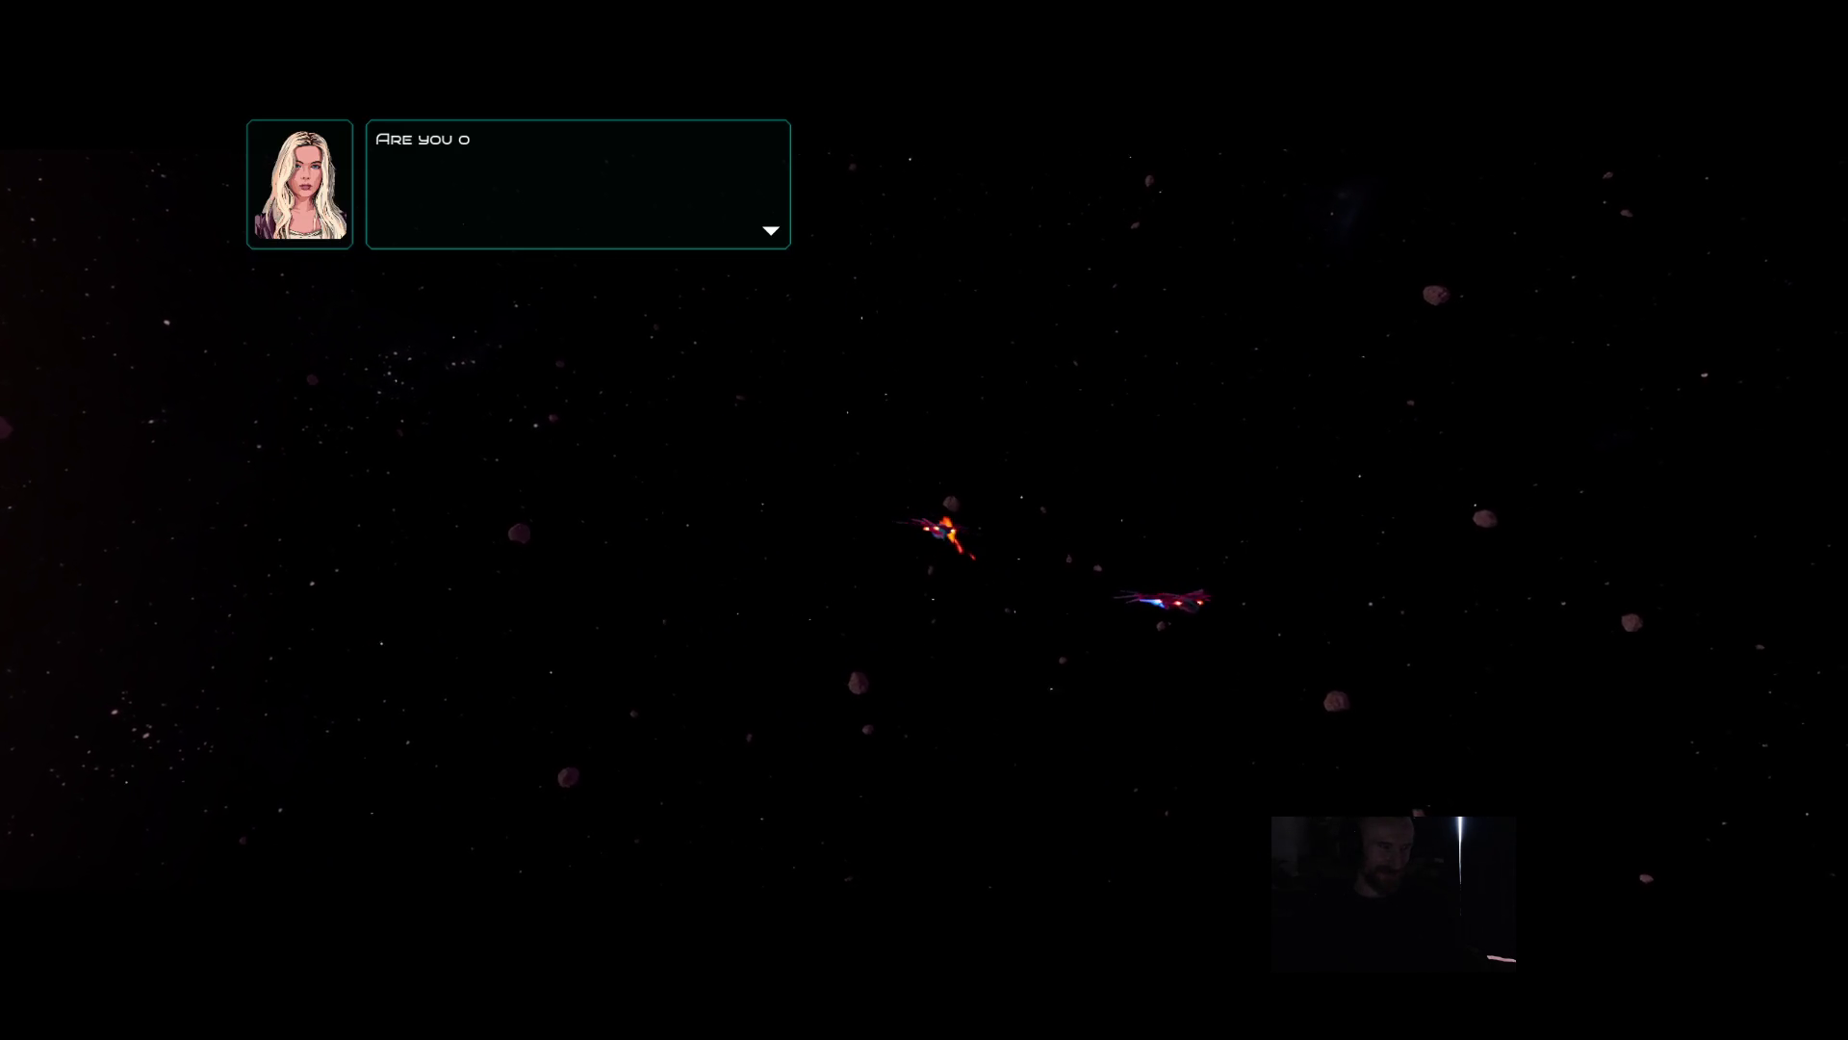
{"action": "key", "text": "space"}
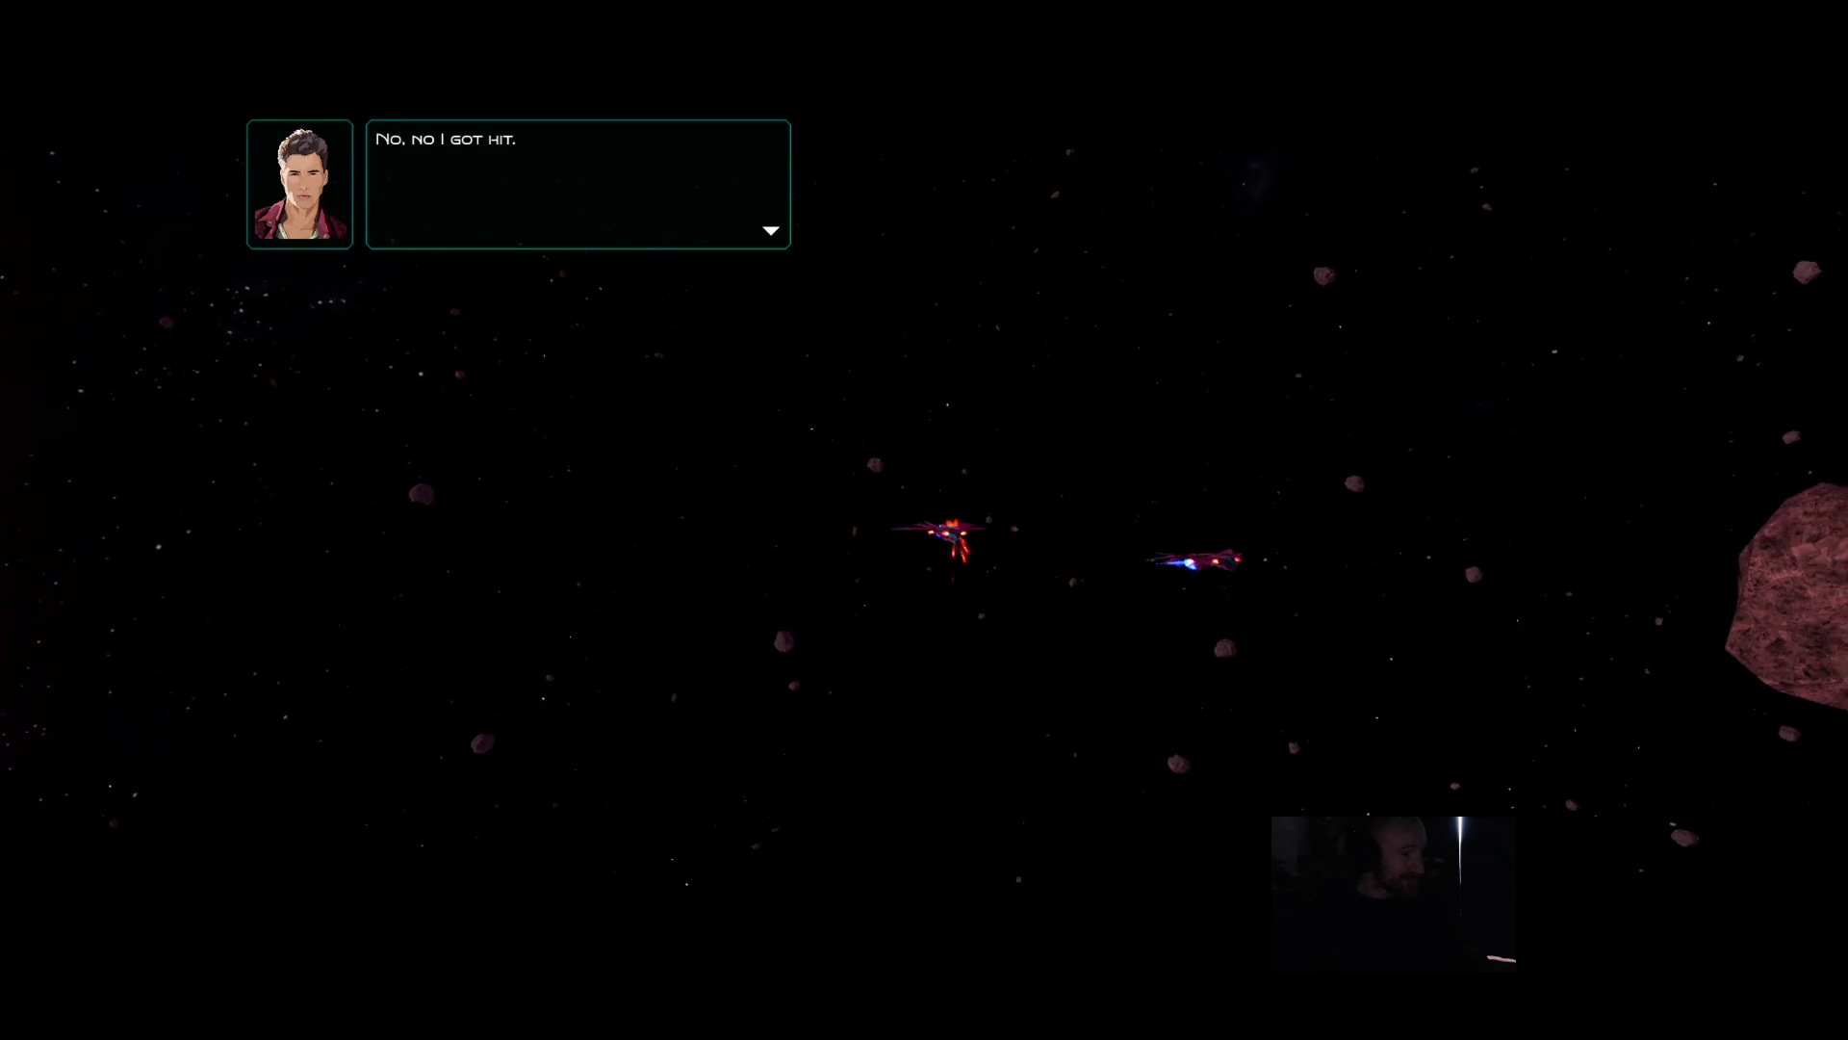
{"action": "key", "text": "space"}
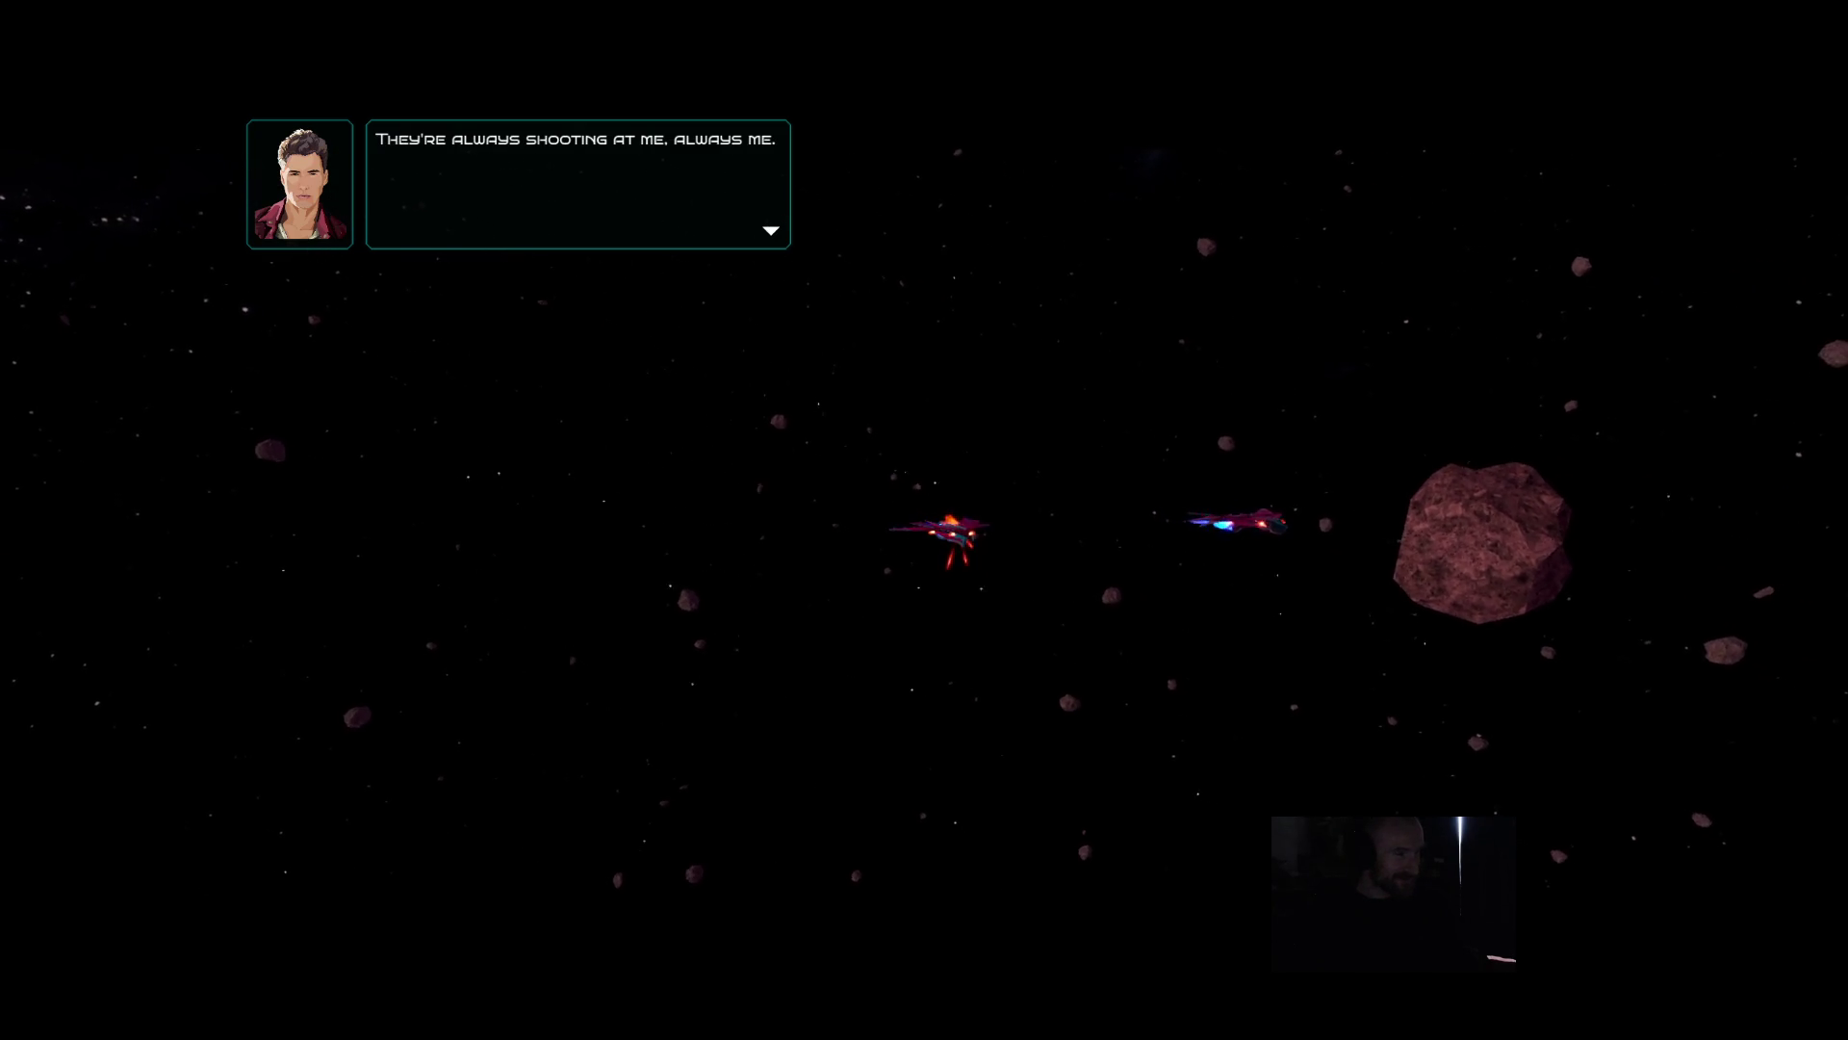
{"action": "key", "text": "Escape"}
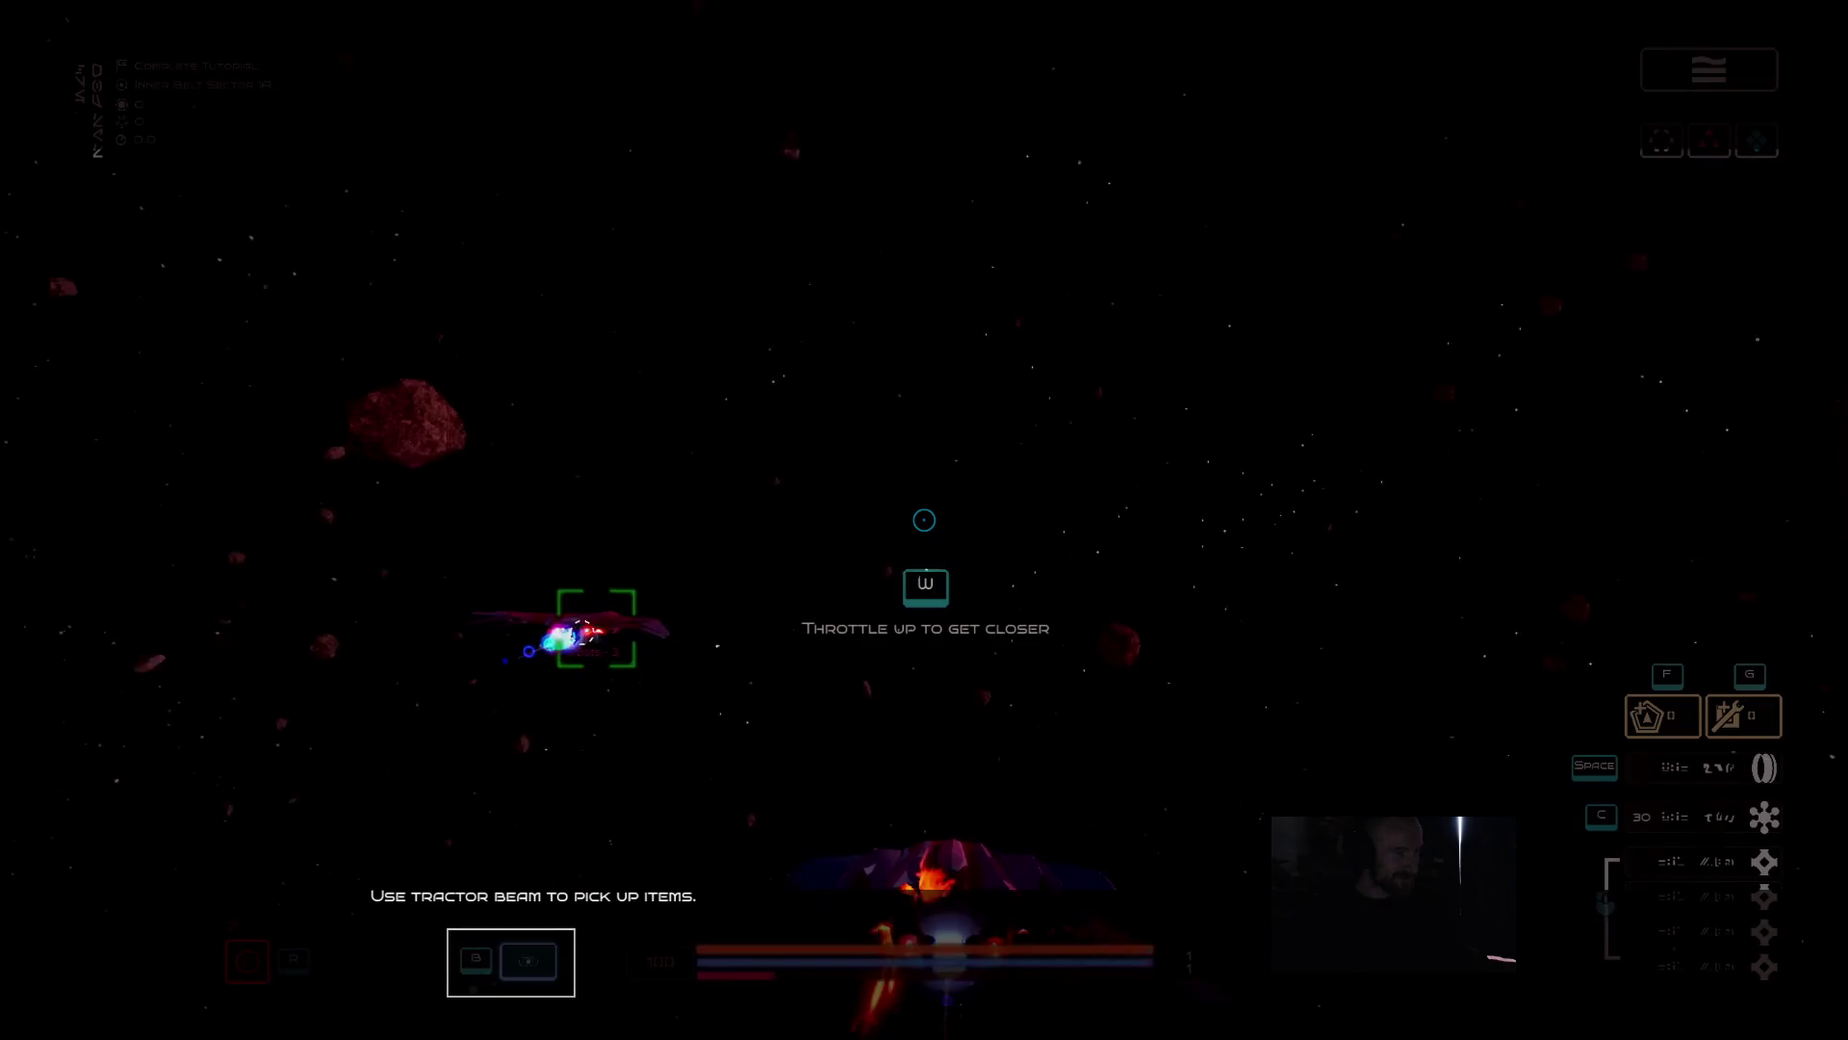
- Throttle forward, tractor-beam the Nano Bots, and repair the hull with G
{"action": "key", "text": "w"}
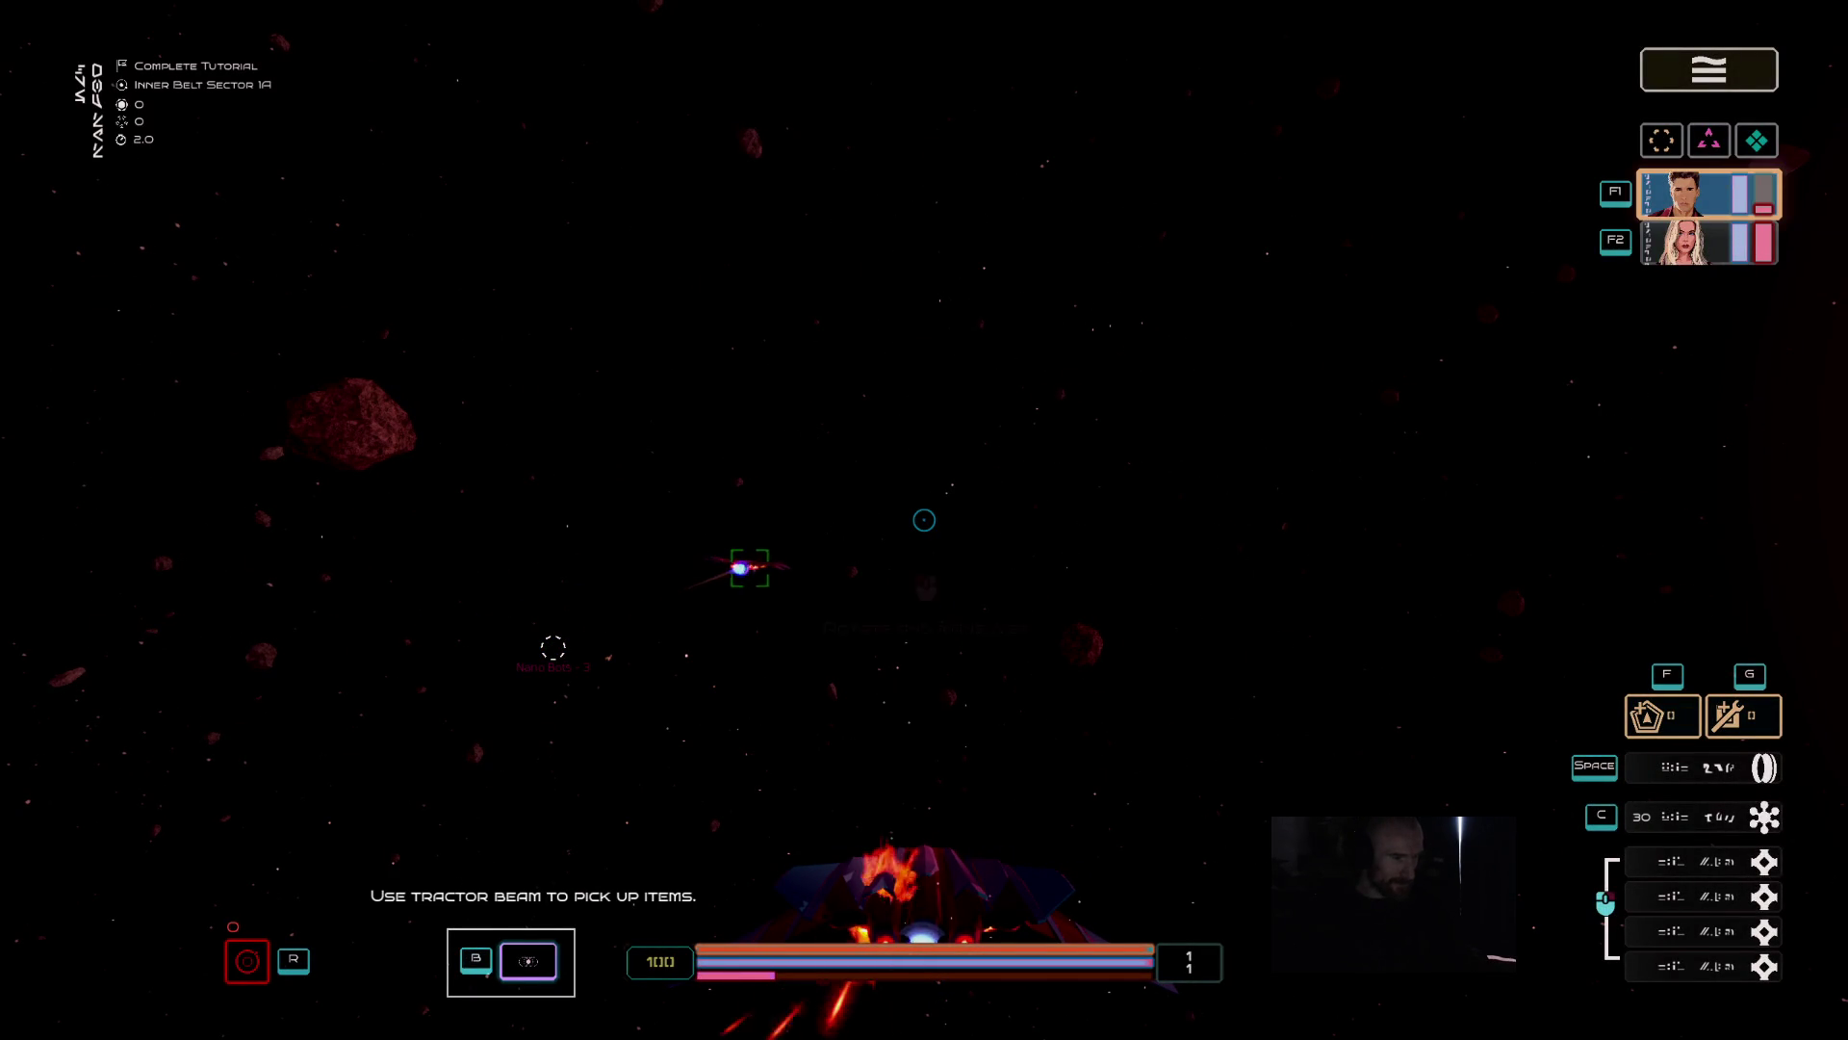
{"action": "key", "text": "b"}
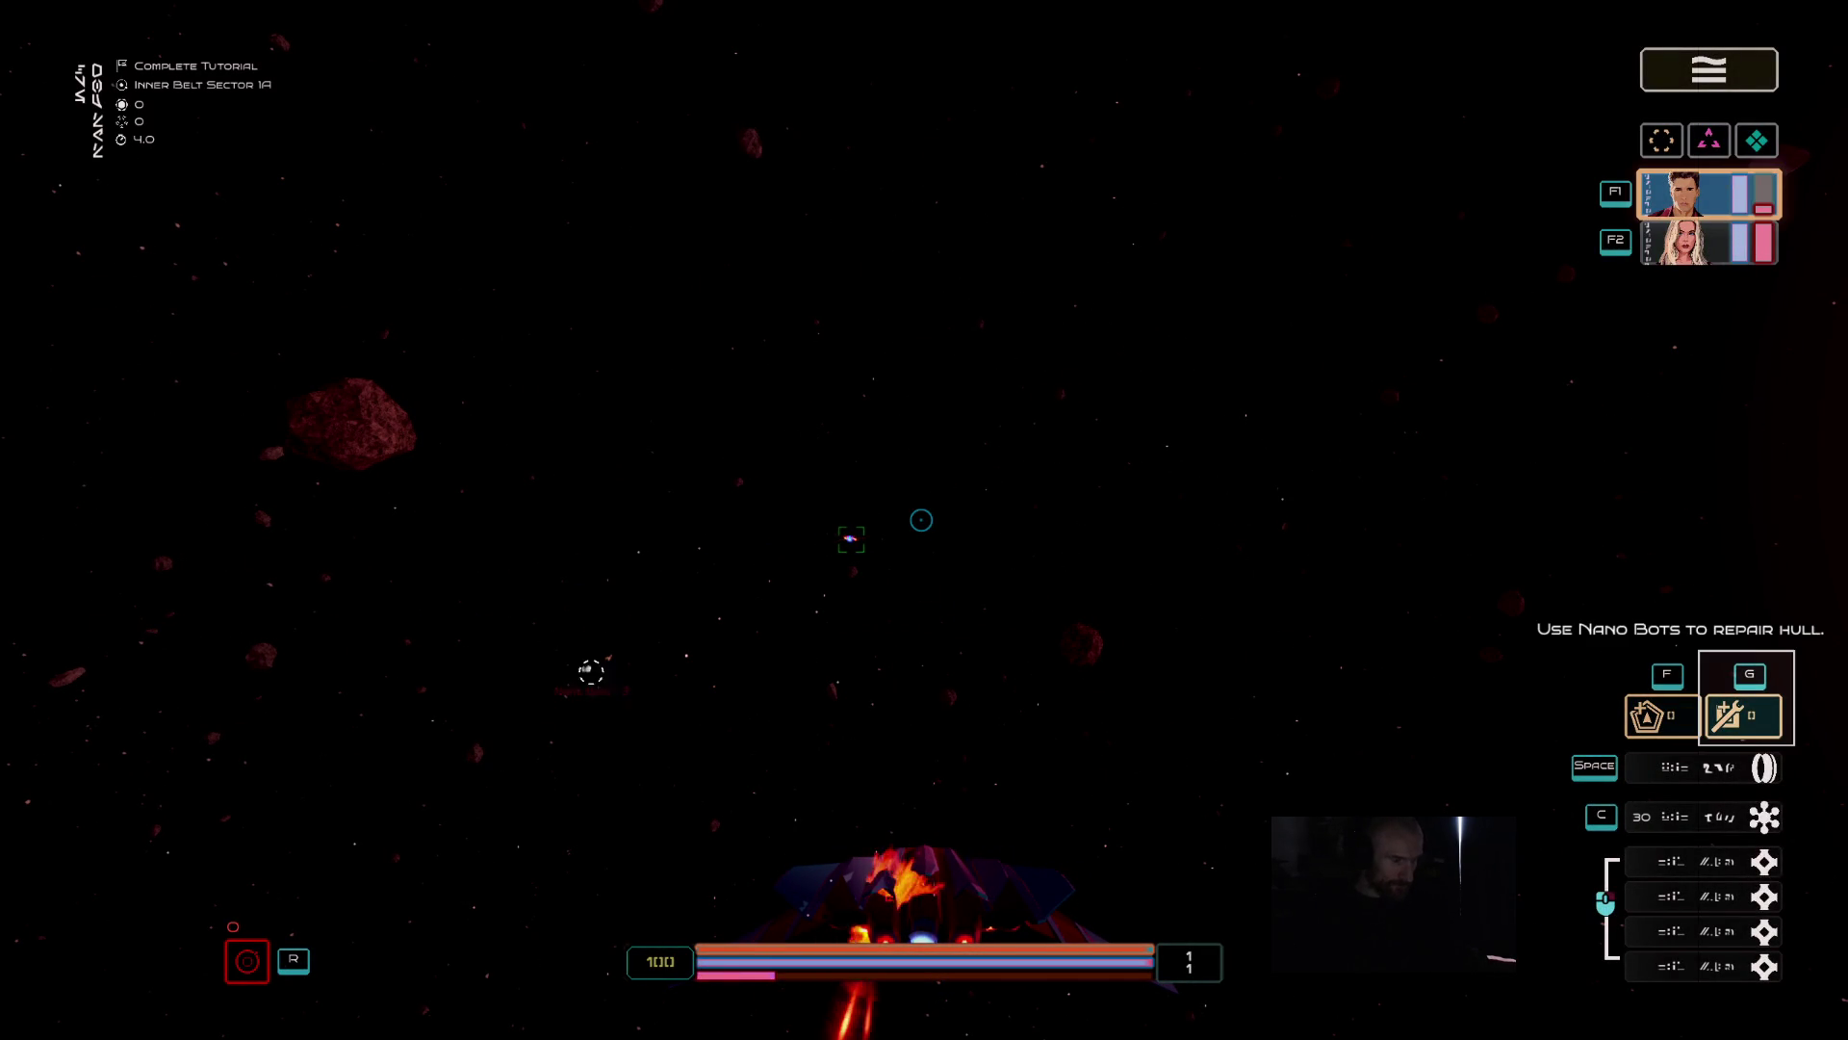
{"action": "key", "text": "g"}
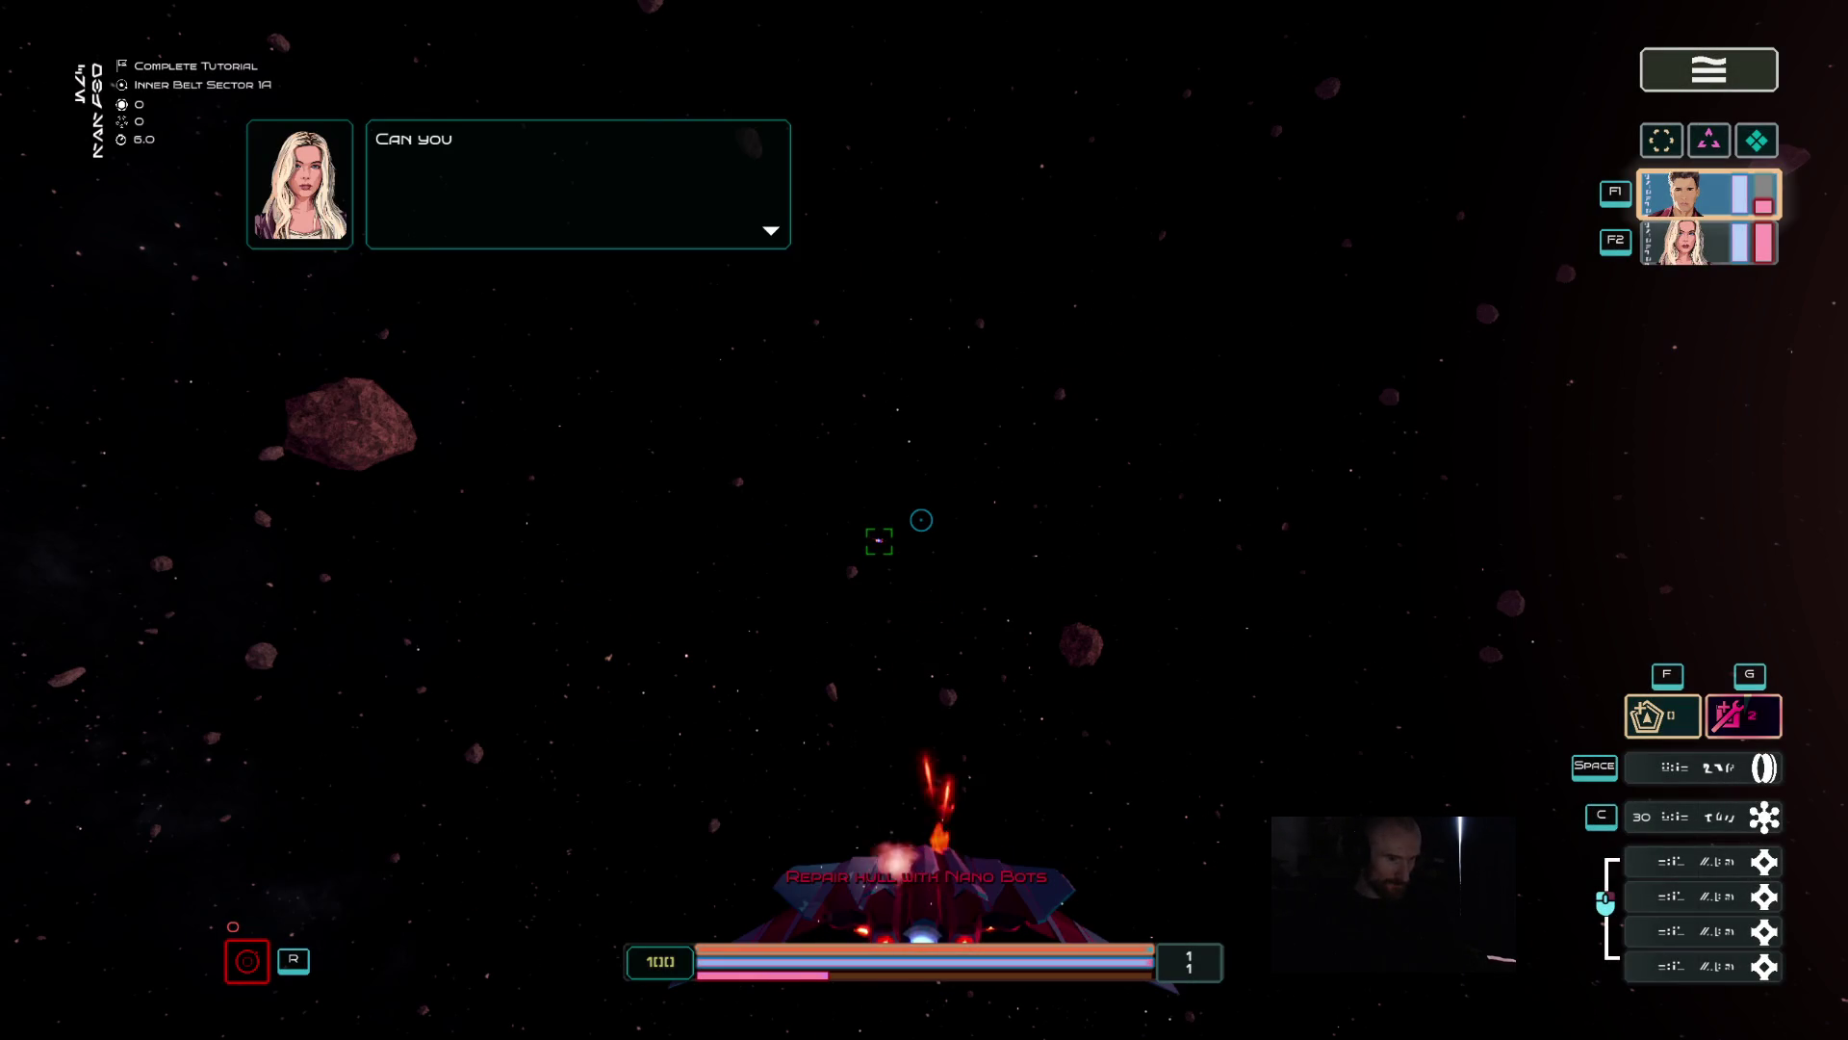
- Practise maneuvering: rotate, drift, boost, strafe, and steer toward the big asteroid
{"action": "mouse_move", "coordinate": [1017, 555]}
{"action": "left_mouse_down"}
{"action": "mouse_move", "coordinate": [516, 647]}
{"action": "mouse_move", "coordinate": [554, 536]}
{"action": "mouse_move", "coordinate": [1495, 365]}
{"action": "mouse_move", "coordinate": [1658, 511]}
{"action": "mouse_move", "coordinate": [1779, 1030]}
{"action": "left_mouse_up"}
{"action": "key", "text": "z"}
{"action": "key", "text": "w"}
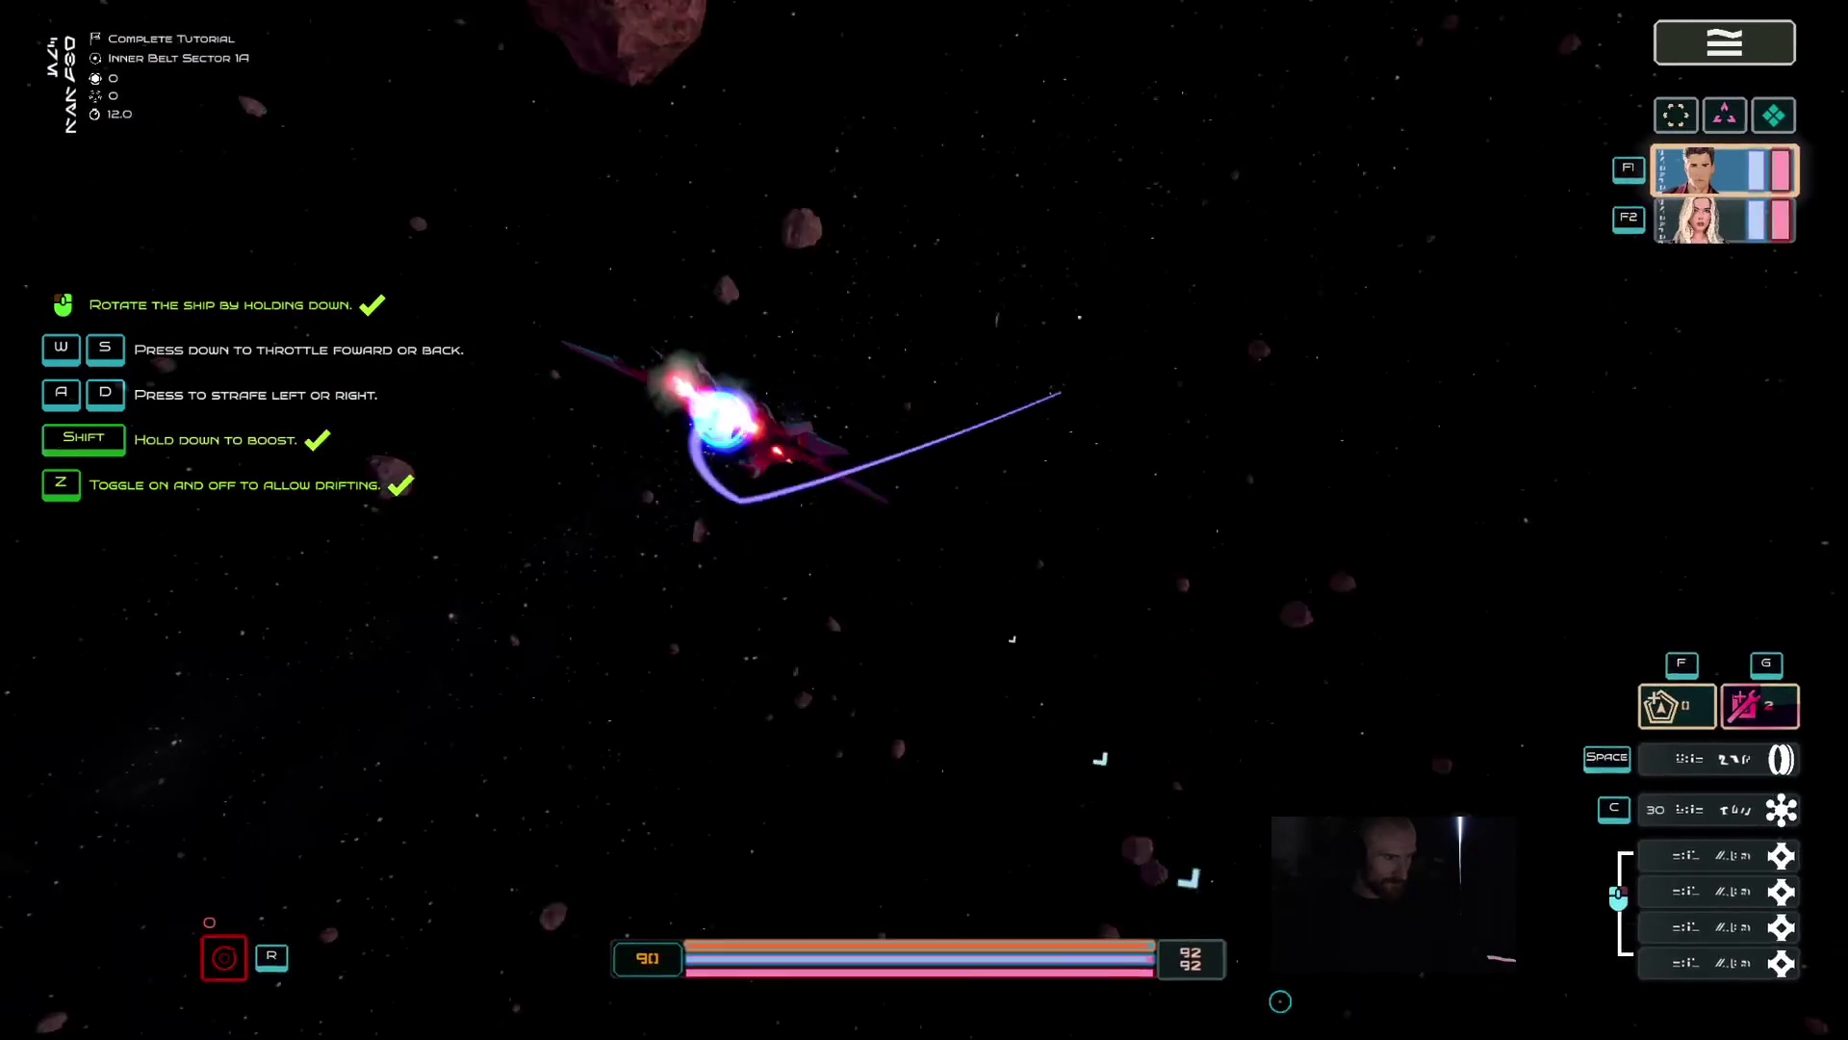
{"action": "key", "text": "shift"}
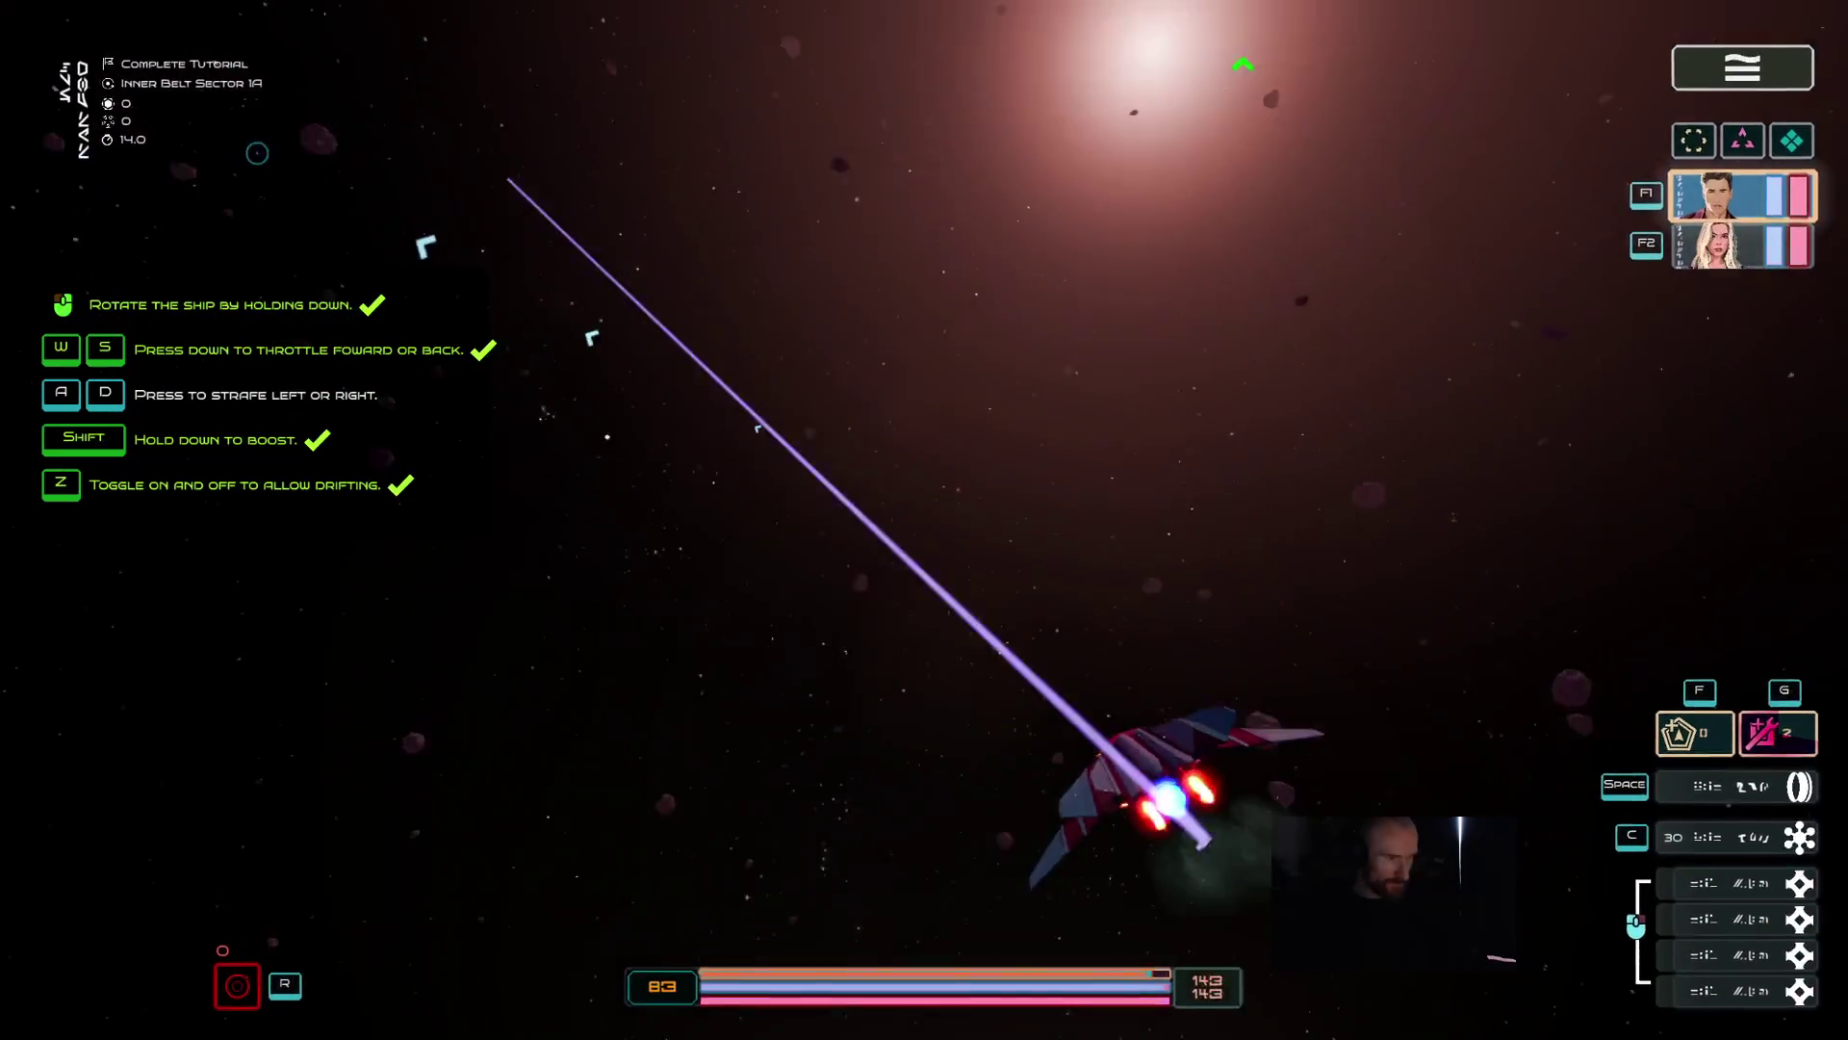
{"action": "mouse_move", "coordinate": [228, 188]}
{"action": "left_mouse_down"}
{"action": "mouse_move", "coordinate": [1059, 337]}
{"action": "mouse_move", "coordinate": [1840, 441]}
{"action": "mouse_move", "coordinate": [1809, 577]}
{"action": "mouse_move", "coordinate": [1594, 995]}
{"action": "mouse_move", "coordinate": [701, 454]}
{"action": "mouse_move", "coordinate": [540, 734]}
{"action": "mouse_move", "coordinate": [652, 841]}
{"action": "mouse_move", "coordinate": [996, 654]}
{"action": "left_mouse_up"}
{"action": "key", "text": "d"}
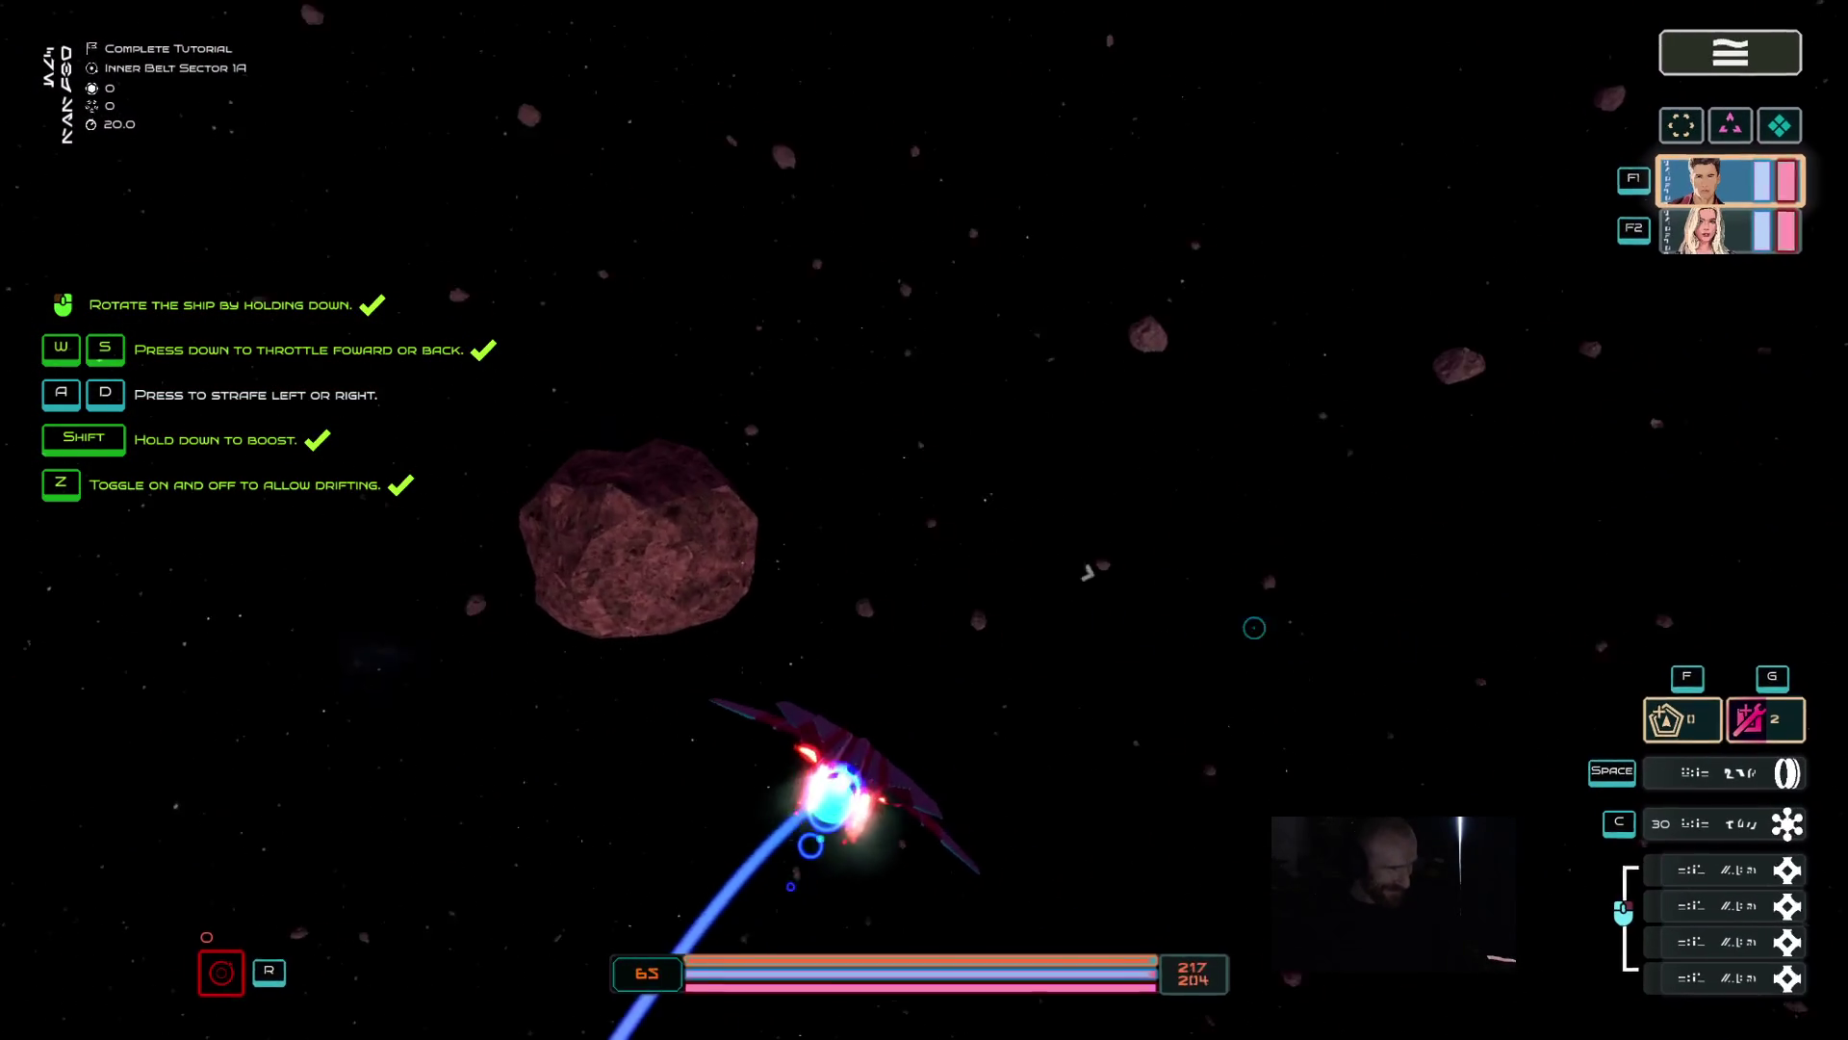
{"action": "mouse_move", "coordinate": [246, 492]}
{"action": "left_mouse_down"}
{"action": "mouse_move", "coordinate": [144, 597]}
{"action": "mouse_move", "coordinate": [29, 867]}
{"action": "mouse_move", "coordinate": [45, 775]}
{"action": "mouse_move", "coordinate": [478, 860]}
{"action": "mouse_move", "coordinate": [507, 898]}
{"action": "mouse_move", "coordinate": [1078, 866]}
{"action": "mouse_move", "coordinate": [1194, 915]}
{"action": "mouse_move", "coordinate": [858, 797]}
{"action": "left_mouse_up"}
{"action": "mouse_move", "coordinate": [1383, 260]}
{"action": "left_mouse_down"}
{"action": "mouse_move", "coordinate": [1492, 529]}
{"action": "mouse_move", "coordinate": [1396, 674]}
{"action": "mouse_move", "coordinate": [1285, 778]}
{"action": "mouse_move", "coordinate": [1105, 639]}
{"action": "mouse_move", "coordinate": [1238, 764]}
{"action": "mouse_move", "coordinate": [1072, 764]}
{"action": "mouse_move", "coordinate": [977, 648]}
{"action": "mouse_move", "coordinate": [1184, 784]}
{"action": "mouse_move", "coordinate": [1184, 825]}
{"action": "mouse_move", "coordinate": [1139, 764]}
{"action": "mouse_move", "coordinate": [1031, 759]}
{"action": "mouse_move", "coordinate": [1159, 763]}
{"action": "mouse_move", "coordinate": [1122, 742]}
{"action": "mouse_move", "coordinate": [1122, 702]}
{"action": "mouse_move", "coordinate": [1122, 735]}
{"action": "mouse_move", "coordinate": [1097, 724]}
{"action": "mouse_move", "coordinate": [1122, 734]}
{"action": "left_mouse_up"}
- Fire the mining laser at the asteroid while turning, then dismiss the dialogue
{"action": "key", "text": "r"}
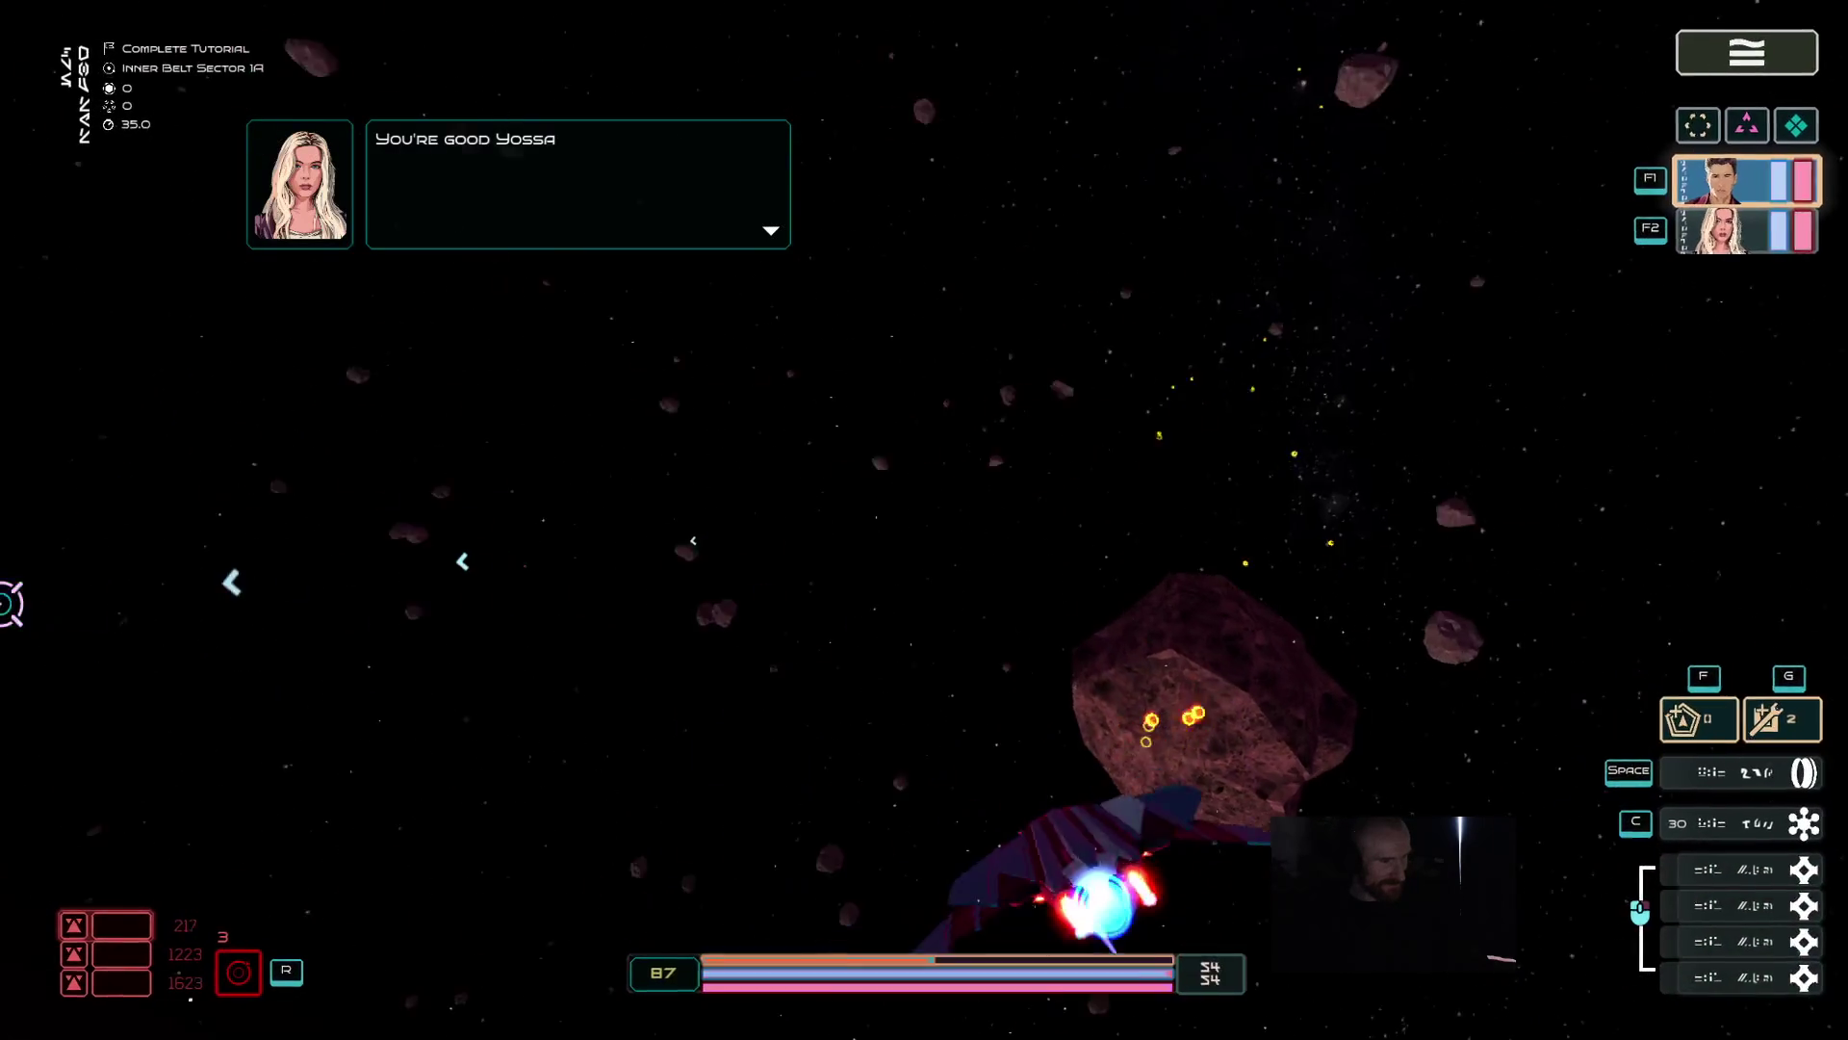
{"action": "mouse_move", "coordinate": [1117, 462]}
{"action": "left_mouse_down"}
{"action": "mouse_move", "coordinate": [1332, 165]}
{"action": "mouse_move", "coordinate": [1333, 578]}
{"action": "left_mouse_up"}
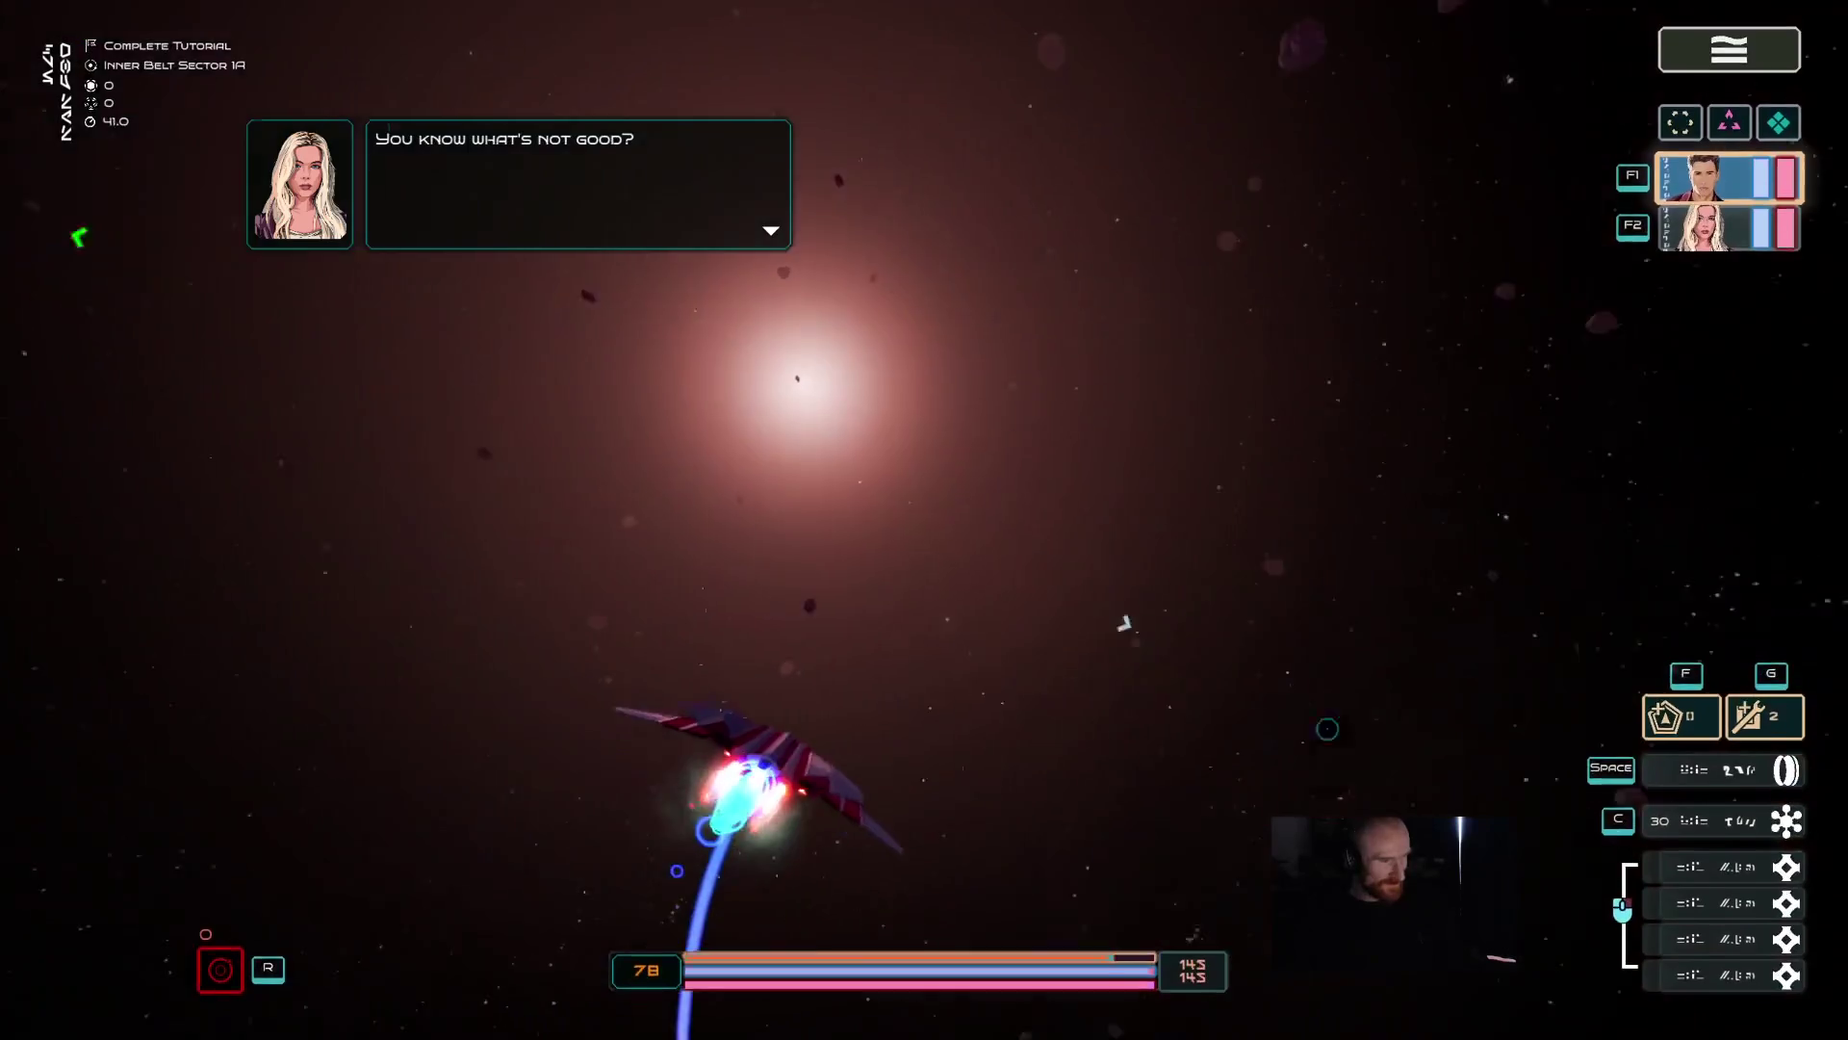
{"action": "mouse_move", "coordinate": [1124, 624]}
{"action": "left_mouse_down"}
{"action": "mouse_move", "coordinate": [1226, 783]}
{"action": "mouse_move", "coordinate": [1059, 625]}
{"action": "mouse_move", "coordinate": [814, 498]}
{"action": "left_mouse_up"}
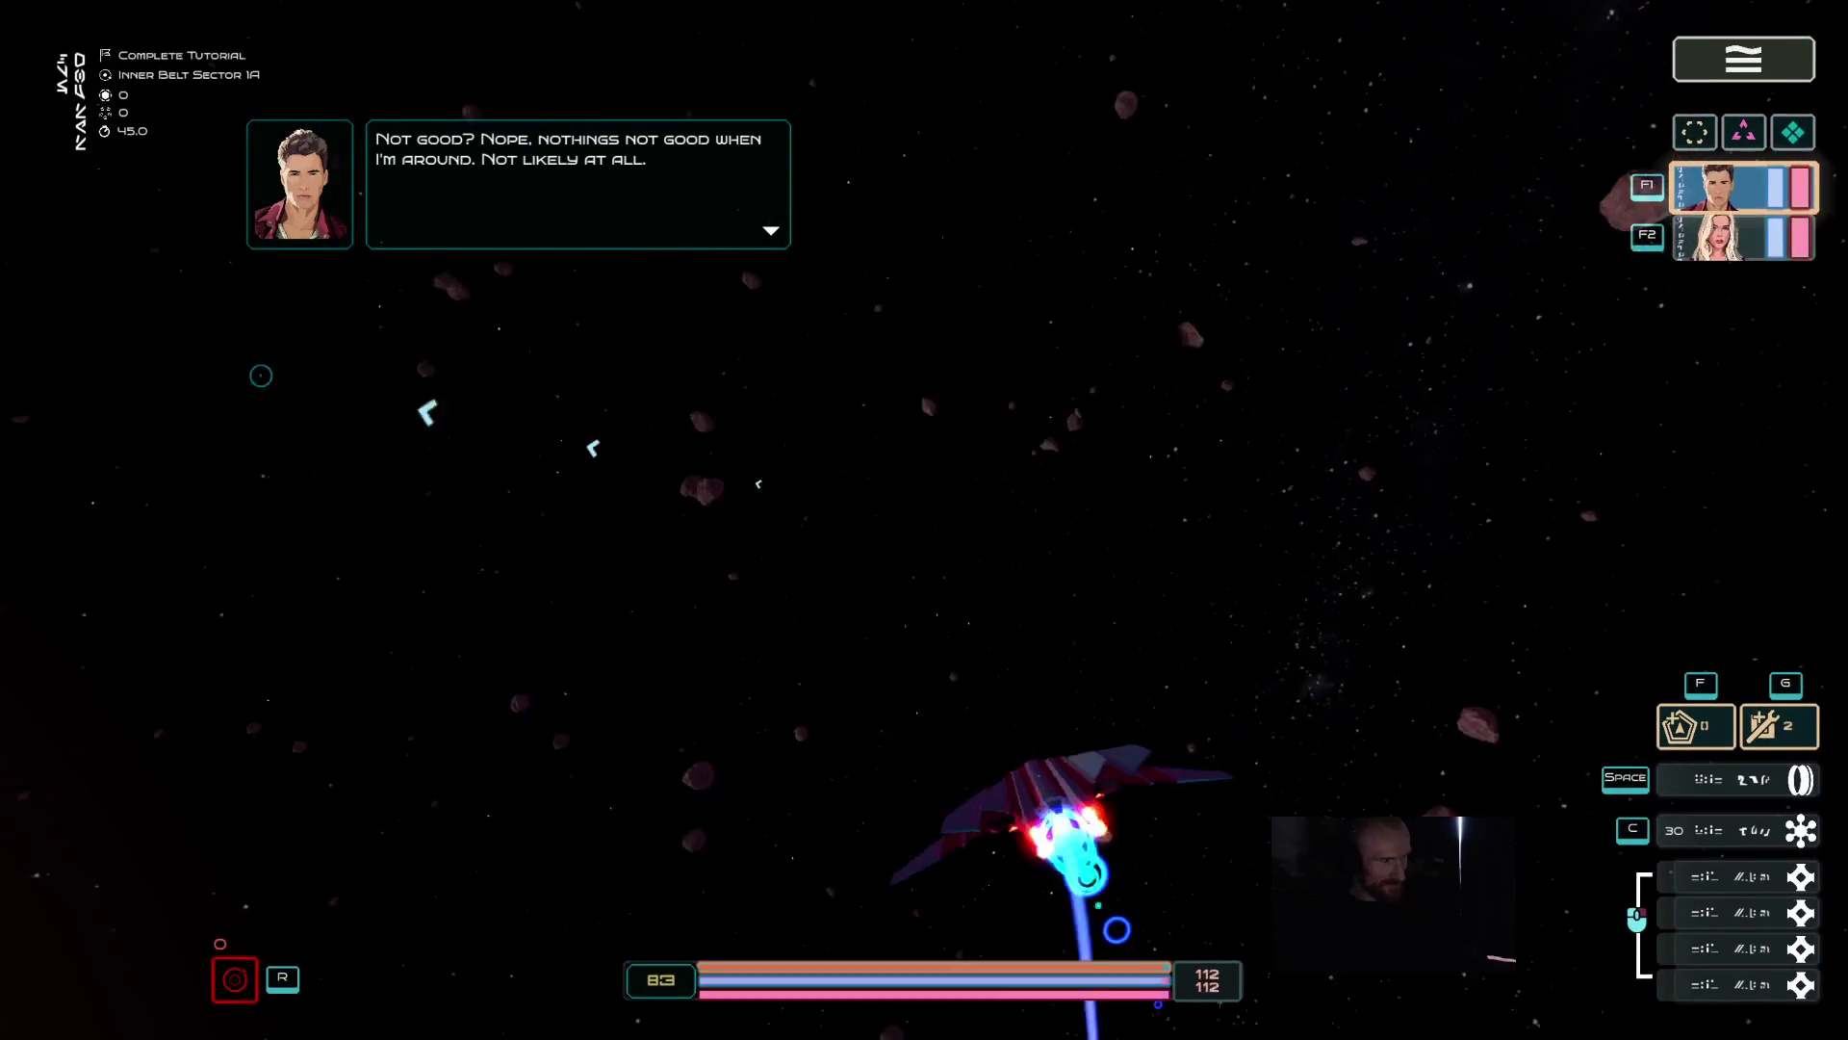
{"action": "mouse_move", "coordinate": [268, 293]}
{"action": "left_mouse_down"}
{"action": "mouse_move", "coordinate": [227, 273]}
{"action": "mouse_move", "coordinate": [316, 332]}
{"action": "mouse_move", "coordinate": [519, 391]}
{"action": "mouse_move", "coordinate": [484, 455]}
{"action": "left_mouse_up"}
{"action": "mouse_move", "coordinate": [336, 434]}
{"action": "left_mouse_down"}
{"action": "mouse_move", "coordinate": [866, 241]}
{"action": "mouse_move", "coordinate": [1251, 145]}
{"action": "mouse_move", "coordinate": [1667, 3]}
{"action": "mouse_move", "coordinate": [1280, 309]}
{"action": "mouse_move", "coordinate": [1299, 441]}
{"action": "mouse_move", "coordinate": [1266, 495]}
{"action": "mouse_move", "coordinate": [1578, 468]}
{"action": "mouse_move", "coordinate": [1695, 553]}
{"action": "mouse_move", "coordinate": [1600, 610]}
{"action": "mouse_move", "coordinate": [1291, 454]}
{"action": "mouse_move", "coordinate": [132, 263]}
{"action": "mouse_move", "coordinate": [116, 429]}
{"action": "mouse_move", "coordinate": [557, 1002]}
{"action": "mouse_move", "coordinate": [1199, 1035]}
{"action": "mouse_move", "coordinate": [1136, 914]}
{"action": "mouse_move", "coordinate": [1044, 846]}
{"action": "mouse_move", "coordinate": [1171, 886]}
{"action": "left_mouse_up"}
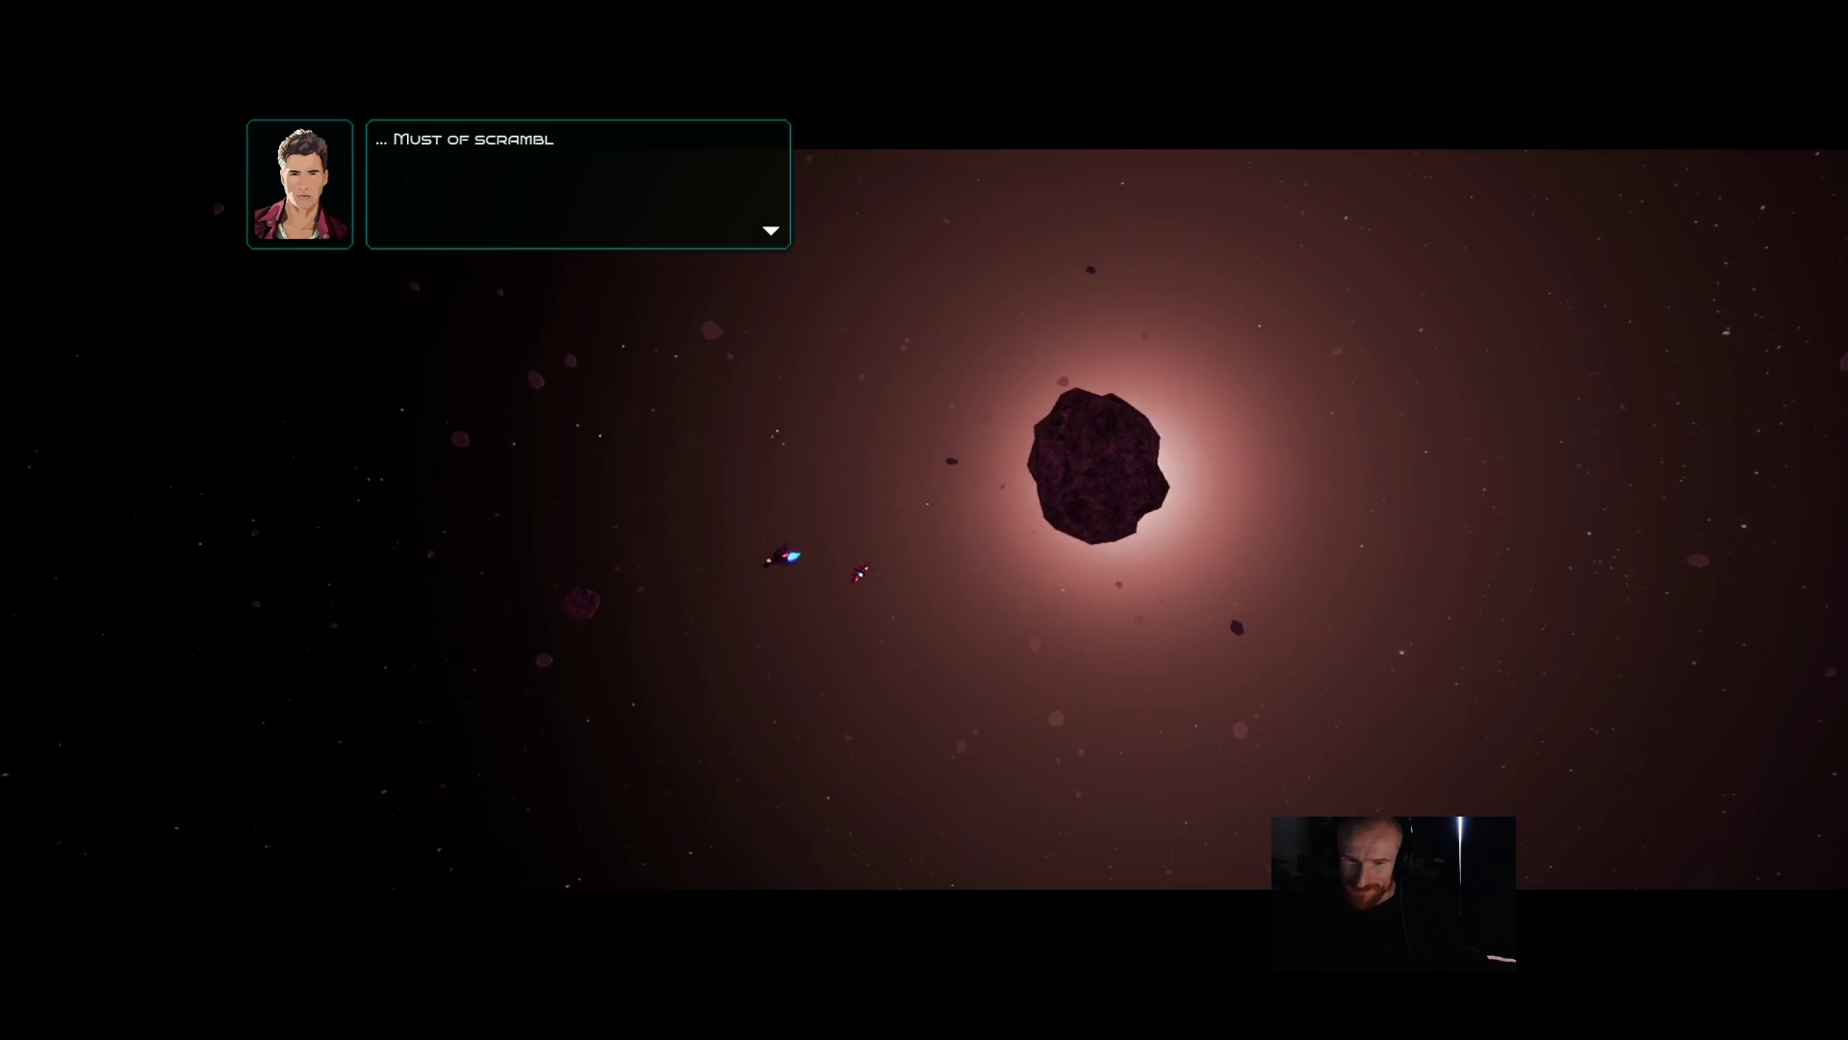
{"action": "key", "text": "space"}
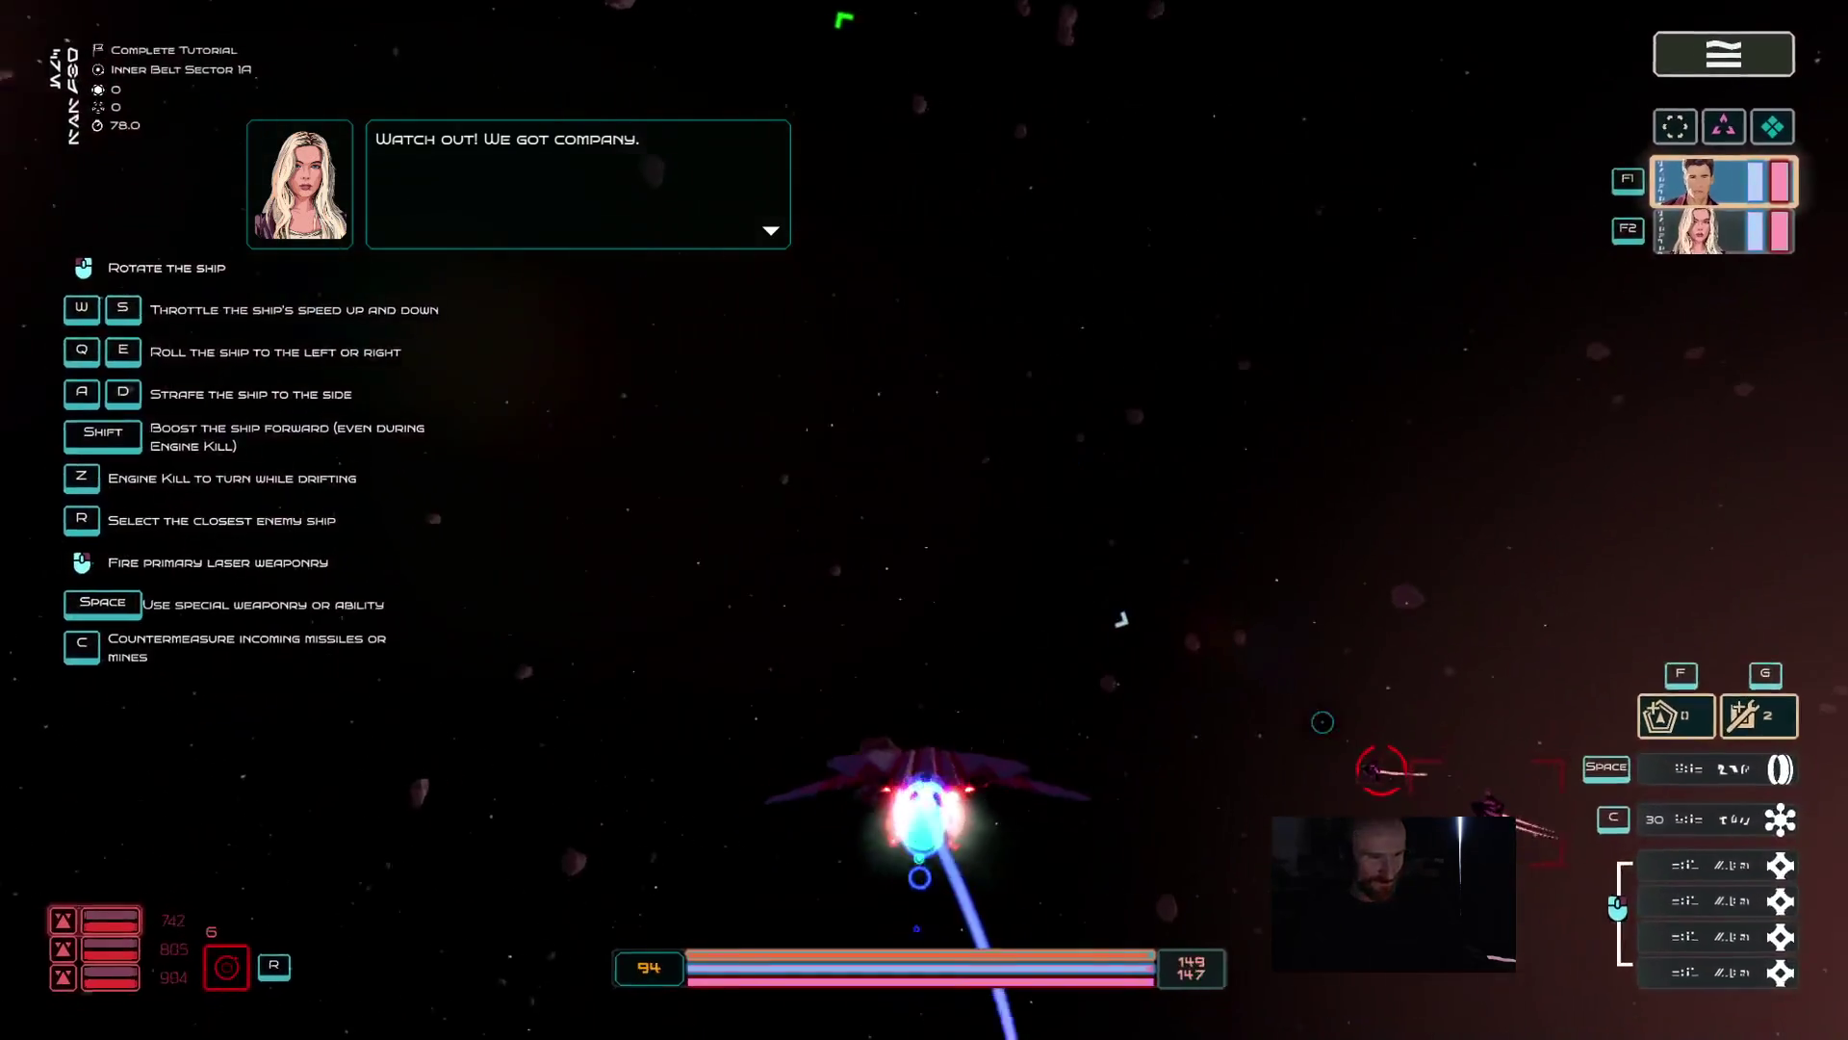
- Turn toward the enemy ships and shoot them down with lasers
{"action": "mouse_move", "coordinate": [1242, 625]}
{"action": "left_mouse_down"}
{"action": "mouse_move", "coordinate": [1319, 702]}
{"action": "mouse_move", "coordinate": [1354, 685]}
{"action": "mouse_move", "coordinate": [895, 919]}
{"action": "mouse_move", "coordinate": [866, 952]}
{"action": "mouse_move", "coordinate": [963, 866]}
{"action": "mouse_move", "coordinate": [1221, 777]}
{"action": "mouse_move", "coordinate": [1011, 783]}
{"action": "mouse_move", "coordinate": [1012, 635]}
{"action": "mouse_move", "coordinate": [1203, 731]}
{"action": "mouse_move", "coordinate": [1383, 778]}
{"action": "mouse_move", "coordinate": [1126, 652]}
{"action": "mouse_move", "coordinate": [713, 532]}
{"action": "mouse_move", "coordinate": [724, 597]}
{"action": "left_mouse_up"}
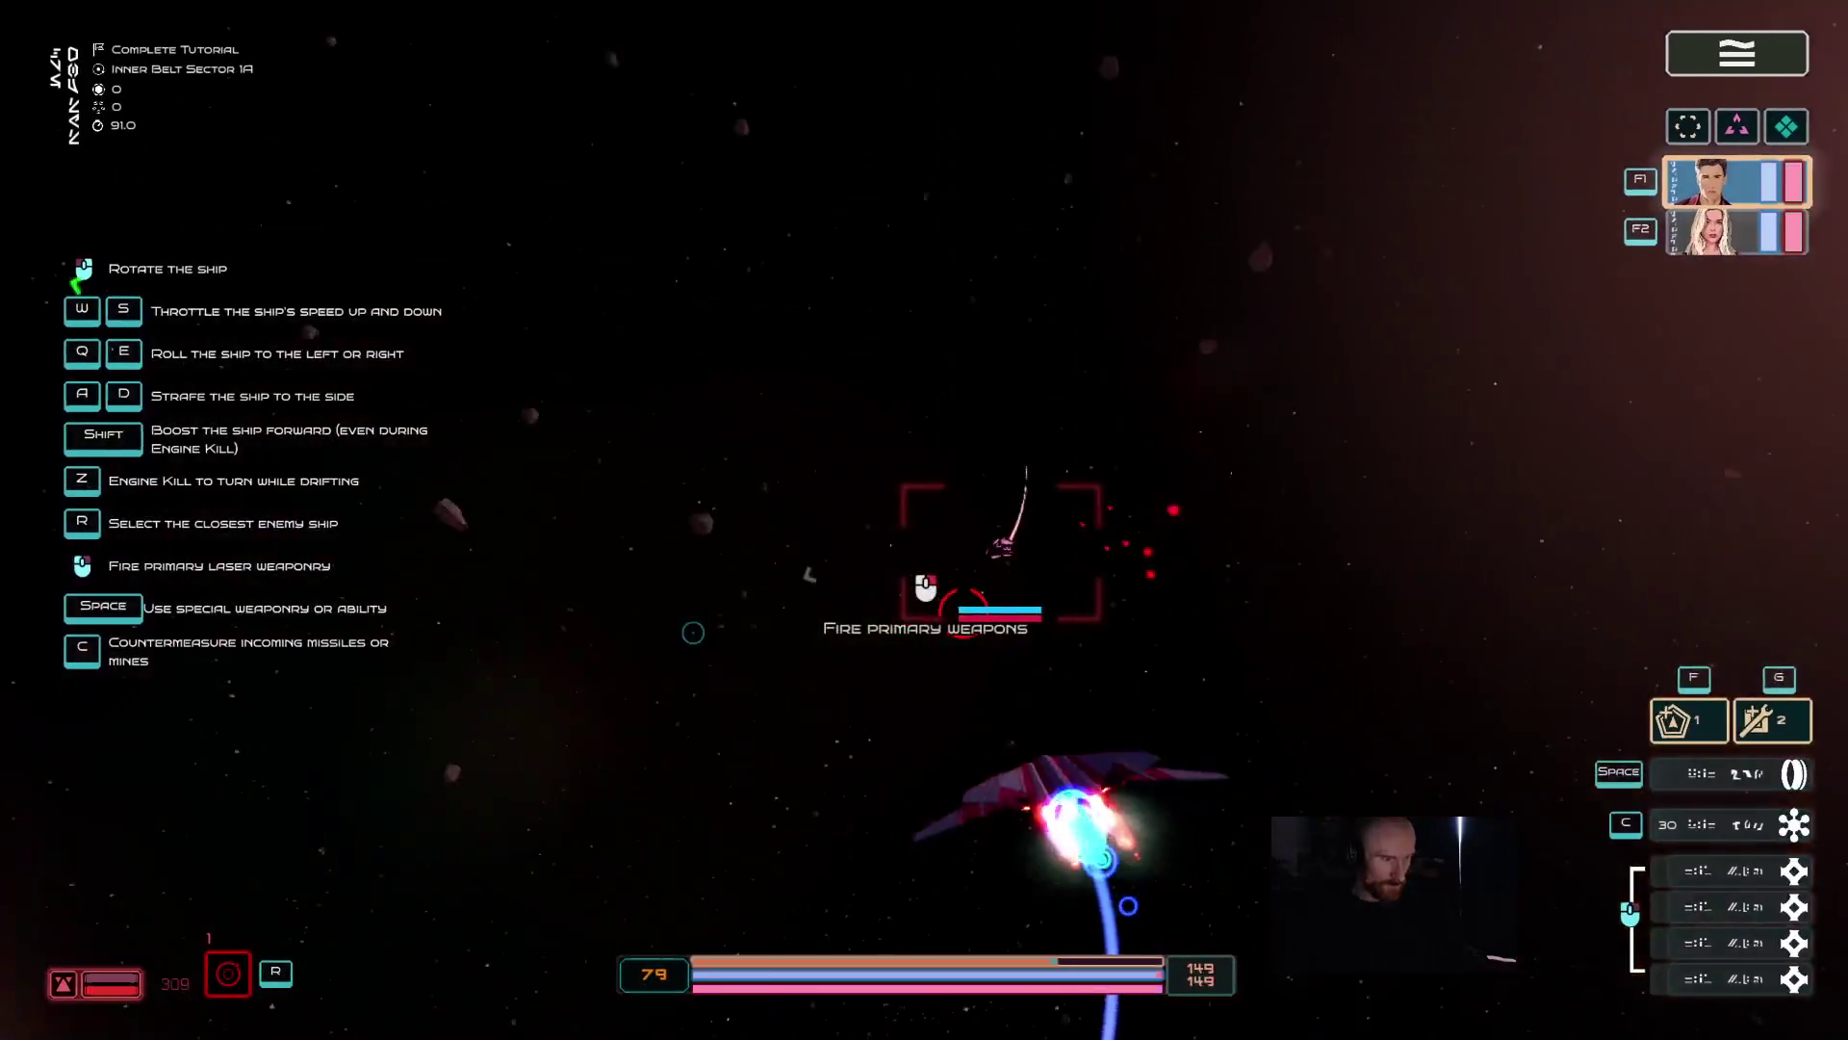
{"action": "mouse_move", "coordinate": [924, 539]}
{"action": "left_mouse_down"}
{"action": "mouse_move", "coordinate": [972, 674]}
{"action": "mouse_move", "coordinate": [1046, 765]}
{"action": "left_mouse_up"}
{"action": "mouse_move", "coordinate": [1171, 1013]}
{"action": "left_mouse_down"}
{"action": "mouse_move", "coordinate": [928, 619]}
{"action": "mouse_move", "coordinate": [870, 630]}
{"action": "mouse_move", "coordinate": [948, 409]}
{"action": "mouse_move", "coordinate": [890, 323]}
{"action": "mouse_move", "coordinate": [866, 332]}
{"action": "mouse_move", "coordinate": [936, 280]}
{"action": "mouse_move", "coordinate": [1107, 252]}
{"action": "mouse_move", "coordinate": [1164, 297]}
{"action": "mouse_move", "coordinate": [706, 153]}
{"action": "mouse_move", "coordinate": [536, 153]}
{"action": "mouse_move", "coordinate": [610, 355]}
{"action": "mouse_move", "coordinate": [528, 368]}
{"action": "mouse_move", "coordinate": [460, 298]}
{"action": "mouse_move", "coordinate": [862, 412]}
{"action": "left_mouse_up"}
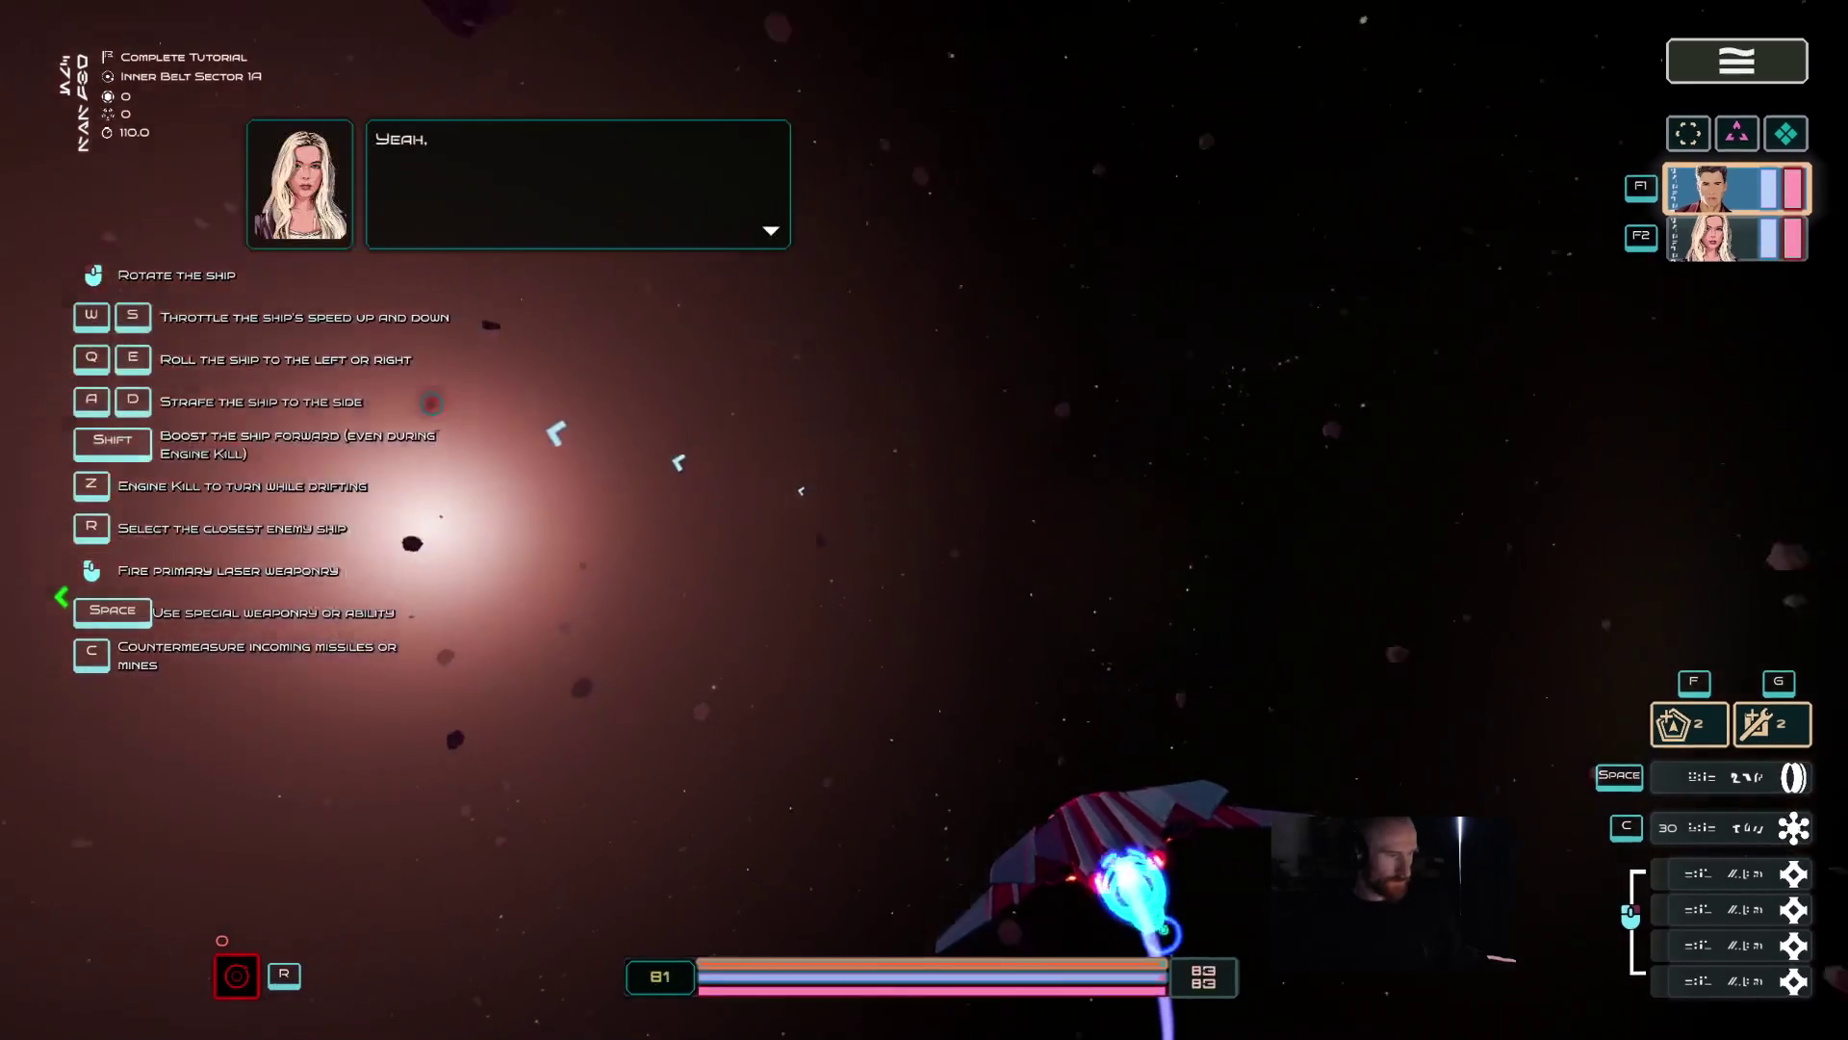
- Skip to the next mission, confirm the end-of-demo message, and open Options
{"action": "mouse_move", "coordinate": [631, 471]}
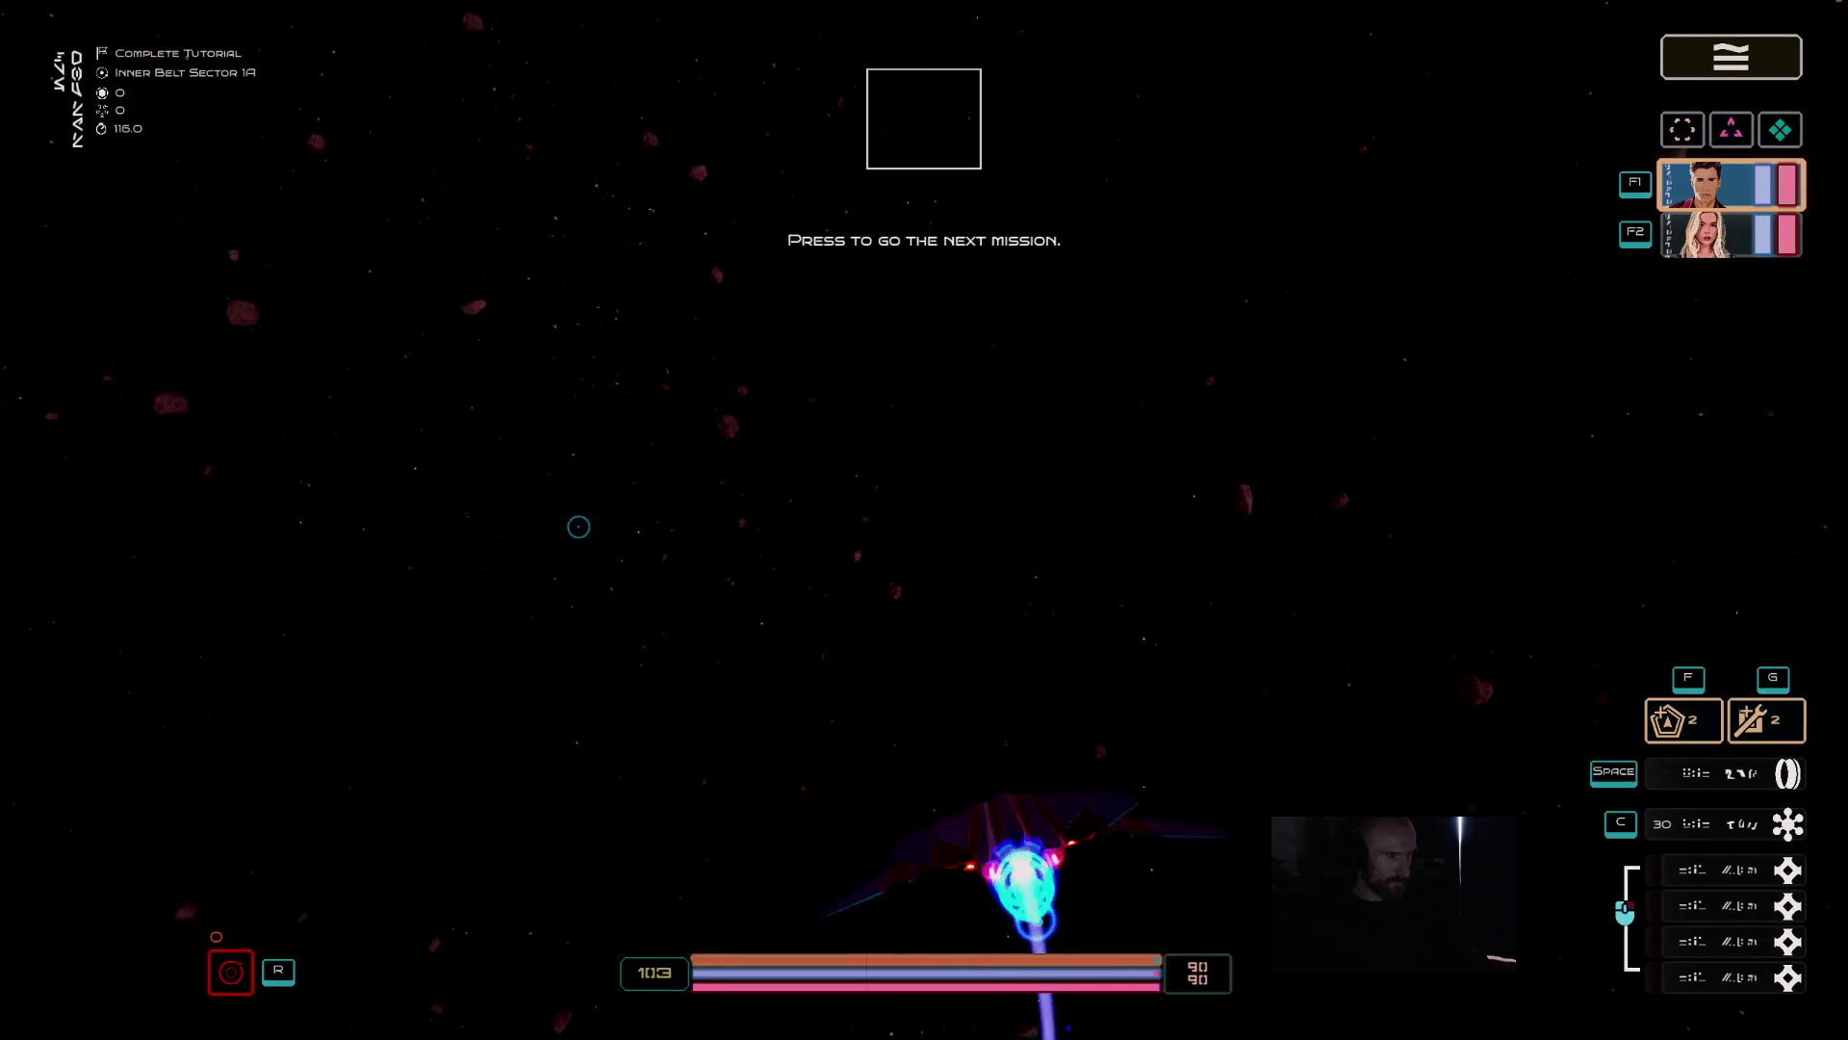
{"action": "left_click", "coordinate": [922, 145]}
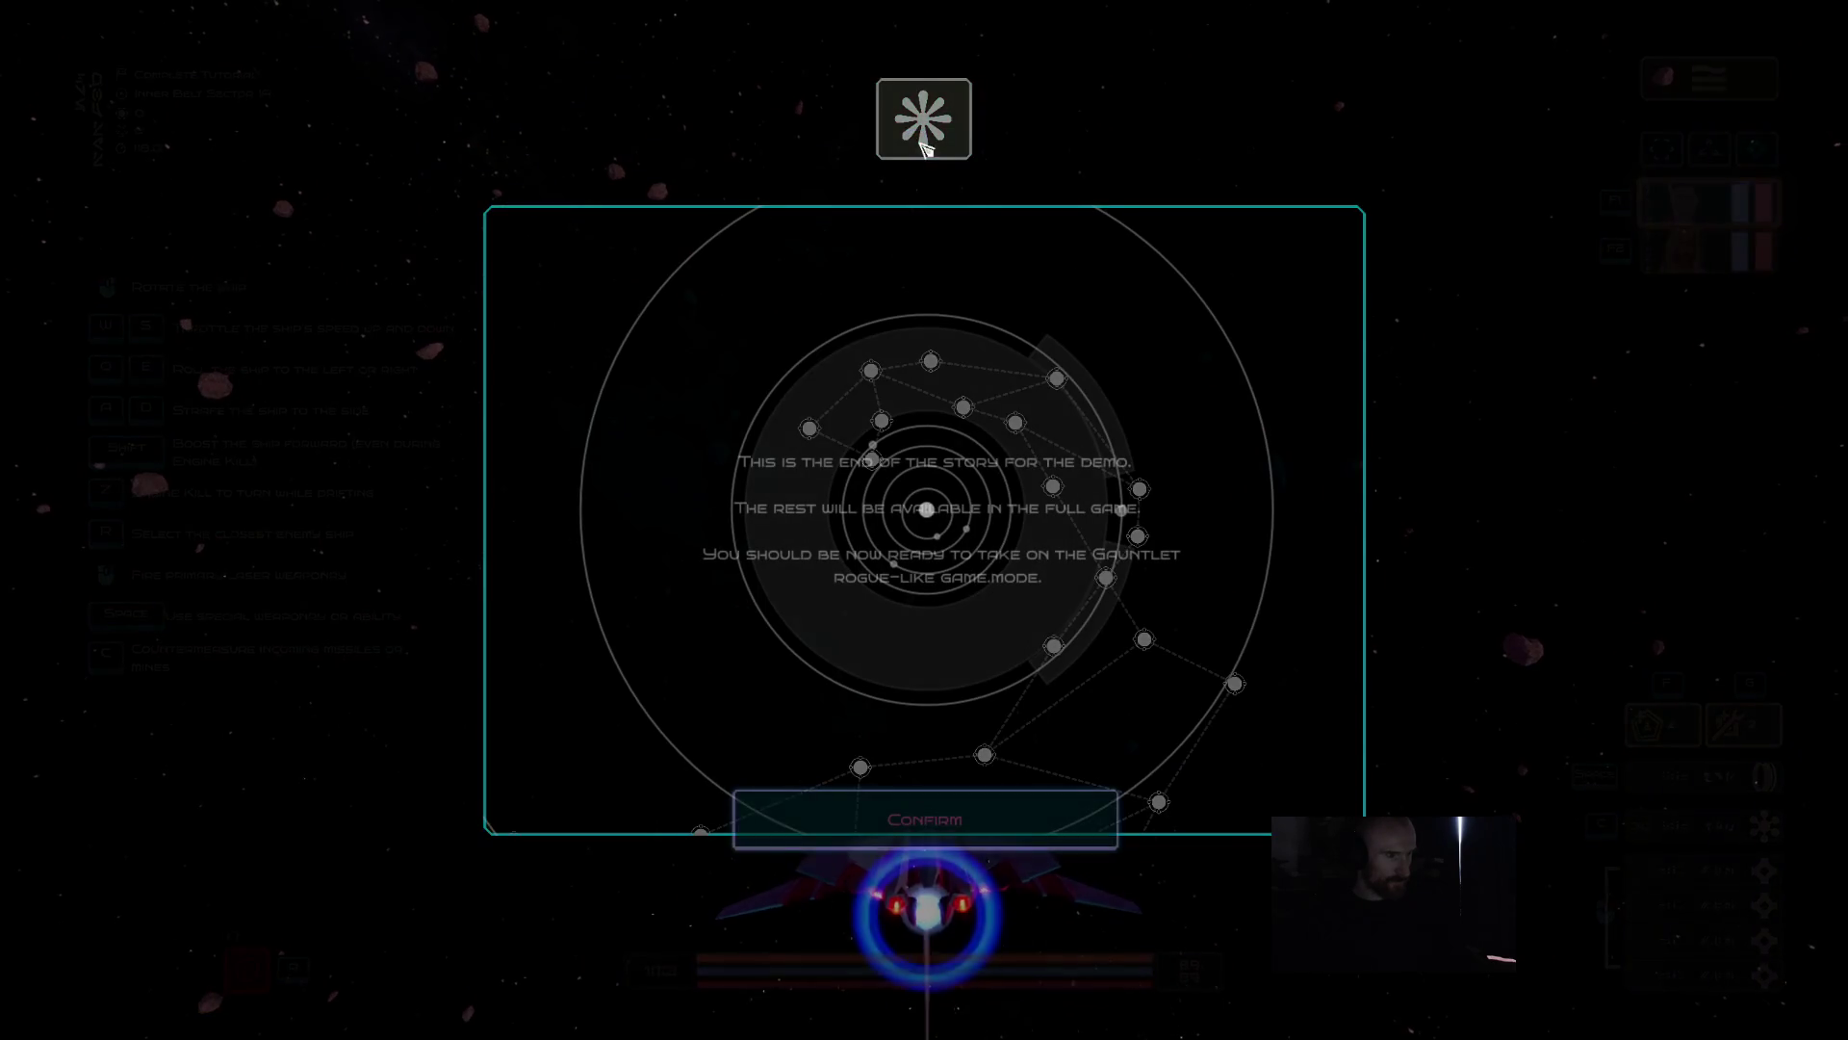
{"action": "left_click", "coordinate": [981, 820]}
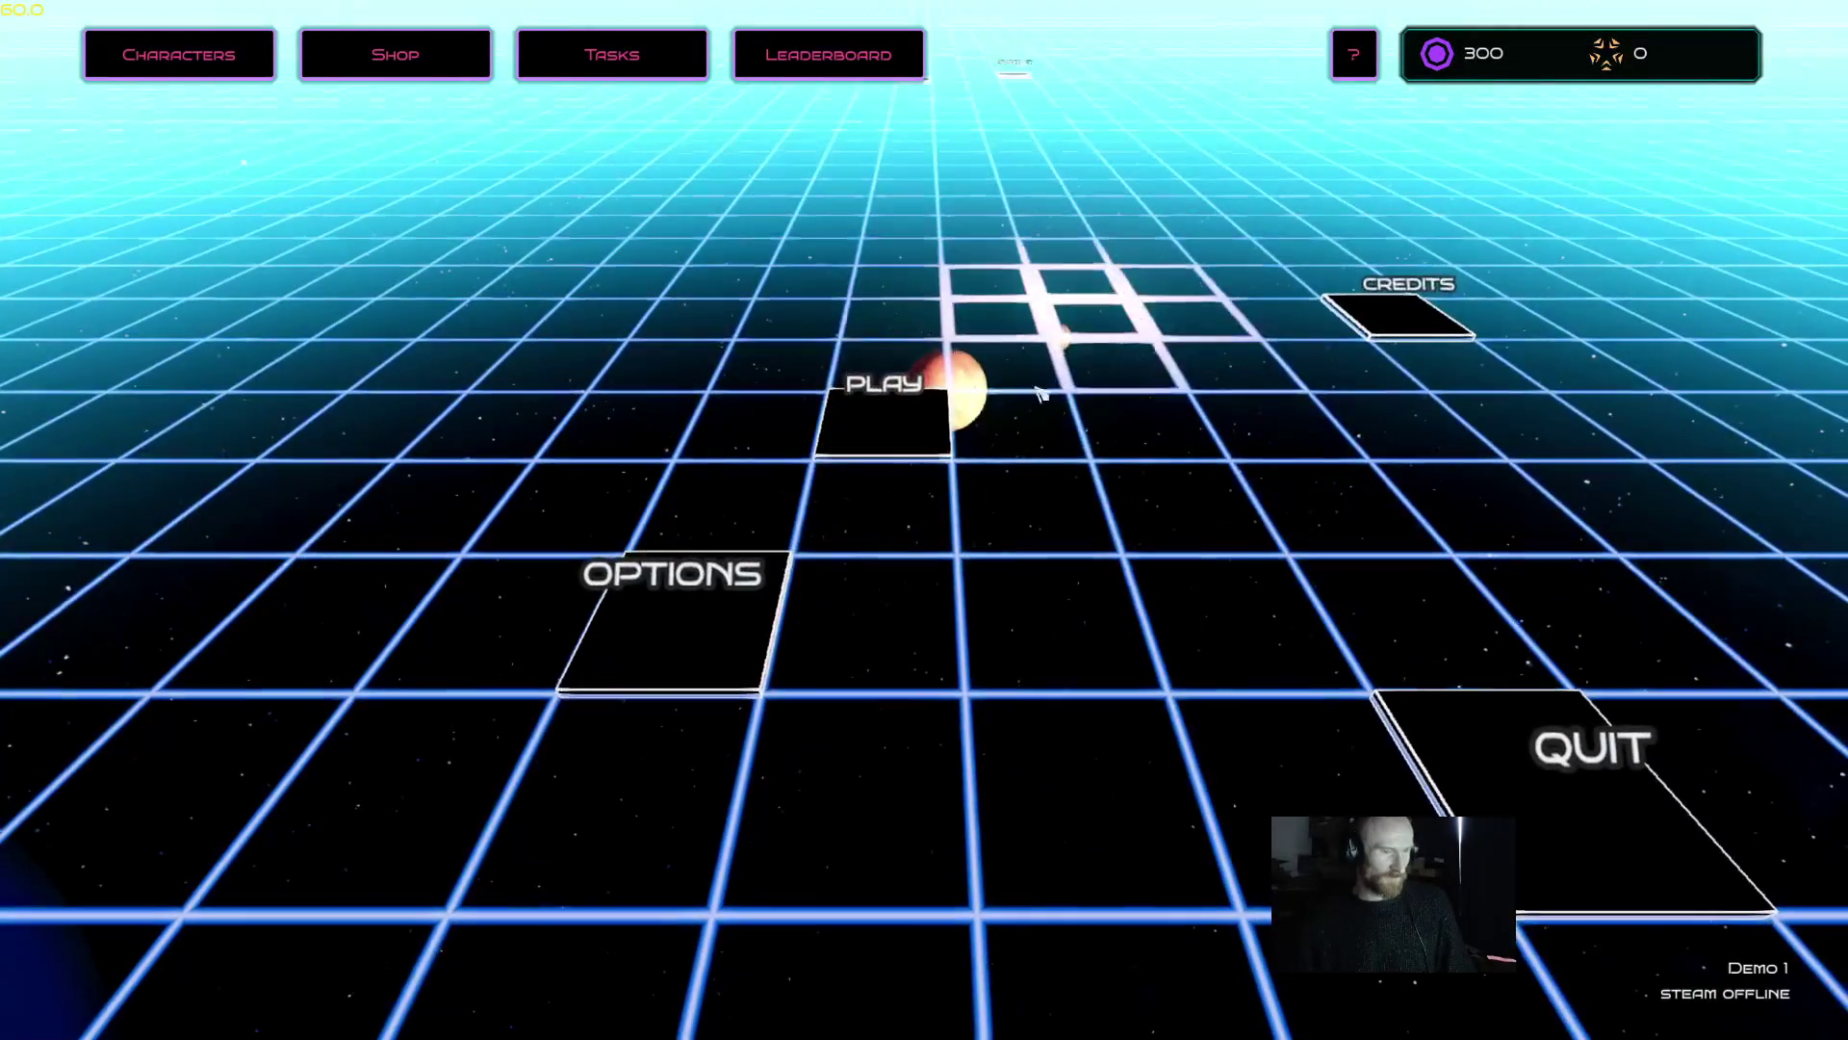
{"action": "left_click", "coordinate": [713, 633]}
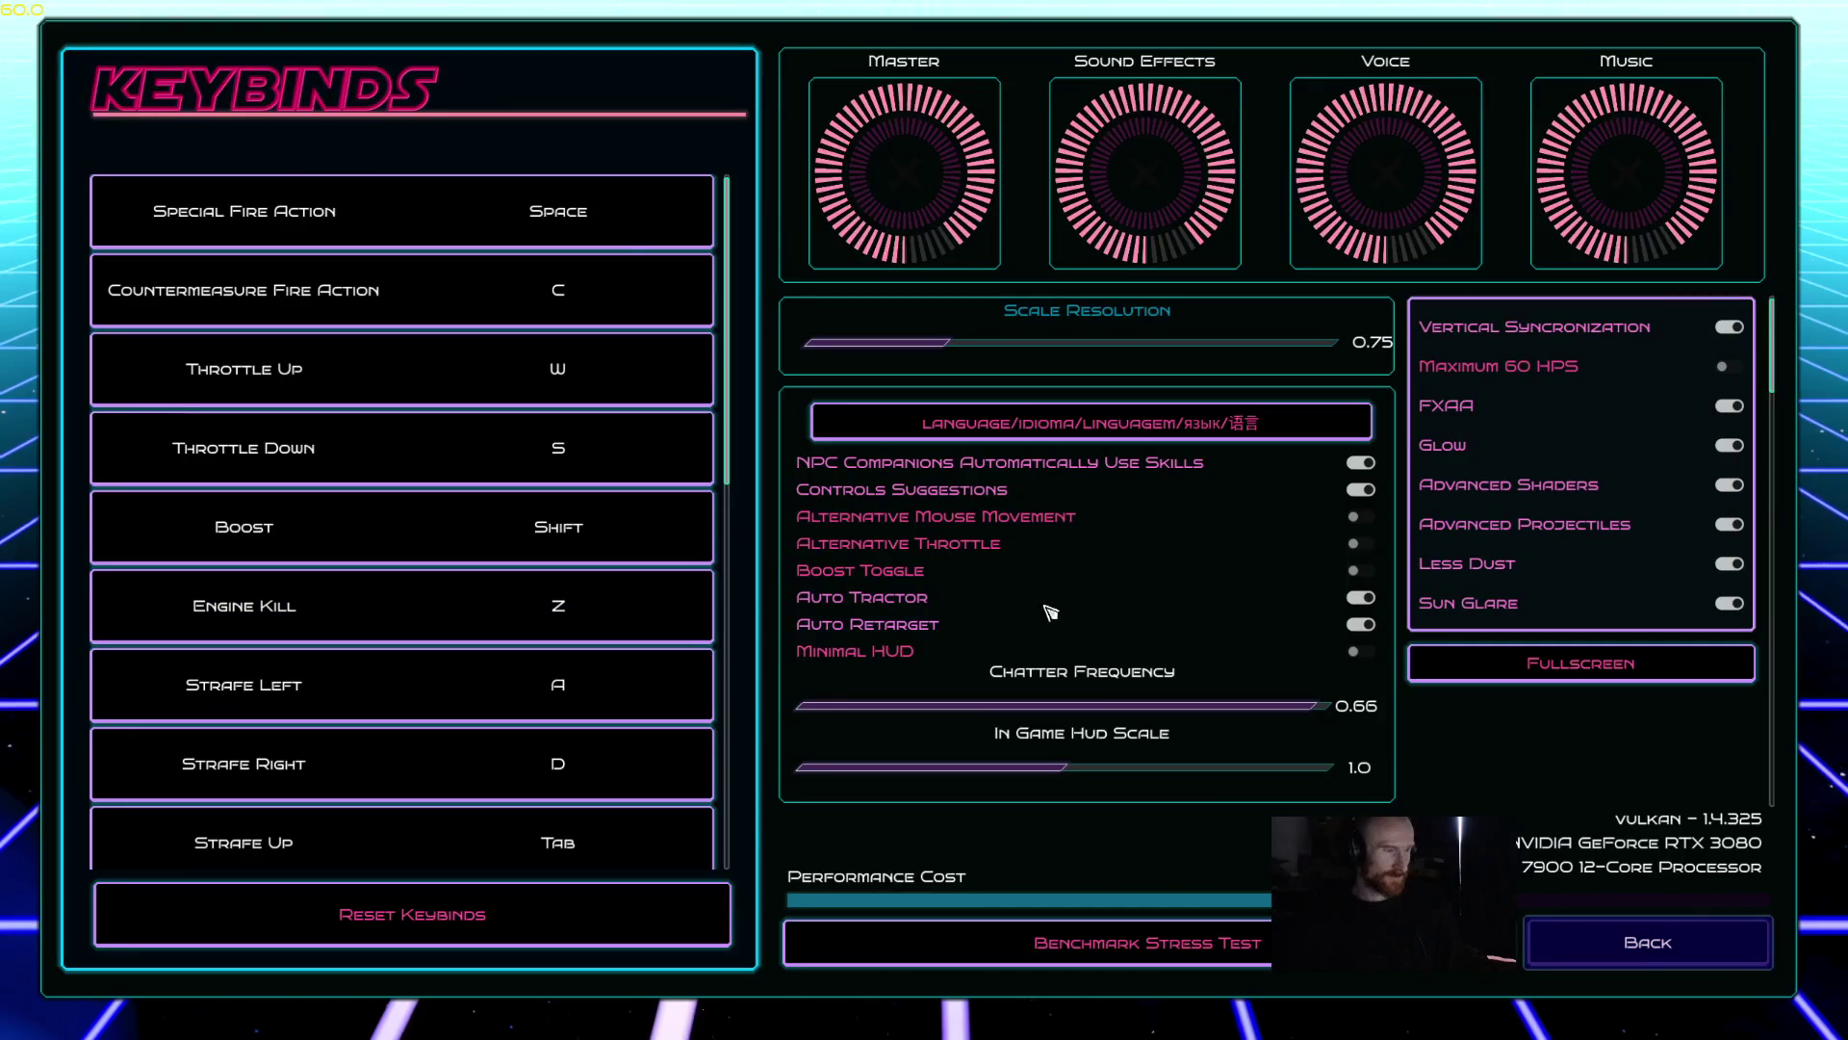
- Switch the game's display mode to windowed
{"action": "left_click", "coordinate": [1579, 662]}
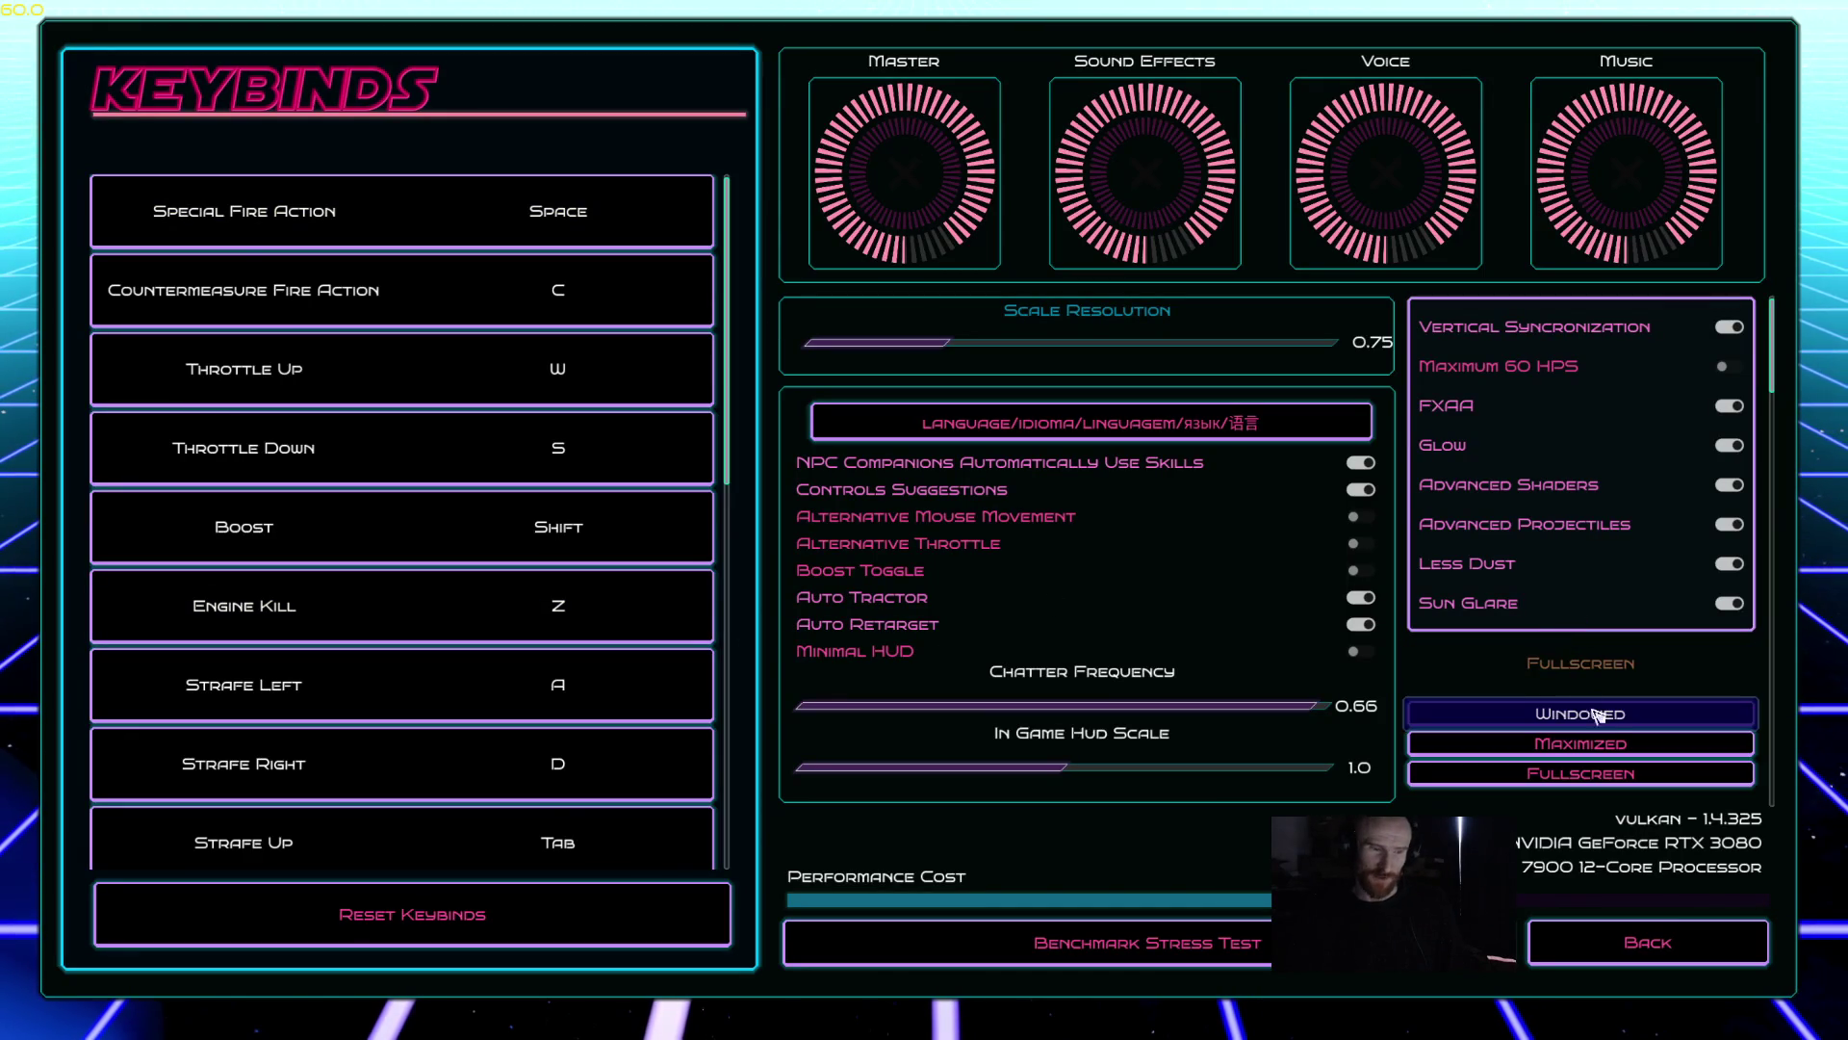
{"action": "left_click", "coordinate": [1498, 714]}
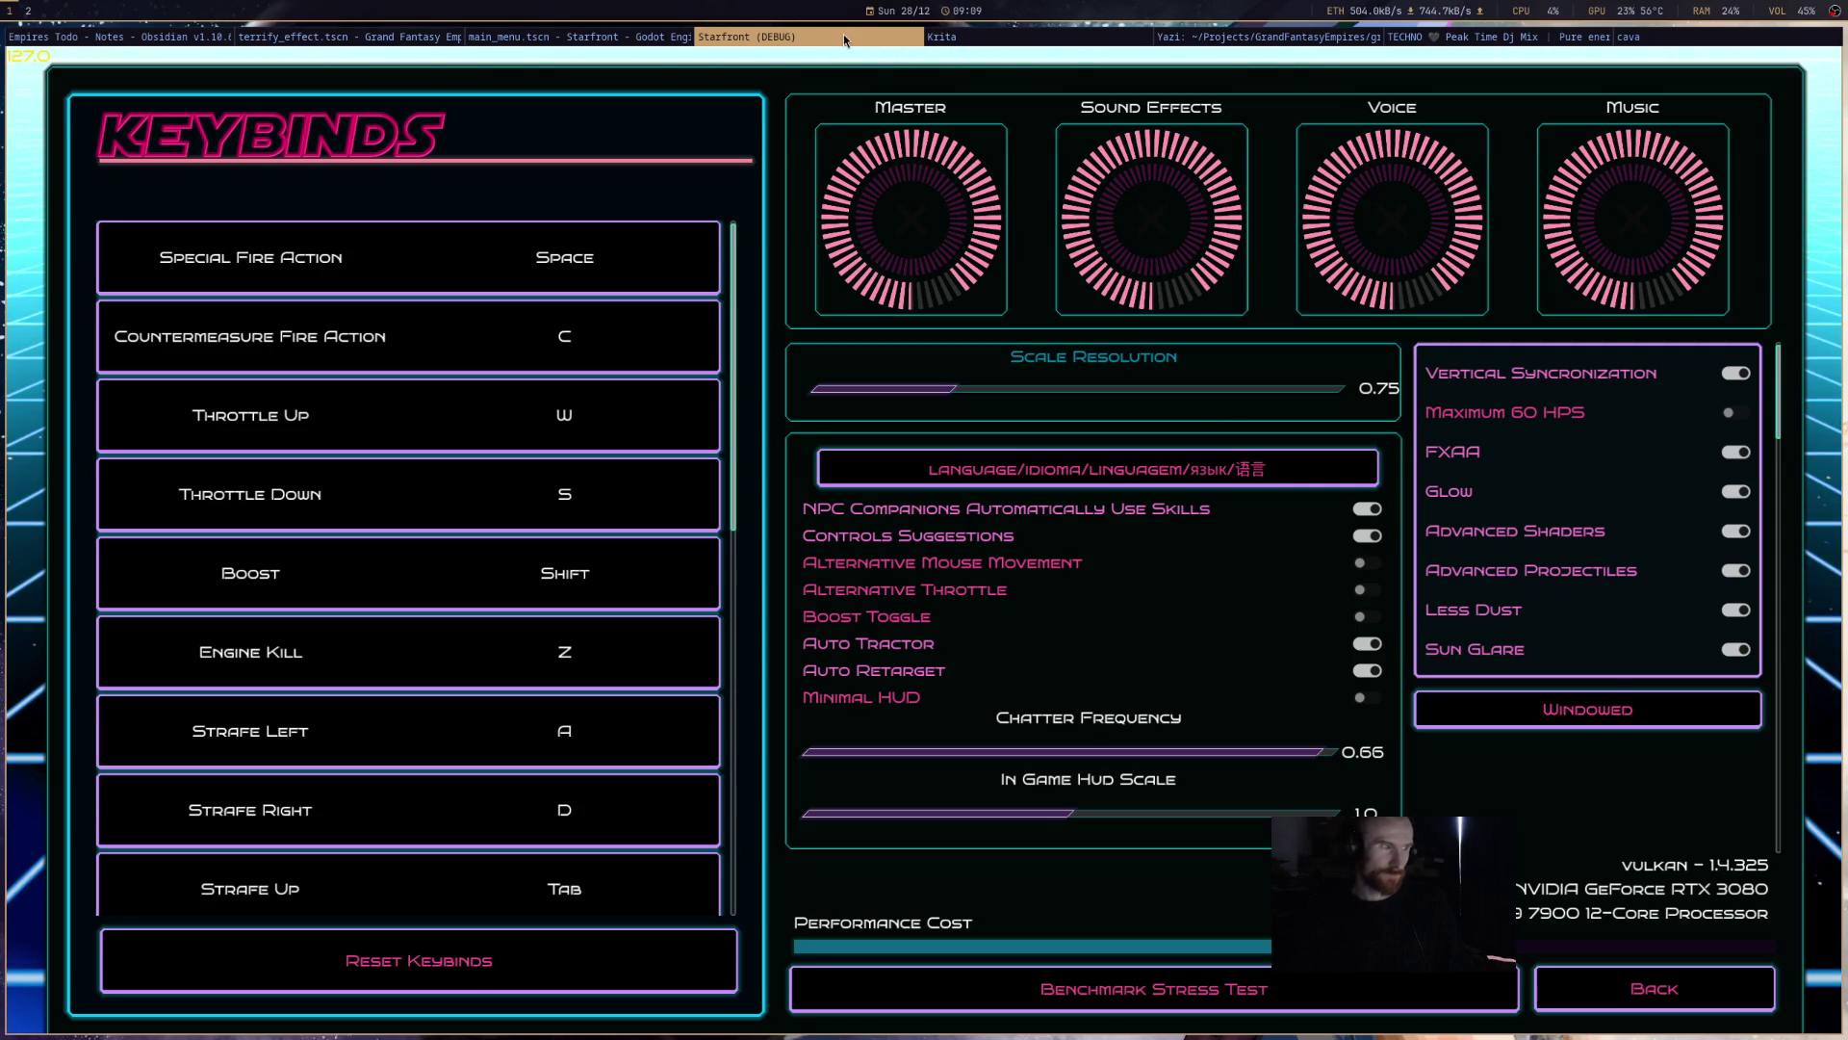
{"action": "left_click", "coordinate": [1654, 1007]}
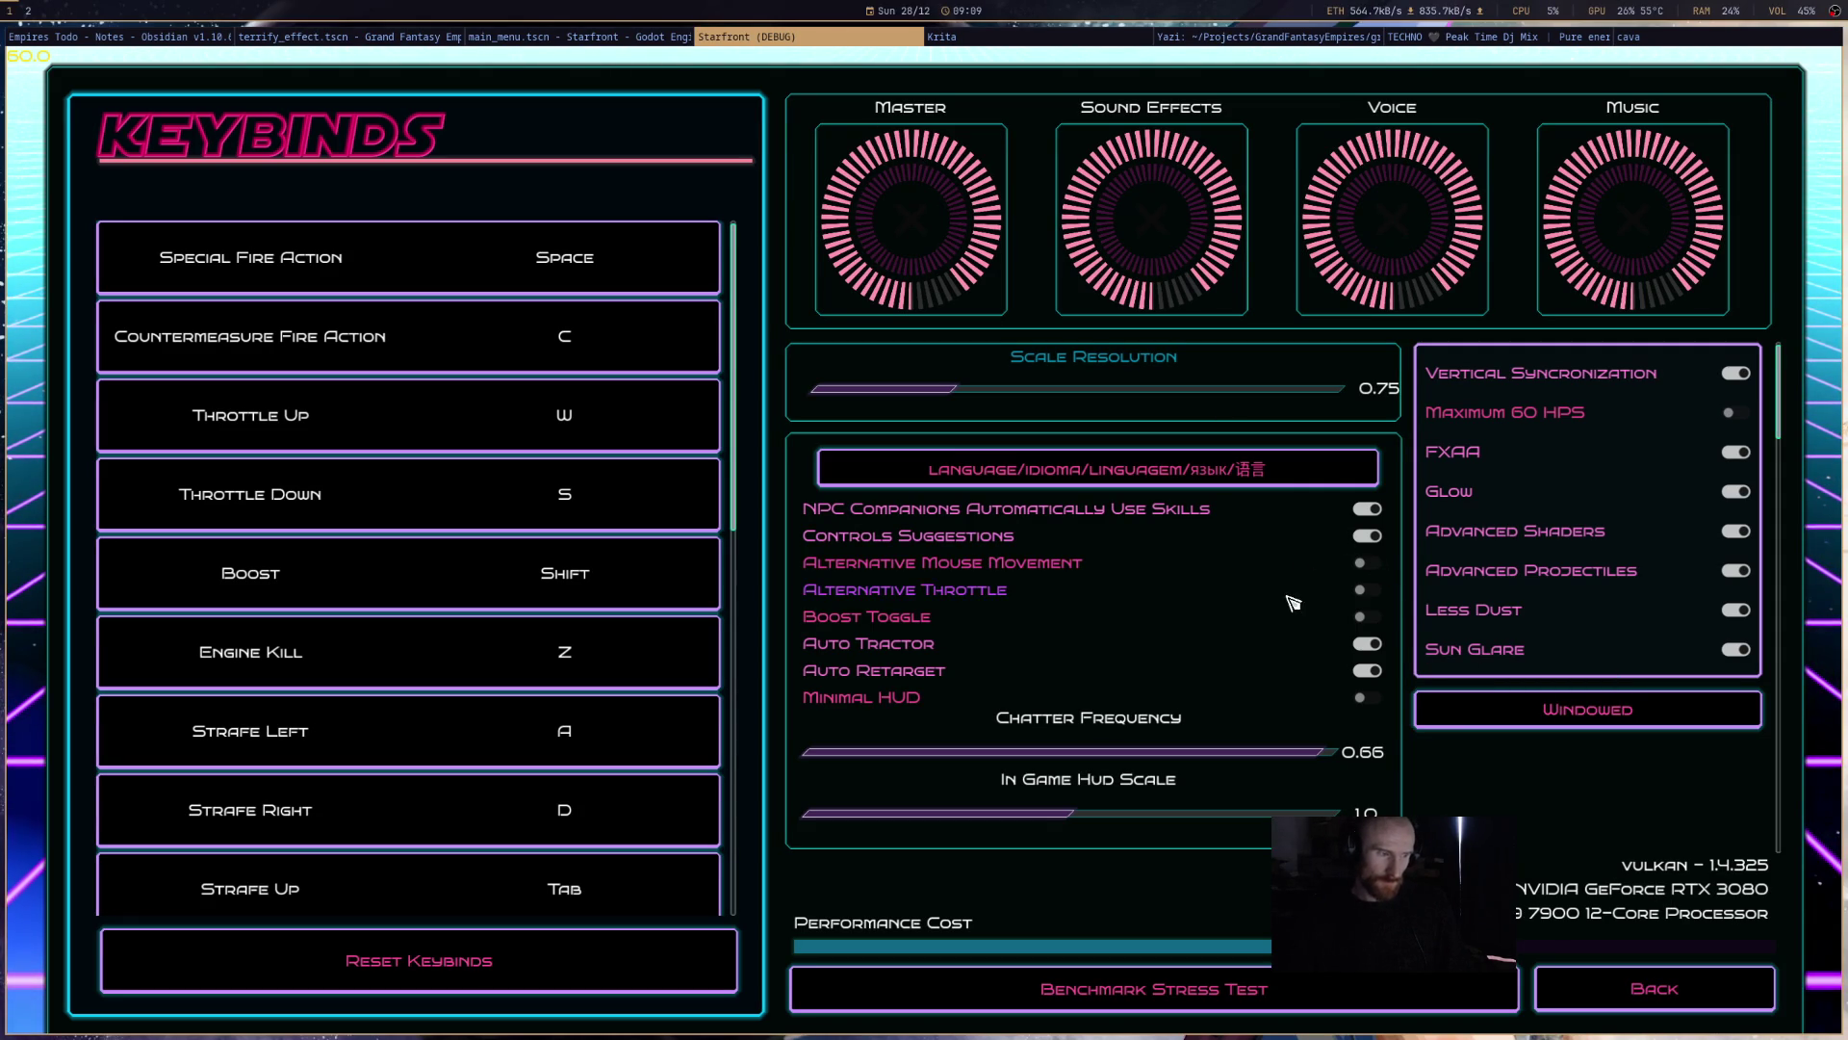
{"action": "scroll", "coordinate": [1295, 616], "scroll_direction": "down", "scroll_amount": 5}
{"action": "scroll", "coordinate": [1304, 668], "scroll_direction": "up", "scroll_amount": 5}
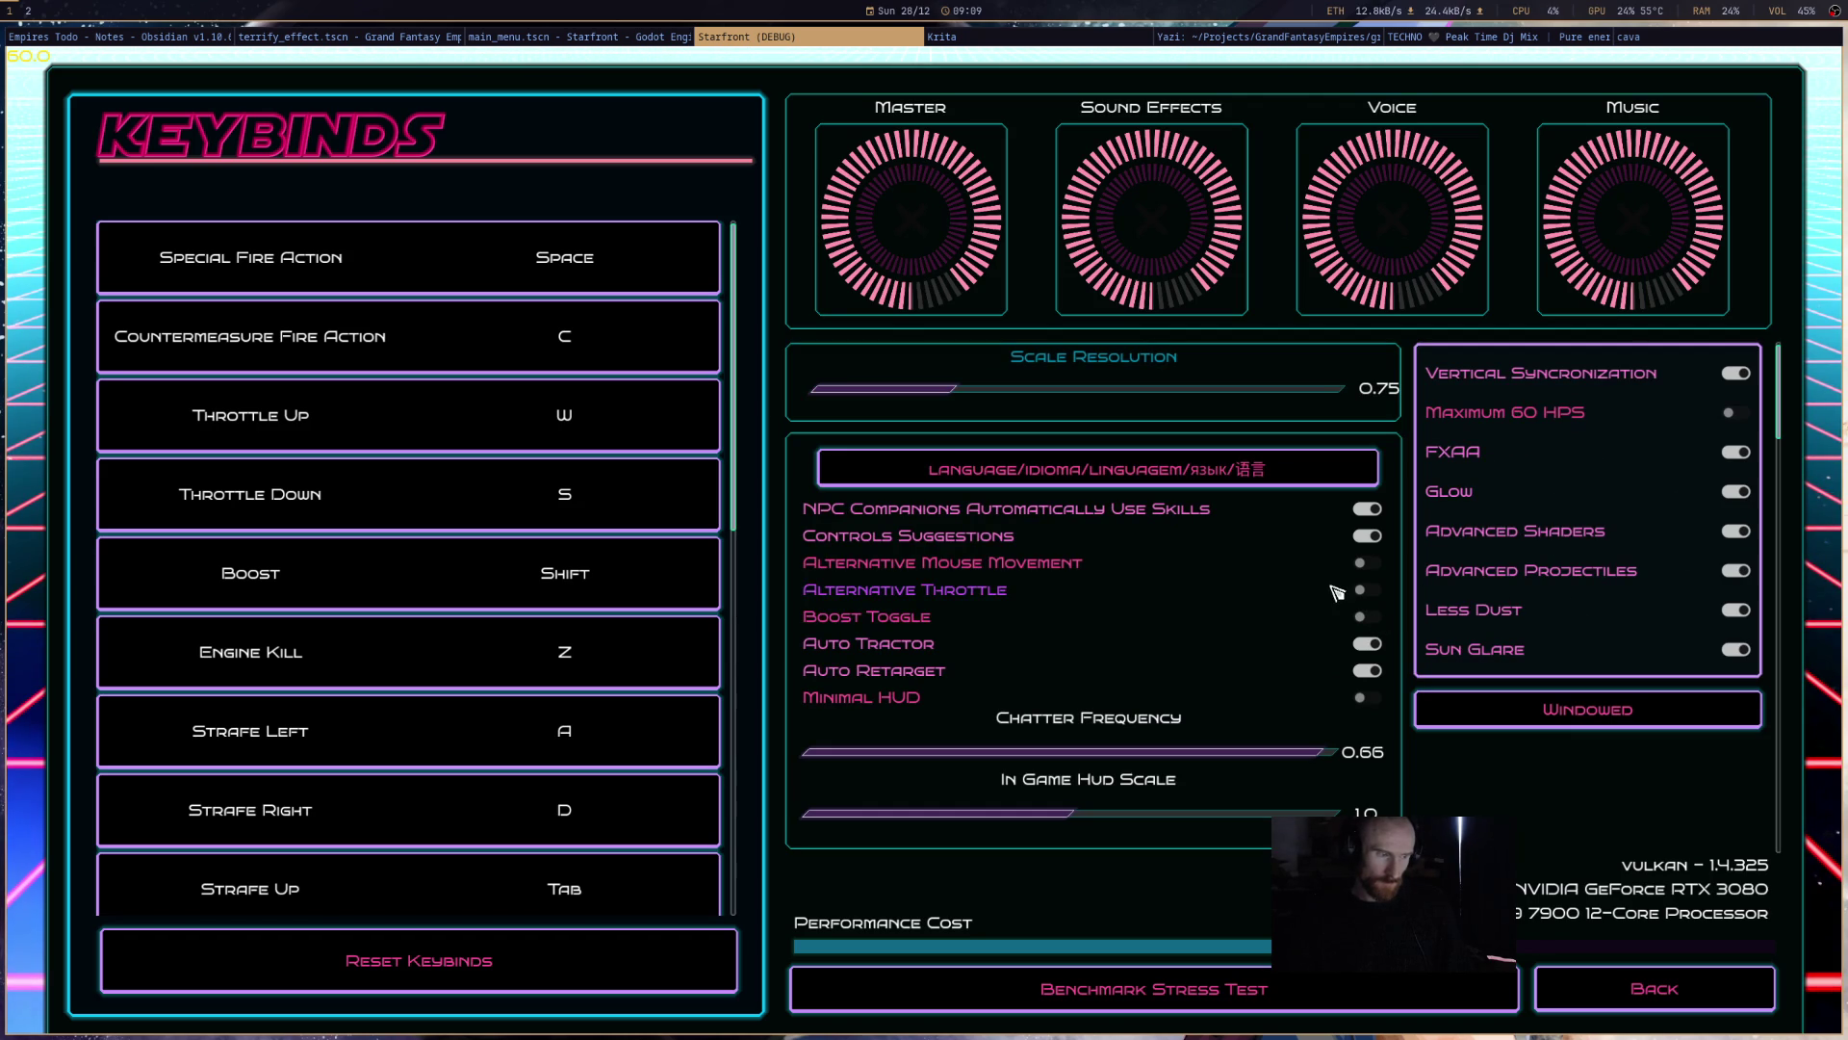
- Enable Minimal HUD, lower In Game Hud Scale to 0.9, and go back to the main menu
{"action": "left_click", "coordinate": [1367, 700]}
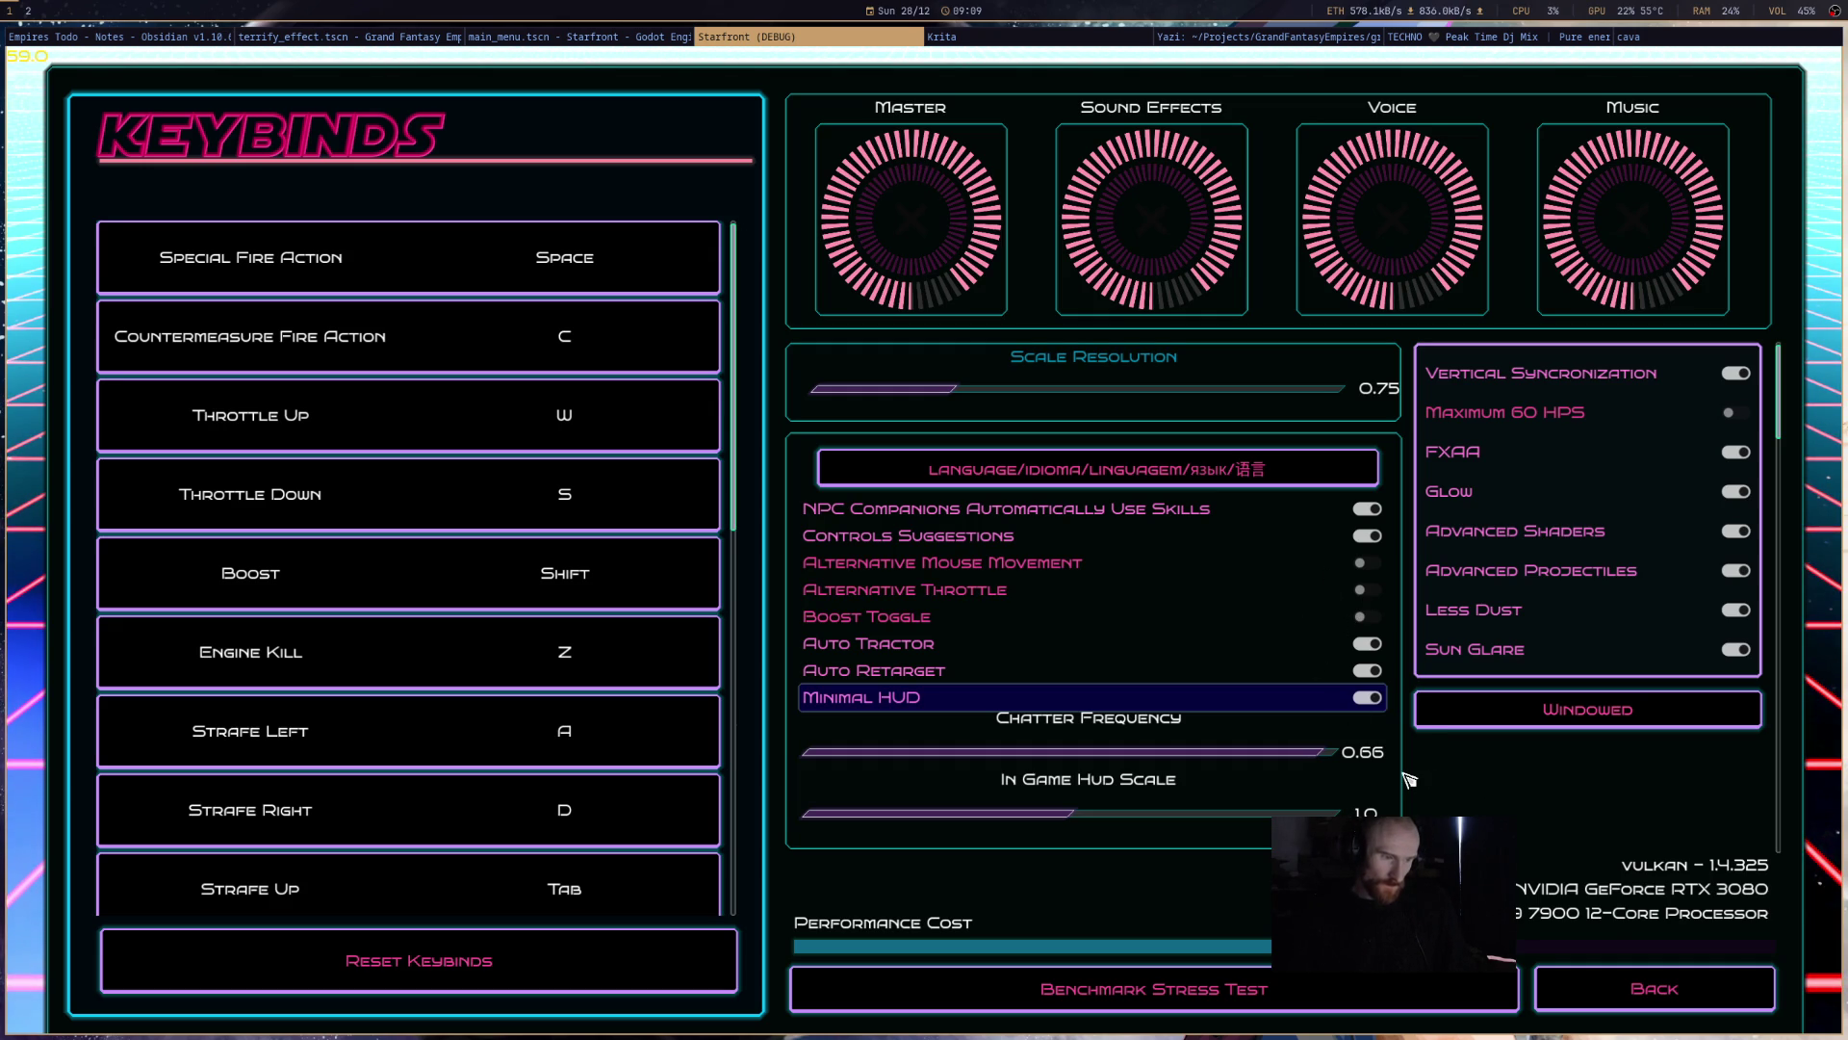
{"action": "left_click_drag", "start_coordinate": [1083, 818], "coordinate": [1028, 821]}
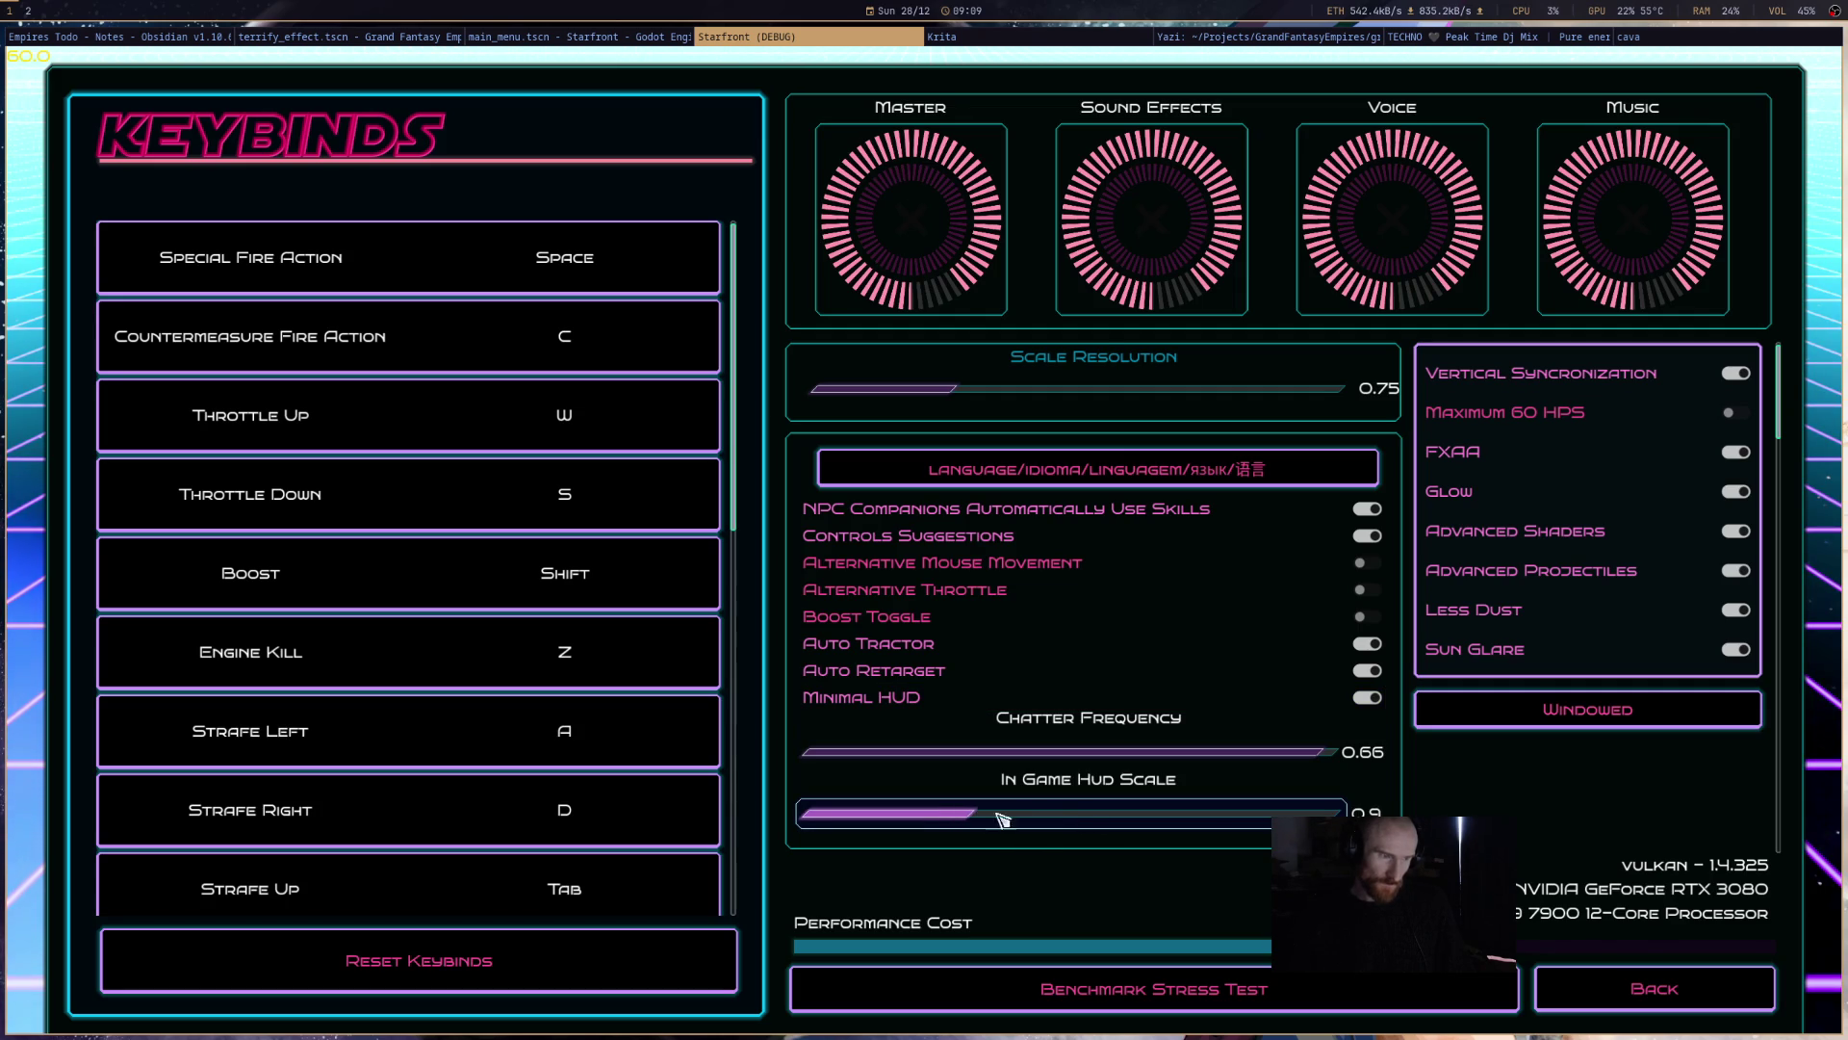
{"action": "left_click", "coordinate": [1654, 991]}
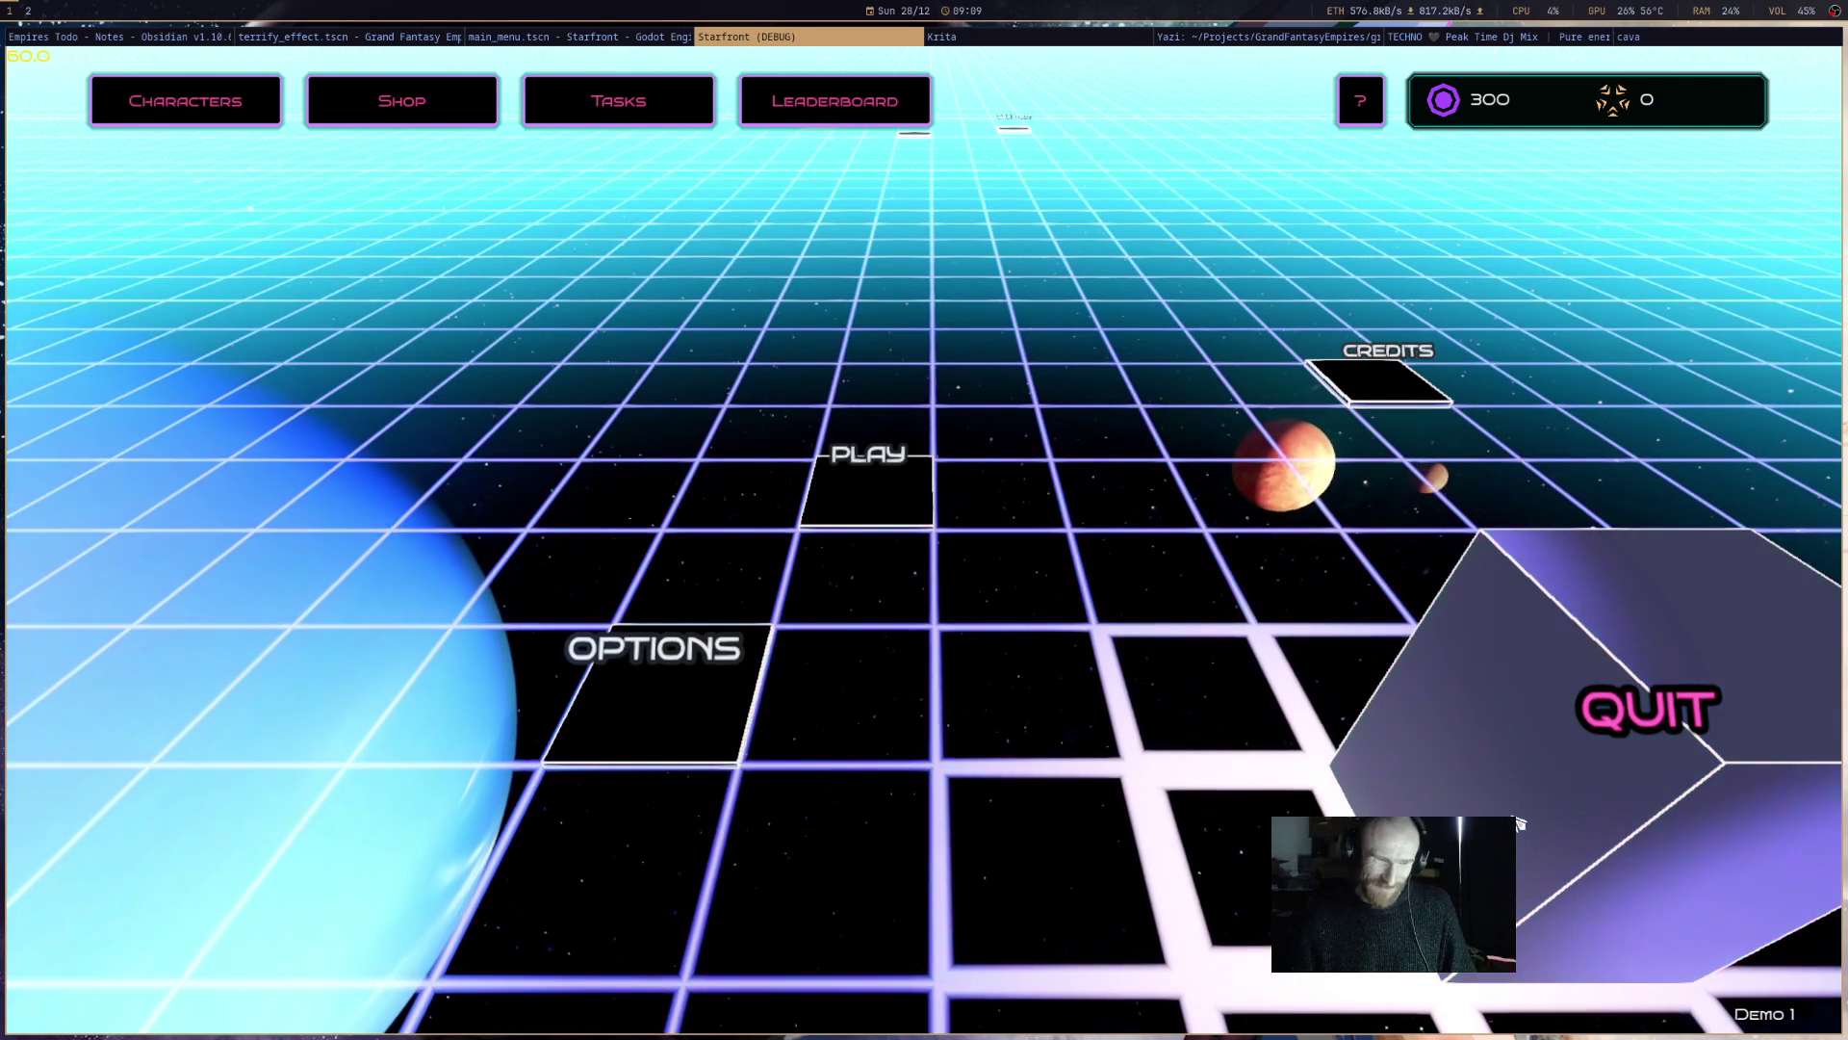
- Quit Starfront with Yes on the confirmation and return to the Godot editor
{"action": "left_click", "coordinate": [1519, 824]}
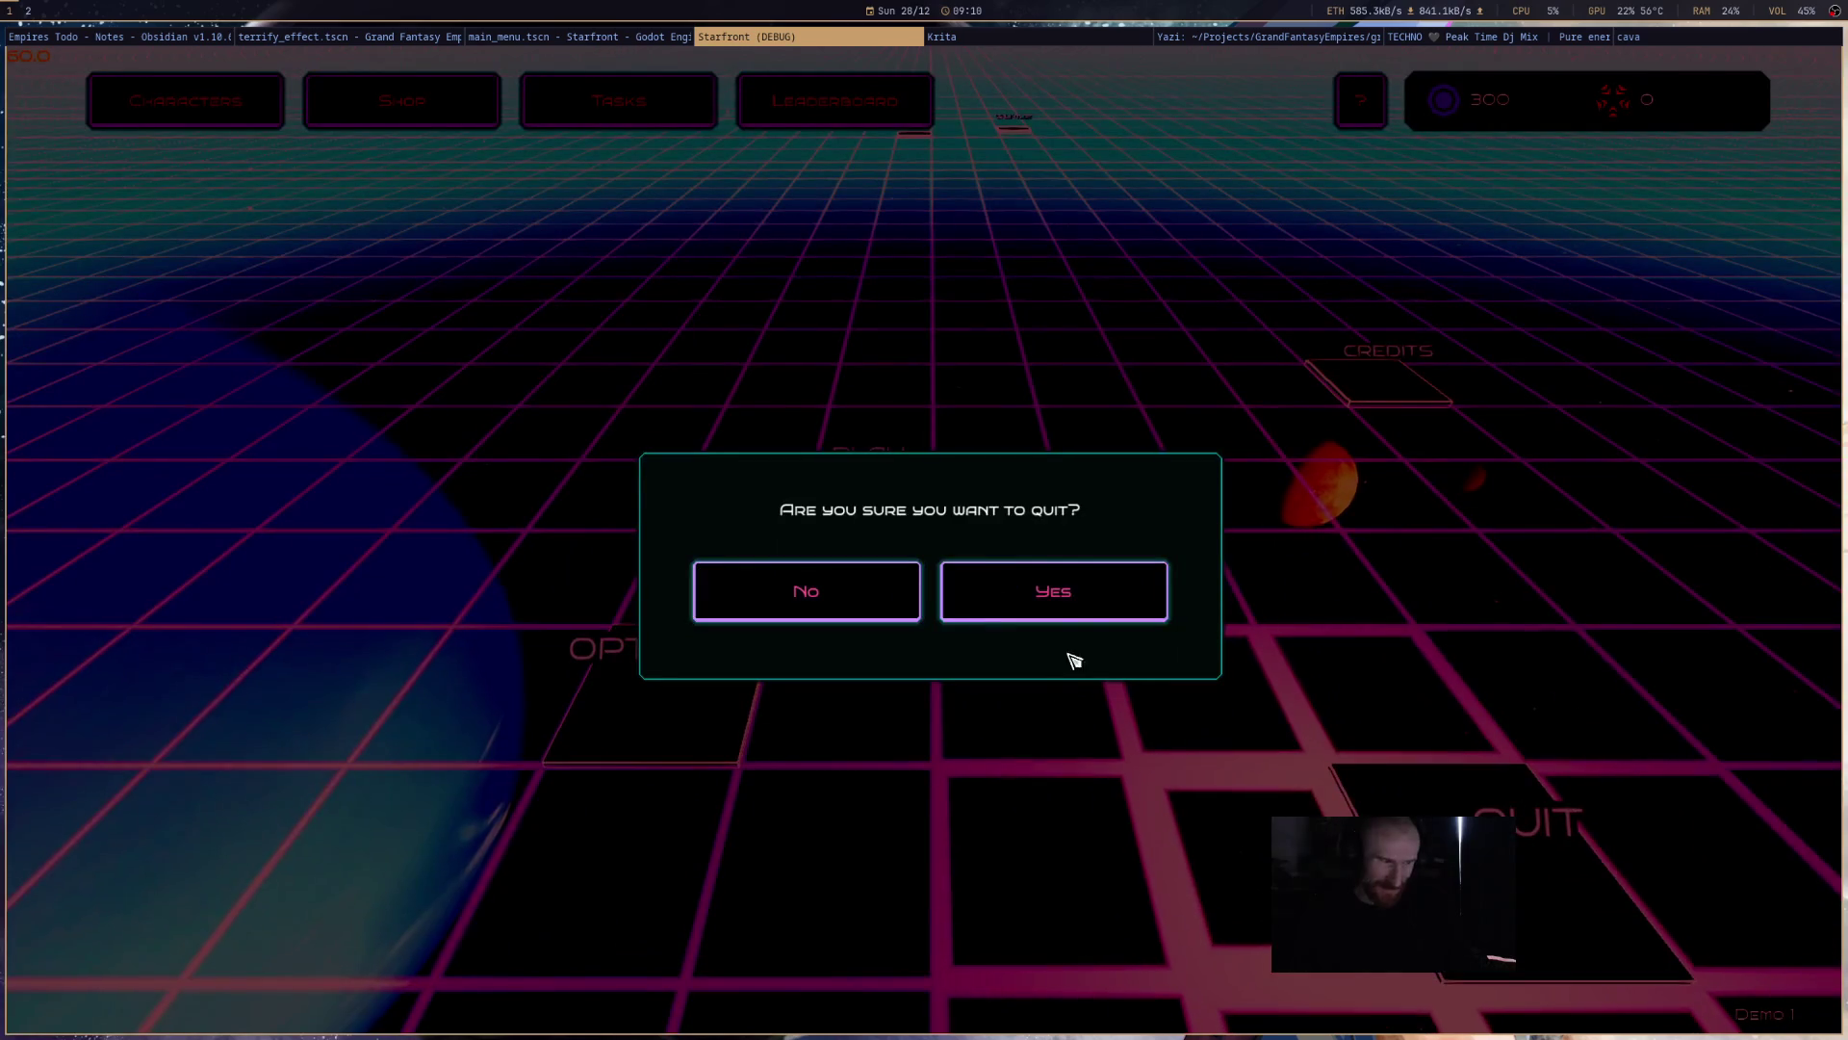
{"action": "left_click", "coordinate": [1078, 602]}
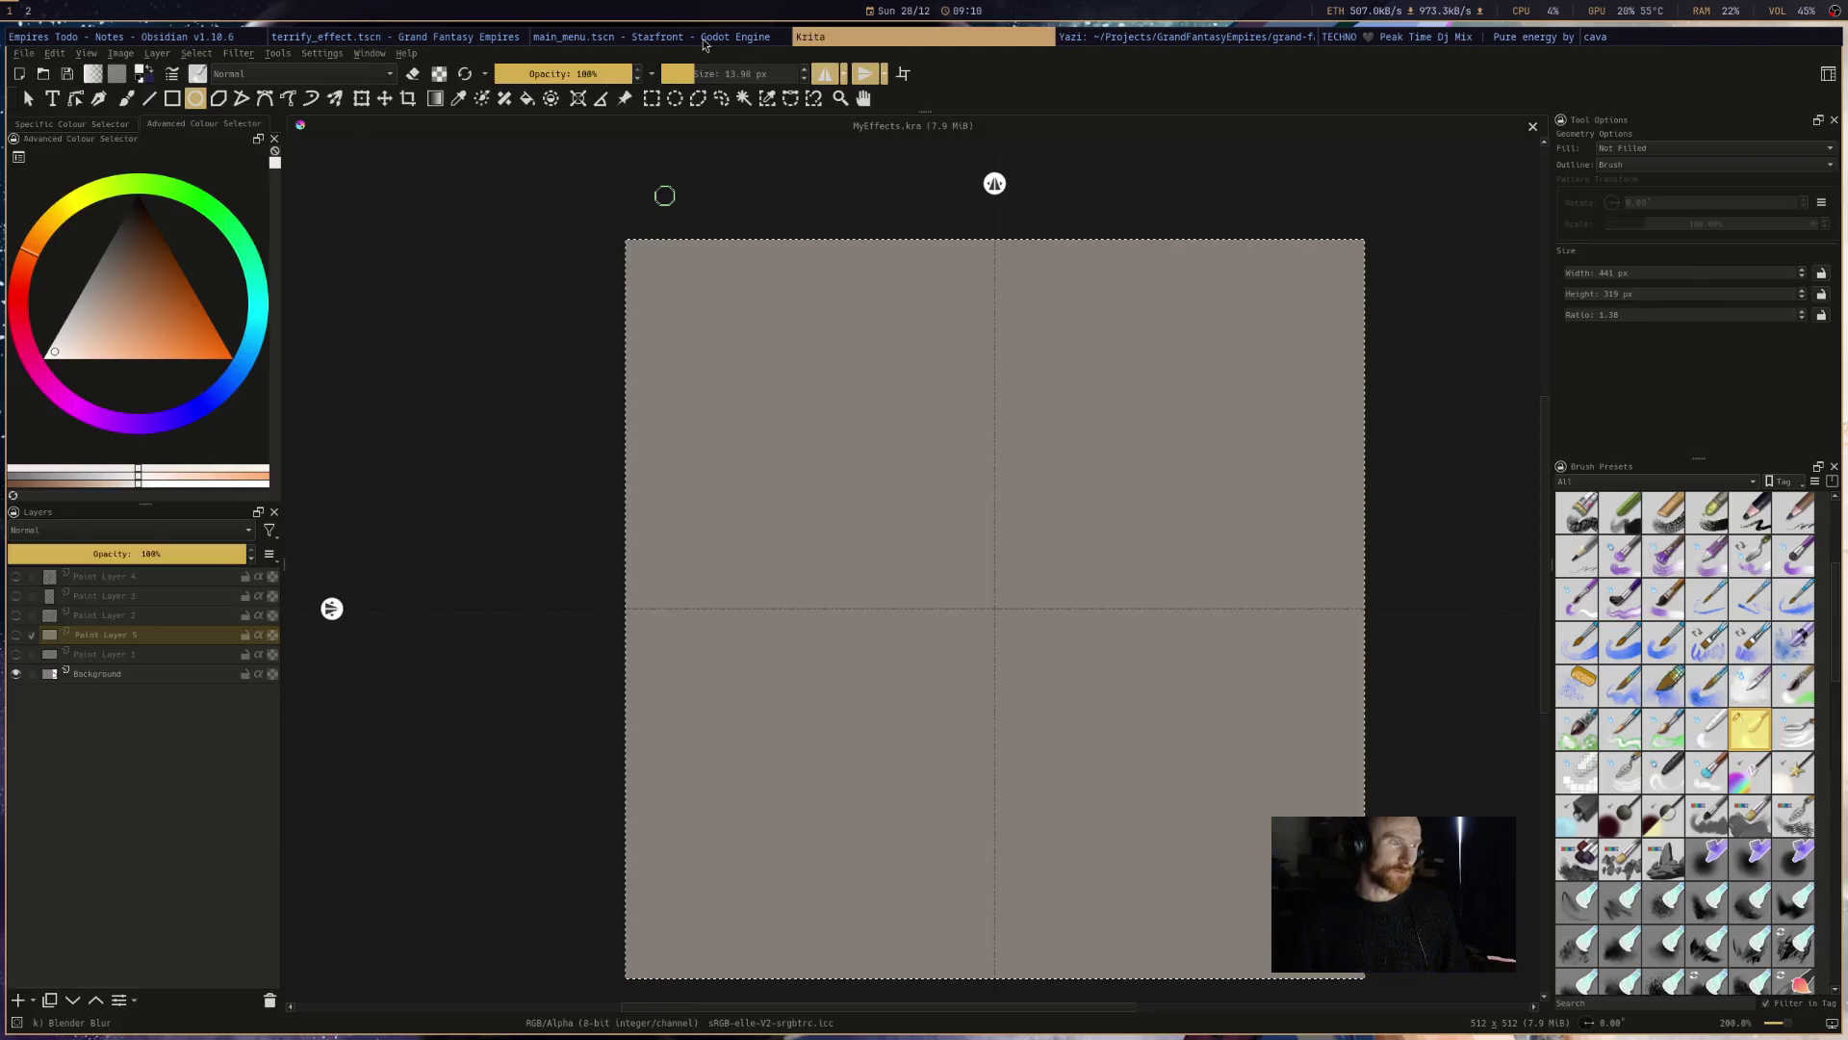
{"action": "left_click", "coordinate": [676, 39]}
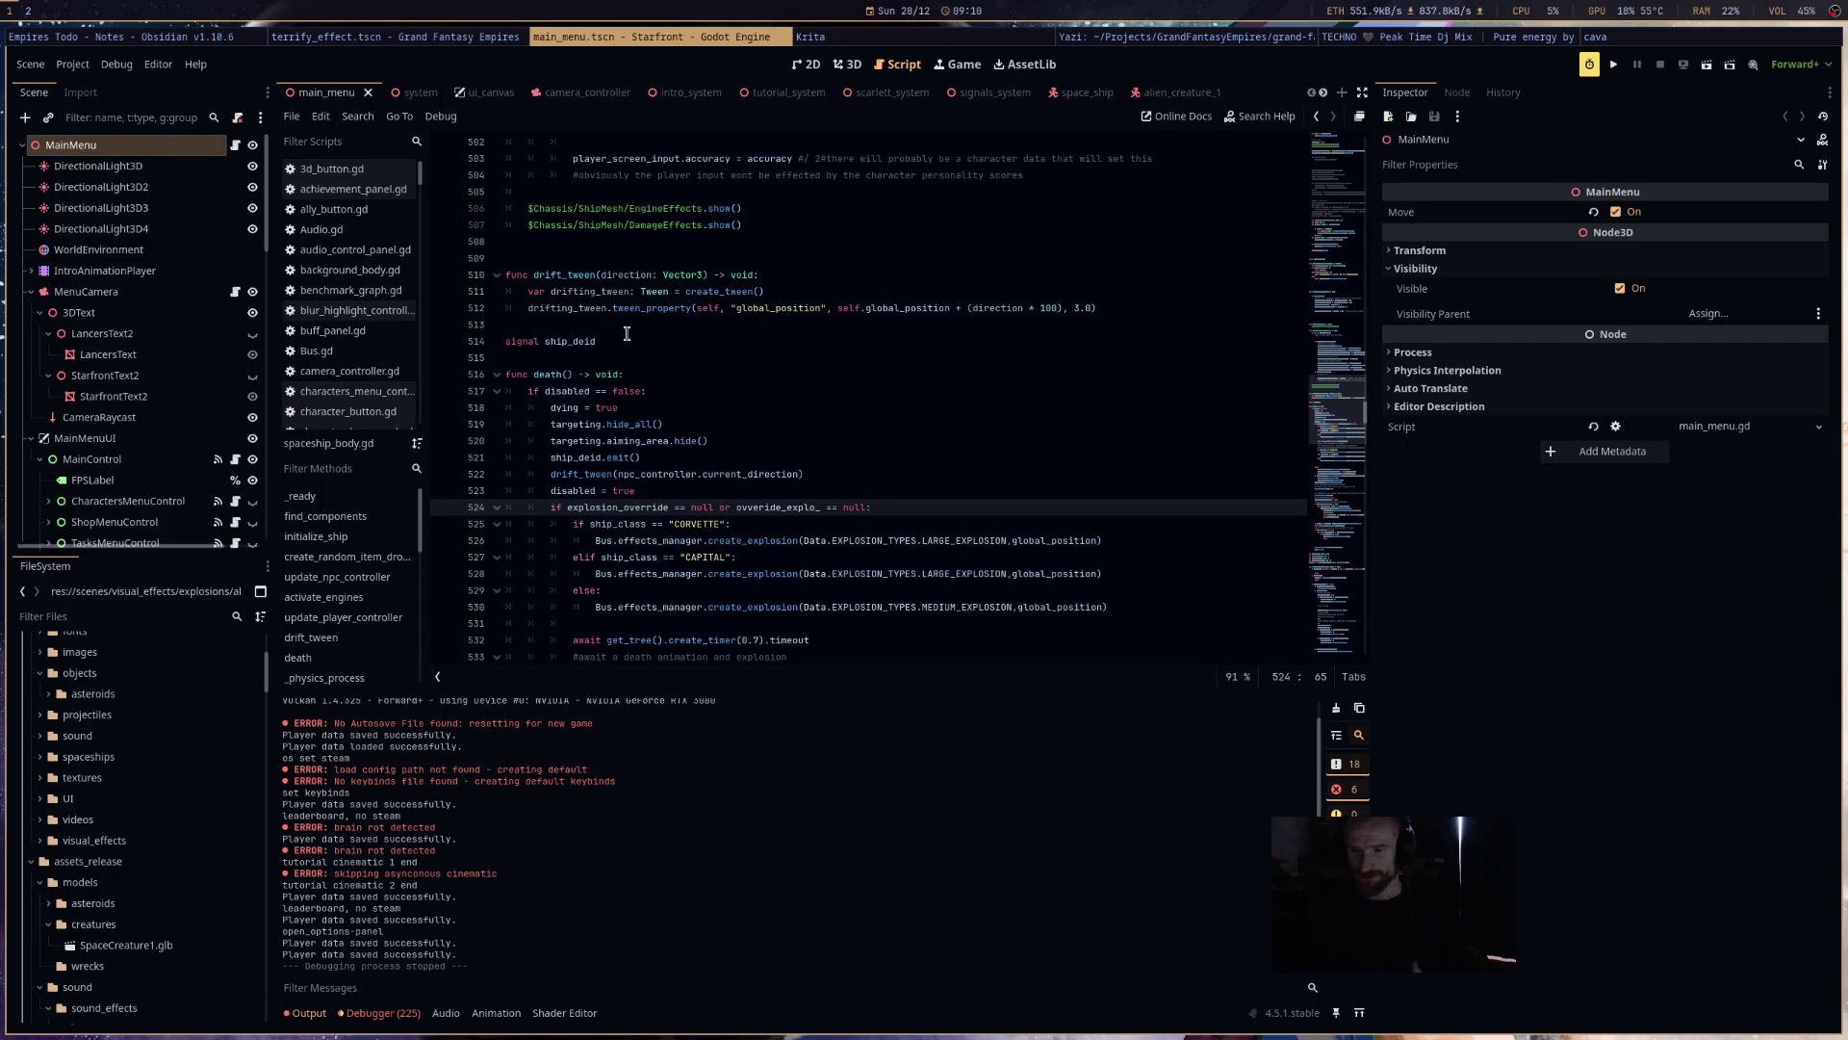
- Scroll through the Scripts list, then switch to the terrify_effect.tscn scene window
{"action": "scroll", "coordinate": [323, 404], "scroll_direction": "down", "scroll_amount": 5}
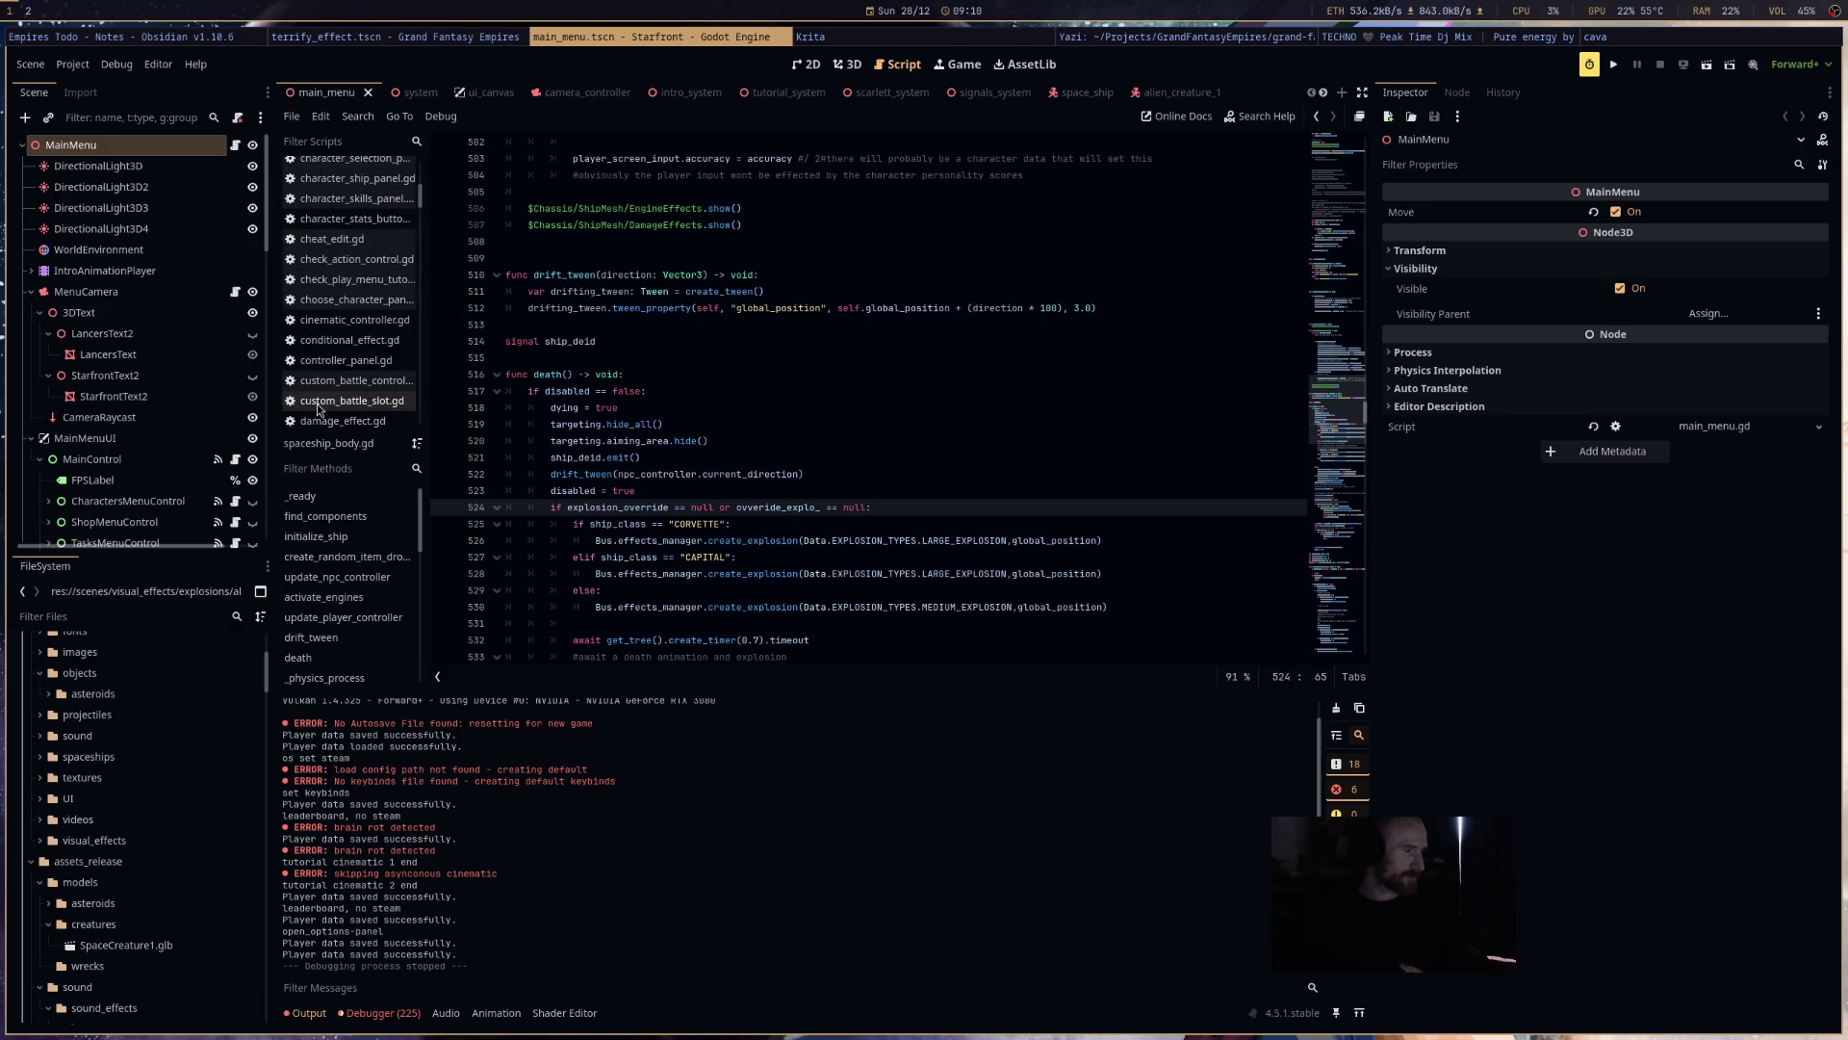
{"action": "scroll", "coordinate": [318, 407], "scroll_direction": "down", "scroll_amount": 6}
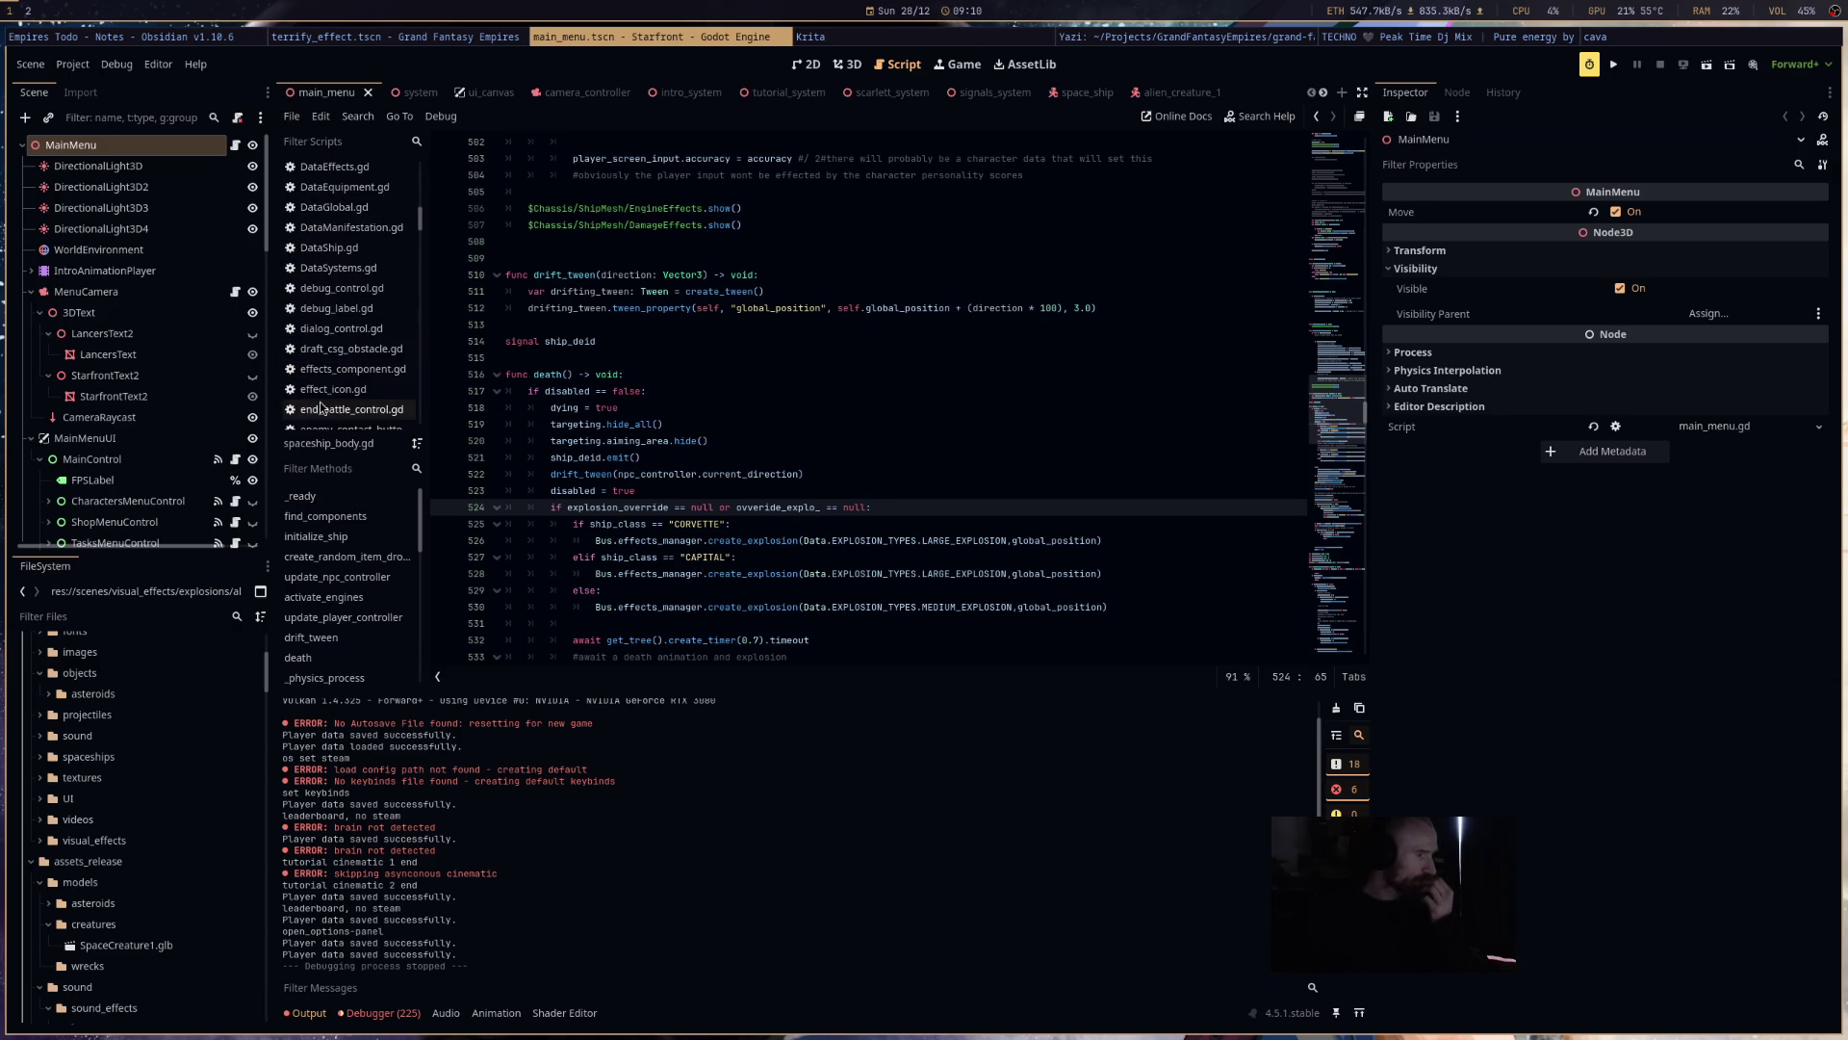
{"action": "scroll", "coordinate": [322, 407], "scroll_direction": "down", "scroll_amount": 4}
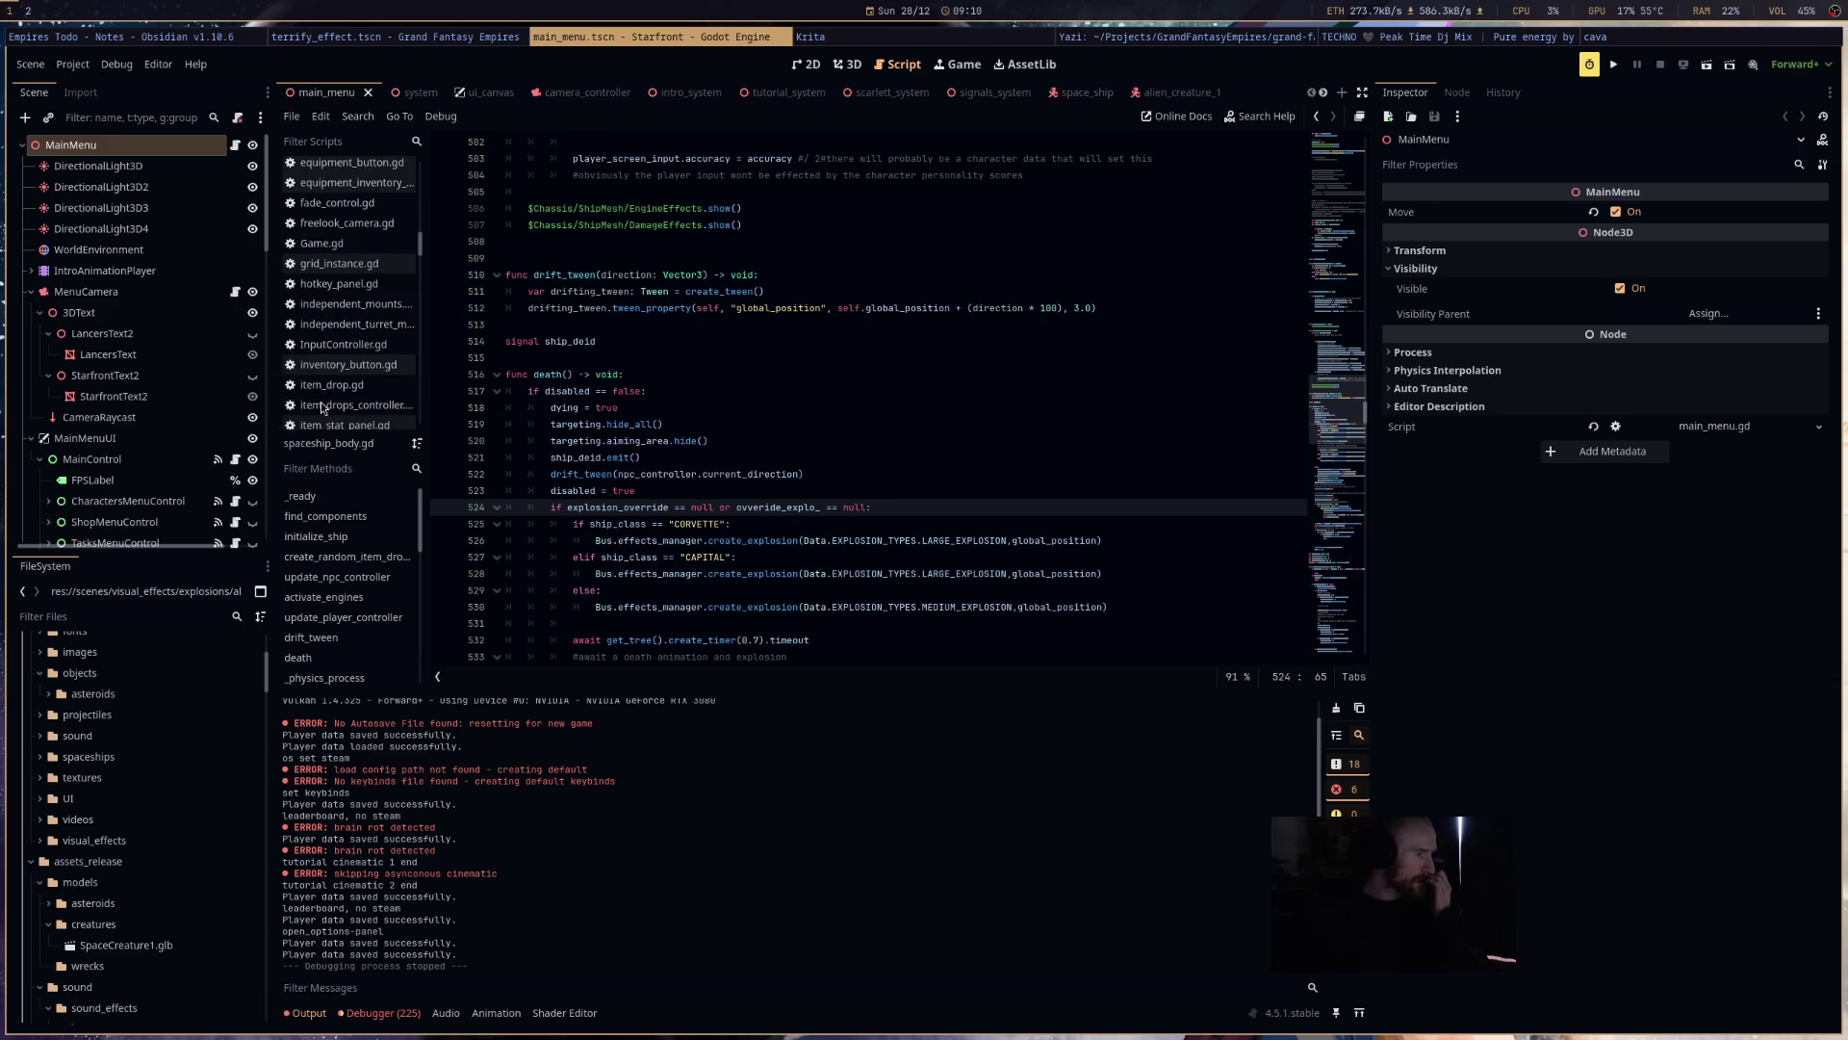
{"action": "scroll", "coordinate": [322, 407], "scroll_direction": "down", "scroll_amount": 8}
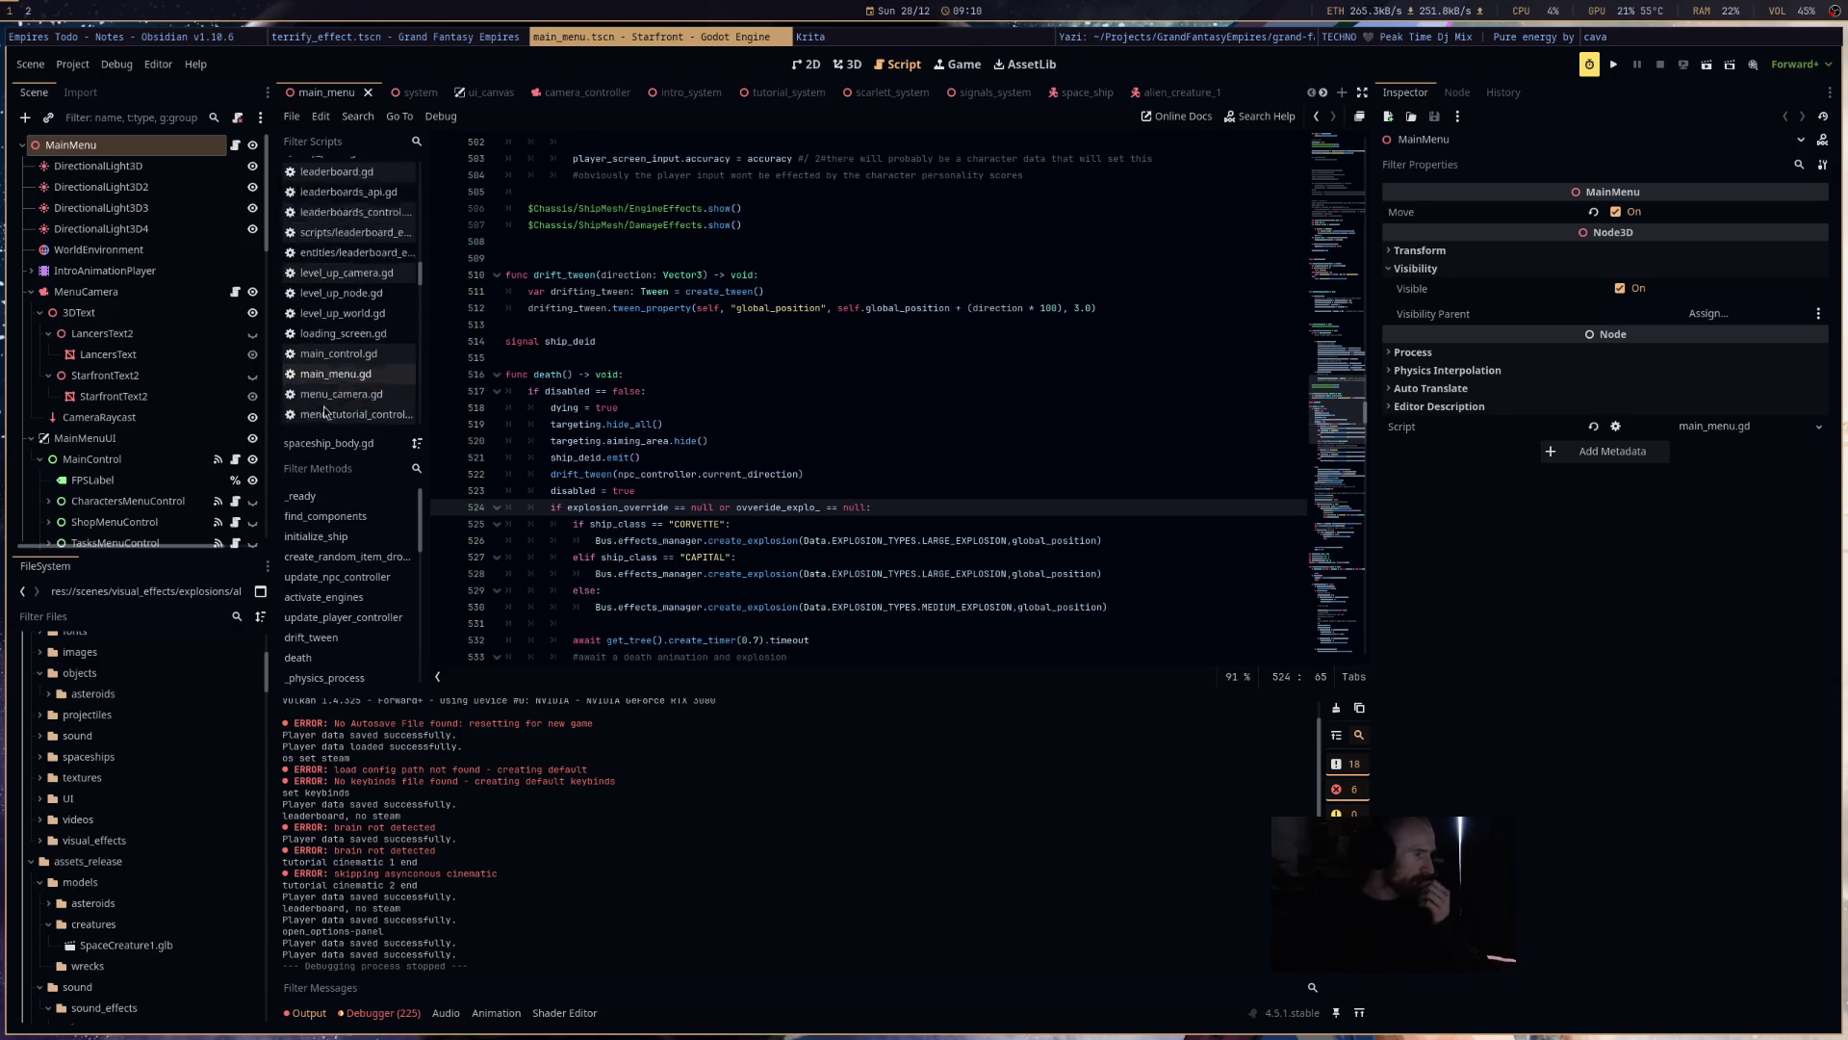
{"action": "scroll", "coordinate": [330, 414], "scroll_direction": "down", "scroll_amount": 3}
{"action": "scroll", "coordinate": [330, 414], "scroll_direction": "down", "scroll_amount": 4}
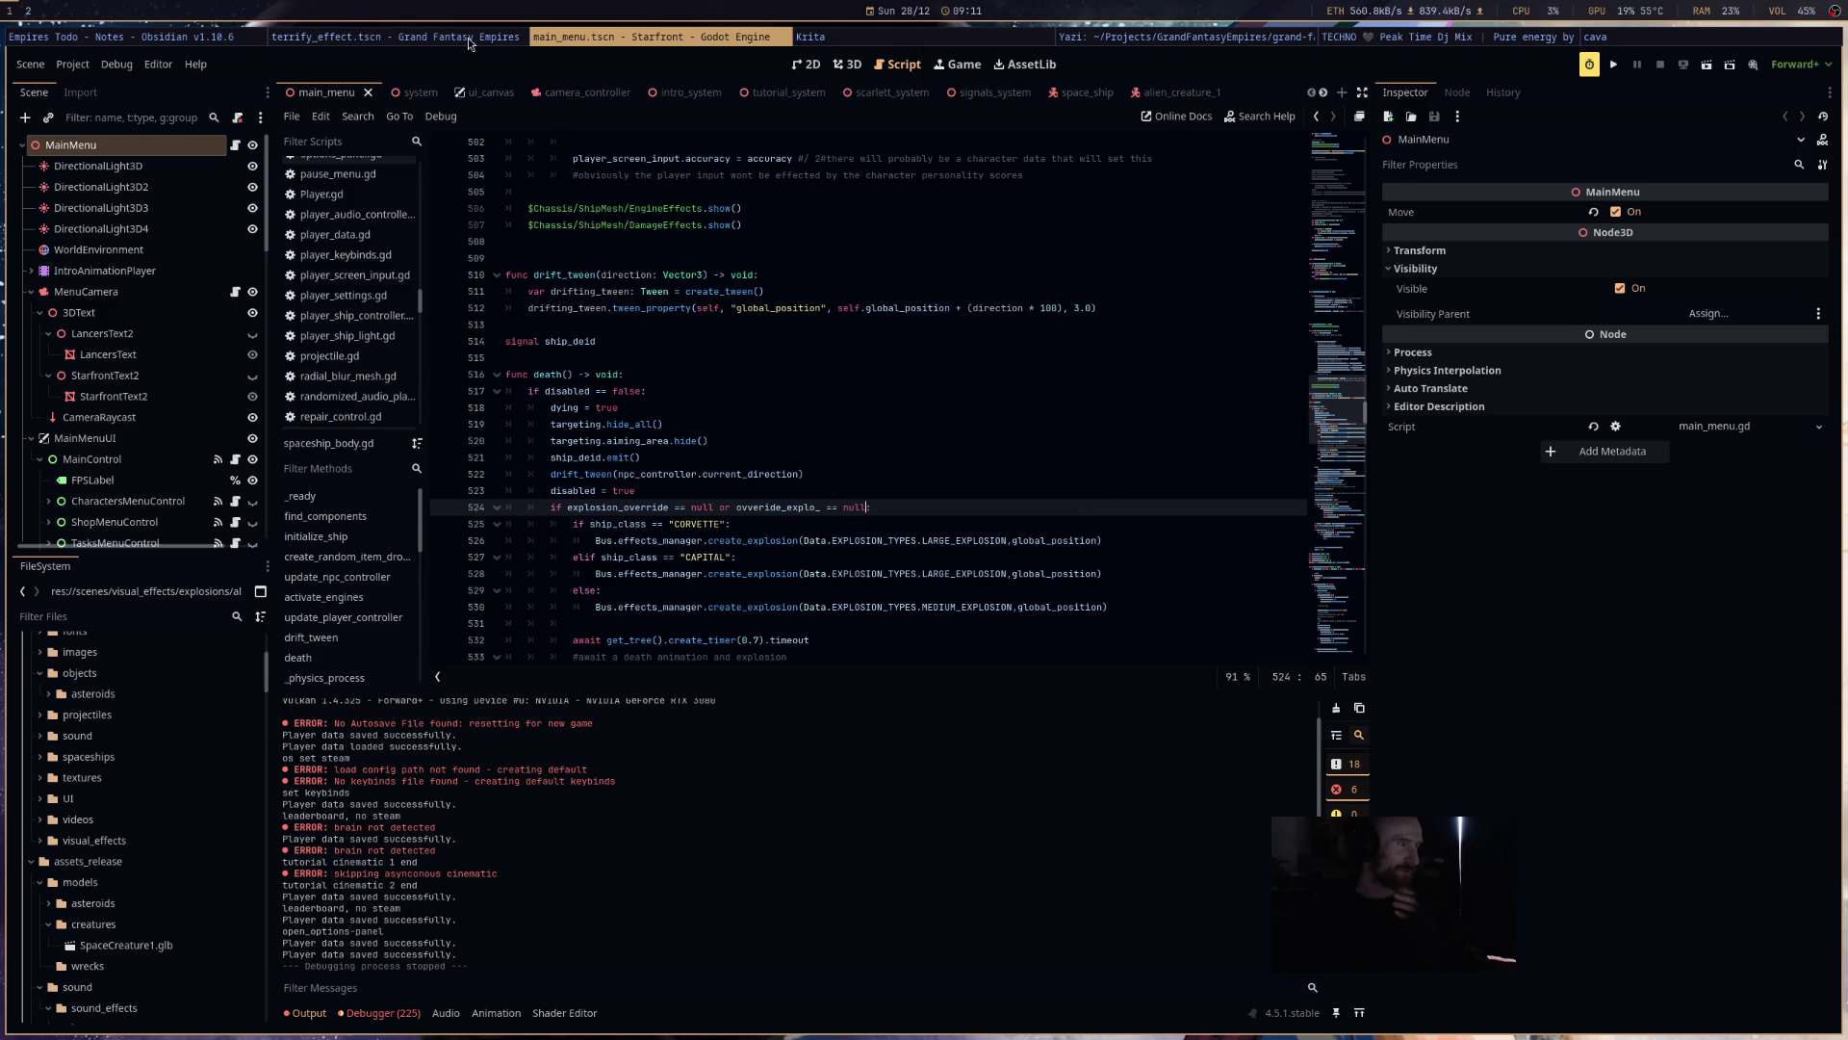
{"action": "left_click", "coordinate": [428, 39]}
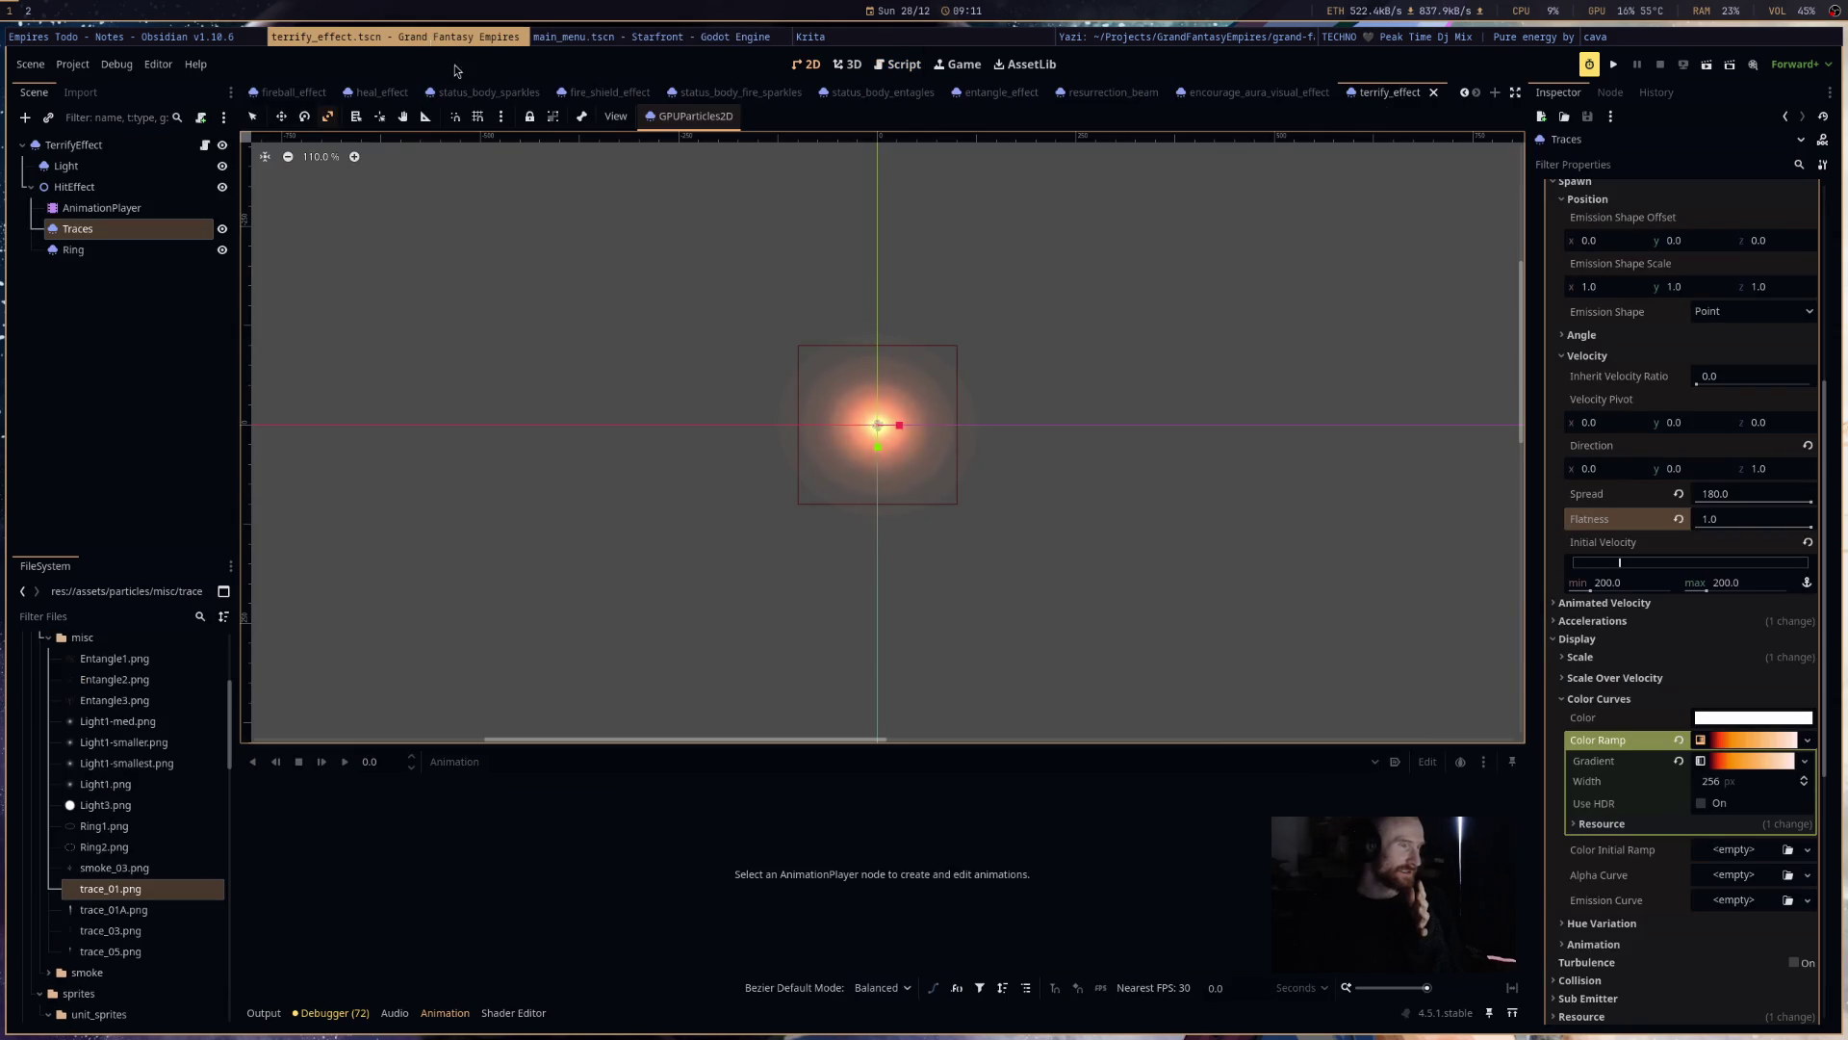
- Recentre the Traces particles in the 2D view, collapse Color Curves and expand Animated Velocity
{"action": "left_click_drag", "start_coordinate": [933, 468], "coordinate": [1048, 470]}
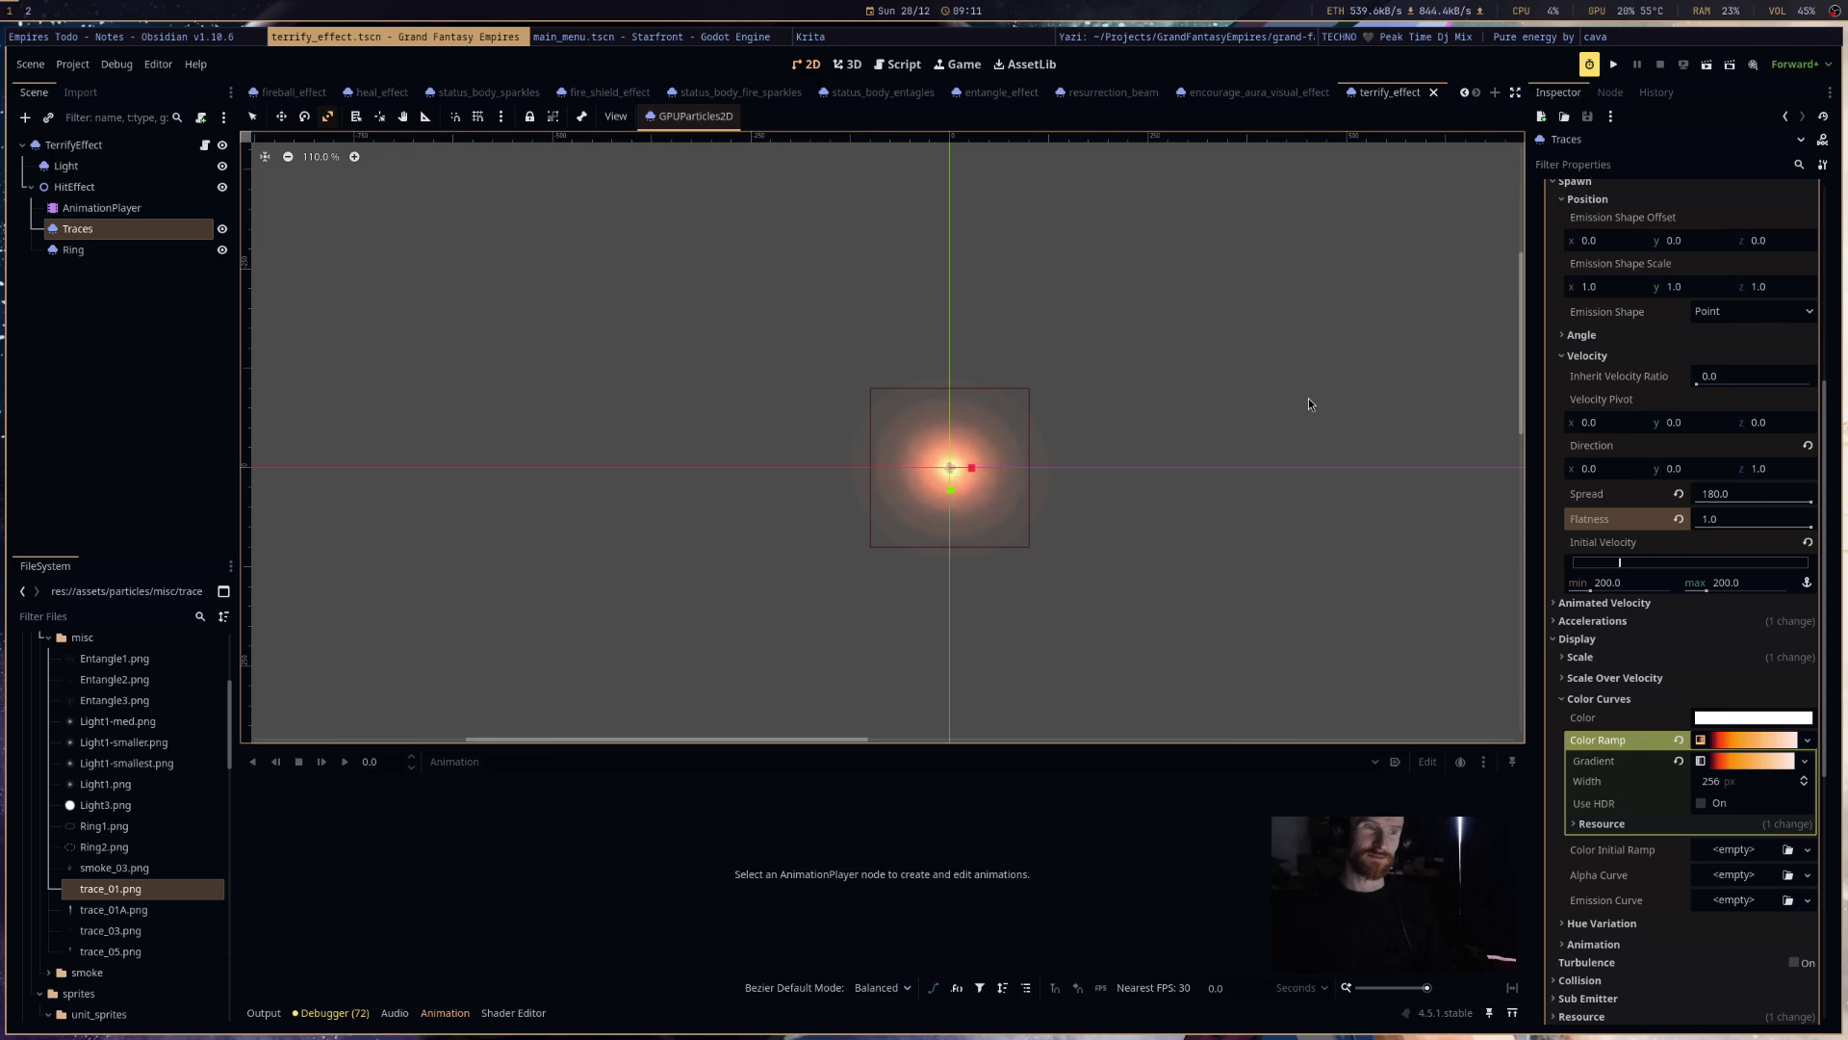
{"action": "scroll", "coordinate": [1325, 467], "scroll_direction": "down", "scroll_amount": 2}
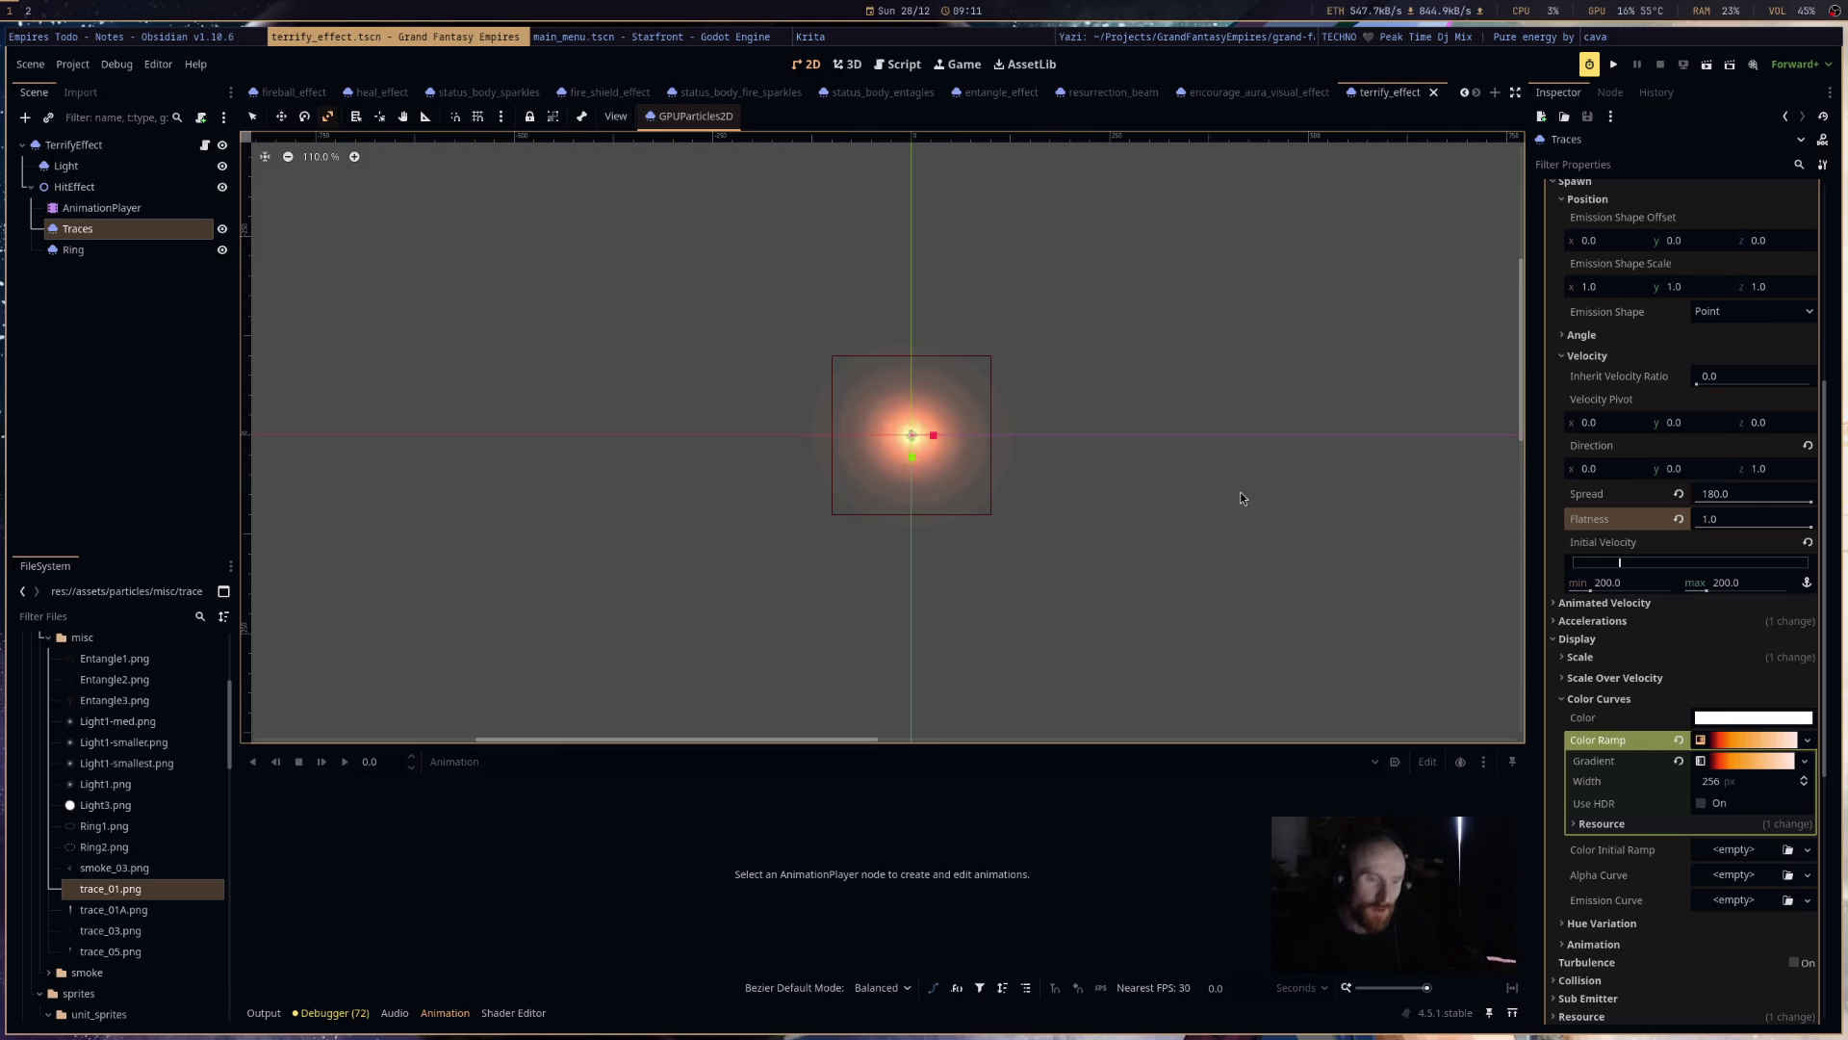
{"action": "scroll", "coordinate": [1779, 527], "scroll_direction": "up", "scroll_amount": 5}
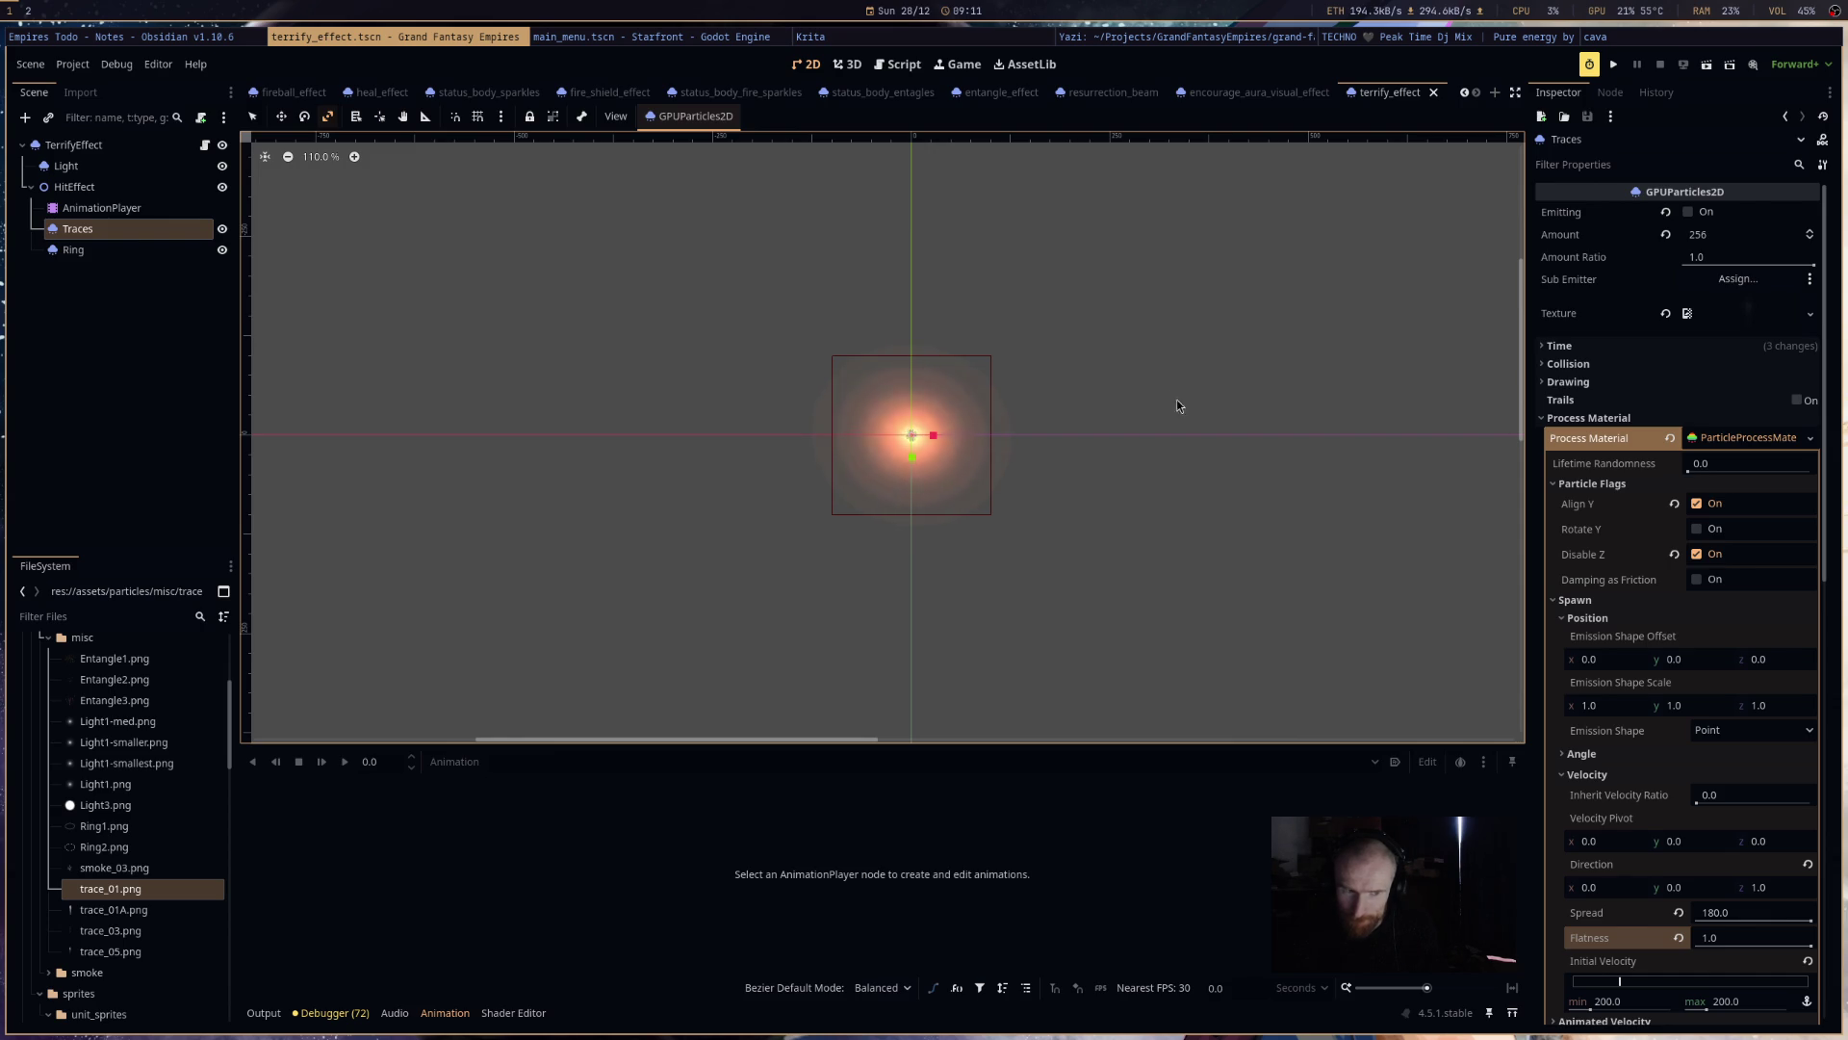
{"action": "scroll", "coordinate": [1659, 720], "scroll_direction": "down", "scroll_amount": 5}
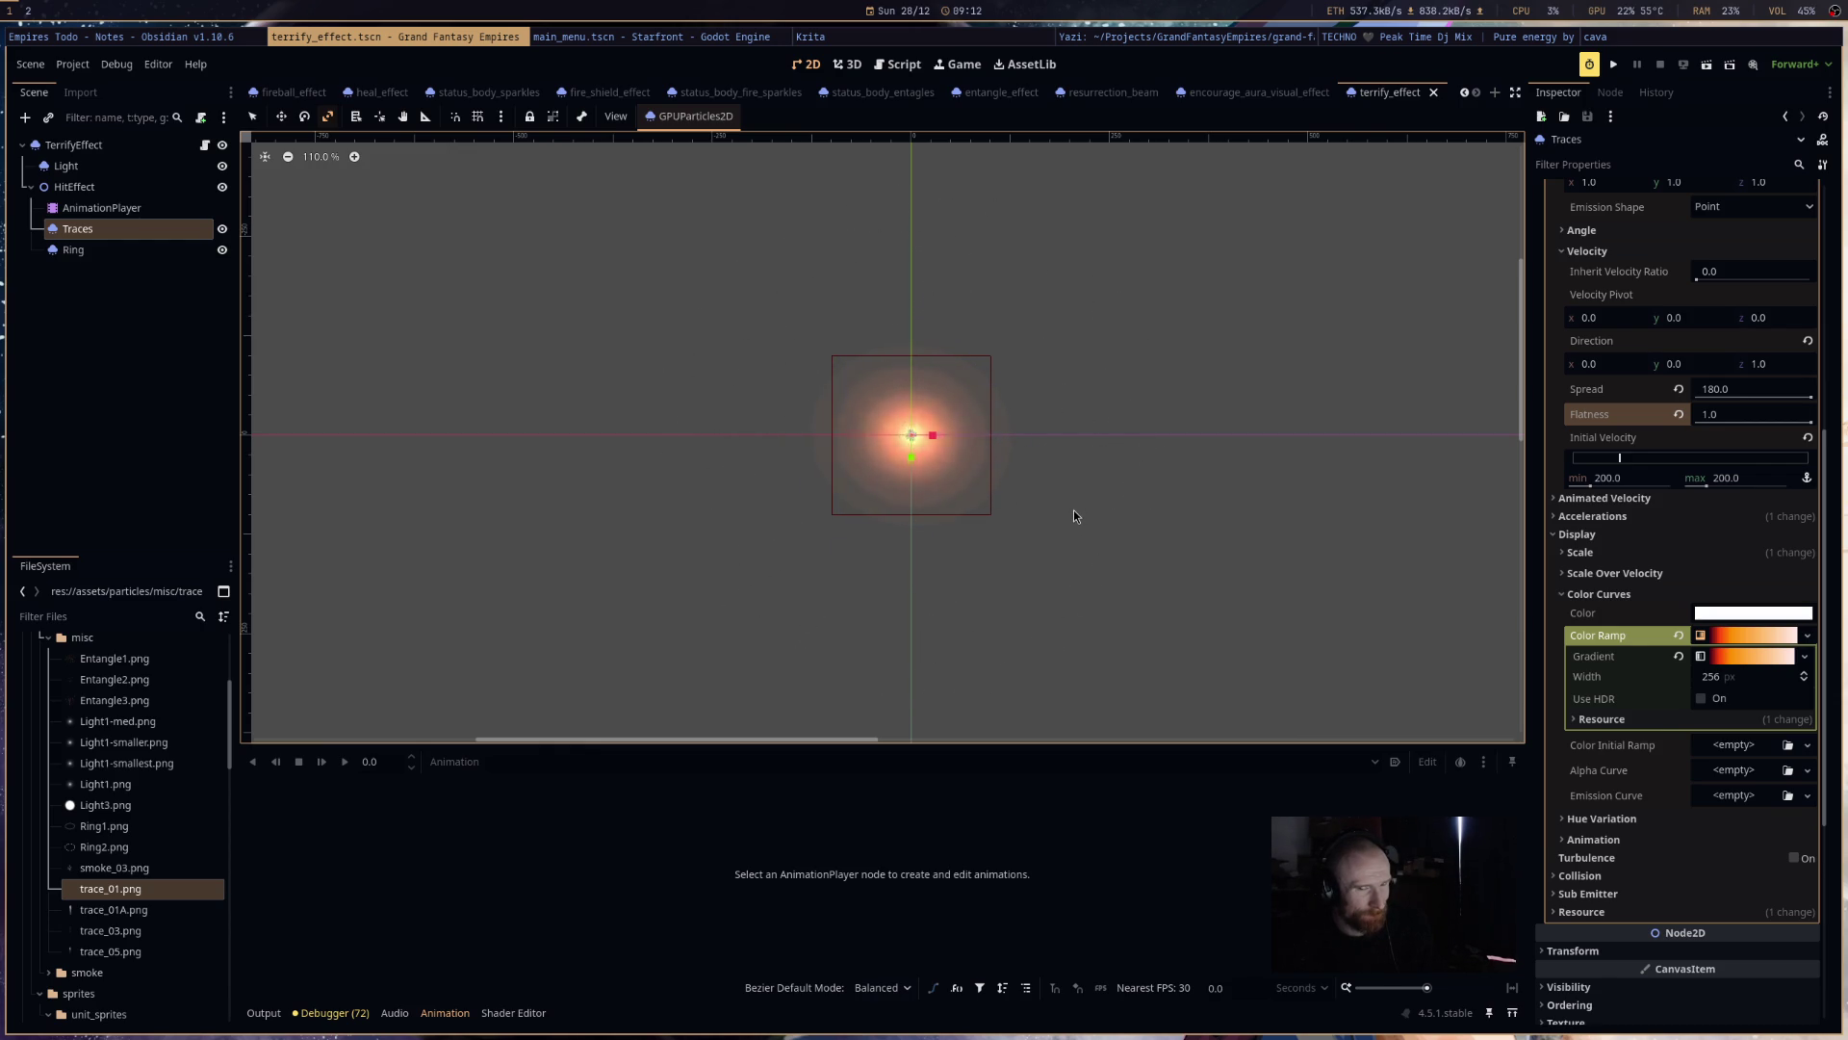
{"action": "scroll", "coordinate": [1771, 720], "scroll_direction": "down", "scroll_amount": 3}
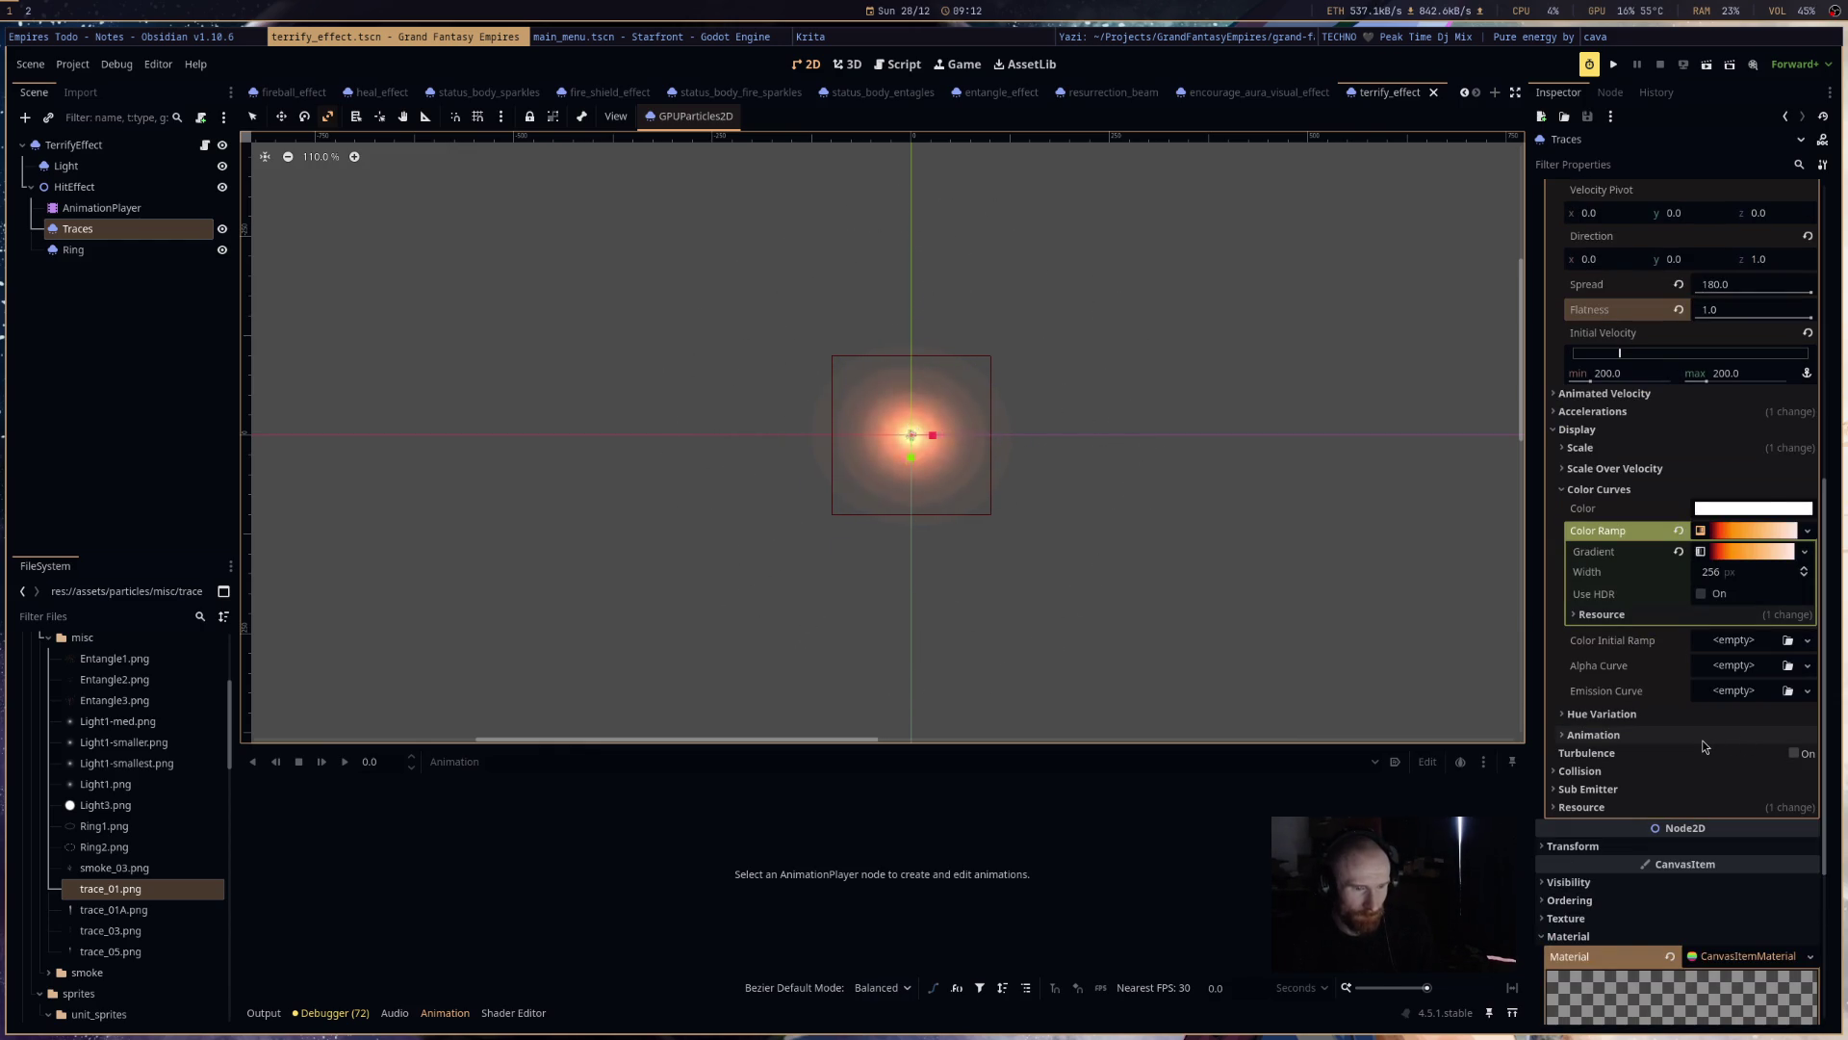
{"action": "left_click", "coordinate": [1636, 489]}
{"action": "left_click", "coordinate": [1661, 395]}
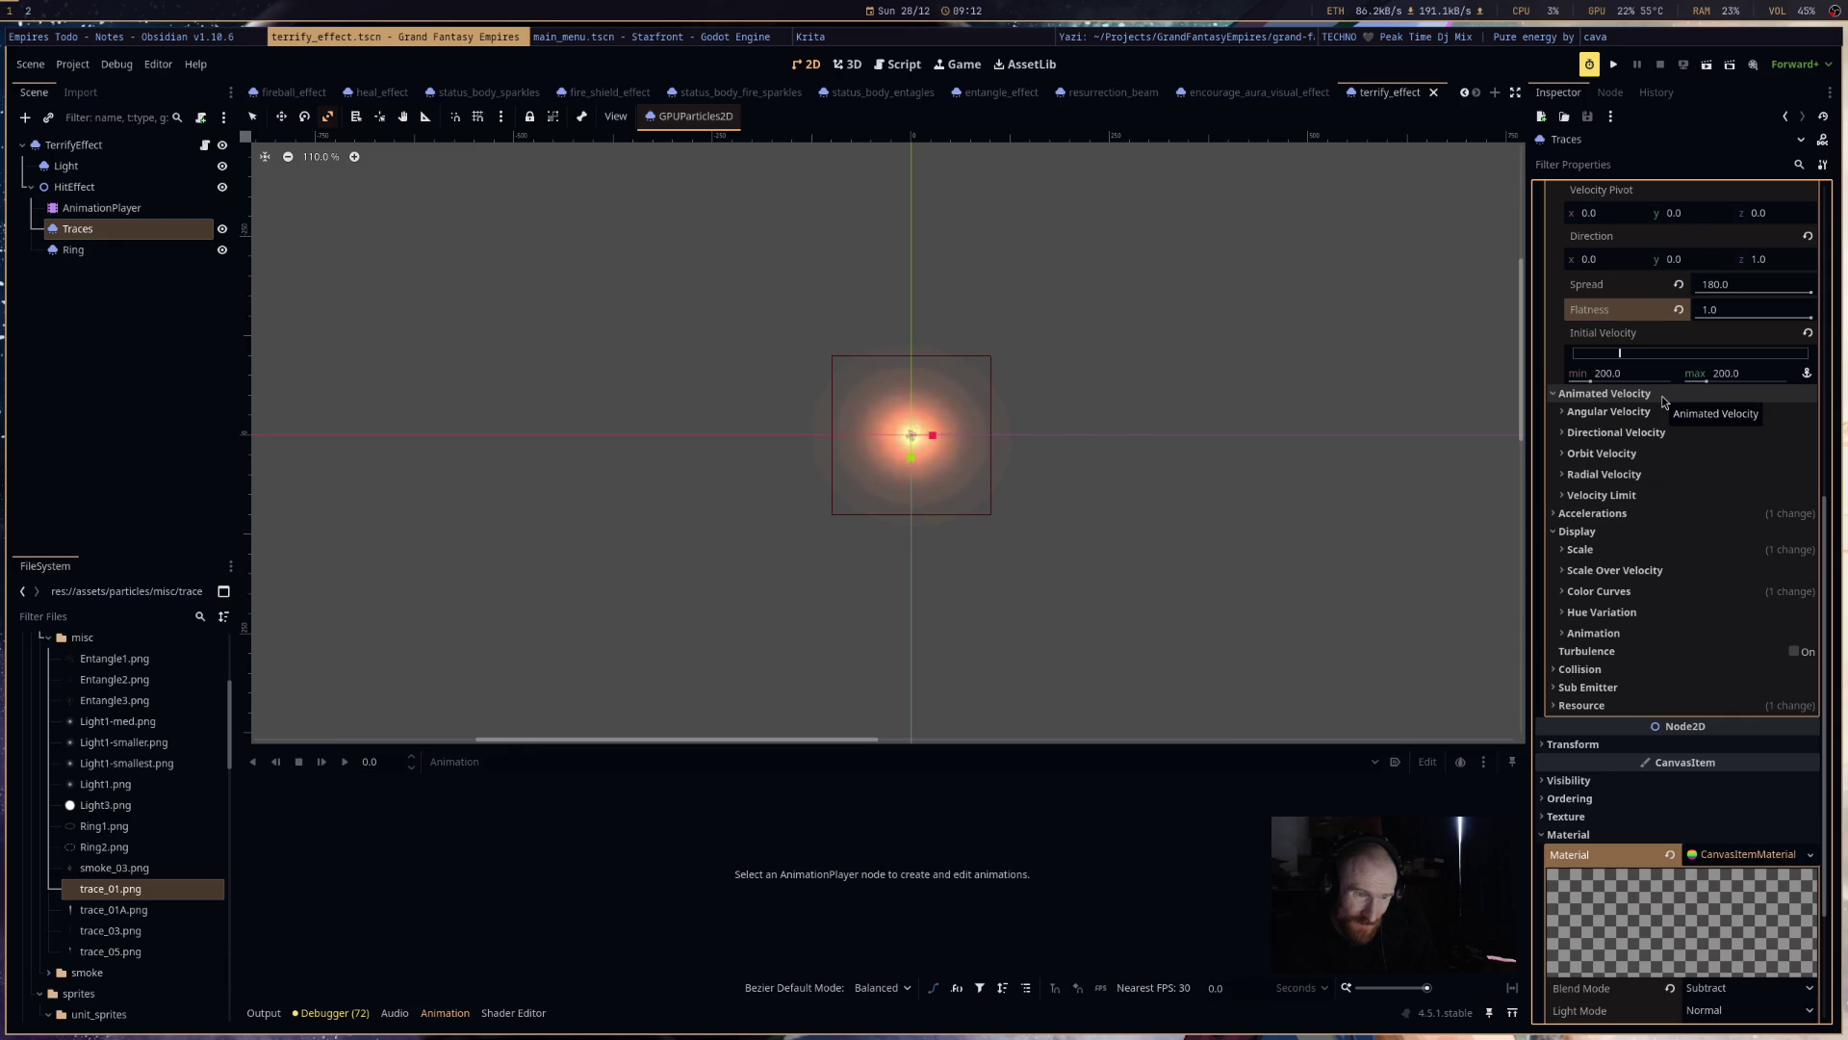
- Expand Directional Velocity and give its Velocity Curve a new CurveXYZTexture
{"action": "left_click", "coordinate": [1659, 434]}
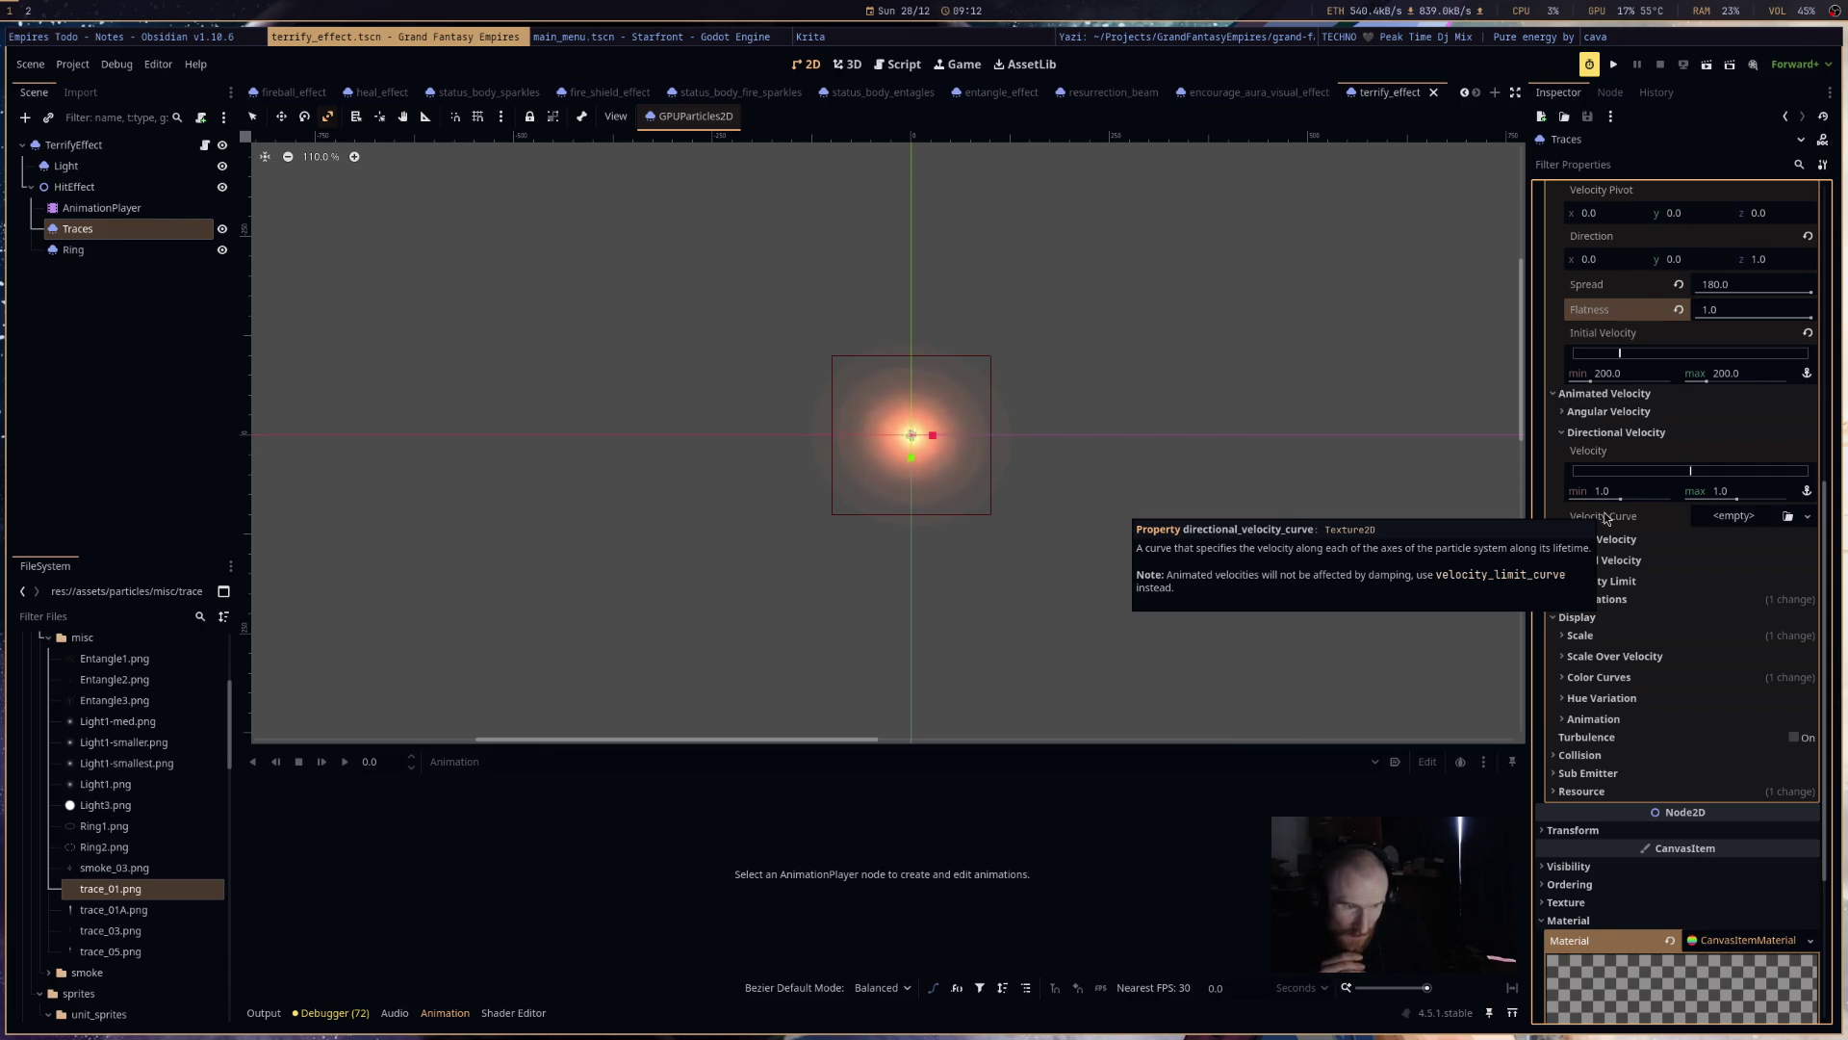
{"action": "left_click", "coordinate": [1726, 524]}
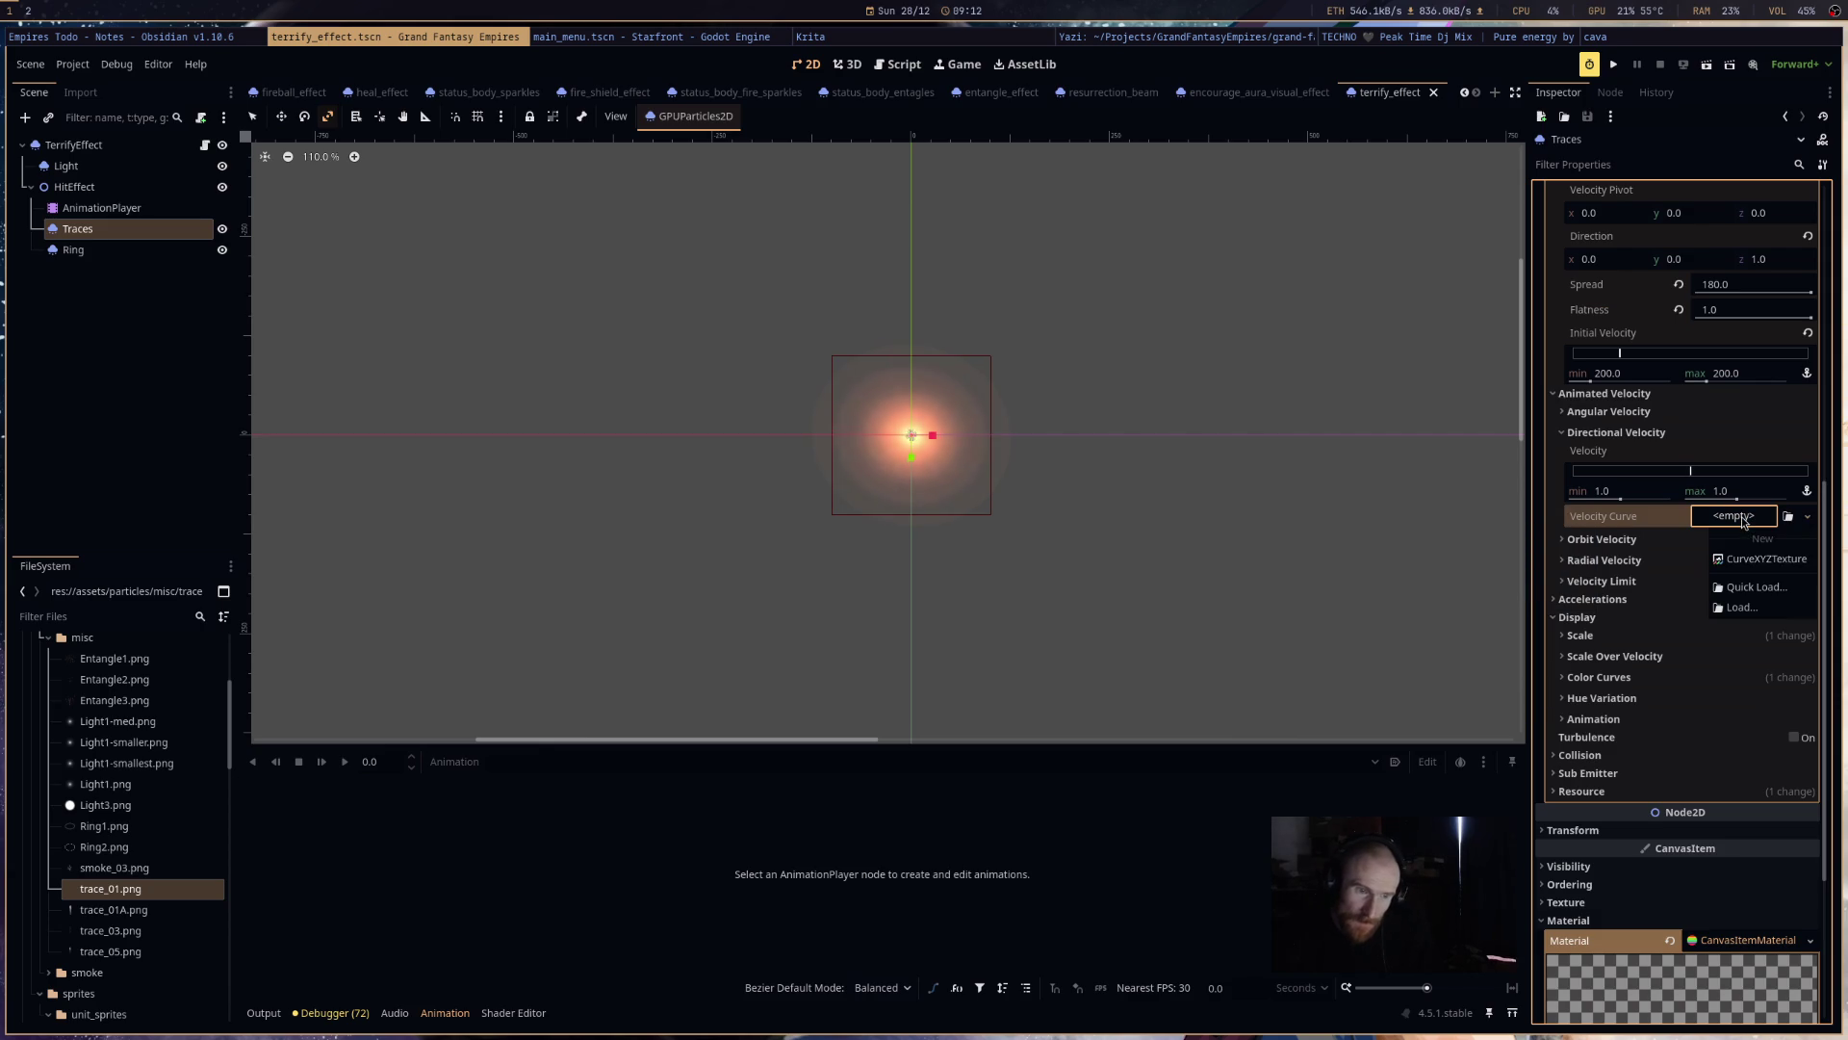
{"action": "left_click", "coordinate": [1733, 539]}
{"action": "left_click", "coordinate": [1740, 523]}
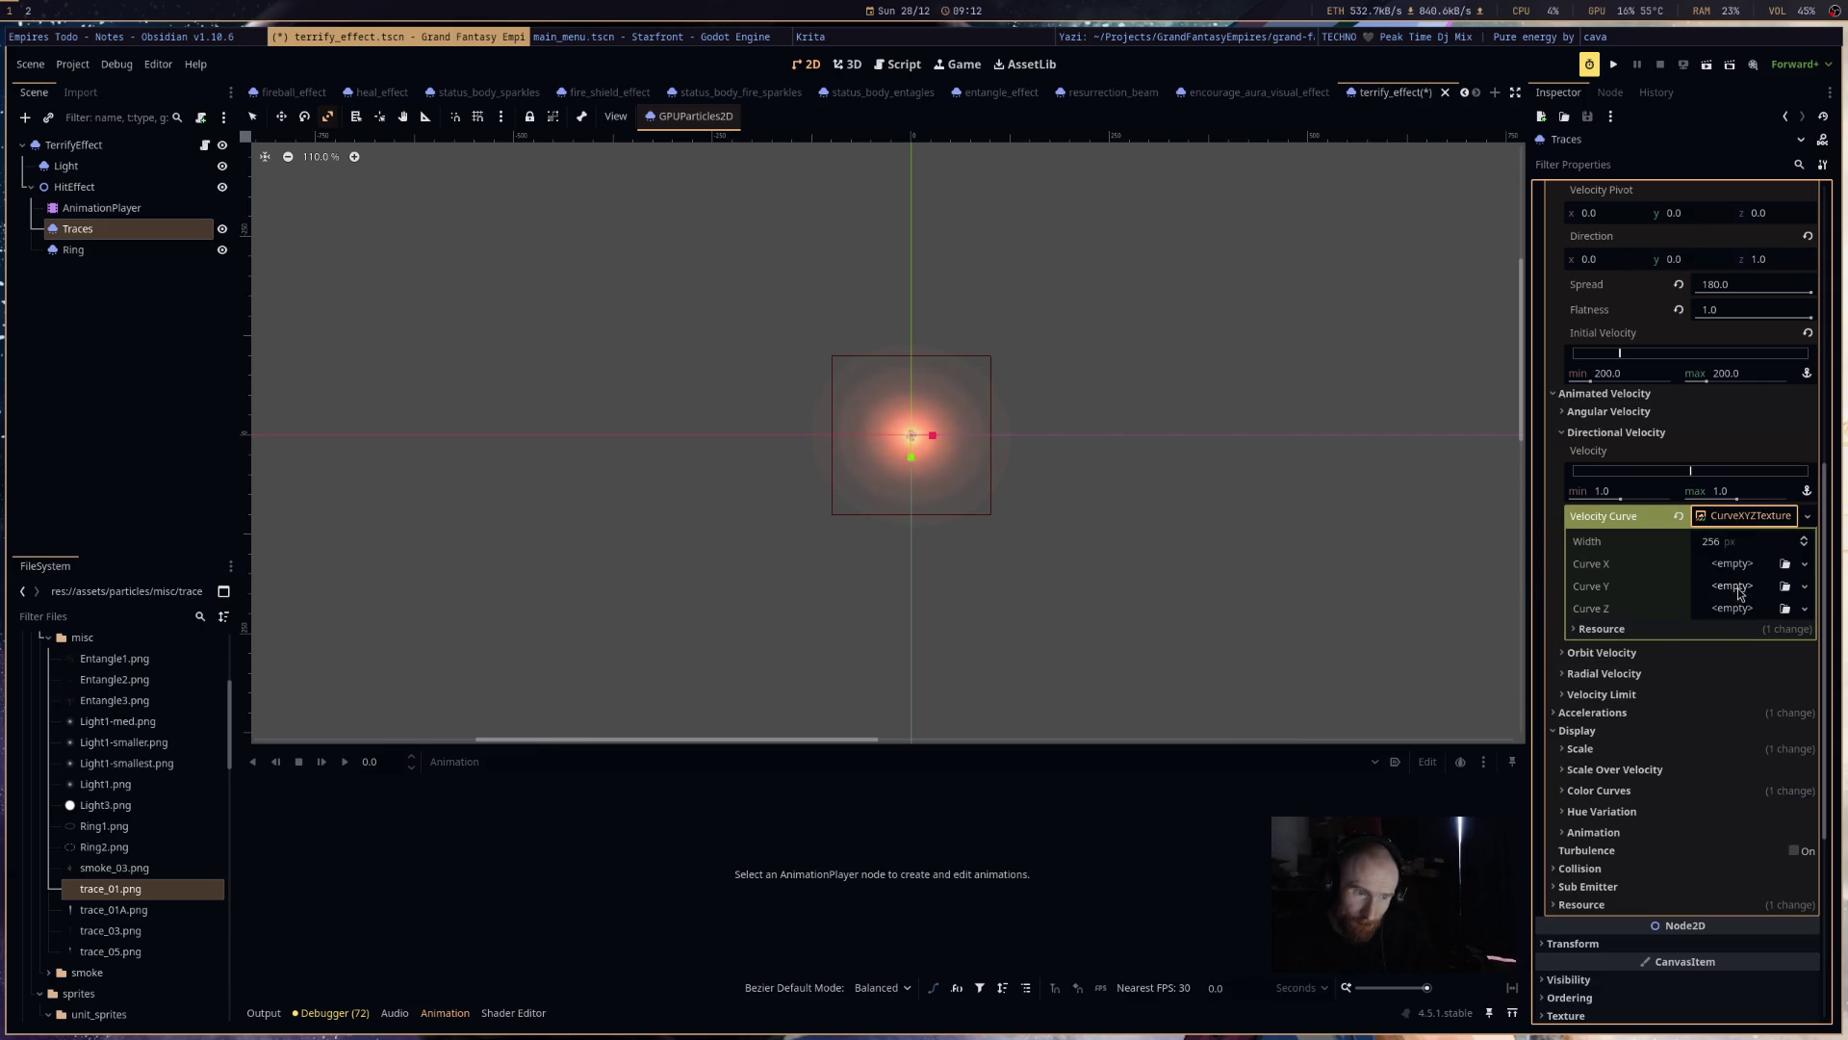
{"action": "scroll", "coordinate": [1735, 596], "scroll_direction": "down", "scroll_amount": 2}
{"action": "scroll", "coordinate": [1657, 703], "scroll_direction": "up", "scroll_amount": 5}
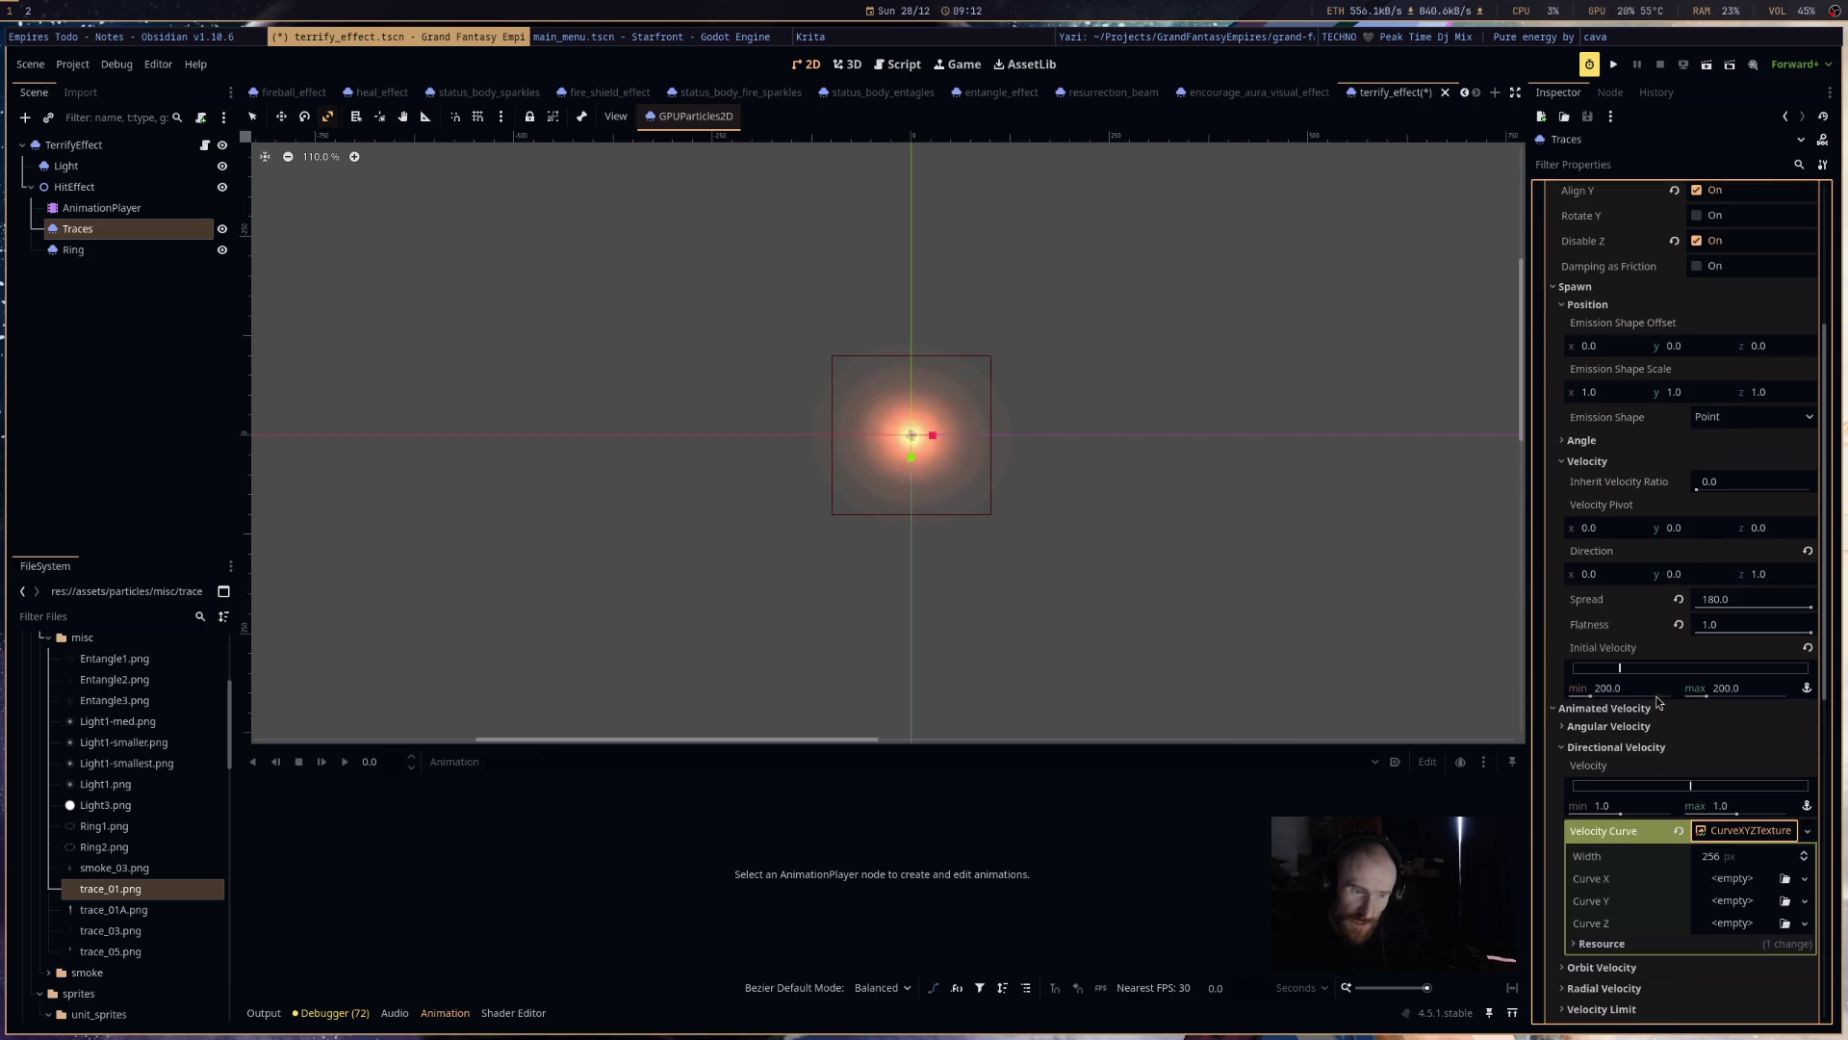
- Reset Initial Velocity, set its maximum to 200, and add a new curve for Curve Y
{"action": "left_click", "coordinate": [1808, 647]}
{"action": "scroll", "coordinate": [1733, 591], "scroll_direction": "down", "scroll_amount": 6}
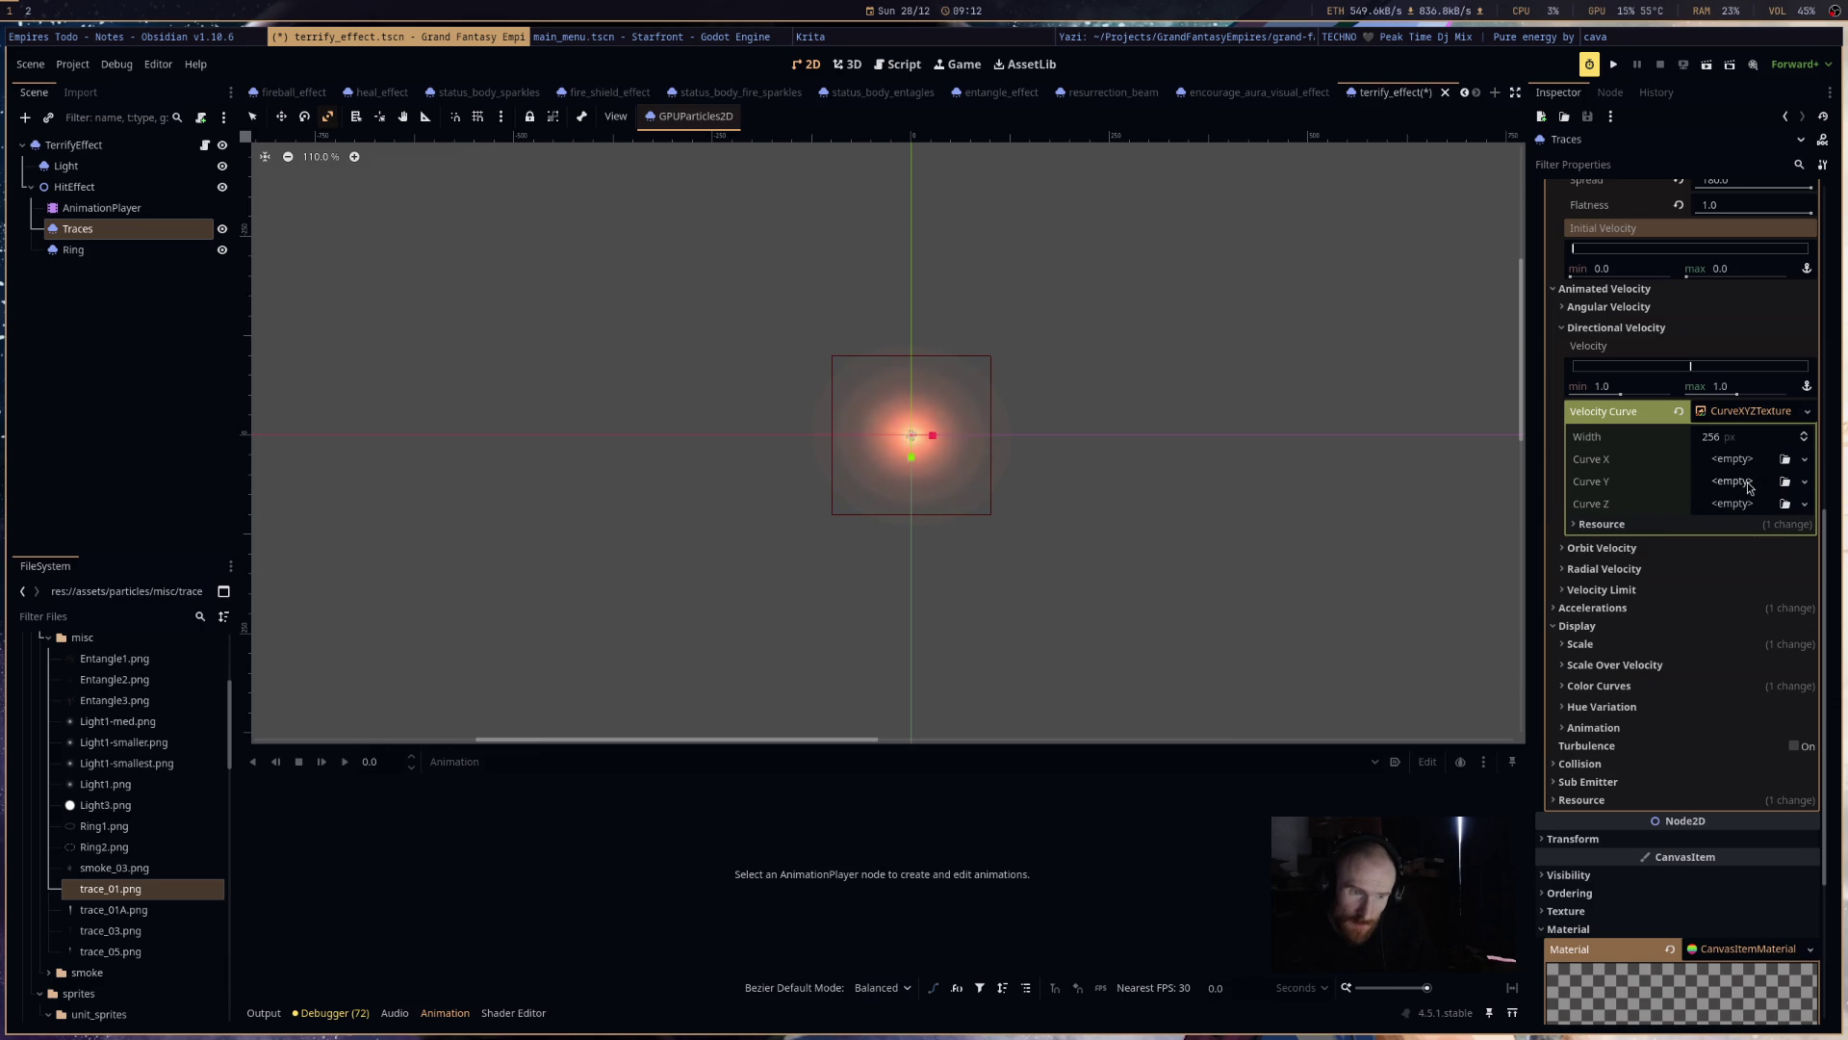
{"action": "scroll", "coordinate": [1749, 489], "scroll_direction": "up", "scroll_amount": 4}
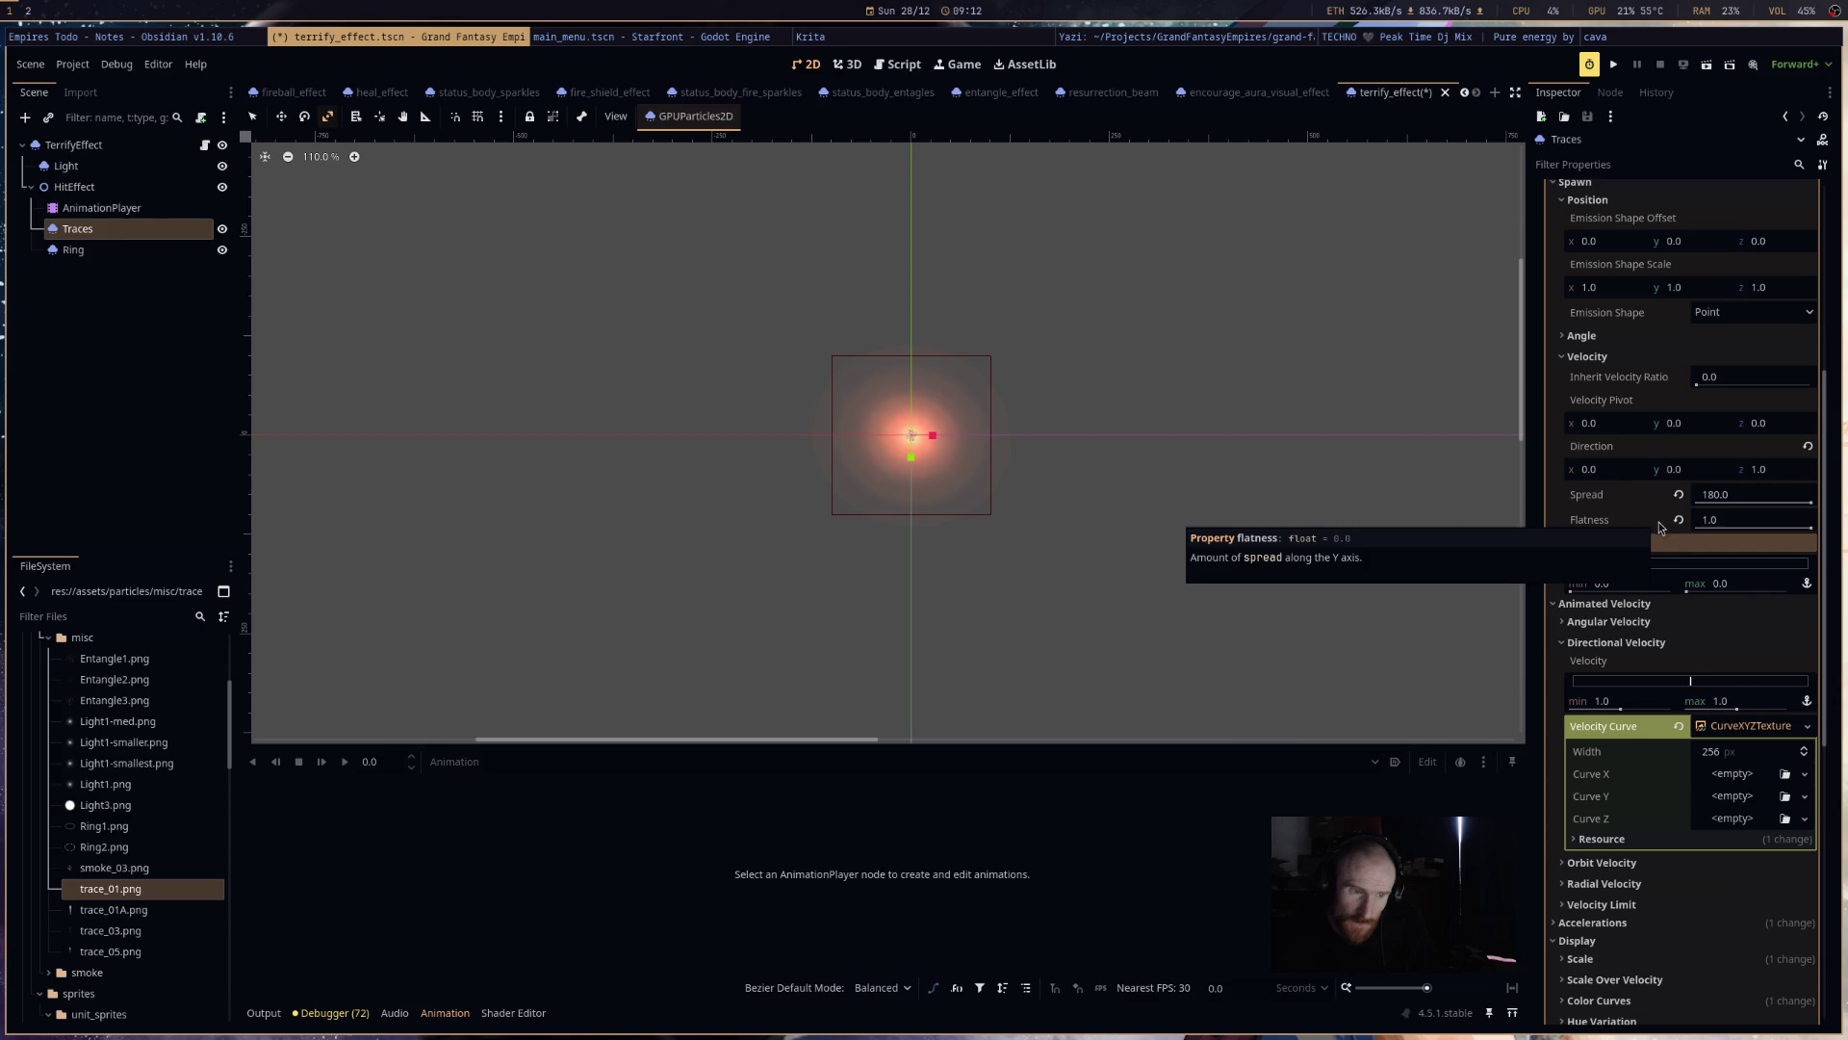
{"action": "left_click", "coordinate": [1740, 578]}
{"action": "type", "text": "23"}
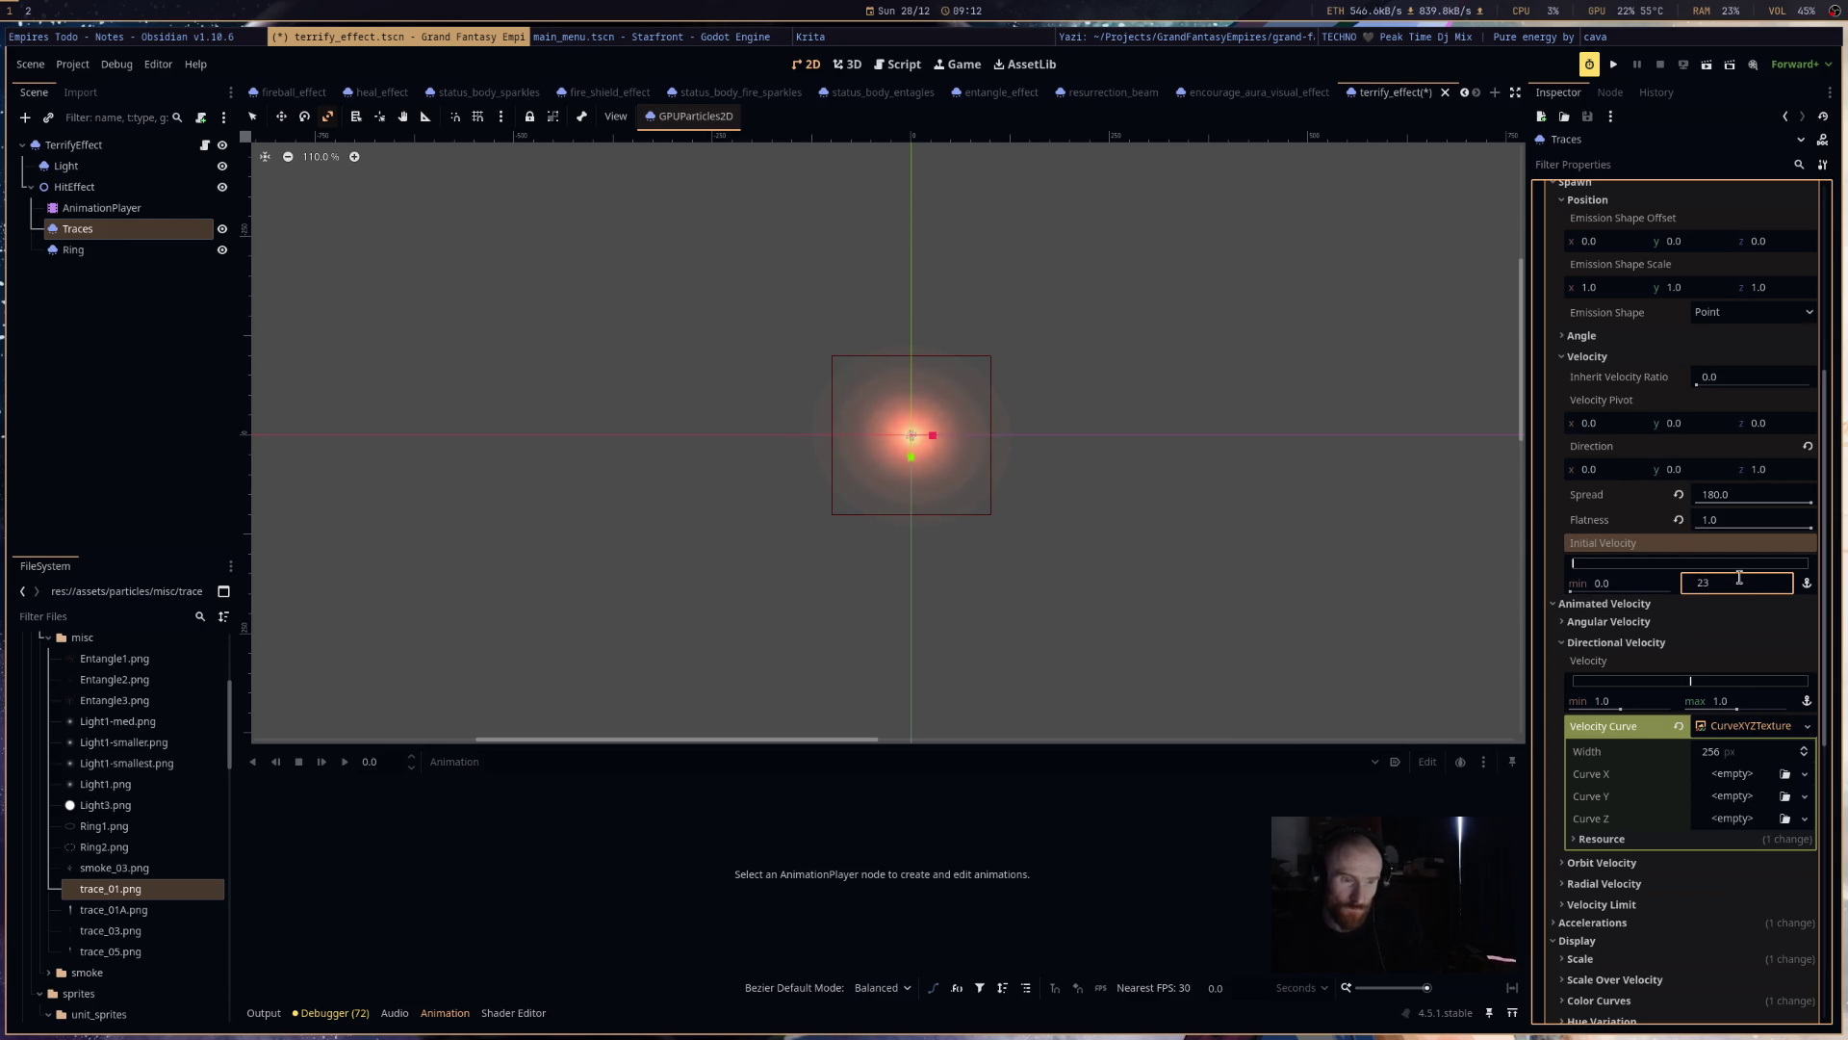
{"action": "key", "text": "BackSpace"}
{"action": "type", "text": "00"}
{"action": "key", "text": "Return"}
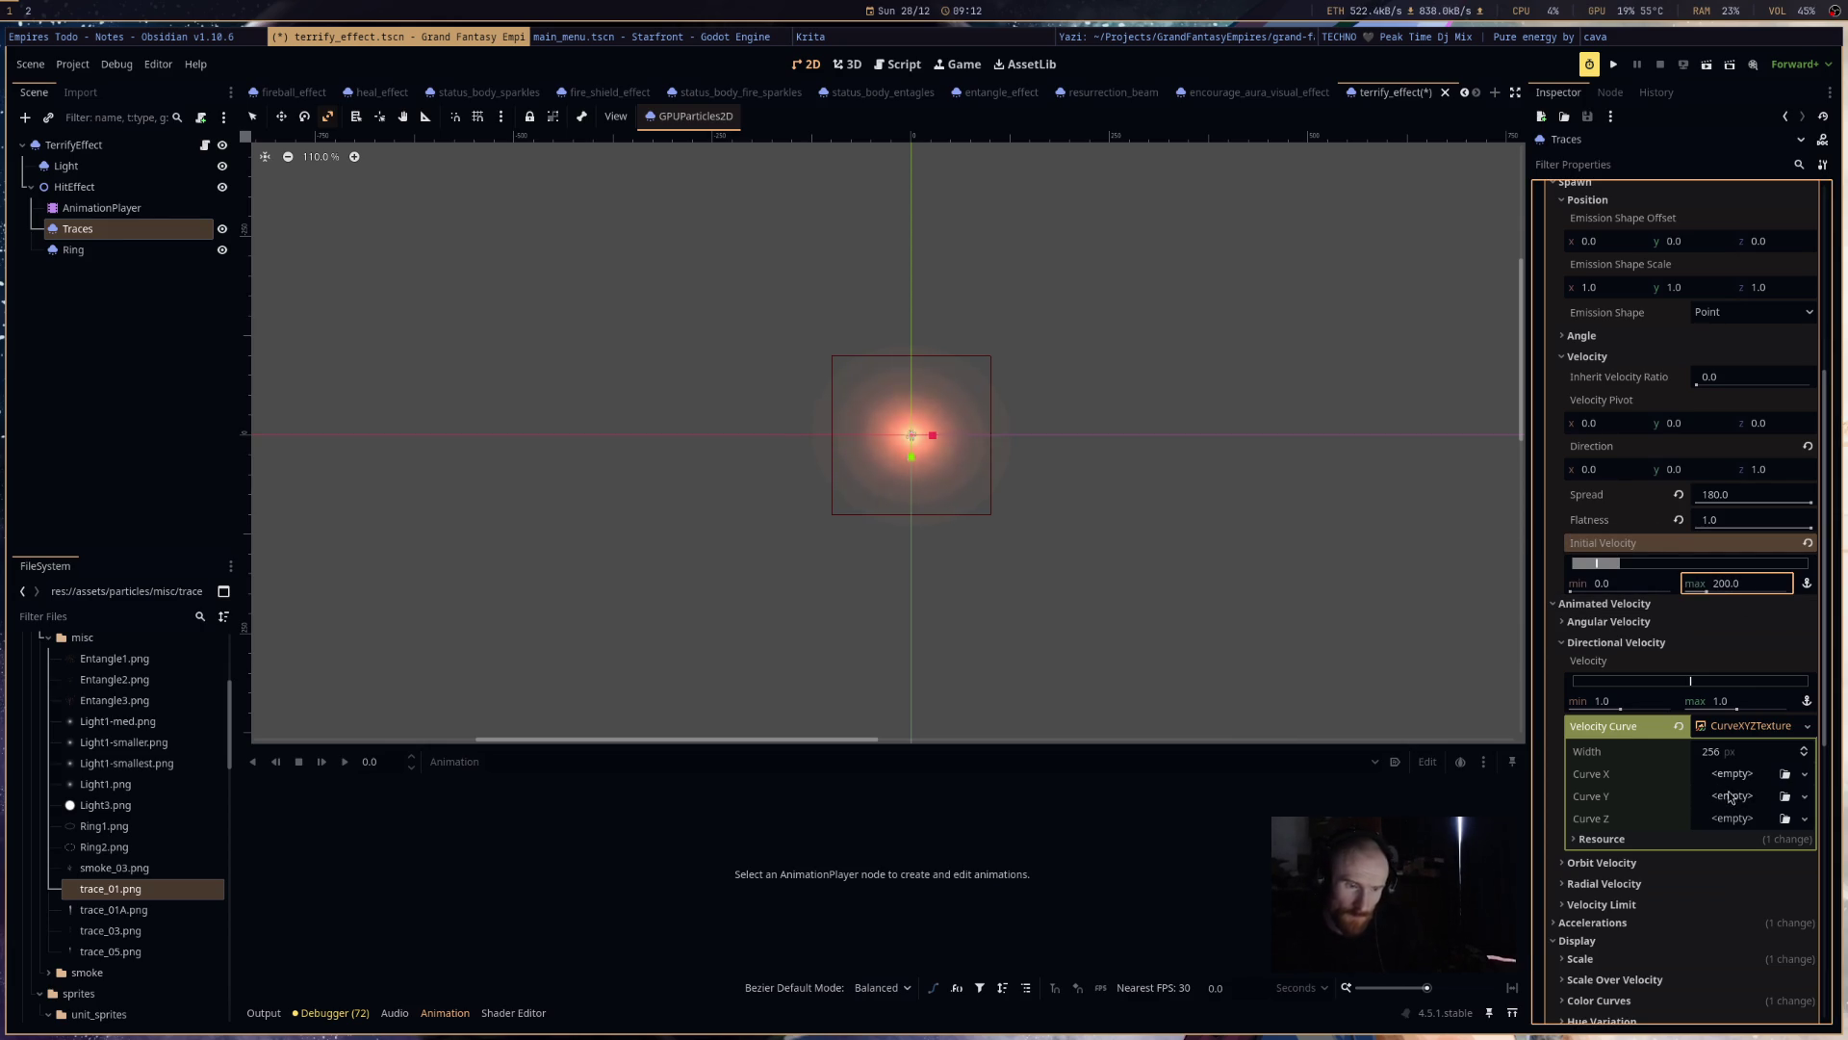
{"action": "left_click", "coordinate": [1733, 795]}
{"action": "left_click", "coordinate": [1754, 840]}
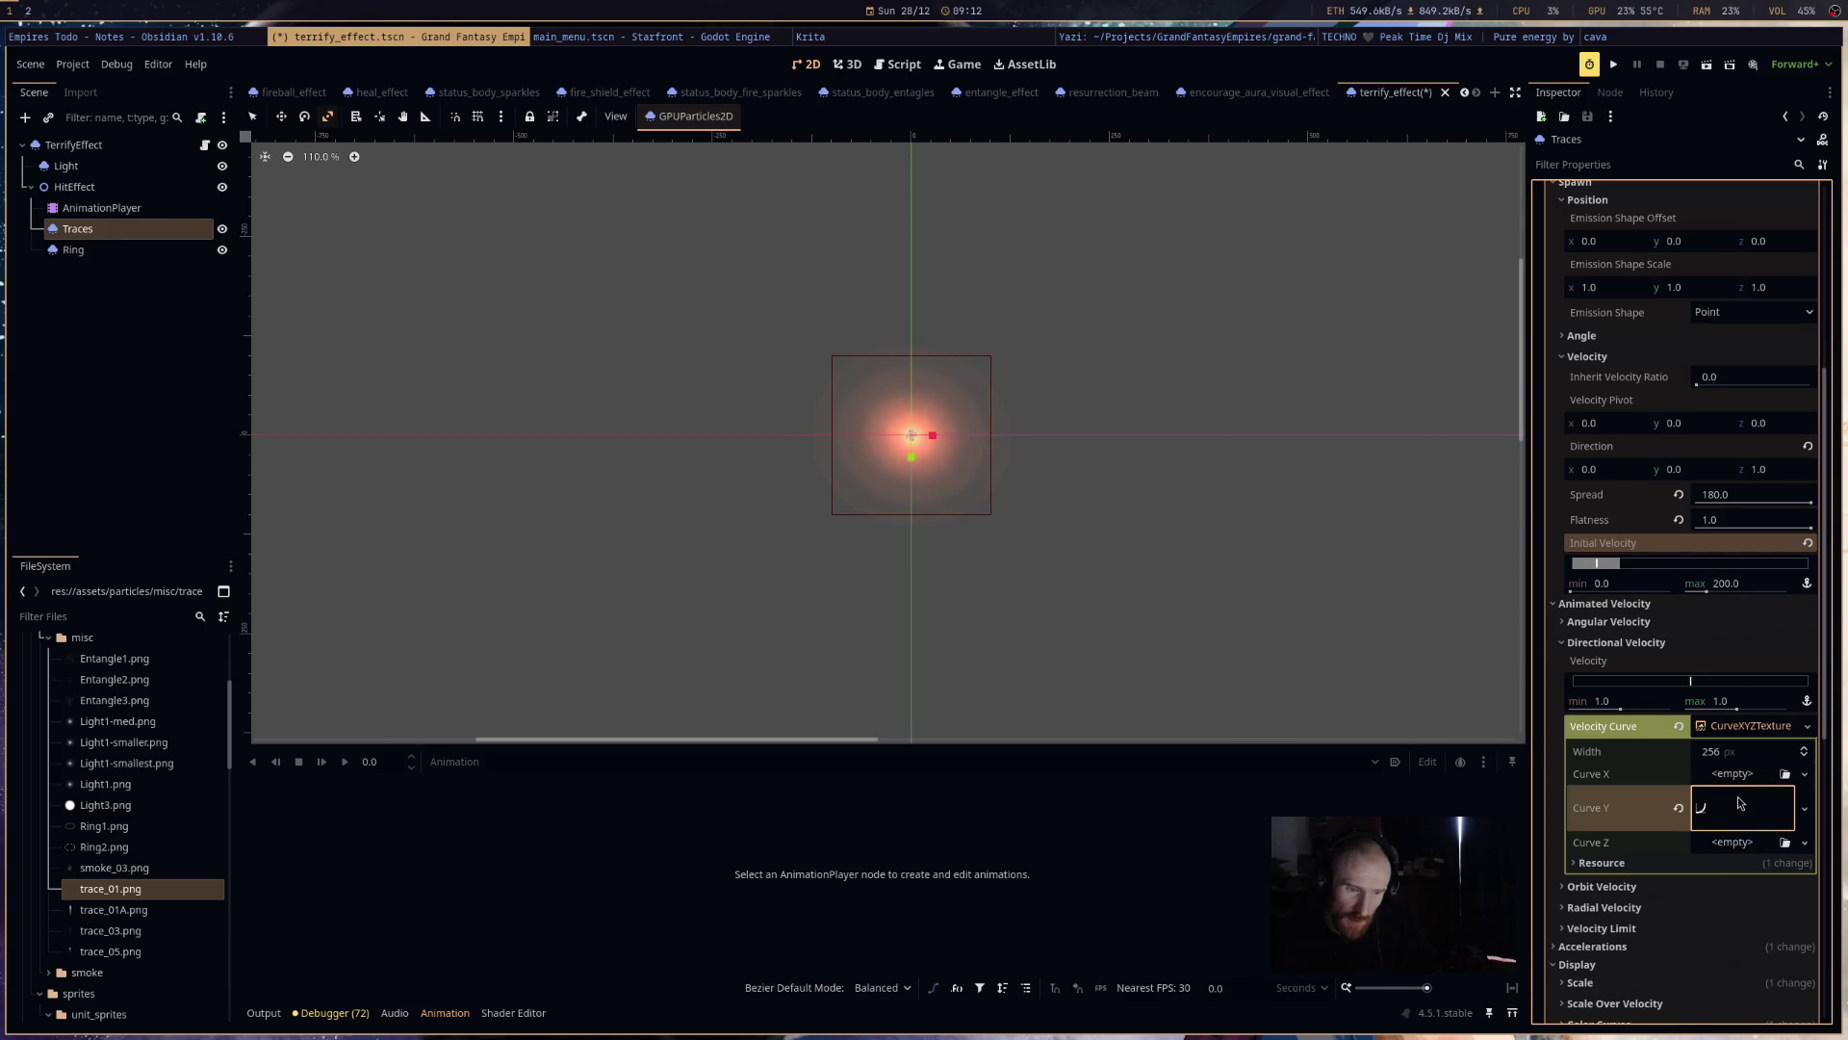
- Raise Curve Y's end to about 1.0 and adjust the minimum initial velocity to about 71
{"action": "left_click_drag", "start_coordinate": [1593, 943], "coordinate": [1586, 928]}
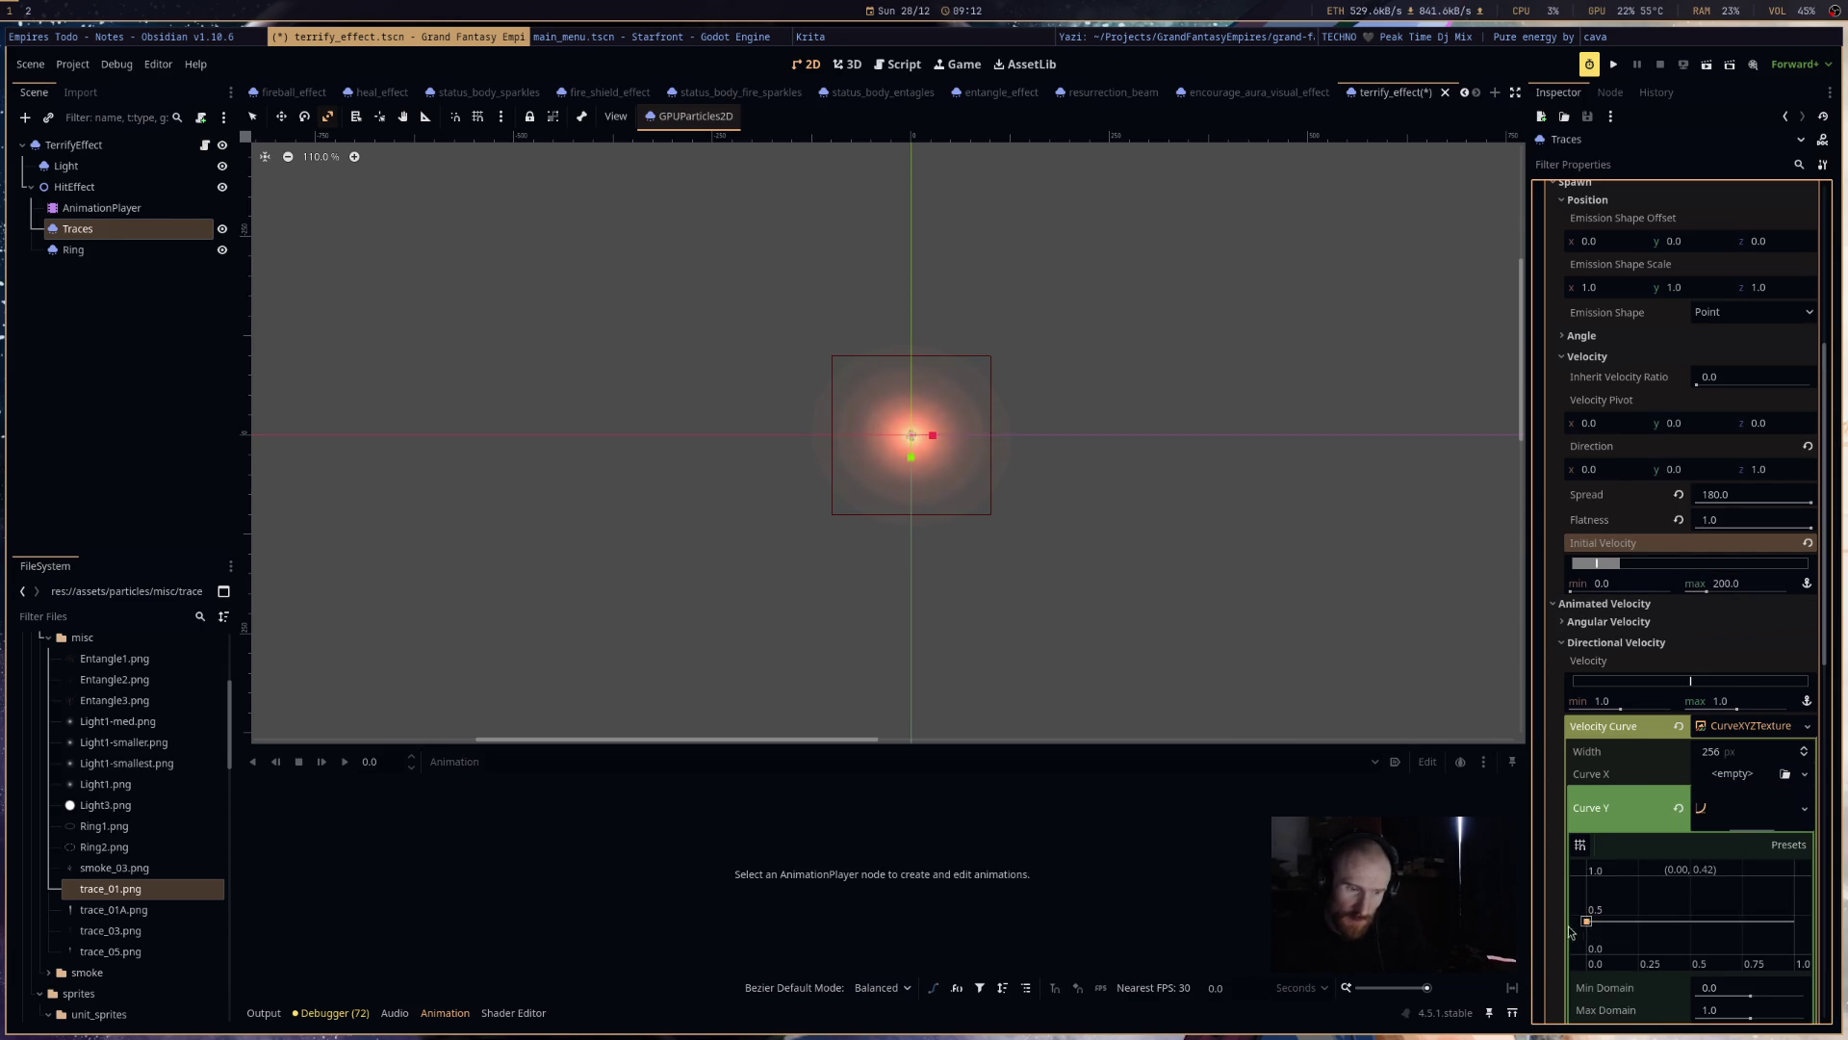
{"action": "left_click", "coordinate": [1795, 952]}
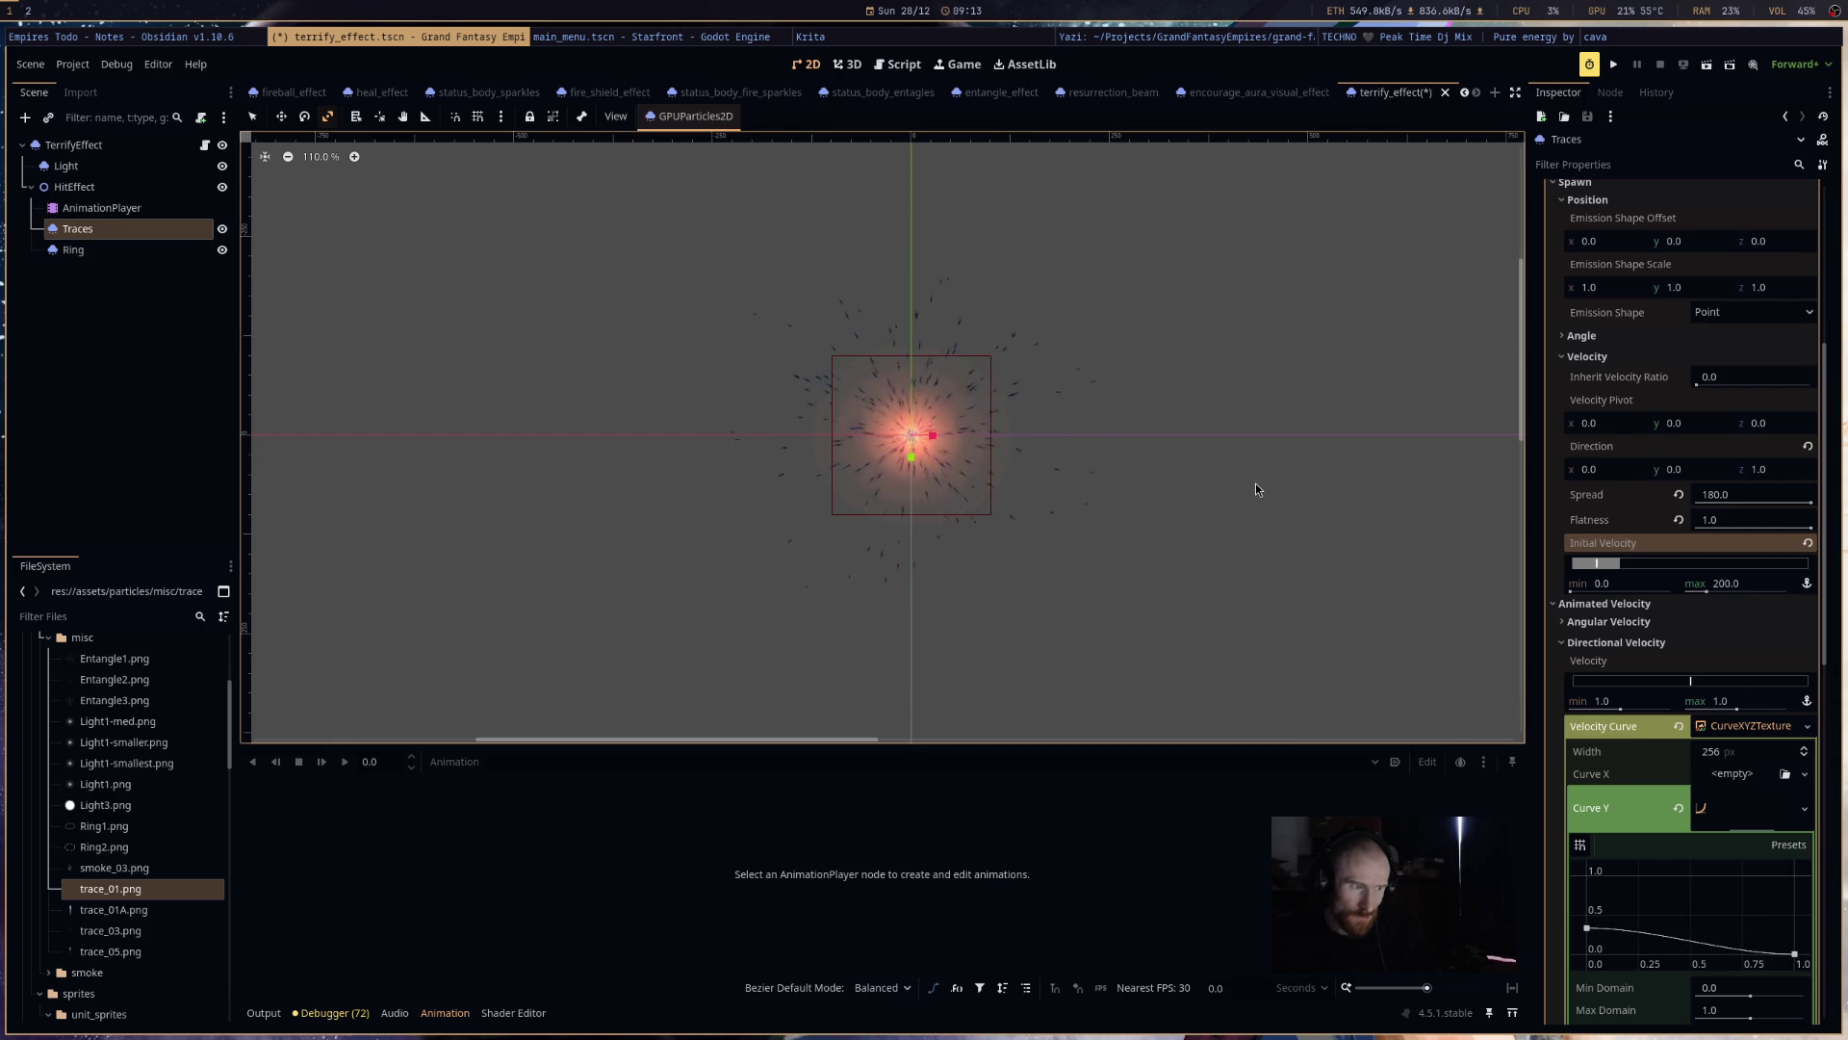
{"action": "left_click_drag", "start_coordinate": [1796, 953], "coordinate": [1795, 875]}
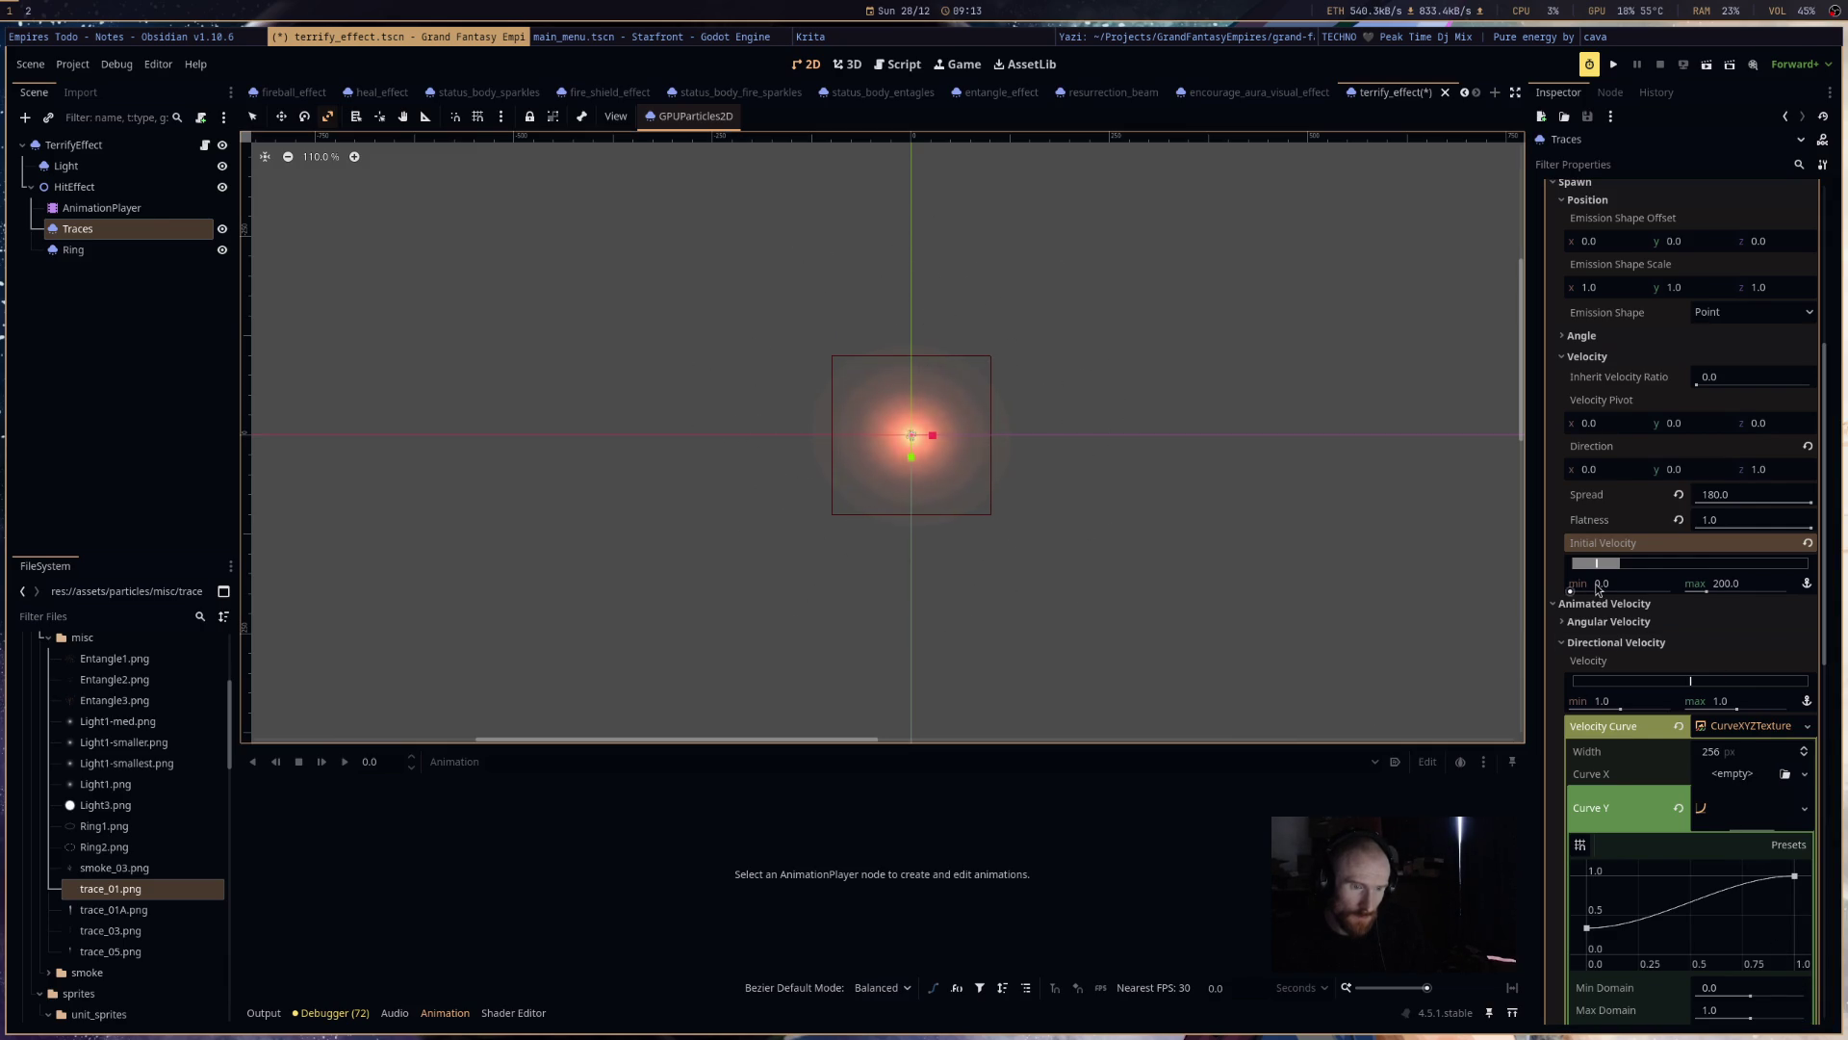
{"action": "left_click_drag", "start_coordinate": [1571, 591], "coordinate": [1675, 589]}
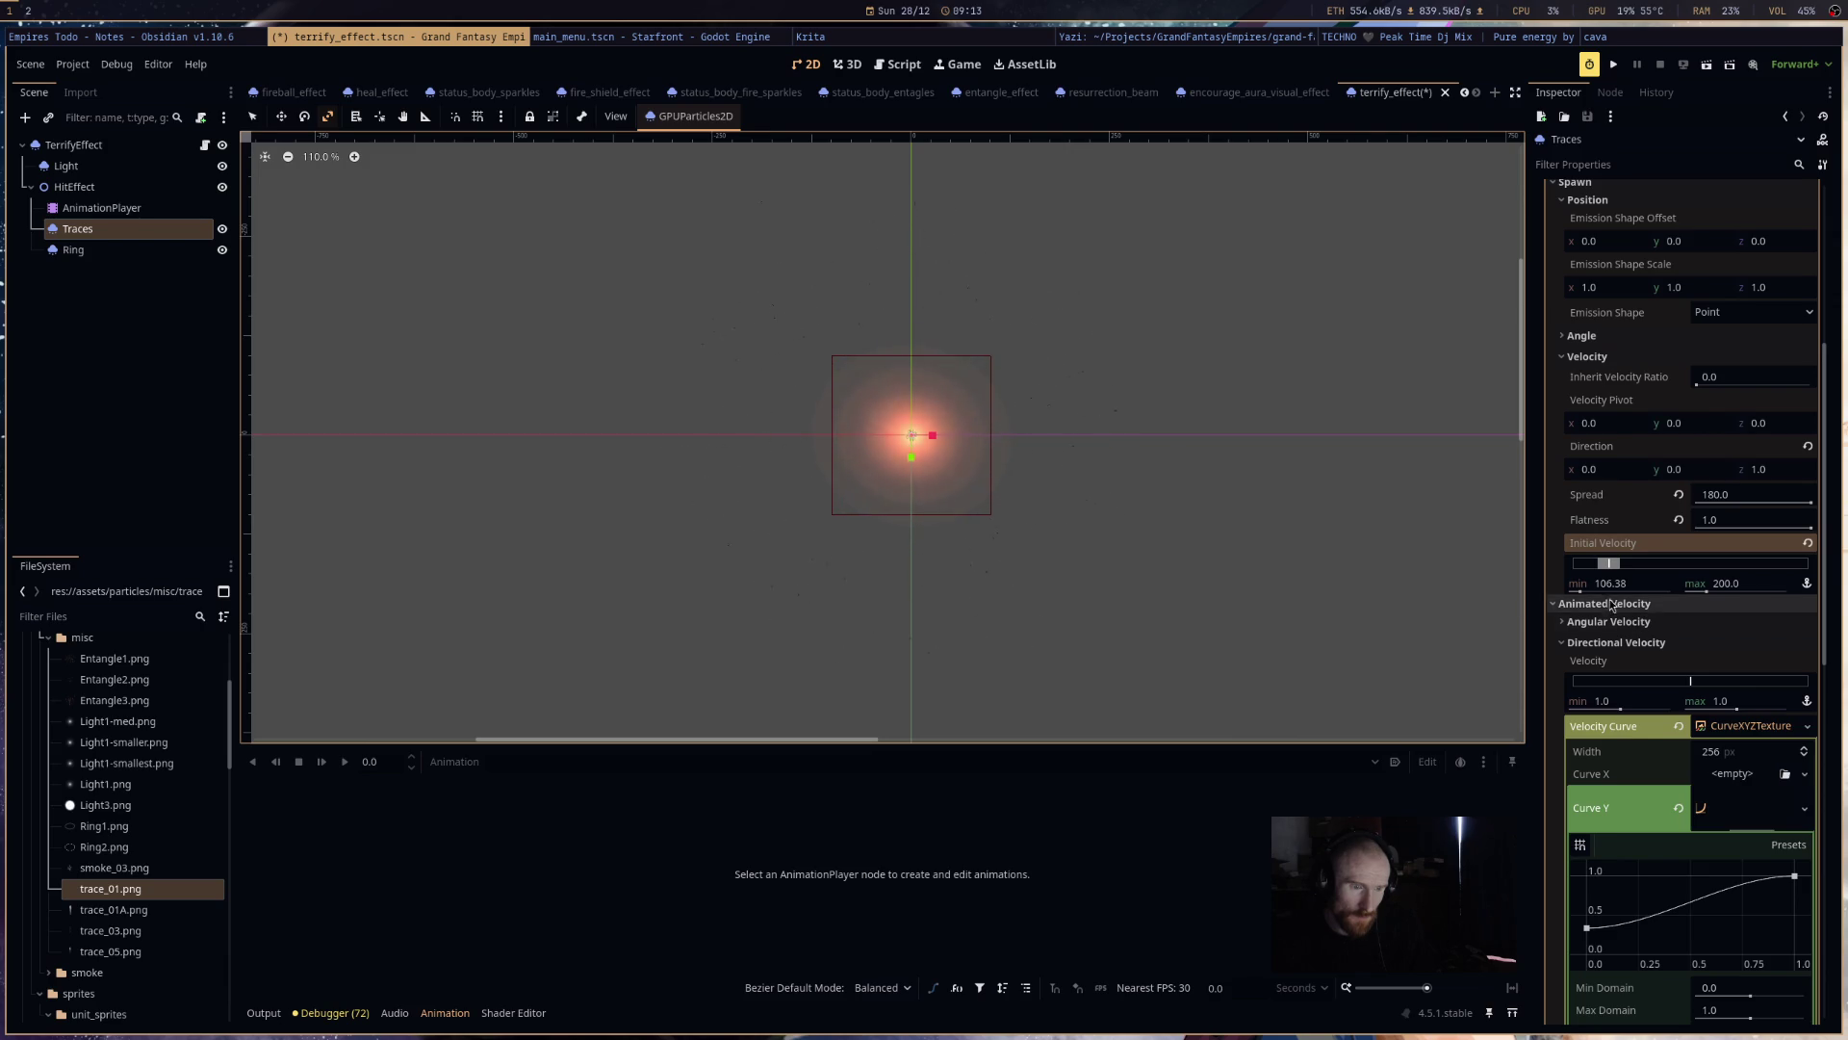
{"action": "left_click_drag", "start_coordinate": [1576, 591], "coordinate": [1542, 591]}
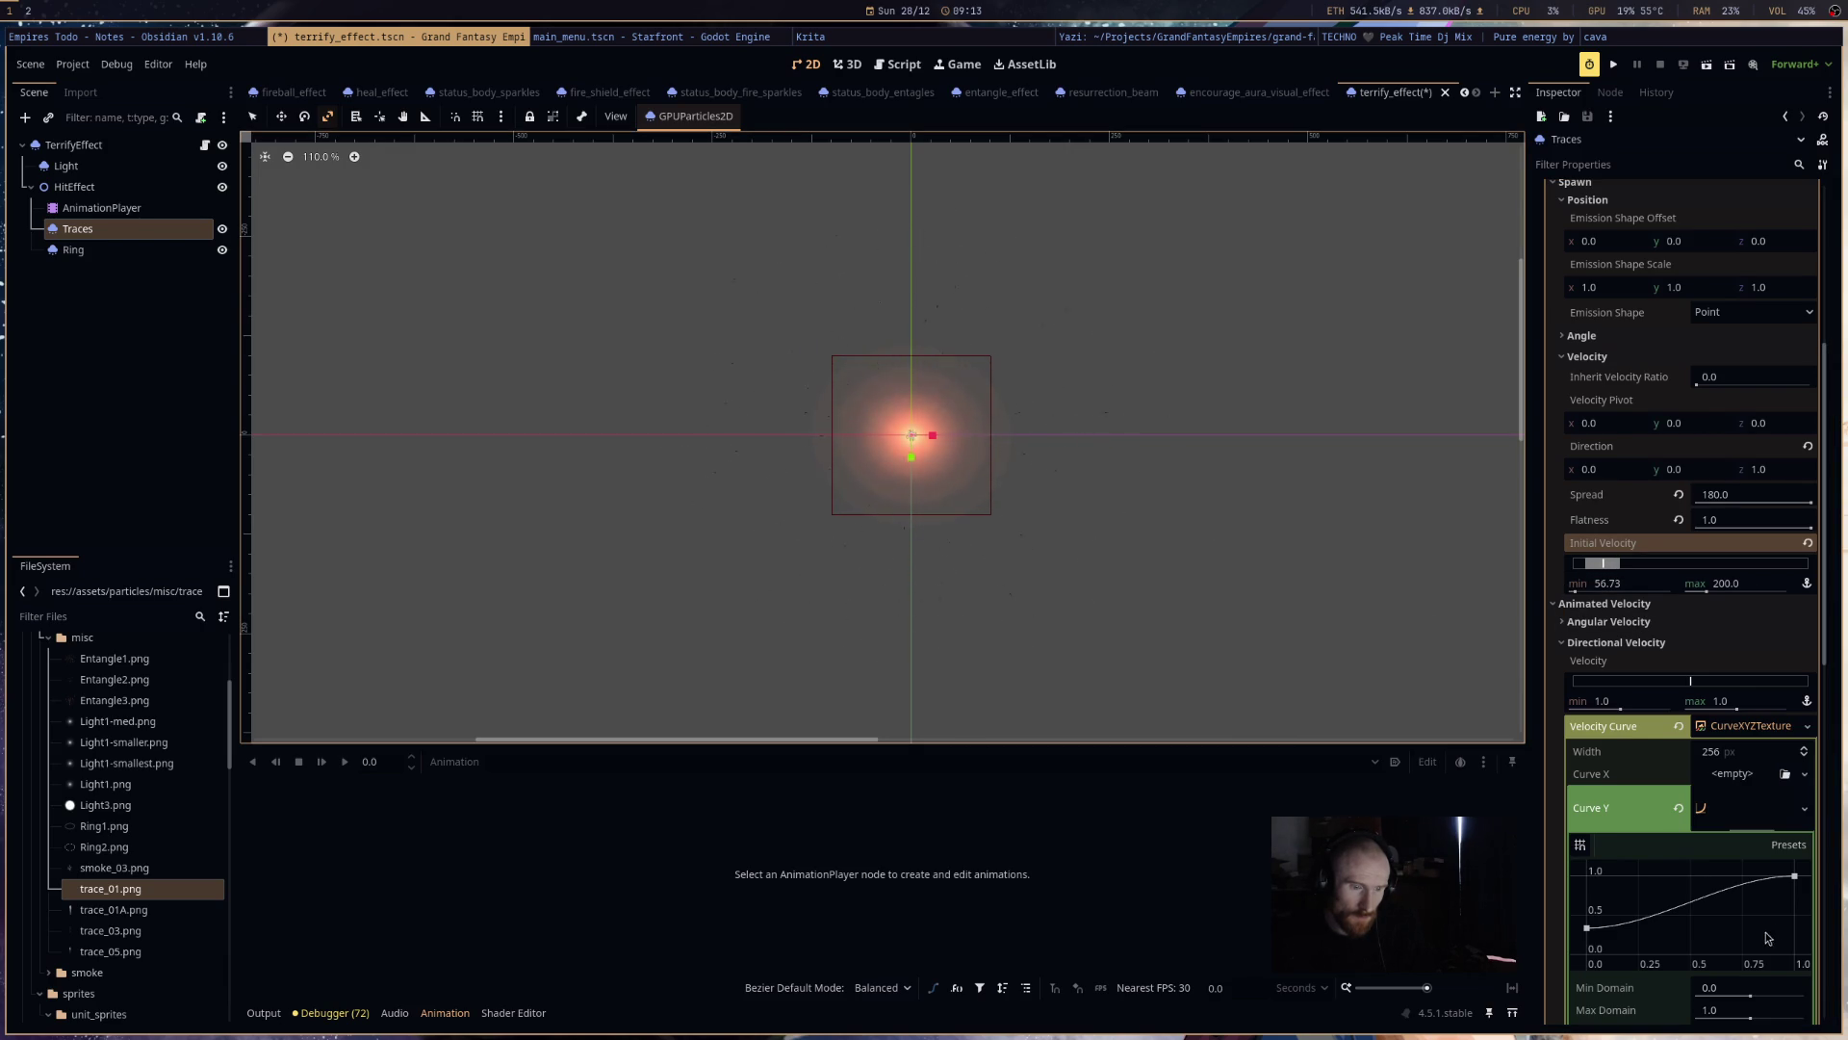
- Reshape Curve Y so it falls from 1.0 at the start to about 0.24 at the end
{"action": "left_click_drag", "start_coordinate": [1795, 875], "coordinate": [1794, 953]}
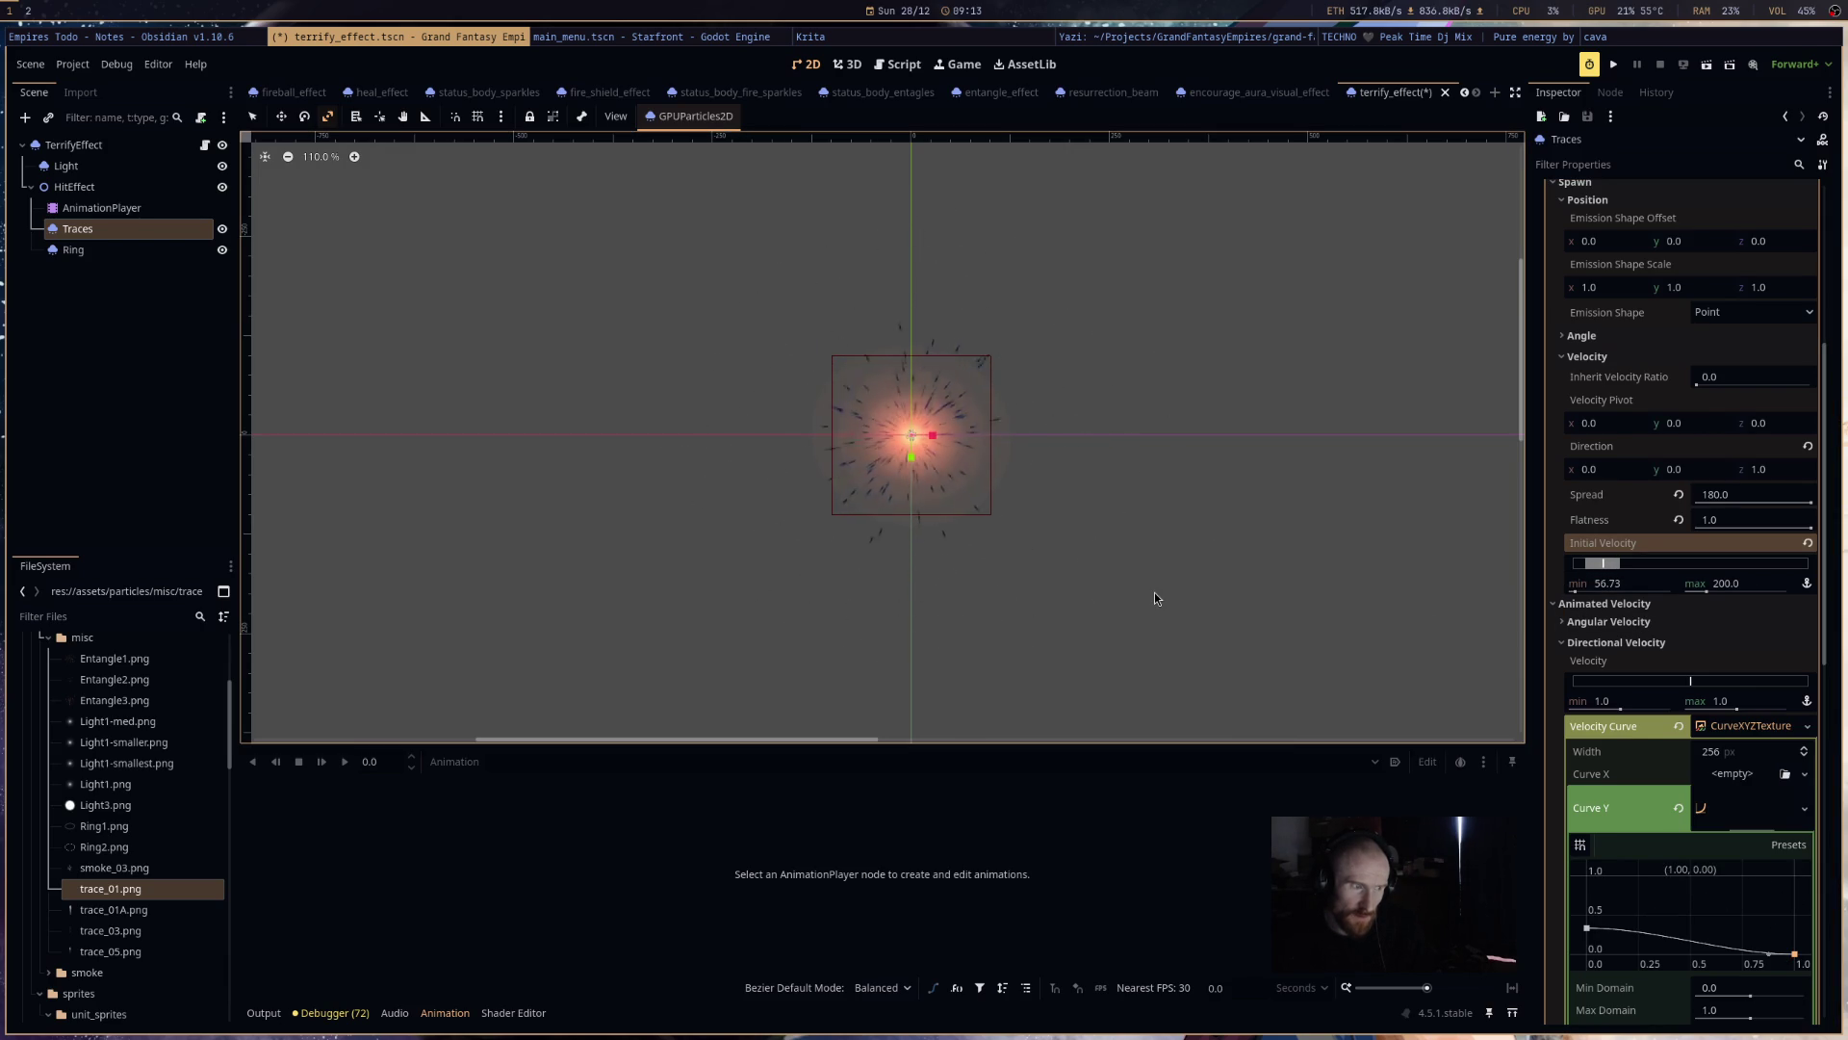
{"action": "left_click_drag", "start_coordinate": [1794, 953], "coordinate": [1791, 875]}
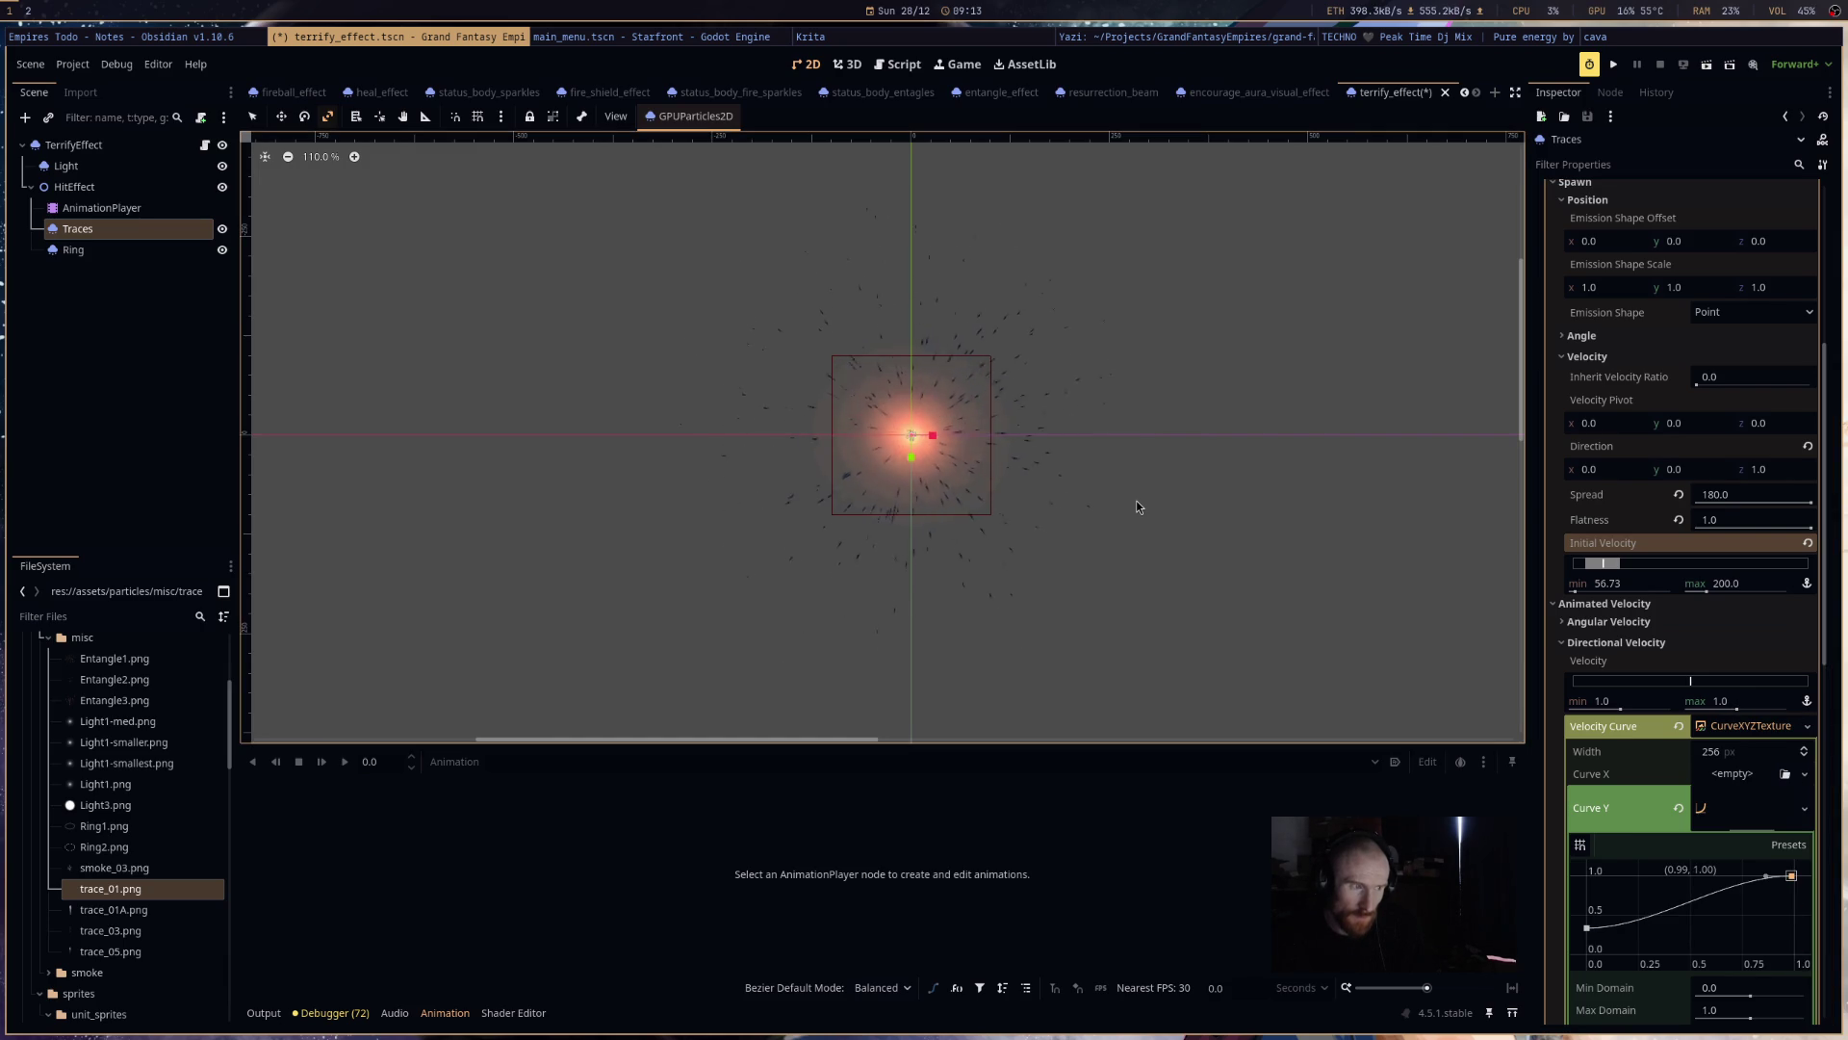
{"action": "left_click_drag", "start_coordinate": [1586, 927], "coordinate": [1586, 953]}
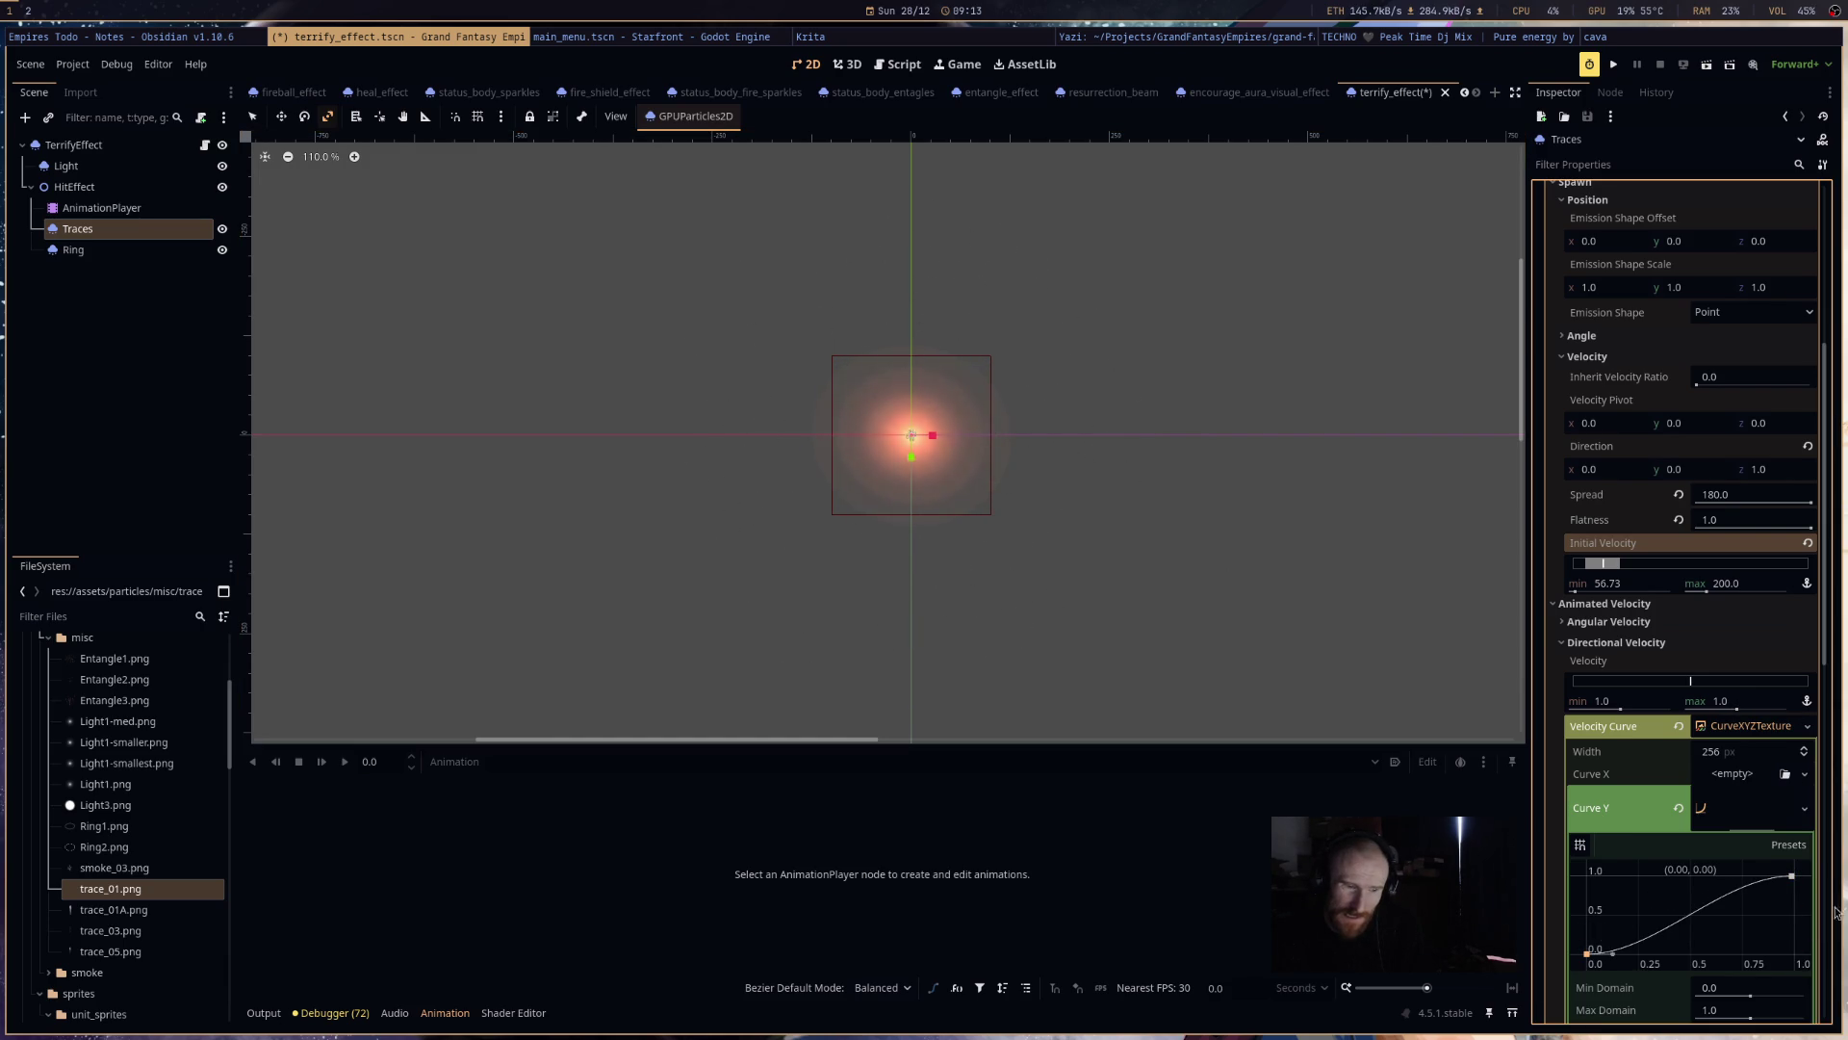
{"action": "left_click_drag", "start_coordinate": [1791, 875], "coordinate": [1794, 934]}
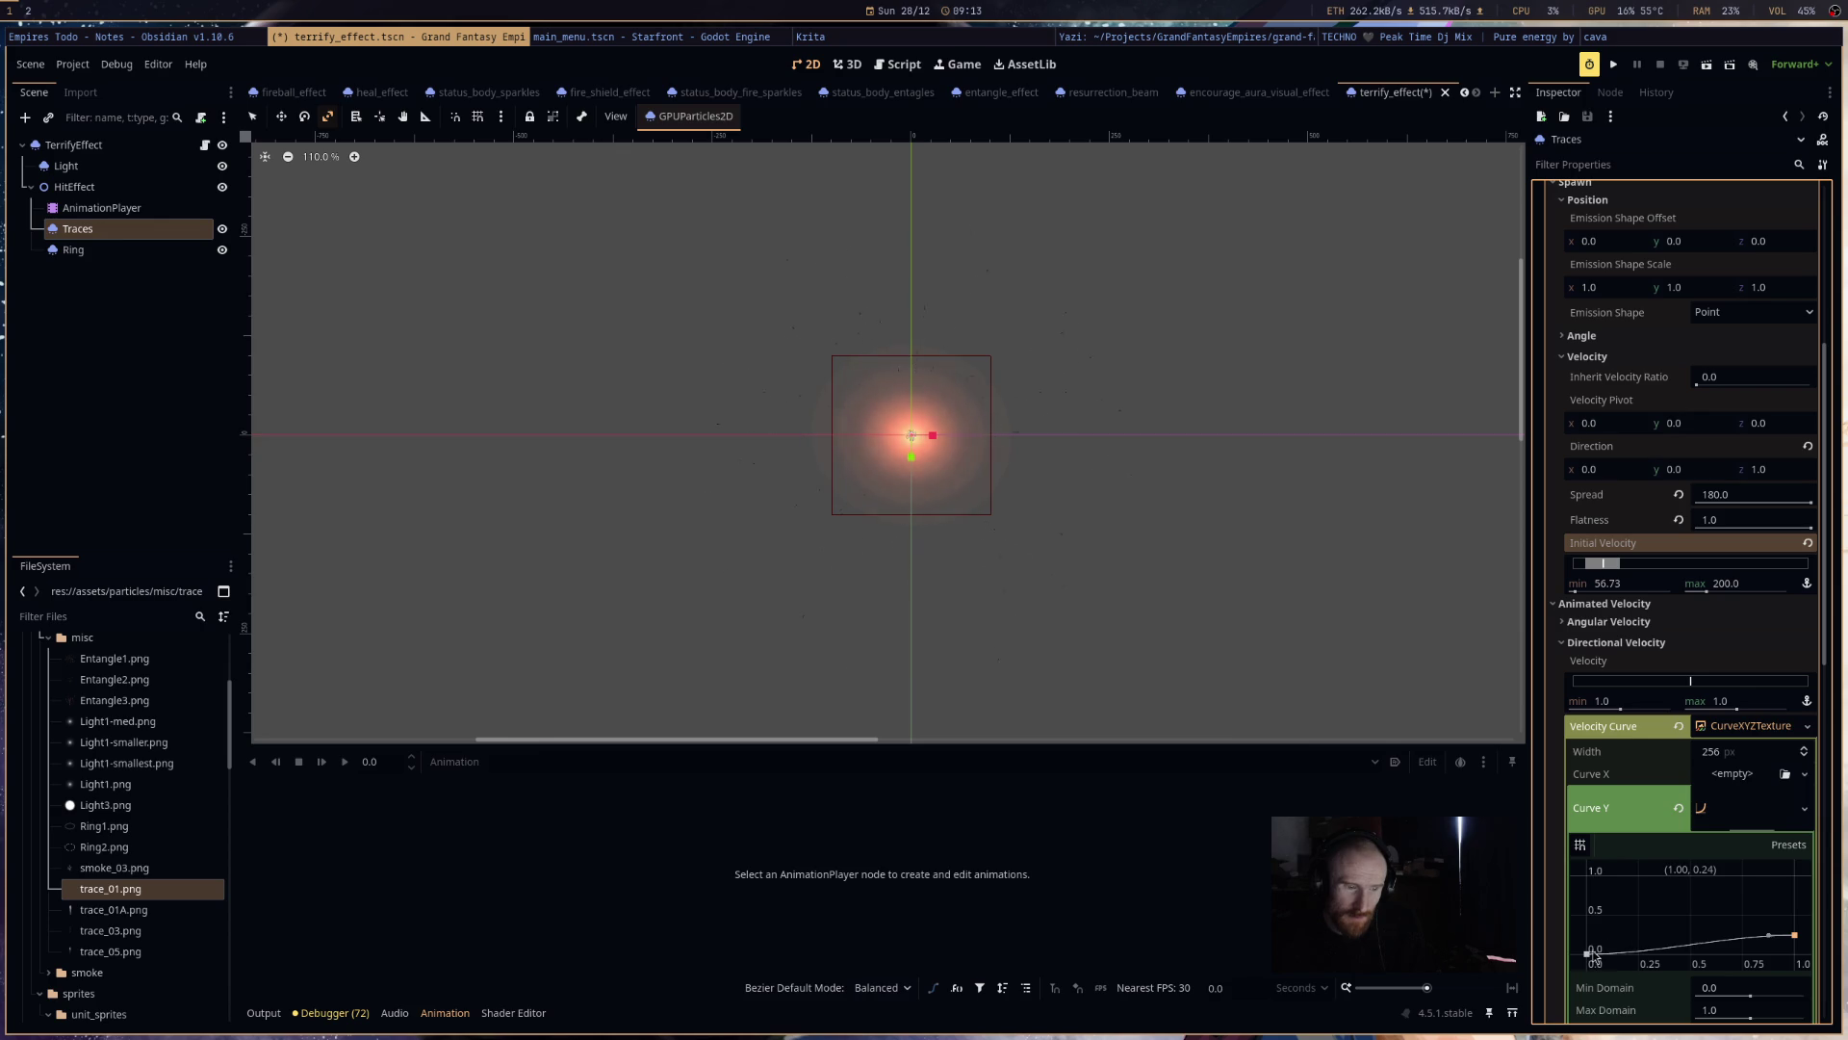
{"action": "left_click_drag", "start_coordinate": [1586, 953], "coordinate": [1585, 912]}
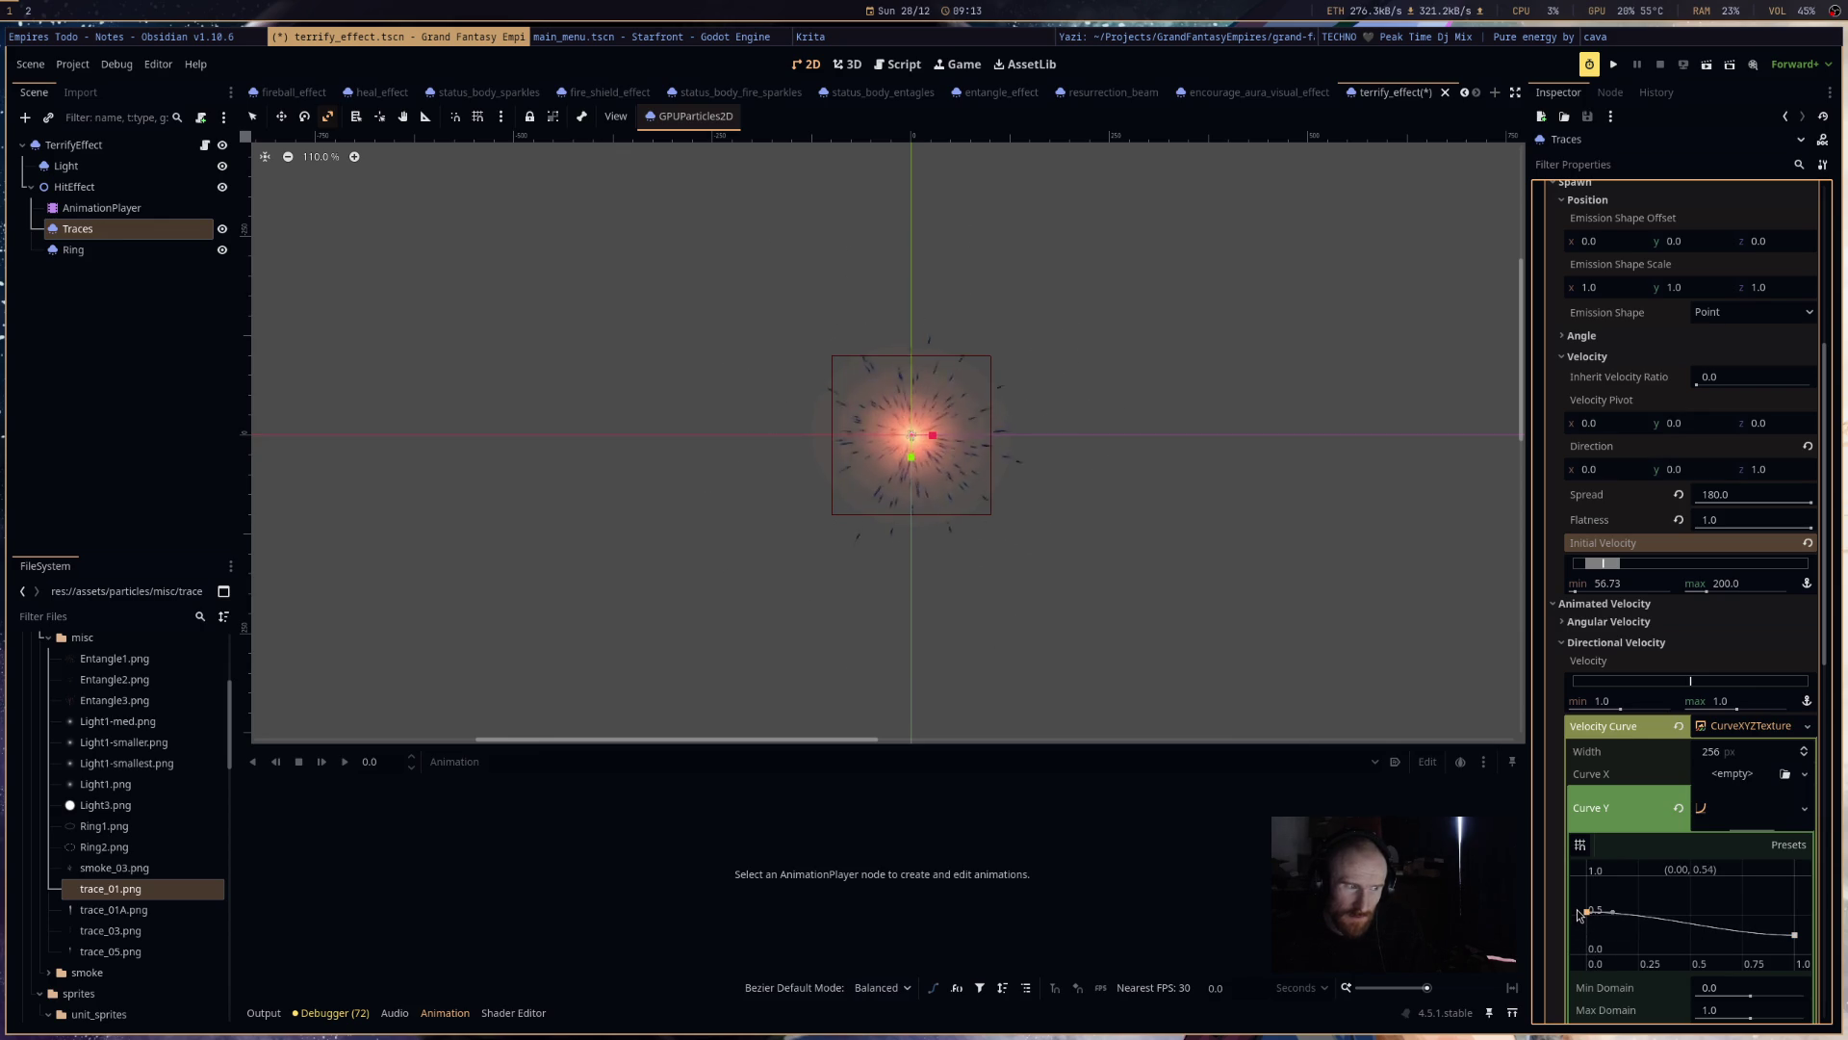
{"action": "left_click_drag", "start_coordinate": [1585, 912], "coordinate": [1586, 874]}
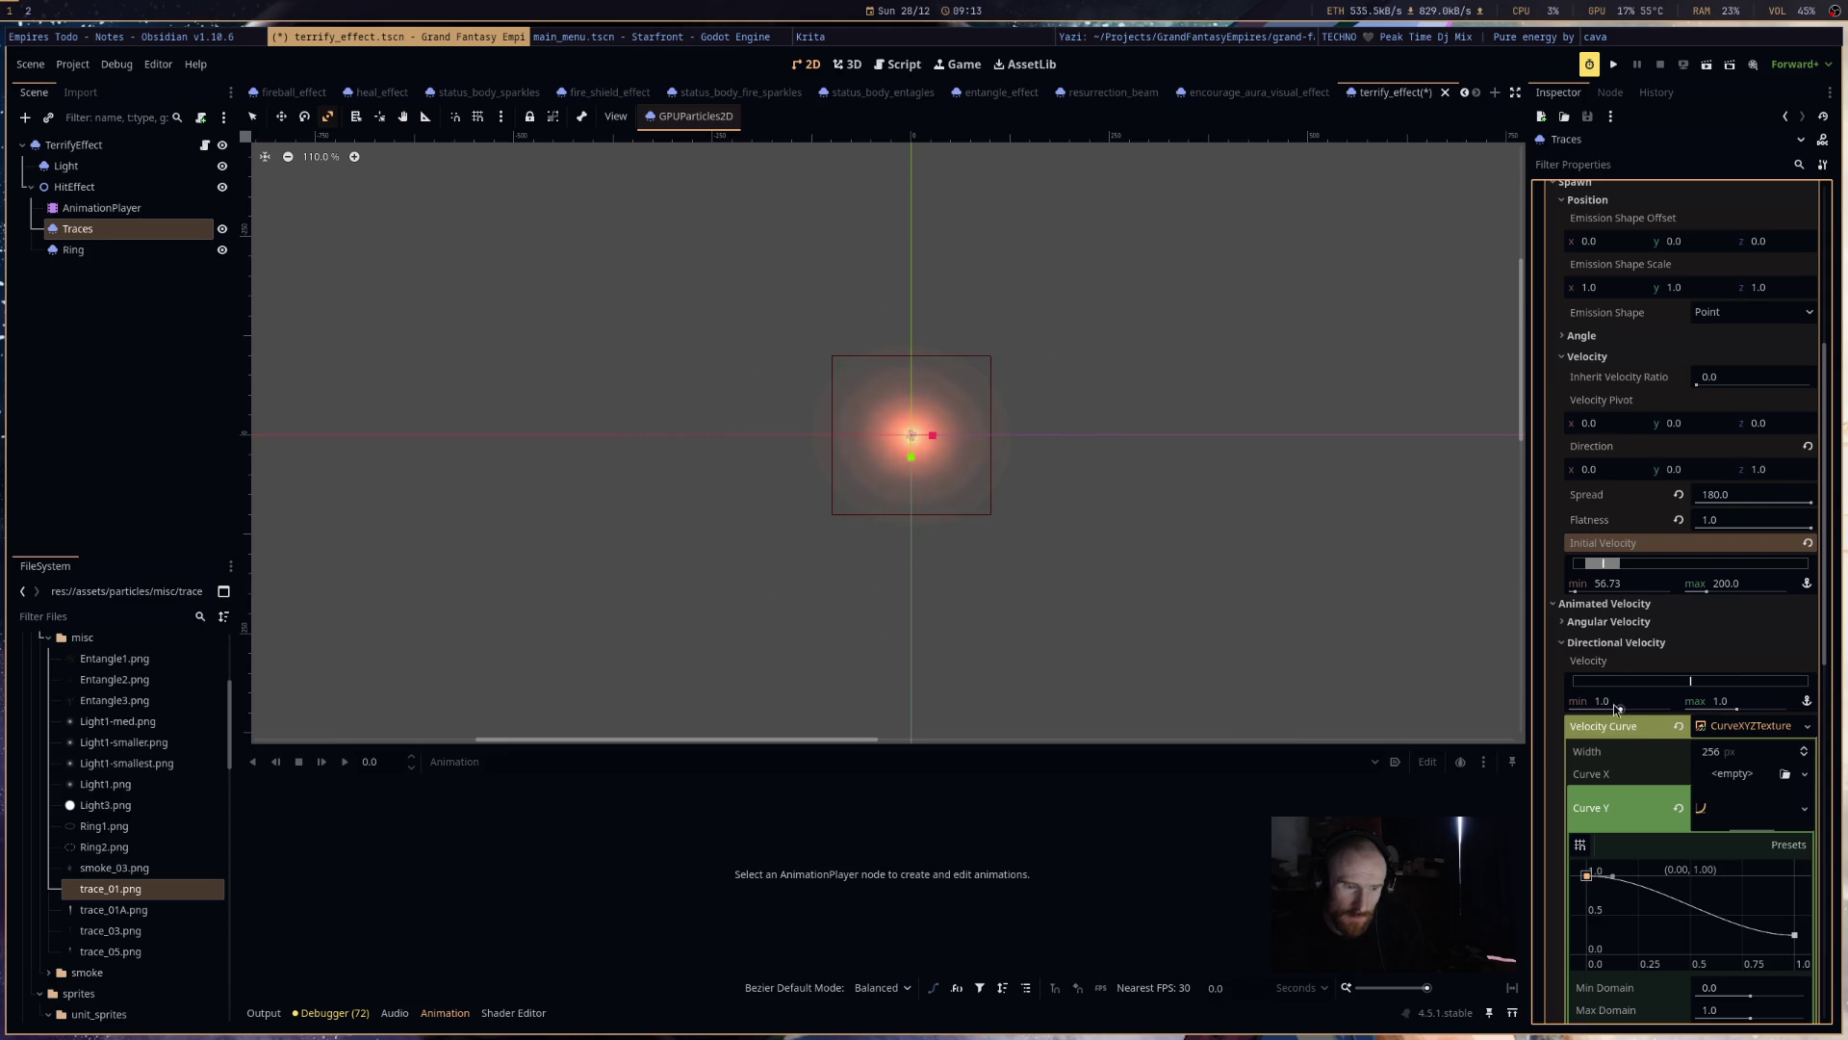
- Set the Directional Velocity range from -101.13 up to about -90.92
{"action": "left_click_drag", "start_coordinate": [1624, 708], "coordinate": [1626, 710]}
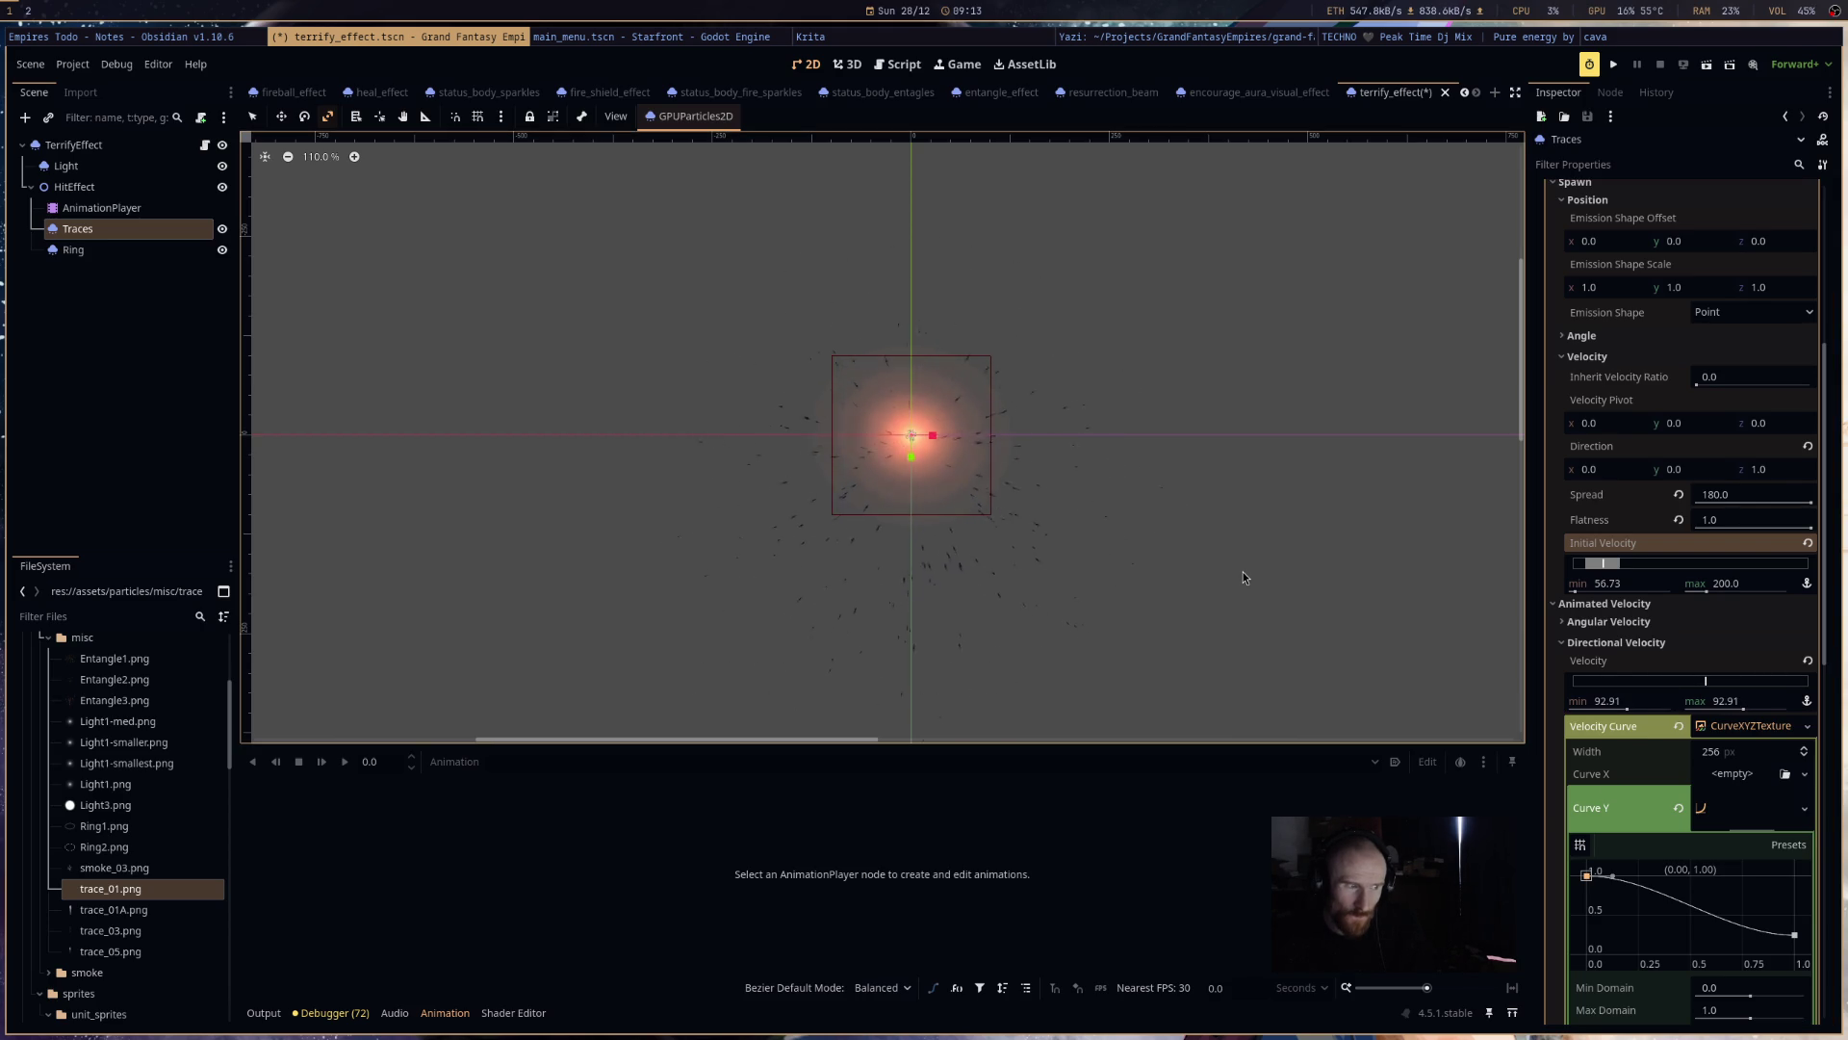
{"action": "left_click_drag", "start_coordinate": [1626, 709], "coordinate": [1609, 709]}
{"action": "left_click_drag", "start_coordinate": [1744, 709], "coordinate": [1733, 709]}
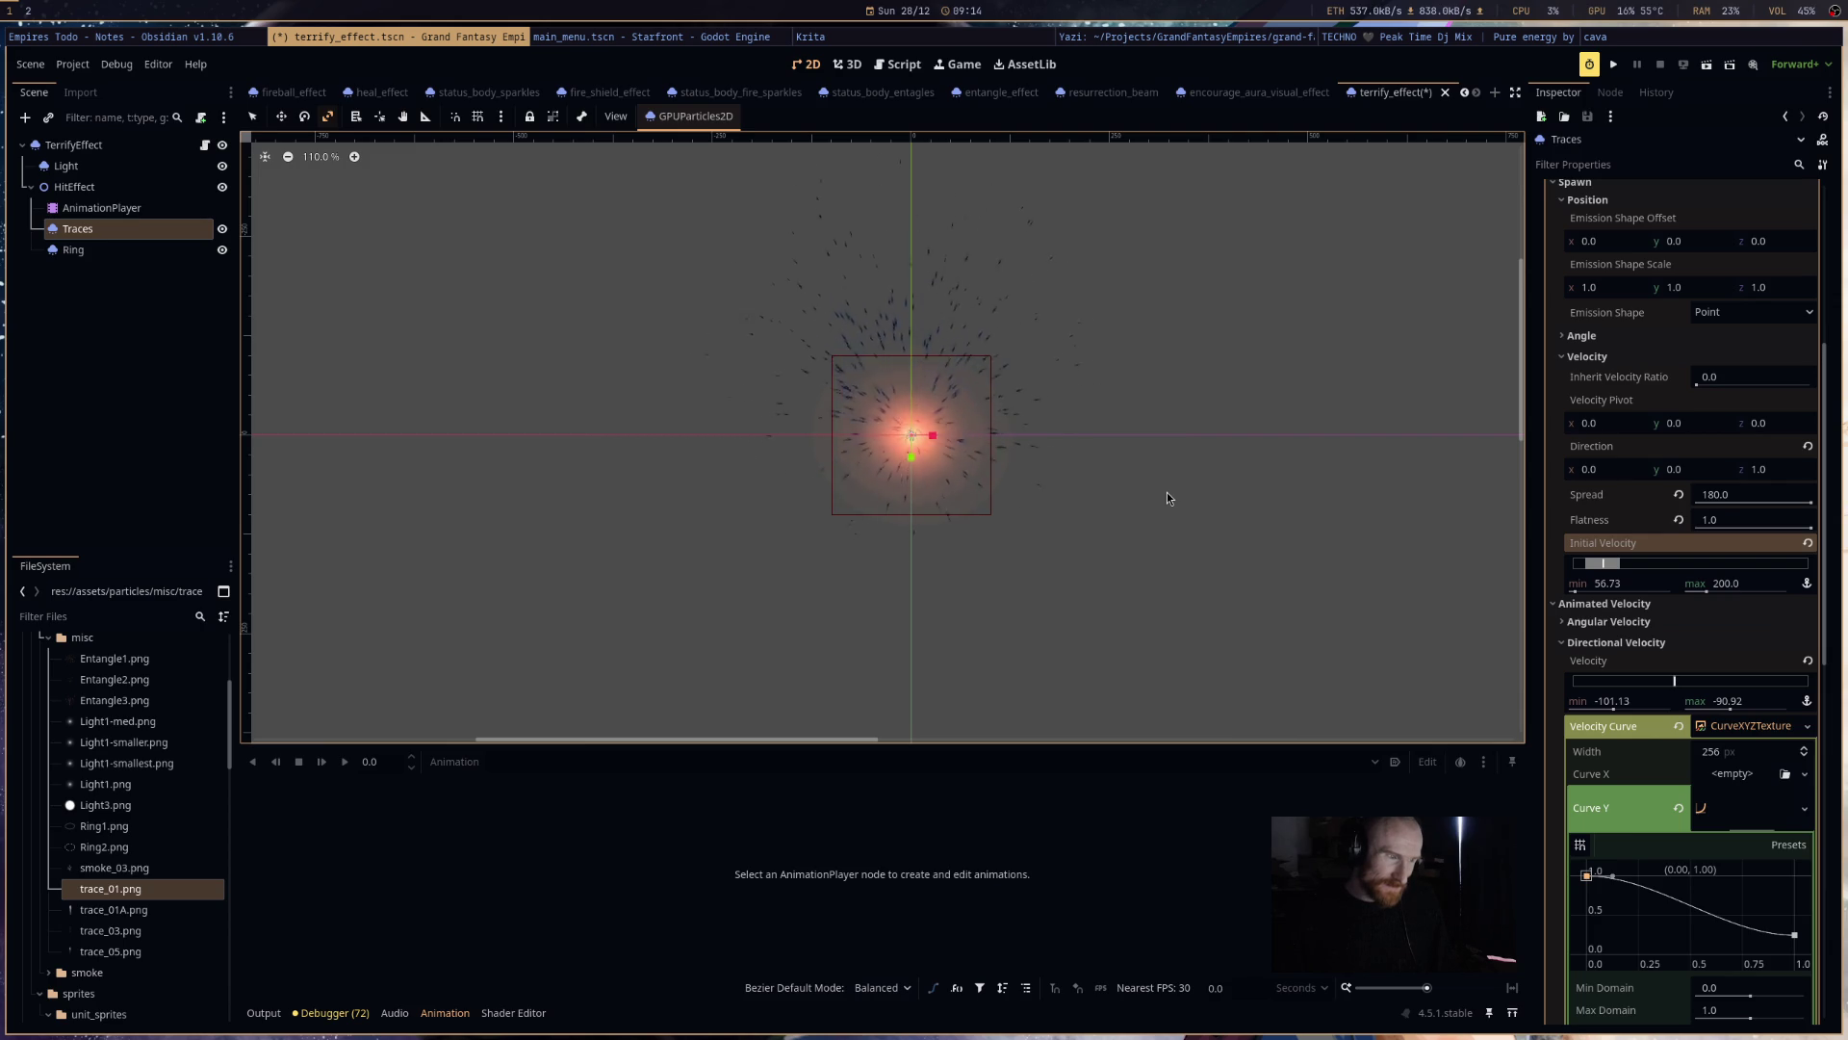
{"action": "scroll", "coordinate": [1732, 784], "scroll_direction": "down", "scroll_amount": 5}
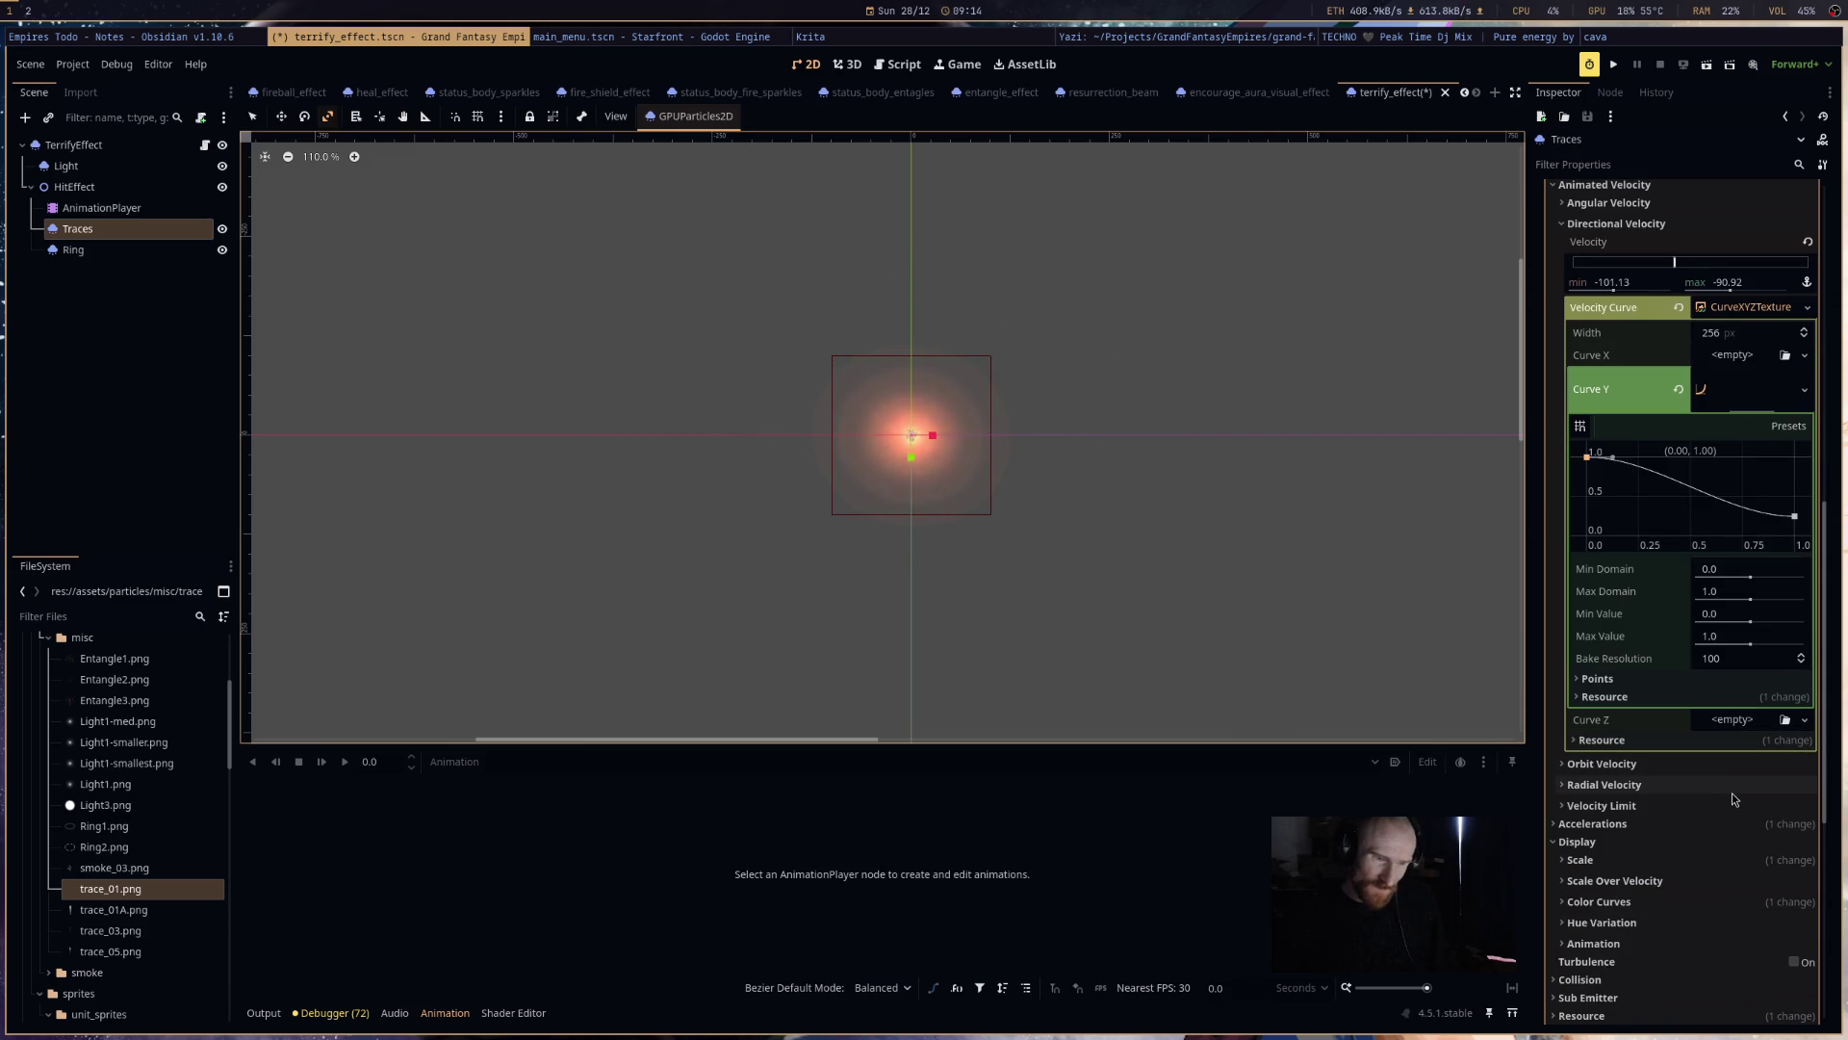
{"action": "scroll", "coordinate": [1680, 703], "scroll_direction": "down", "scroll_amount": 2}
{"action": "left_click", "coordinate": [1667, 599]}
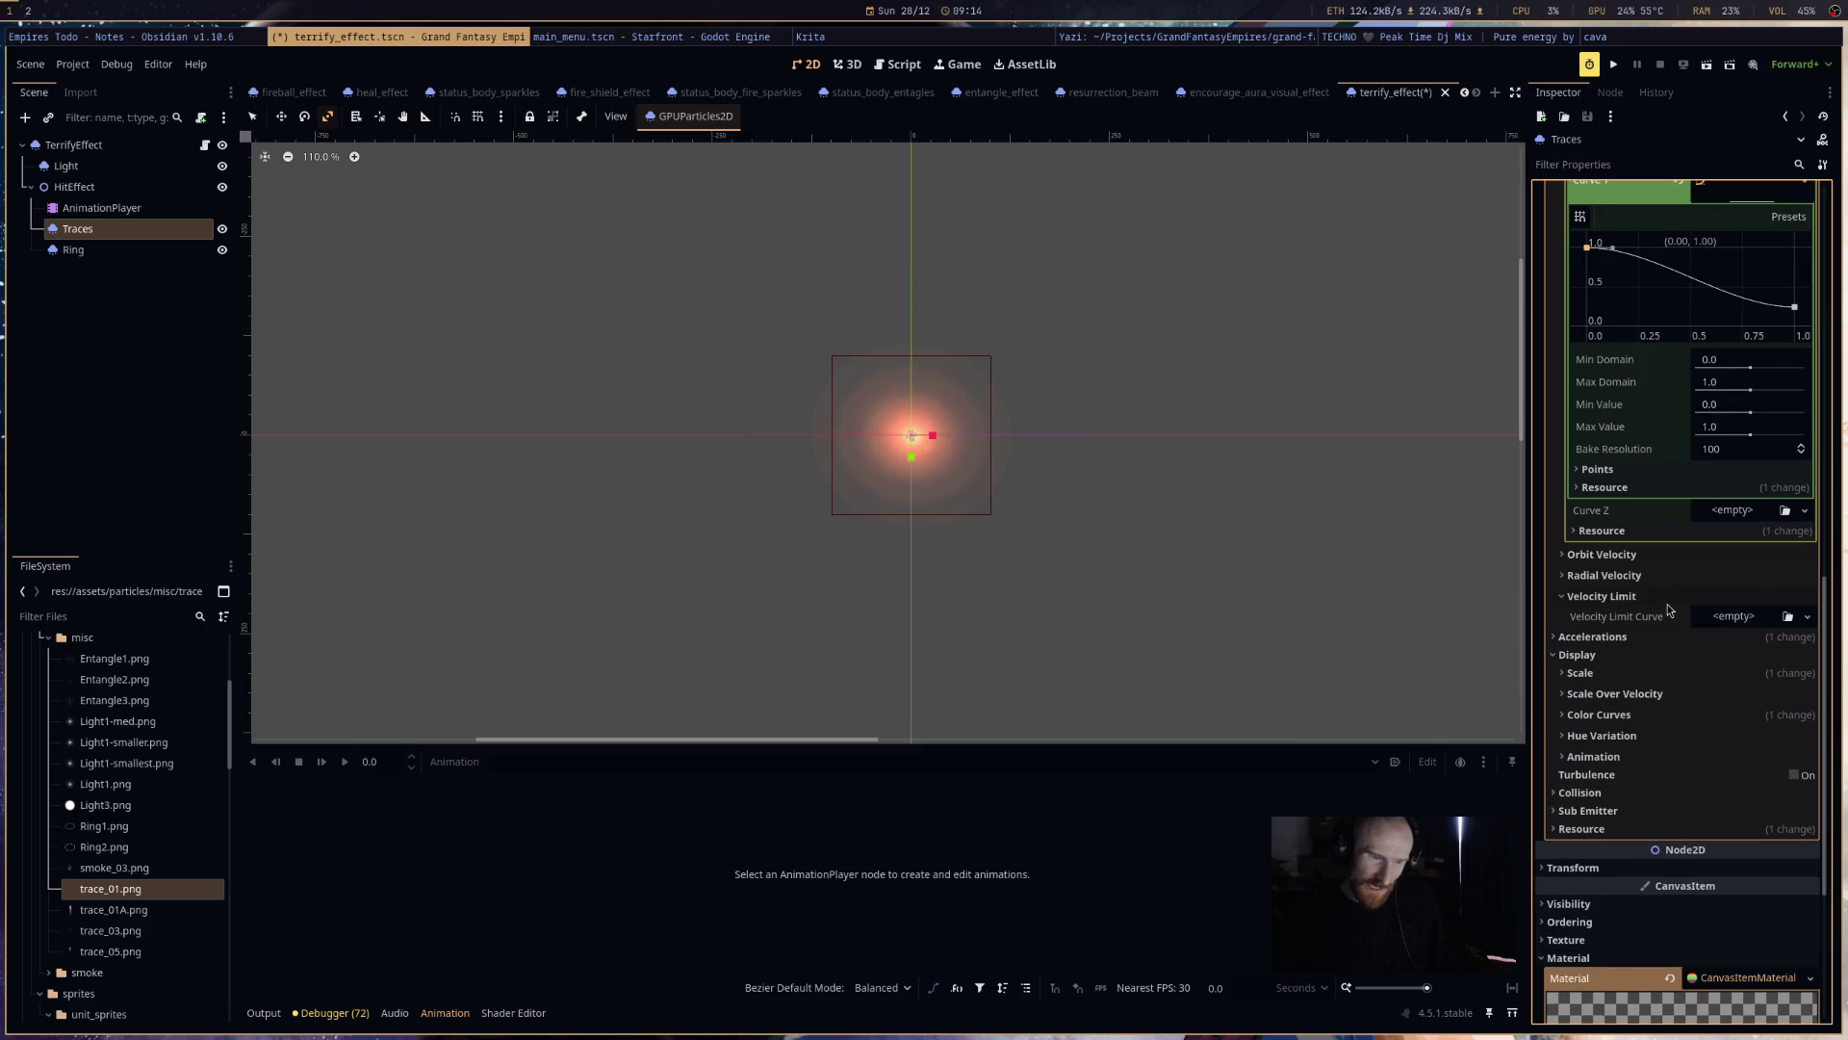
{"action": "left_click", "coordinate": [1741, 619]}
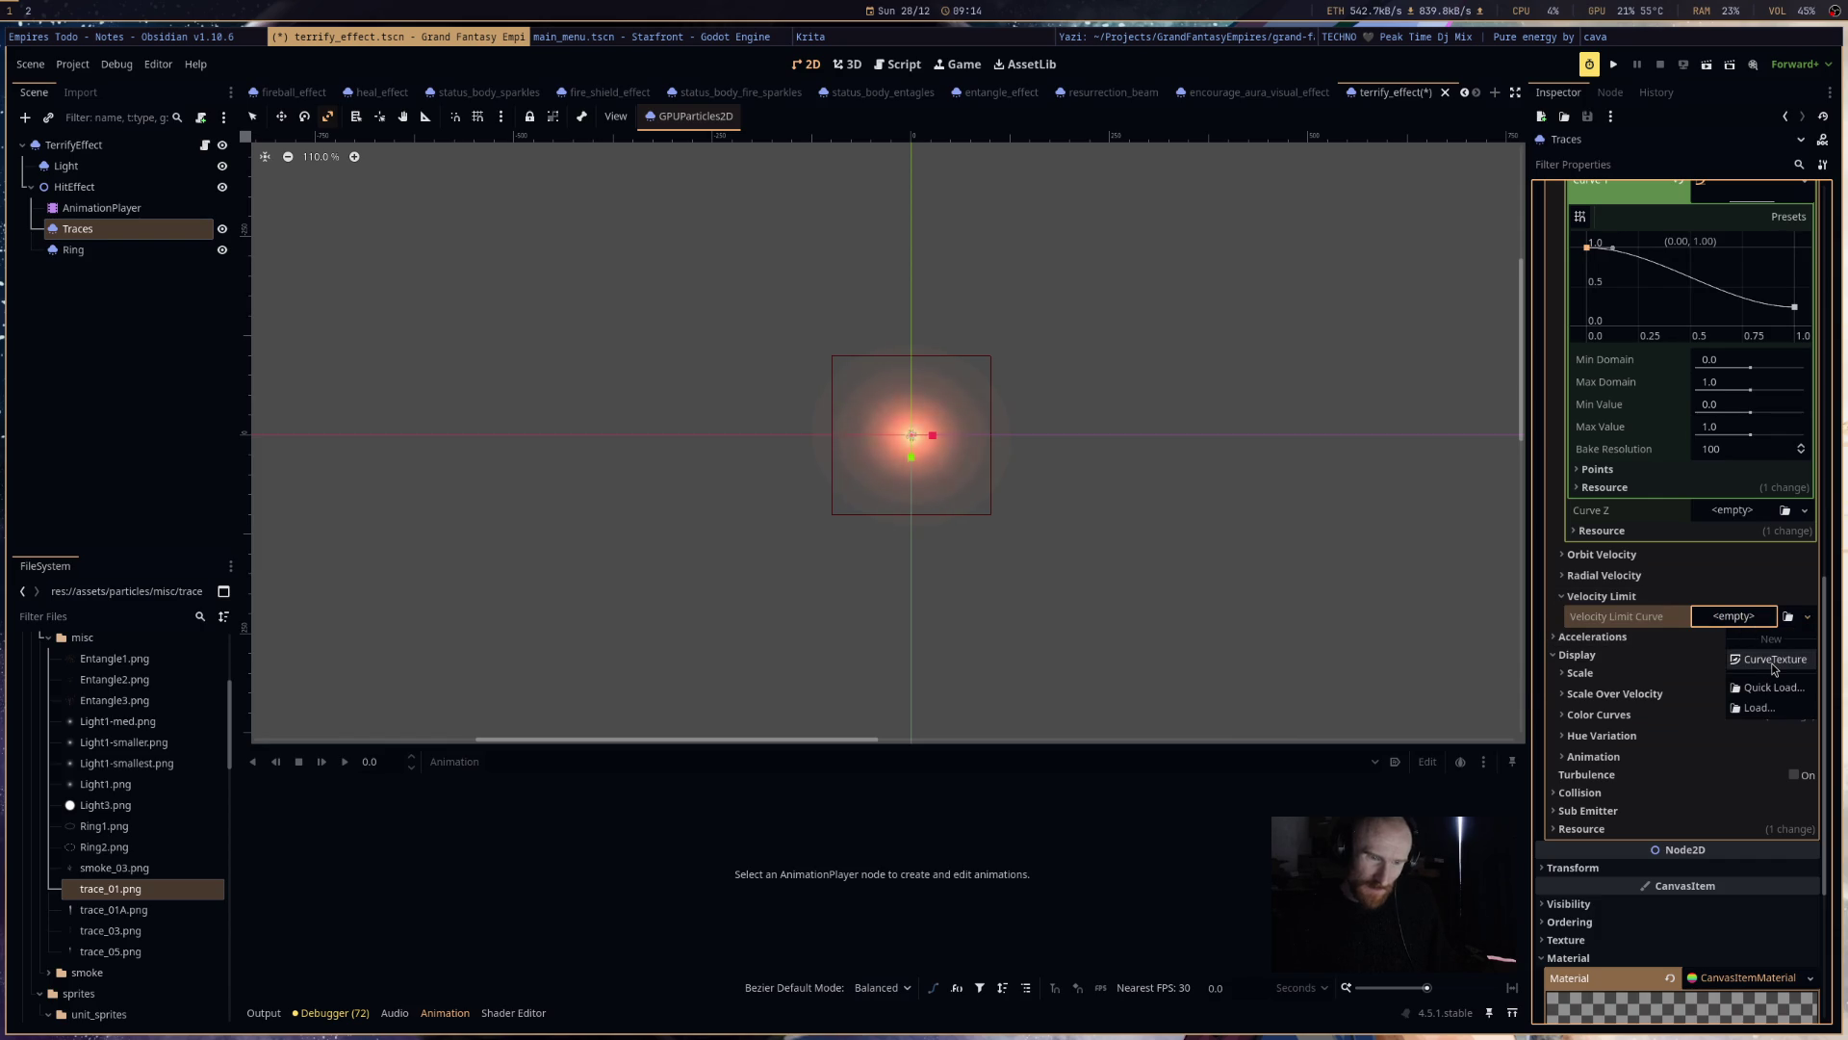
{"action": "left_click", "coordinate": [1707, 605]}
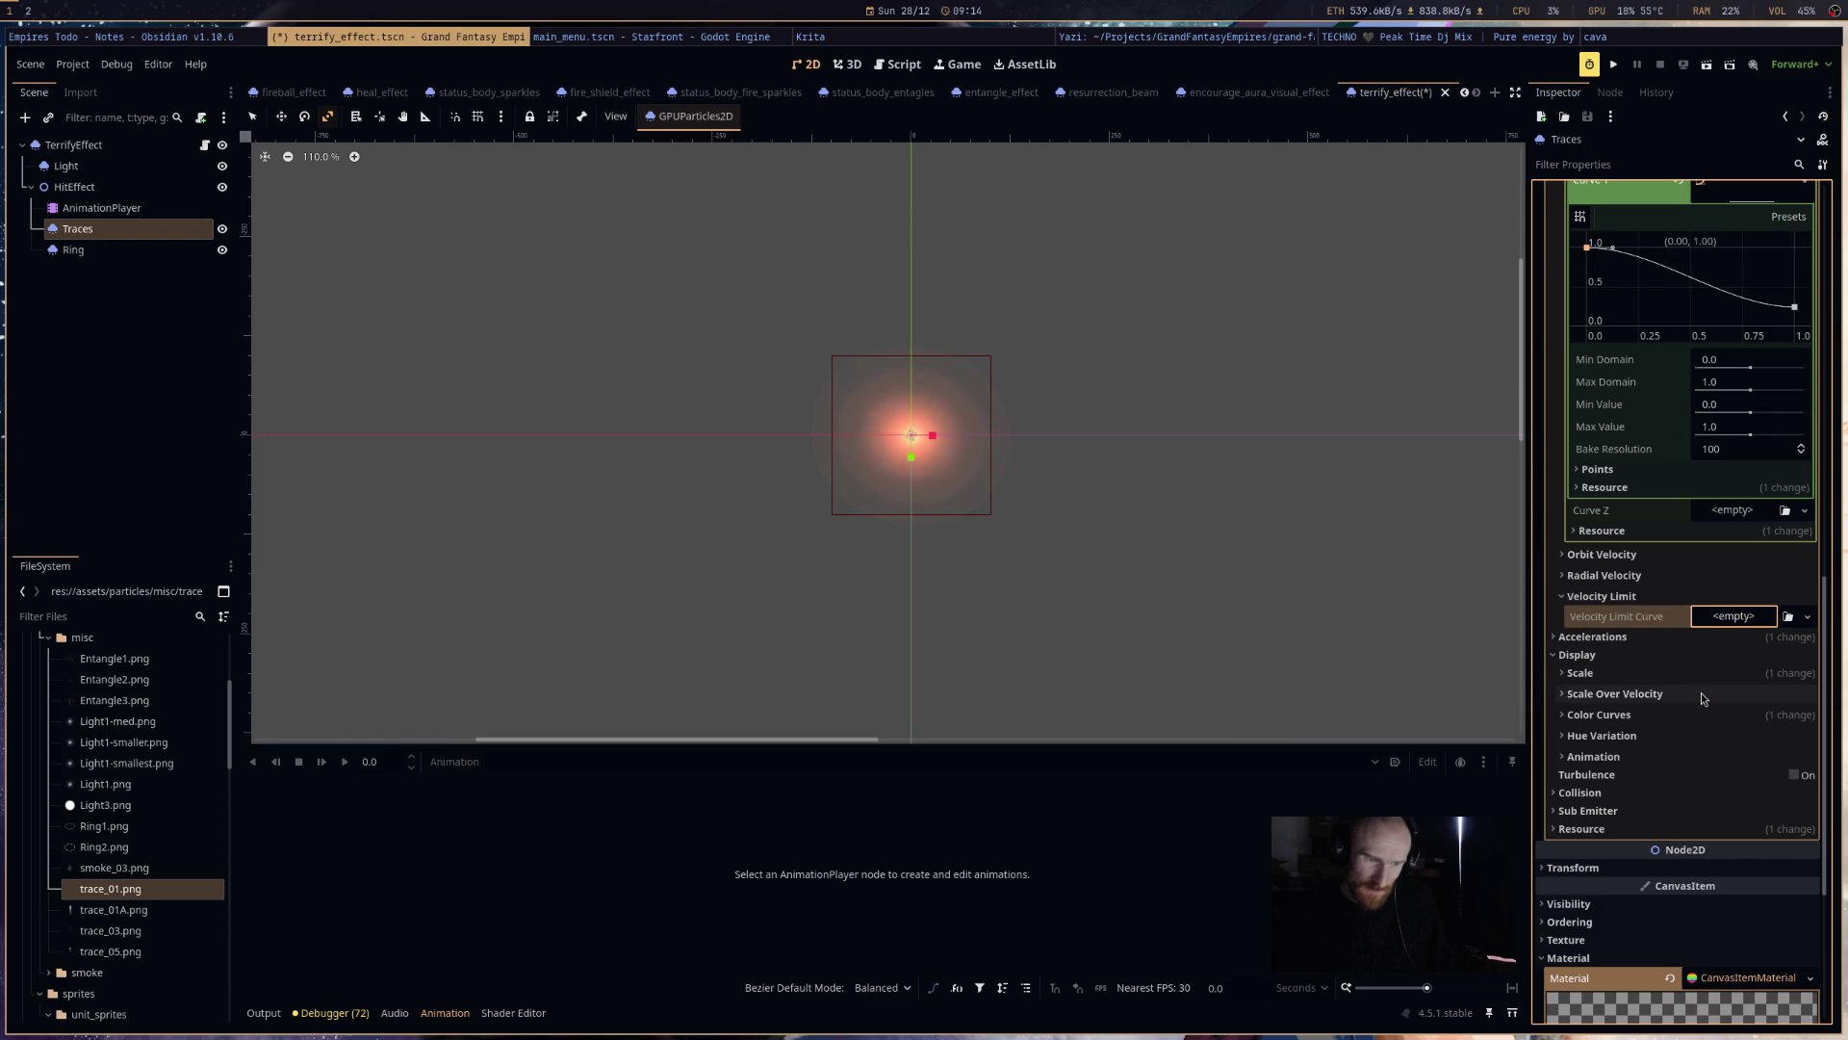
{"action": "left_click", "coordinate": [1684, 636]}
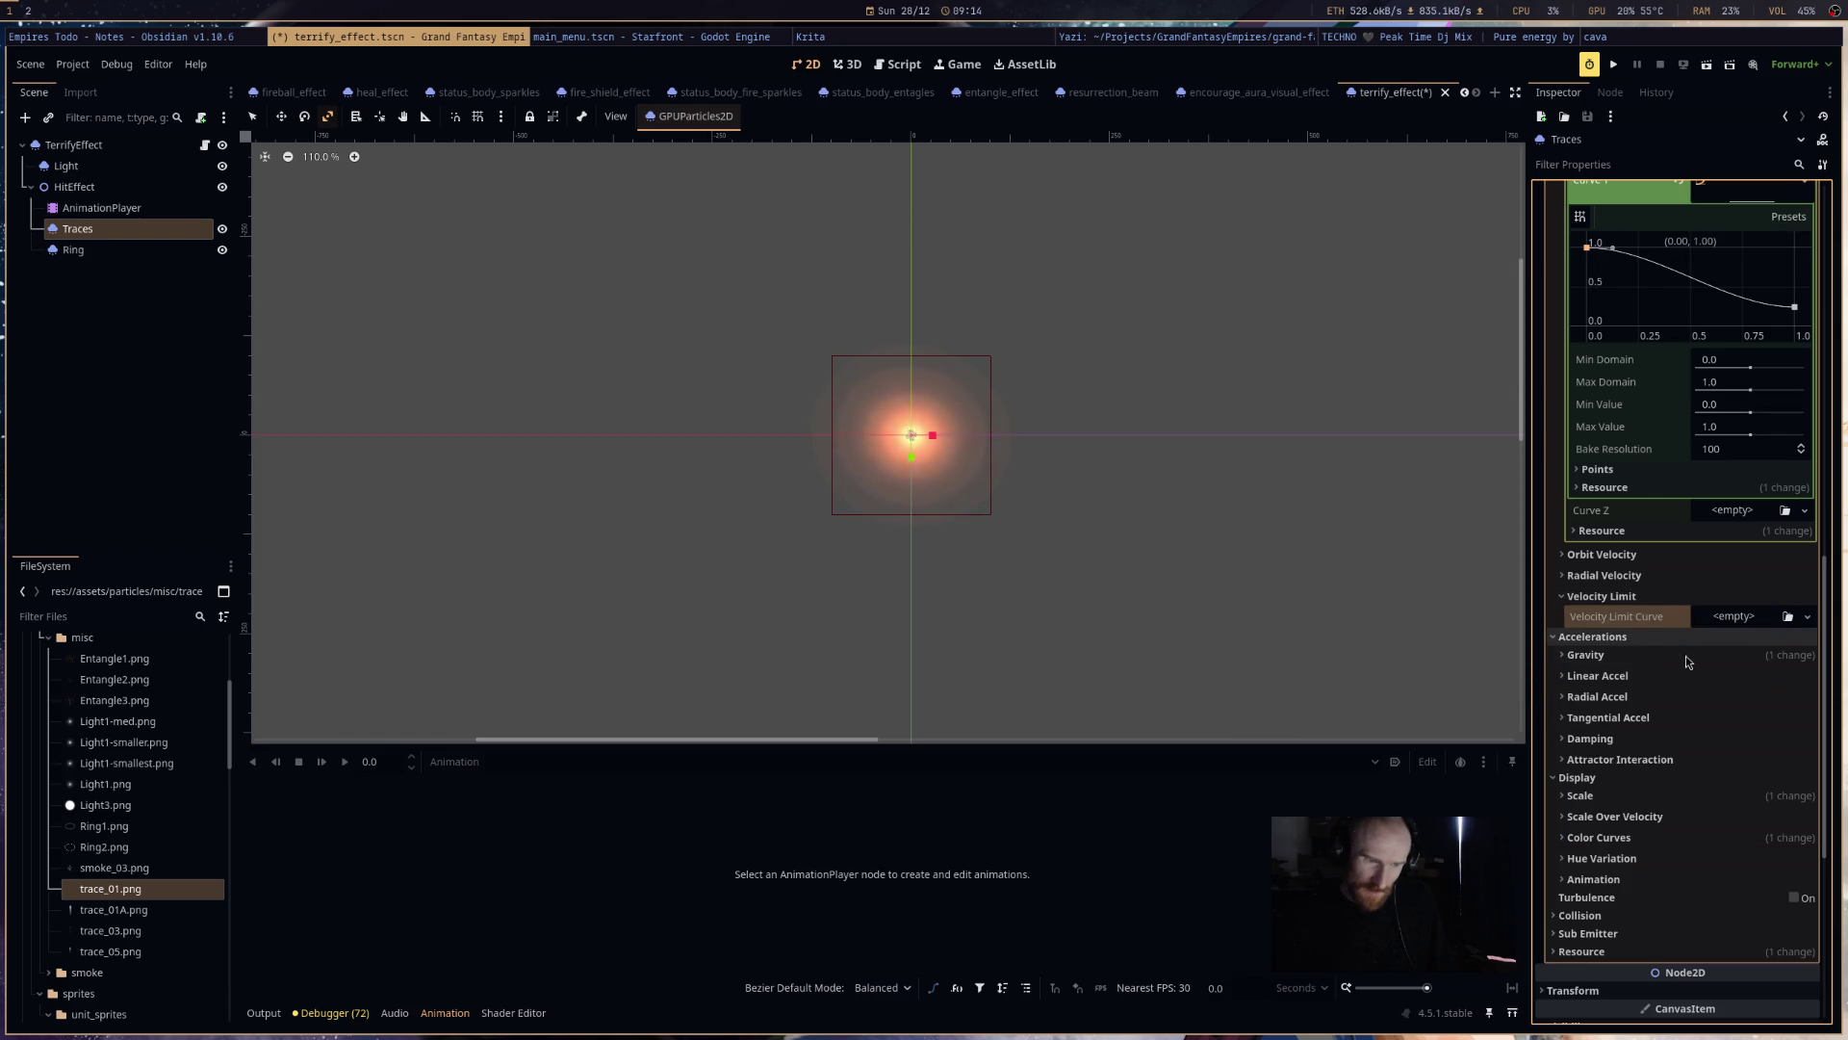
{"action": "left_click", "coordinate": [1695, 718]}
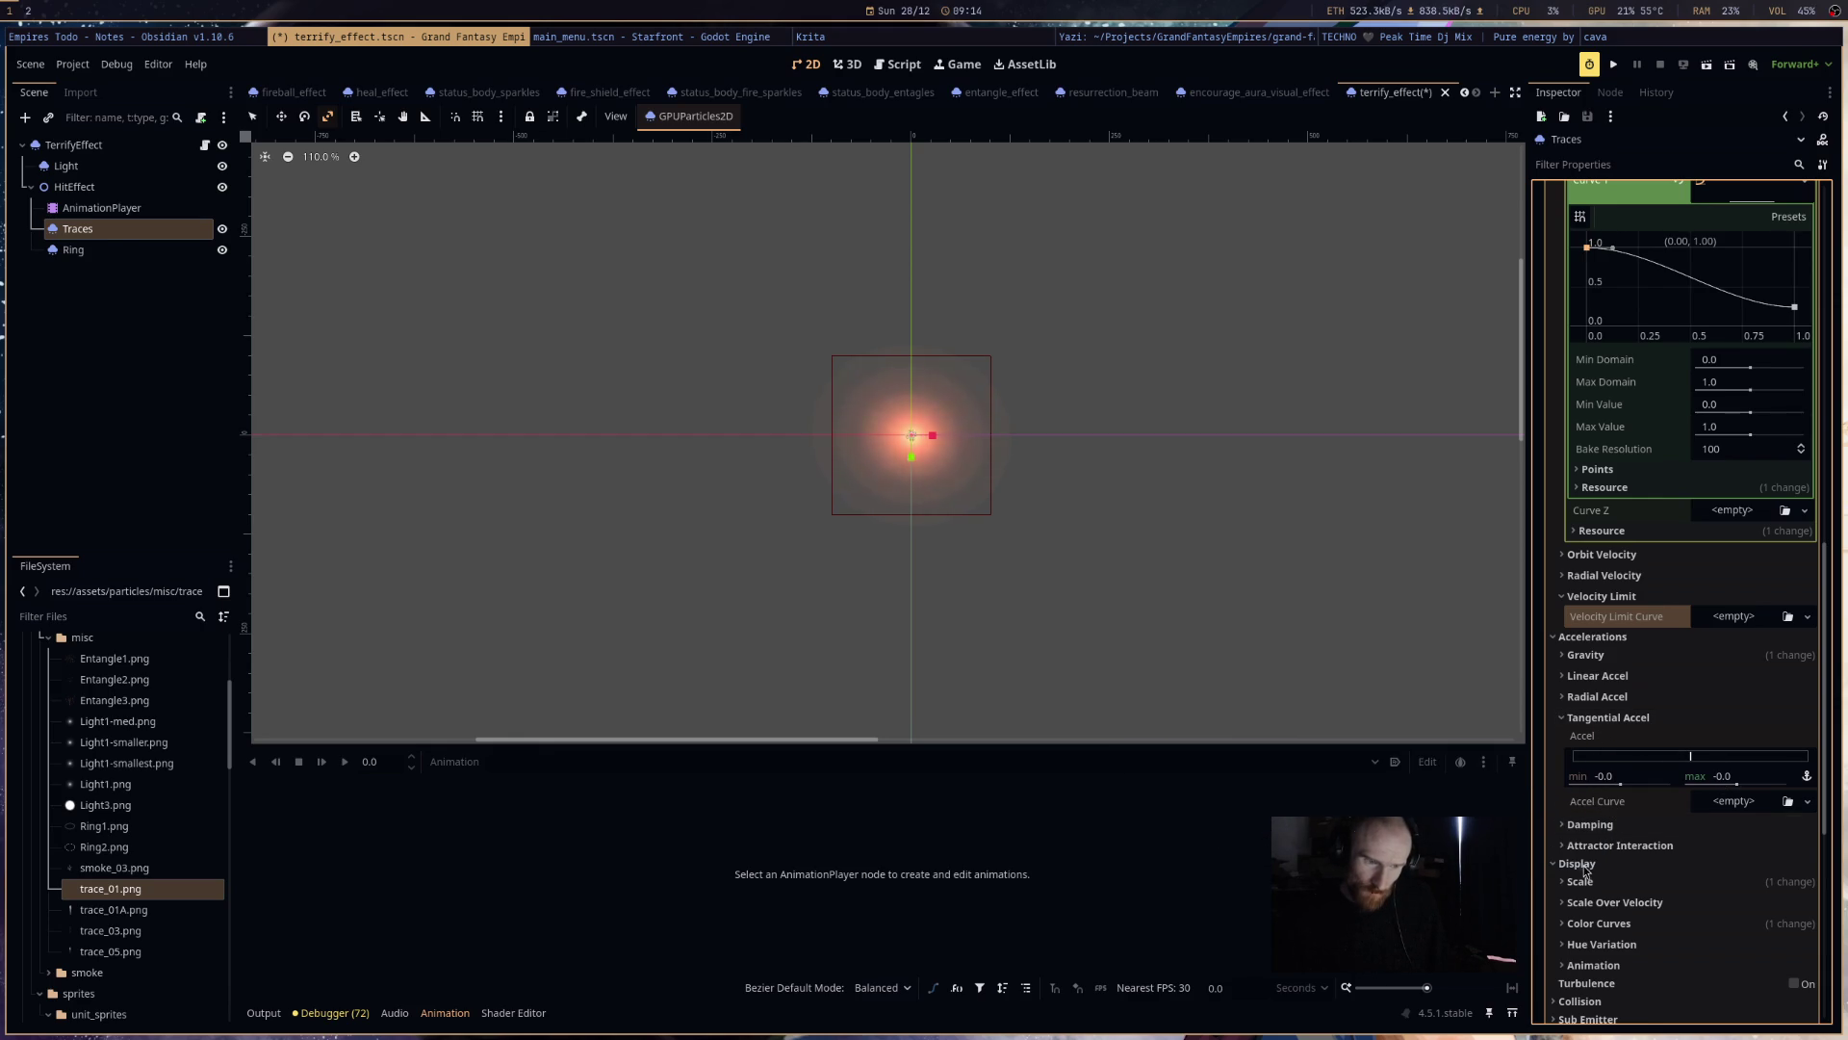
{"action": "left_click", "coordinate": [1590, 823]}
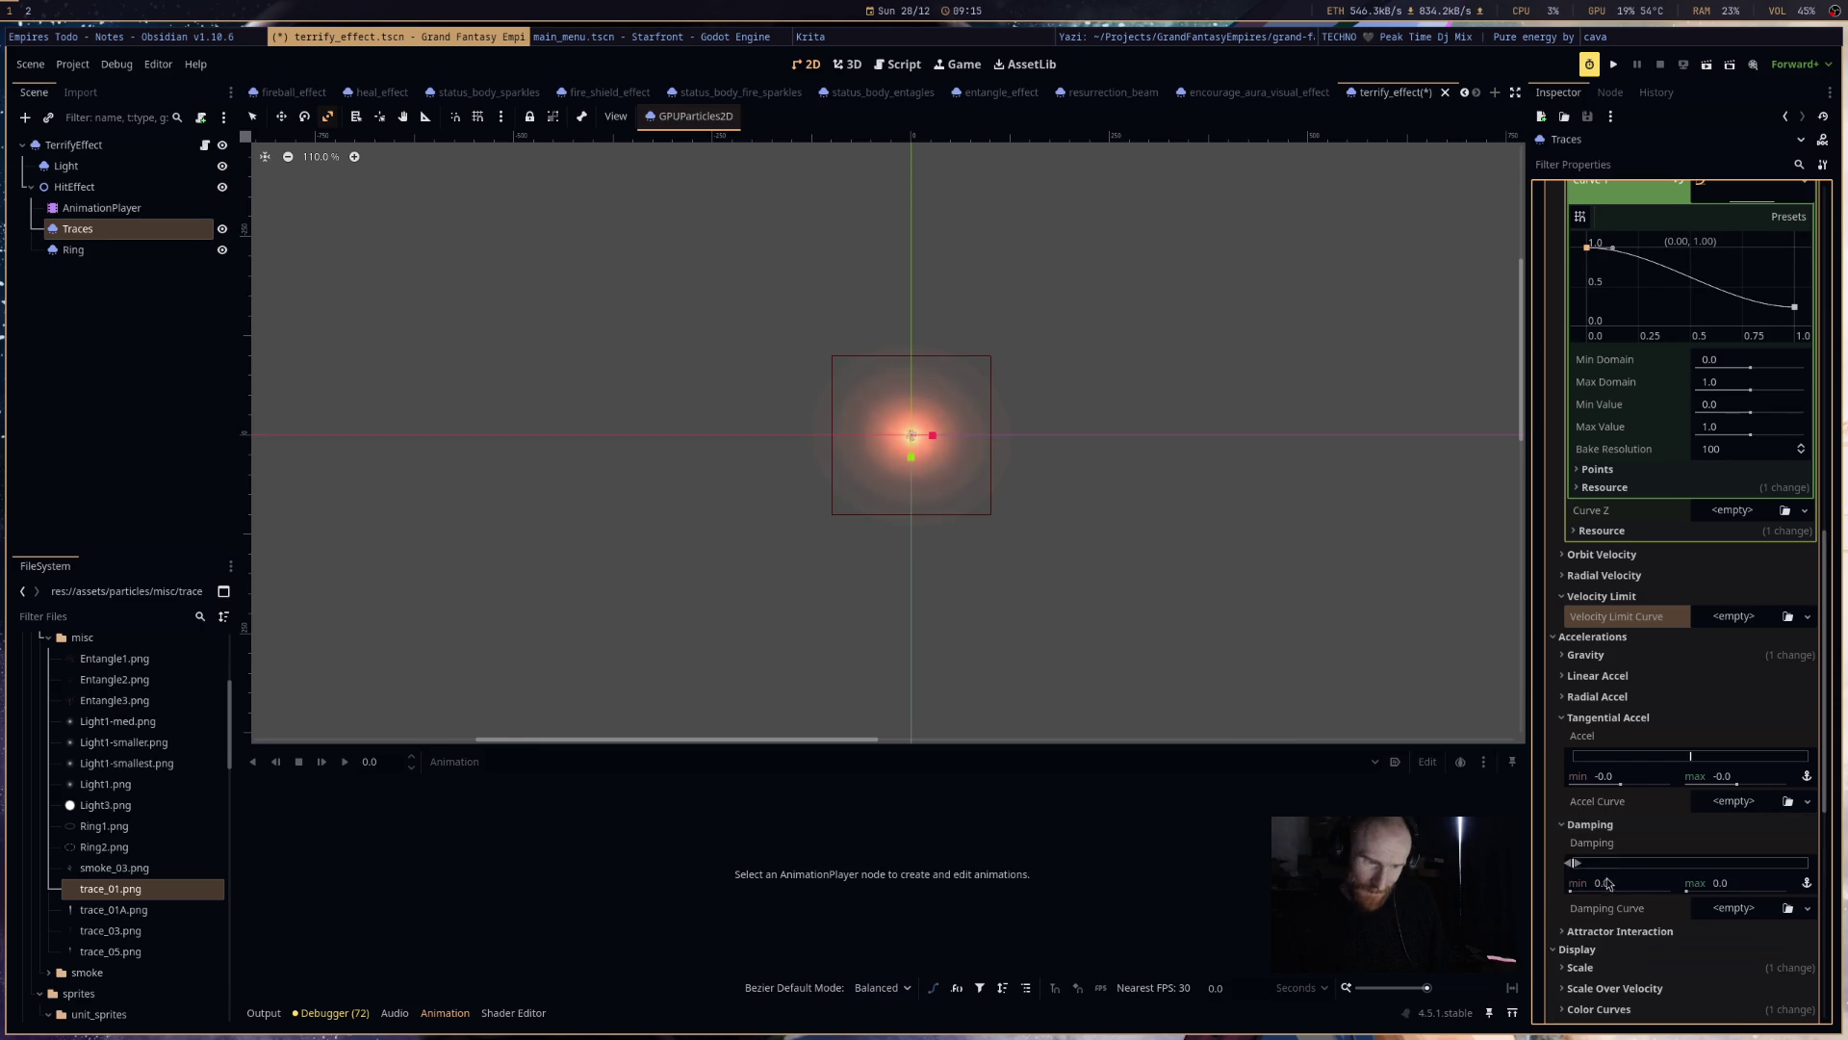
{"action": "left_click", "coordinate": [1735, 909]}
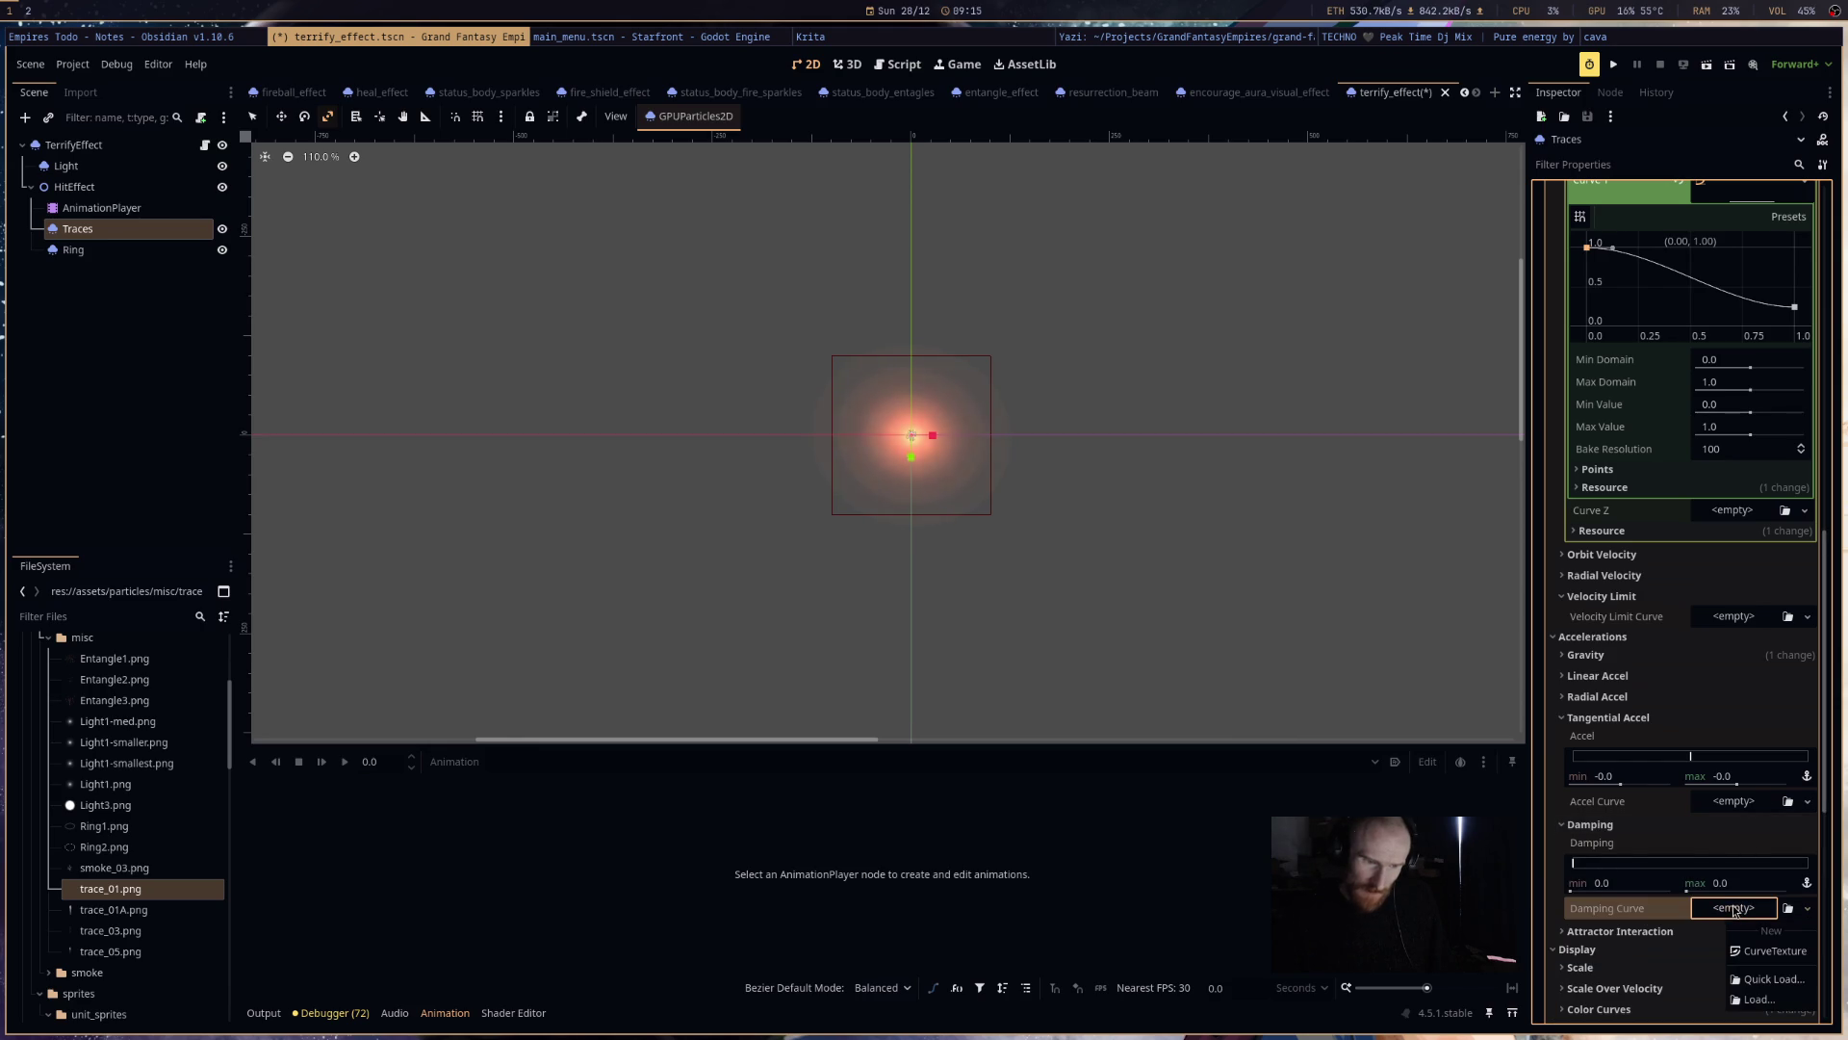
{"action": "left_click", "coordinate": [1733, 913]}
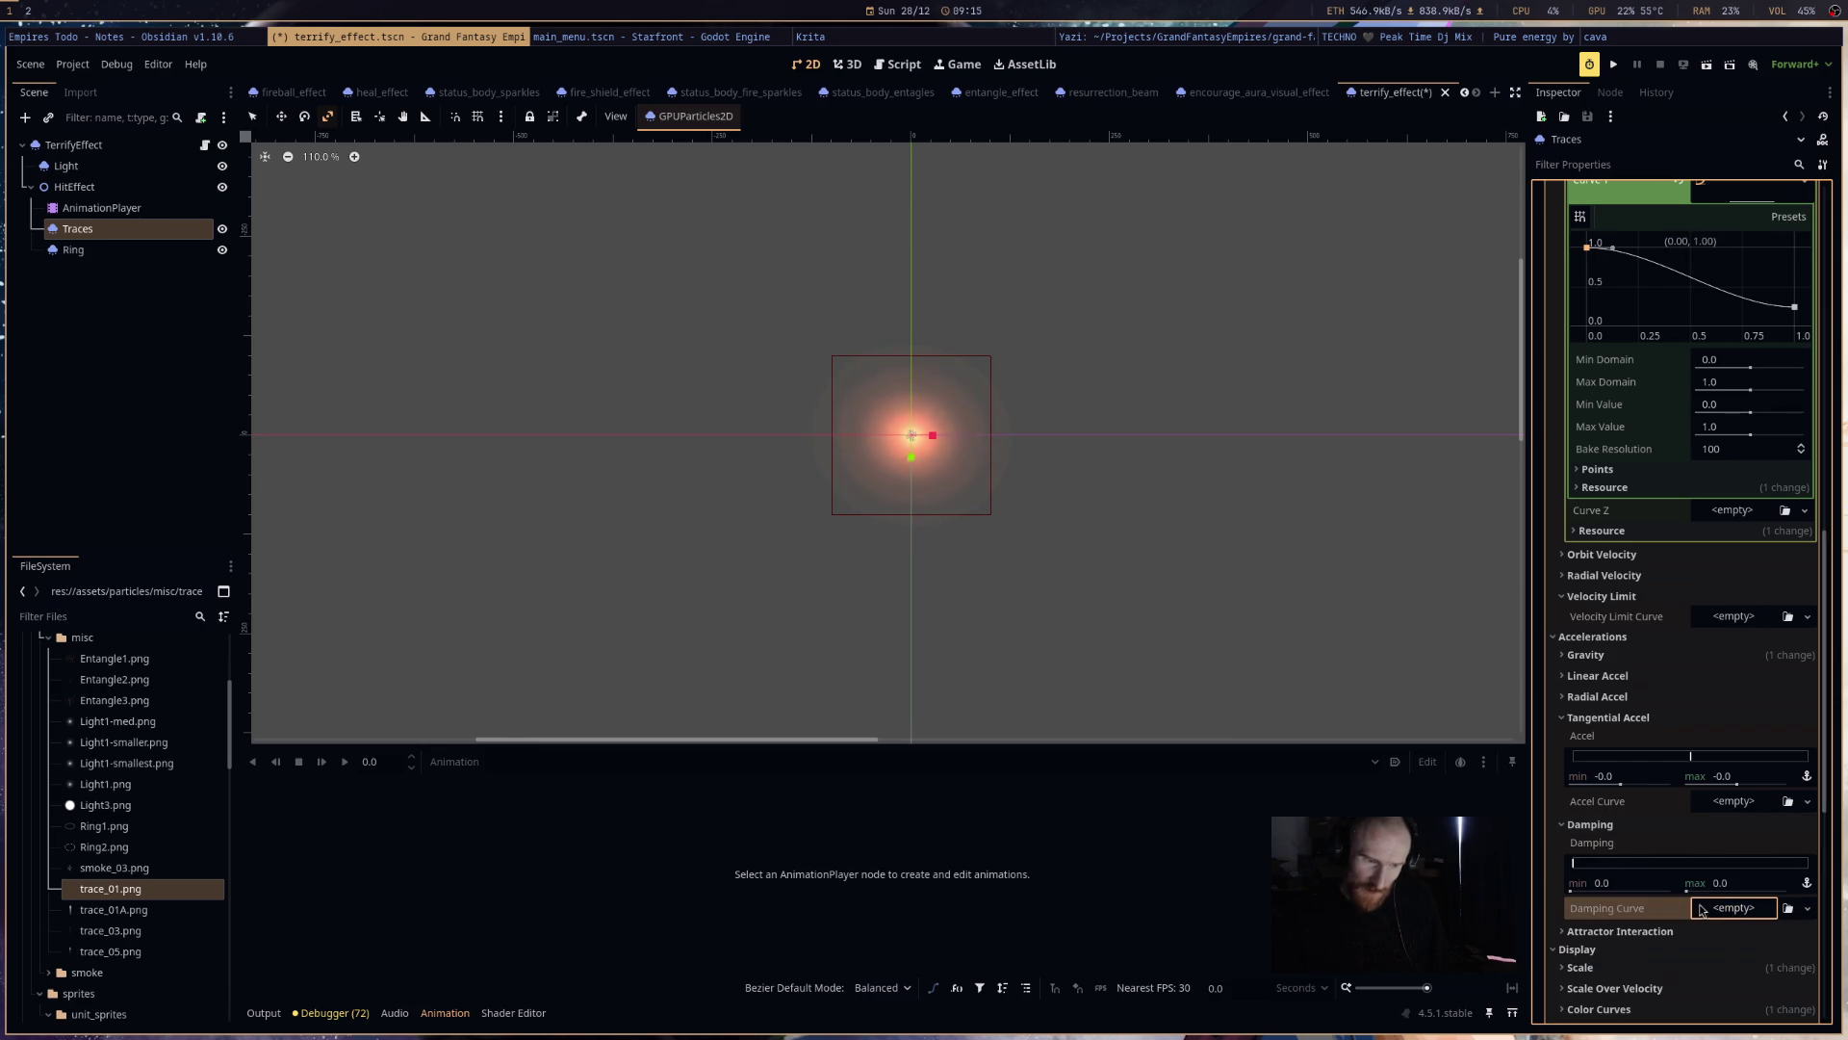
{"action": "left_click", "coordinate": [1598, 696]}
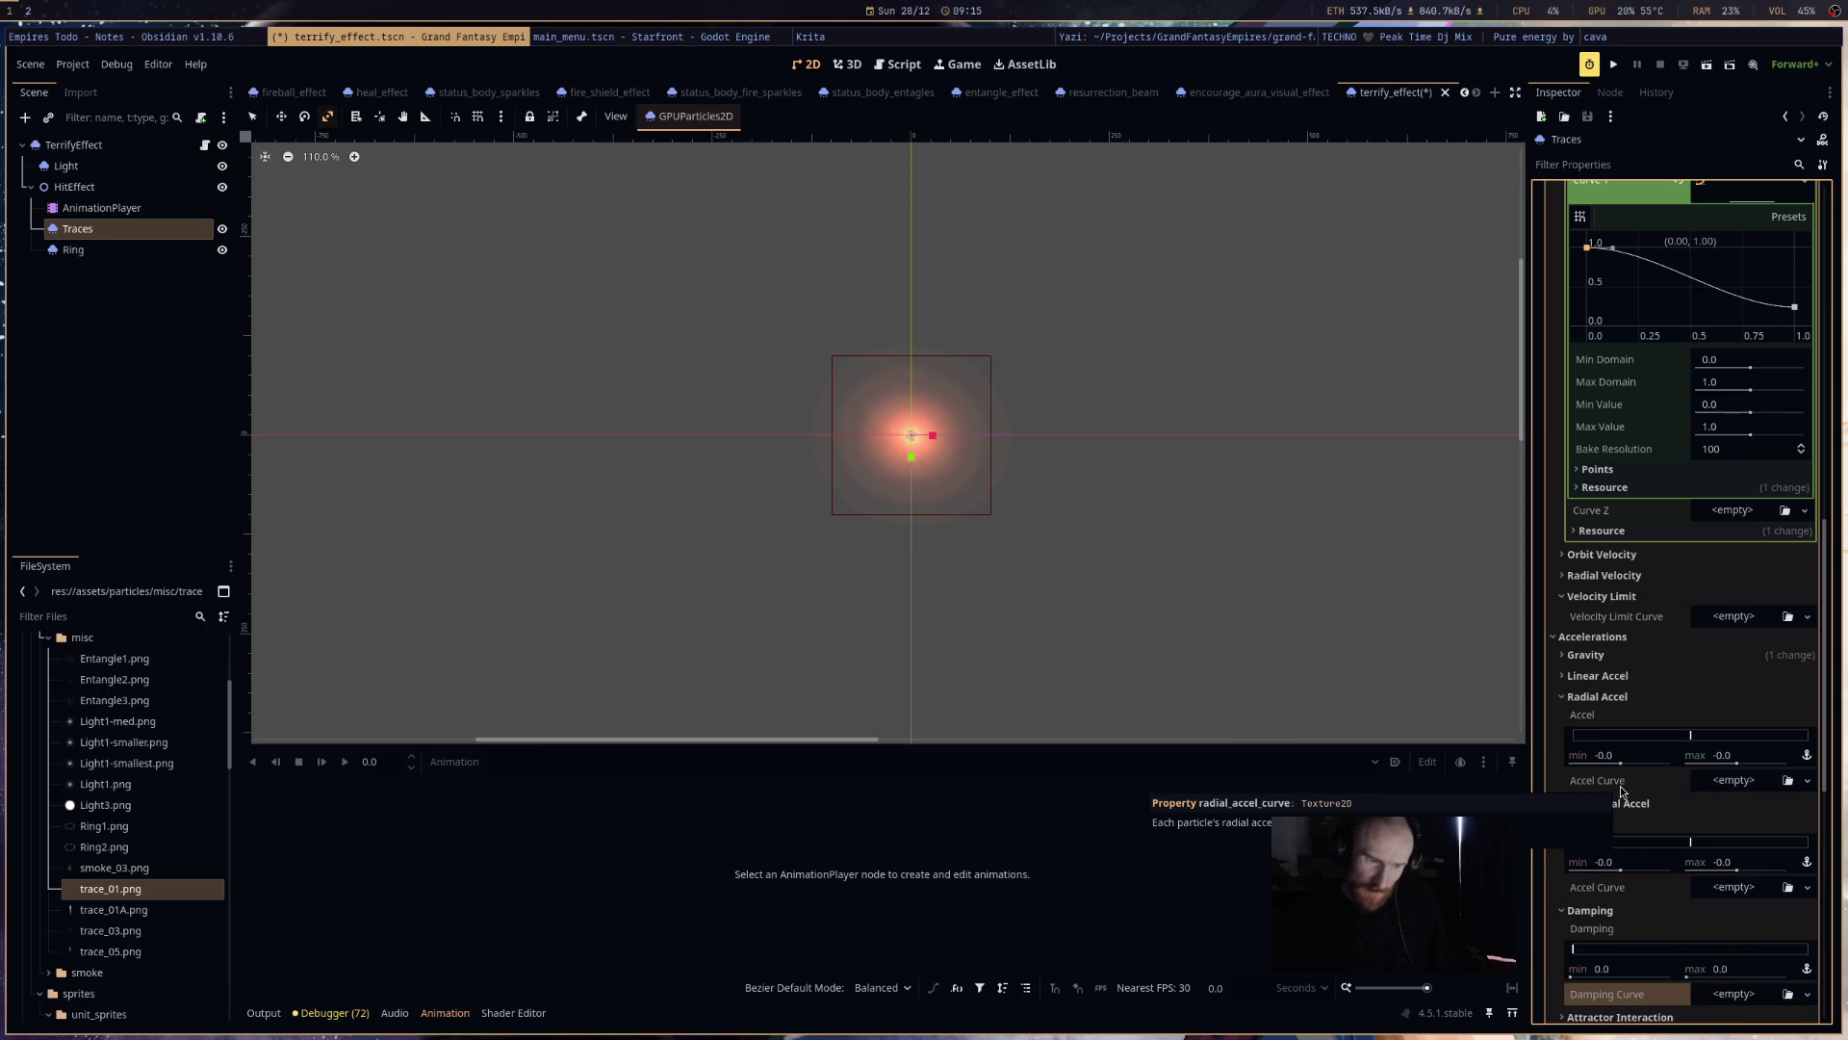
{"action": "left_click", "coordinate": [1694, 675]}
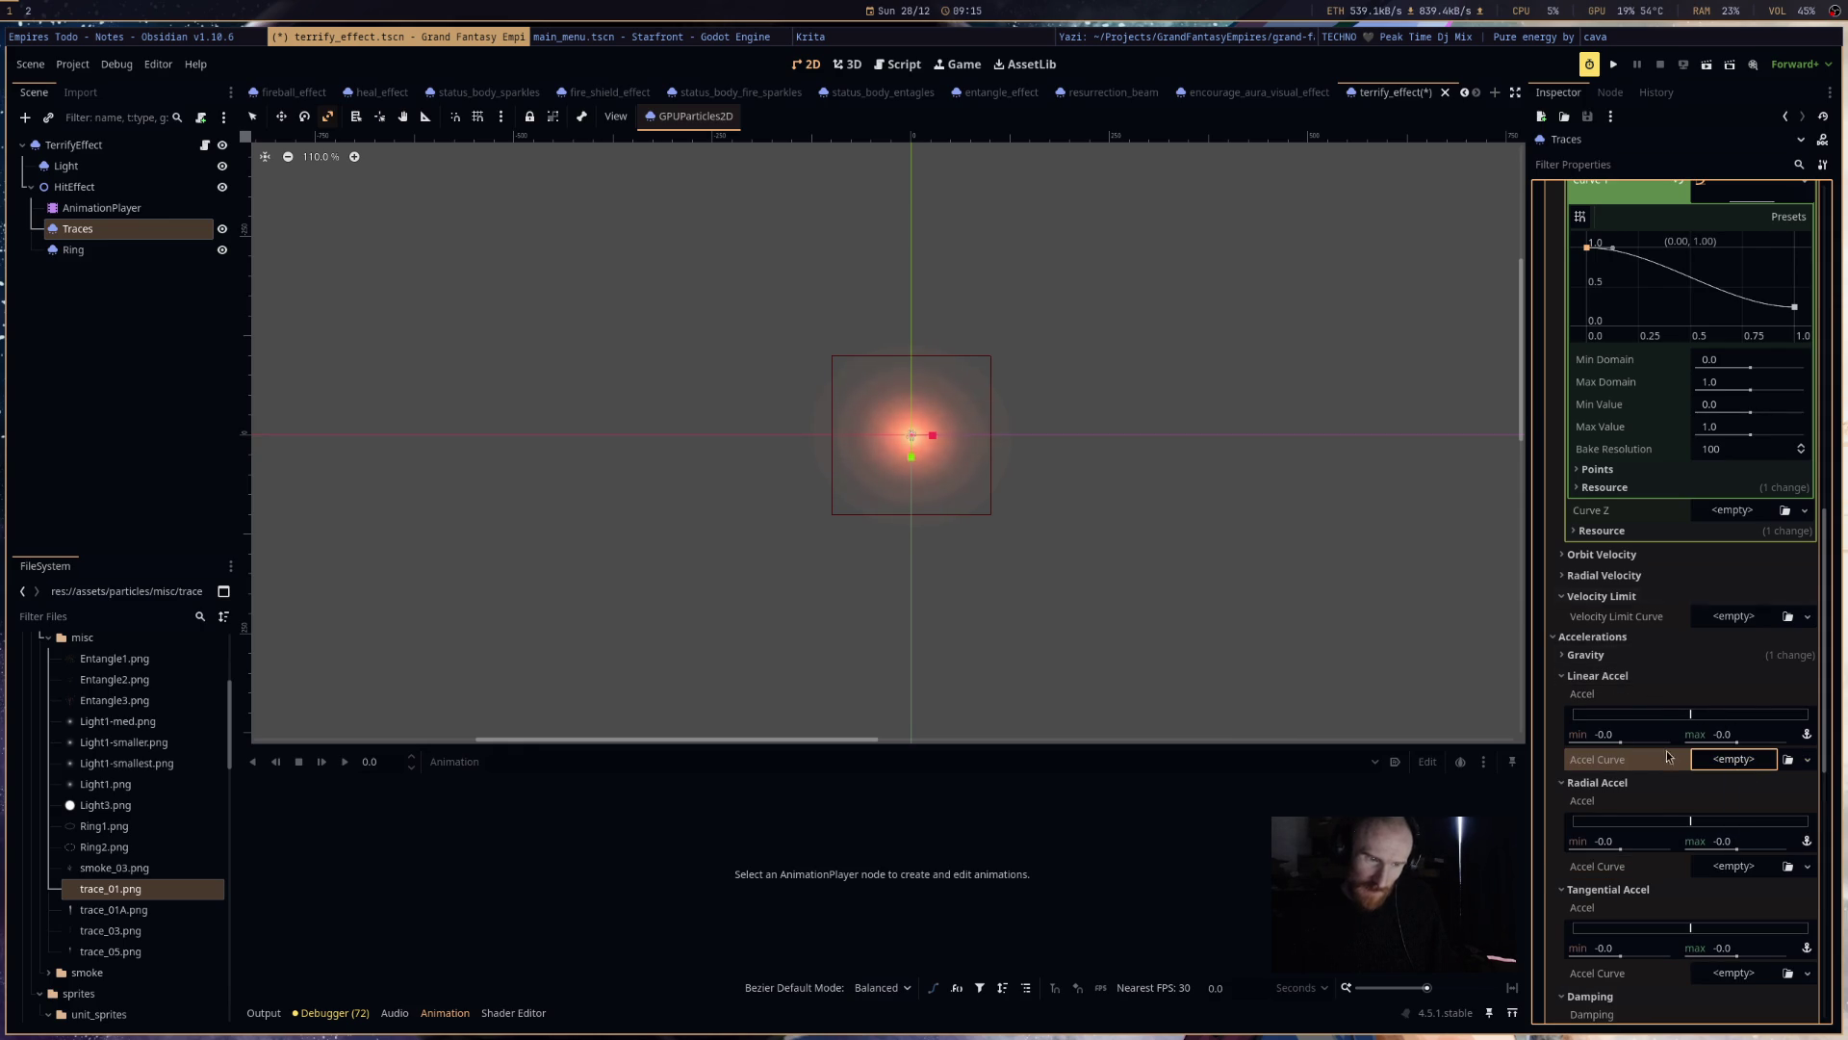
{"action": "scroll", "coordinate": [1636, 578], "scroll_direction": "up", "scroll_amount": 3}
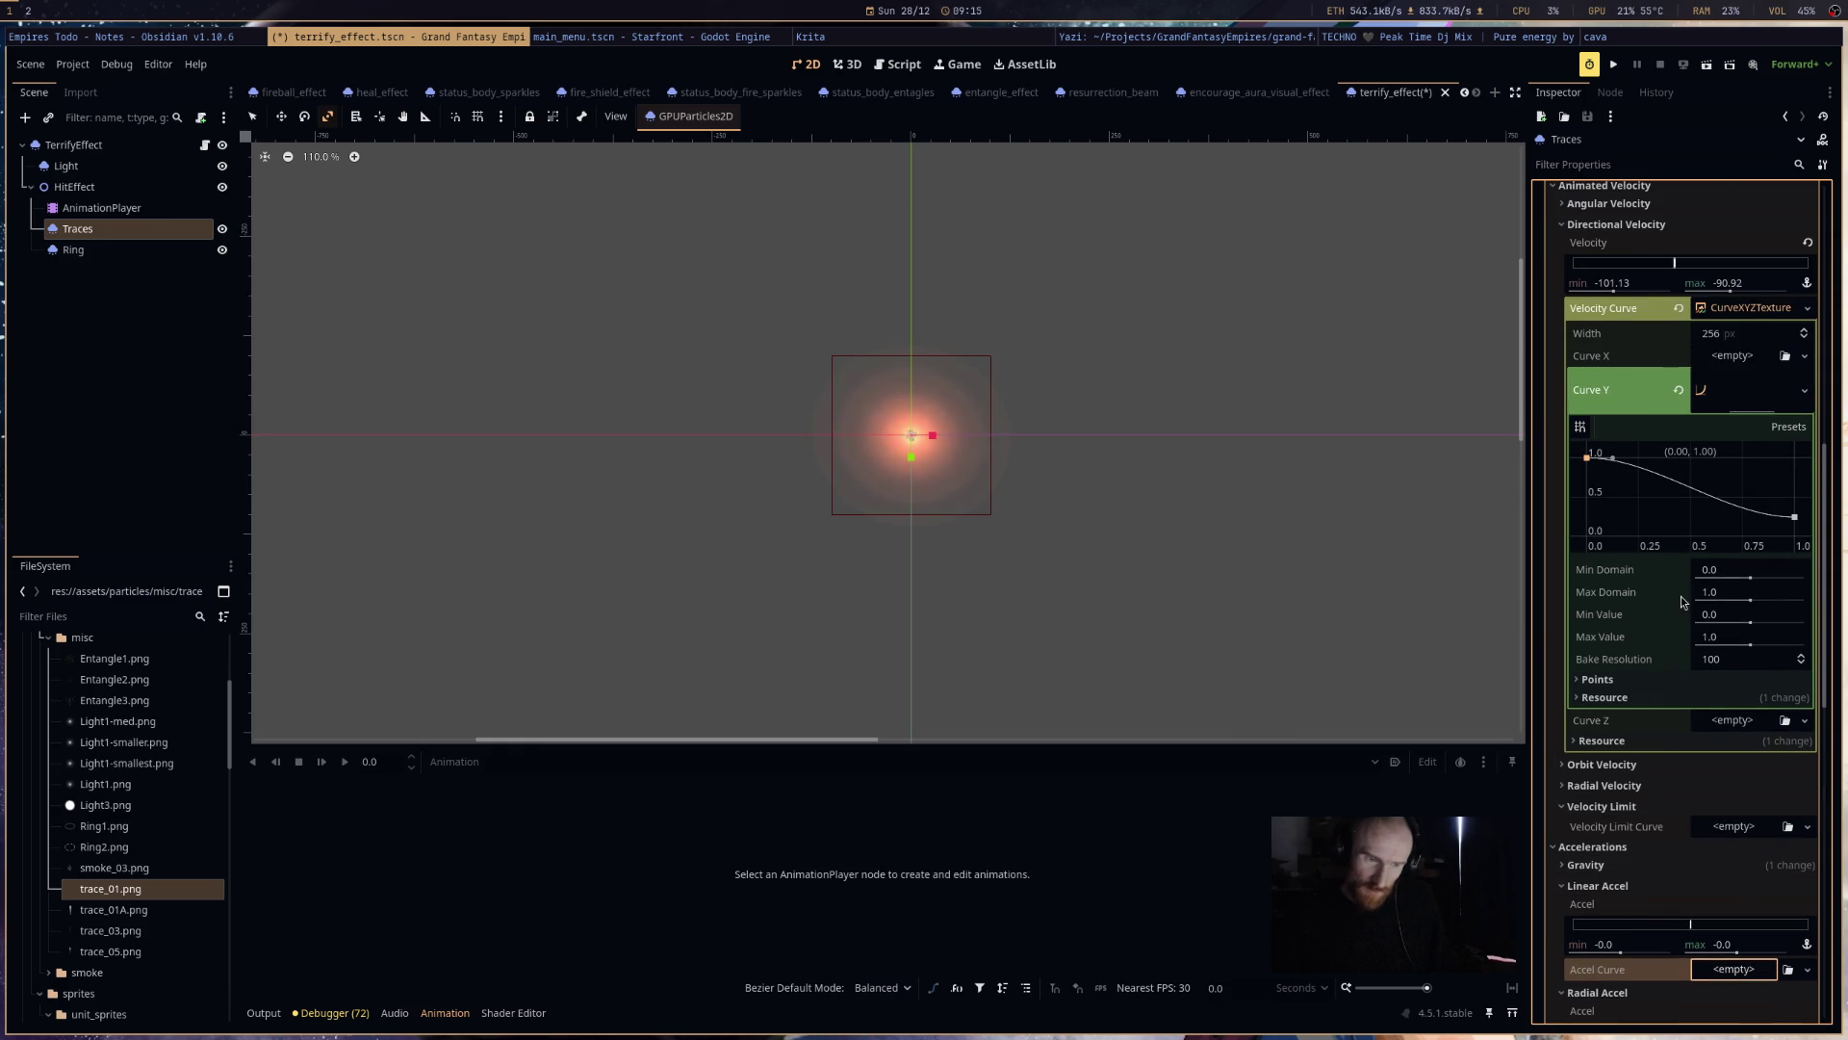
- Drag both Curve Y points to flatten the Y velocity curve at 1.0
{"action": "scroll", "coordinate": [1668, 599], "scroll_direction": "up", "scroll_amount": 4}
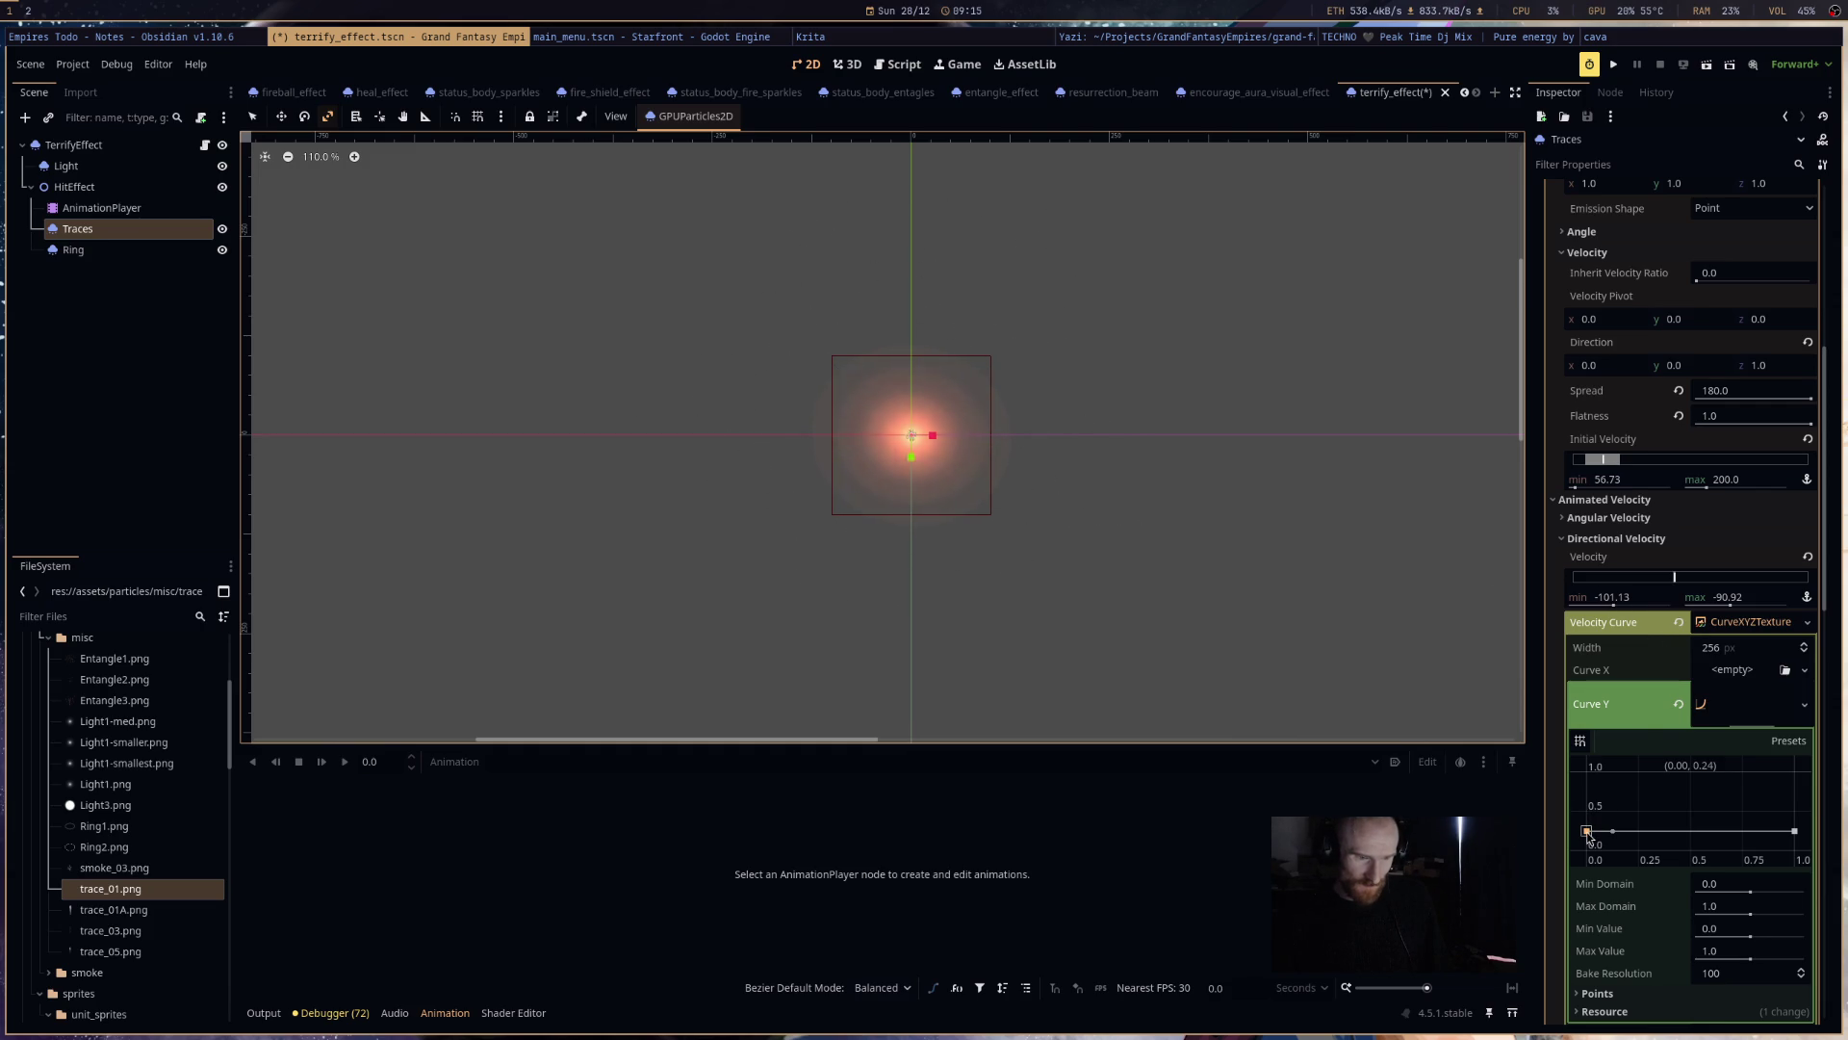
{"action": "left_click_drag", "start_coordinate": [1588, 834], "coordinate": [1587, 849]}
{"action": "left_click_drag", "start_coordinate": [1794, 831], "coordinate": [1803, 872]}
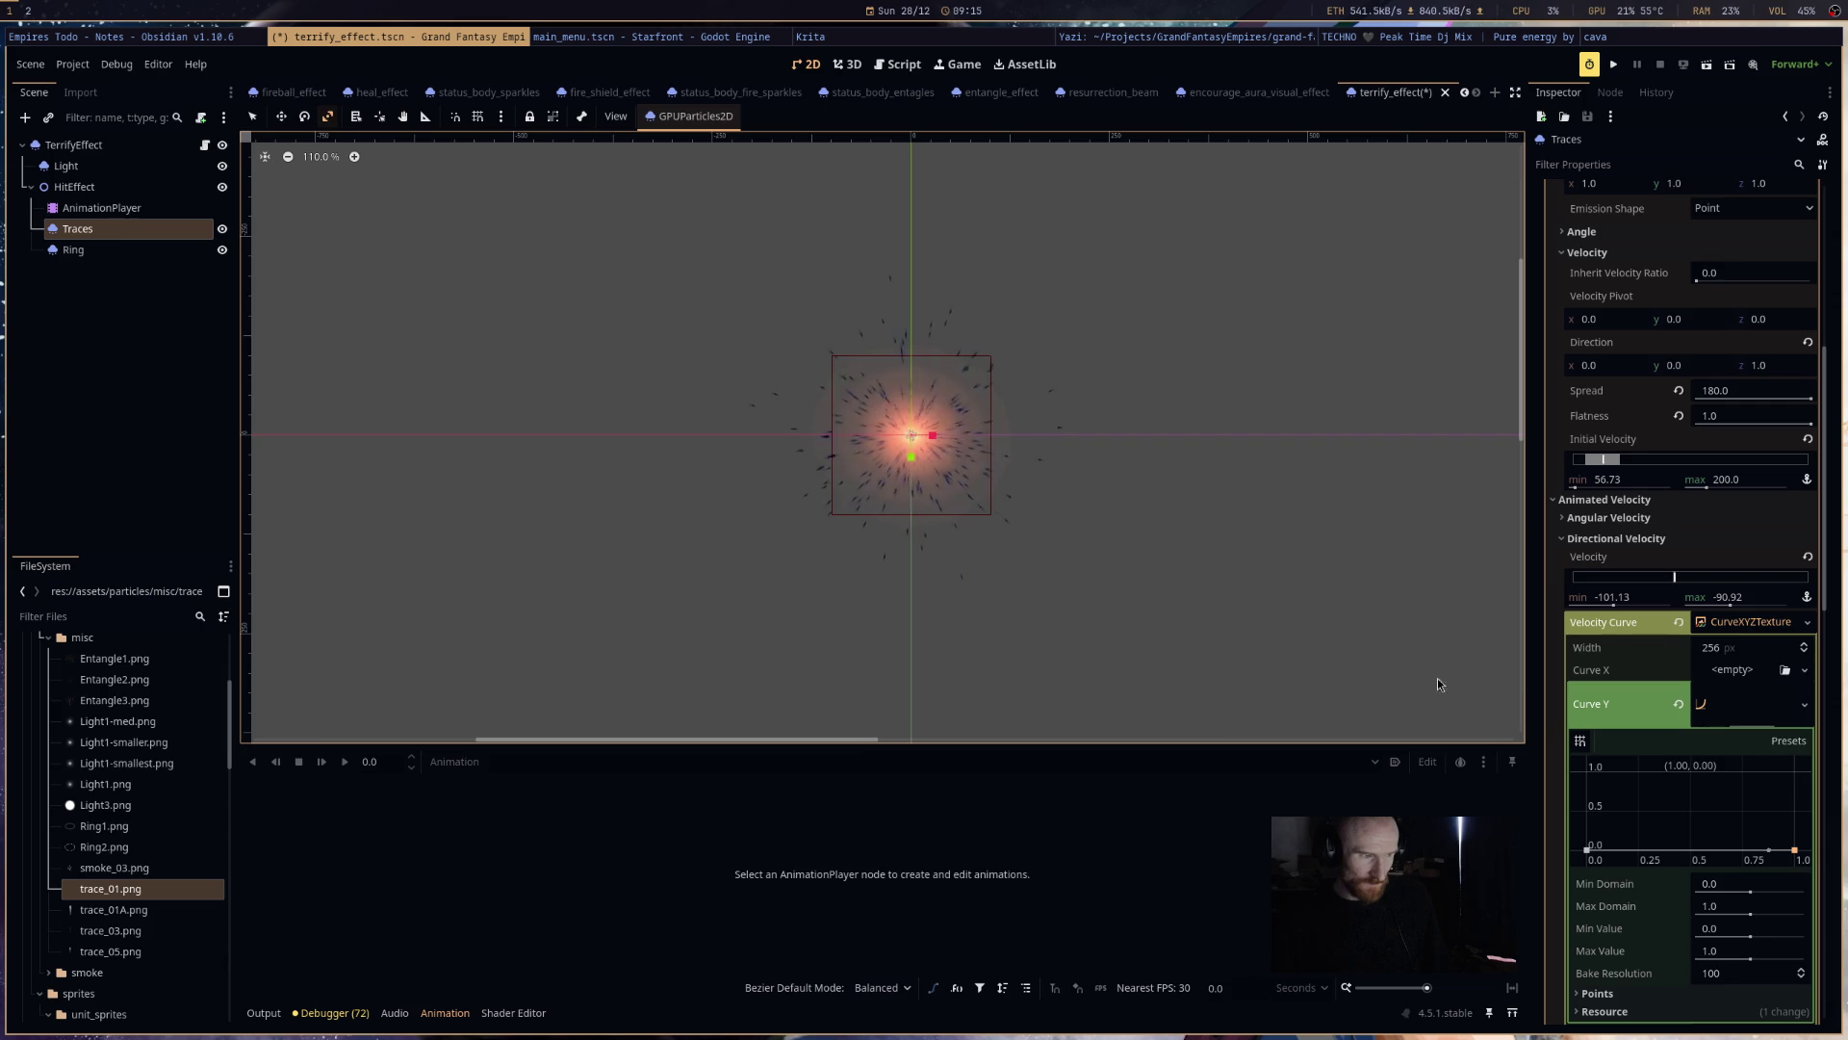
{"action": "mouse_move", "coordinate": [1587, 849]}
{"action": "left_mouse_down"}
{"action": "mouse_move", "coordinate": [1562, 792]}
{"action": "mouse_move", "coordinate": [1583, 768]}
{"action": "left_mouse_up"}
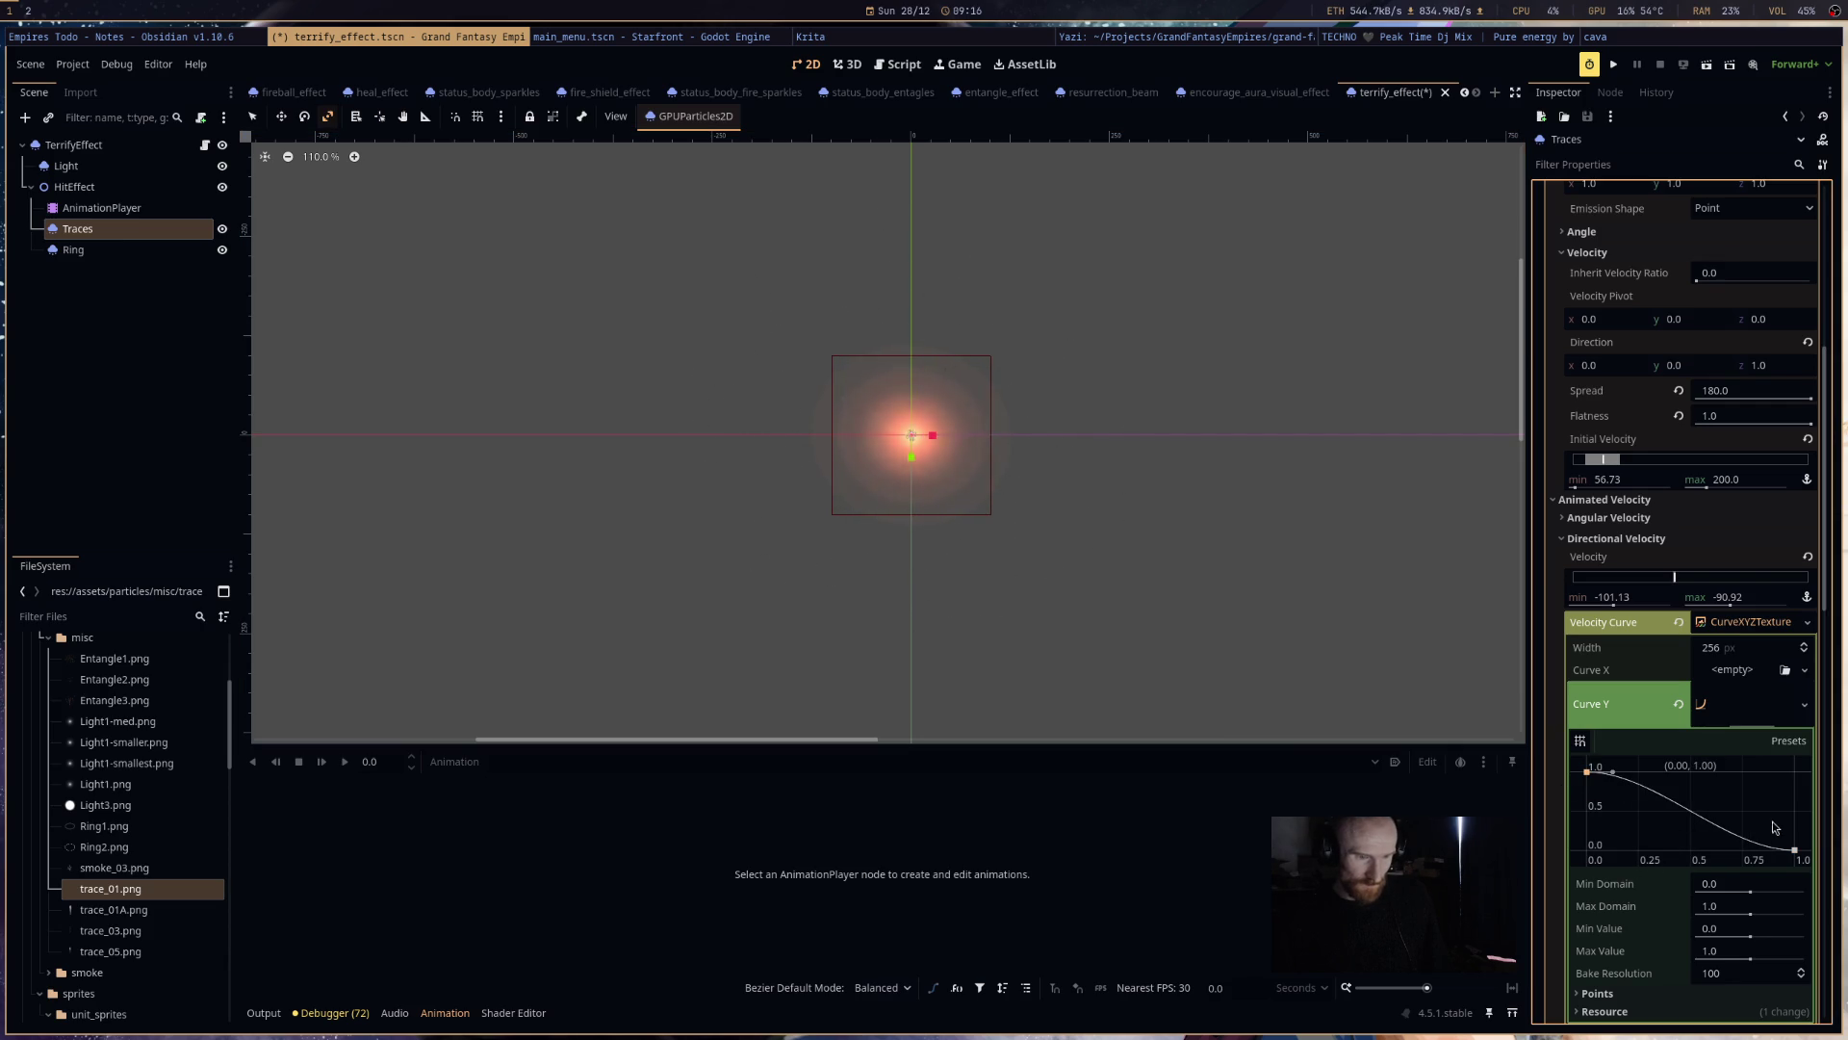
{"action": "left_click_drag", "start_coordinate": [1790, 853], "coordinate": [1809, 794]}
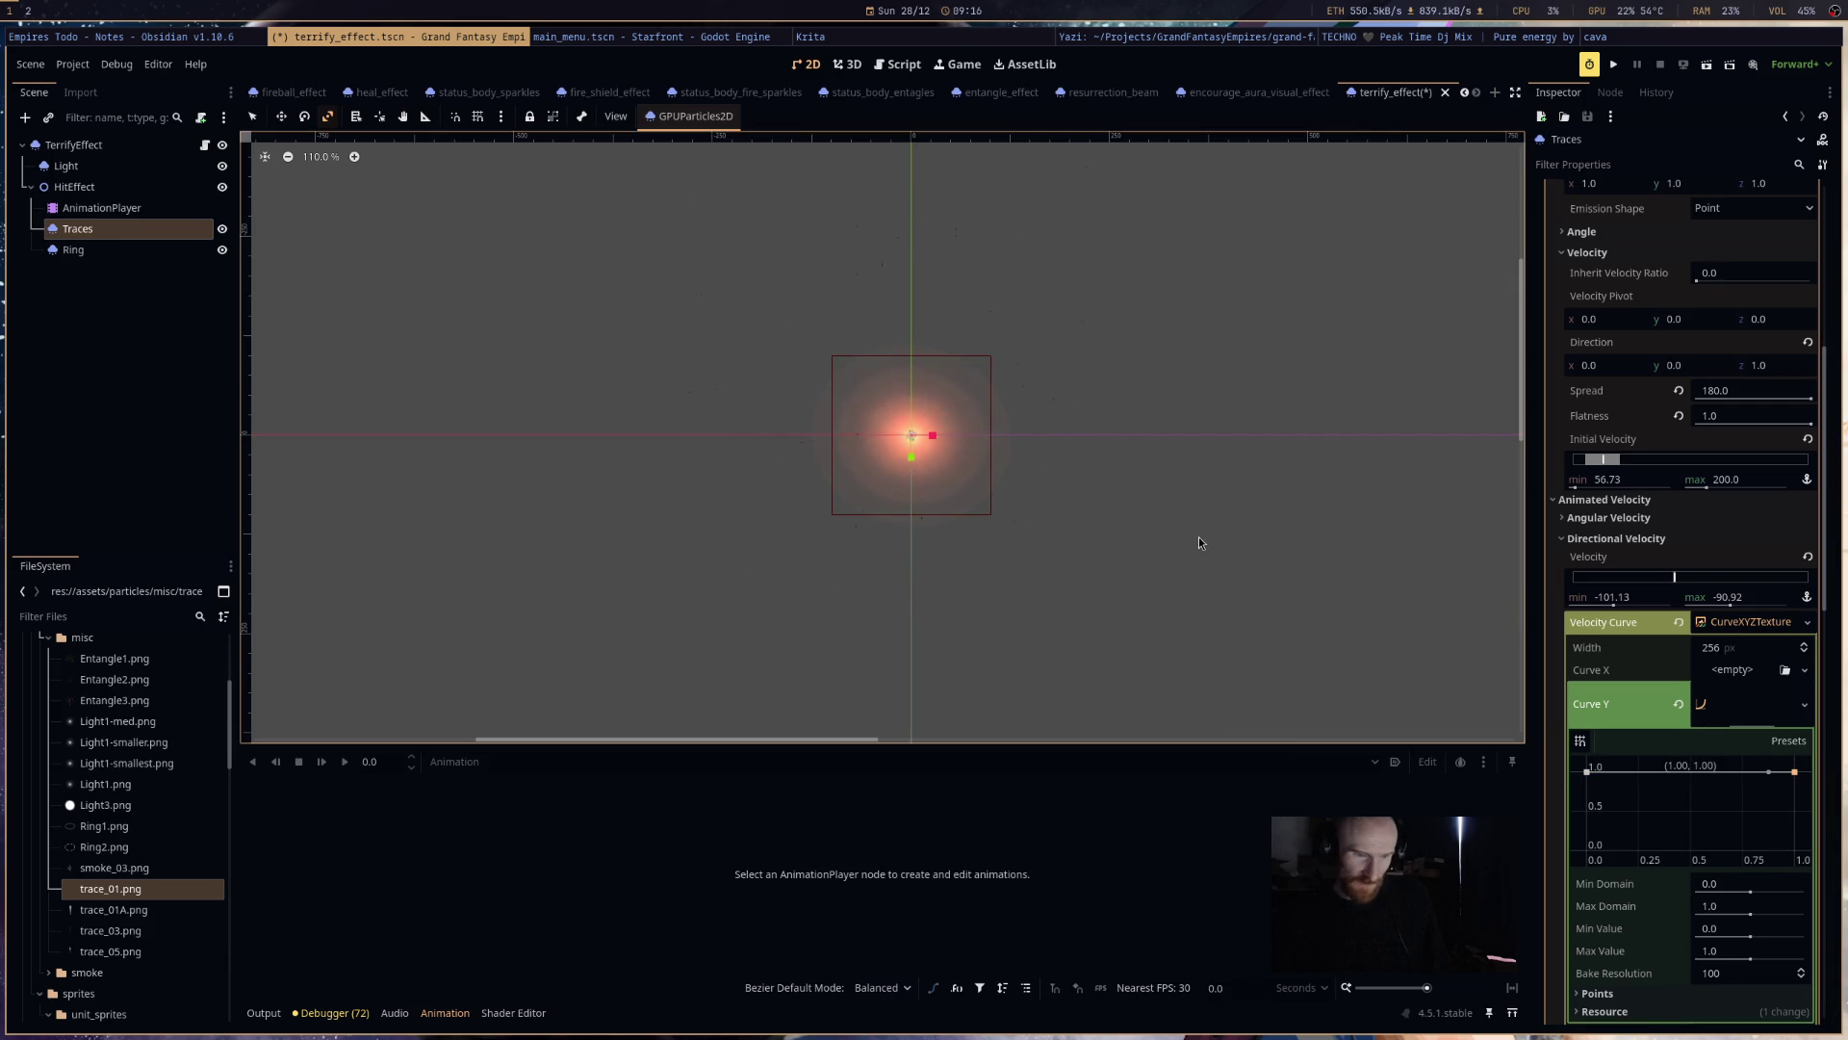
- Set Directional Velocity max to -29.64, keeping the minimum at -101.13, and collapse Curve Y
{"action": "left_click_drag", "start_coordinate": [1613, 603], "coordinate": [1684, 602]}
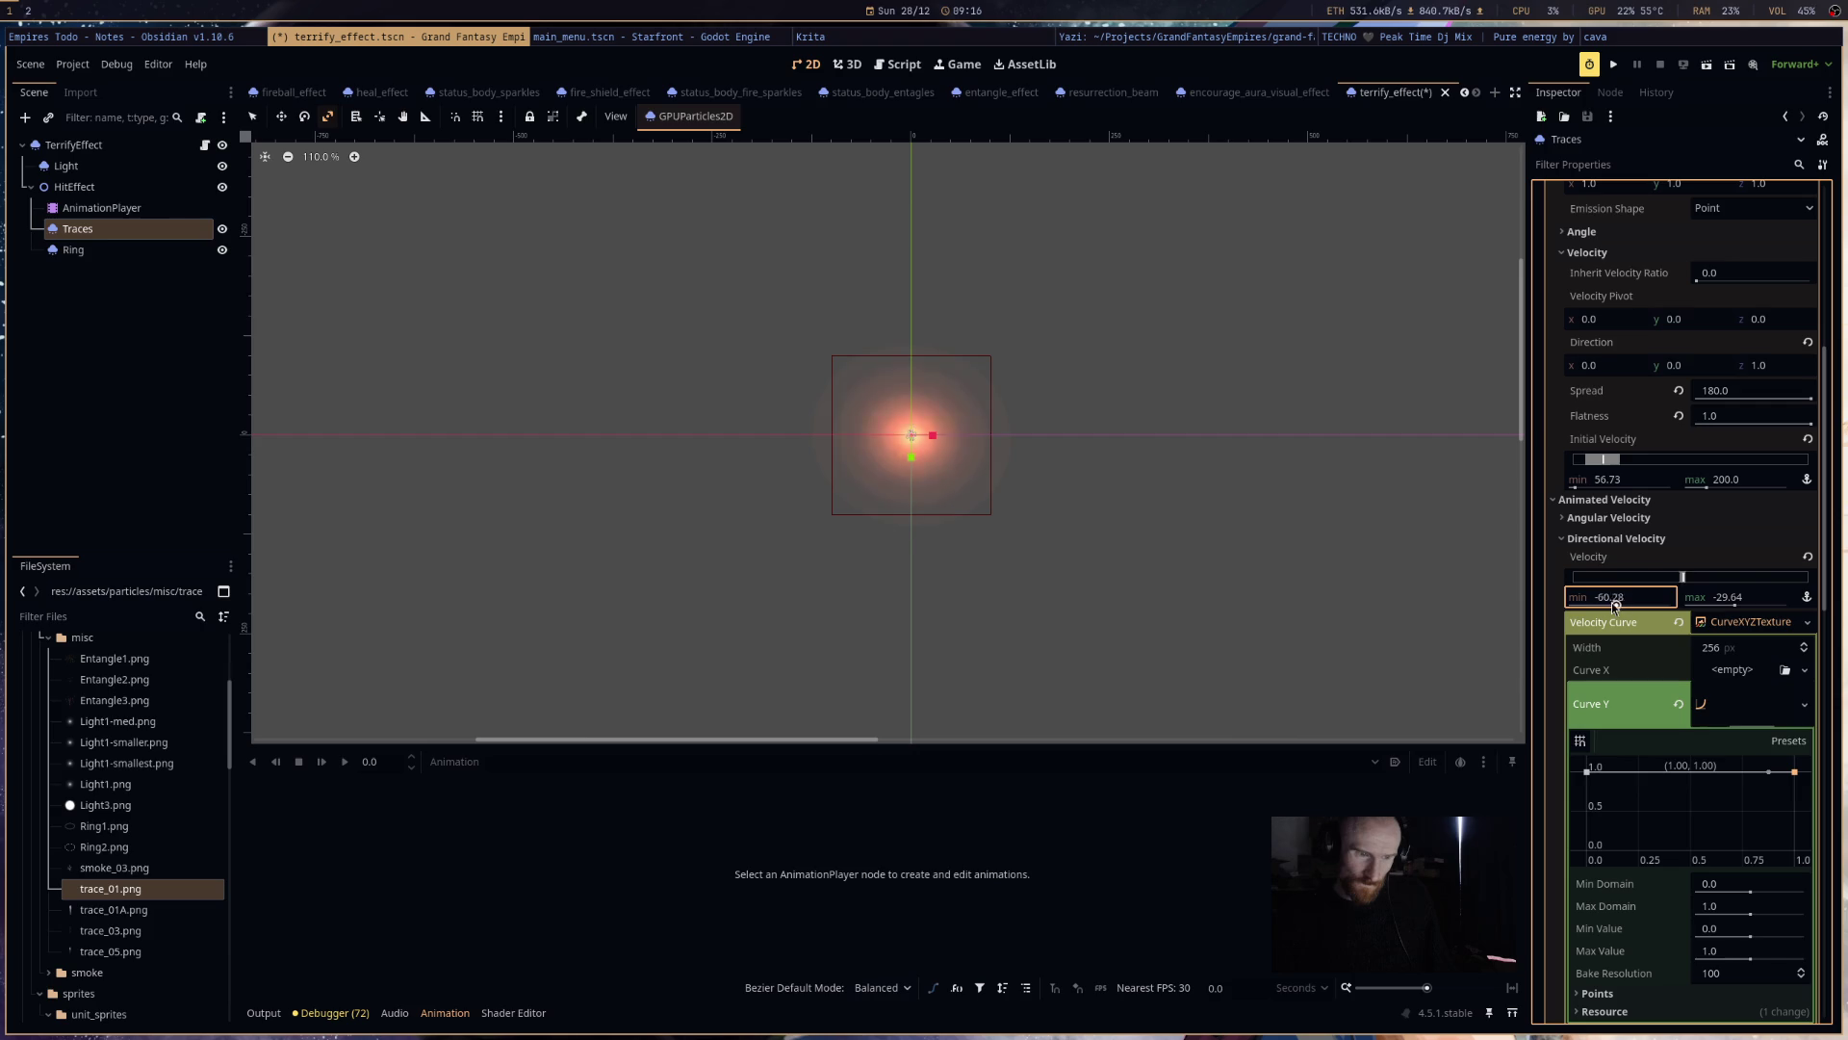
{"action": "key", "text": "ctrl+z"}
{"action": "left_click", "coordinate": [1756, 703]}
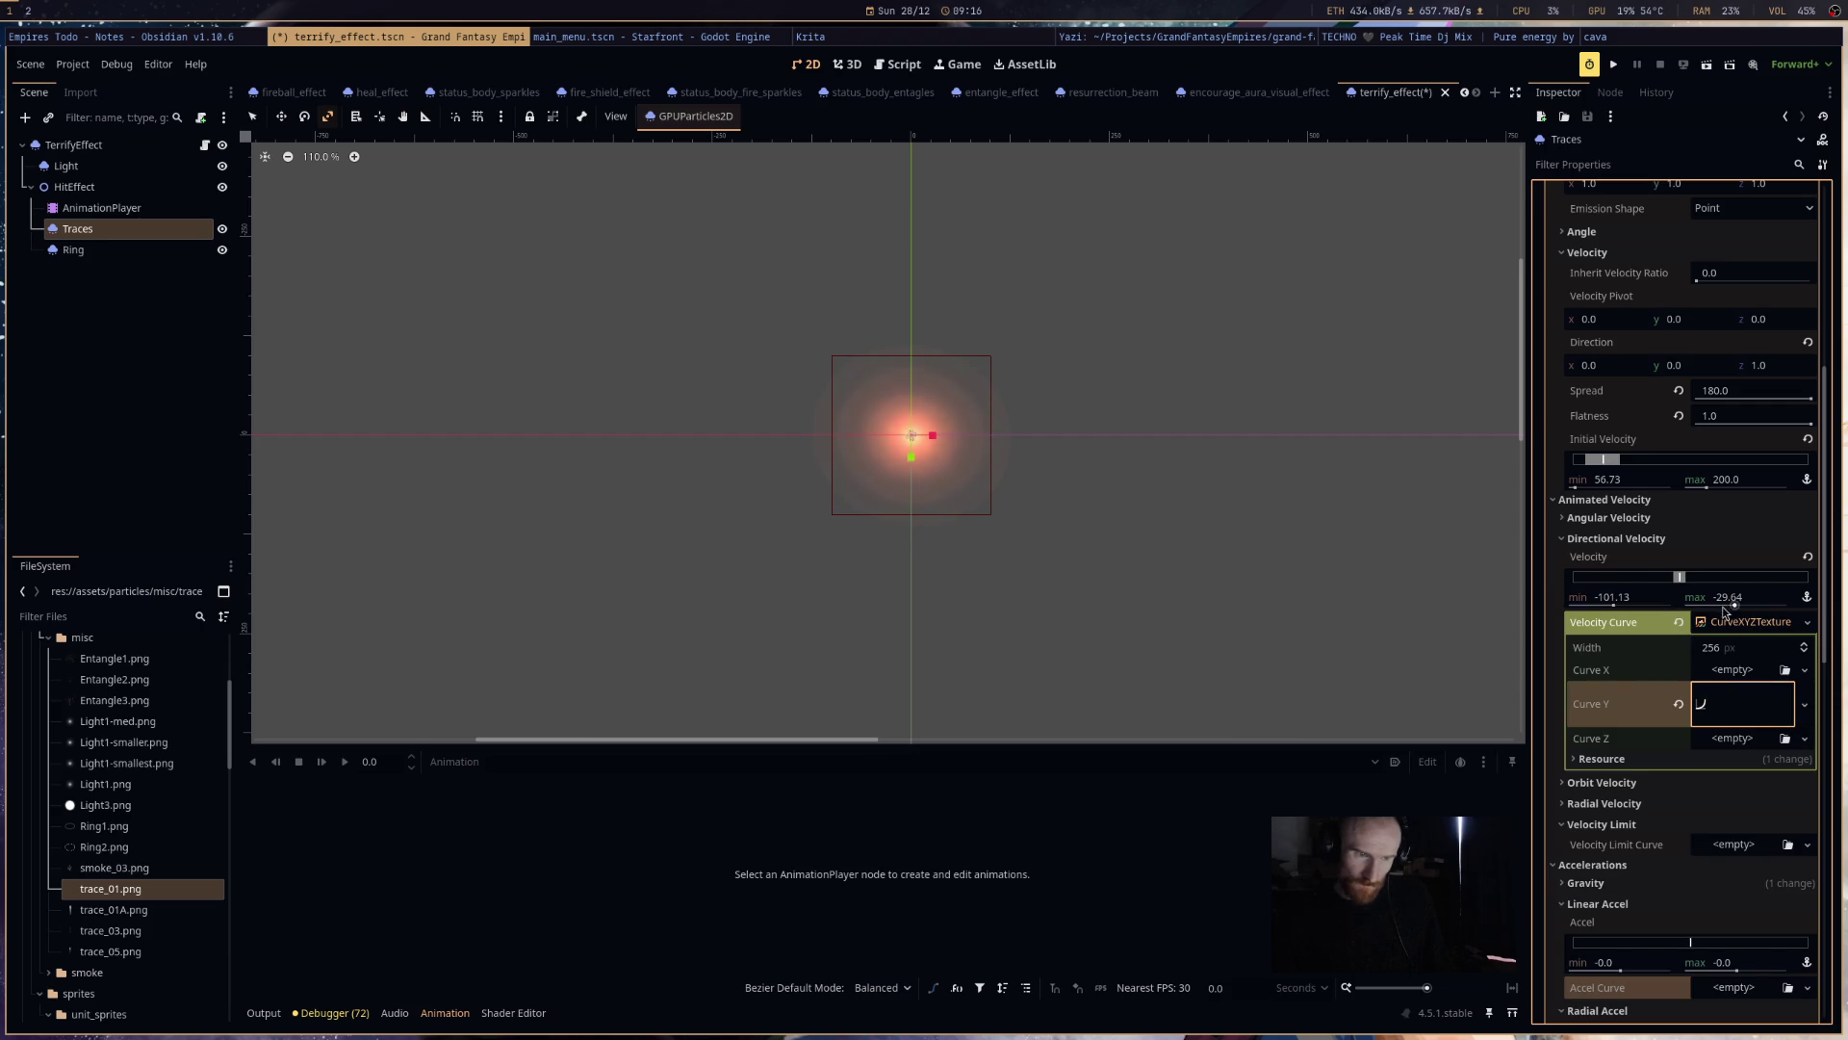
{"action": "left_click", "coordinate": [1729, 670]}
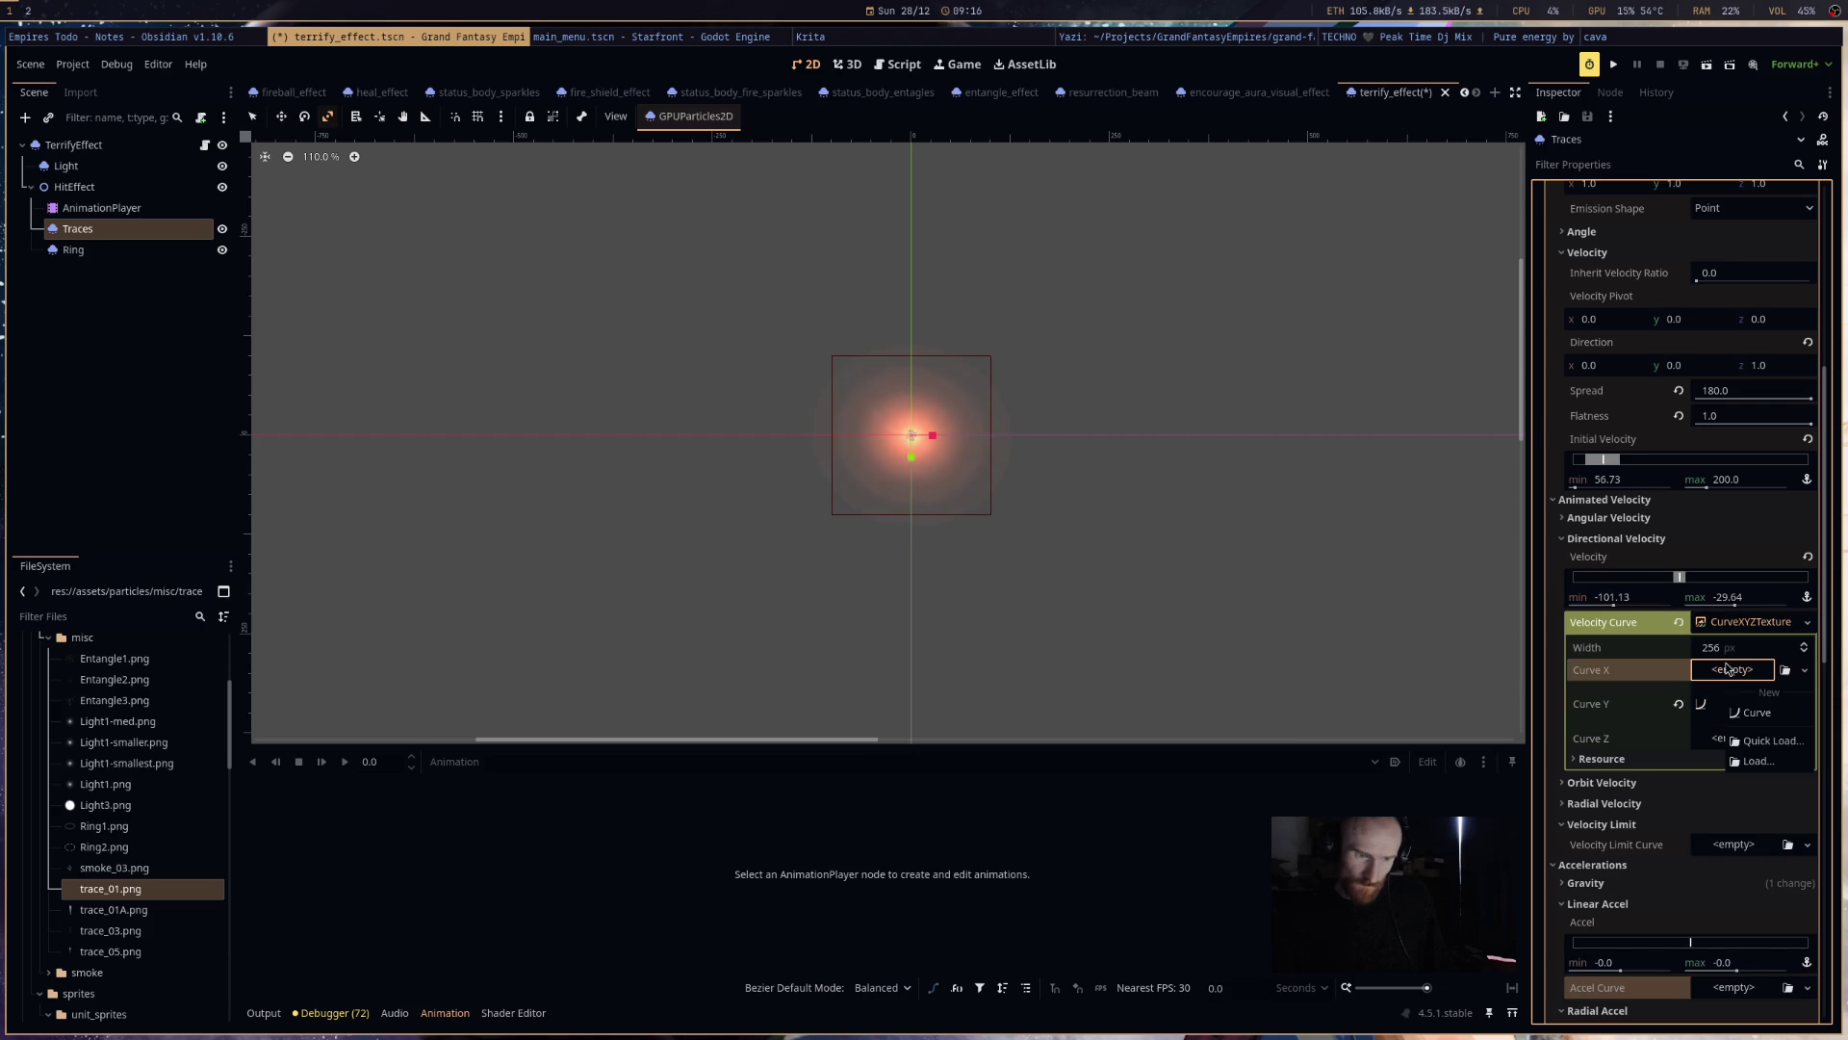
- Create a new Curve X, reset Initial Velocity, and set Curve X's start to about 0.47
{"action": "left_click", "coordinate": [1765, 714]}
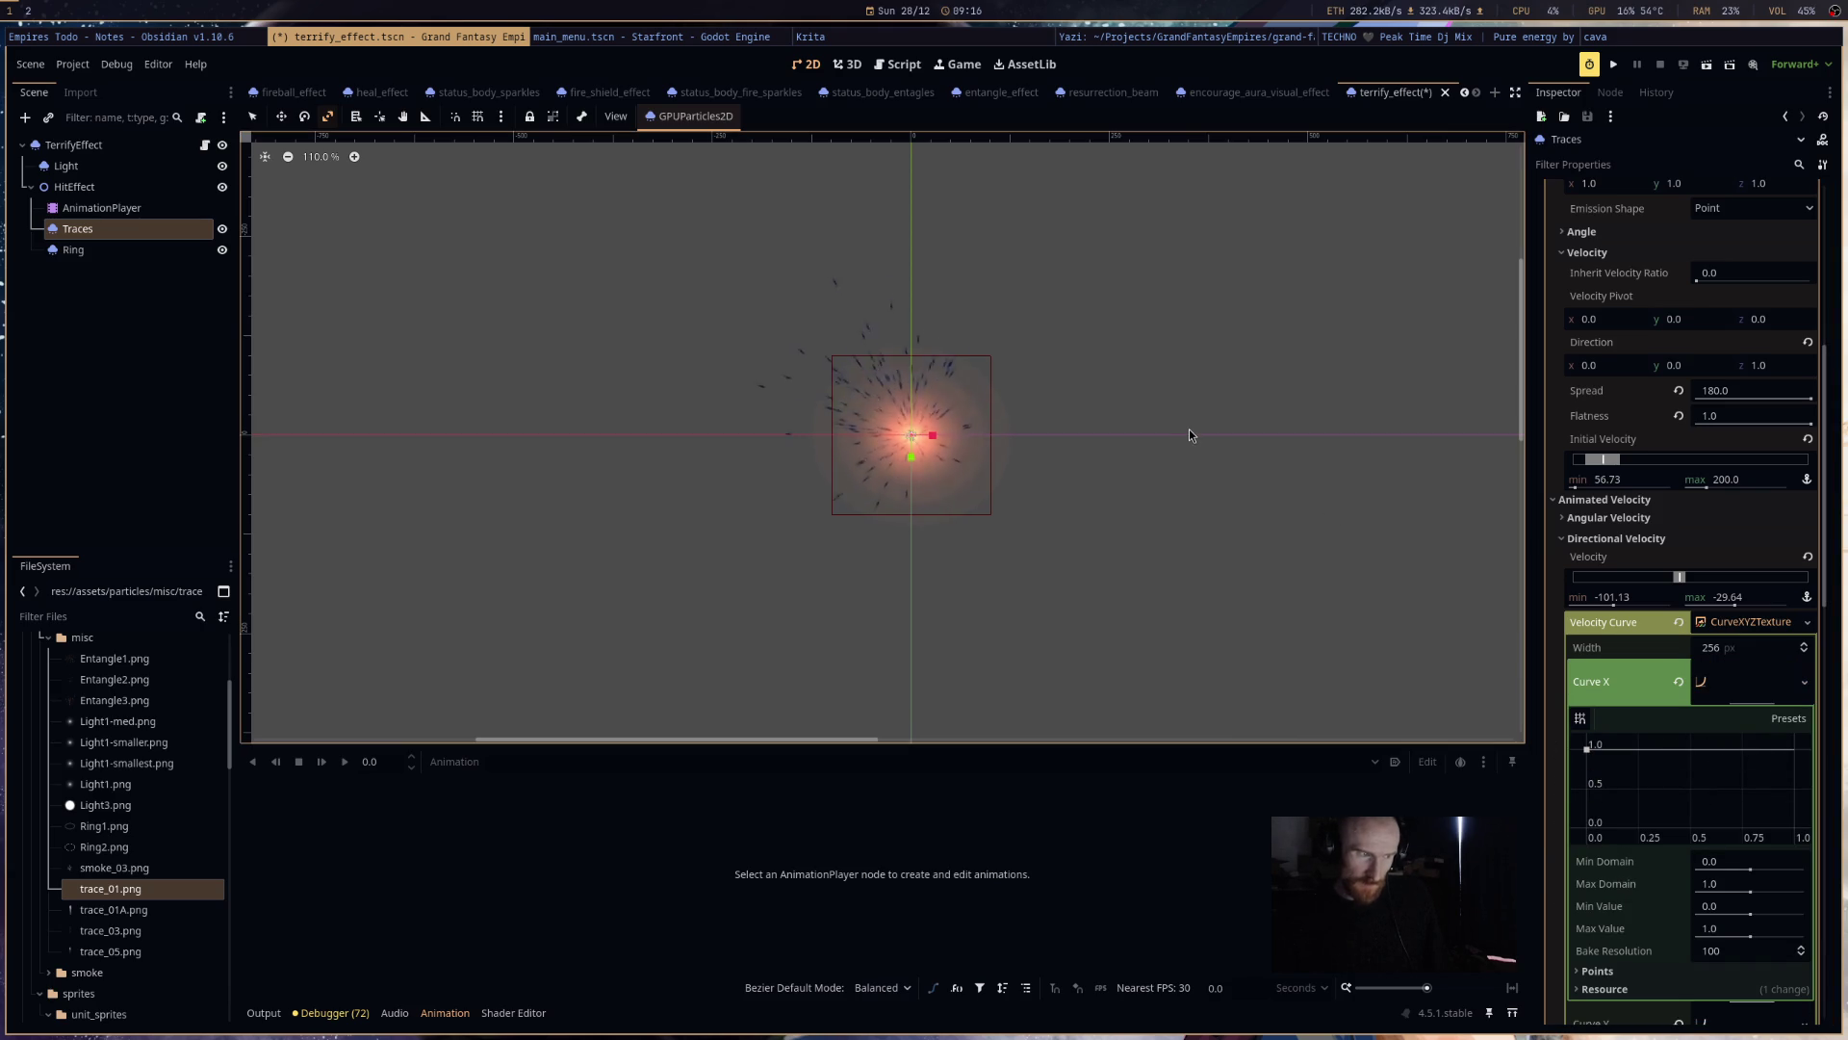
{"action": "scroll", "coordinate": [1646, 575], "scroll_direction": "up", "scroll_amount": 5}
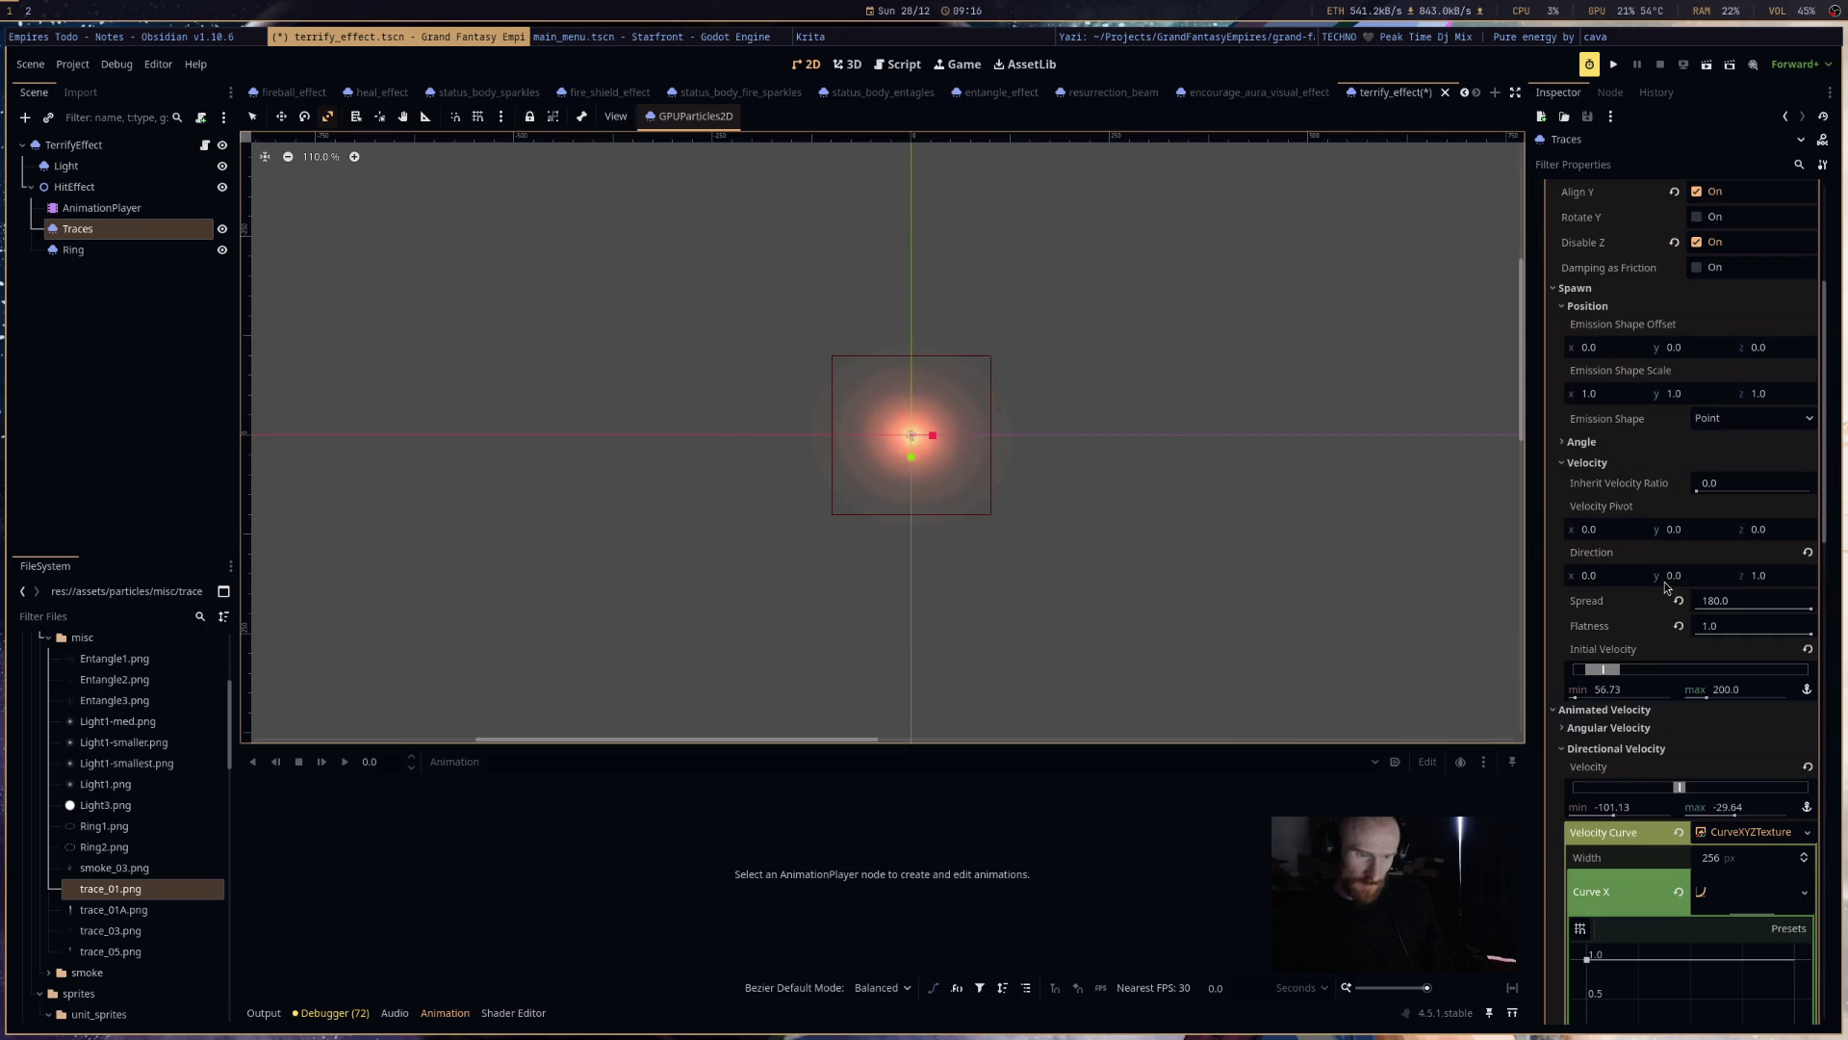
{"action": "left_click", "coordinate": [1807, 650]}
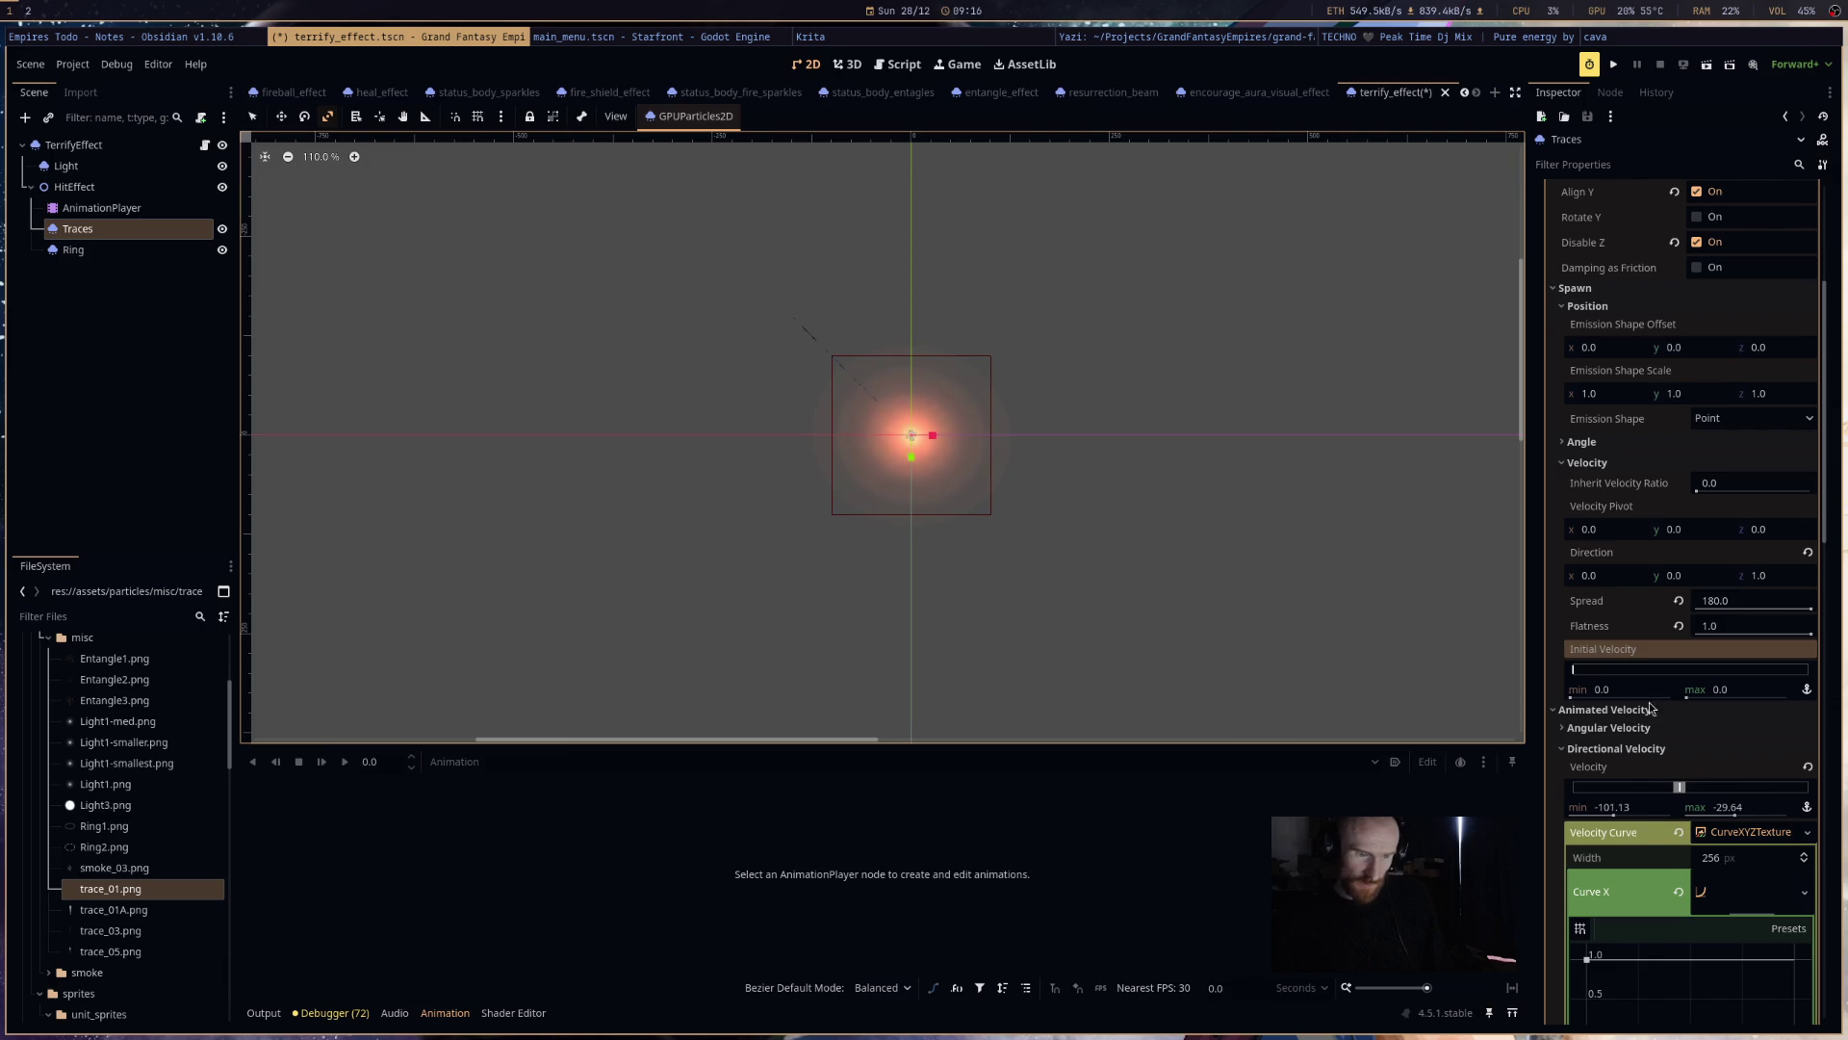
{"action": "scroll", "coordinate": [1684, 741], "scroll_direction": "down", "scroll_amount": 10}
{"action": "left_click_drag", "start_coordinate": [1589, 545], "coordinate": [1556, 647]}
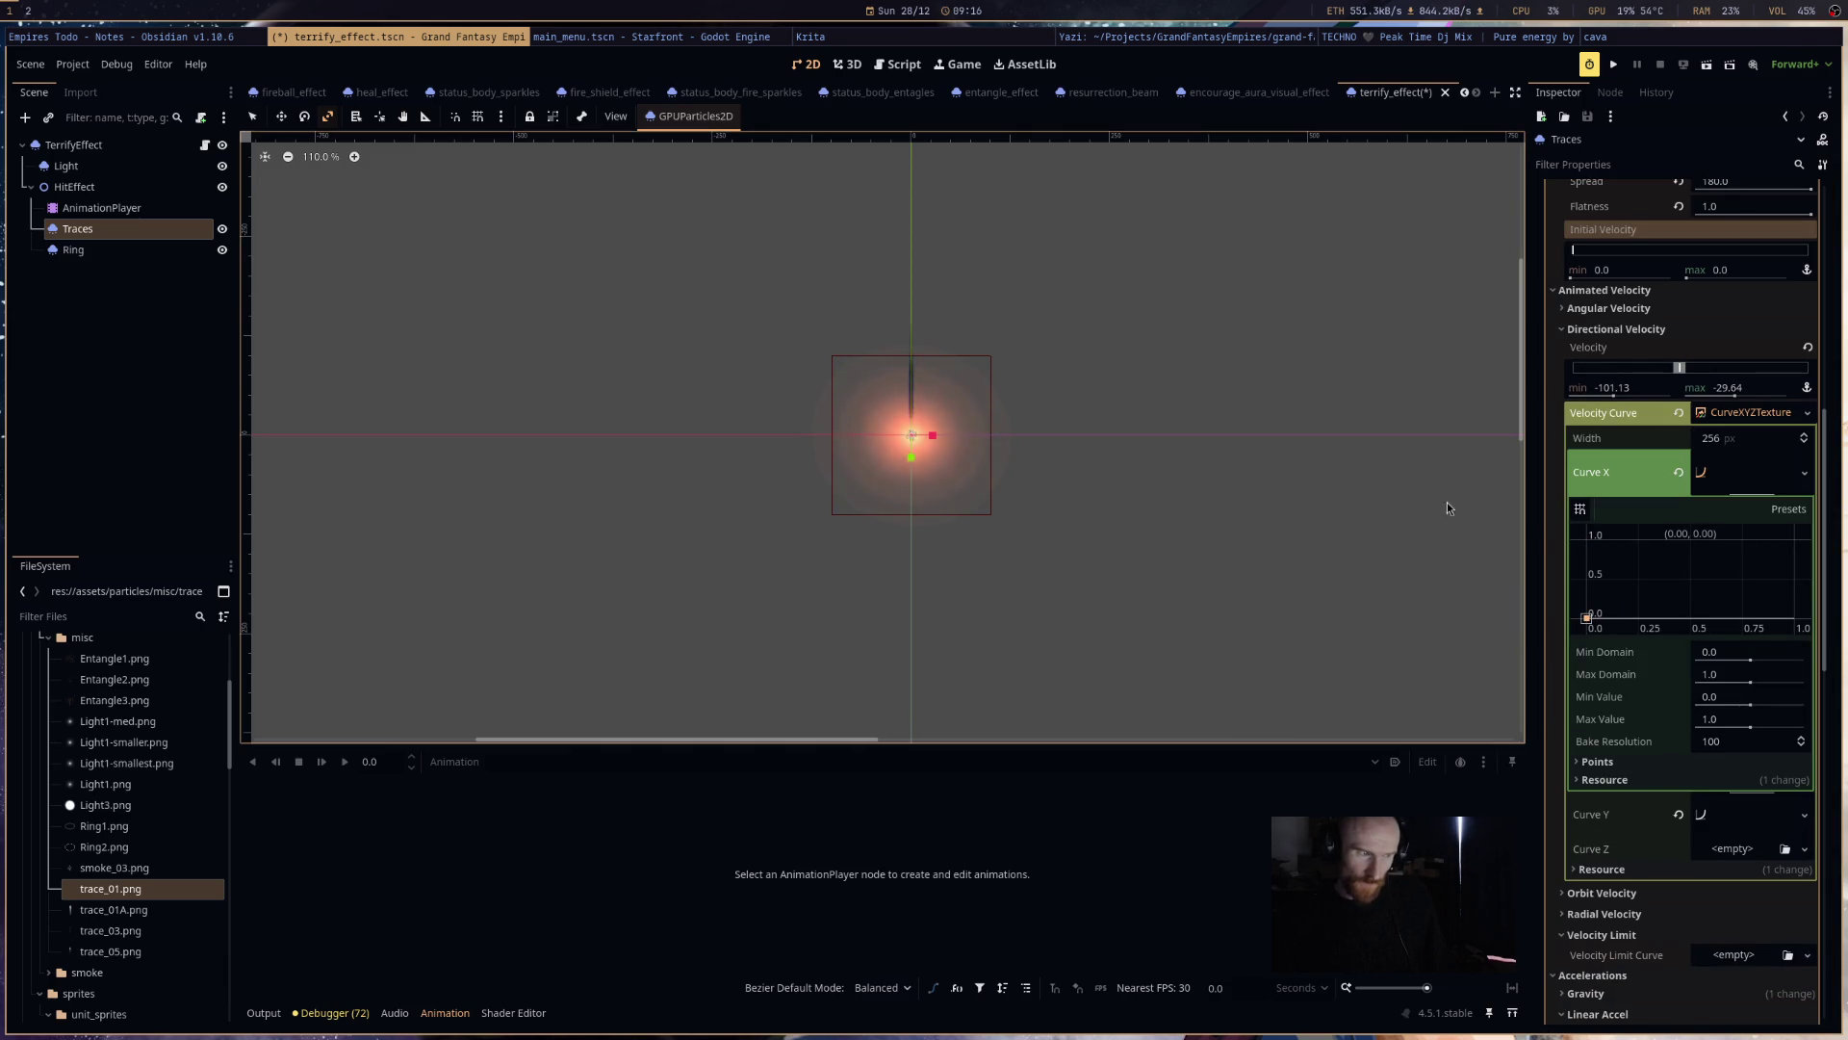
{"action": "left_click_drag", "start_coordinate": [1587, 621], "coordinate": [1580, 583]}
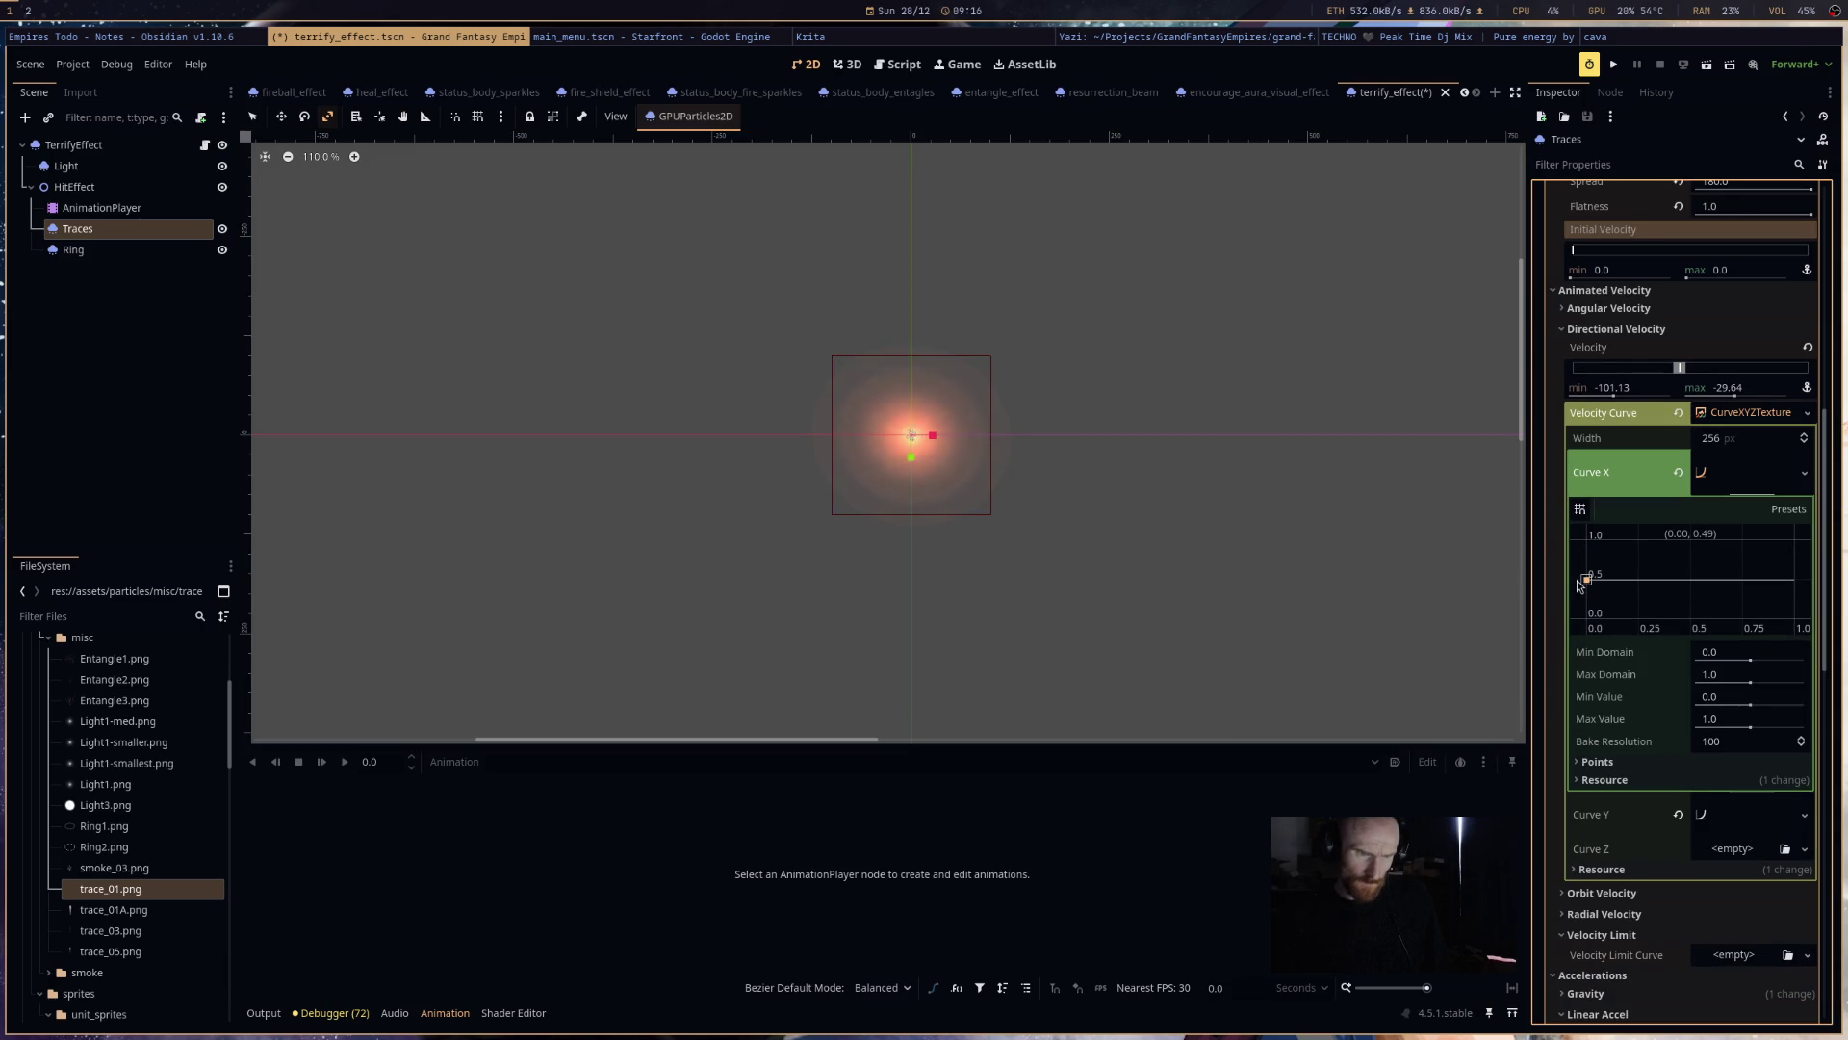
{"action": "scroll", "coordinate": [1713, 574], "scroll_direction": "down", "scroll_amount": 7}
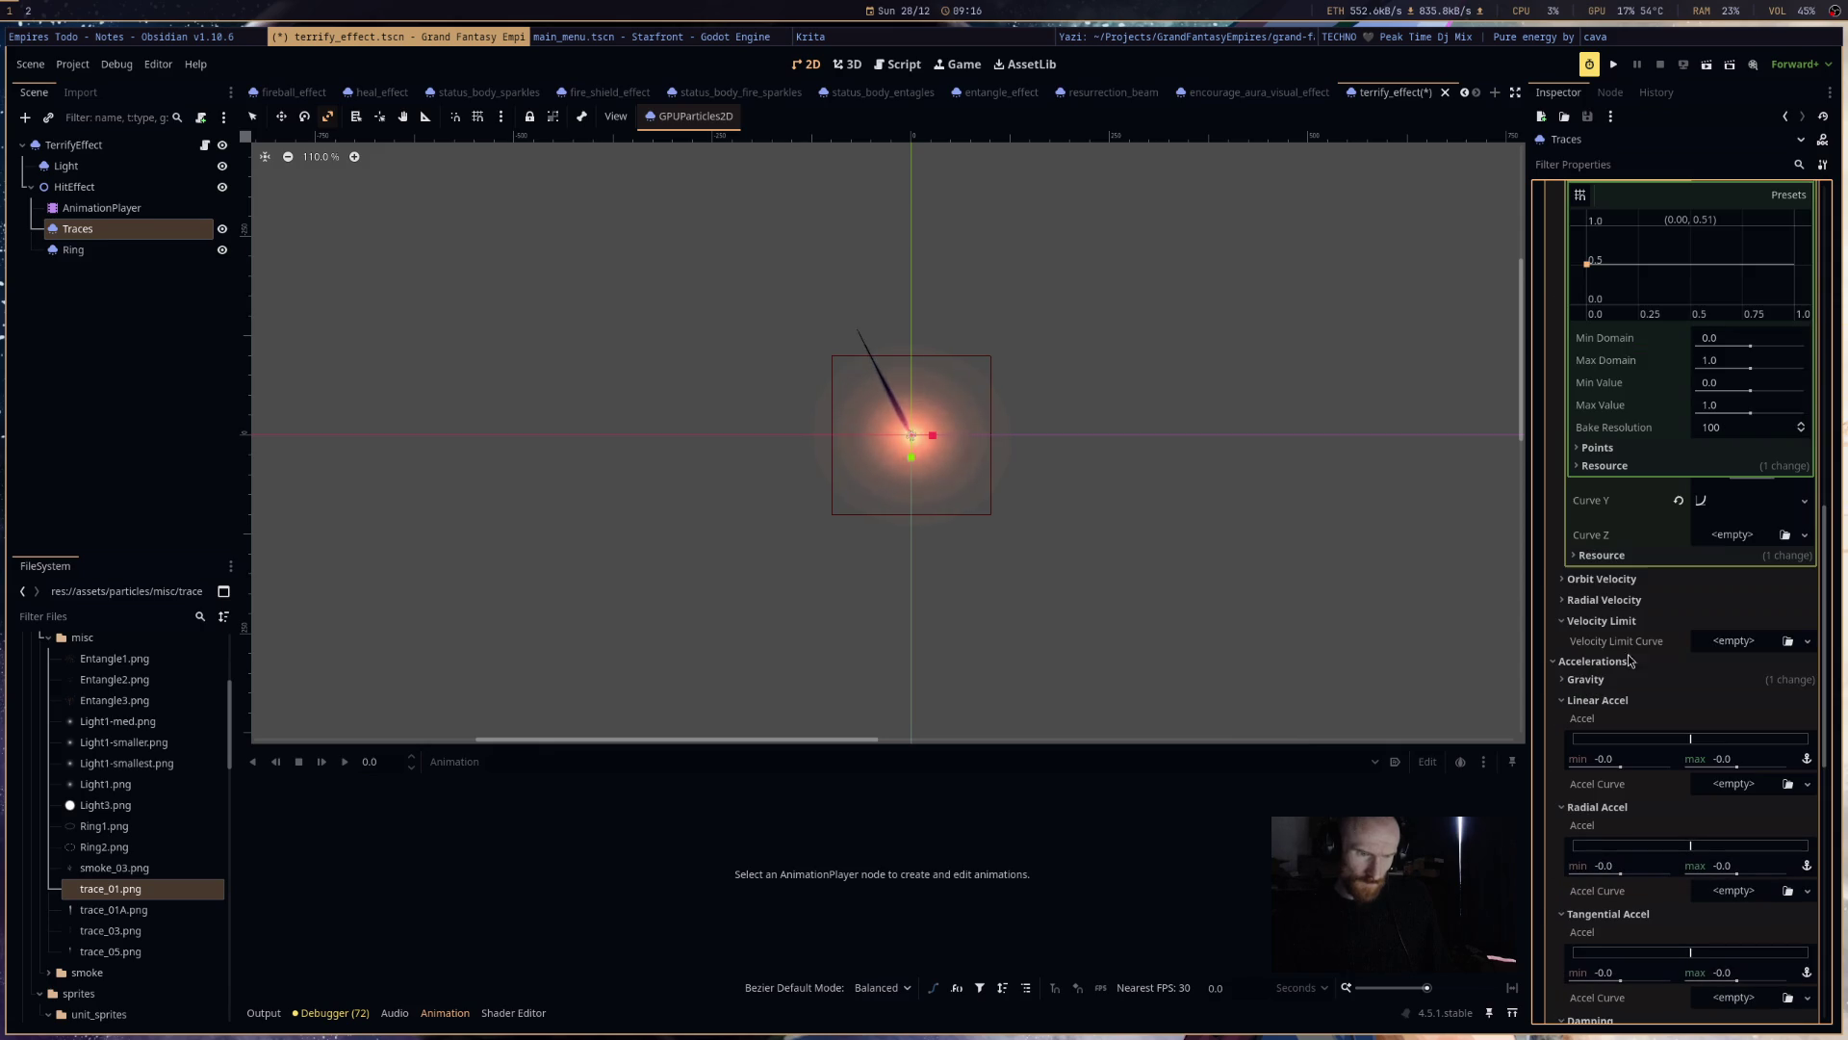
- Reshape Curve Y so it descends from 1 at the start to 0 at the end
{"action": "left_click", "coordinate": [1740, 500]}
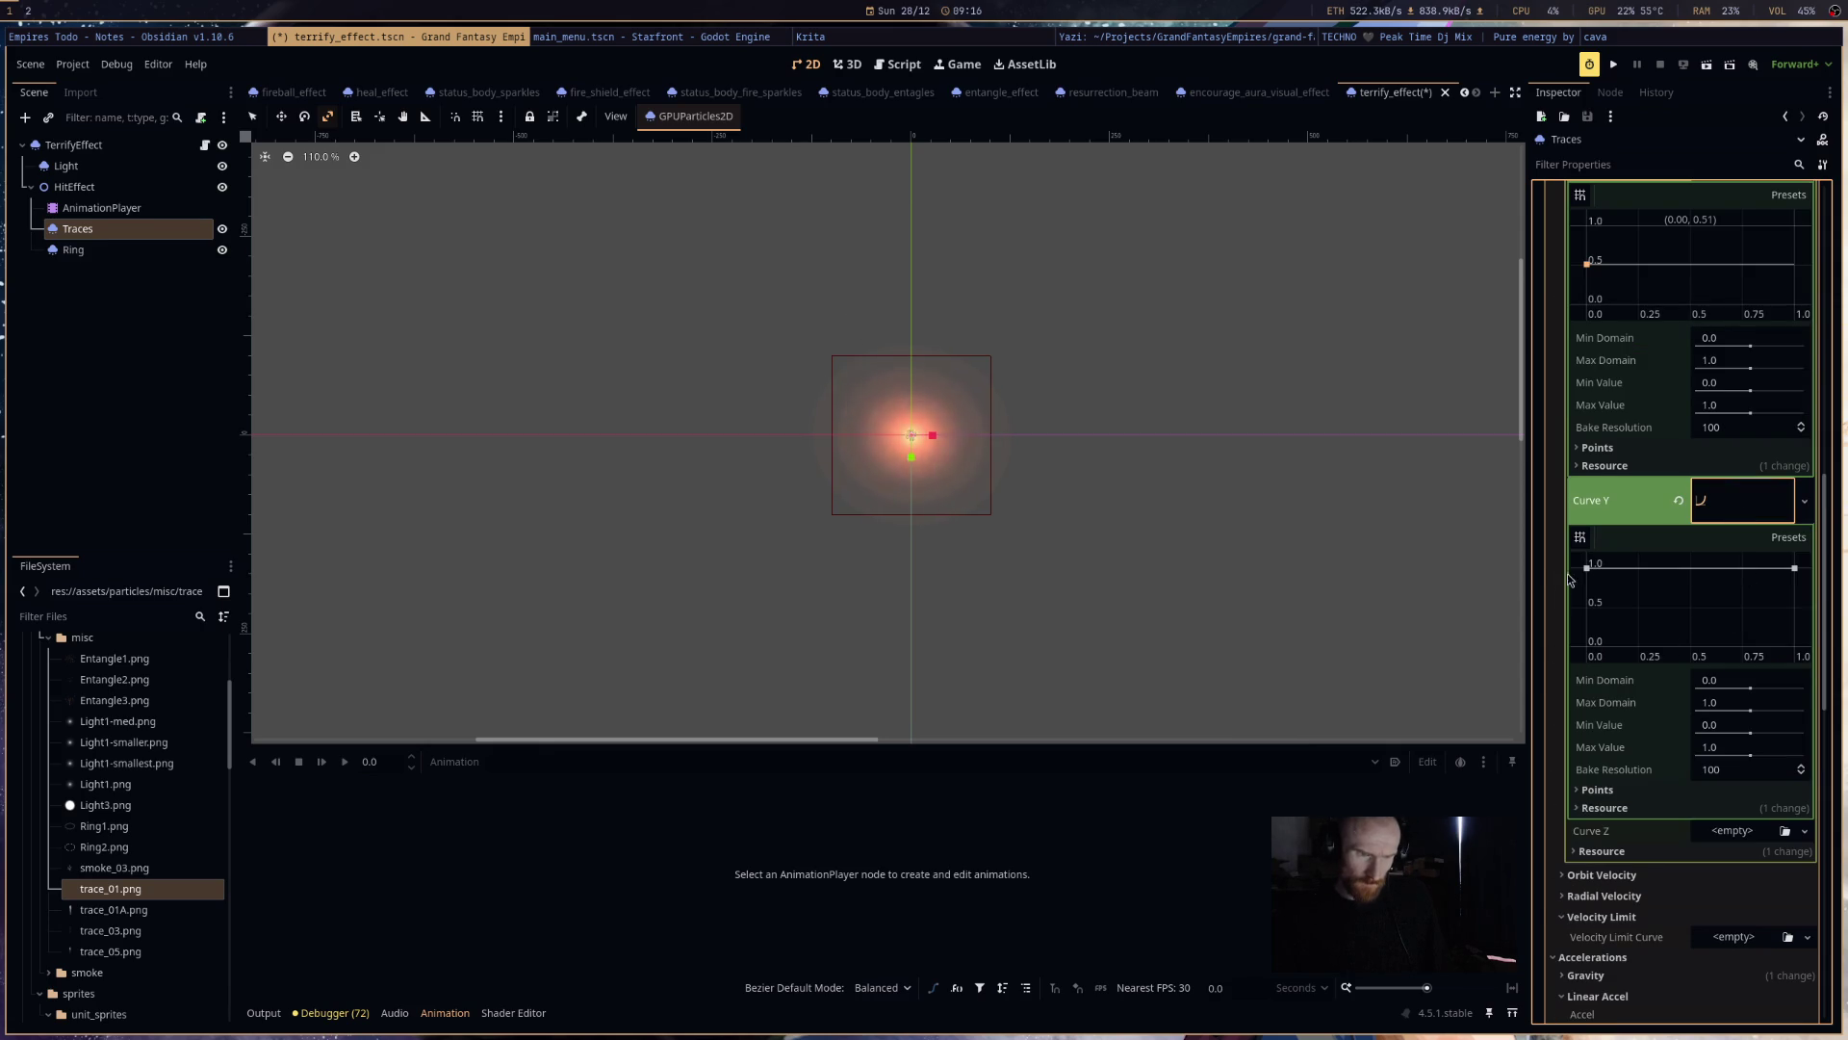
{"action": "left_click_drag", "start_coordinate": [1587, 570], "coordinate": [1572, 619]}
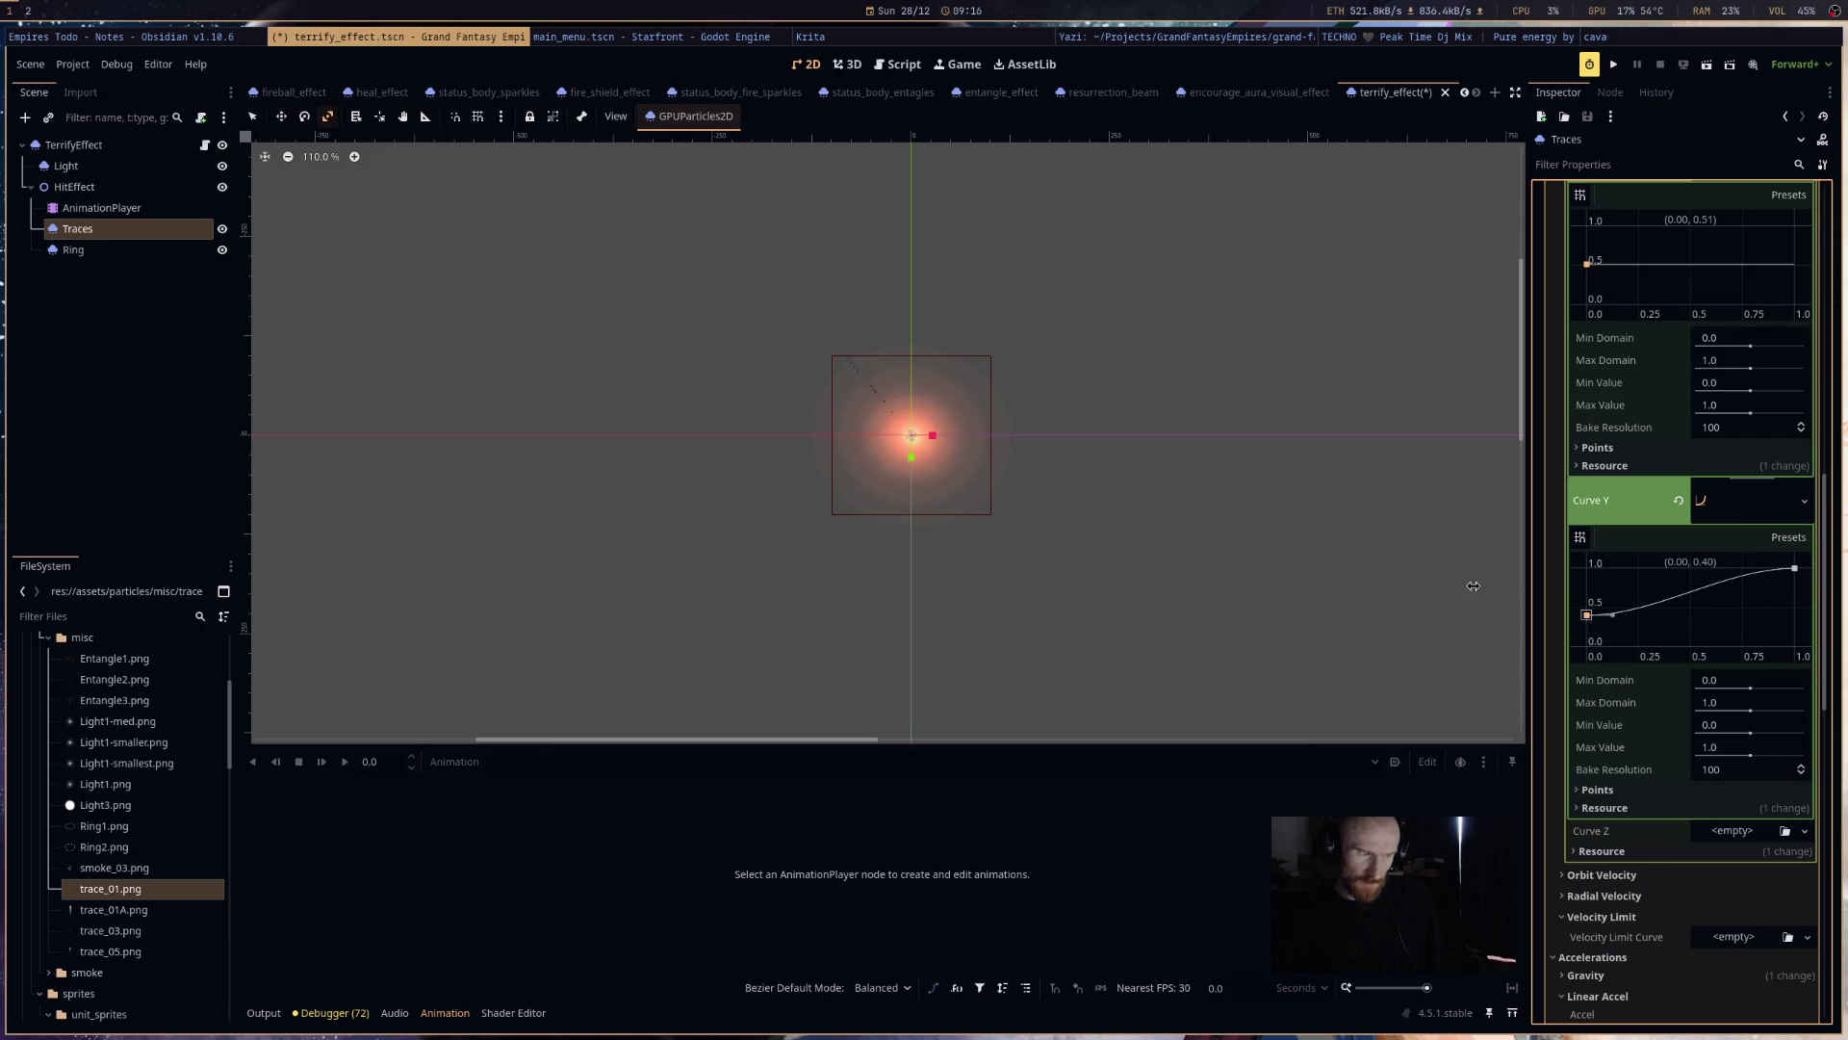
{"action": "scroll", "coordinate": [881, 414], "scroll_direction": "up", "scroll_amount": 4}
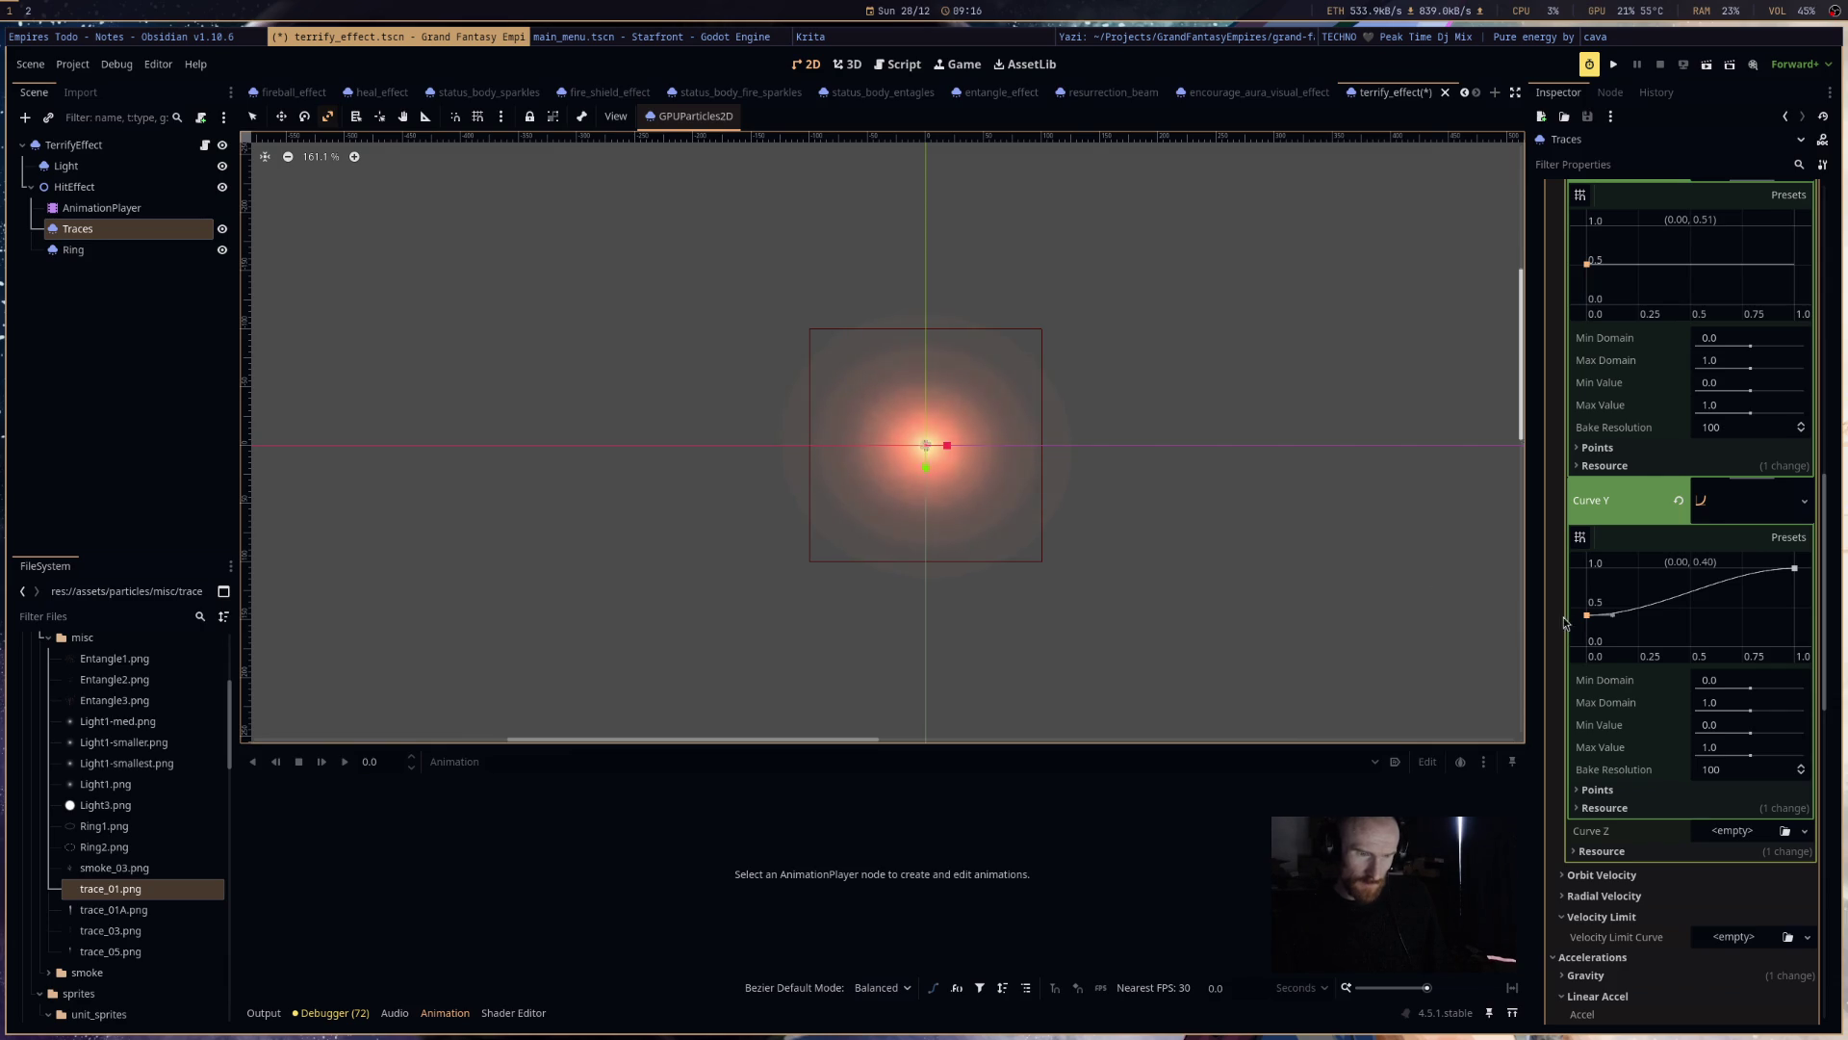
{"action": "left_click_drag", "start_coordinate": [1586, 614], "coordinate": [1586, 645]}
{"action": "scroll", "coordinate": [835, 481], "scroll_direction": "up", "scroll_amount": 4}
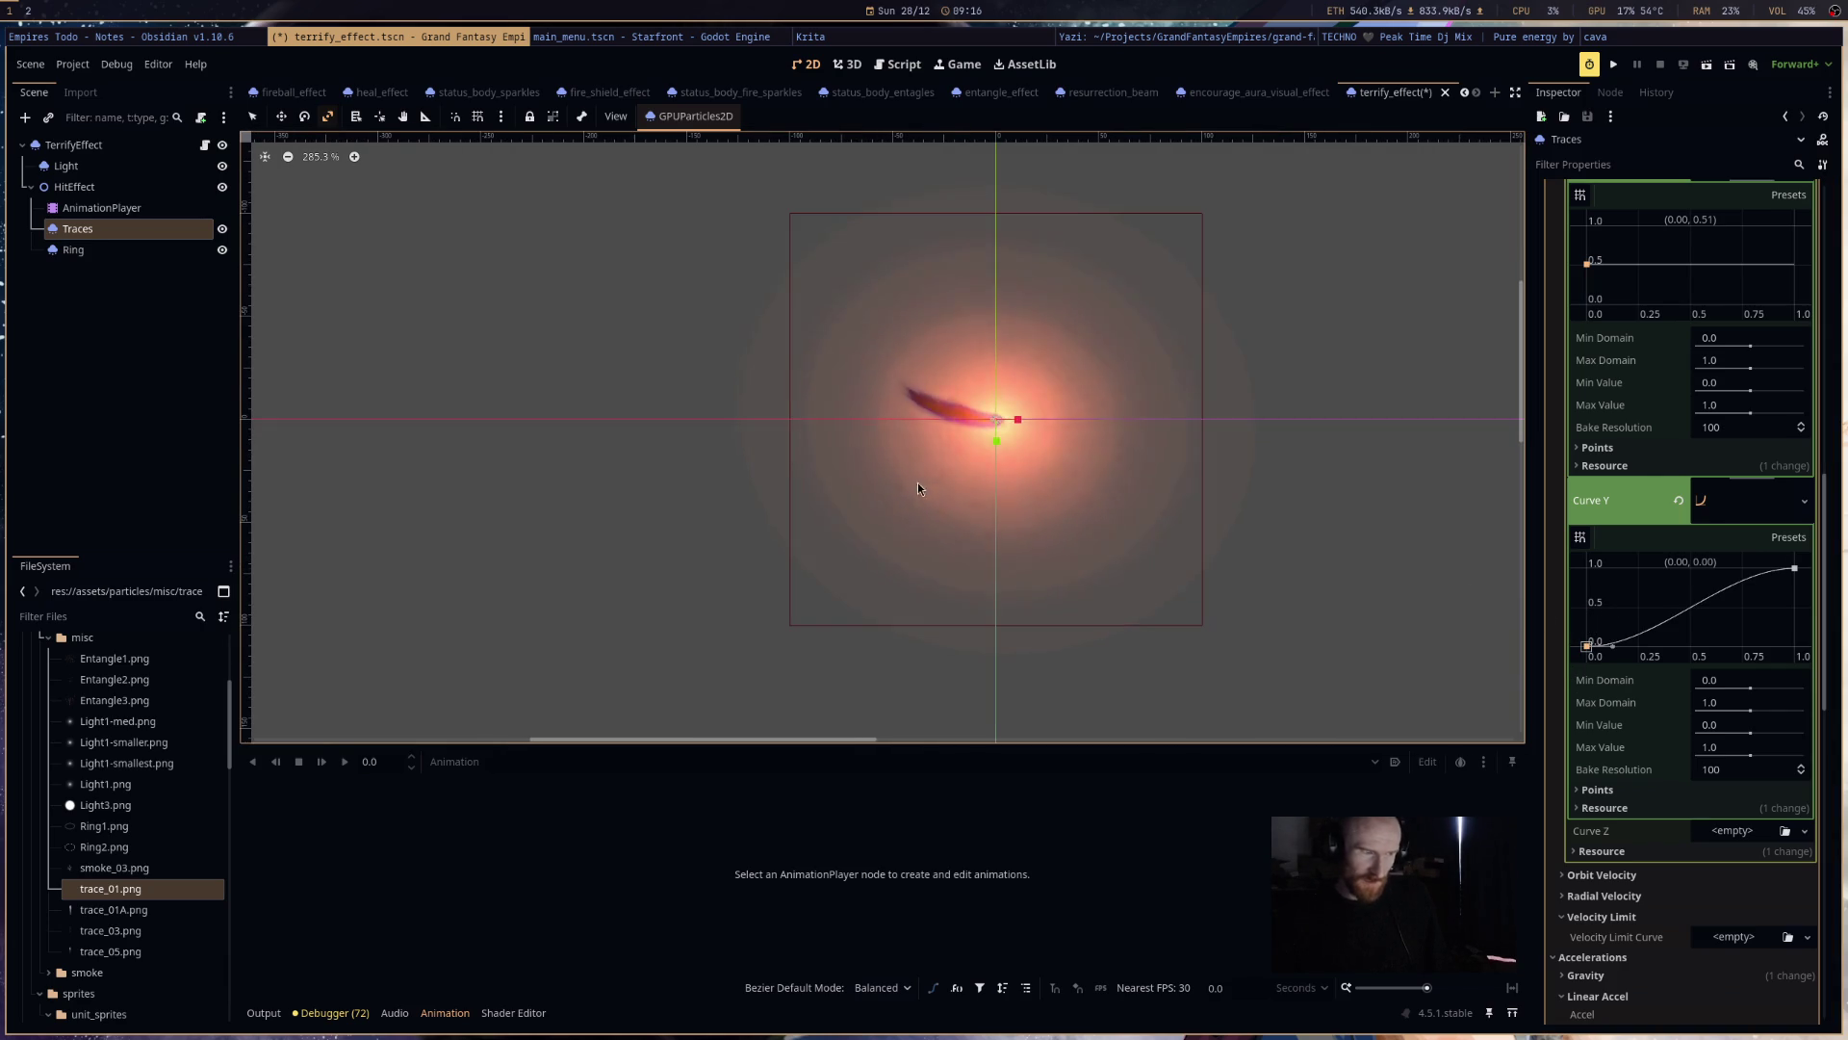
{"action": "scroll", "coordinate": [886, 366], "scroll_direction": "up", "scroll_amount": 2}
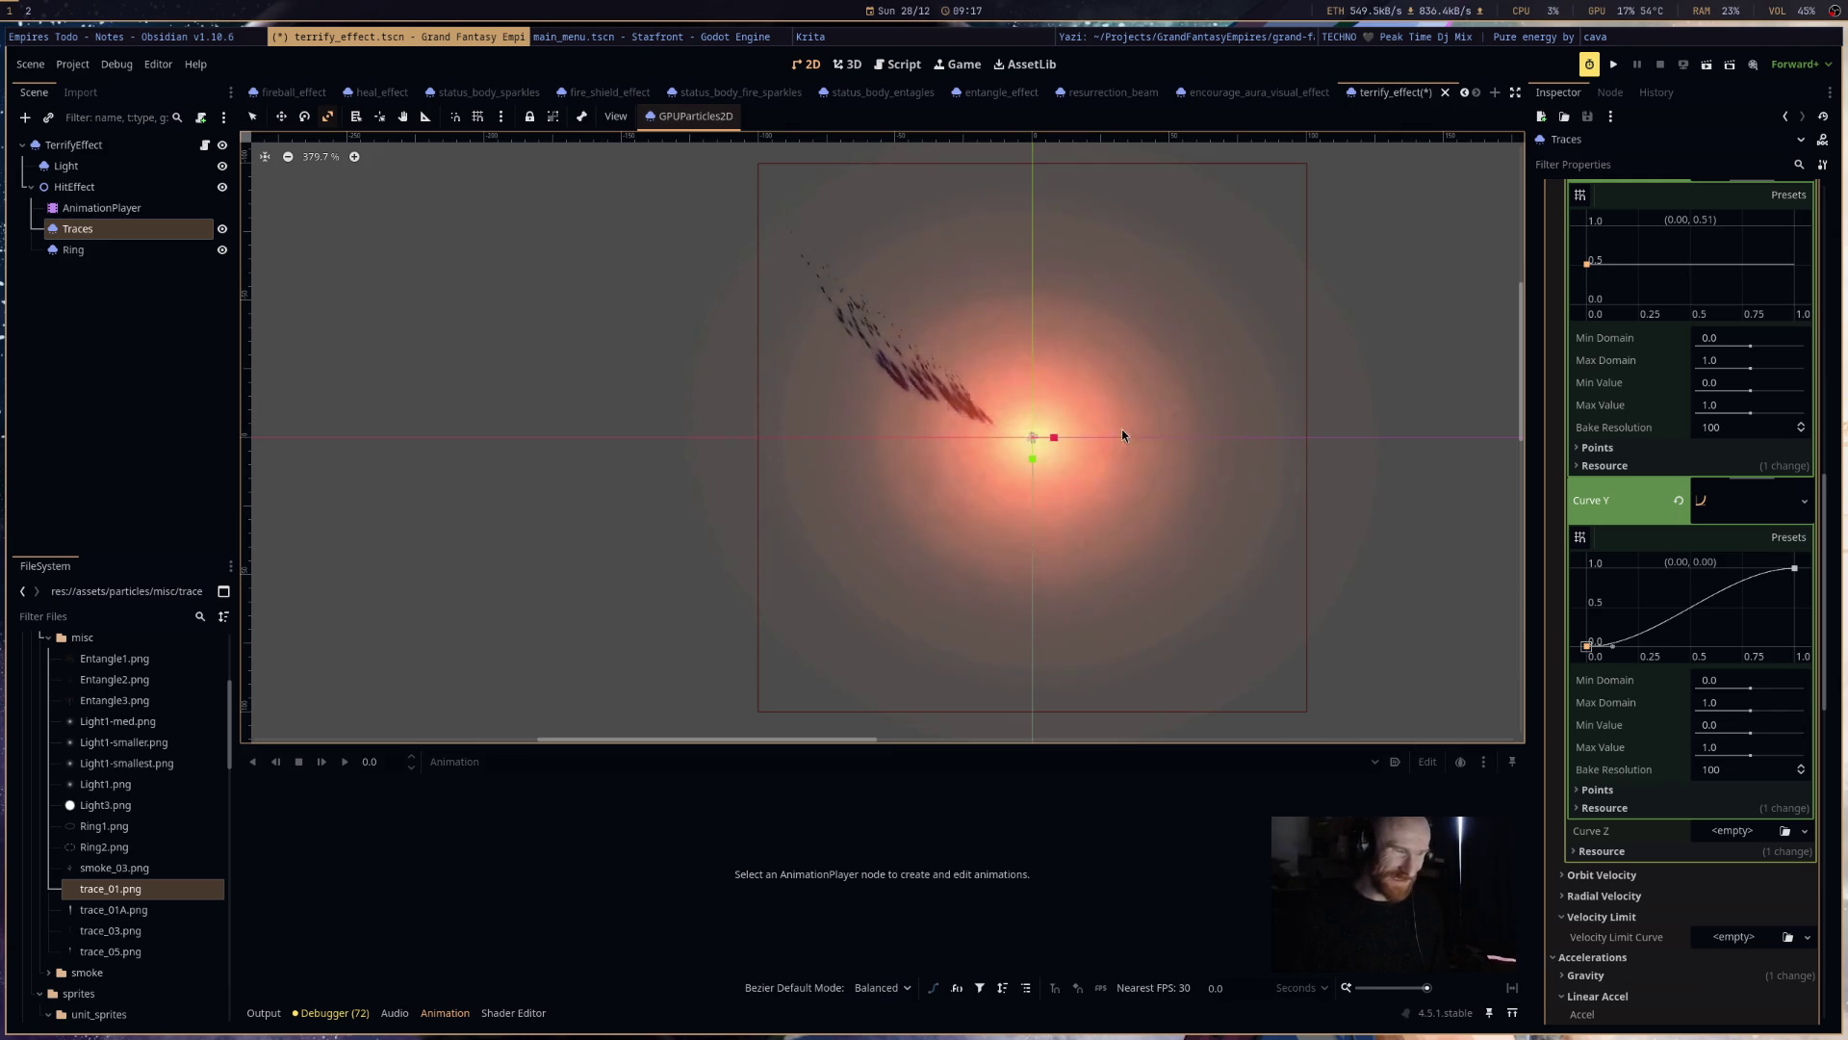
{"action": "left_click_drag", "start_coordinate": [1794, 568], "coordinate": [1794, 647]}
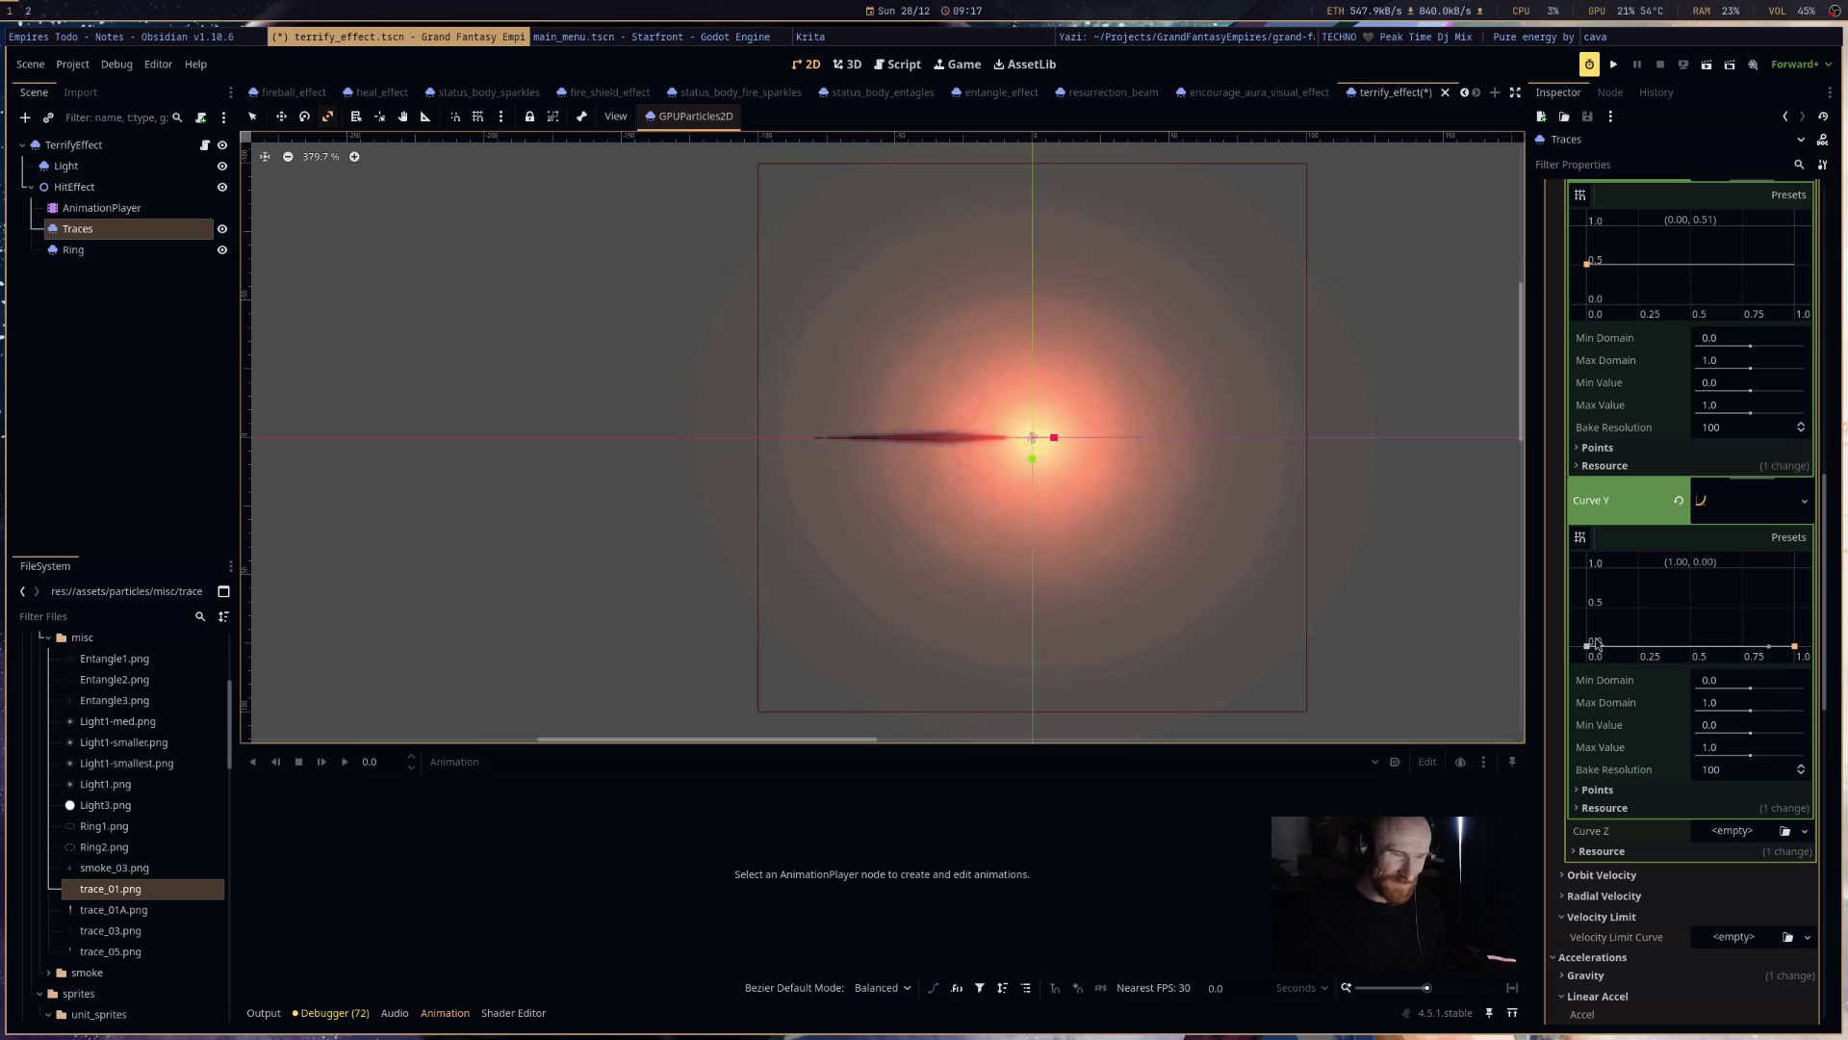
{"action": "left_click_drag", "start_coordinate": [1586, 645], "coordinate": [1564, 548]}
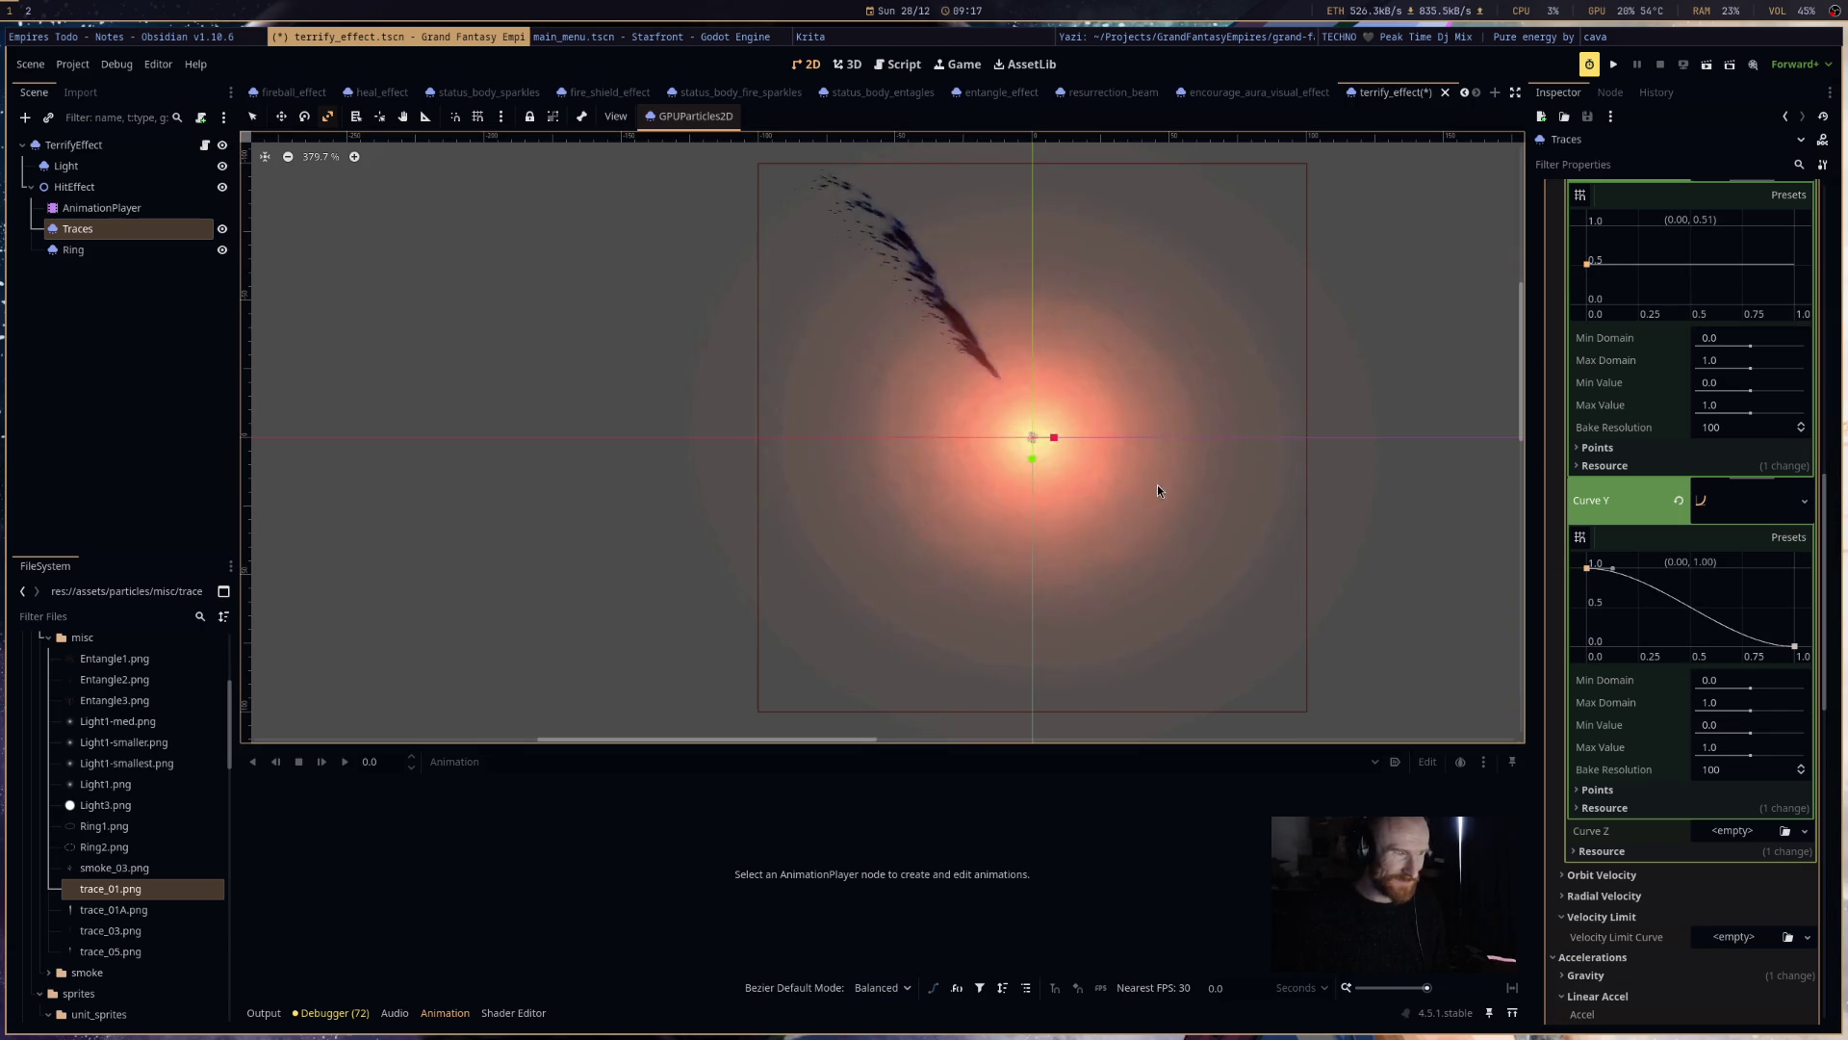
- Clear Curve X back to empty
{"action": "scroll", "coordinate": [1659, 575], "scroll_direction": "up", "scroll_amount": 4}
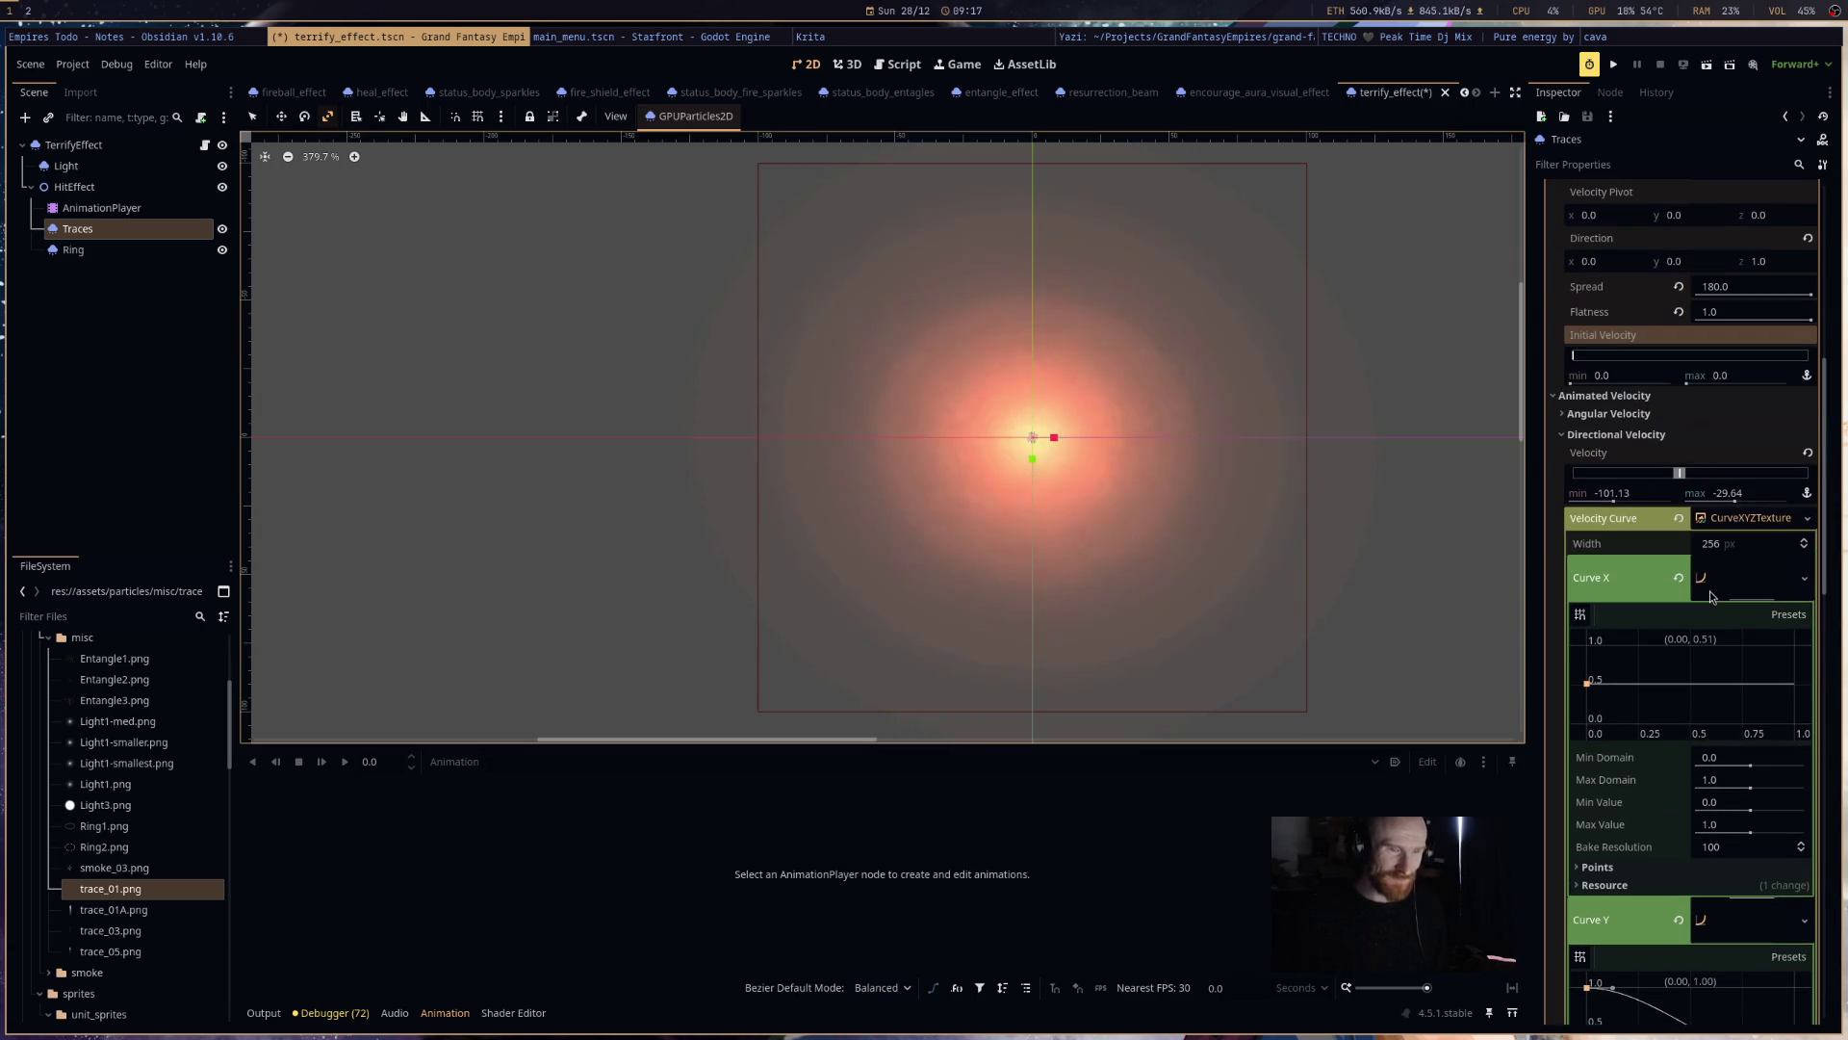
{"action": "left_click_drag", "start_coordinate": [1597, 681], "coordinate": [1593, 724]}
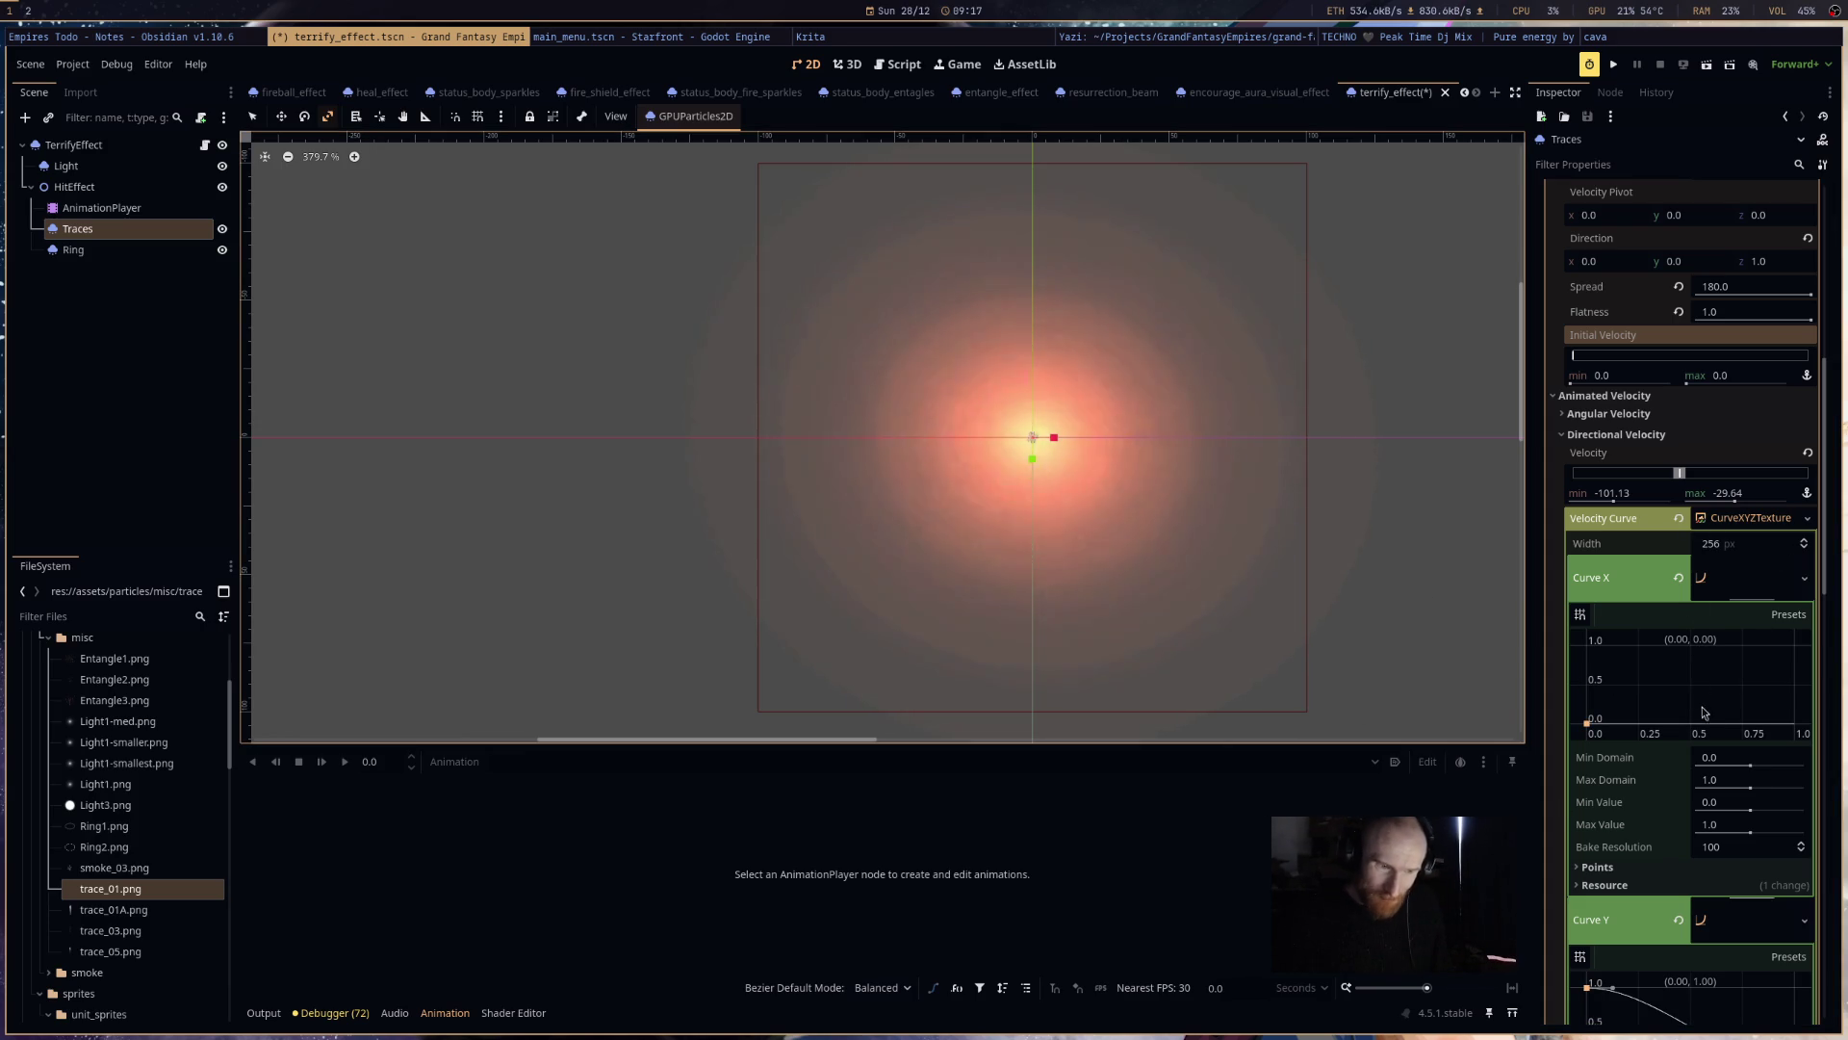
{"action": "left_click", "coordinate": [1679, 577]}
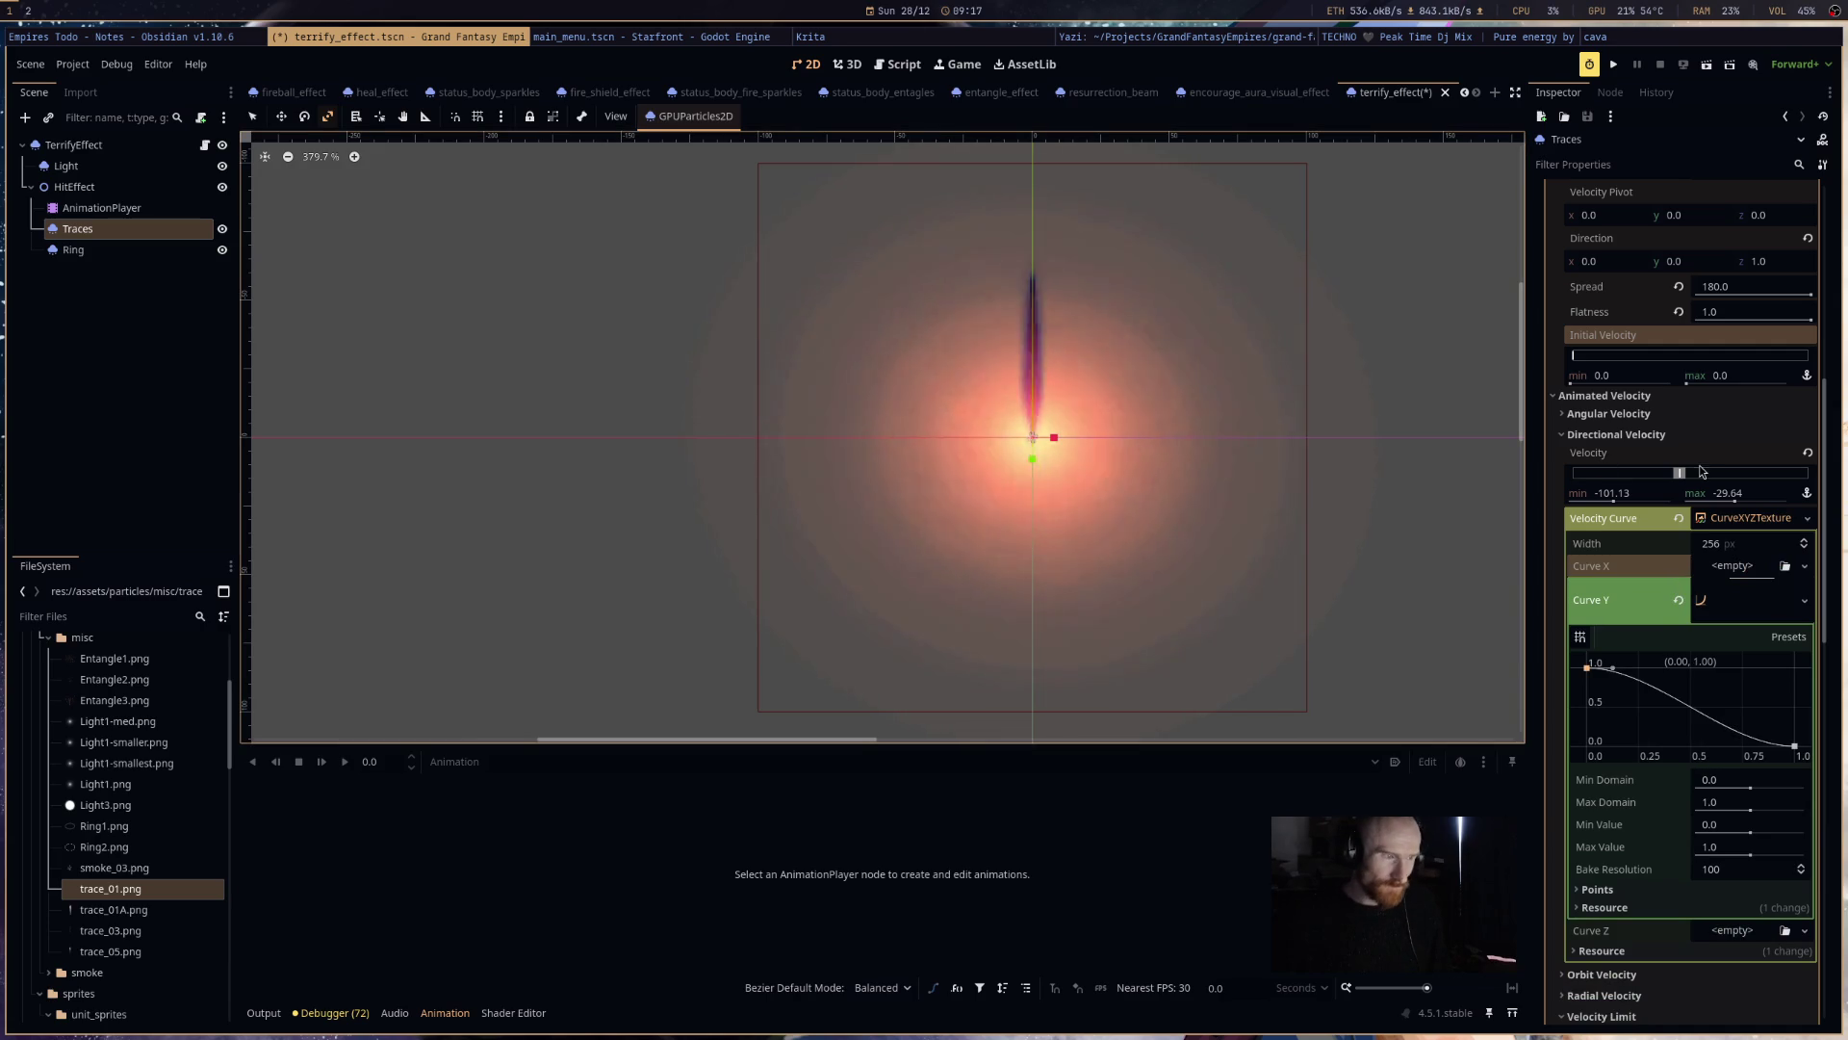
- Raise Traces' Initial Velocity to about 127 and widen the Directional Velocity minimum toward -224
{"action": "scroll", "coordinate": [1733, 733], "scroll_direction": "up", "scroll_amount": 5}
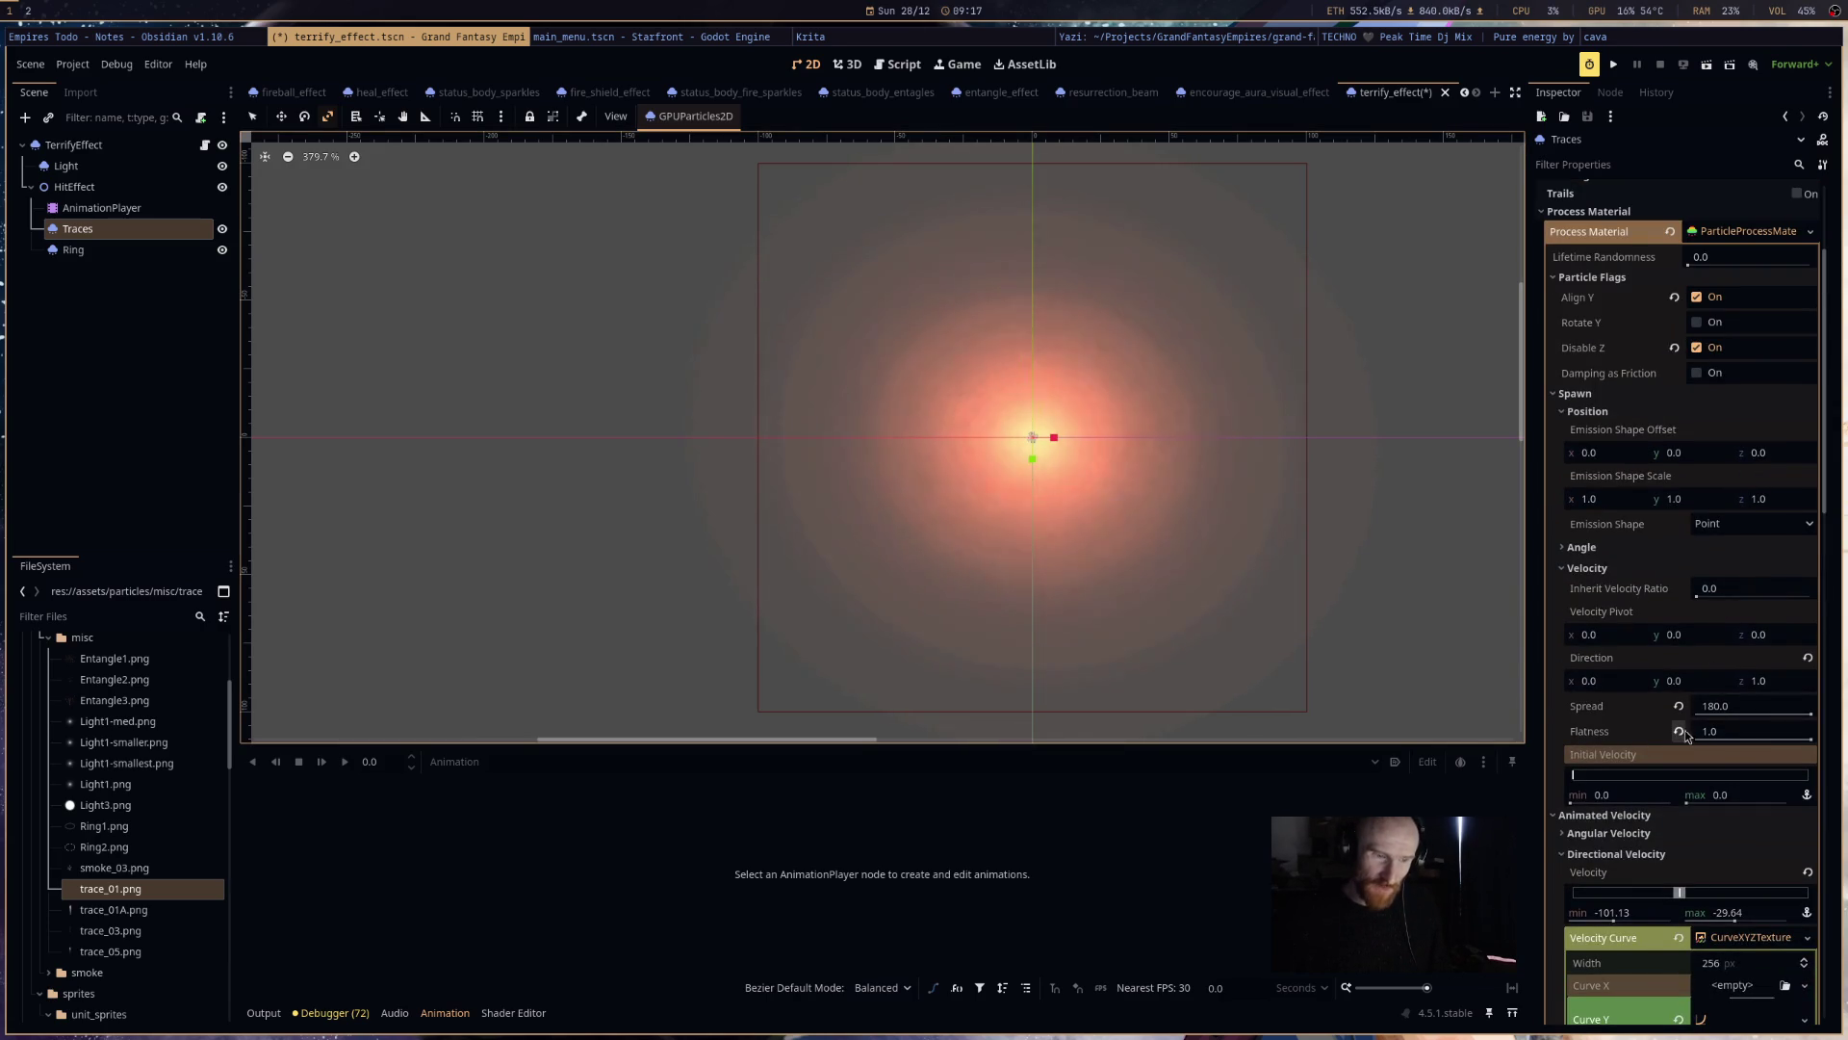
{"action": "mouse_move", "coordinate": [1583, 795]}
{"action": "left_mouse_down"}
{"action": "mouse_move", "coordinate": [1694, 795]}
{"action": "mouse_move", "coordinate": [1637, 795]}
{"action": "left_mouse_up"}
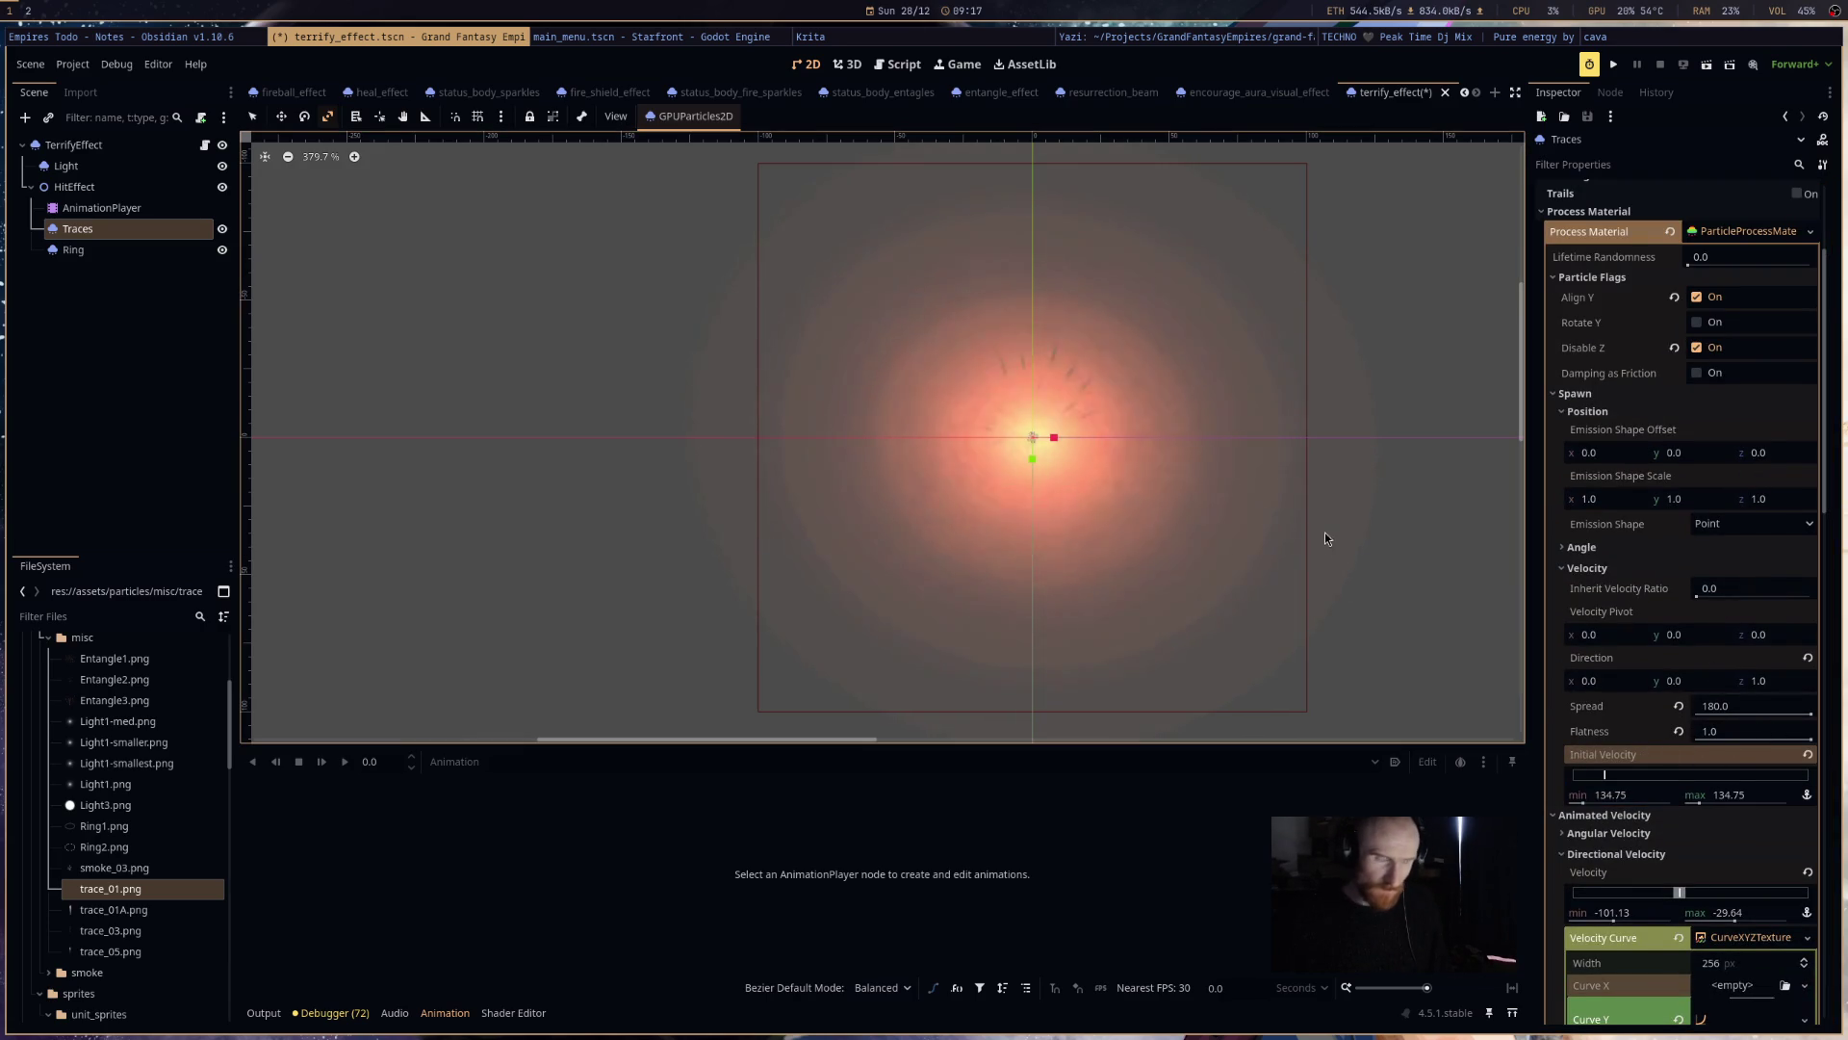
{"action": "scroll", "coordinate": [1330, 524], "scroll_direction": "down", "scroll_amount": 2}
{"action": "scroll", "coordinate": [1146, 318], "scroll_direction": "down", "scroll_amount": 3}
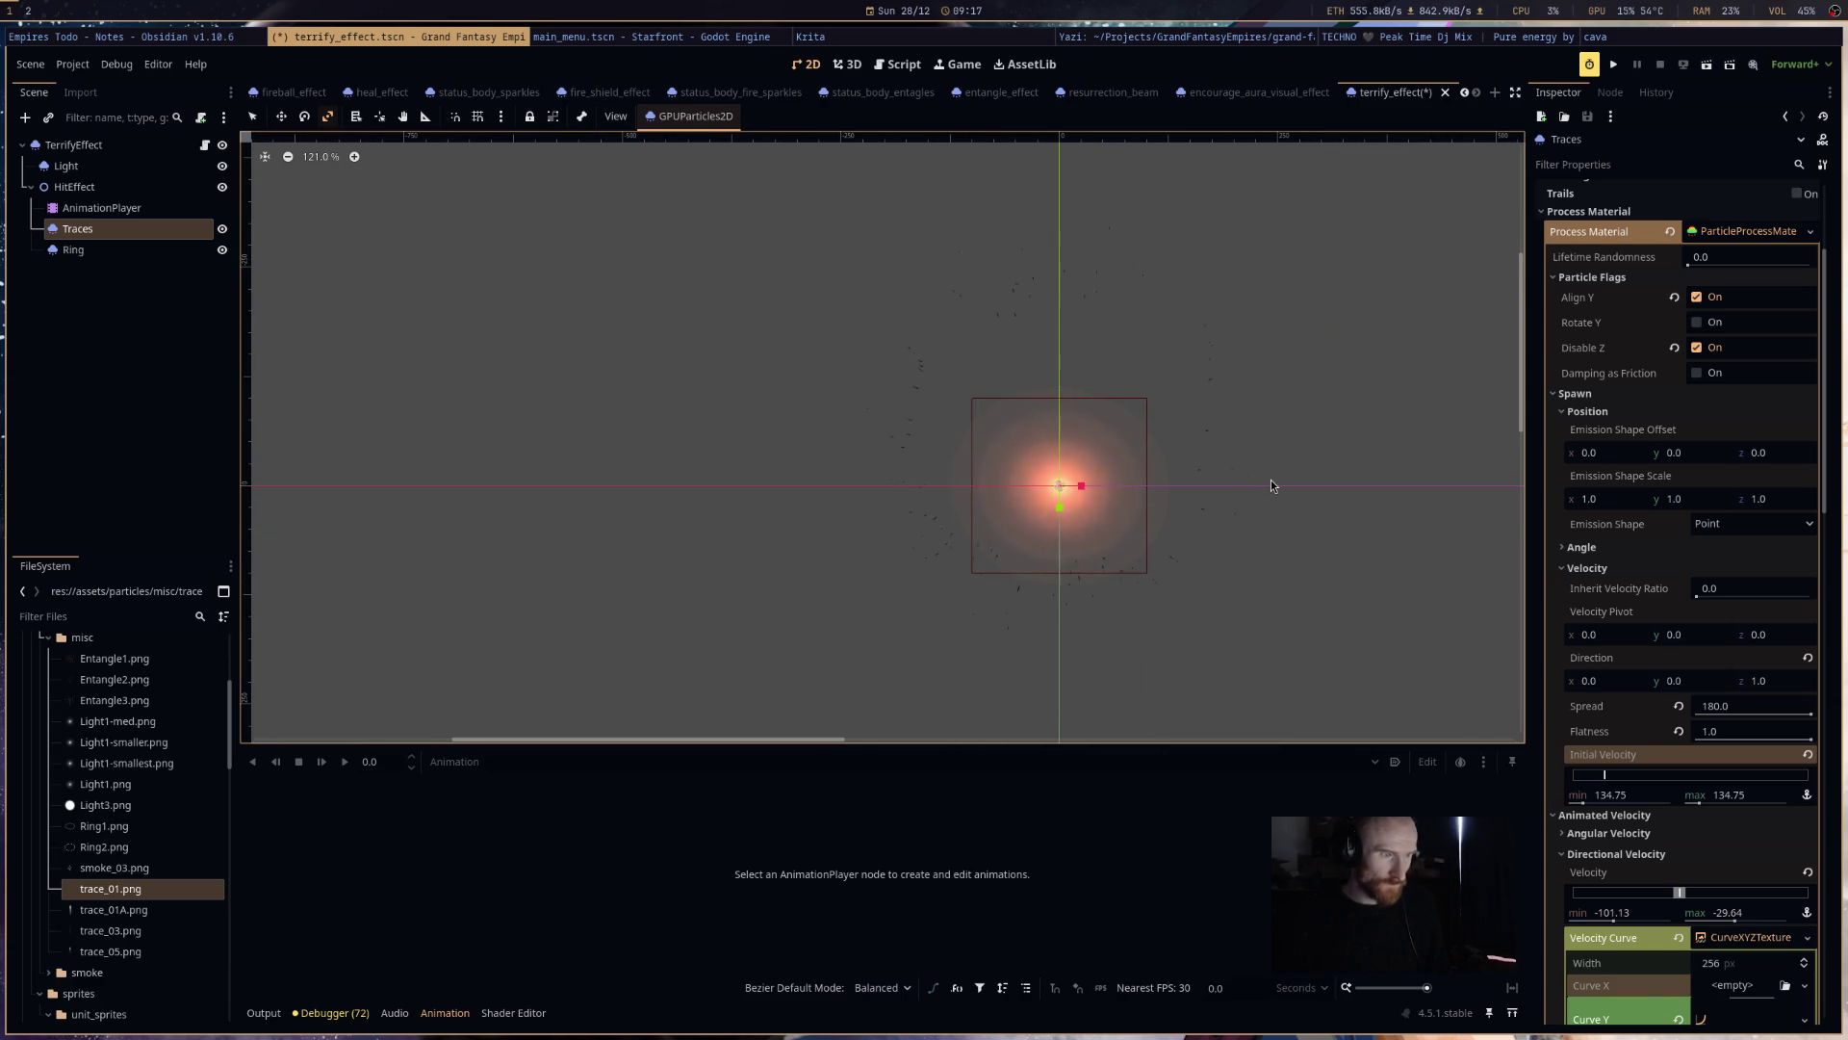
{"action": "scroll", "coordinate": [1698, 727], "scroll_direction": "down", "scroll_amount": 5}
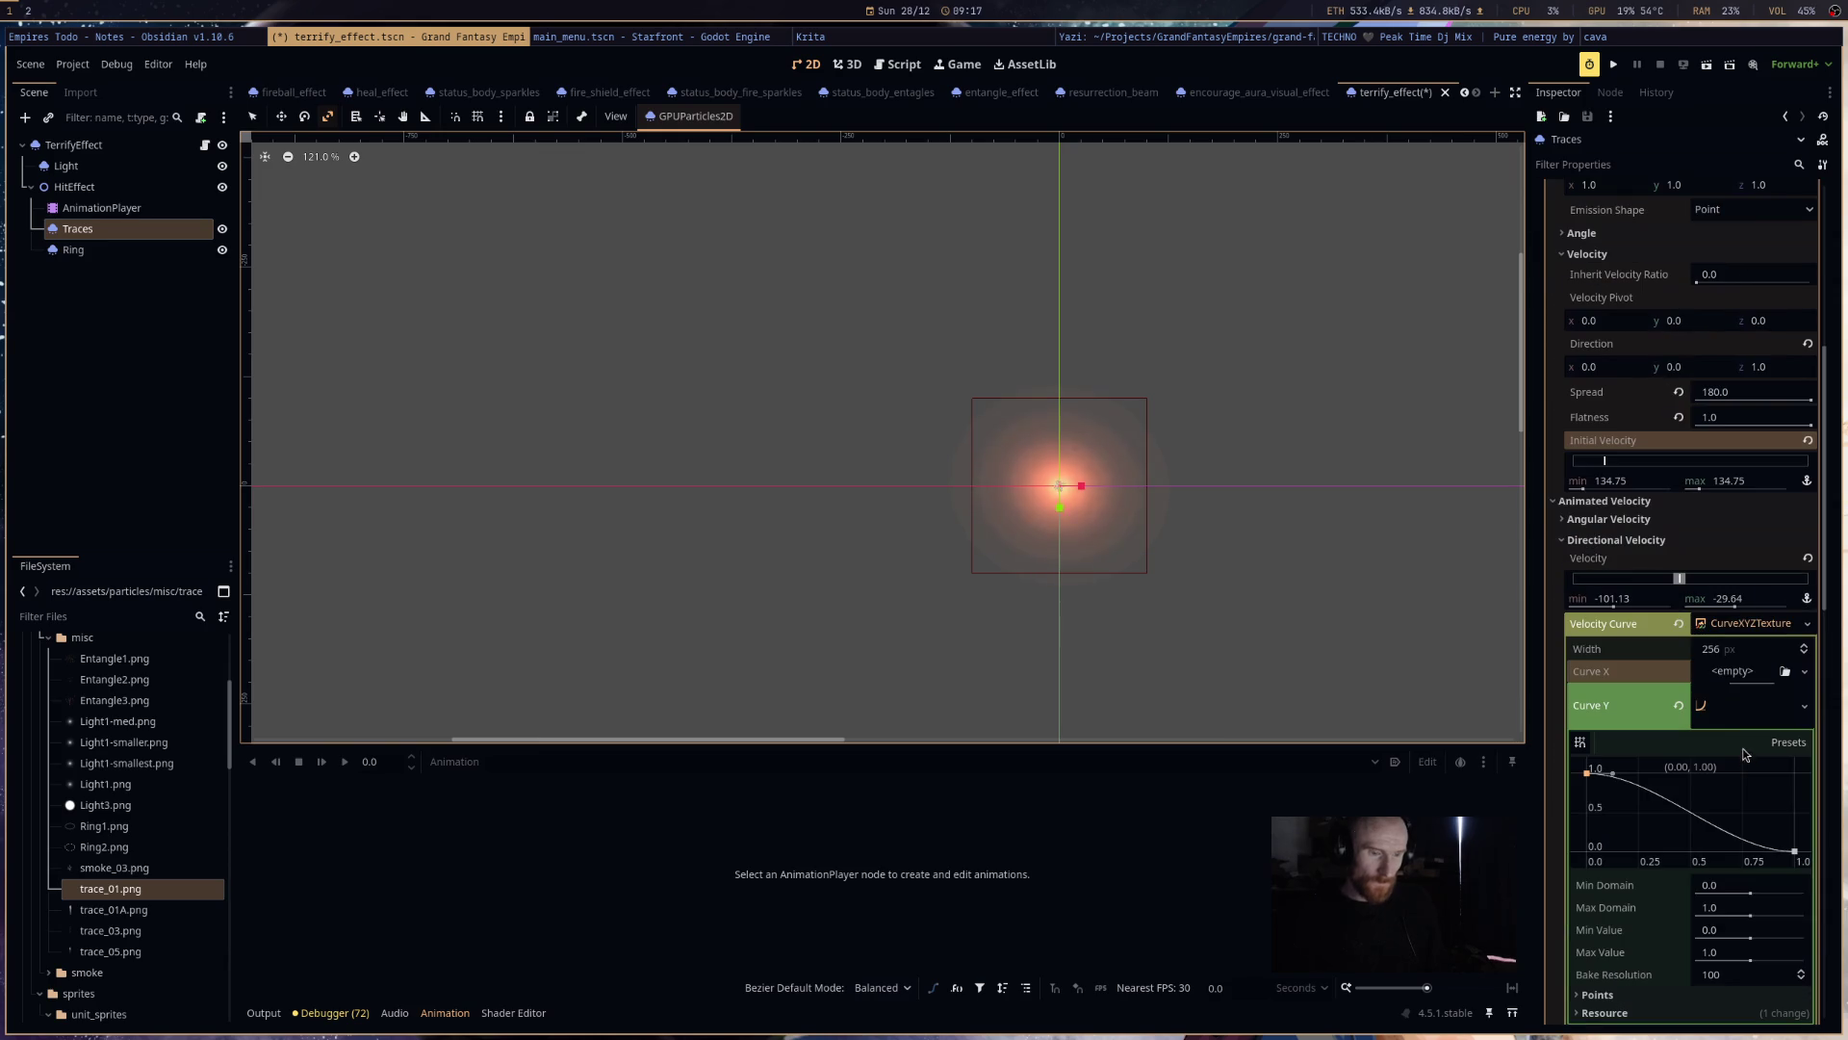
{"action": "left_click_drag", "start_coordinate": [1611, 608], "coordinate": [1638, 607]}
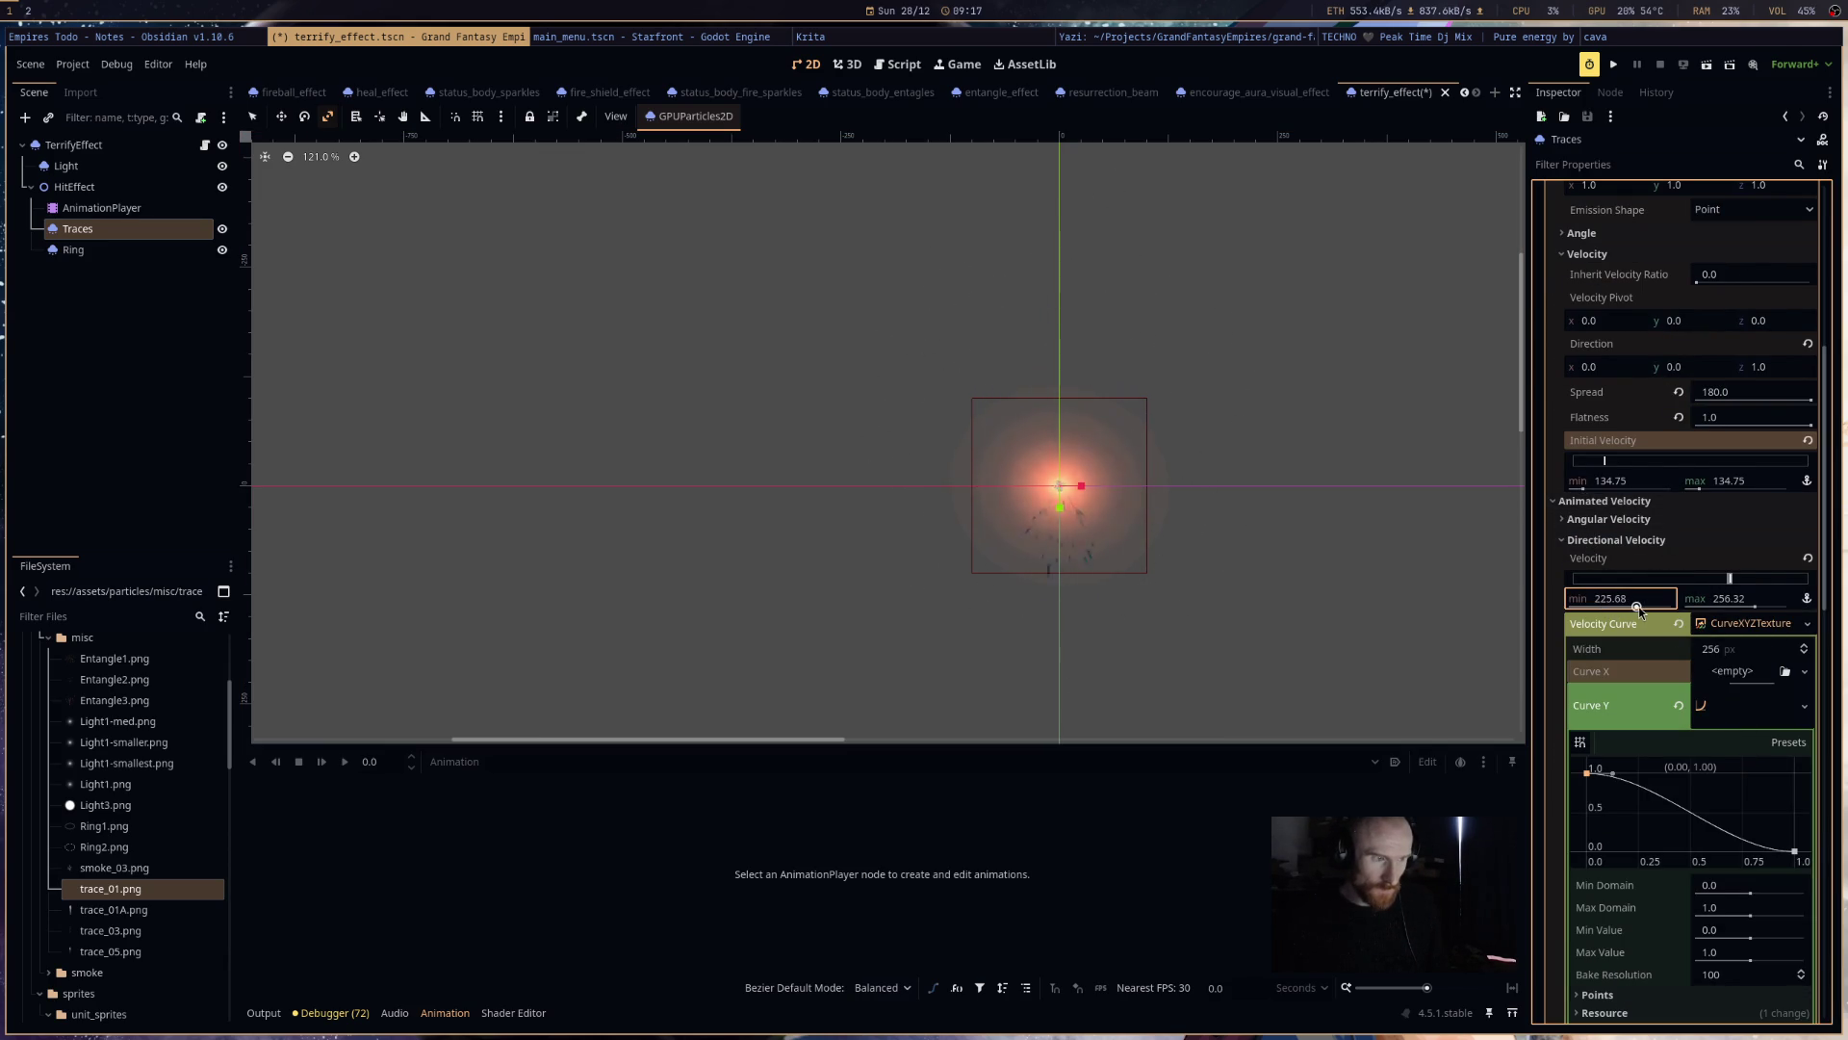
{"action": "left_click_drag", "start_coordinate": [1638, 606], "coordinate": [1632, 606]}
- Give the Directional Velocity Curve X a flat preset curve at 1.0
{"action": "scroll", "coordinate": [1632, 606], "scroll_direction": "down", "scroll_amount": 4}
{"action": "left_click", "coordinate": [1787, 510]}
{"action": "left_click", "coordinate": [1771, 551]}
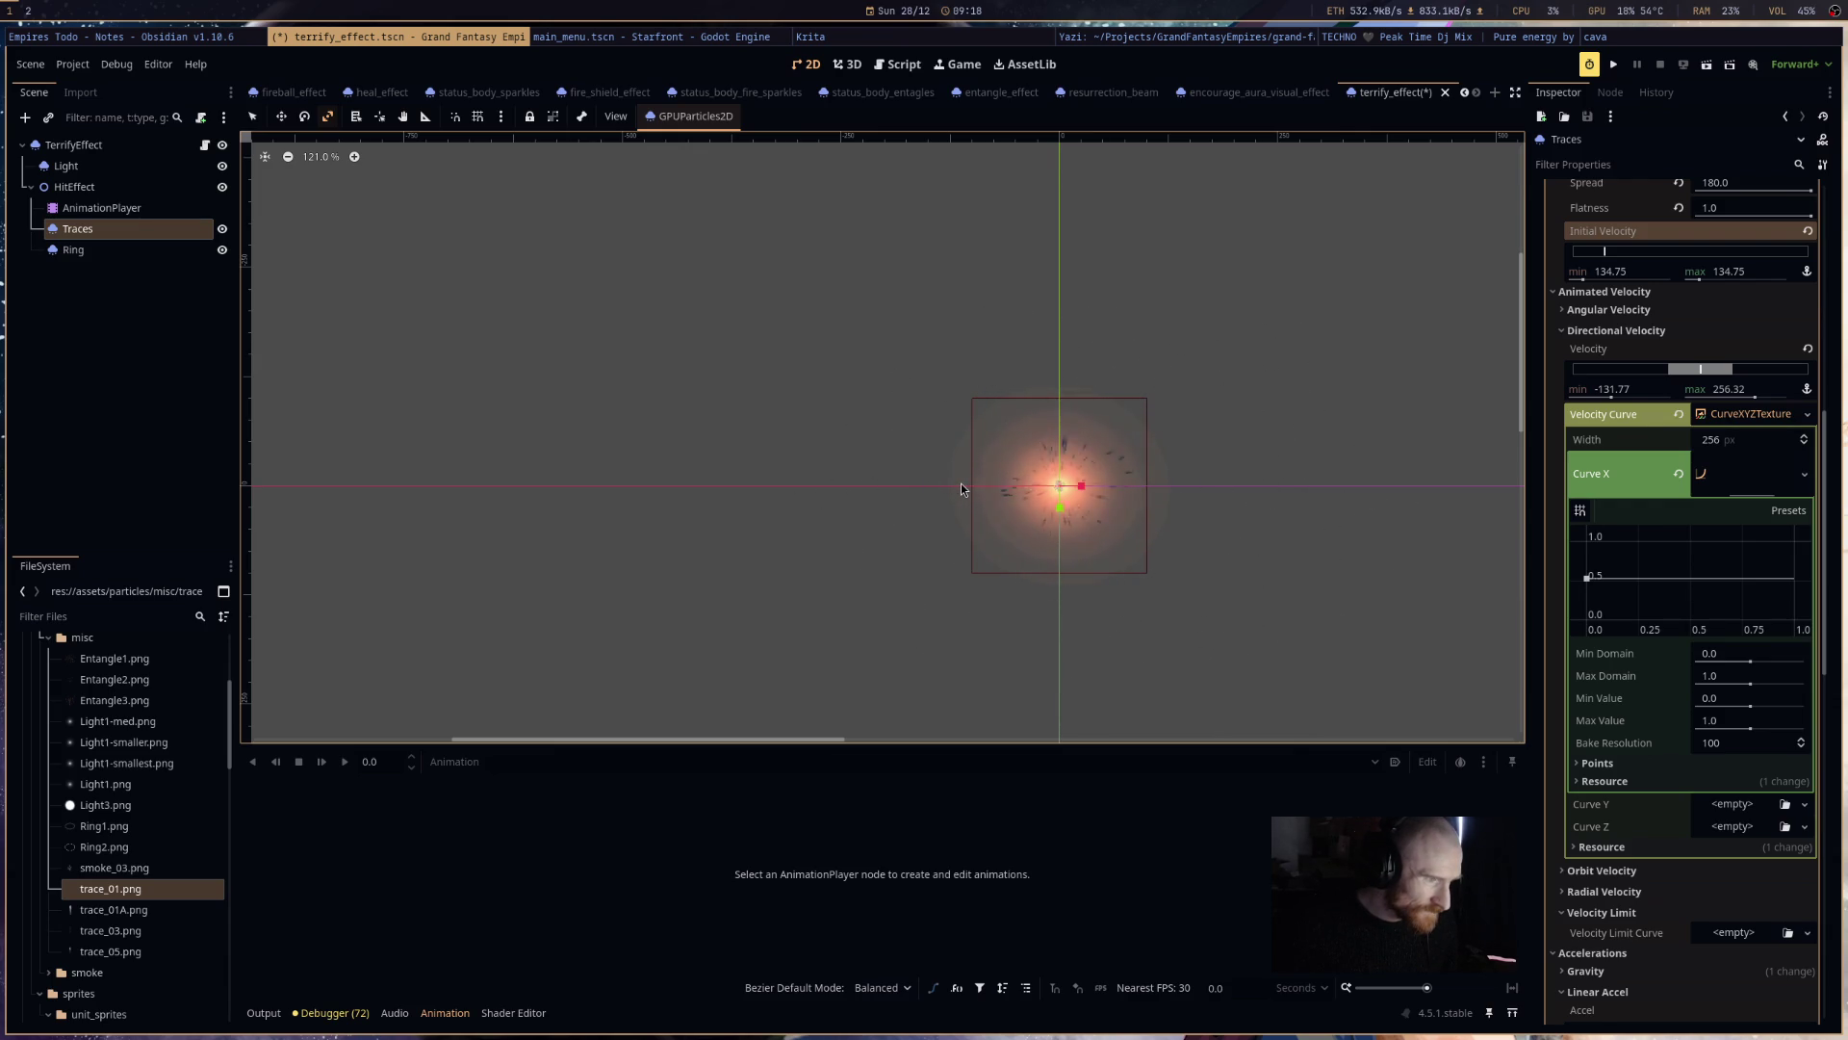
- Set the Initial Velocity minimum to 85.1 and Directional Velocity to -200 through 200, then check hit_effect
{"action": "scroll", "coordinate": [1672, 616], "scroll_direction": "up", "scroll_amount": 5}
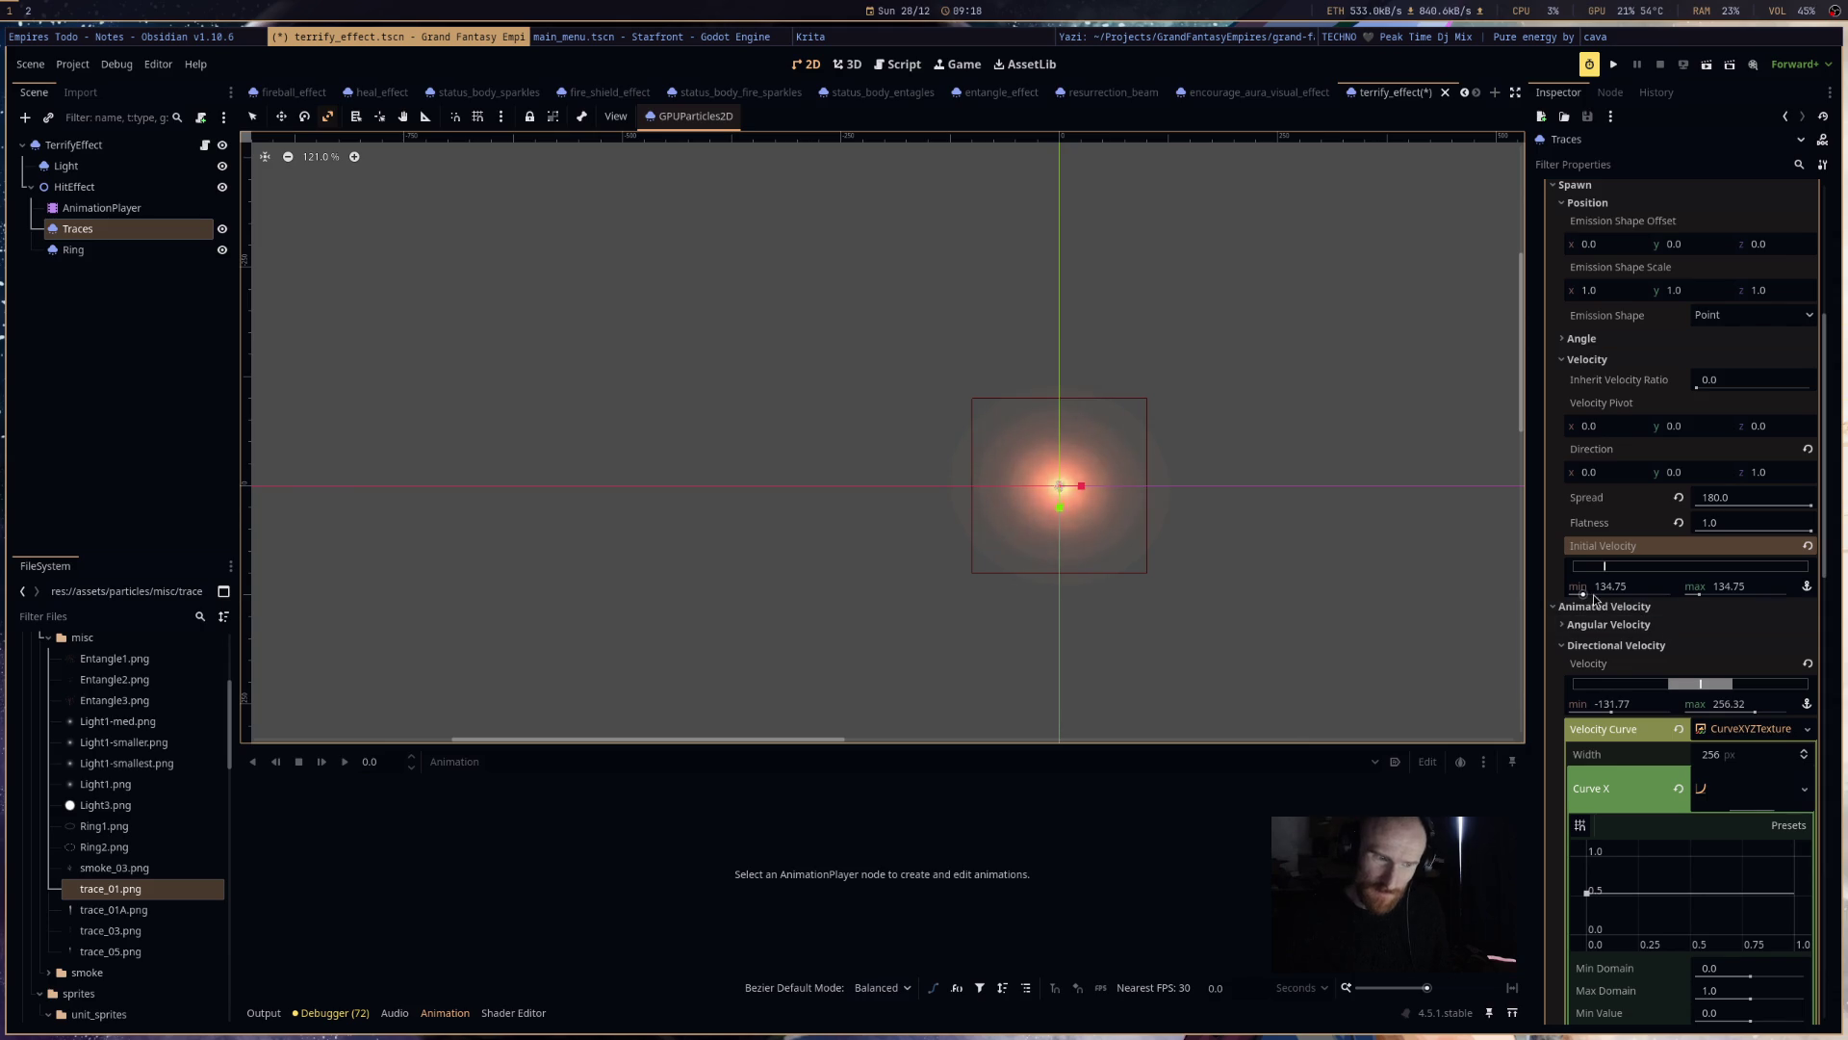
{"action": "left_click_drag", "start_coordinate": [1583, 595], "coordinate": [1545, 595]}
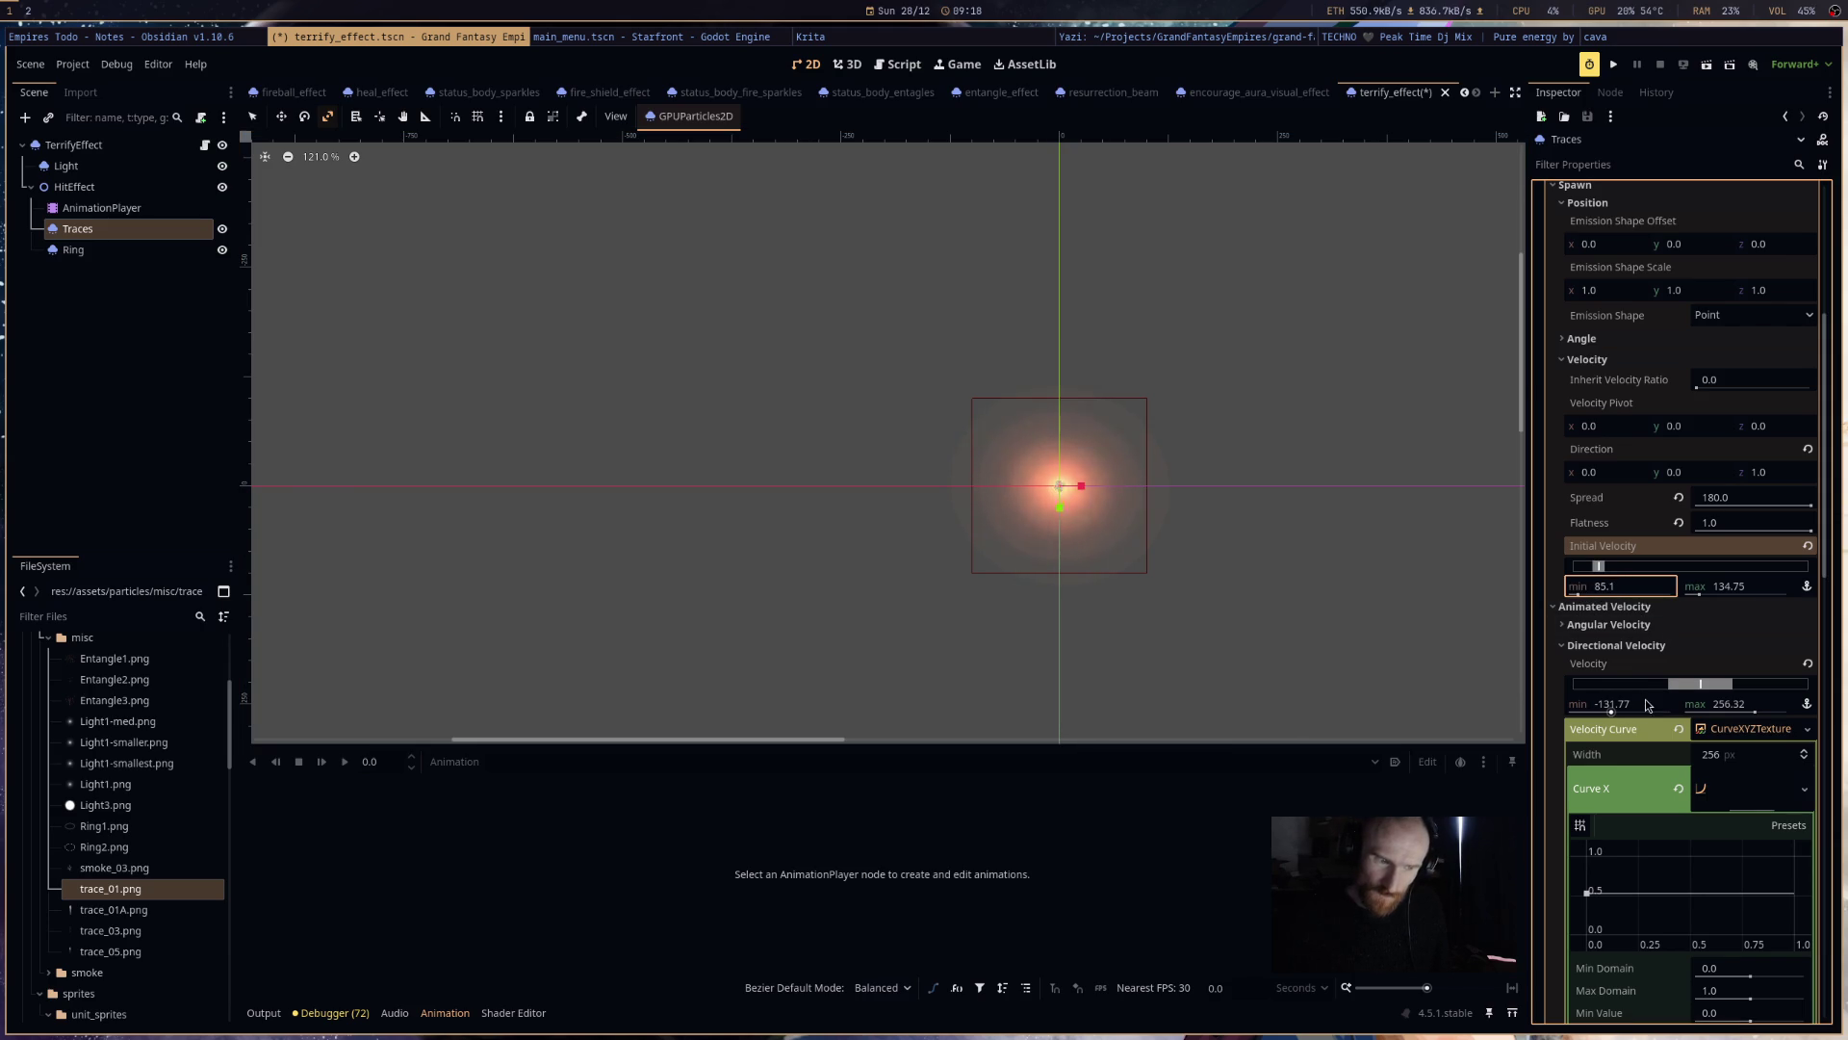
{"action": "left_click", "coordinate": [1645, 700]}
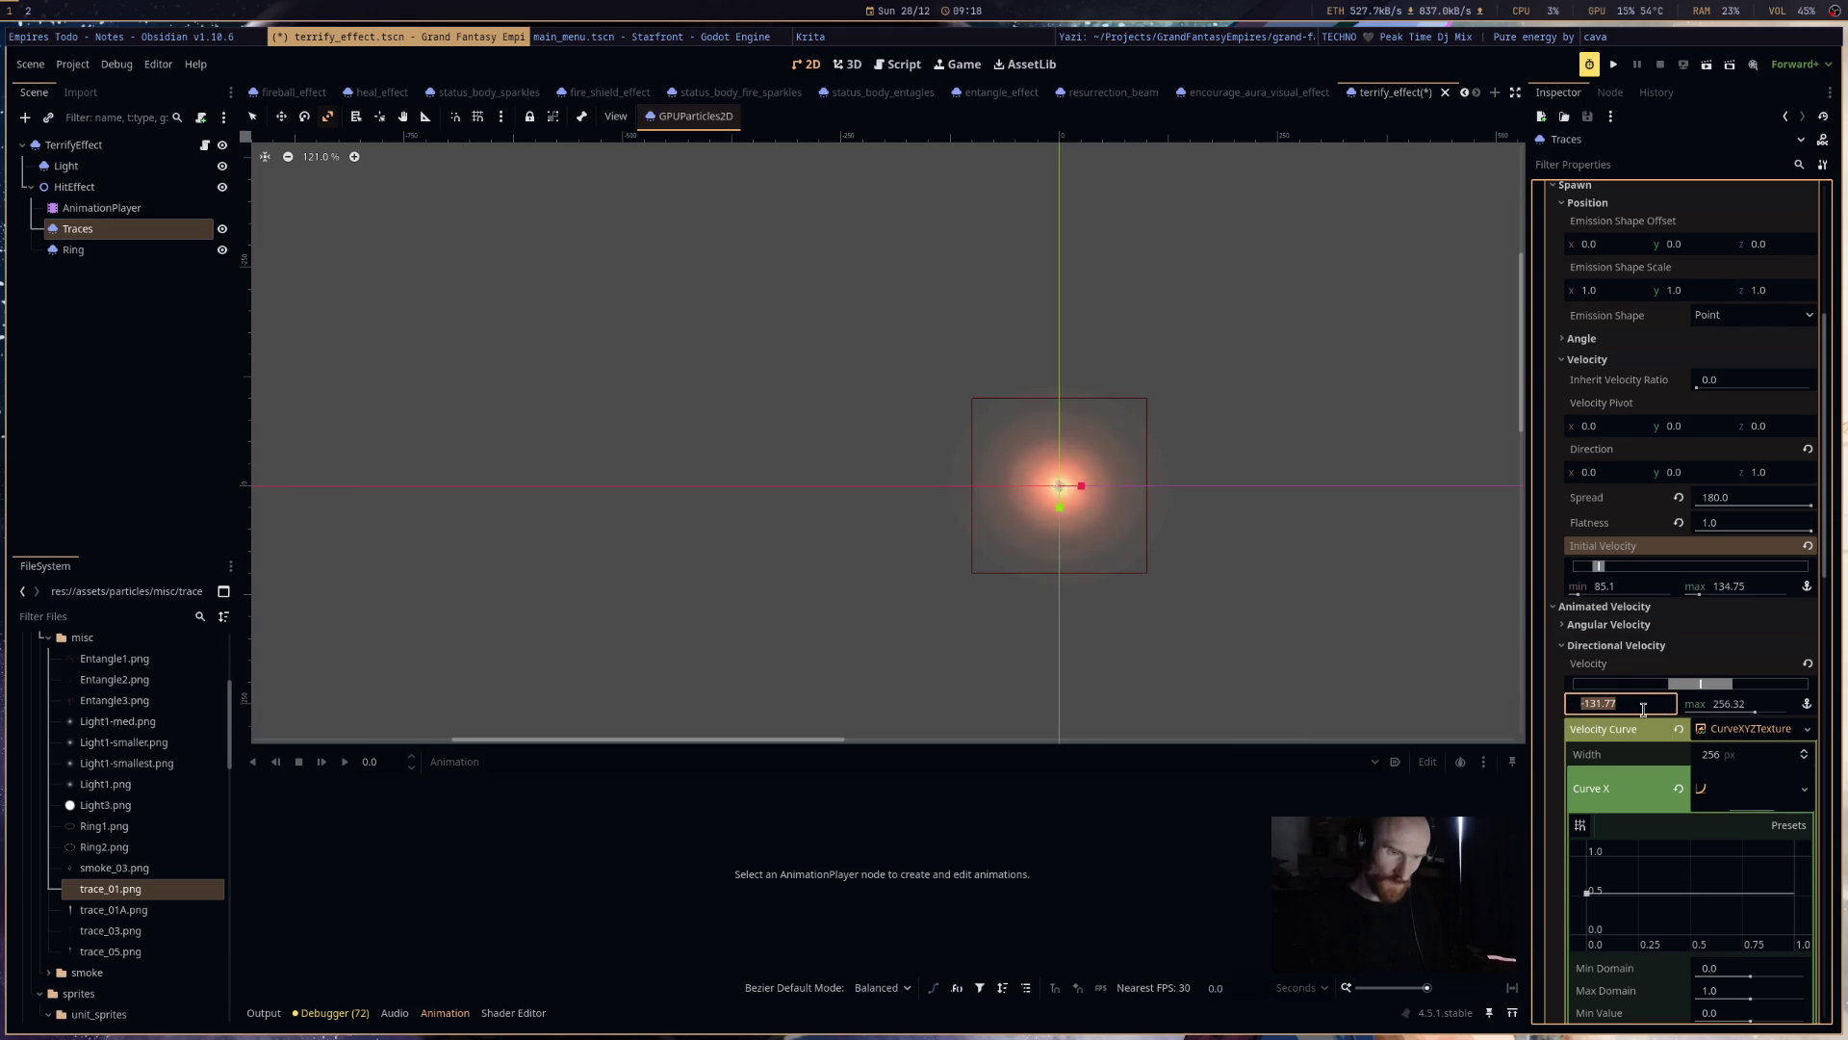
{"action": "type", "text": "200"}
{"action": "key", "text": "Return"}
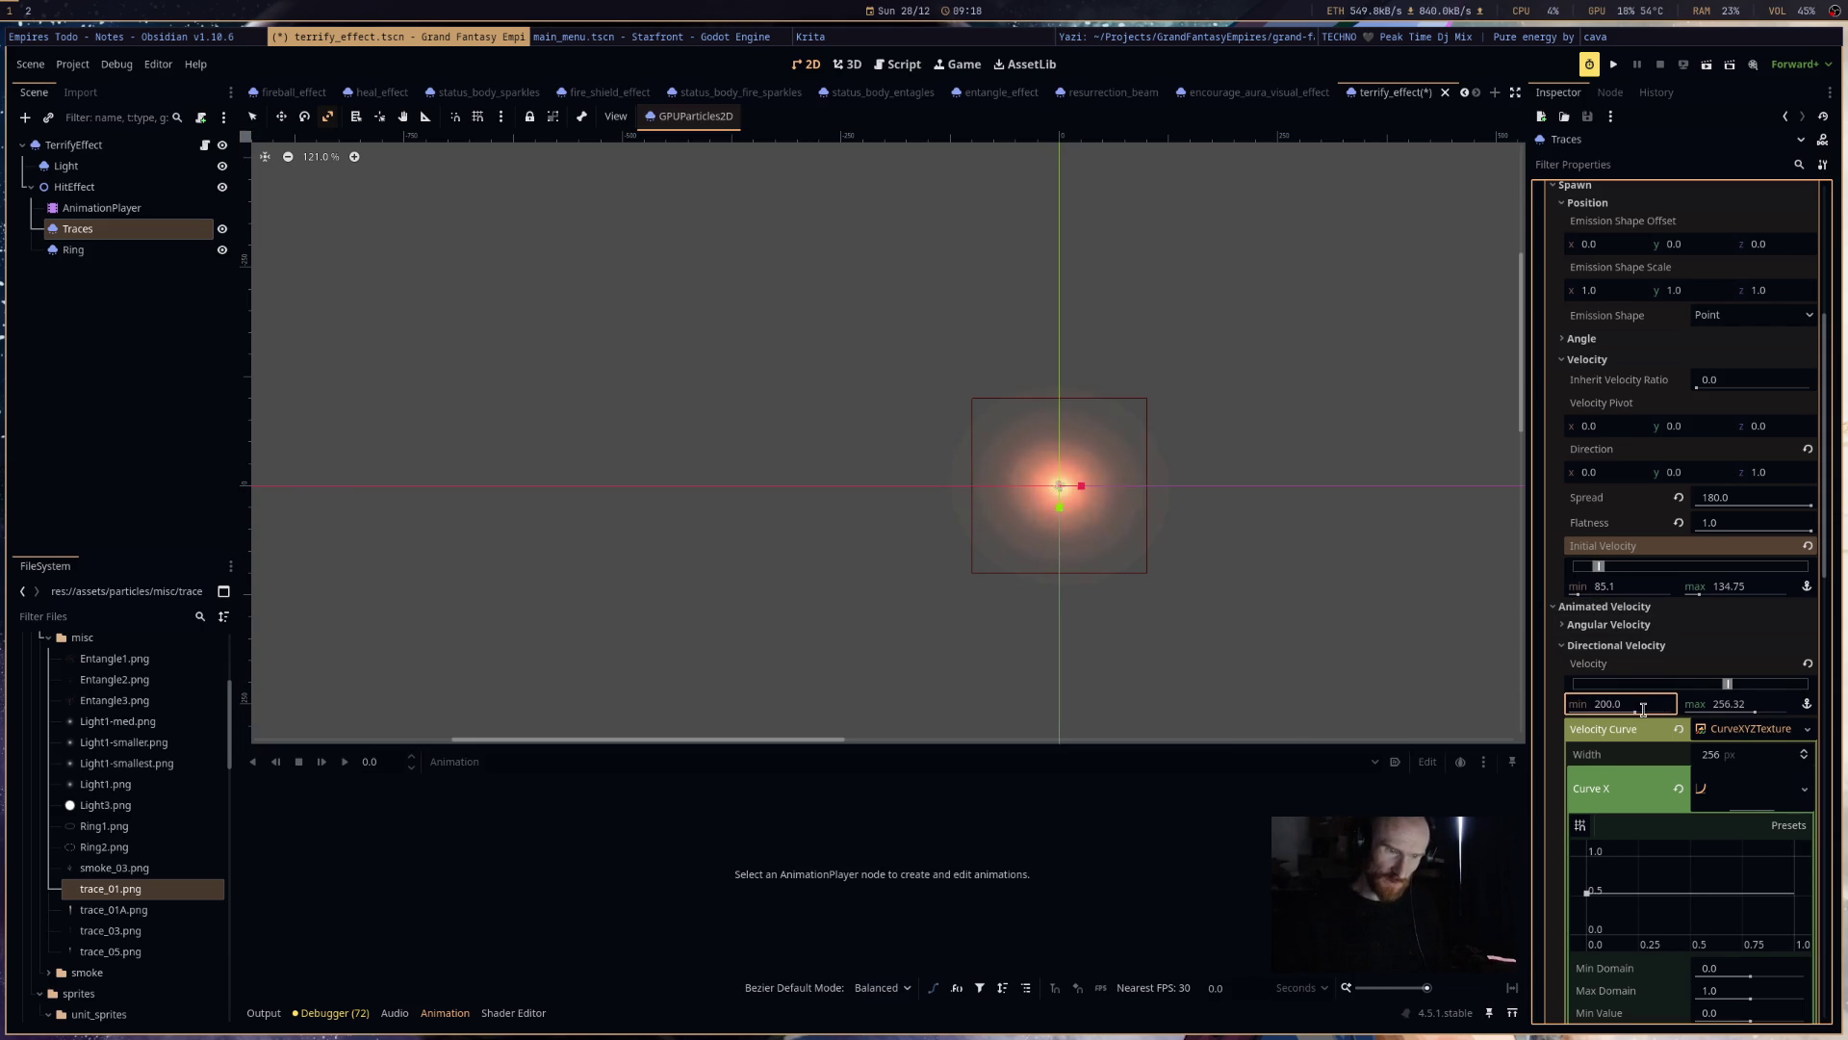
{"action": "left_click", "coordinate": [1723, 704]}
{"action": "type", "text": "200"}
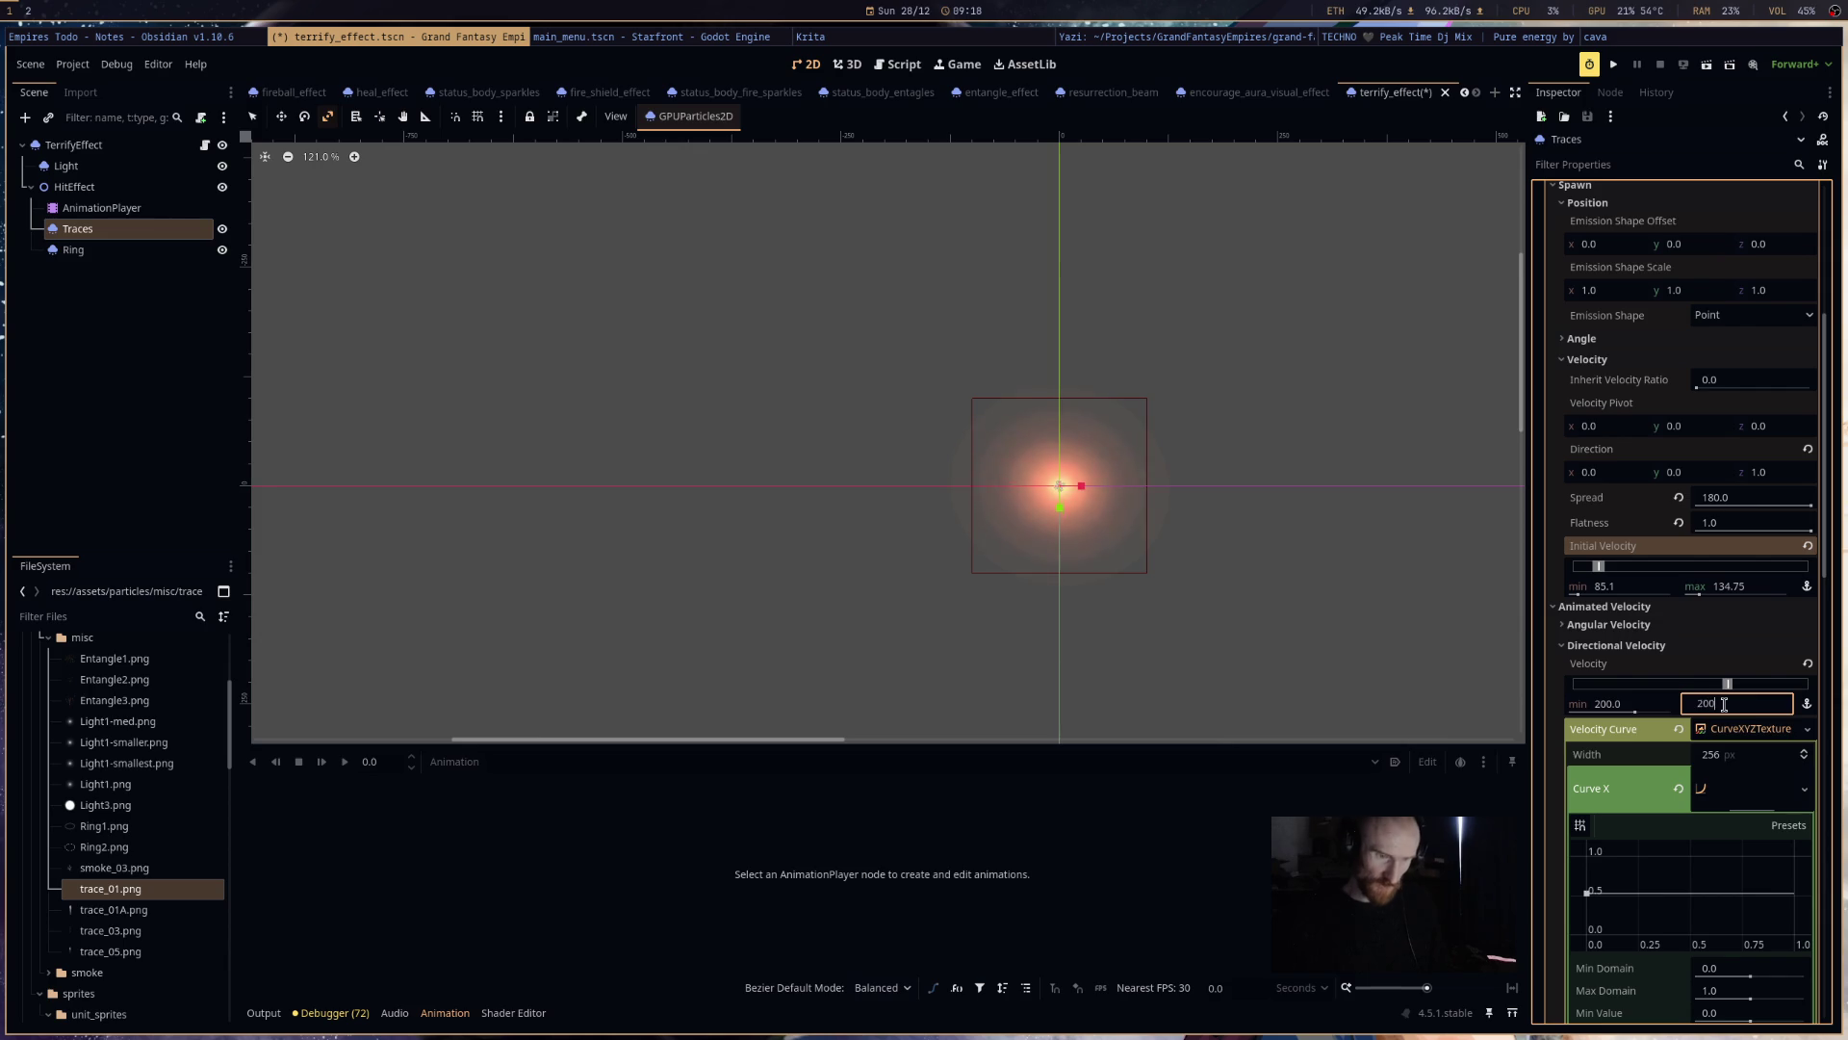
{"action": "key", "text": "Return"}
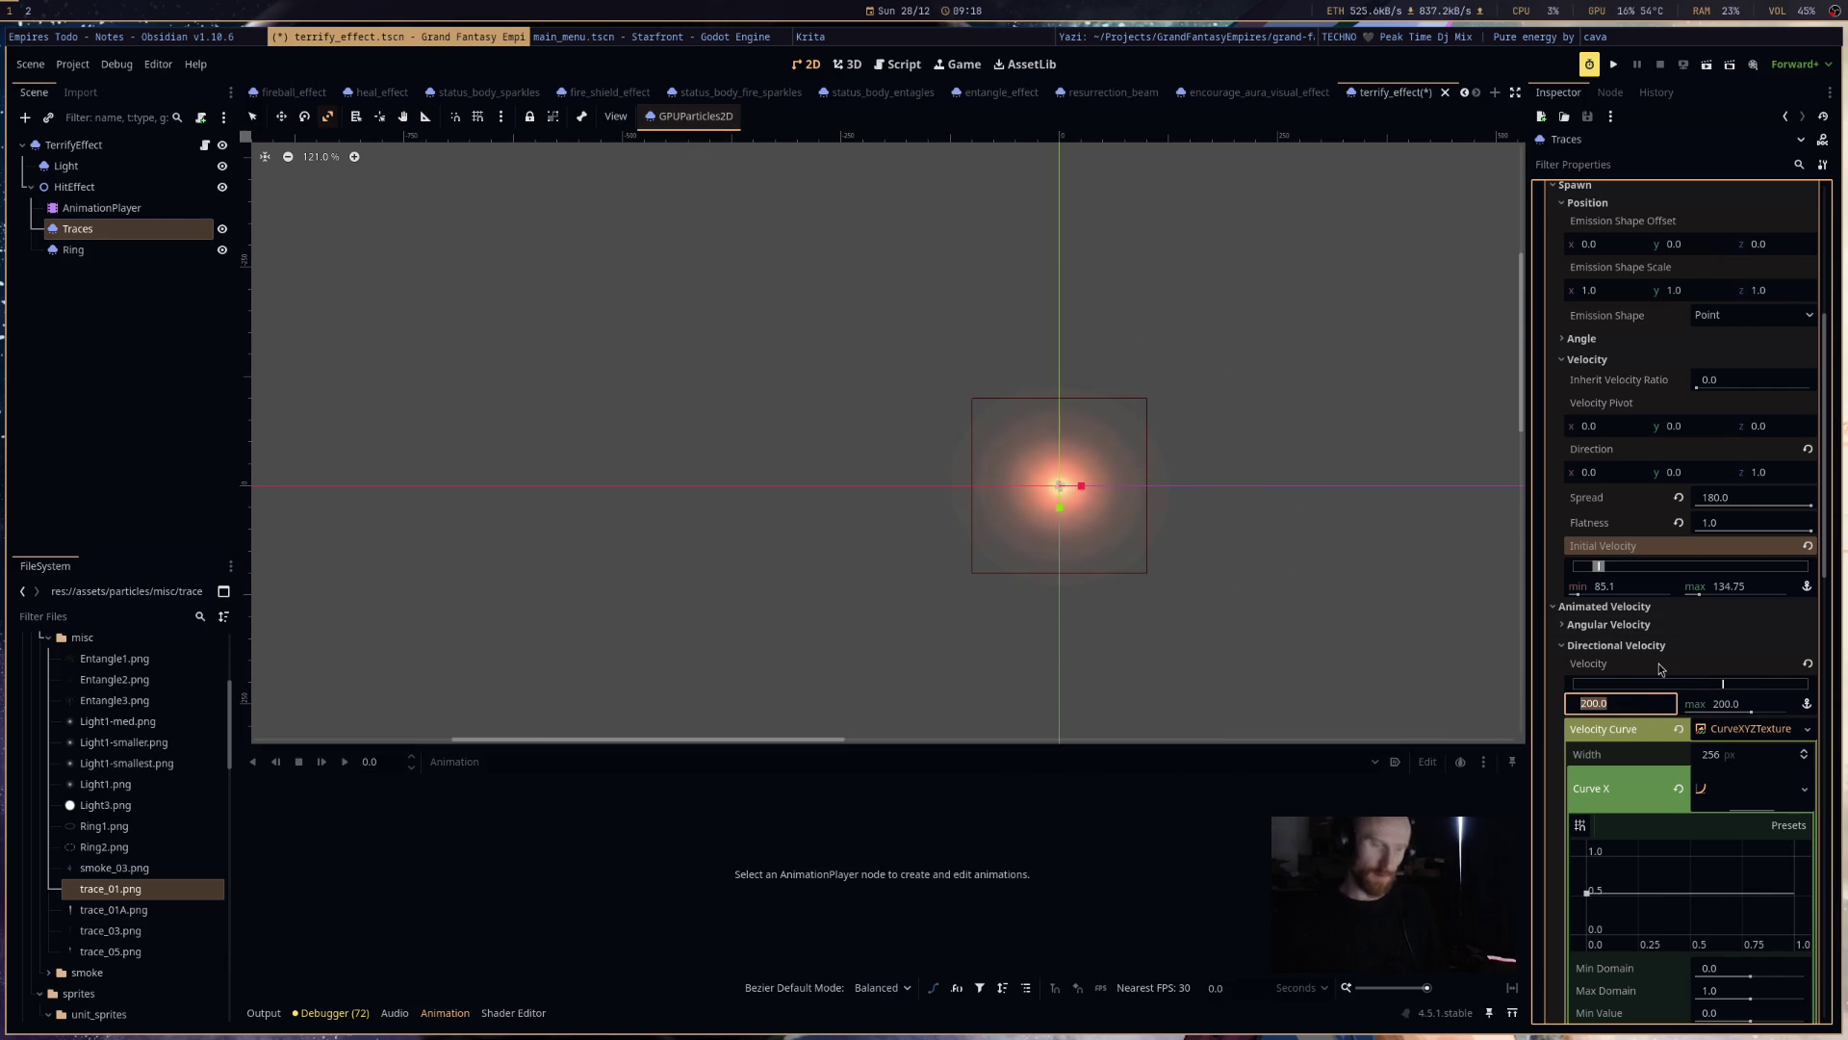
{"action": "left_click", "coordinate": [1639, 705]}
{"action": "type", "text": "-200"}
{"action": "key", "text": "Return"}
{"action": "left_click", "coordinate": [1159, 595]}
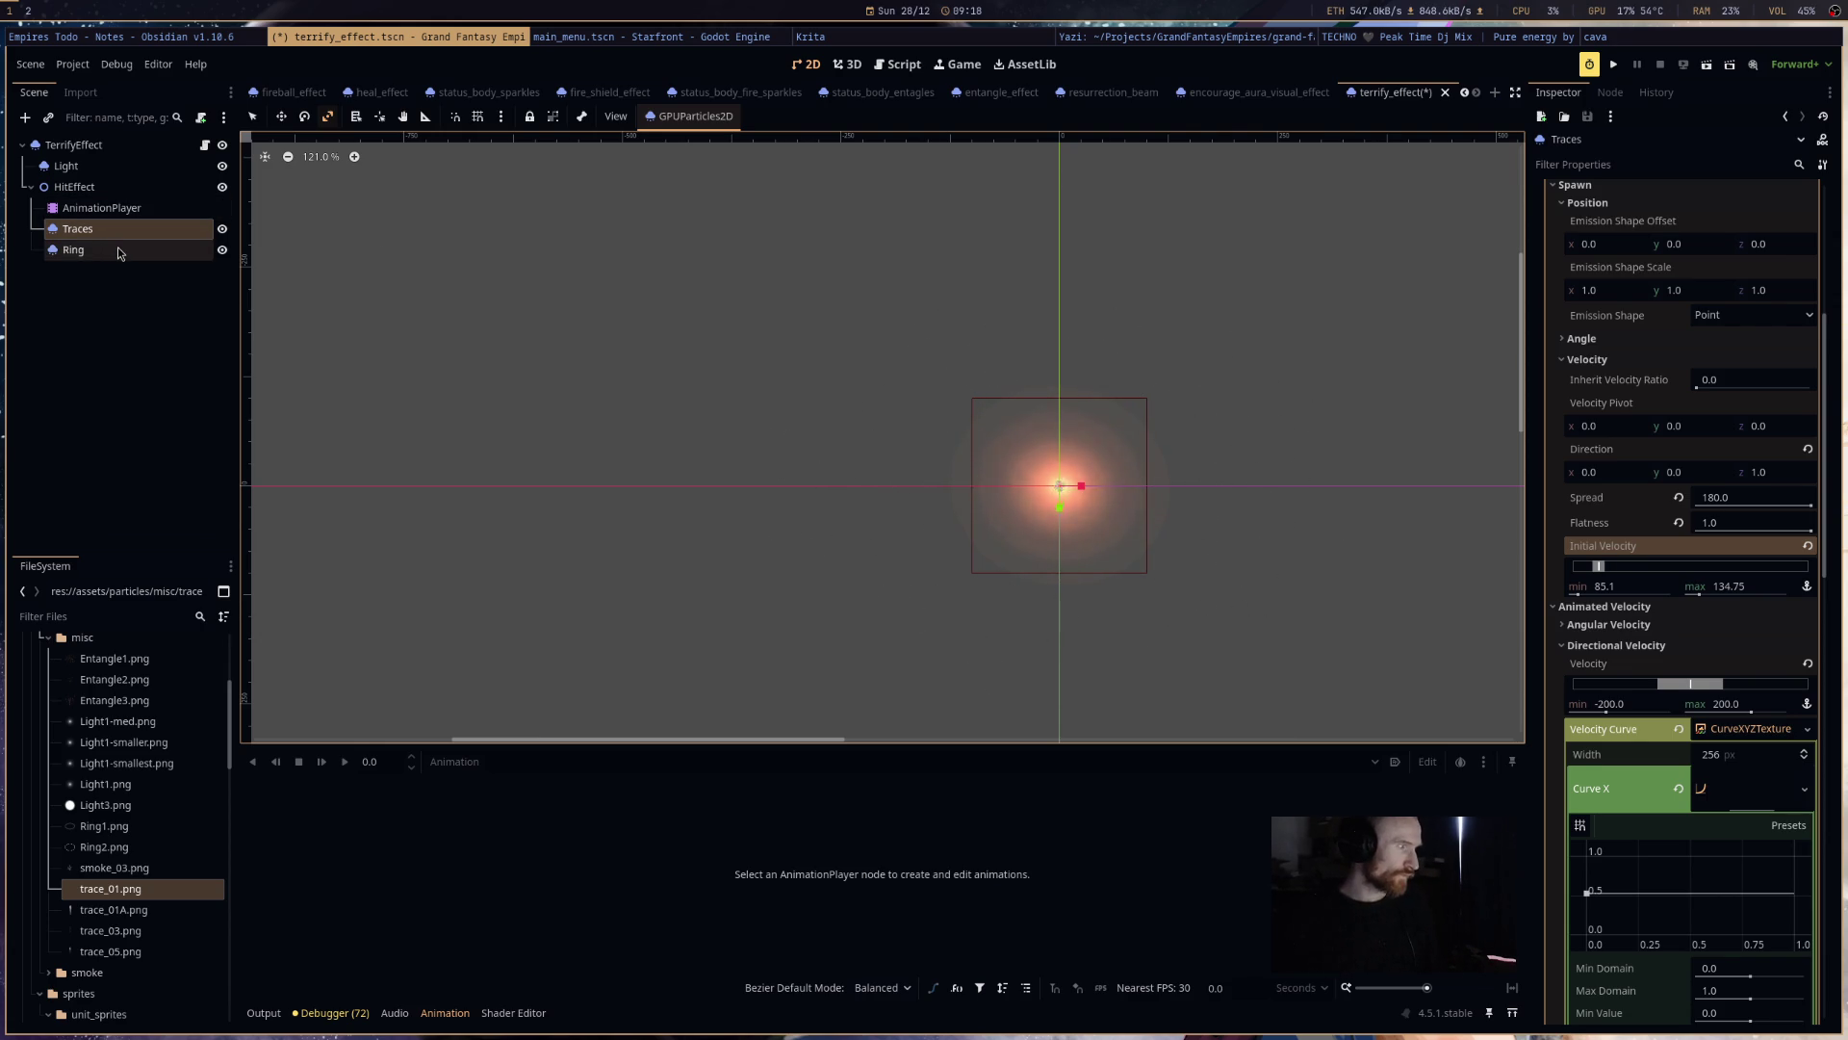
{"action": "left_click", "coordinate": [127, 210]}
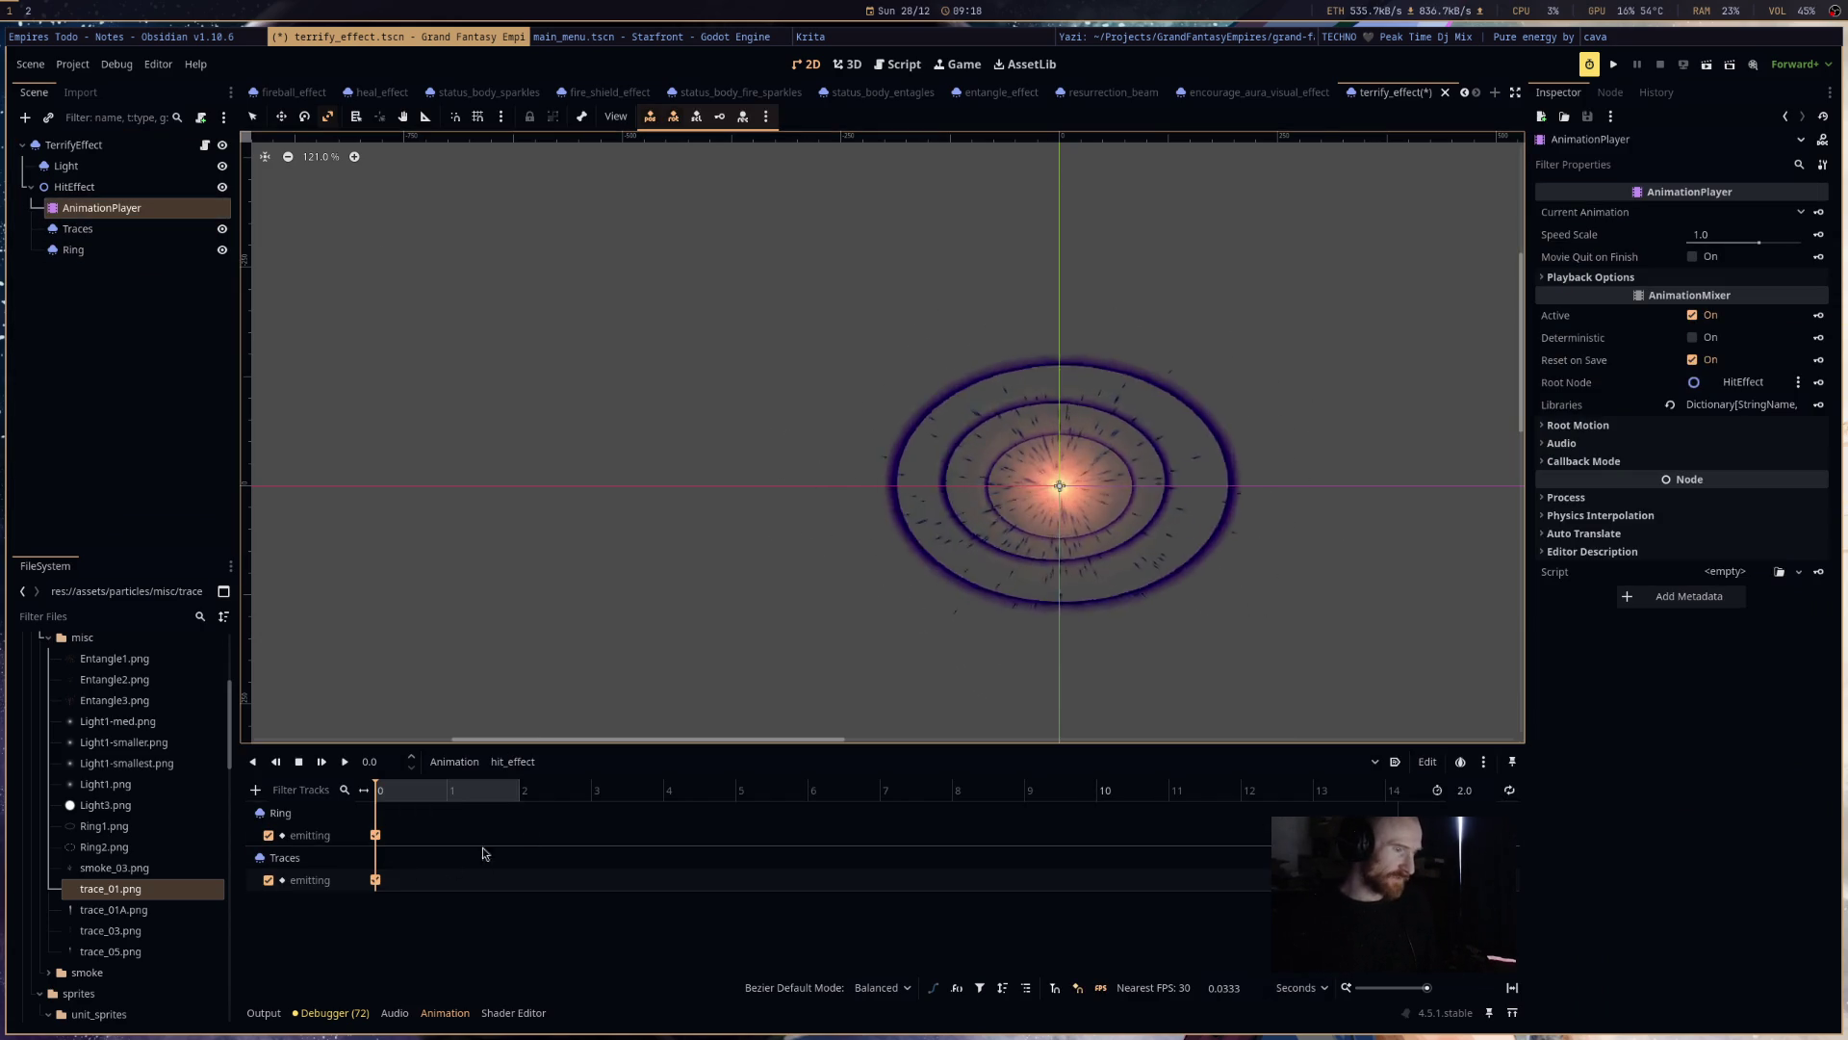
- Preview hit_effect, move the Ring emitting key to 0.2667 s, replay it, and save terrify_effect
{"action": "scroll", "coordinate": [880, 668], "scroll_direction": "down", "scroll_amount": 2}
{"action": "scroll", "coordinate": [879, 668], "scroll_direction": "right", "scroll_amount": 3}
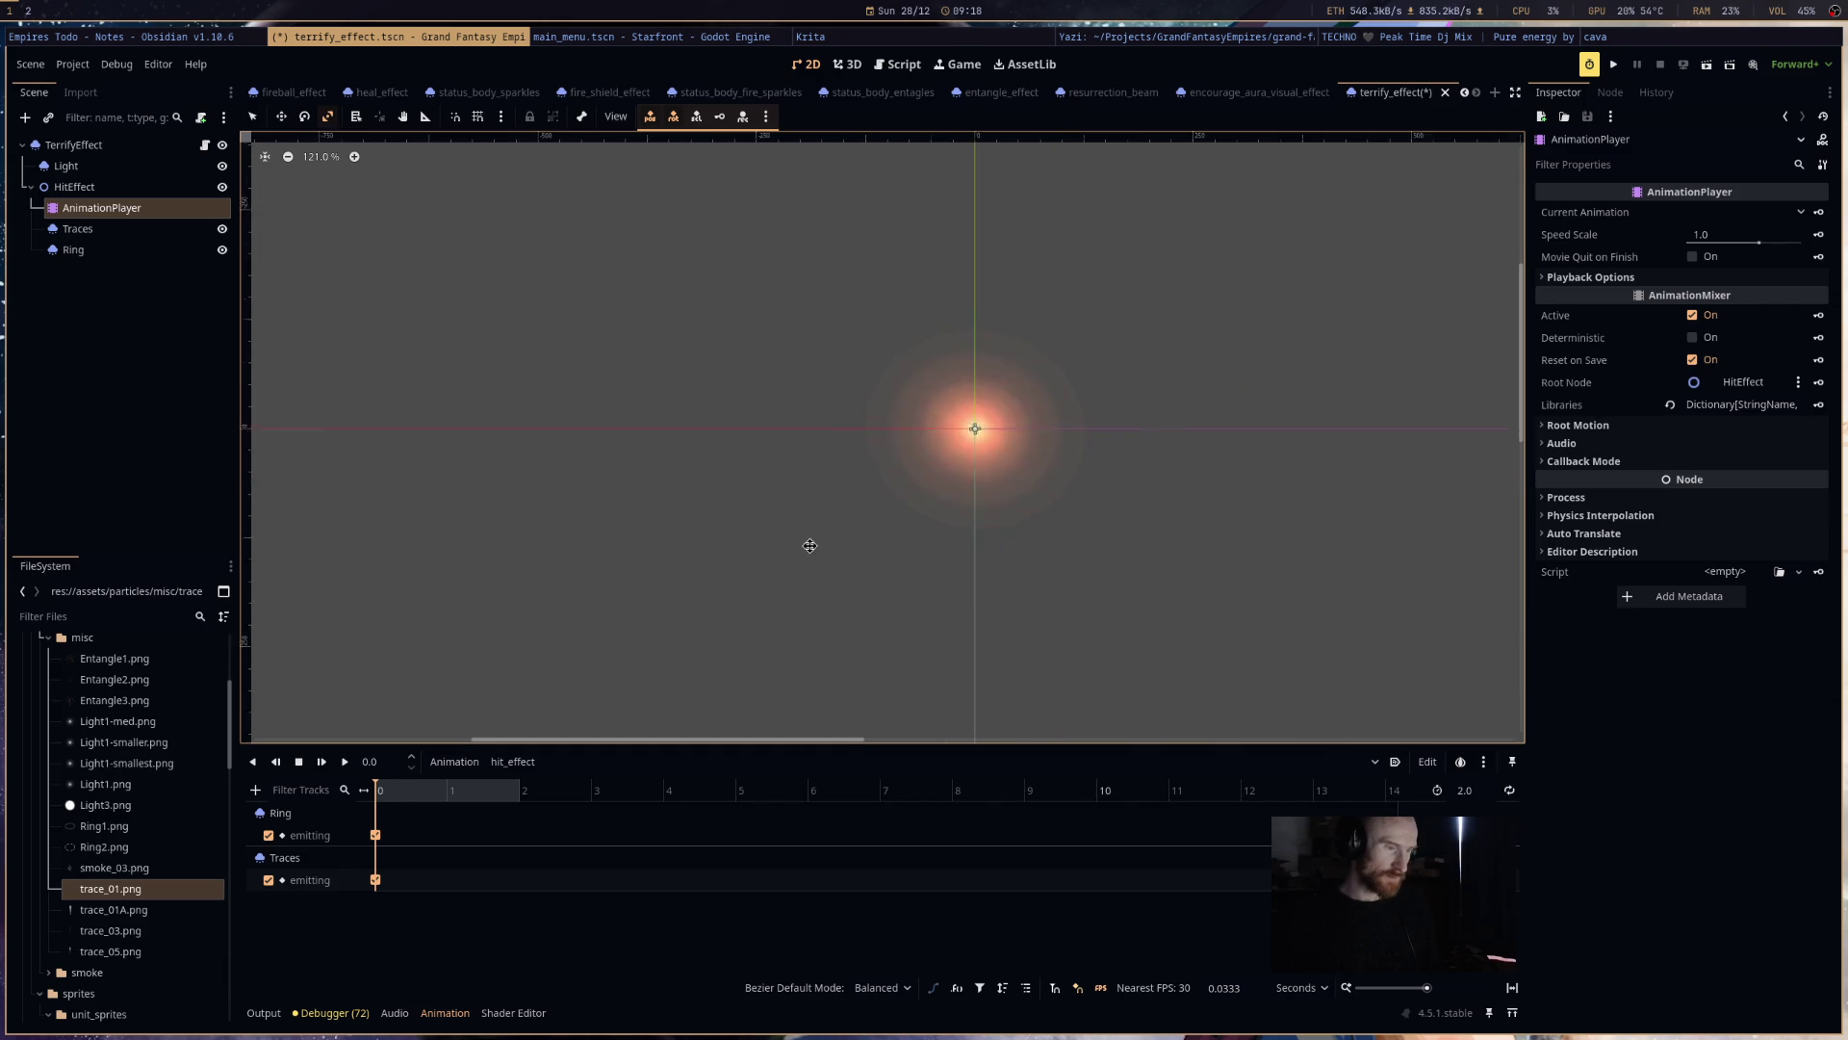
{"action": "left_click", "coordinate": [344, 761]}
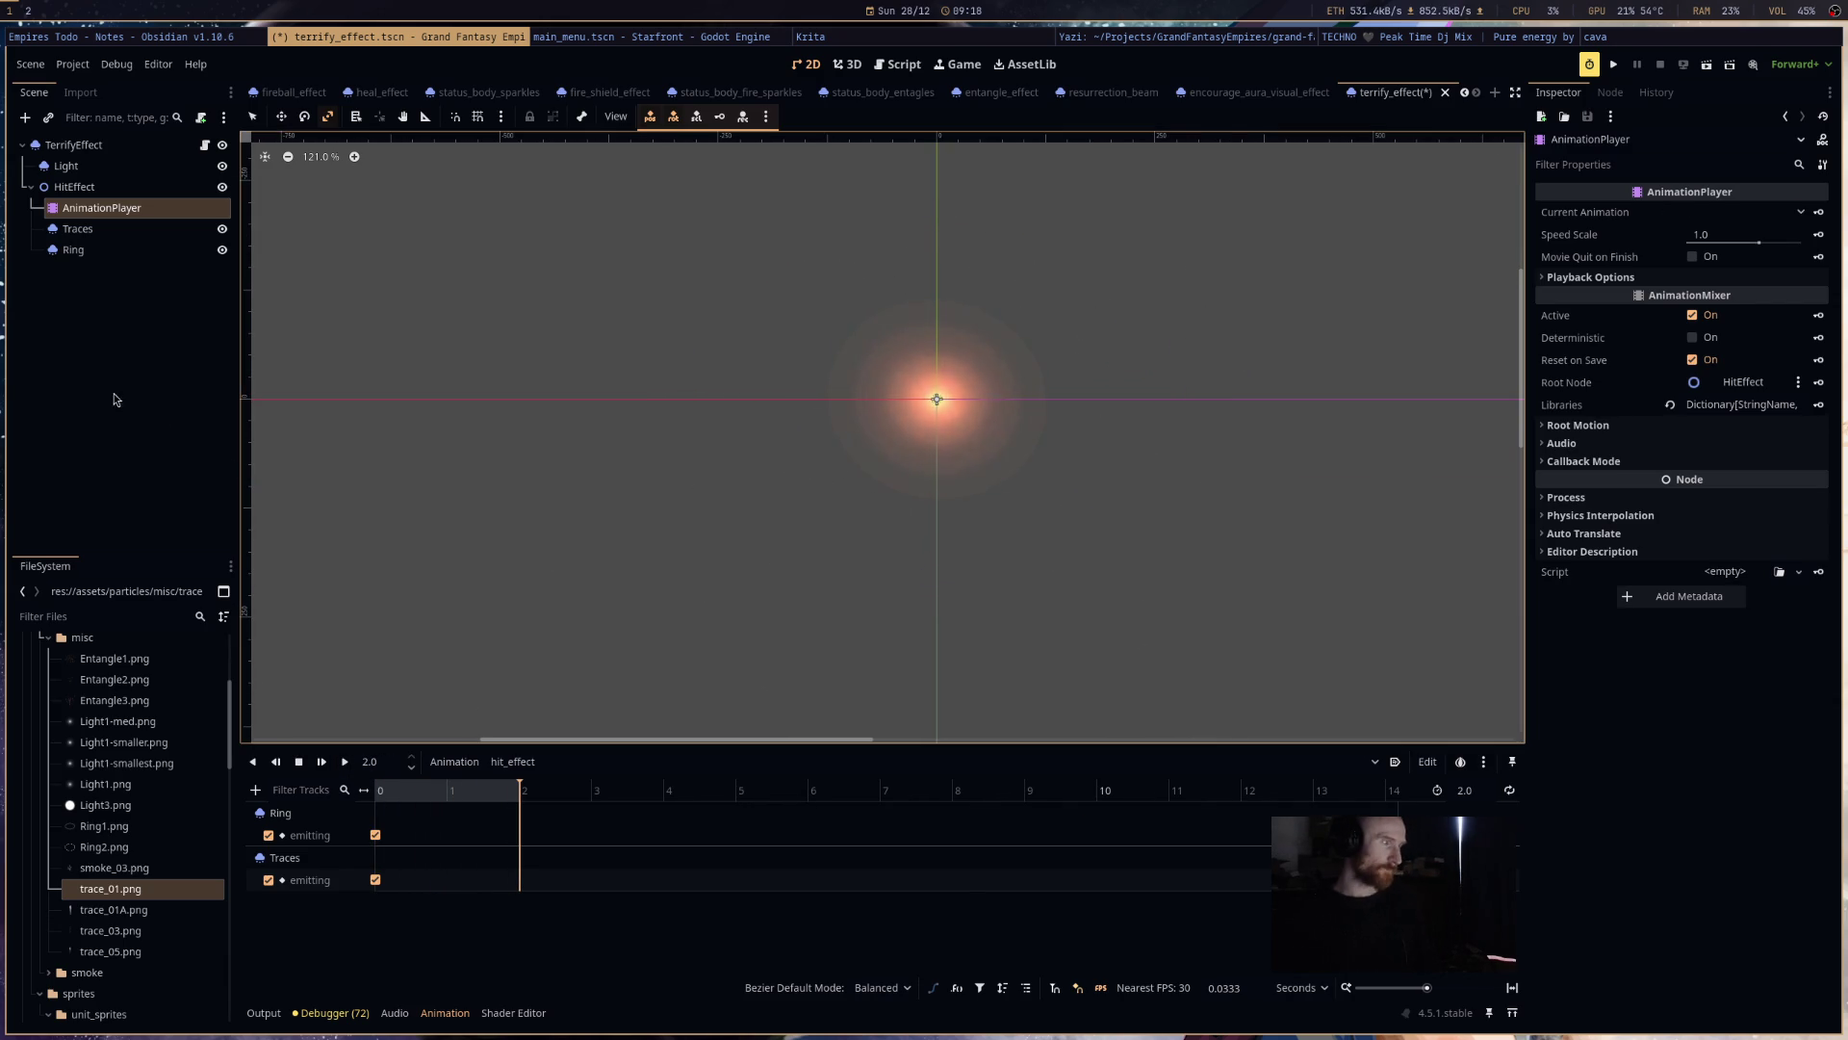
{"action": "left_click", "coordinate": [375, 880]}
{"action": "left_click_drag", "start_coordinate": [376, 836], "coordinate": [393, 835]}
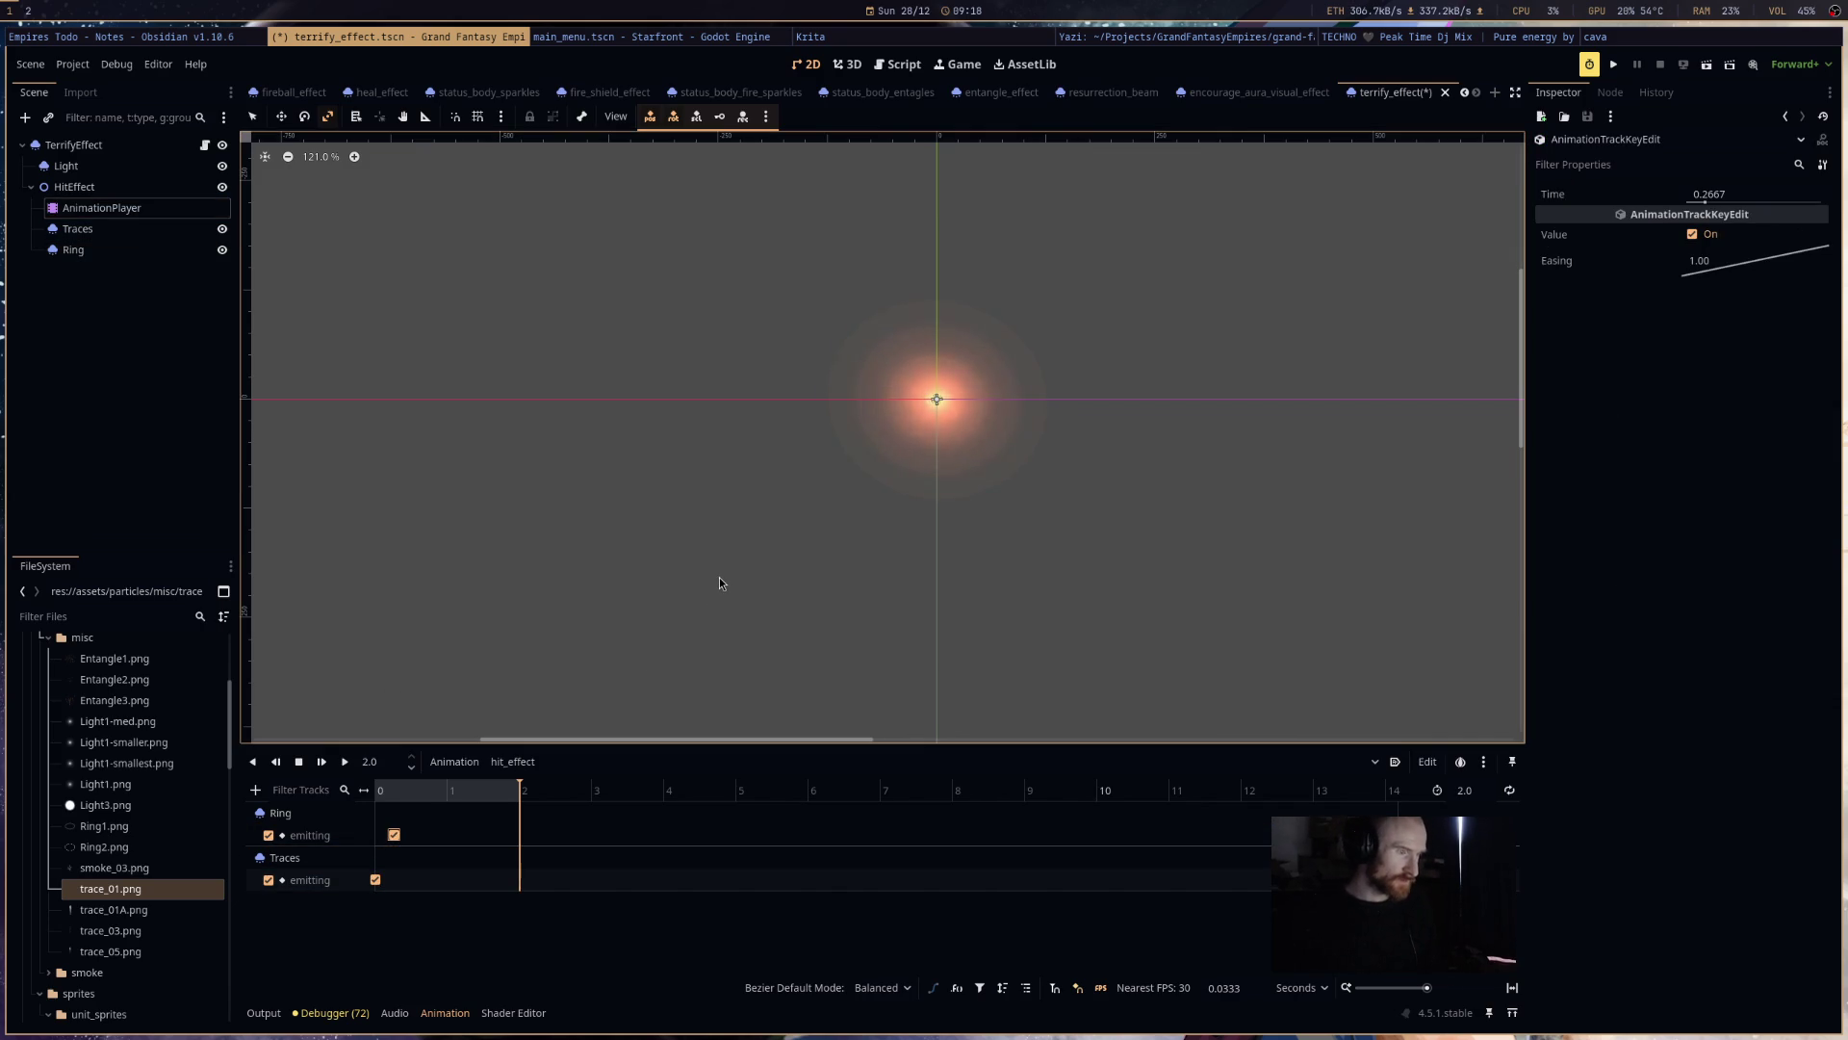
{"action": "left_click", "coordinate": [345, 761]}
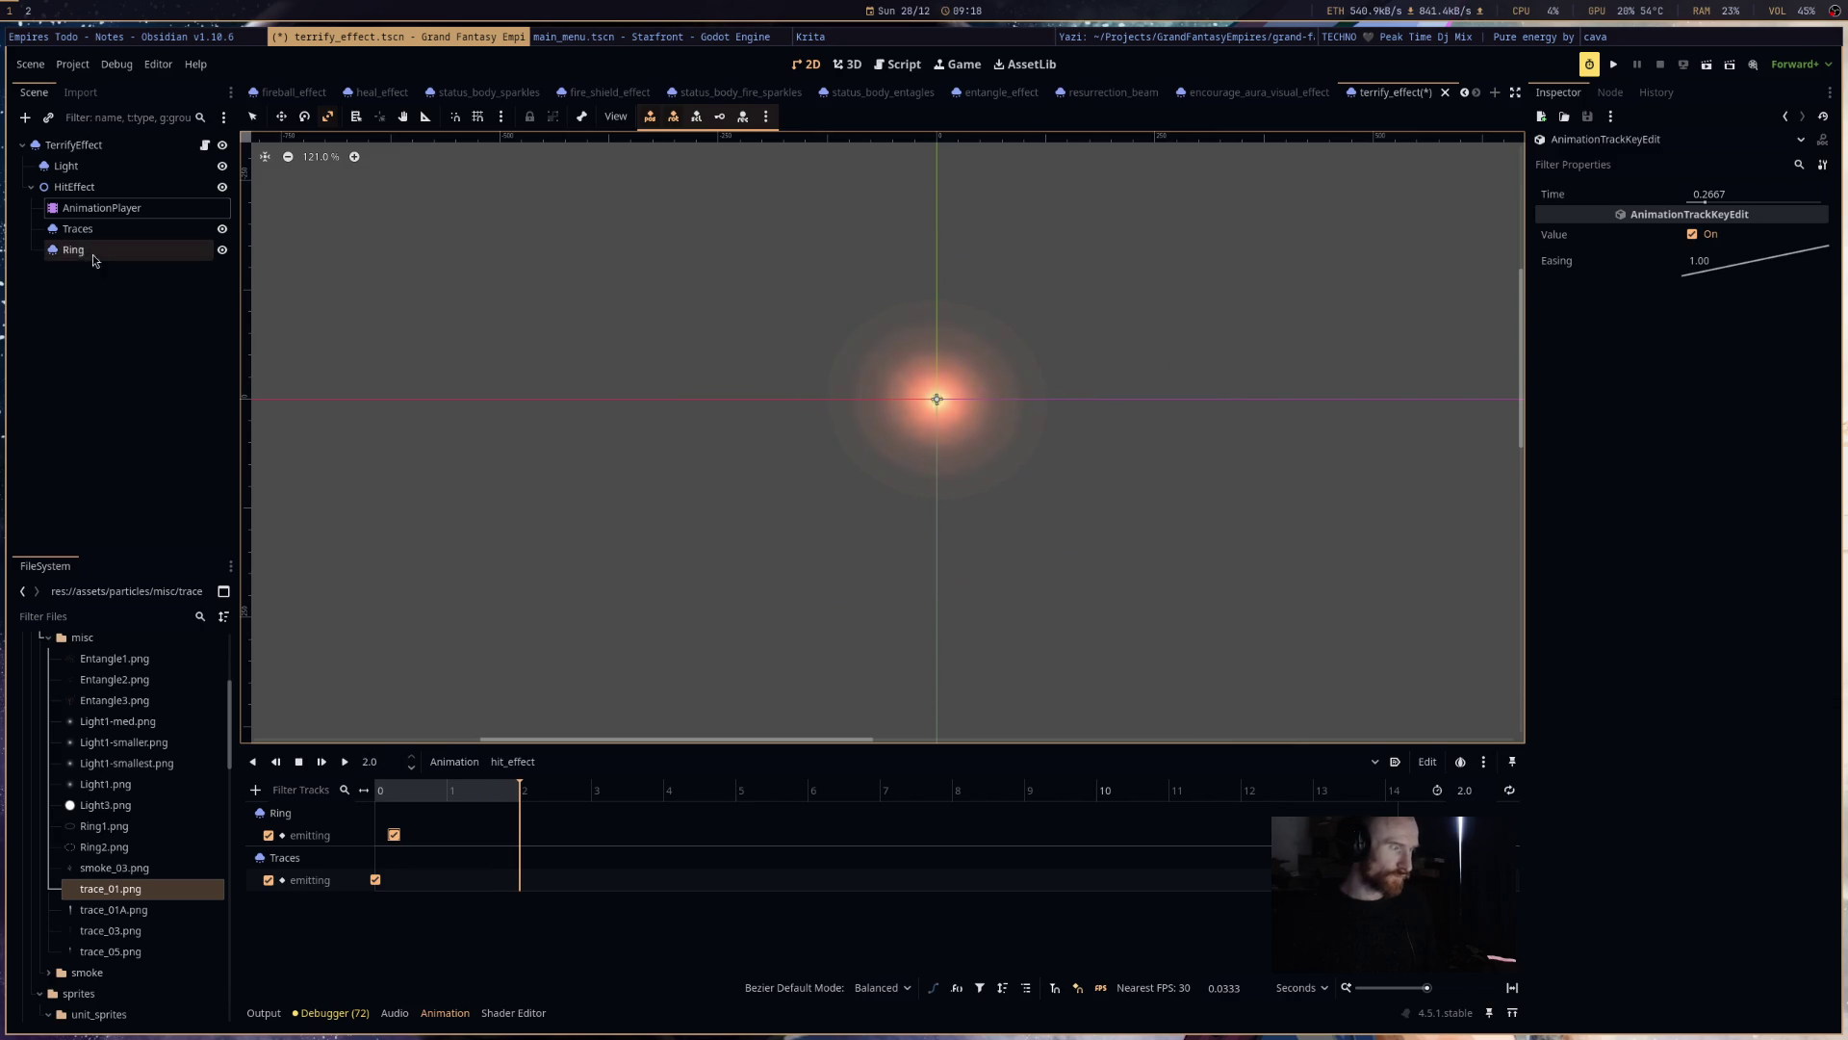
{"action": "left_click_drag", "start_coordinate": [1092, 296], "coordinate": [1123, 430]}
{"action": "key", "text": "ctrl+s"}
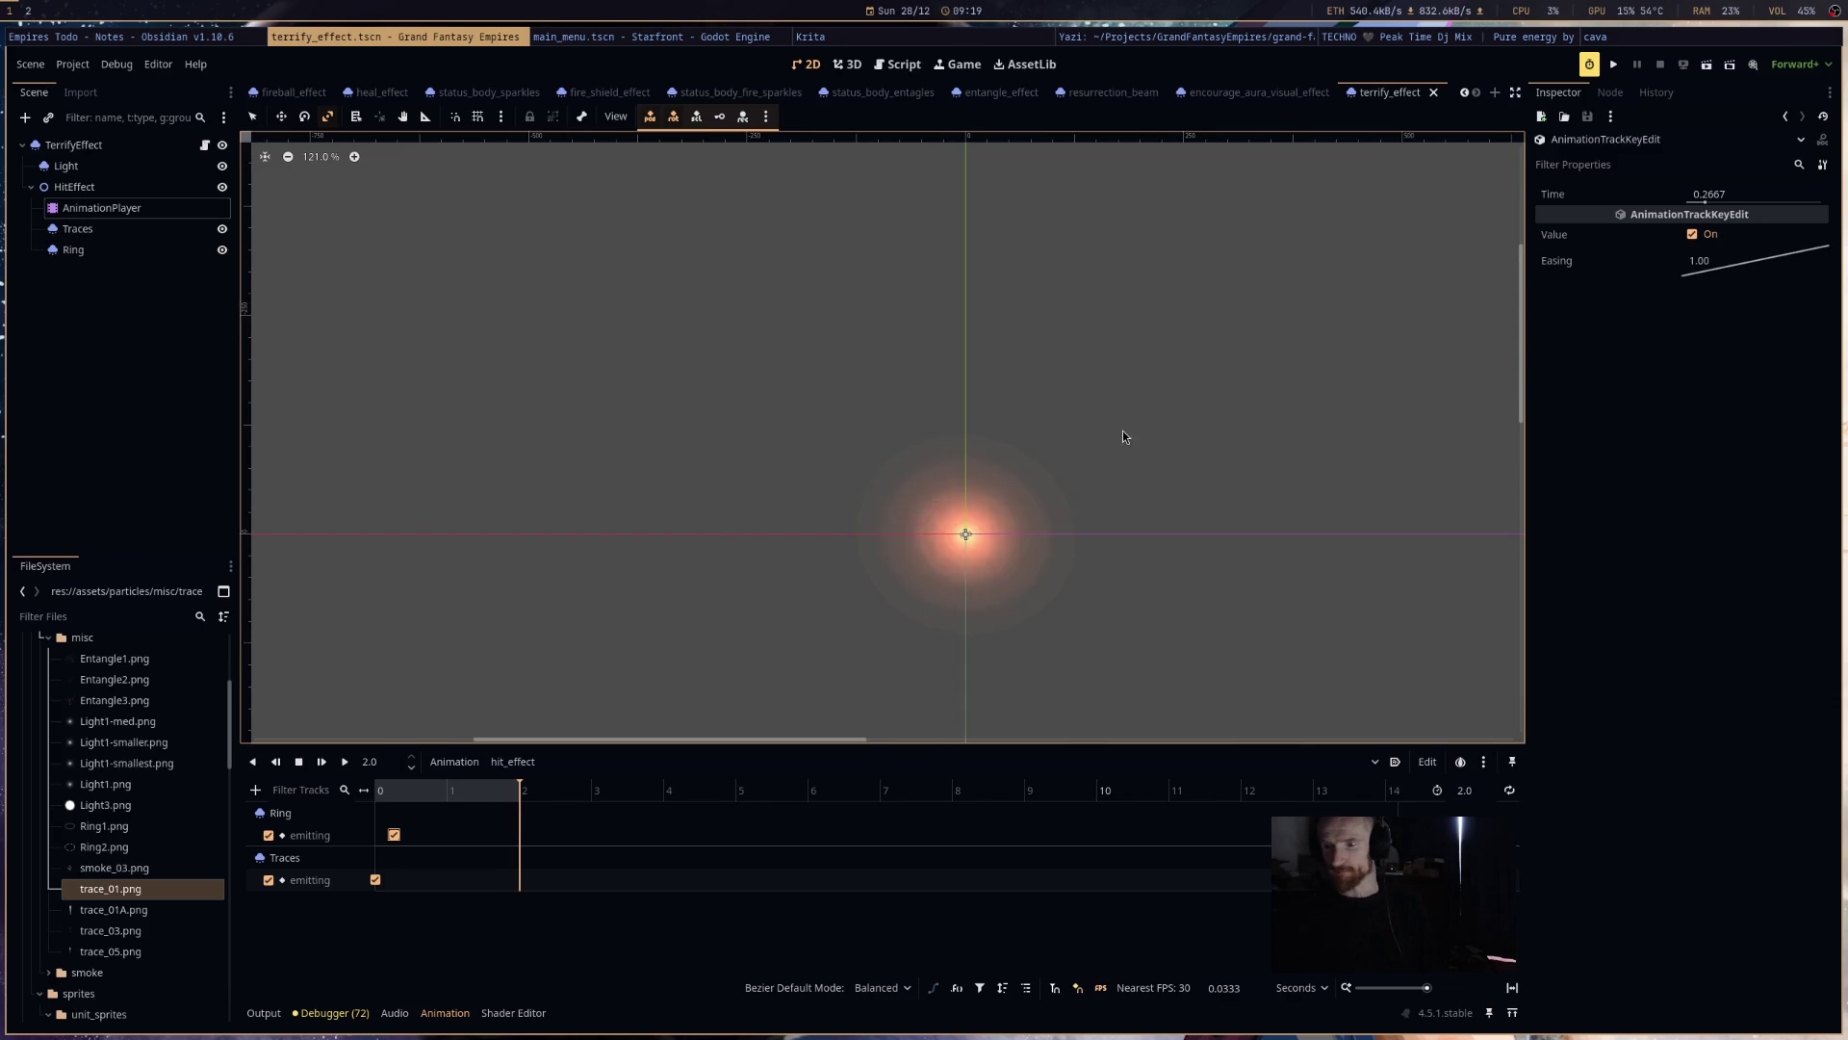
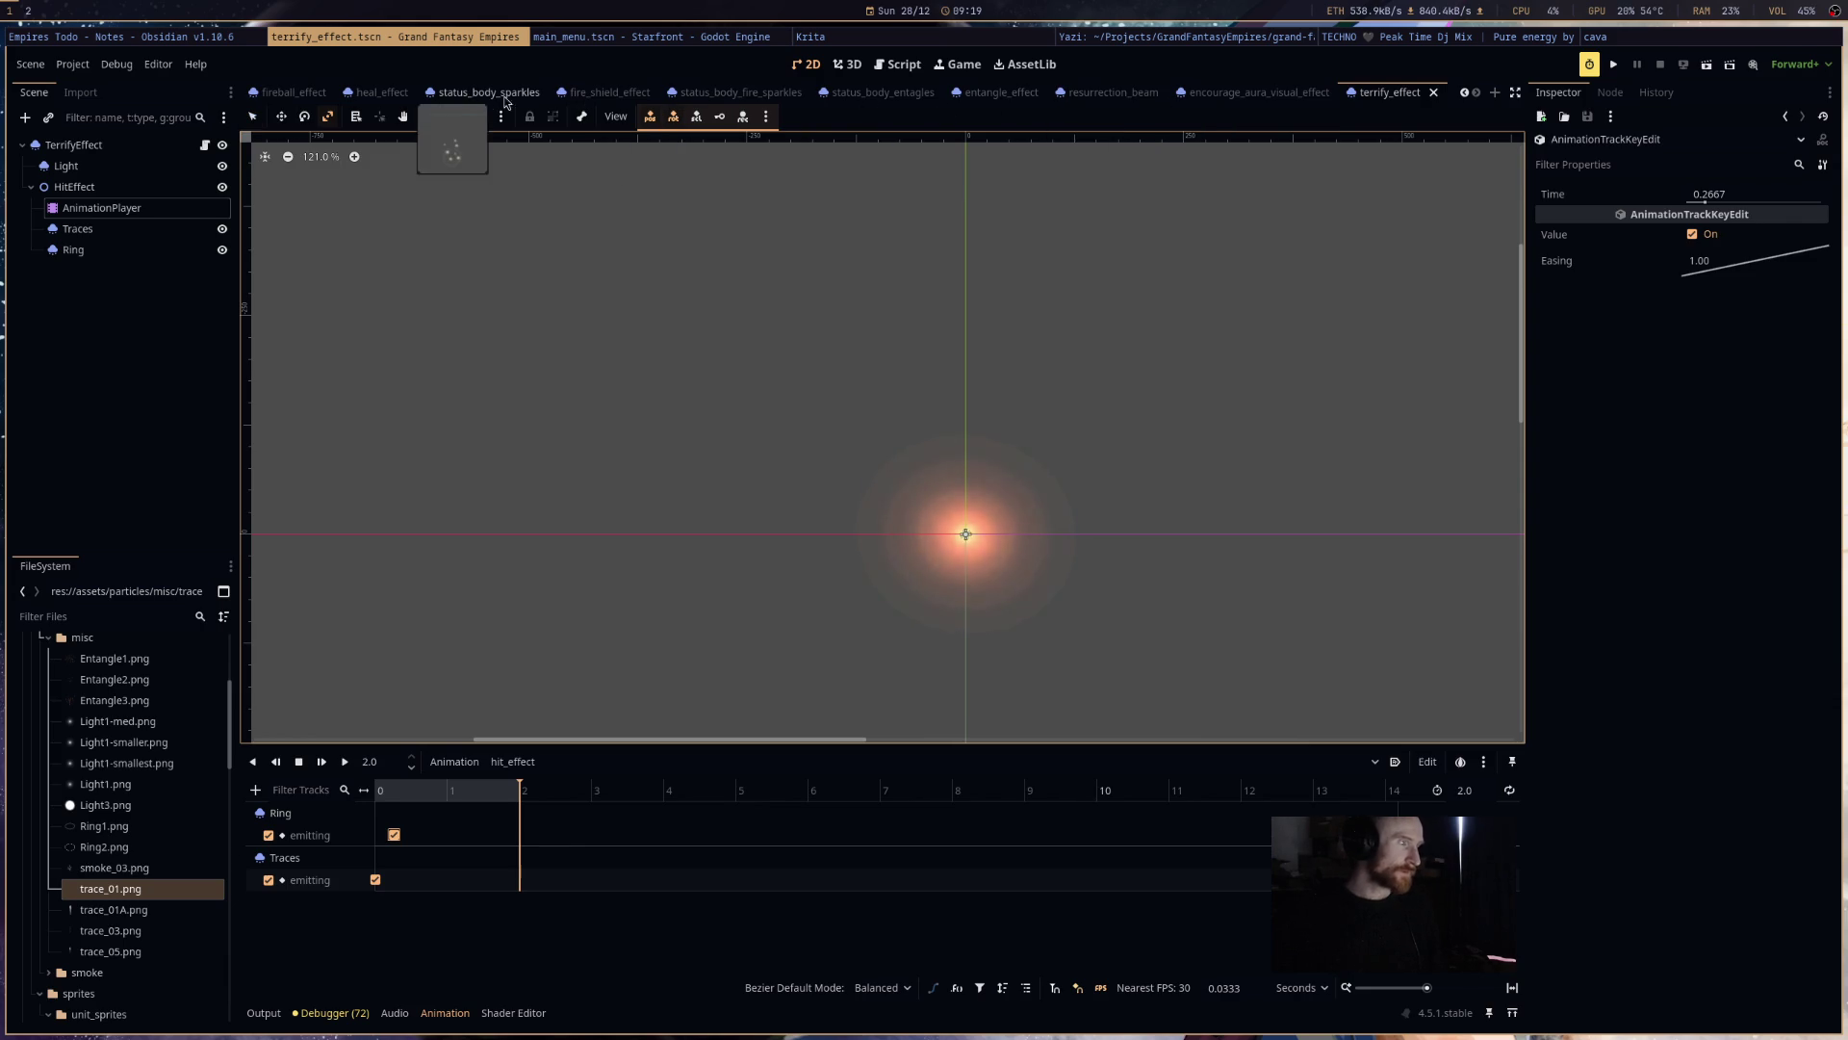
- Replace FIRE_SHIELD with TERRIFY in GALAHAD's ability list in DataHeroes.gd
{"action": "left_click", "coordinate": [885, 64]}
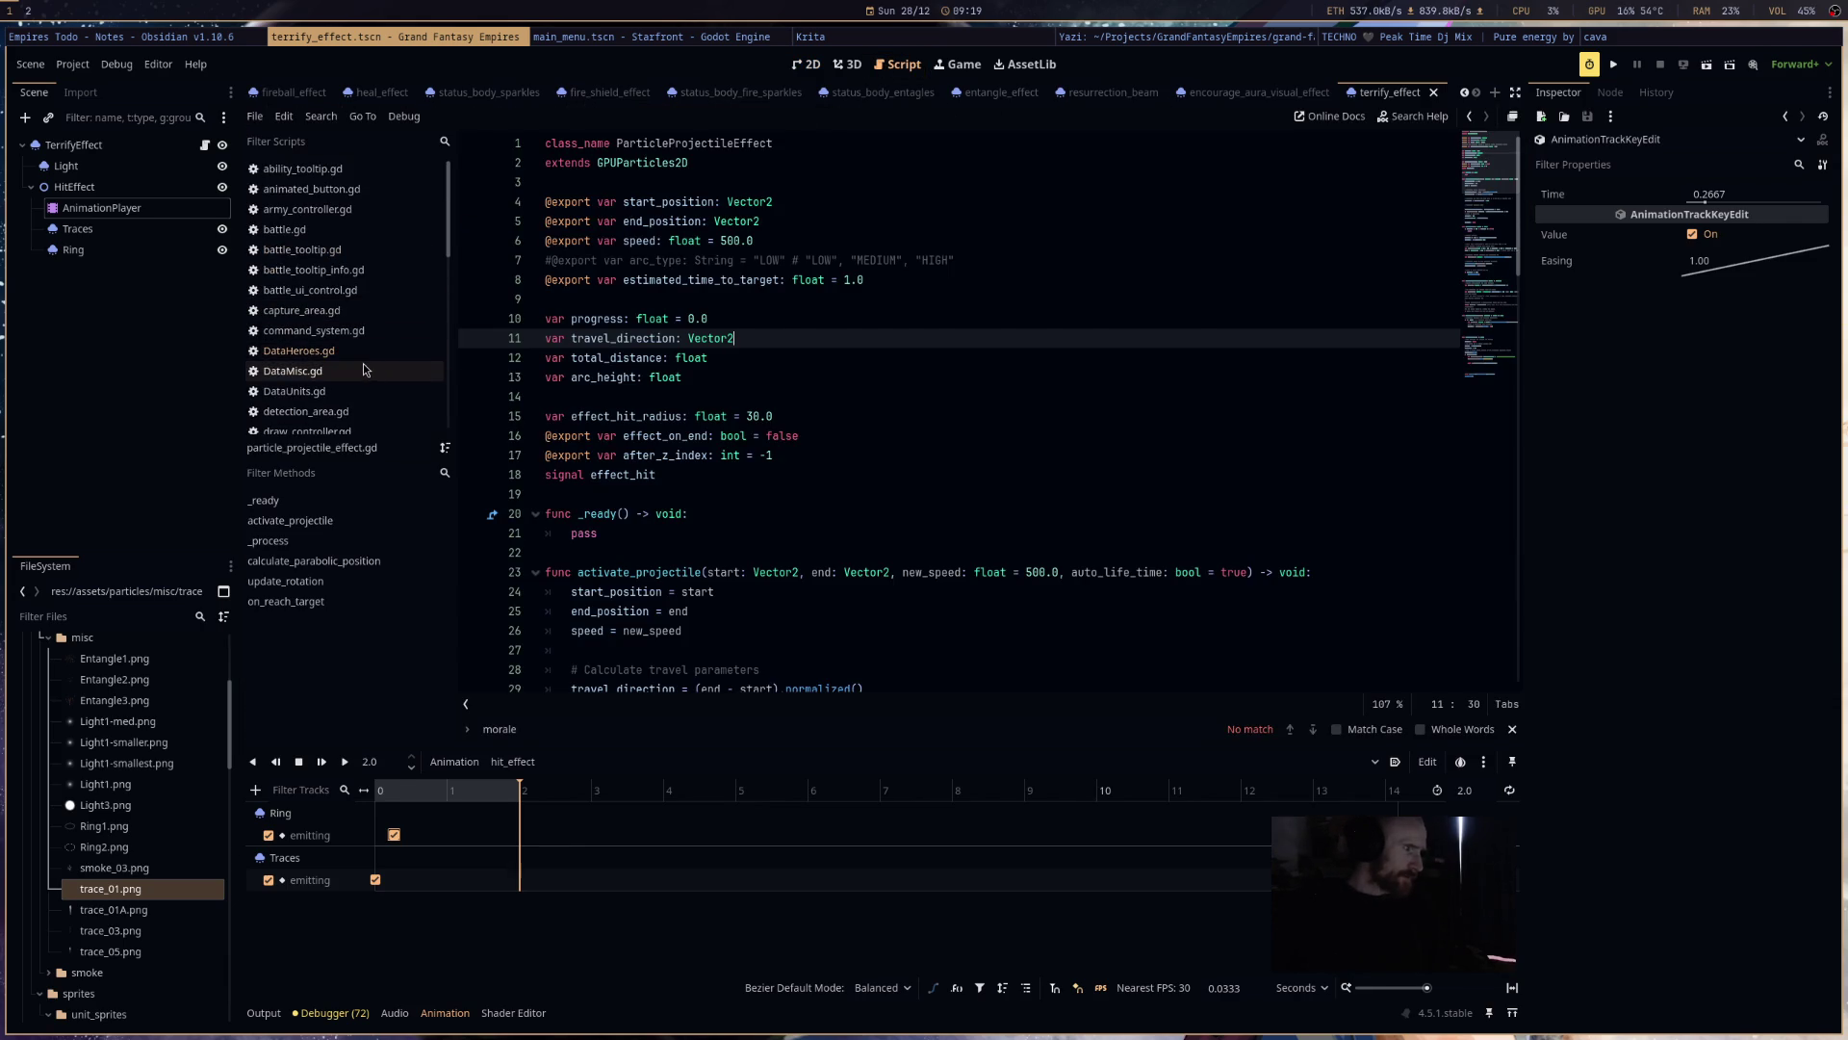
{"action": "left_click", "coordinate": [362, 370]}
{"action": "scroll", "coordinate": [1026, 536], "scroll_direction": "down", "scroll_amount": 10}
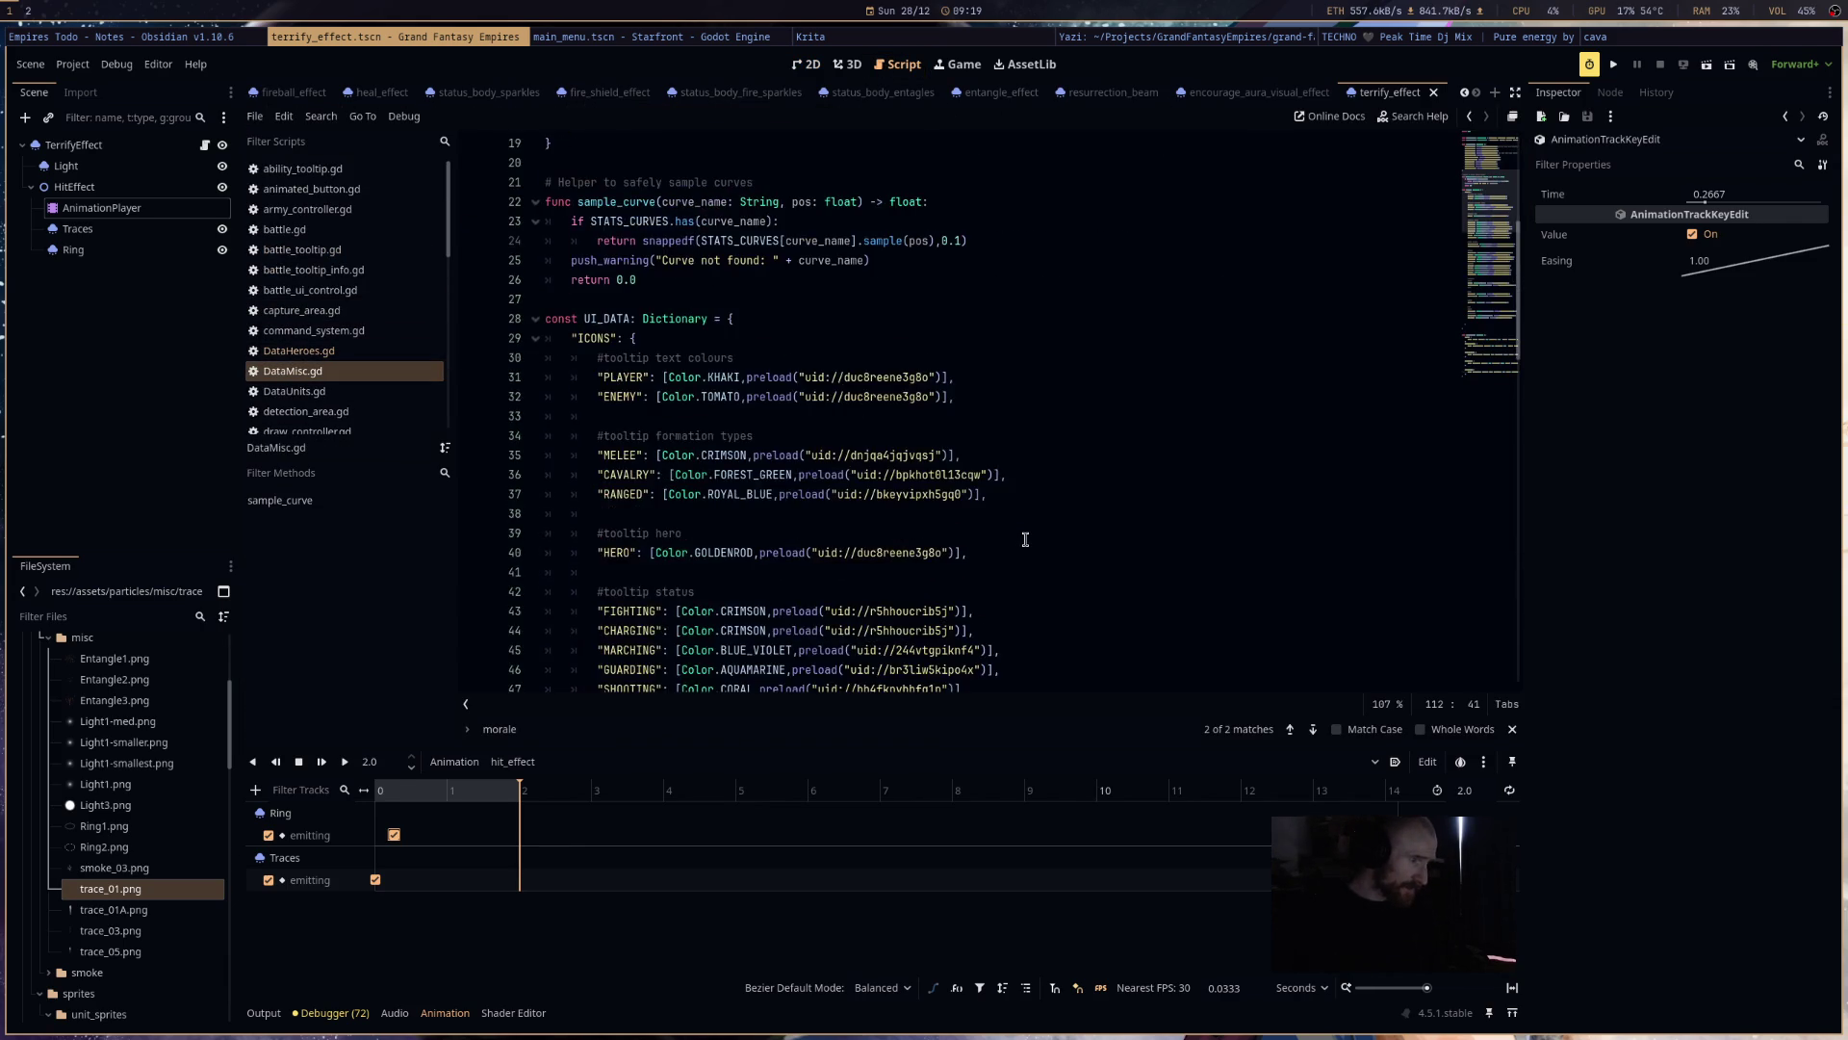
{"action": "key", "text": "alt+Left"}
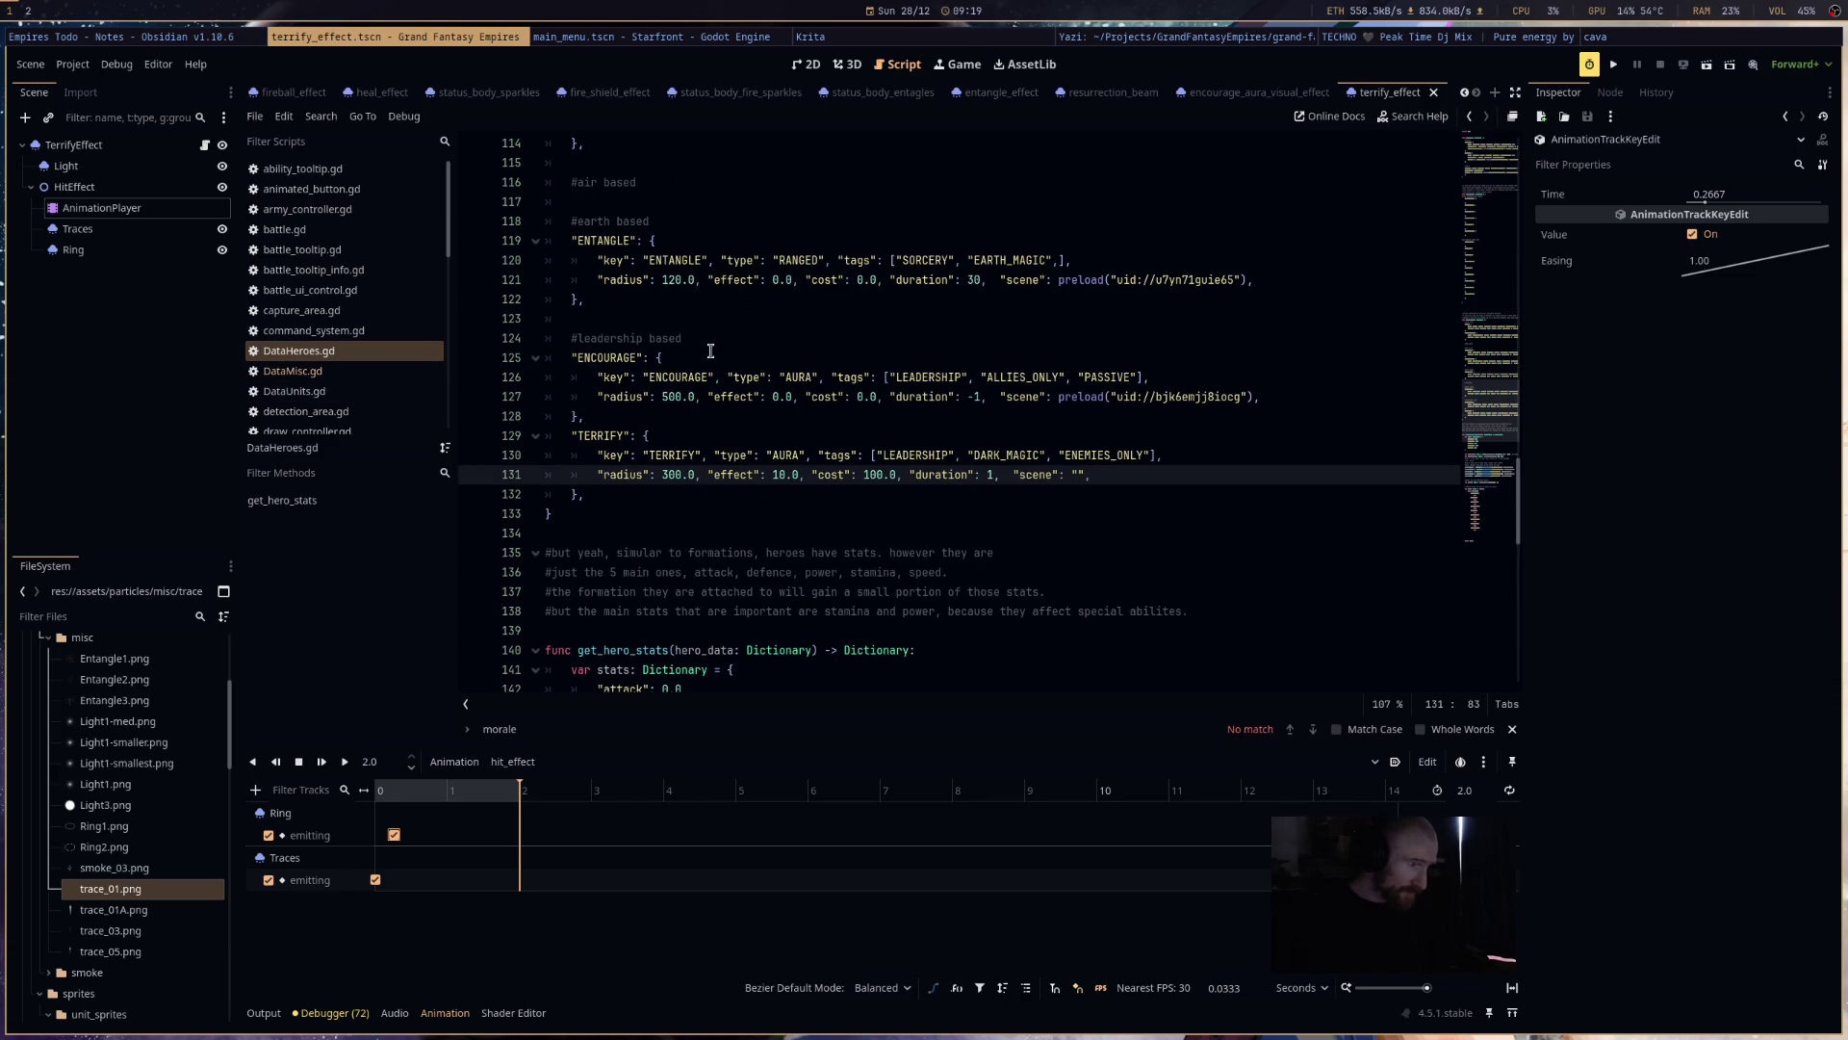
{"action": "scroll", "coordinate": [998, 450], "scroll_direction": "up", "scroll_amount": 20}
{"action": "scroll", "coordinate": [998, 450], "scroll_direction": "up", "scroll_amount": 8}
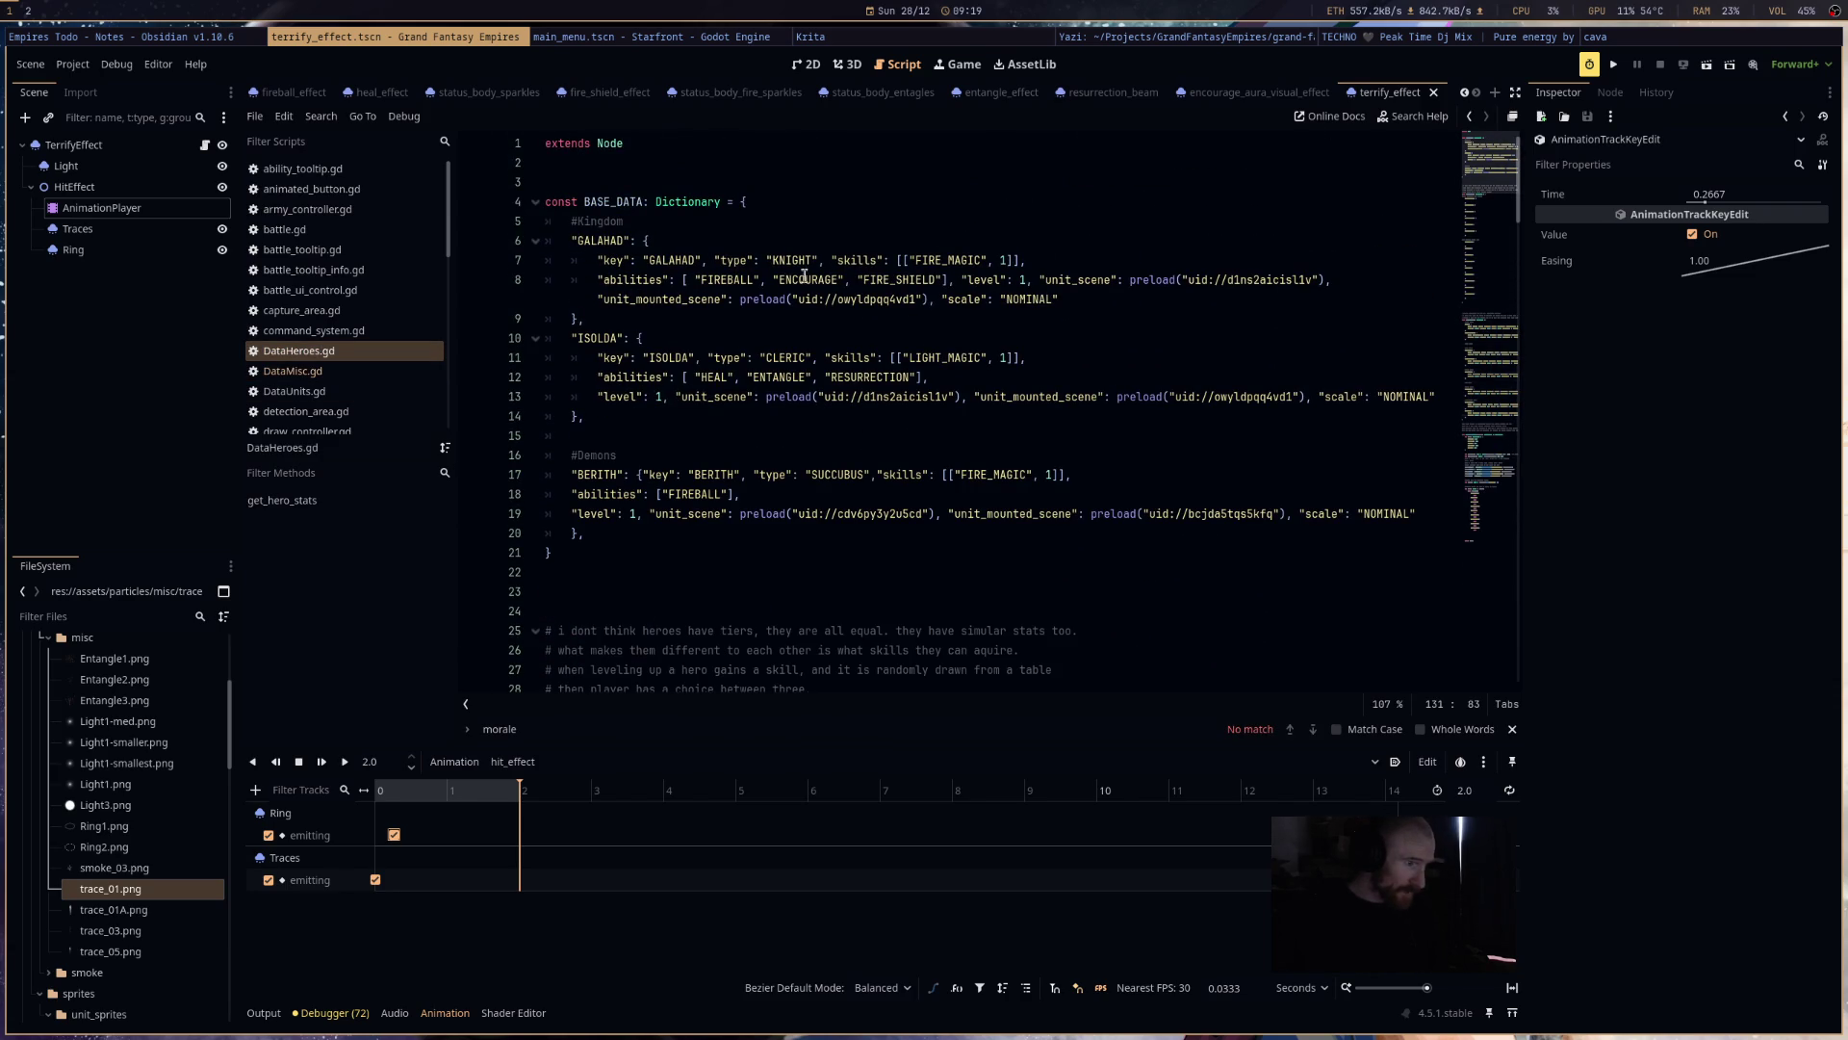
{"action": "double_click", "coordinate": [875, 278]}
{"action": "type", "text": "TERRIFY"}
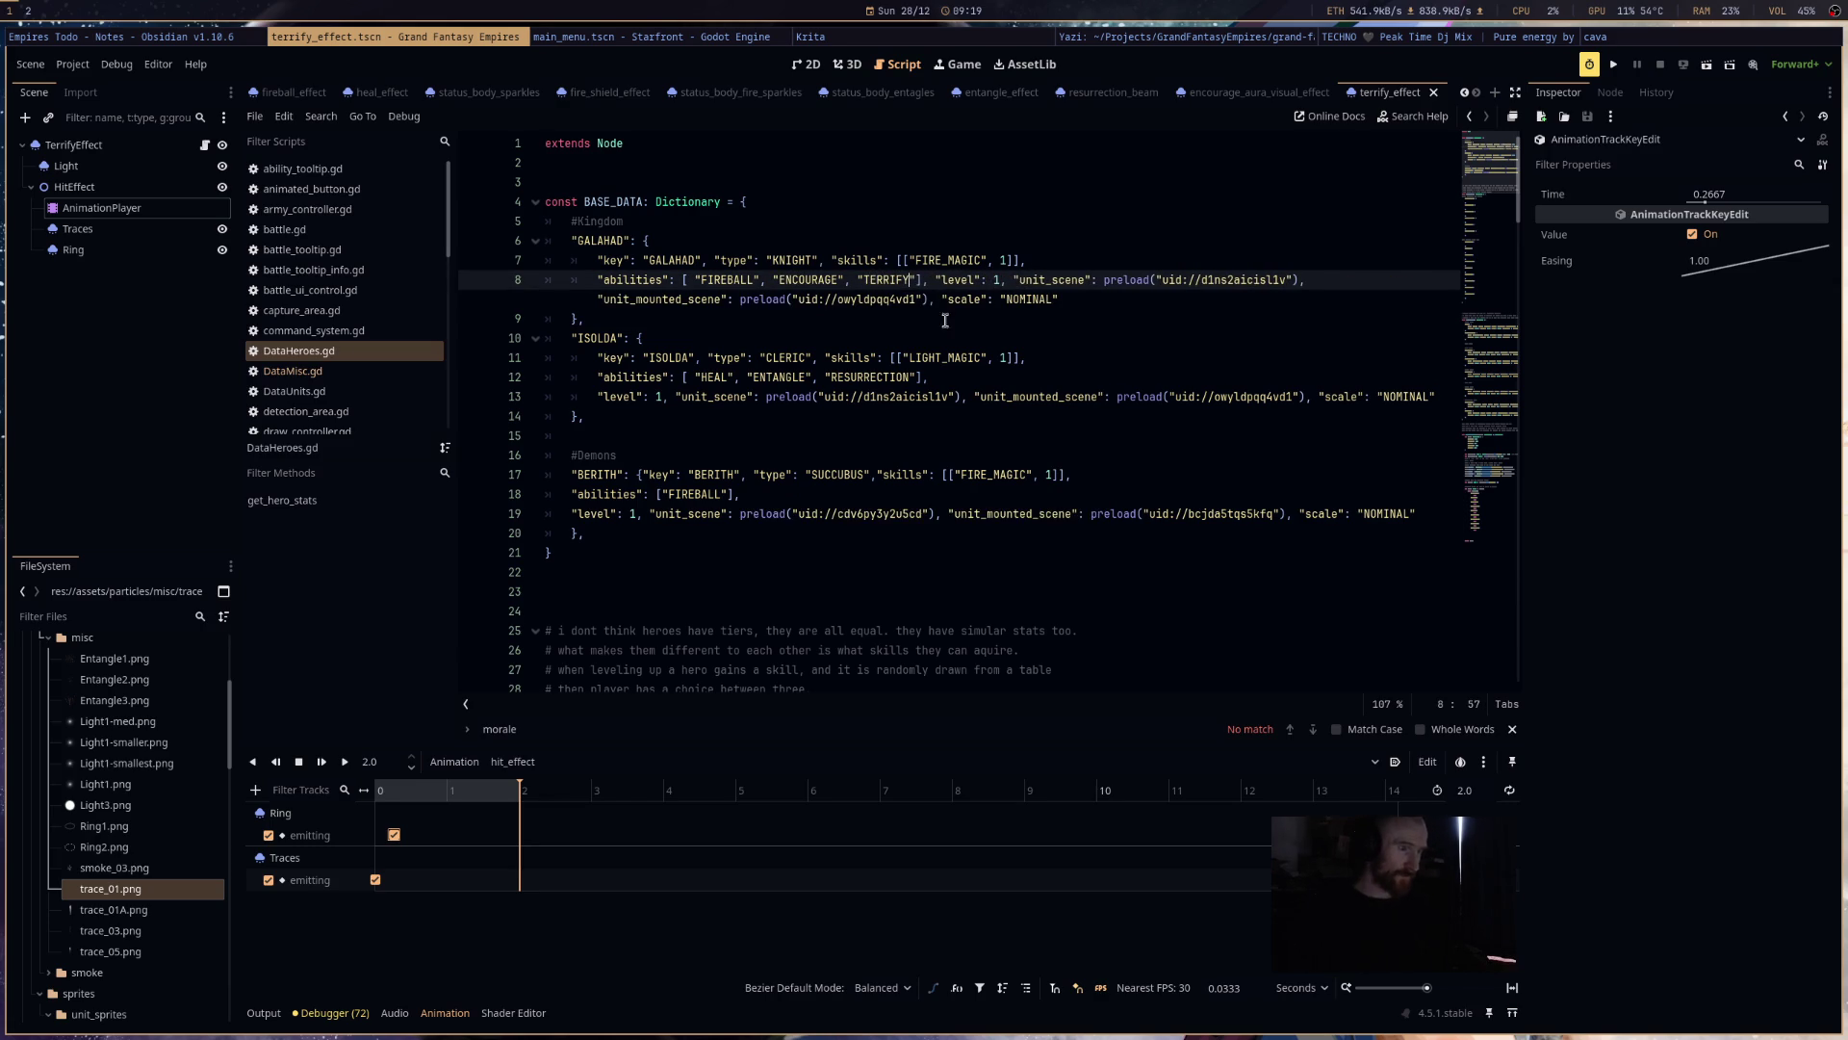
- Set TERRIFY's scene to terrify_effect.tscn from the FileSystem and save DataHeroes.gd
{"action": "scroll", "coordinate": [1113, 495], "scroll_direction": "down", "scroll_amount": 20}
{"action": "scroll", "coordinate": [1127, 498], "scroll_direction": "down", "scroll_amount": 20}
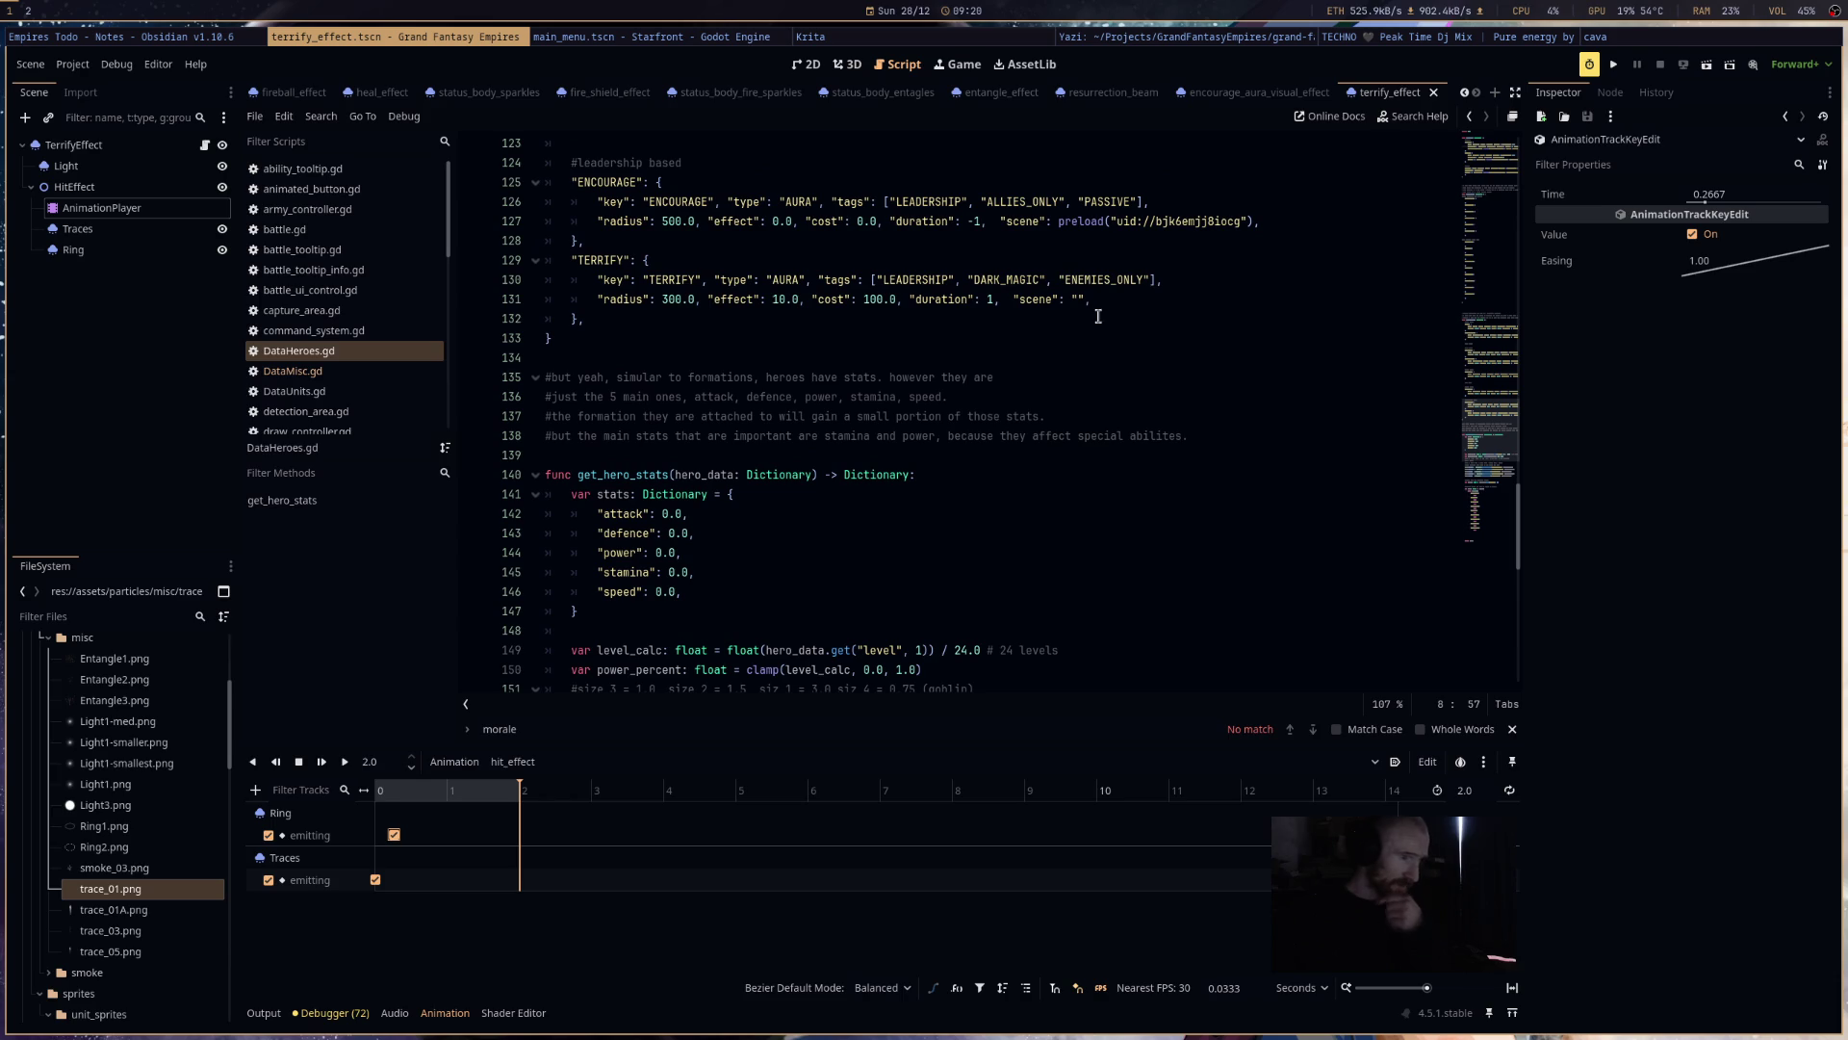
{"action": "left_click", "coordinate": [1082, 300]}
{"action": "key", "text": "BackSpace"}
{"action": "key", "text": "BackSpace"}
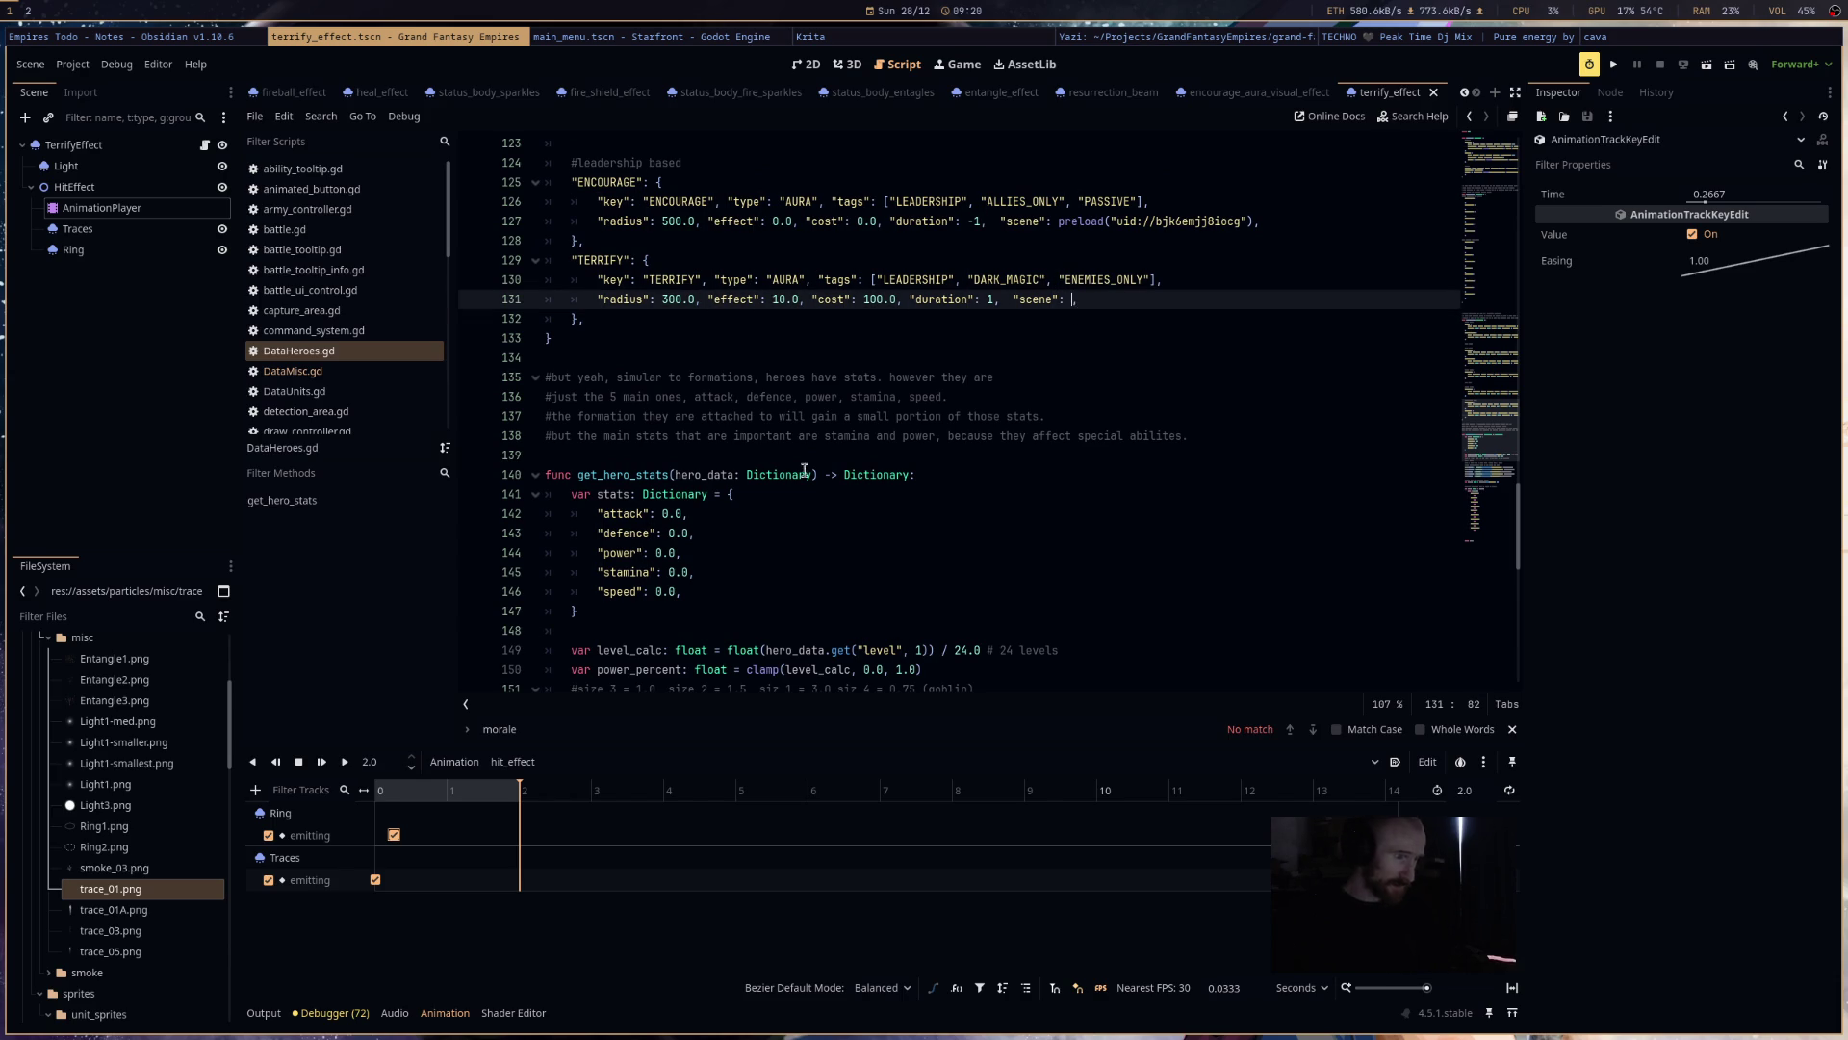
{"action": "scroll", "coordinate": [165, 929], "scroll_direction": "up", "scroll_amount": 5}
{"action": "left_click", "coordinate": [93, 617]}
{"action": "type", "text": "terr"}
{"action": "left_click_drag", "start_coordinate": [141, 728], "coordinate": [1071, 311]}
{"action": "key", "text": "ctrl+s"}
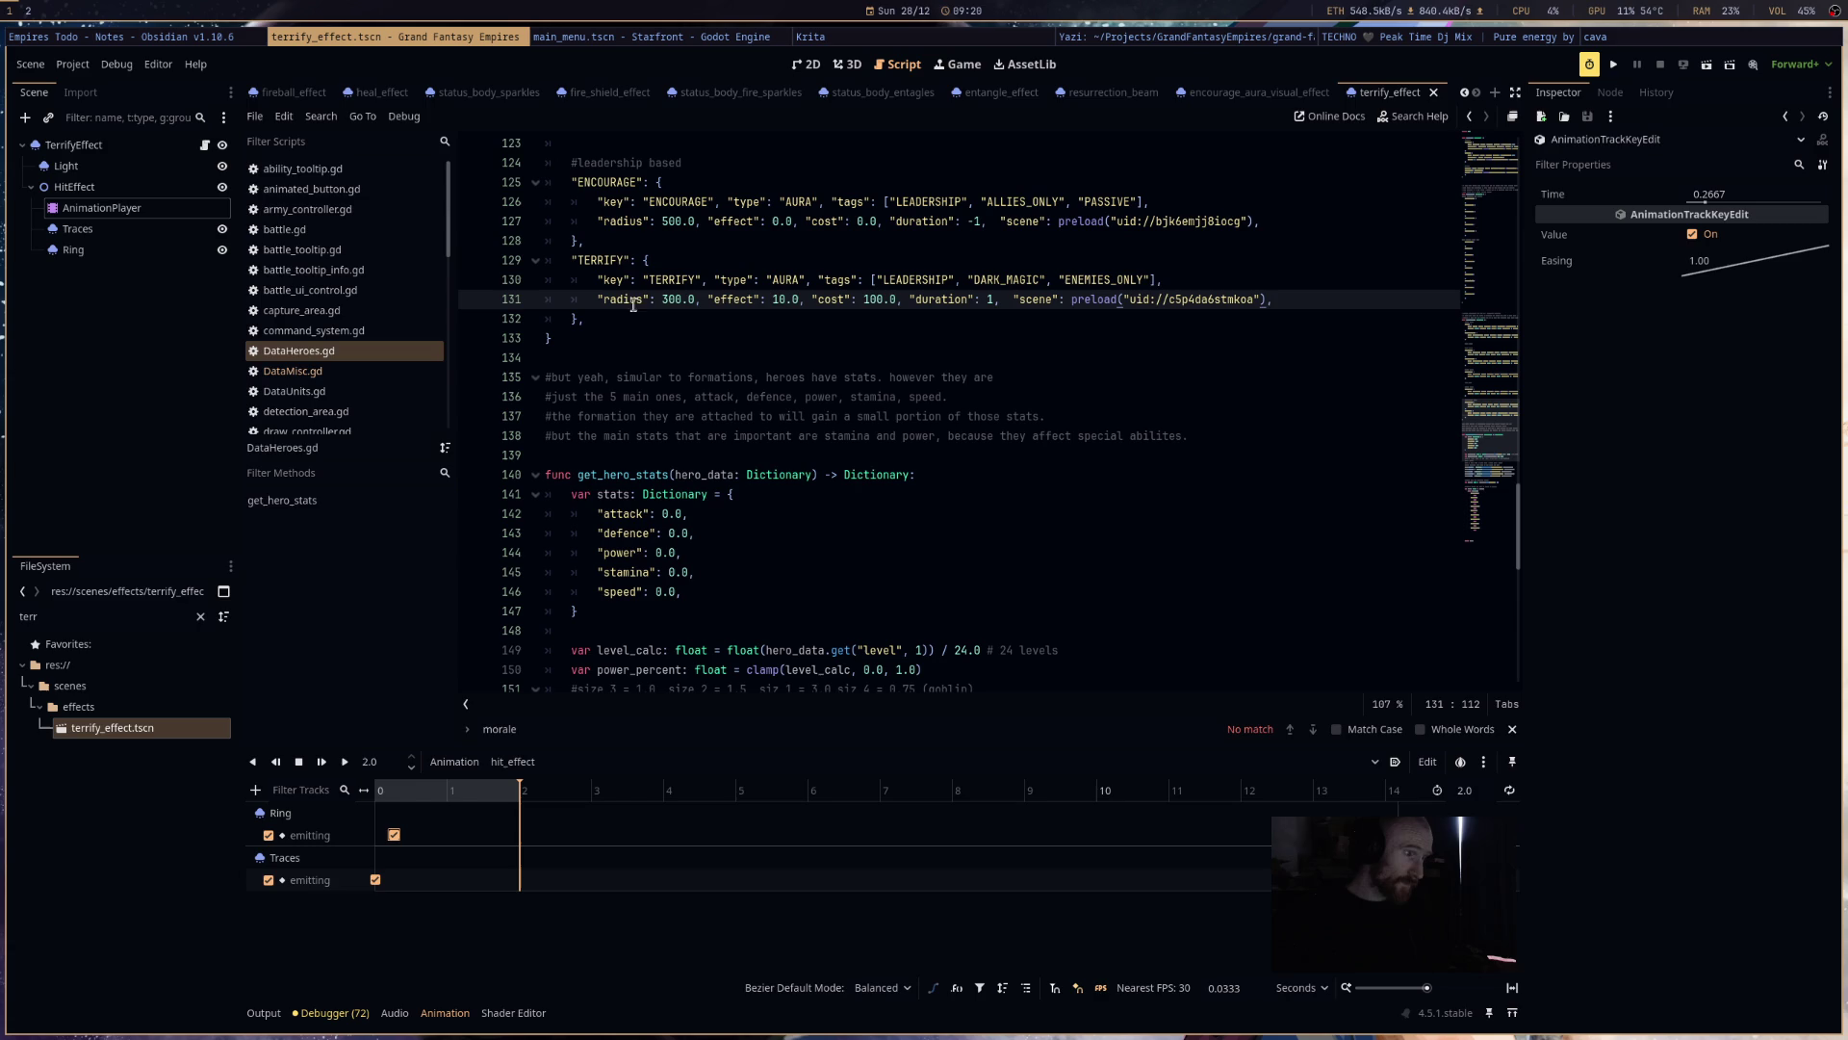
{"action": "scroll", "coordinate": [817, 401], "scroll_direction": "down", "scroll_amount": 2}
{"action": "scroll", "coordinate": [825, 406], "scroll_direction": "up", "scroll_amount": 2}
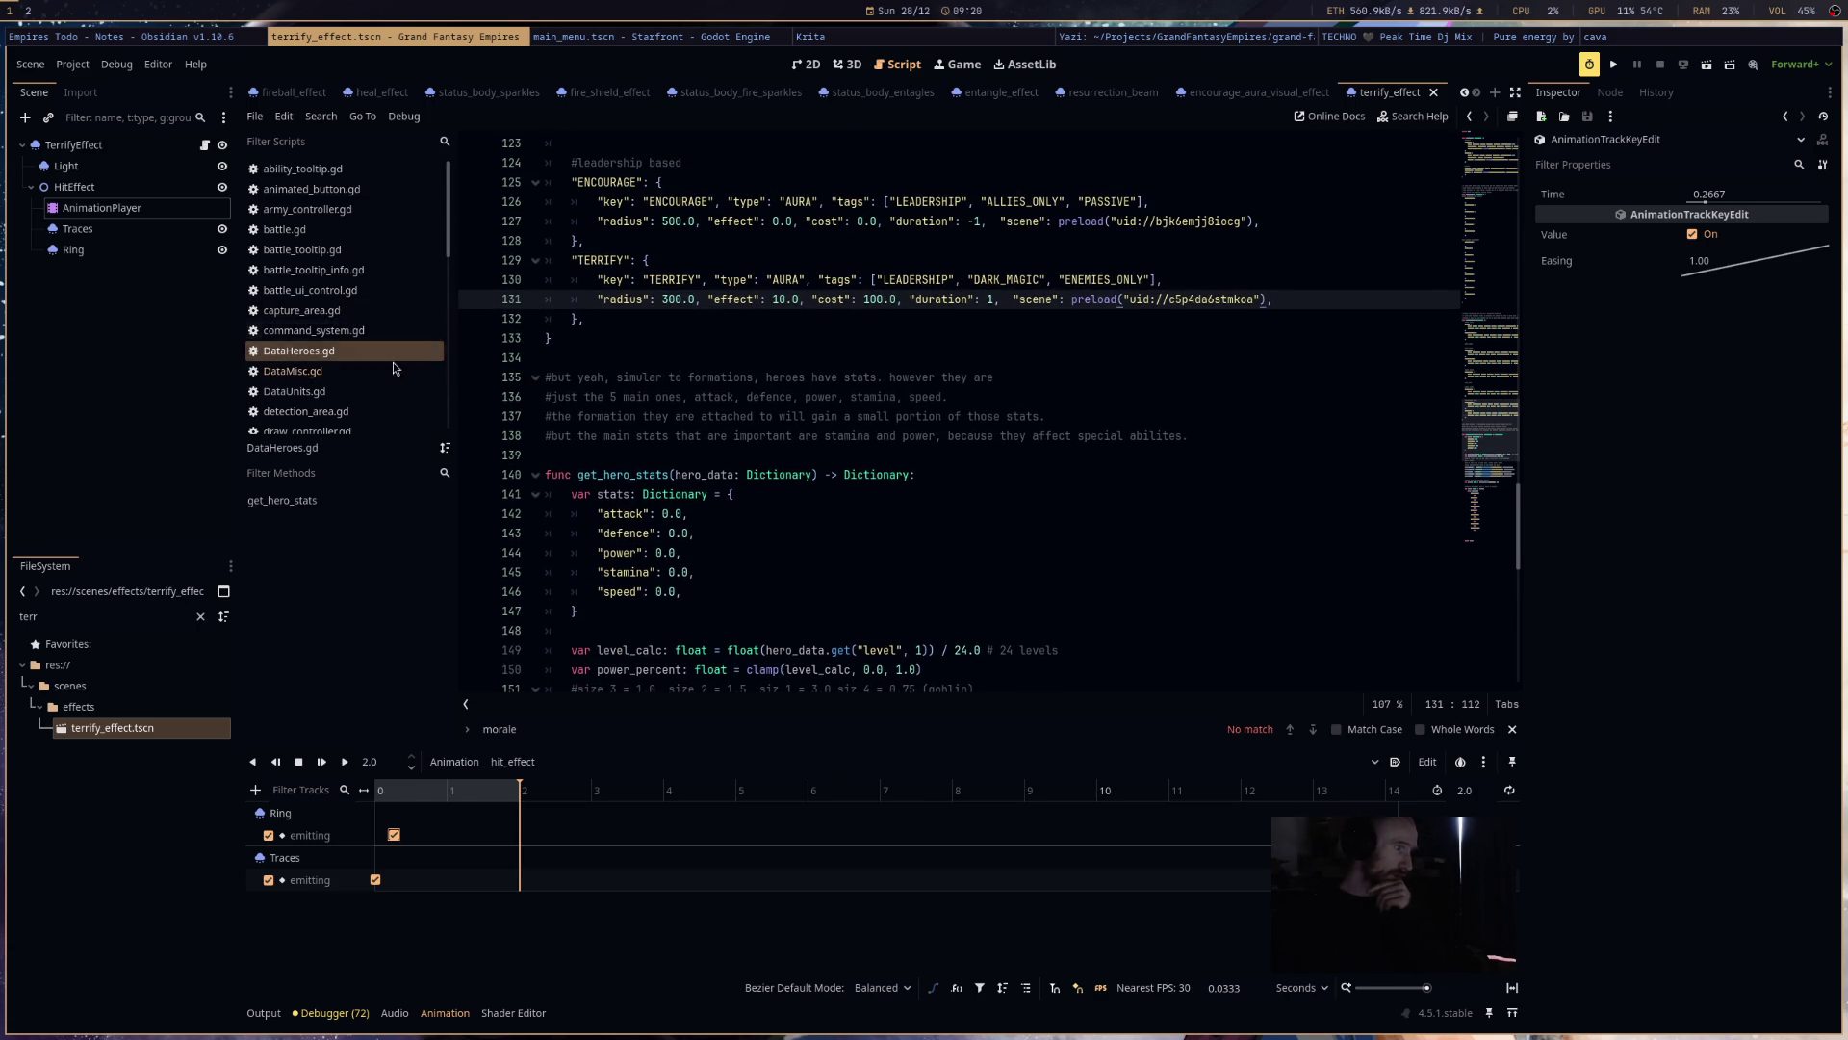
- Add an "ENCOURAGE": pass case and a "TERRIFY": case after ENTANGLE in hero_manager.gd
{"action": "scroll", "coordinate": [370, 385], "scroll_direction": "down", "scroll_amount": 5}
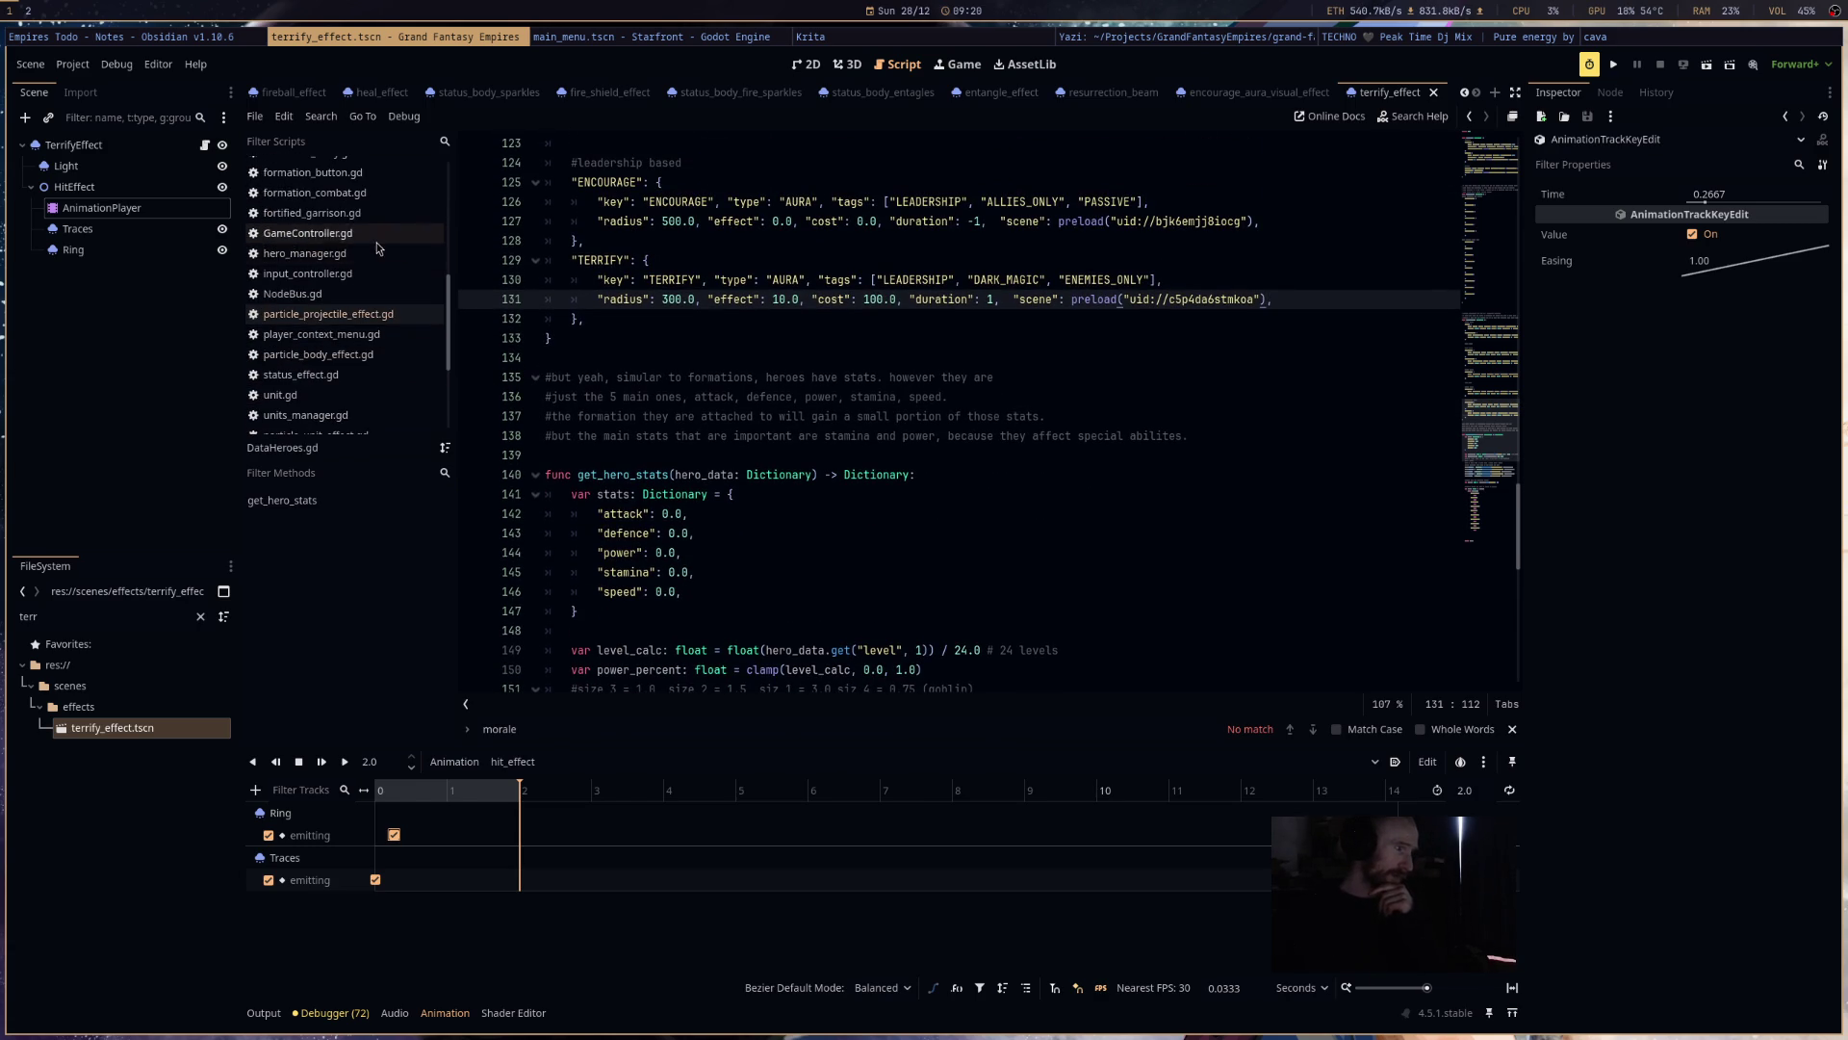
{"action": "left_click", "coordinate": [304, 253]}
{"action": "scroll", "coordinate": [960, 650], "scroll_direction": "down", "scroll_amount": 4}
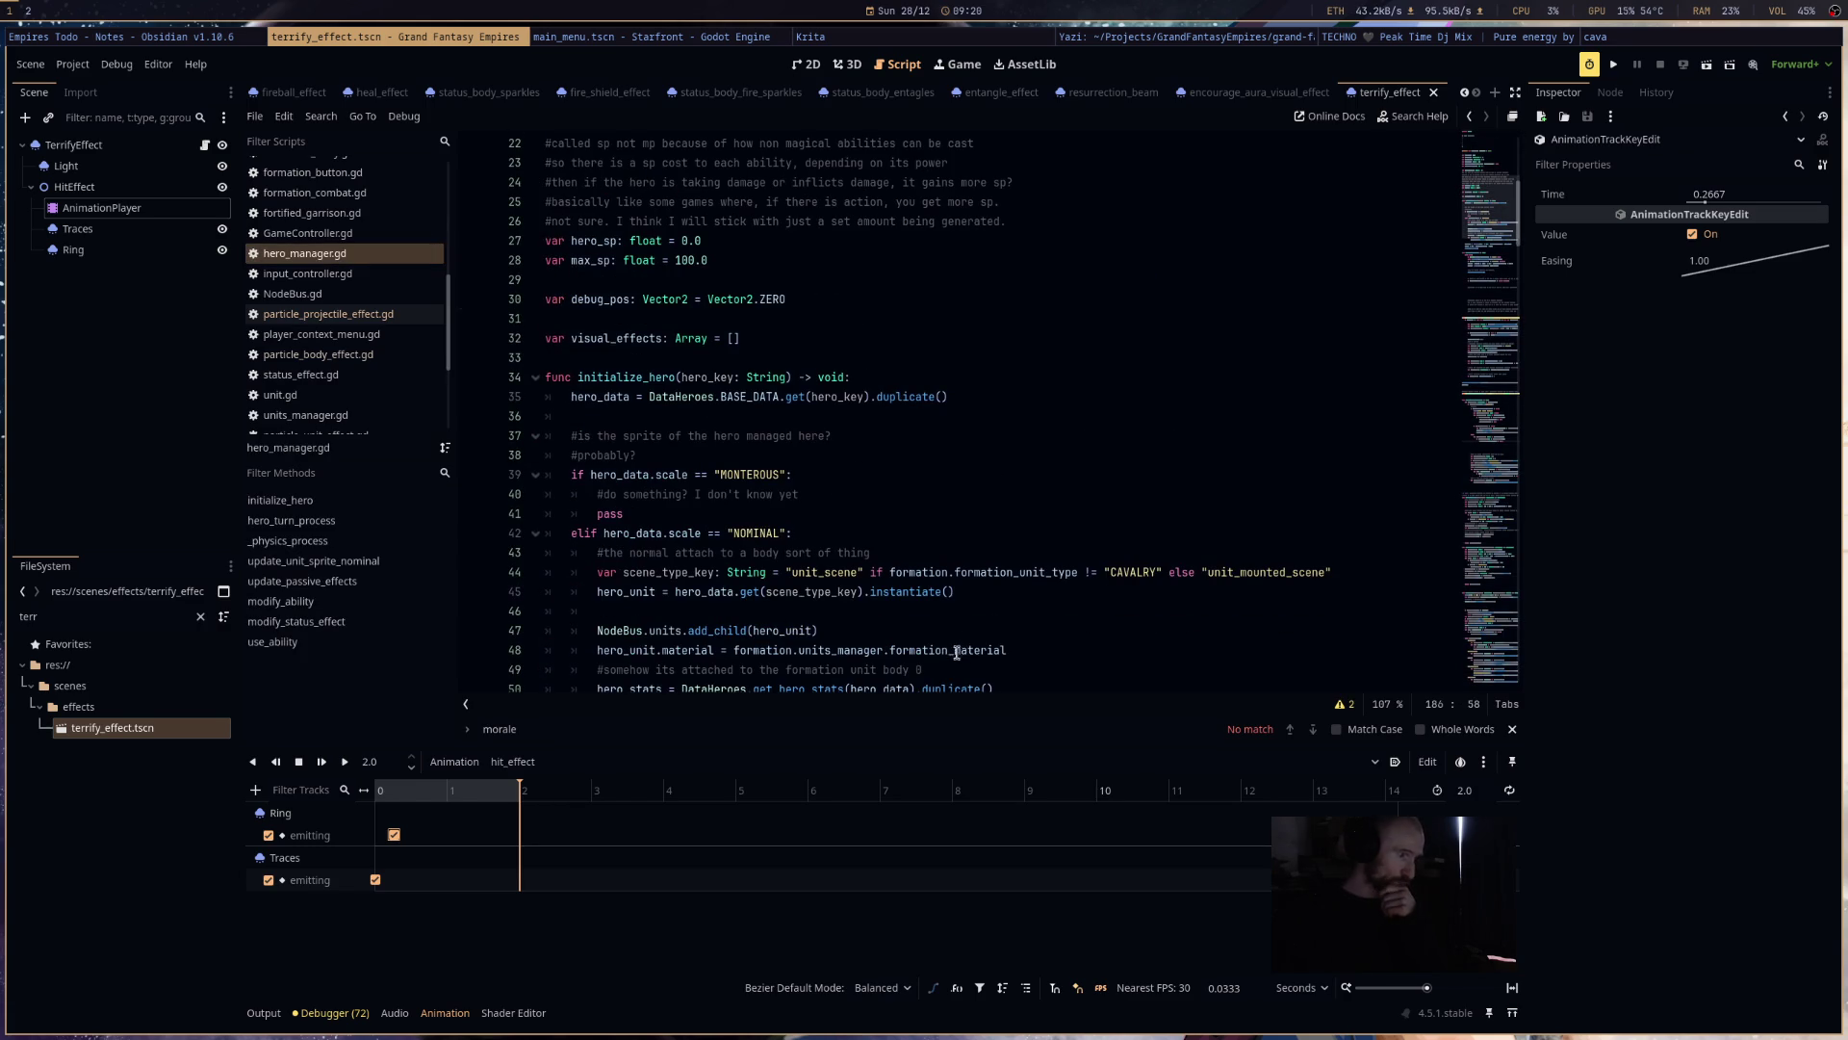
{"action": "scroll", "coordinate": [965, 645], "scroll_direction": "down", "scroll_amount": 13}
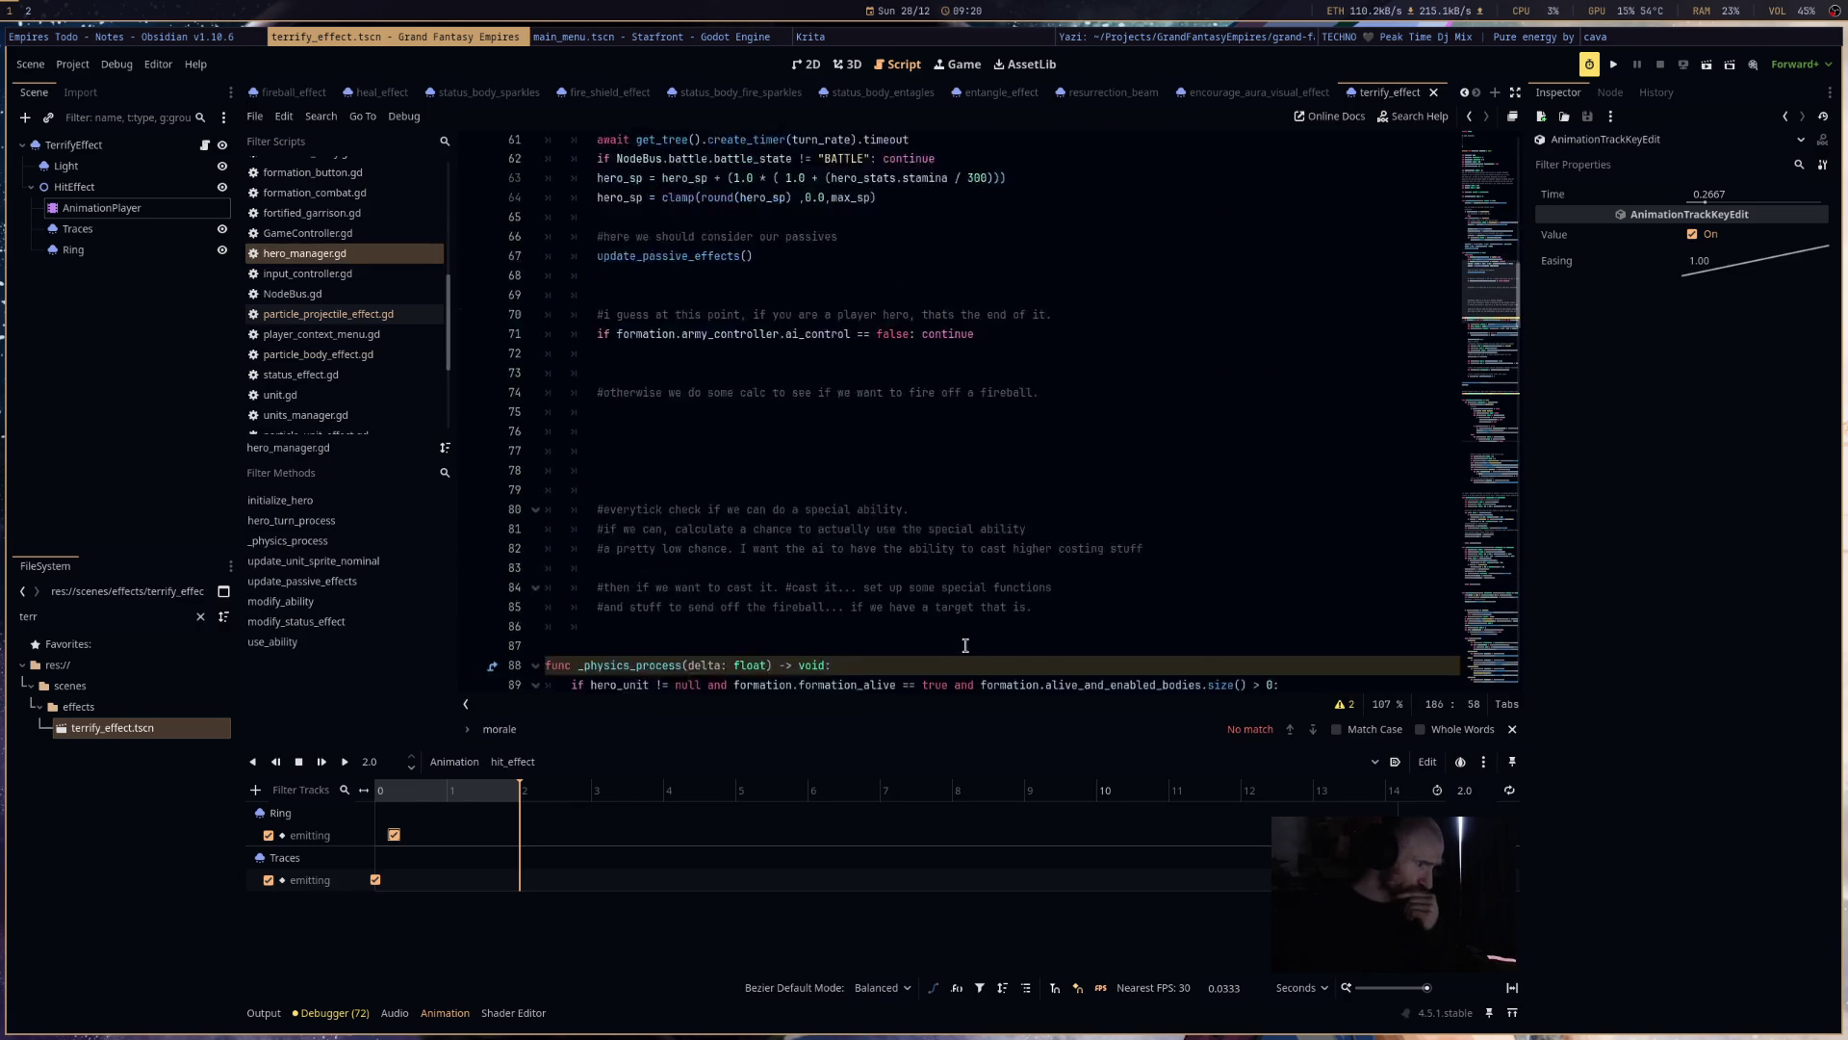
{"action": "scroll", "coordinate": [966, 645], "scroll_direction": "down", "scroll_amount": 20}
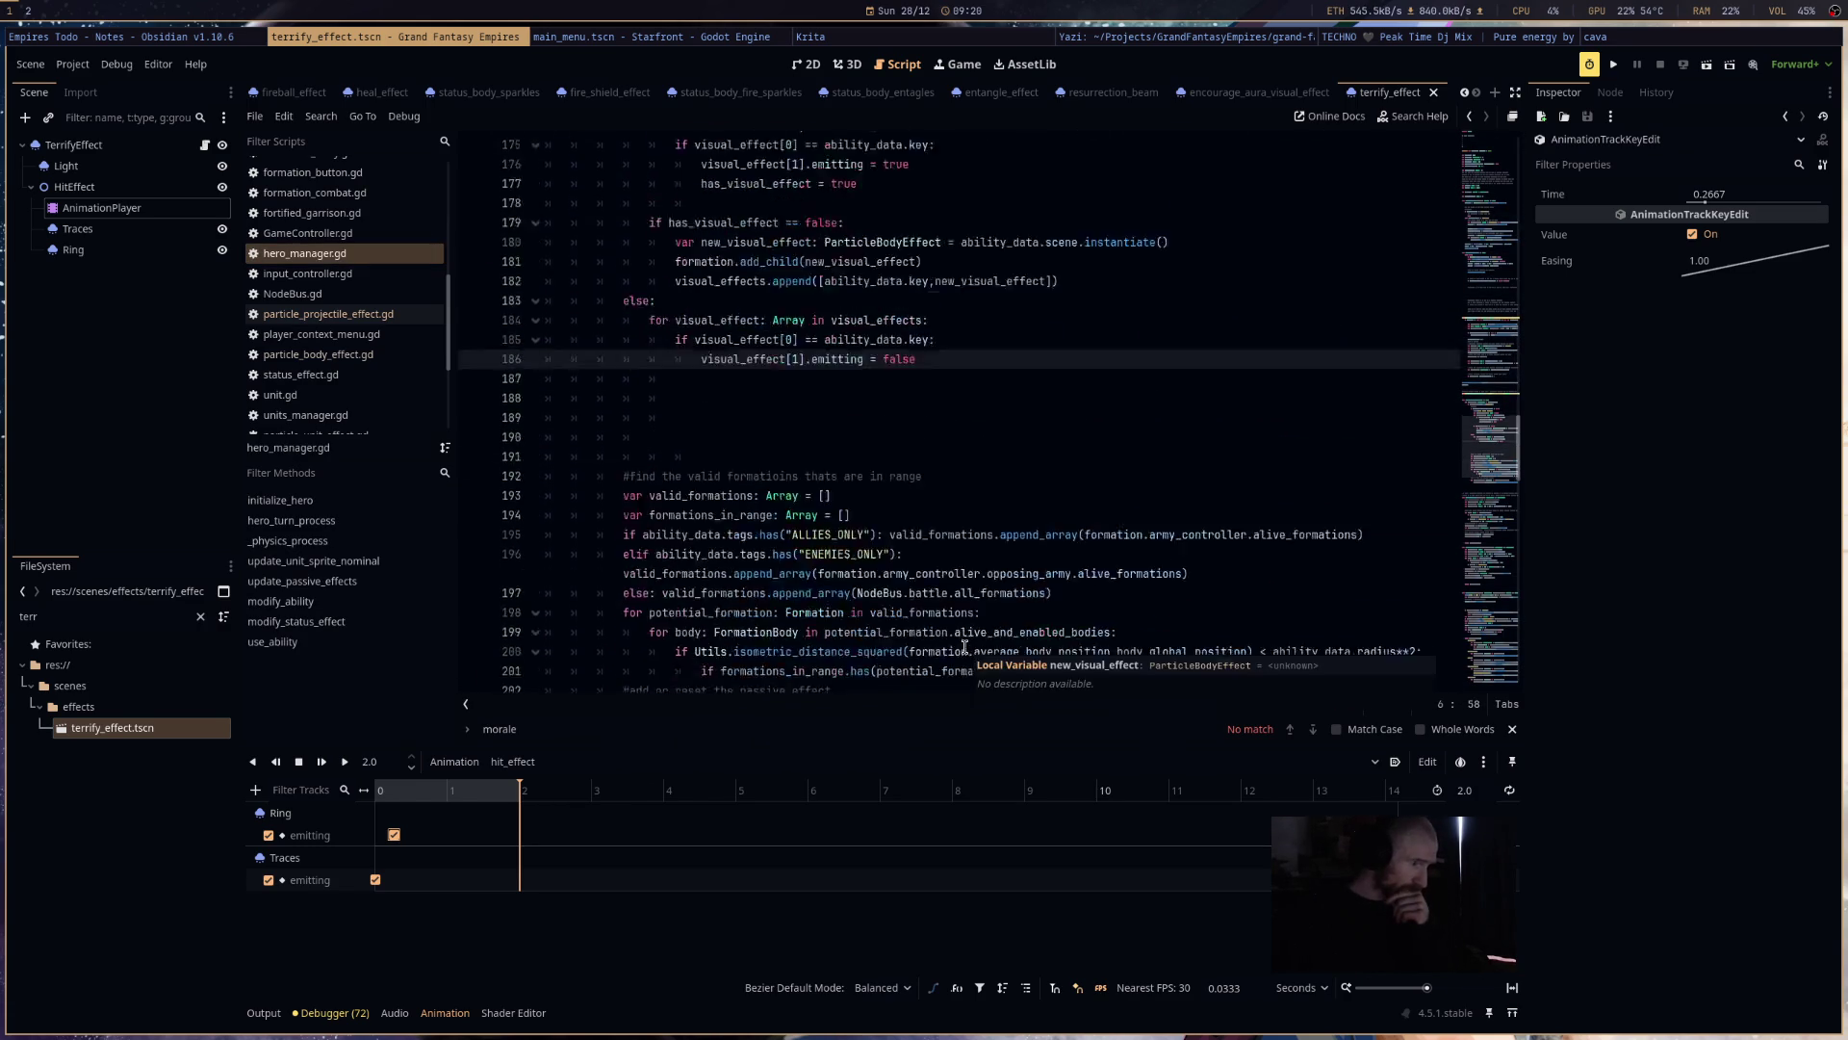
{"action": "scroll", "coordinate": [965, 647], "scroll_direction": "down", "scroll_amount": 20}
{"action": "scroll", "coordinate": [961, 659], "scroll_direction": "down", "scroll_amount": 8}
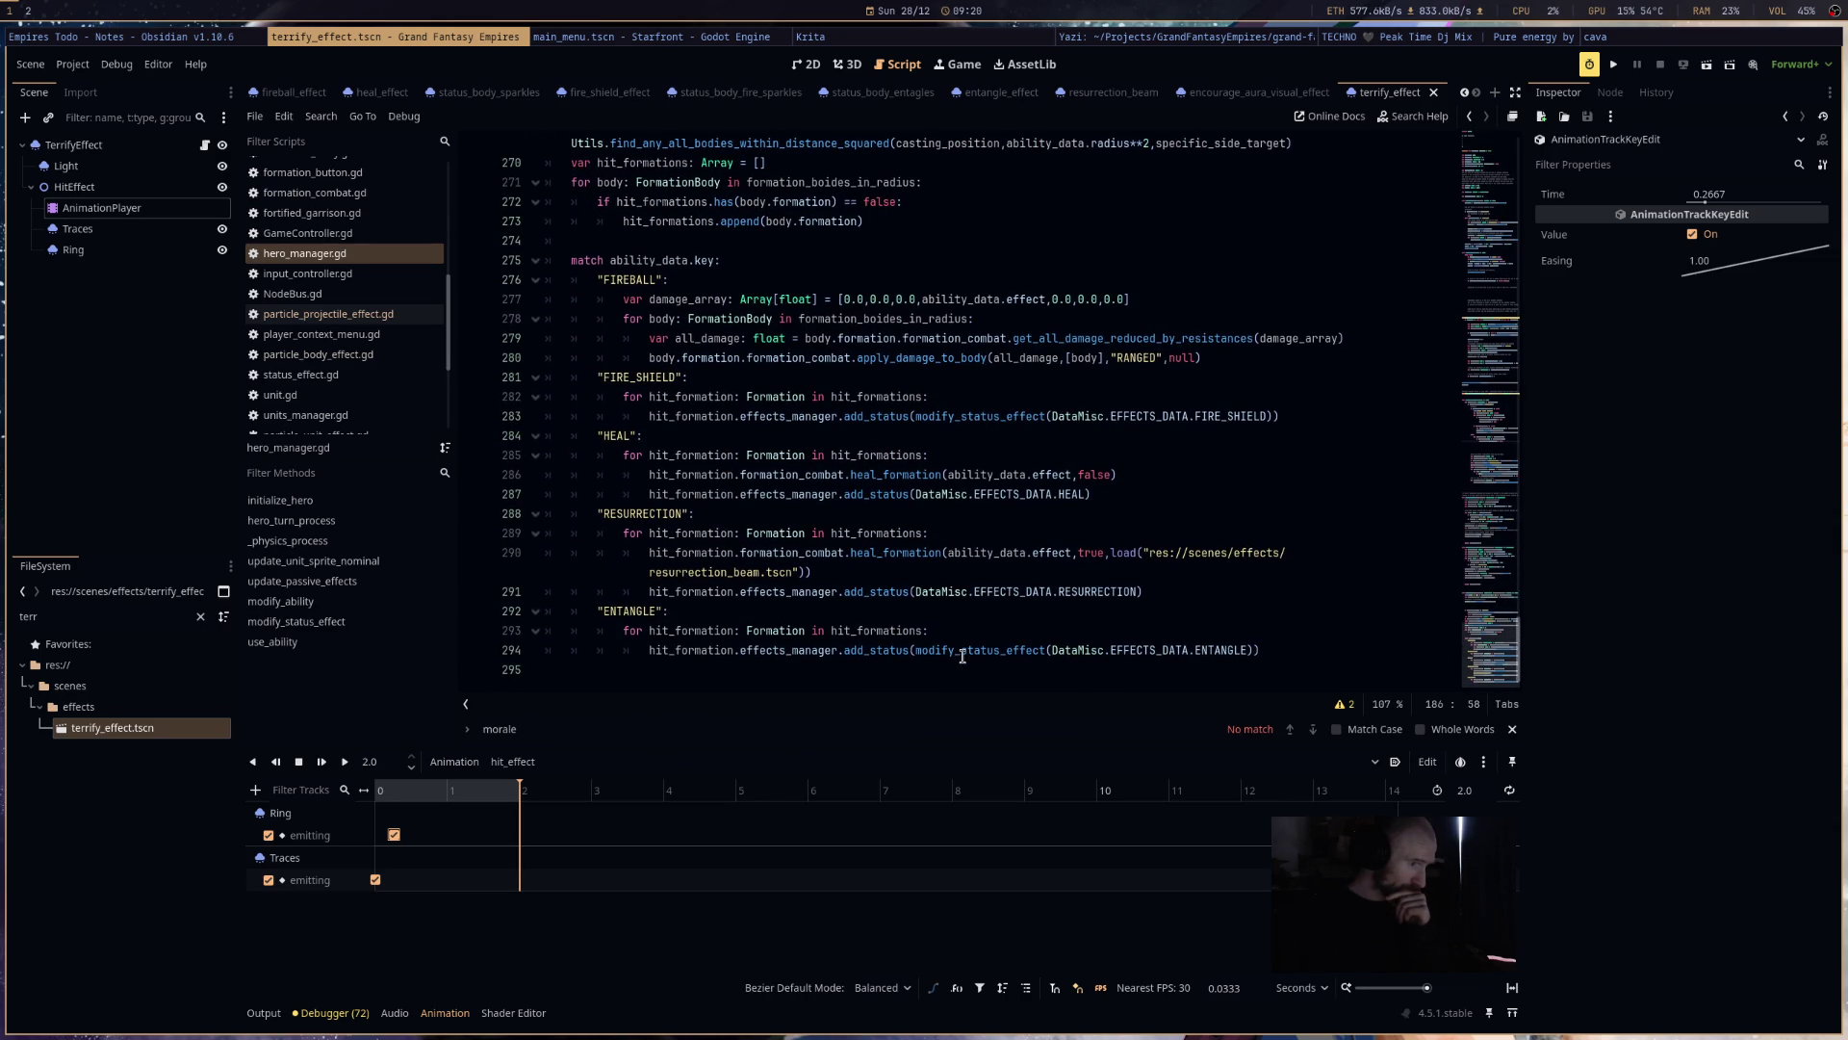
{"action": "left_click", "coordinate": [1270, 651]}
{"action": "key", "text": "Return"}
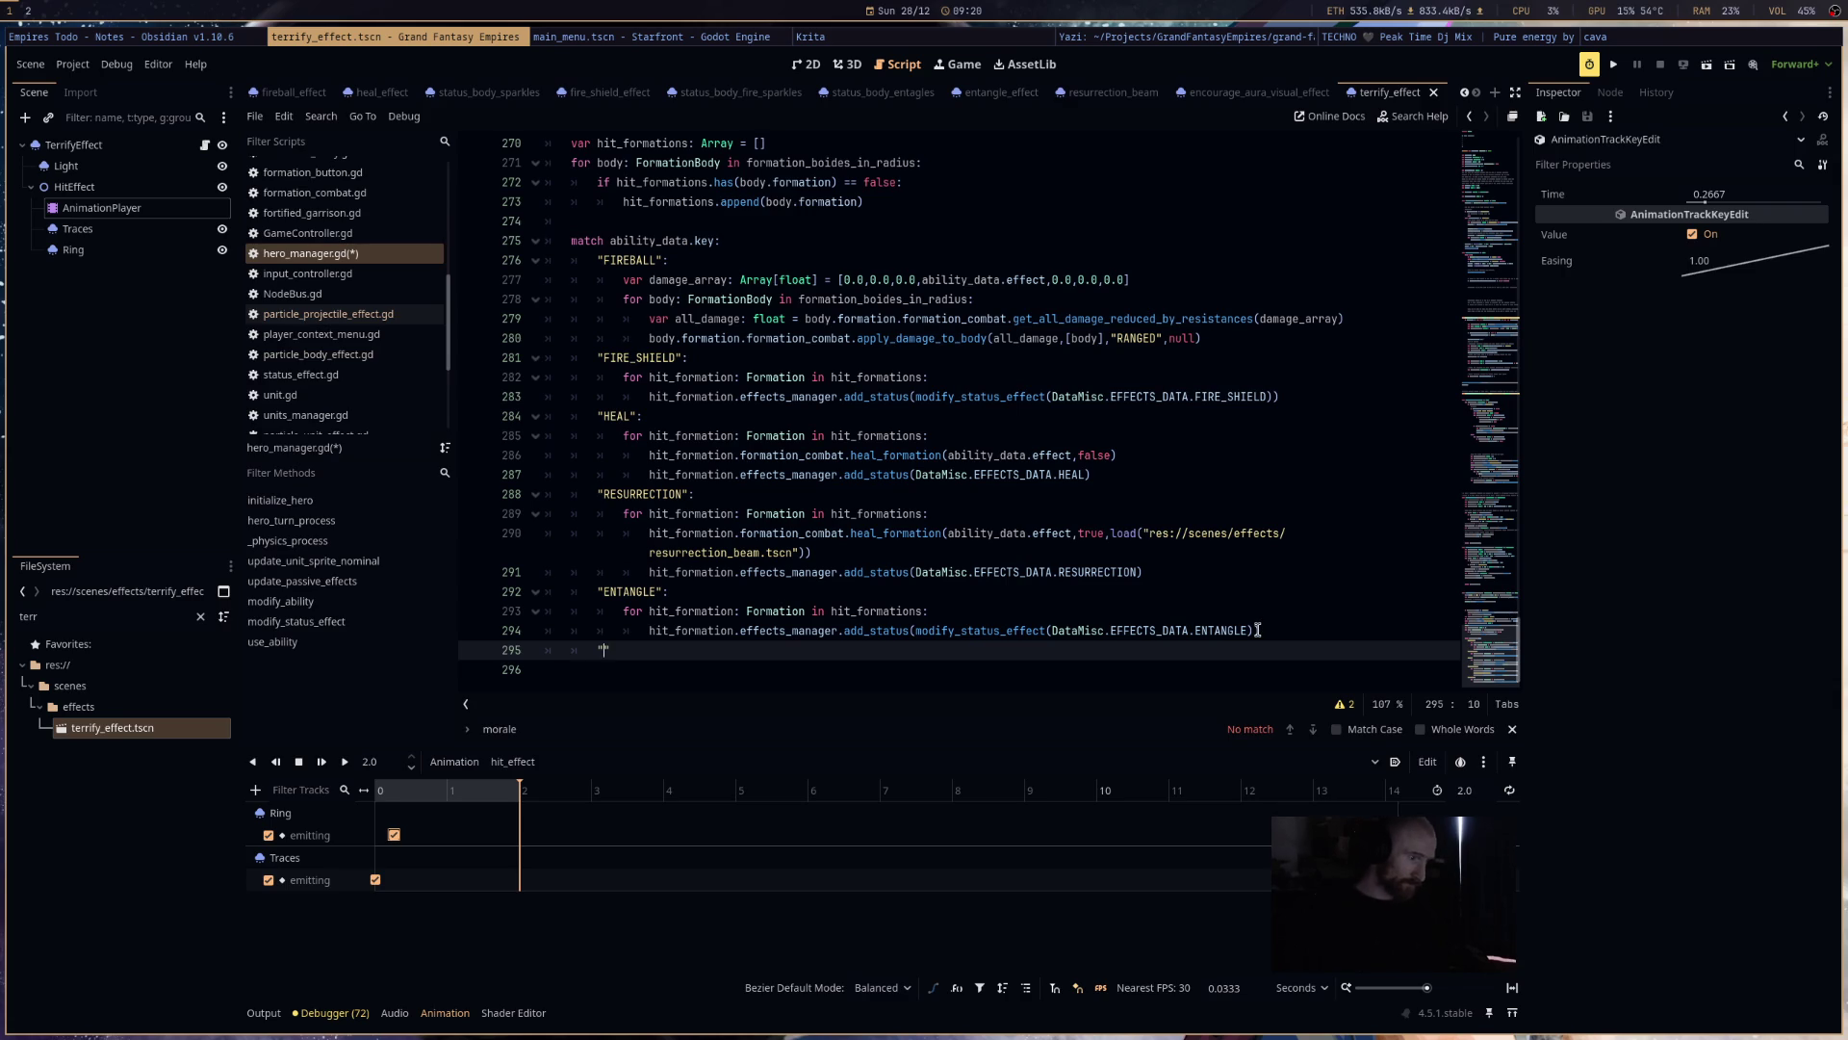
{"action": "type", "text": "\"ENCOURAGE"}
{"action": "key", "text": "Return"}
{"action": "type", "text": "p"}
{"action": "key", "text": "Up"}
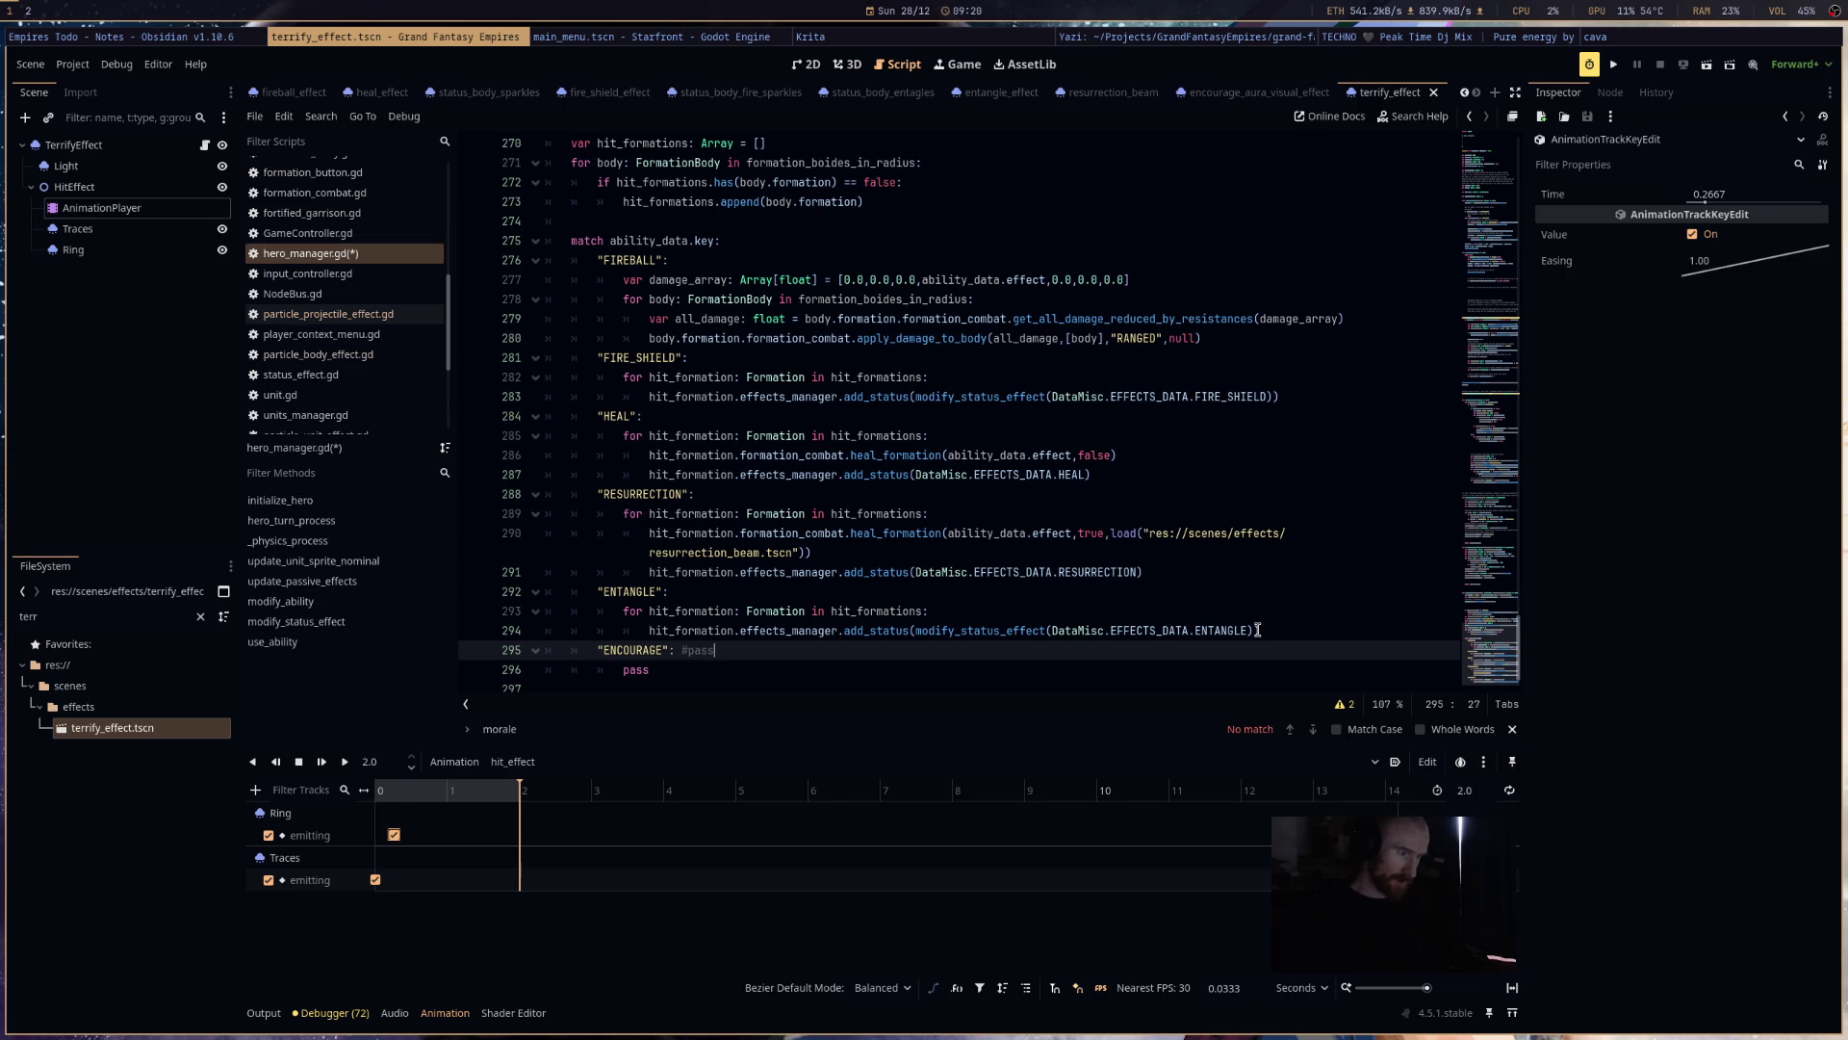
{"action": "key", "text": "Down"}
{"action": "key", "text": "Down"}
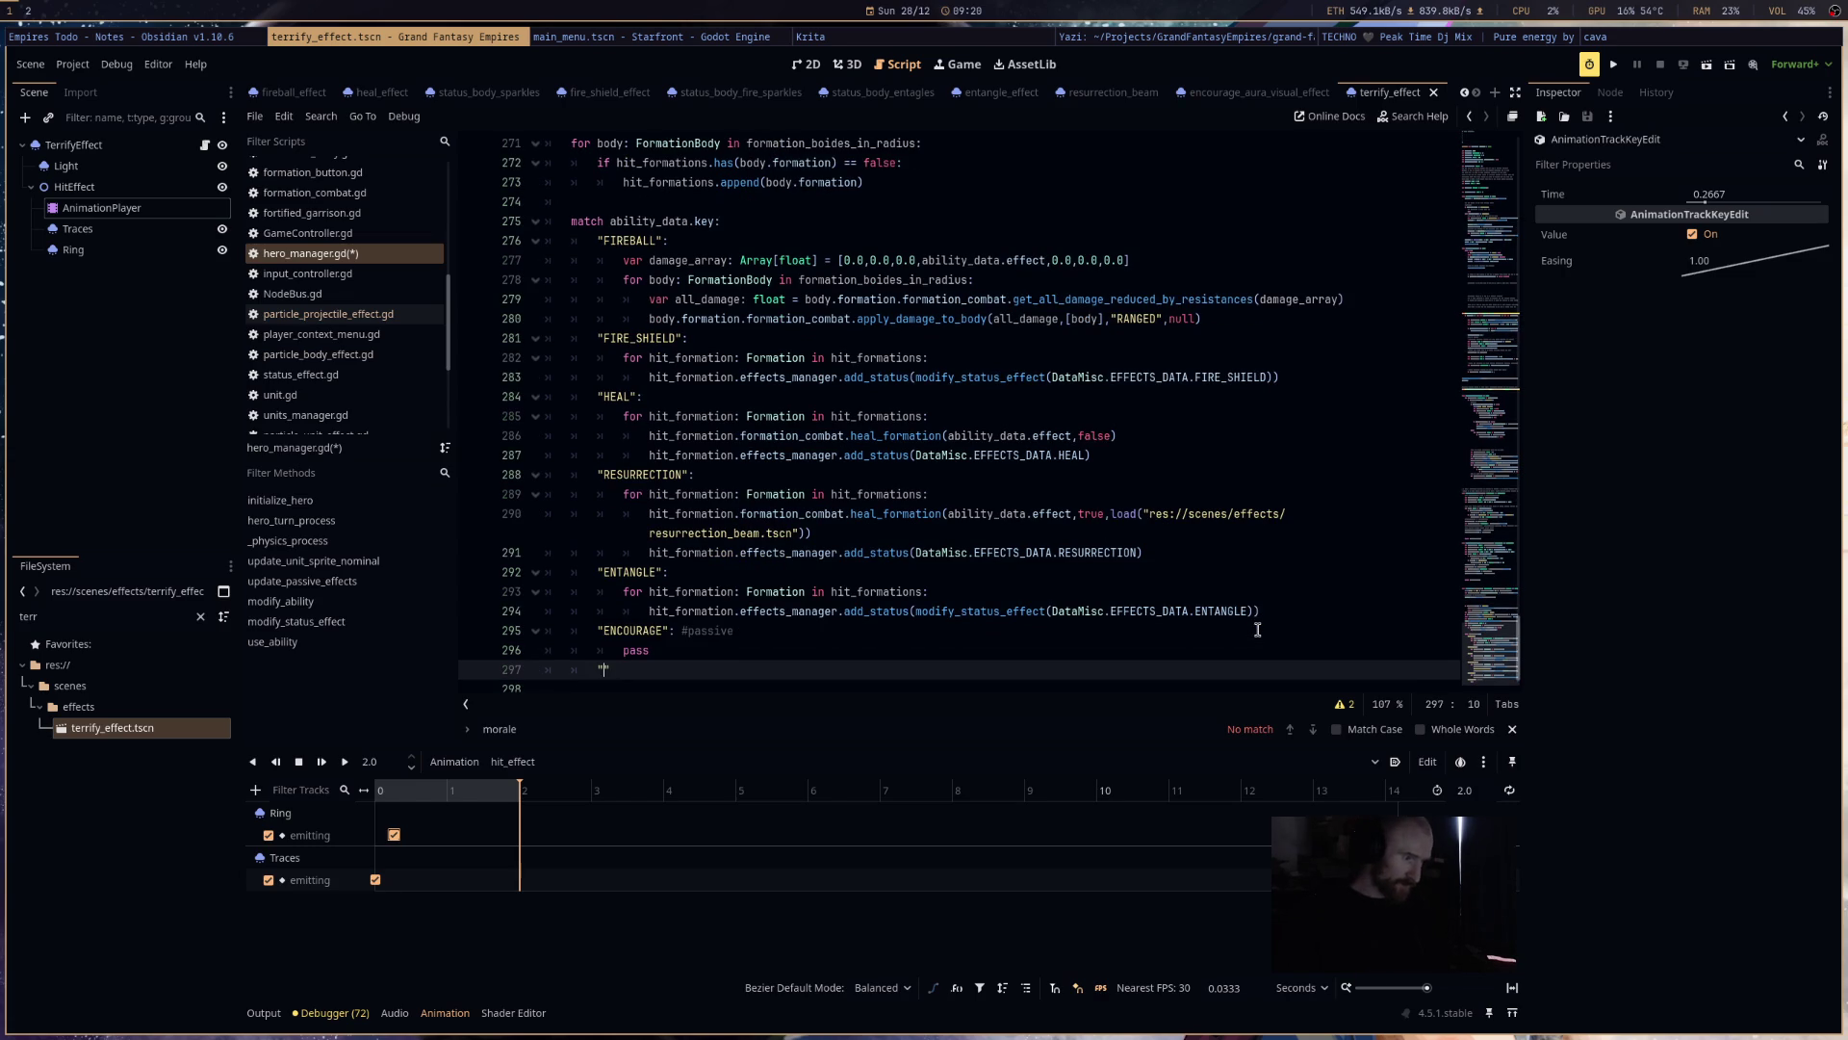
{"action": "type", "text": "TERRIFY\":"}
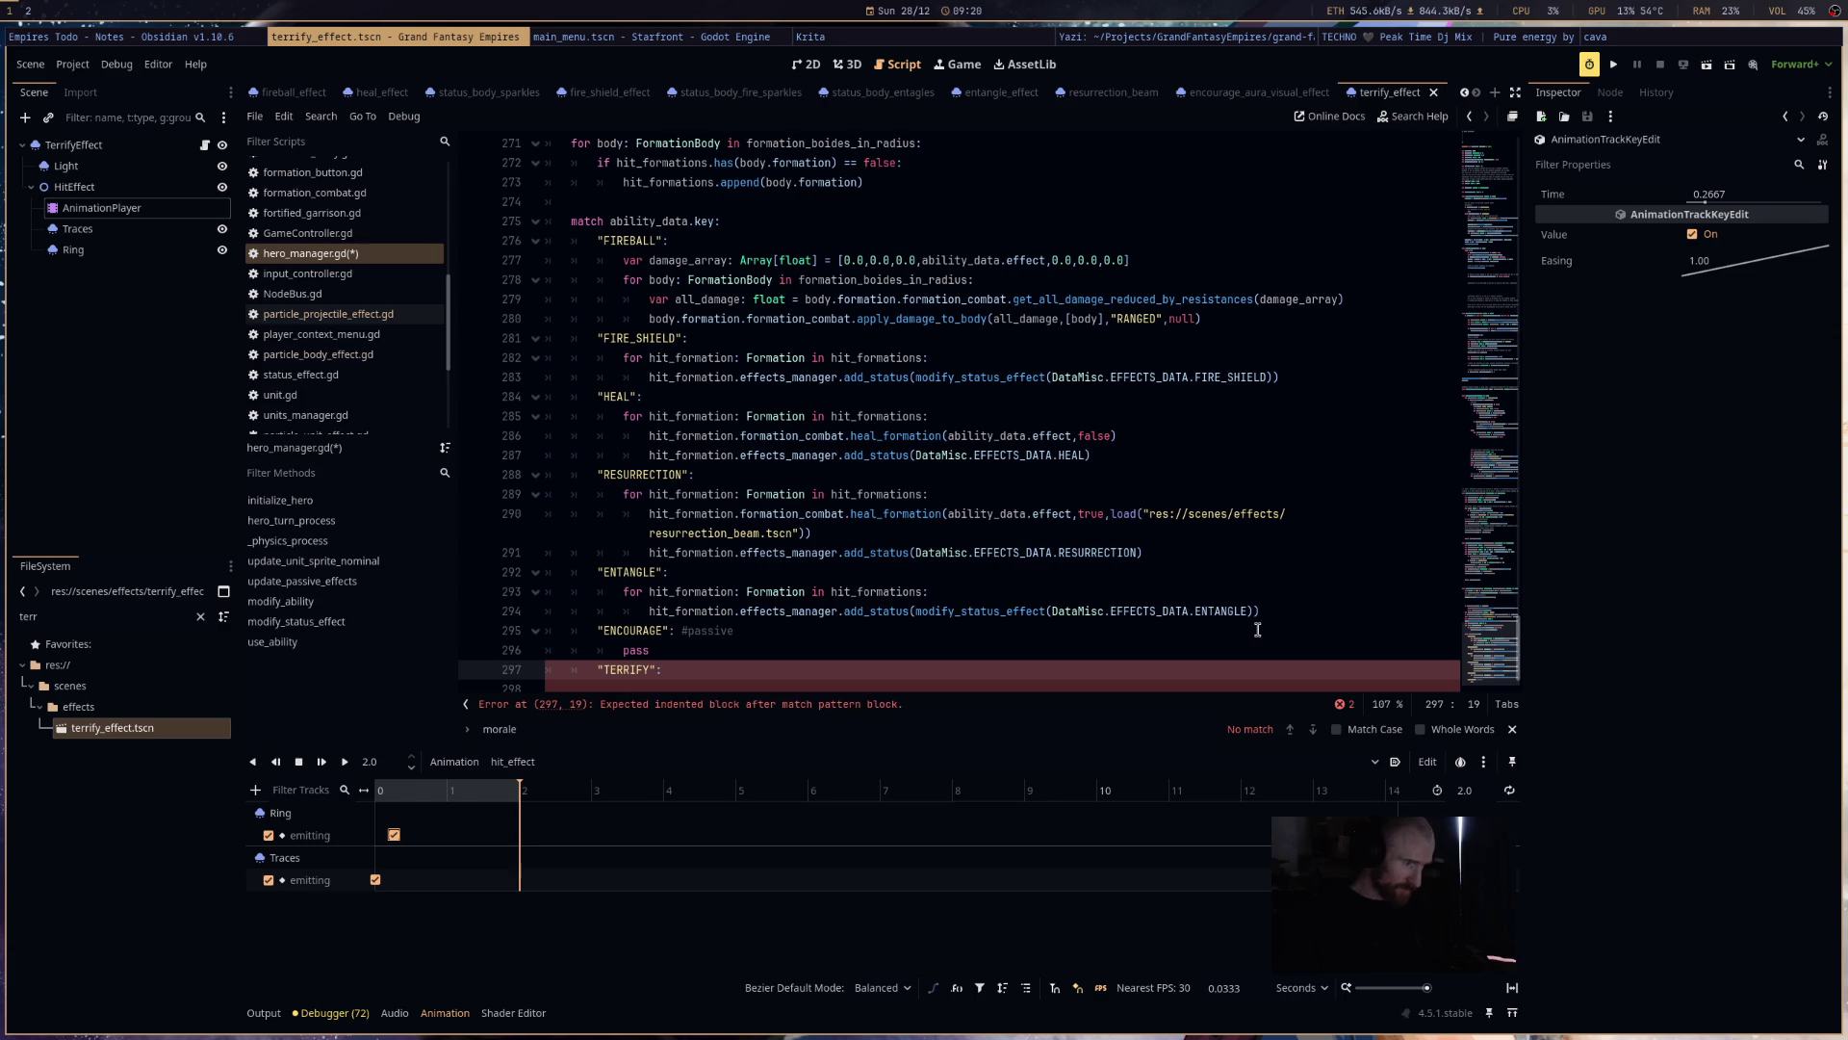
{"action": "key", "text": "Return"}
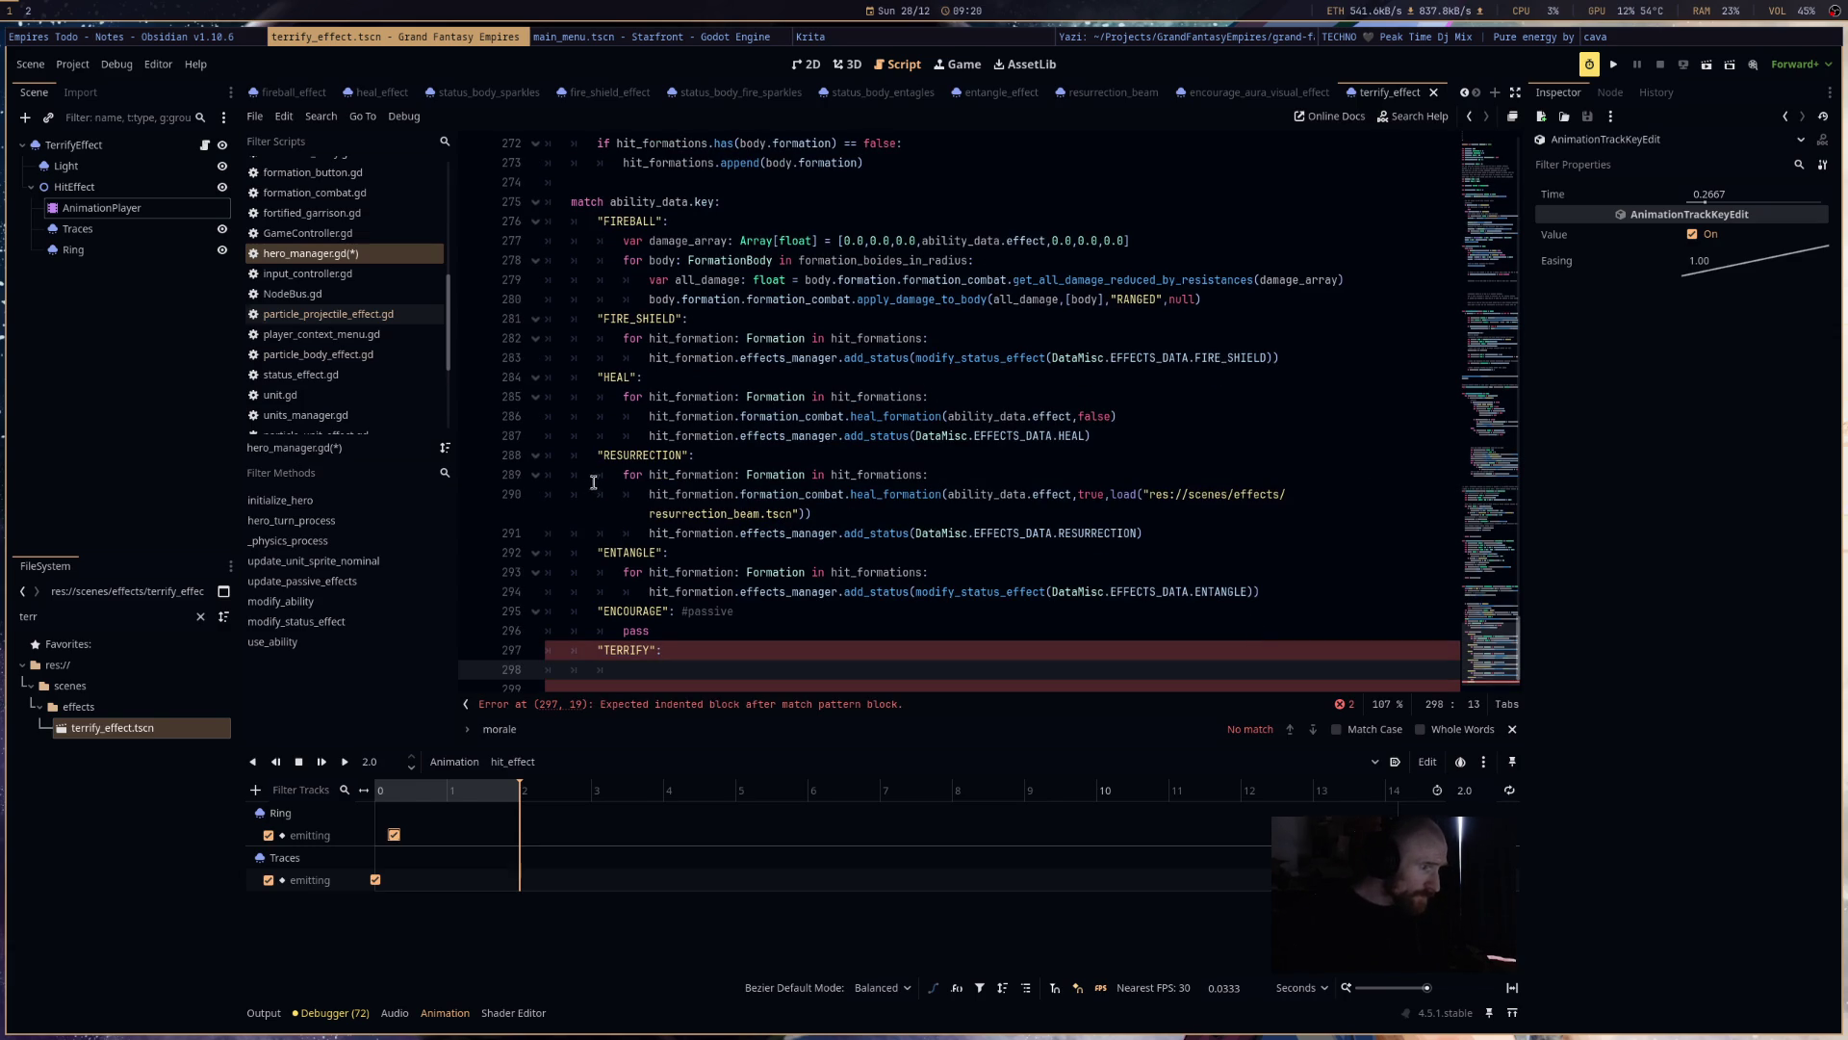
- Fill the TERRIFY case with the indented RESURRECTION hit-formation loop, minus the heal_formation line
{"action": "mouse_move", "coordinate": [623, 473]}
{"action": "left_mouse_down"}
{"action": "mouse_move", "coordinate": [929, 478]}
{"action": "mouse_move", "coordinate": [1213, 537]}
{"action": "left_mouse_up"}
{"action": "key", "text": "ctrl+c"}
{"action": "left_click_drag", "start_coordinate": [706, 678], "coordinate": [429, 665]}
{"action": "key", "text": "ctrl+v"}
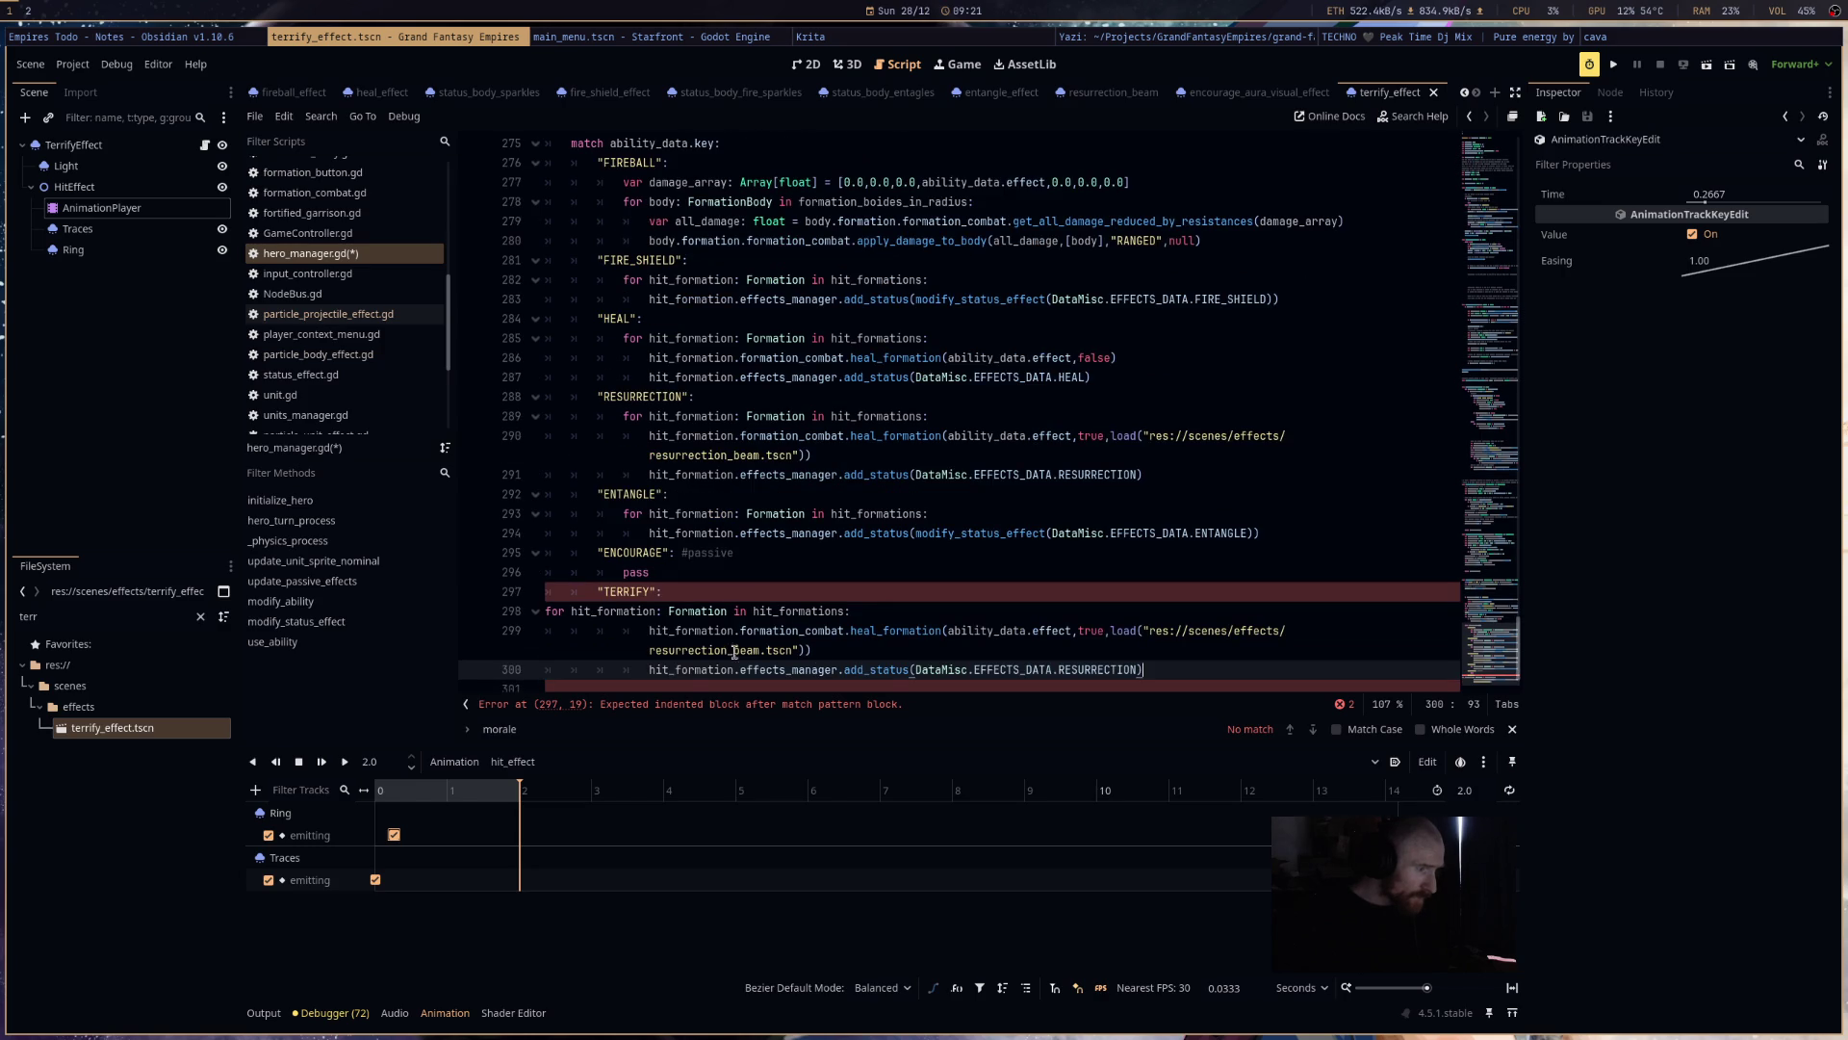
{"action": "left_click", "coordinate": [546, 612]}
{"action": "key", "text": "Tab"}
{"action": "key", "text": "Tab"}
{"action": "key", "text": "Tab"}
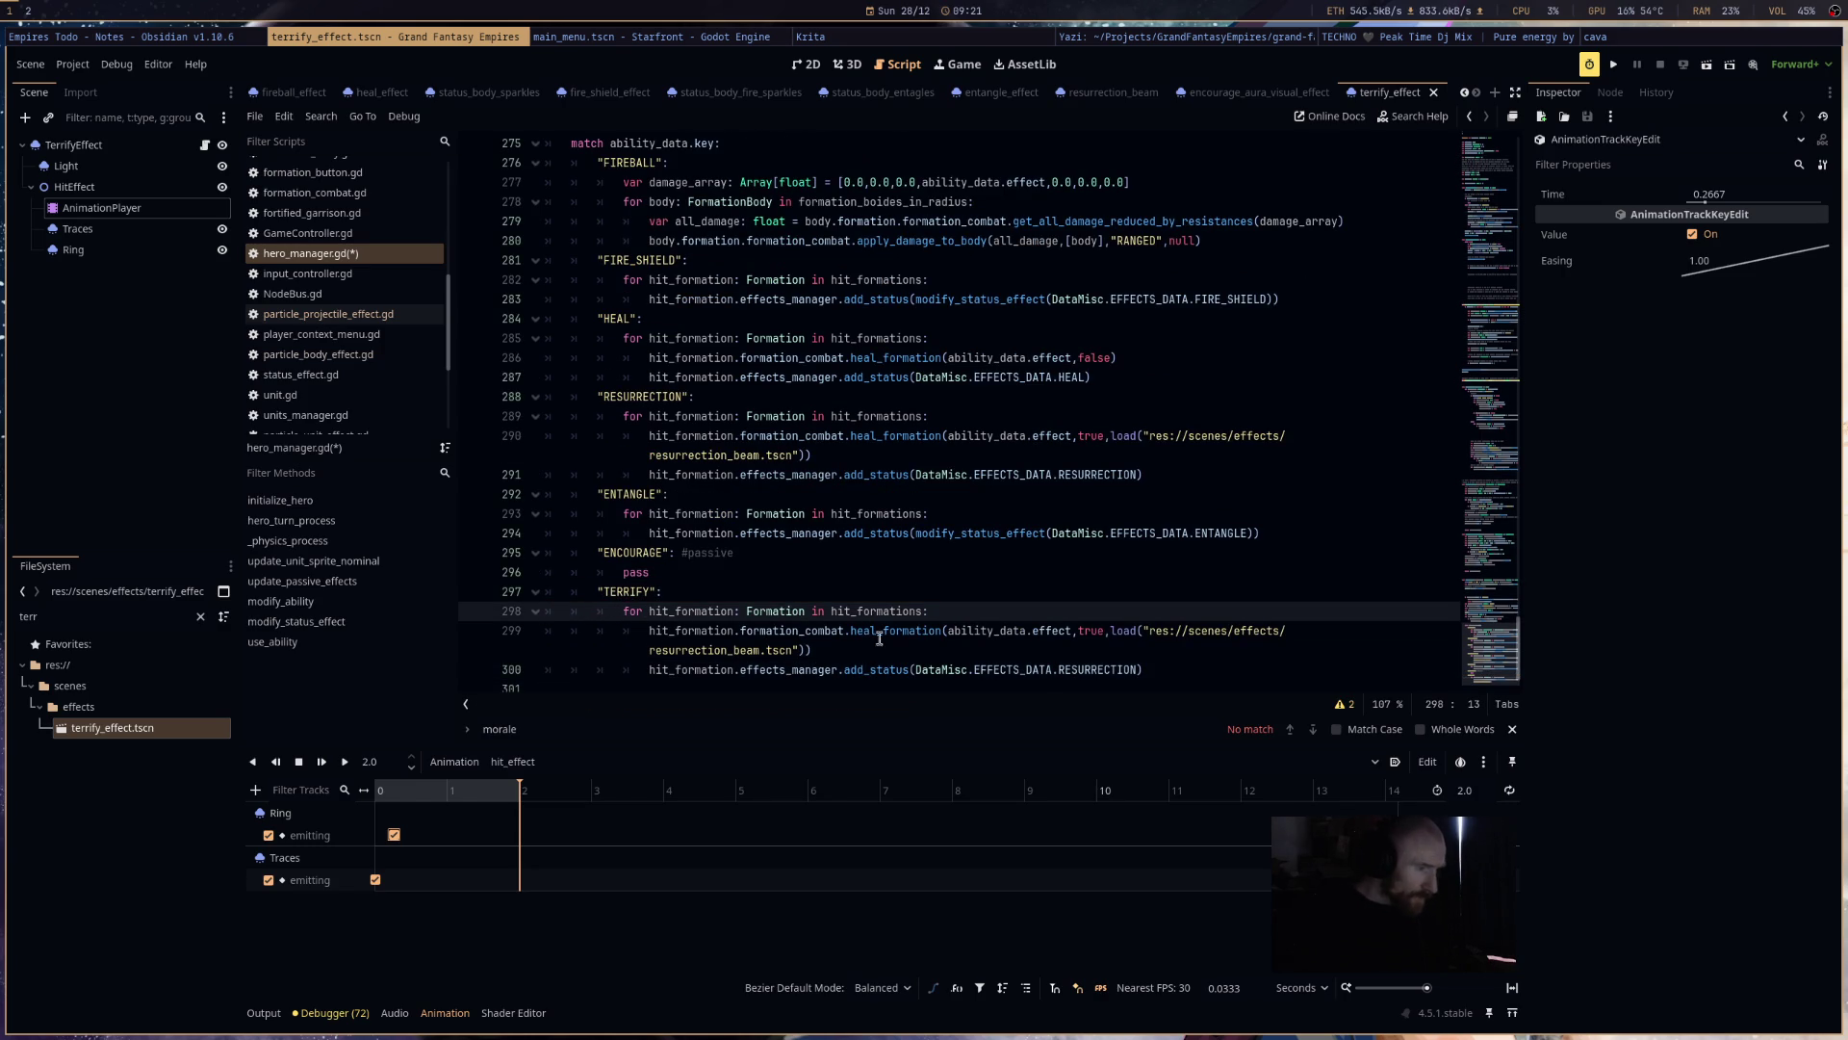
{"action": "triple_click", "coordinate": [919, 652]}
{"action": "key", "text": "BackSpace"}
{"action": "key", "text": "BackSpace"}
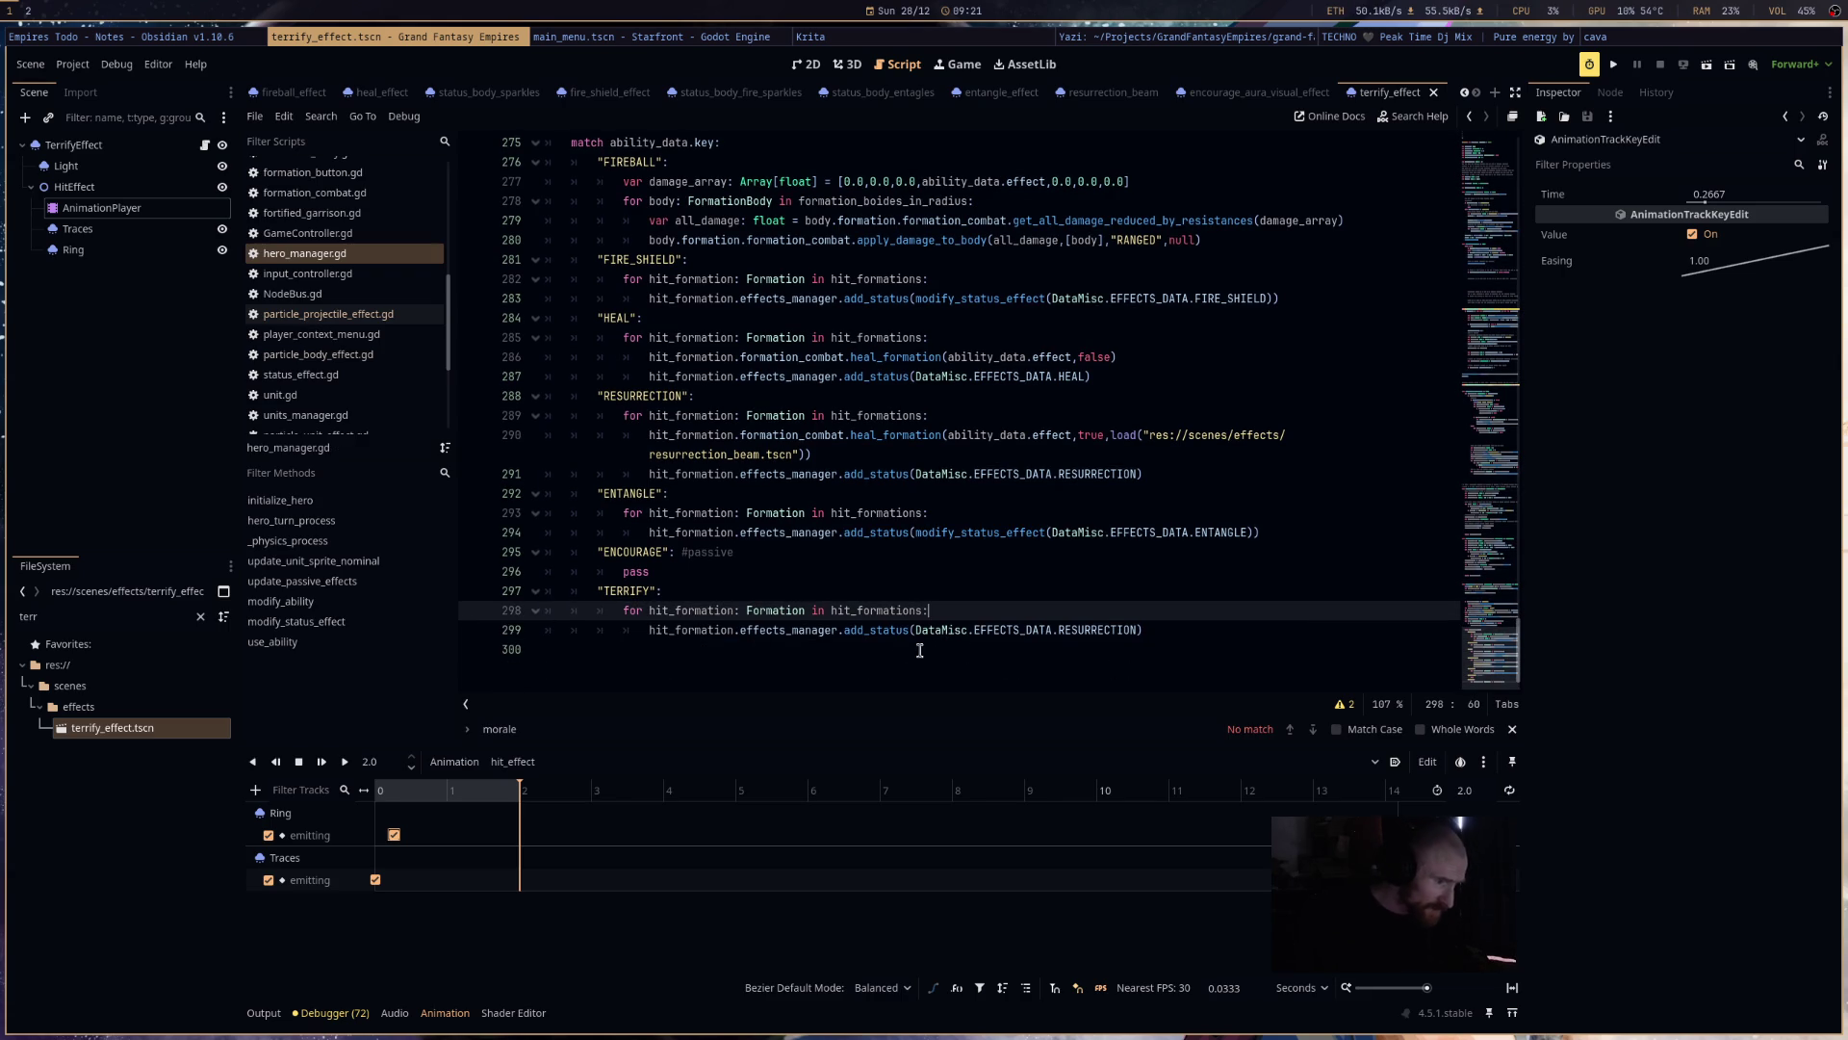
{"action": "scroll", "coordinate": [1045, 591], "scroll_direction": "up", "scroll_amount": 2}
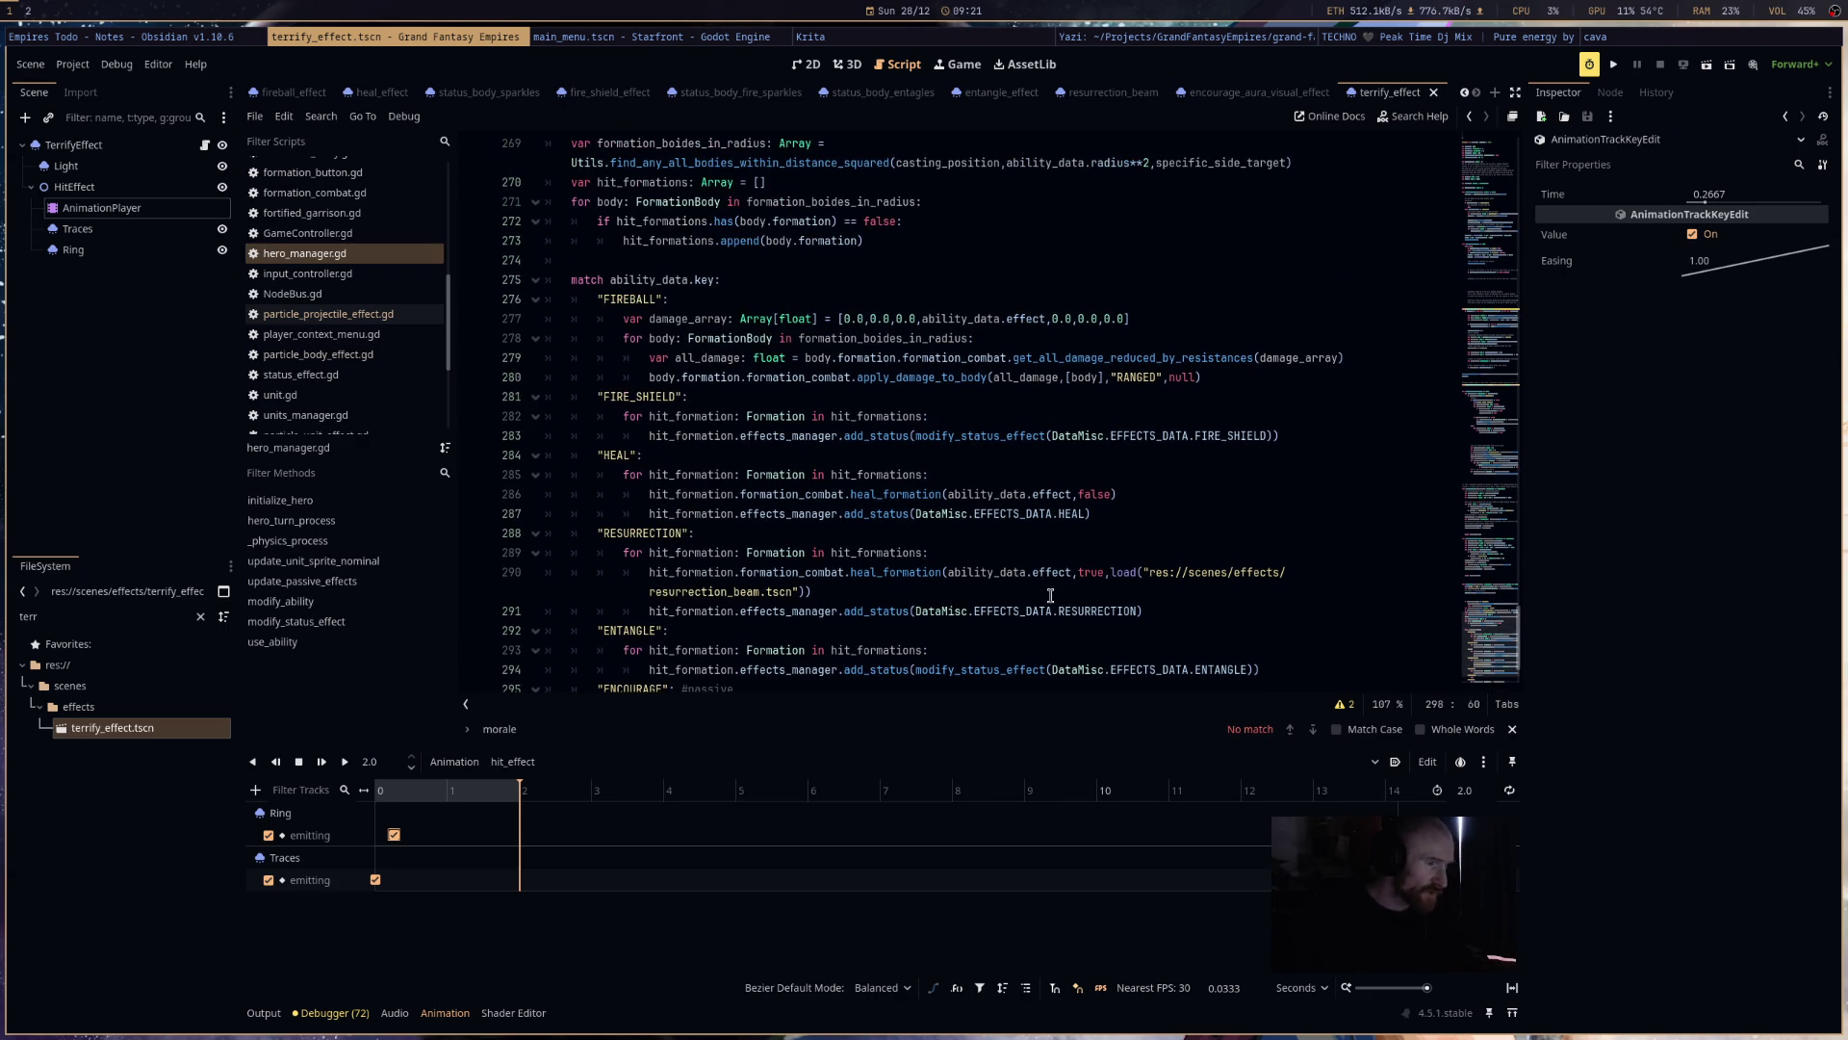
- Comment out the RANGED-only check on line 263, dedent lines 264–265, and save hero_manager.gd
{"action": "scroll", "coordinate": [1049, 593], "scroll_direction": "up", "scroll_amount": 3}
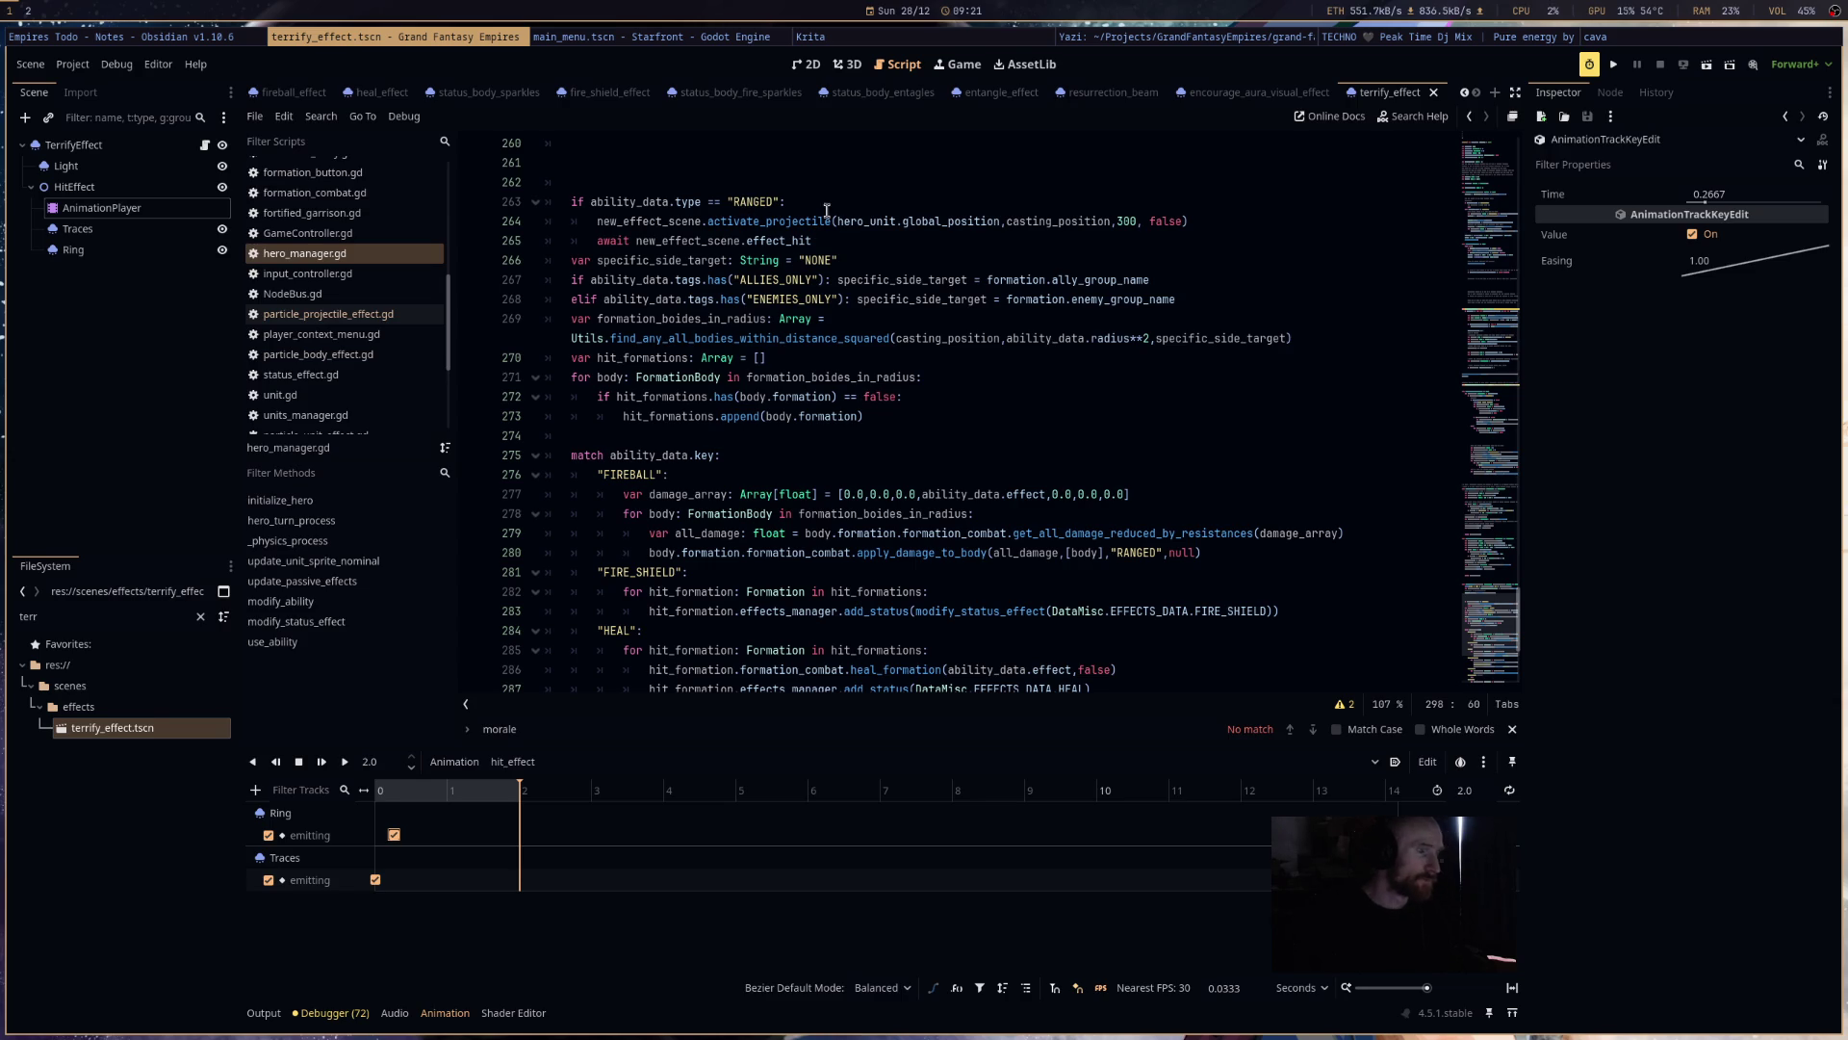
{"action": "left_click_drag", "start_coordinate": [786, 202], "coordinate": [577, 196]}
{"action": "key", "text": "ctrl+k"}
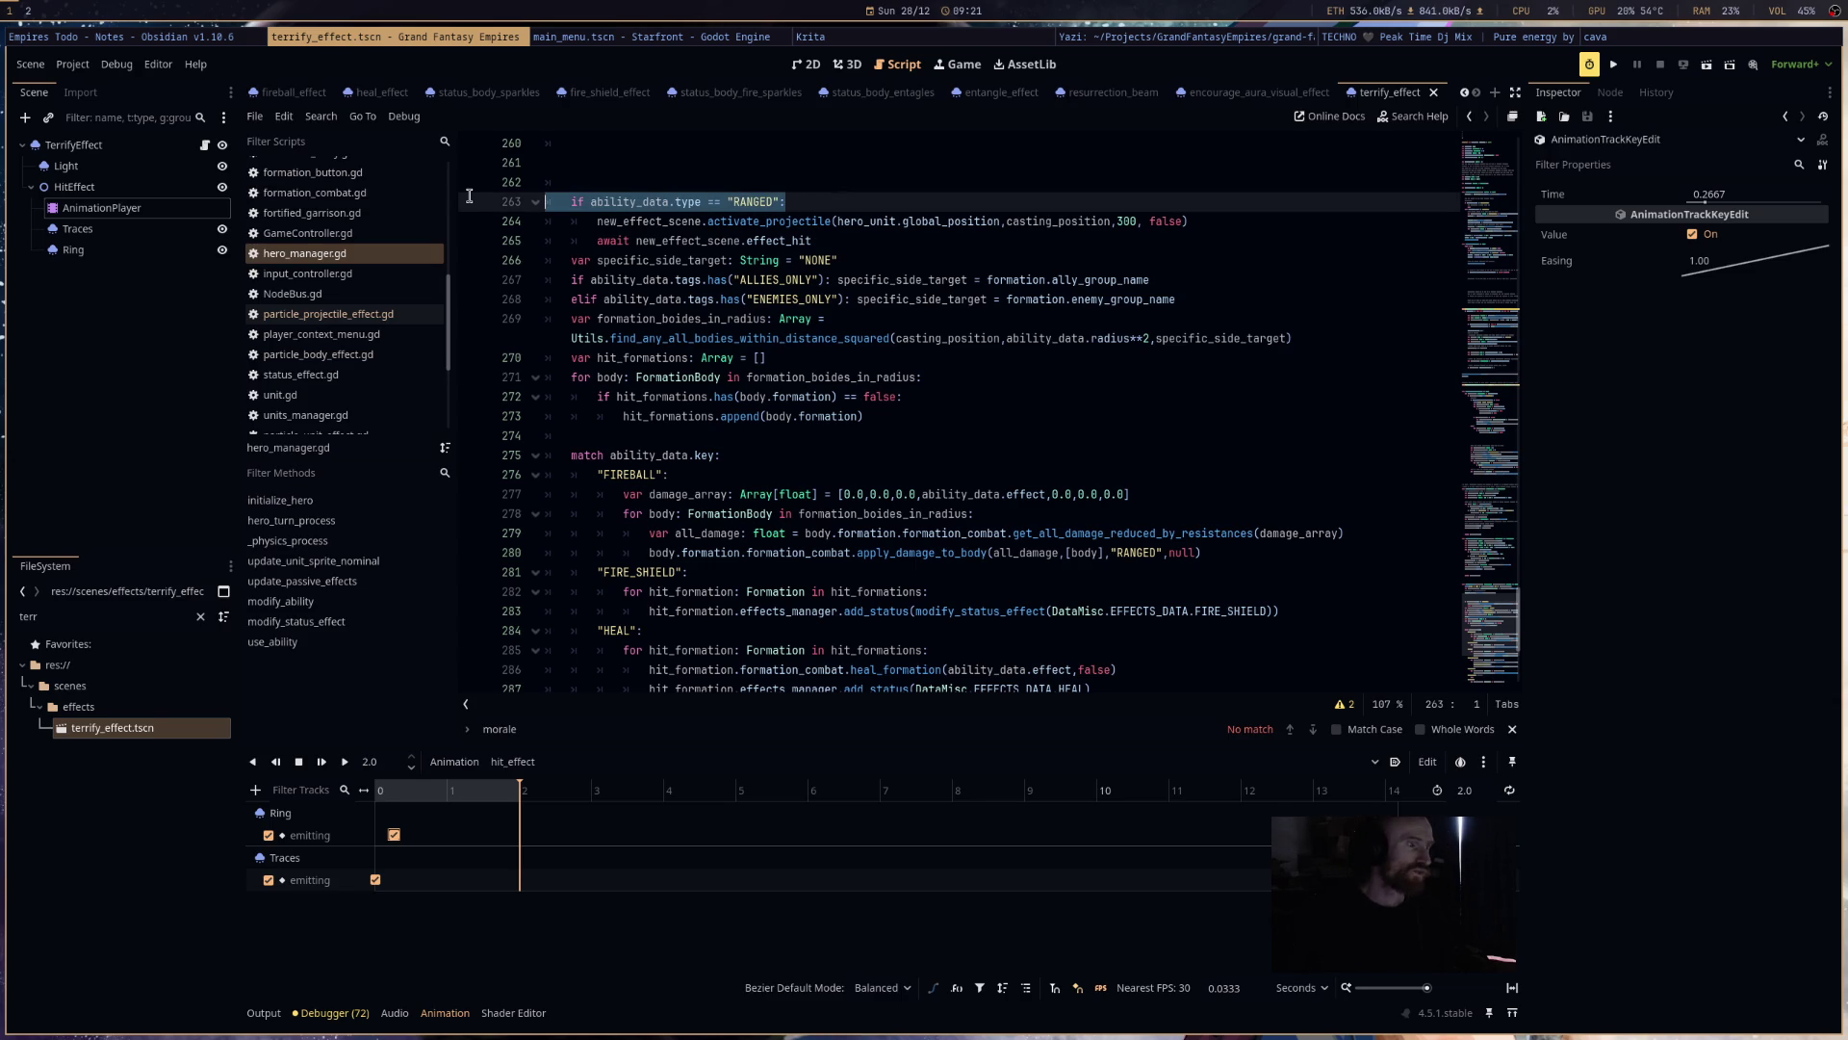
{"action": "left_click_drag", "start_coordinate": [838, 240], "coordinate": [573, 221]}
{"action": "key", "text": "shift+Tab"}
{"action": "left_click", "coordinate": [985, 300]}
{"action": "key", "text": "ctrl+s"}
{"action": "scroll", "coordinate": [1022, 516], "scroll_direction": "down", "scroll_amount": 5}
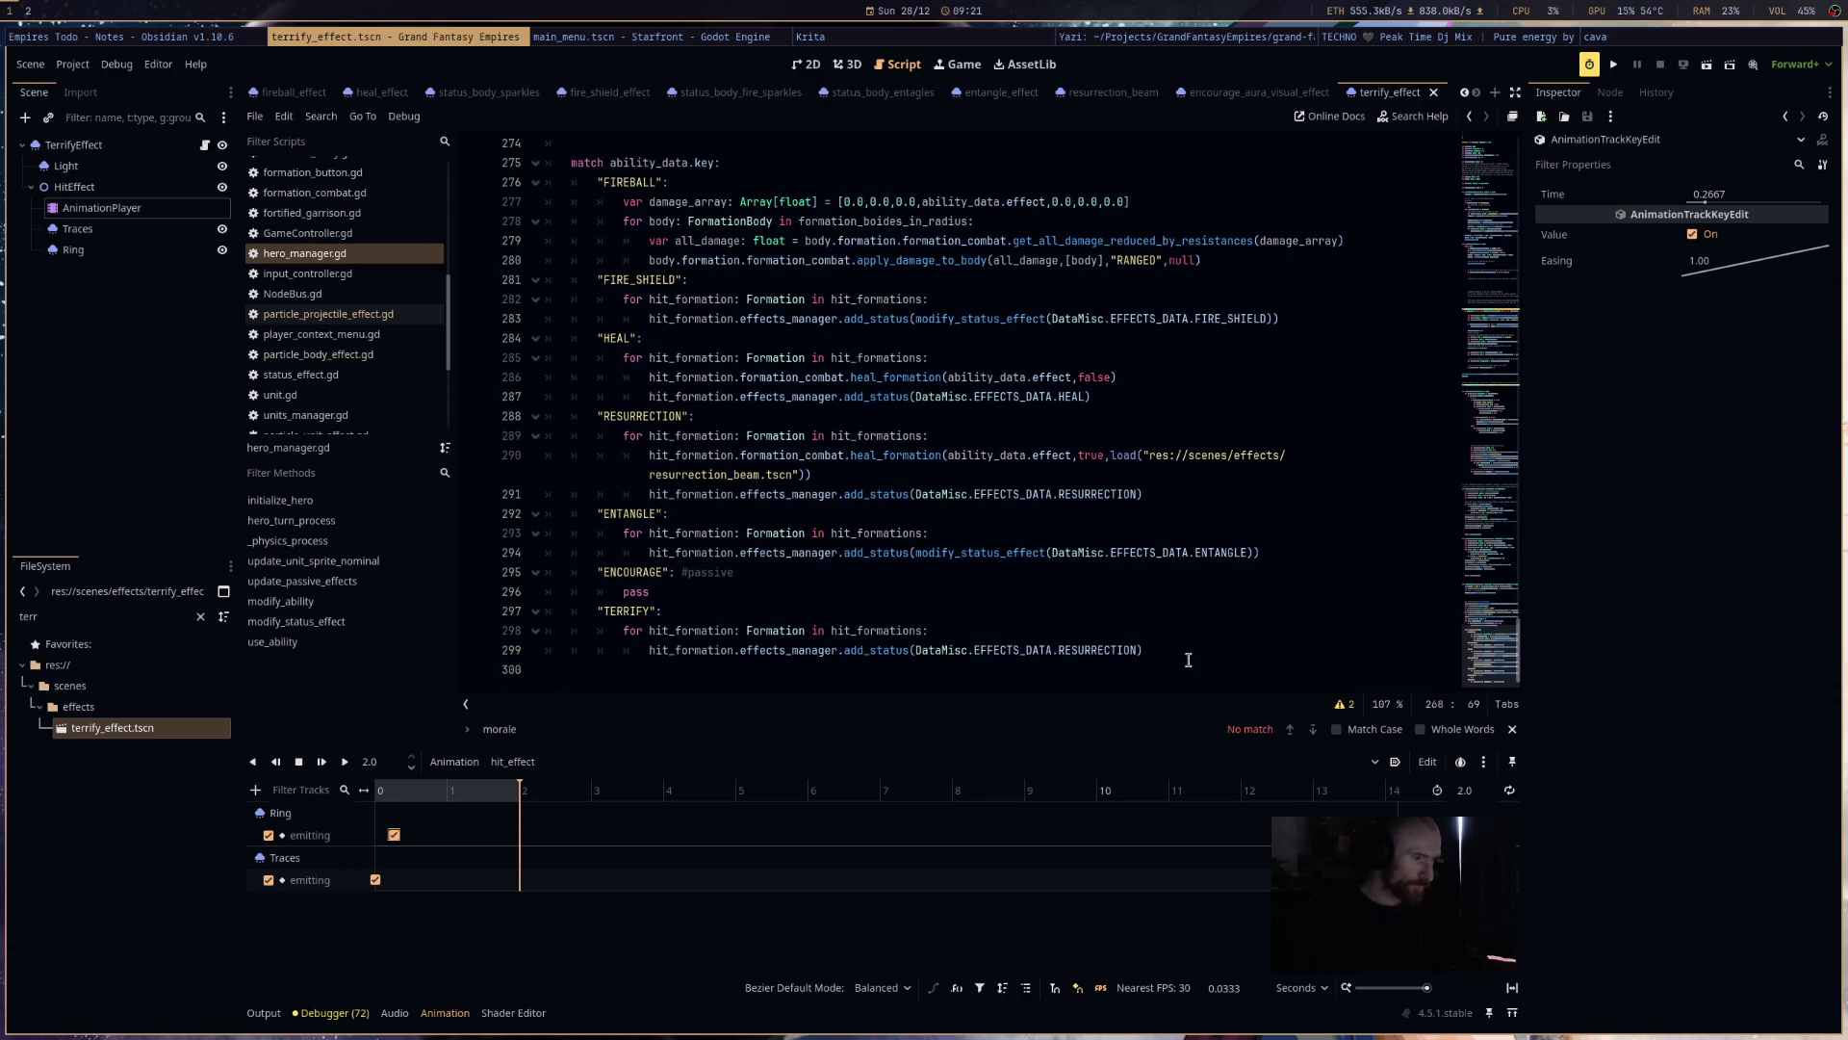
{"action": "scroll", "coordinate": [1188, 659], "scroll_direction": "up", "scroll_amount": 6}
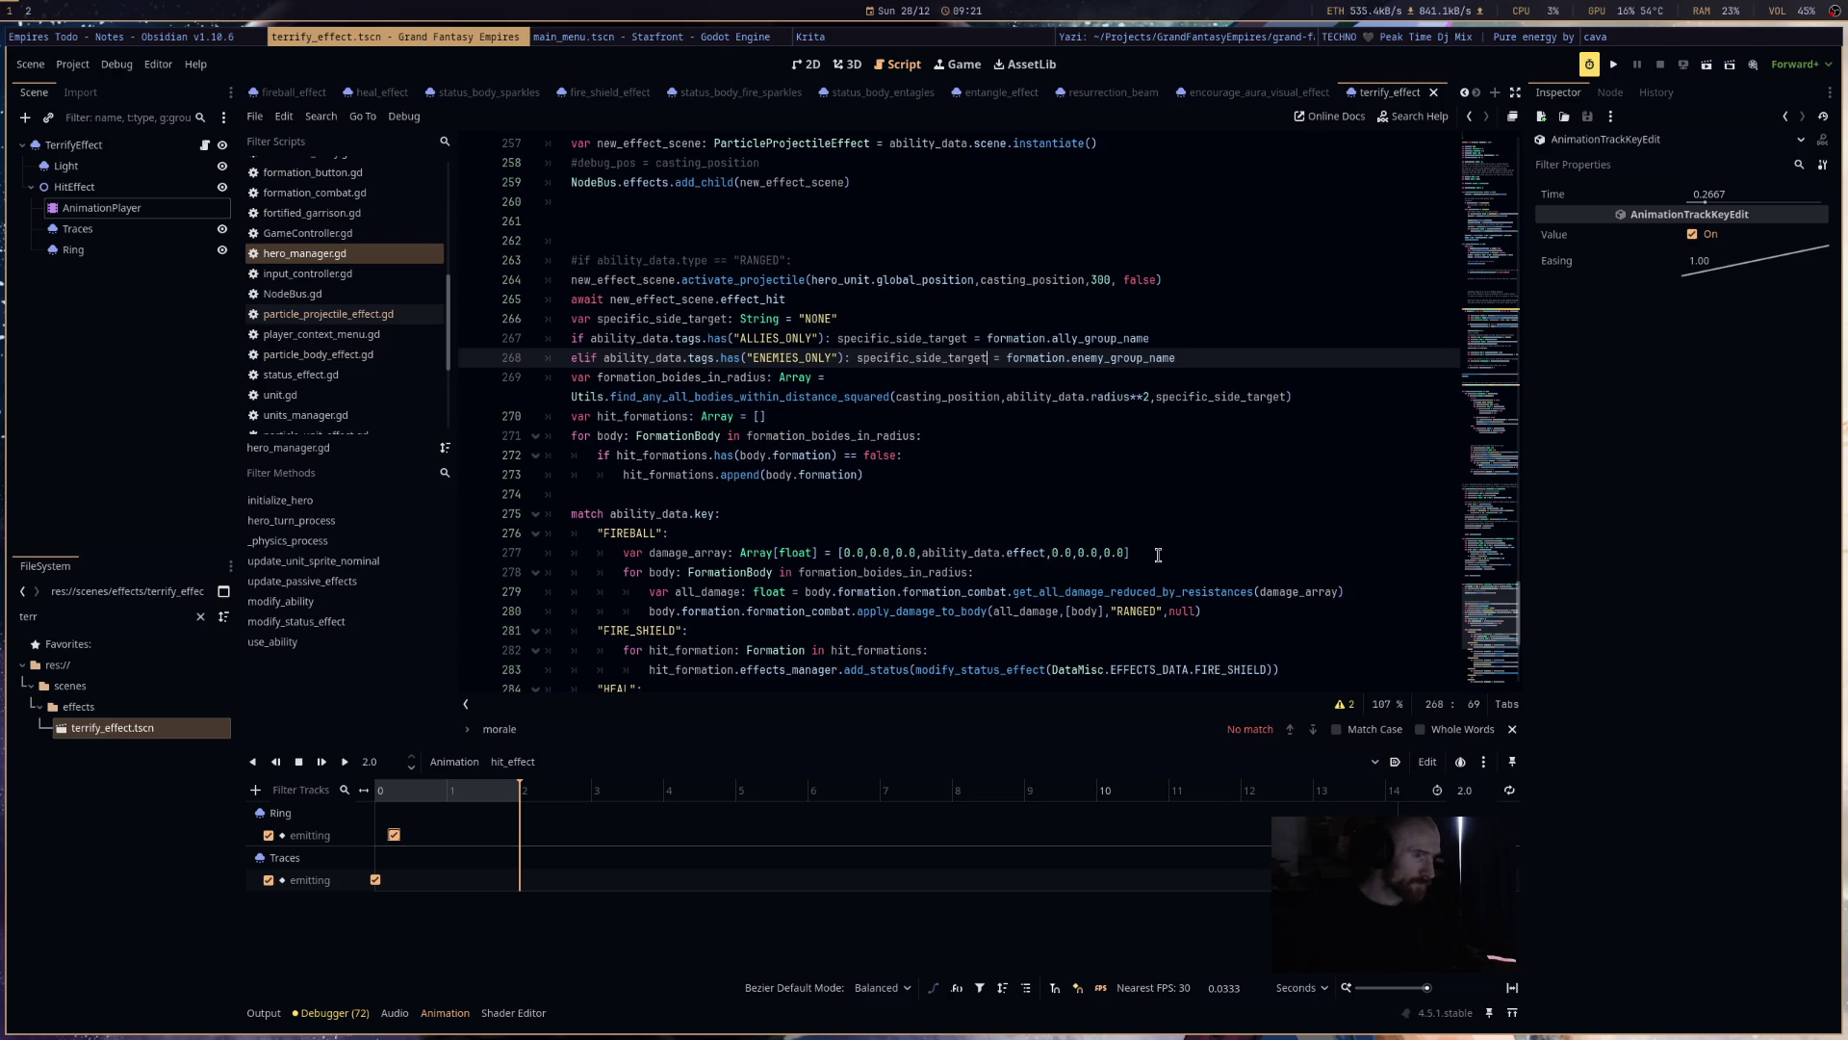
{"action": "scroll", "coordinate": [1158, 555], "scroll_direction": "down", "scroll_amount": 6}
{"action": "left_click", "coordinate": [1180, 654]}
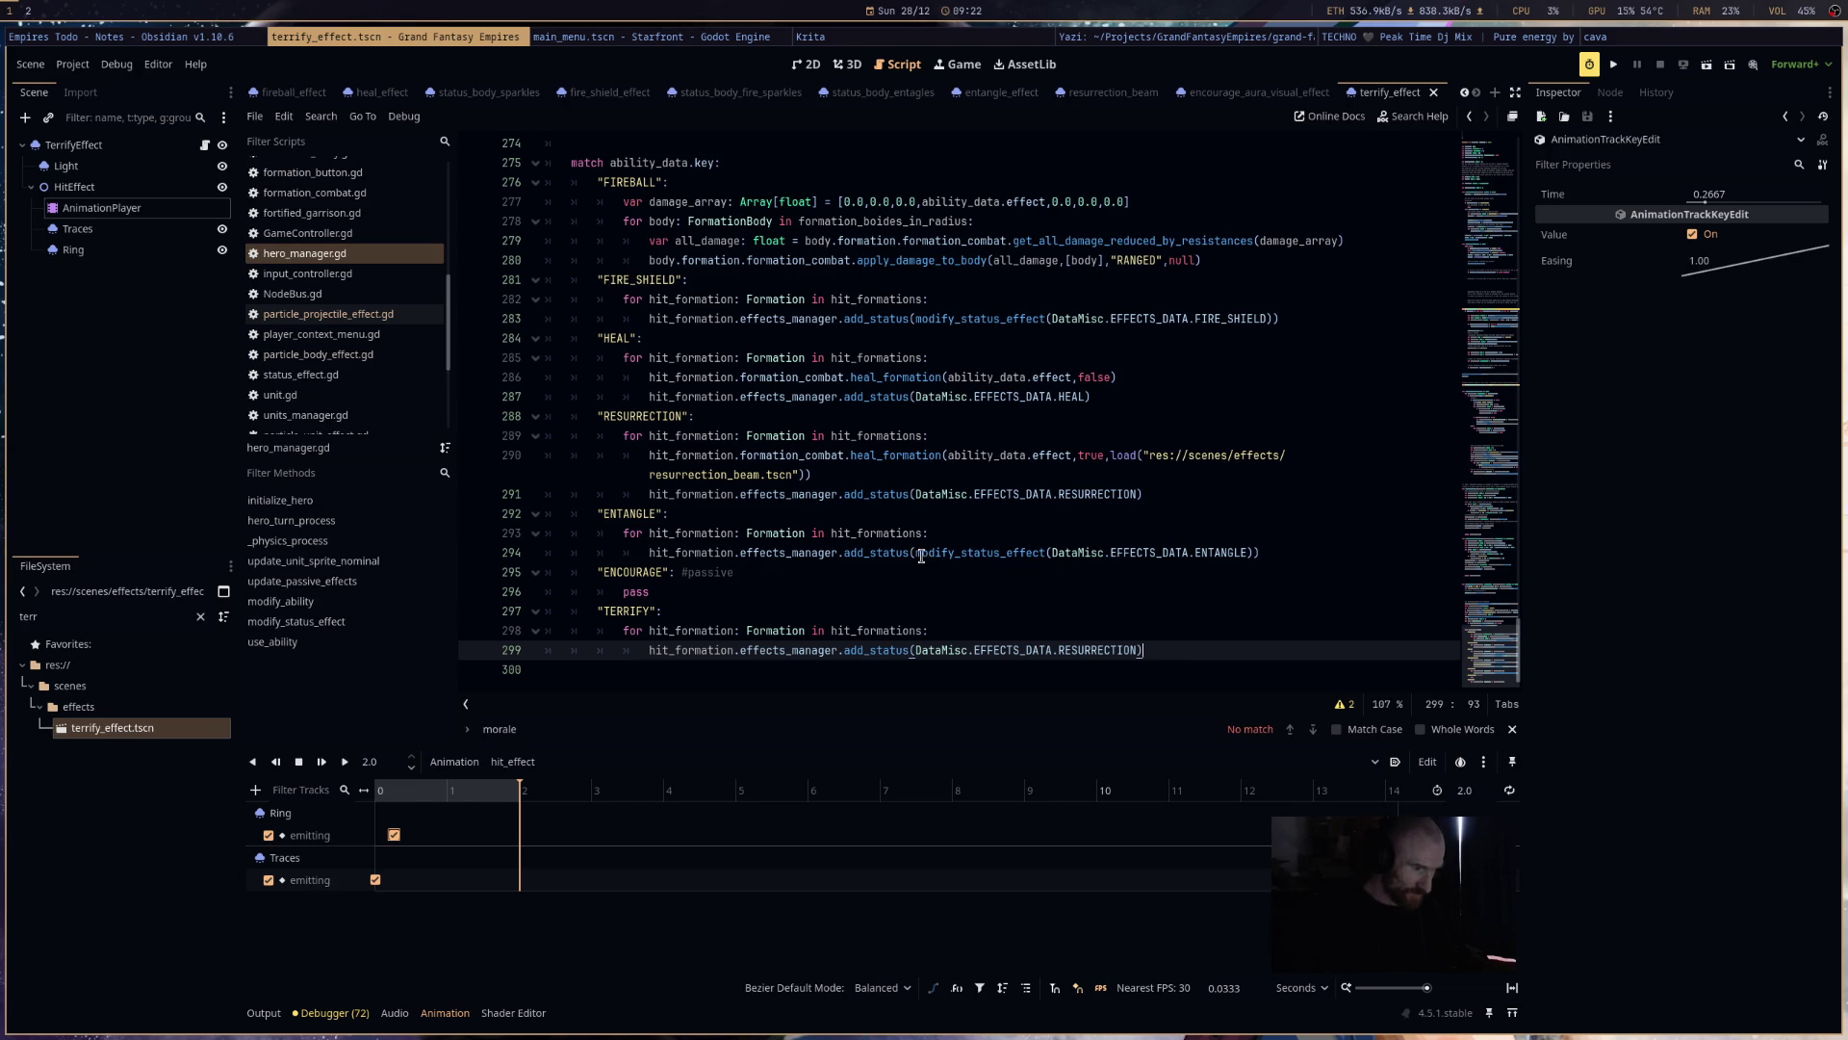
- Swap TERRIFY's RESURRECTION argument for modify_status_effect(DataMisc.EFFECTS_DATA.TERRIFY) on line 299 and save
{"action": "left_click_drag", "start_coordinate": [915, 553], "coordinate": [1253, 552]}
{"action": "key", "text": "ctrl+c"}
{"action": "left_click_drag", "start_coordinate": [1138, 650], "coordinate": [912, 650]}
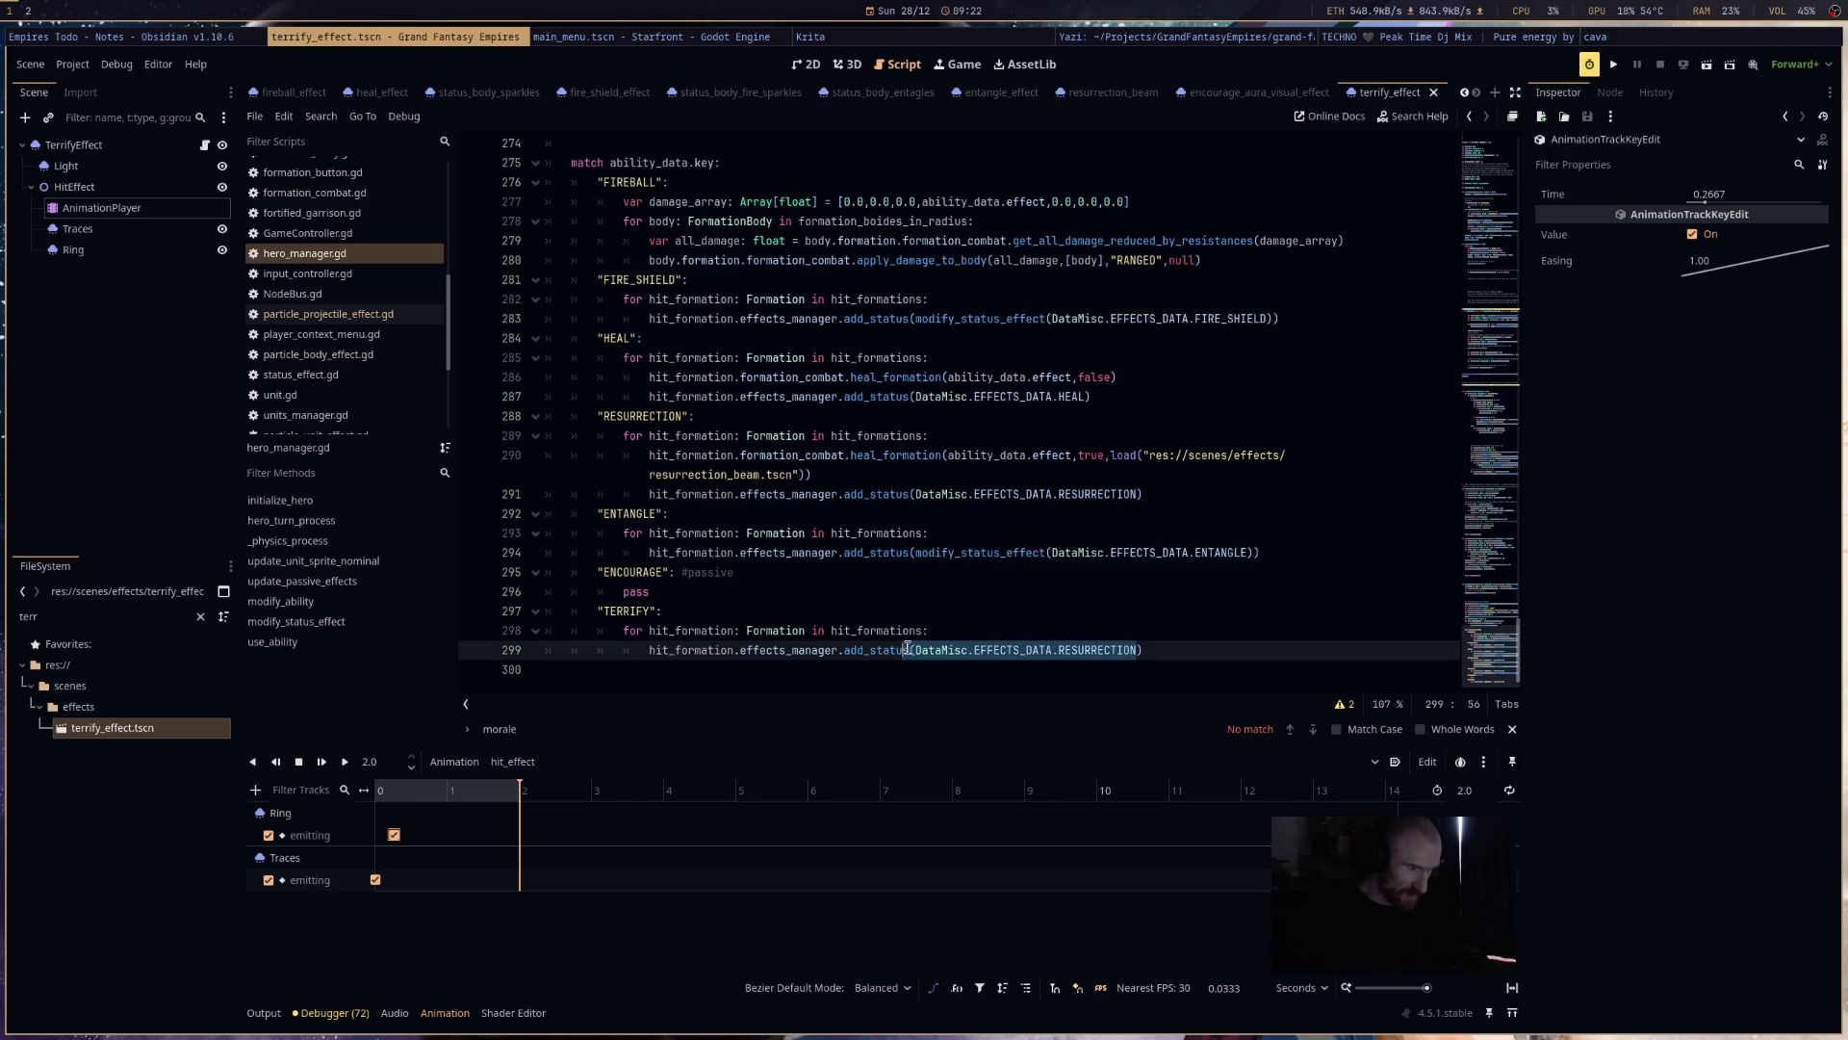
{"action": "key", "text": "ctrl+v"}
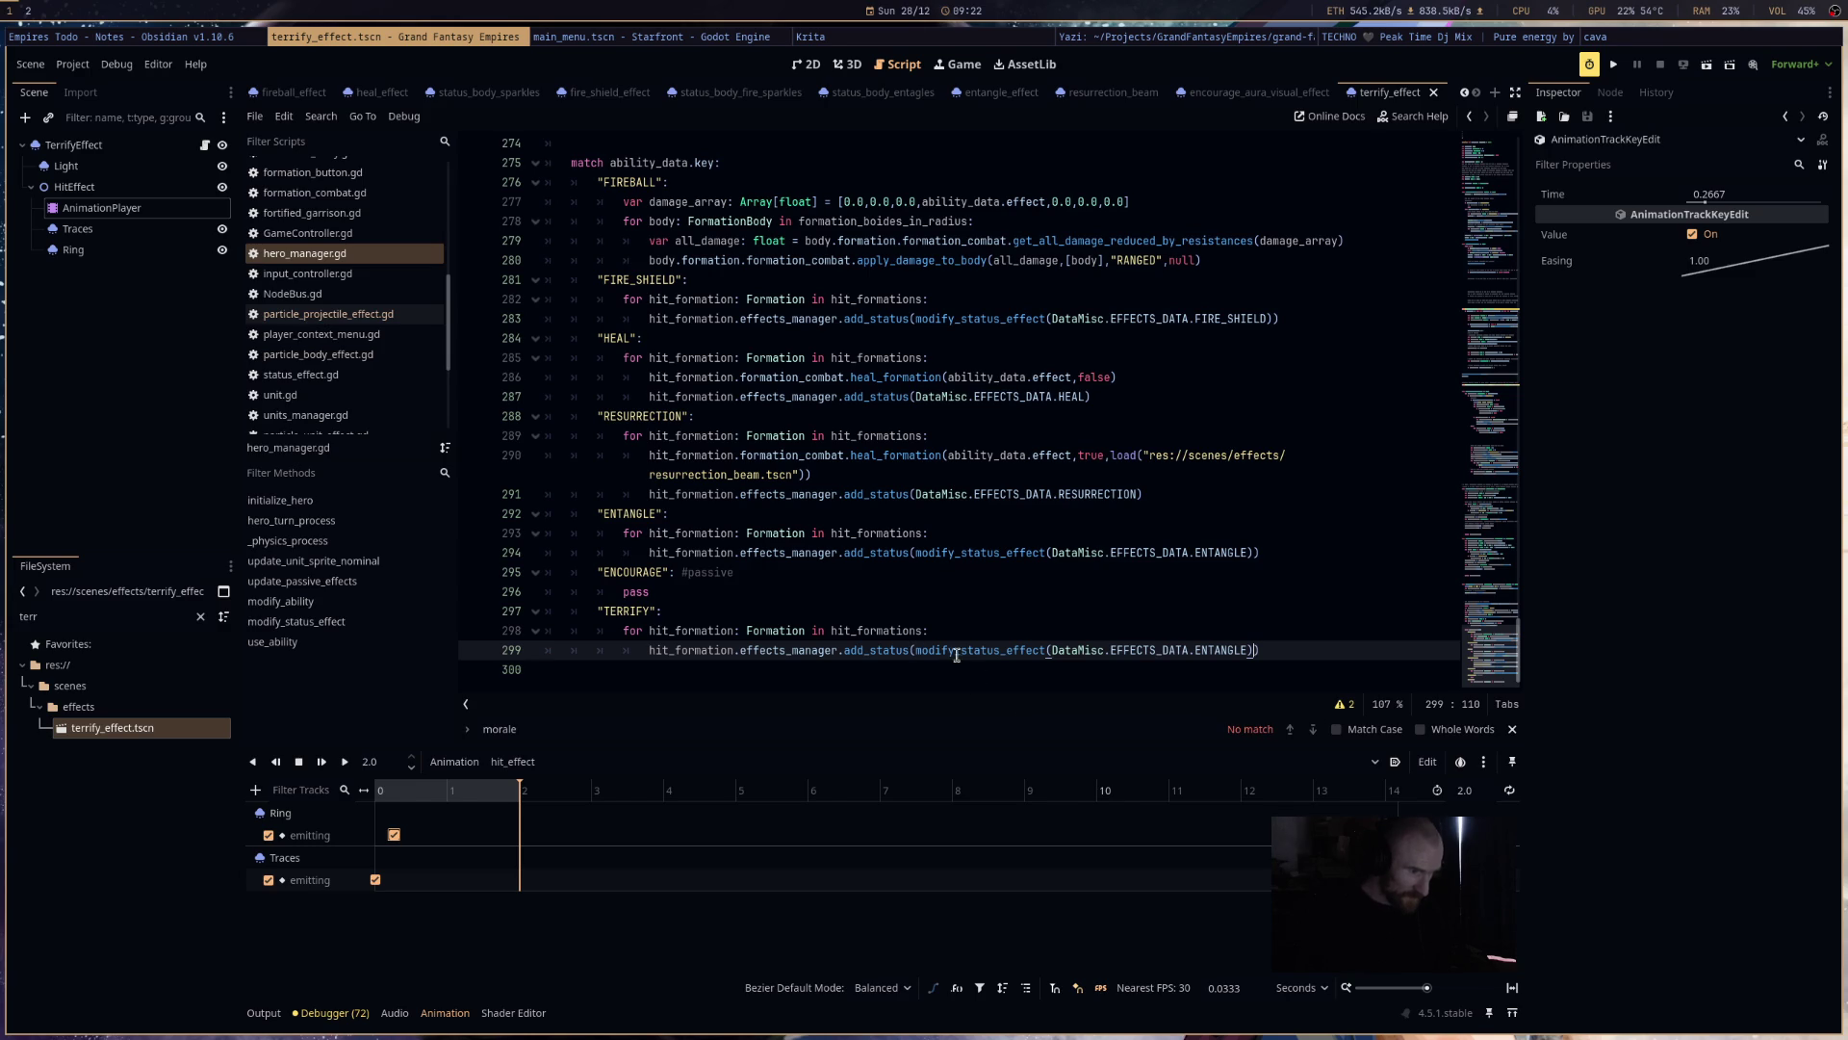
{"action": "double_click", "coordinate": [1219, 652]}
{"action": "type", "text": "TERRIFT"}
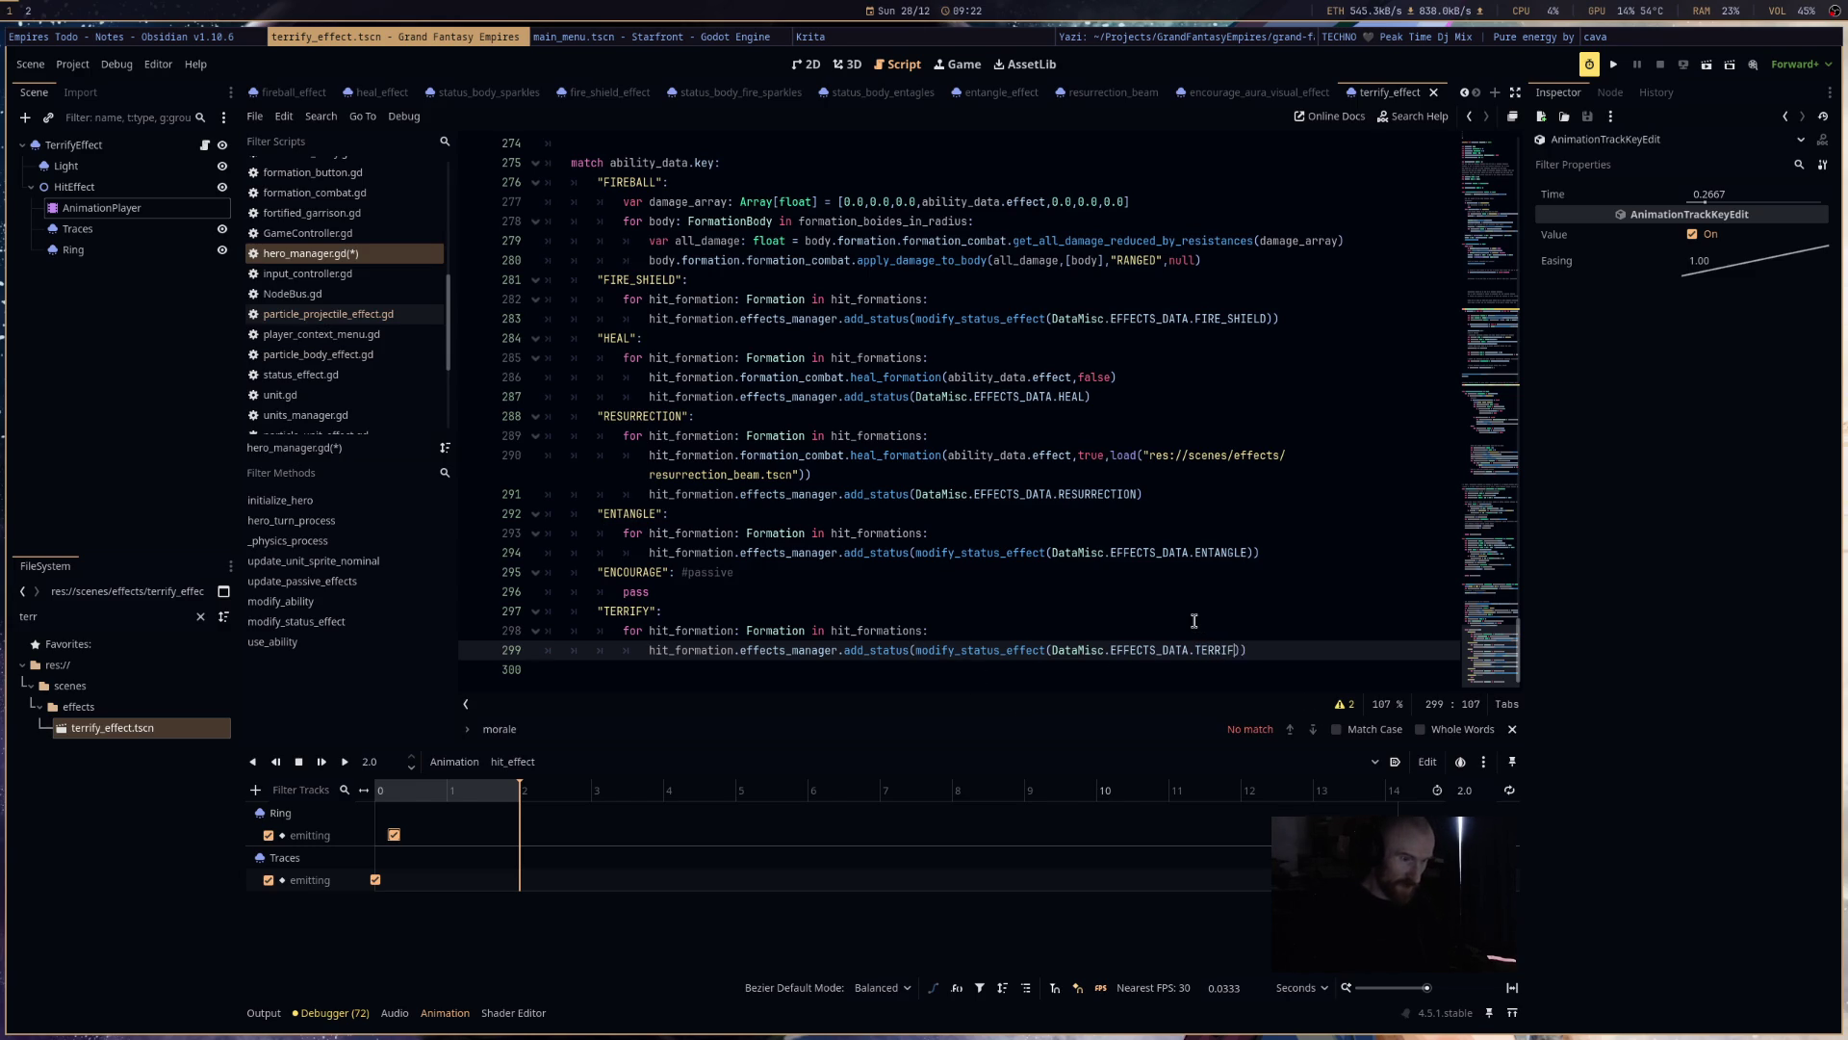
{"action": "key", "text": "BackSpace"}
{"action": "type", "text": "Y"}
{"action": "key", "text": "ctrl+s"}
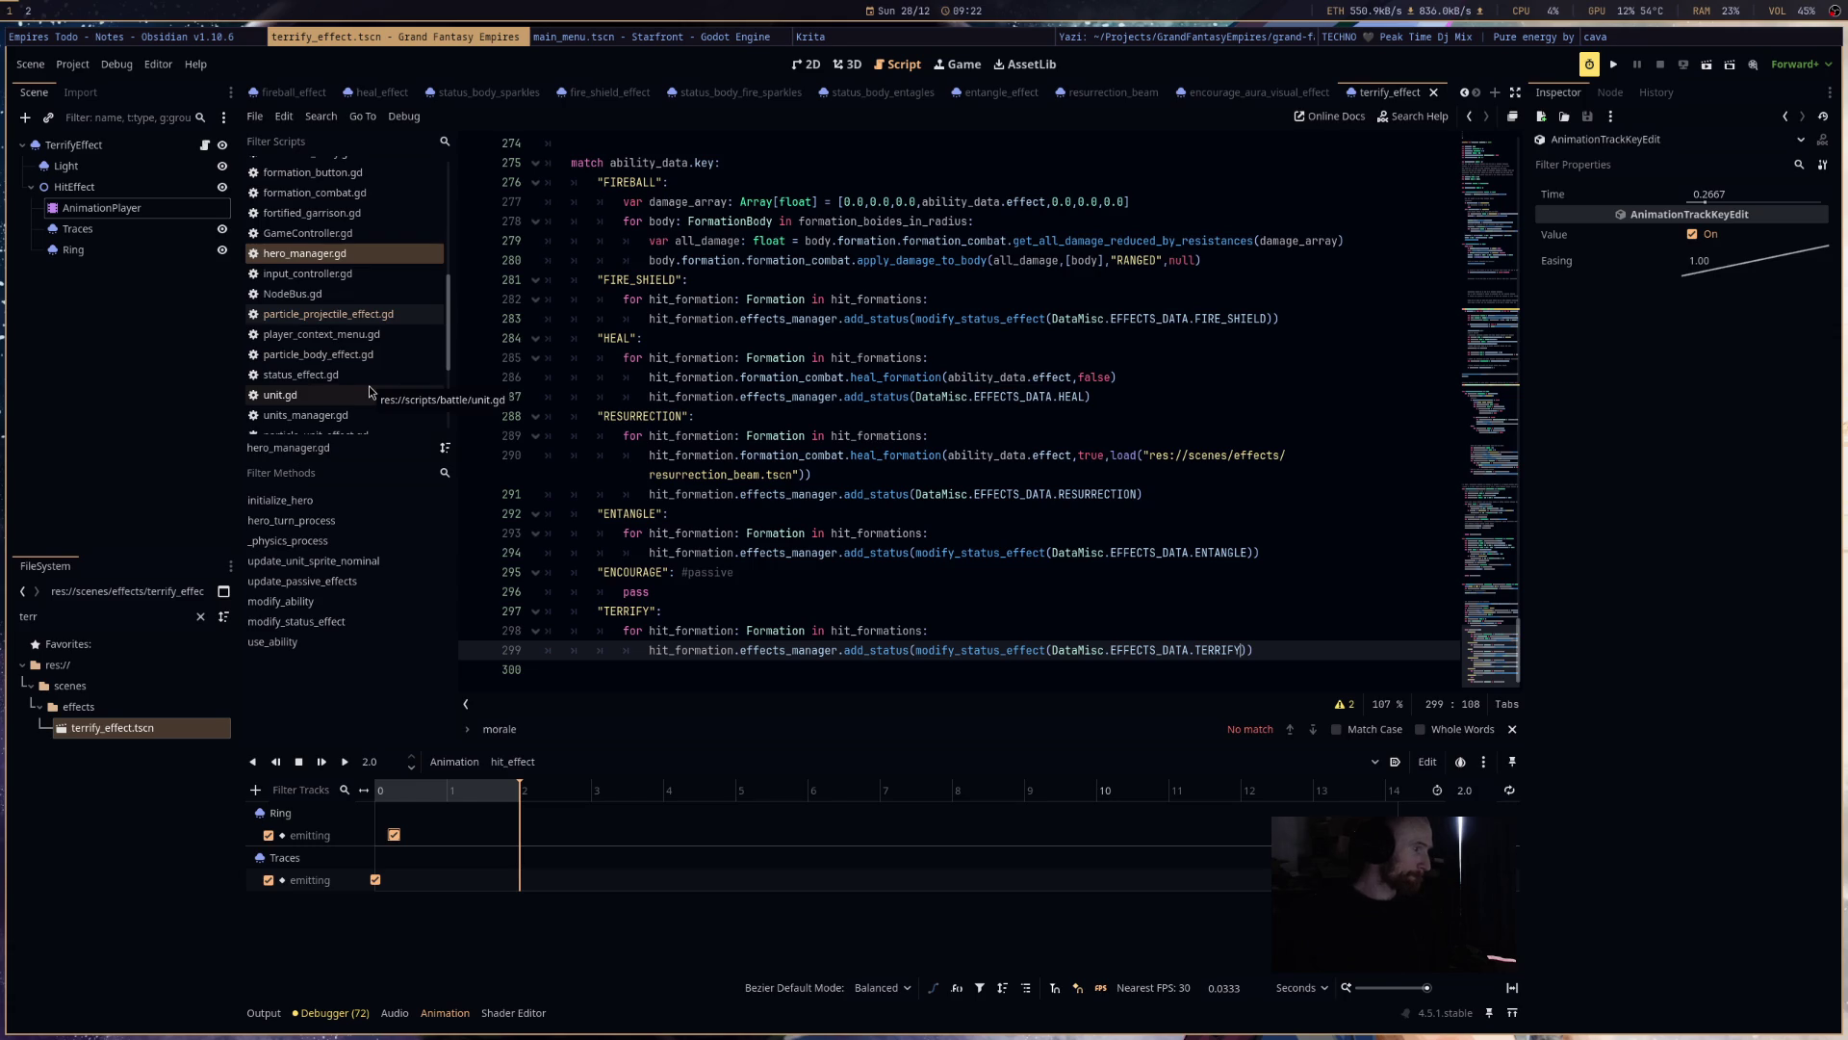
{"action": "scroll", "coordinate": [375, 395], "scroll_direction": "down", "scroll_amount": 3}
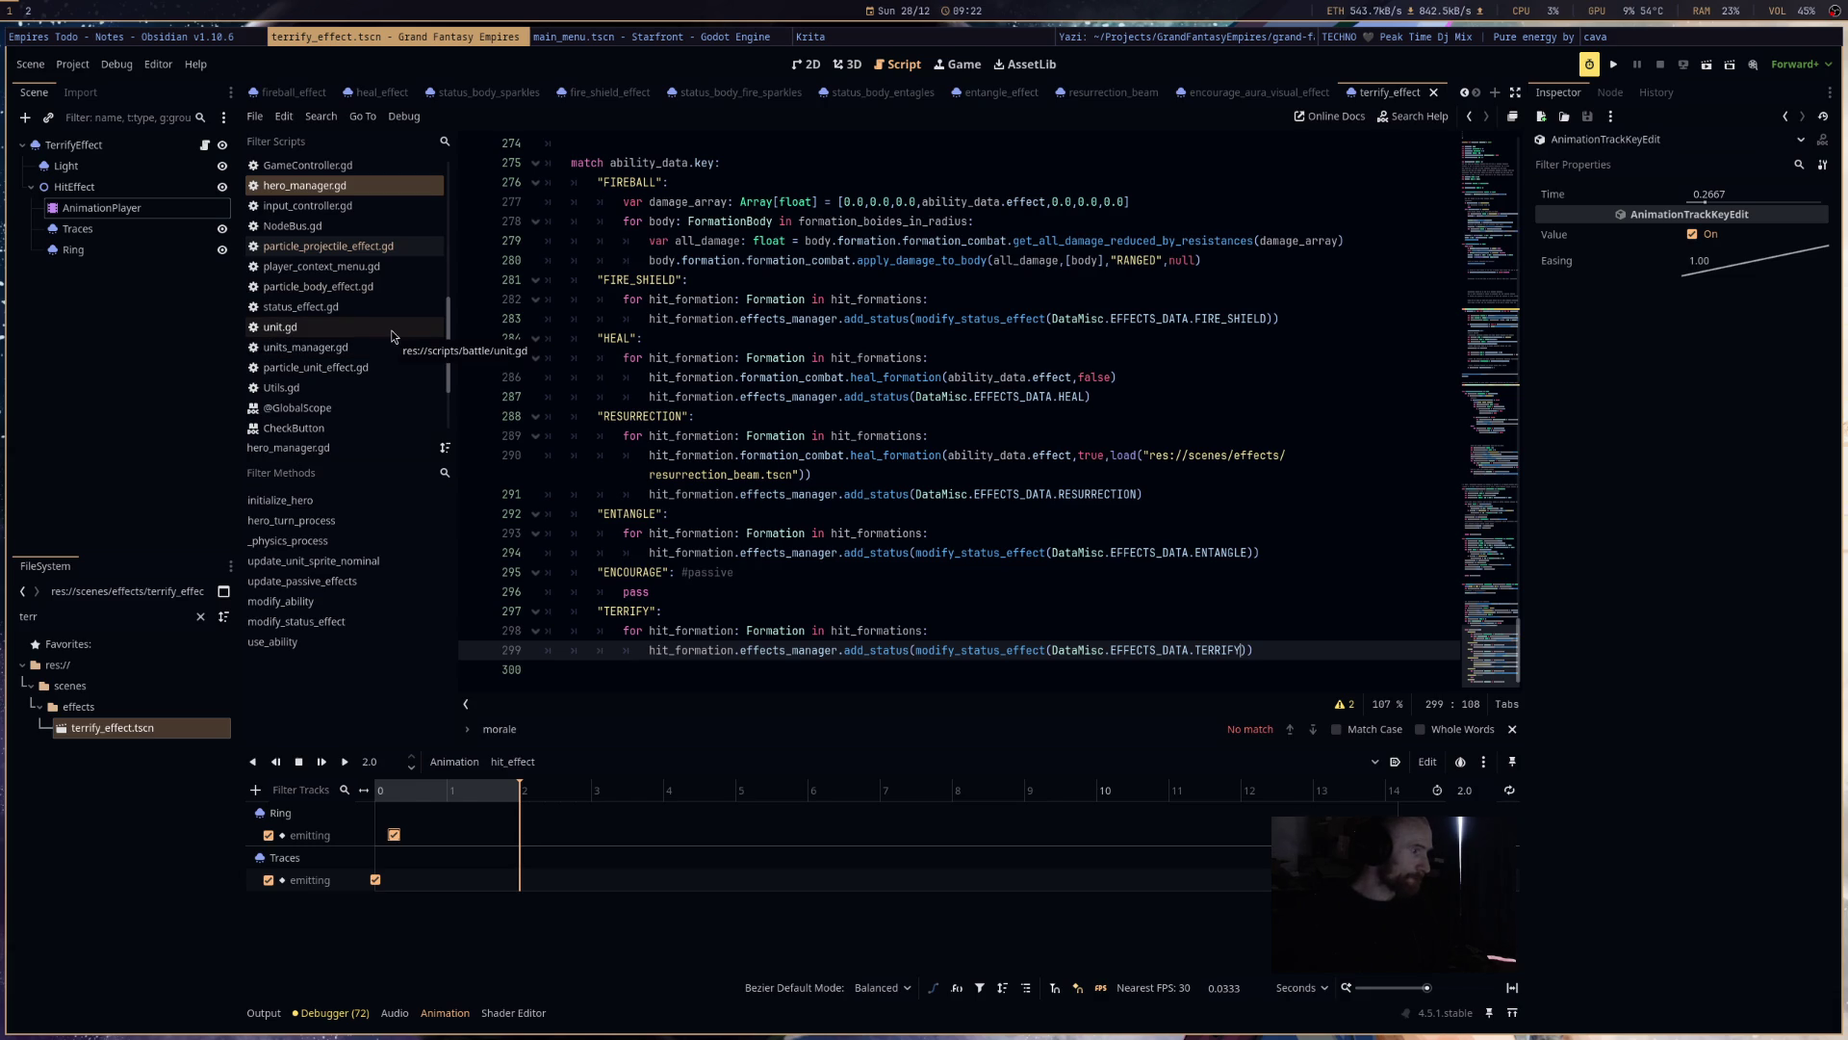
{"action": "scroll", "coordinate": [381, 366], "scroll_direction": "down", "scroll_amount": 3}
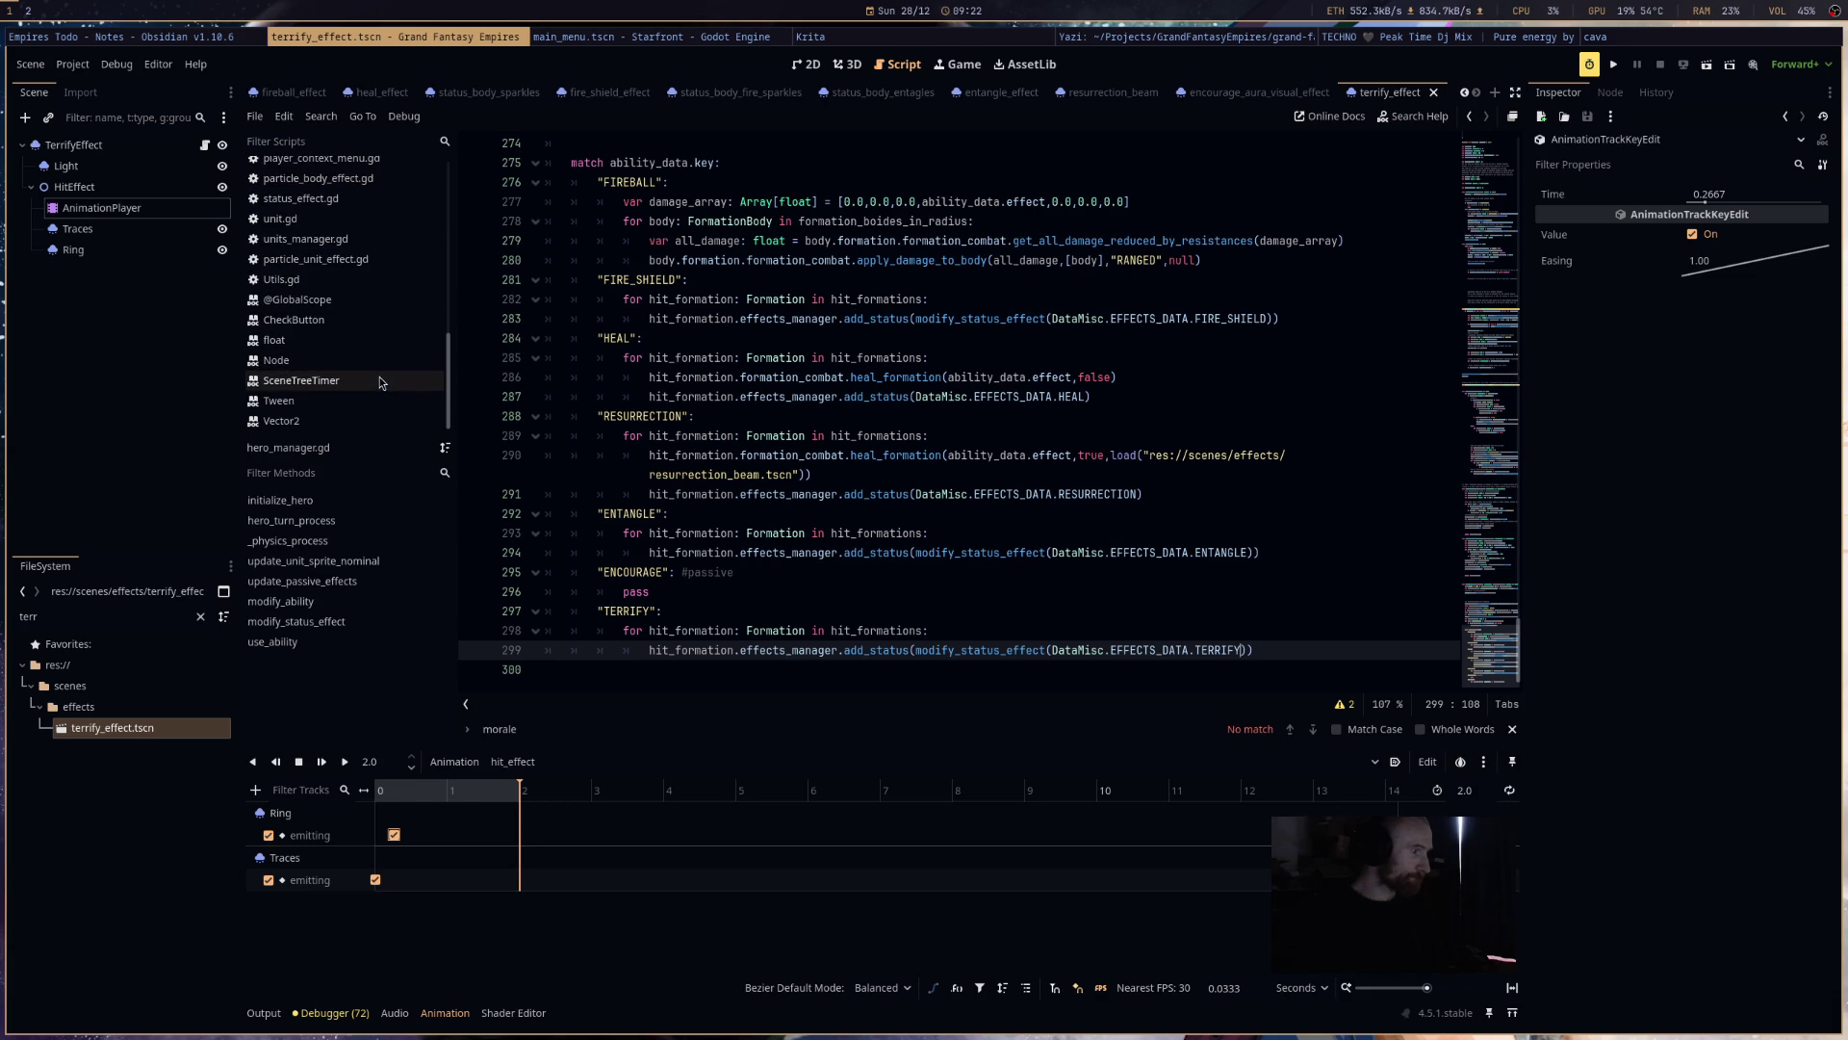
- Duplicate the ENCOURAGE entry in DataMisc.gd's EFFECTS_DATA
{"action": "scroll", "coordinate": [379, 378], "scroll_direction": "up", "scroll_amount": 2}
{"action": "left_click", "coordinate": [377, 306]}
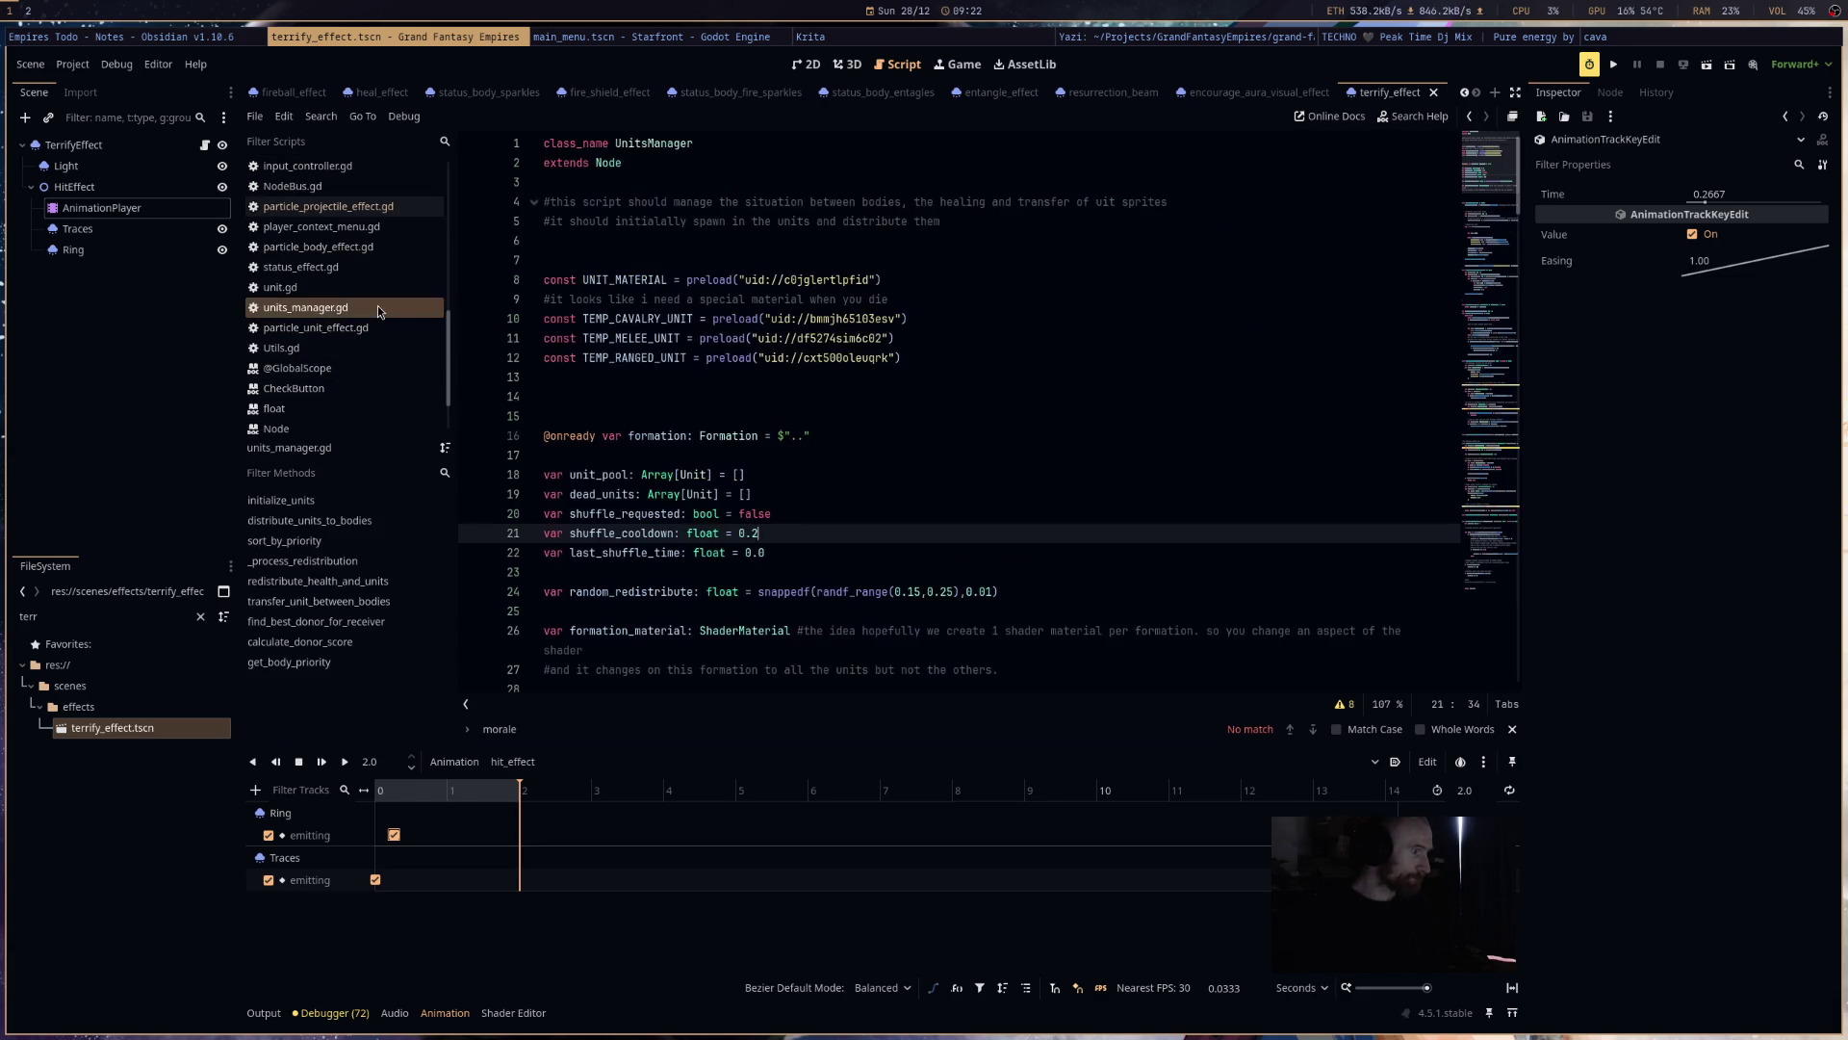
{"action": "left_click", "coordinate": [378, 328]}
{"action": "scroll", "coordinate": [375, 352], "scroll_direction": "up", "scroll_amount": 10}
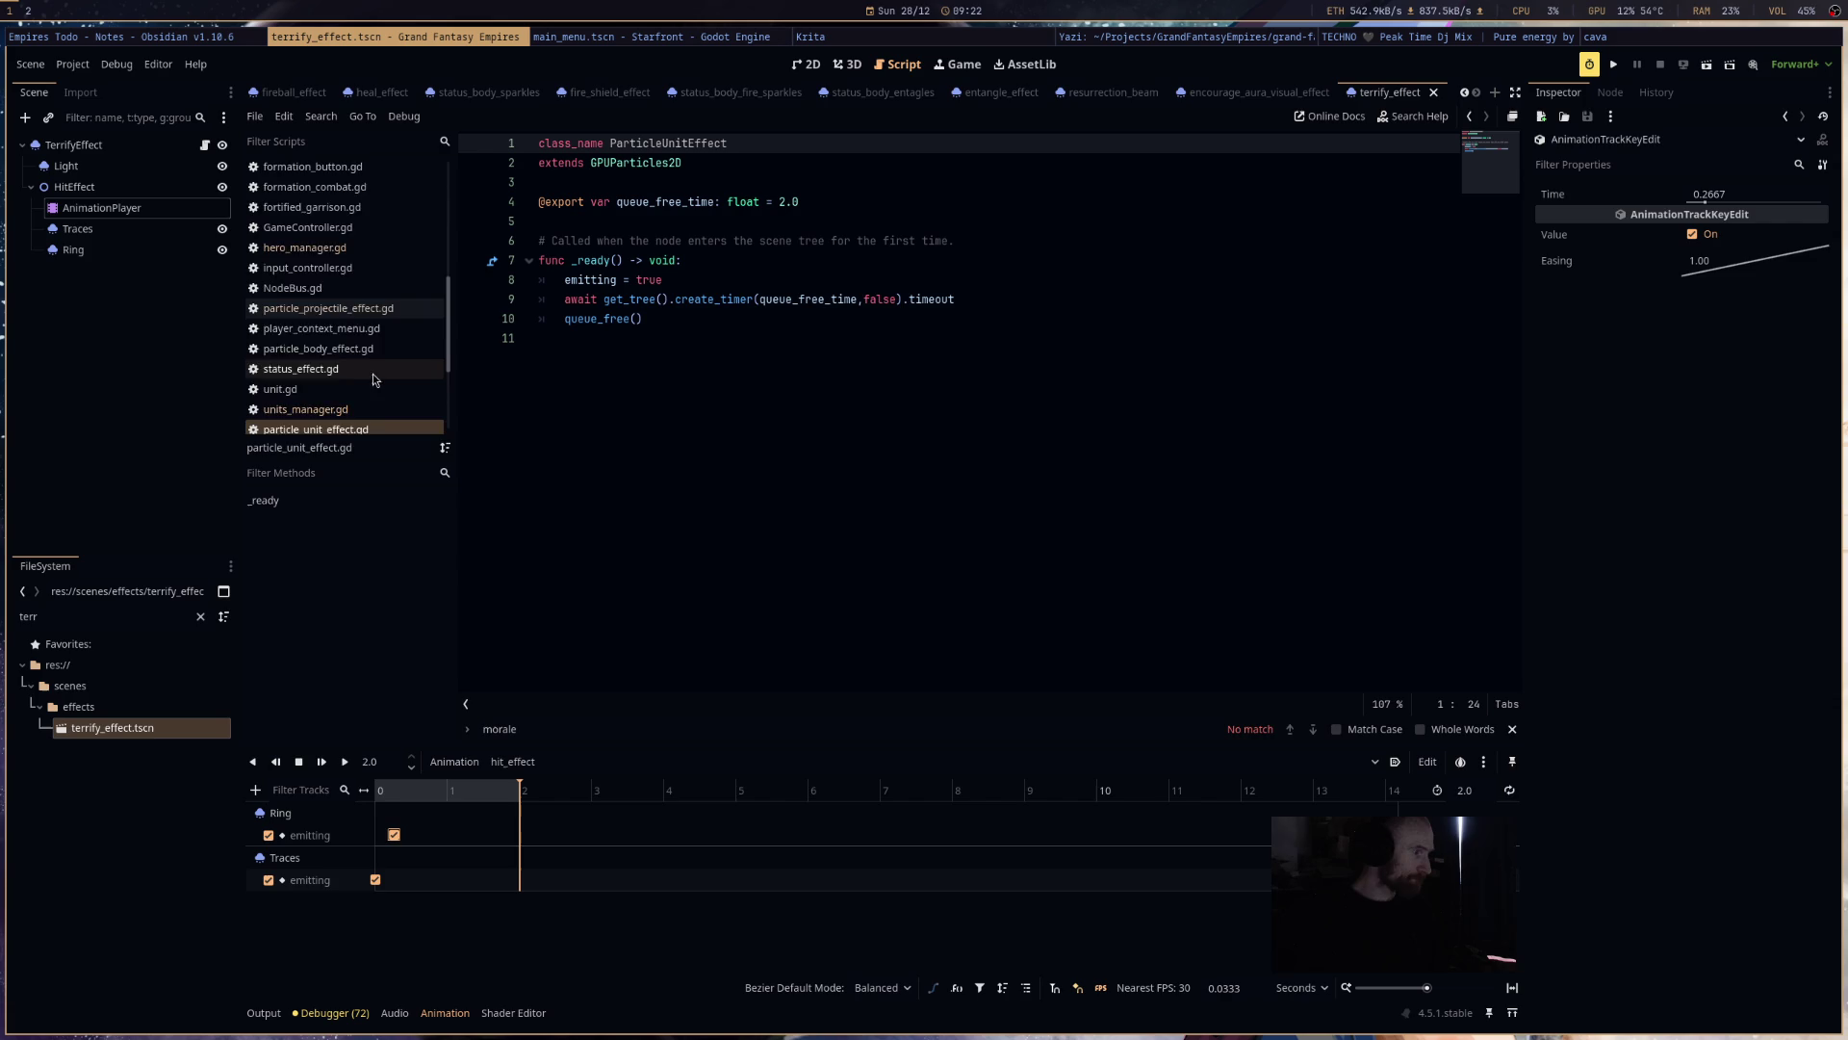
{"action": "left_click", "coordinate": [371, 296]}
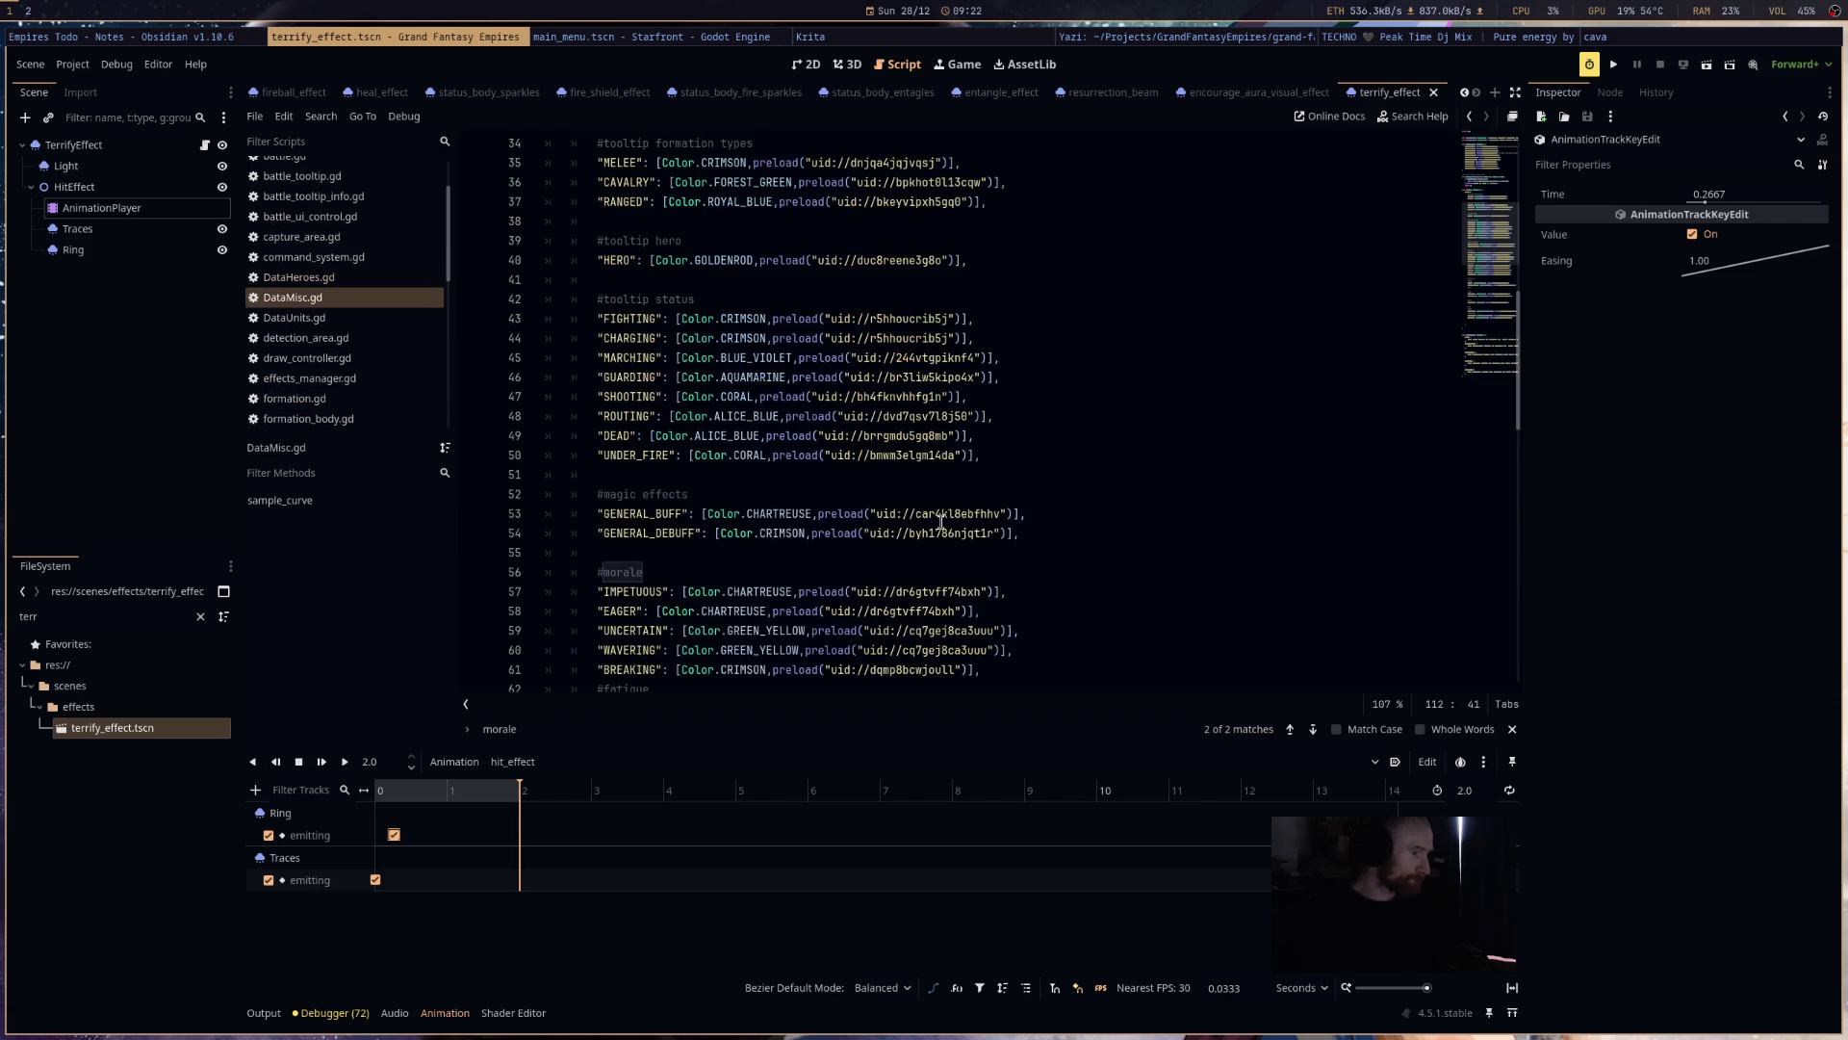
{"action": "scroll", "coordinate": [938, 552], "scroll_direction": "up", "scroll_amount": 8}
{"action": "scroll", "coordinate": [939, 552], "scroll_direction": "down", "scroll_amount": 4}
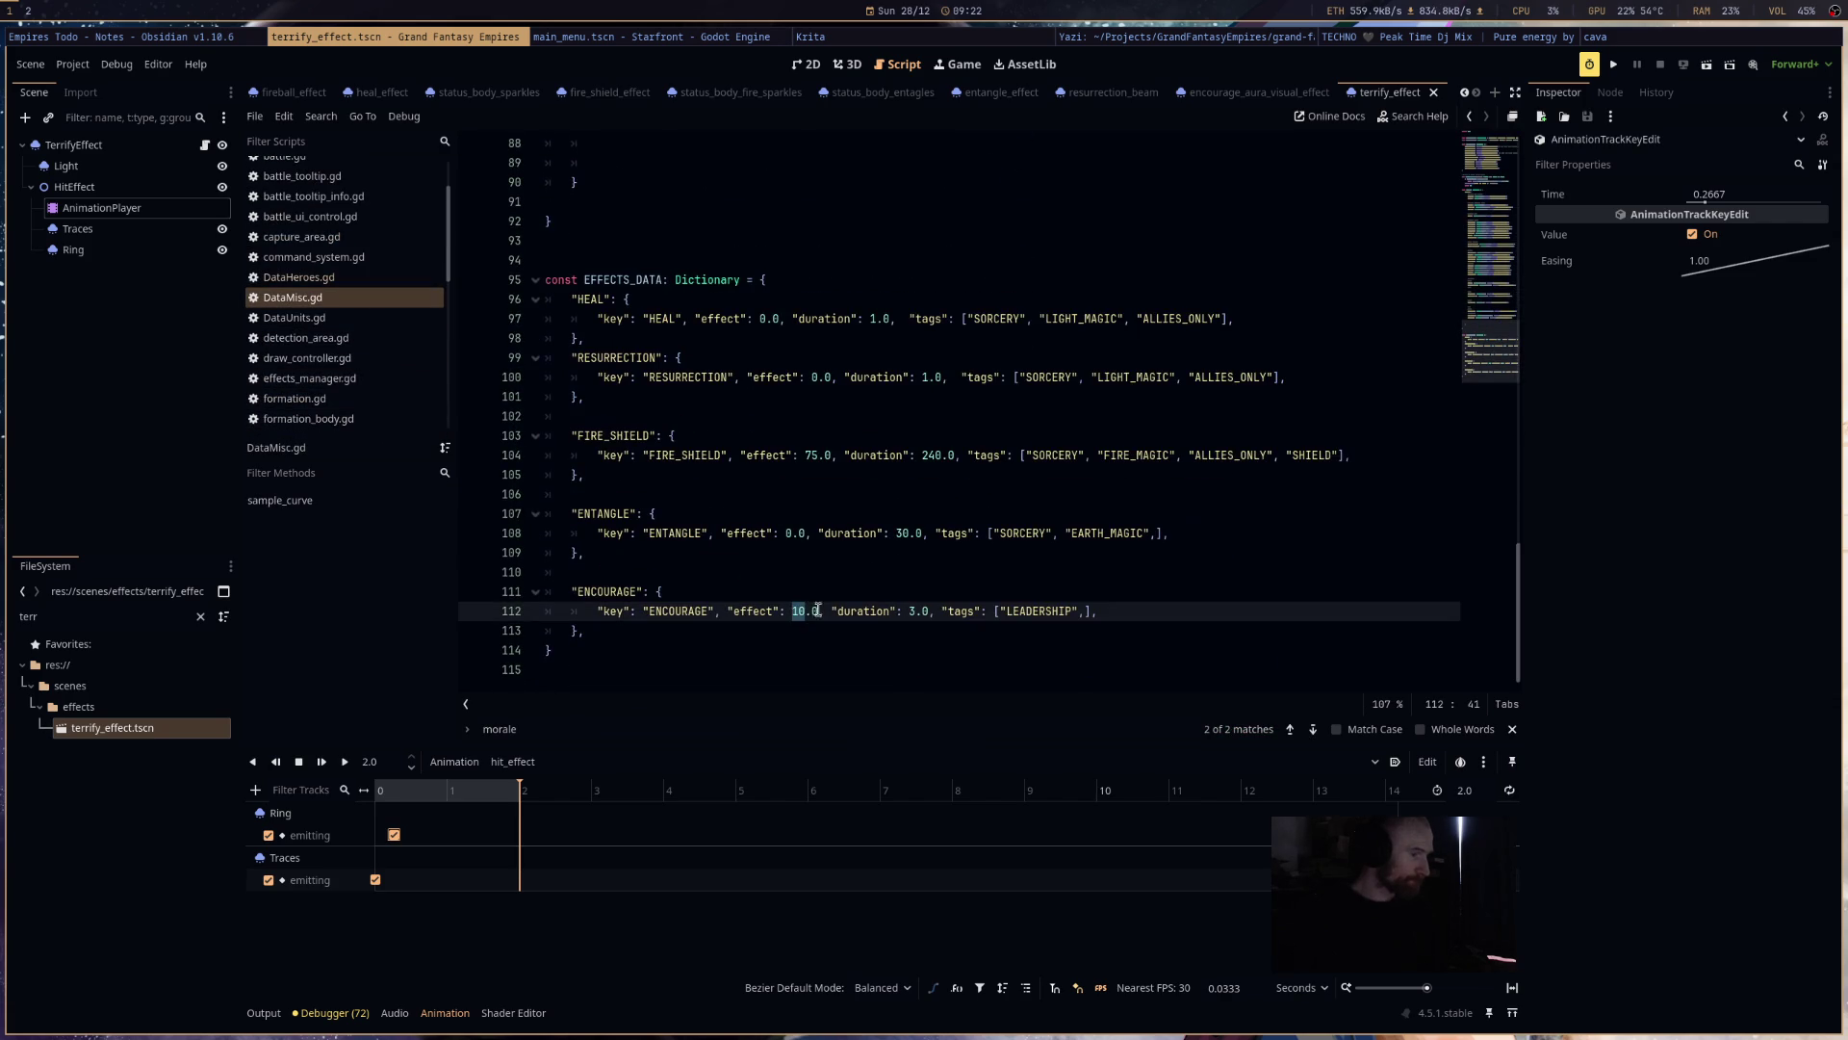
{"action": "left_click_drag", "start_coordinate": [590, 633], "coordinate": [544, 591]}
{"action": "key", "text": "ctrl+c"}
{"action": "left_click", "coordinate": [639, 635]}
{"action": "key", "text": "Return"}
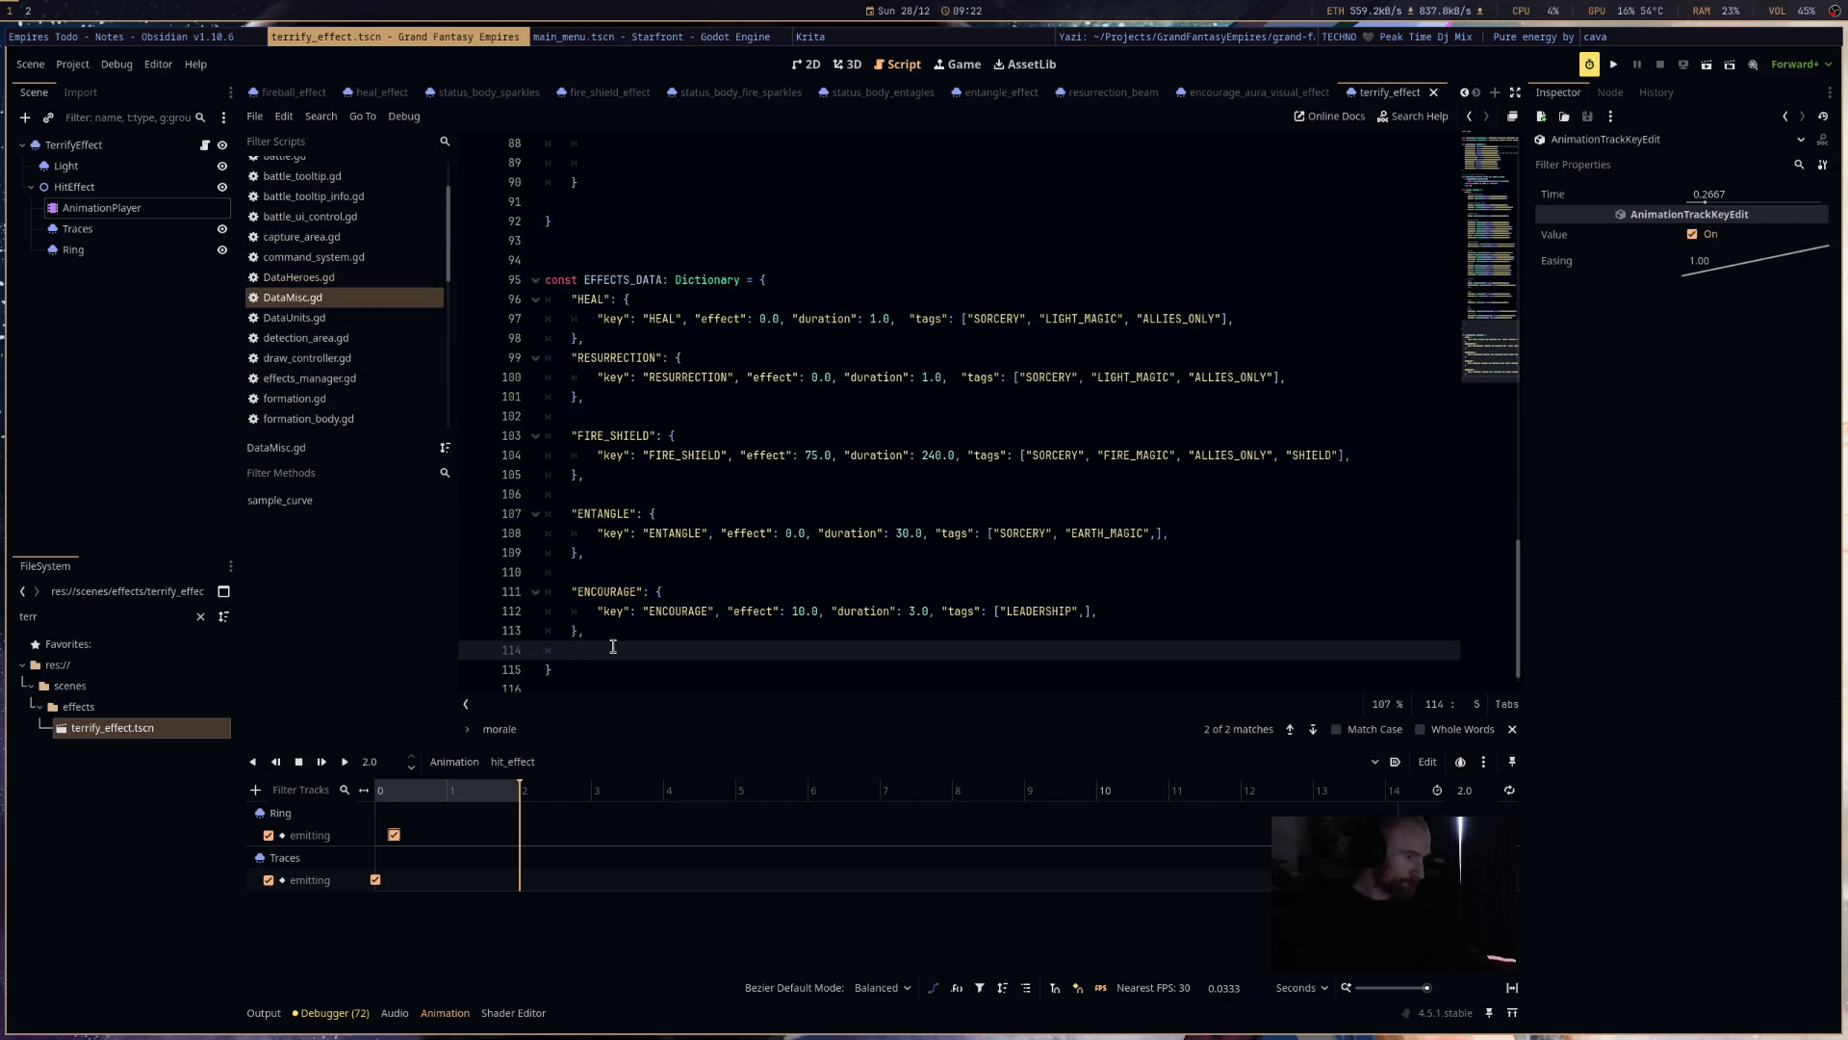
{"action": "key", "text": "ctrl+v"}
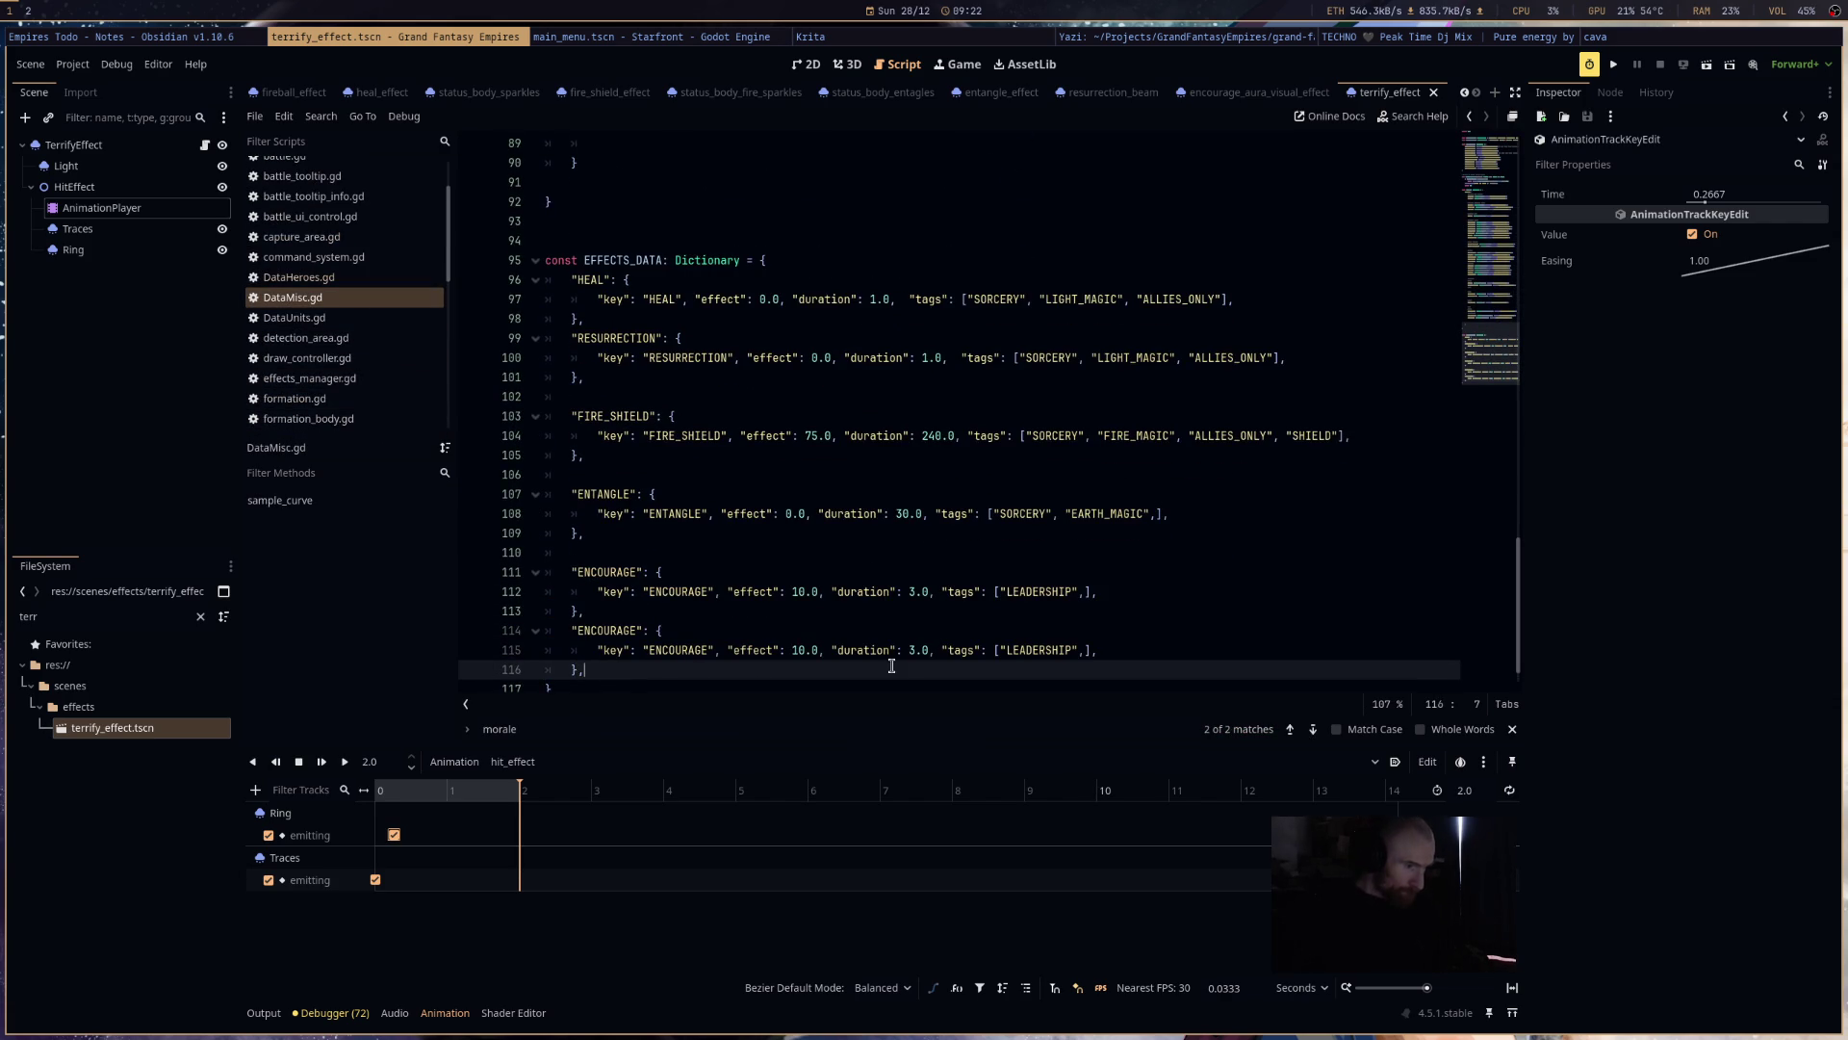
- Rename the duplicate's label and key to TERRIFY, set its duration to 1.0, and save
{"action": "left_click", "coordinate": [913, 652]}
{"action": "key", "text": "BackSpace"}
{"action": "type", "text": "1"}
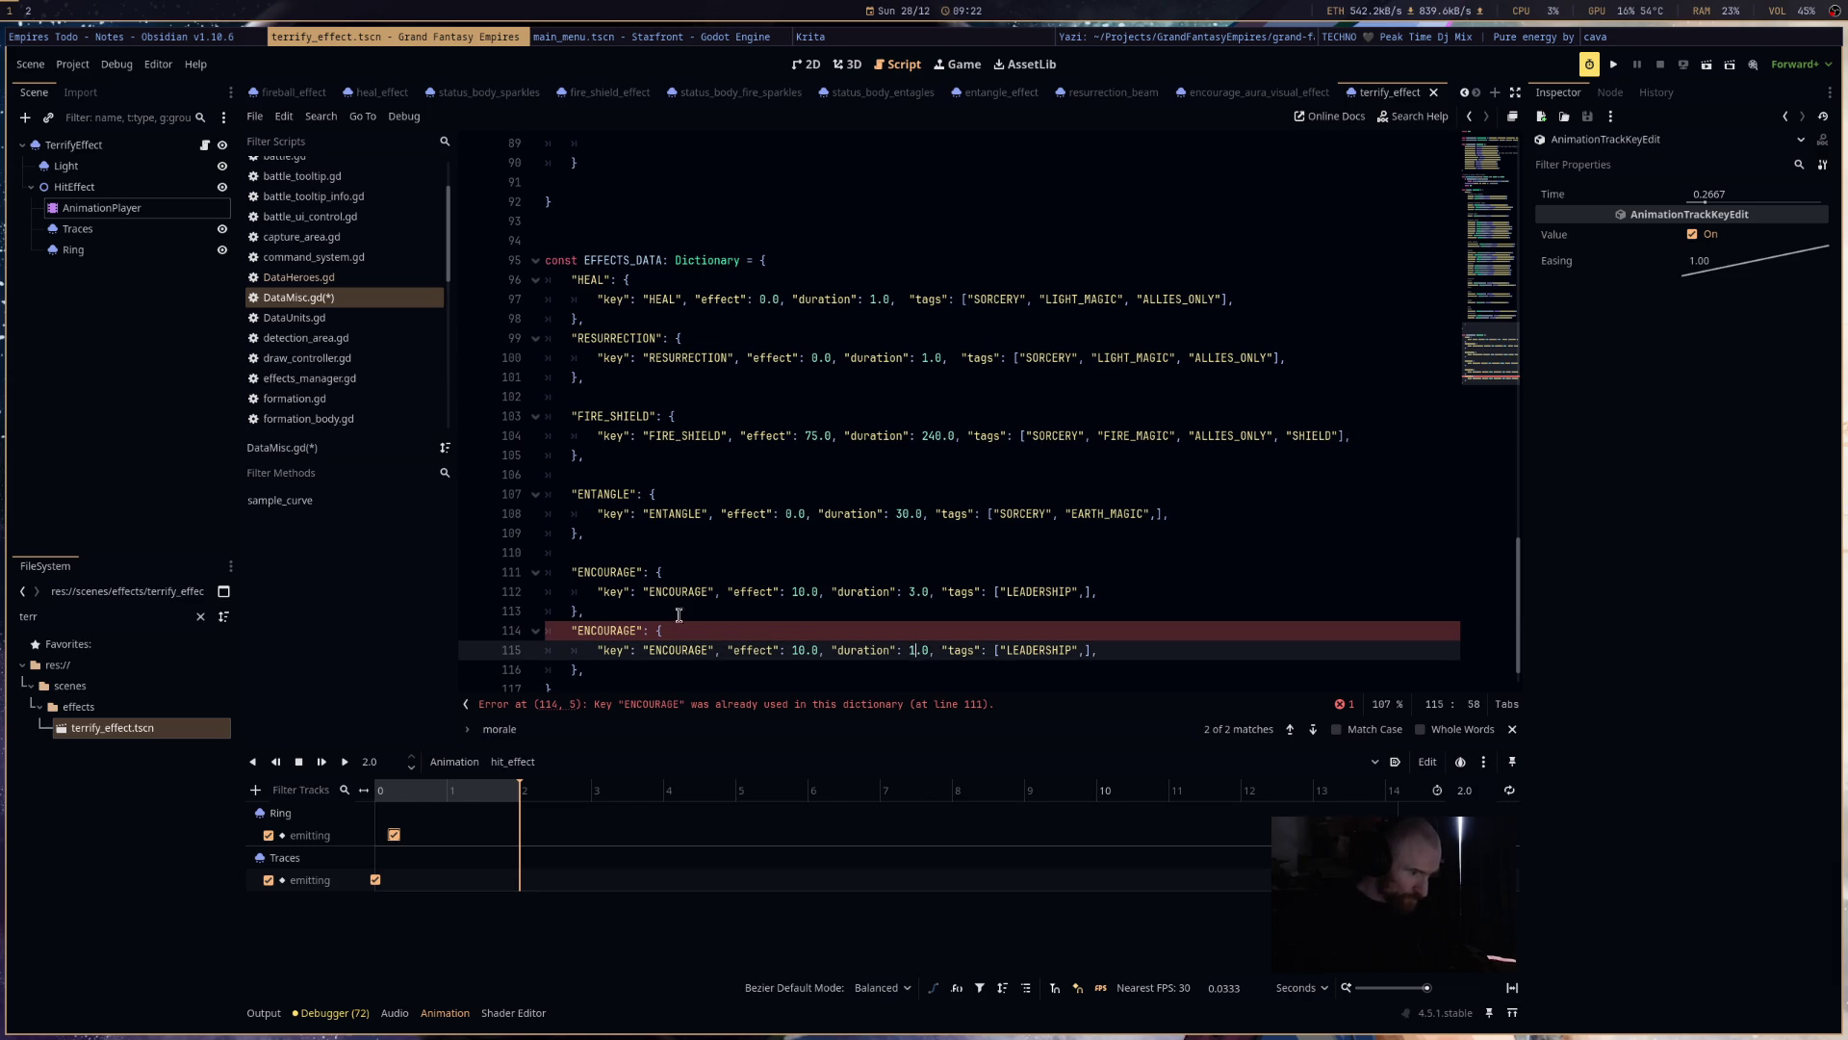
{"action": "double_click", "coordinate": [630, 633]}
{"action": "type", "text": "TERRIFY"}
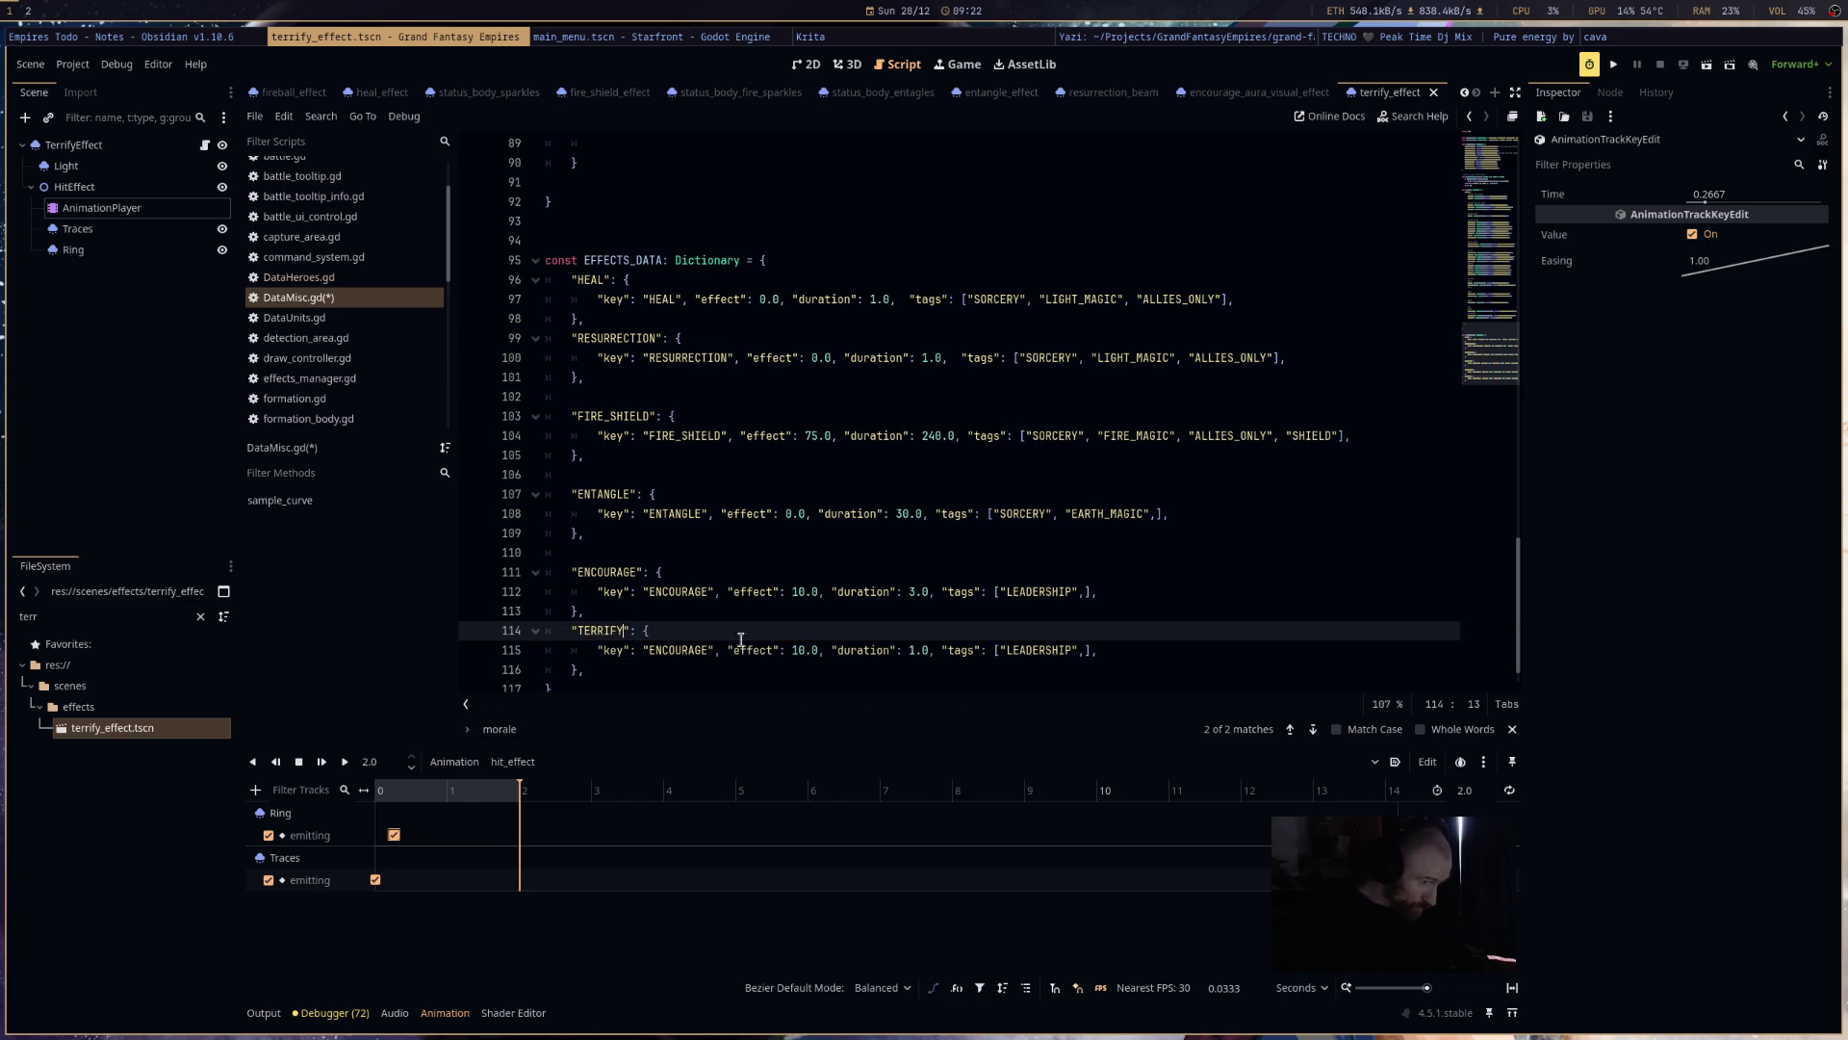
{"action": "double_click", "coordinate": [654, 651]}
{"action": "double_click", "coordinate": [596, 632]}
{"action": "key", "text": "ctrl+c"}
{"action": "double_click", "coordinate": [672, 652]}
{"action": "key", "text": "ctrl+v"}
{"action": "key", "text": "ctrl+s"}
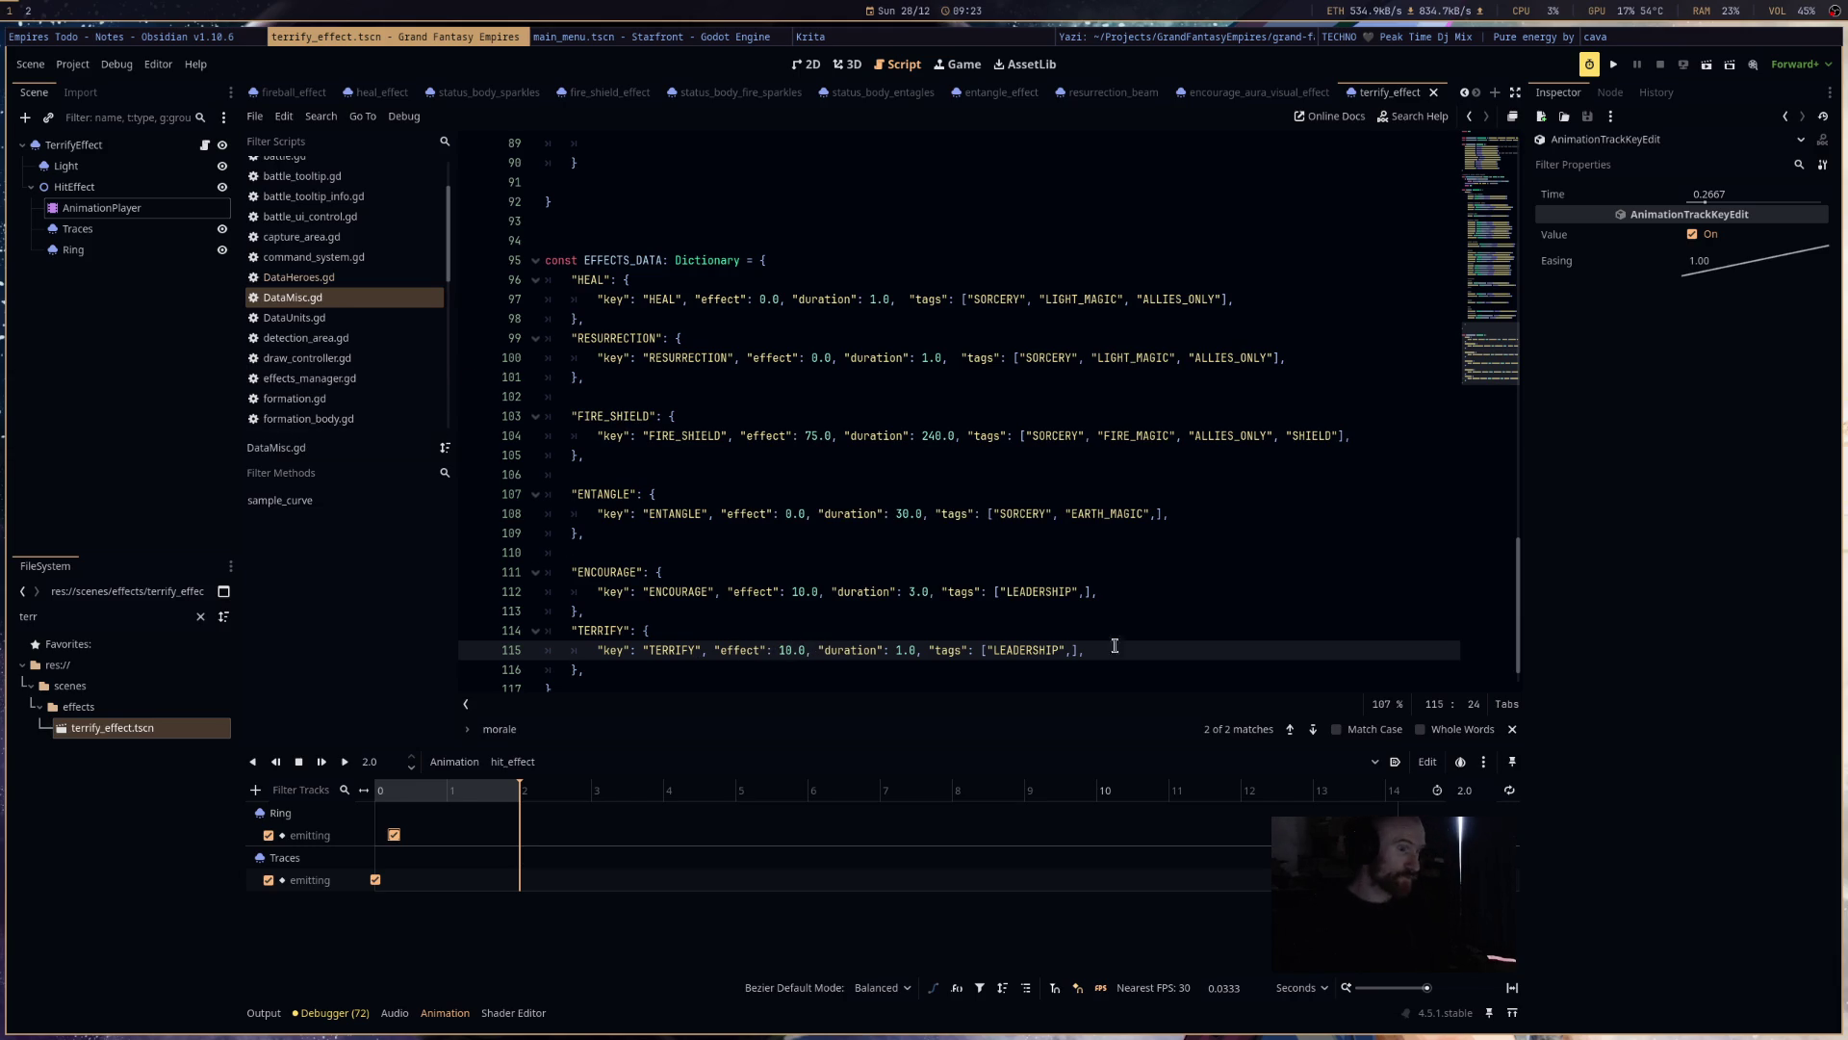
- Add the DARK_MAGIC tag after LEADERSHIP, save, and open DataHeroes.gd
{"action": "left_click", "coordinate": [1074, 652]}
{"action": "type", "text": "\"DARK_MA"}
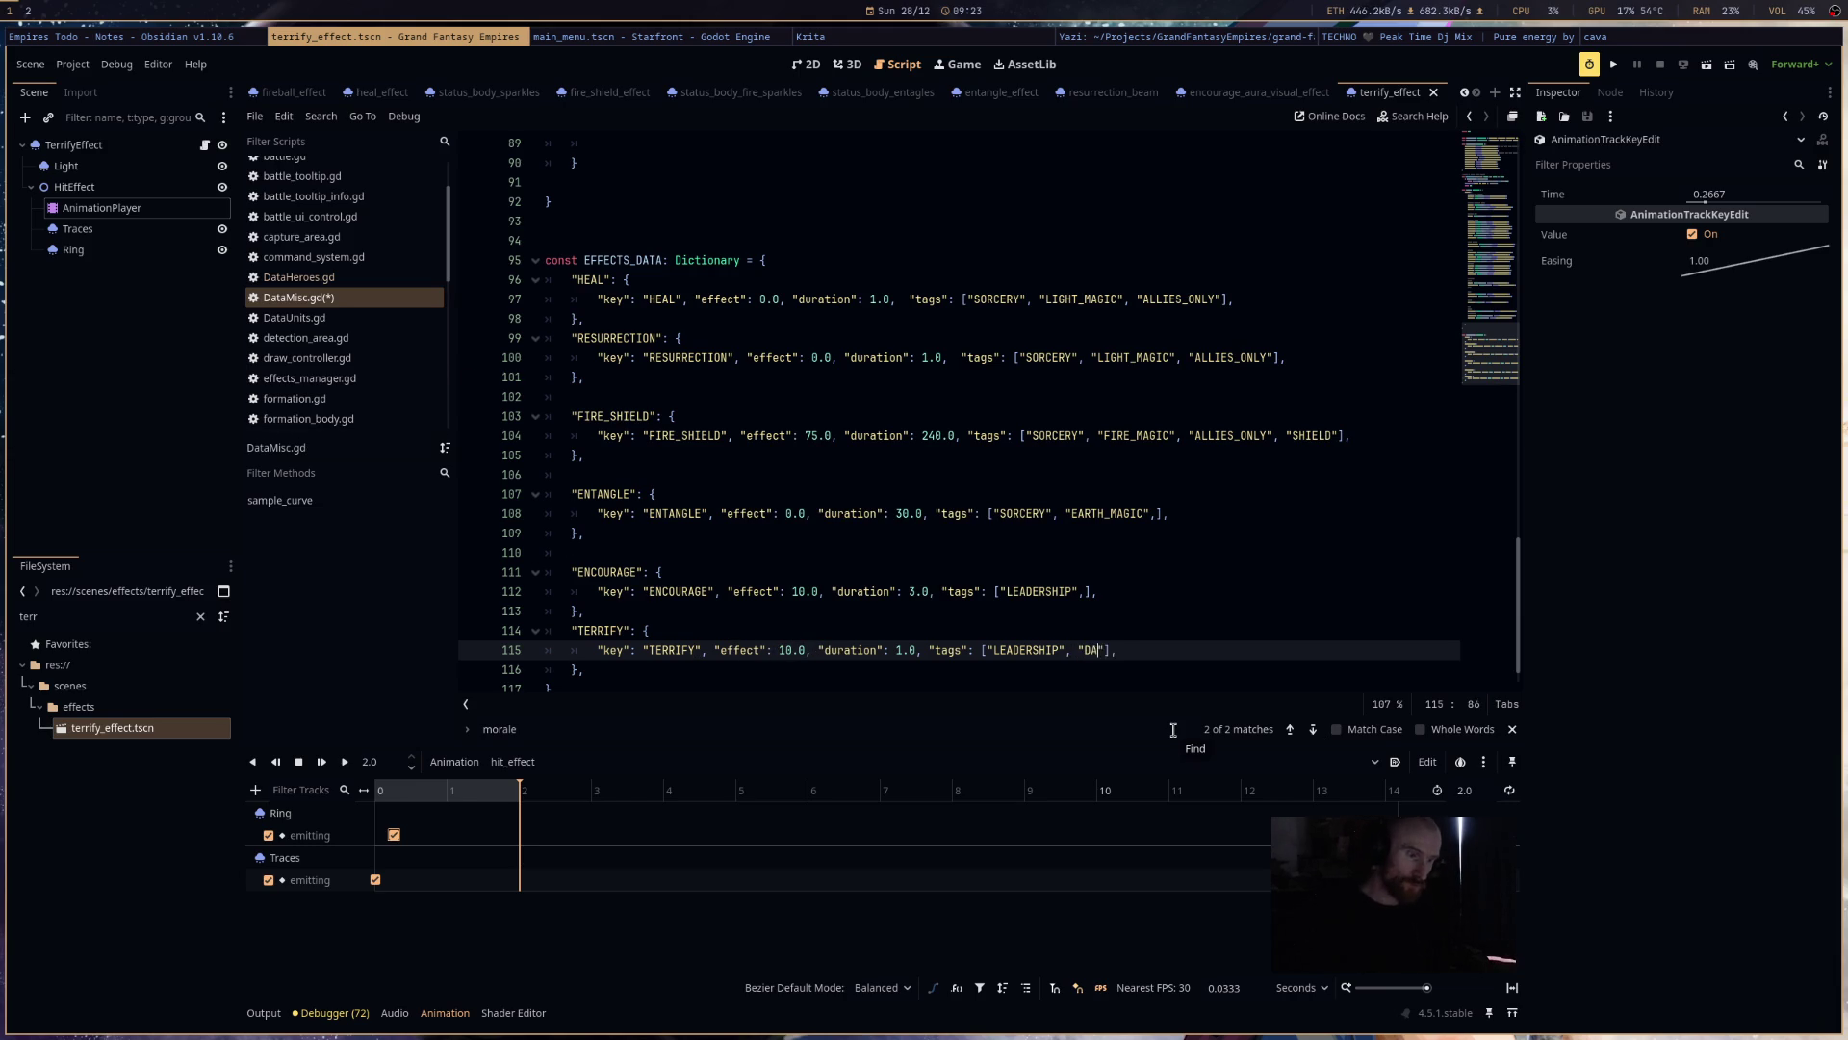
{"action": "type", "text": "GIC"}
{"action": "key", "text": "ctrl+s"}
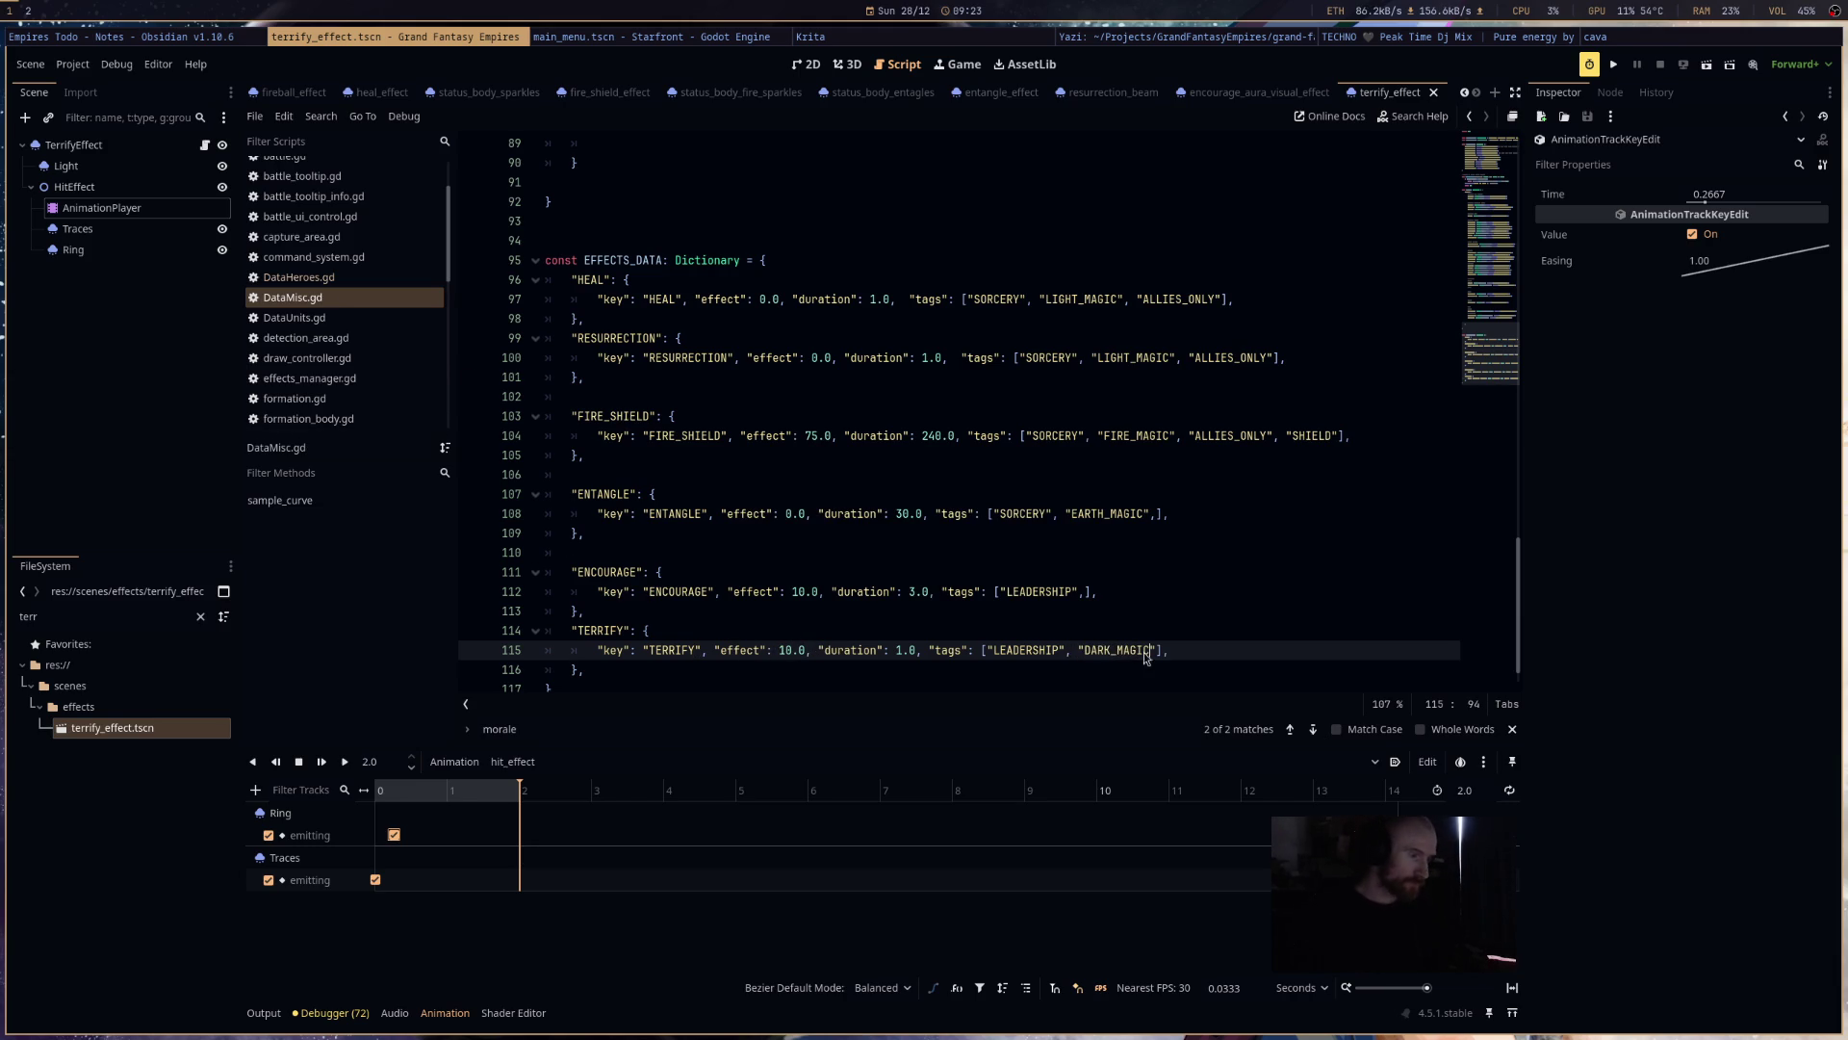
{"action": "left_click", "coordinate": [355, 279]}
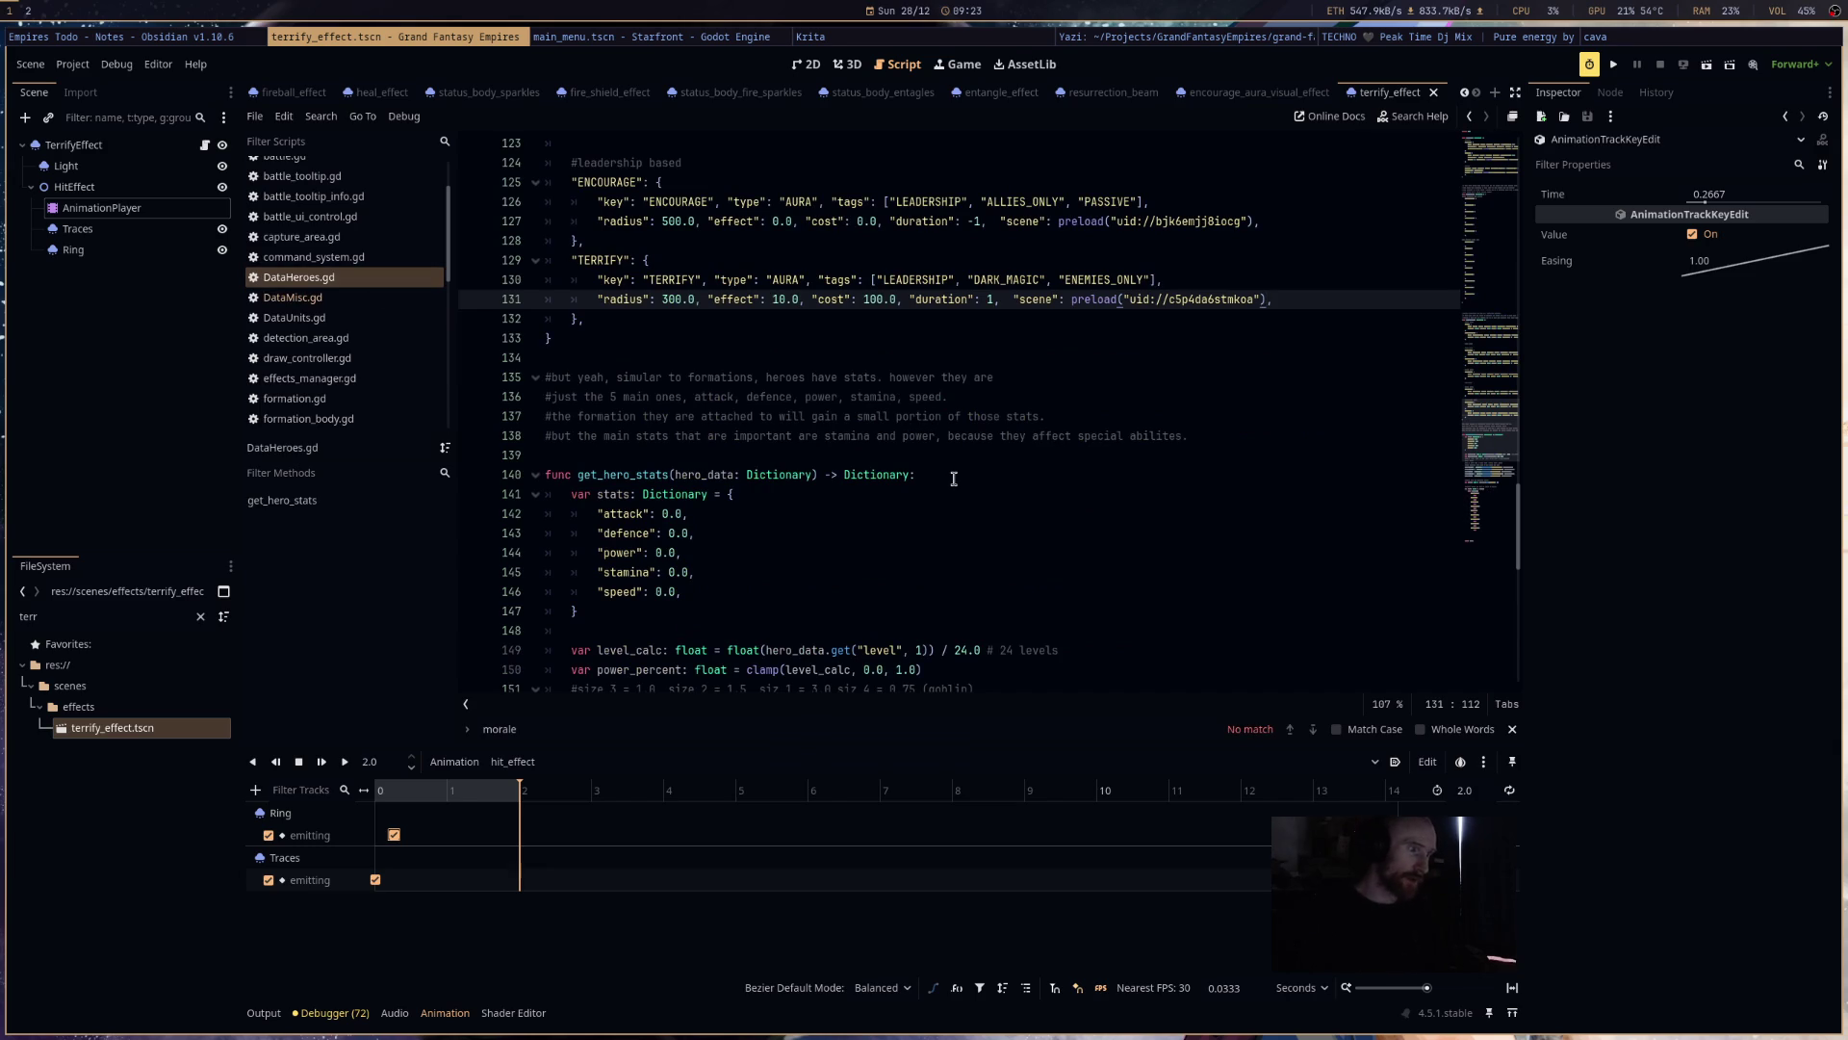
- Review the TERRIFY aura in DataHeroes.gd, then return to hero_manager.gd's TERRIFY case on line 299
{"action": "scroll", "coordinate": [954, 479], "scroll_direction": "up", "scroll_amount": 2}
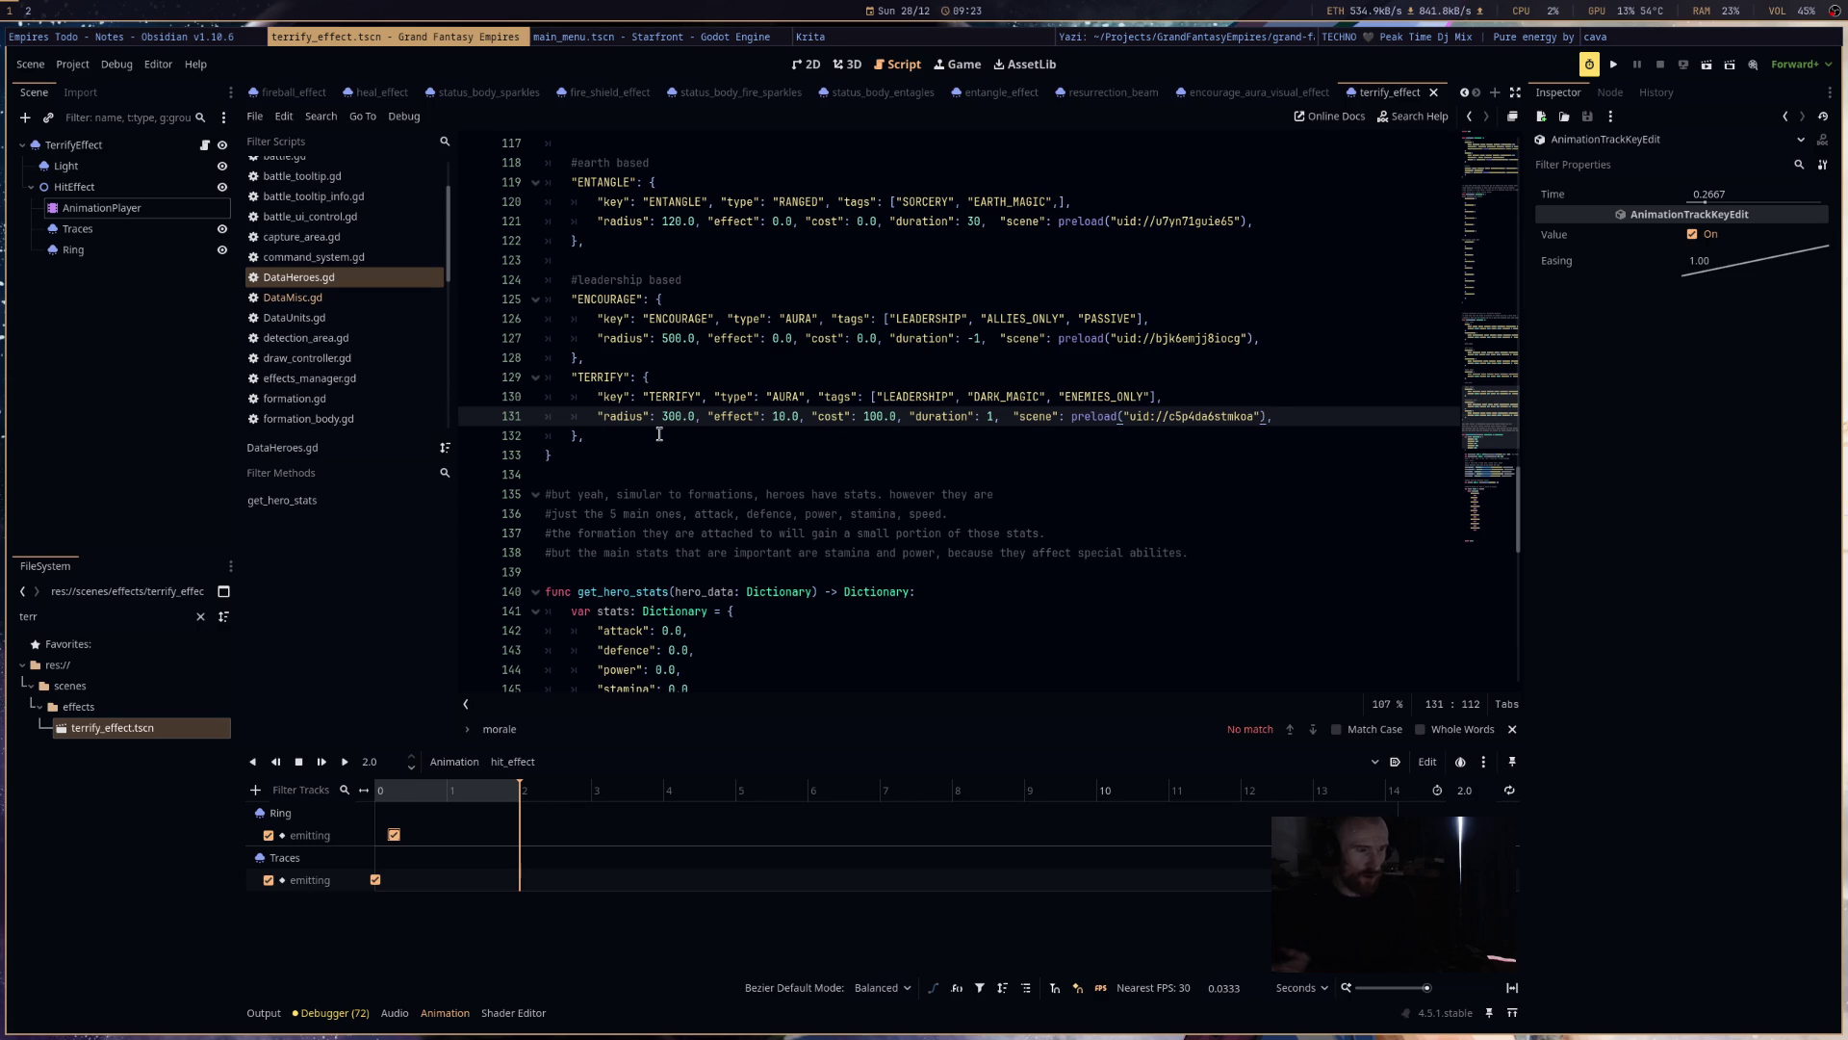
{"action": "scroll", "coordinate": [983, 604], "scroll_direction": "down", "scroll_amount": 4}
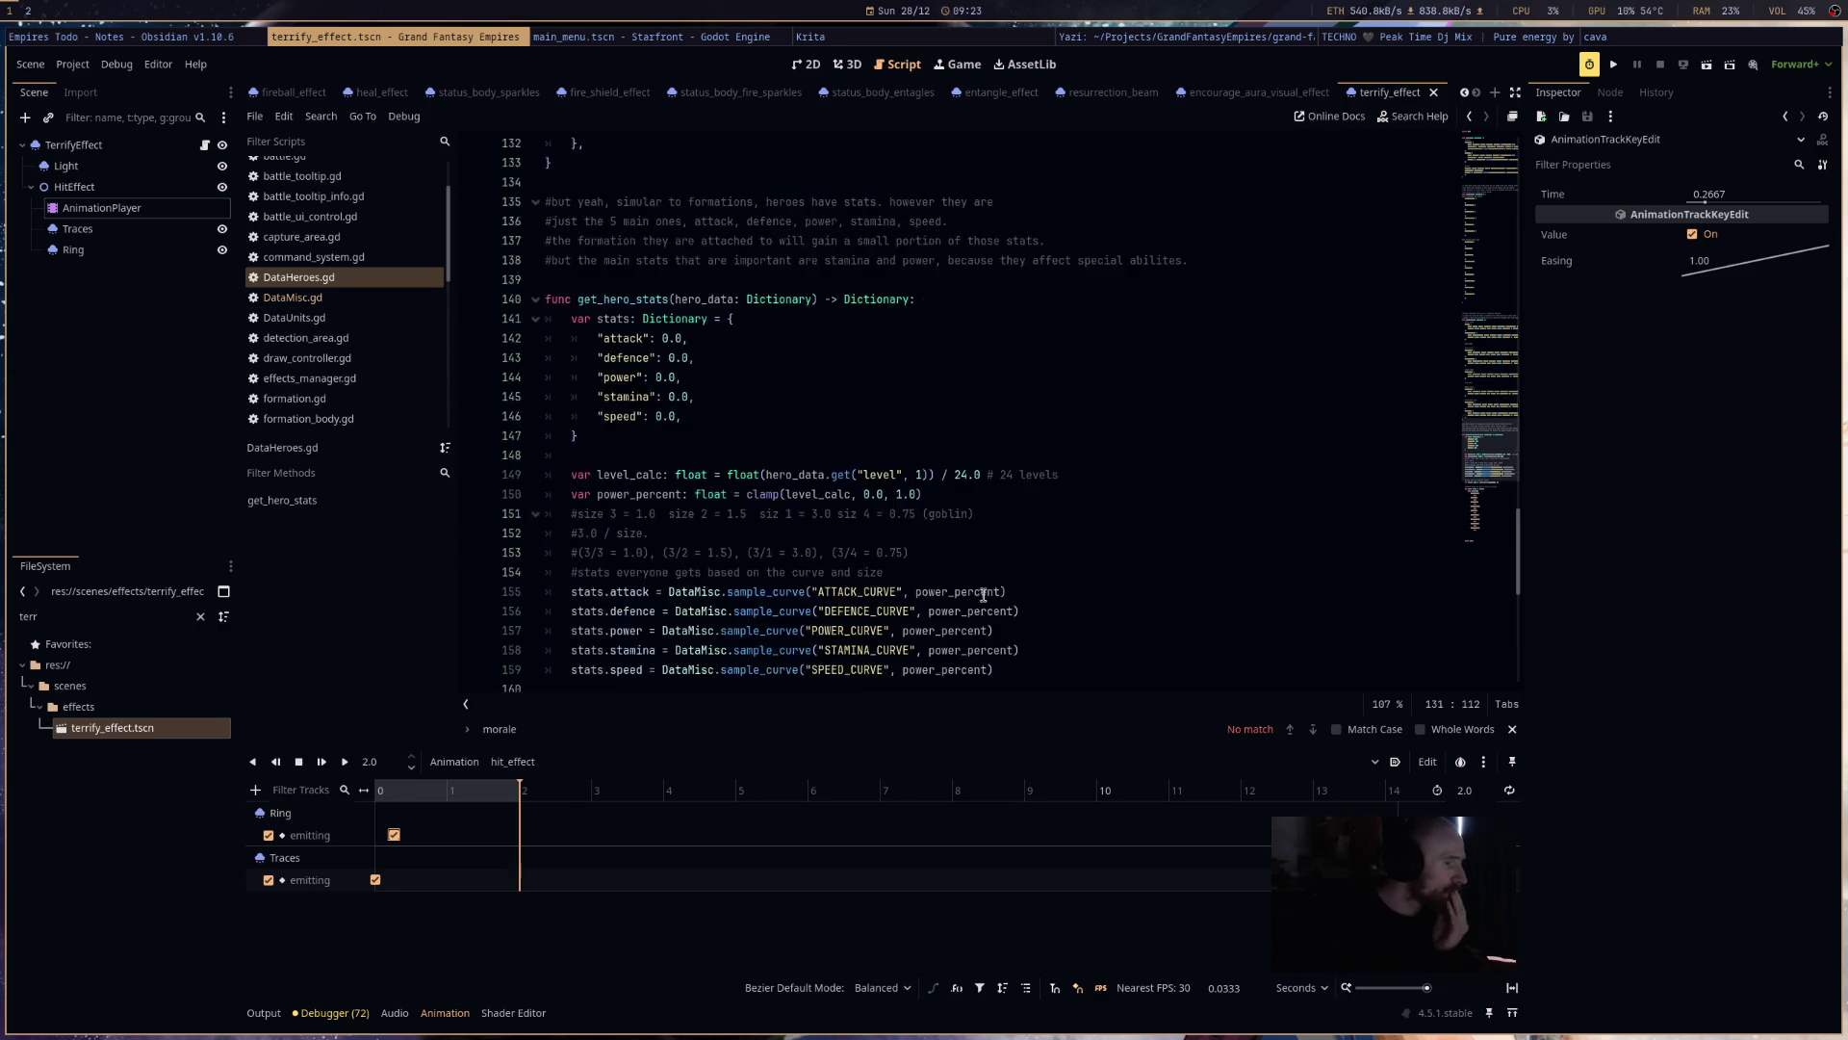
{"action": "scroll", "coordinate": [983, 604], "scroll_direction": "down", "scroll_amount": 10}
{"action": "scroll", "coordinate": [401, 331], "scroll_direction": "down", "scroll_amount": 1}
{"action": "scroll", "coordinate": [400, 331], "scroll_direction": "down", "scroll_amount": 5}
{"action": "left_click", "coordinate": [404, 291]}
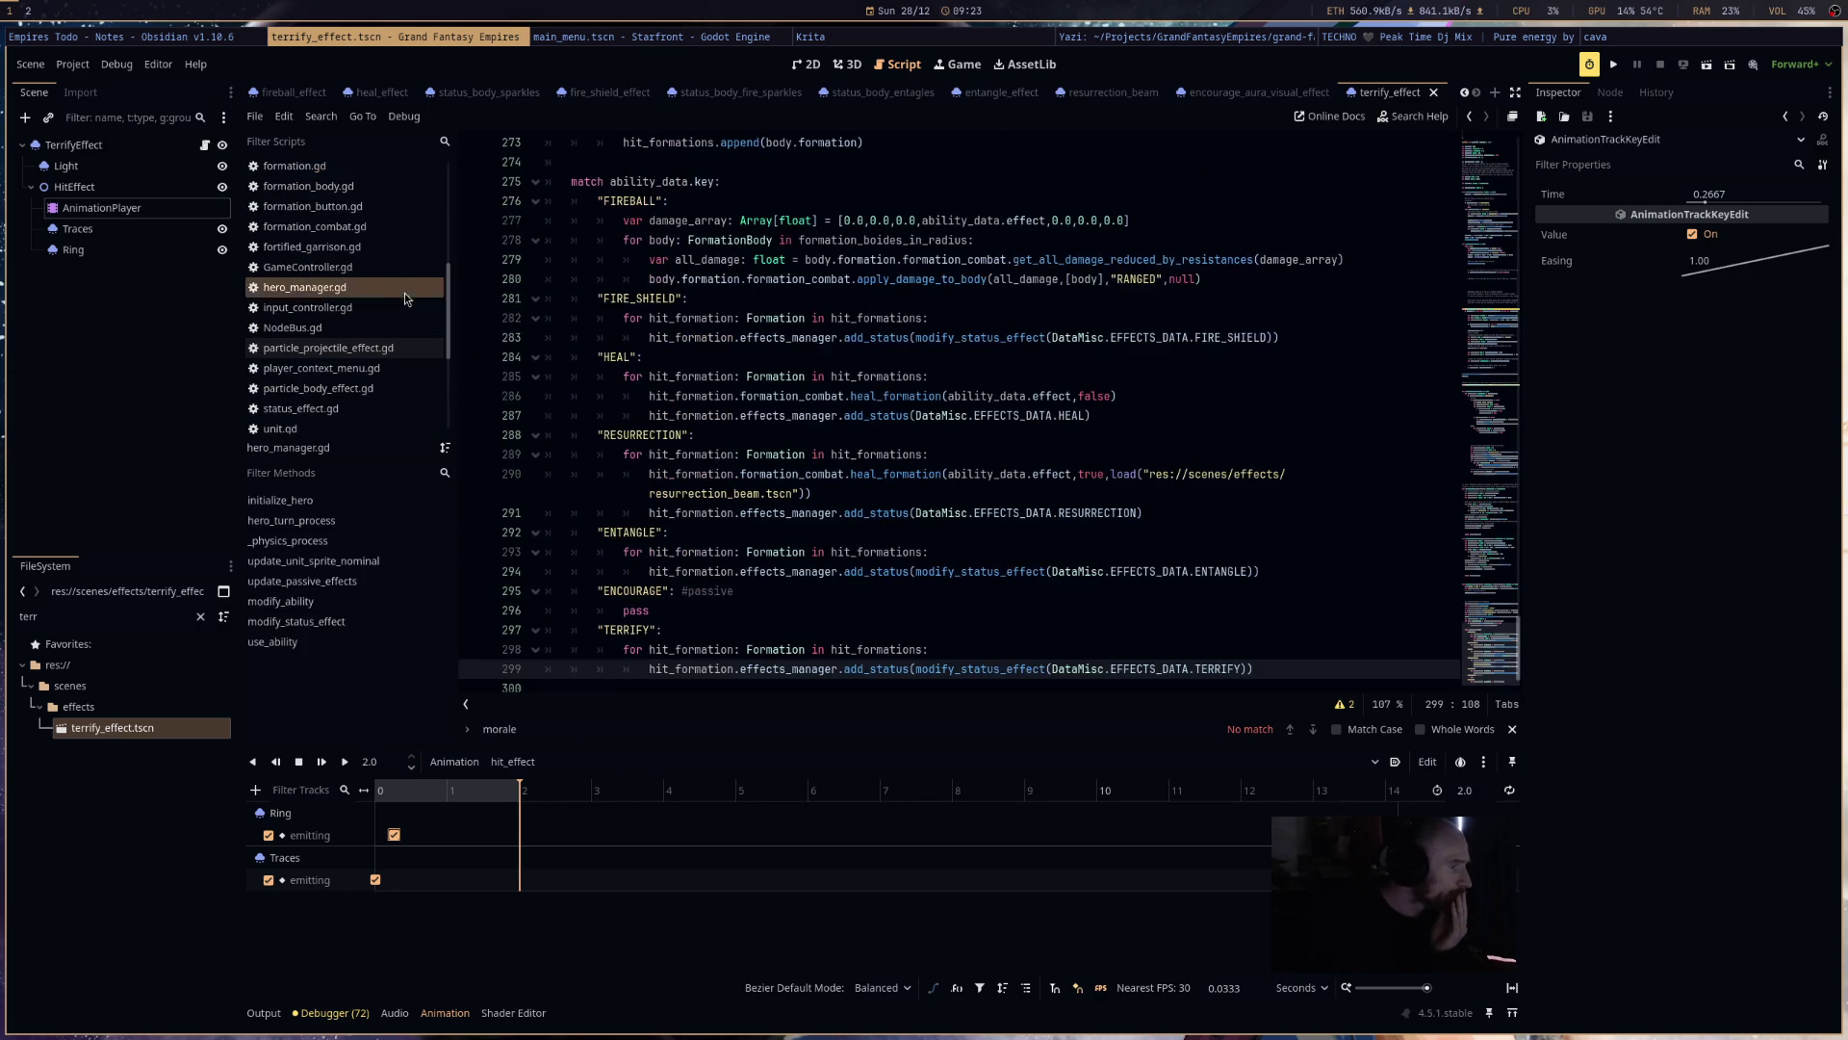
{"action": "scroll", "coordinate": [858, 642], "scroll_direction": "down", "scroll_amount": 1}
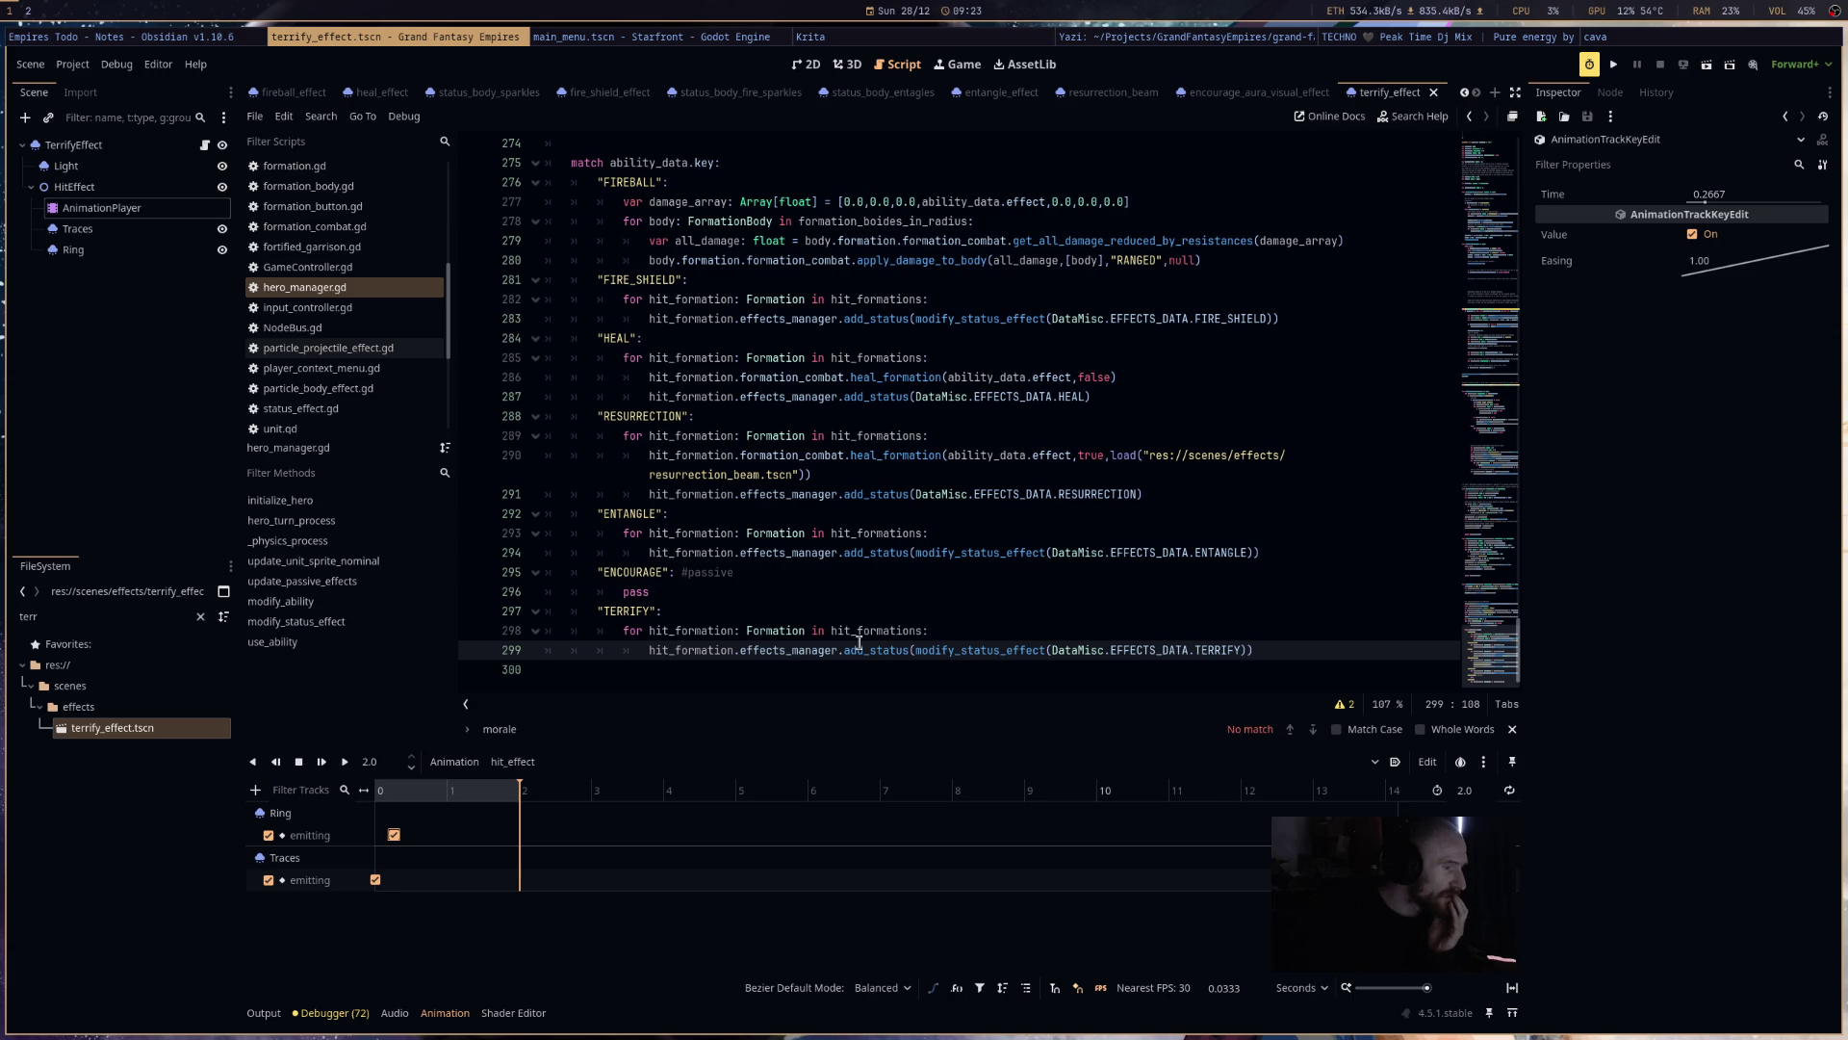
{"action": "mouse_move", "coordinate": [859, 642]}
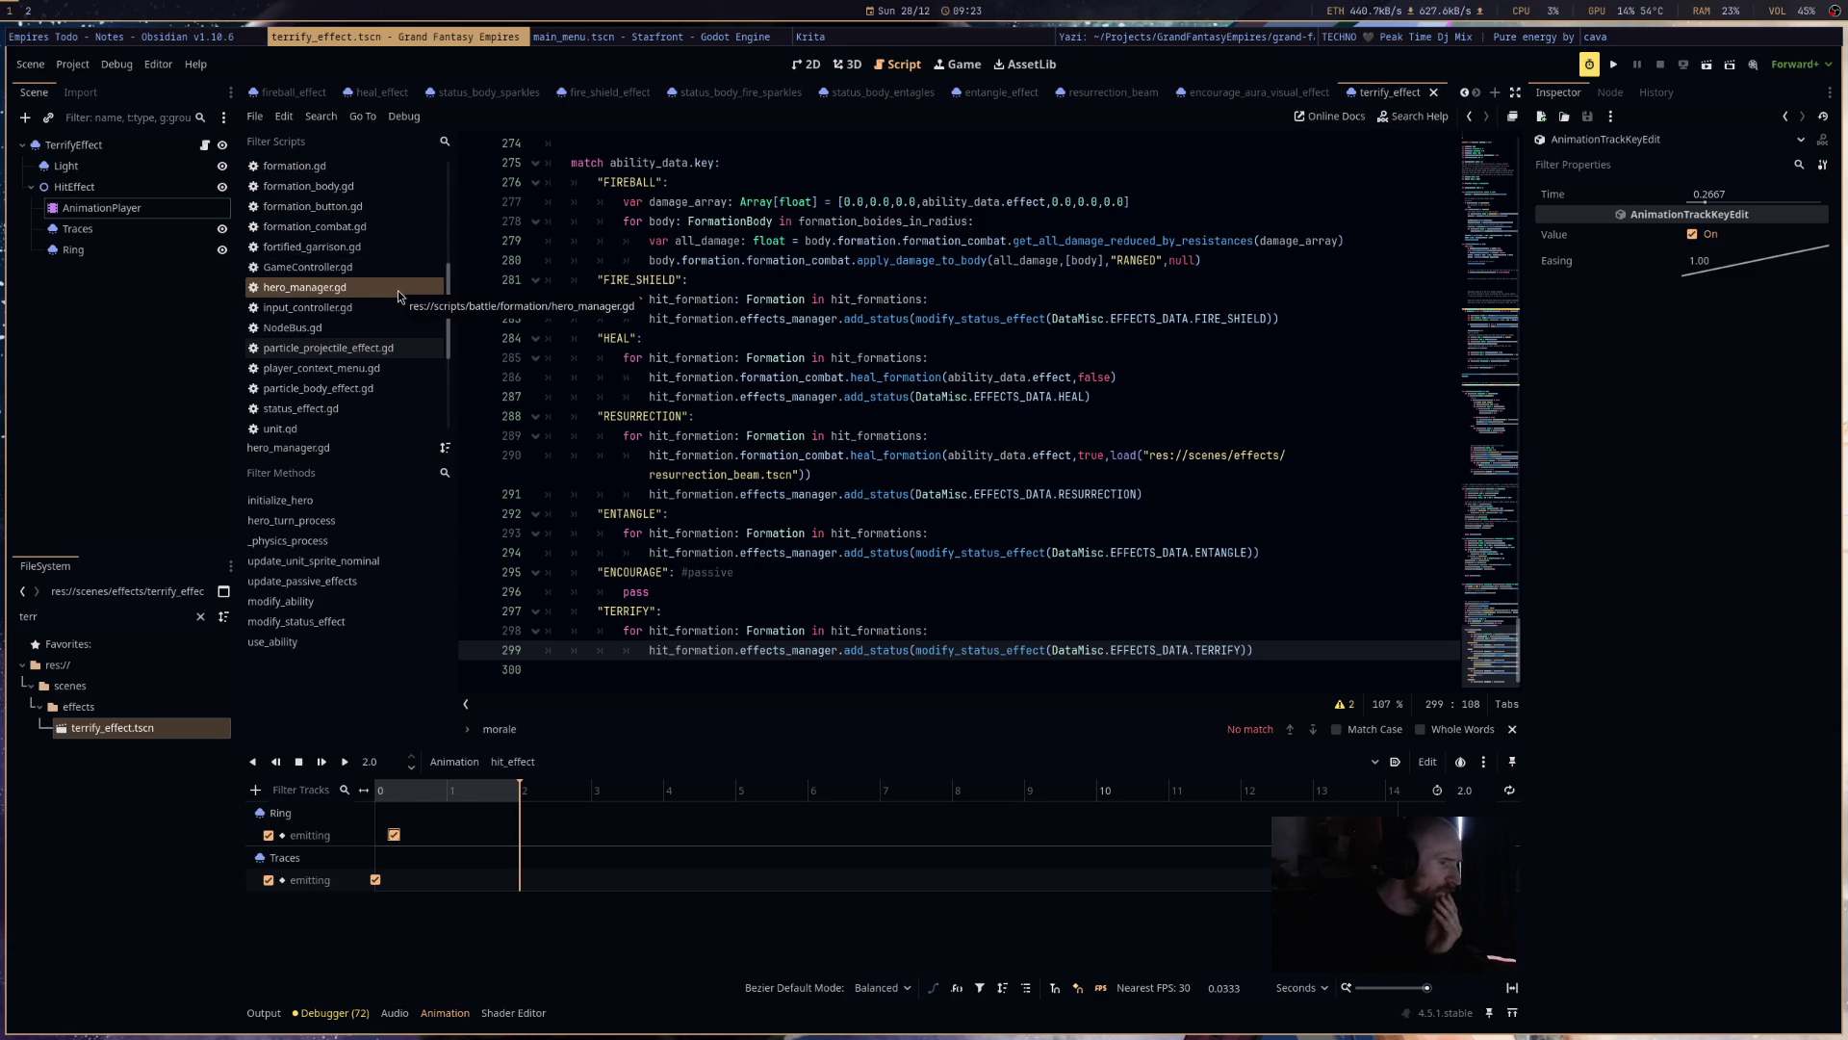
{"action": "scroll", "coordinate": [398, 295], "scroll_direction": "down", "scroll_amount": 2}
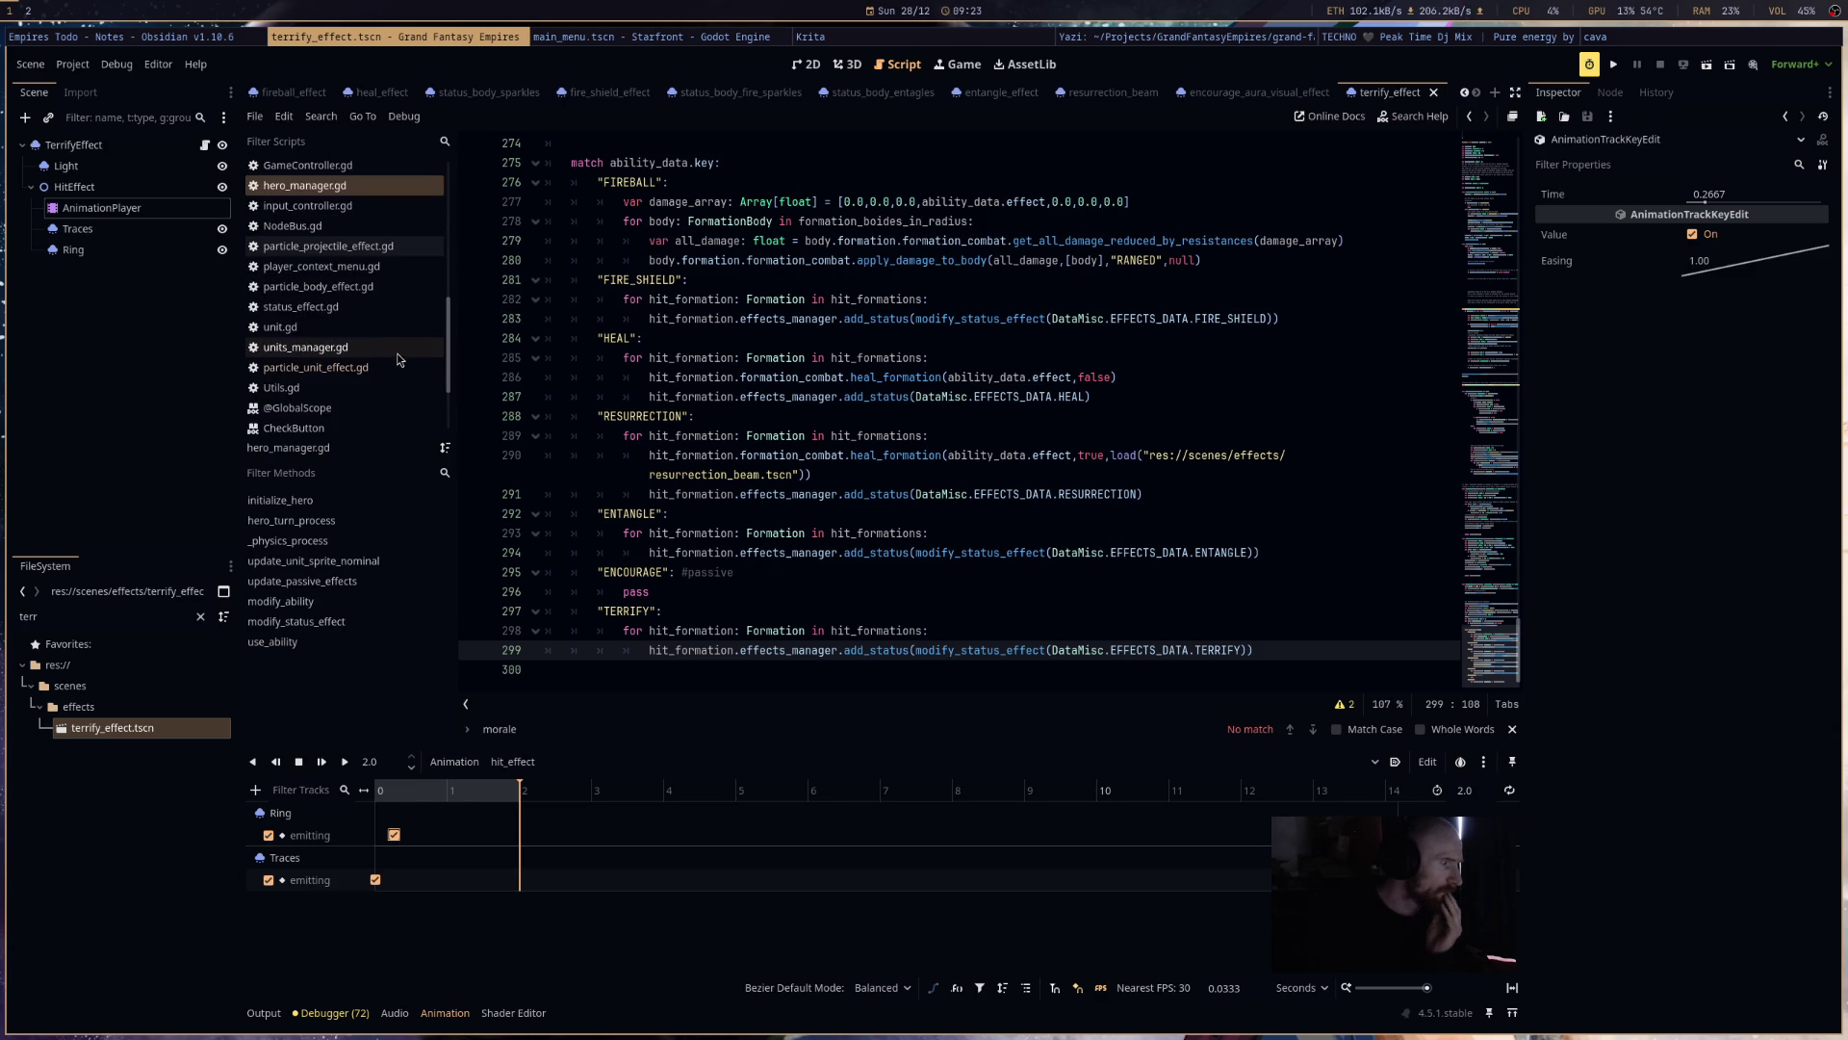
- Type a "TERRIFY" case under ENCOURAGE in status_effect.gd, then return to formation_combat.gd's apply_morale_impact
{"action": "left_click", "coordinate": [398, 308]}
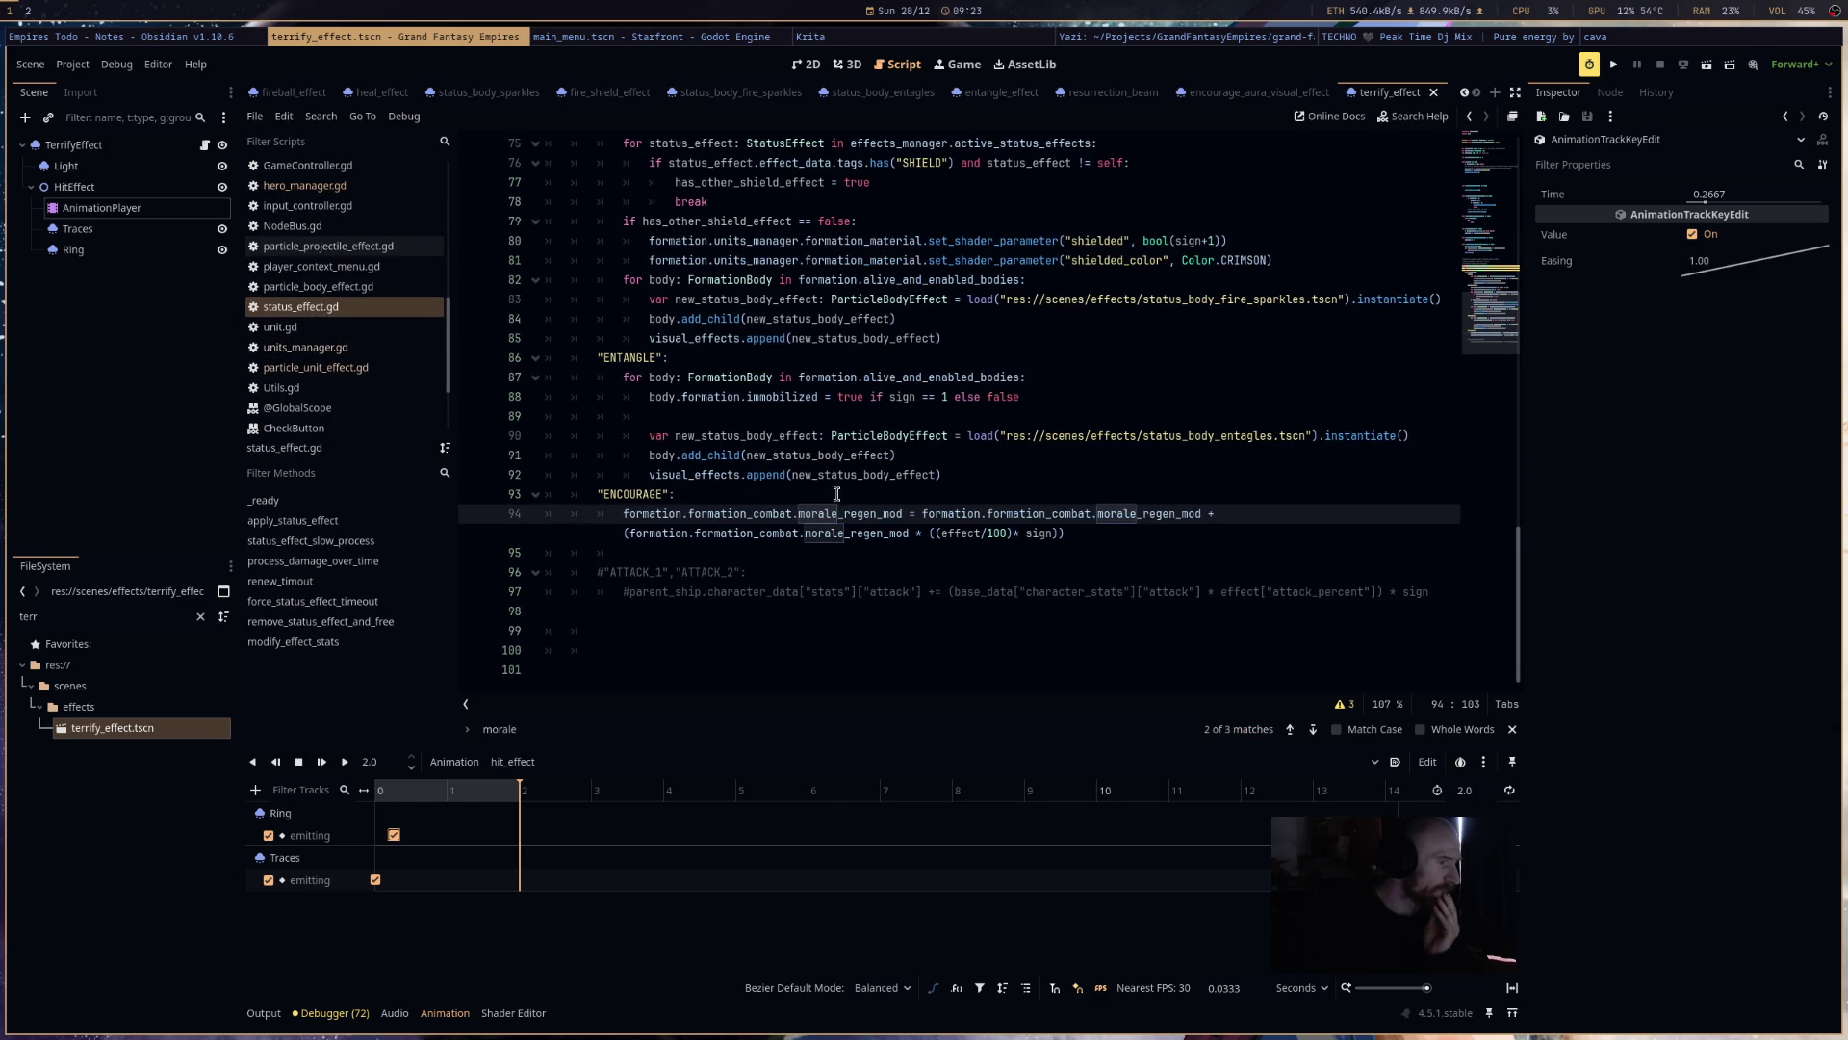
{"action": "left_click", "coordinate": [733, 558]}
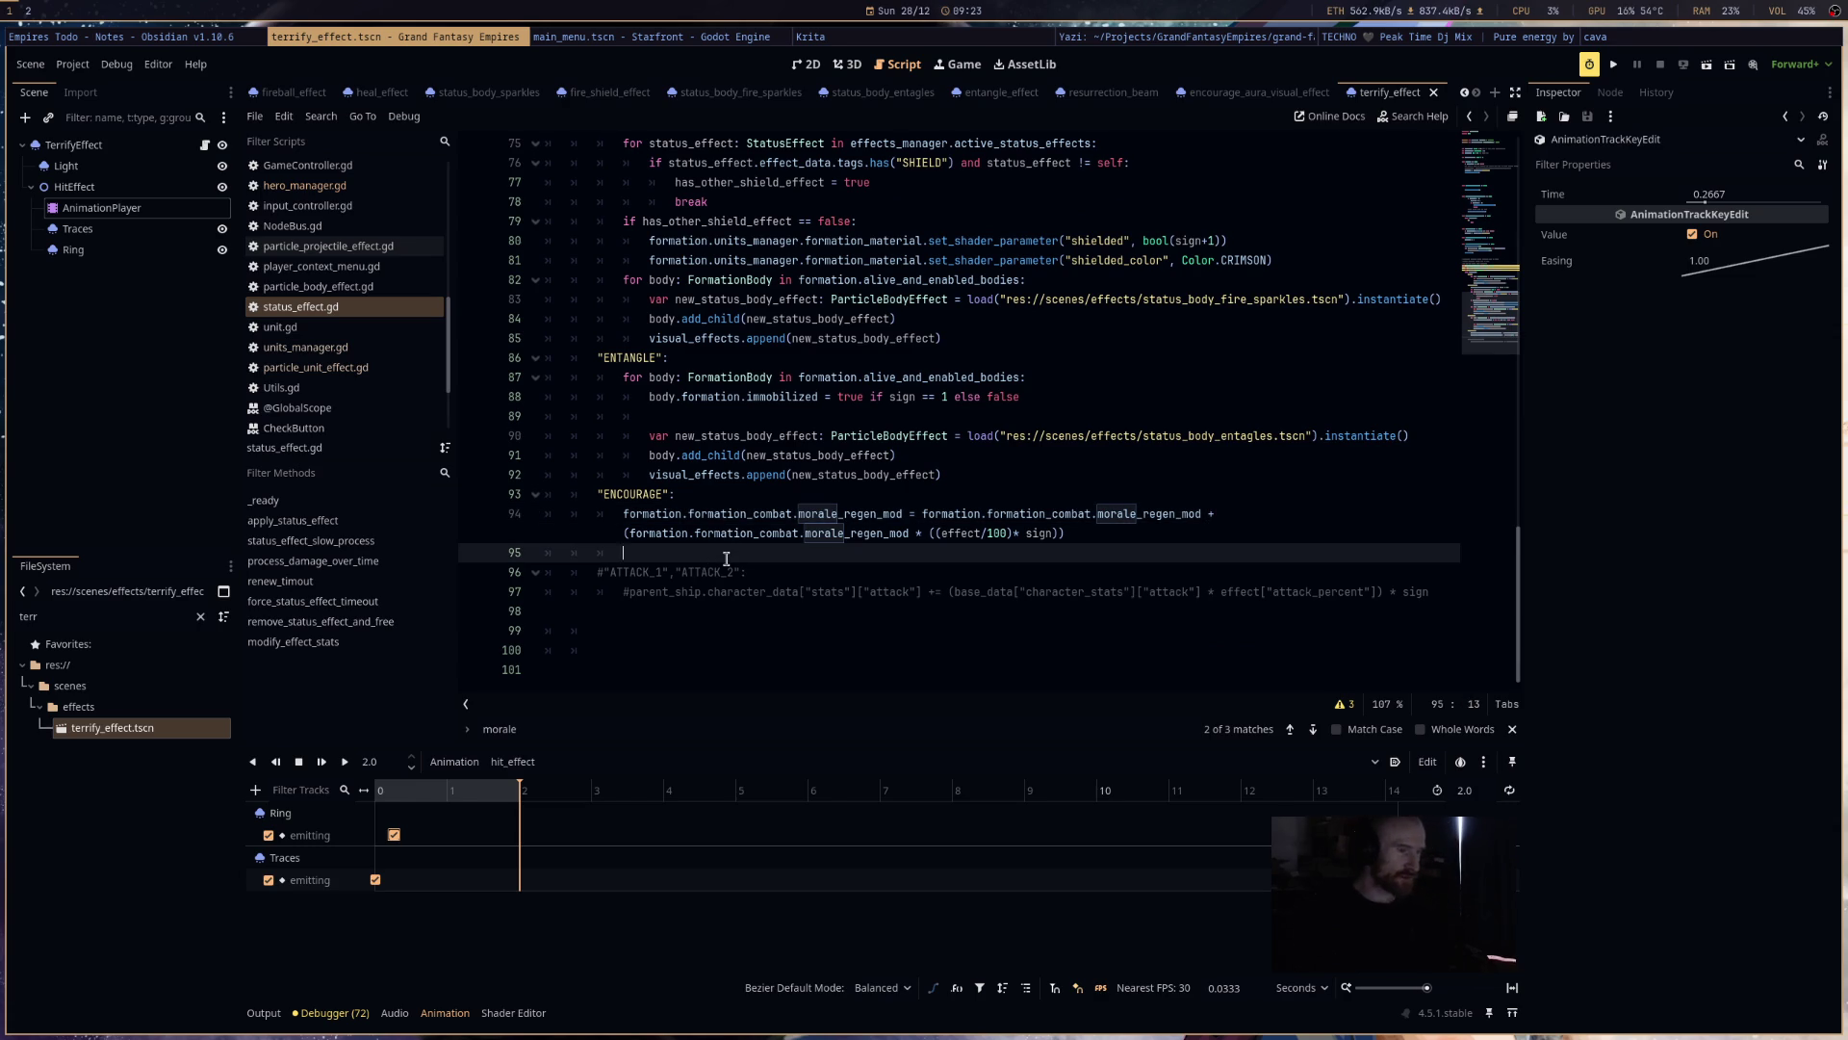
{"action": "key", "text": "BackSpace"}
{"action": "type", "text": "\"TERRIFY"}
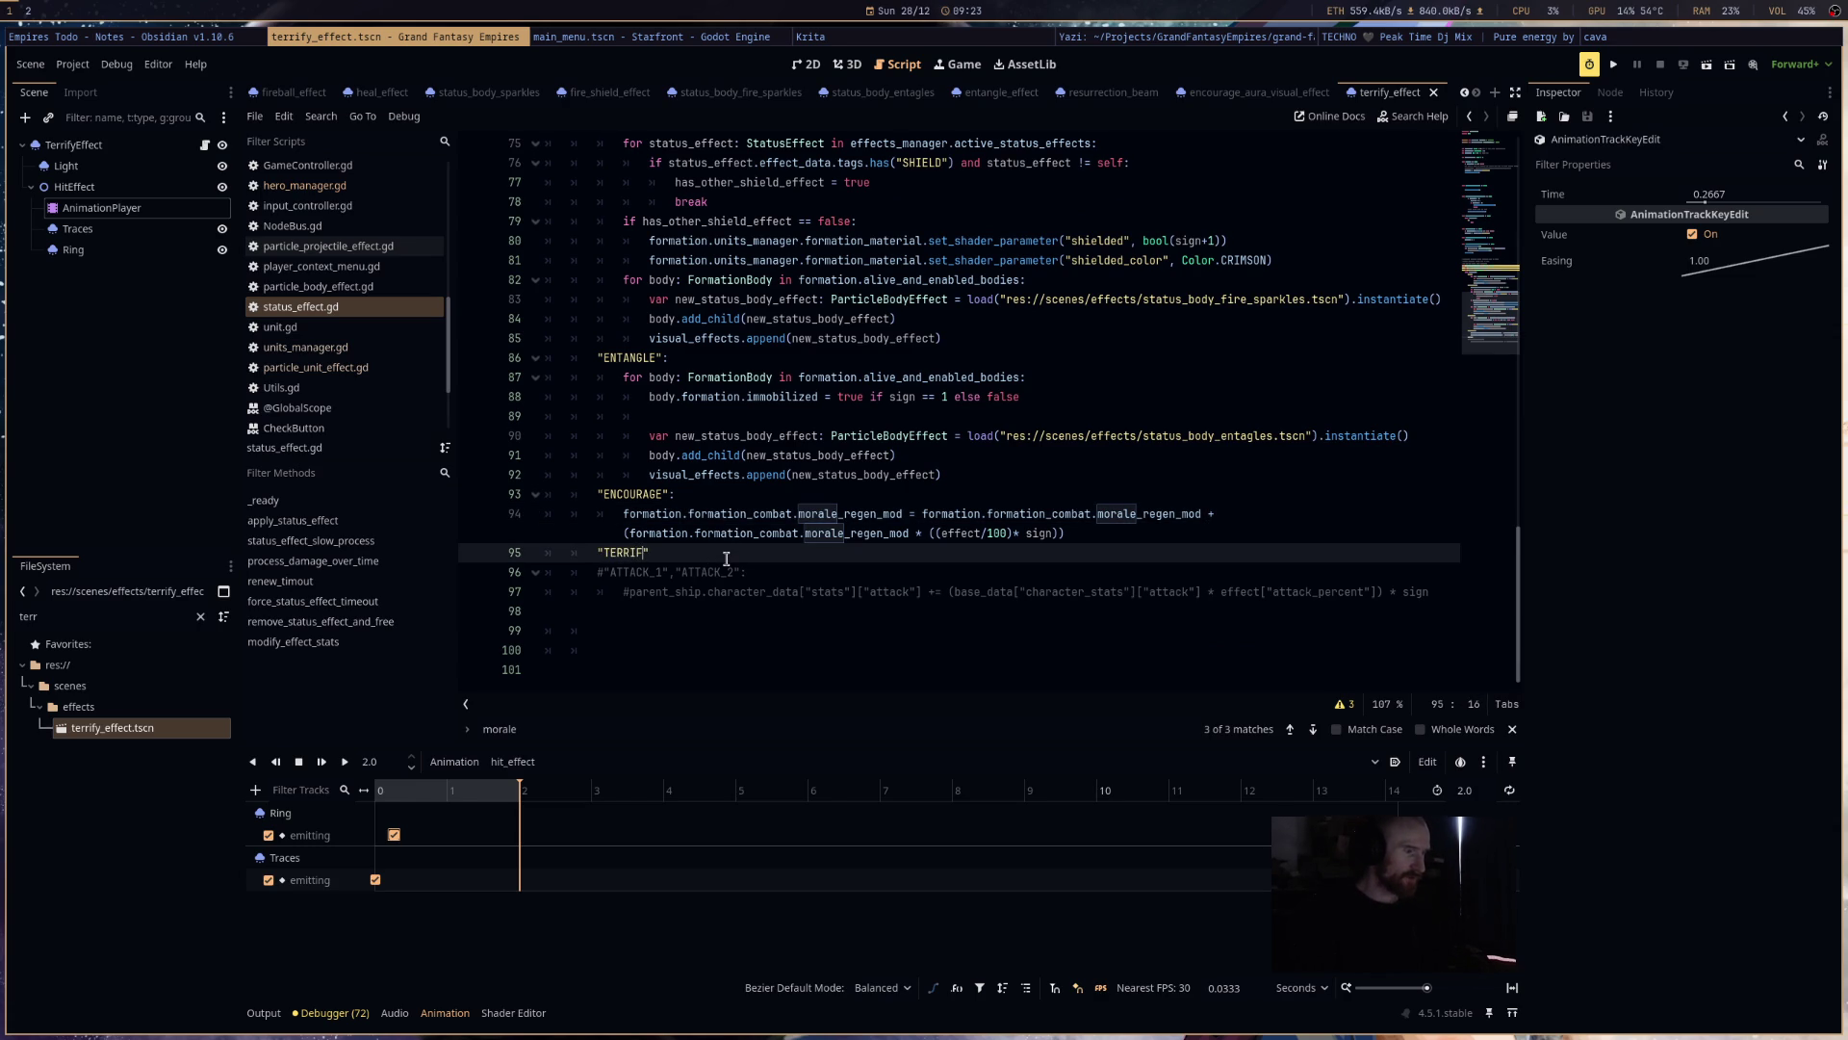
{"action": "key", "text": "alt+Left"}
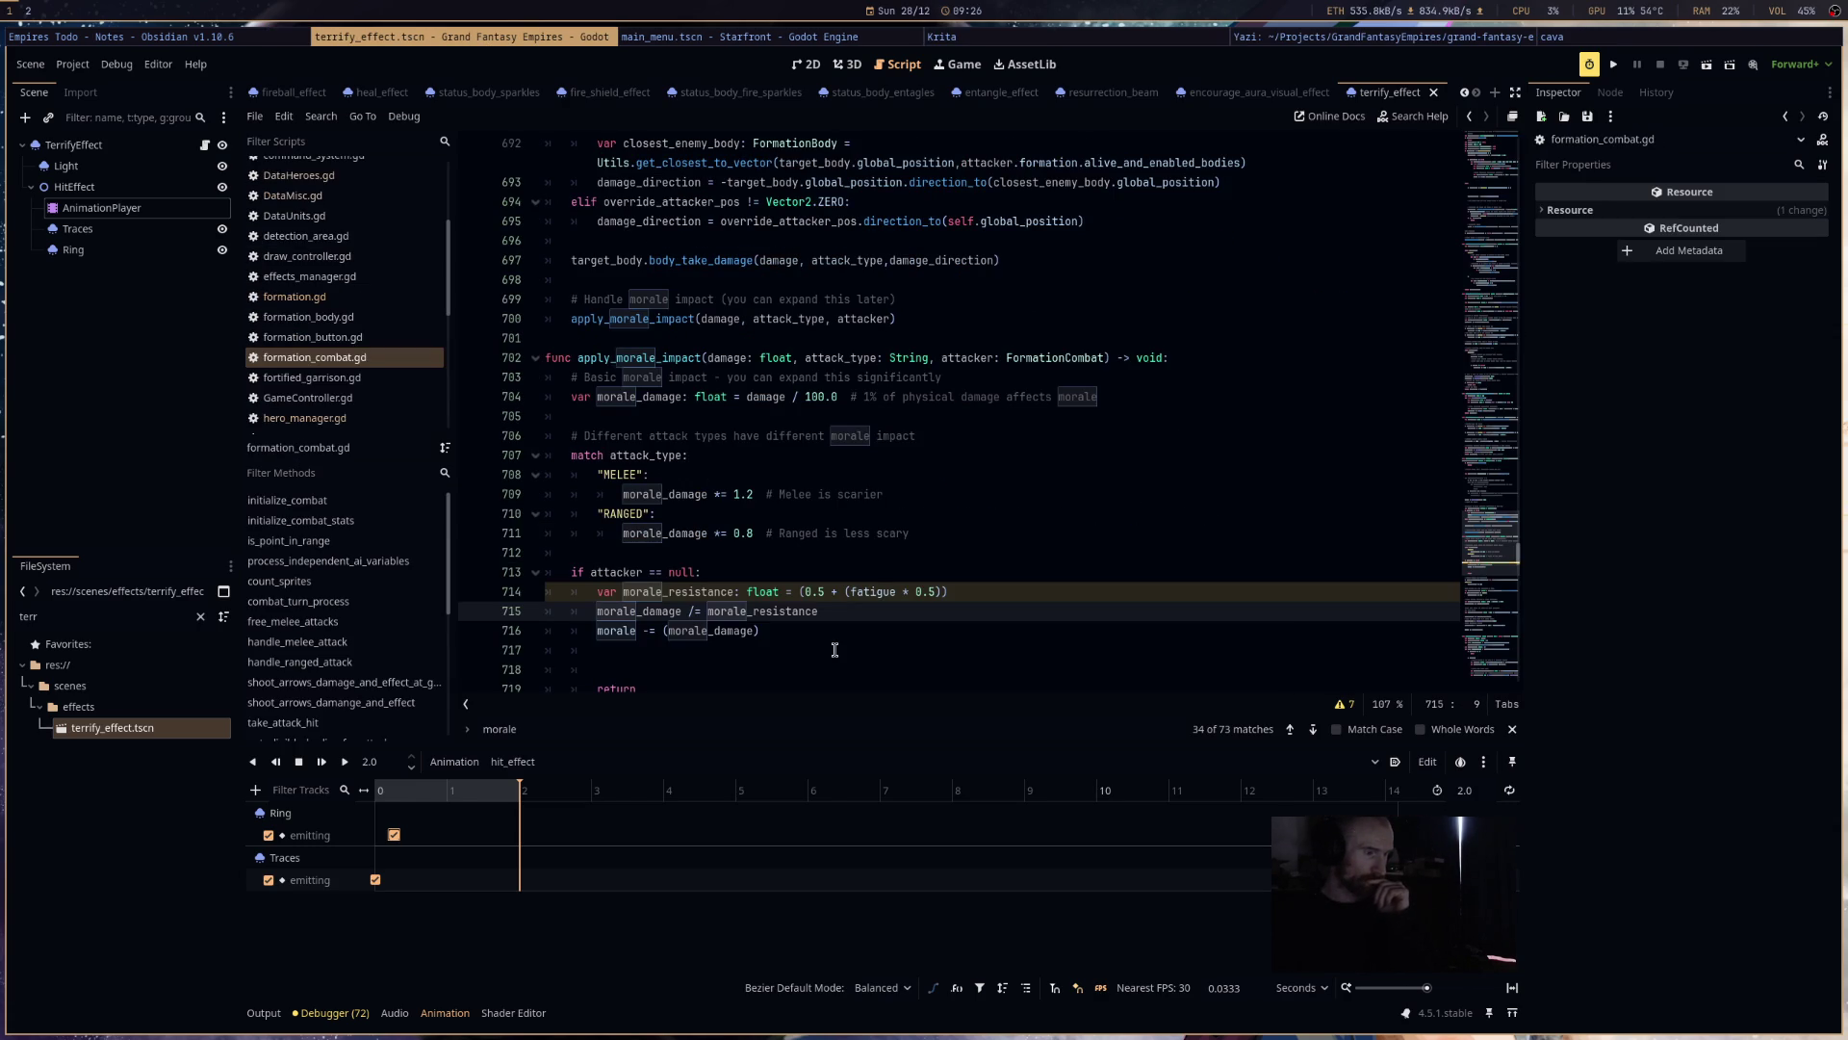
- Select the hitpoints resistance through discipline armour lines (736–742) in apply_morale_impact
{"action": "scroll", "coordinate": [834, 650], "scroll_direction": "down", "scroll_amount": 5}
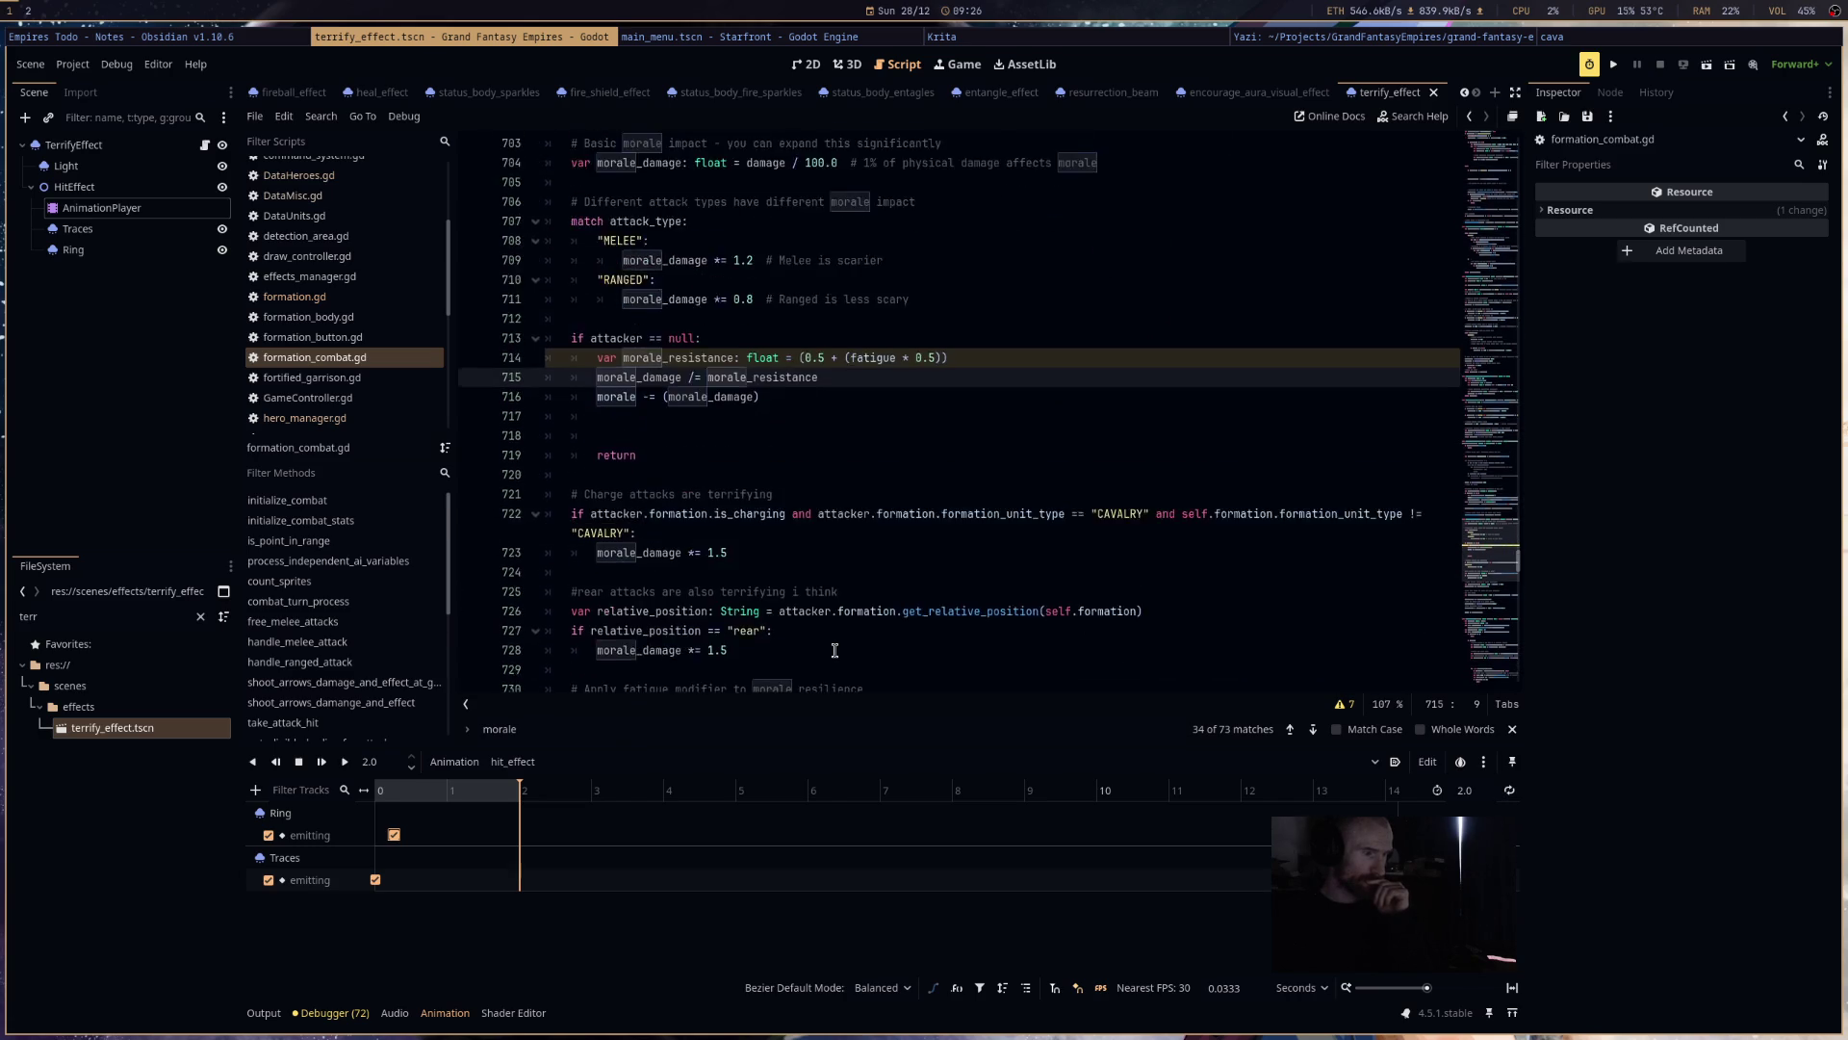
{"action": "scroll", "coordinate": [835, 649], "scroll_direction": "down", "scroll_amount": 2}
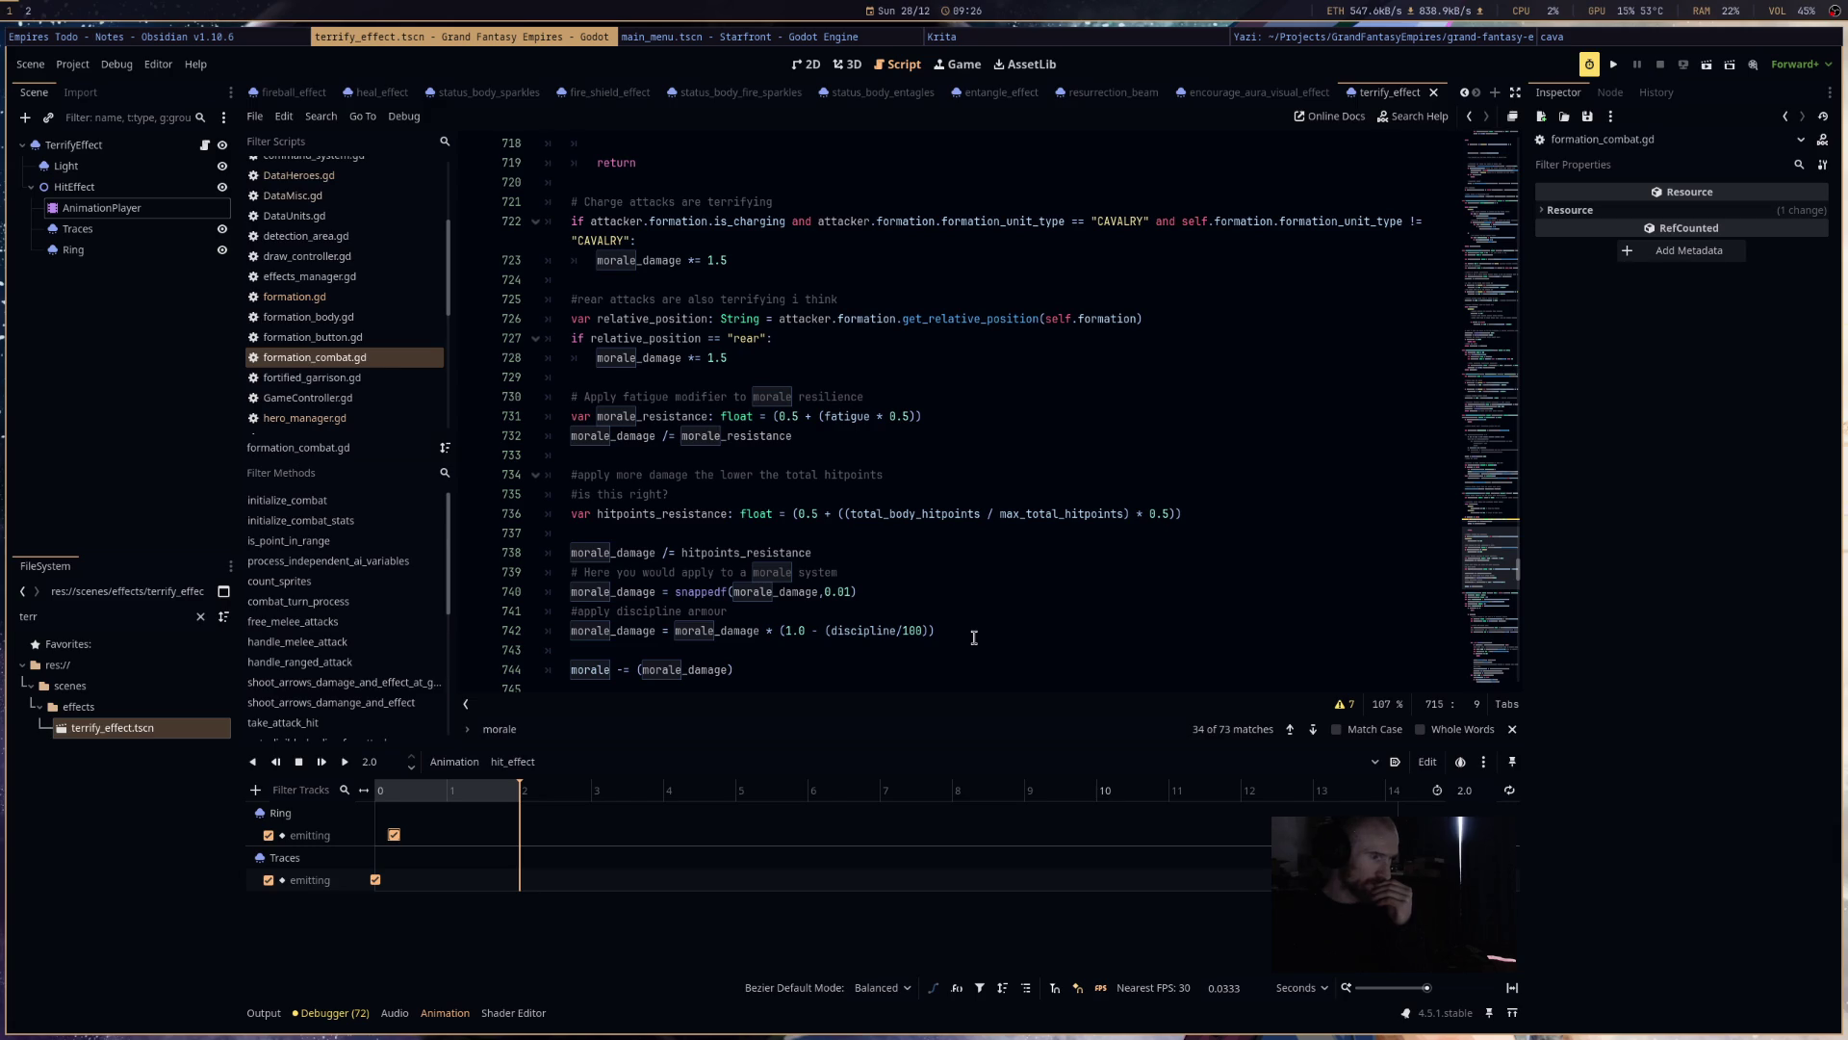
{"action": "scroll", "coordinate": [974, 637], "scroll_direction": "down", "scroll_amount": 1}
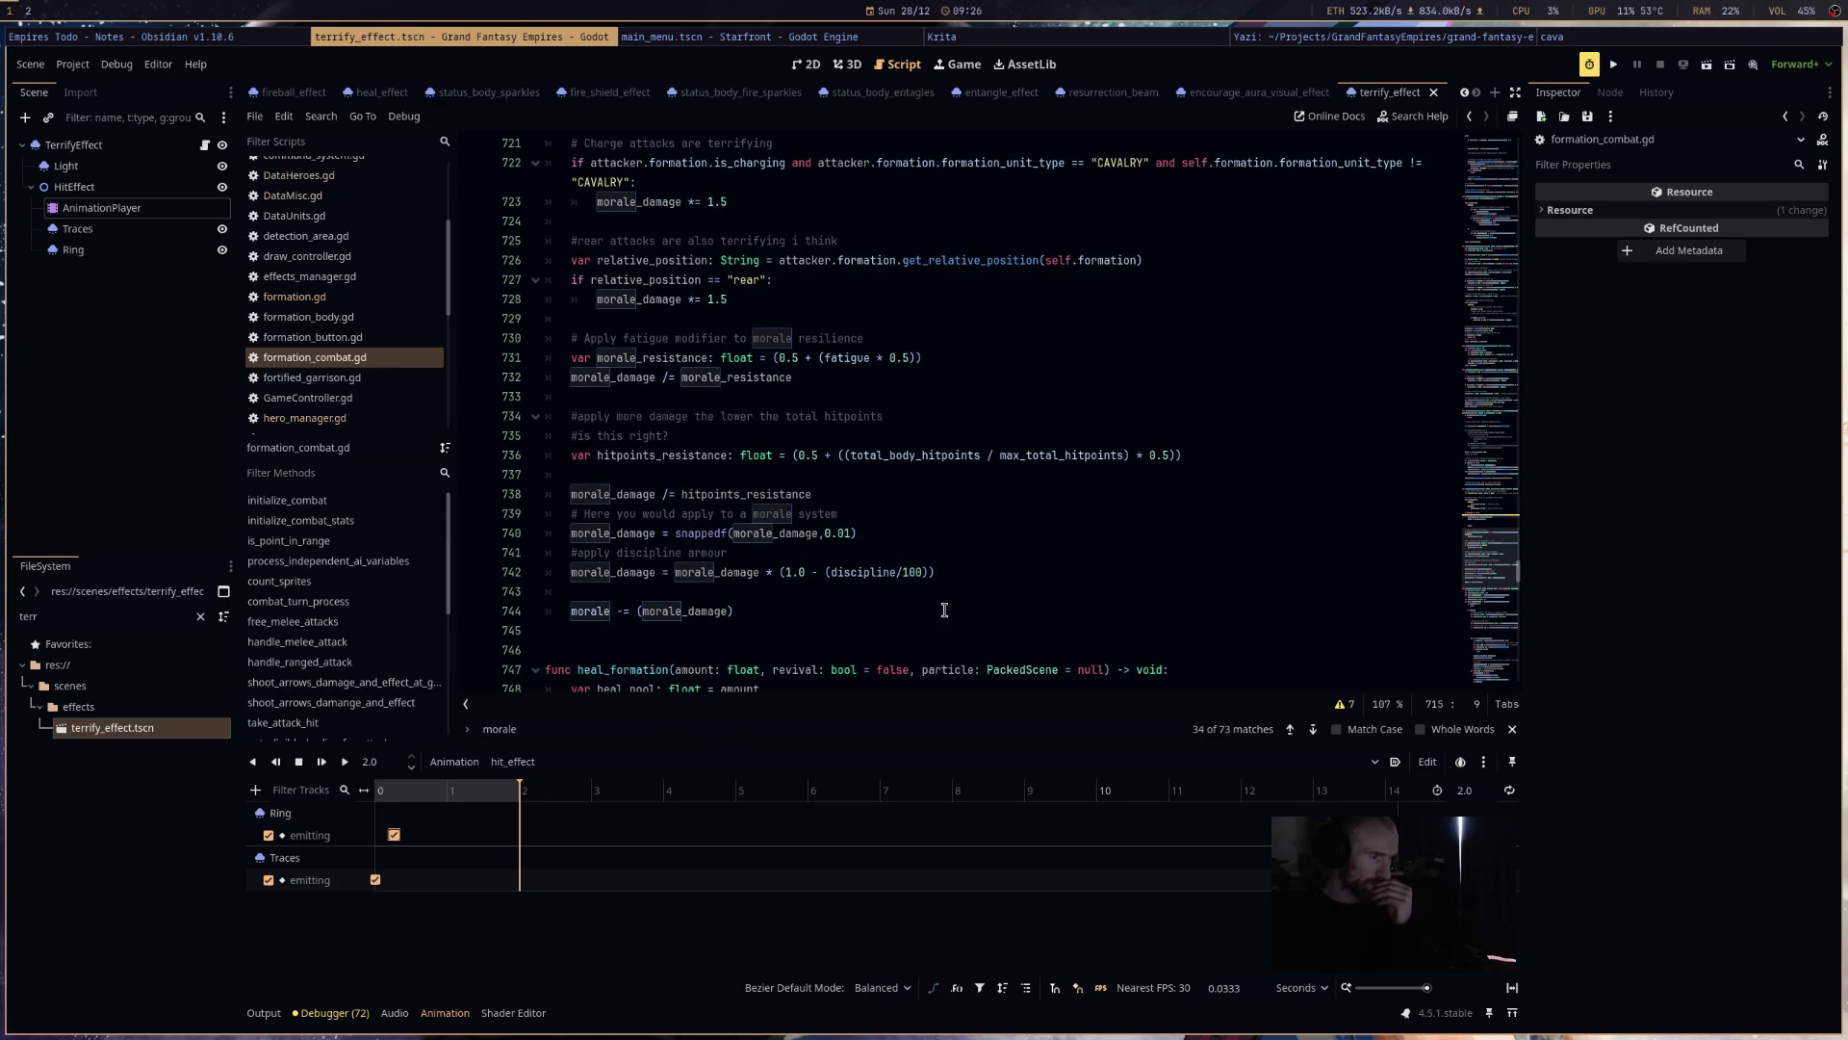
{"action": "left_click", "coordinate": [945, 575]}
{"action": "mouse_move", "coordinate": [946, 576]}
{"action": "left_mouse_down"}
{"action": "mouse_move", "coordinate": [731, 532]}
{"action": "mouse_move", "coordinate": [577, 424]}
{"action": "mouse_move", "coordinate": [546, 454]}
{"action": "left_mouse_up"}
{"action": "key", "text": "ctrl+c"}
{"action": "scroll", "coordinate": [1232, 553], "scroll_direction": "up", "scroll_amount": 8}
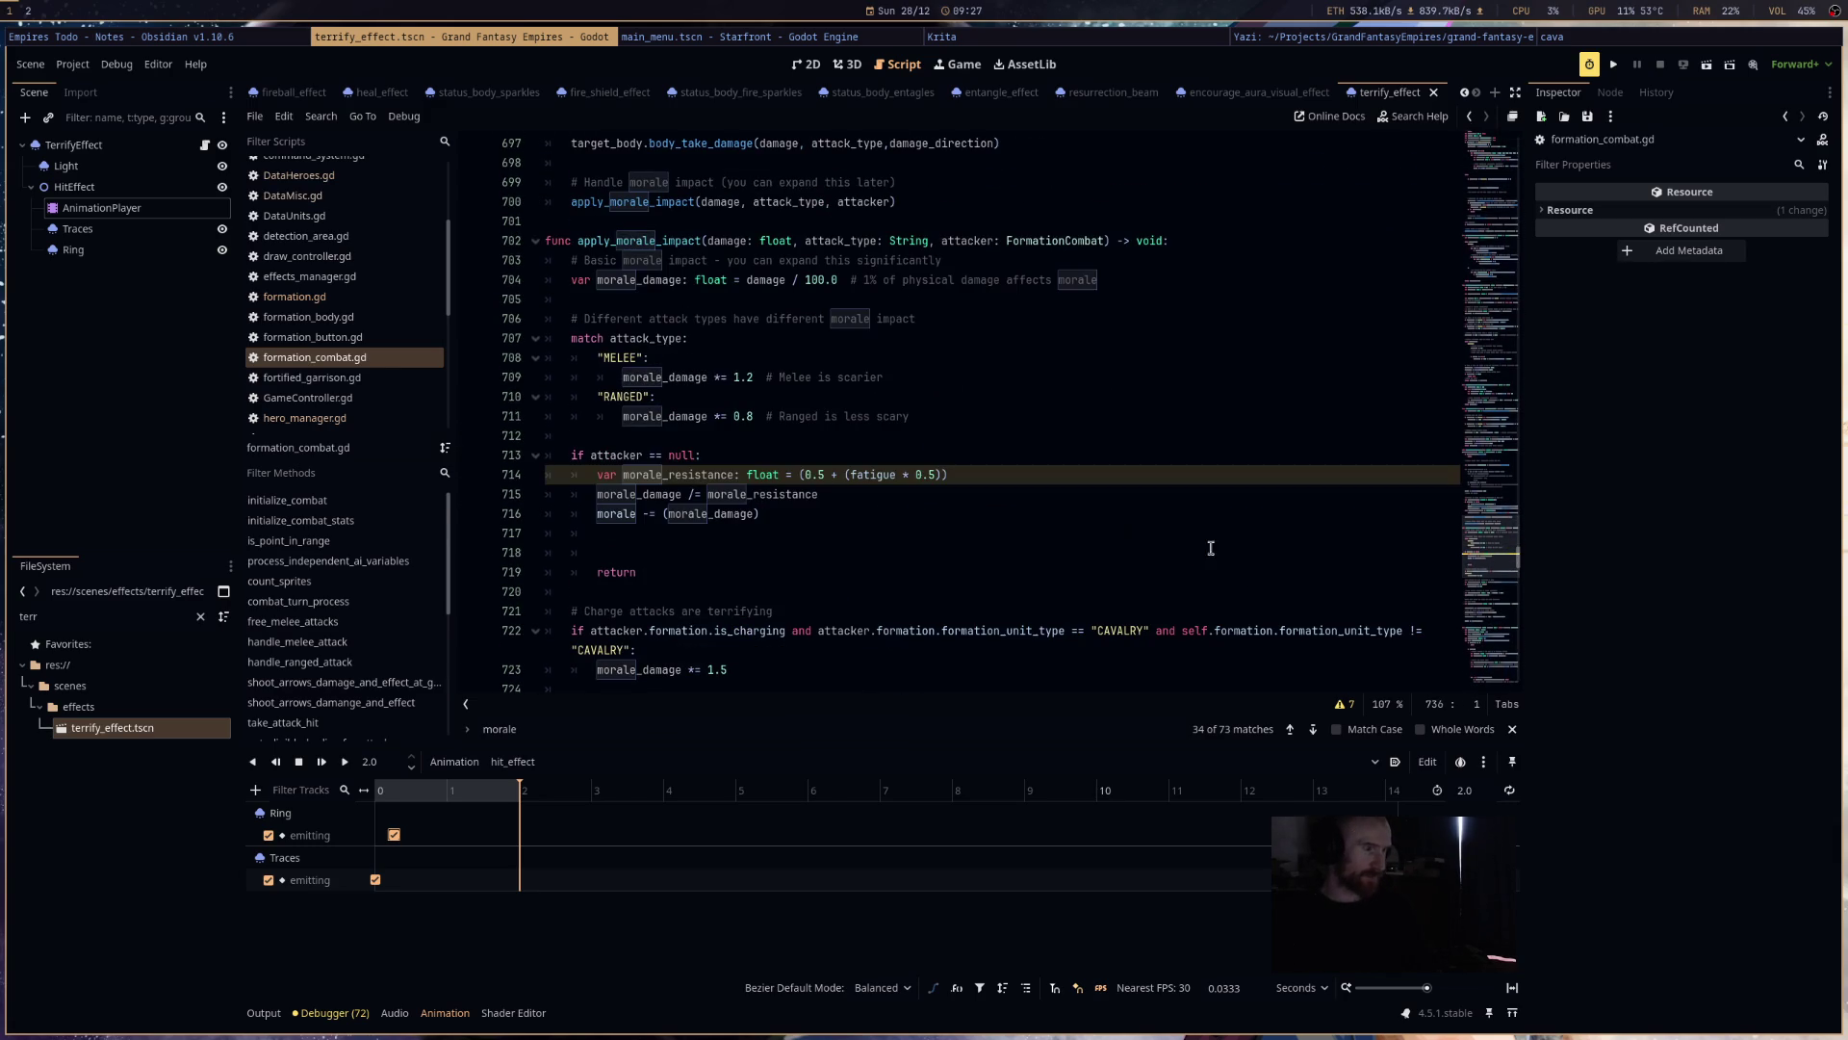
- Paste them into the attacker-null branch after line 715, indent one level, and save
{"action": "left_click", "coordinate": [856, 501]}
{"action": "key", "text": "Return"}
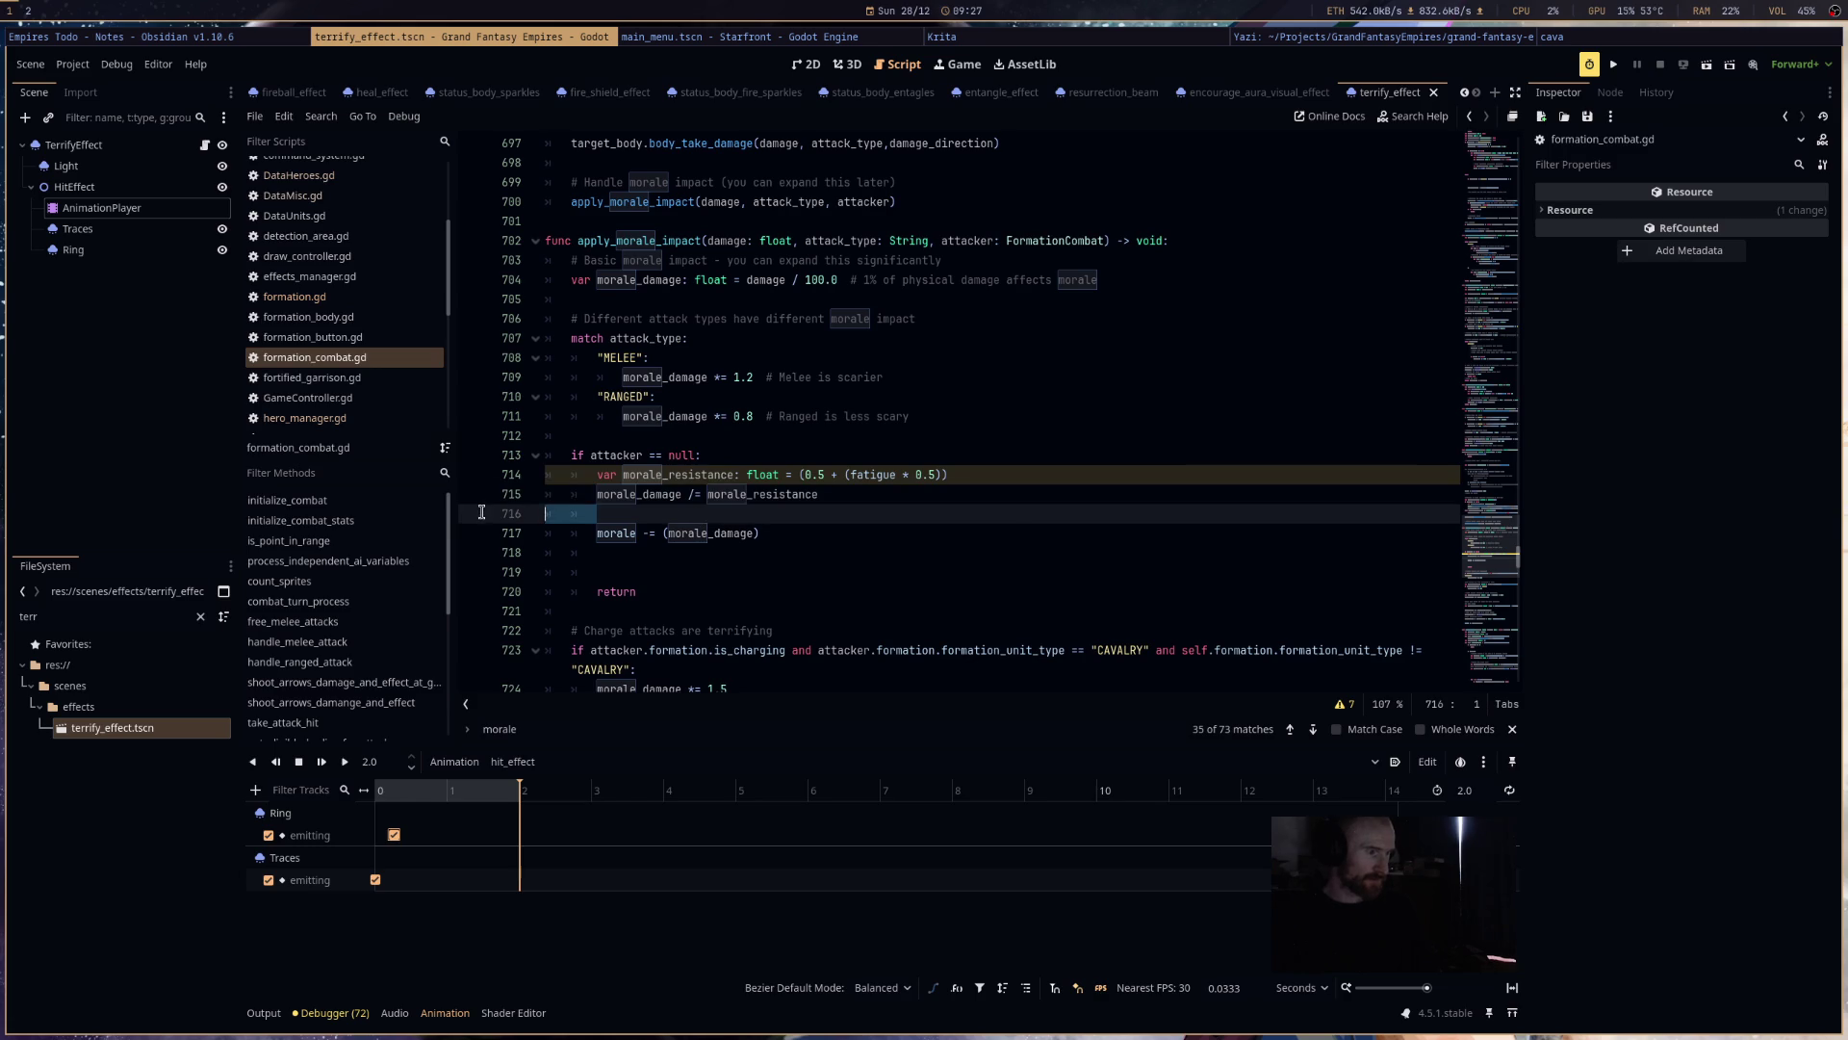
{"action": "key", "text": "ctrl+v"}
{"action": "key", "text": "shift+Up"}
{"action": "key", "text": "shift+Up"}
{"action": "key", "text": "shift+Up"}
{"action": "key", "text": "shift+Up"}
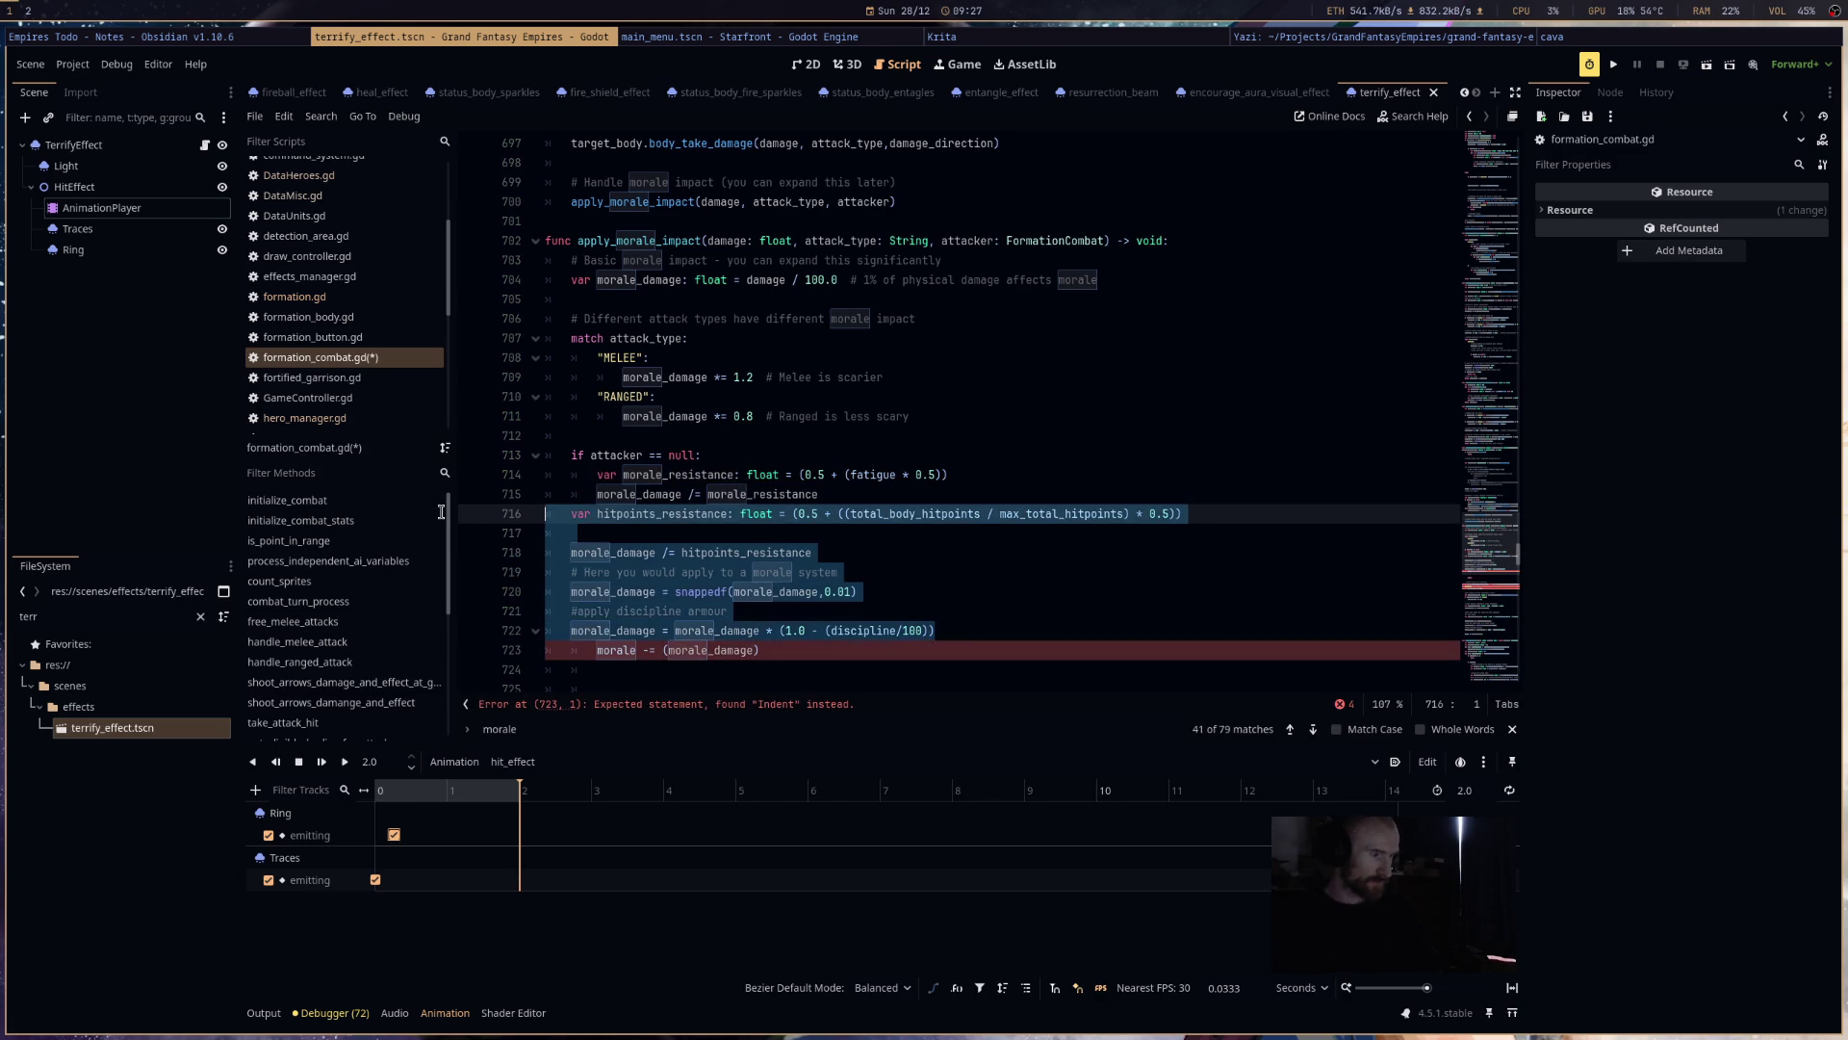
{"action": "key", "text": "Tab"}
{"action": "left_click", "coordinate": [908, 609]}
{"action": "key", "text": "ctrl+s"}
{"action": "mouse_move", "coordinate": [808, 652]}
{"action": "left_mouse_down"}
{"action": "mouse_move", "coordinate": [539, 513]}
{"action": "mouse_move", "coordinate": [524, 467]}
{"action": "left_mouse_up"}
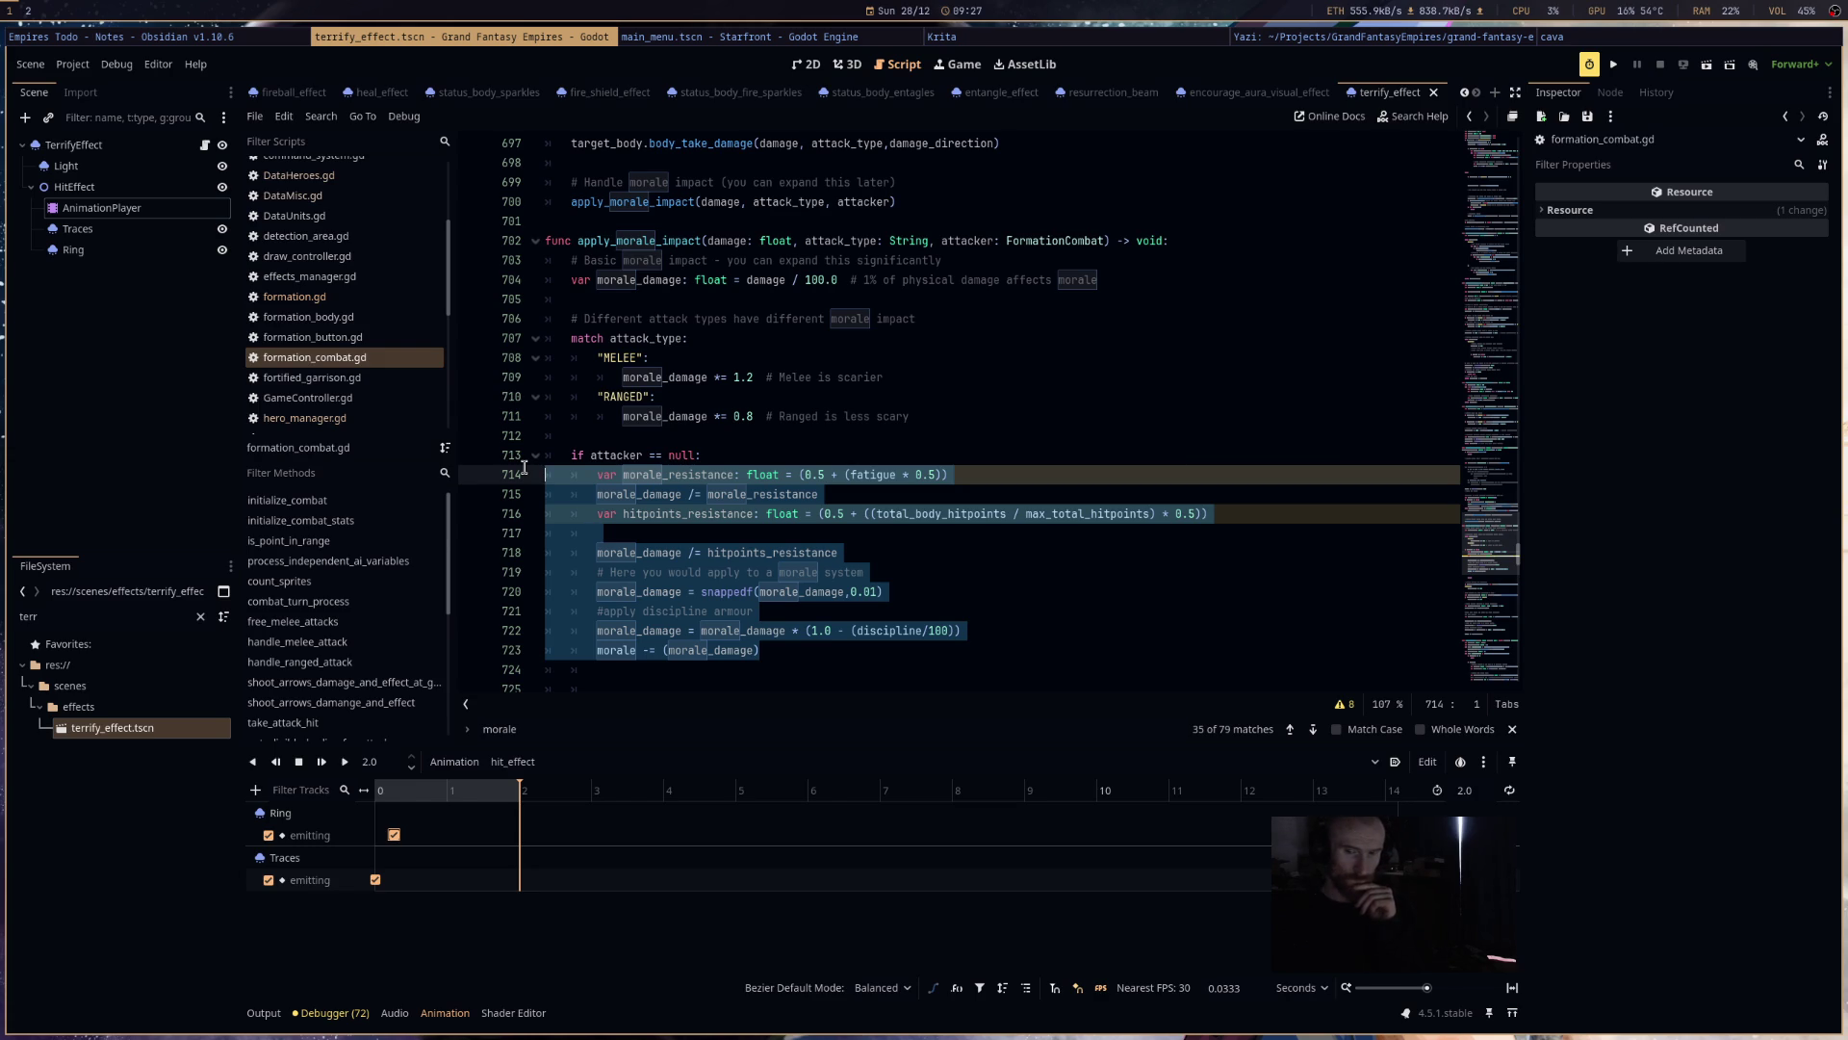
{"action": "left_click", "coordinate": [1151, 616]}
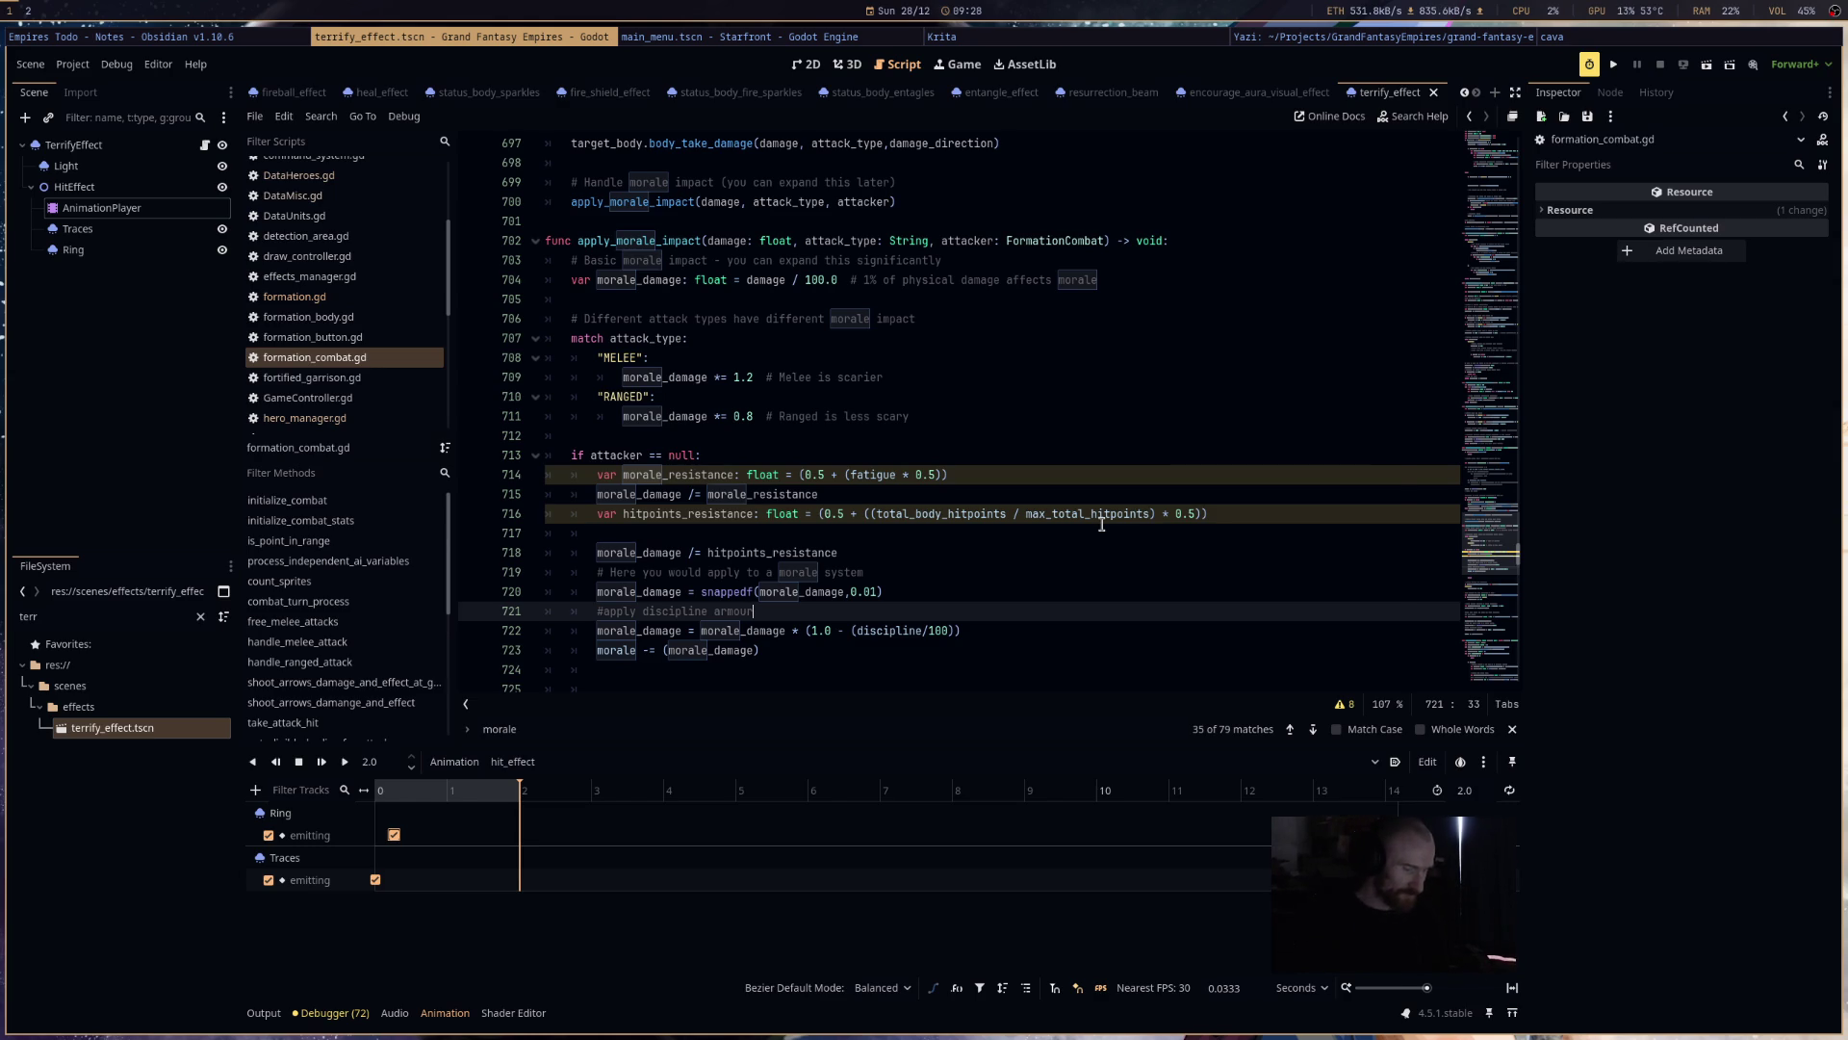
- Launch OBS Studio from the launcher, dismiss its already-running warning, and reopen the launcher
{"action": "key", "text": "super+d"}
{"action": "key", "text": "Return"}
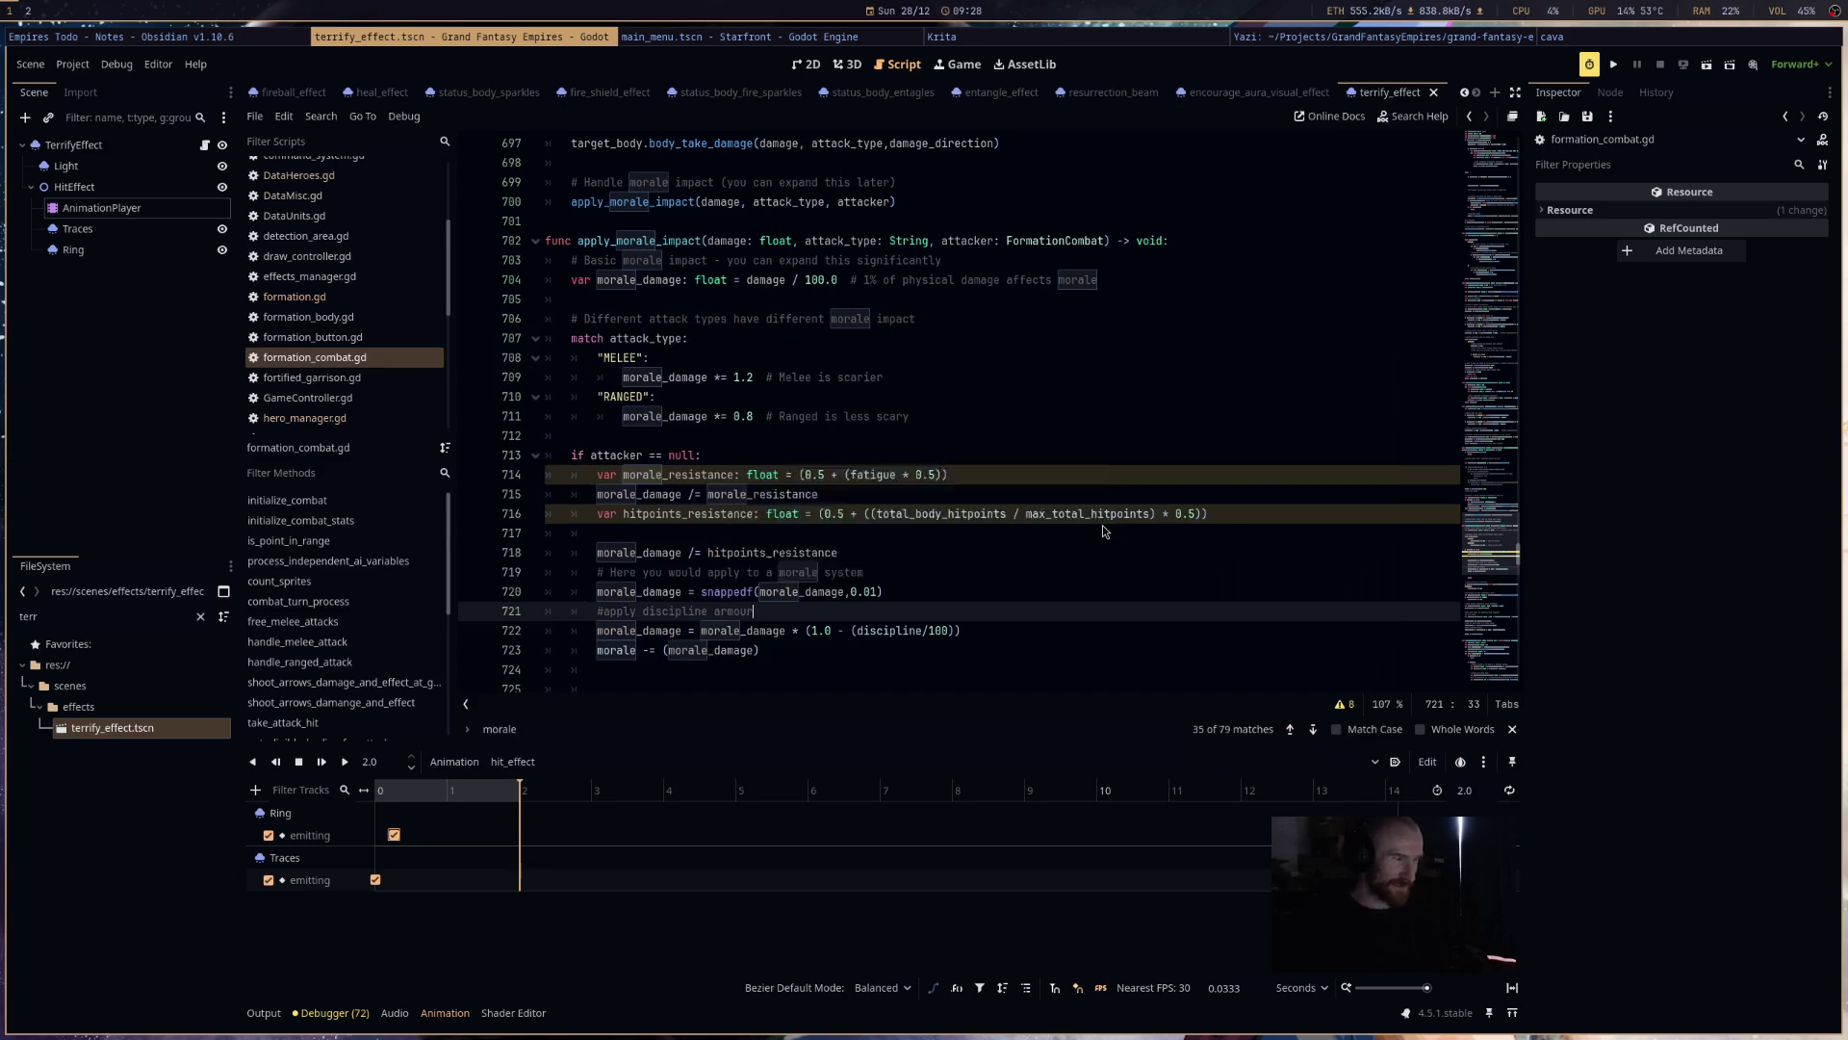
{"action": "left_click", "coordinate": [1058, 558]}
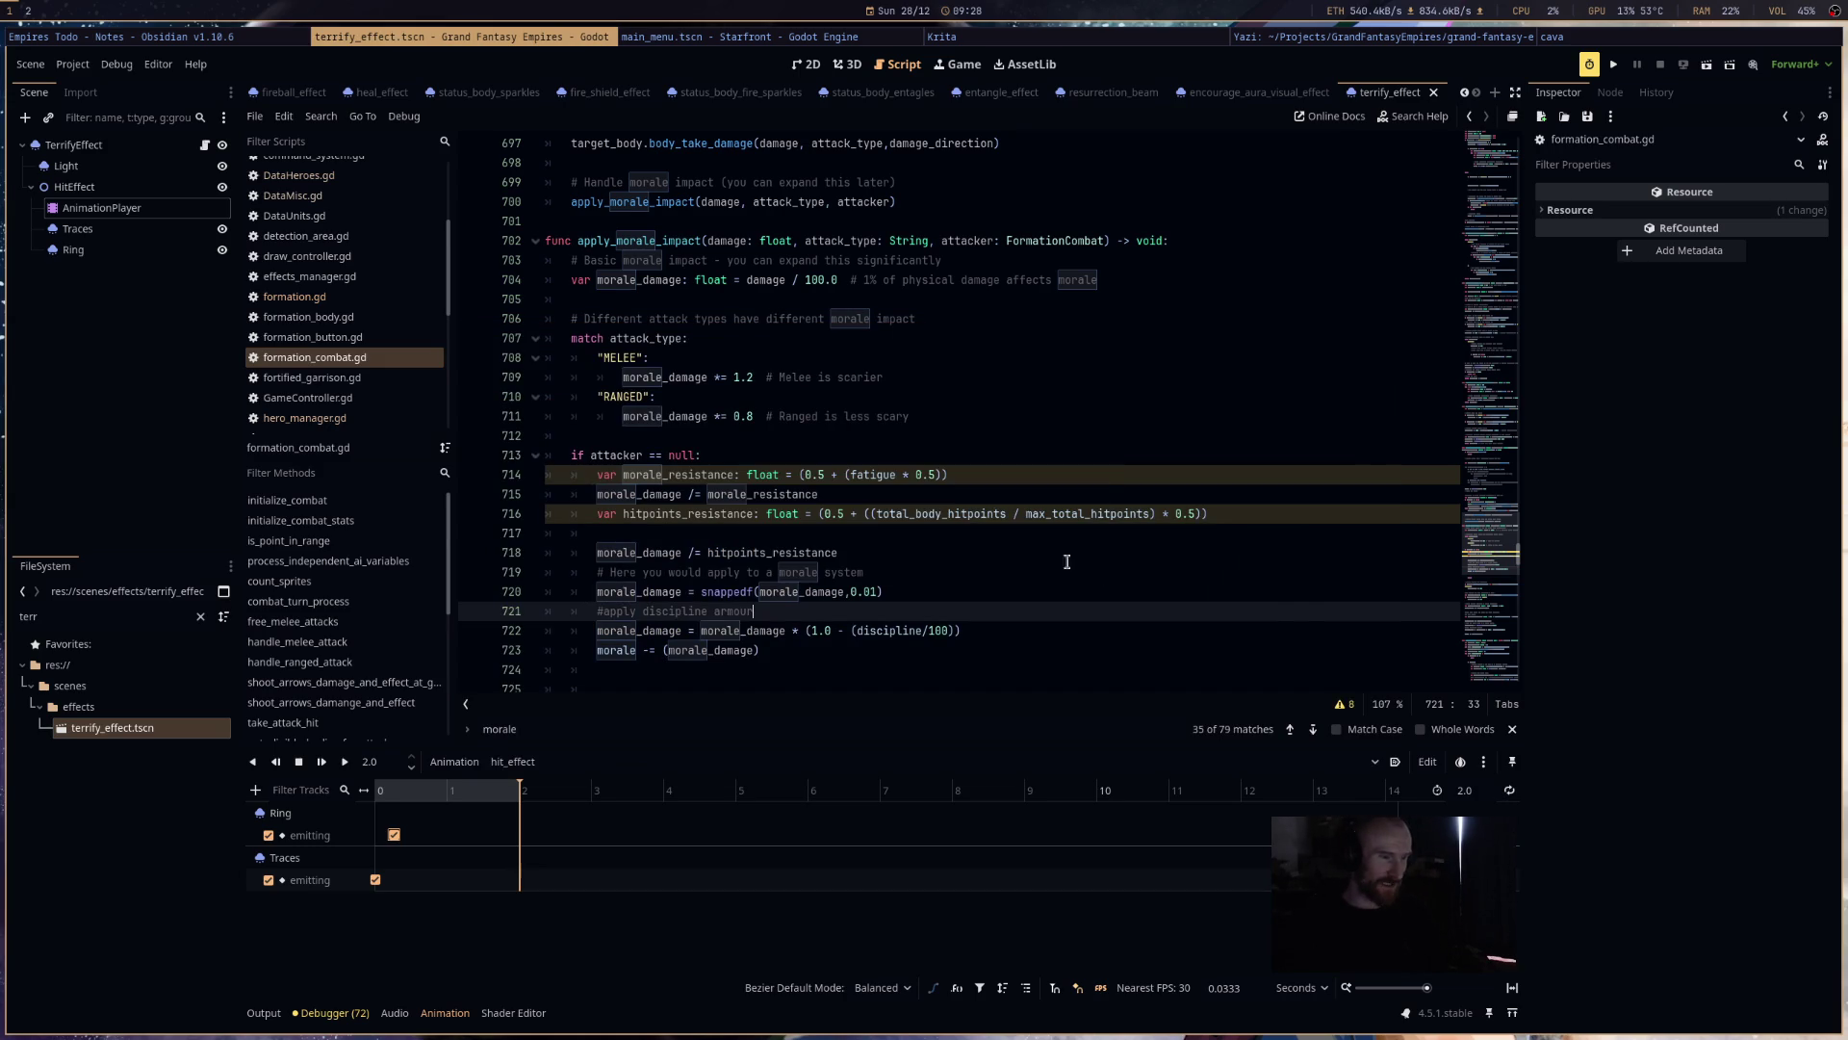
{"action": "key", "text": "super+d"}
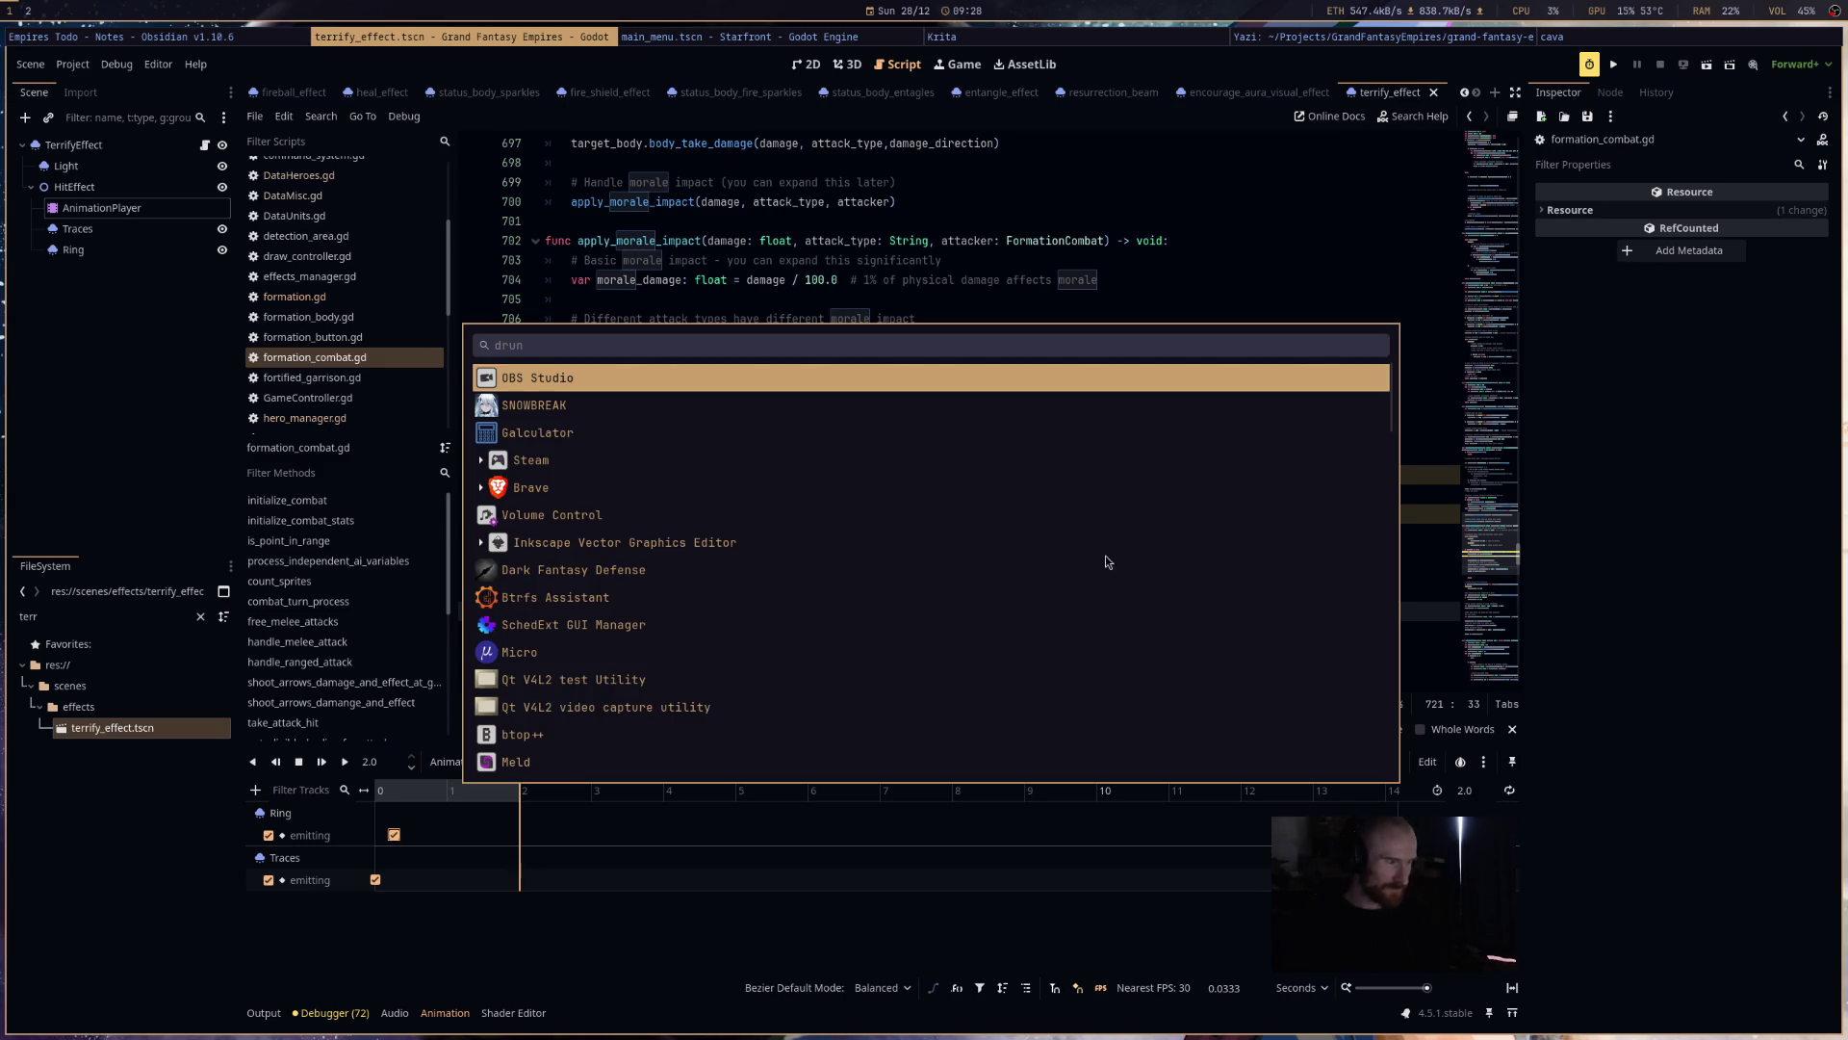
- Open the SNOWBREAK game page from Steam's library home
{"action": "key", "text": "Escape"}
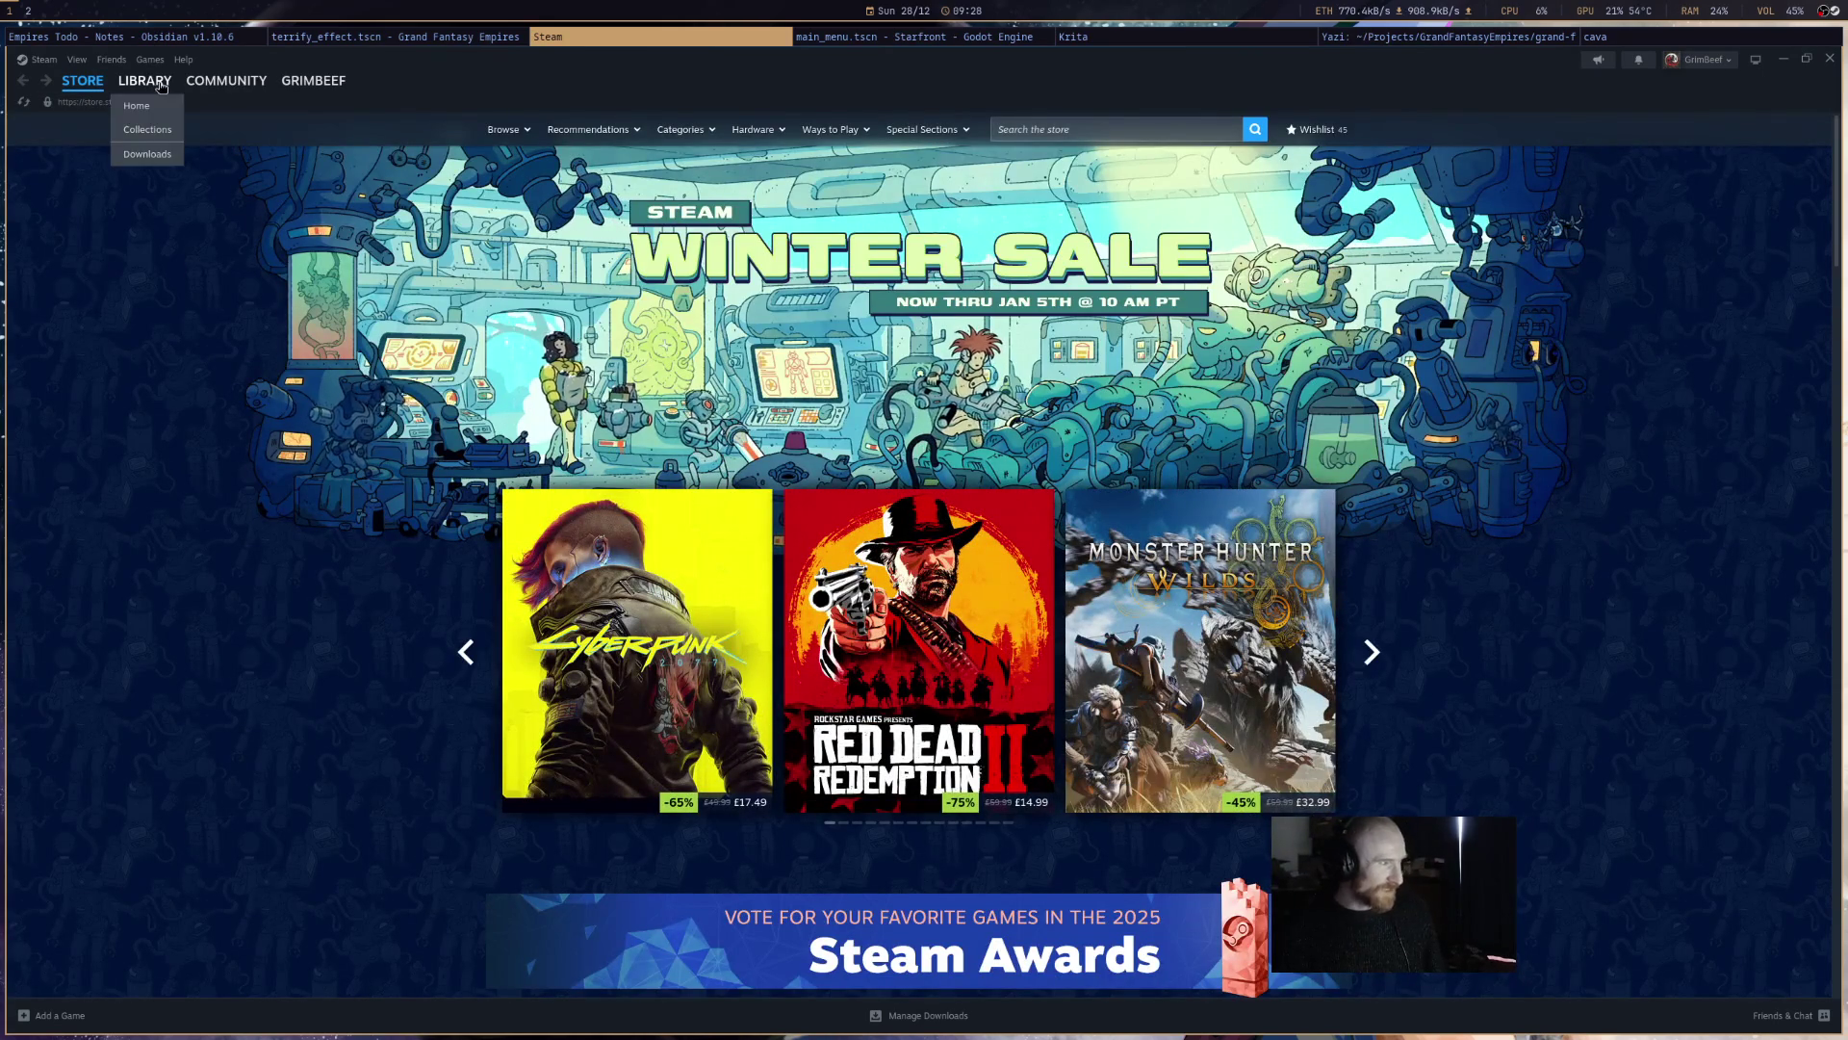
{"action": "left_click", "coordinate": [162, 104]}
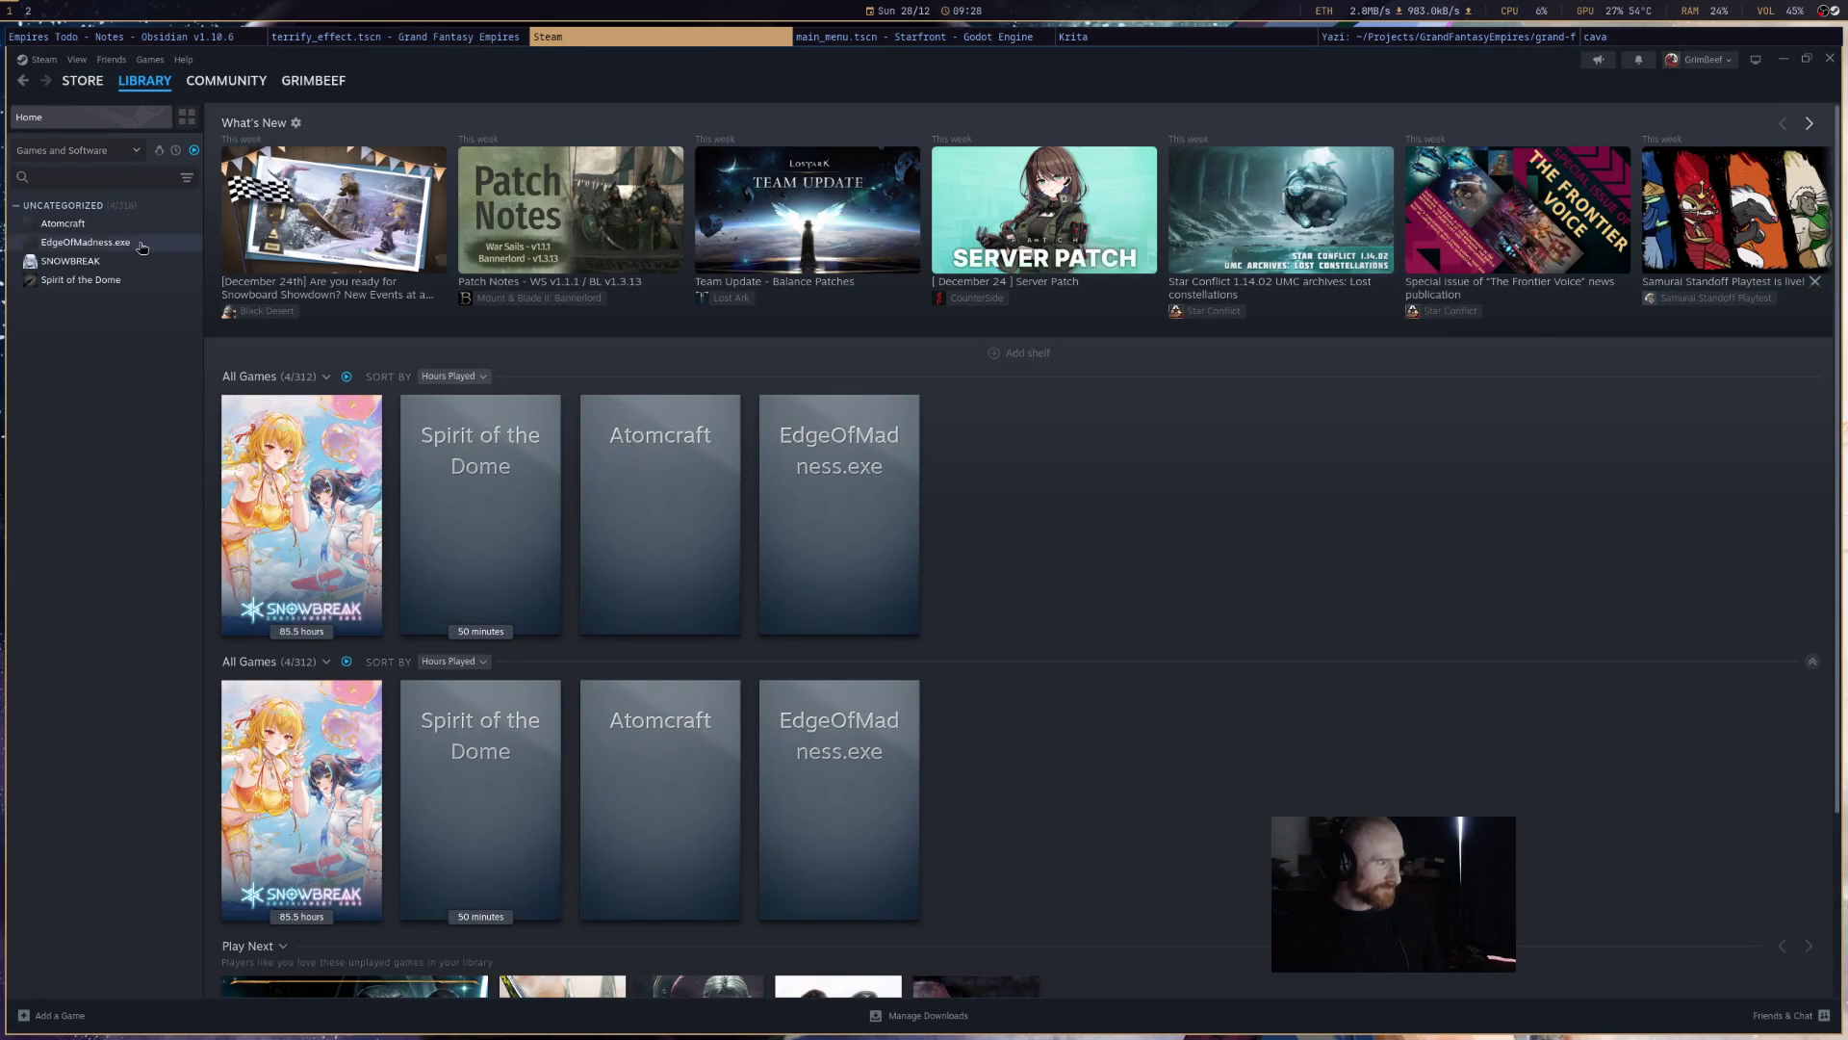
{"action": "left_click", "coordinate": [133, 263]}
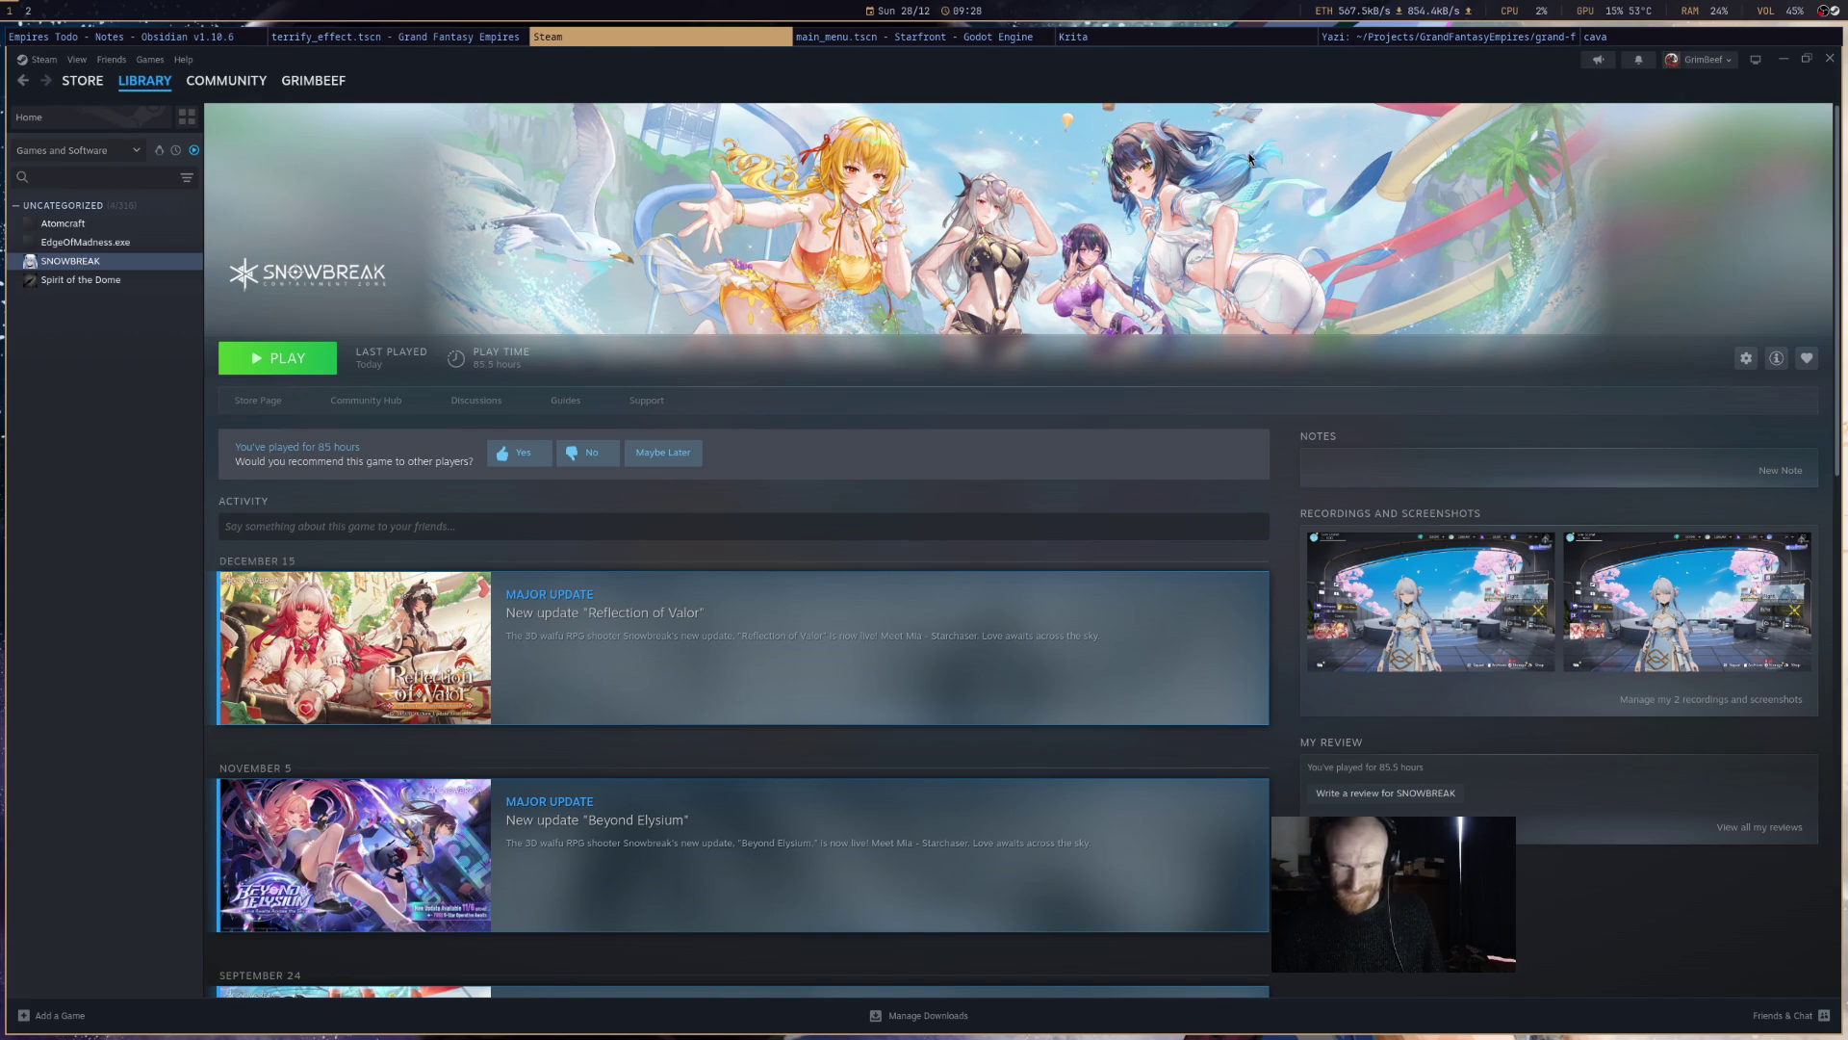
- Switch back to the Grand Fantasy Empires Godot window at the hitpoints resistance line
{"action": "left_click", "coordinate": [943, 36]}
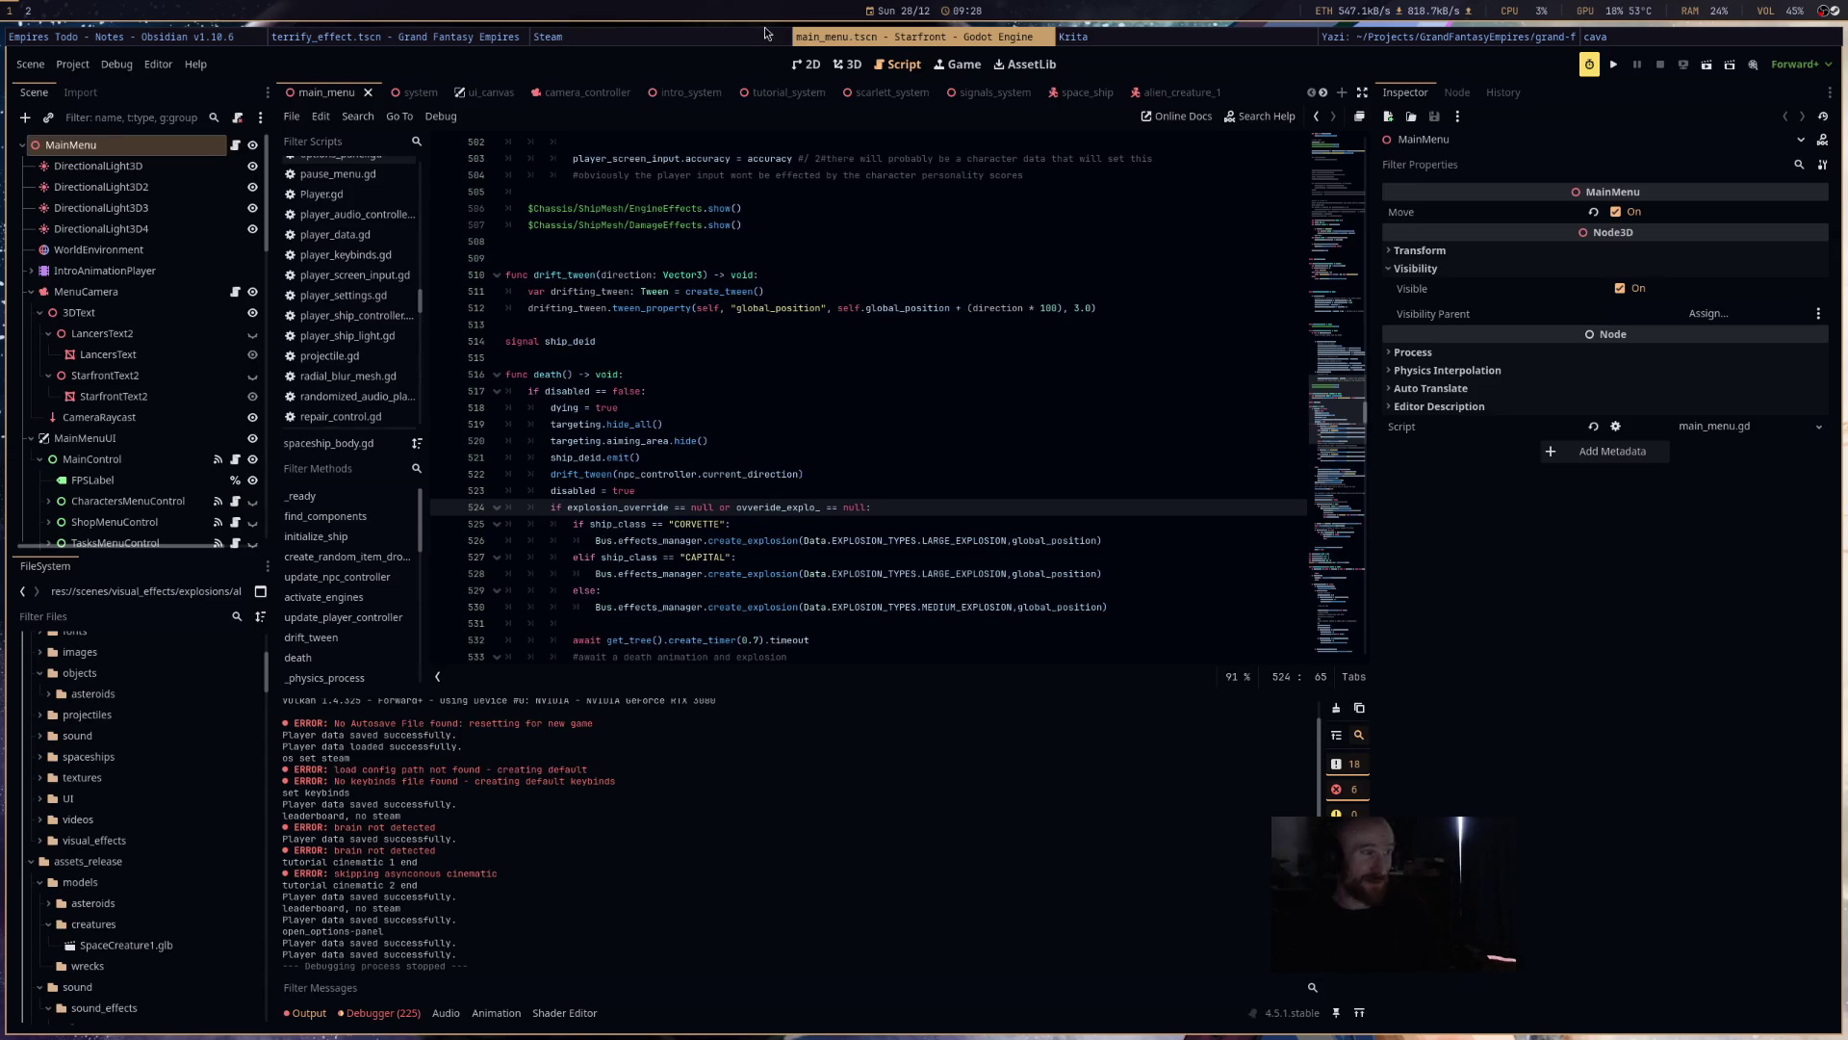
{"action": "left_click", "coordinate": [462, 39]}
{"action": "left_click", "coordinate": [951, 517]}
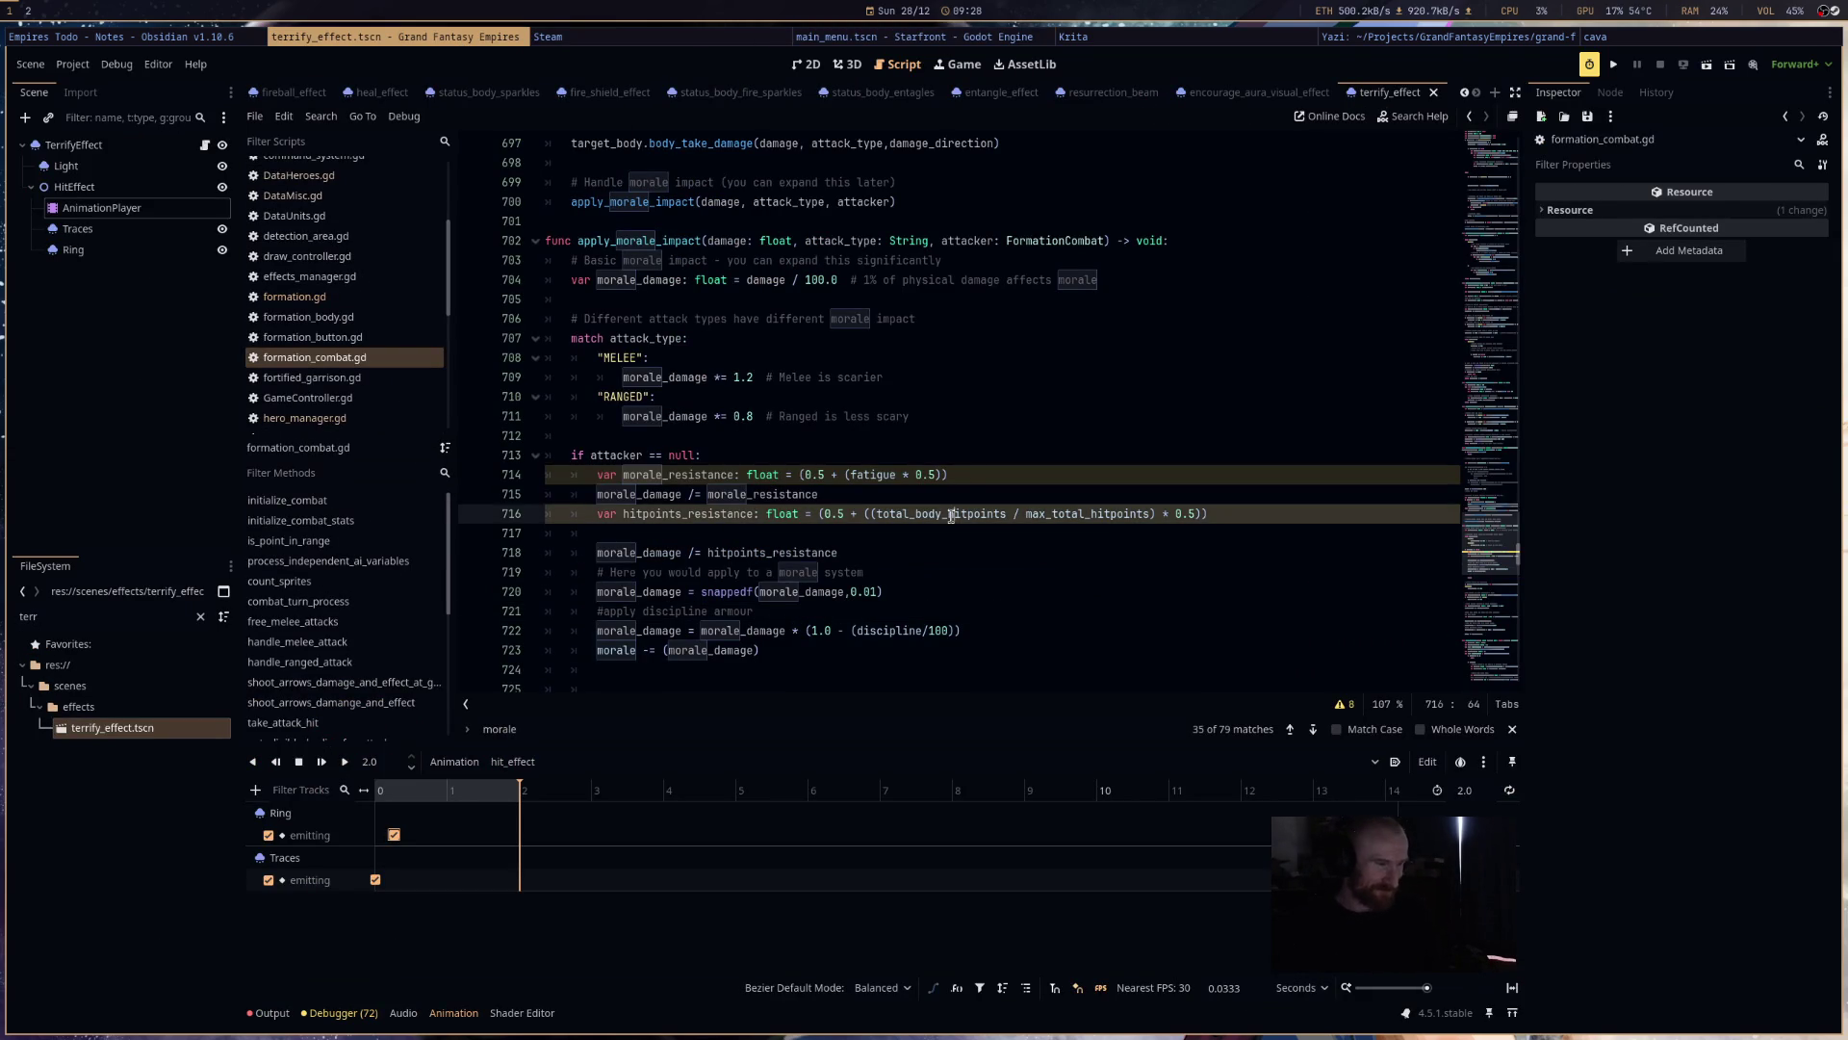
{"action": "left_click", "coordinate": [961, 536]}
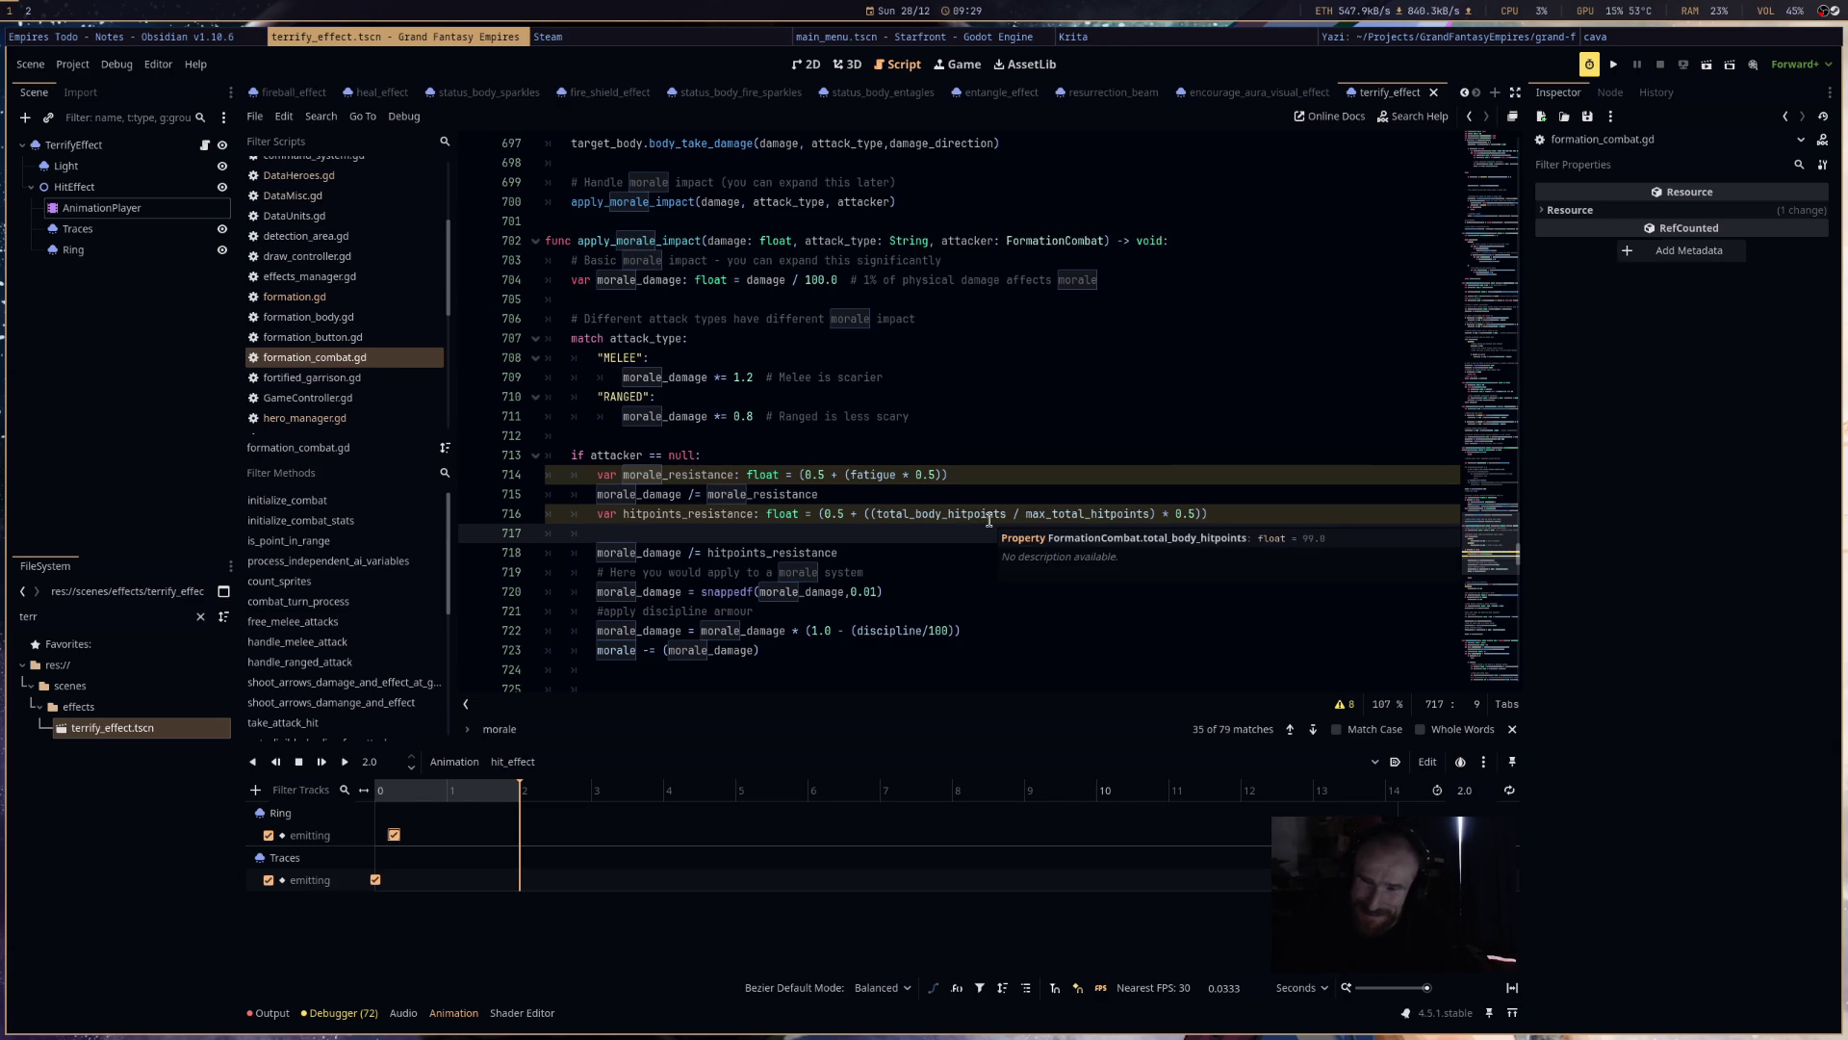
{"action": "left_click", "coordinate": [993, 514]}
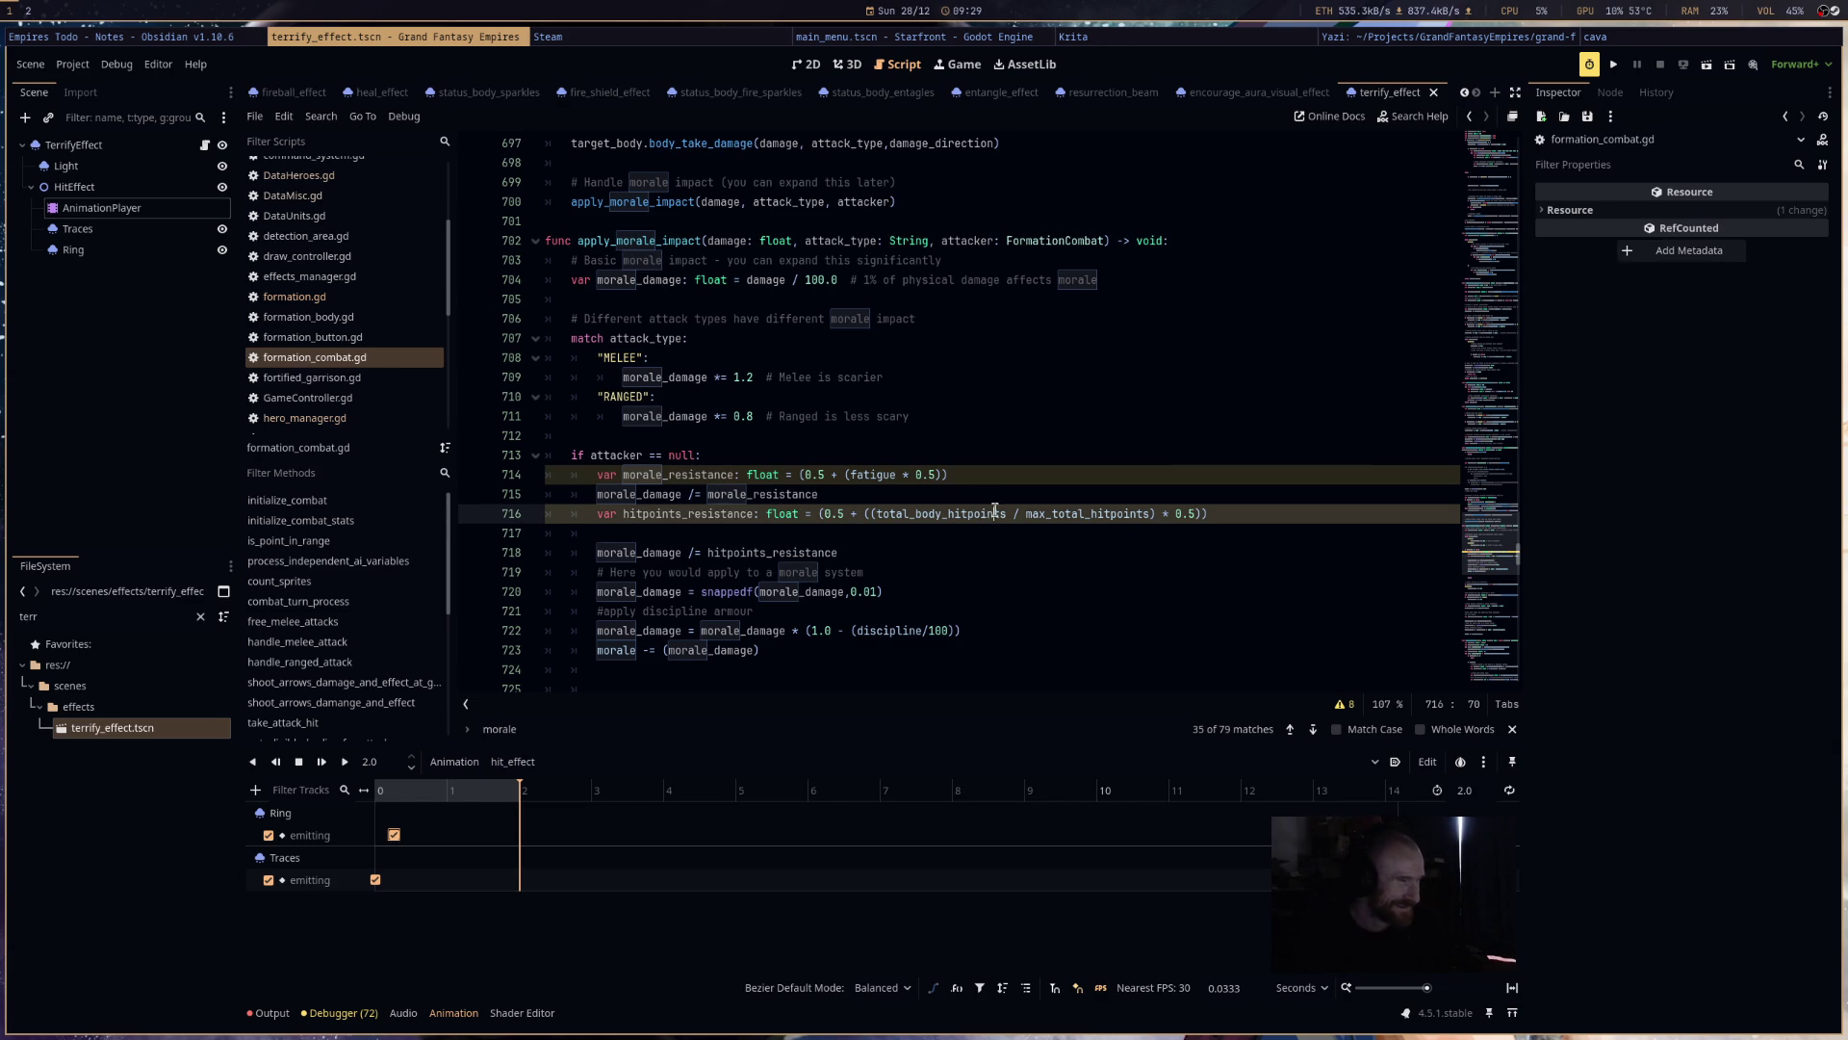
{"action": "left_click", "coordinate": [1288, 521]}
{"action": "scroll", "coordinate": [1194, 626], "scroll_direction": "down", "scroll_amount": 5}
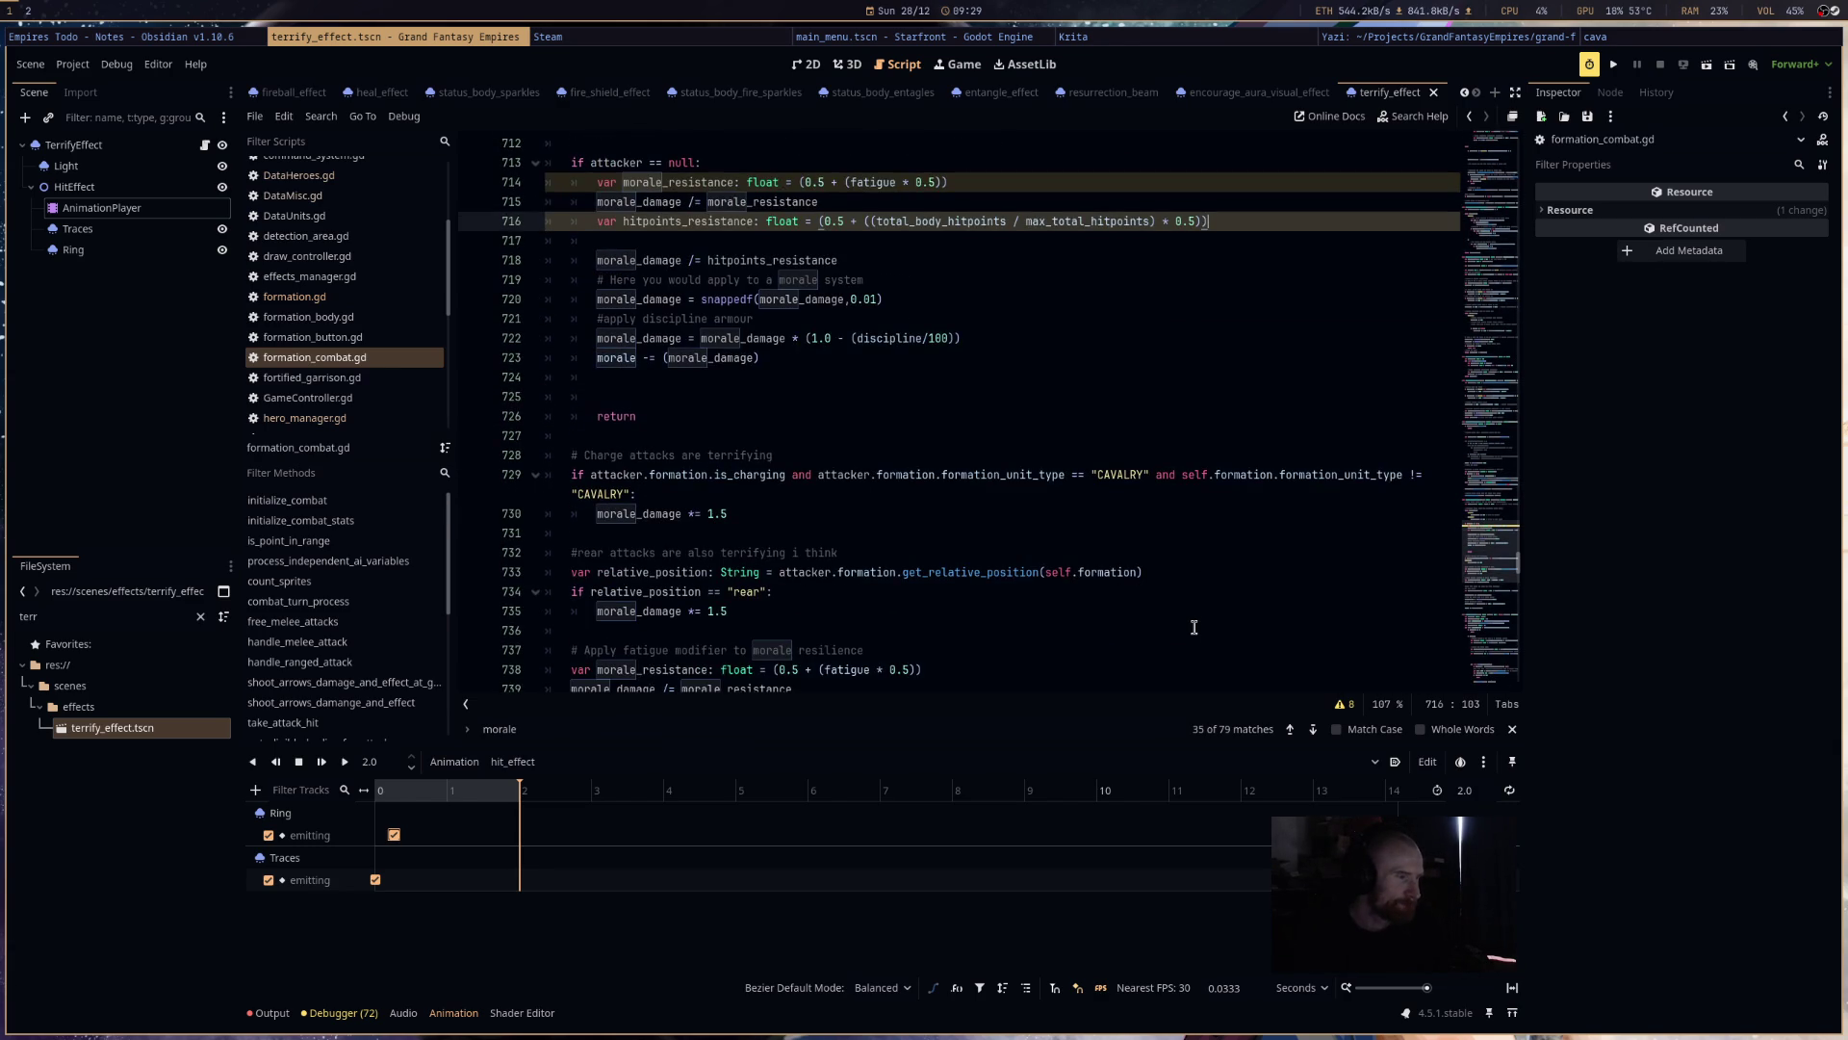
{"action": "scroll", "coordinate": [1194, 627], "scroll_direction": "up", "scroll_amount": 3}
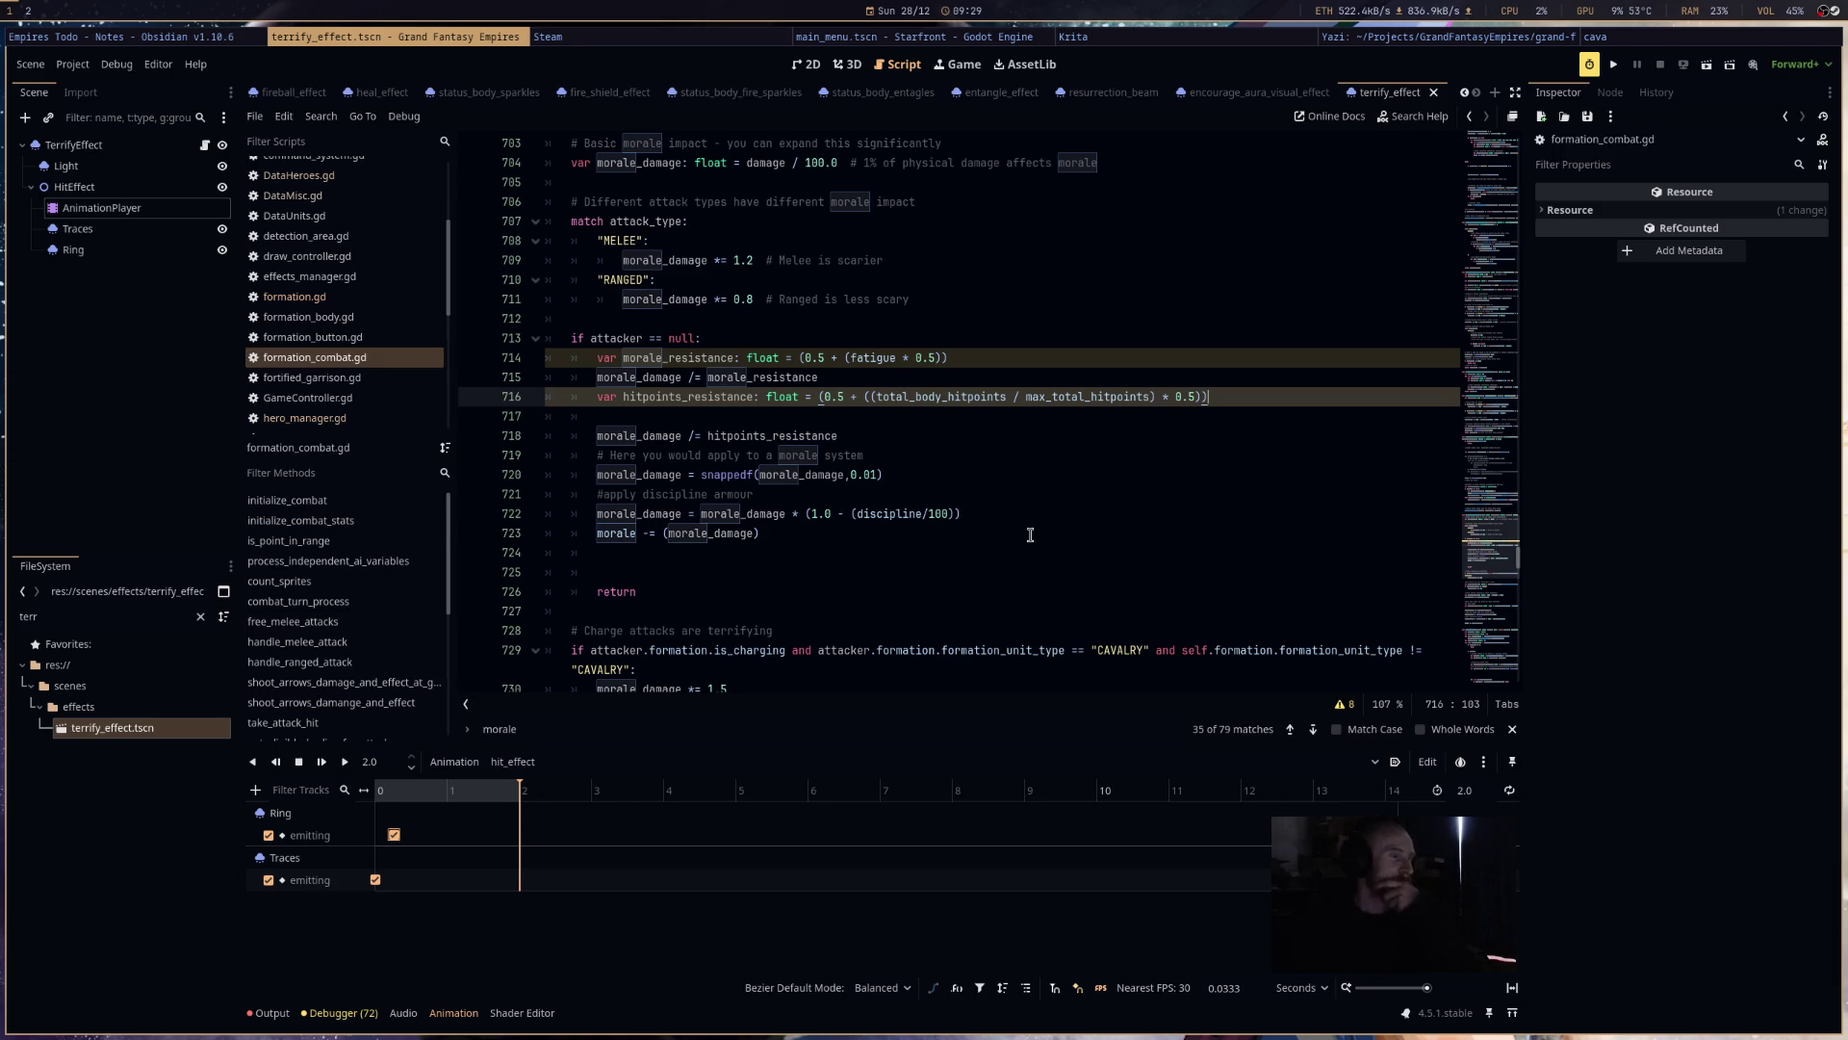
{"action": "left_click_drag", "start_coordinate": [561, 358], "coordinate": [967, 561]}
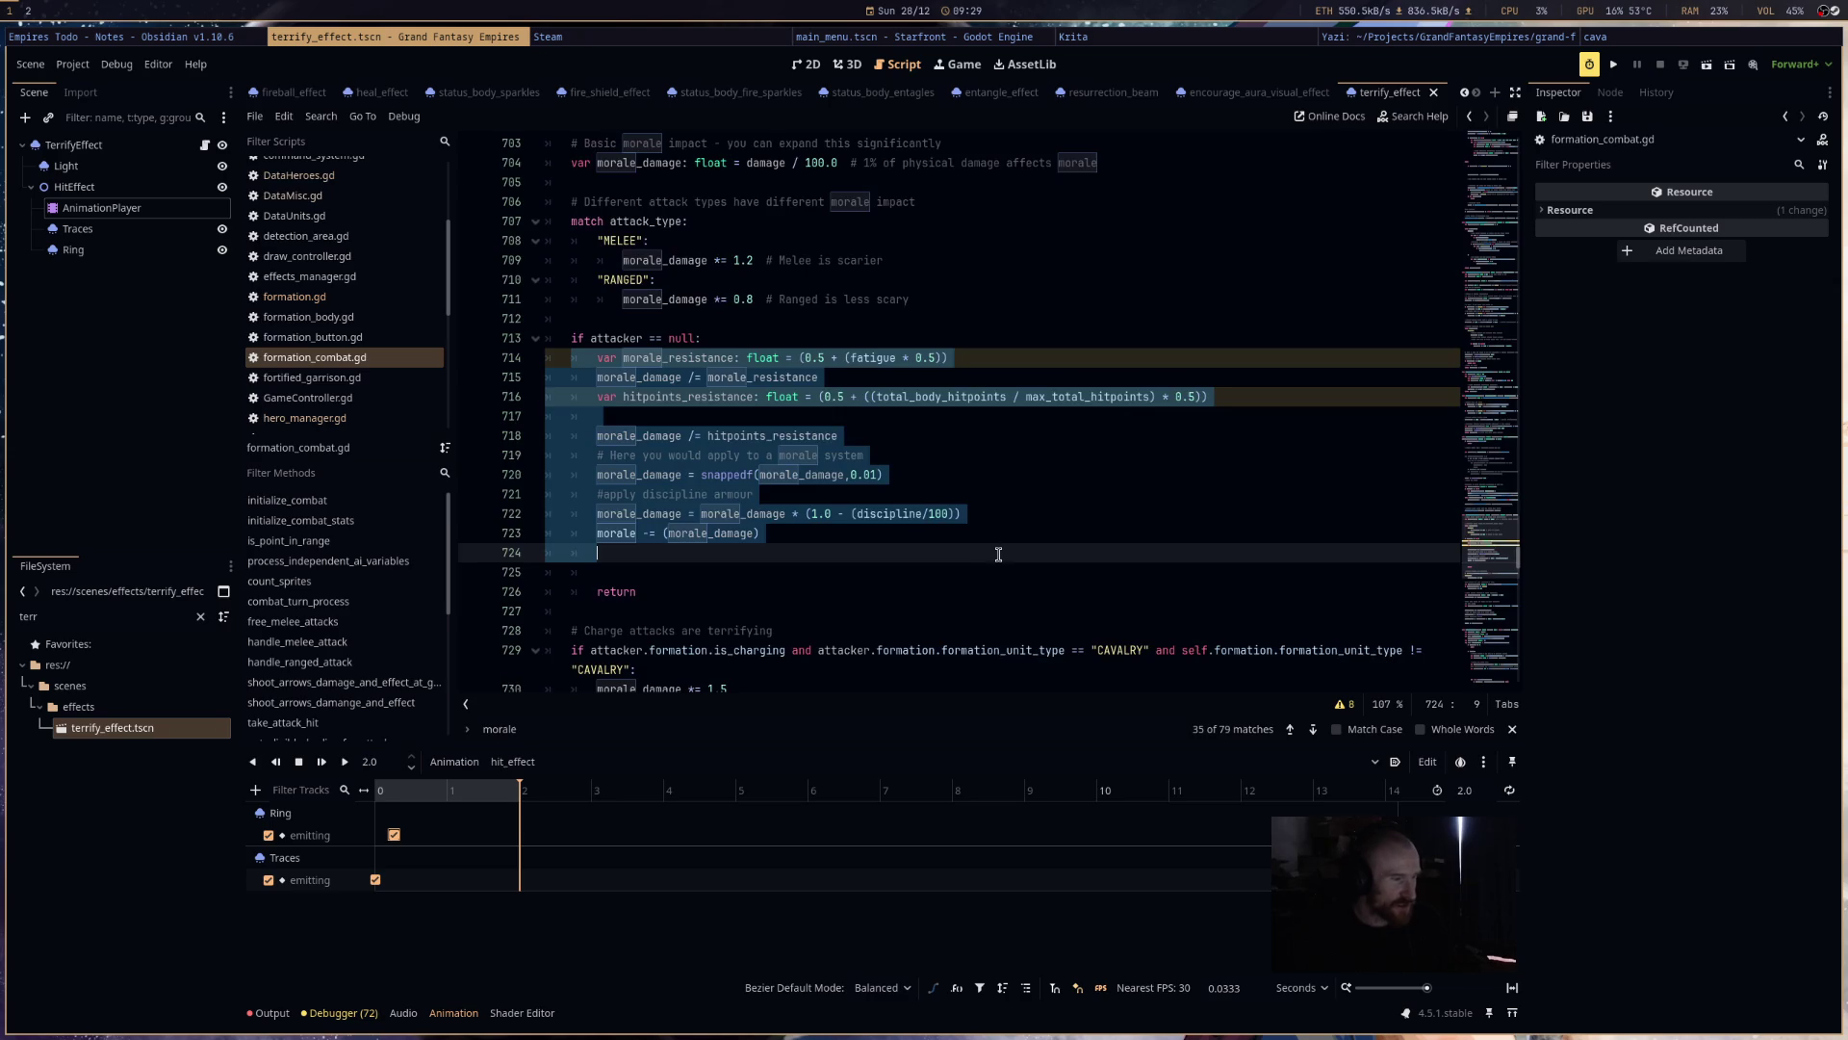
{"action": "scroll", "coordinate": [967, 561], "scroll_direction": "down", "scroll_amount": 8}
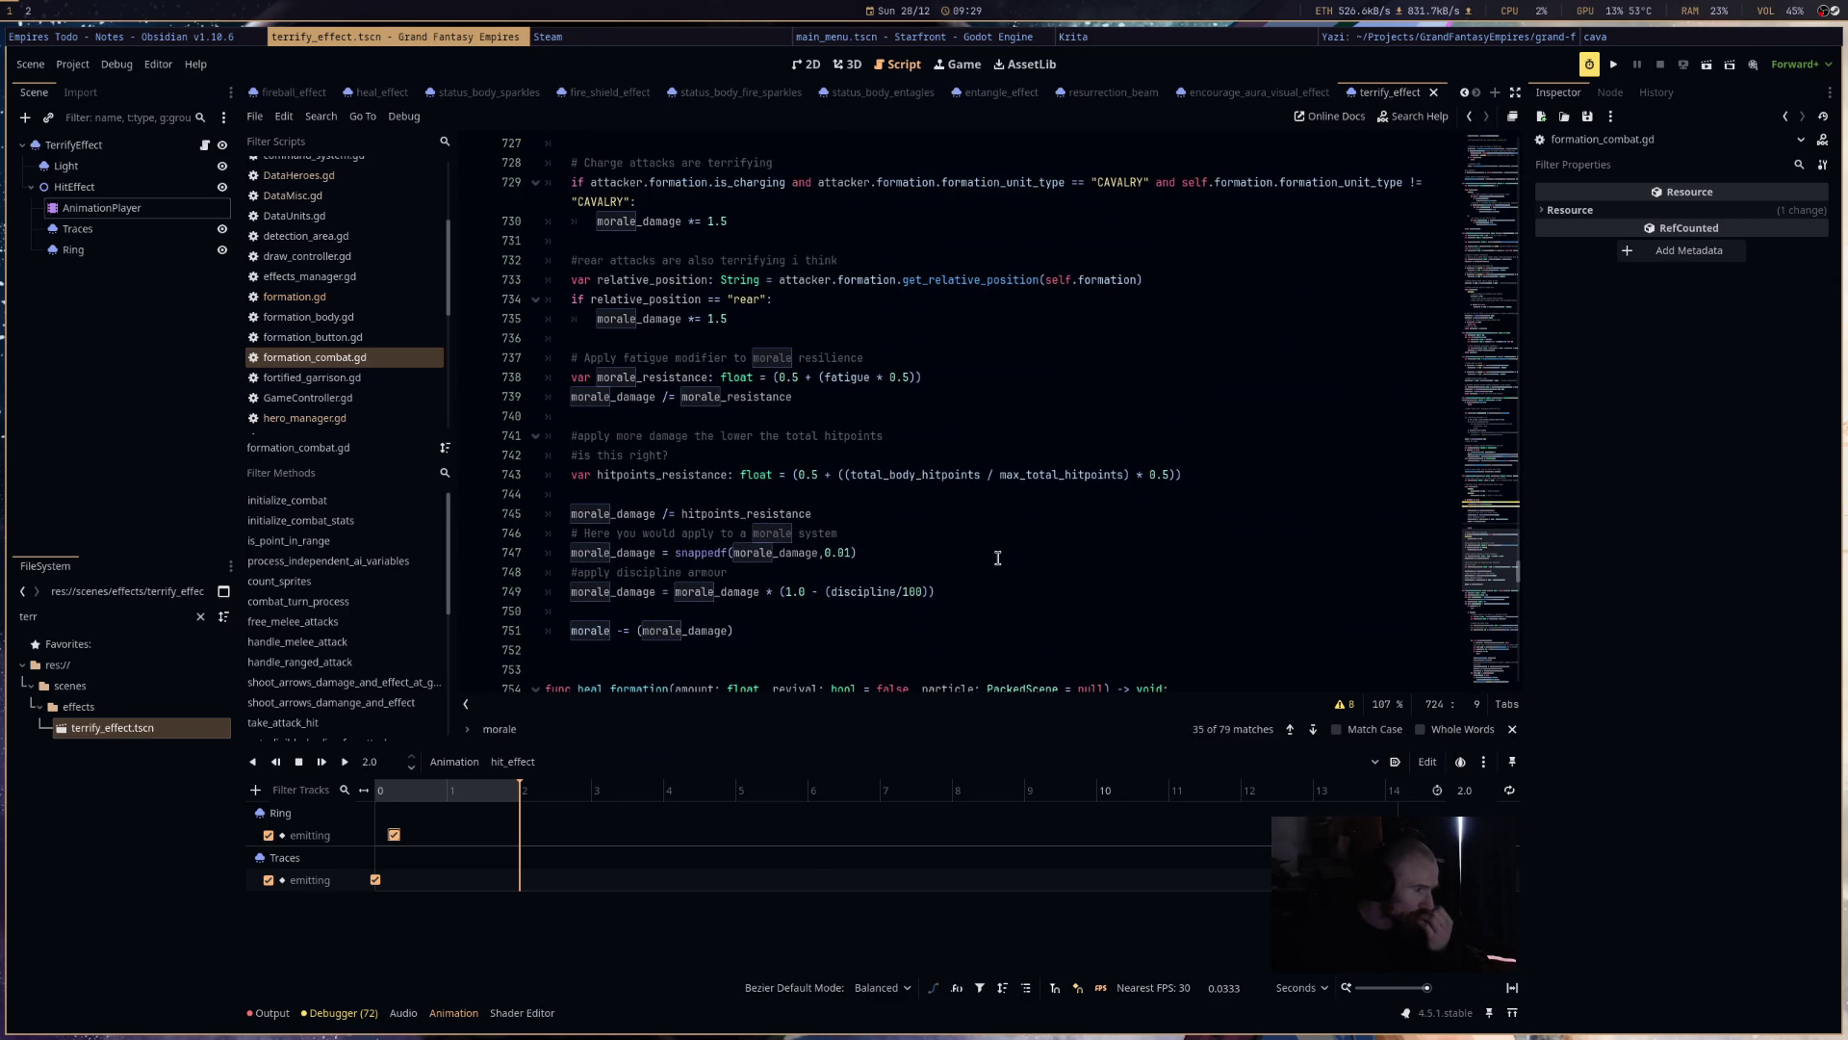
{"action": "scroll", "coordinate": [998, 558], "scroll_direction": "down", "scroll_amount": 4}
{"action": "left_click", "coordinate": [604, 421]}
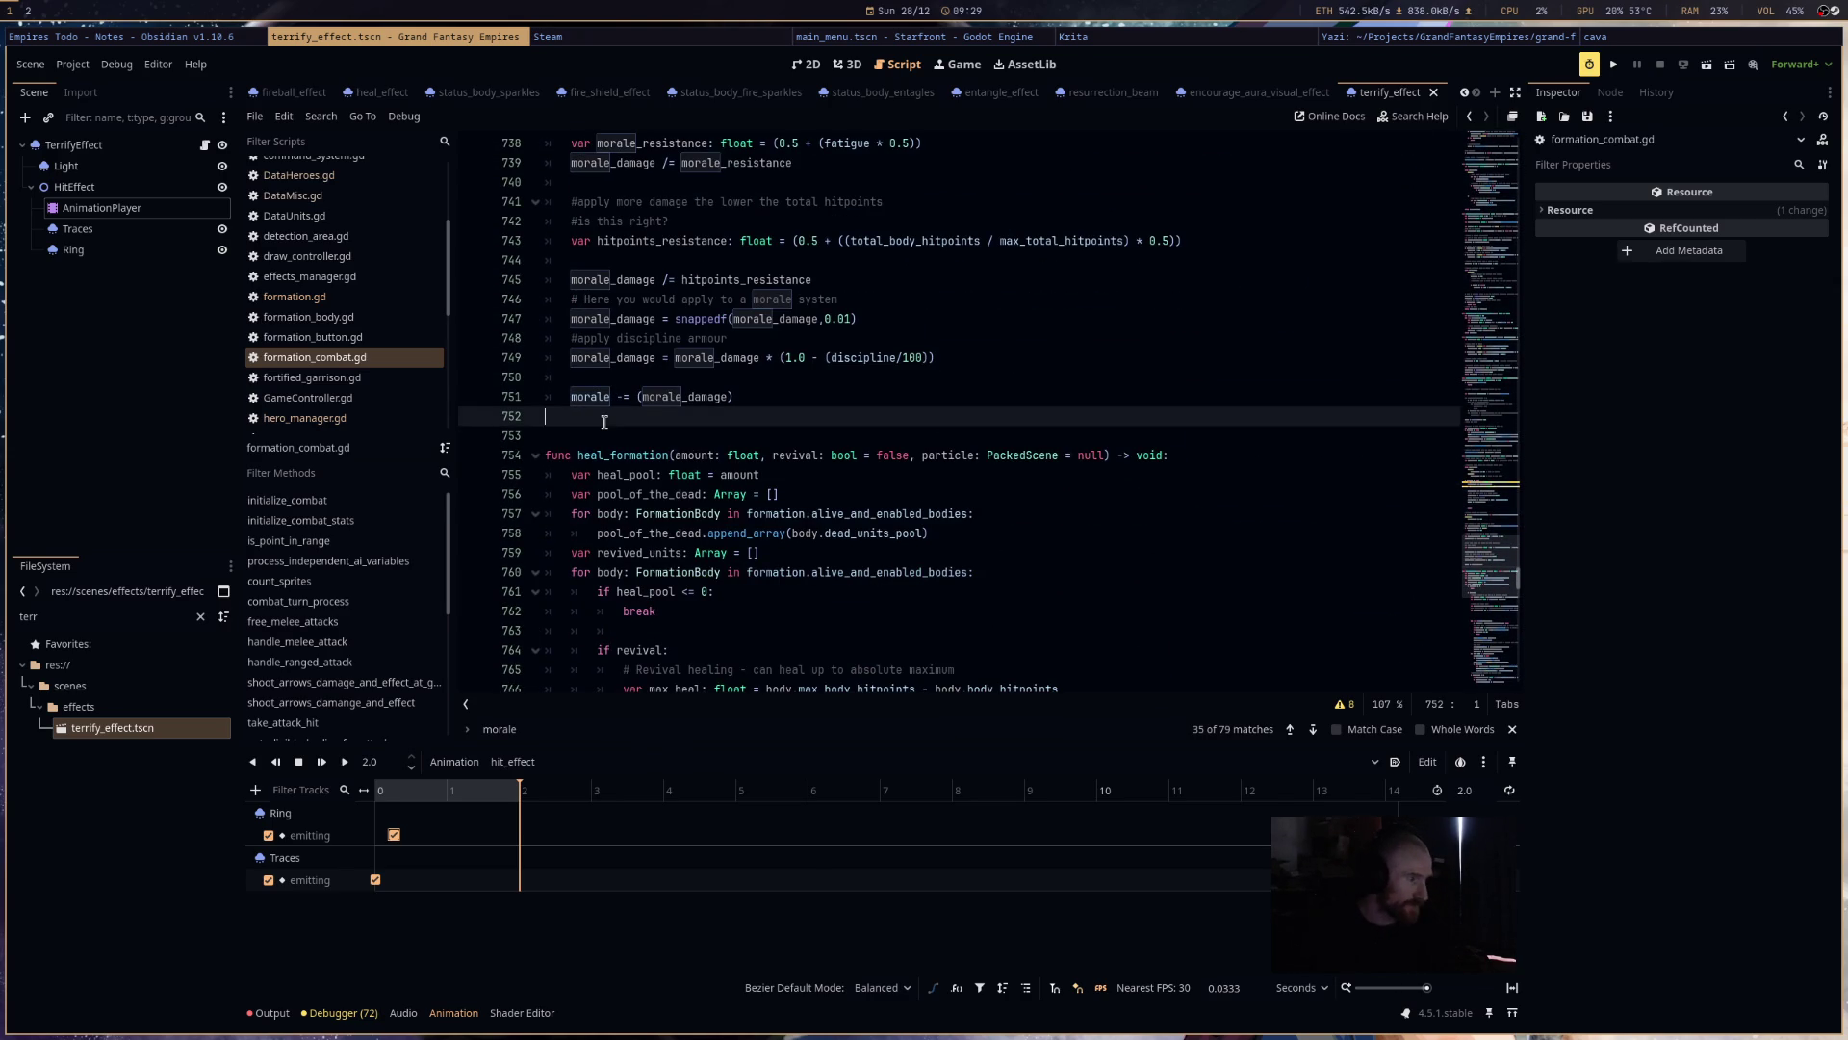
- Declare a new function calc_and_apply_morale_damage(morale_damage: float) with a void return type
{"action": "key", "text": "Return"}
{"action": "type", "text": "func"}
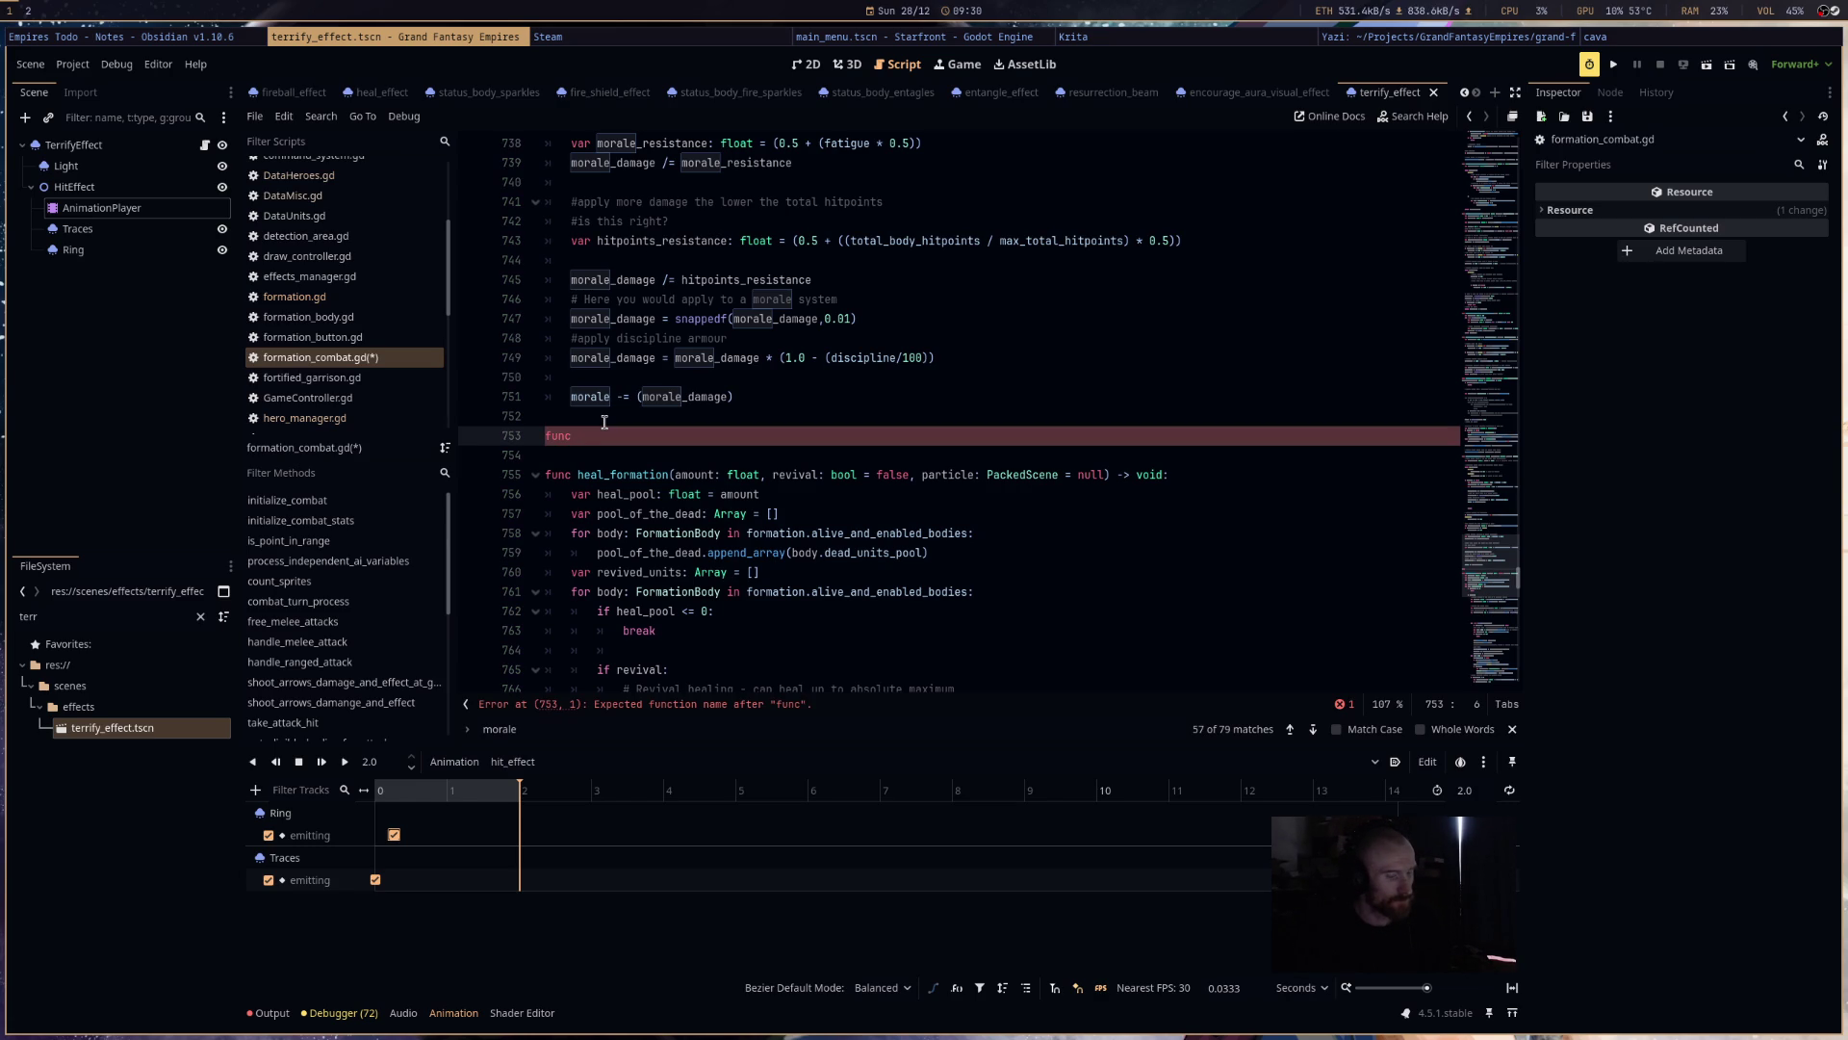
{"action": "type", "text": "lc_mo"}
{"action": "type", "text": "rale_damage"}
{"action": "key", "text": "BackSpace"}
{"action": "key", "text": "BackSpace"}
{"action": "key", "text": "BackSpace"}
{"action": "type", "text": "ply_morale"}
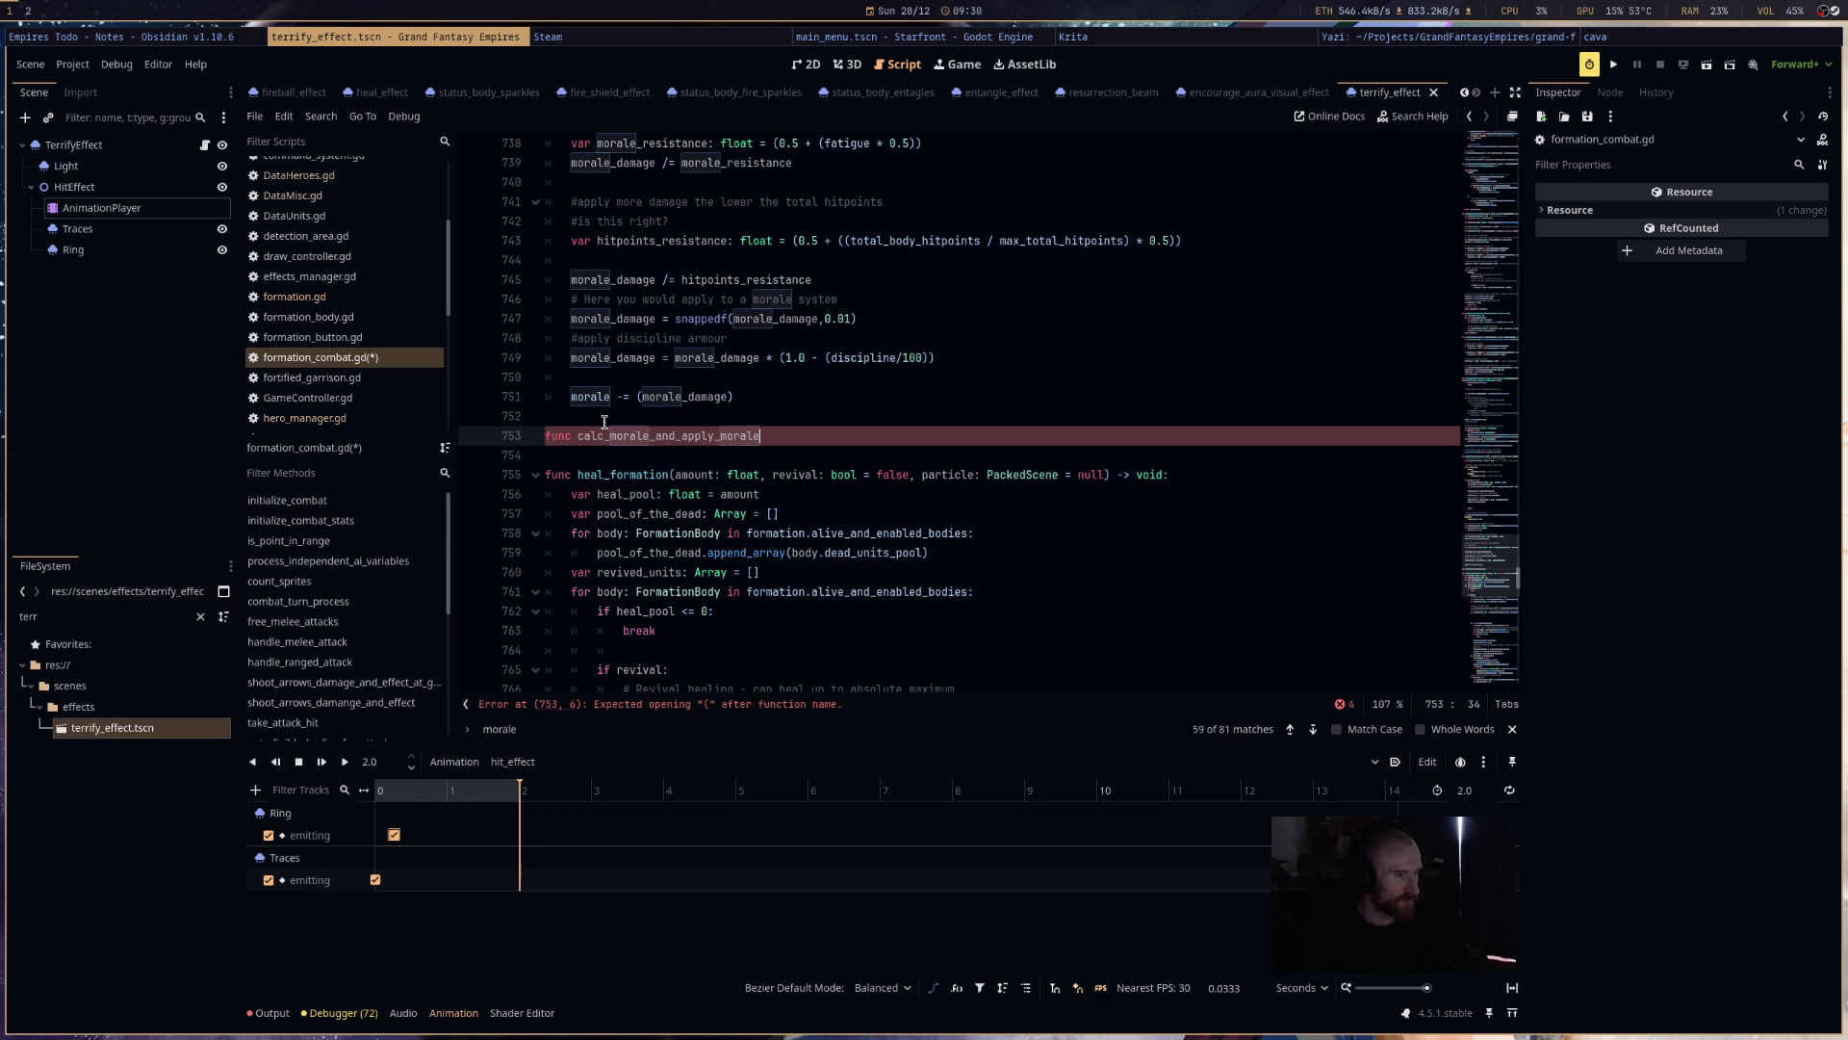
{"action": "key", "text": "BackSpace"}
{"action": "key", "text": "BackSpace"}
{"action": "key", "text": "BackSpace"}
{"action": "key", "text": "BackSpace"}
{"action": "type", "text": "and_apply_"}
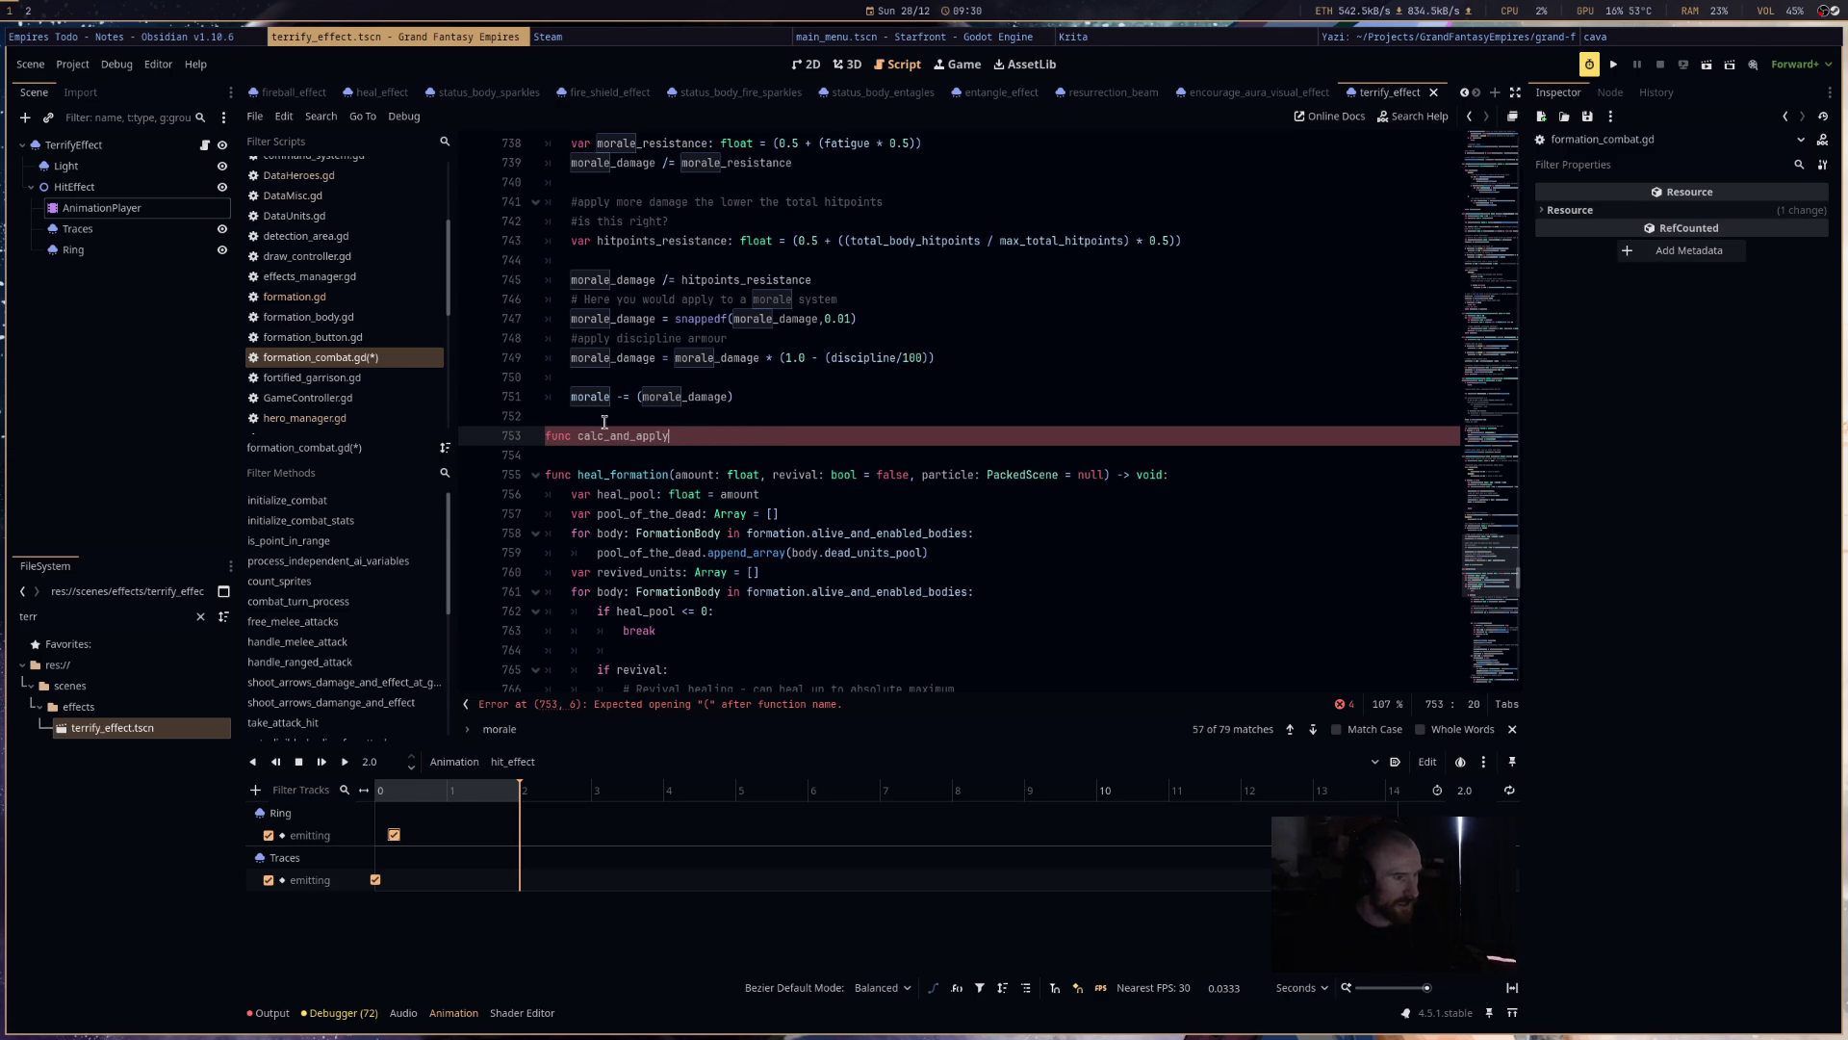
{"action": "type", "text": "morale_damage*("}
{"action": "key", "text": "BackSpace"}
{"action": "key", "text": "BackSpace"}
{"action": "type", "text": "() -"}
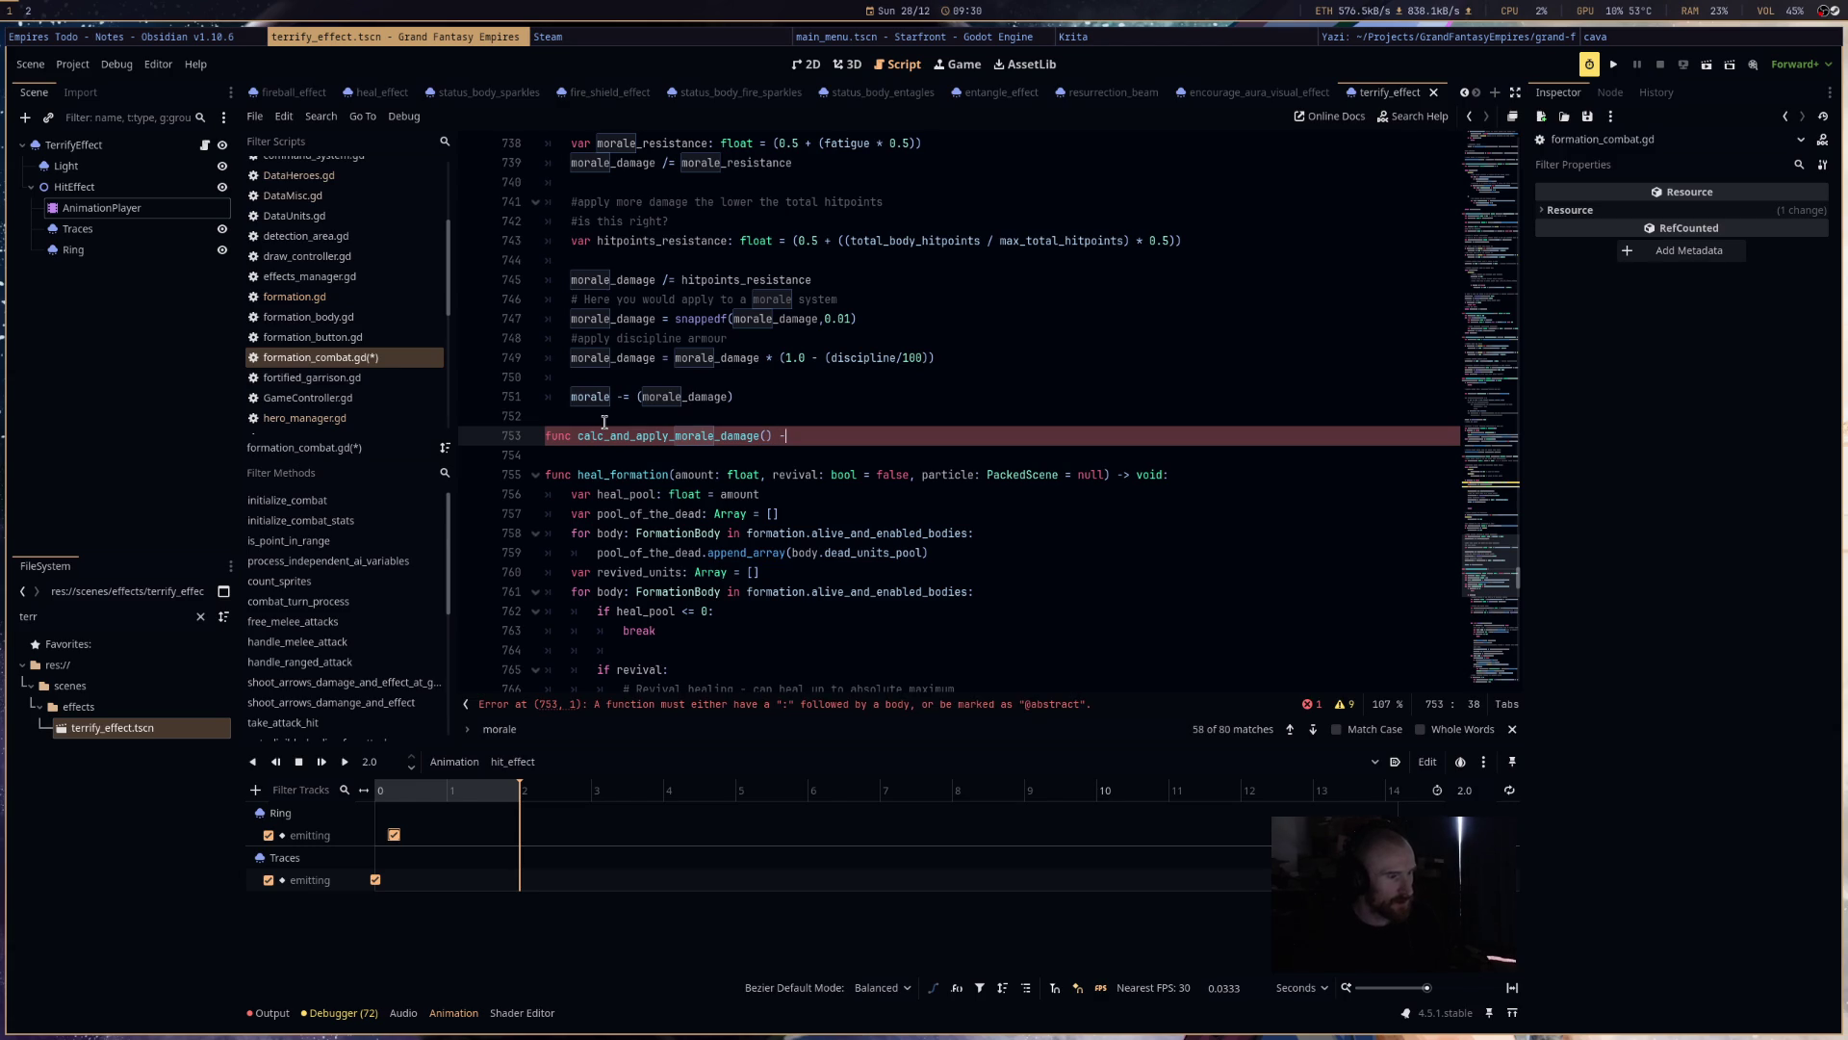
{"action": "type", "text": "> void"}
{"action": "key", "text": "Return"}
{"action": "type", "text": "morale_damage"}
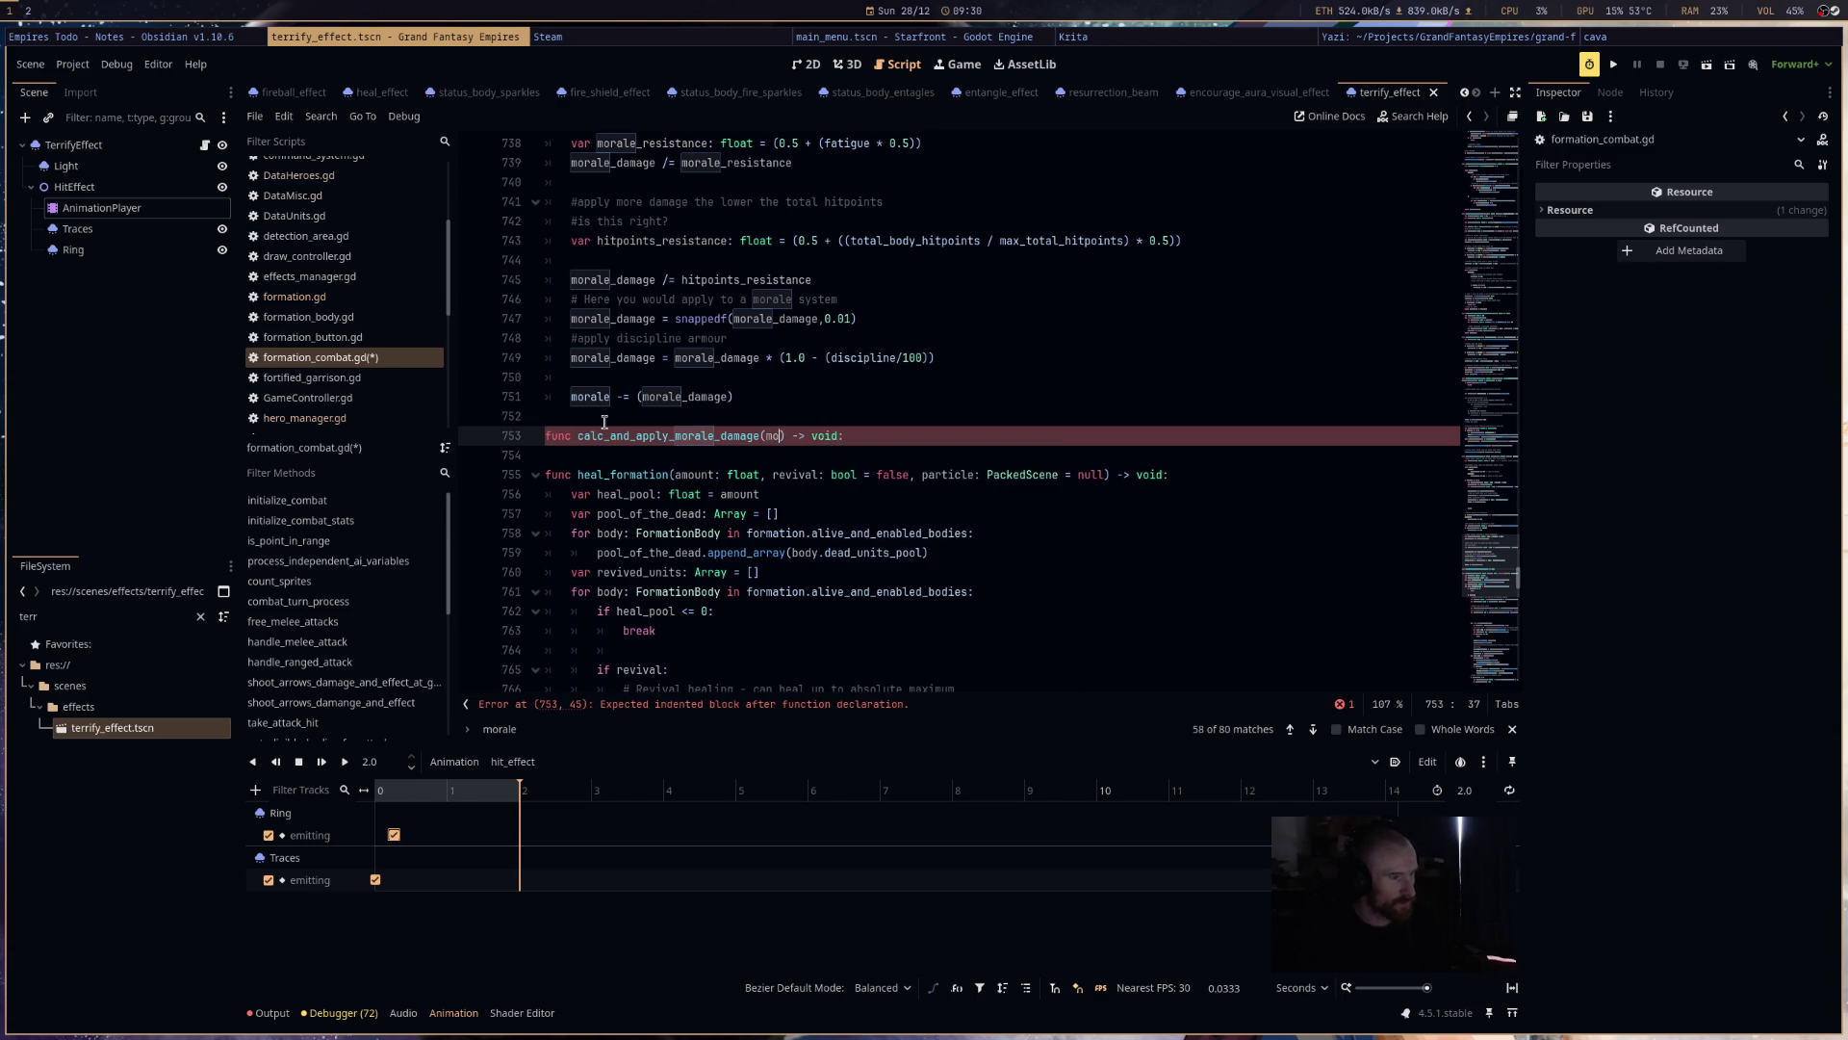
{"action": "type", "text": ": float"}
{"action": "type", "text": ")"}
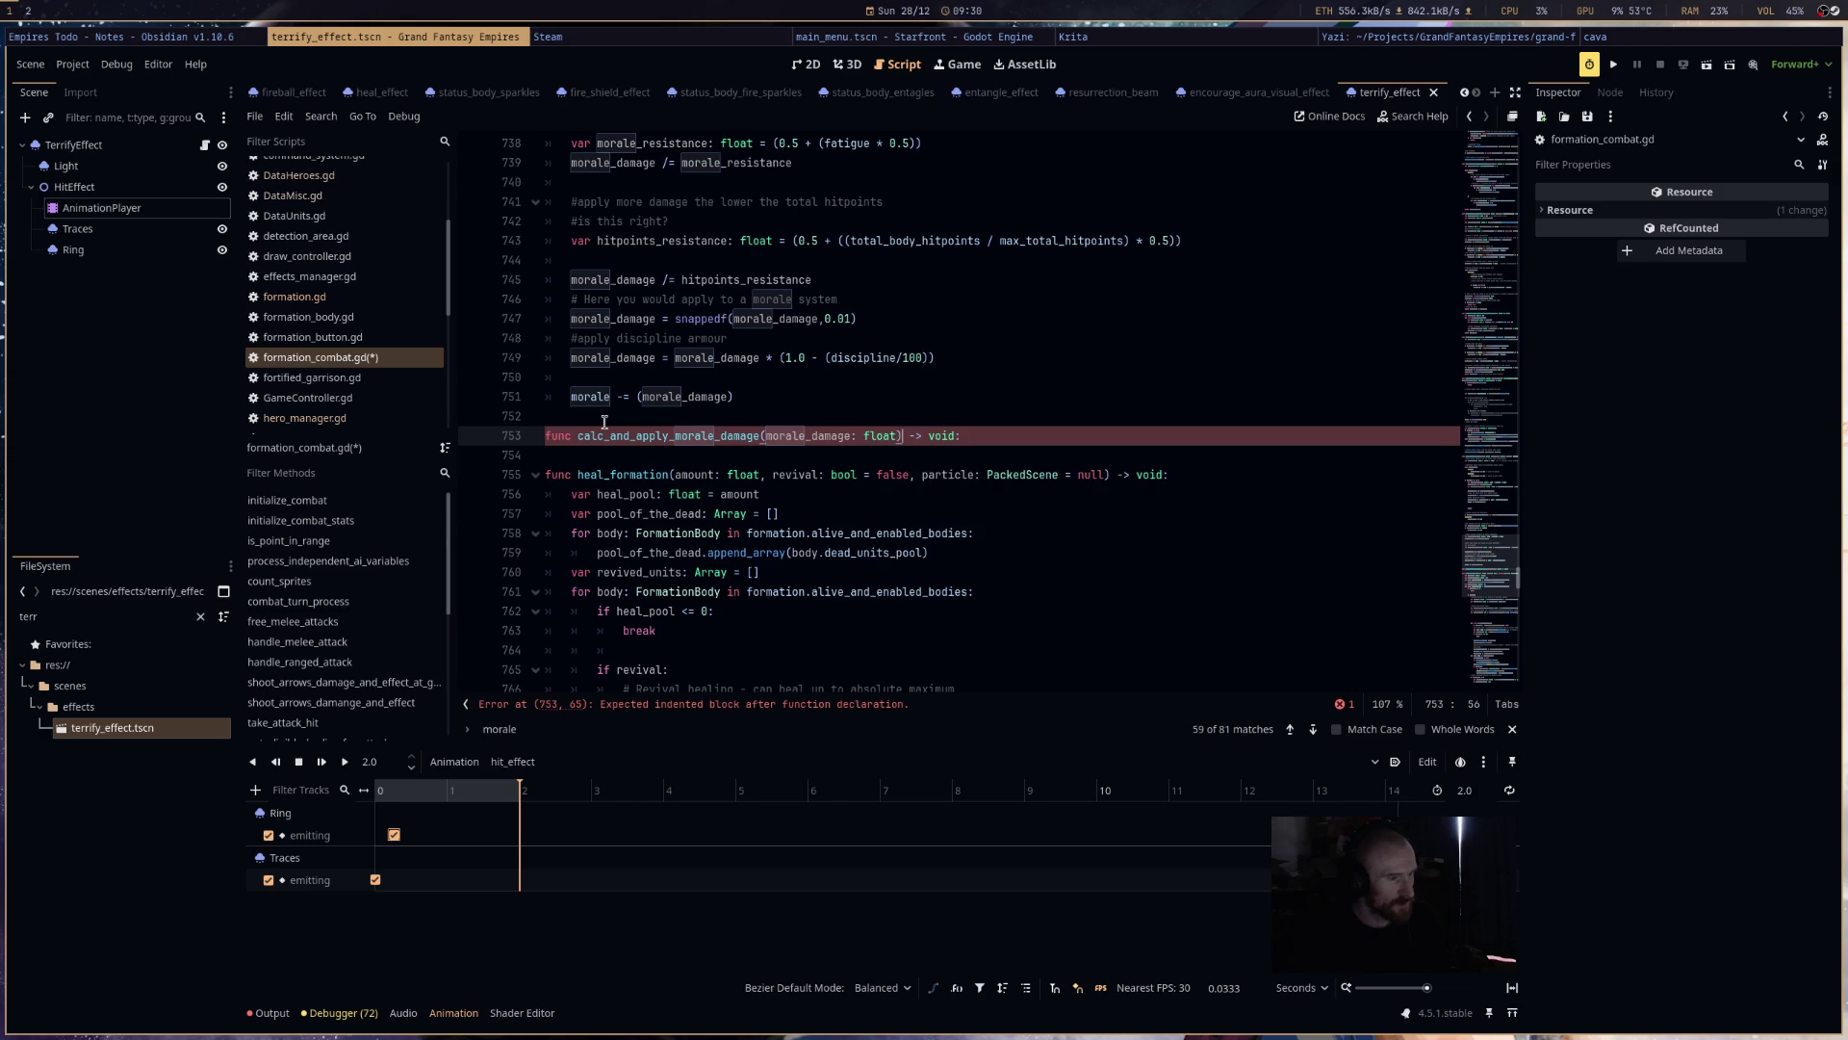
{"action": "key", "text": "Return"}
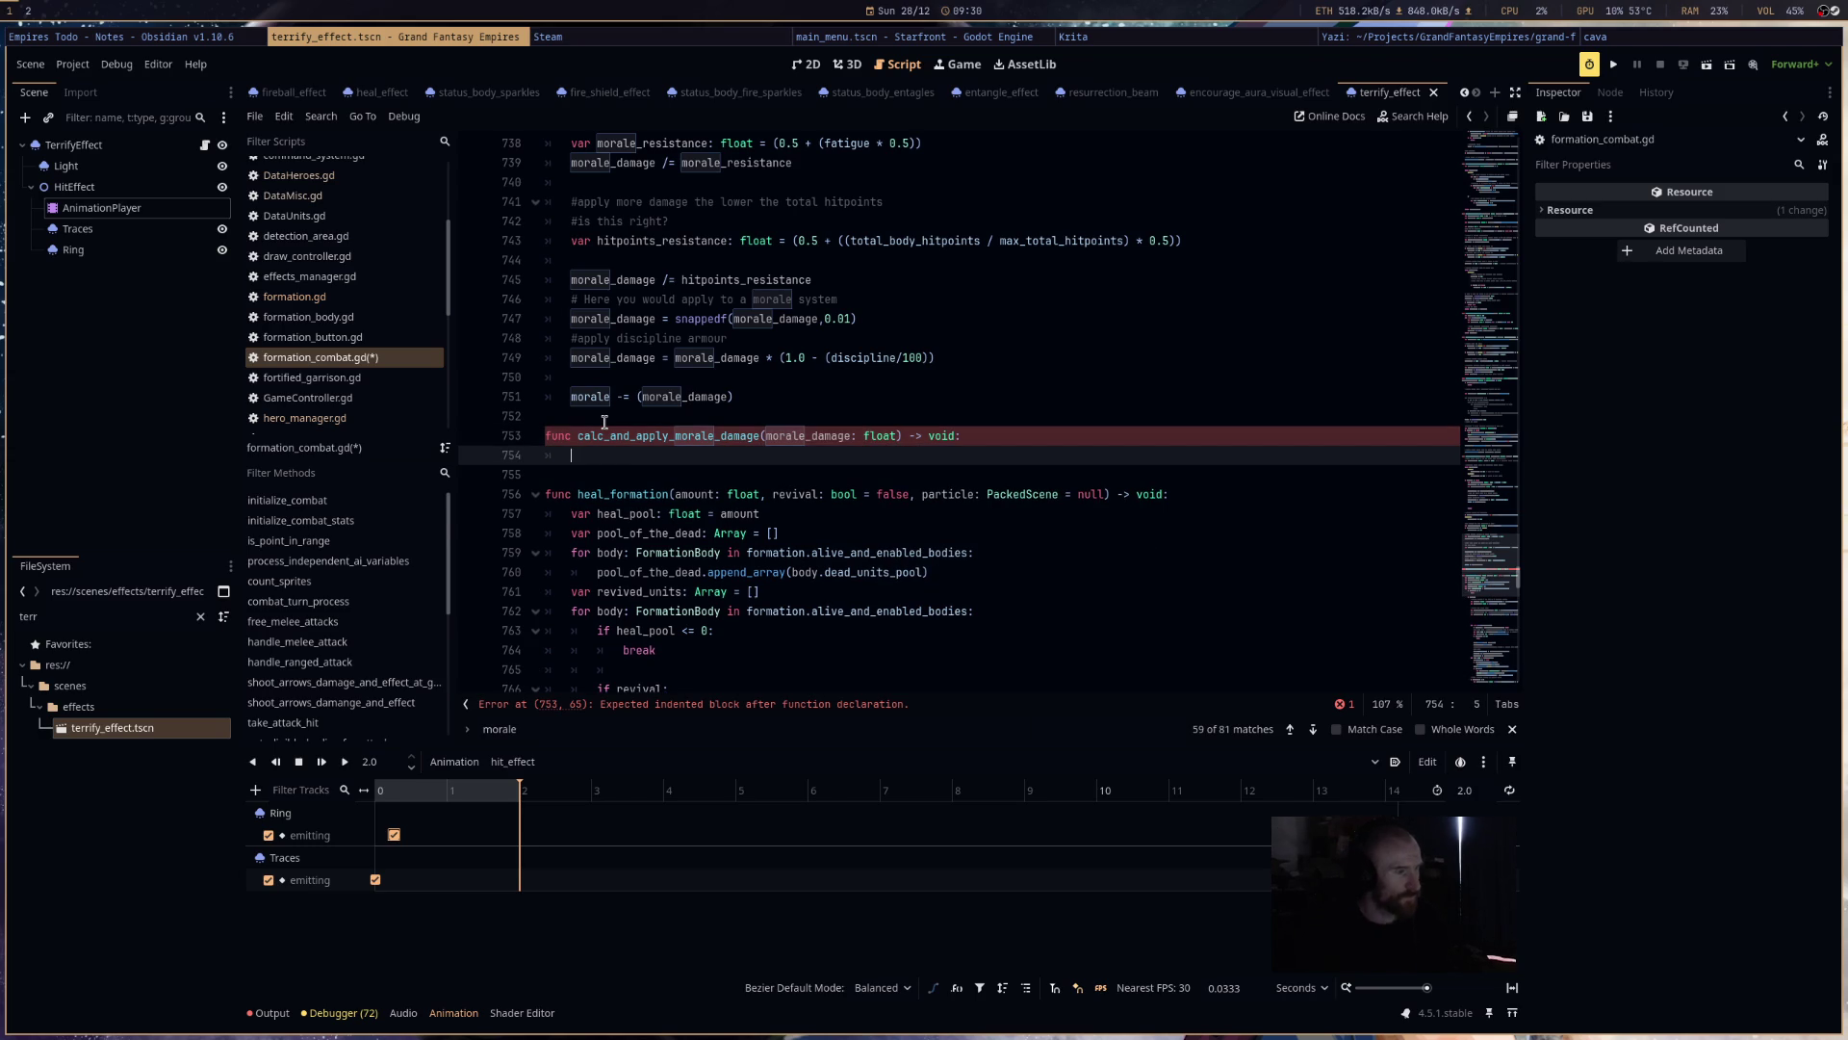
- Move the morale resistance and discipline calculation lines into the new function's body
{"action": "scroll", "coordinate": [851, 358], "scroll_direction": "up", "scroll_amount": 6}
{"action": "scroll", "coordinate": [851, 358], "scroll_direction": "up", "scroll_amount": 5}
{"action": "left_click_drag", "start_coordinate": [838, 510], "coordinate": [461, 296]}
{"action": "key", "text": "ctrl+x"}
{"action": "scroll", "coordinate": [461, 297], "scroll_direction": "down", "scroll_amount": 7}
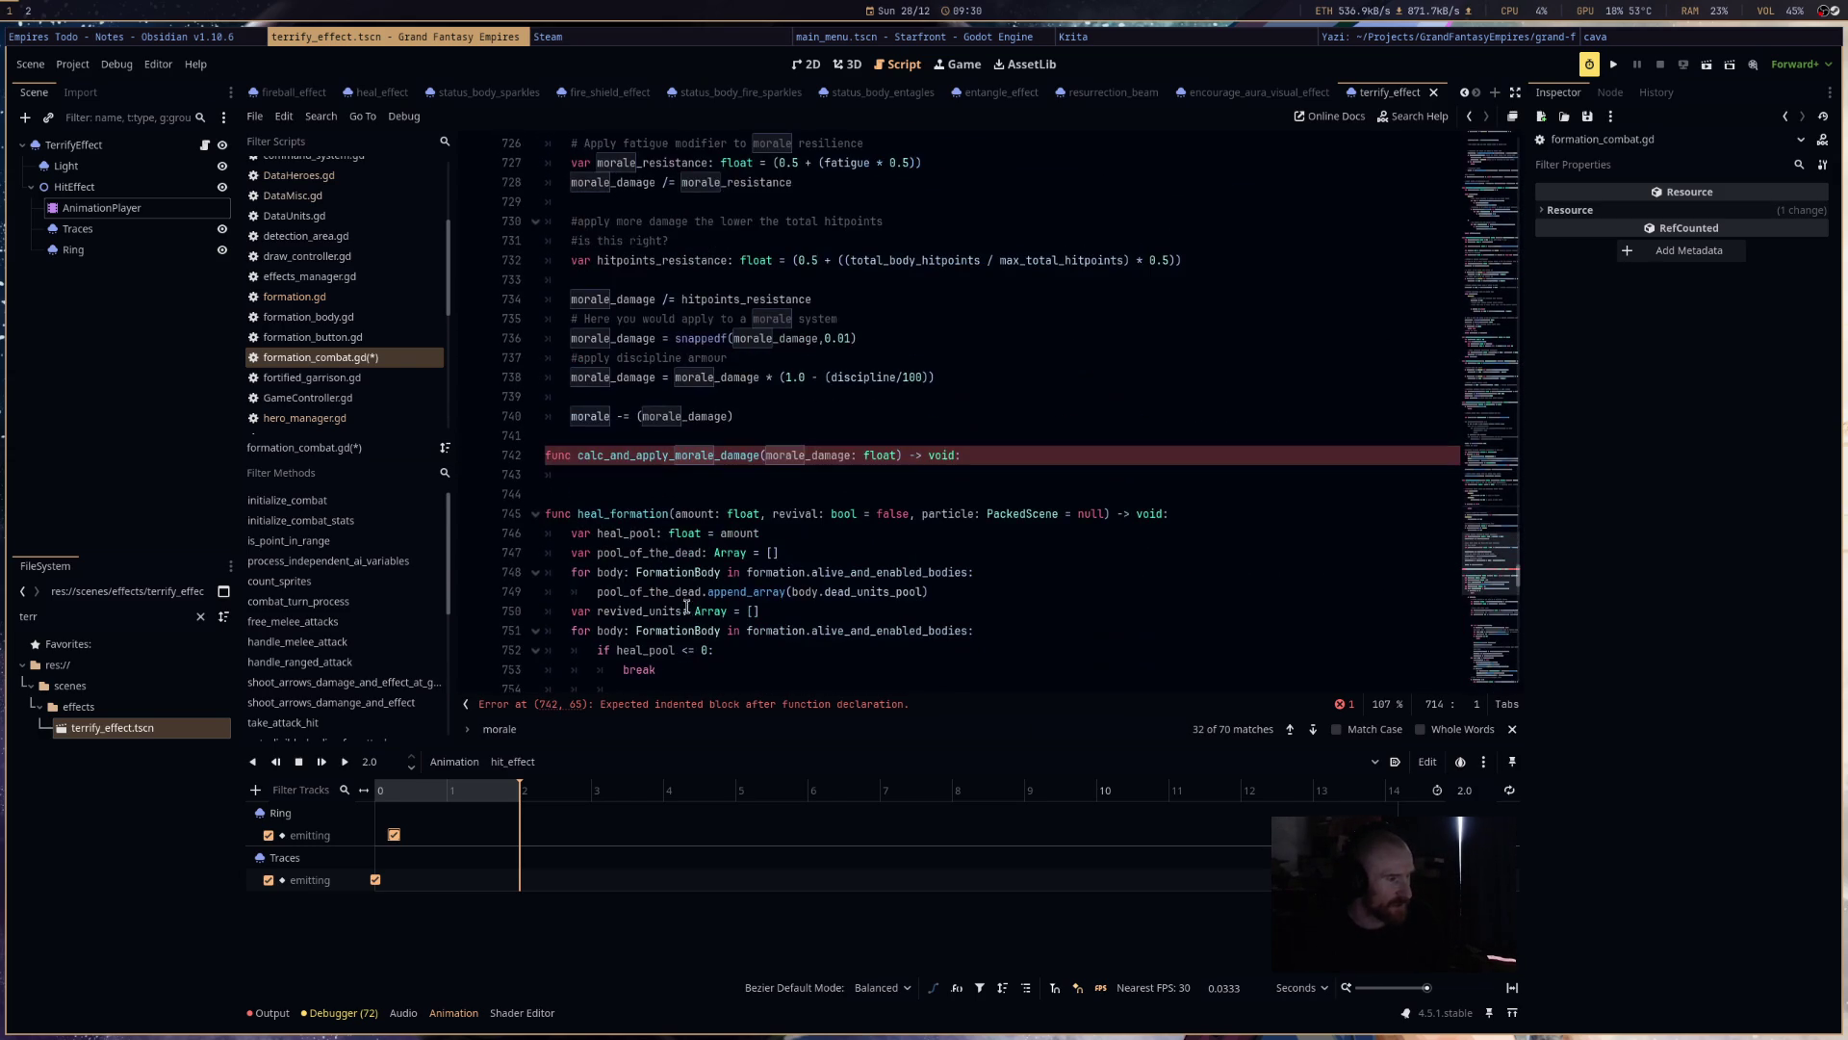
{"action": "left_click", "coordinate": [500, 478]}
{"action": "key", "text": "ctrl+v"}
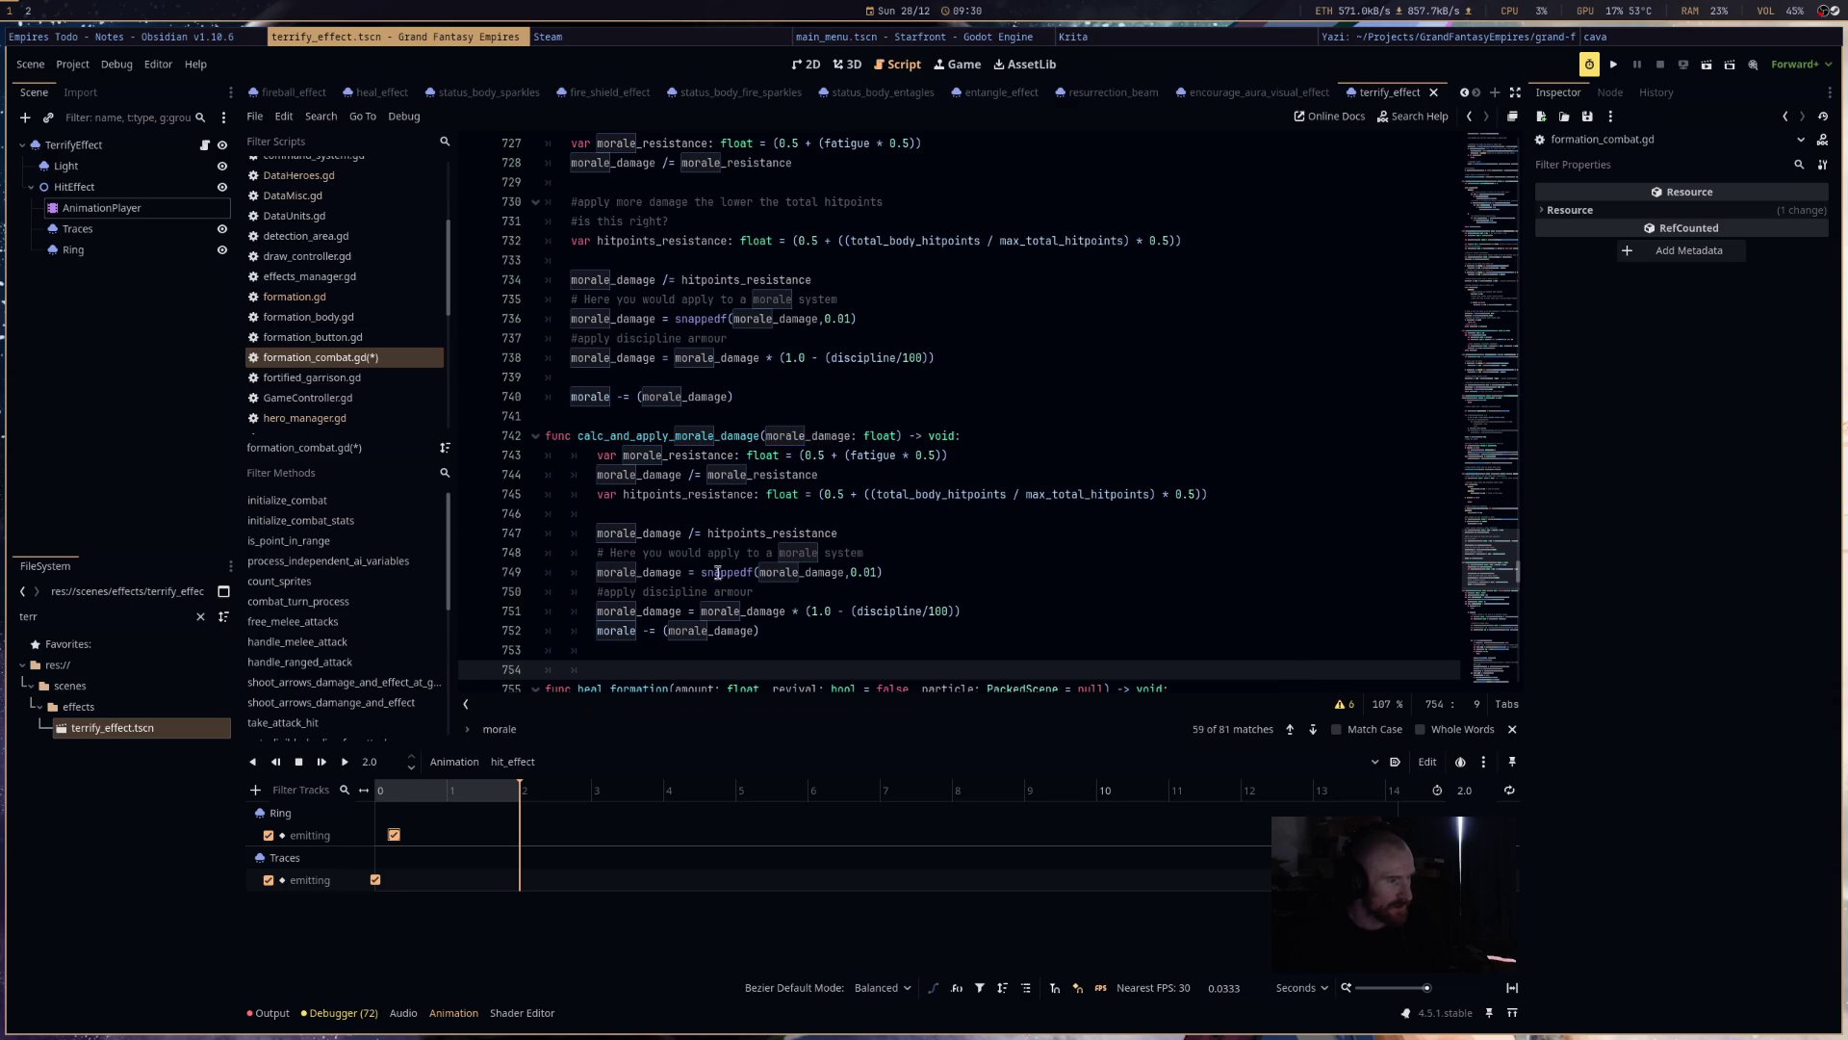
{"action": "left_click_drag", "start_coordinate": [781, 628], "coordinate": [513, 470]}
{"action": "key", "text": "ctrl+z"}
{"action": "key", "text": "ctrl+z"}
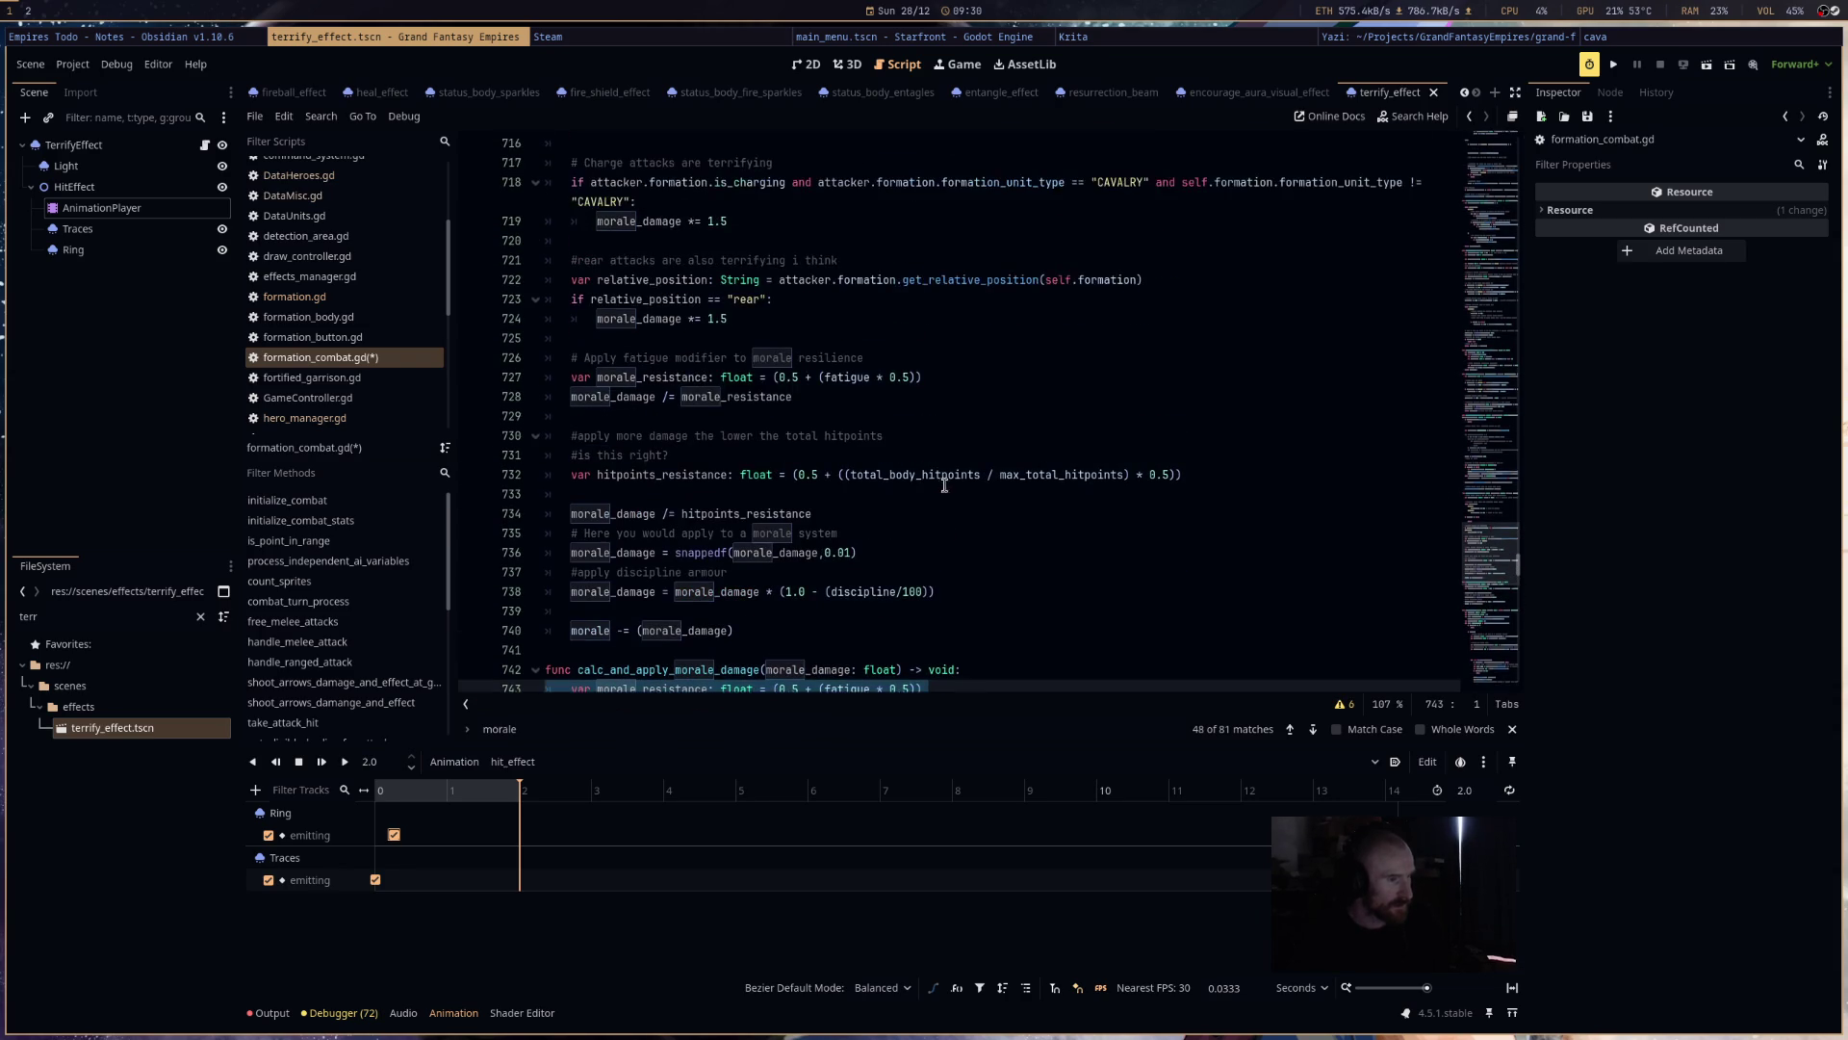
{"action": "left_click_drag", "start_coordinate": [752, 635], "coordinate": [556, 332]}
{"action": "left_click", "coordinate": [732, 614]}
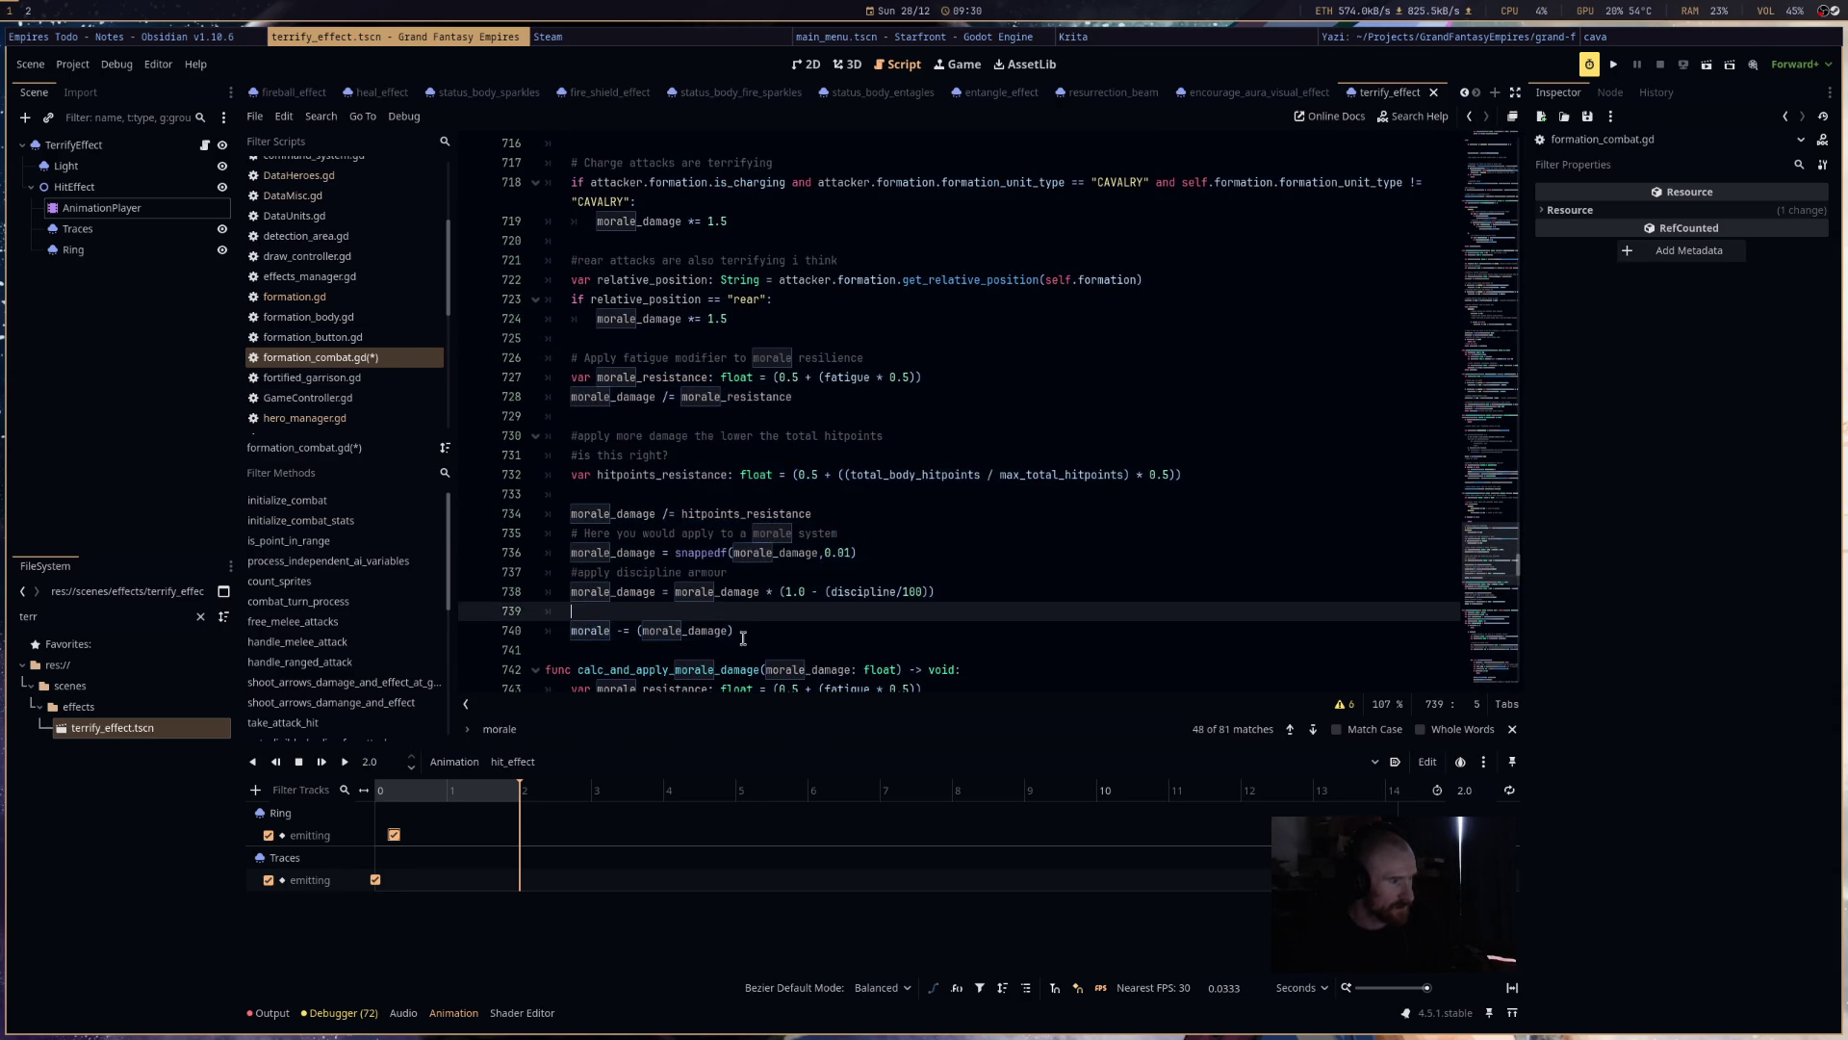
{"action": "left_click_drag", "start_coordinate": [744, 631], "coordinate": [571, 376]}
{"action": "key", "text": "ctrl+shift+z"}
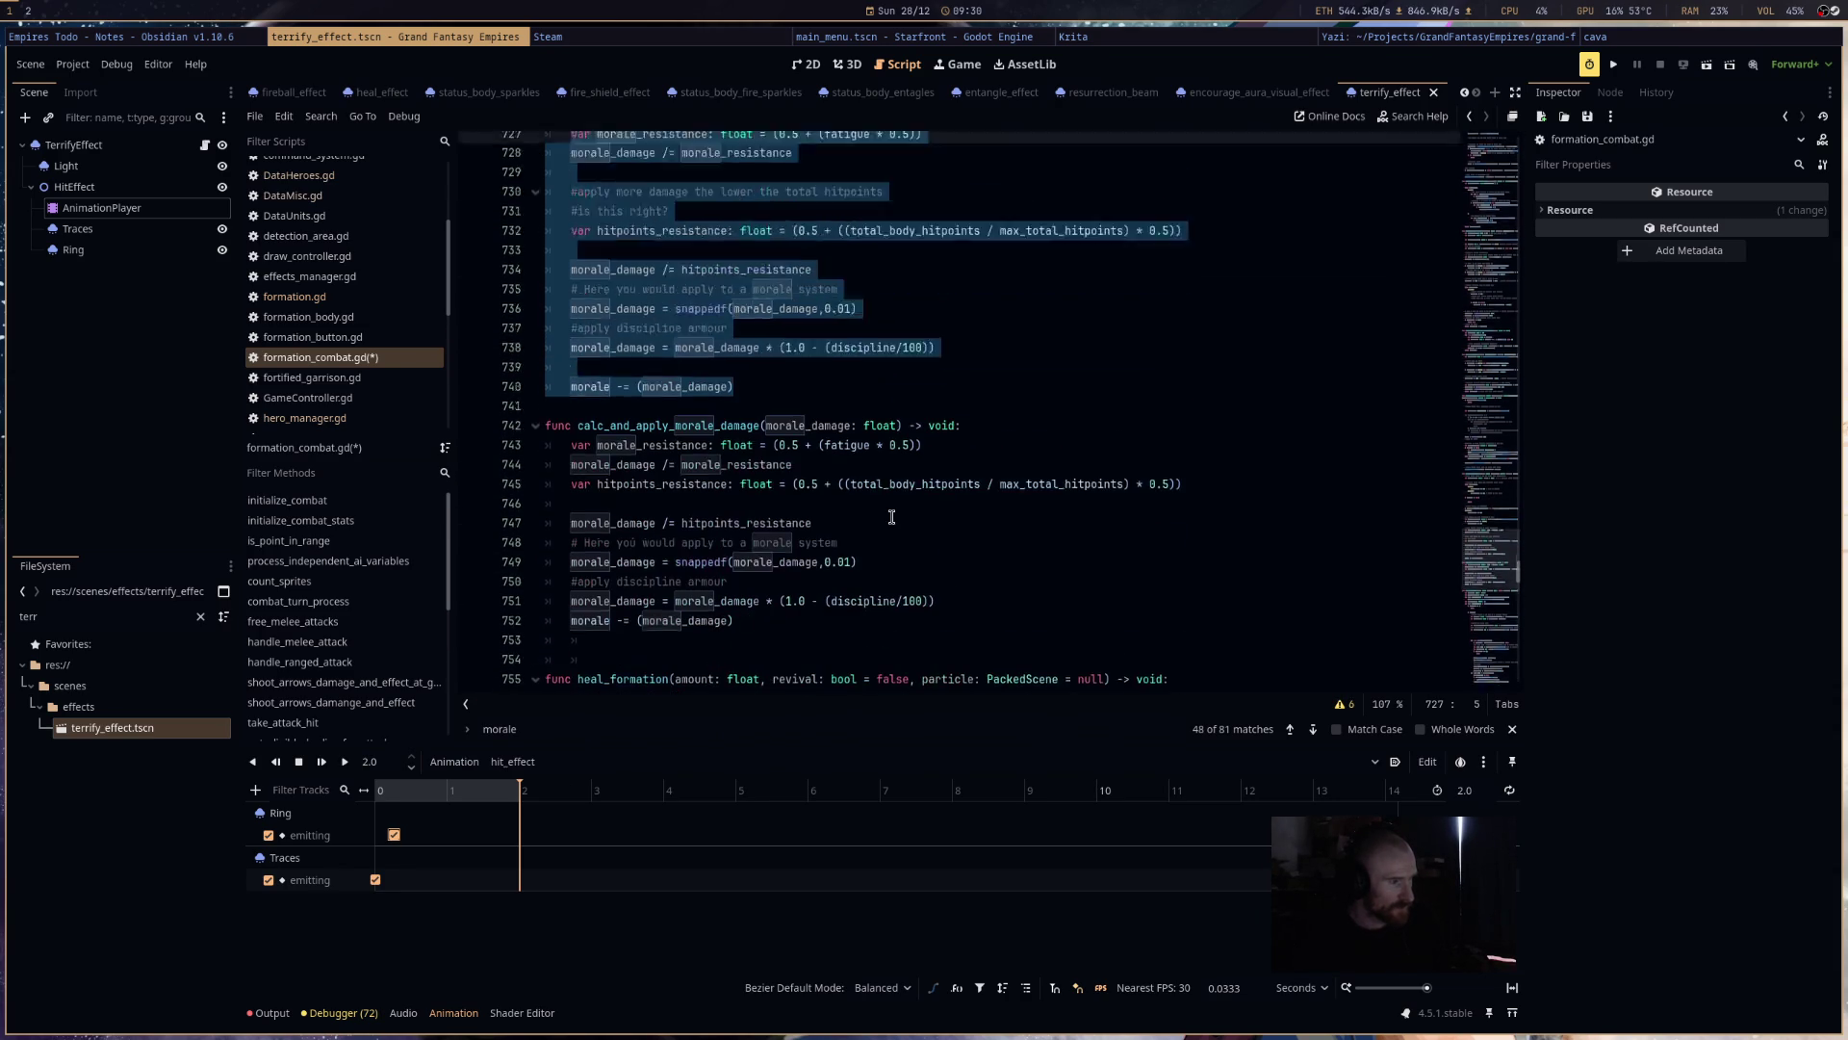
- Replace the original calculation block with a call to calc_and_apply_morale_damage(morale_damage)
{"action": "type", "text": "ca"}
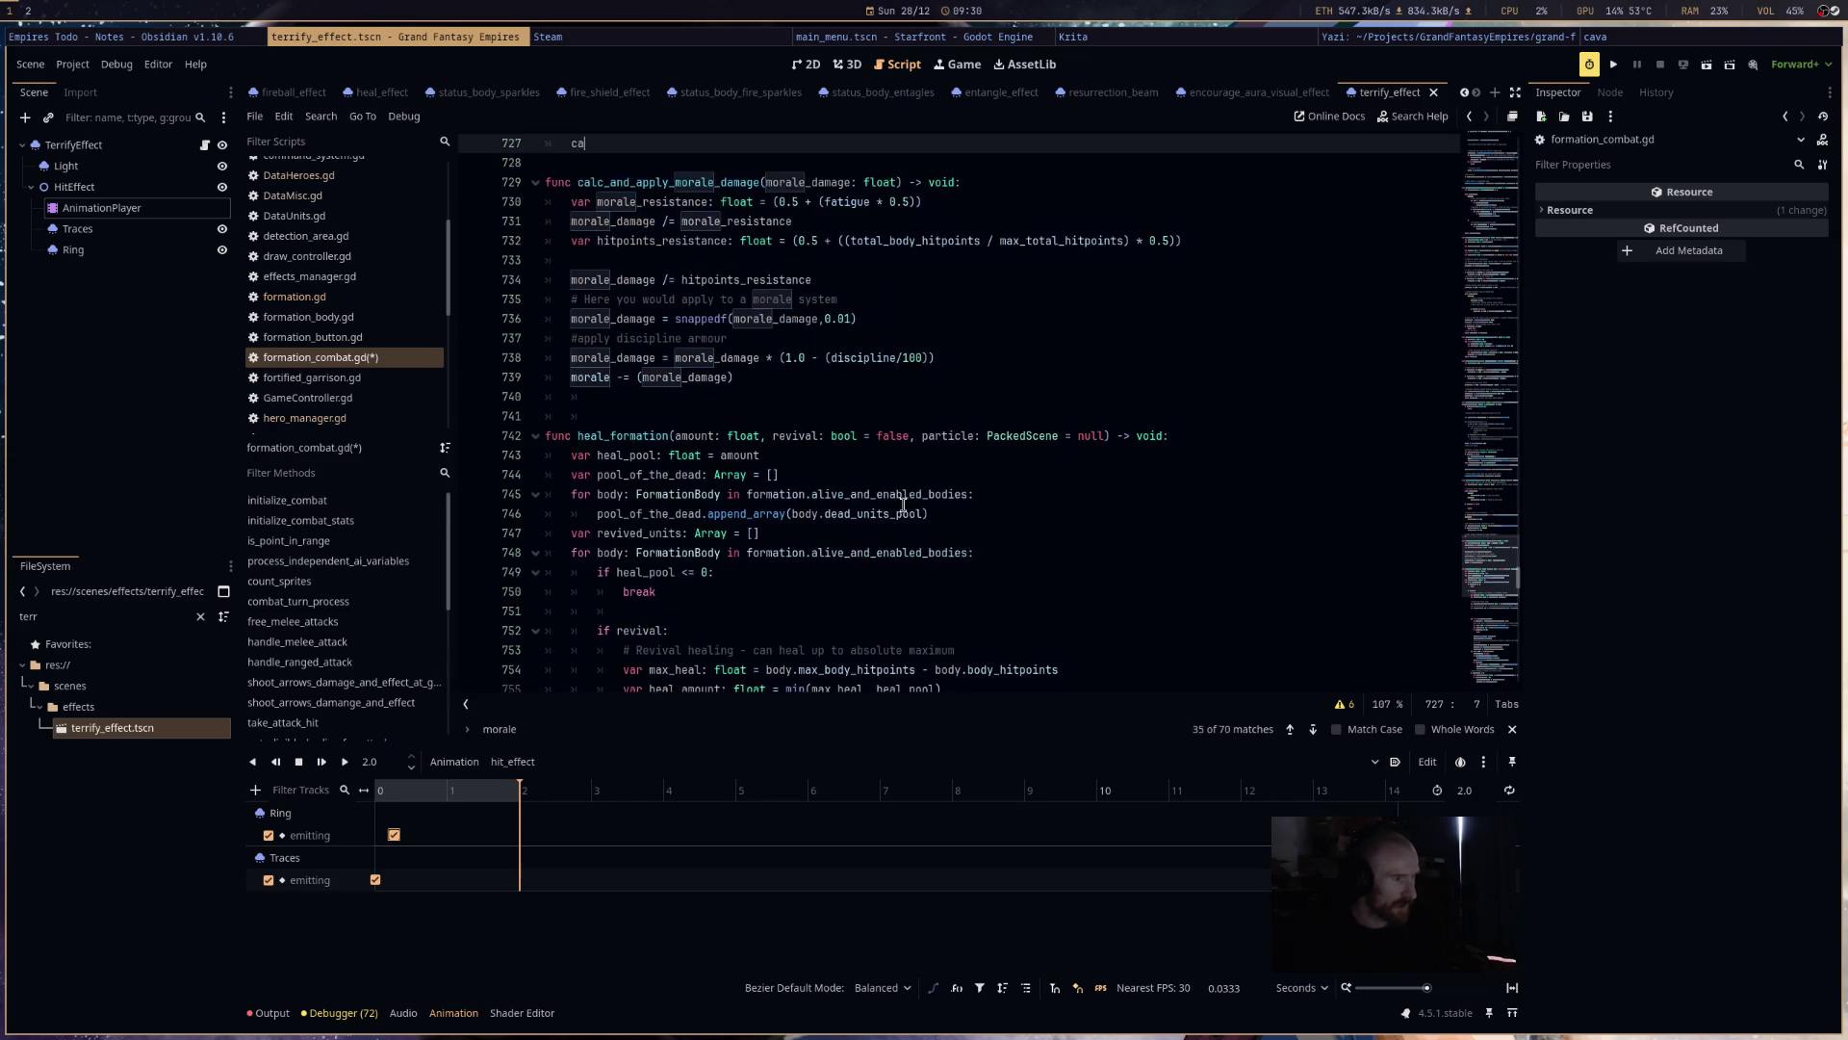
{"action": "type", "text": "lc"}
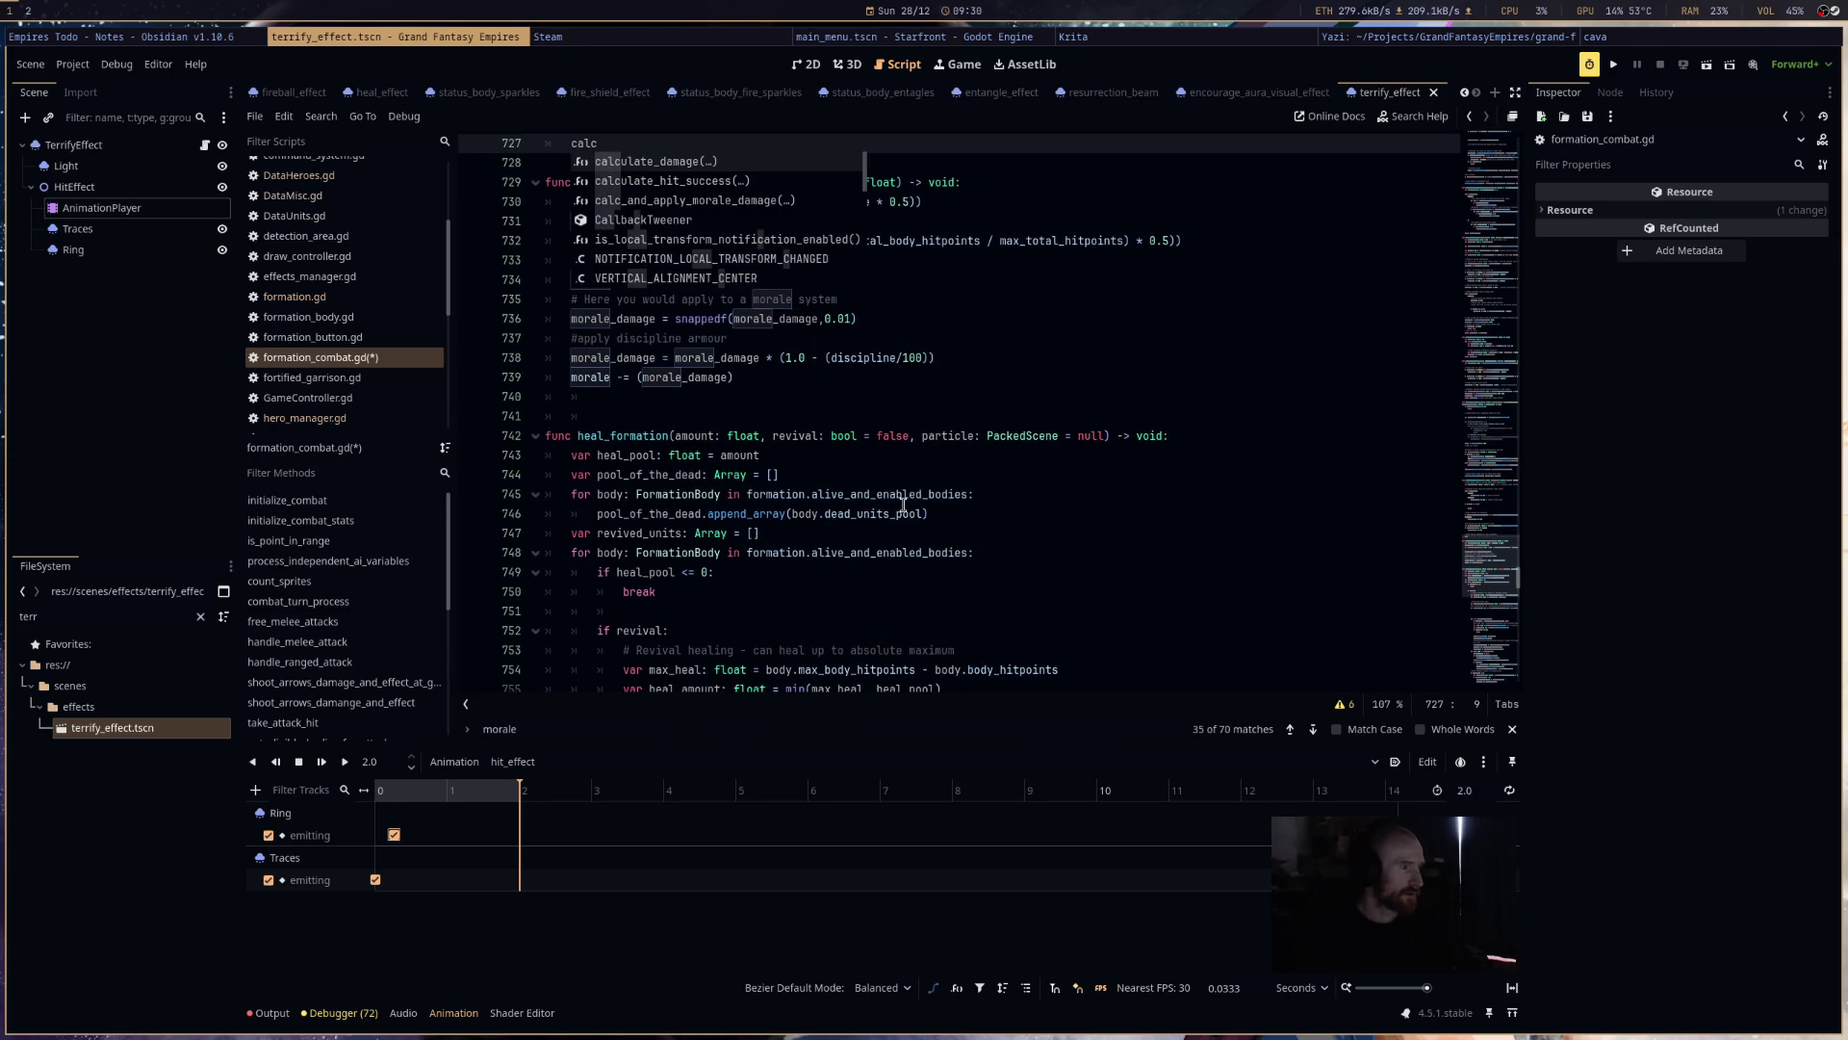
{"action": "key", "text": "Down"}
{"action": "key", "text": "Down"}
{"action": "key", "text": "Return"}
{"action": "type", "text": "m"}
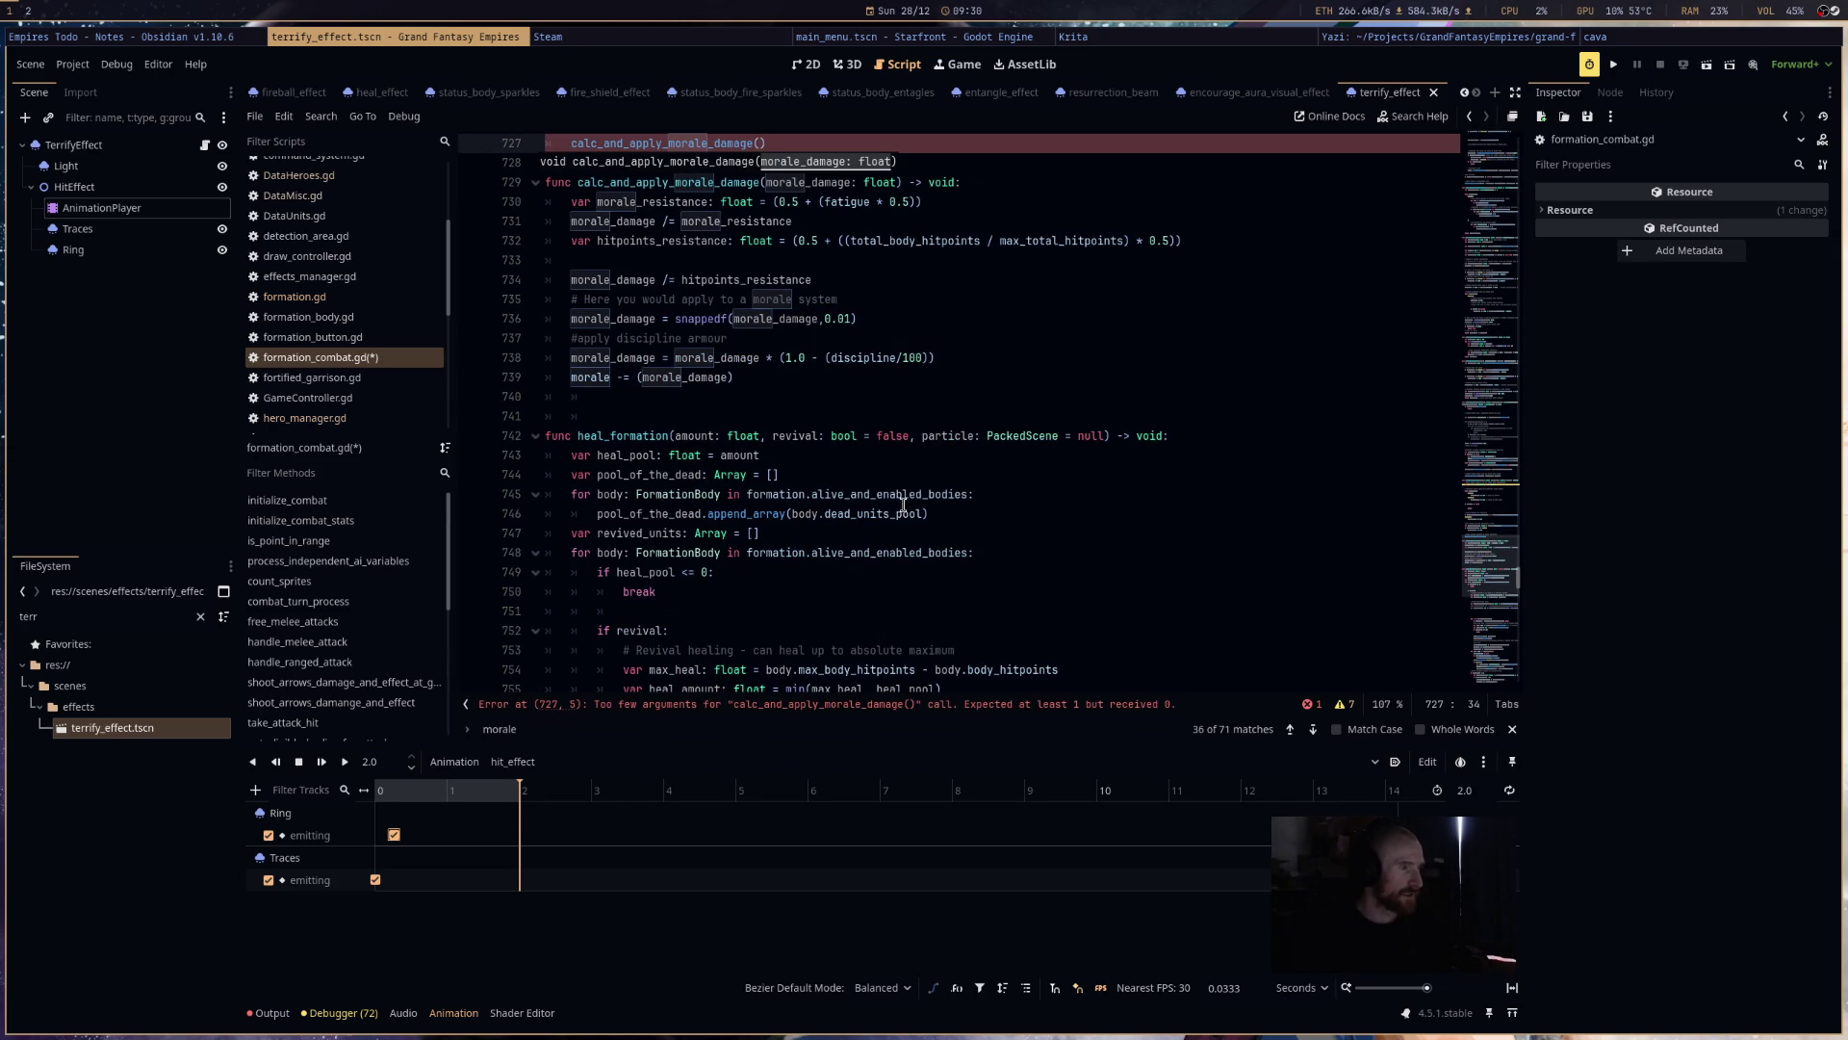
{"action": "type", "text": "orale_damage"}
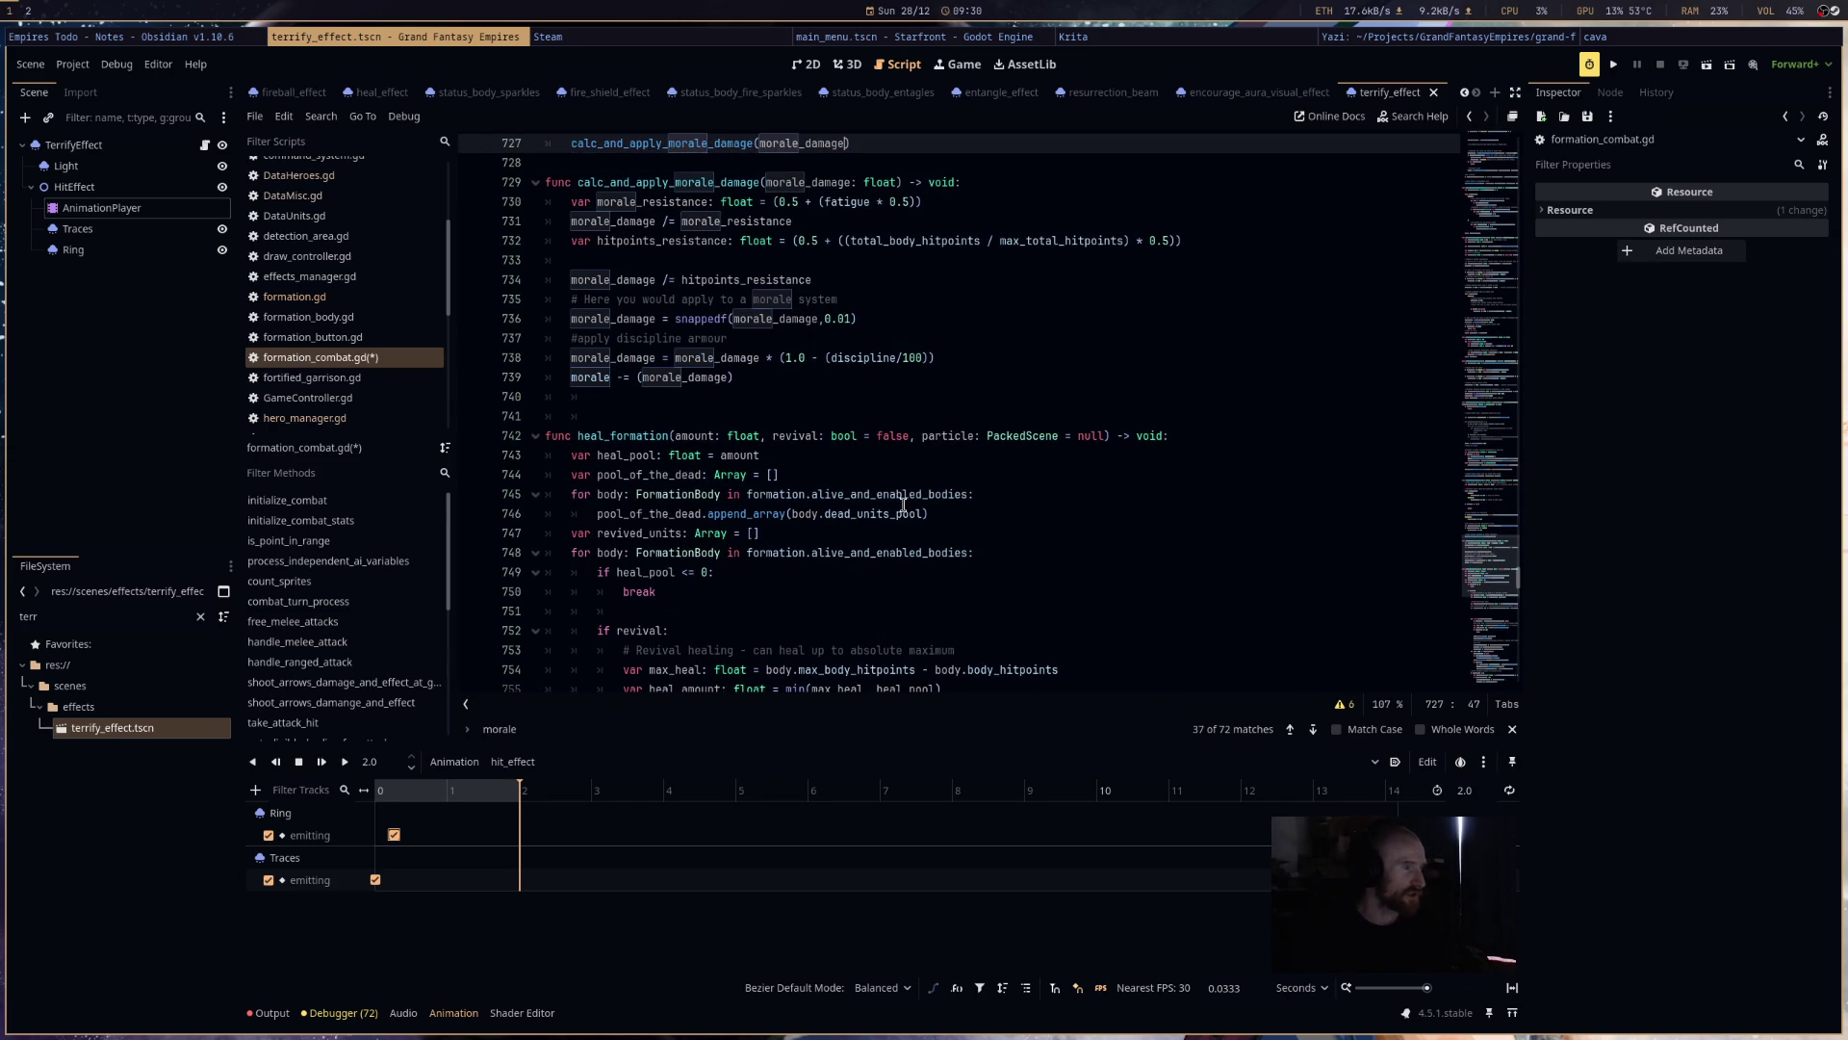
{"action": "scroll", "coordinate": [833, 563], "scroll_direction": "up", "scroll_amount": 5}
{"action": "left_click_drag", "start_coordinate": [851, 436], "coordinate": [572, 436]}
{"action": "key", "text": "ctrl+c"}
{"action": "scroll", "coordinate": [739, 405], "scroll_direction": "up", "scroll_amount": 5}
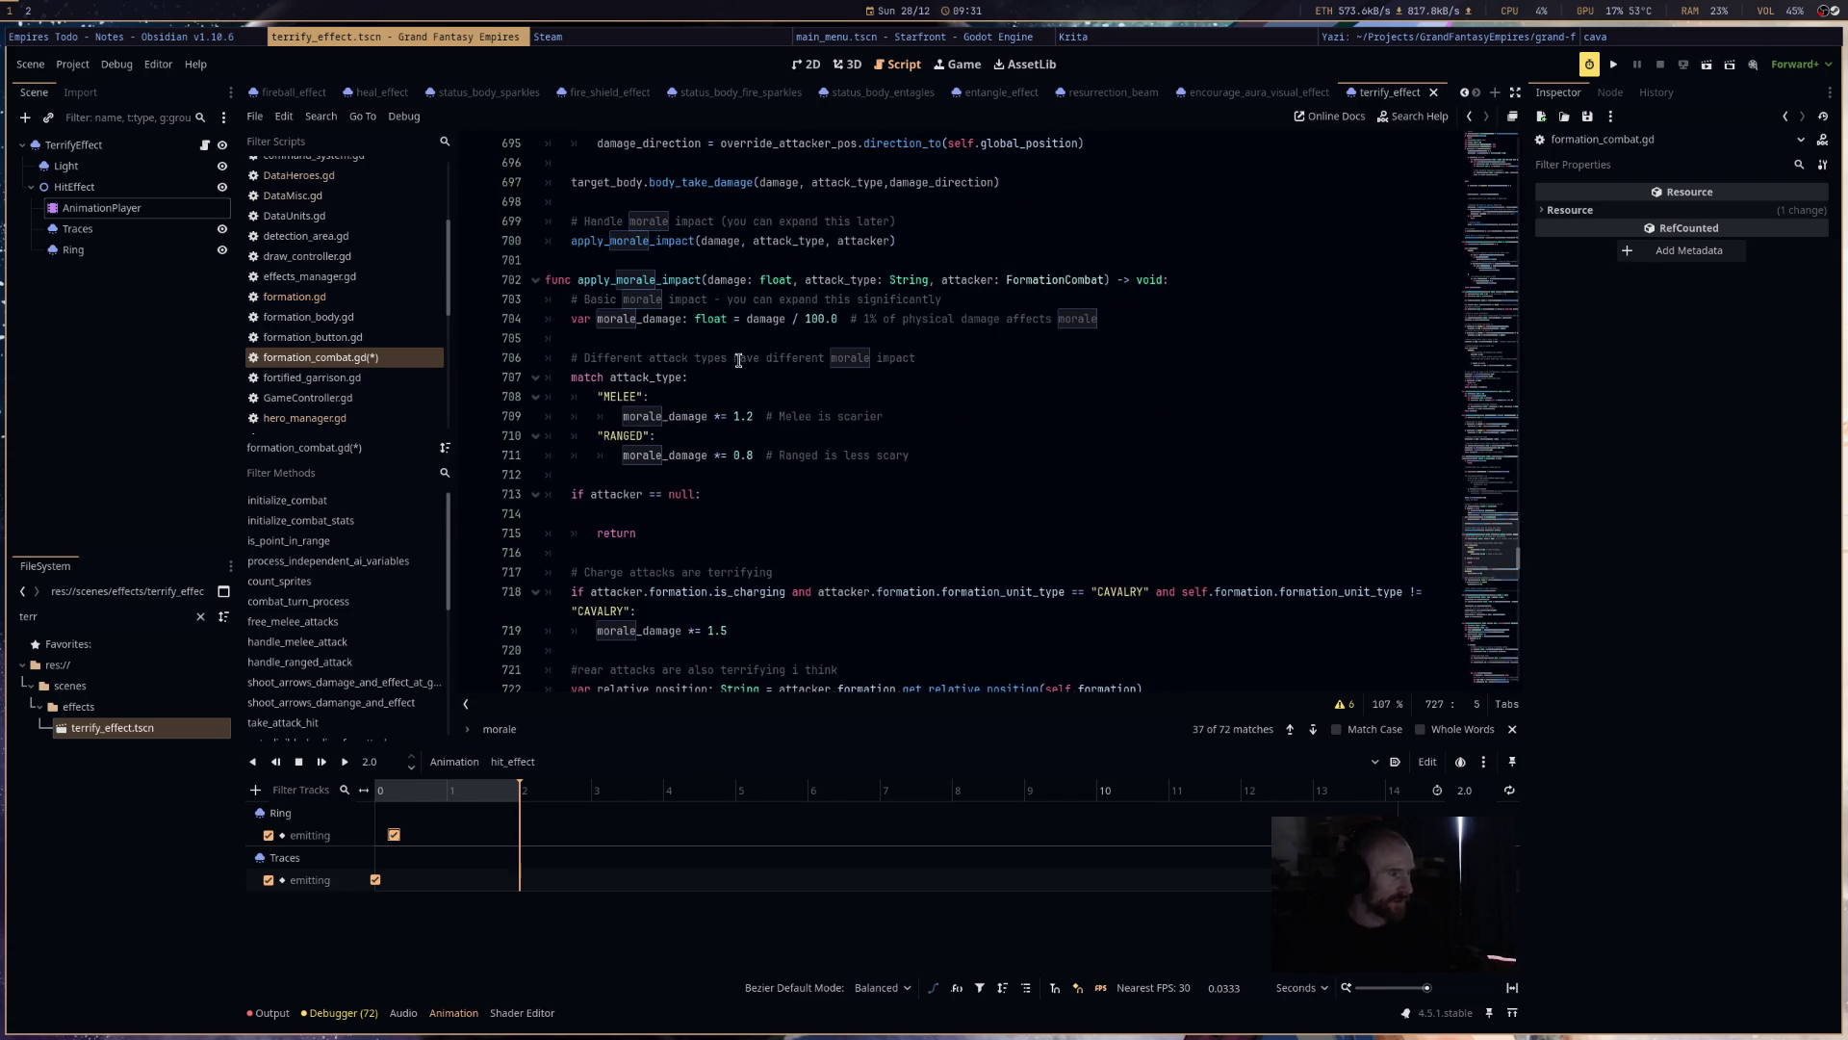
- Add an indented calc_and_apply_morale_damage(morale_damage) call above return in the null-attacker branch, and save
{"action": "scroll", "coordinate": [741, 372], "scroll_direction": "up", "scroll_amount": 3}
{"action": "scroll", "coordinate": [741, 373], "scroll_direction": "down", "scroll_amount": 4}
{"action": "left_click", "coordinate": [659, 472]}
{"action": "key", "text": "ctrl+v"}
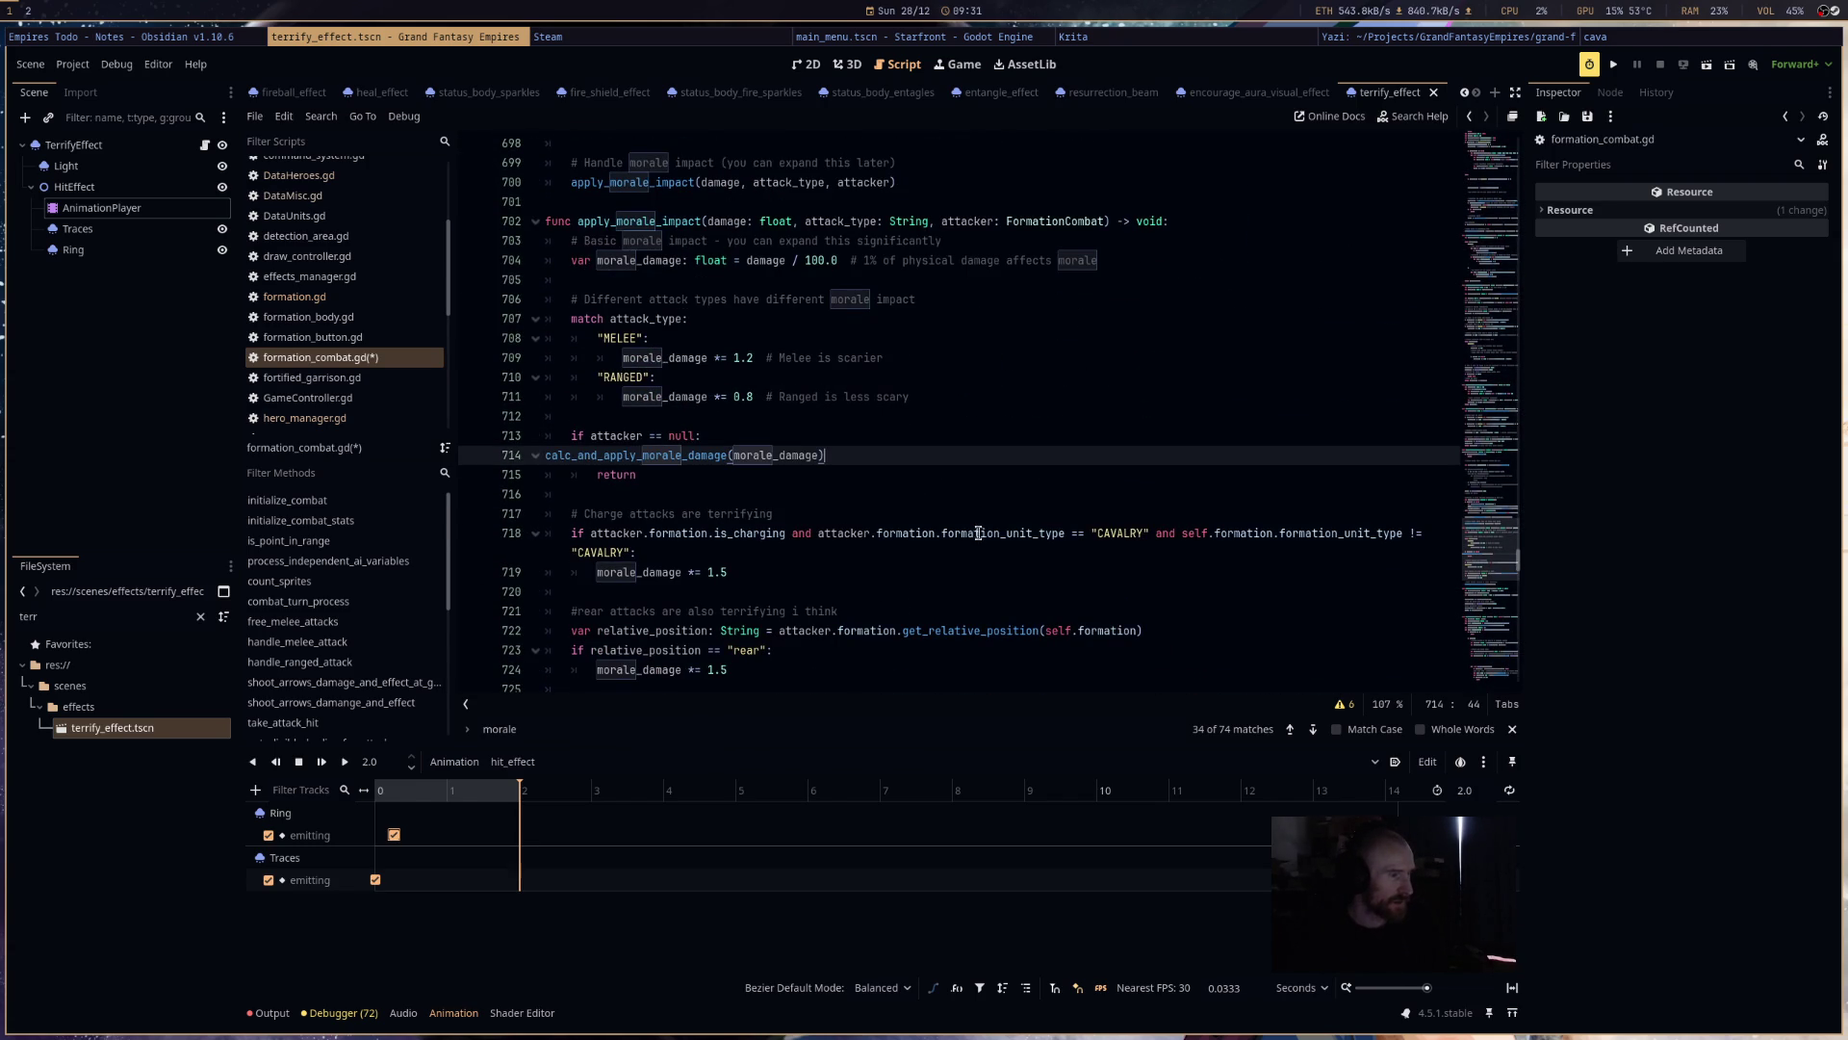
{"action": "left_click", "coordinate": [545, 455]}
{"action": "key", "text": "Tab"}
{"action": "key", "text": "Tab"}
{"action": "left_click", "coordinate": [904, 494]}
{"action": "key", "text": "ctrl+s"}
- Check formation.gd and hero_manager.gd's TERRIFY ability, then open status_effect.gd
{"action": "scroll", "coordinate": [963, 529], "scroll_direction": "down", "scroll_amount": 5}
{"action": "scroll", "coordinate": [880, 509], "scroll_direction": "up", "scroll_amount": 4}
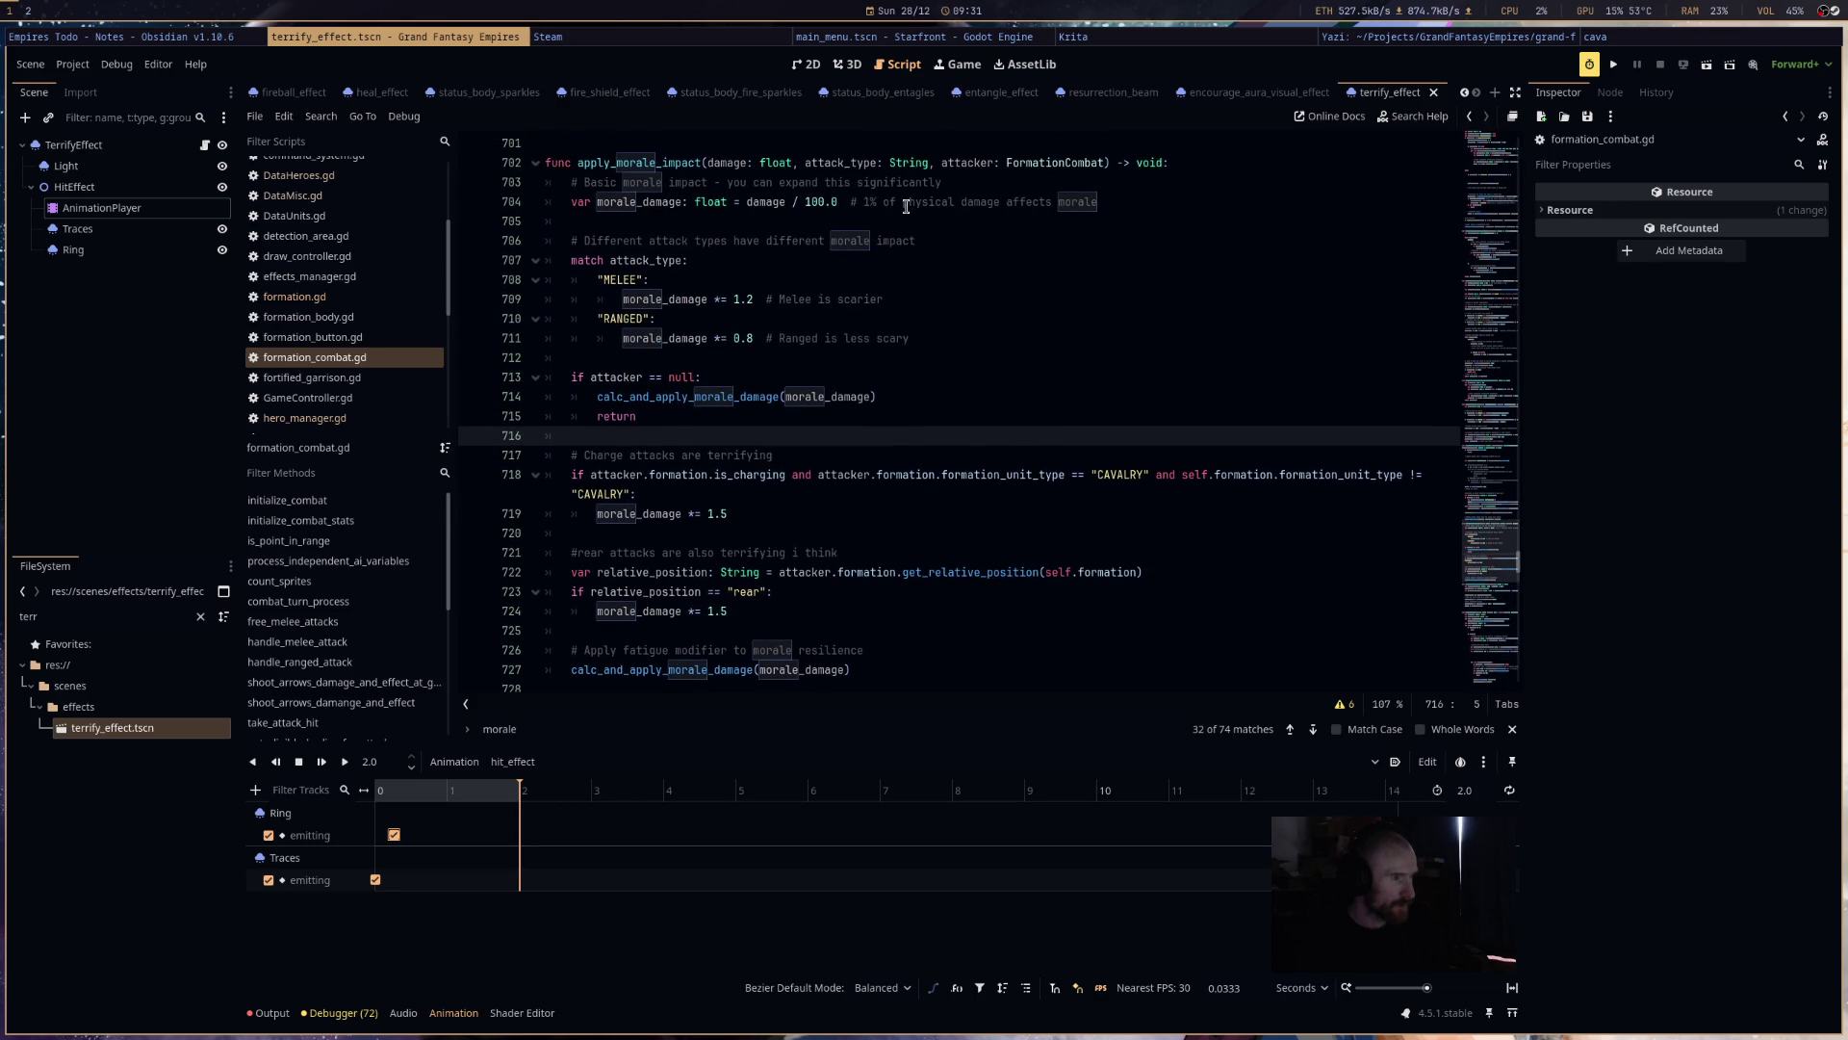
{"action": "left_click", "coordinate": [365, 301]}
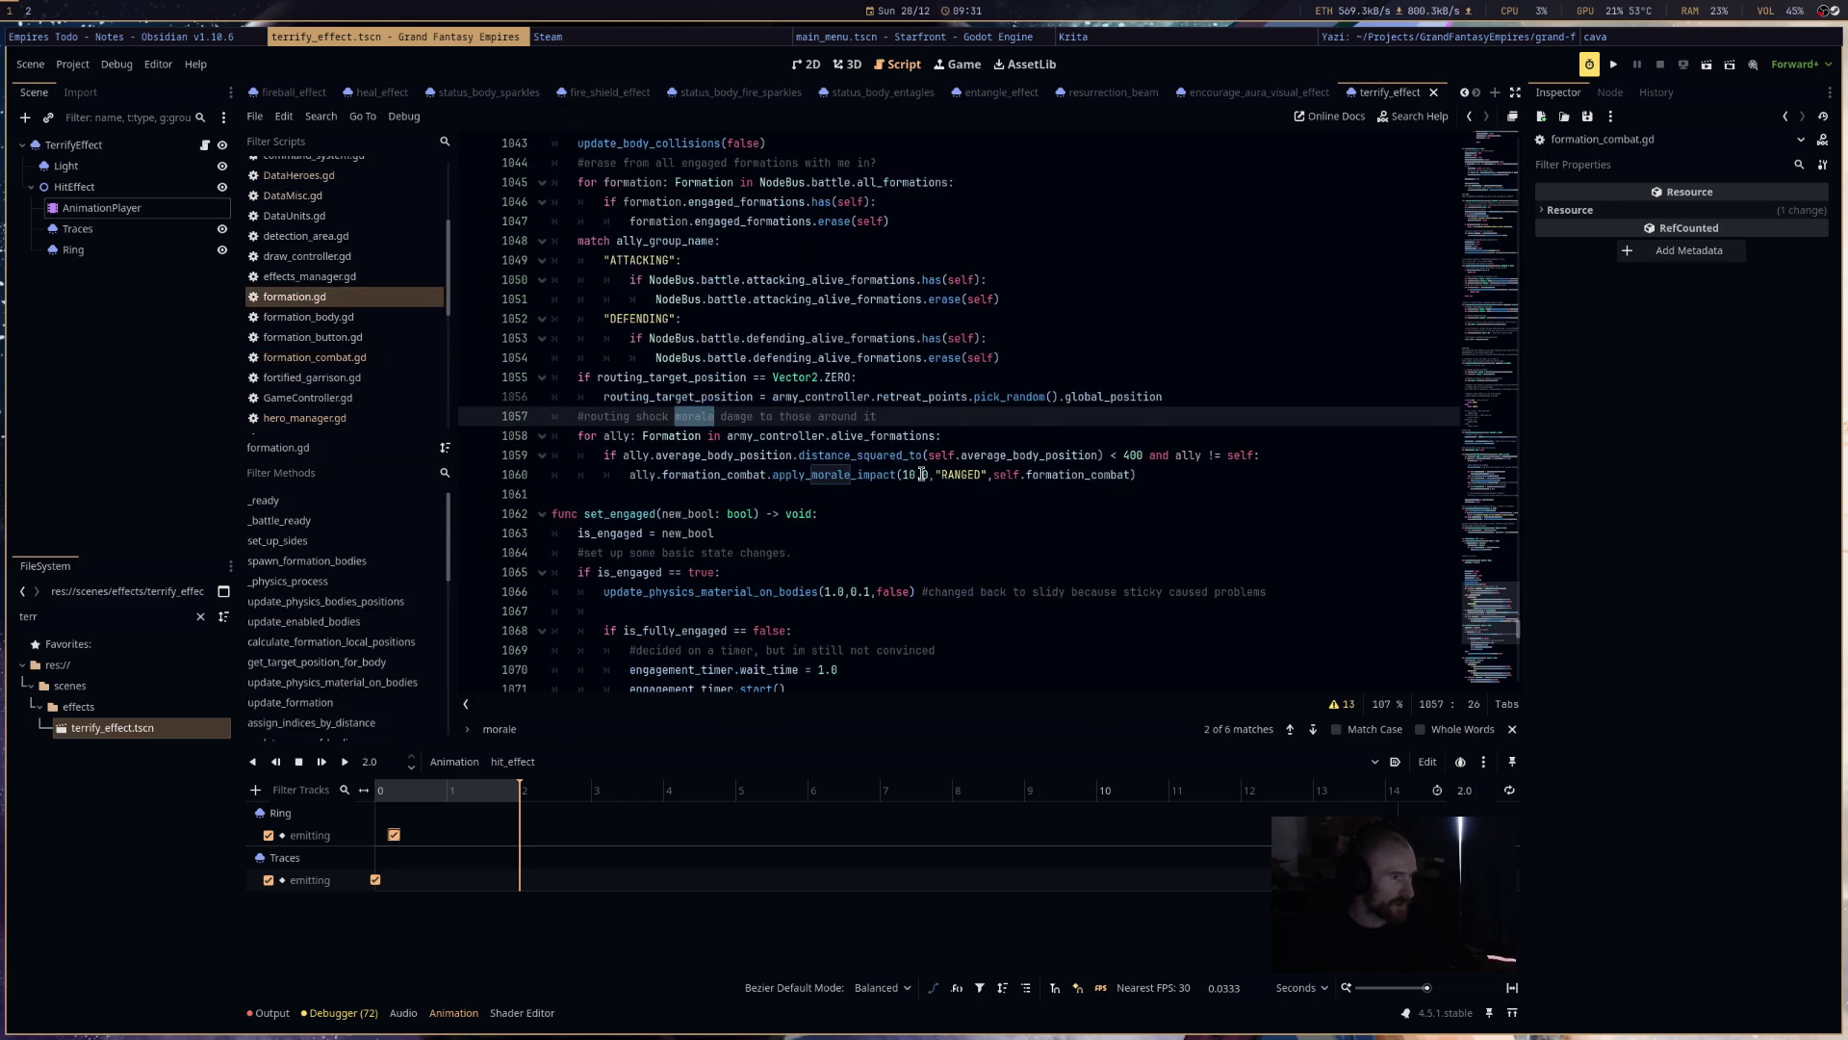
{"action": "left_click", "coordinate": [317, 357]}
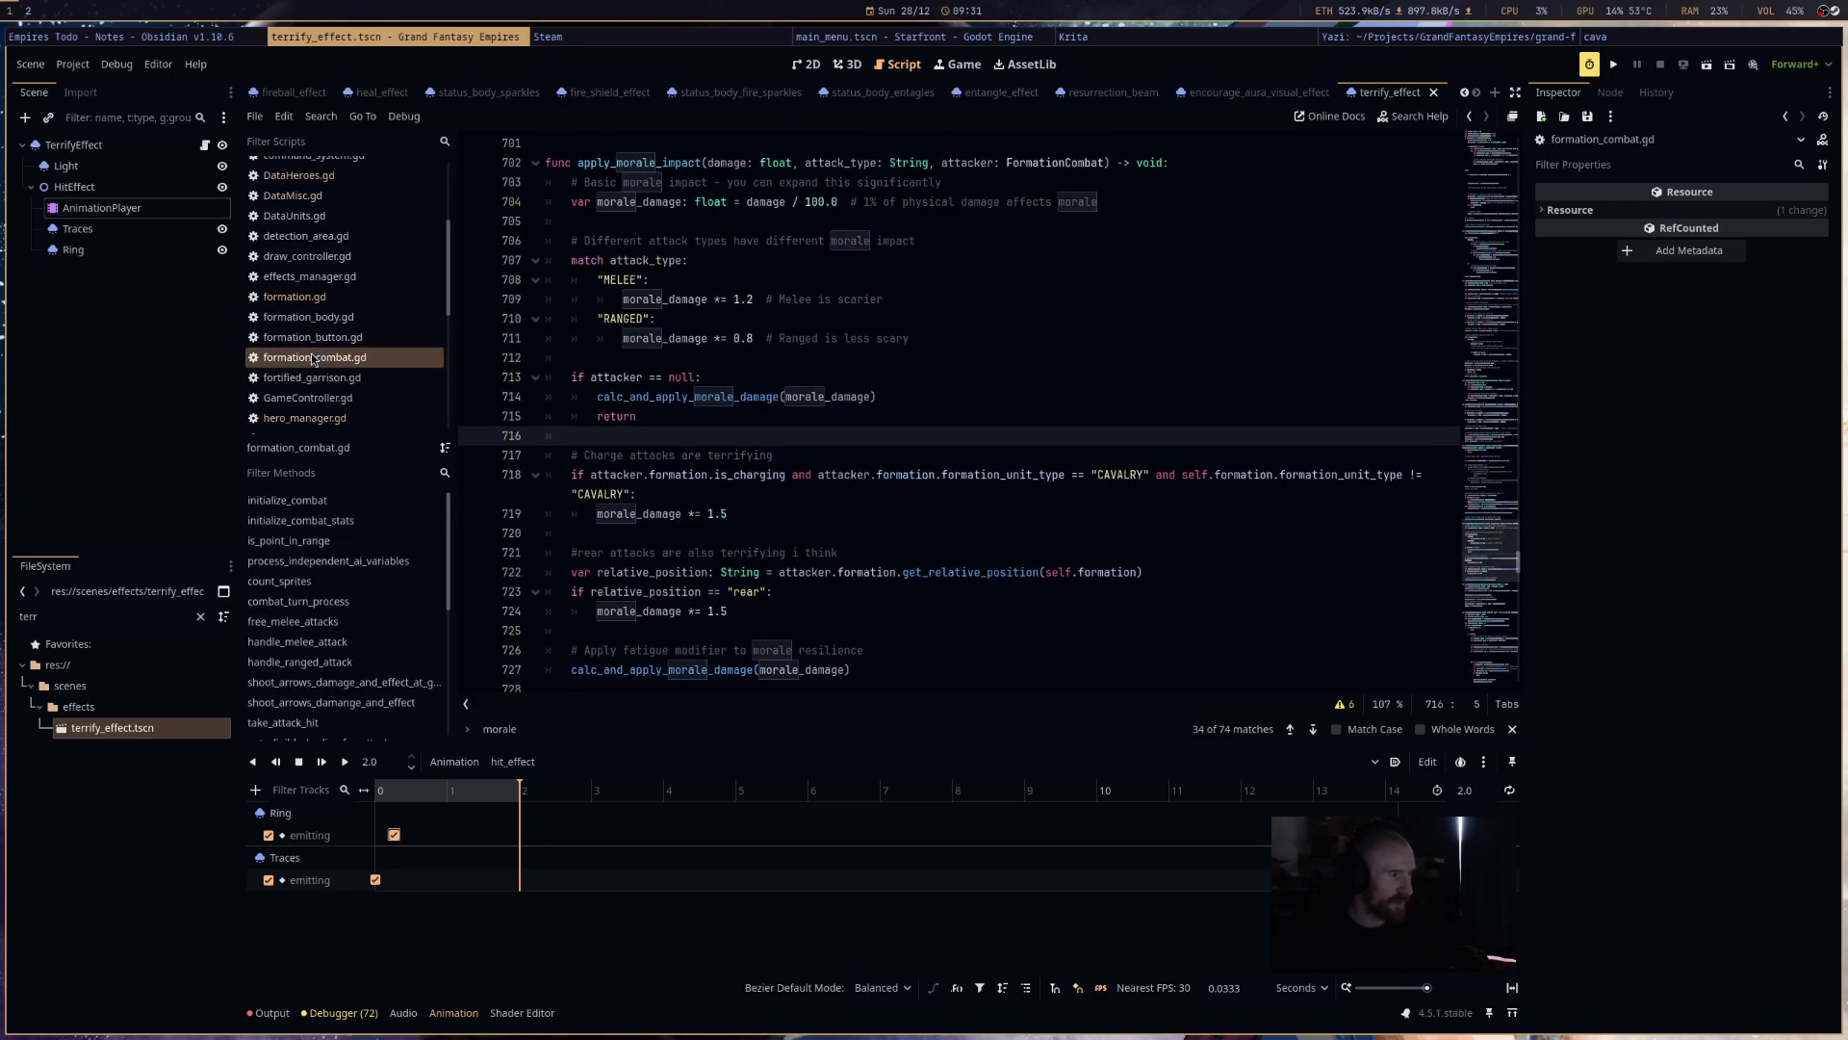
{"action": "key", "text": "Down"}
{"action": "key", "text": "Down"}
{"action": "key", "text": "Down"}
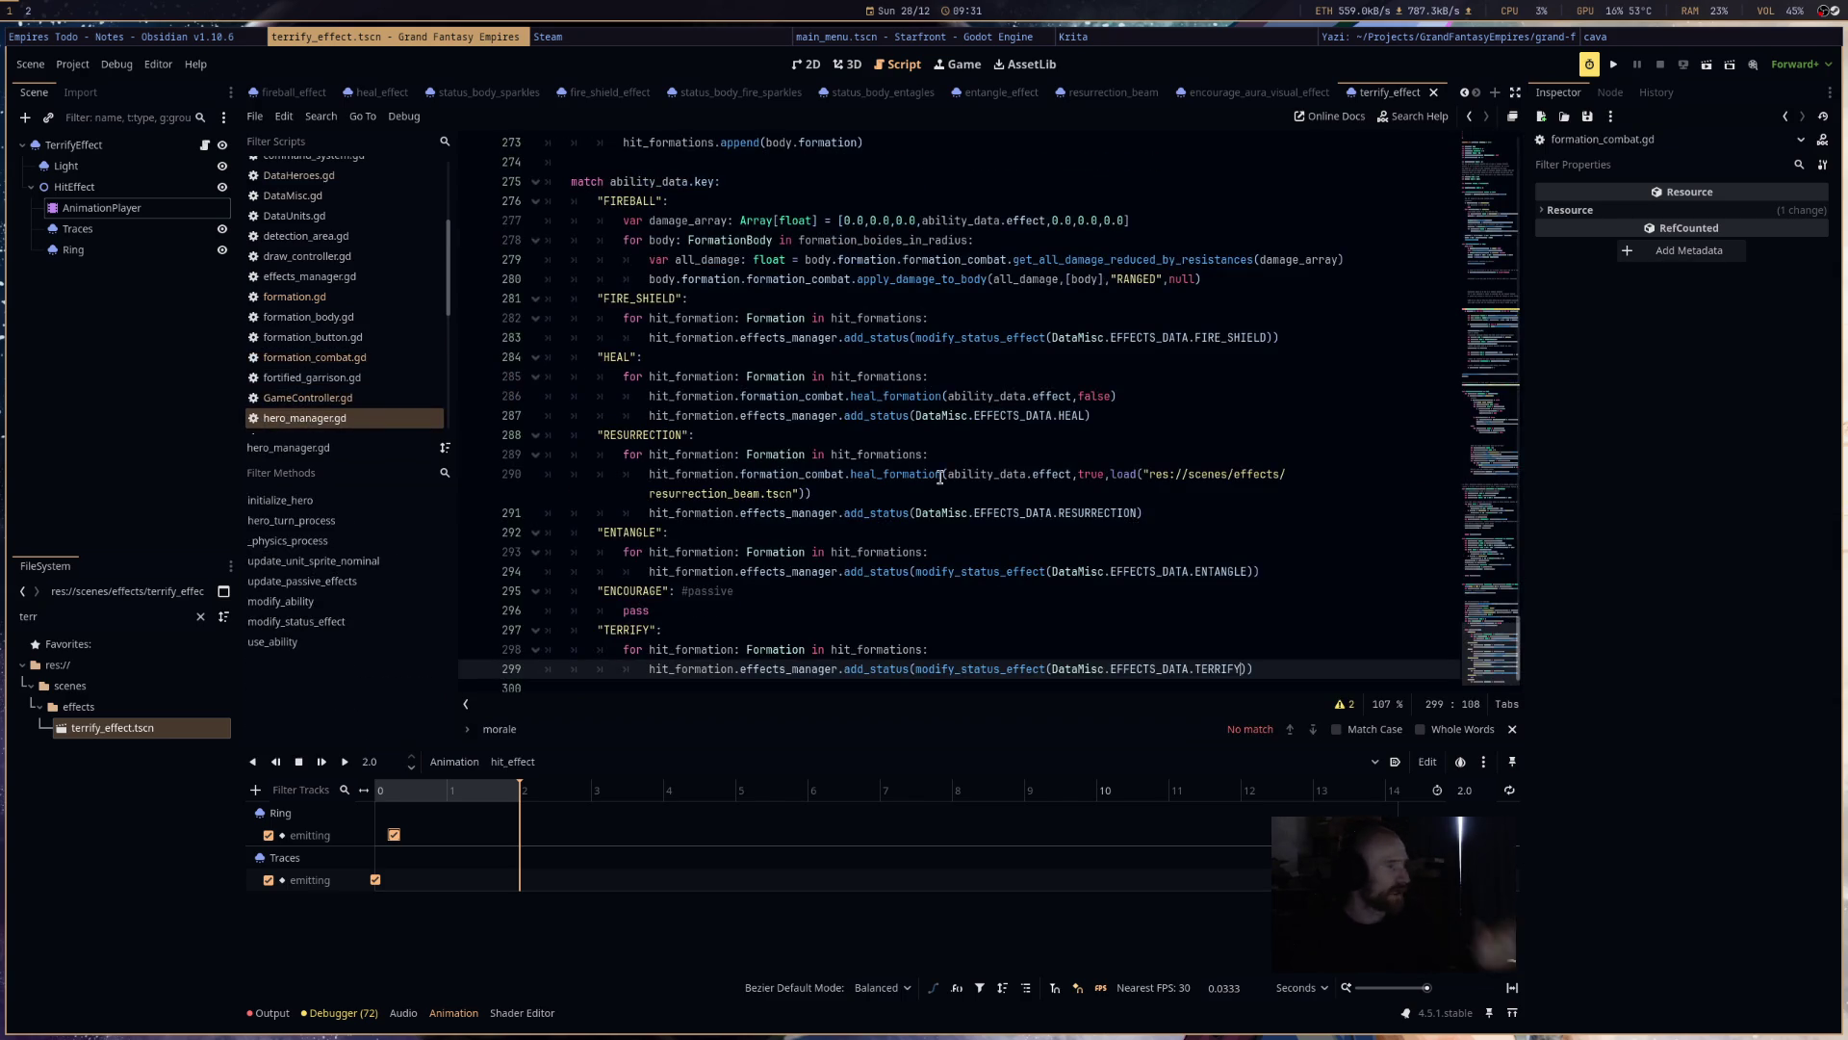
{"action": "mouse_move", "coordinate": [948, 478]}
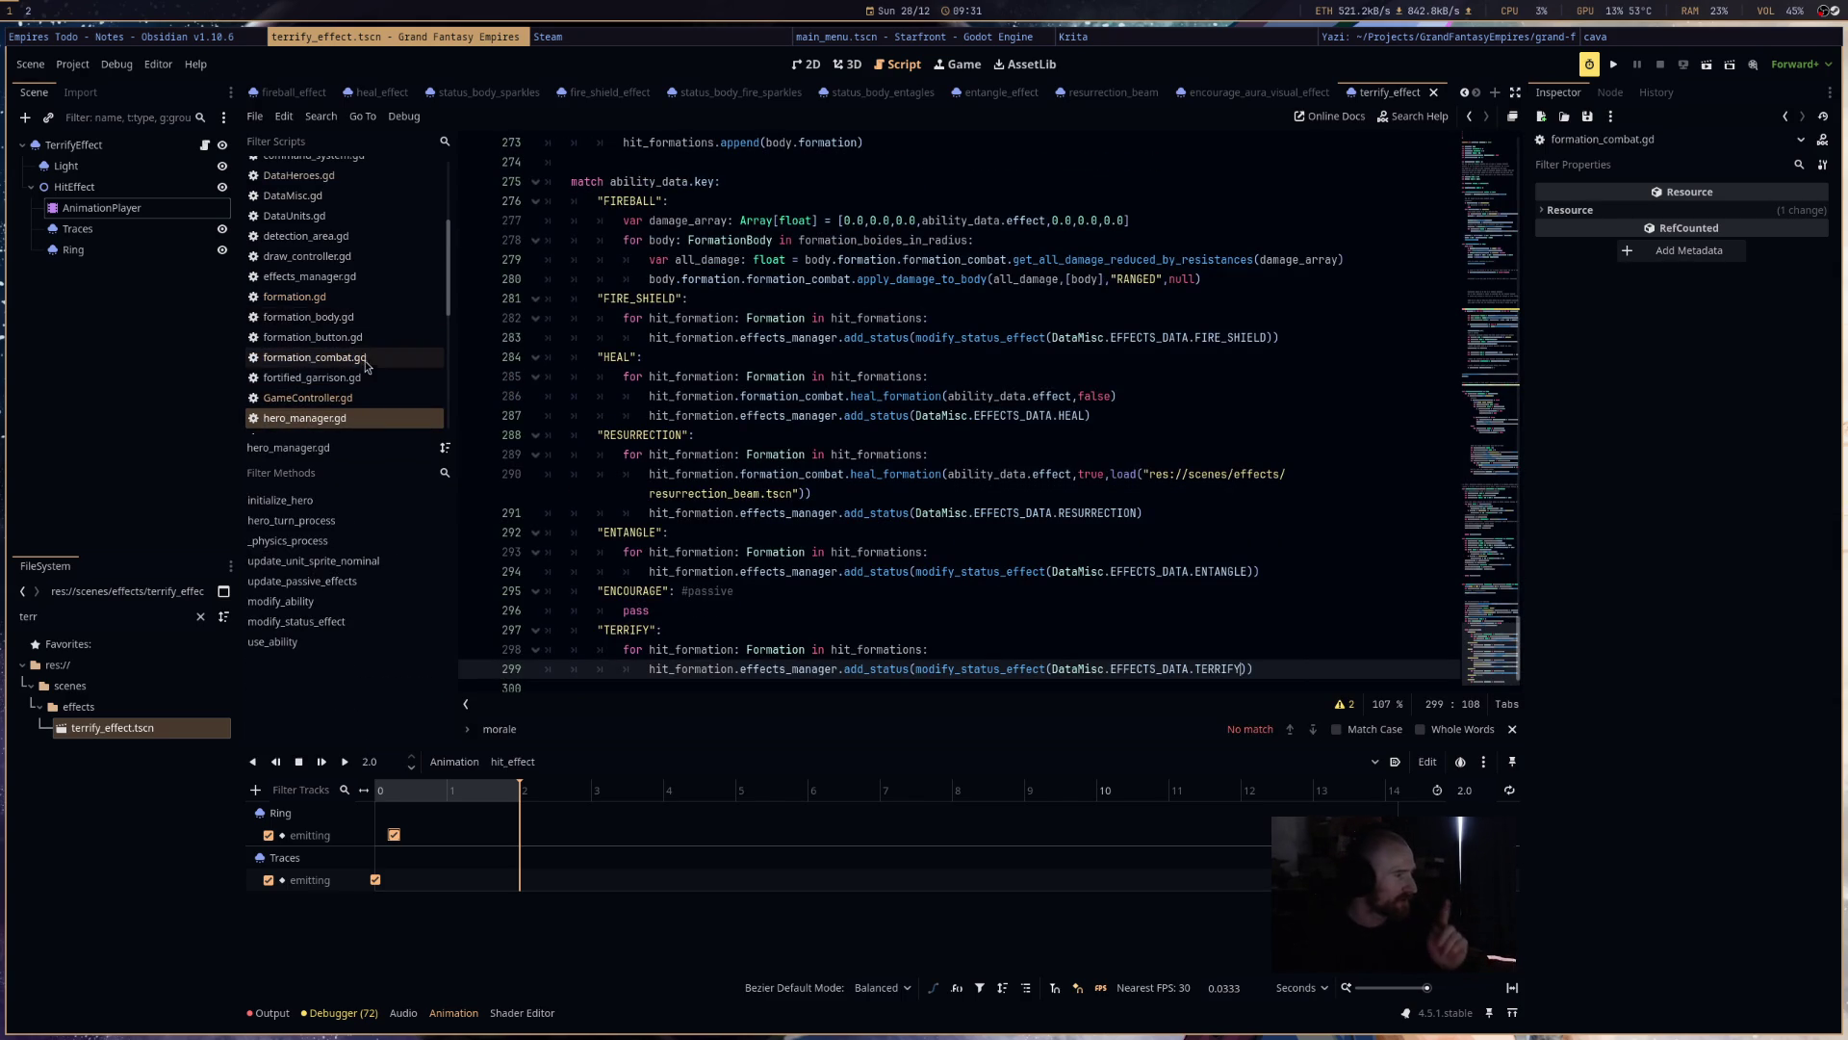
{"action": "scroll", "coordinate": [366, 374], "scroll_direction": "down", "scroll_amount": 3}
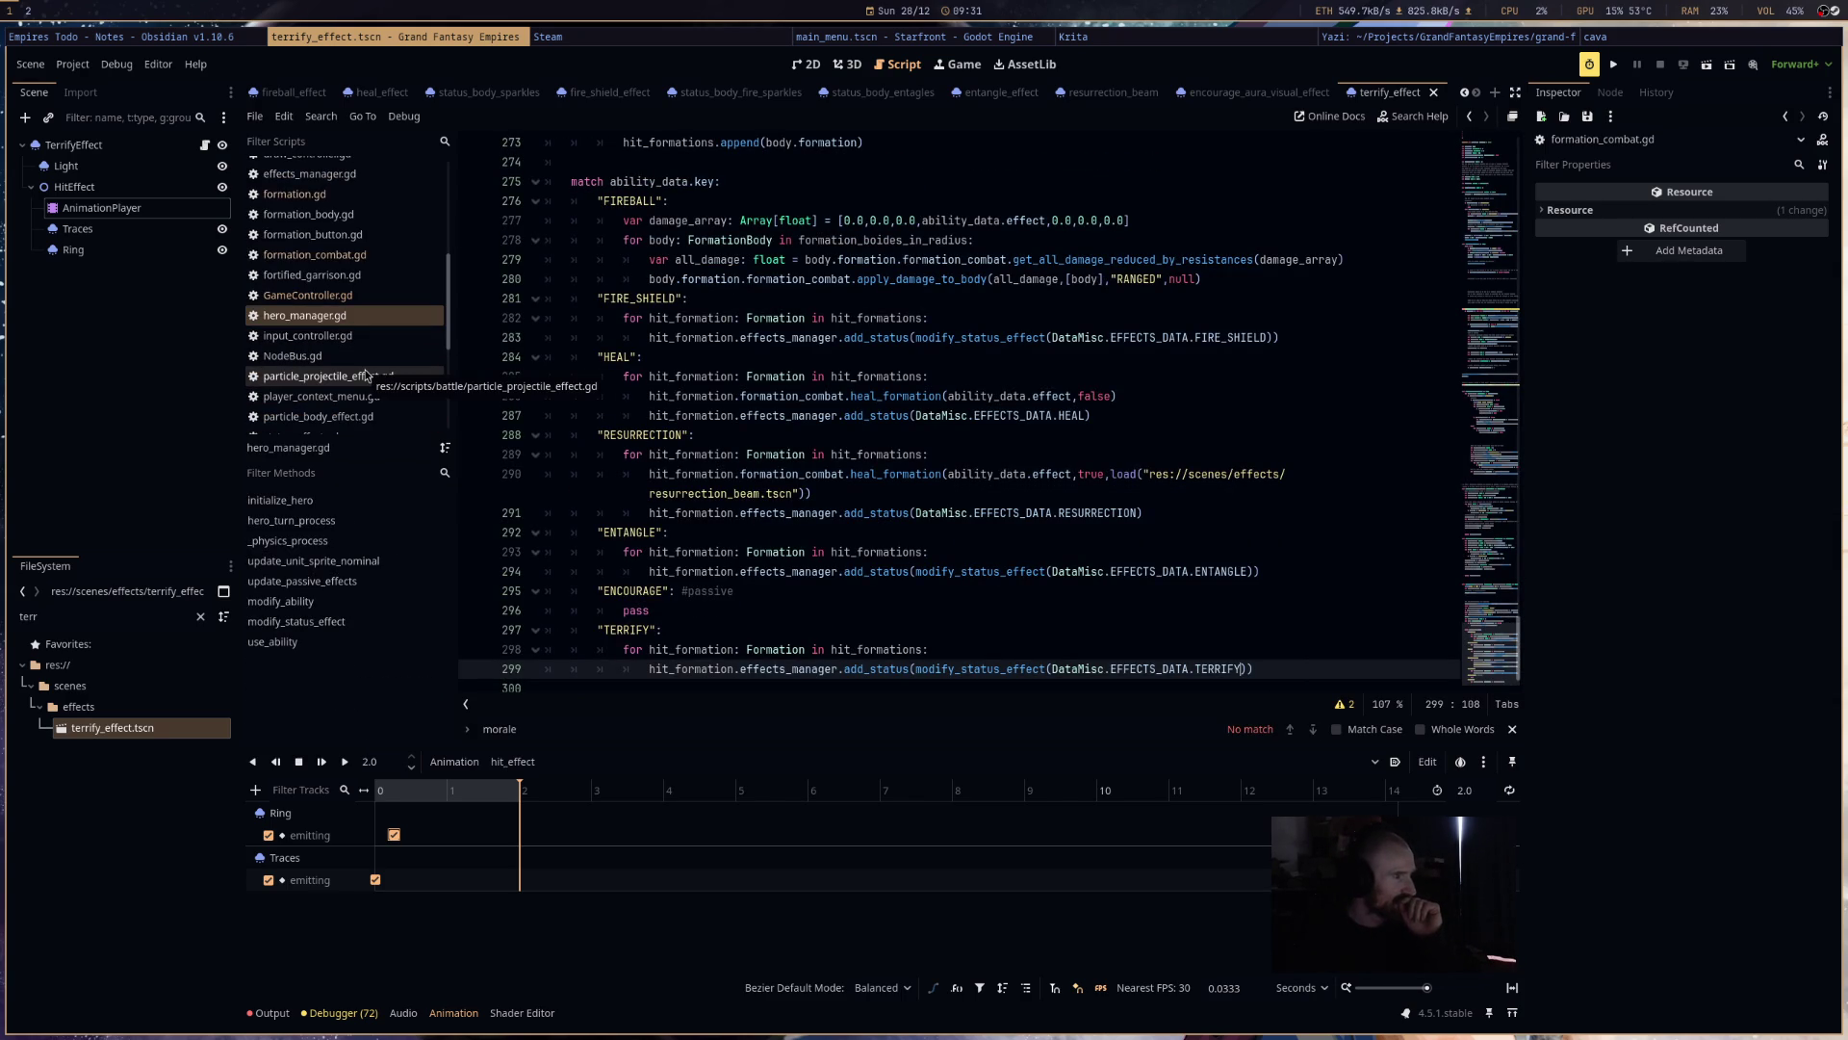
{"action": "scroll", "coordinate": [364, 359], "scroll_direction": "down", "scroll_amount": 3}
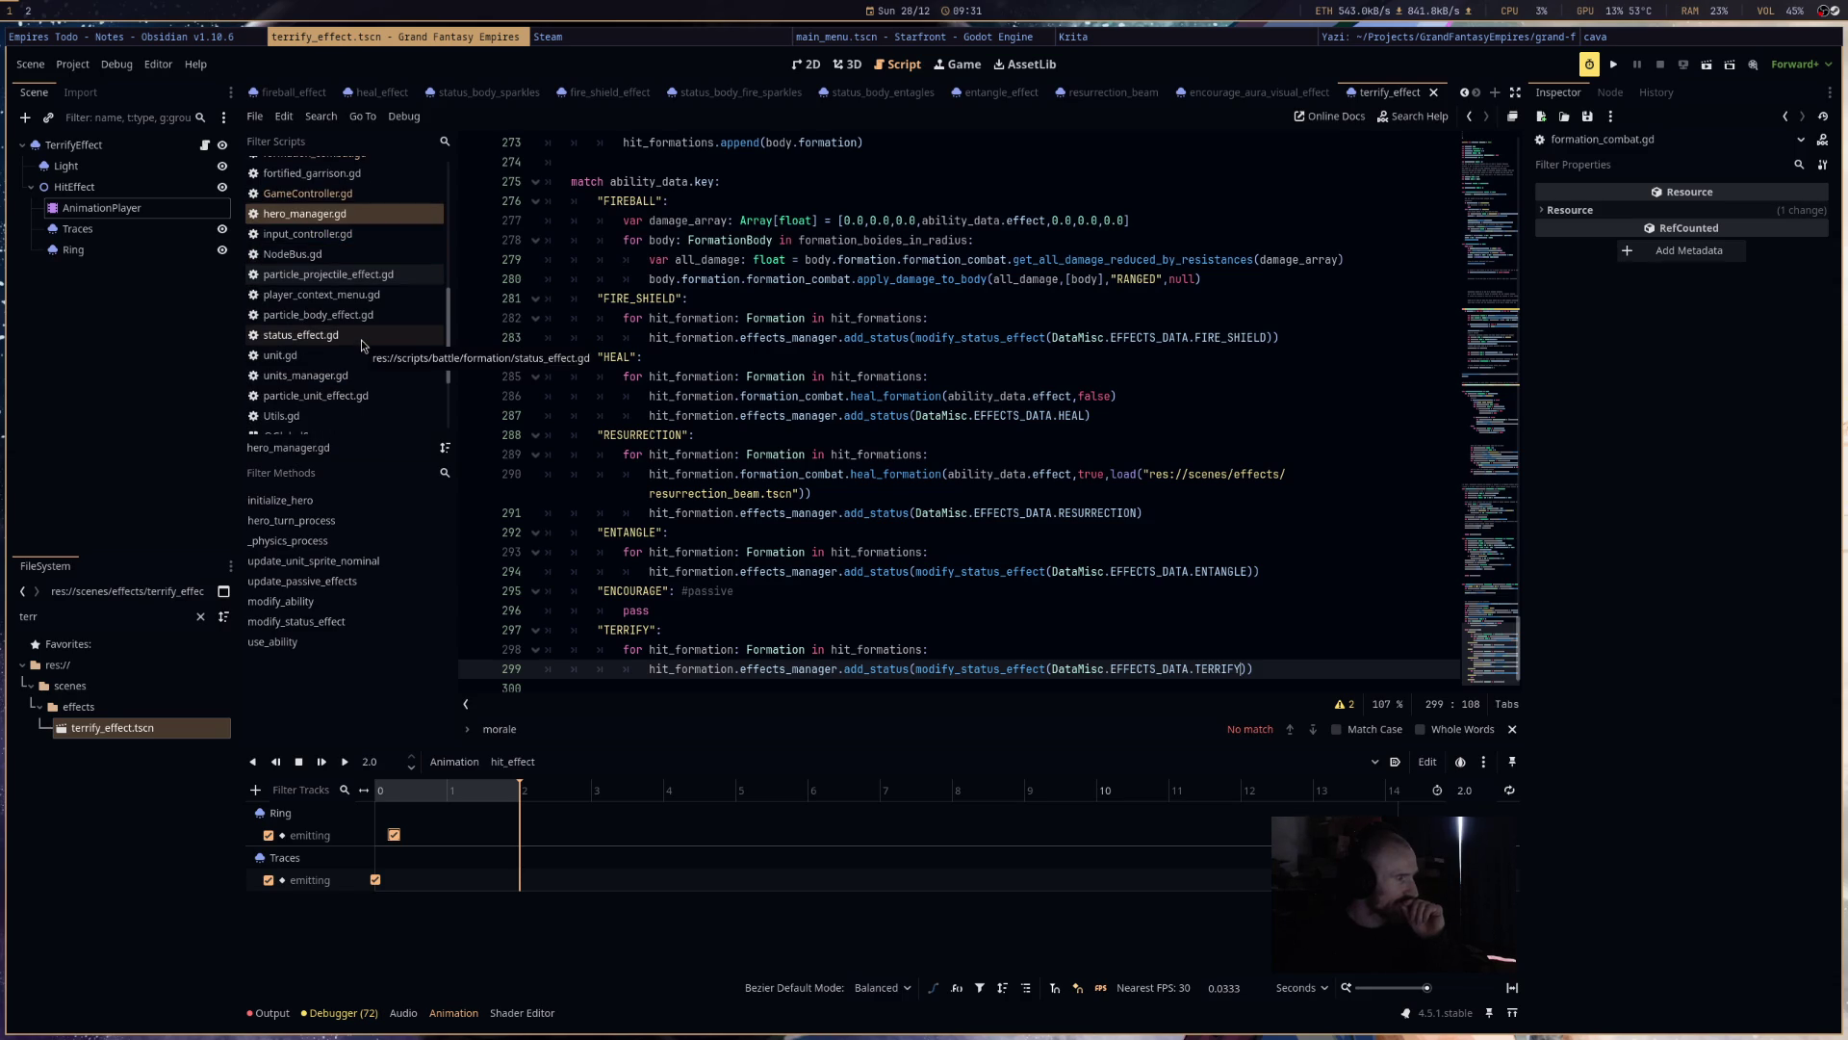
{"action": "left_click", "coordinate": [362, 341]}
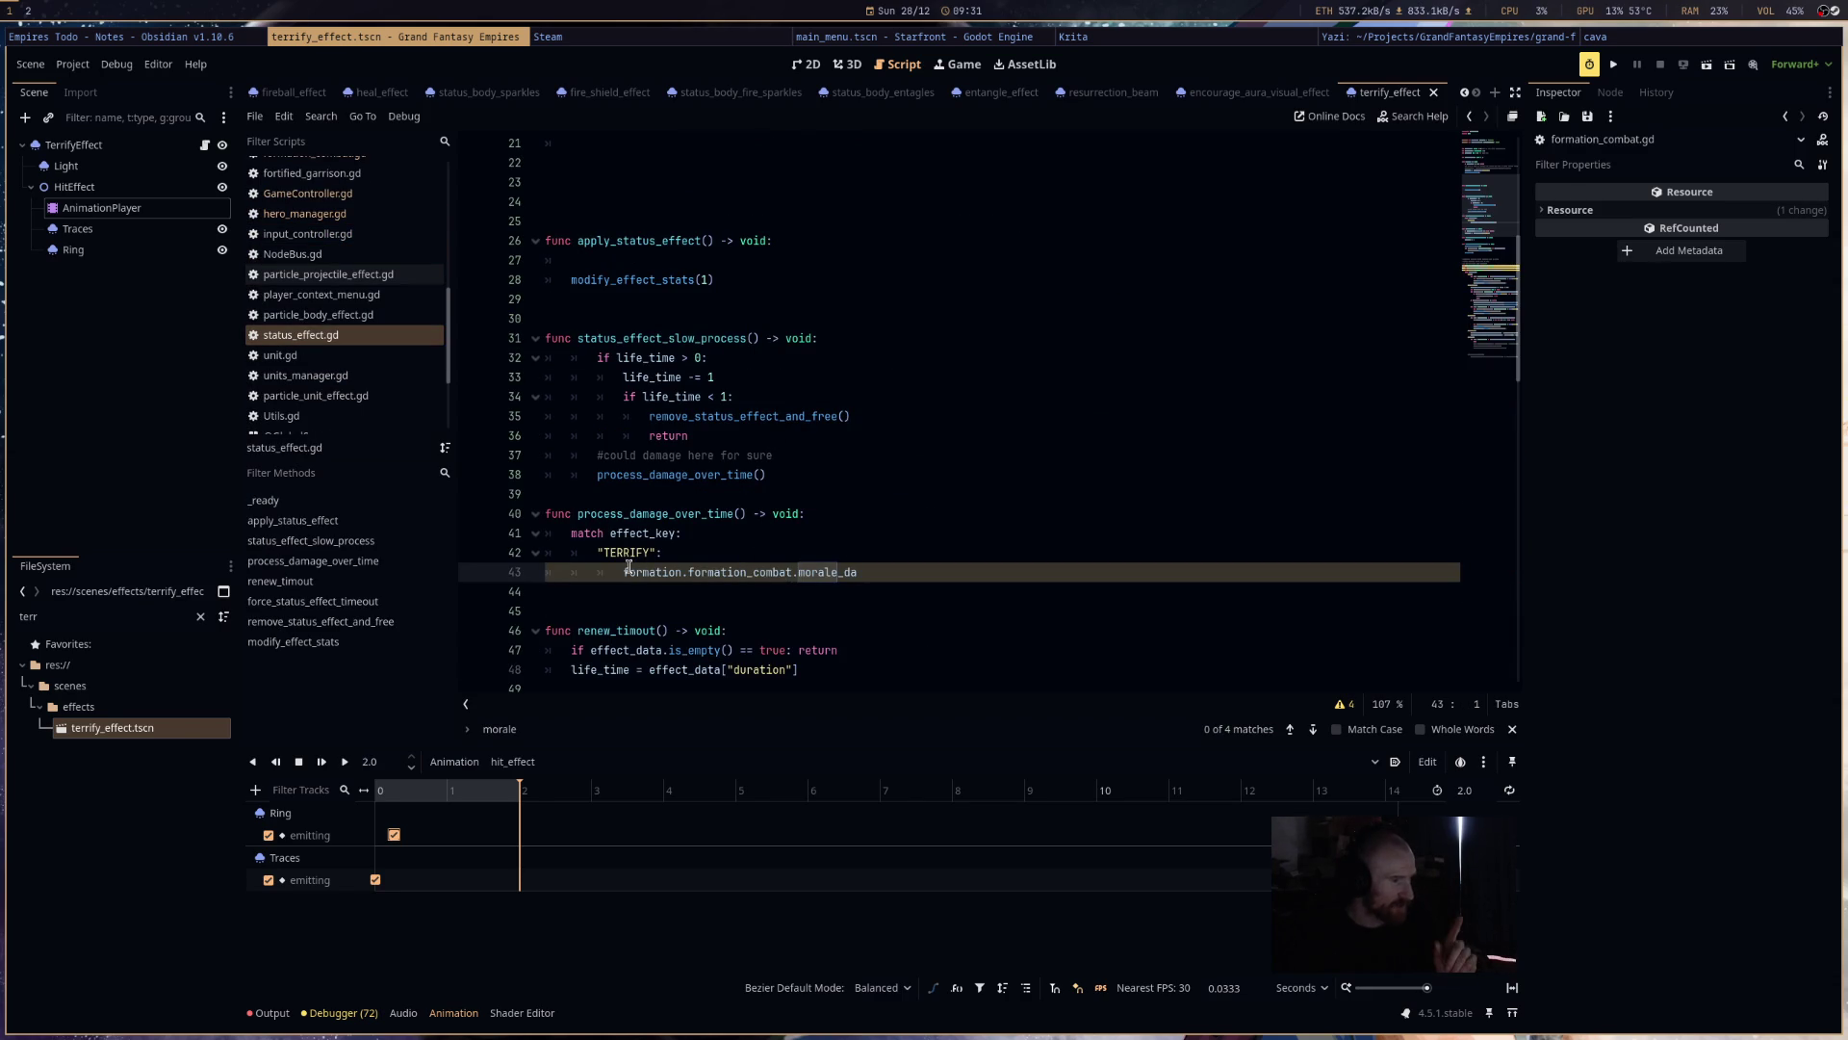
- Finish the TERRIFY line as formation.formation_combat.calc_and_apply_morale_damage(effect_data.effect) and save status_effect.gd
{"action": "left_click", "coordinate": [618, 554]}
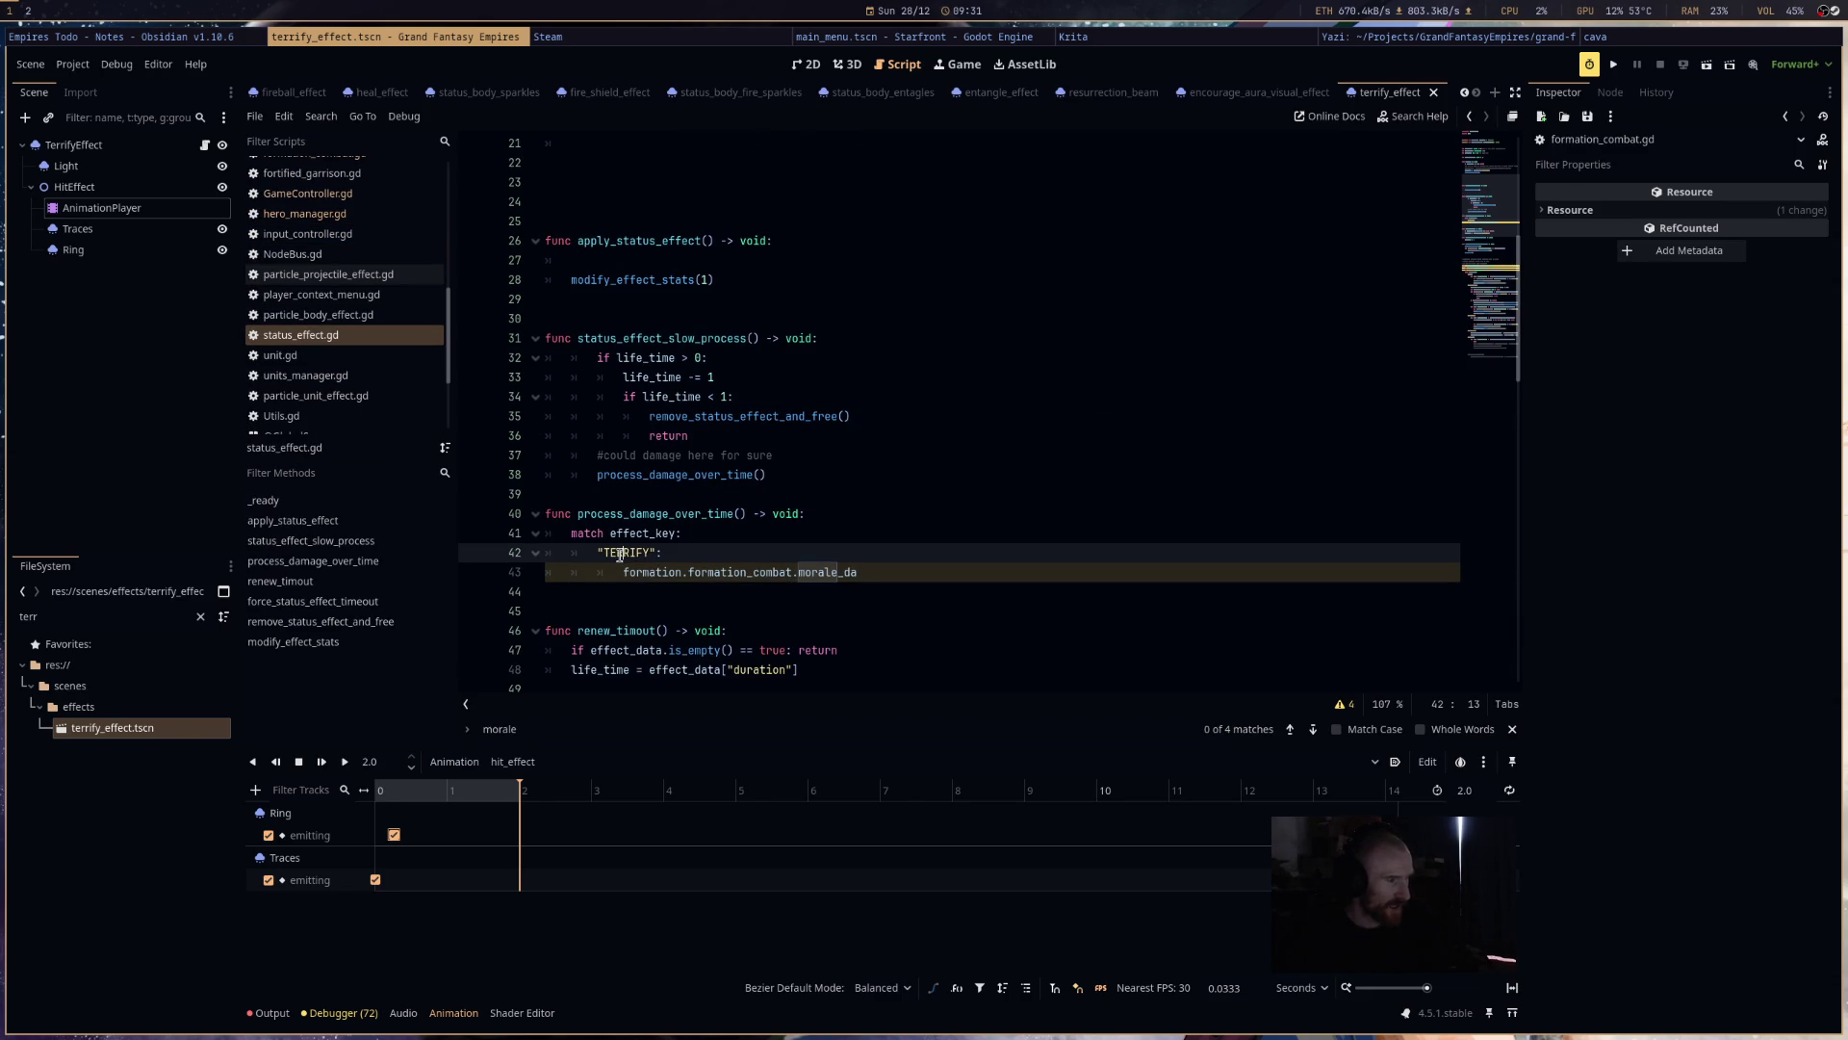
{"action": "left_click", "coordinate": [826, 573]}
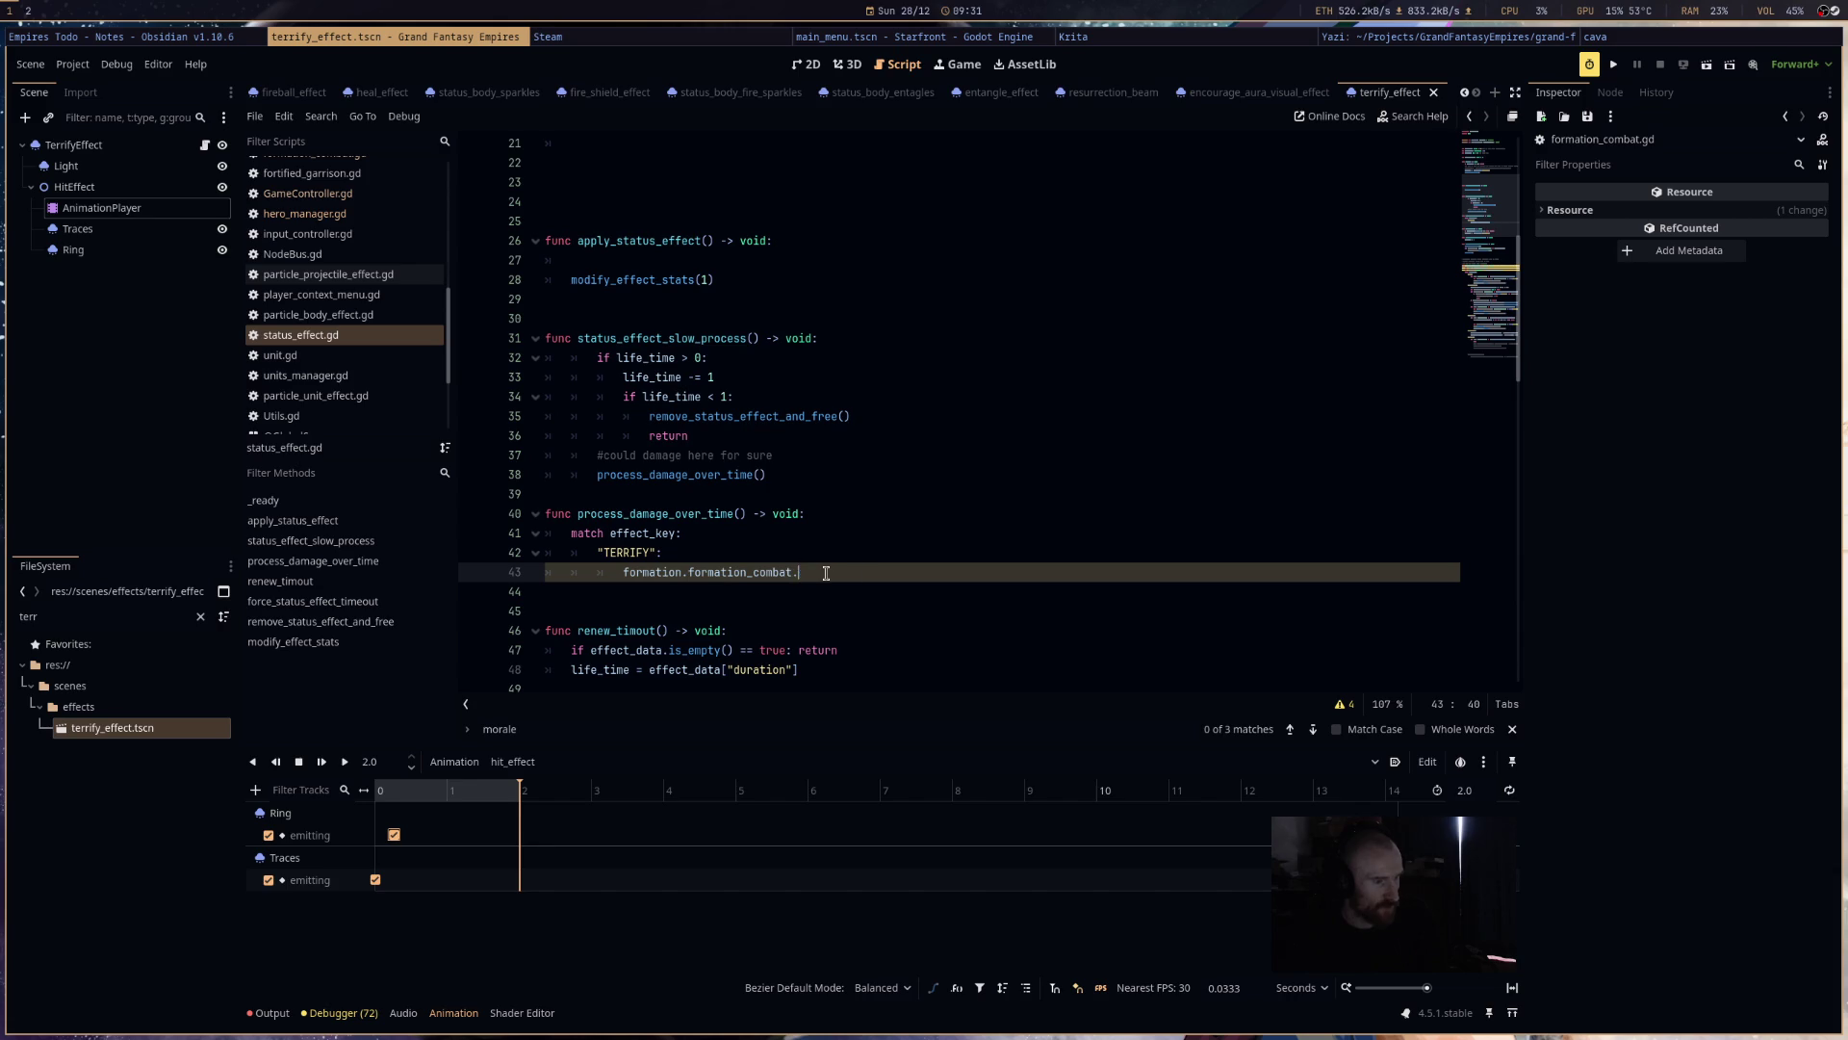
{"action": "type", "text": "cal"}
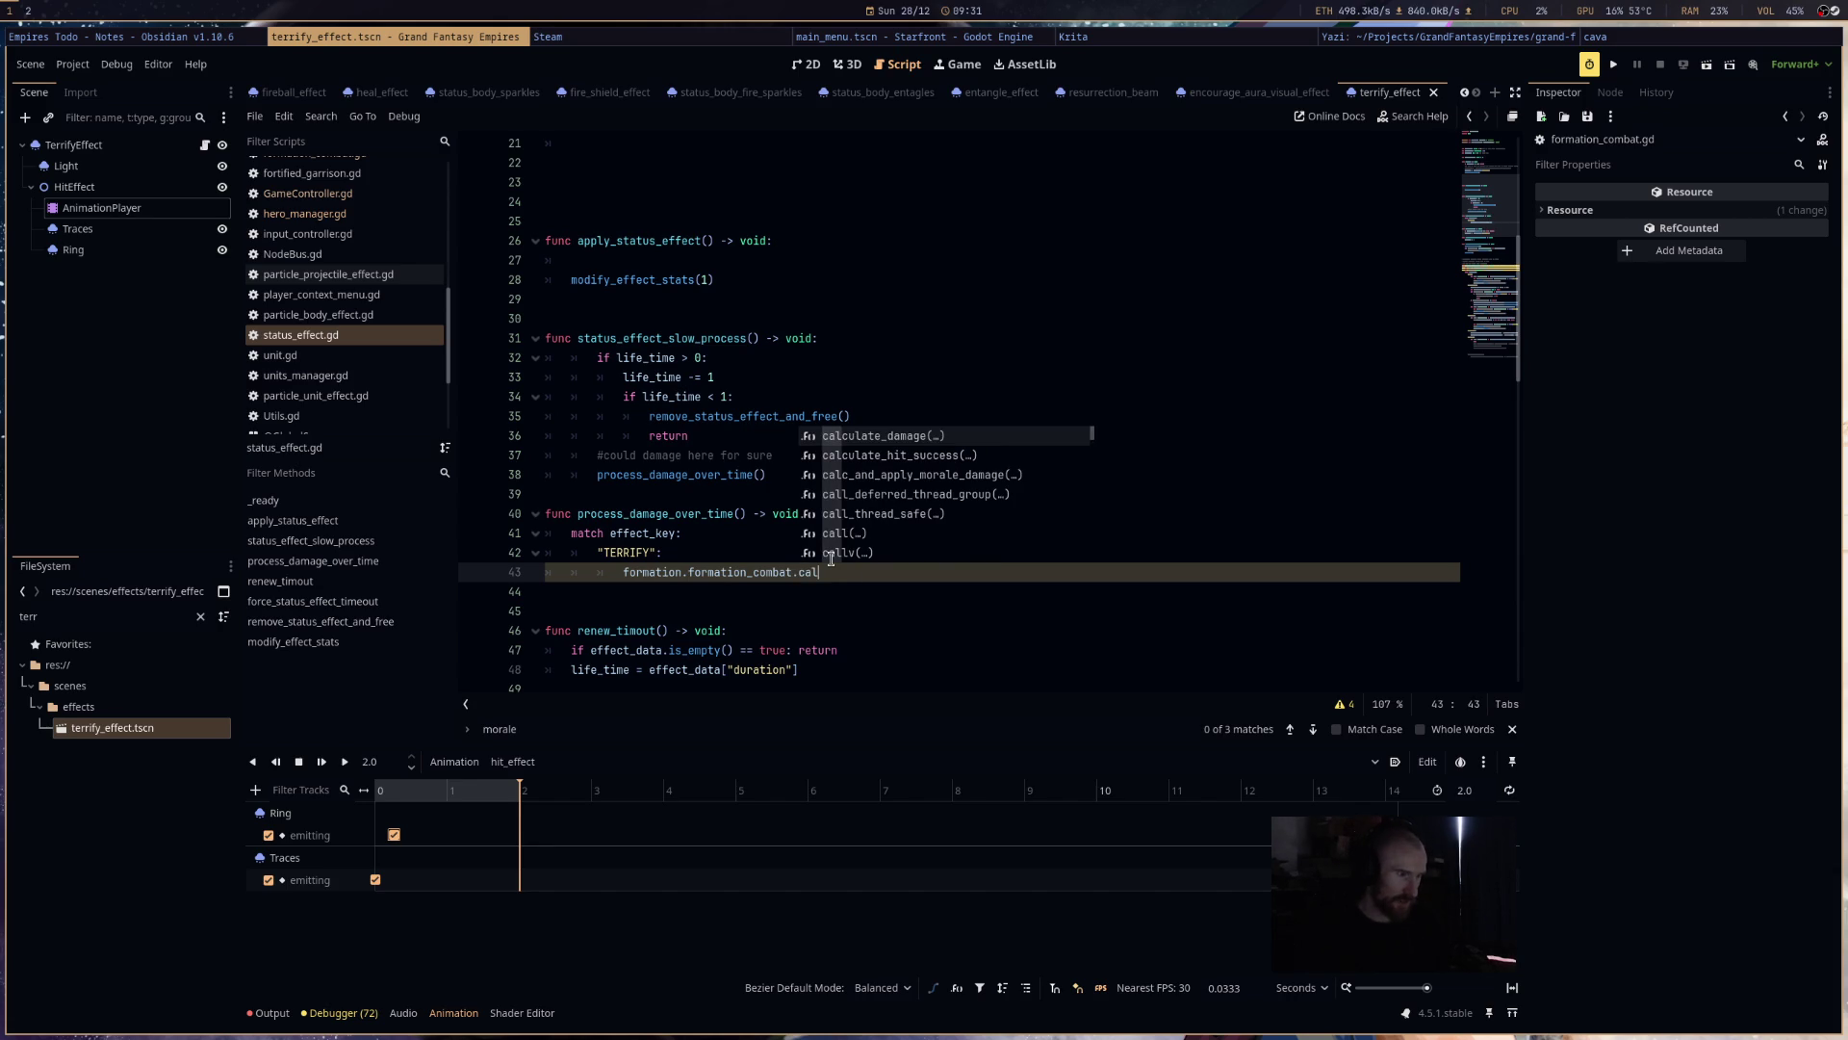
{"action": "key", "text": "Down"}
{"action": "key", "text": "Down"}
{"action": "key", "text": "Return"}
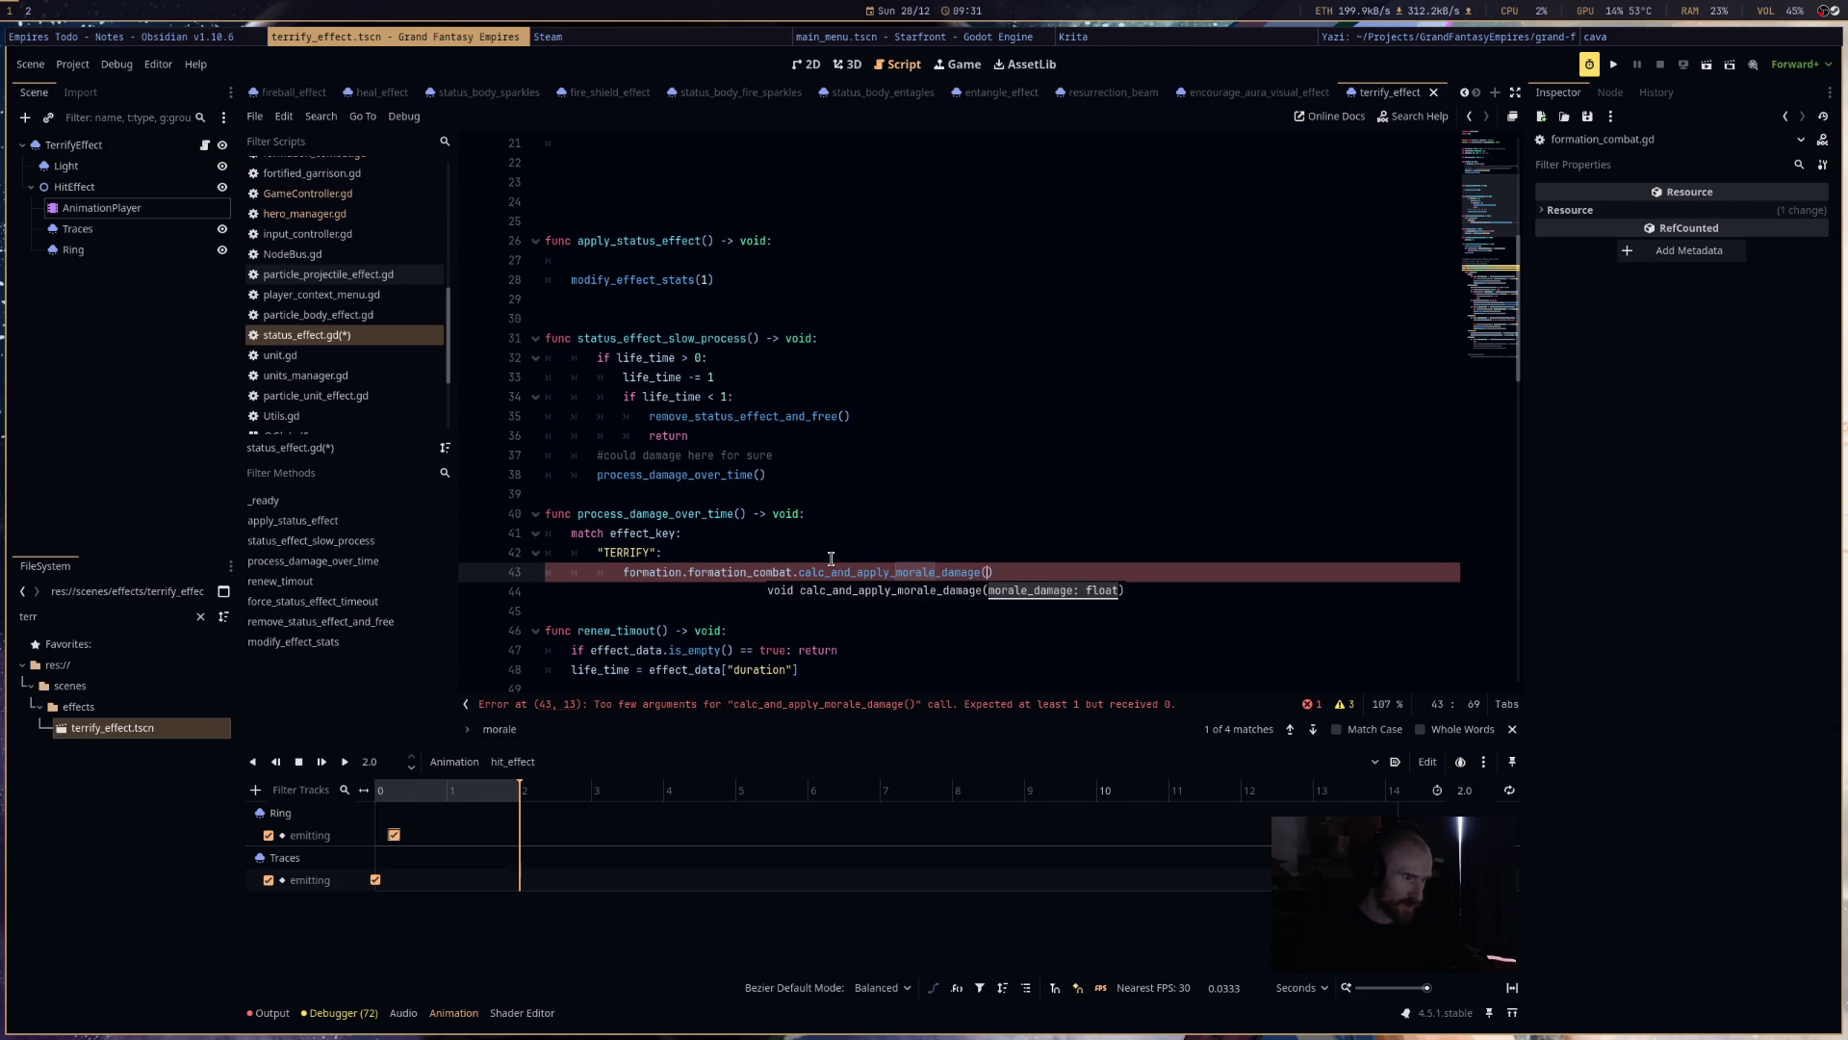
{"action": "type", "text": "effect_data.effect"}
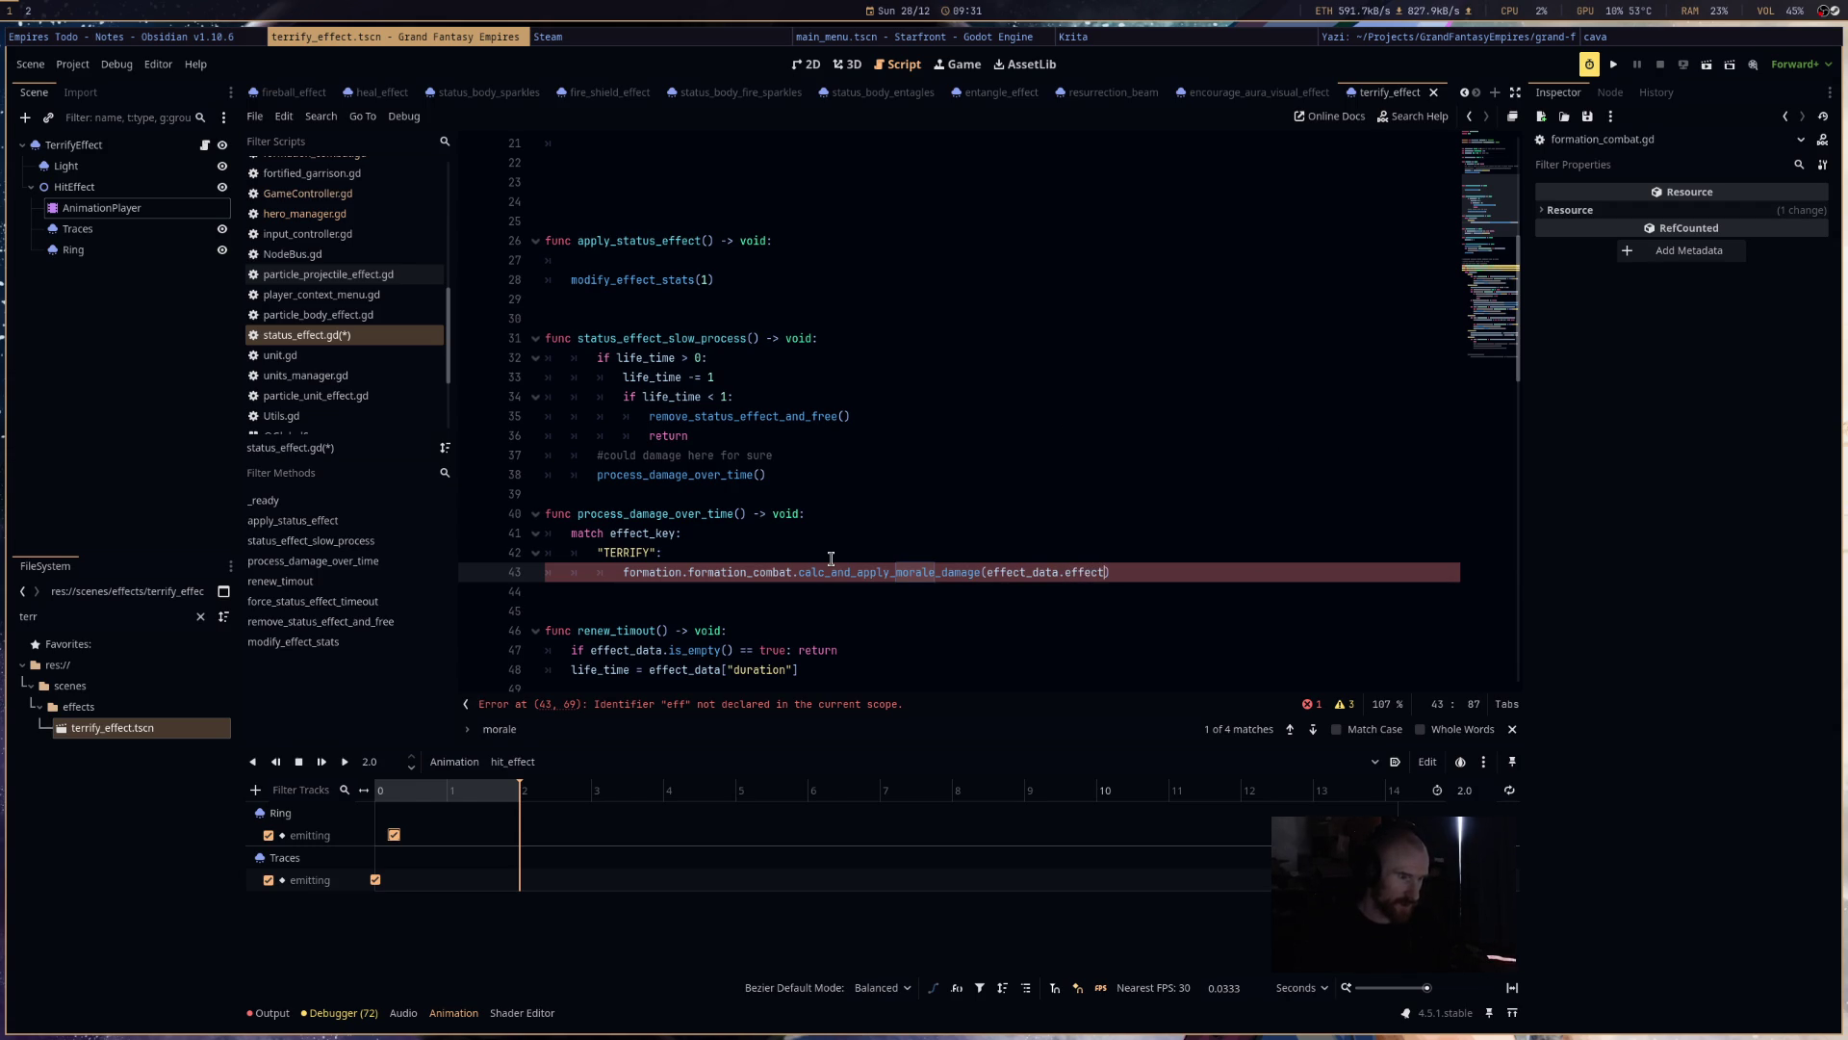
{"action": "key", "text": "ctrl+s"}
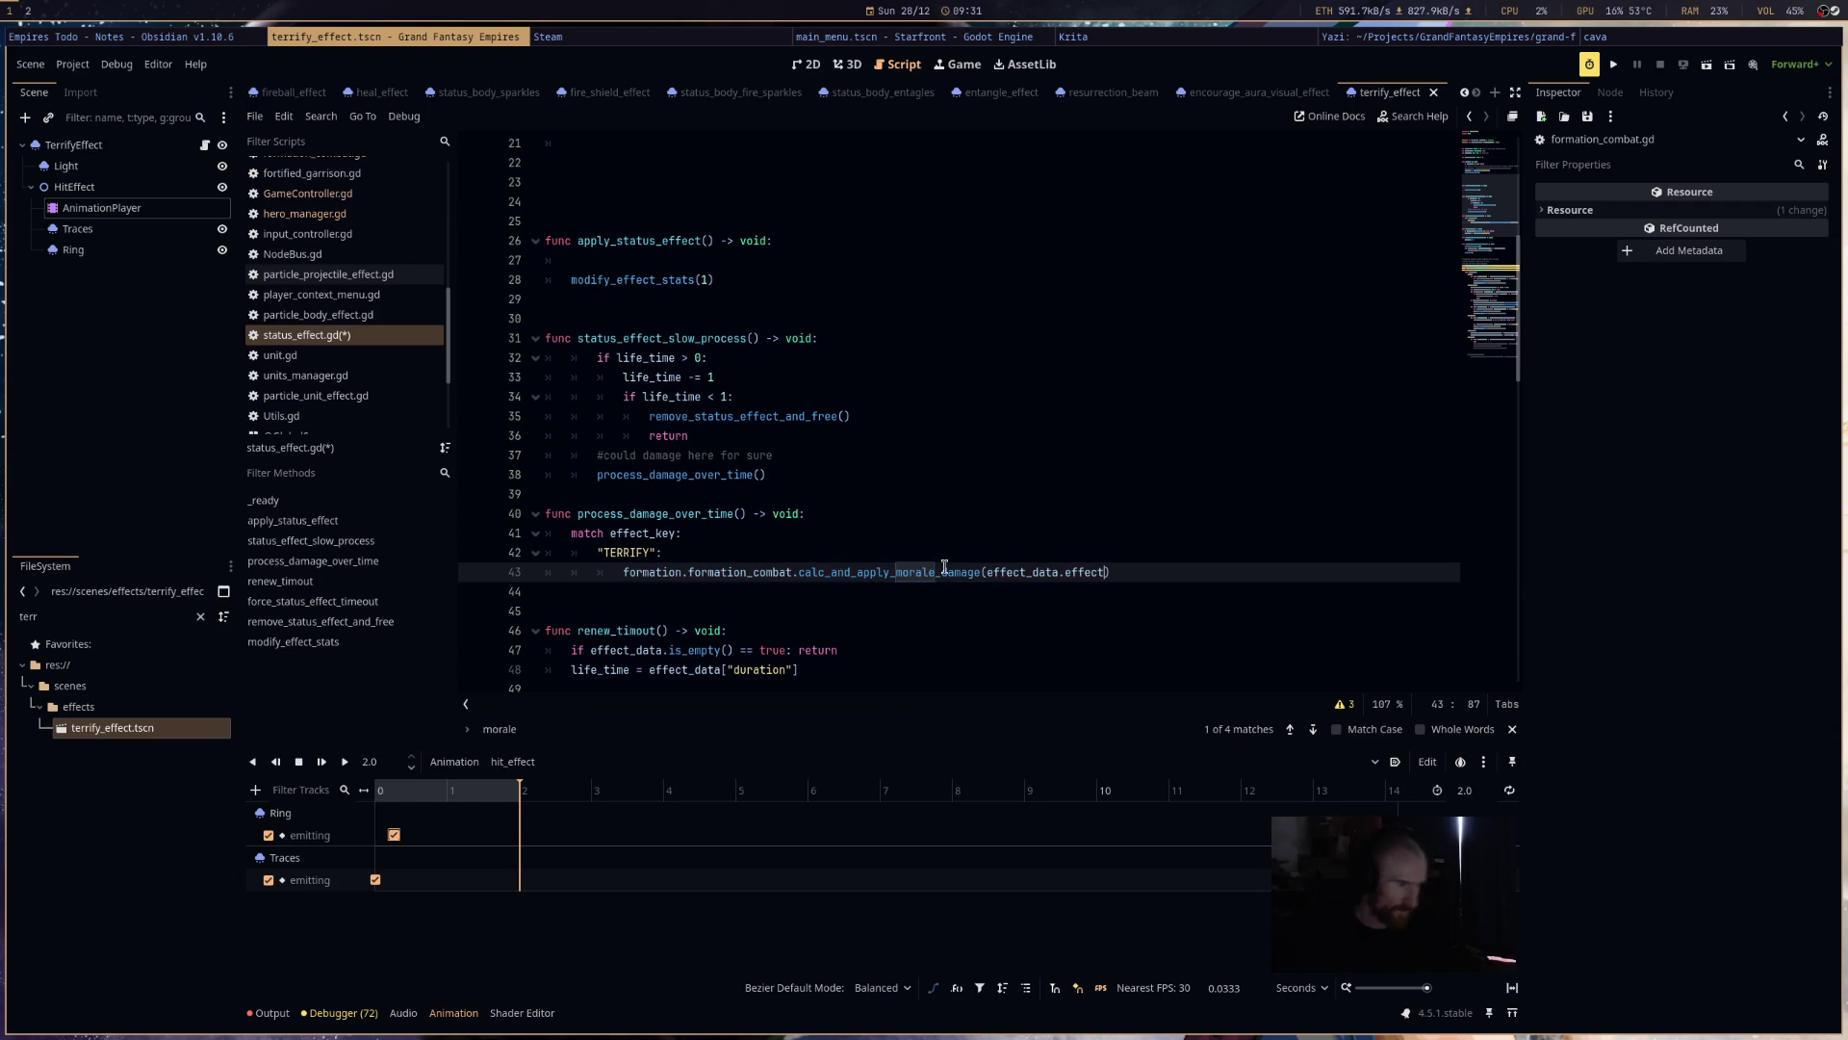
- Scroll further down the script, then switch to the Yazi file manager window
{"action": "left_click", "coordinate": [946, 572]}
{"action": "scroll", "coordinate": [1001, 510], "scroll_direction": "down", "scroll_amount": 15}
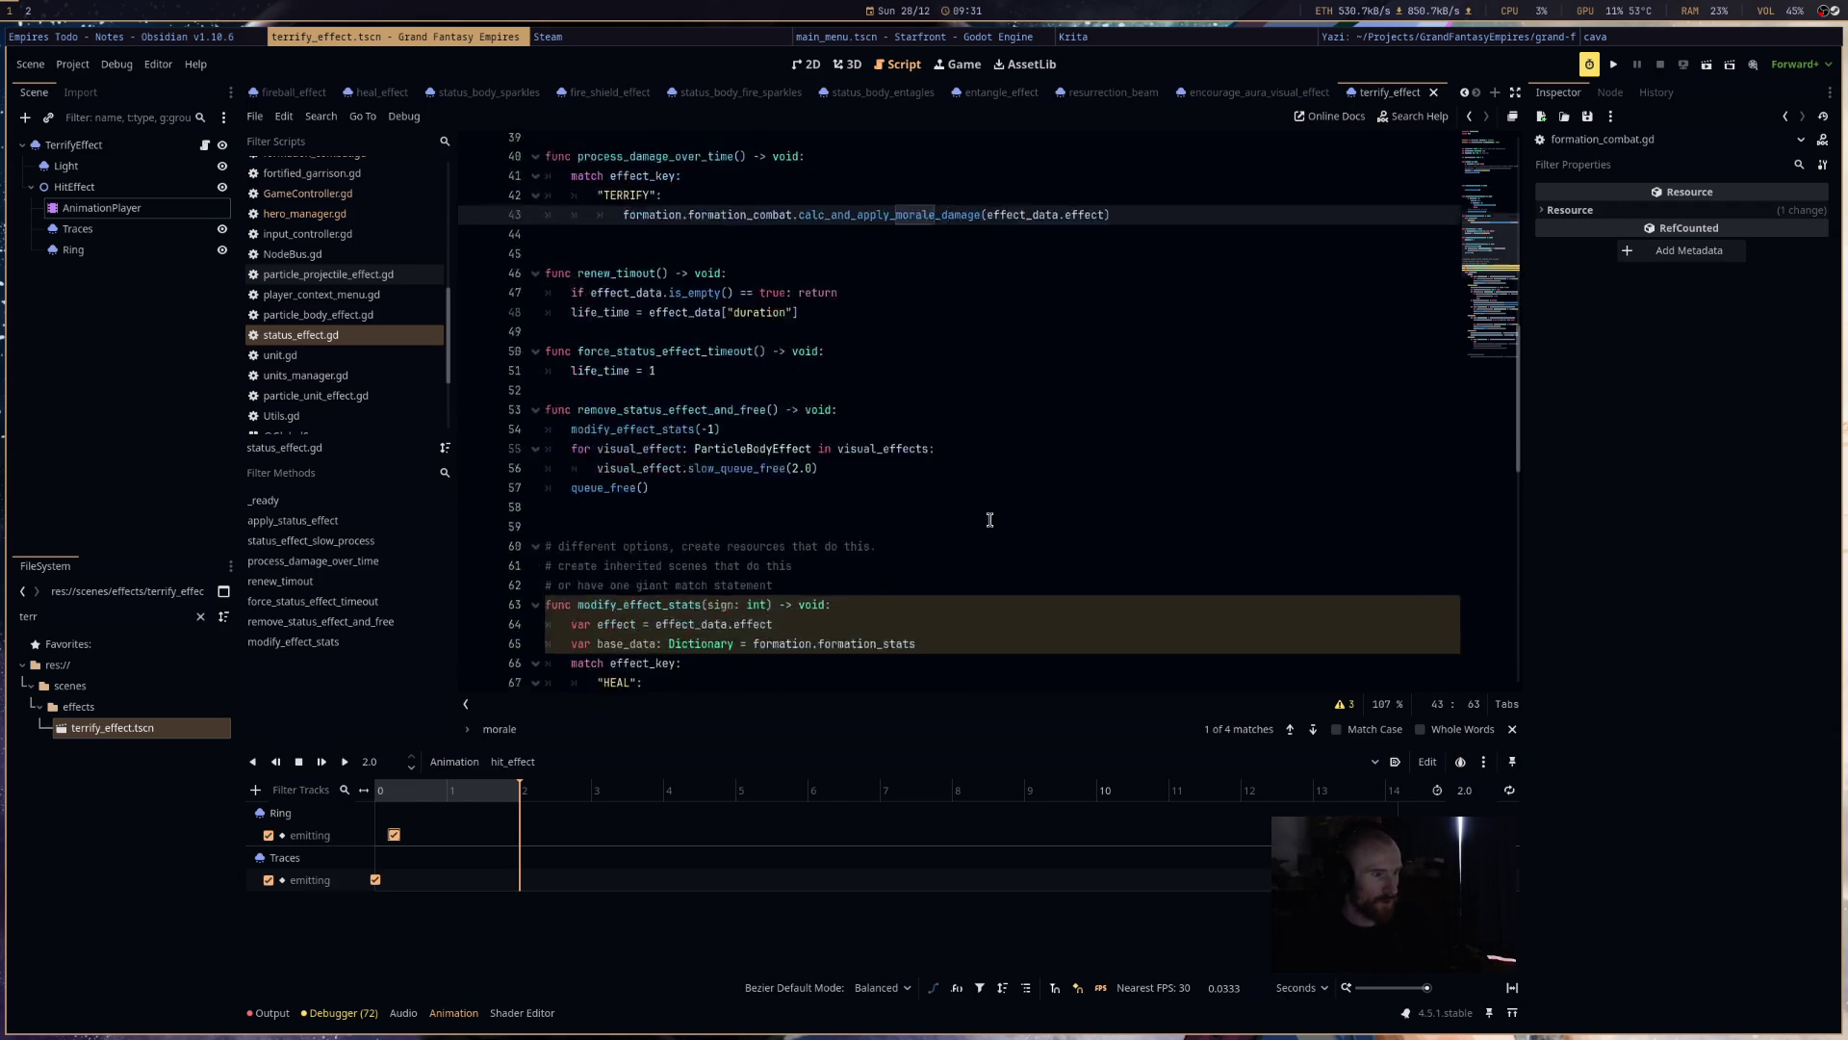
{"action": "scroll", "coordinate": [985, 520], "scroll_direction": "down", "scroll_amount": 5}
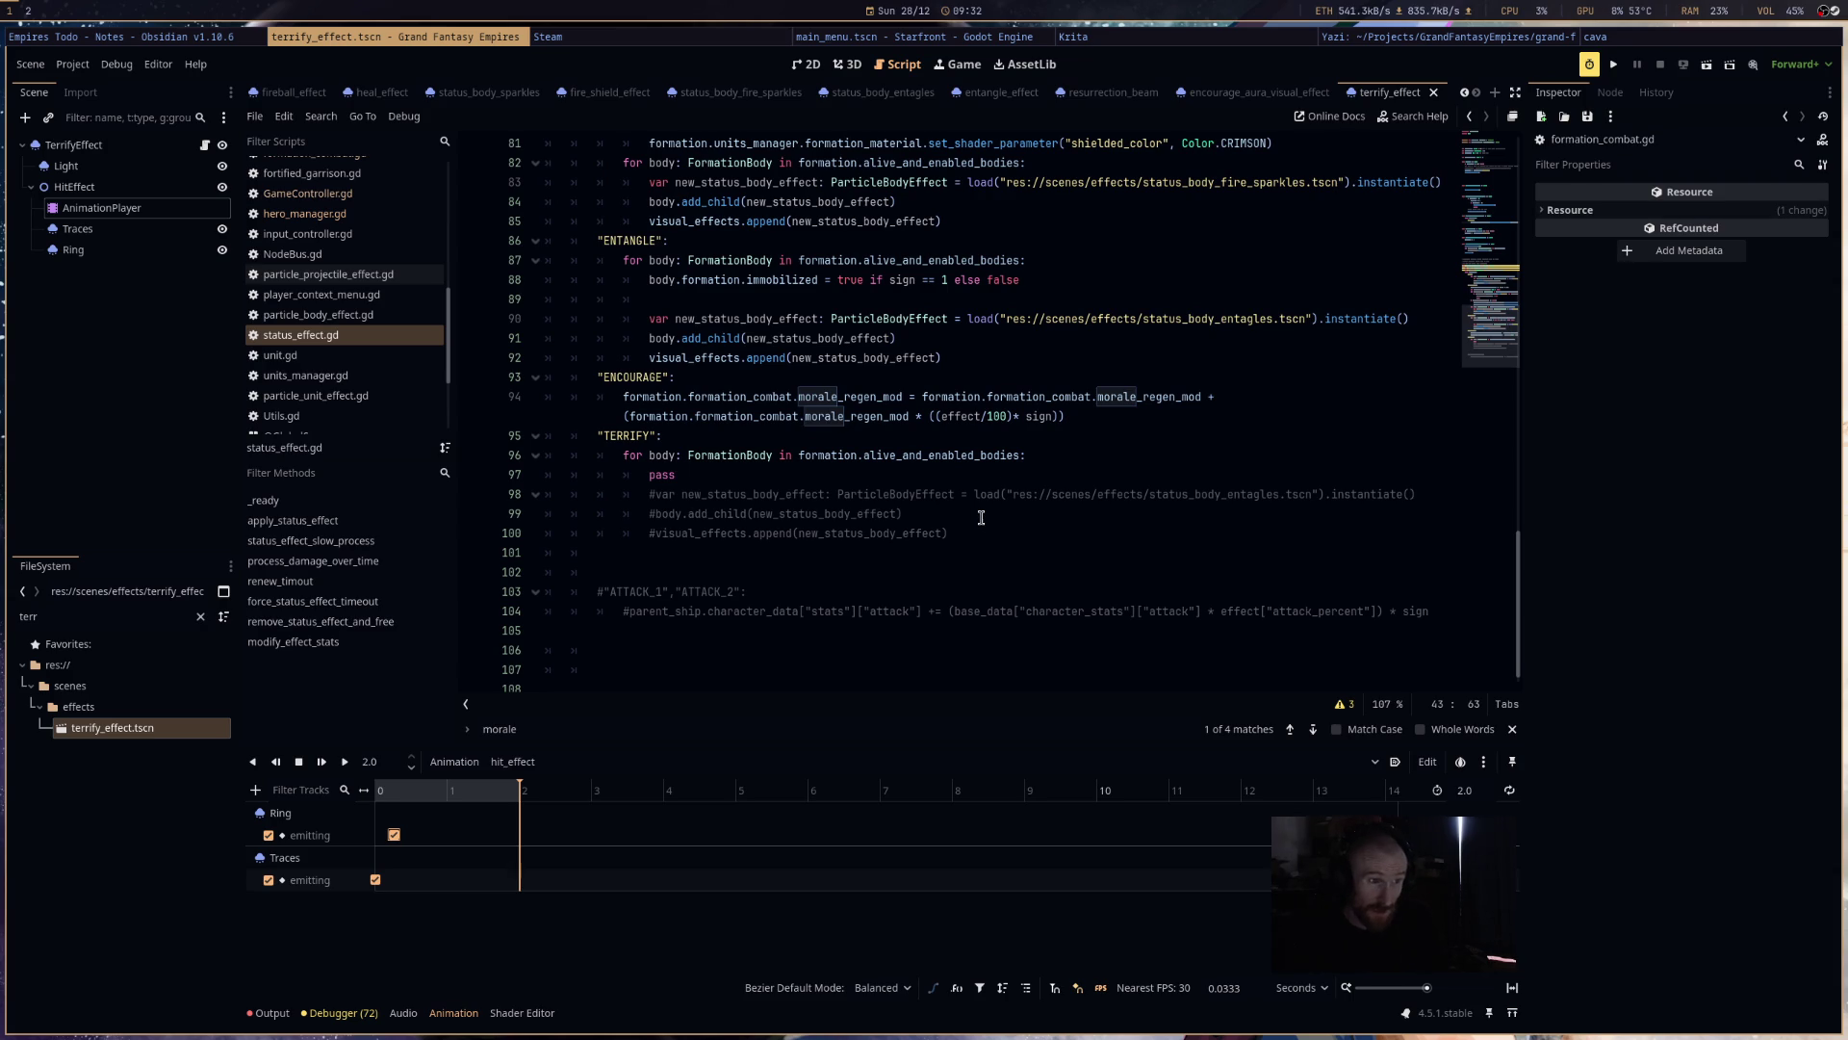
{"action": "key", "text": "alt+Tab"}
{"action": "key", "text": "alt+Tab"}
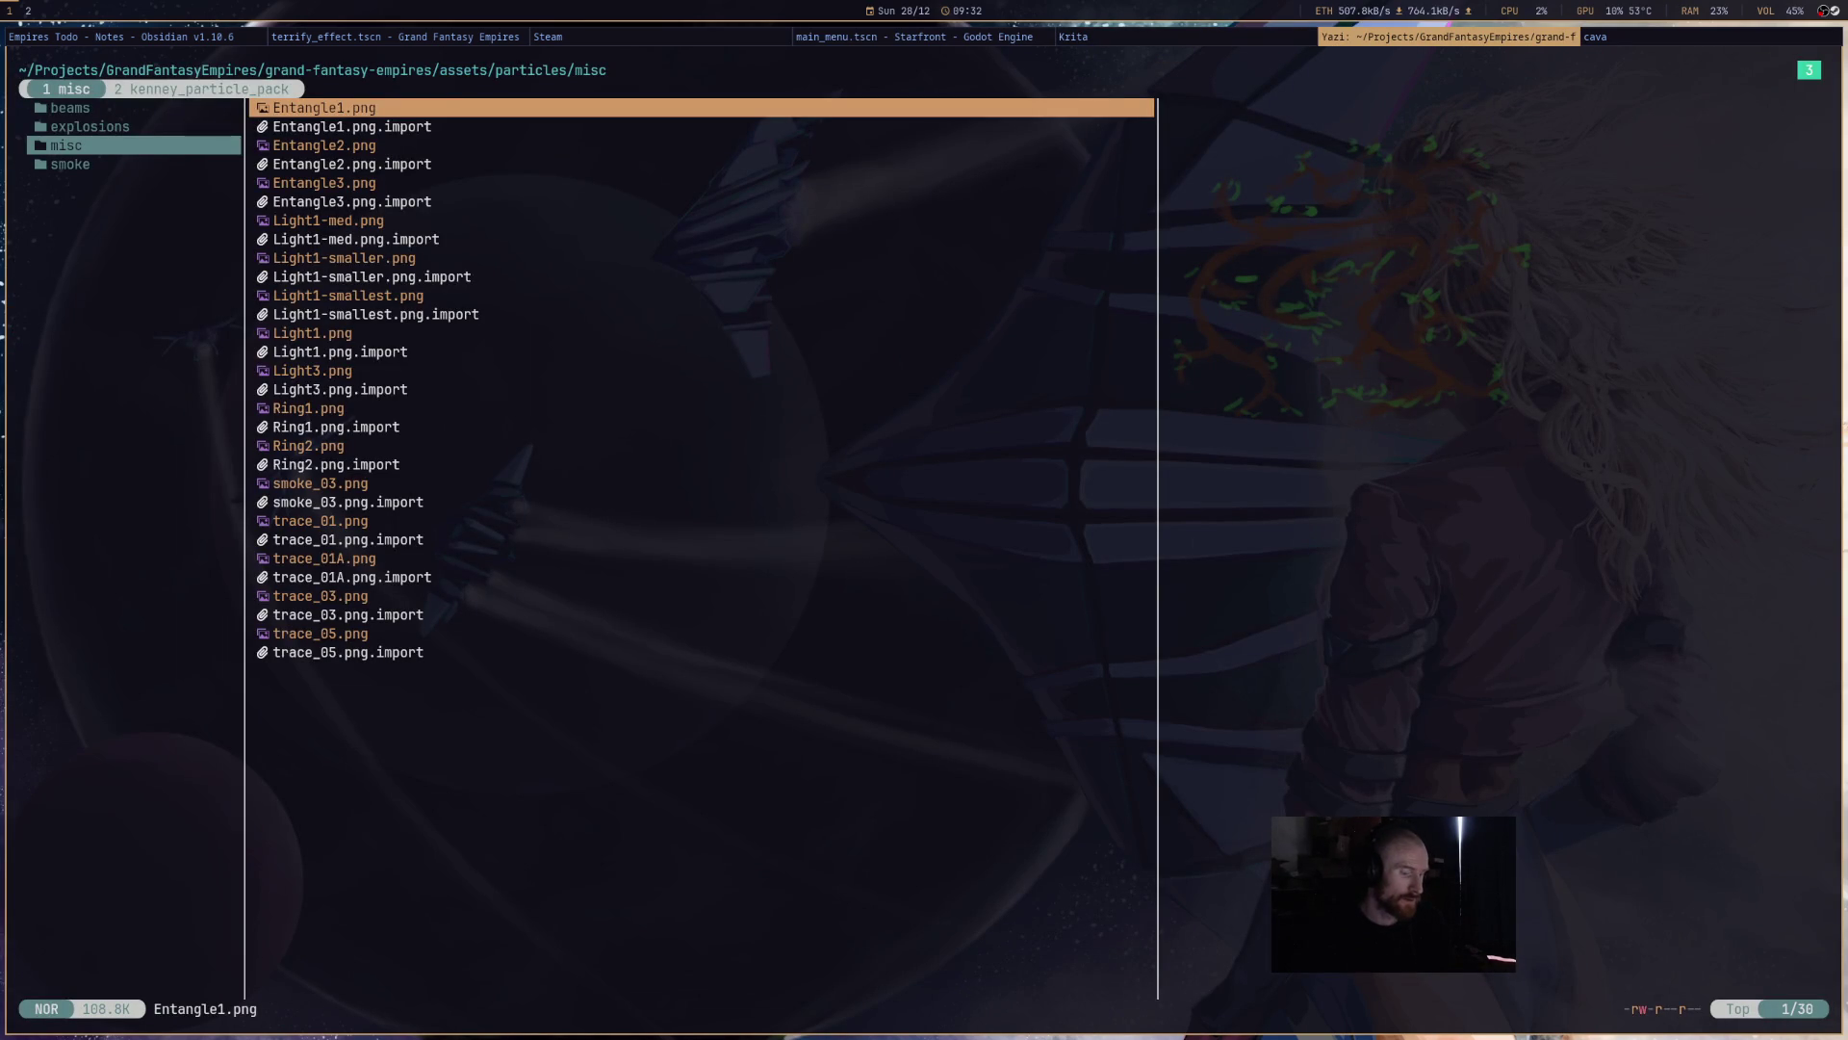
- Play the Melodic House & Techno DJ Set video from the artist folder in ~/Music, then switch windows
{"action": "key", "text": "t"}
{"action": "key", "text": "h"}
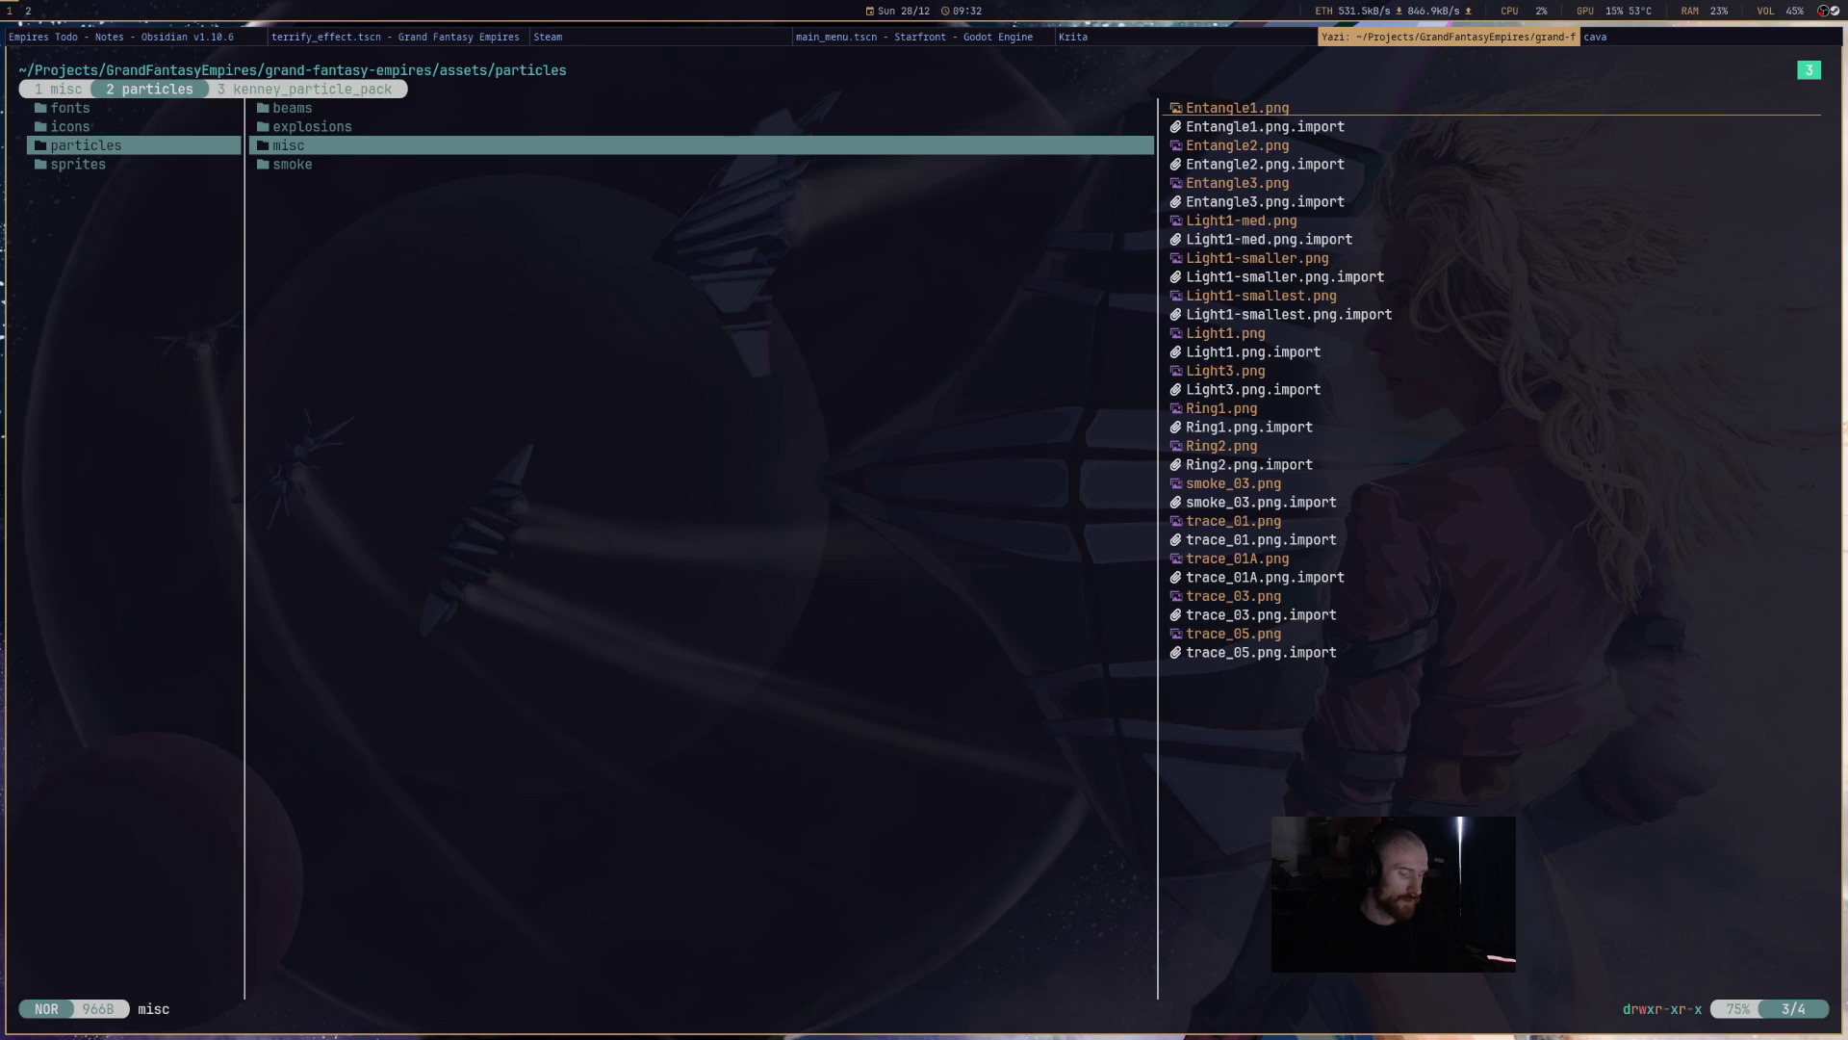
{"action": "key", "text": "g"}
{"action": "key", "text": "h"}
{"action": "key", "text": "j"}
{"action": "key", "text": "j"}
{"action": "key", "text": "j"}
{"action": "key", "text": "j"}
{"action": "key", "text": "l"}
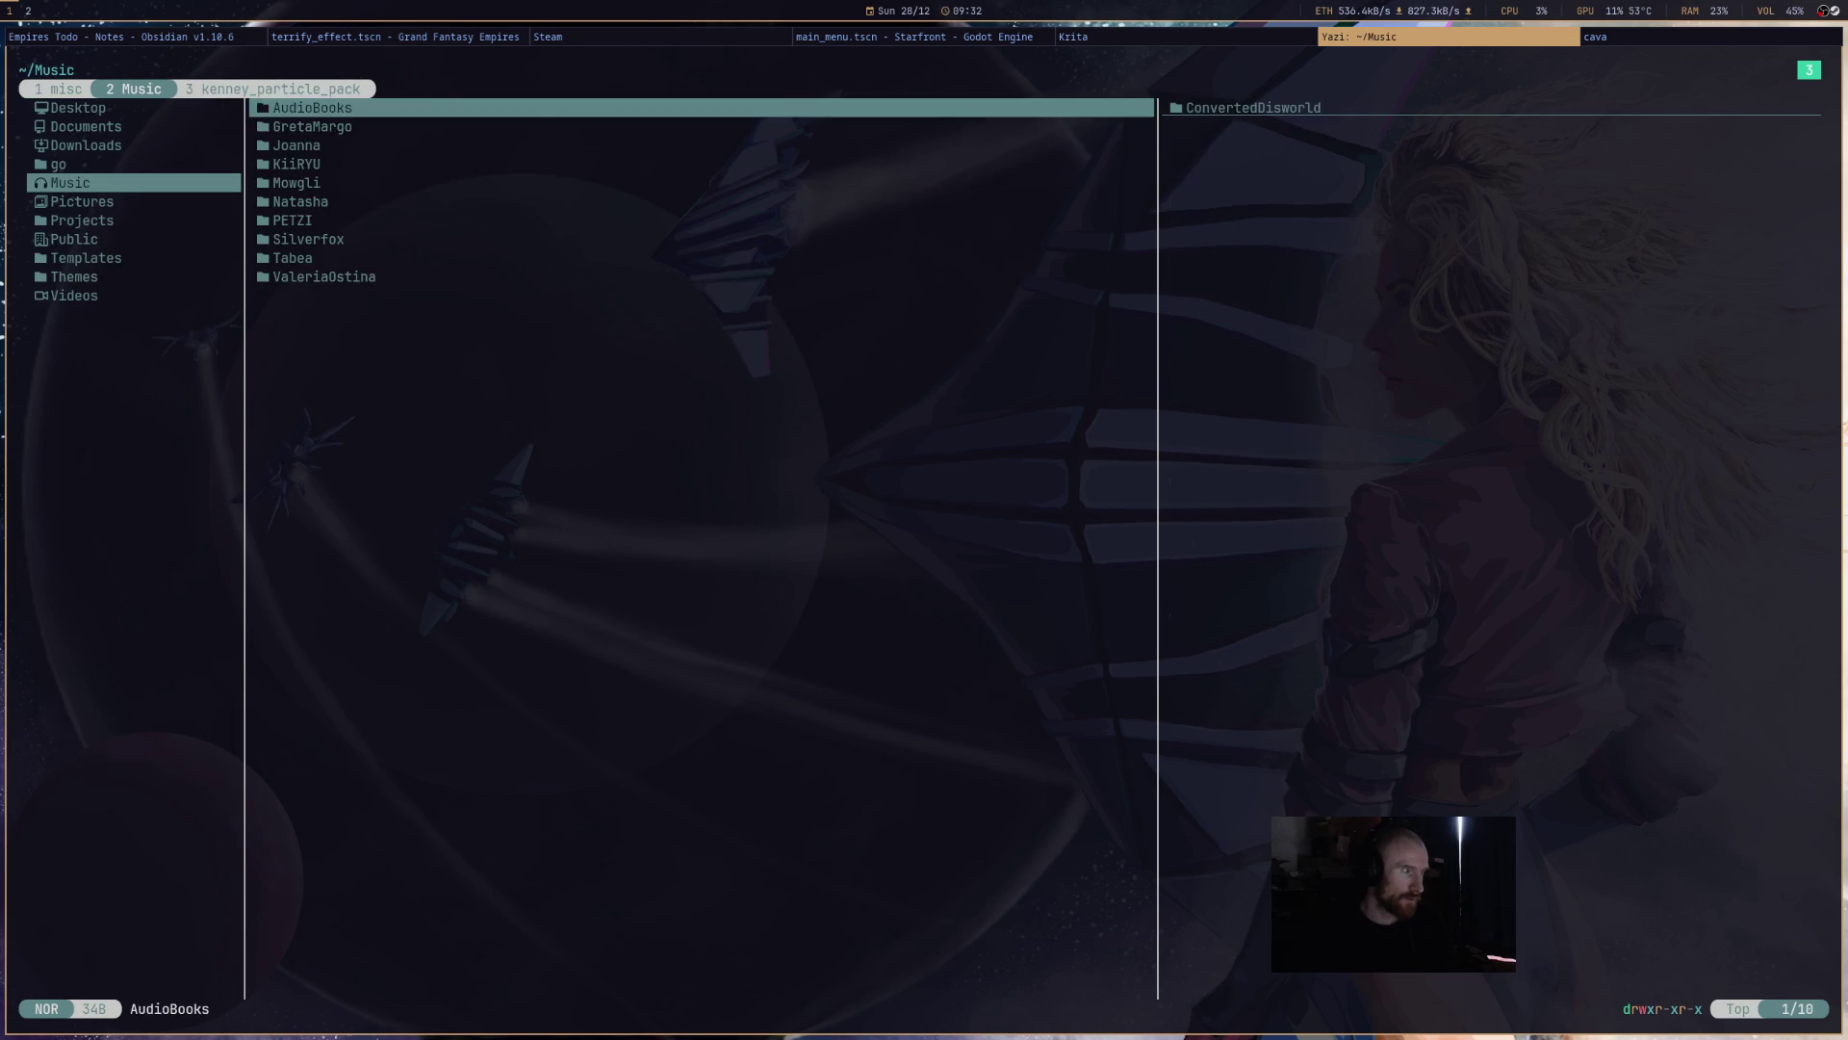
{"action": "key", "text": "j"}
{"action": "key", "text": "j"}
{"action": "key", "text": "j"}
{"action": "key", "text": "l"}
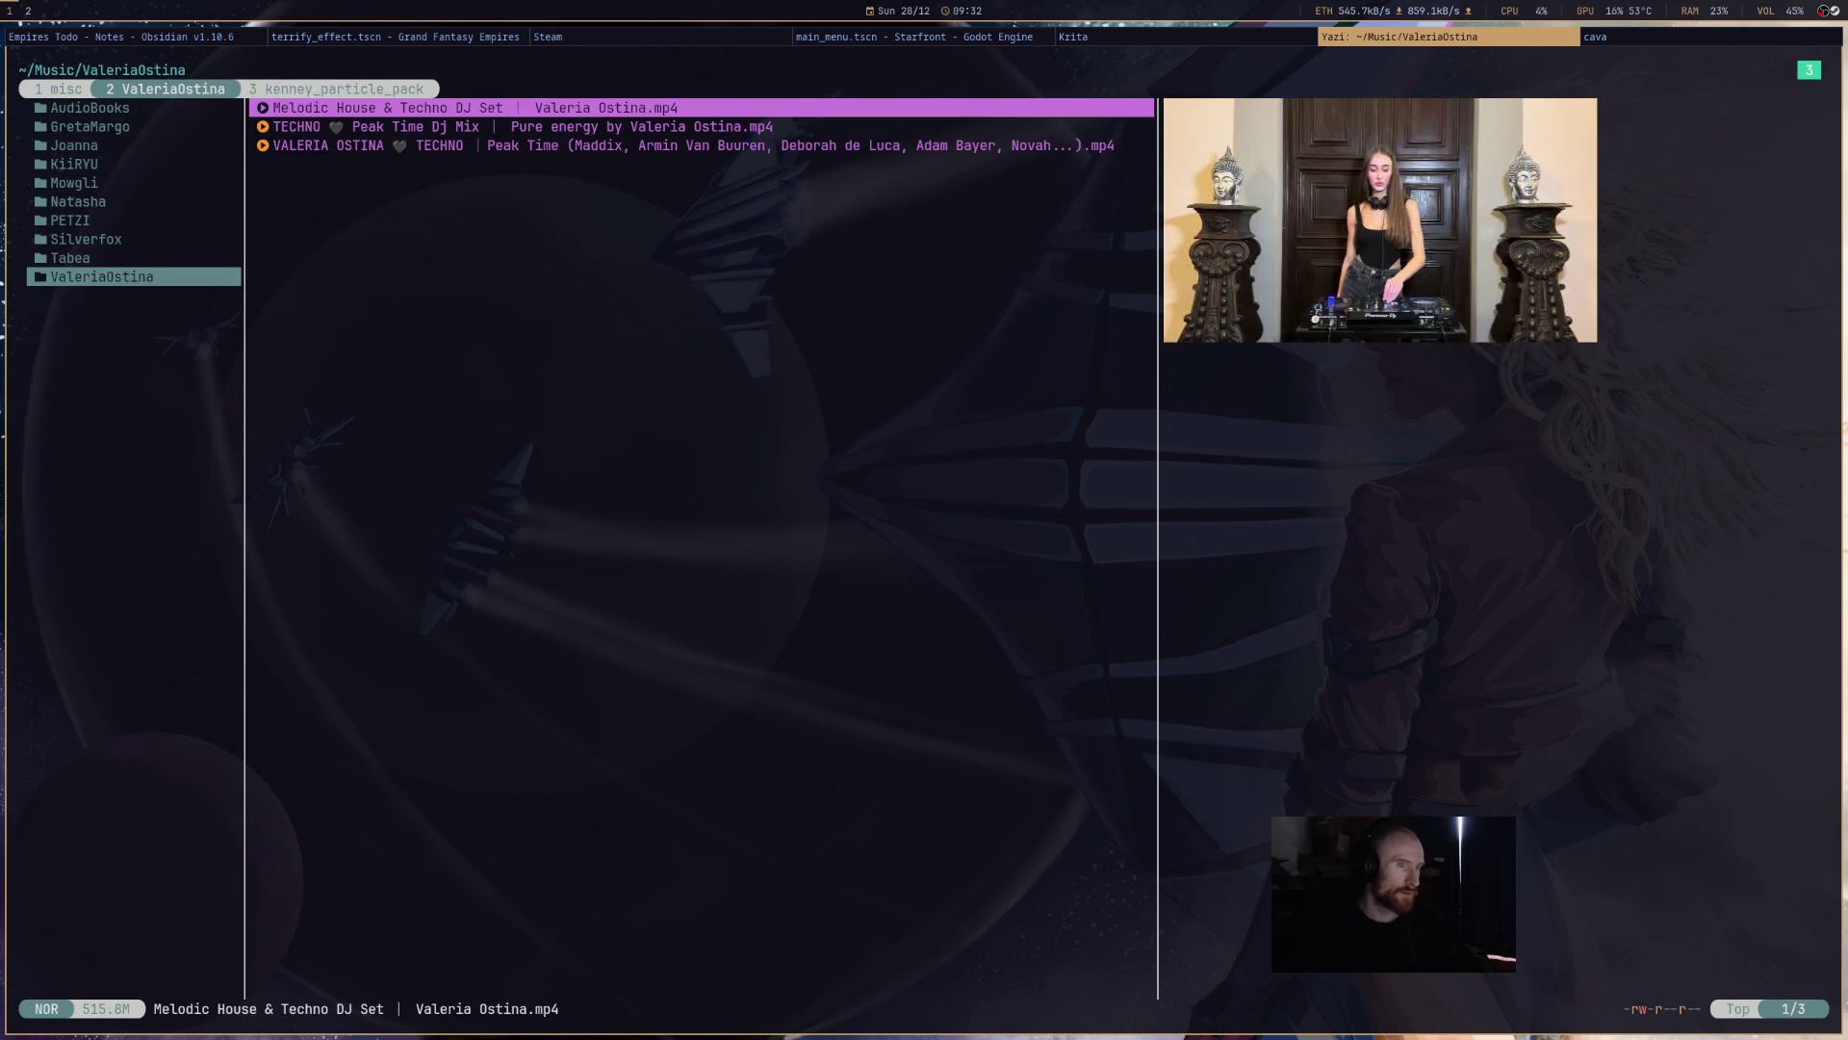
{"action": "key", "text": "Return"}
{"action": "key", "text": "super+Left"}
{"action": "key", "text": "super+Left"}
{"action": "key", "text": "super+Left"}
{"action": "key", "text": "super+Left"}
{"action": "key", "text": "super+Right"}
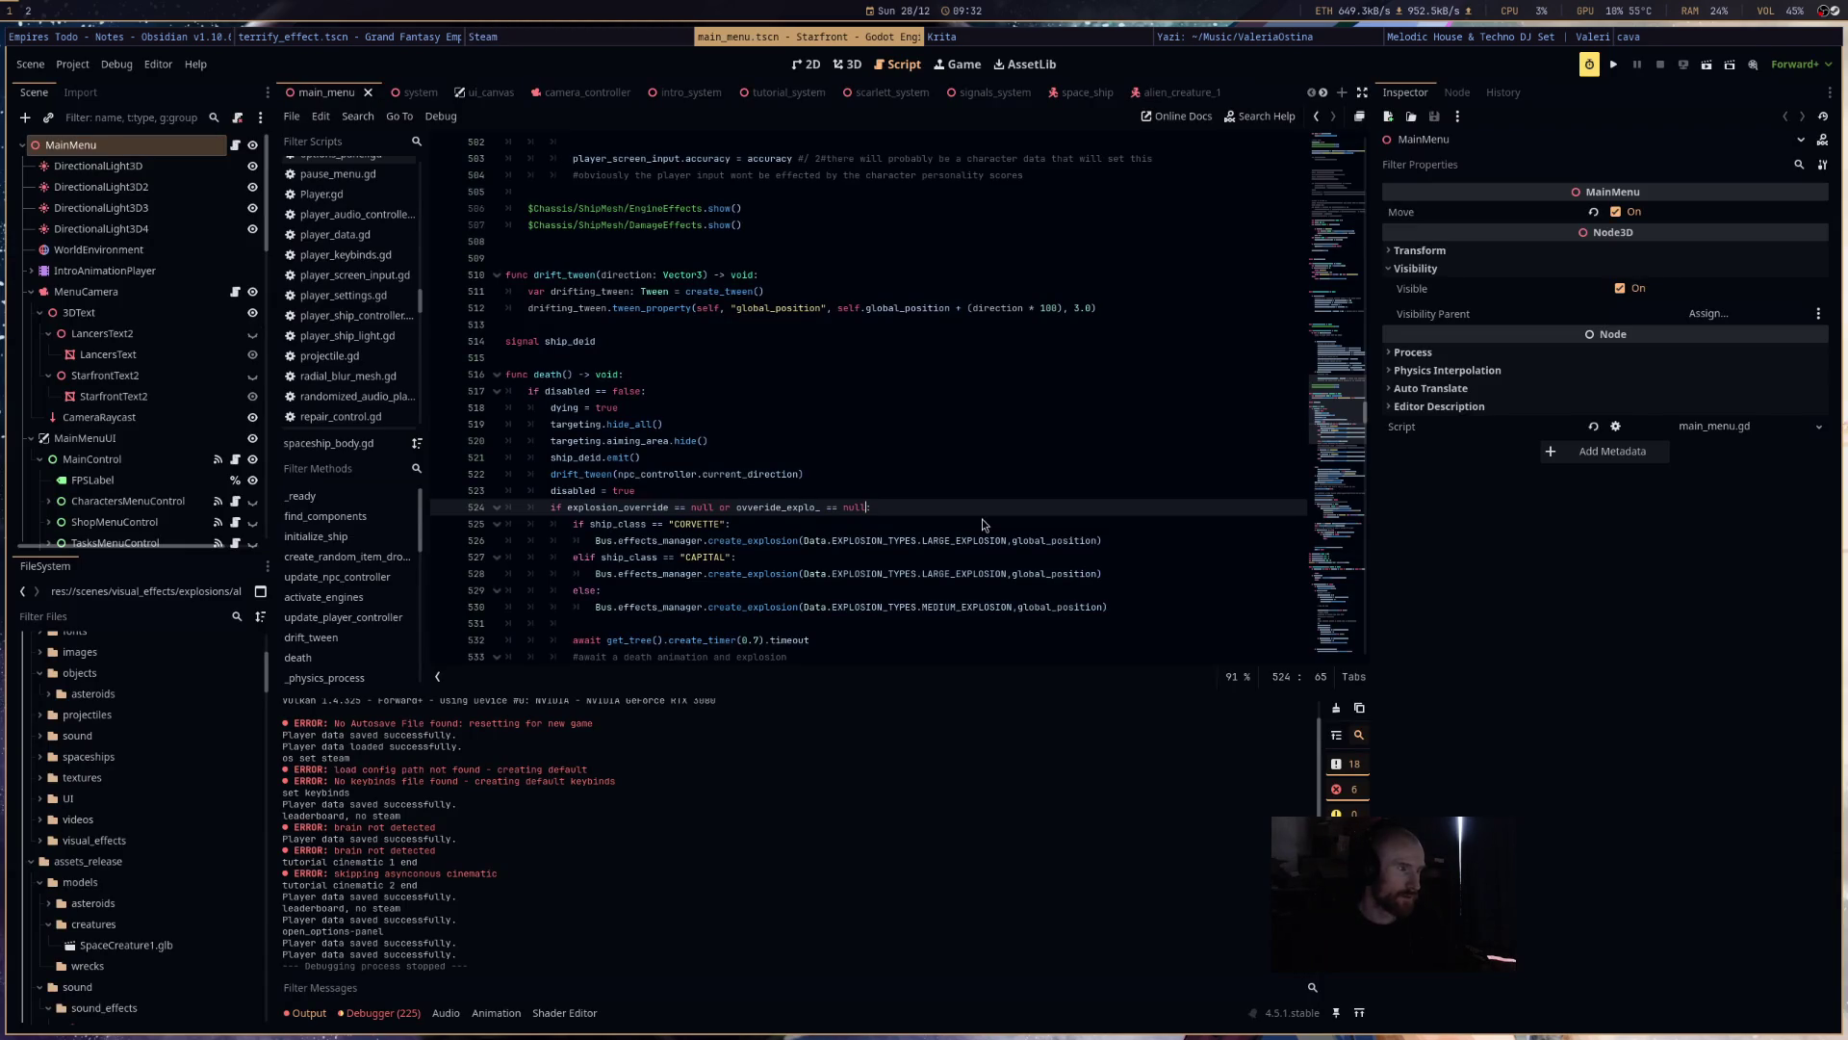
- Cycle through open windows to the Empires Todo note with the terrify aura item
{"action": "key", "text": "ctrl+z"}
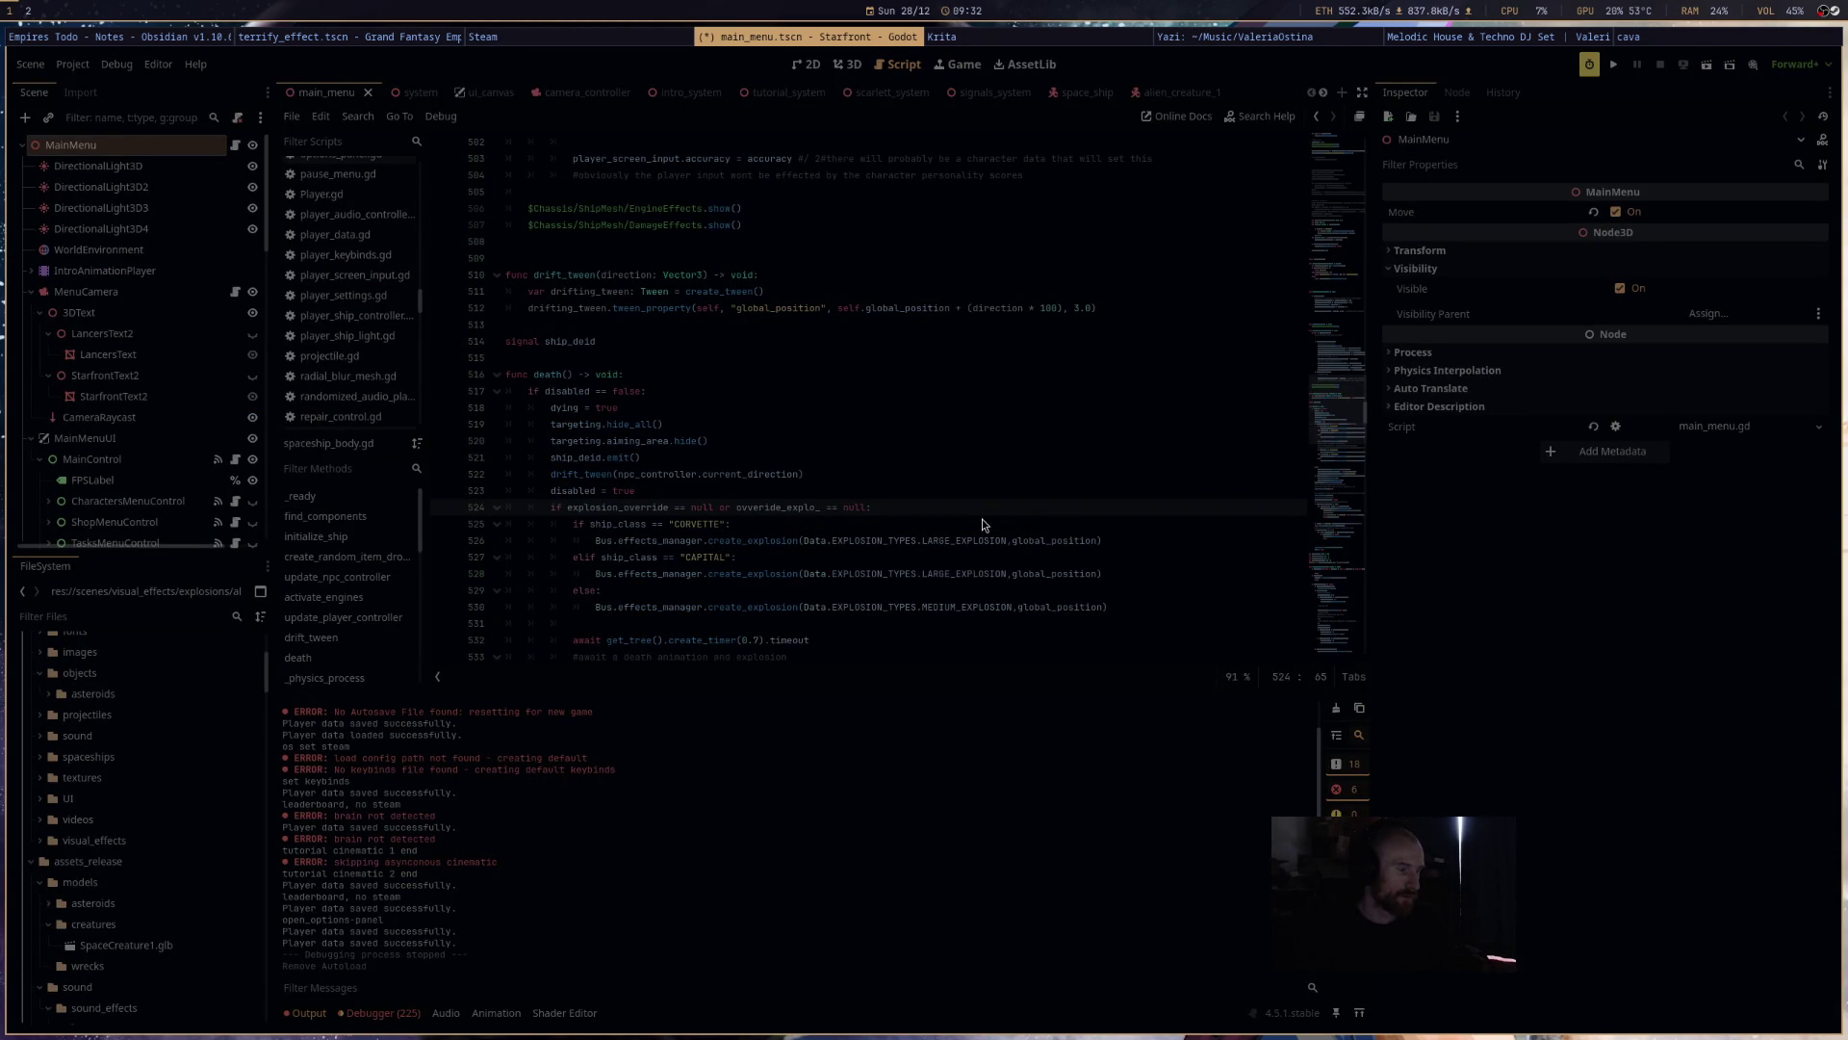
{"action": "key", "text": "super+Left"}
{"action": "key", "text": "super+Left"}
{"action": "key", "text": "super+Right"}
{"action": "key", "text": "super+Left"}
{"action": "key", "text": "super+Right"}
{"action": "key", "text": "super+Right"}
{"action": "key", "text": "super+Left"}
{"action": "key", "text": "super+Left"}
{"action": "key", "text": "super+Left"}
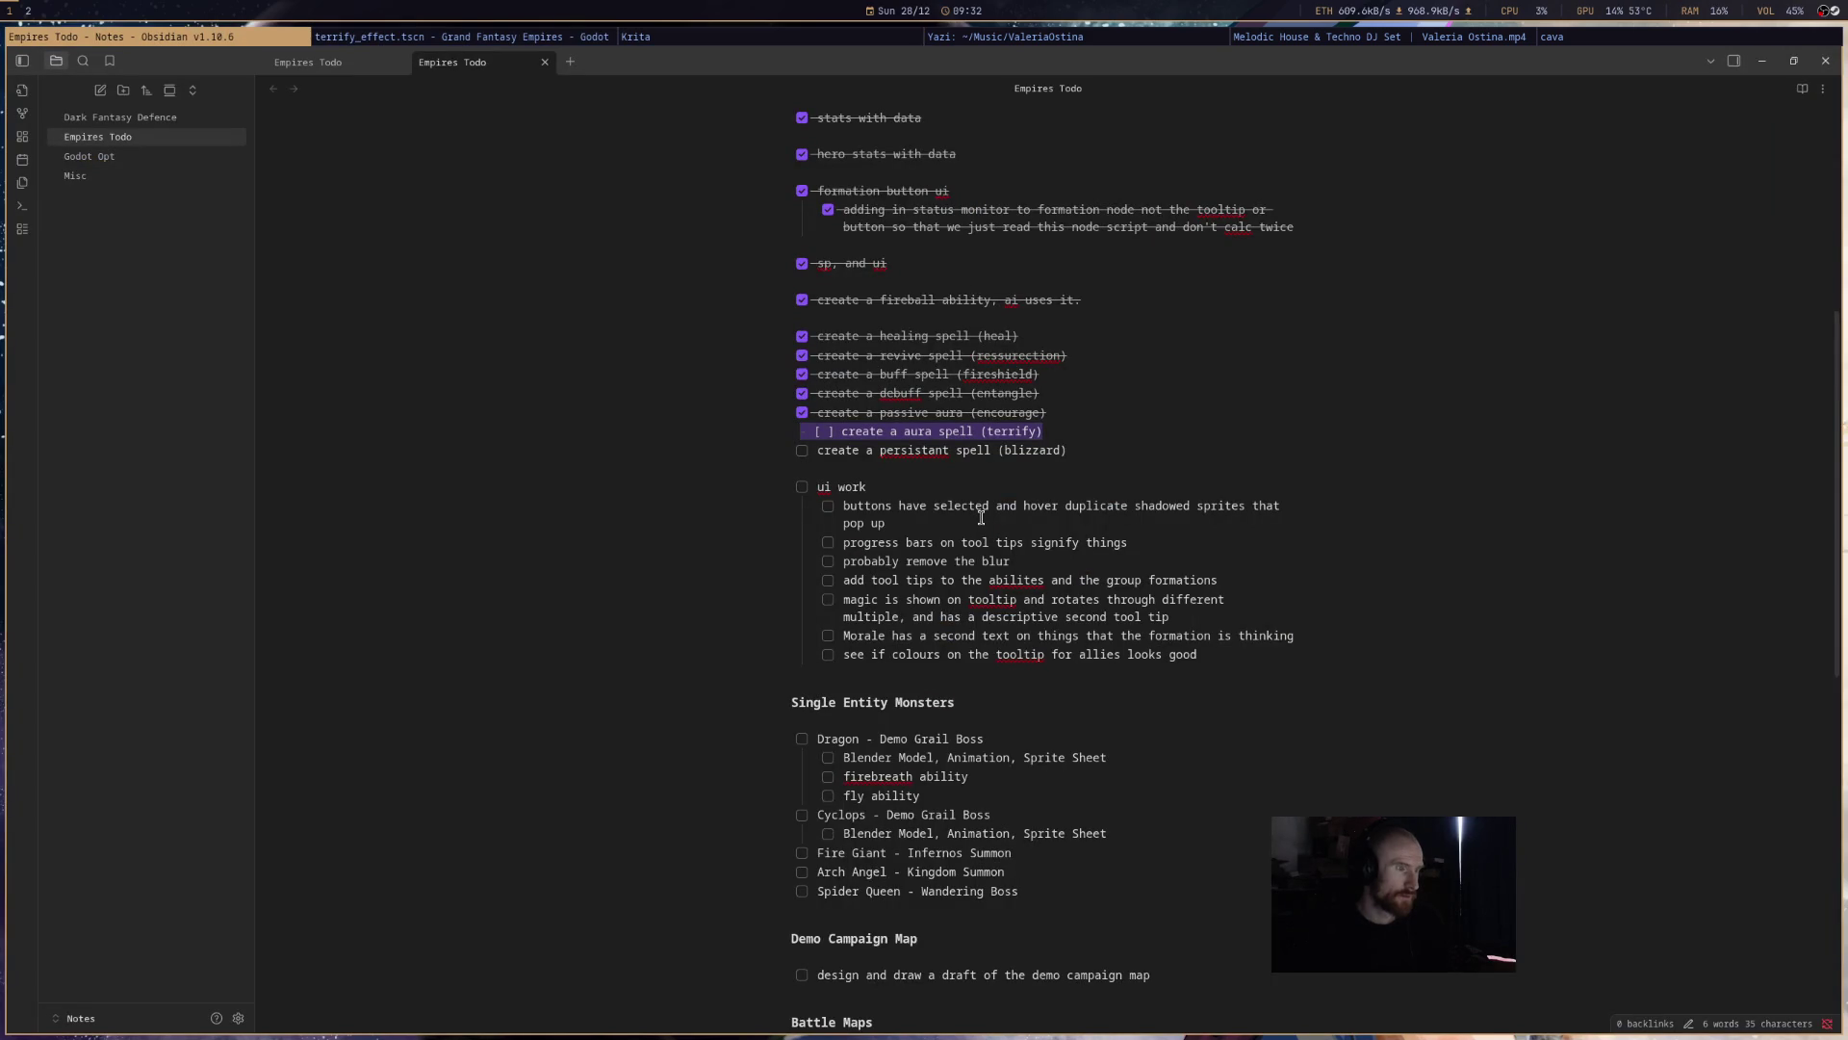
- Return to the Grand Fantasy Empires Godot editor and run the project to test the aura
{"action": "left_click", "coordinate": [979, 516]}
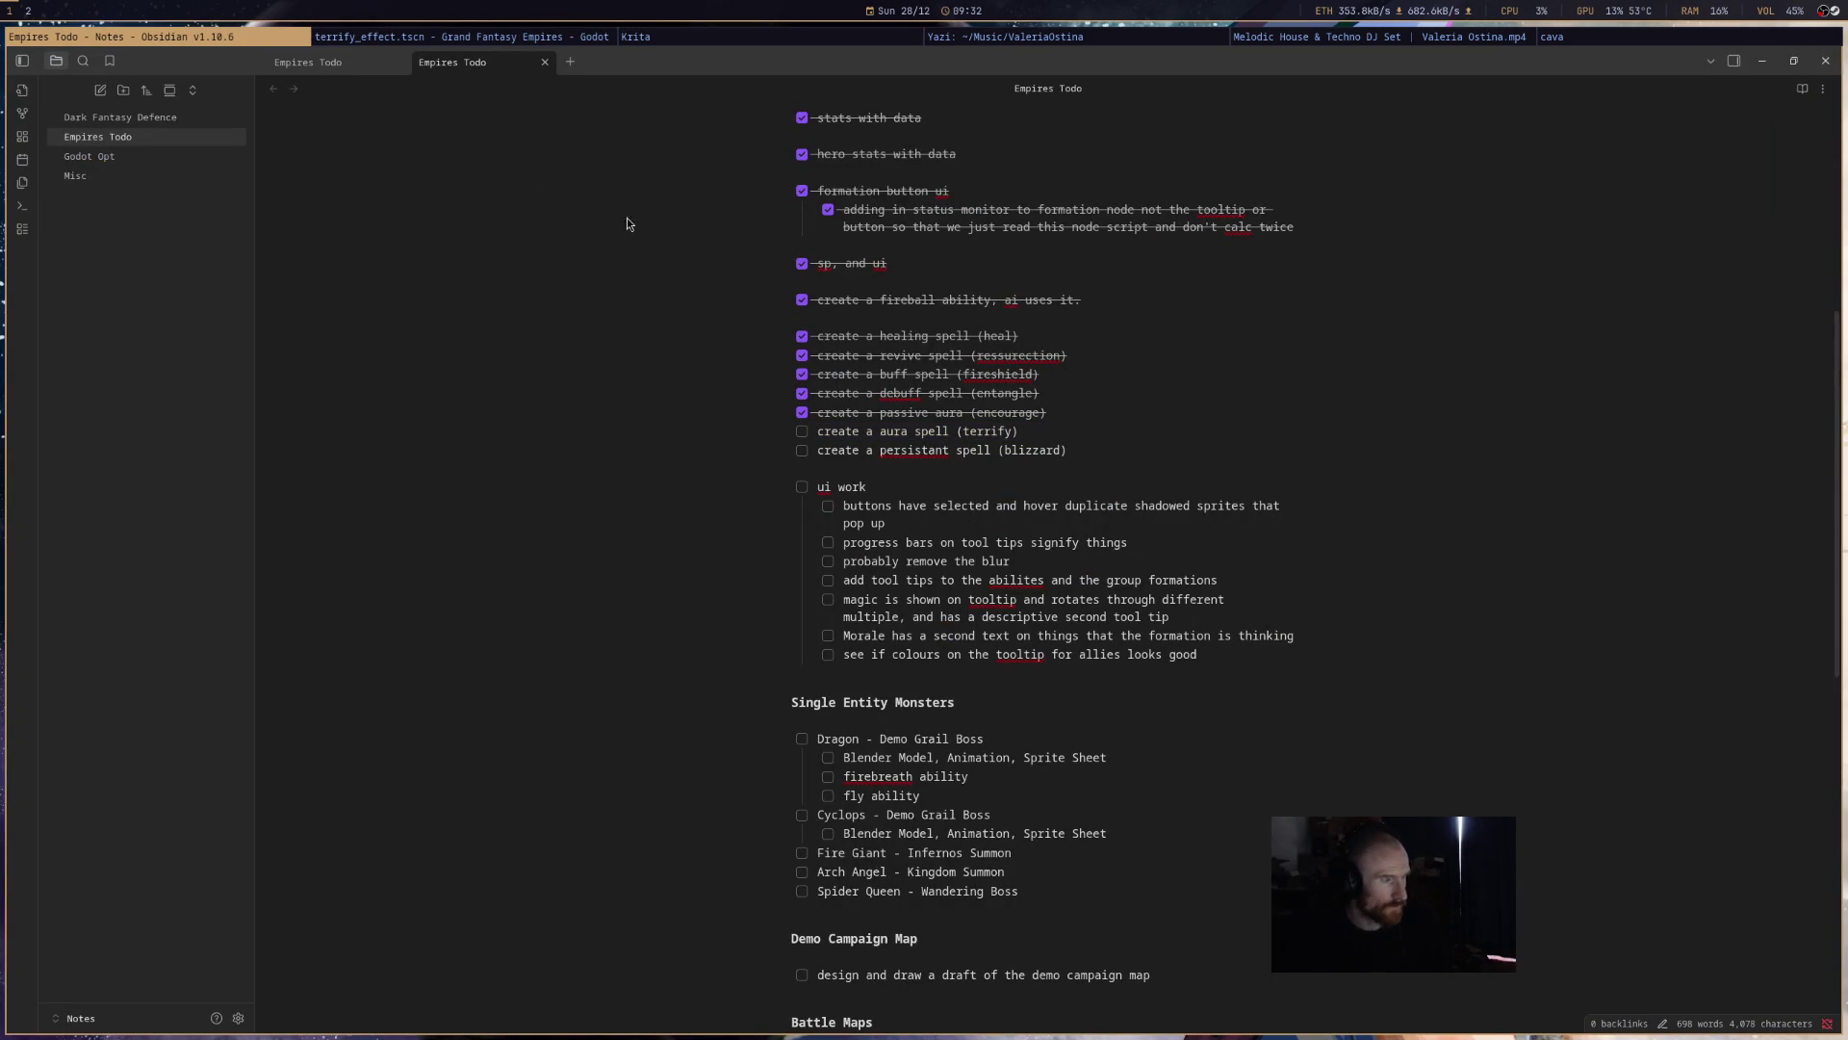
{"action": "left_click", "coordinate": [433, 39]}
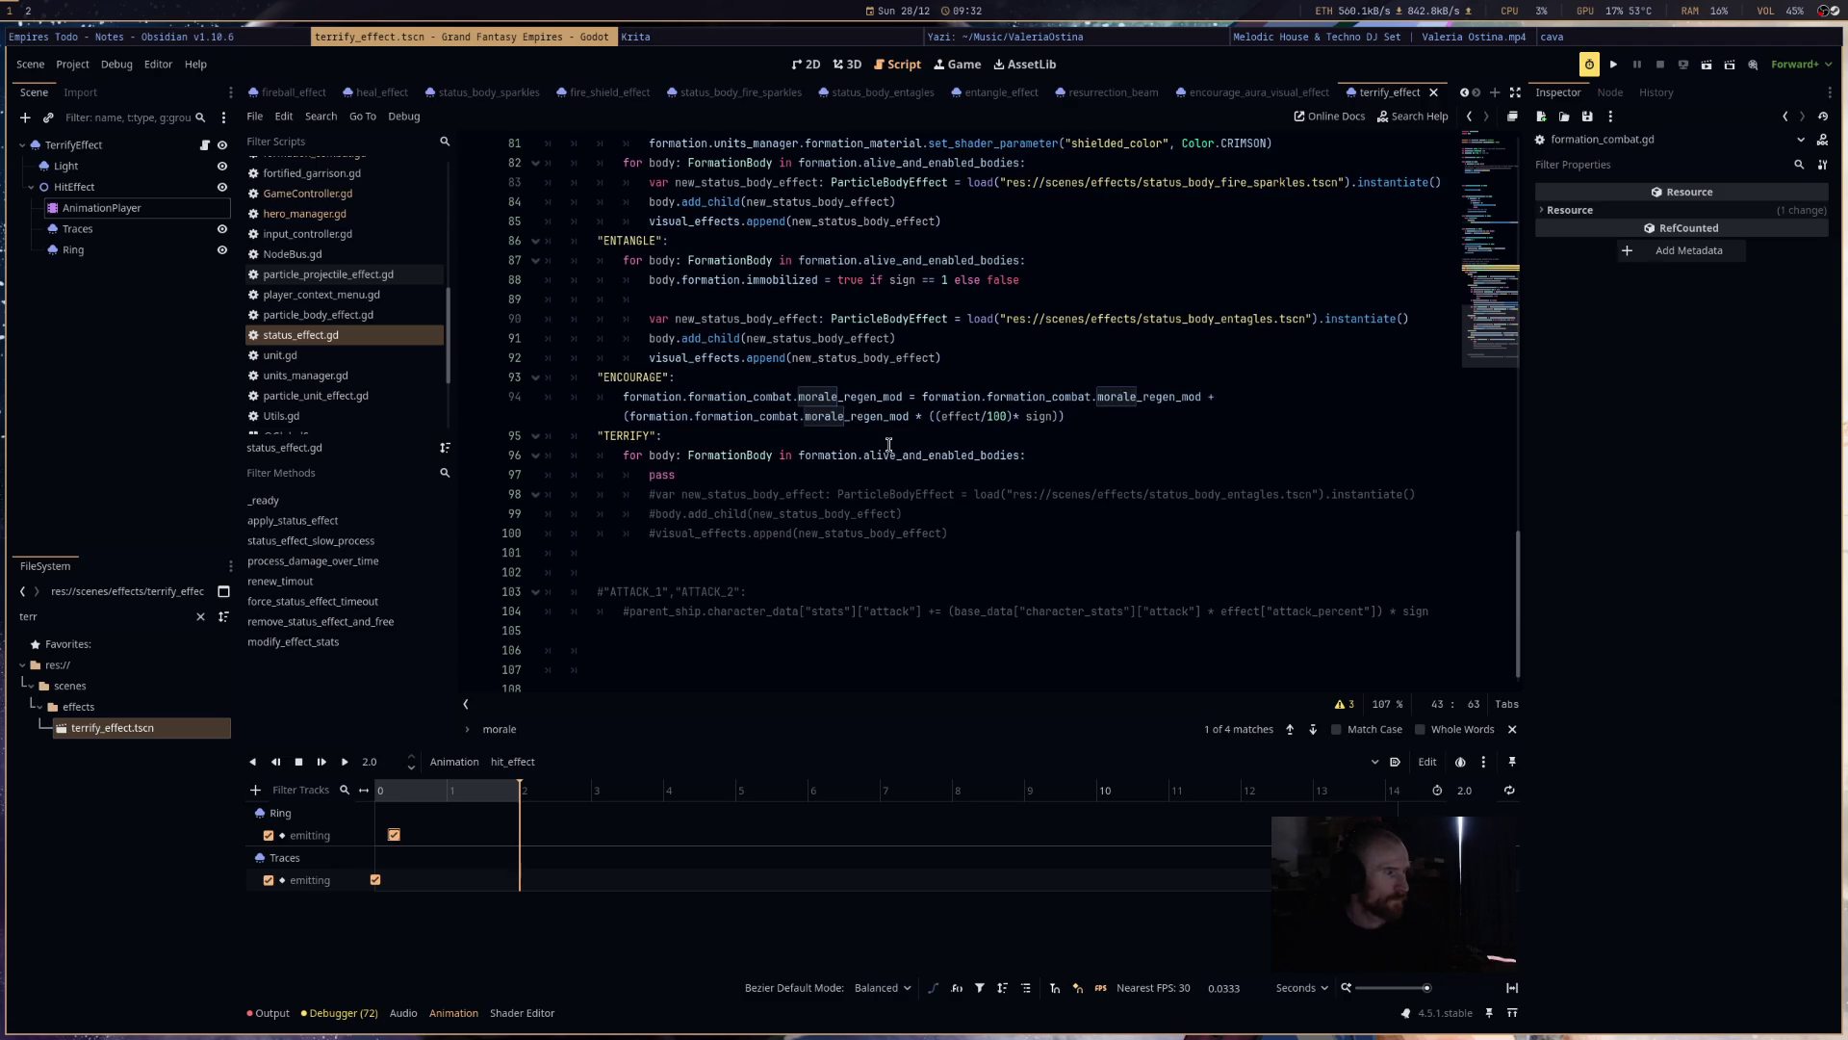
{"action": "left_click", "coordinate": [1615, 66]}
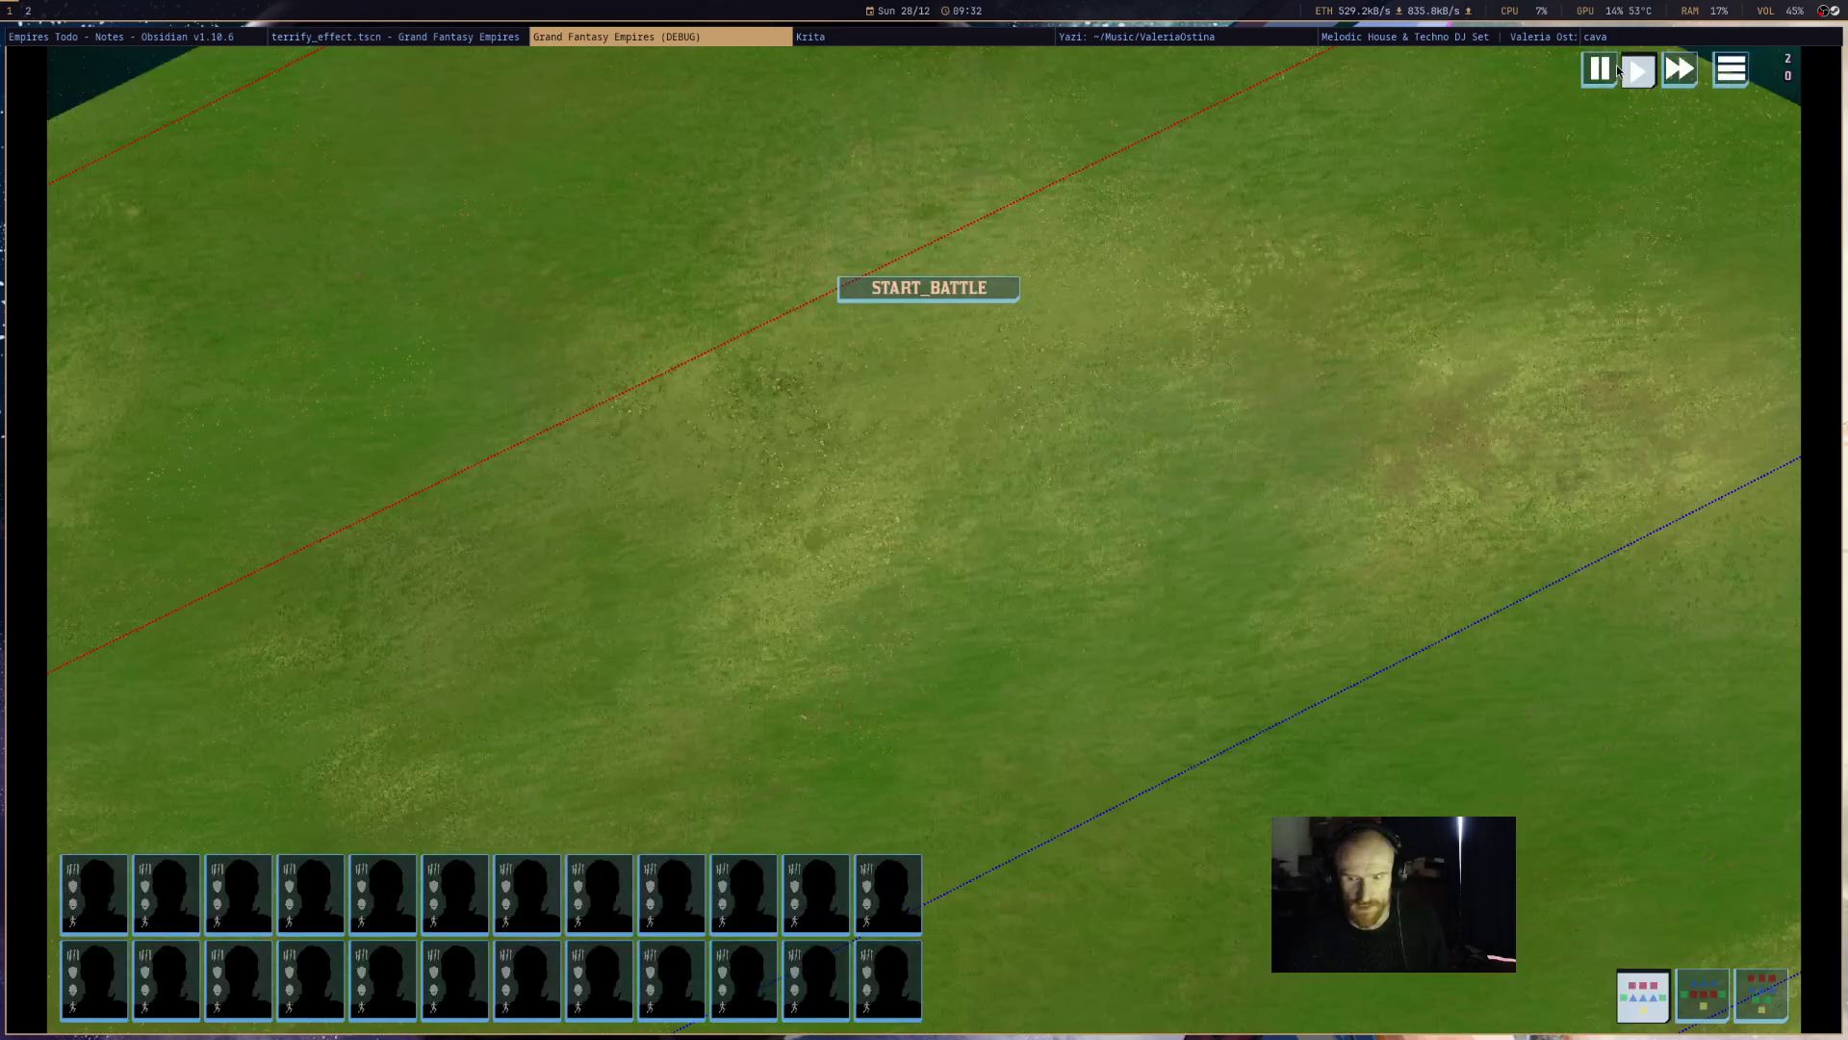
- Start the battle and send the hero's cavalry formation down-left across the field
{"action": "scroll", "coordinate": [998, 365], "scroll_direction": "down", "scroll_amount": 3}
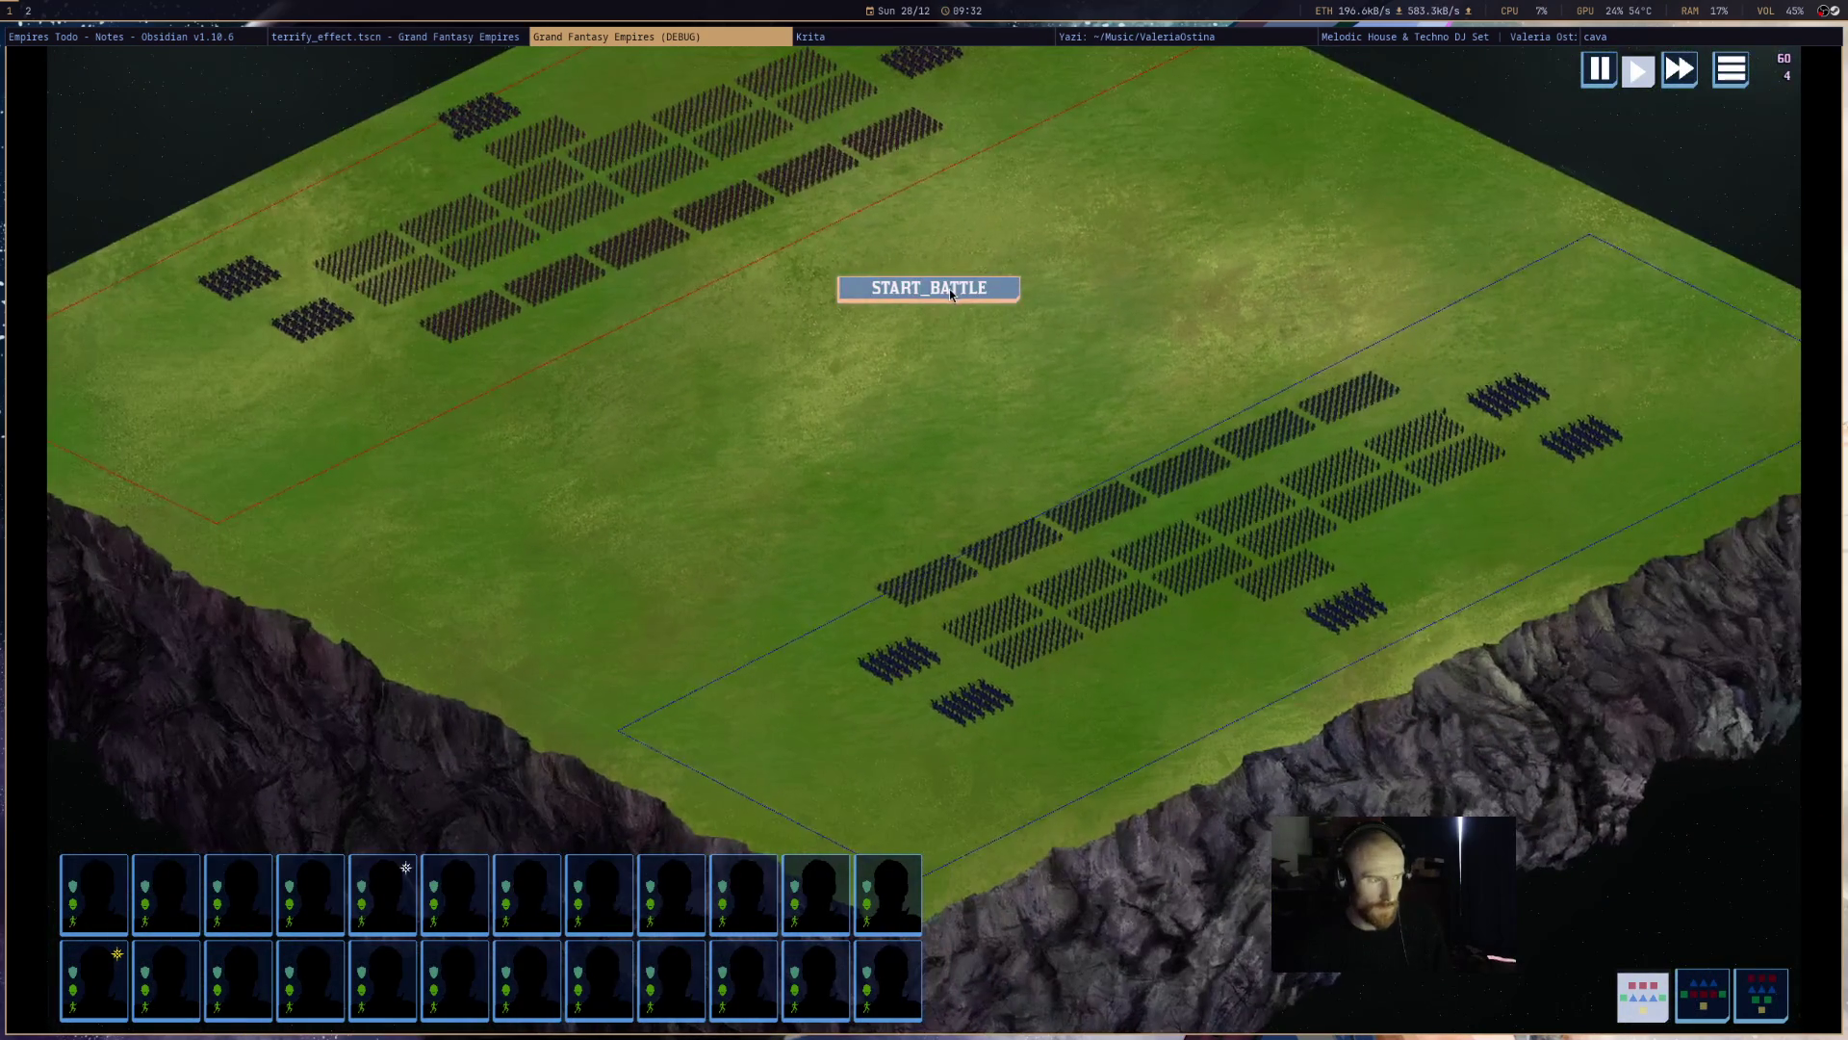
{"action": "left_click", "coordinate": [929, 289]}
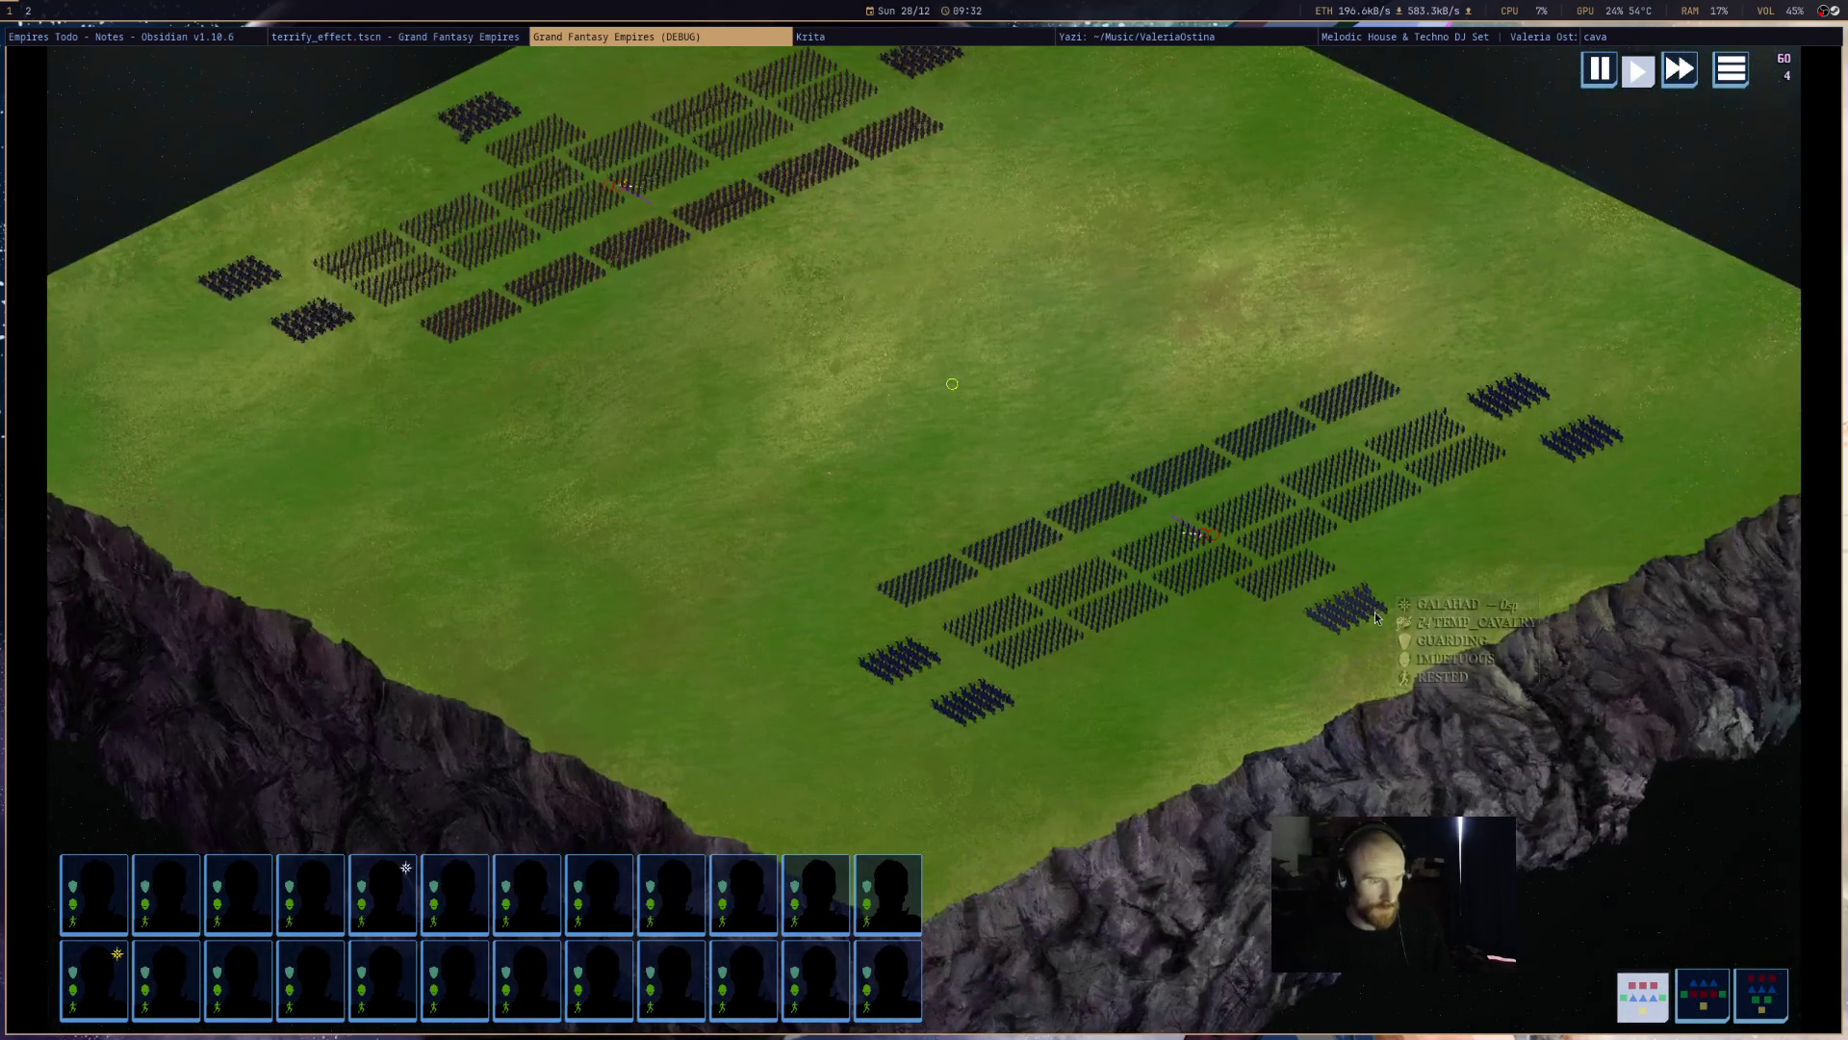
{"action": "left_click", "coordinate": [1374, 618]}
{"action": "left_click", "coordinate": [1762, 928]}
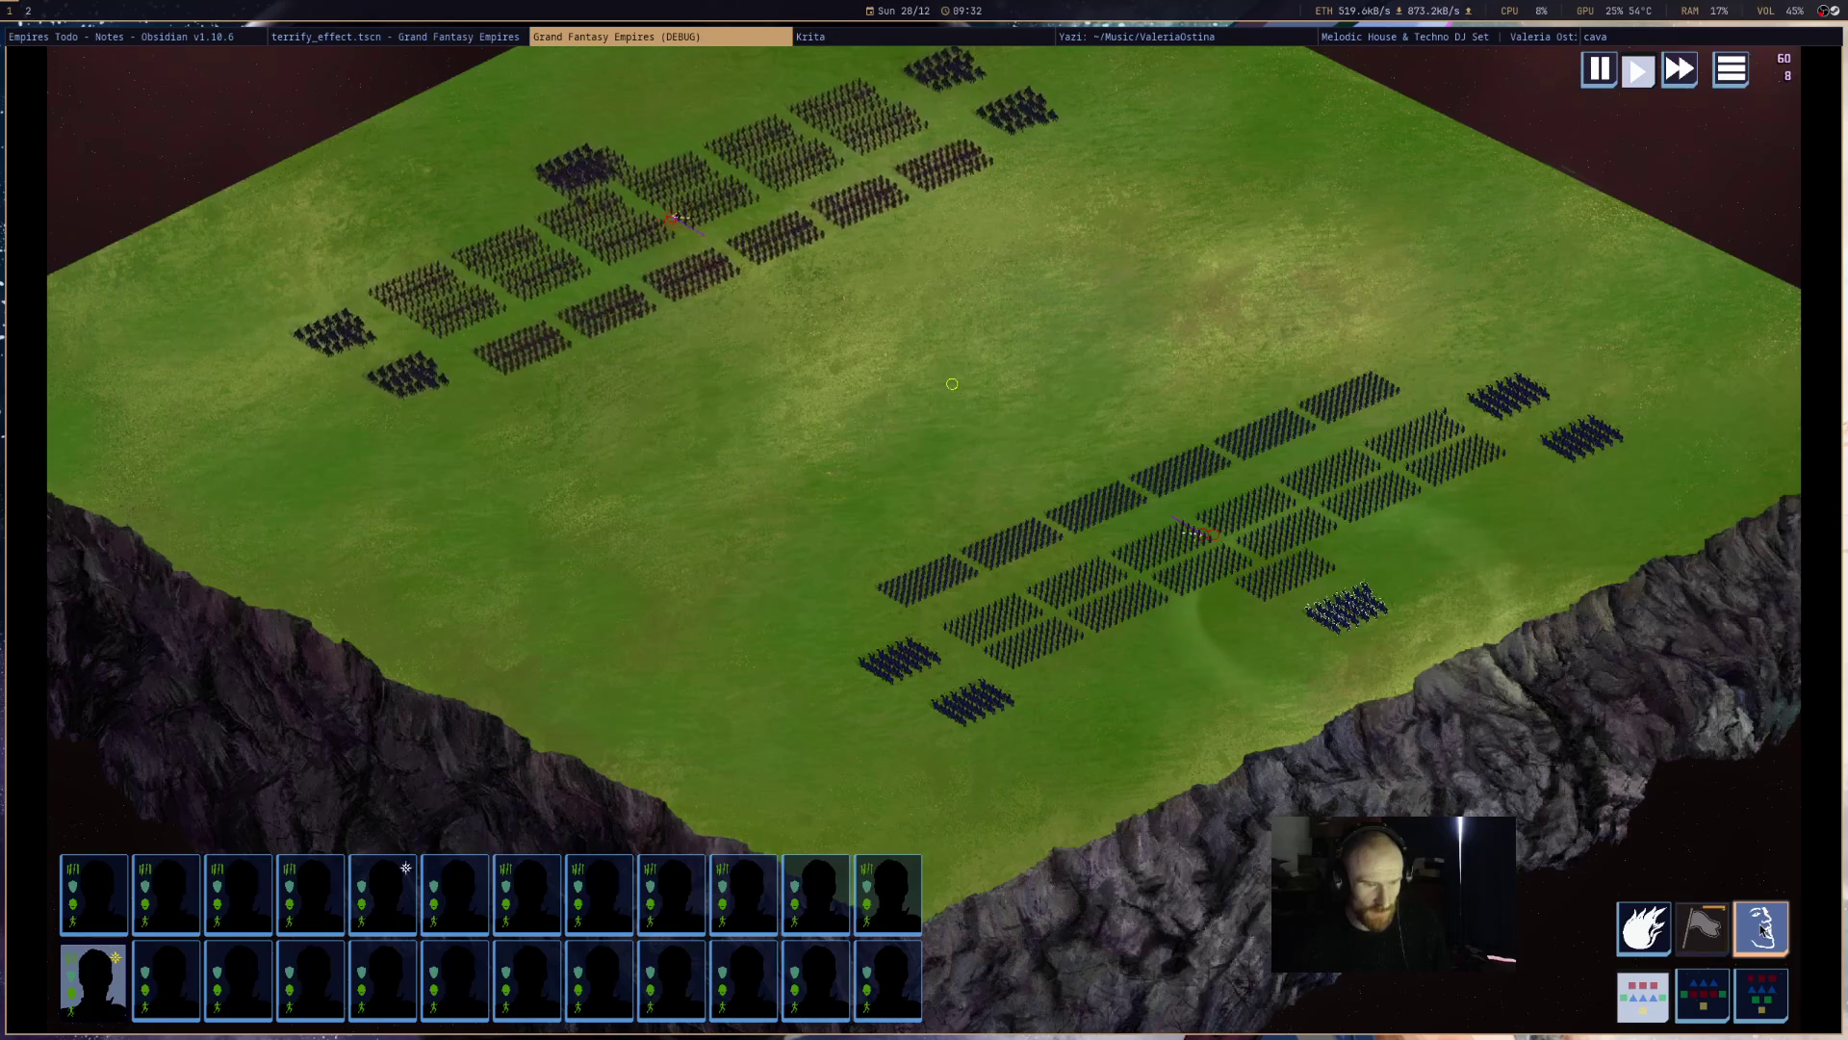
{"action": "left_click", "coordinate": [1193, 685]}
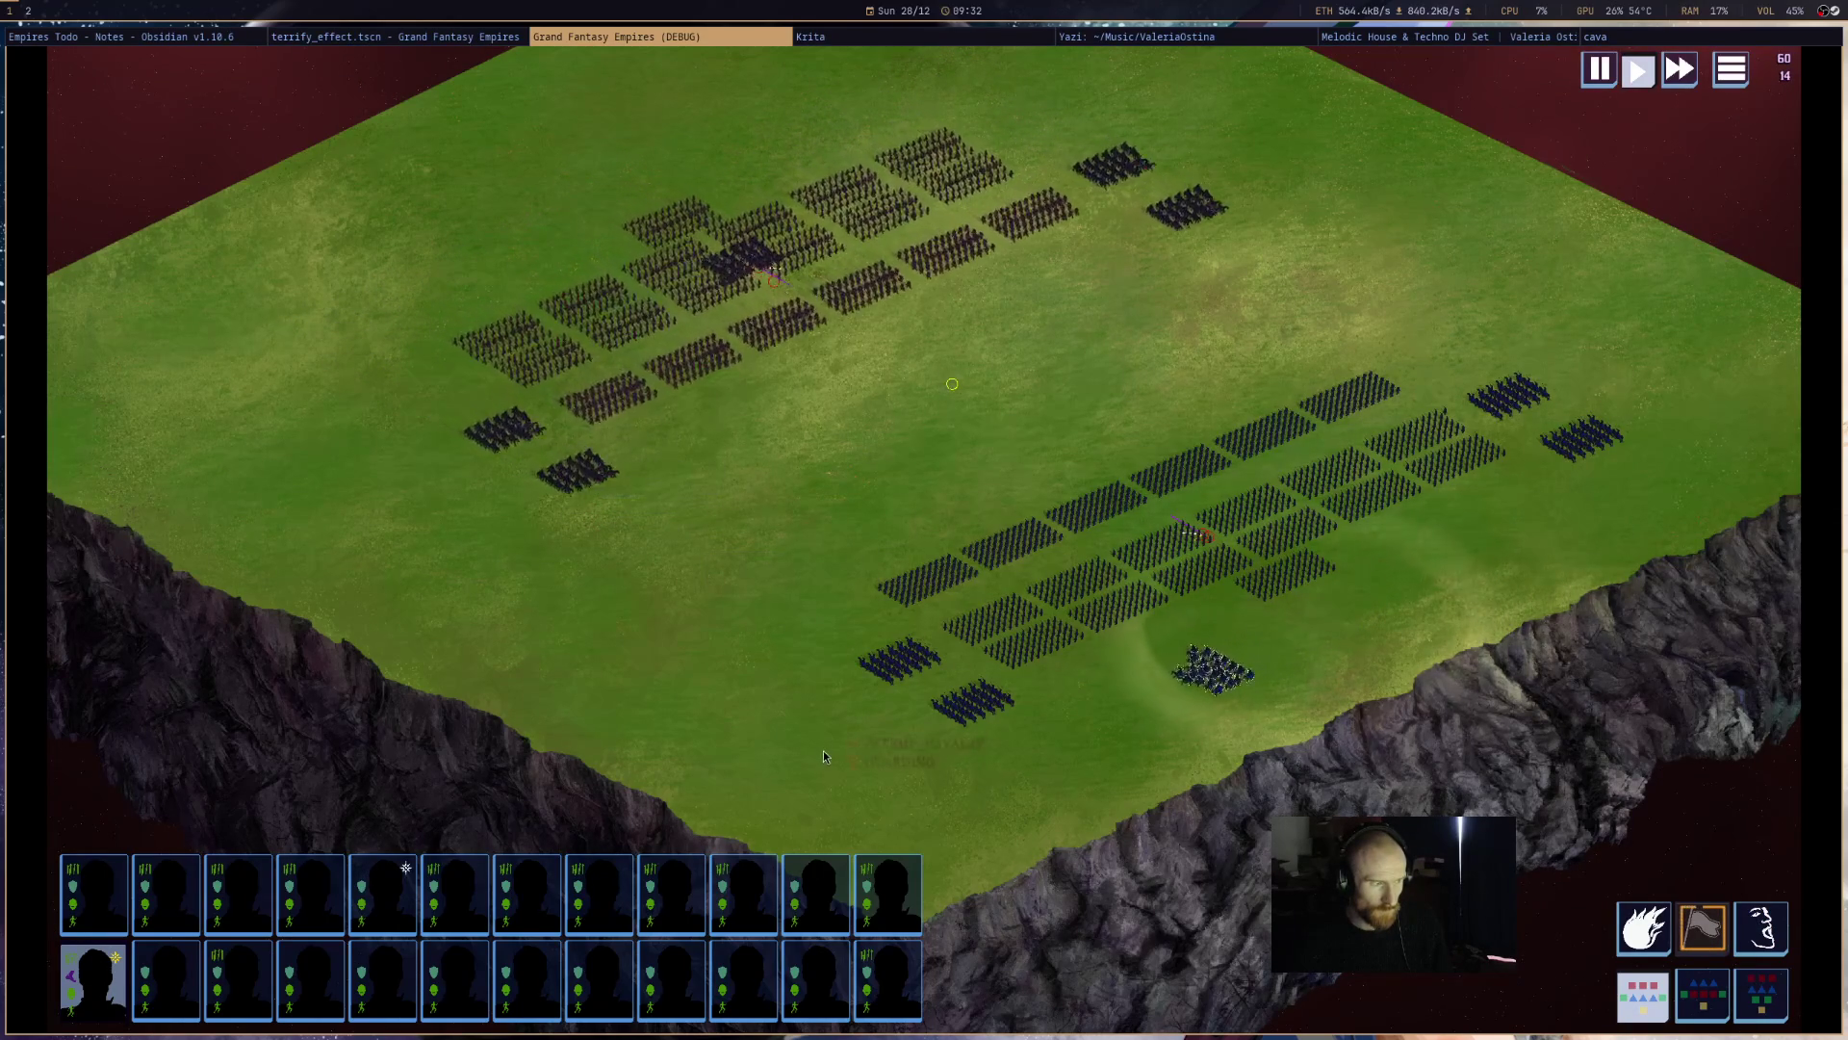
{"action": "left_click", "coordinate": [597, 480]}
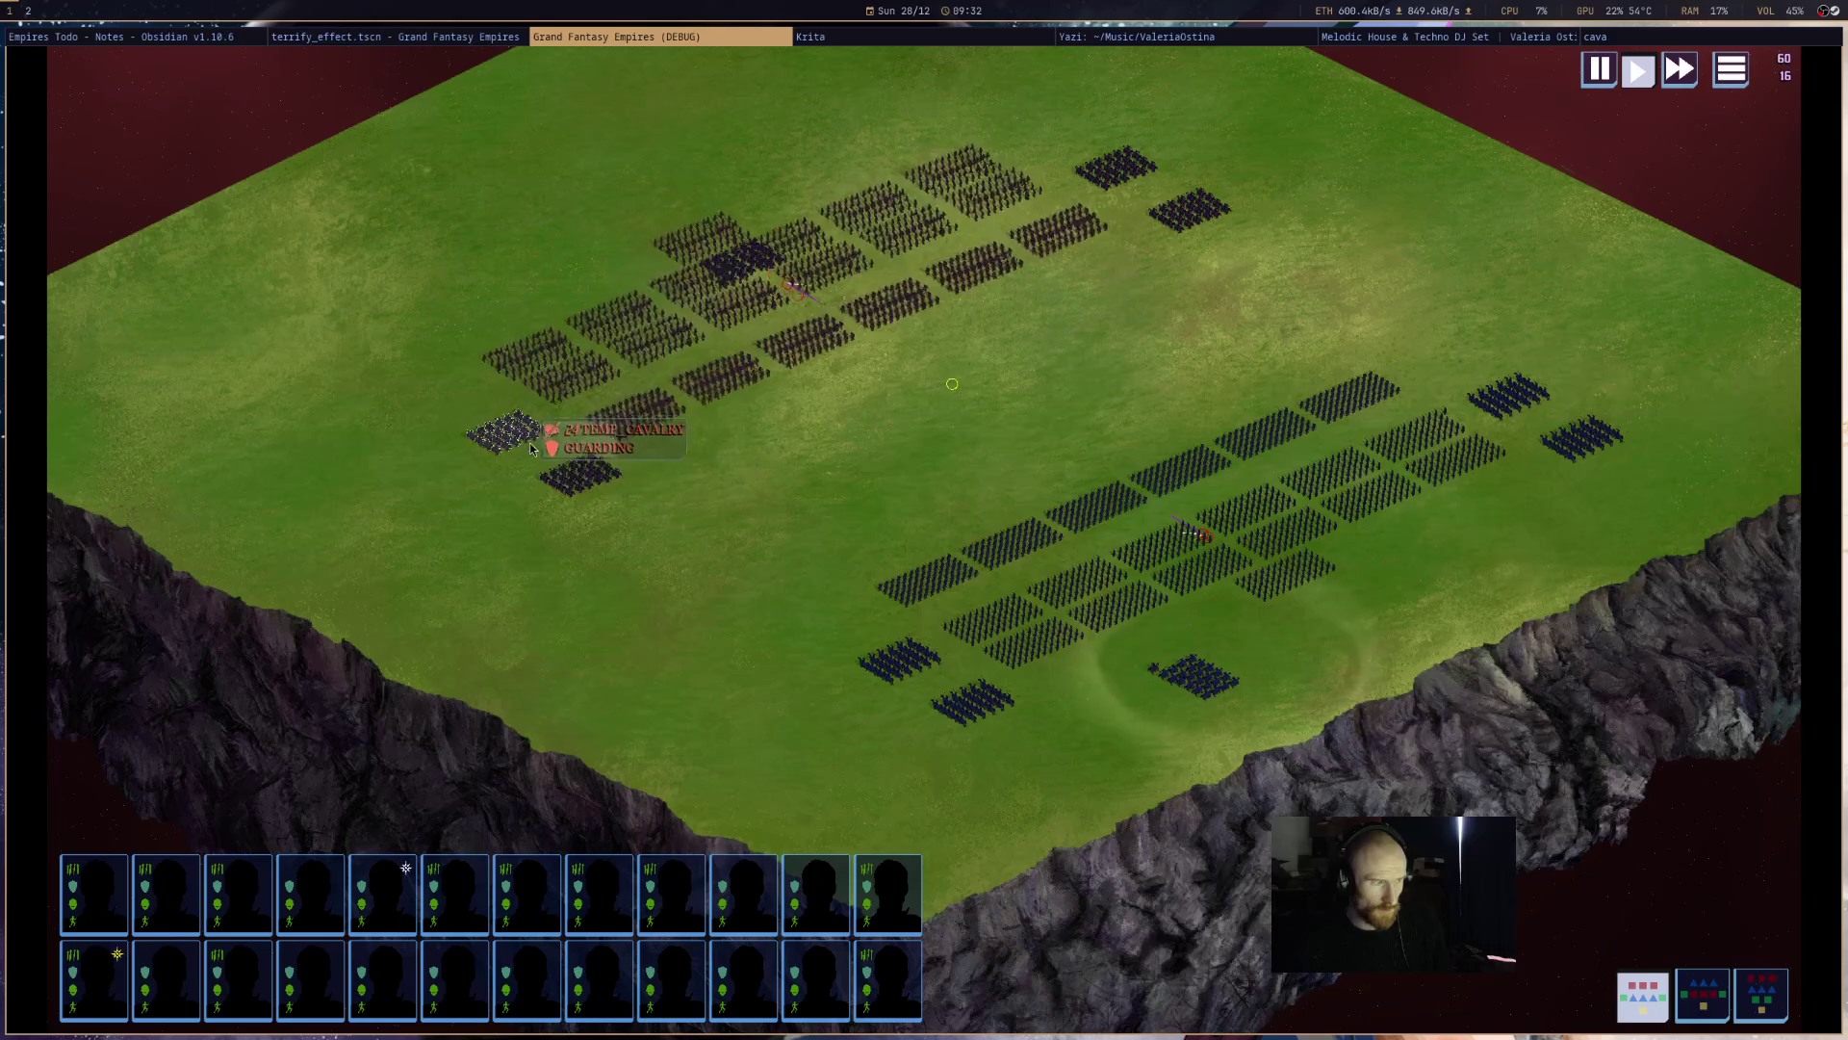
- Reselect the blue cavalry and set a new formation spot to its left
{"action": "key", "text": "super+Left"}
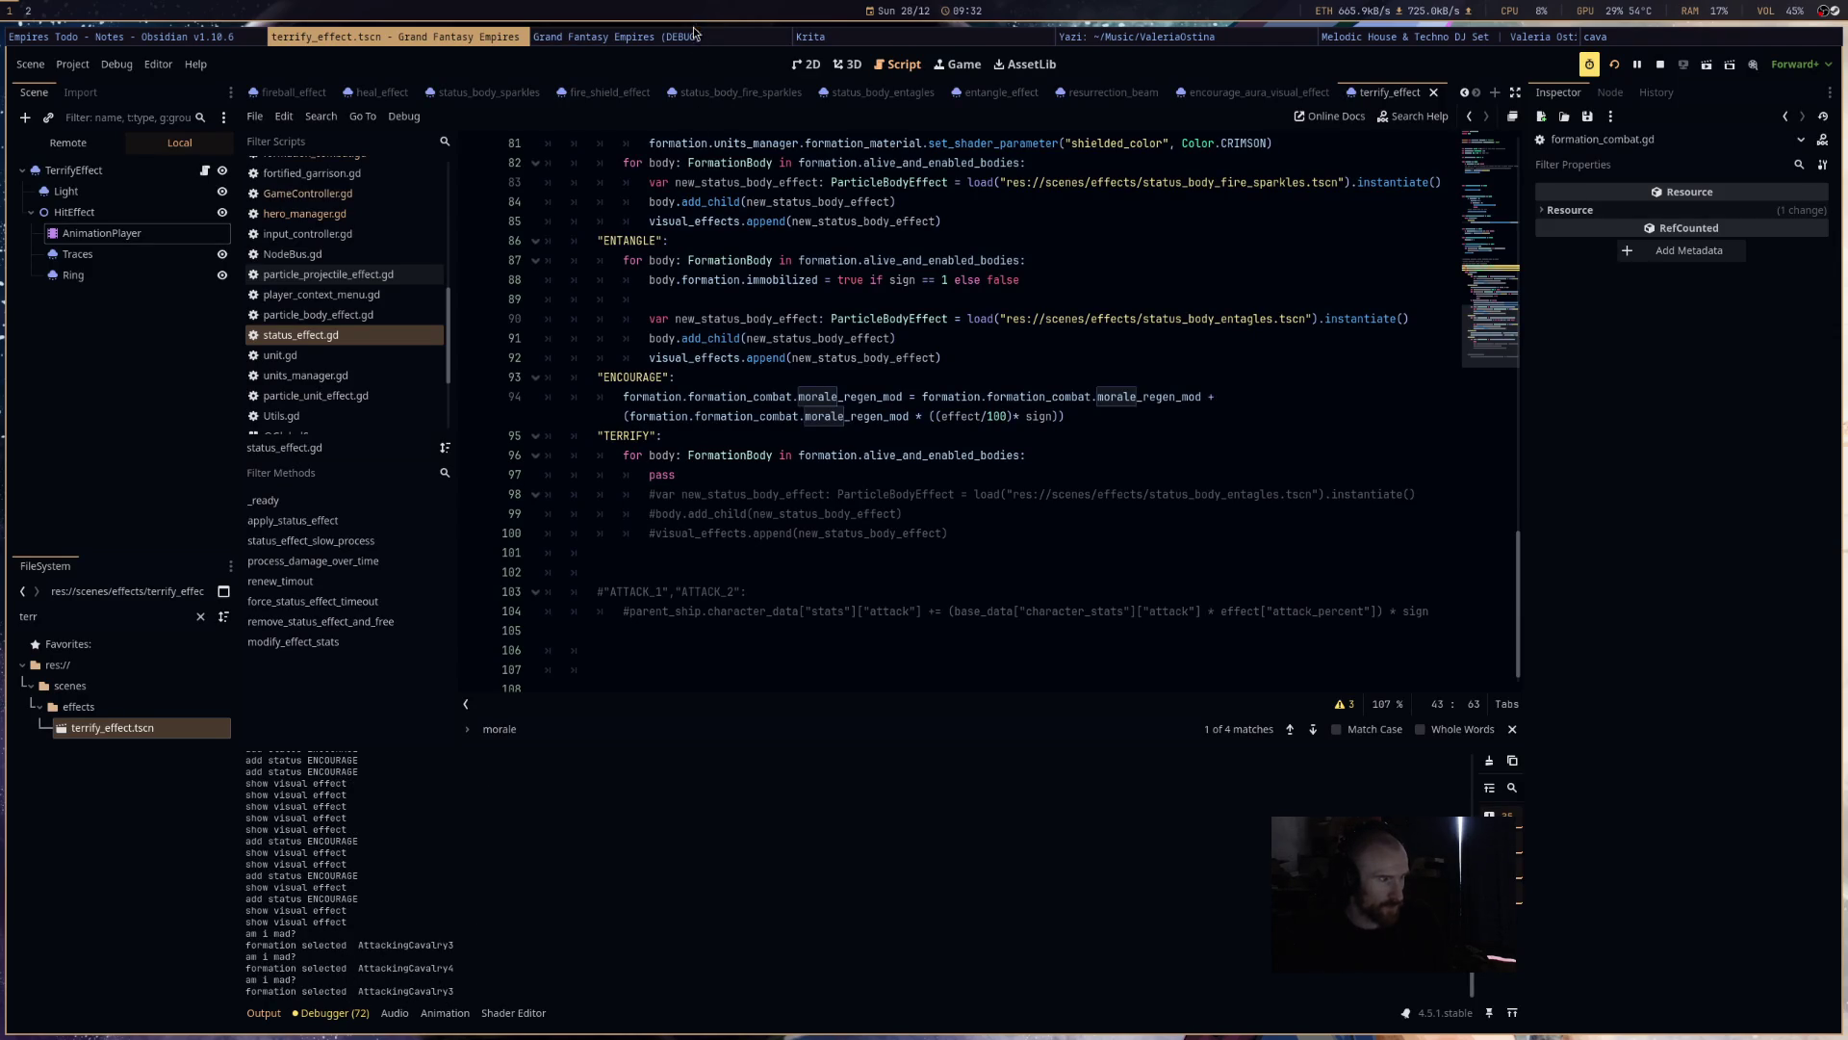
{"action": "left_click", "coordinate": [727, 37]}
{"action": "left_click", "coordinate": [1186, 681]}
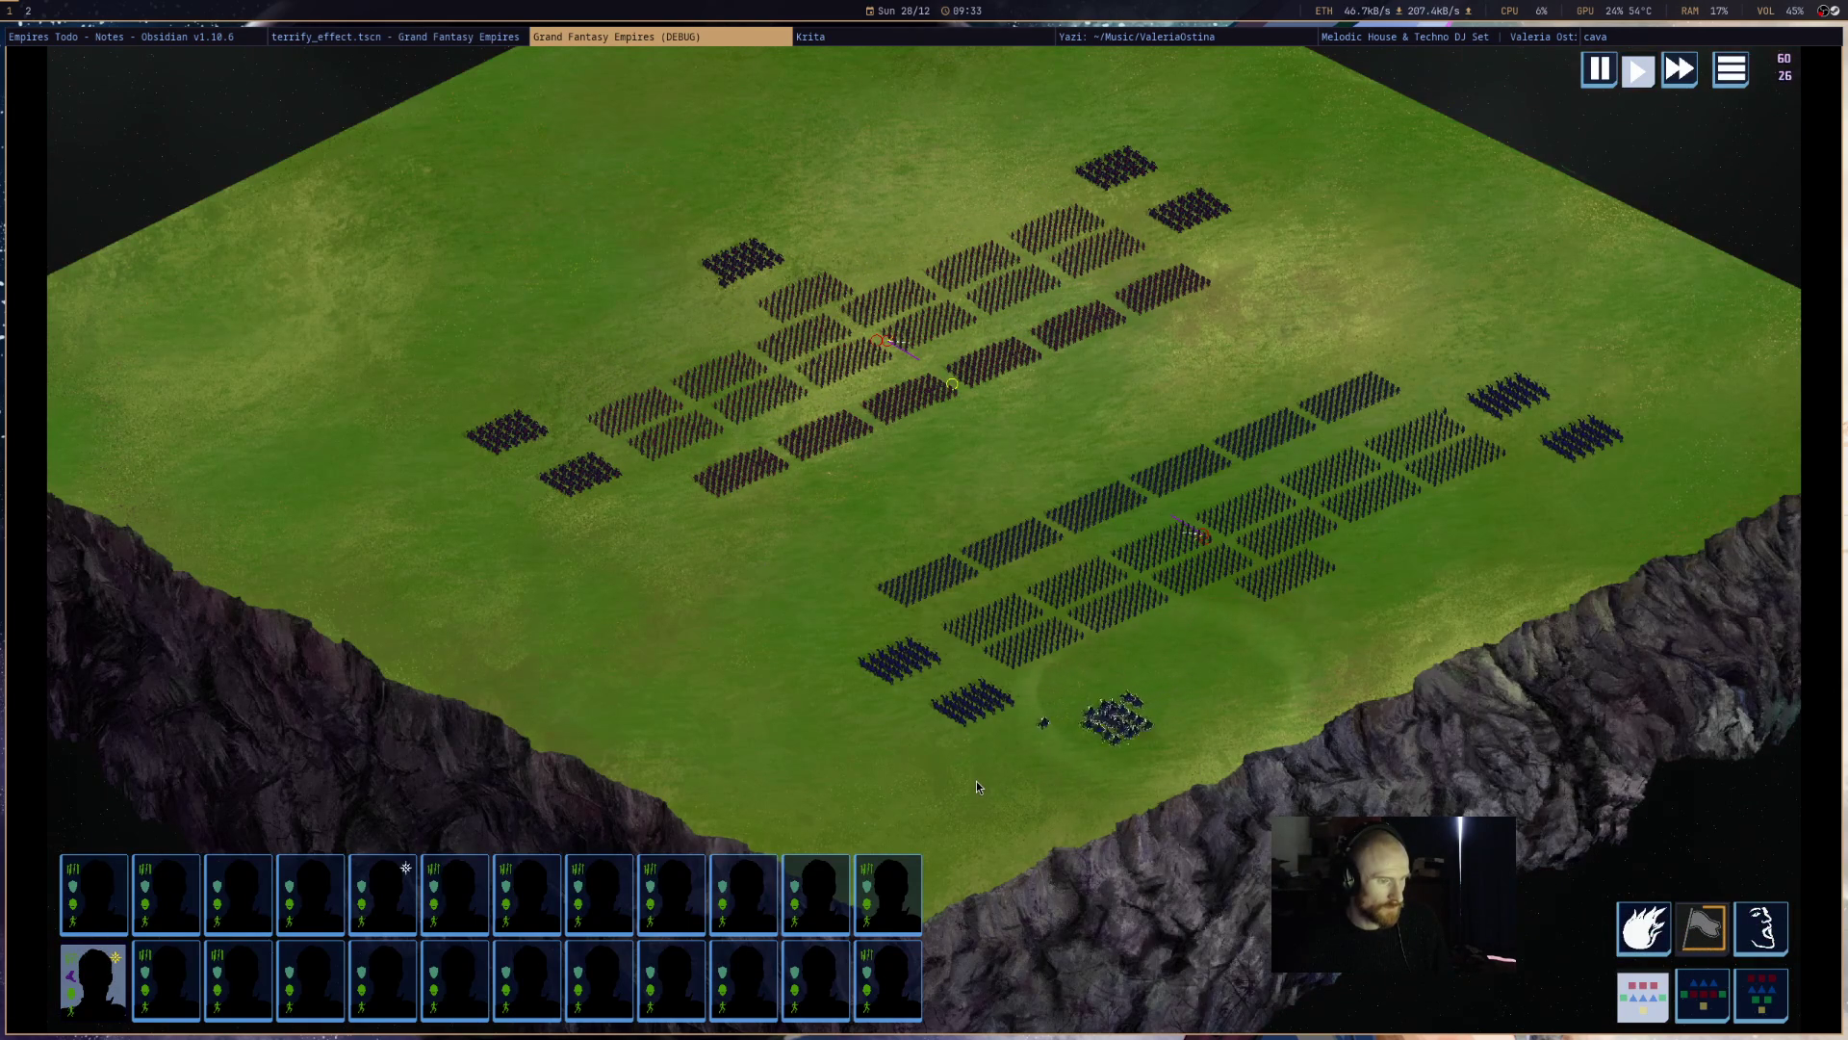
{"action": "scroll", "coordinate": [976, 781], "scroll_direction": "up", "scroll_amount": 3}
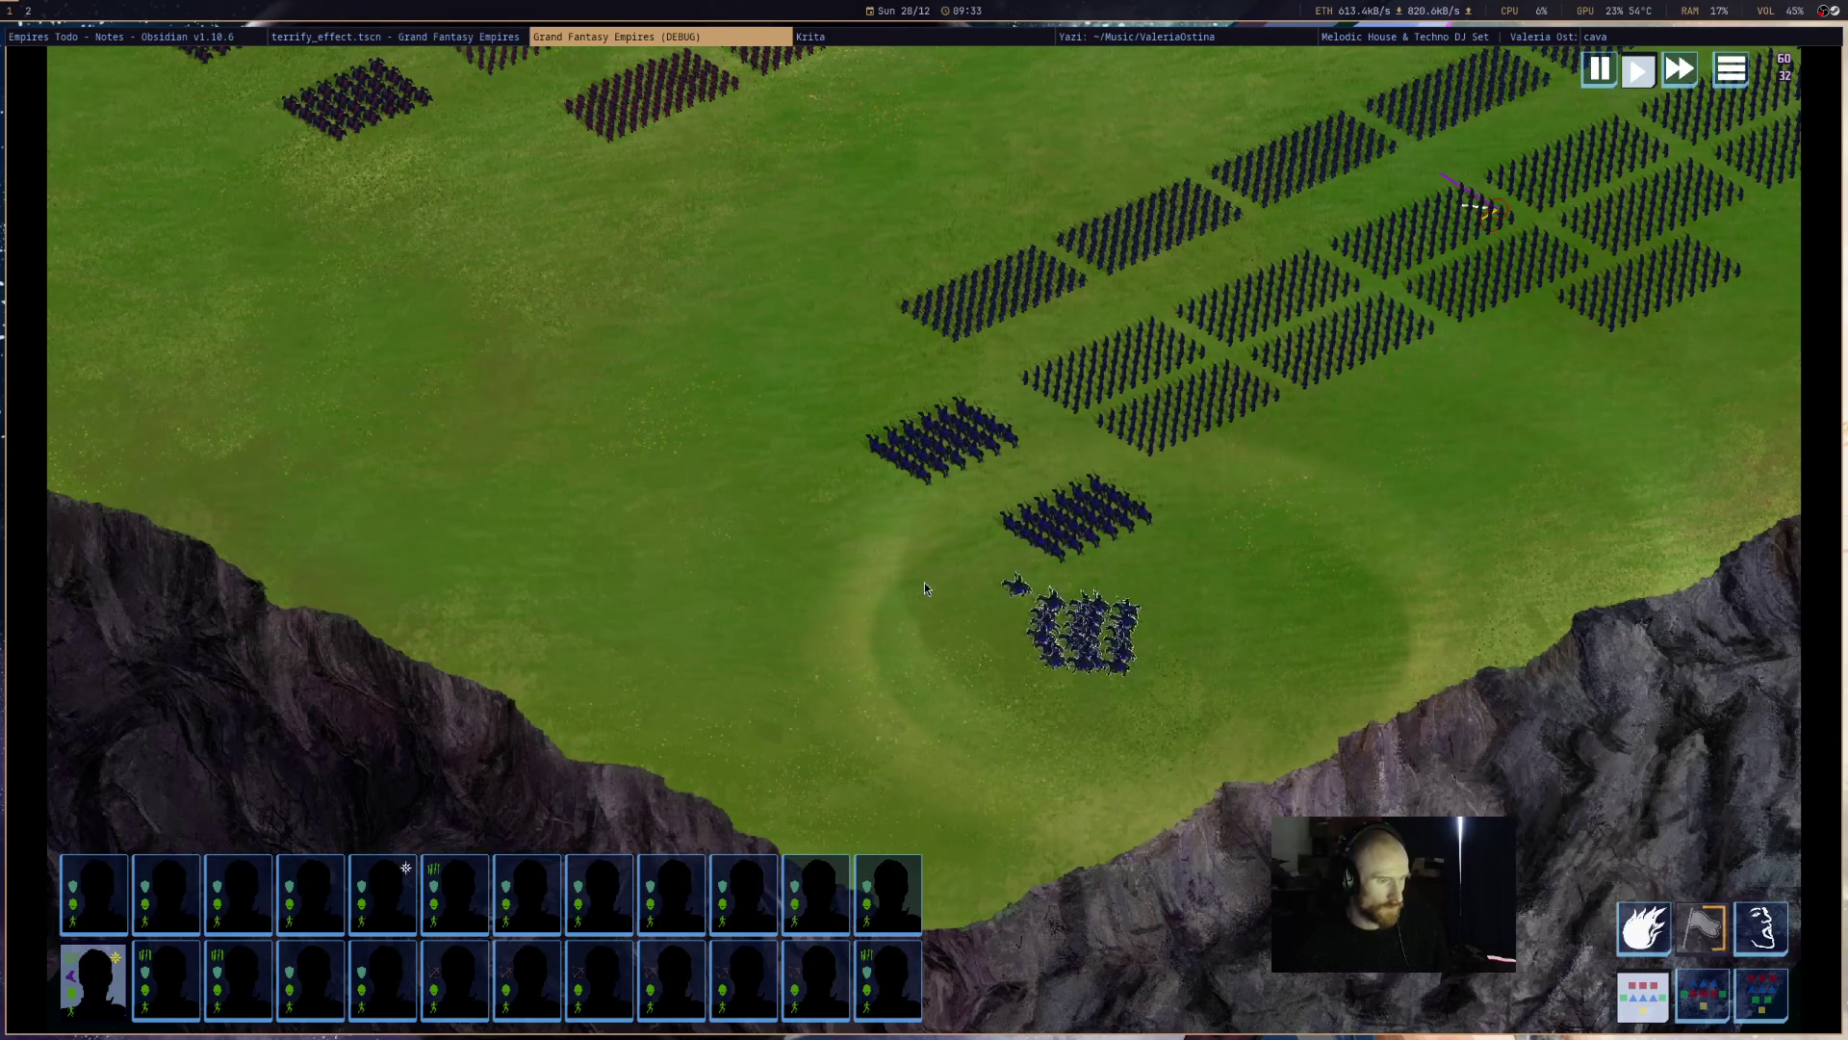
{"action": "left_click_drag", "start_coordinate": [914, 593], "coordinate": [843, 515]}
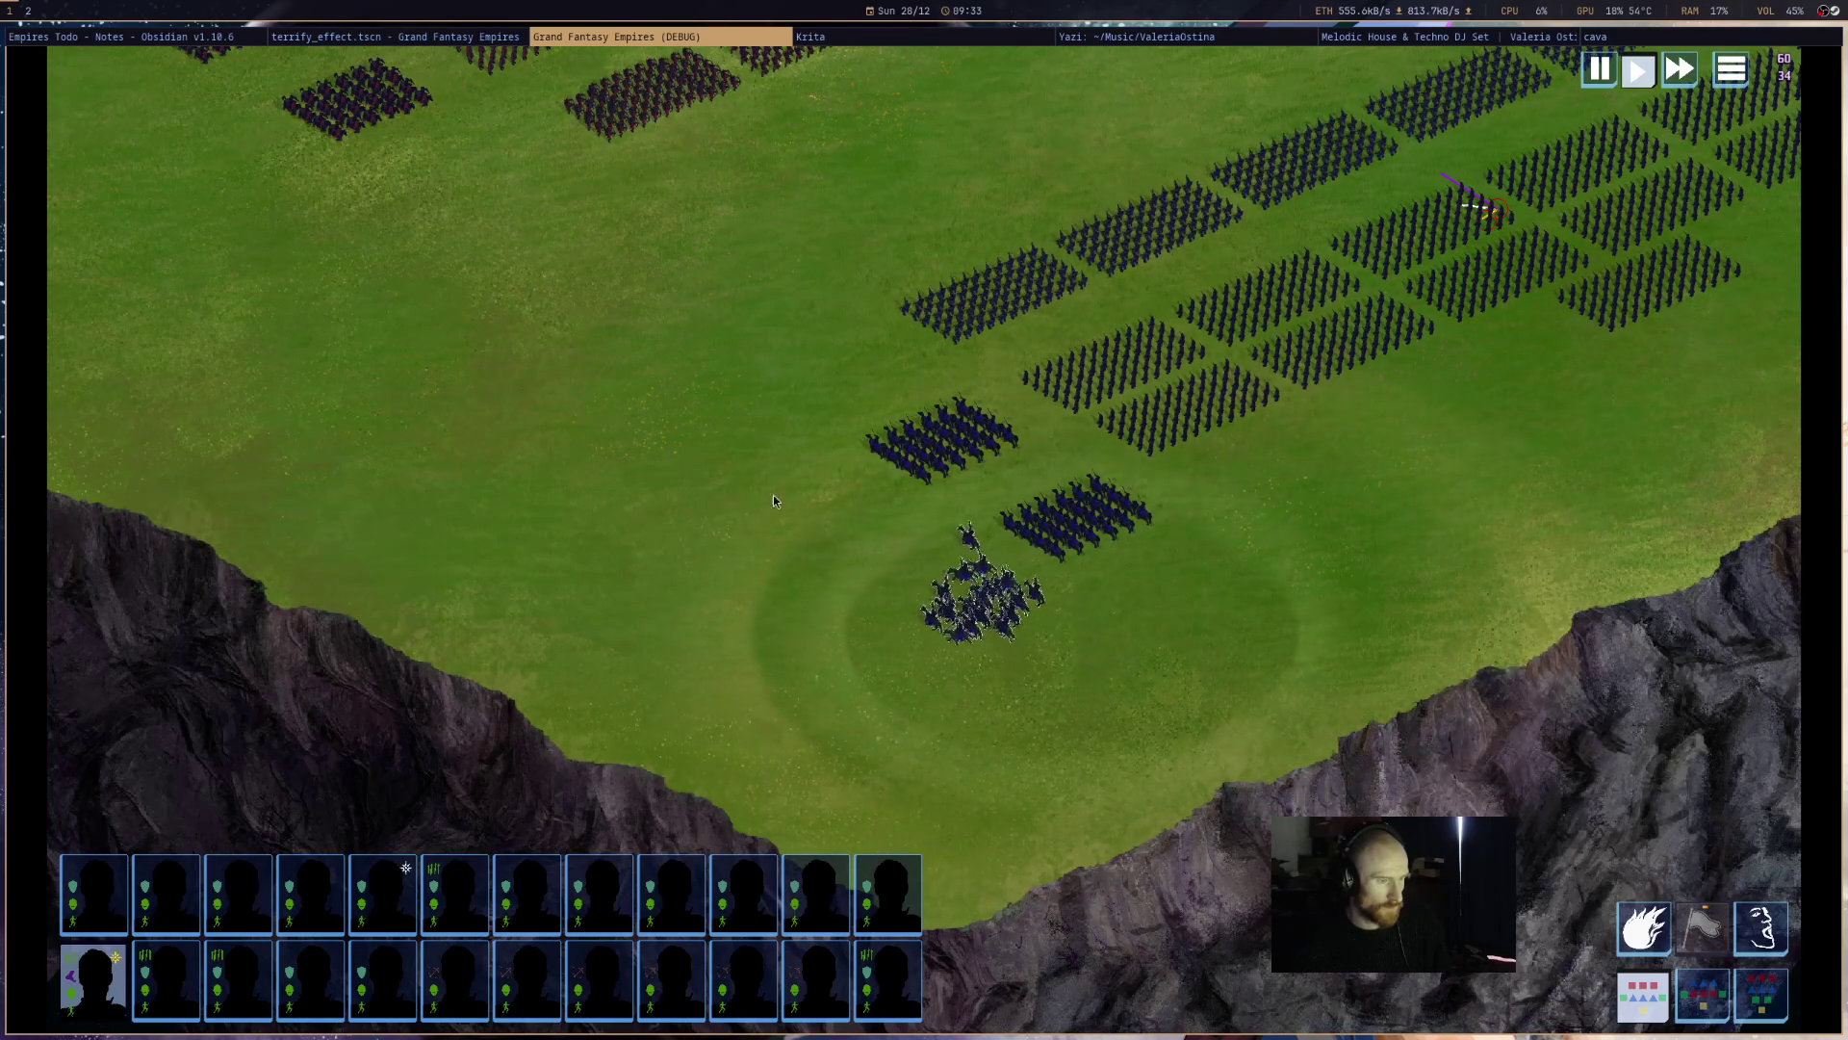
{"action": "key", "text": "w"}
{"action": "key", "text": "a"}
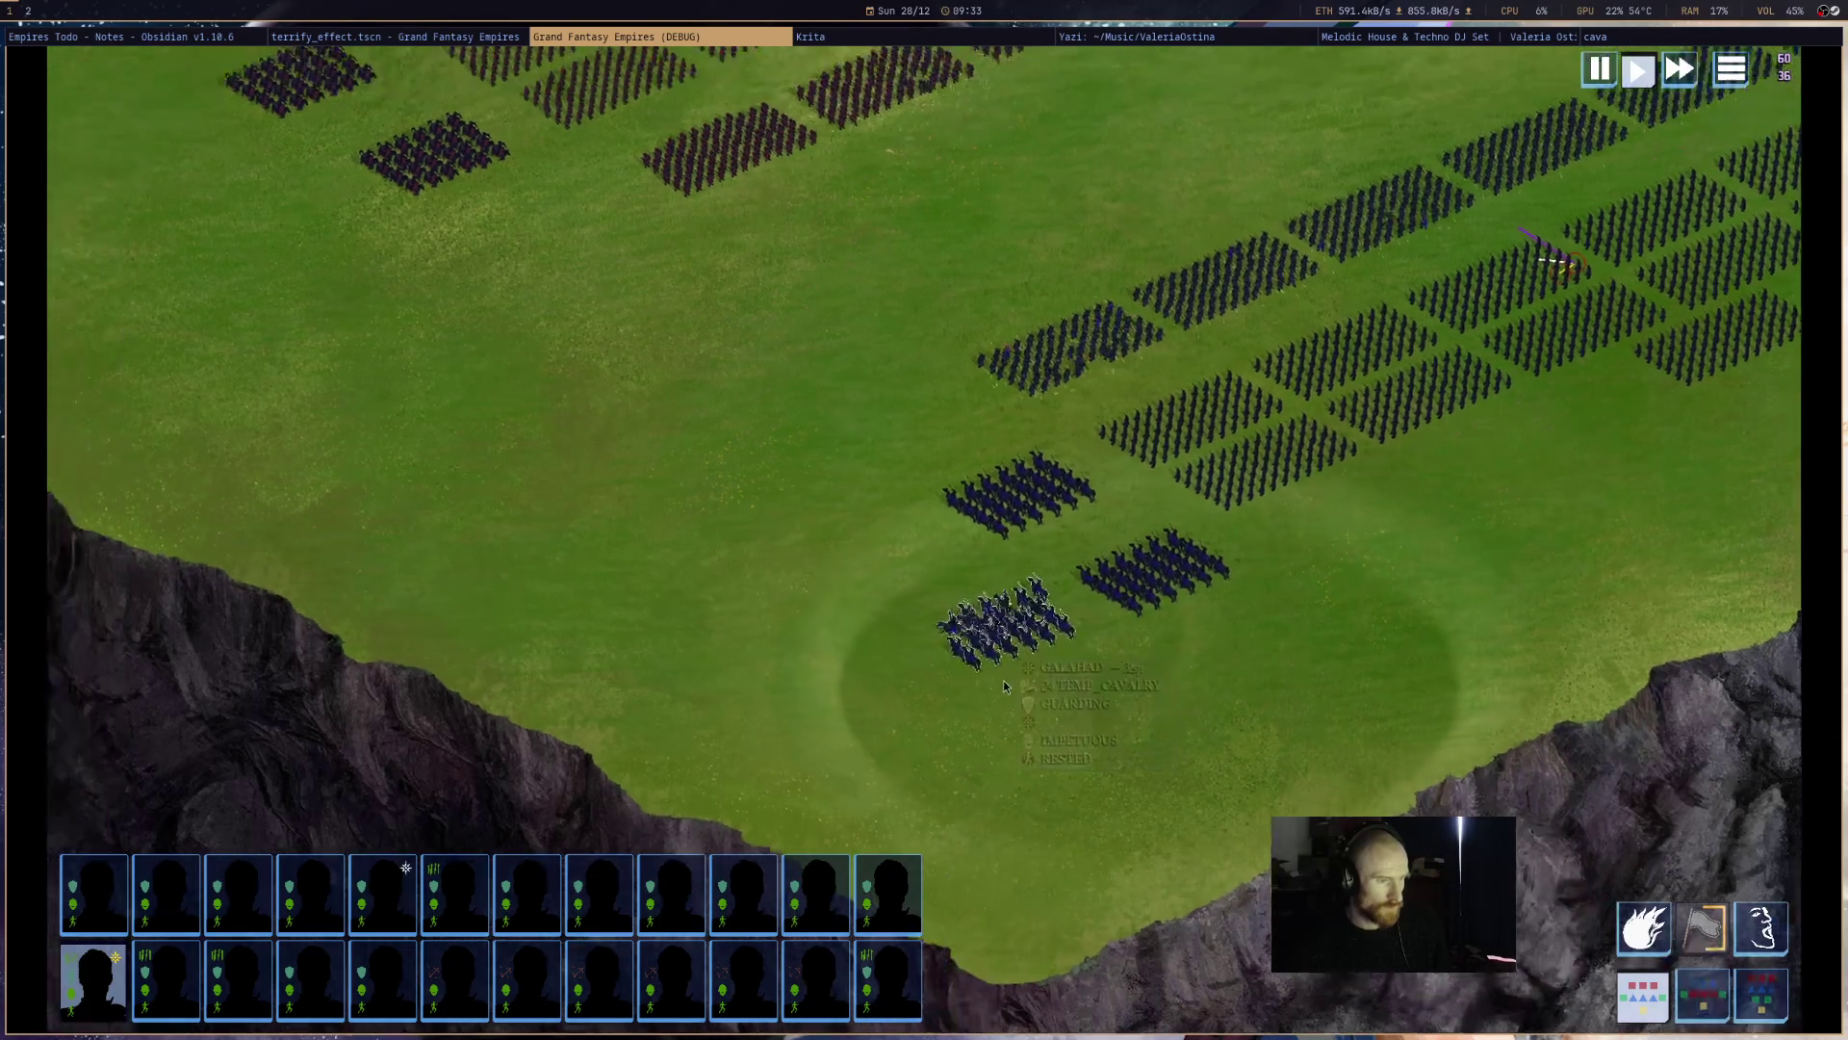
{"action": "scroll", "coordinate": [1003, 685], "scroll_direction": "down", "scroll_amount": 5}
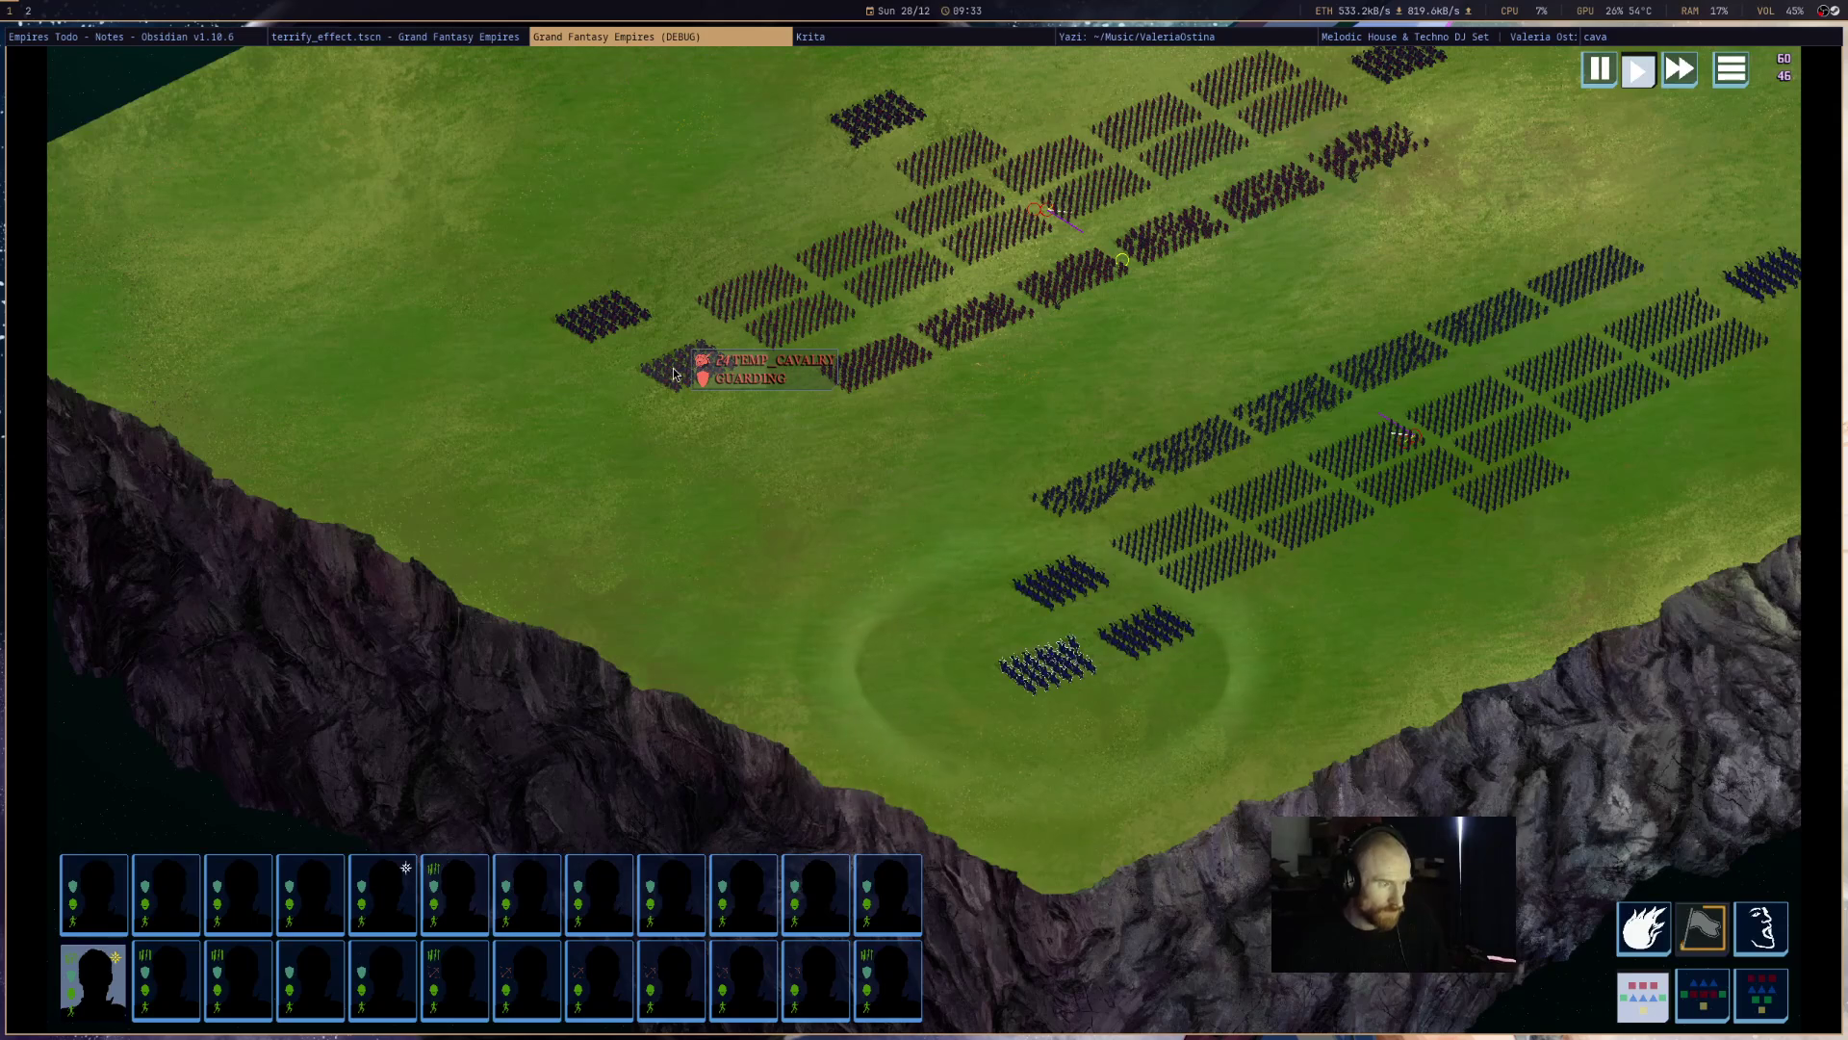
- Cast the TERRIFY aura twice on nearby enemy formations, then pause the battle and go to the editor
{"action": "key", "text": "3"}
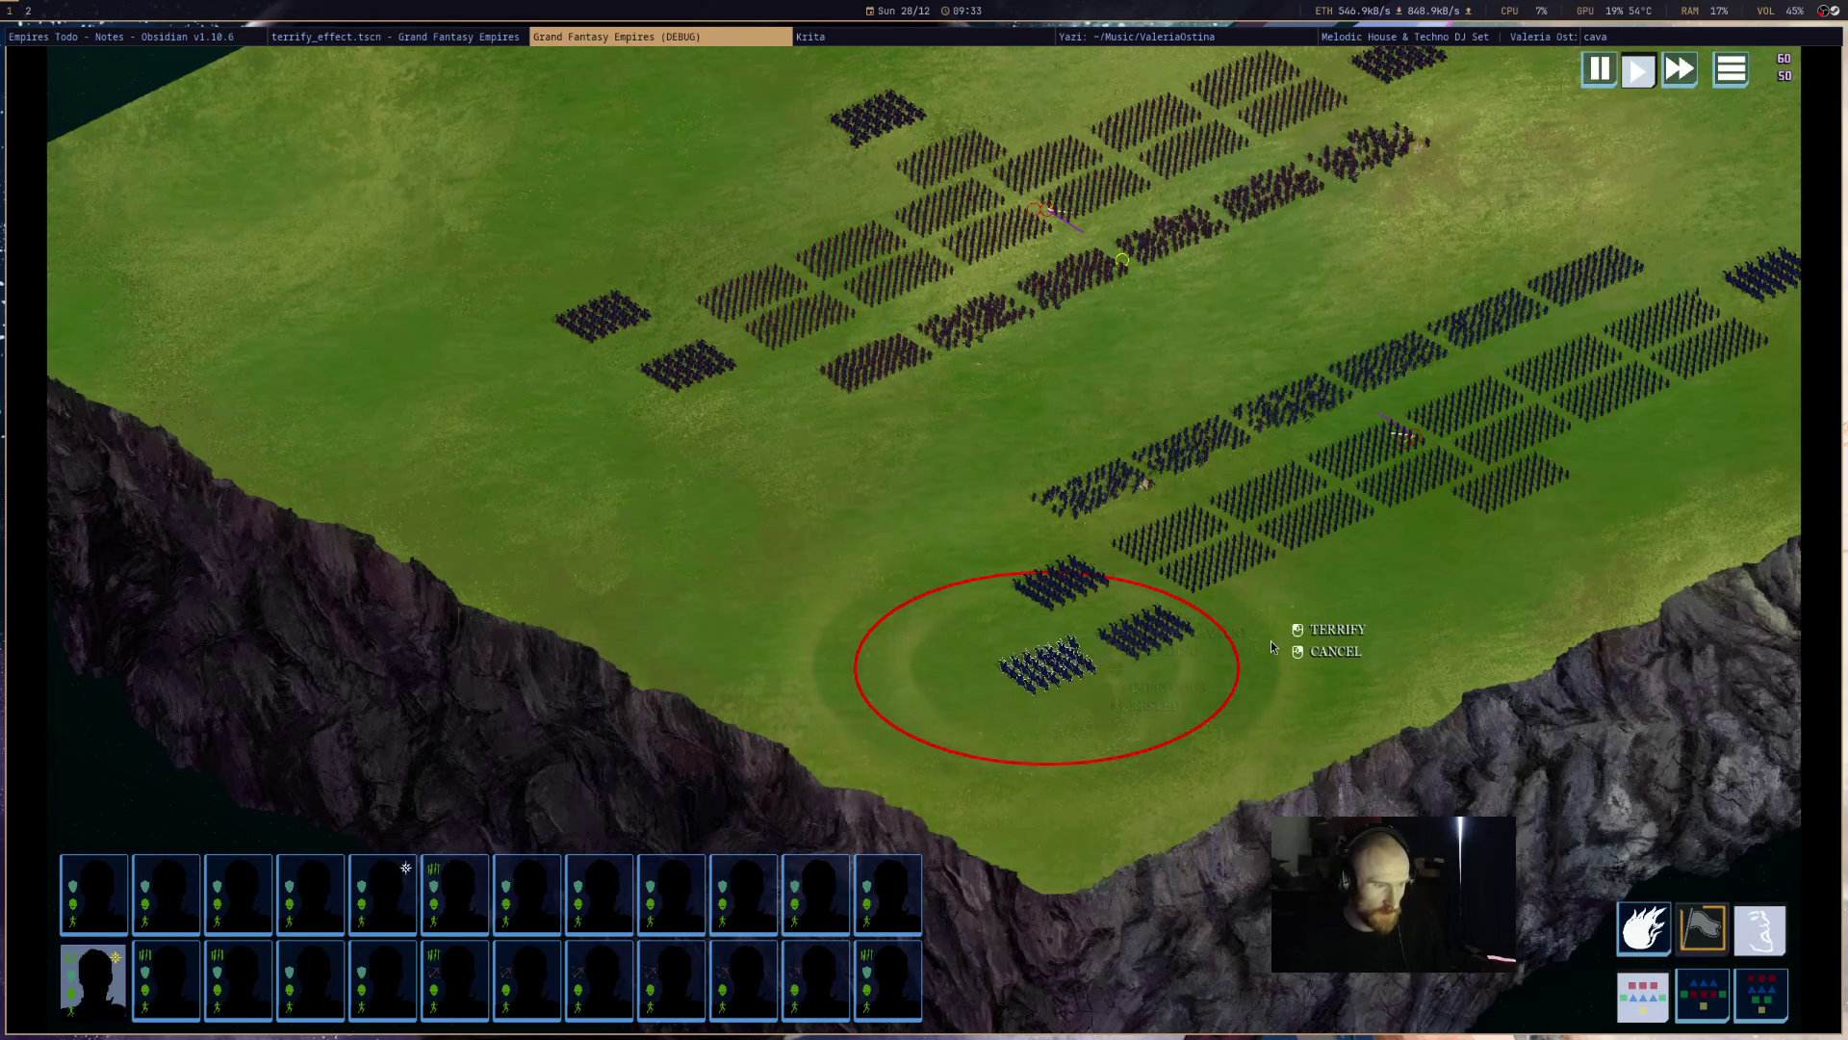
{"action": "left_click", "coordinate": [1279, 647]}
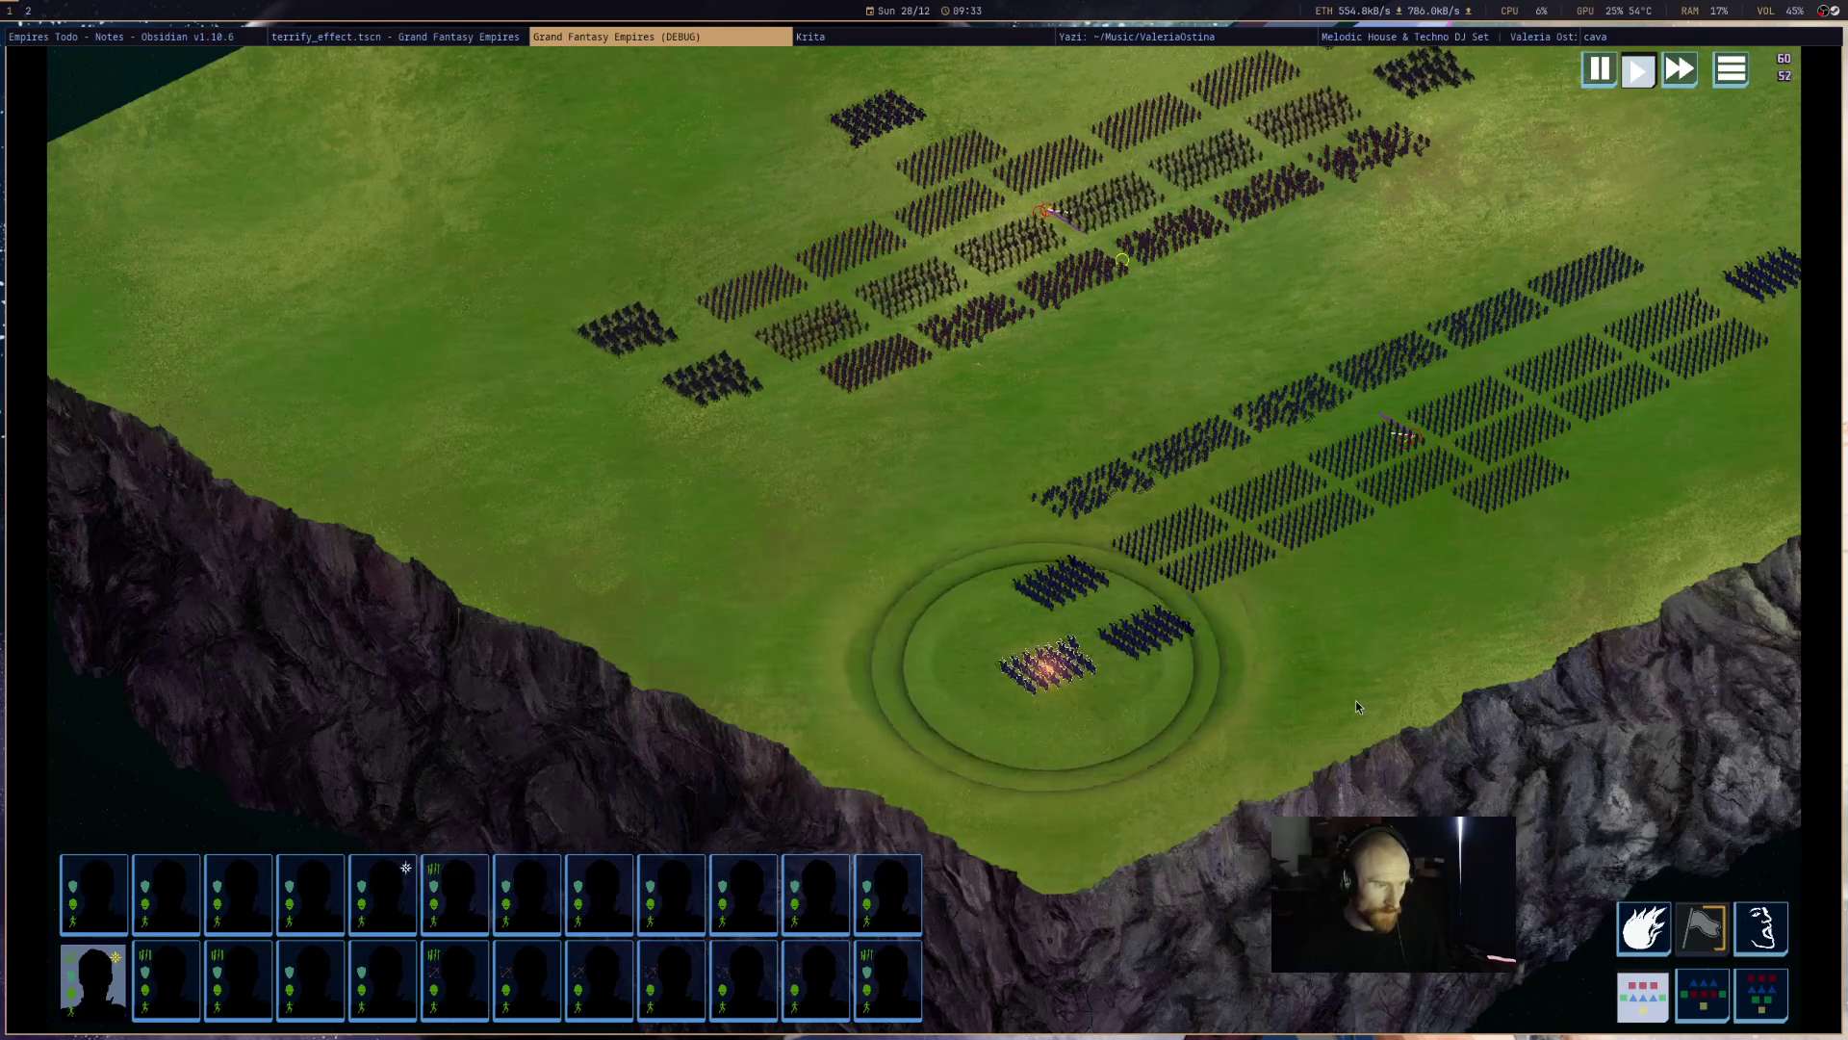
{"action": "scroll", "coordinate": [1008, 741], "scroll_direction": "up", "scroll_amount": 2}
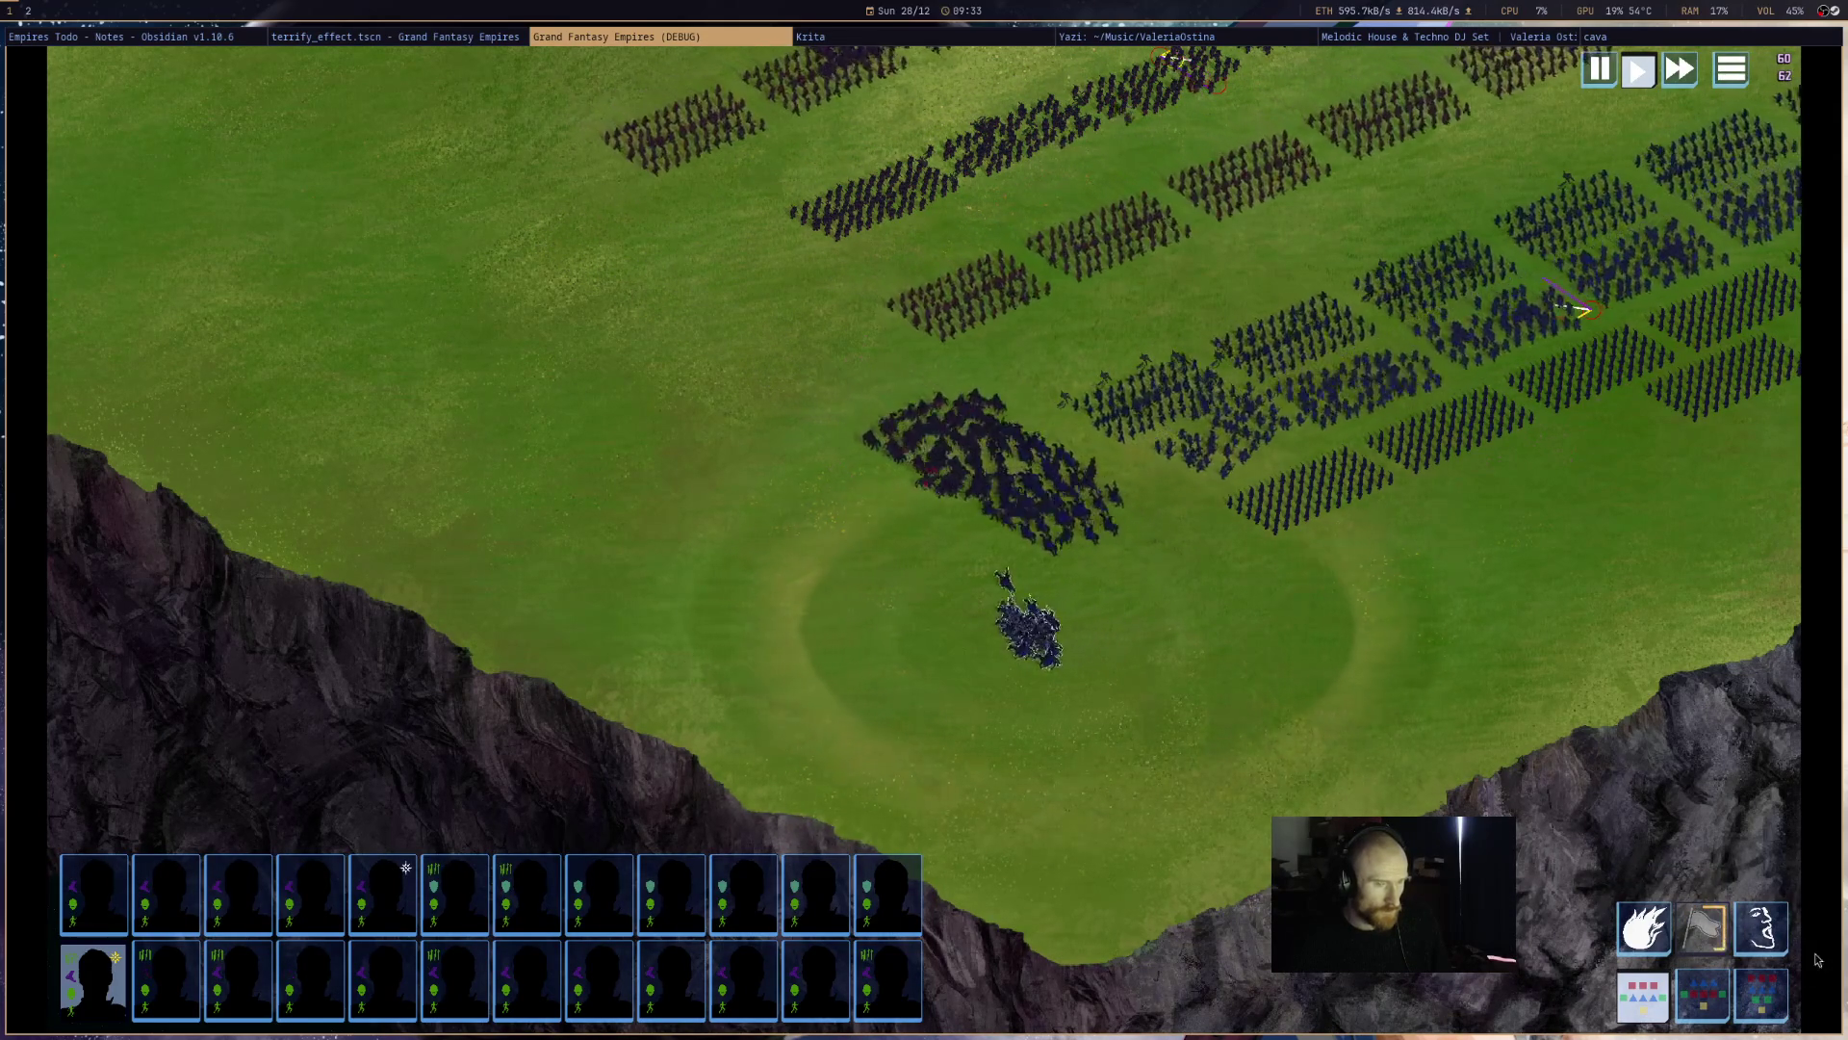
{"action": "left_click", "coordinate": [1001, 608]}
{"action": "left_click", "coordinate": [1054, 590]}
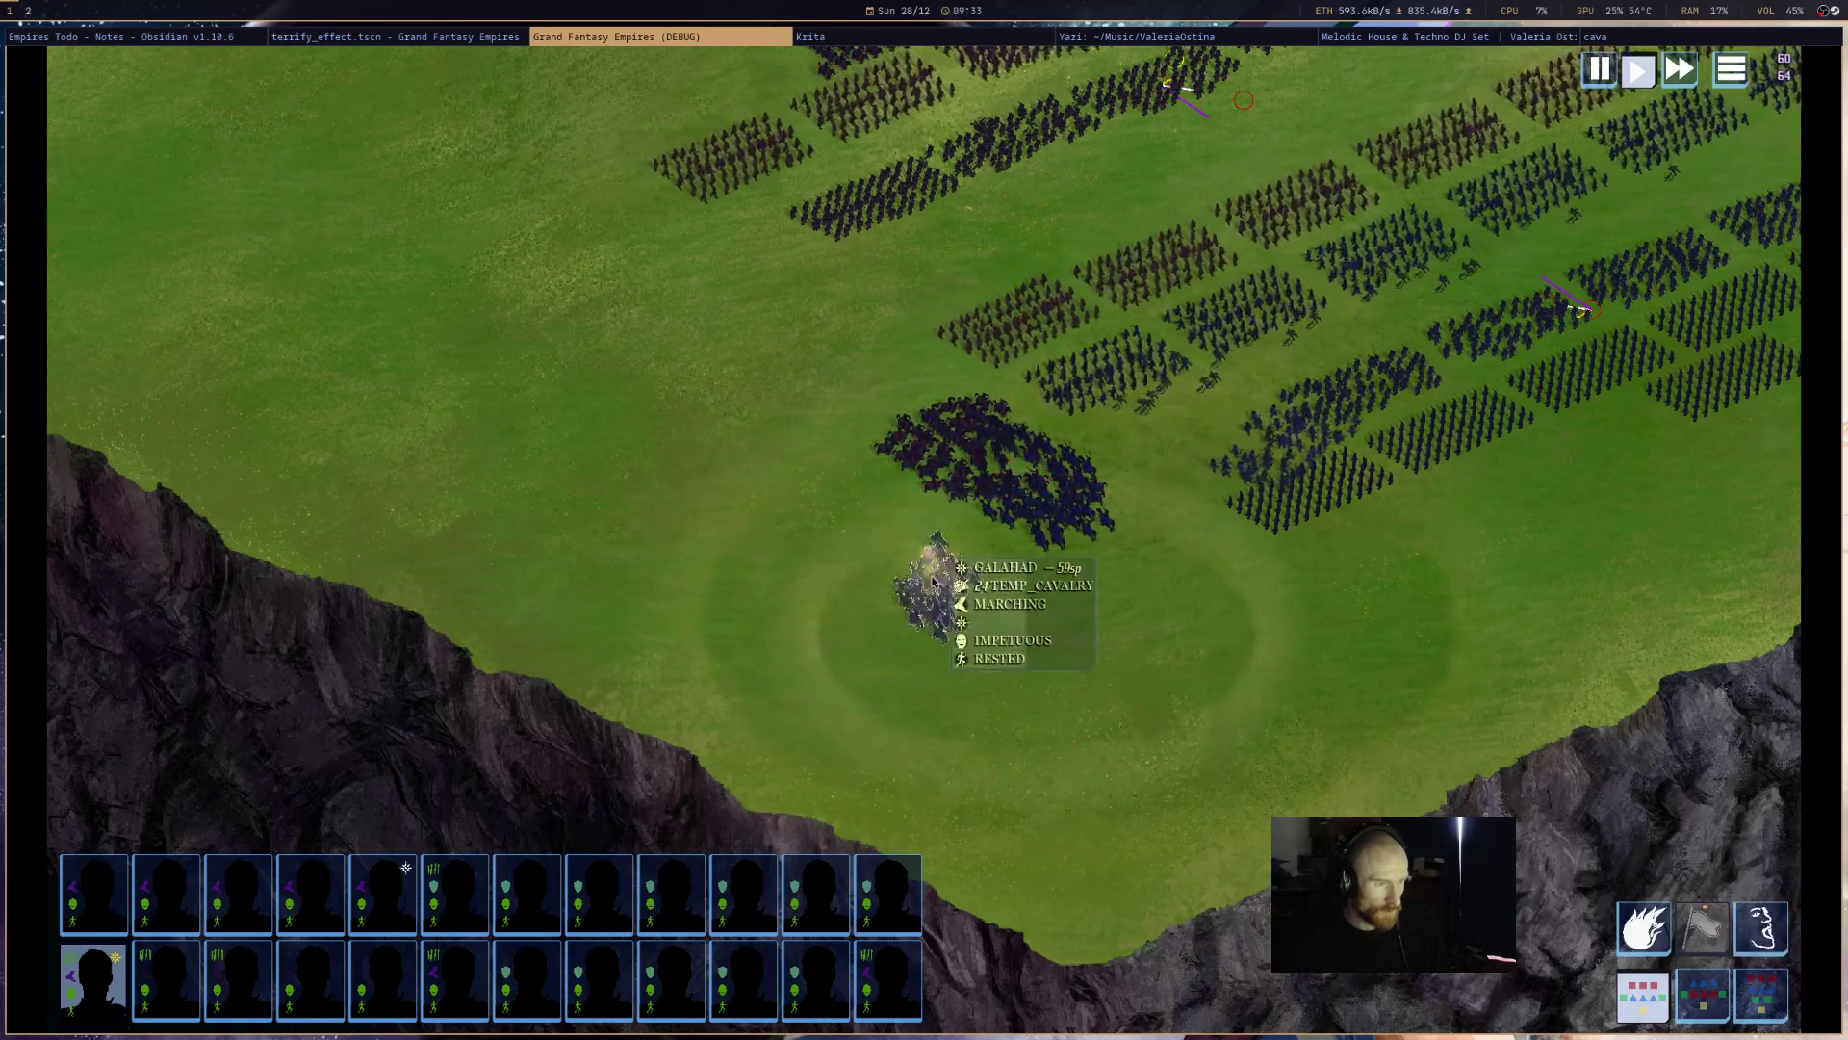
{"action": "mouse_move", "coordinate": [937, 471]}
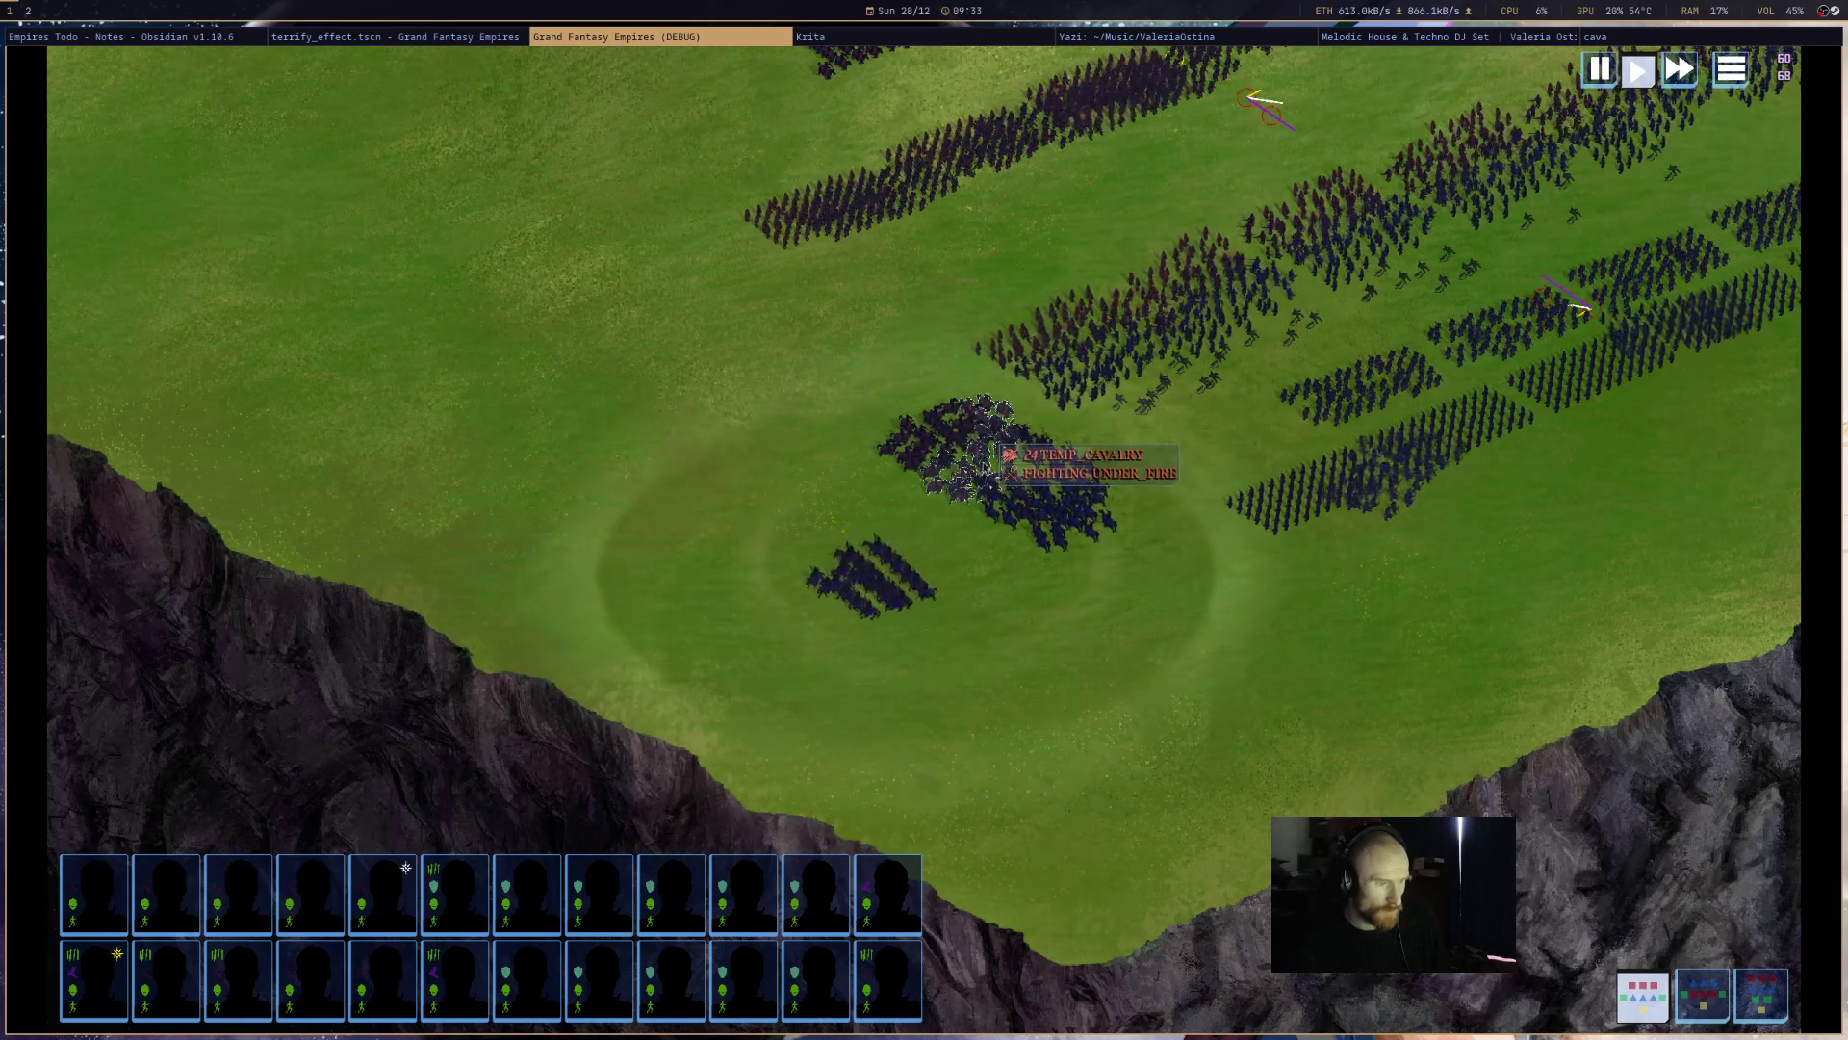
{"action": "left_click", "coordinate": [1594, 71]}
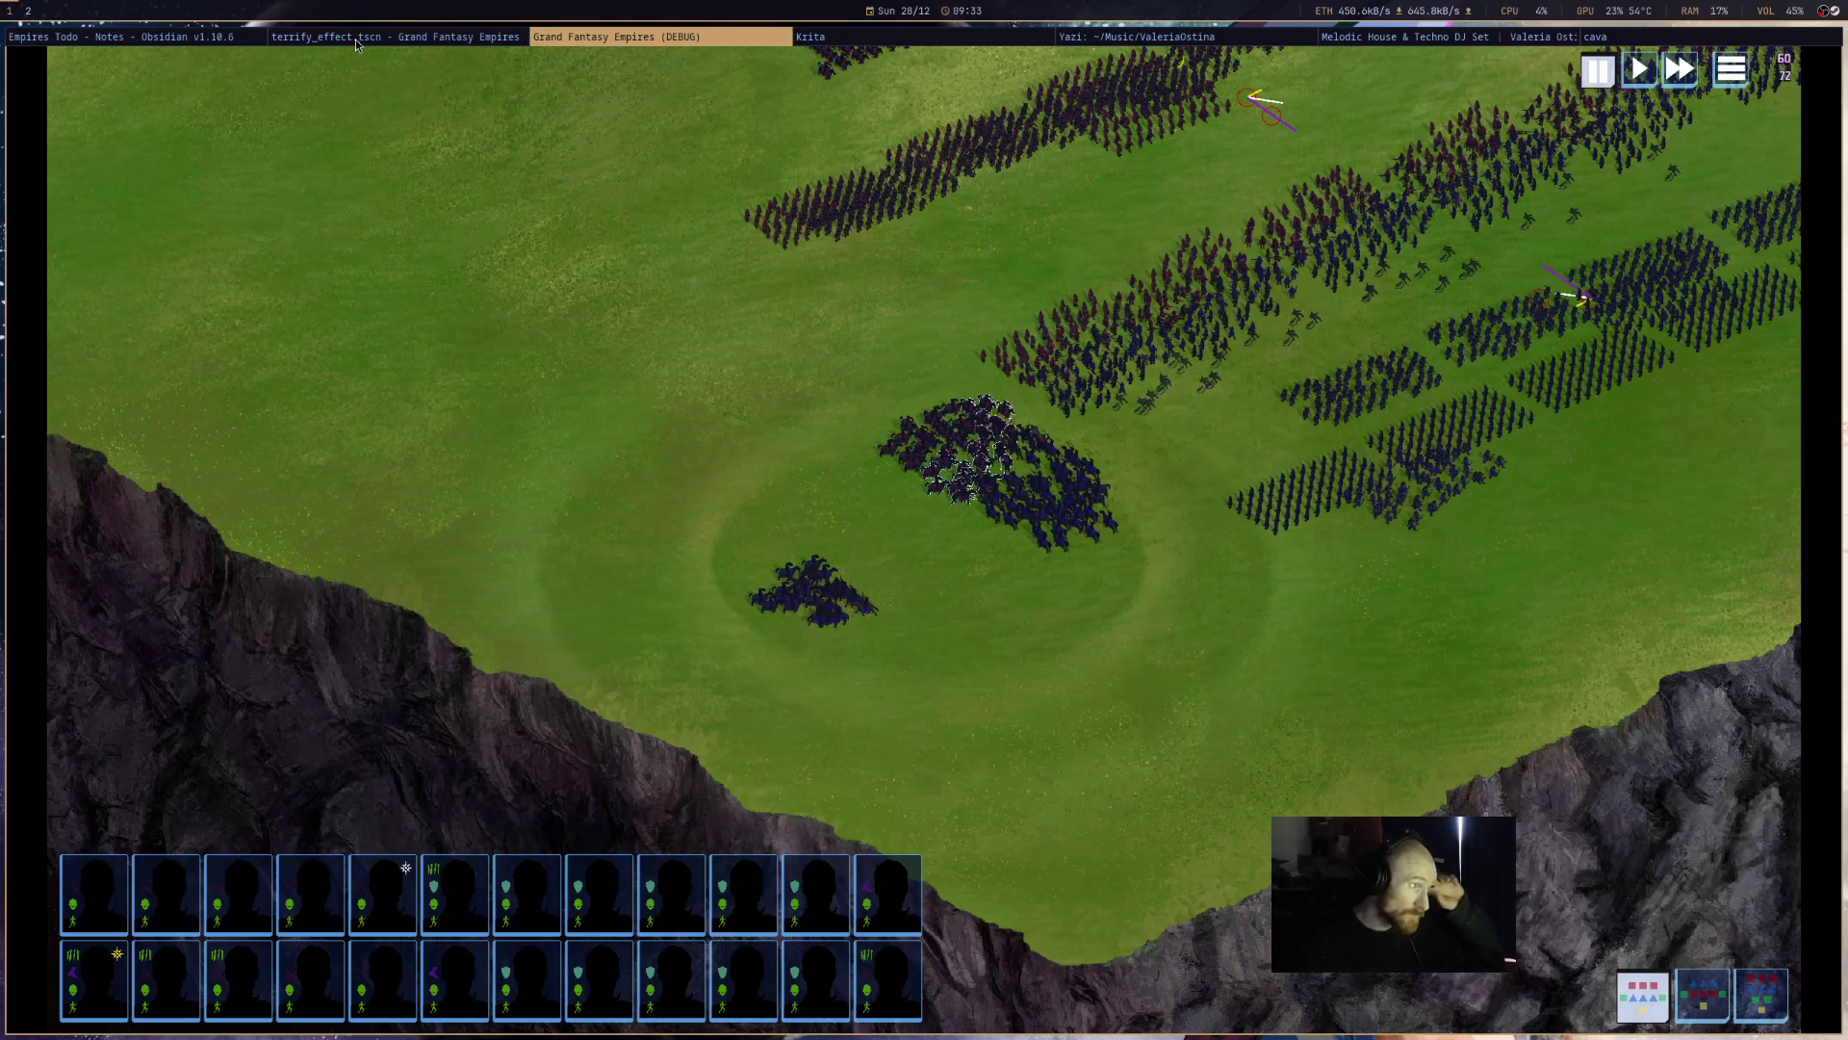
{"action": "left_click", "coordinate": [415, 36]}
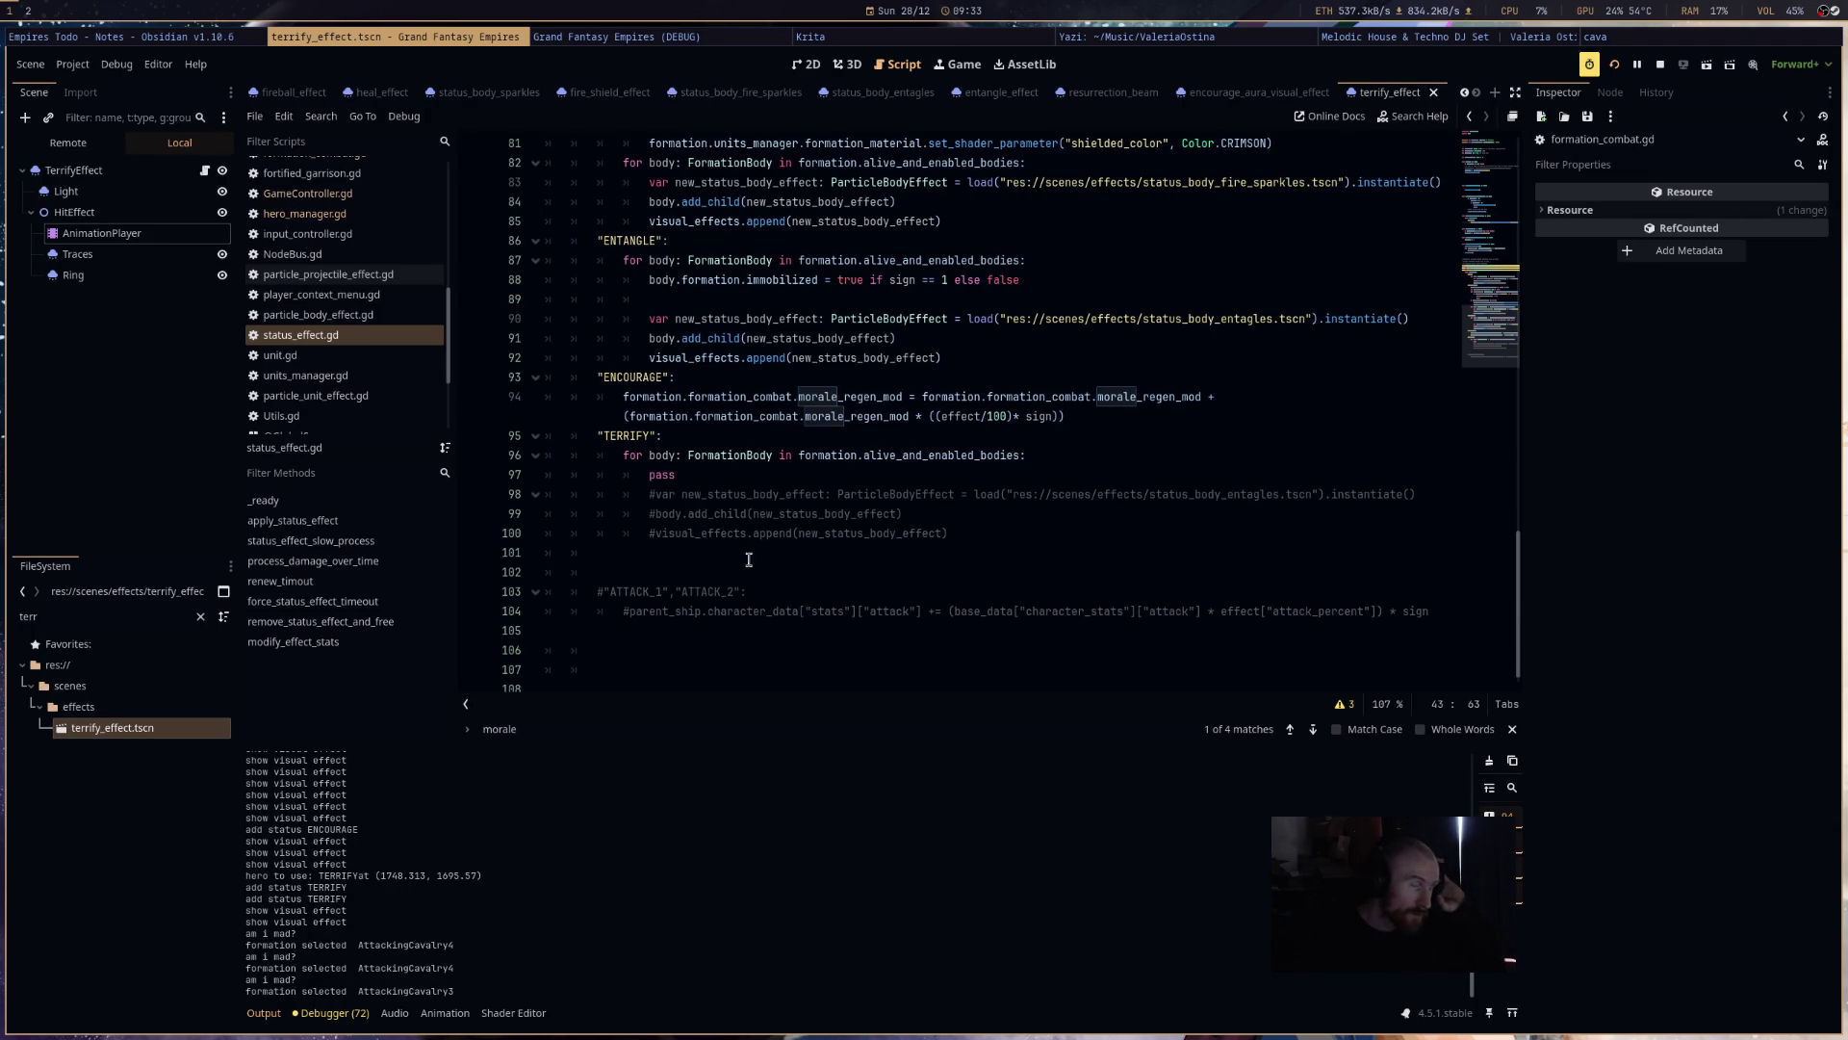
- In the Remote scene tree, expand down to AttackingCavalry3 and inspect its FormationCombat node
{"action": "left_click", "coordinate": [111, 147]}
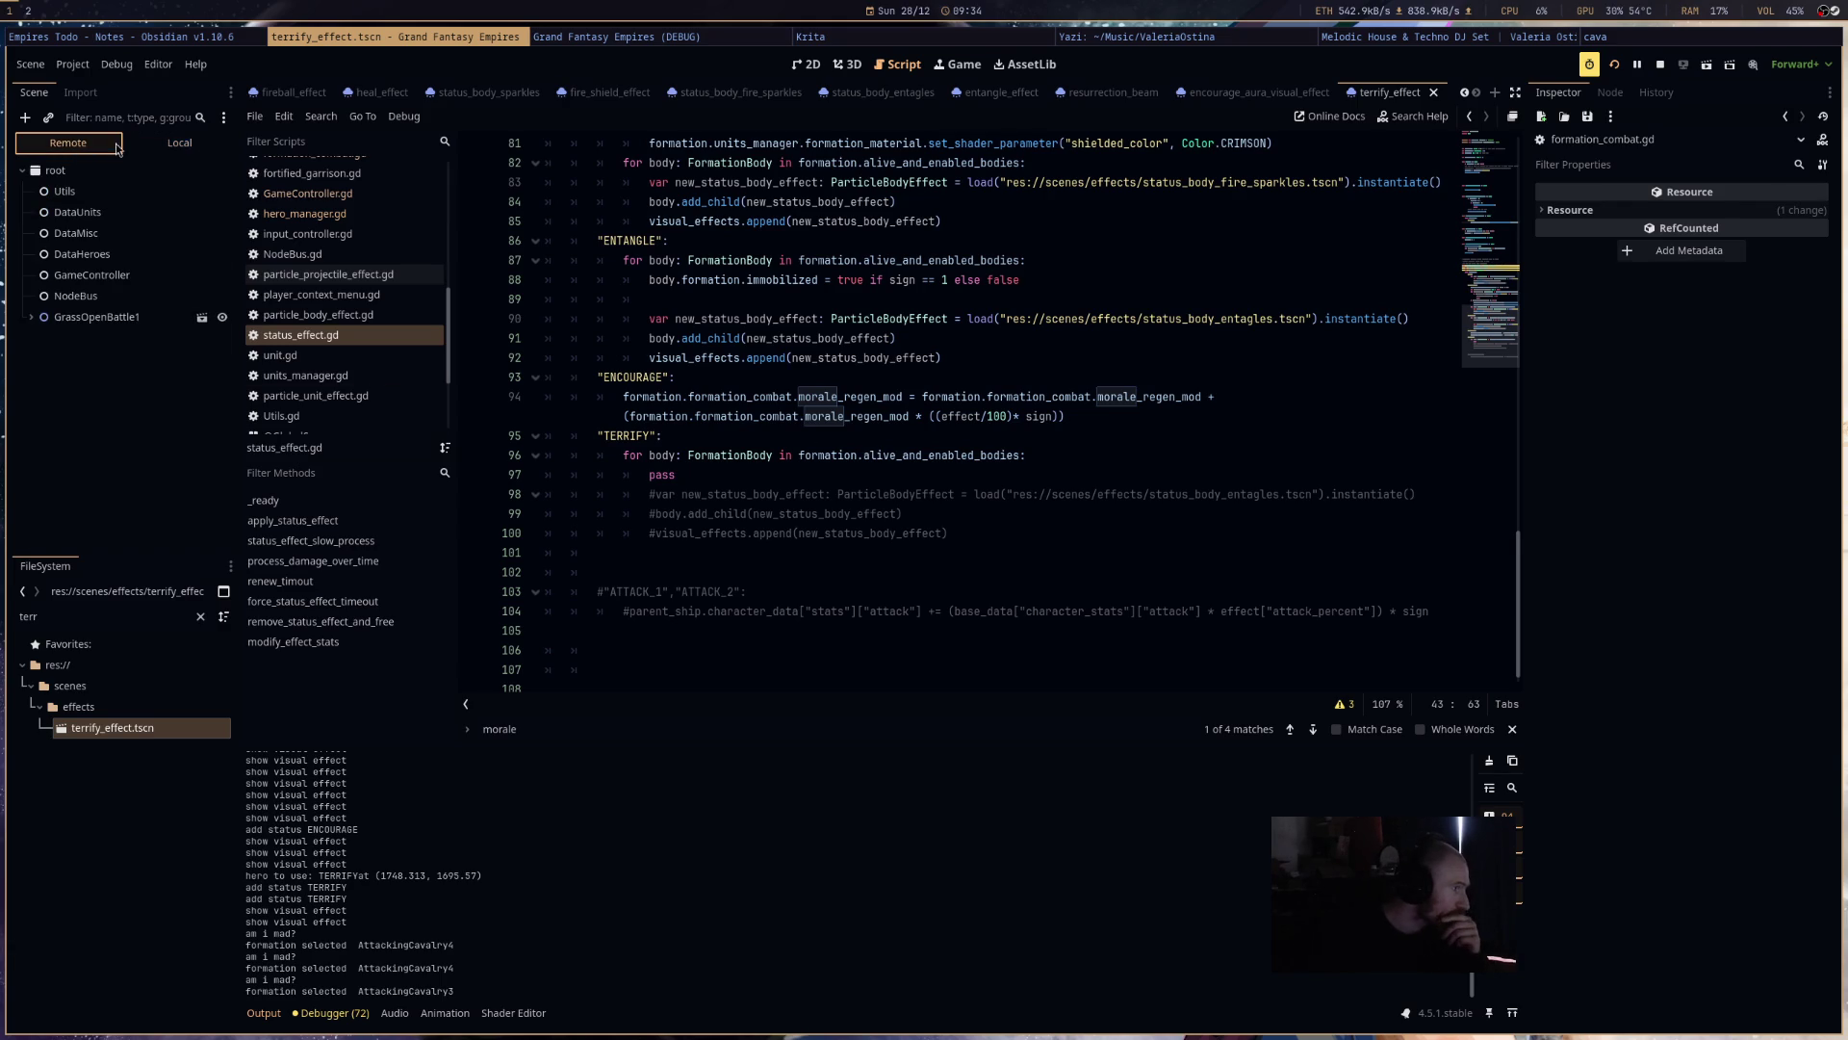
{"action": "left_click", "coordinate": [32, 316]}
{"action": "scroll", "coordinate": [77, 433], "scroll_direction": "down", "scroll_amount": 1}
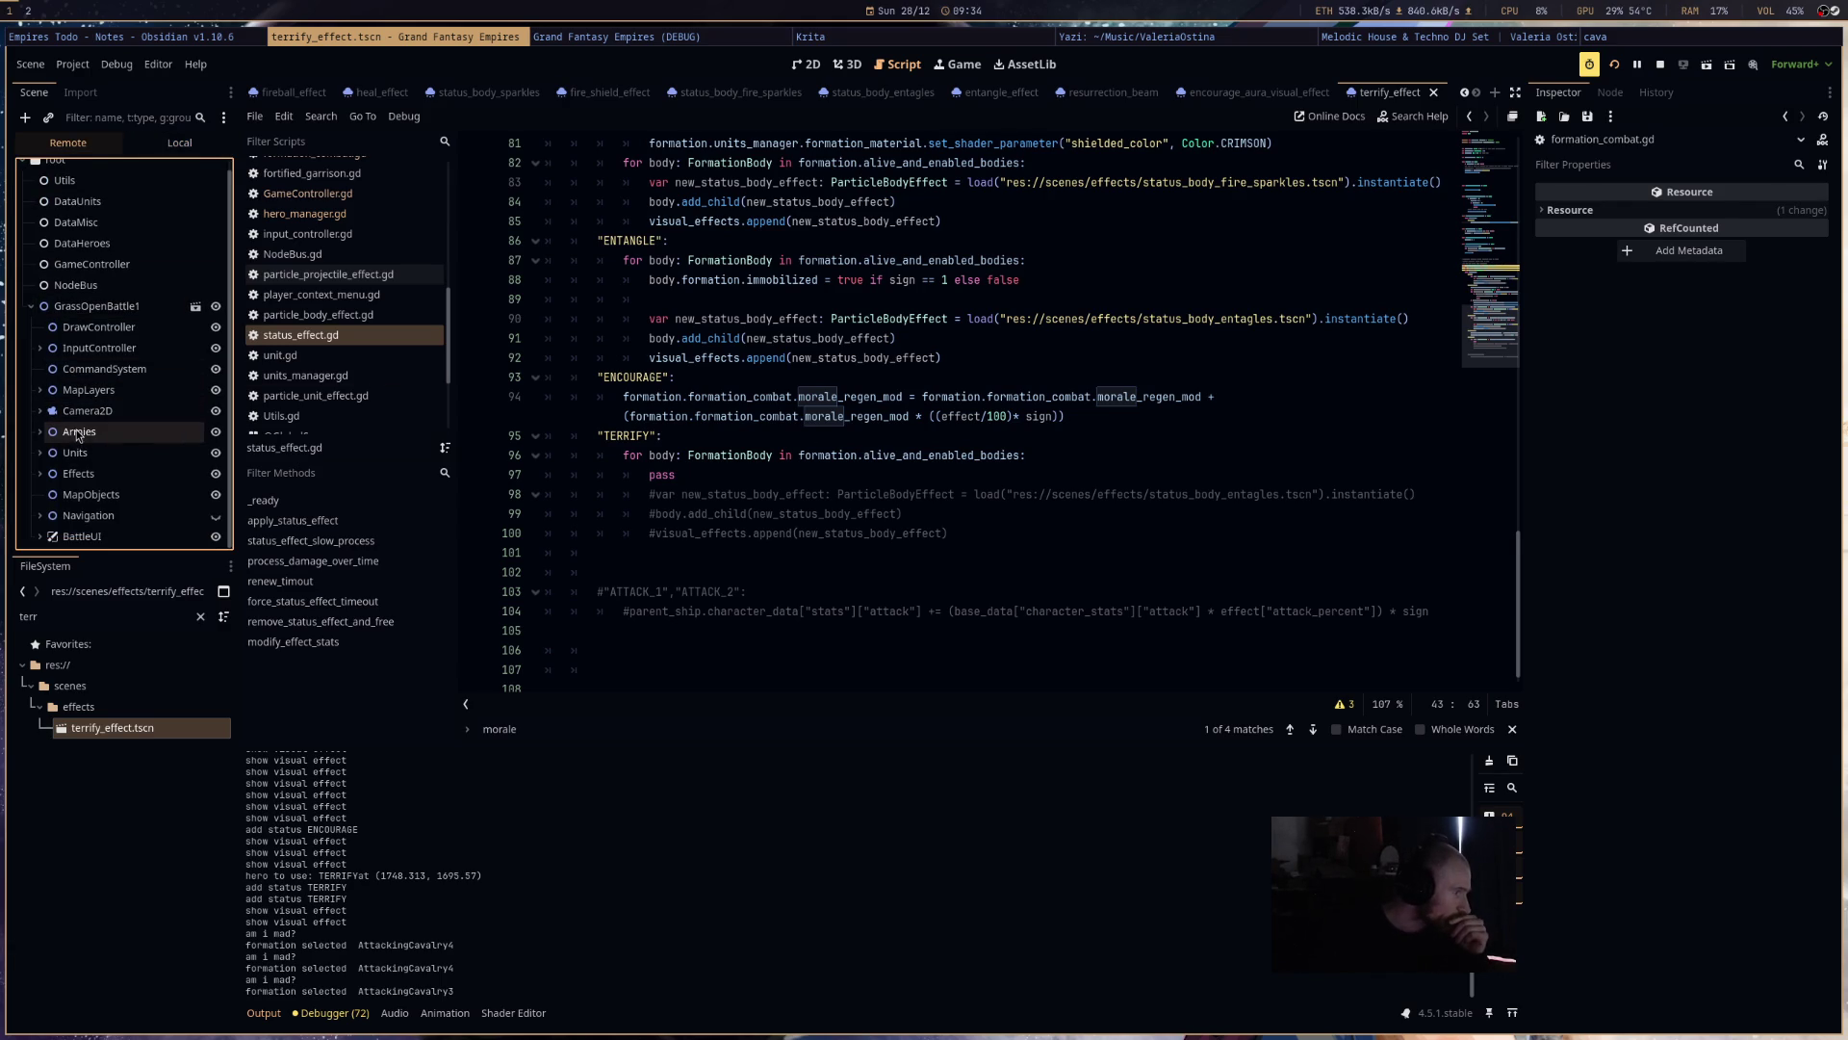
{"action": "left_click", "coordinate": [38, 432]}
{"action": "scroll", "coordinate": [46, 473], "scroll_direction": "down", "scroll_amount": 4}
{"action": "left_click", "coordinate": [49, 260]}
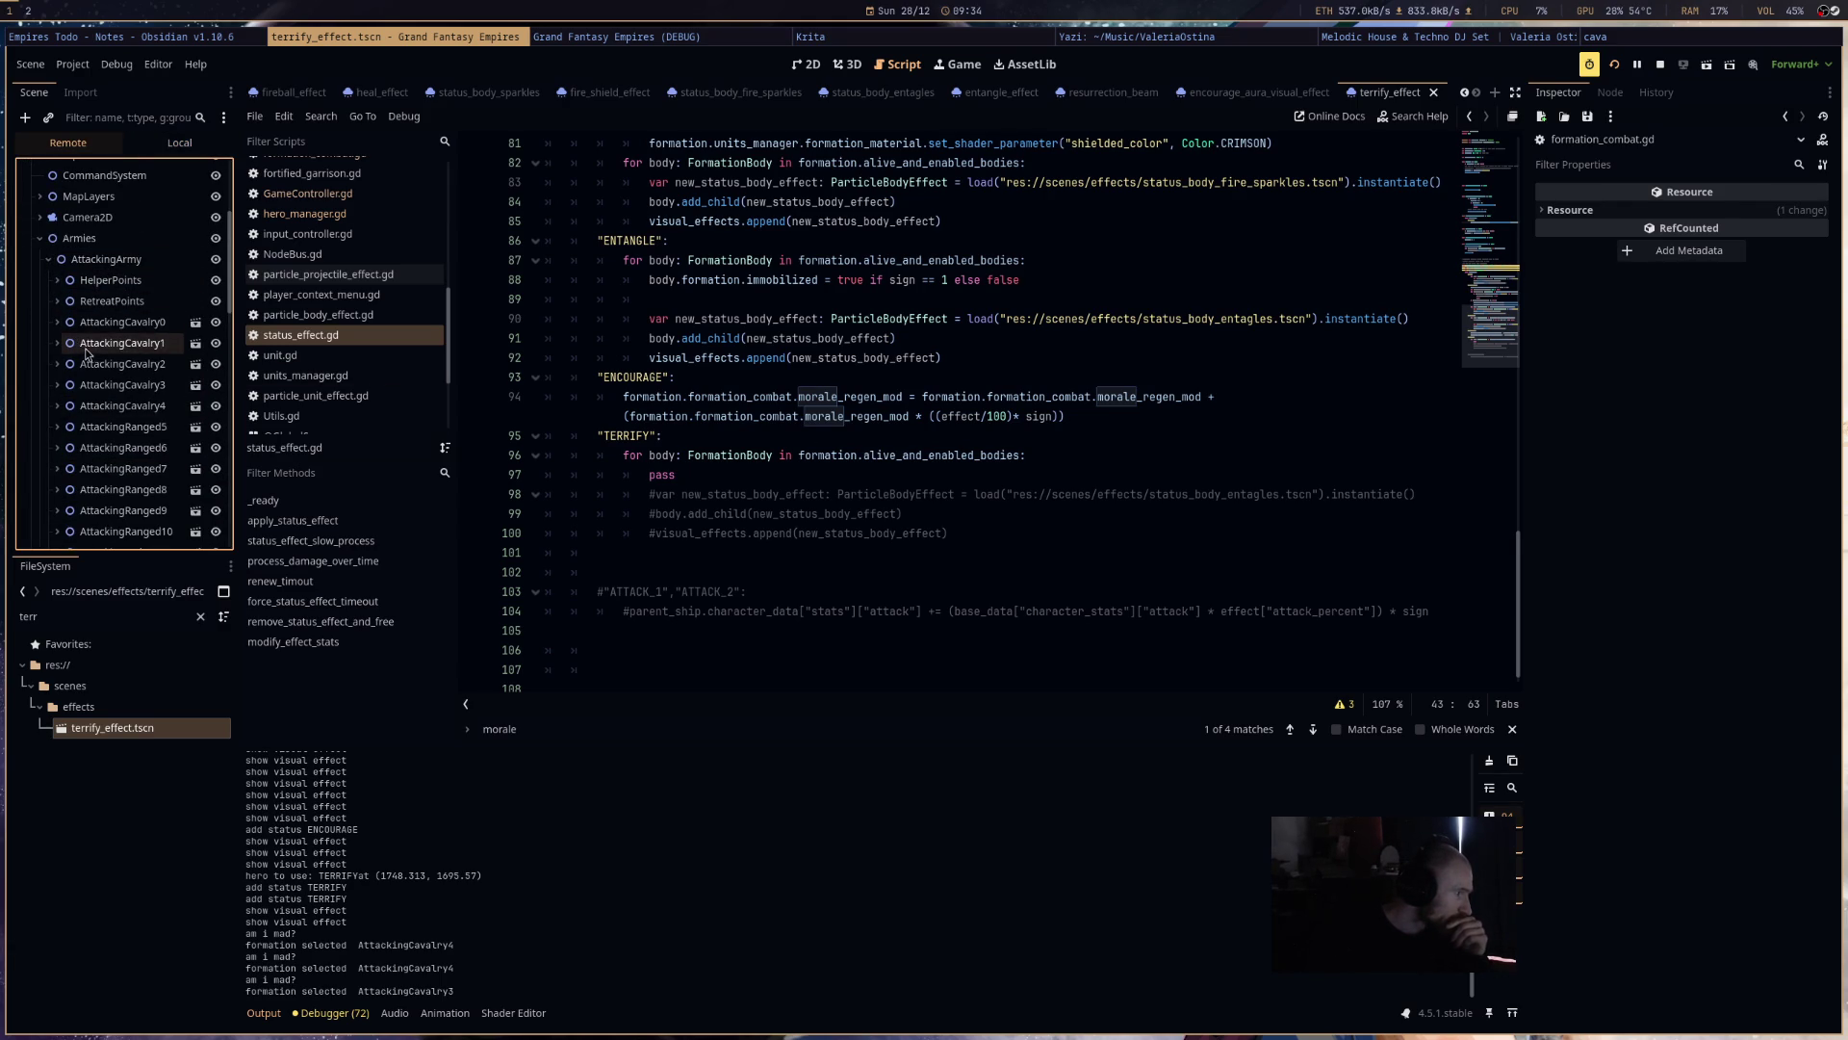
{"action": "left_click", "coordinate": [123, 384]}
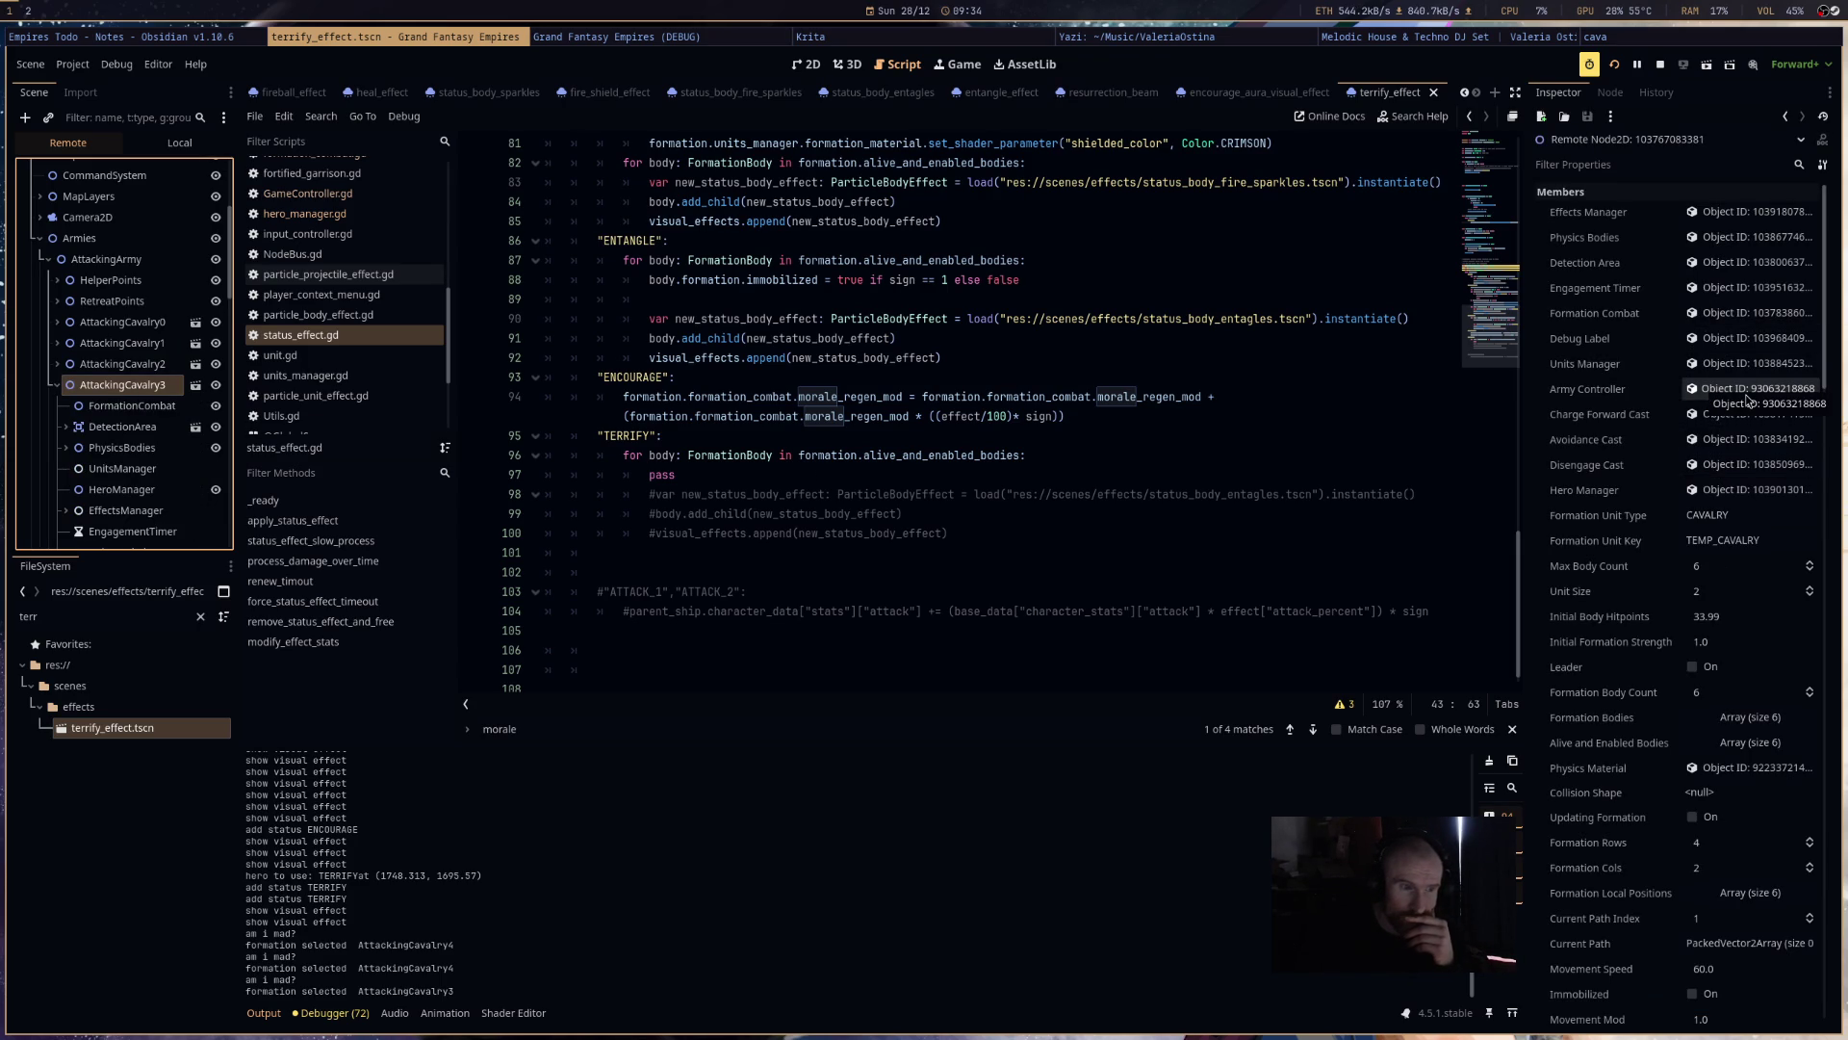
{"action": "left_click", "coordinate": [1708, 314]}
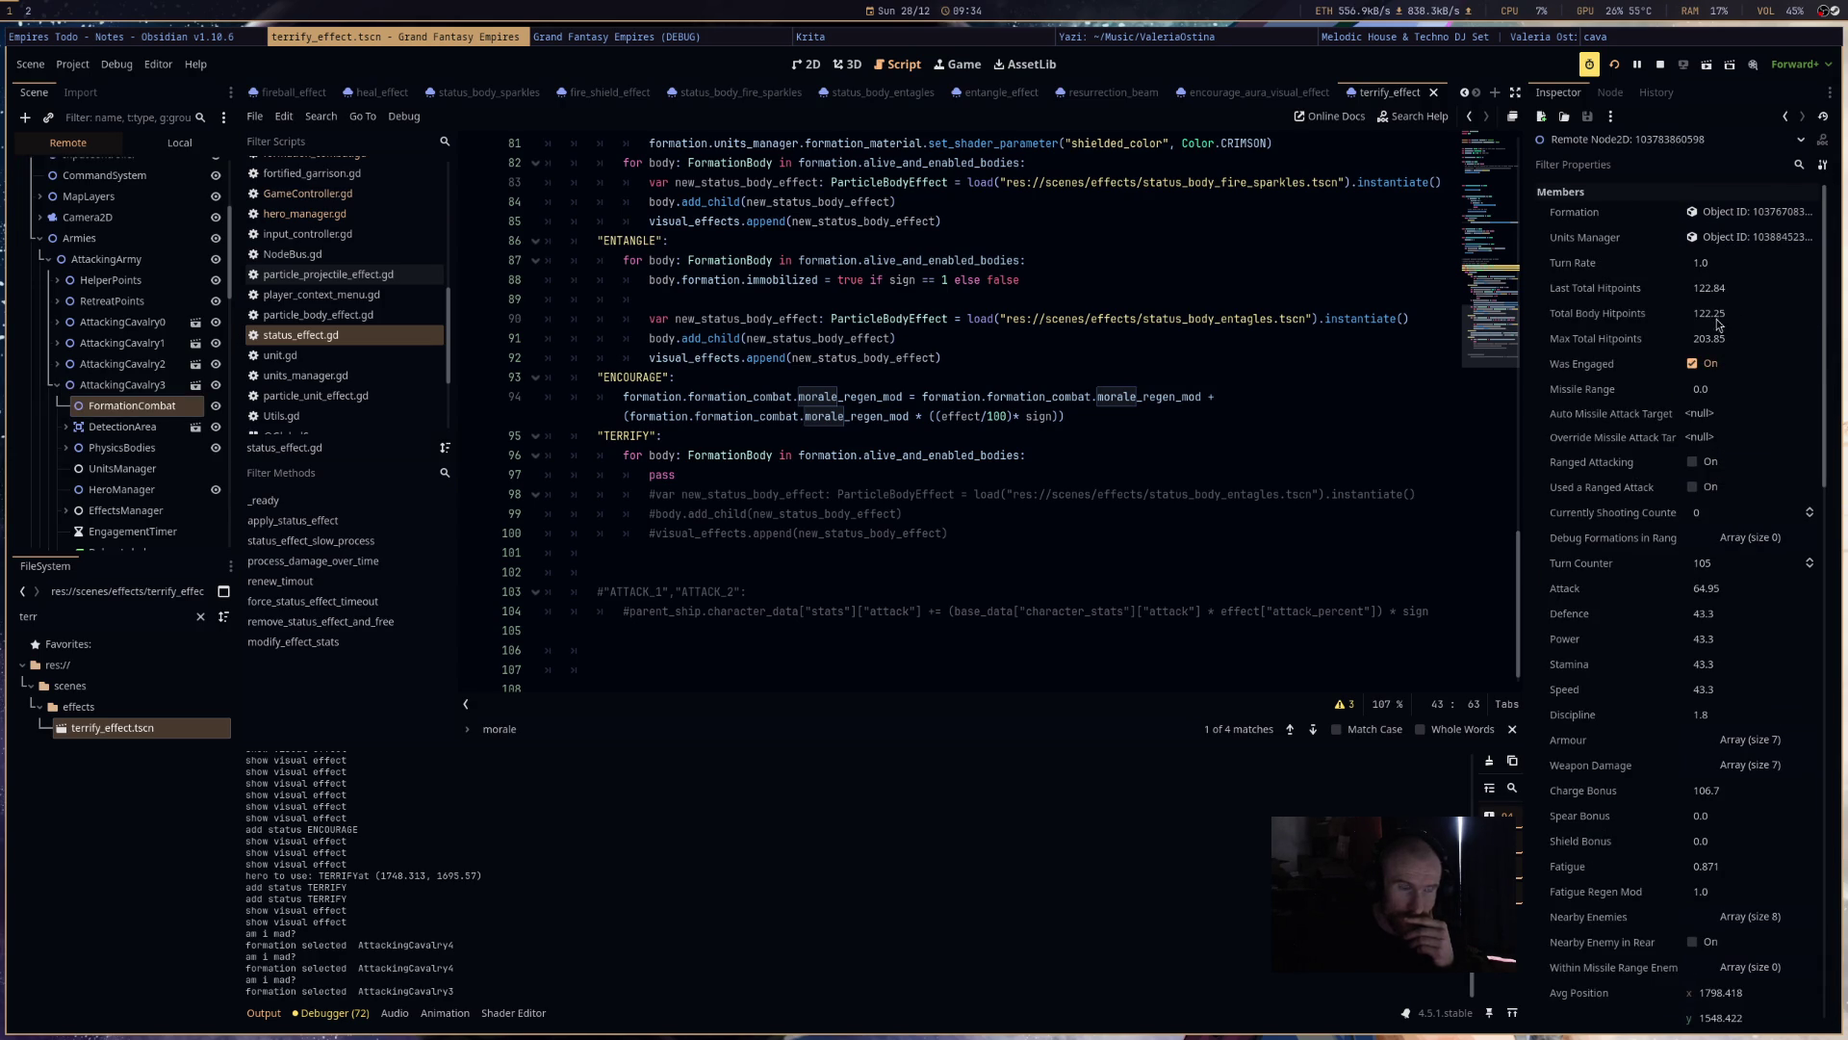
{"action": "scroll", "coordinate": [72, 327], "scroll_direction": "down", "scroll_amount": 4}
- Inspect the StatusEffect node and EffectsManager's empty active status effects, then return to the game
{"action": "left_click", "coordinate": [67, 318]}
{"action": "left_click", "coordinate": [117, 341]}
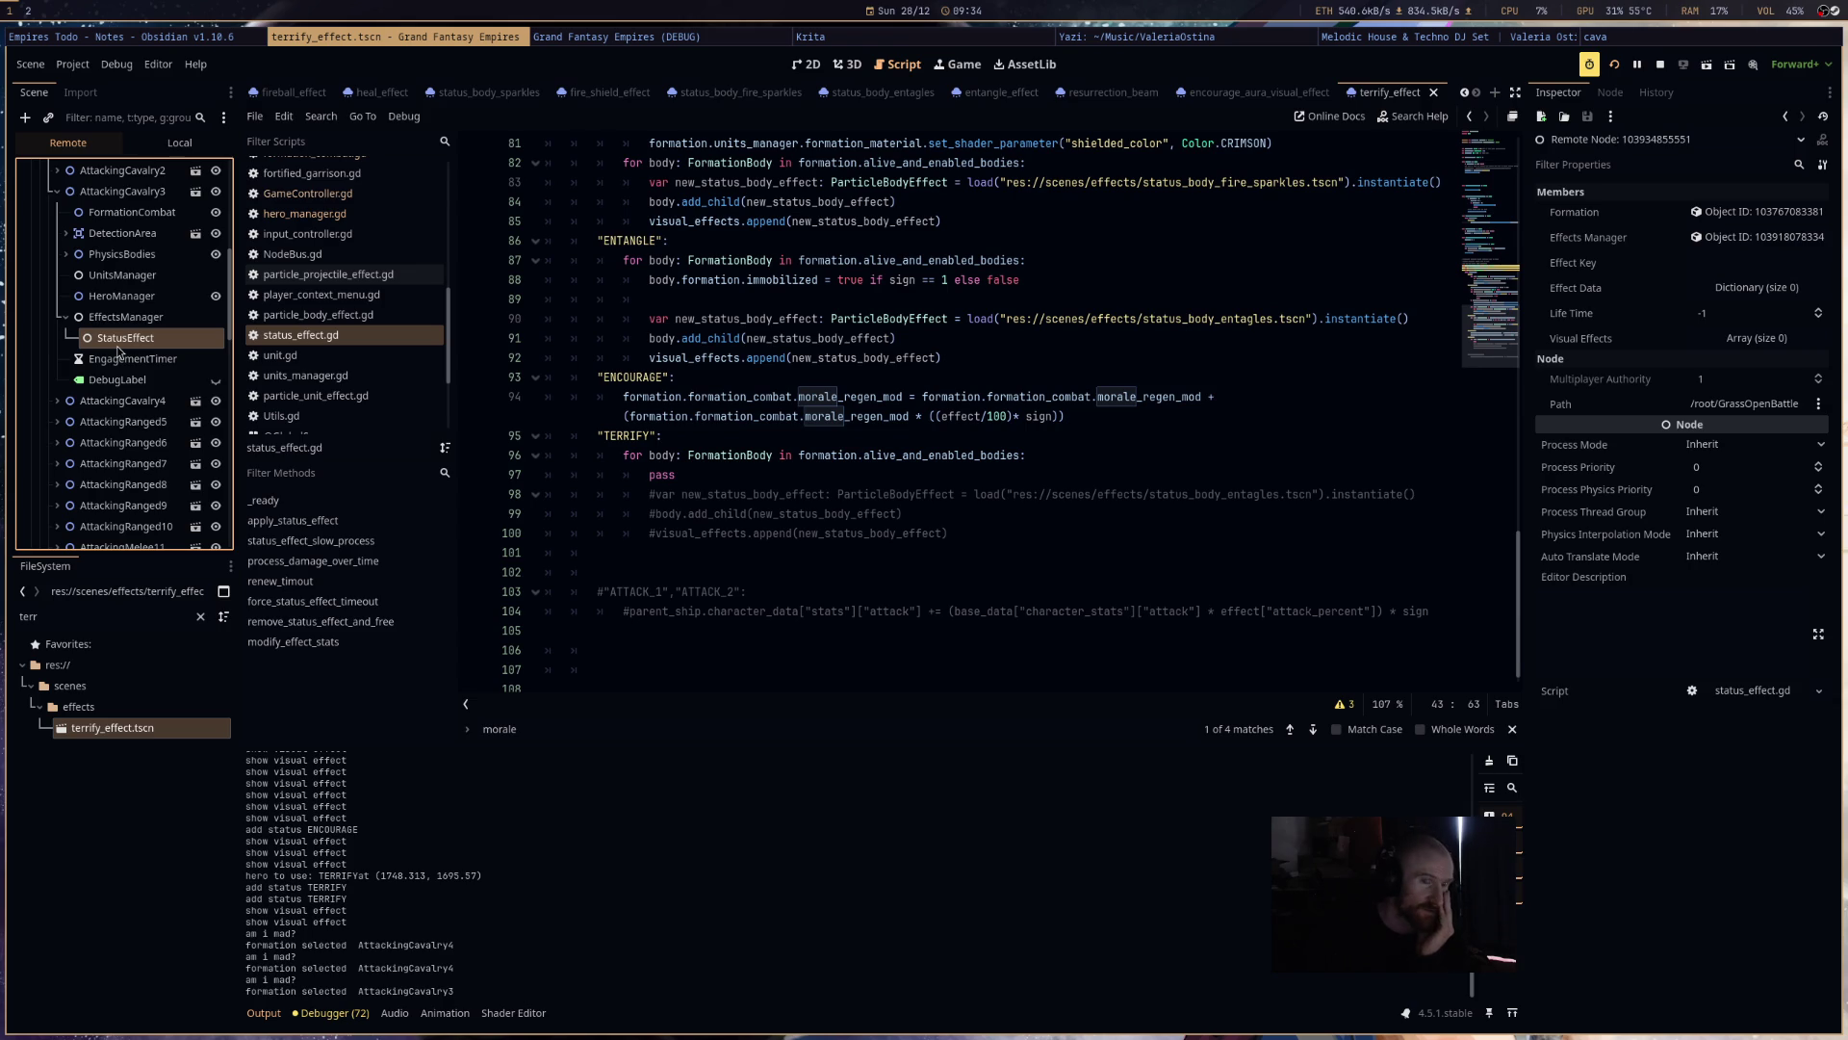
{"action": "left_click", "coordinate": [129, 318]}
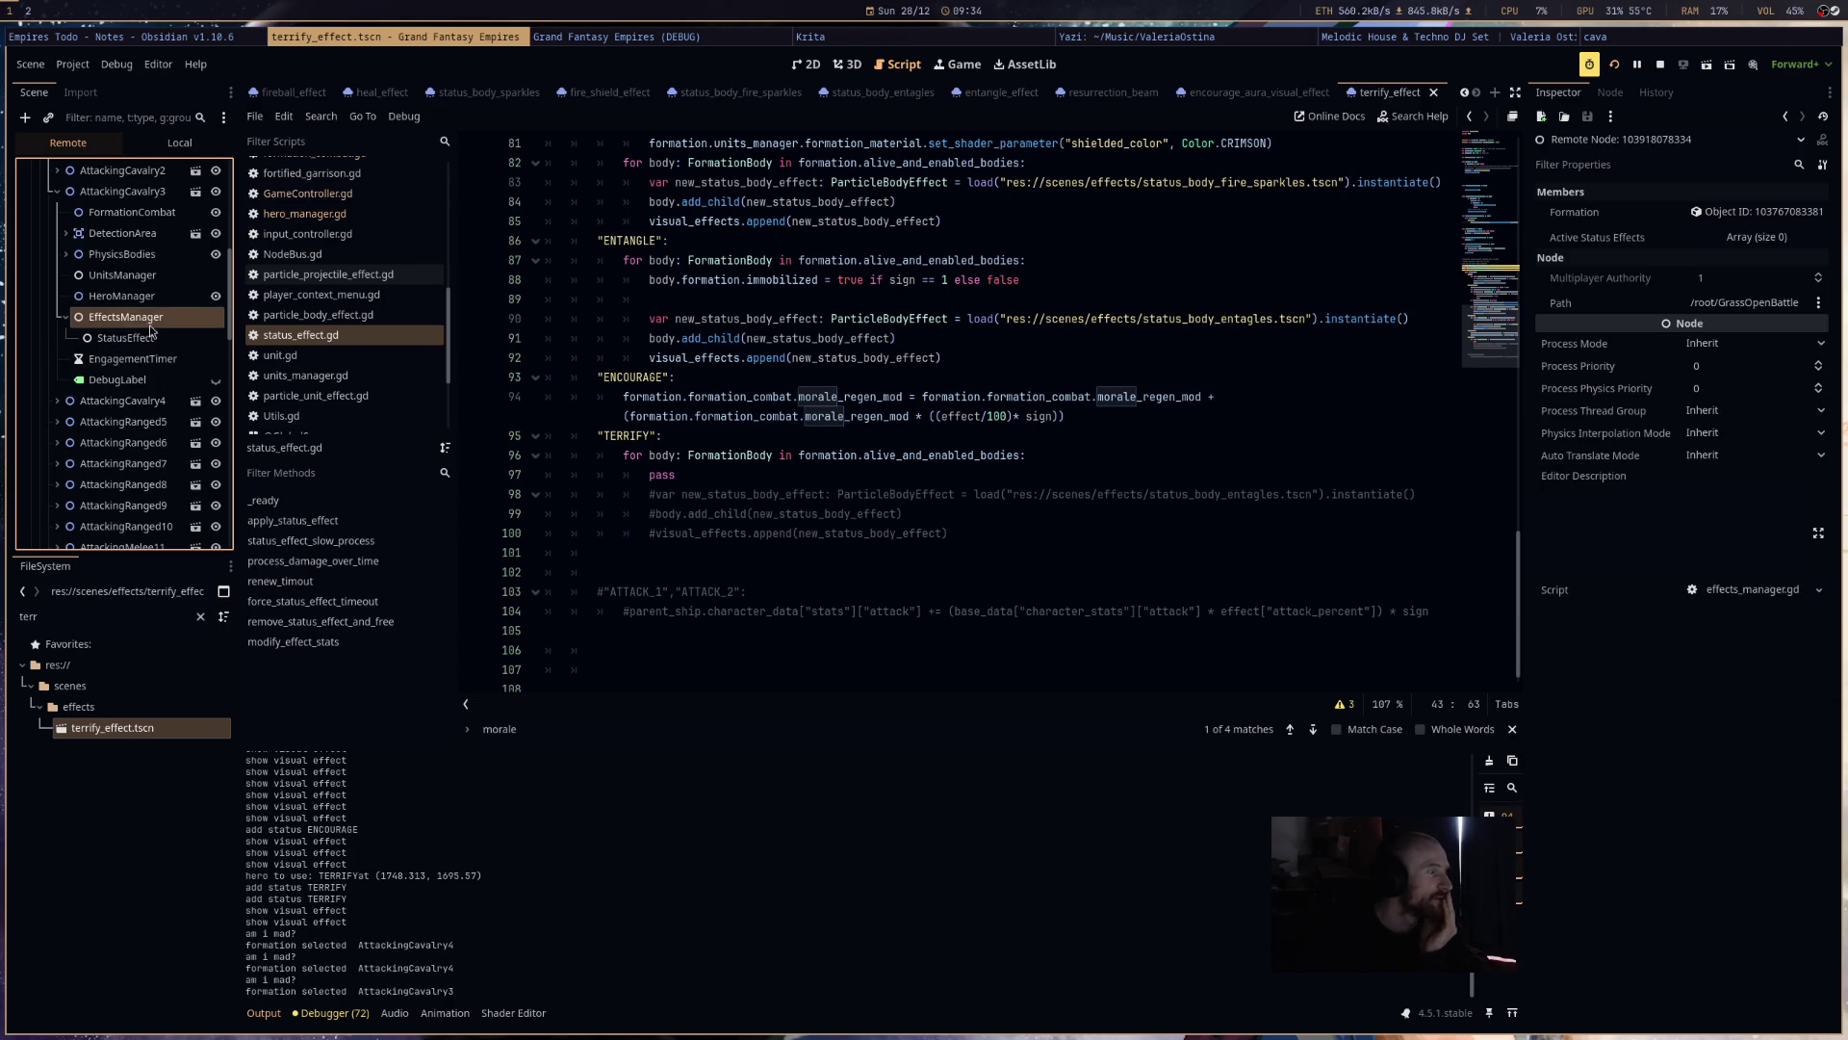
{"action": "scroll", "coordinate": [124, 429], "scroll_direction": "up", "scroll_amount": 2}
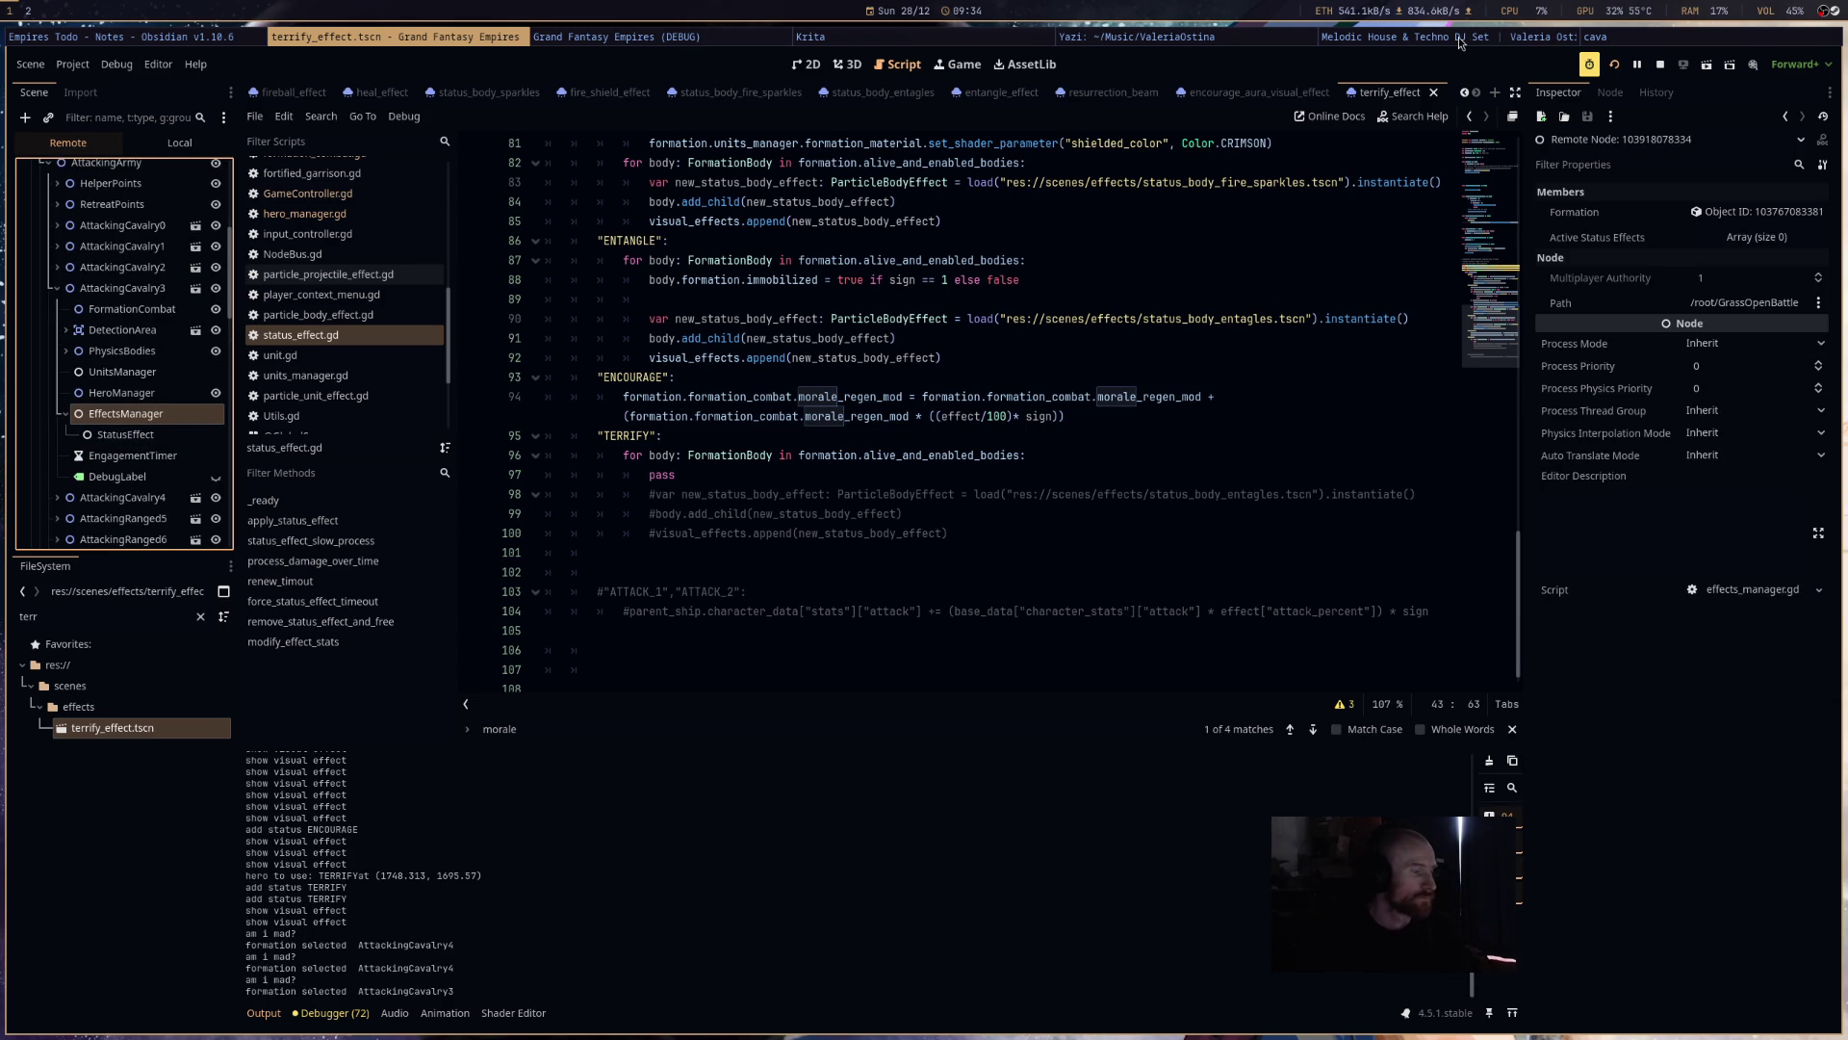
{"action": "left_click", "coordinate": [639, 38]}
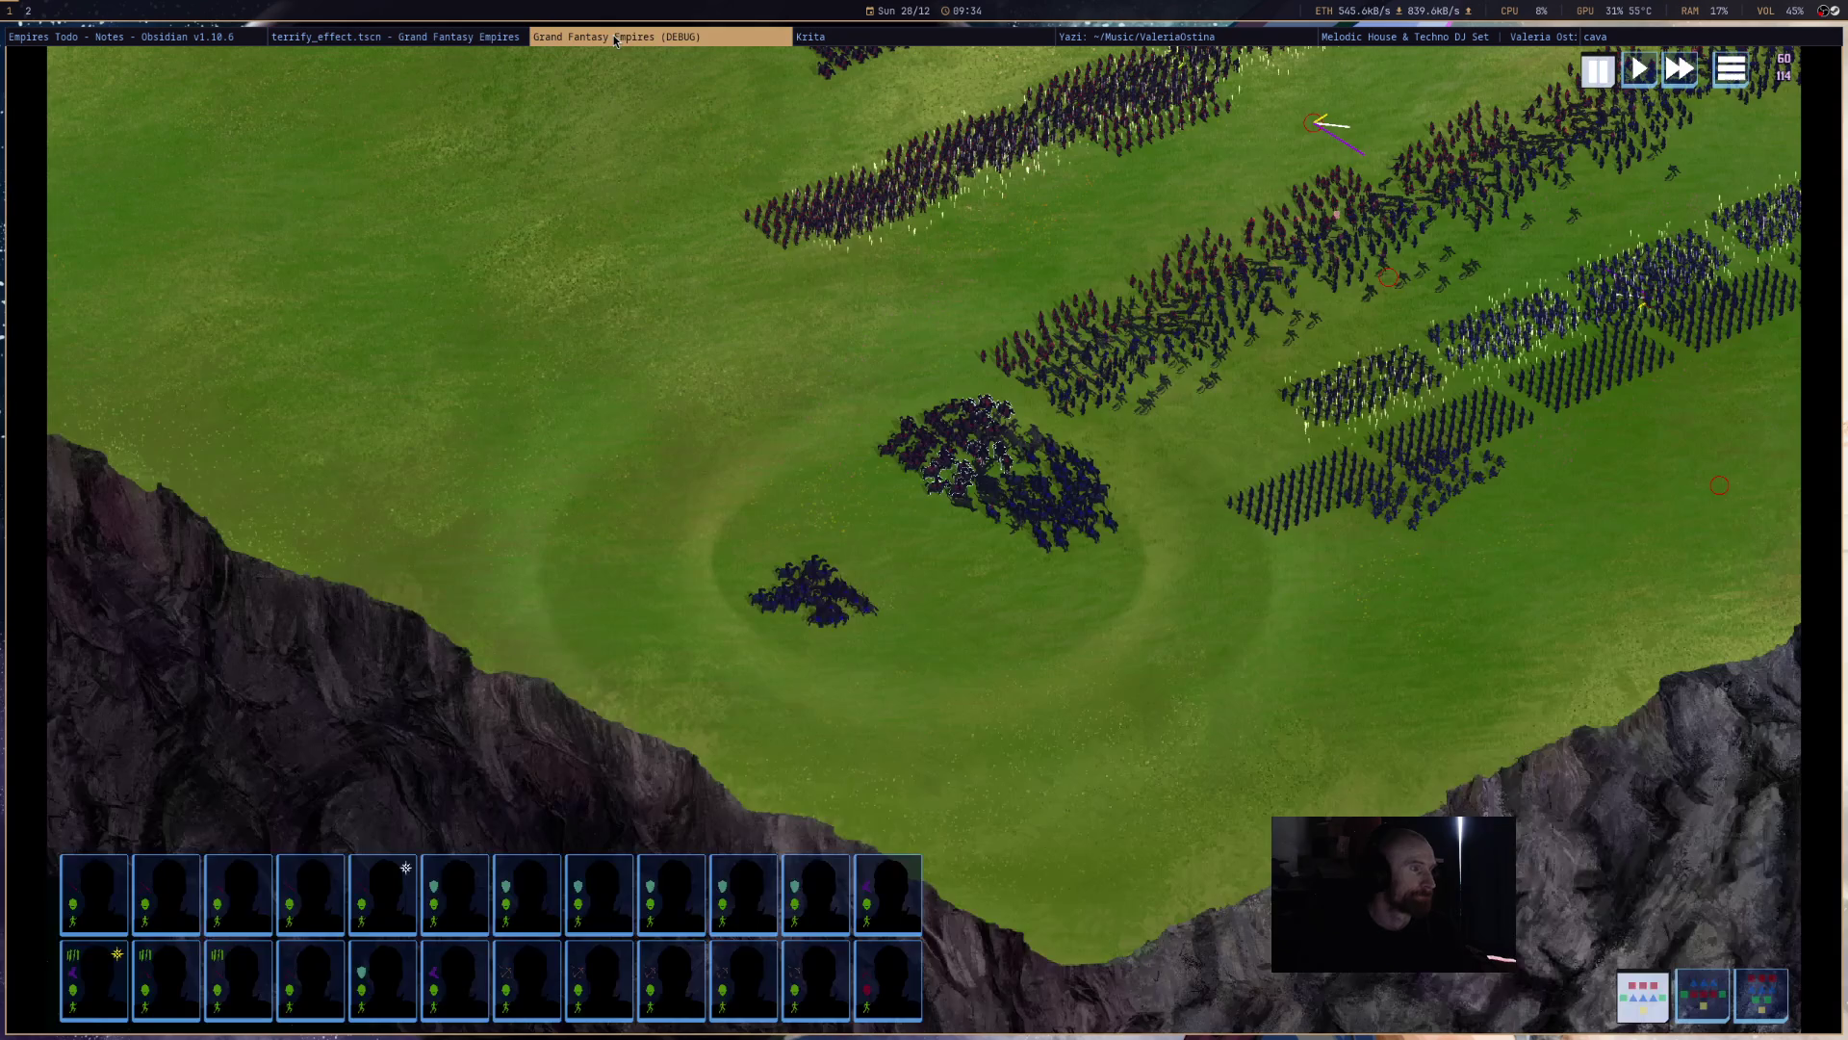
- Resume the battle, select the hero's group to cast TERRIFY again, then go back to Godot
{"action": "left_click", "coordinate": [1639, 69]}
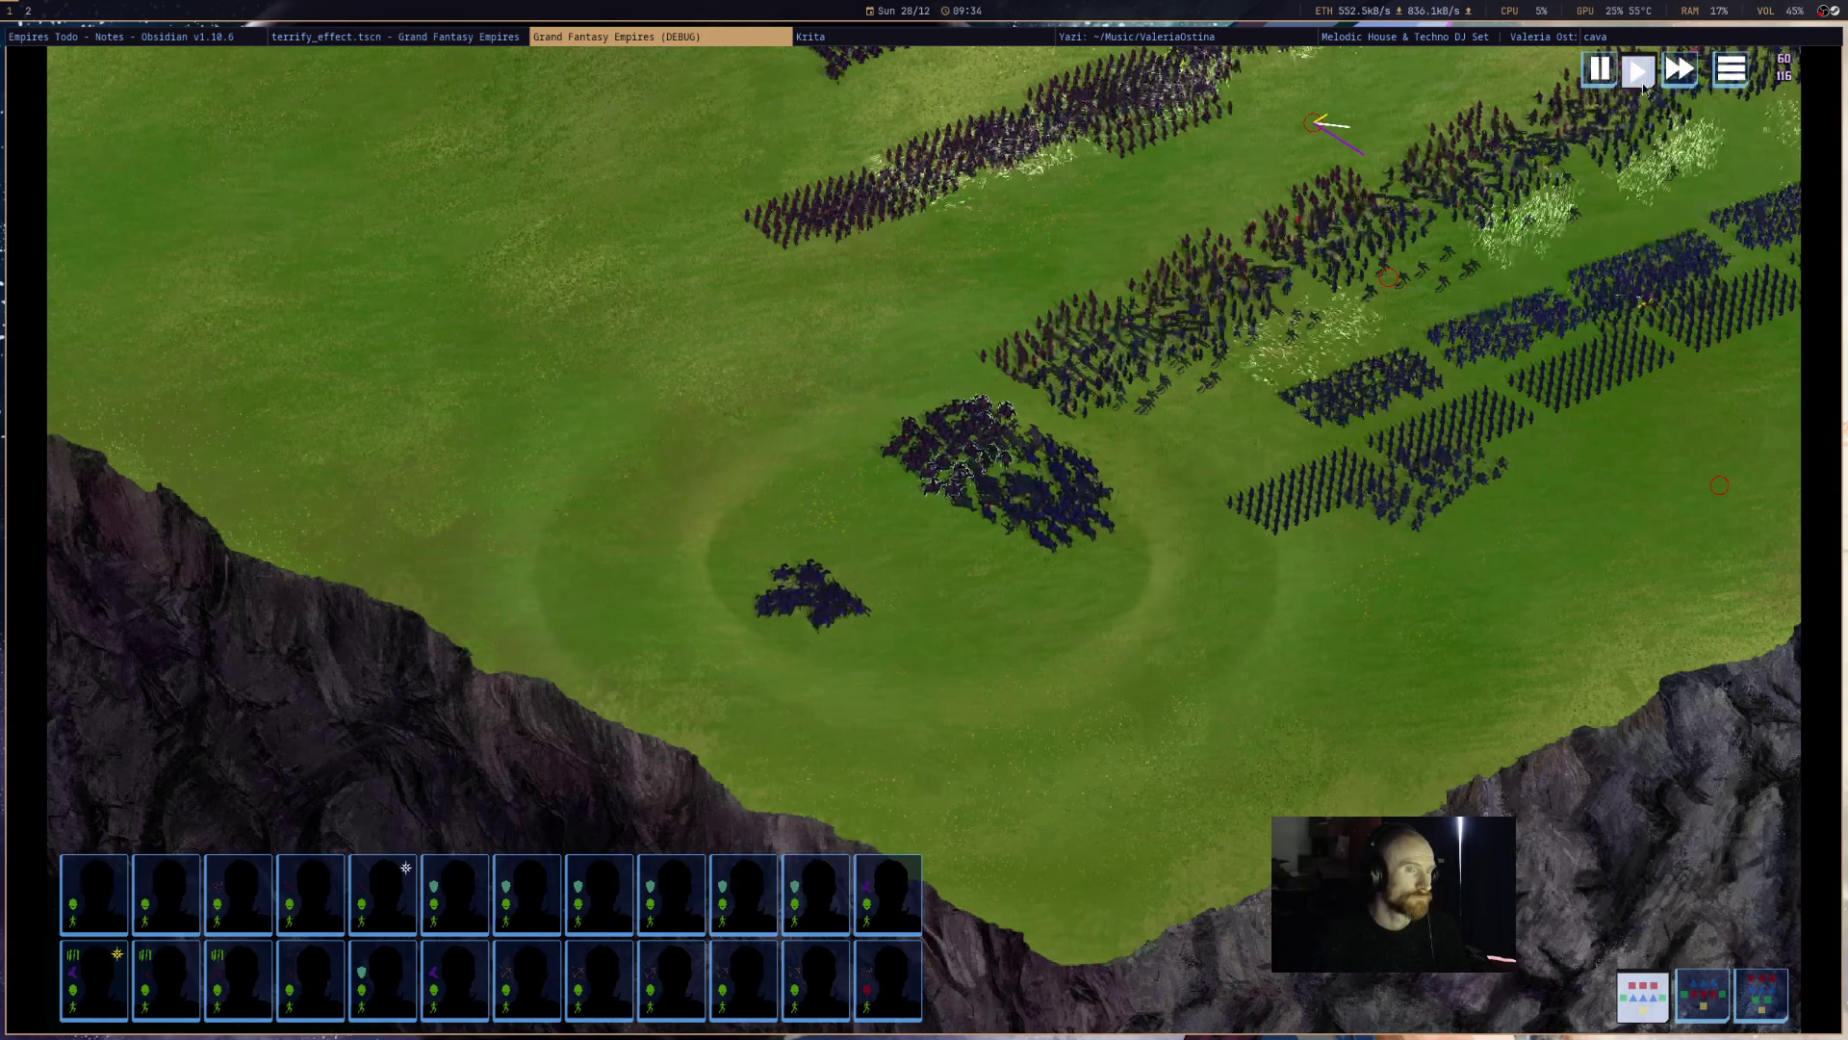
{"action": "left_click", "coordinate": [847, 587]}
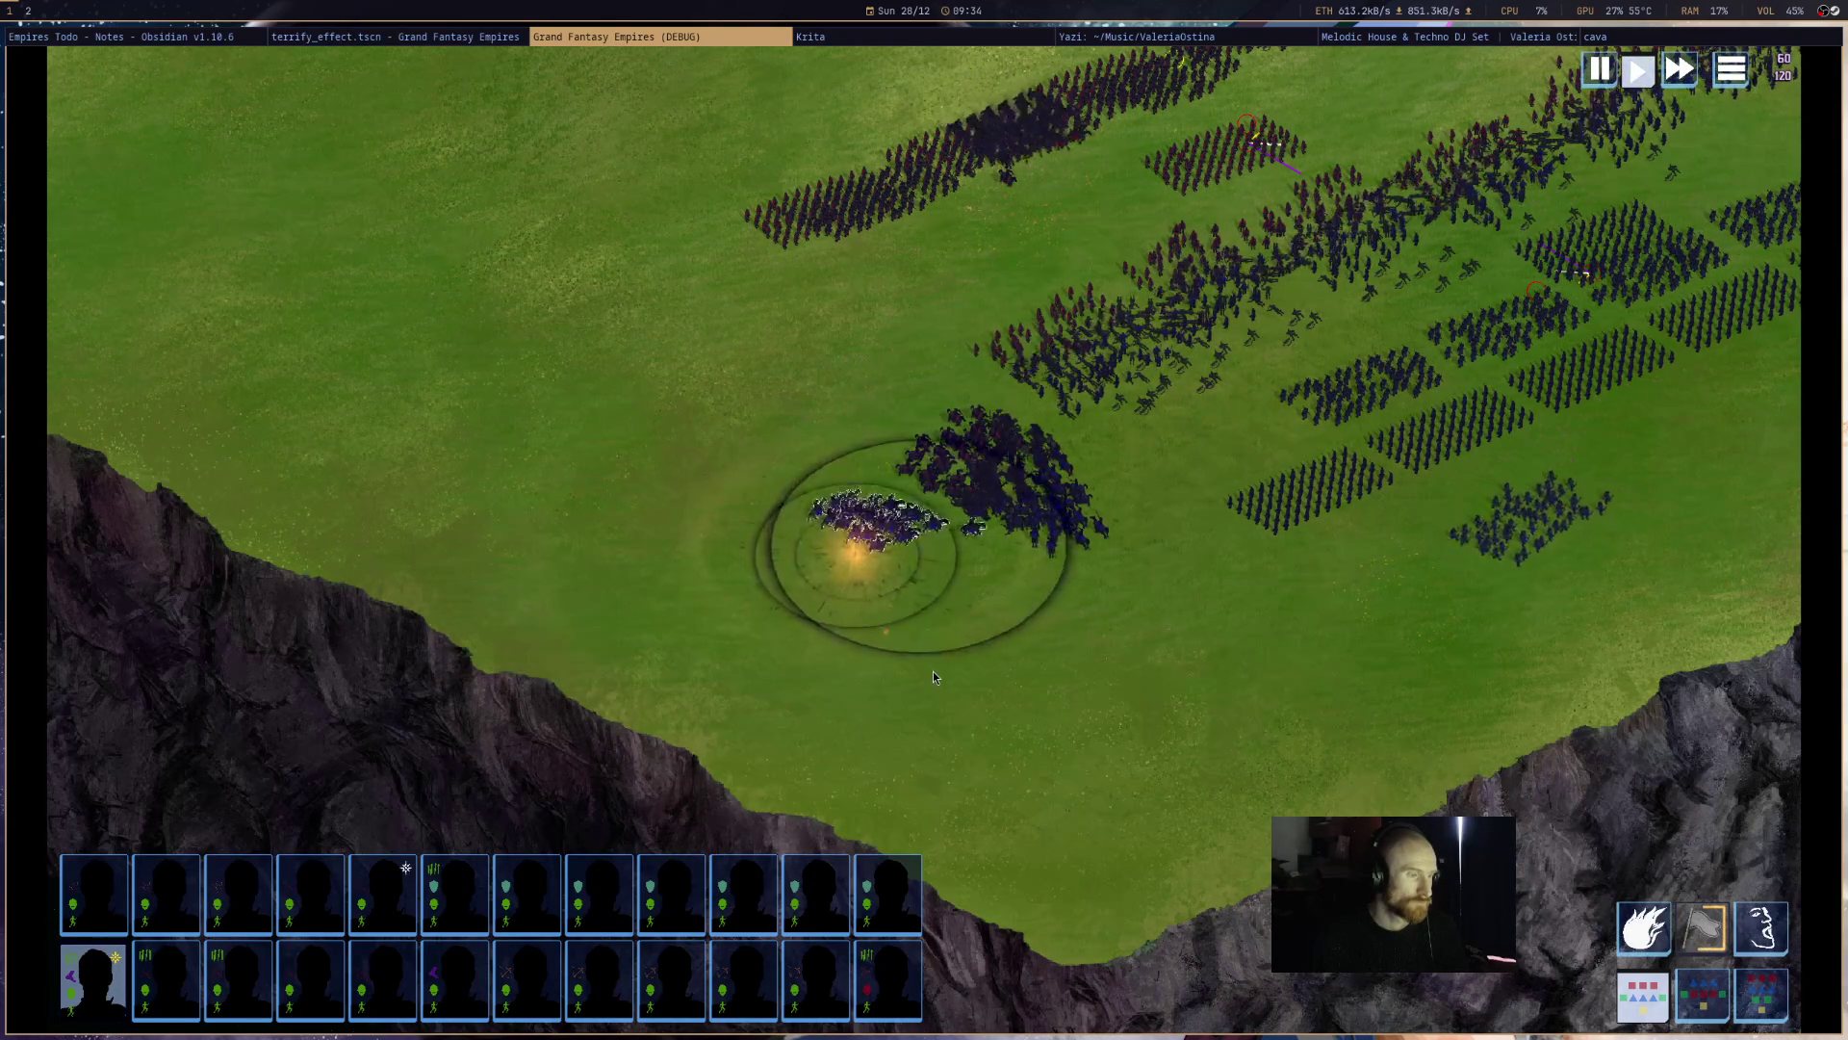
{"action": "left_click", "coordinate": [357, 35]}
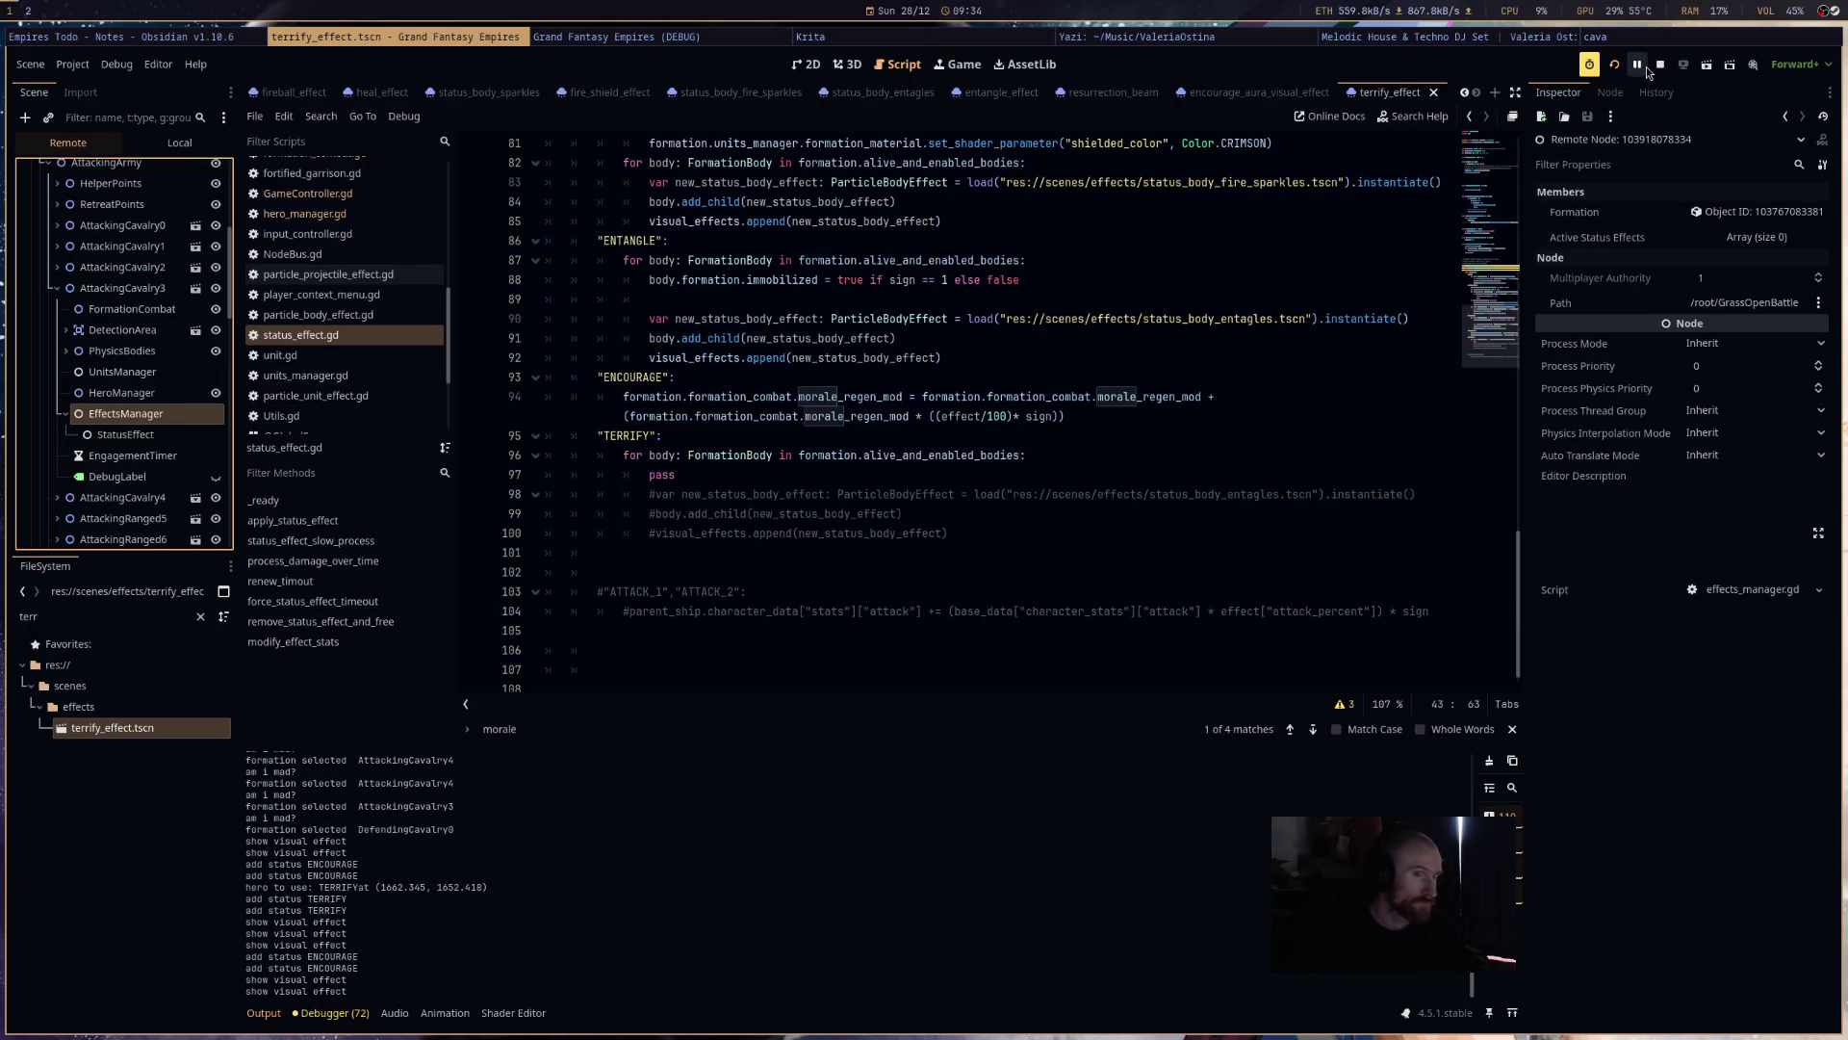
- Break into the running game, inspect the live StatusEffect node, and stop the debug session
{"action": "left_click", "coordinate": [154, 435]}
{"action": "left_click", "coordinate": [165, 434]}
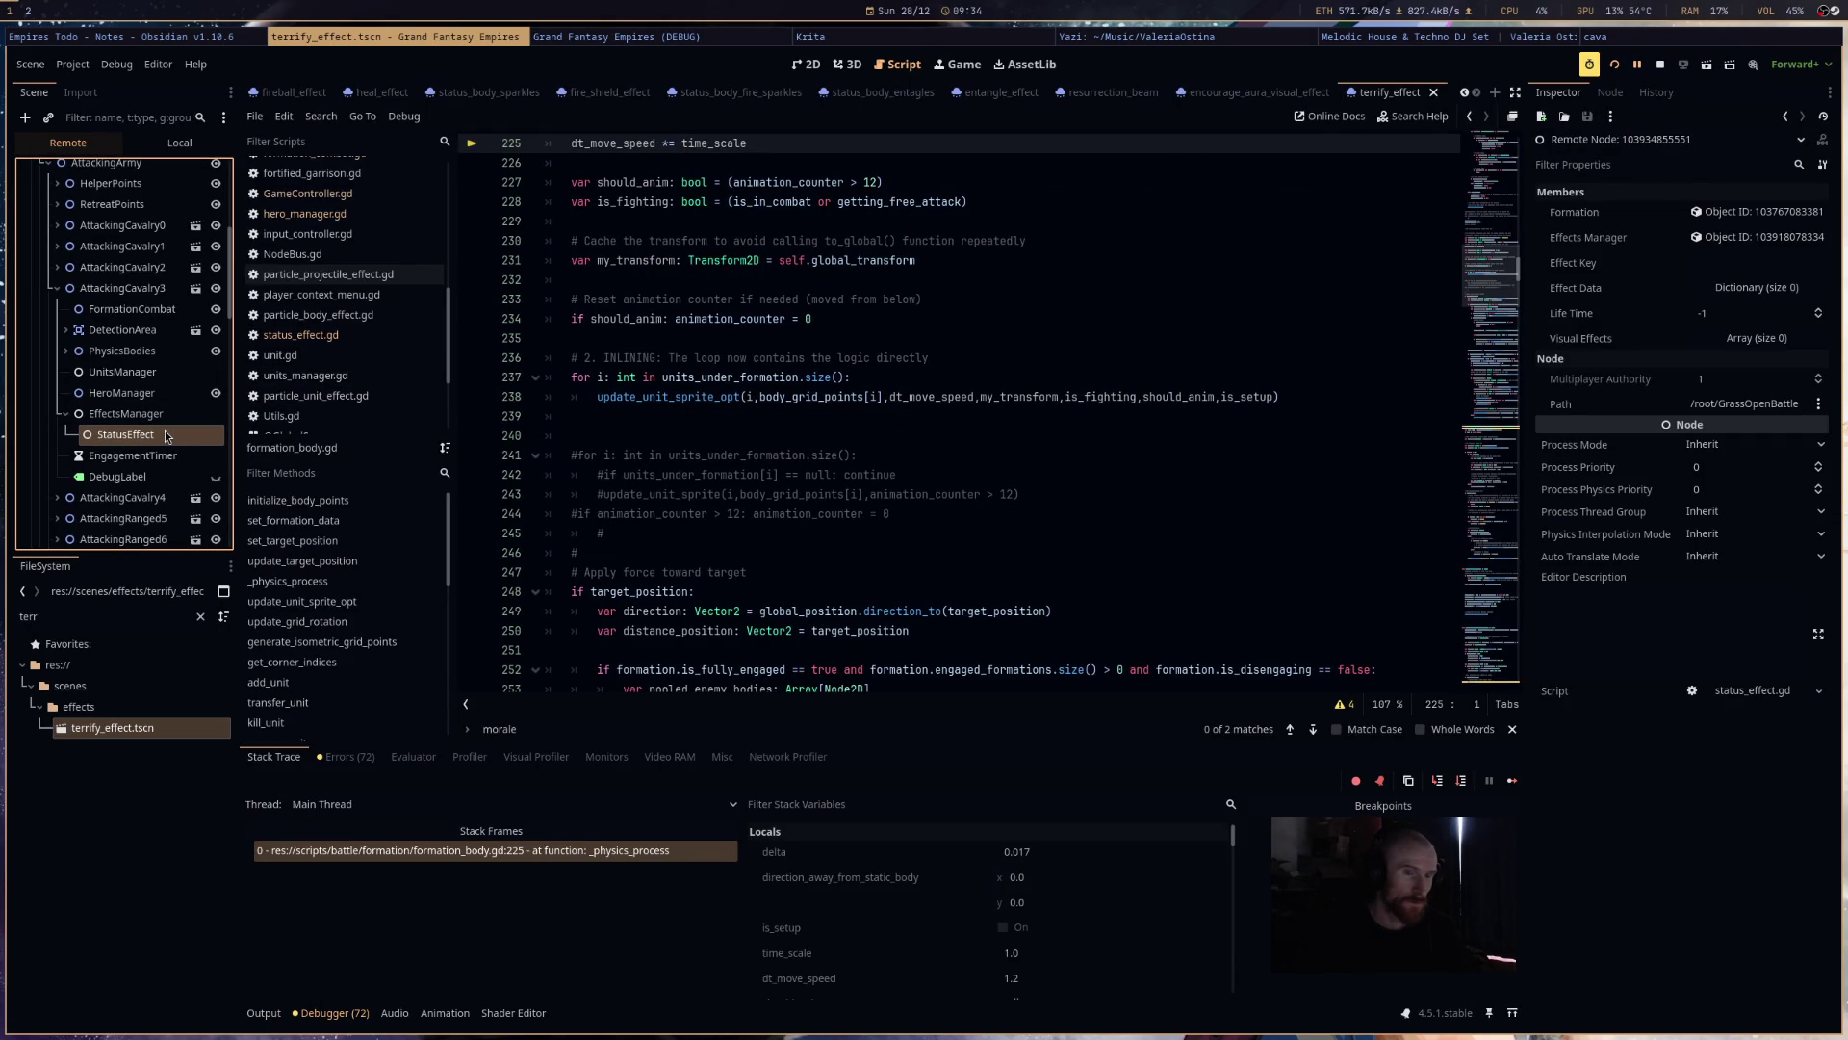
{"action": "left_click", "coordinate": [1662, 69]}
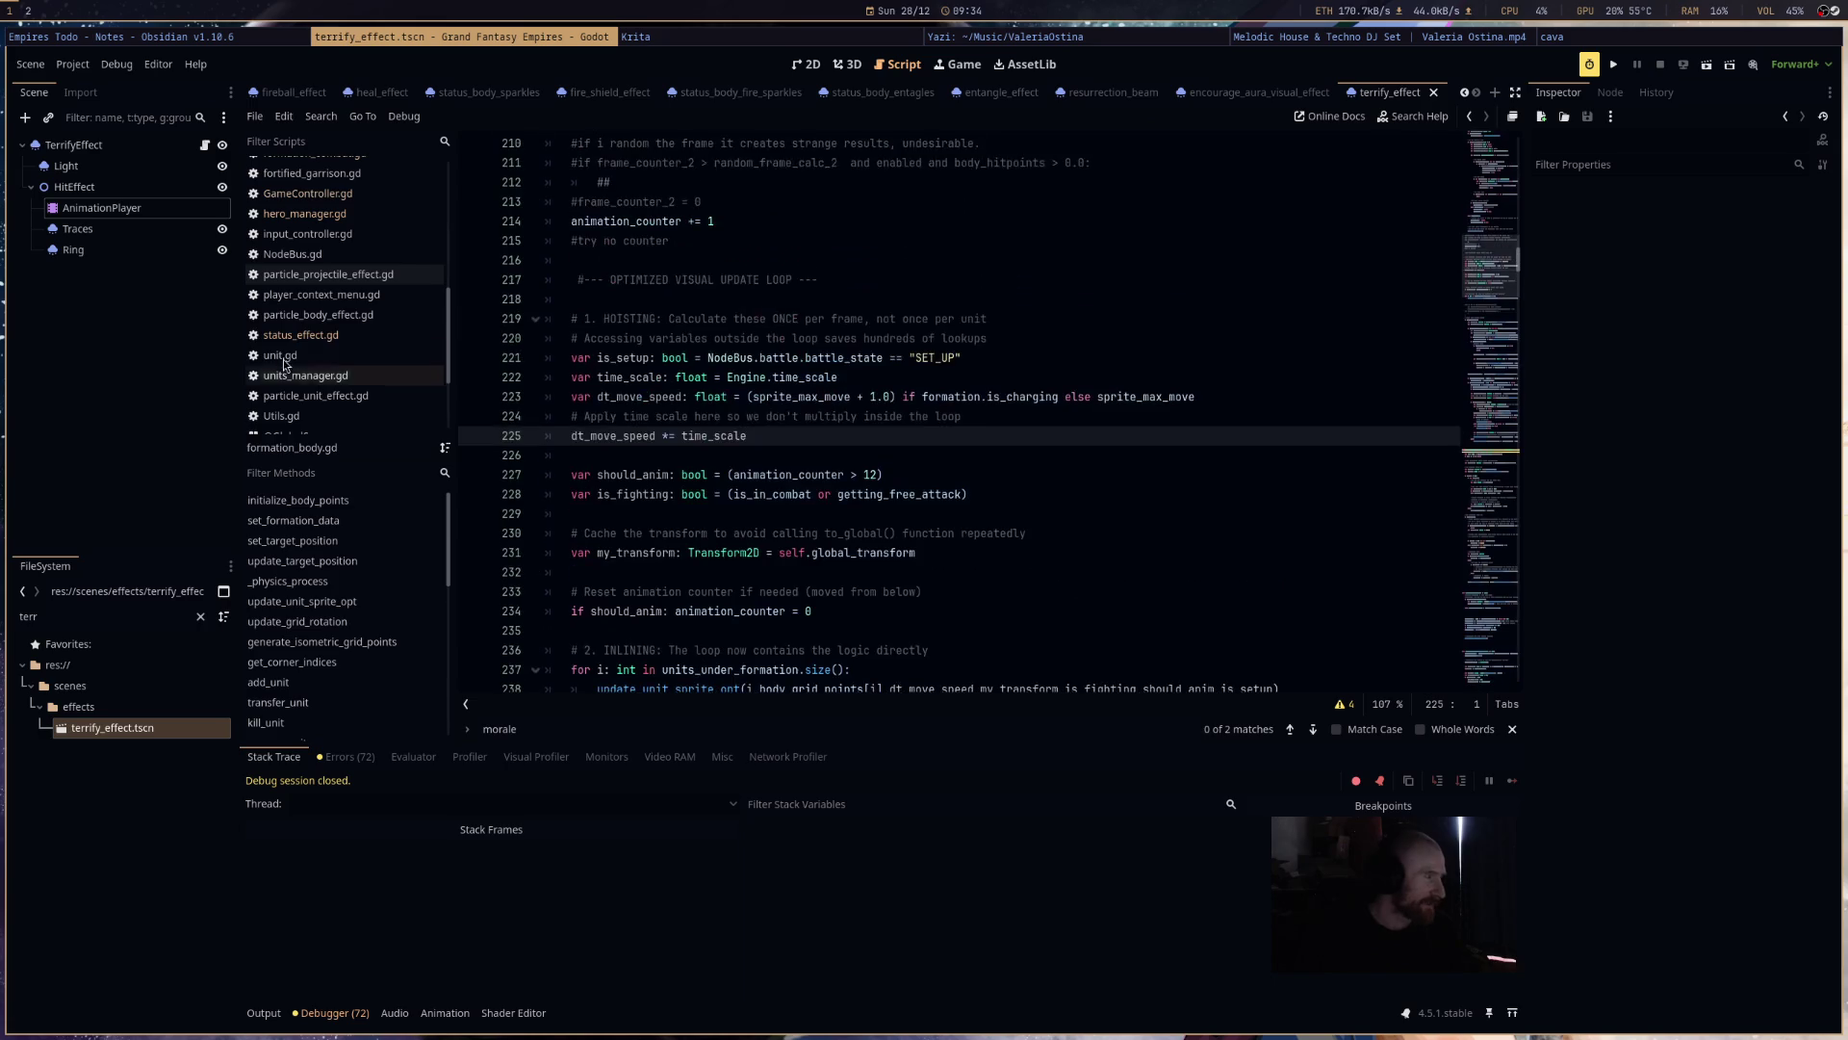
- Review hero_manager.gd's ability code, then return to status_effect.gd's TERRIFY morale-damage branch
{"action": "left_click", "coordinate": [292, 334]}
{"action": "scroll", "coordinate": [958, 458], "scroll_direction": "up", "scroll_amount": 5}
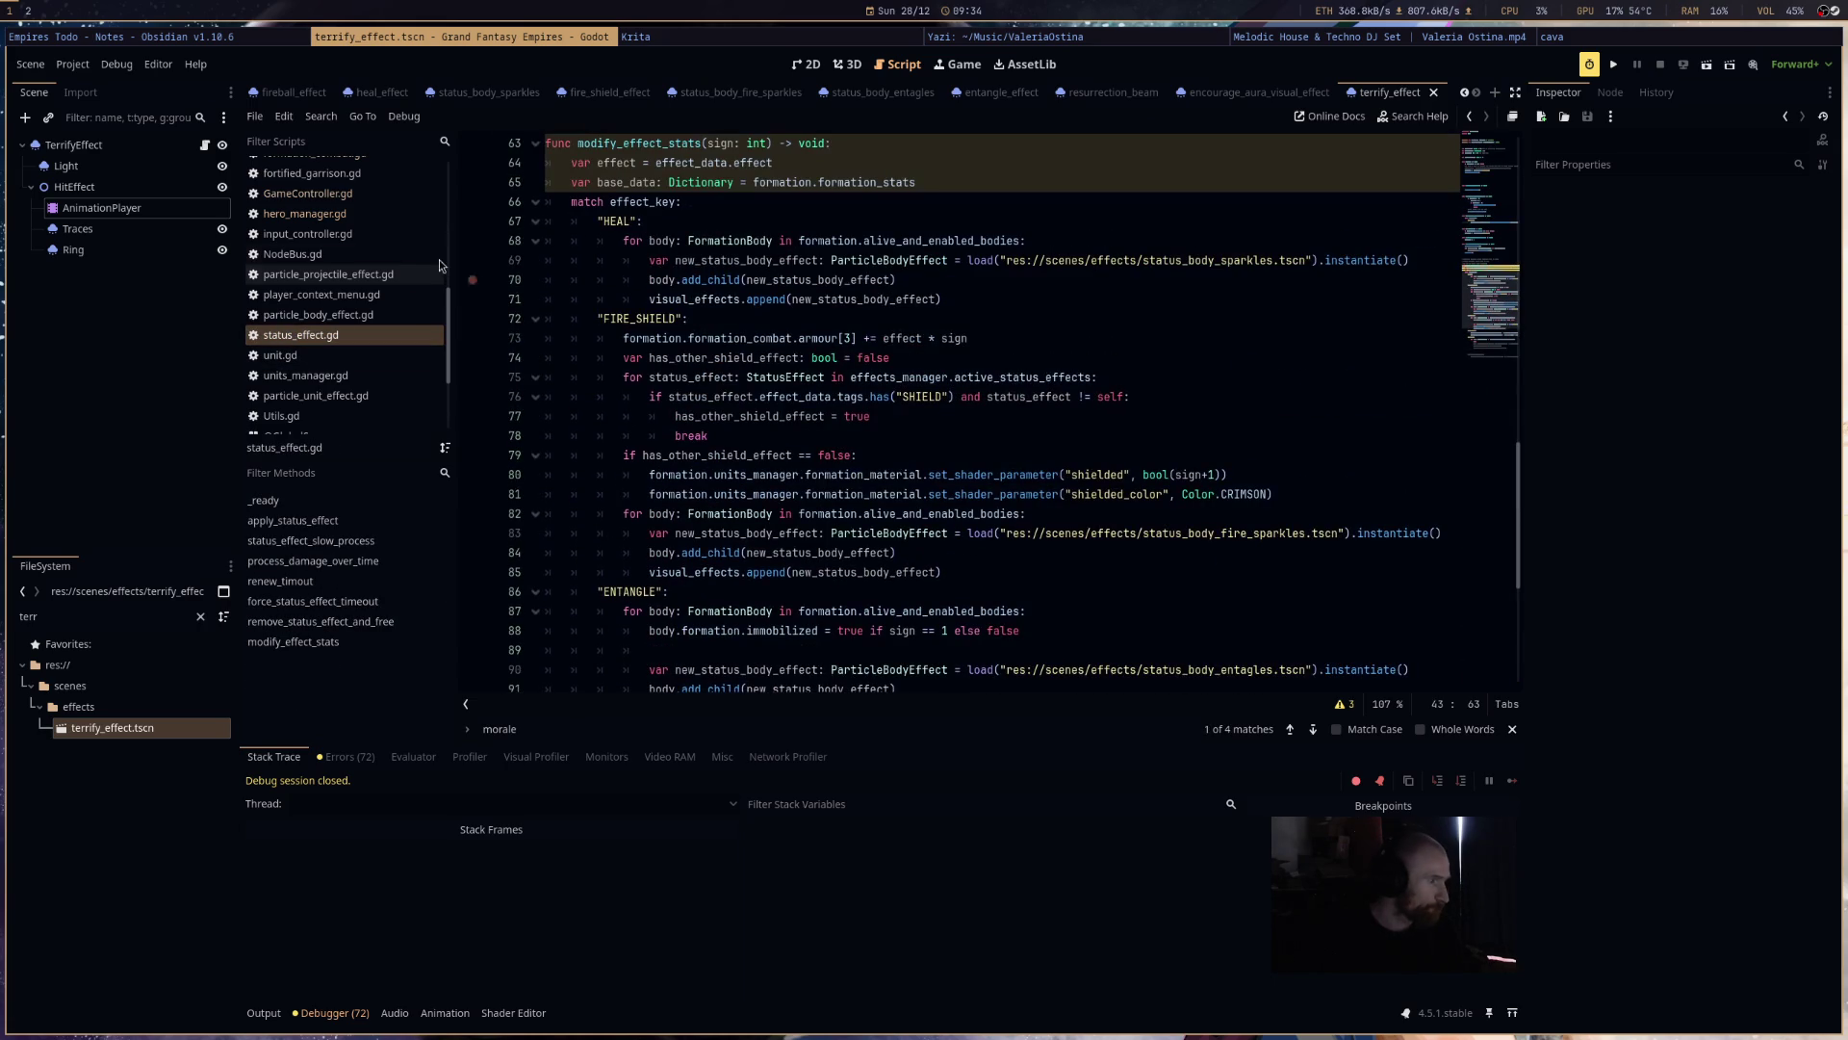
{"action": "left_click", "coordinate": [366, 212]}
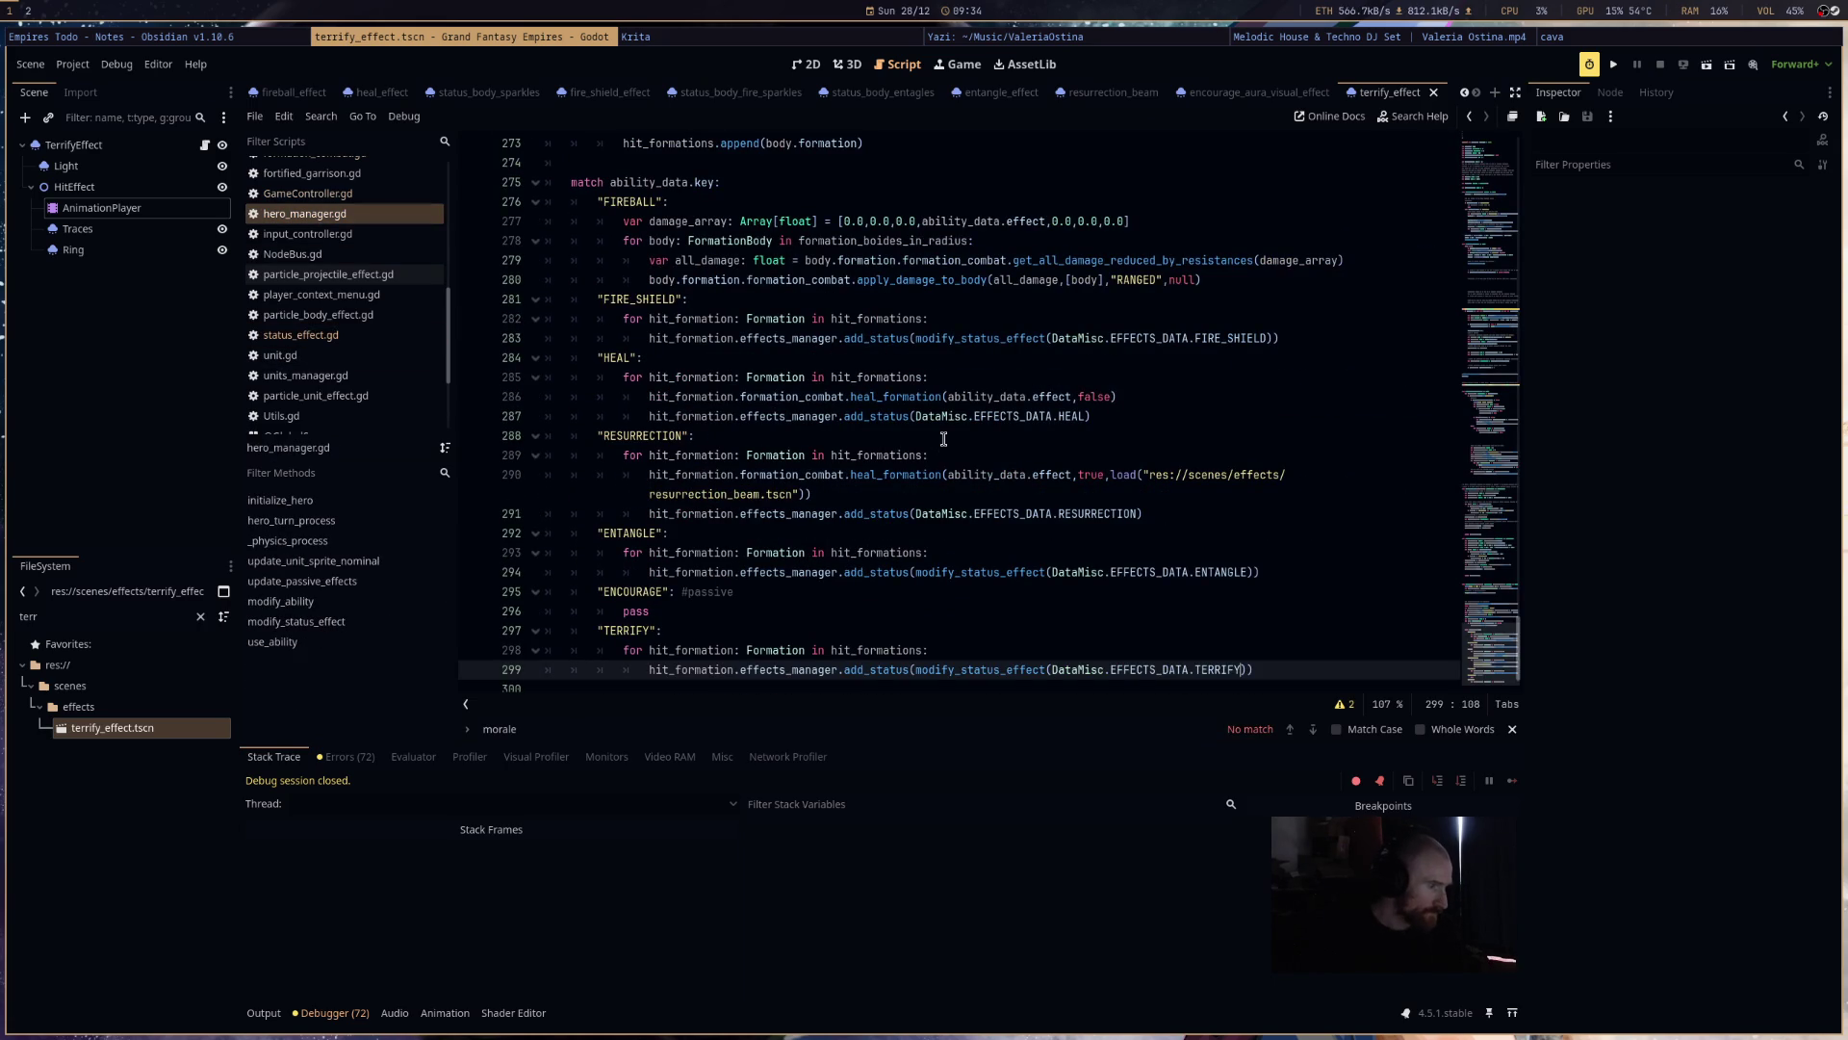
{"action": "scroll", "coordinate": [940, 609], "scroll_direction": "up", "scroll_amount": 8}
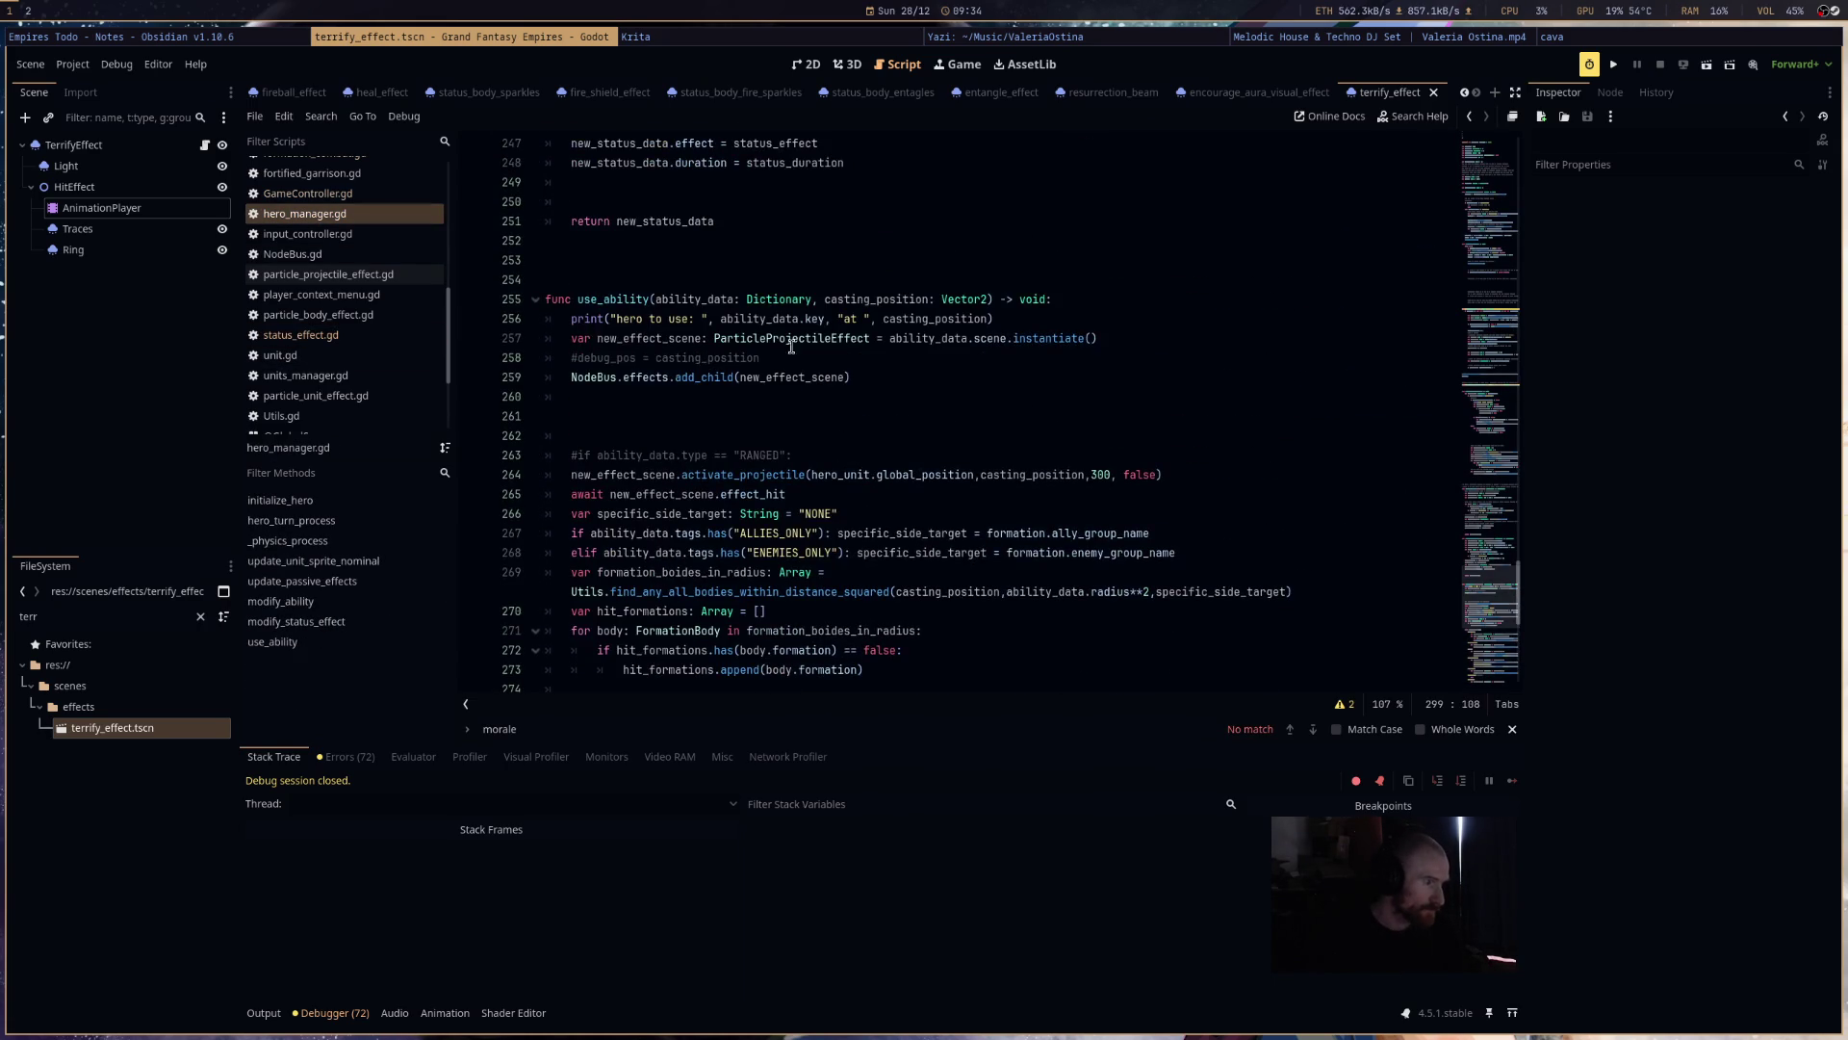
{"action": "scroll", "coordinate": [724, 335], "scroll_direction": "up", "scroll_amount": 13}
{"action": "scroll", "coordinate": [562, 322], "scroll_direction": "up", "scroll_amount": 8}
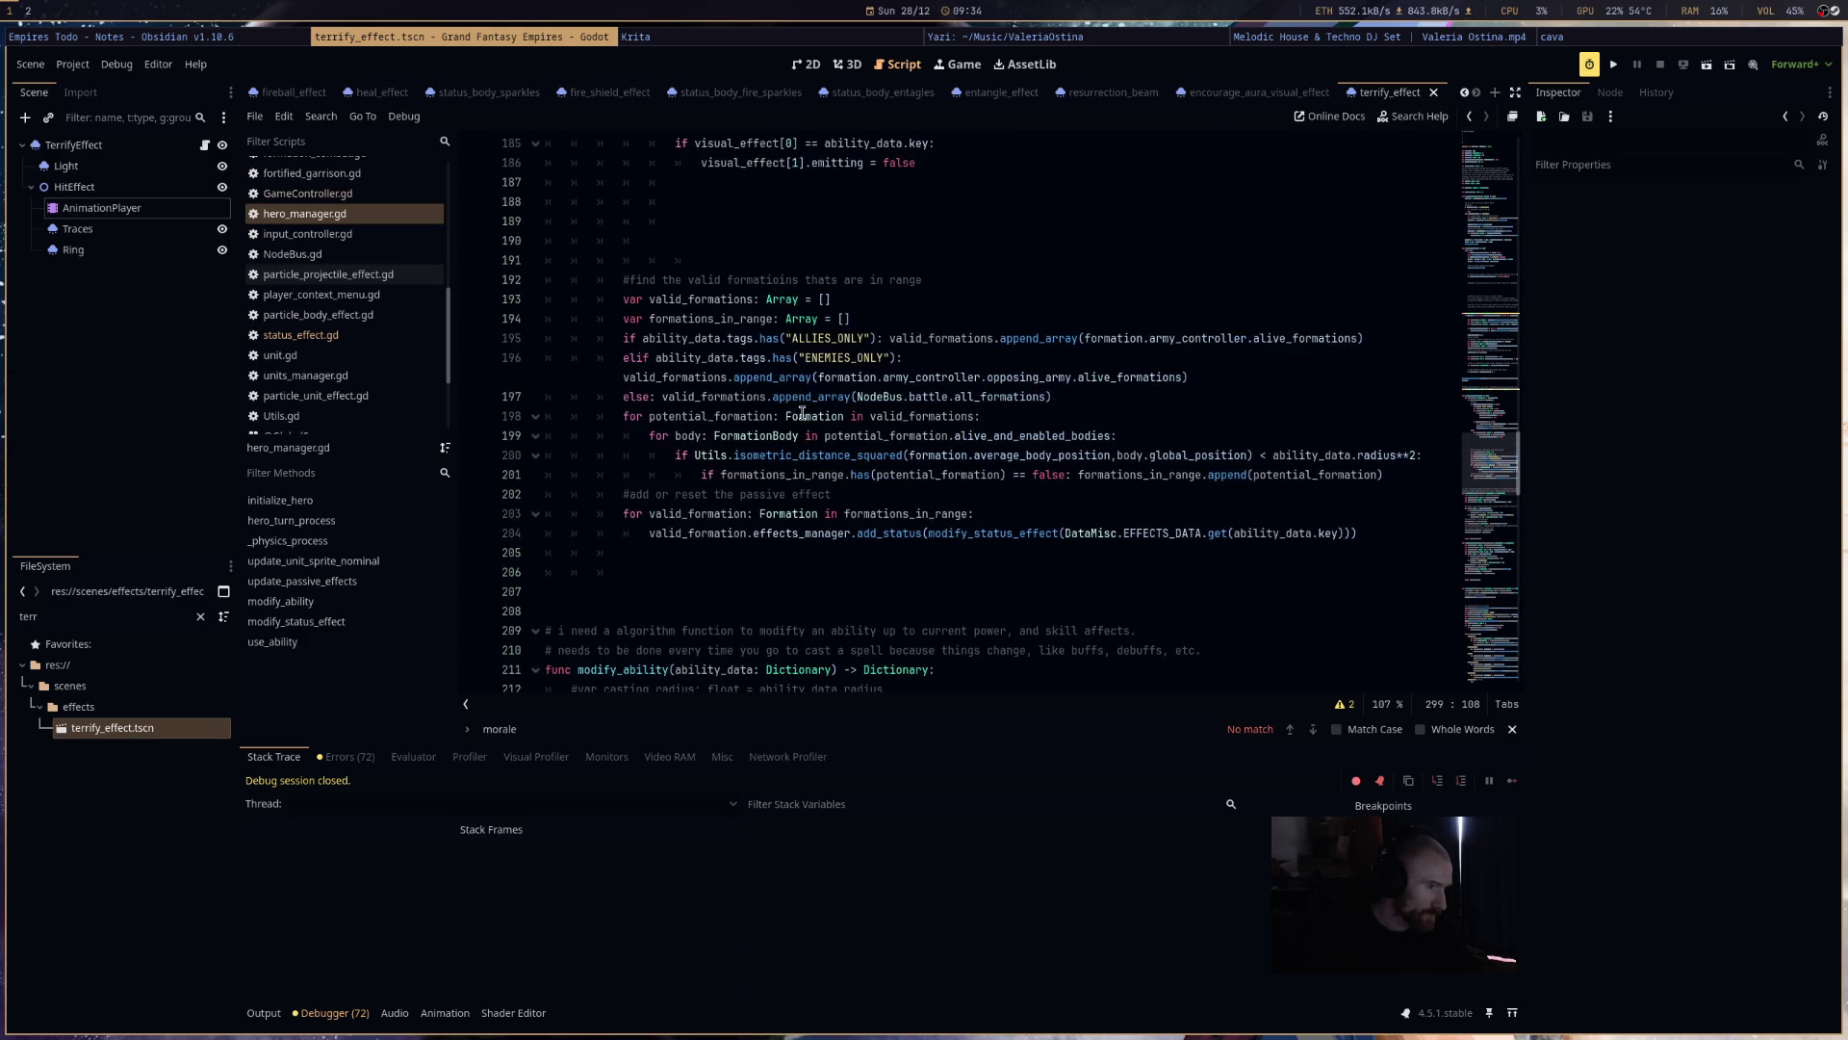
{"action": "scroll", "coordinate": [803, 409], "scroll_direction": "up", "scroll_amount": 3}
{"action": "scroll", "coordinate": [814, 406], "scroll_direction": "up", "scroll_amount": 3}
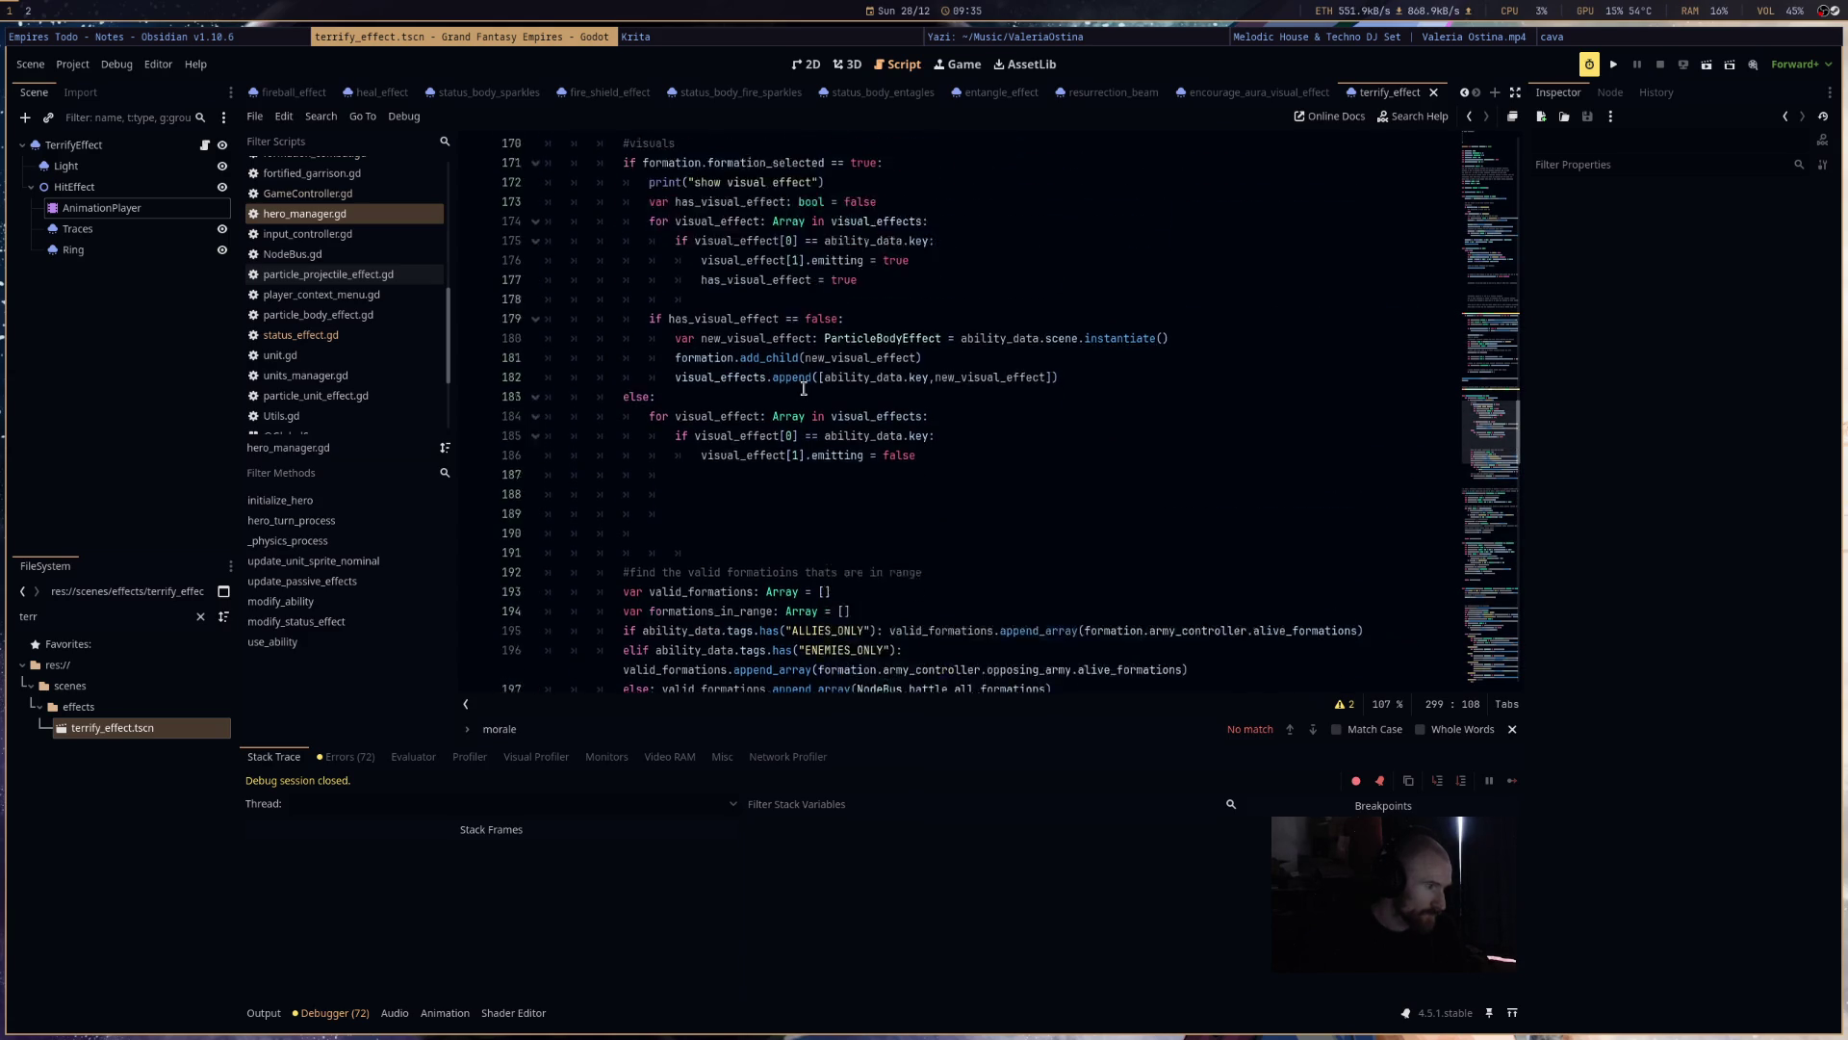
{"action": "scroll", "coordinate": [804, 388], "scroll_direction": "up", "scroll_amount": 2}
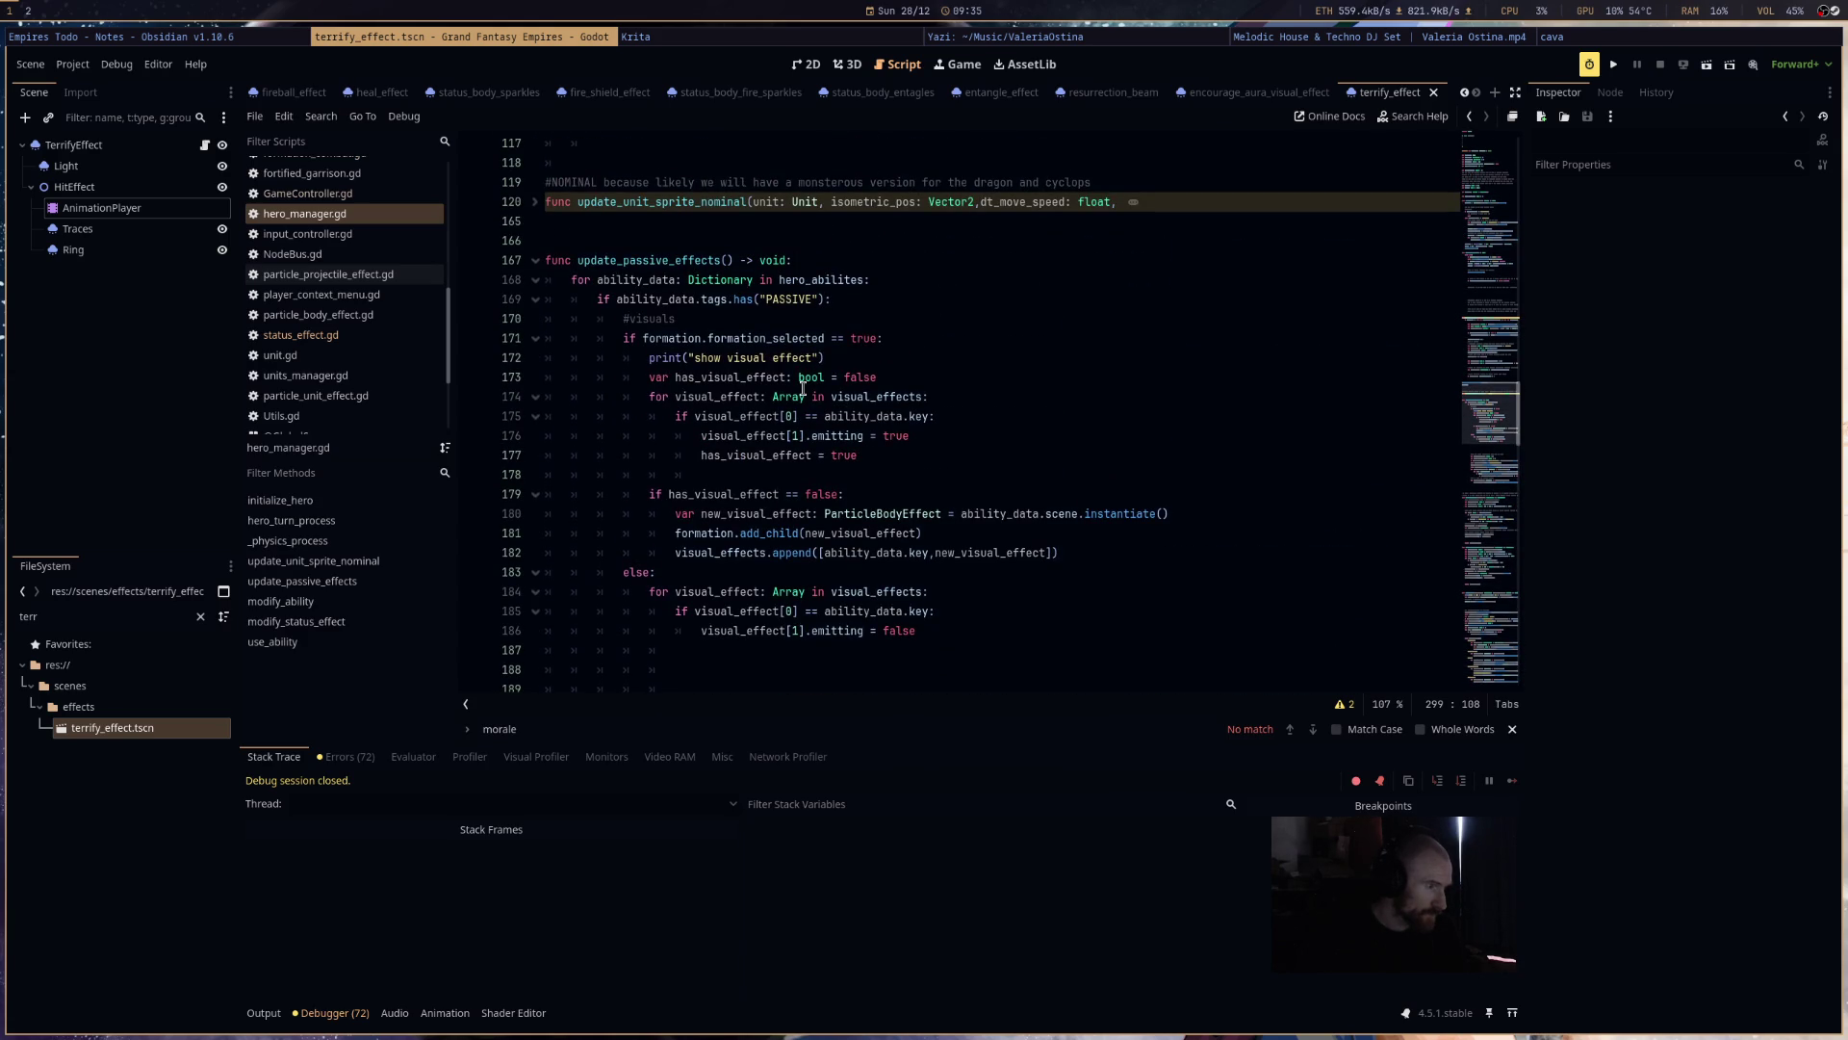
{"action": "scroll", "coordinate": [804, 388], "scroll_direction": "up", "scroll_amount": 6}
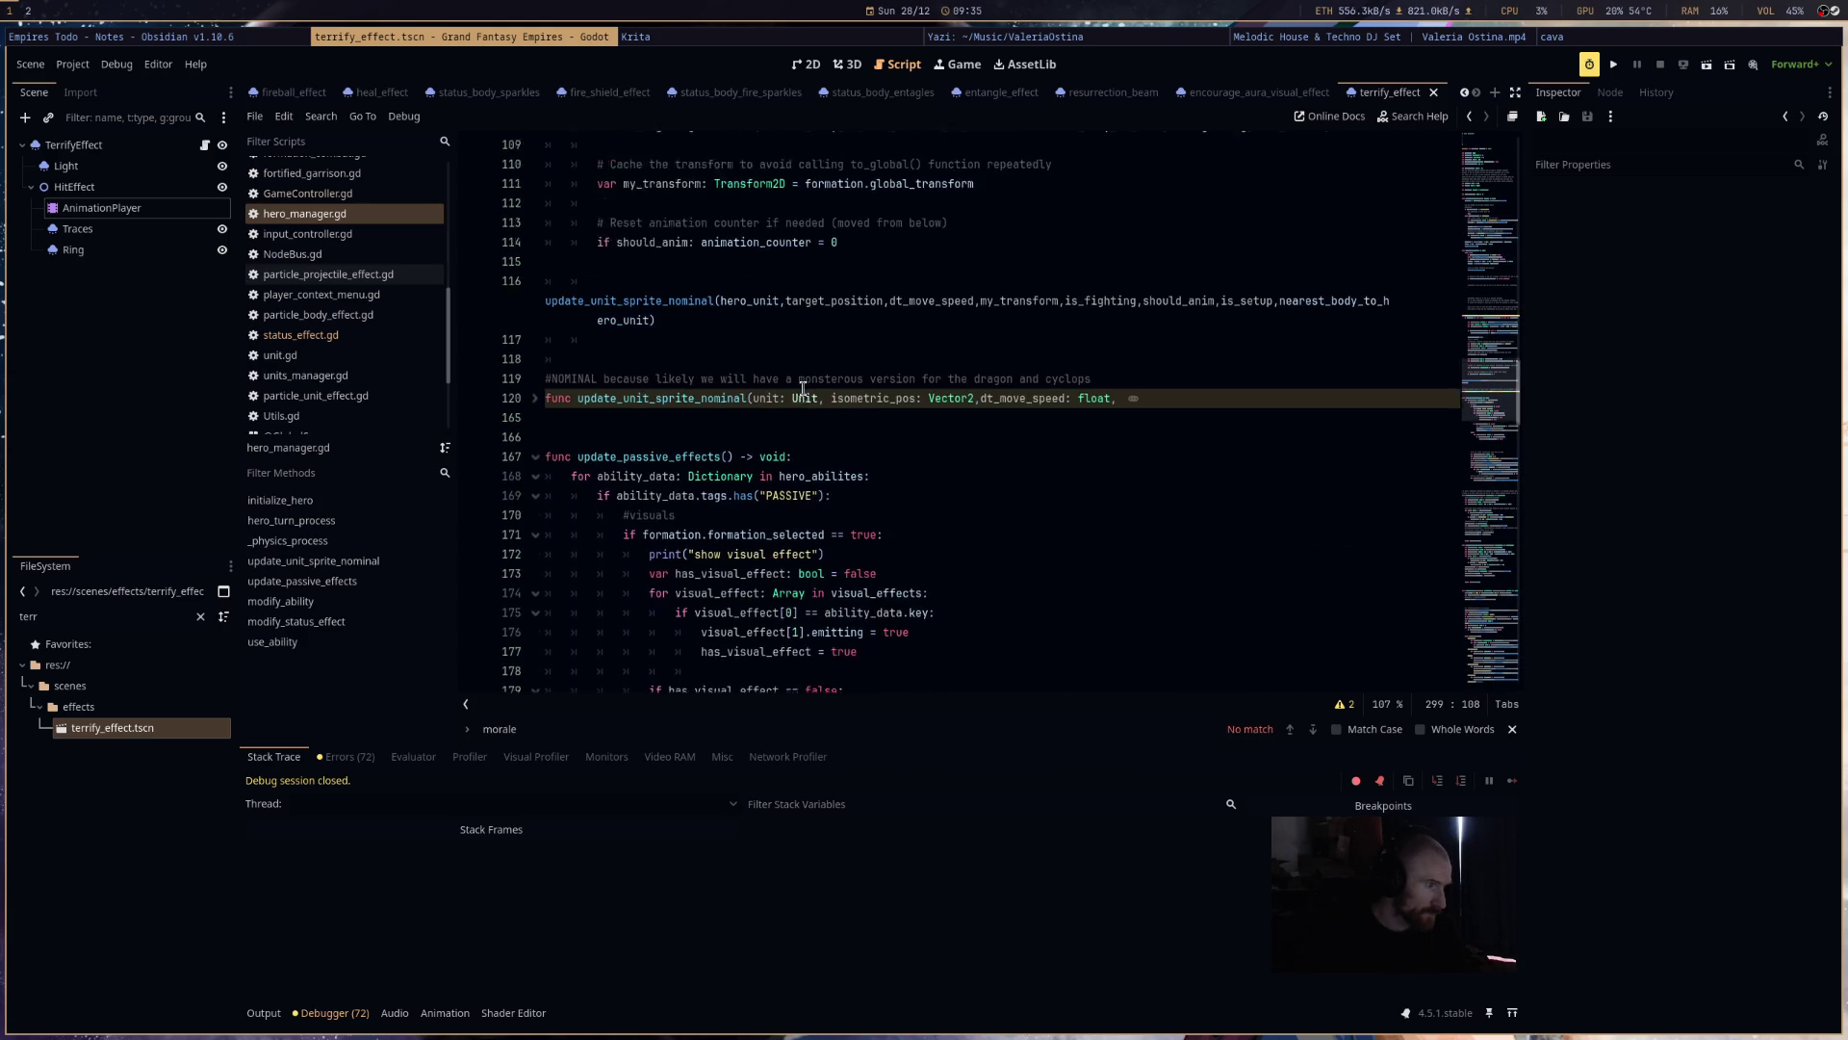
{"action": "scroll", "coordinate": [804, 388], "scroll_direction": "up", "scroll_amount": 5}
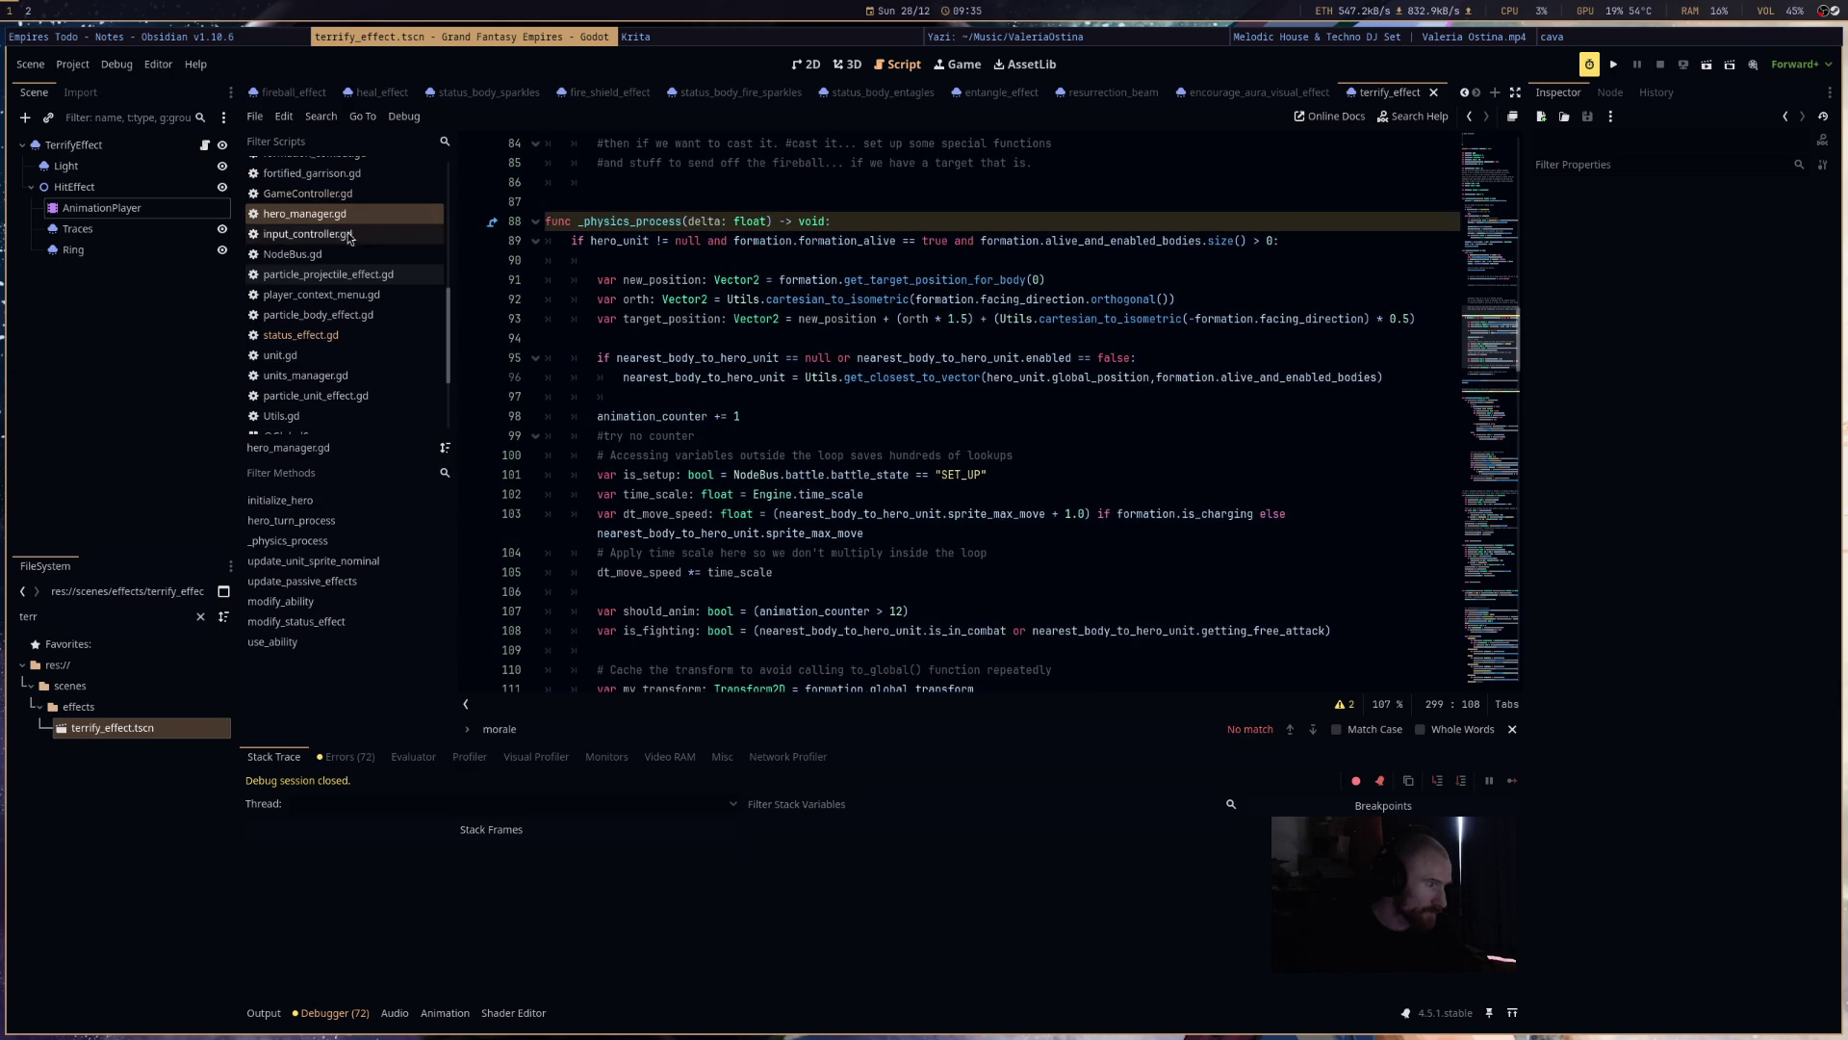
{"action": "left_click", "coordinate": [365, 334]}
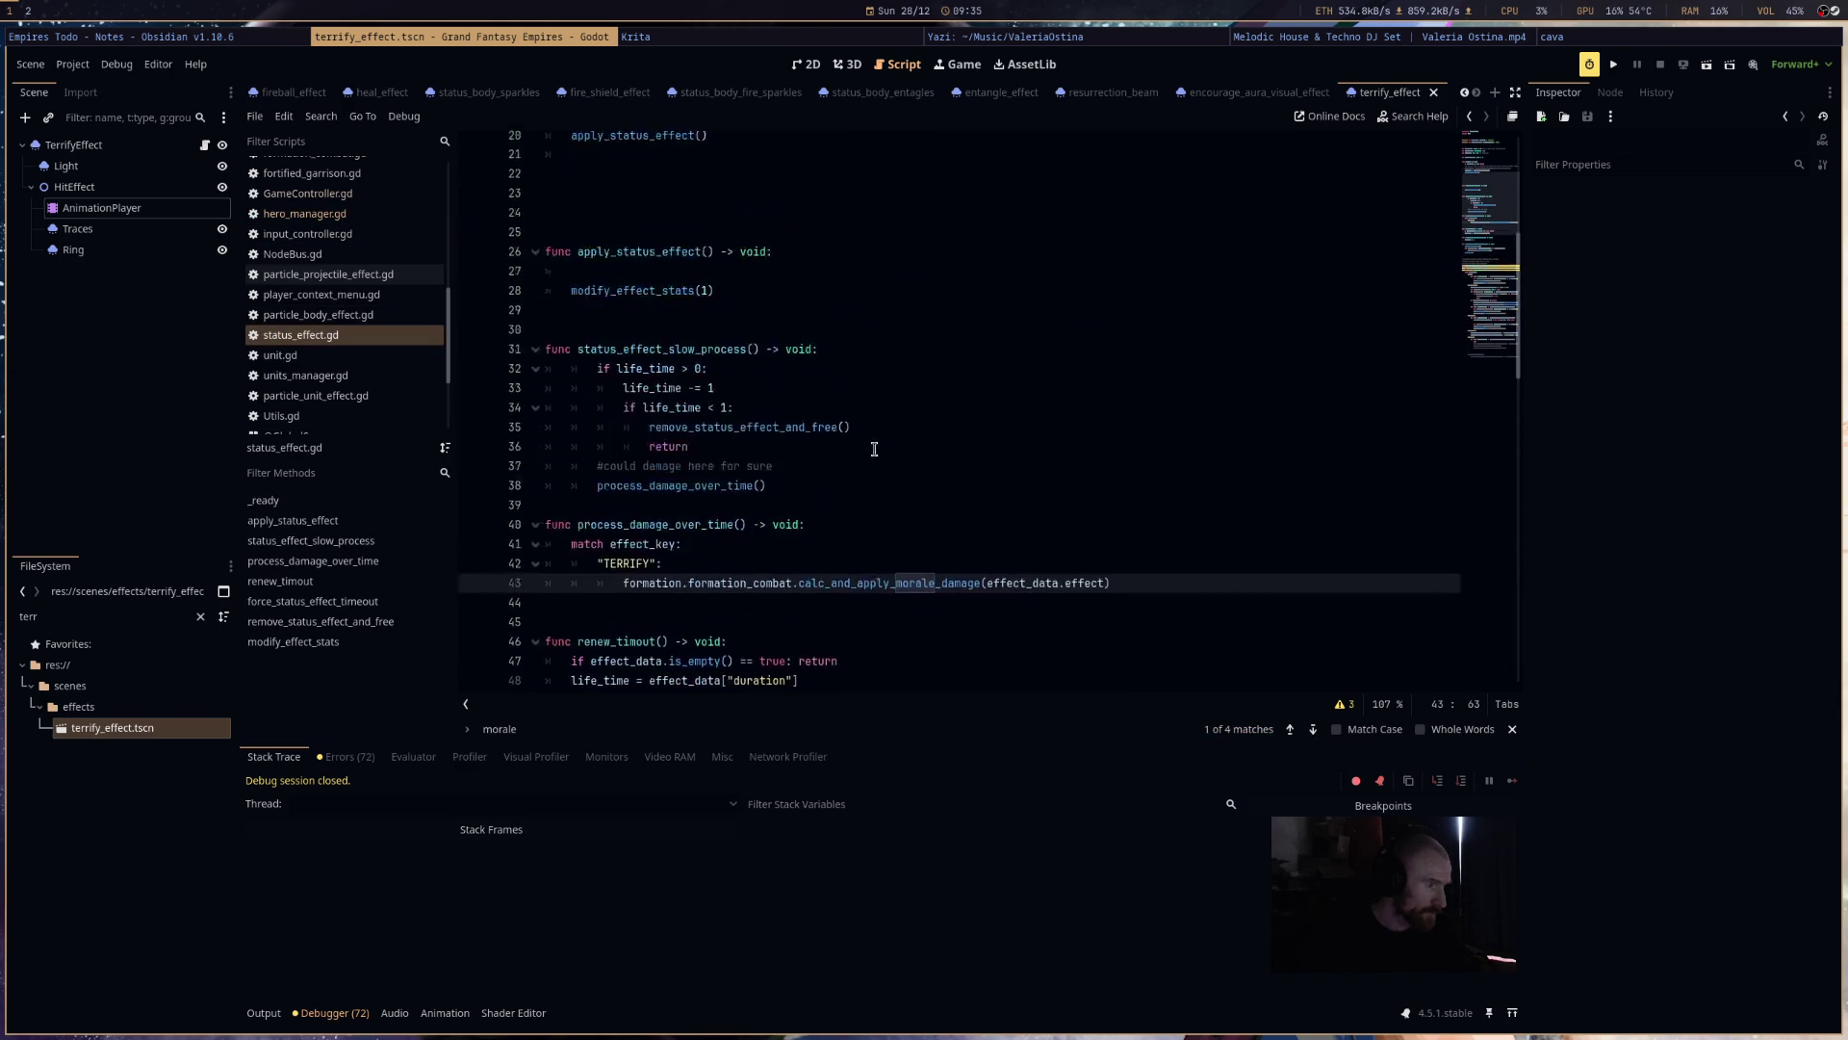
- Add a print("terrify") line below the TERRIFY morale call and run the project
{"action": "key", "text": "Return"}
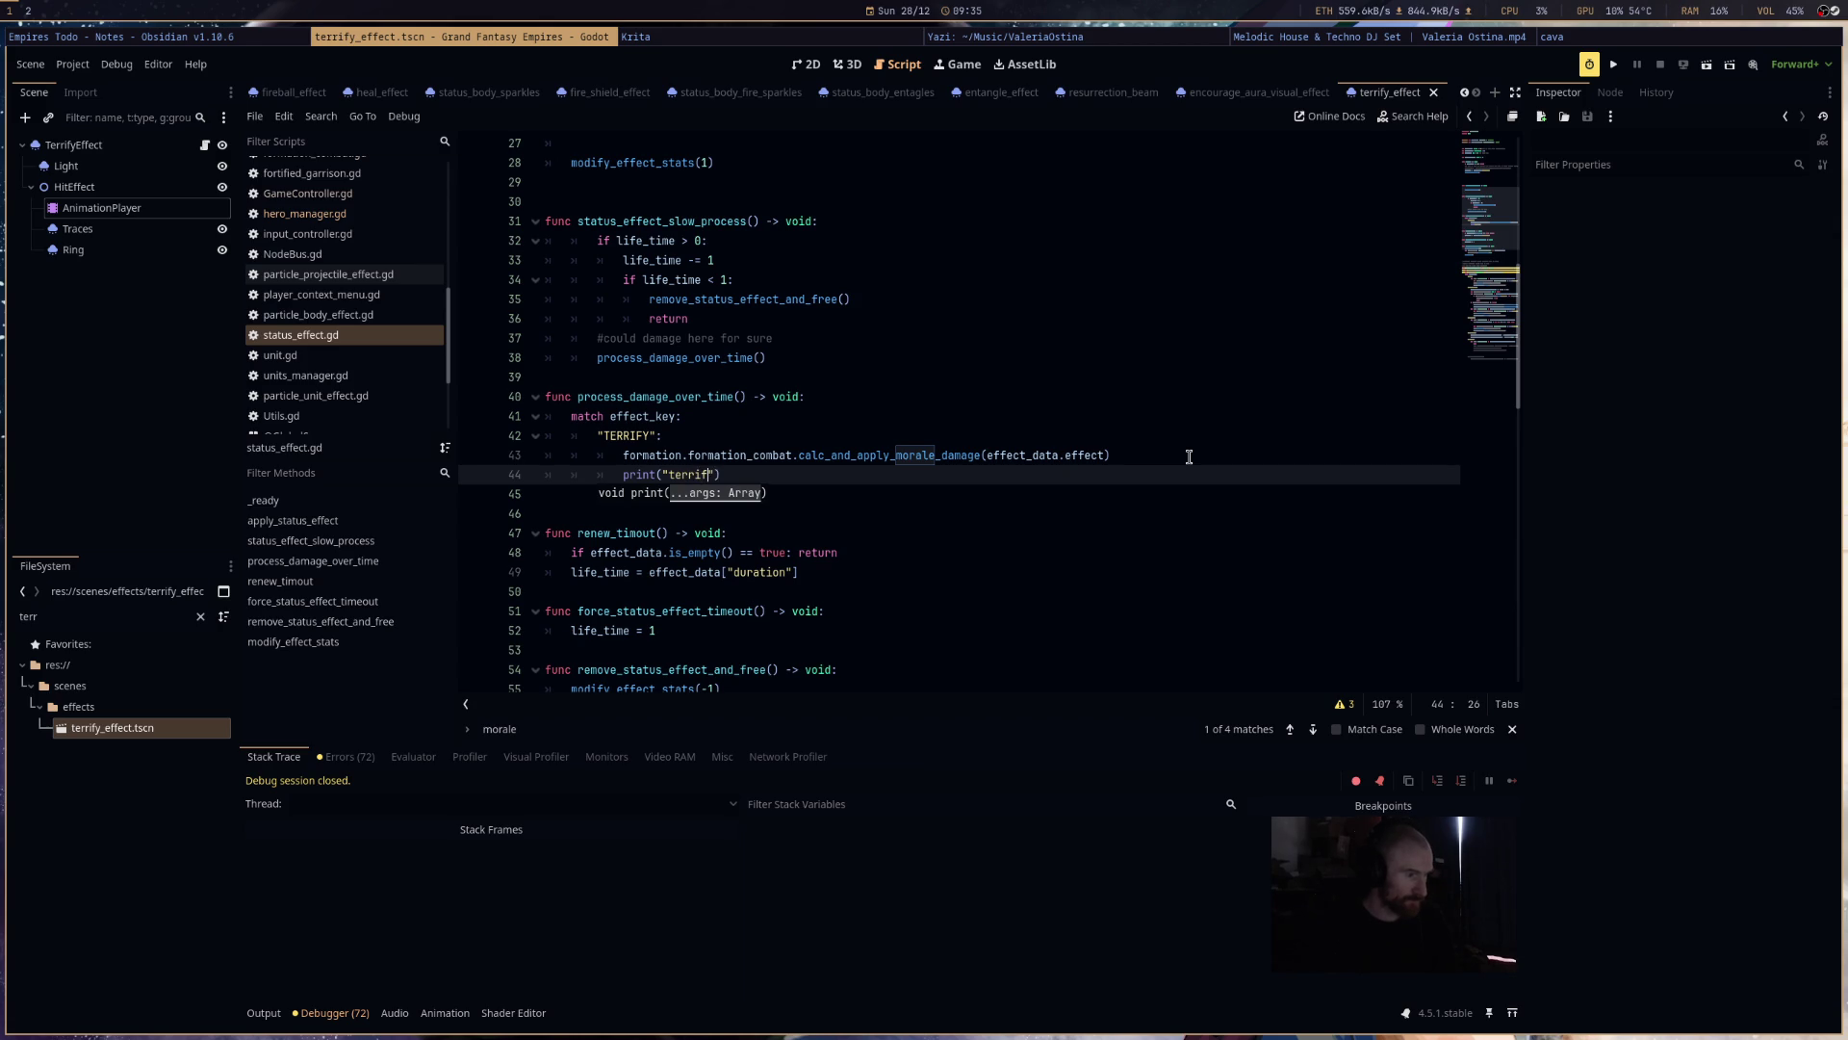
{"action": "left_click", "coordinate": [1612, 69]}
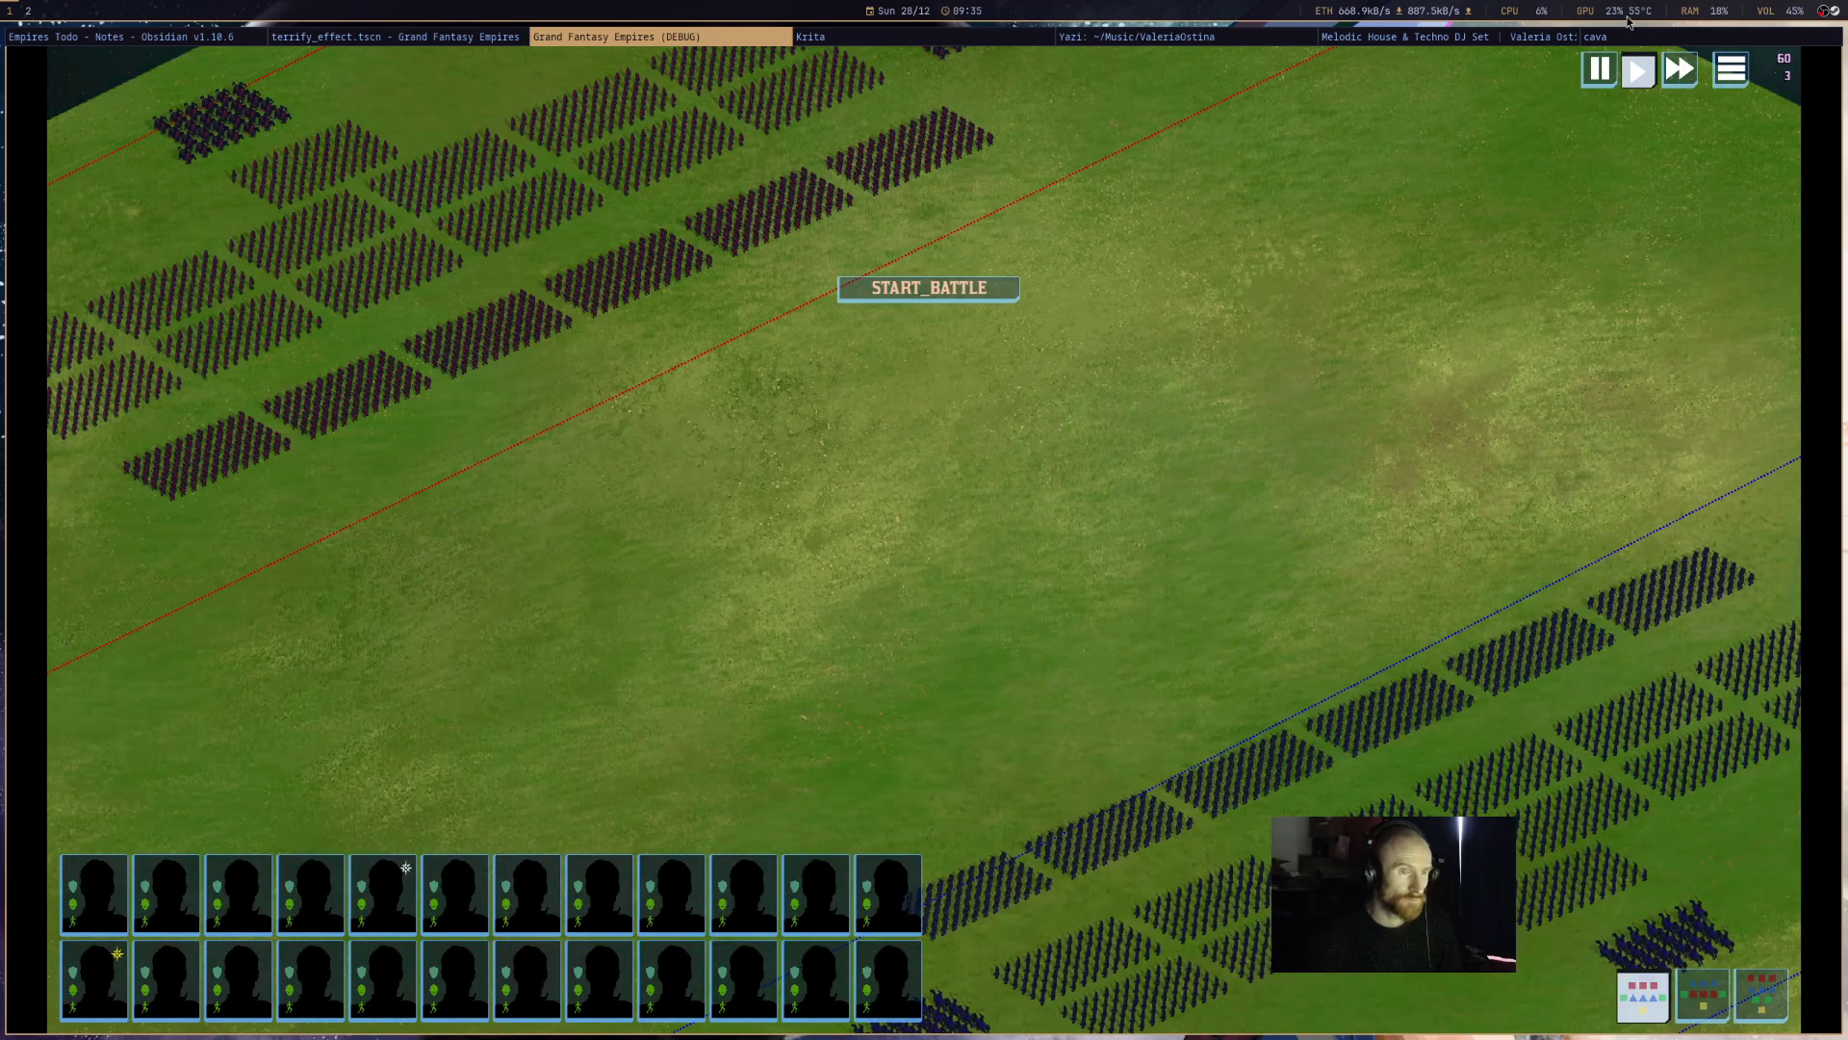
- Turn down the music video's volume, then start the test battle in the running game
{"action": "left_click", "coordinate": [1410, 37]}
{"action": "scroll", "coordinate": [1042, 269], "scroll_direction": "down", "scroll_amount": 10}
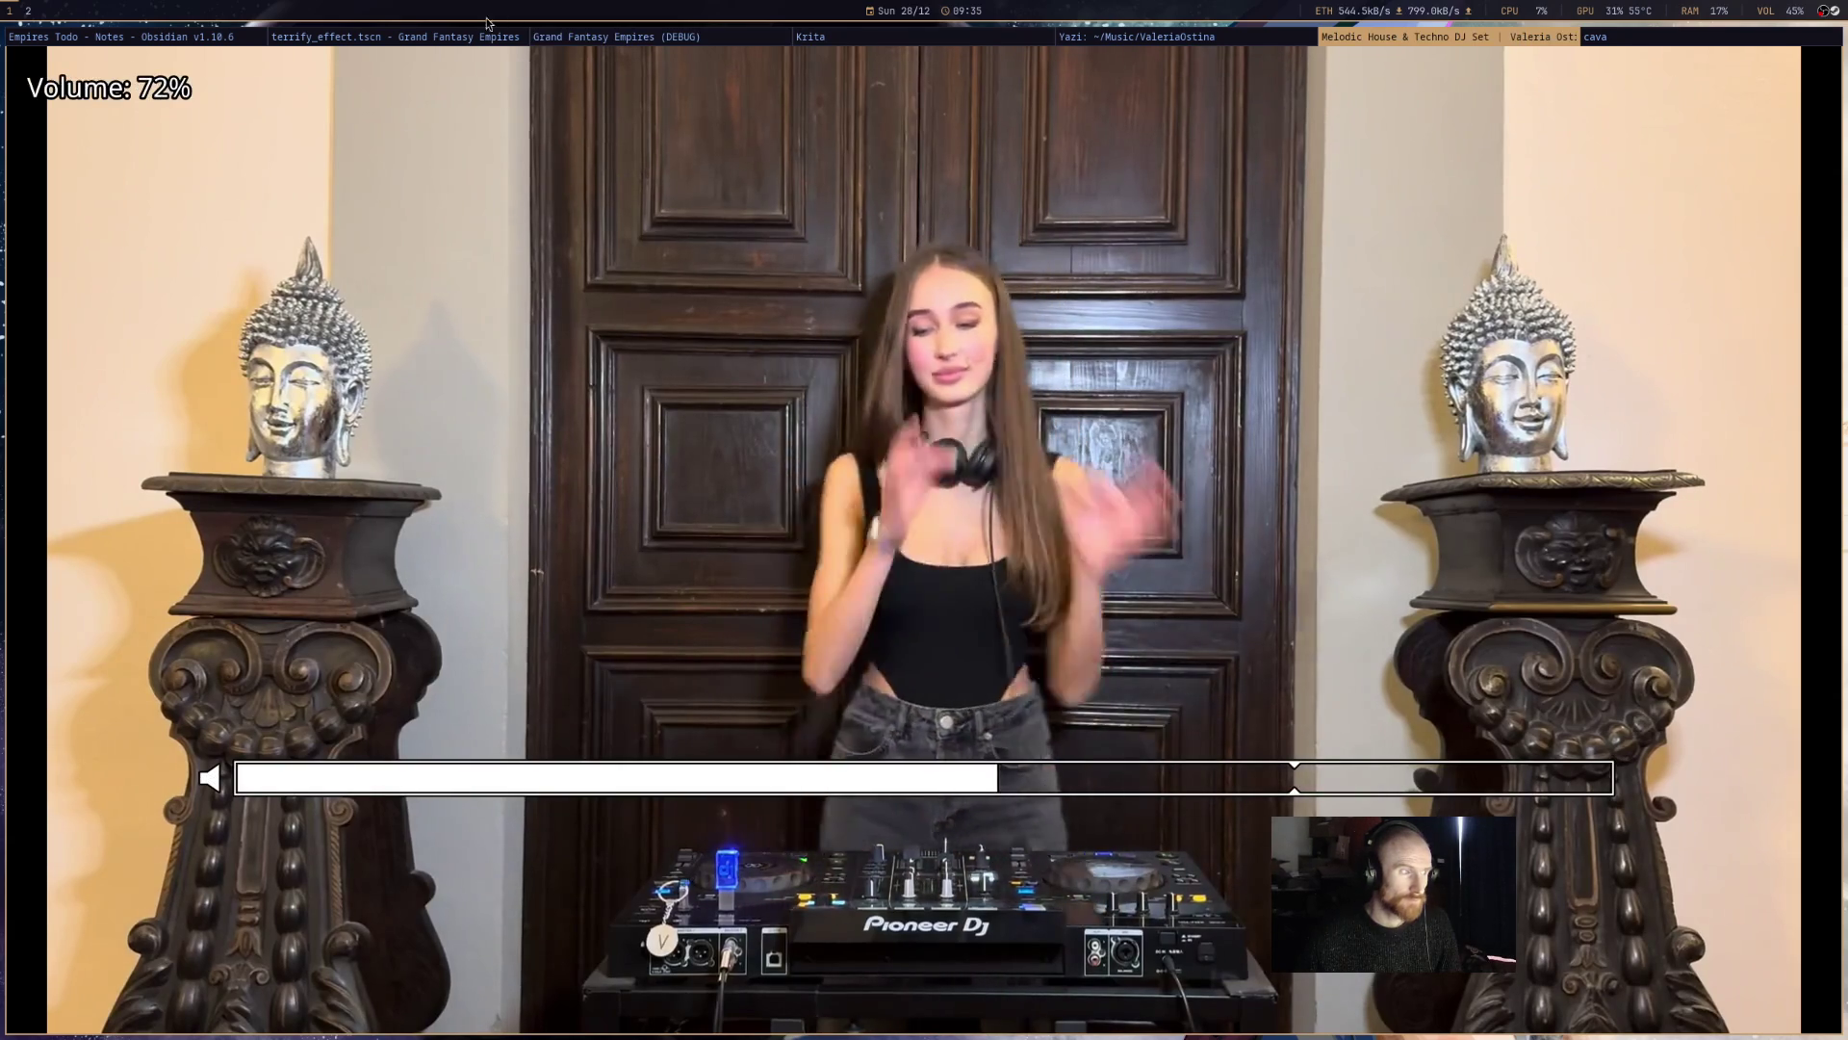
{"action": "left_click", "coordinate": [490, 37]}
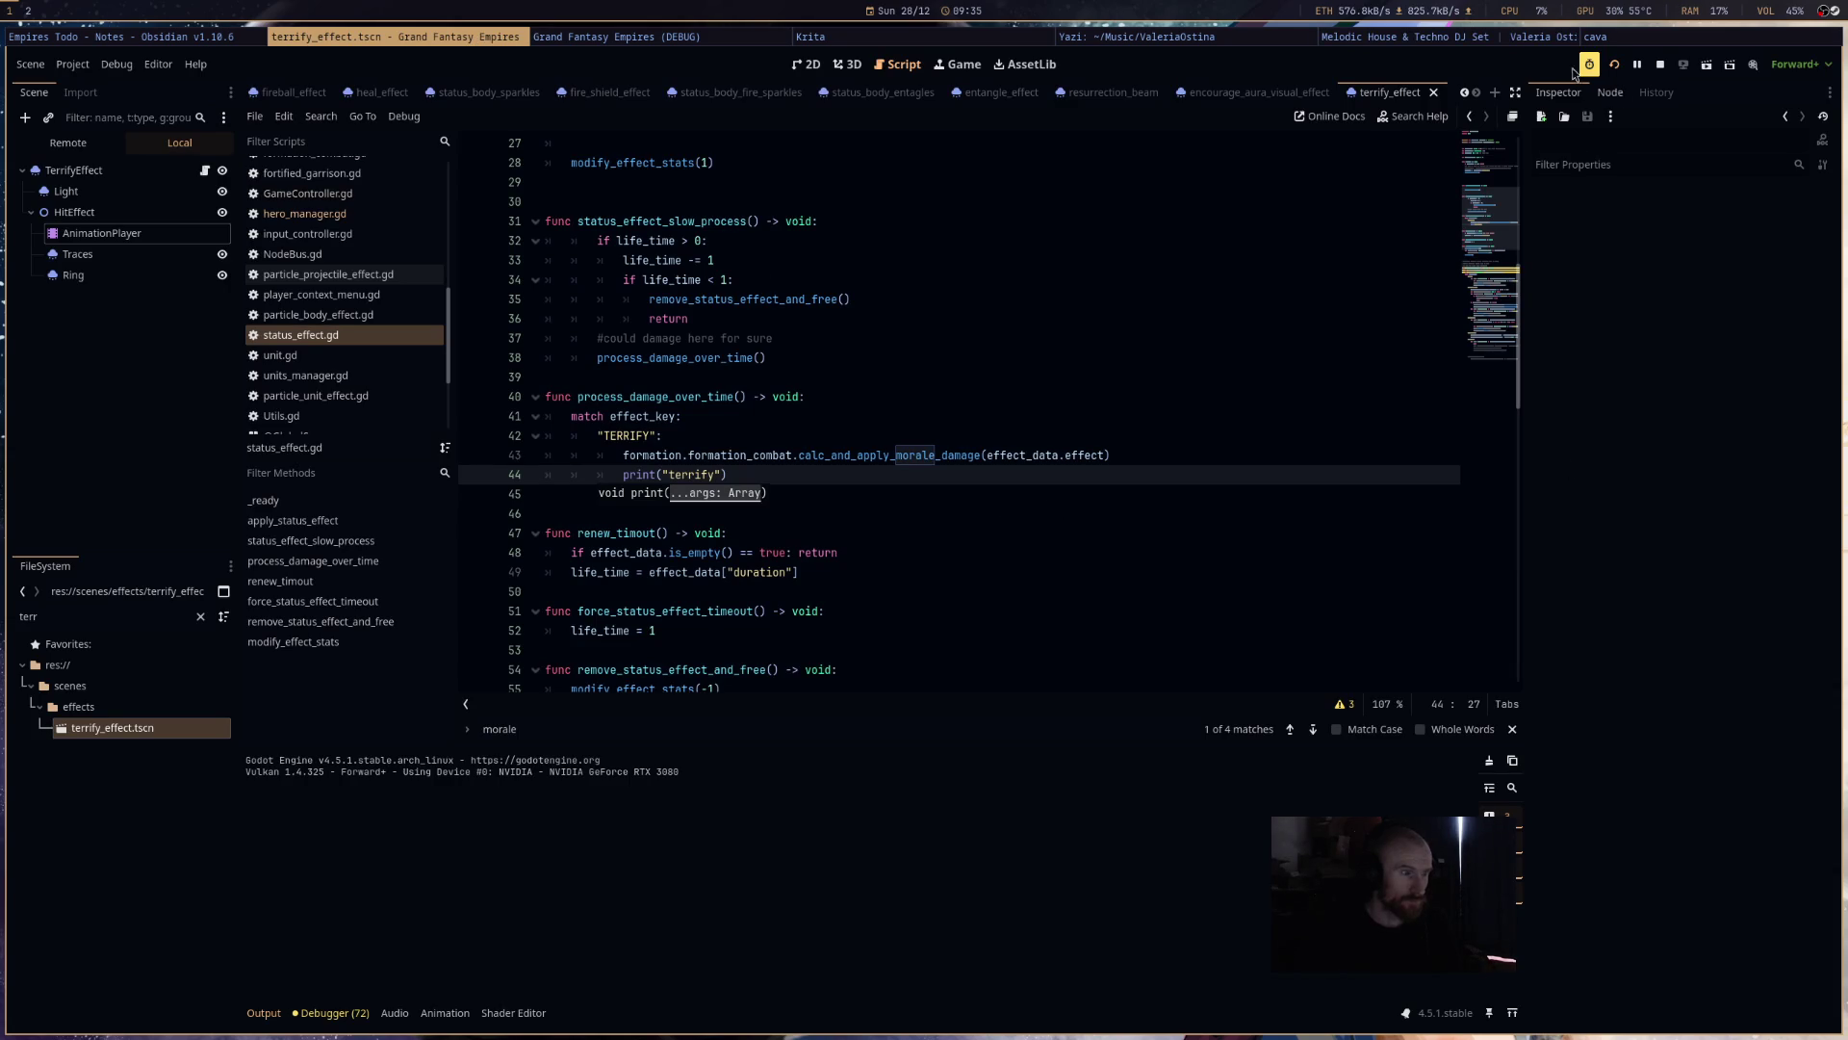
{"action": "left_click", "coordinate": [623, 39]}
{"action": "left_click", "coordinate": [917, 285]}
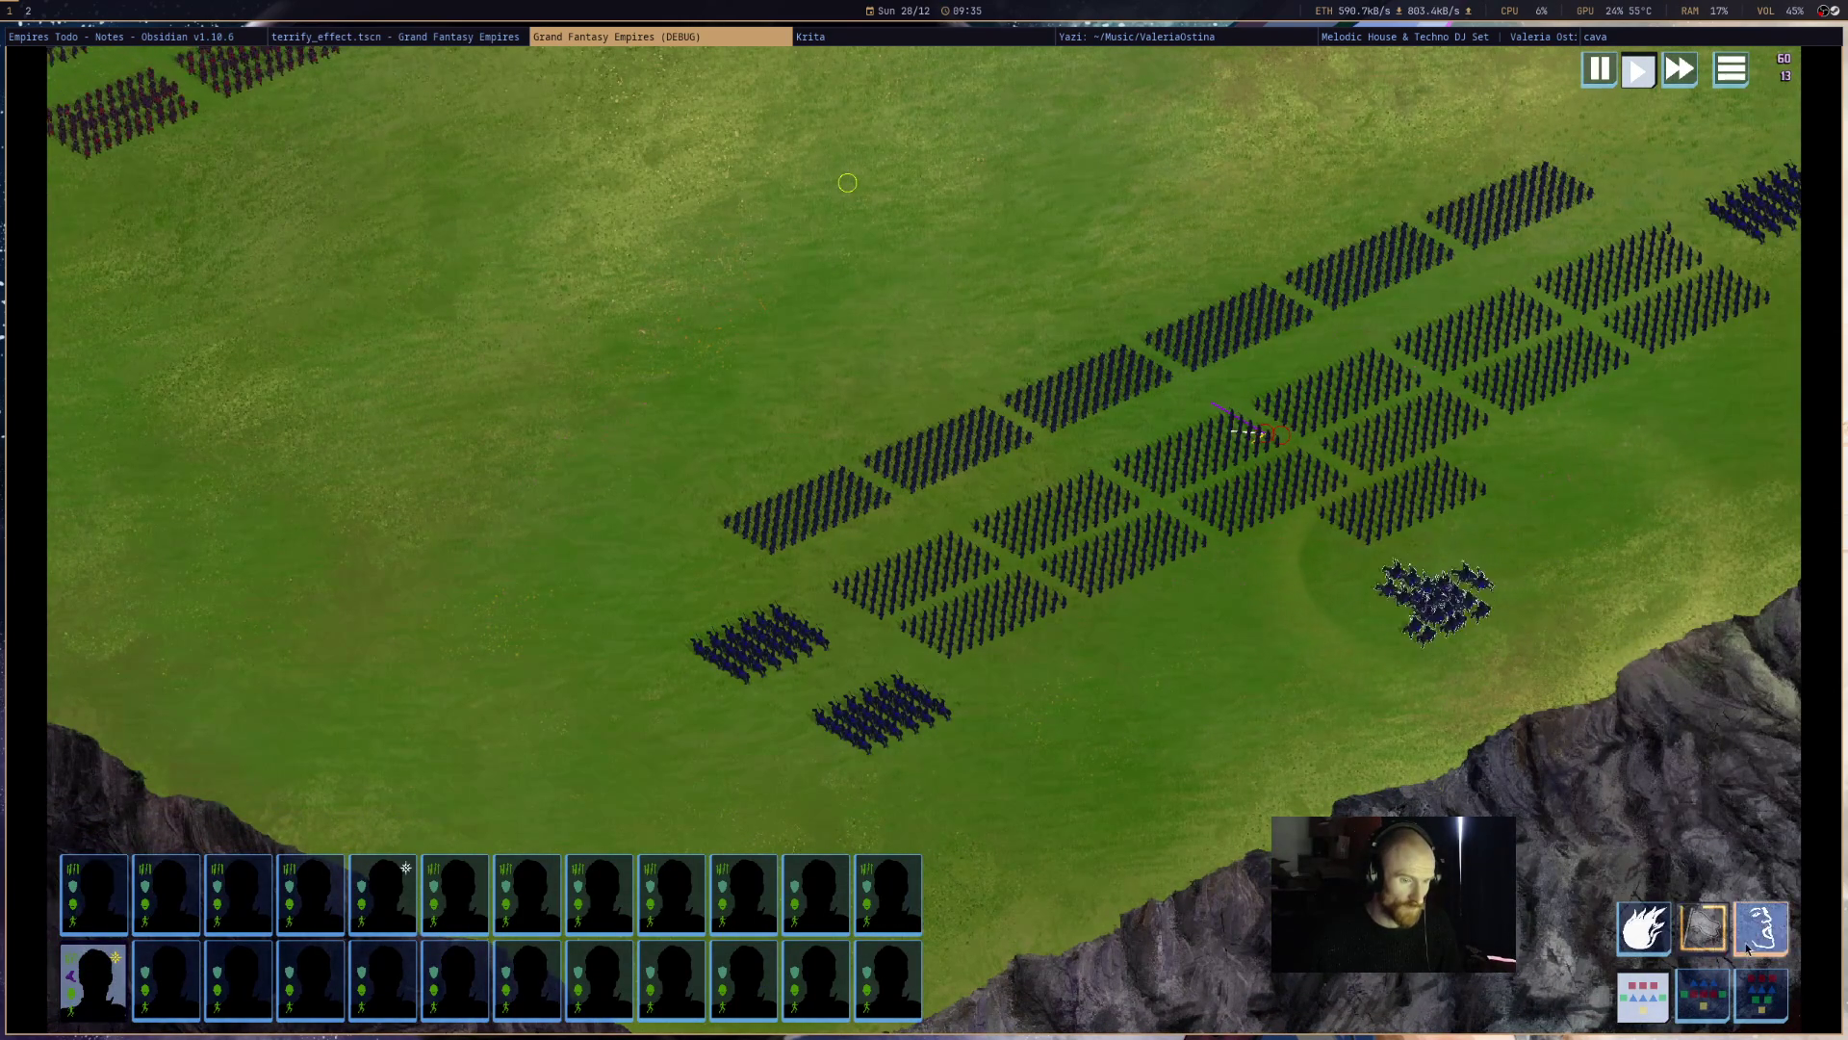
- Cast Terrify on the enemy cavalry and confirm the editor output logs the hero using TERRIFY
{"action": "left_click", "coordinate": [1348, 636]}
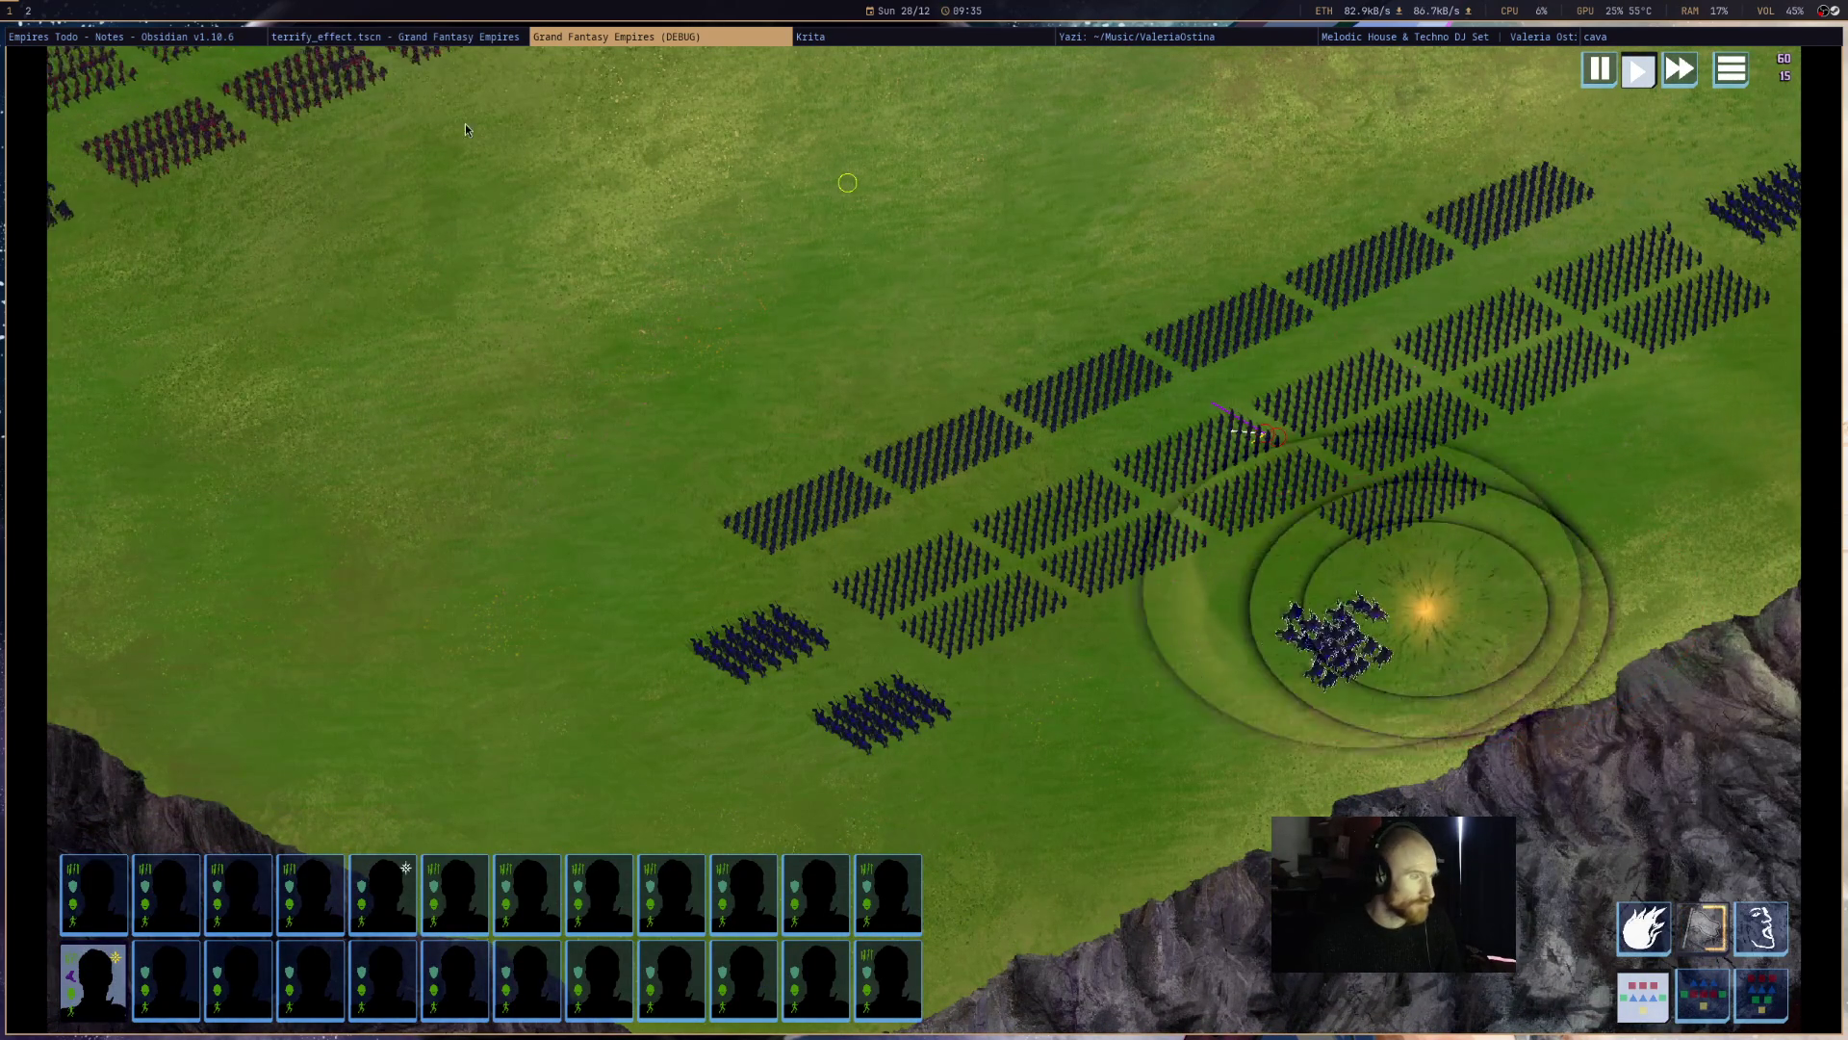
{"action": "left_click", "coordinate": [411, 38]}
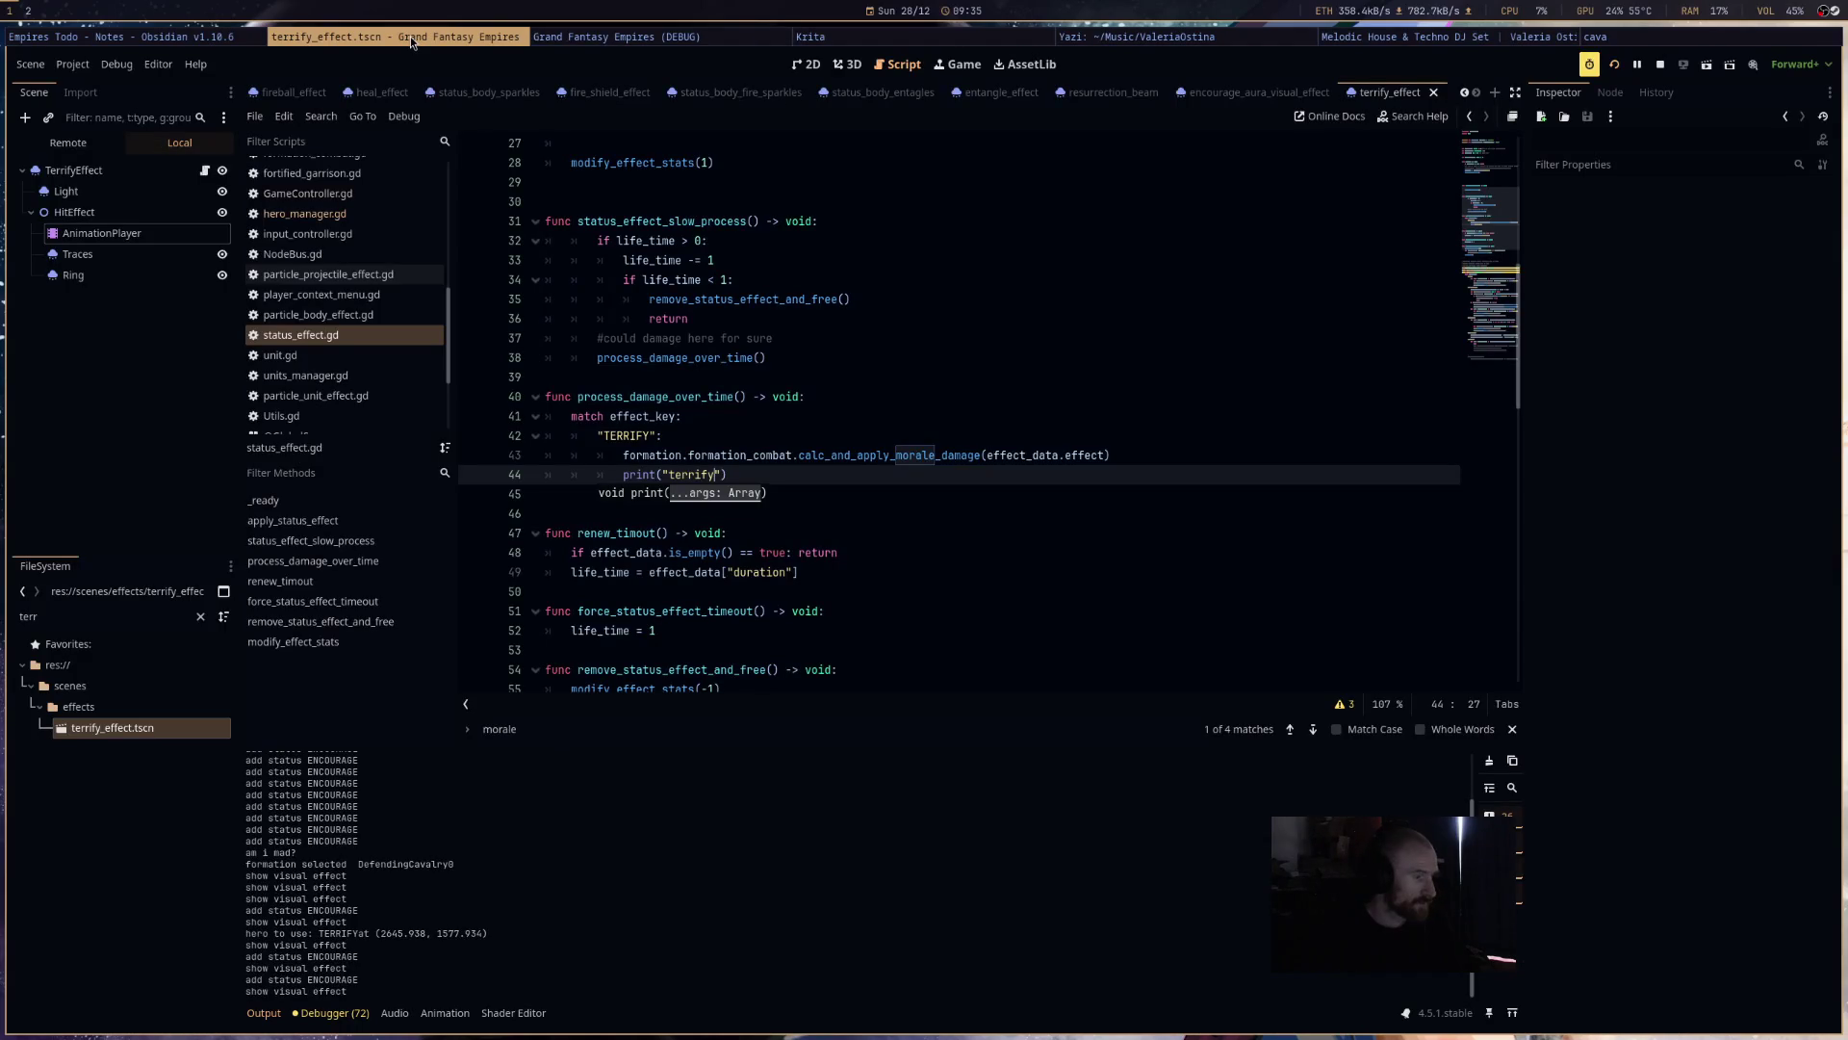
{"action": "left_click", "coordinate": [581, 43]}
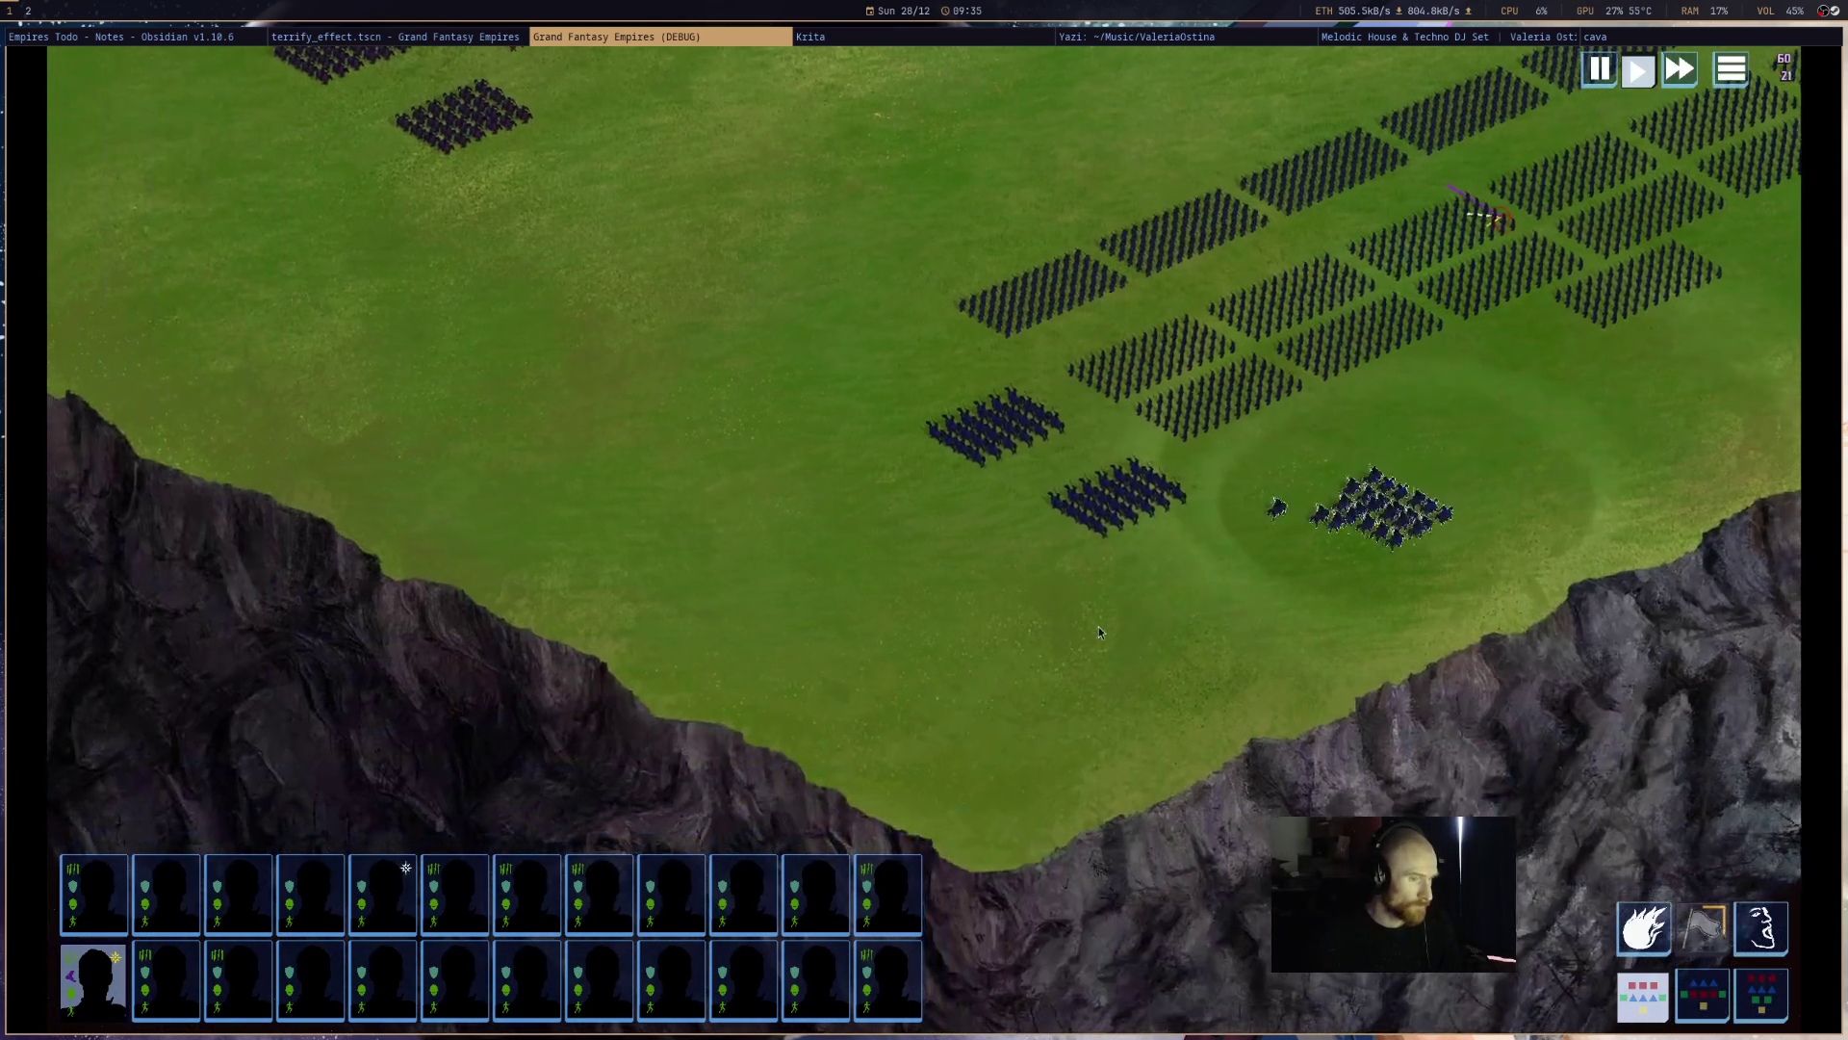